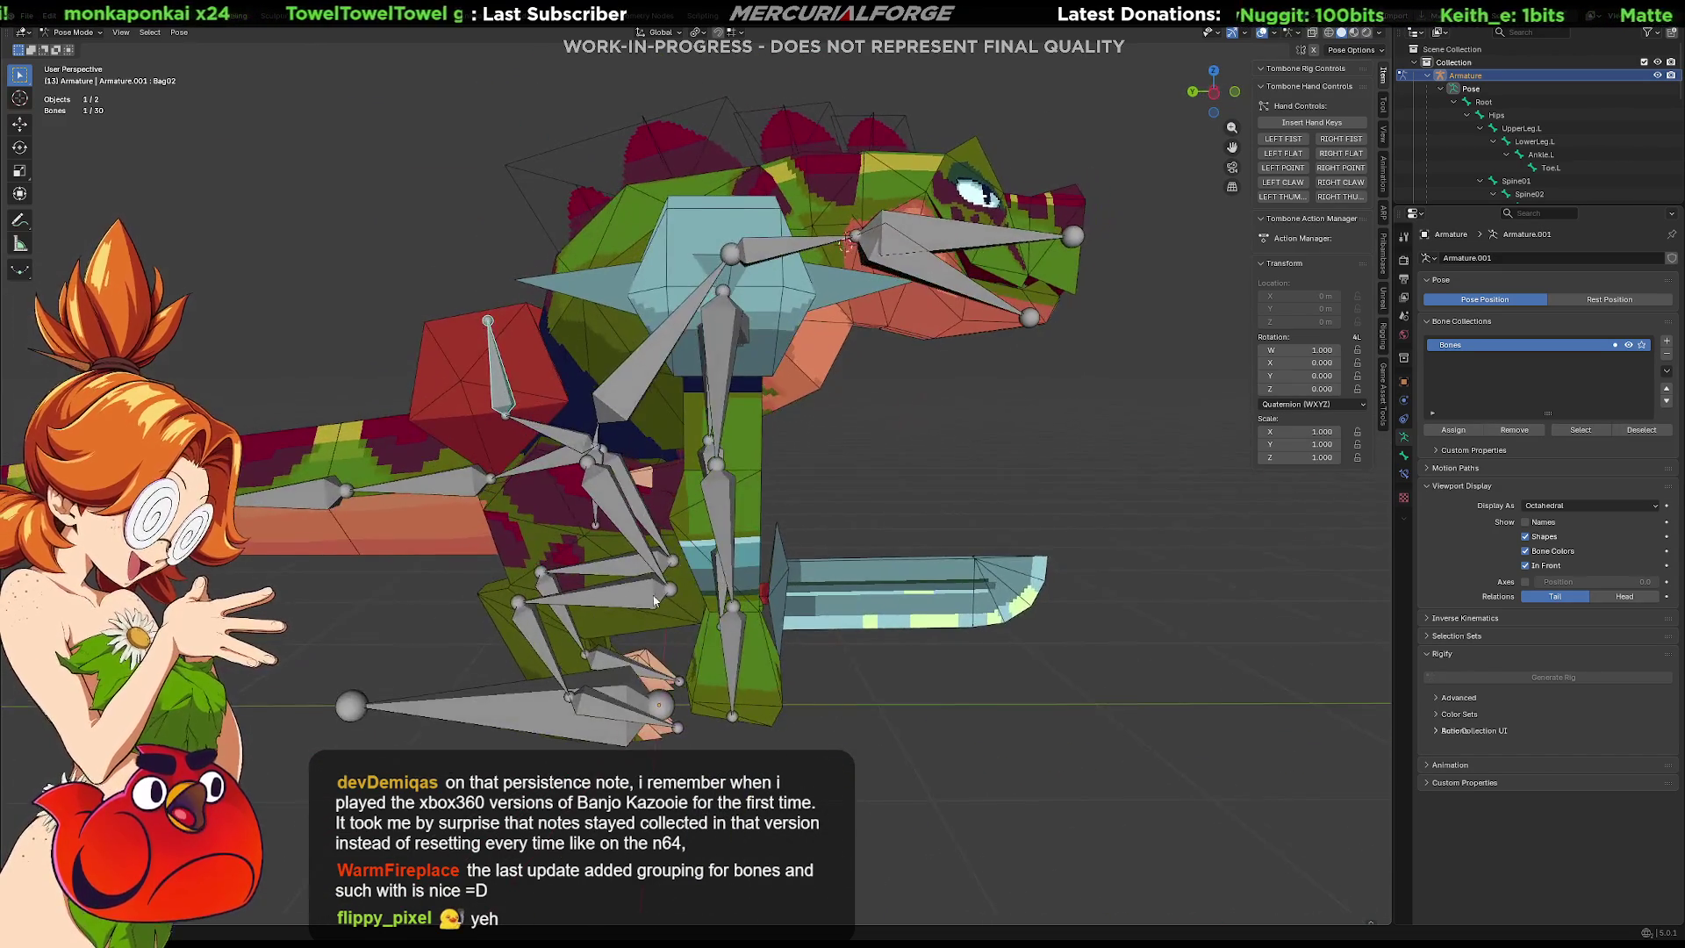
Orbit around the rig and select the left arm chain: clavicle, hand, forearm and UpperArm.L.
scroll(678, 578, "down", 3)
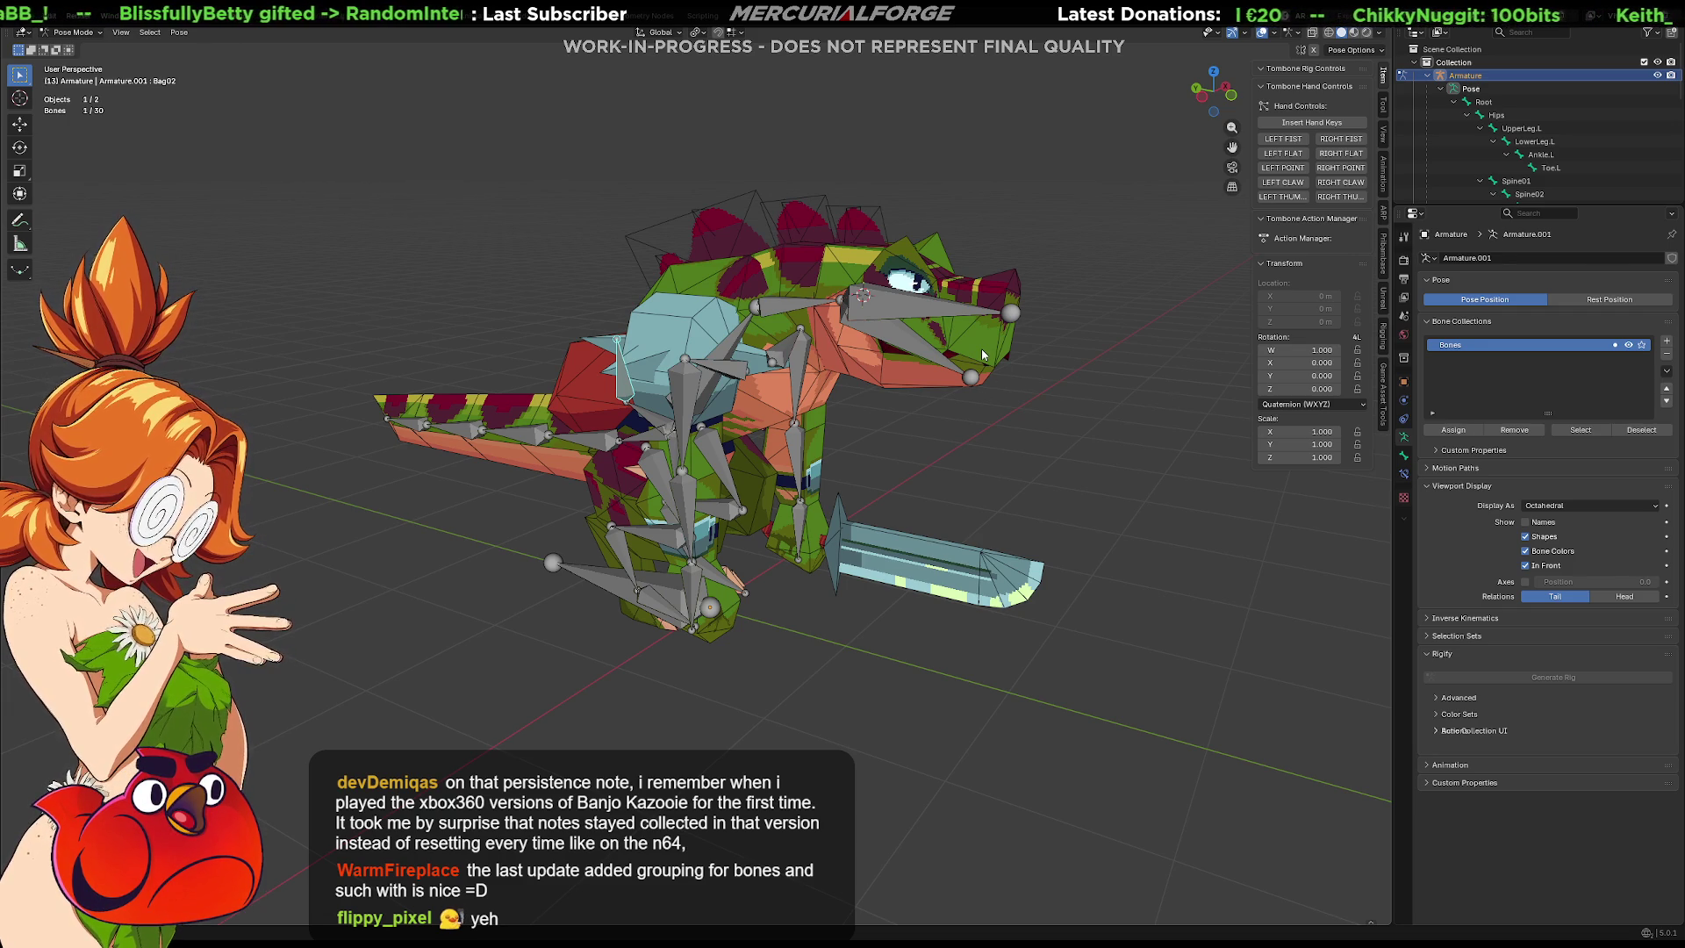
mouse_move(929, 409)
middle_mouse_down()
mouse_move(741, 420)
mouse_move(831, 454)
mouse_move(811, 441)
middle_mouse_up()
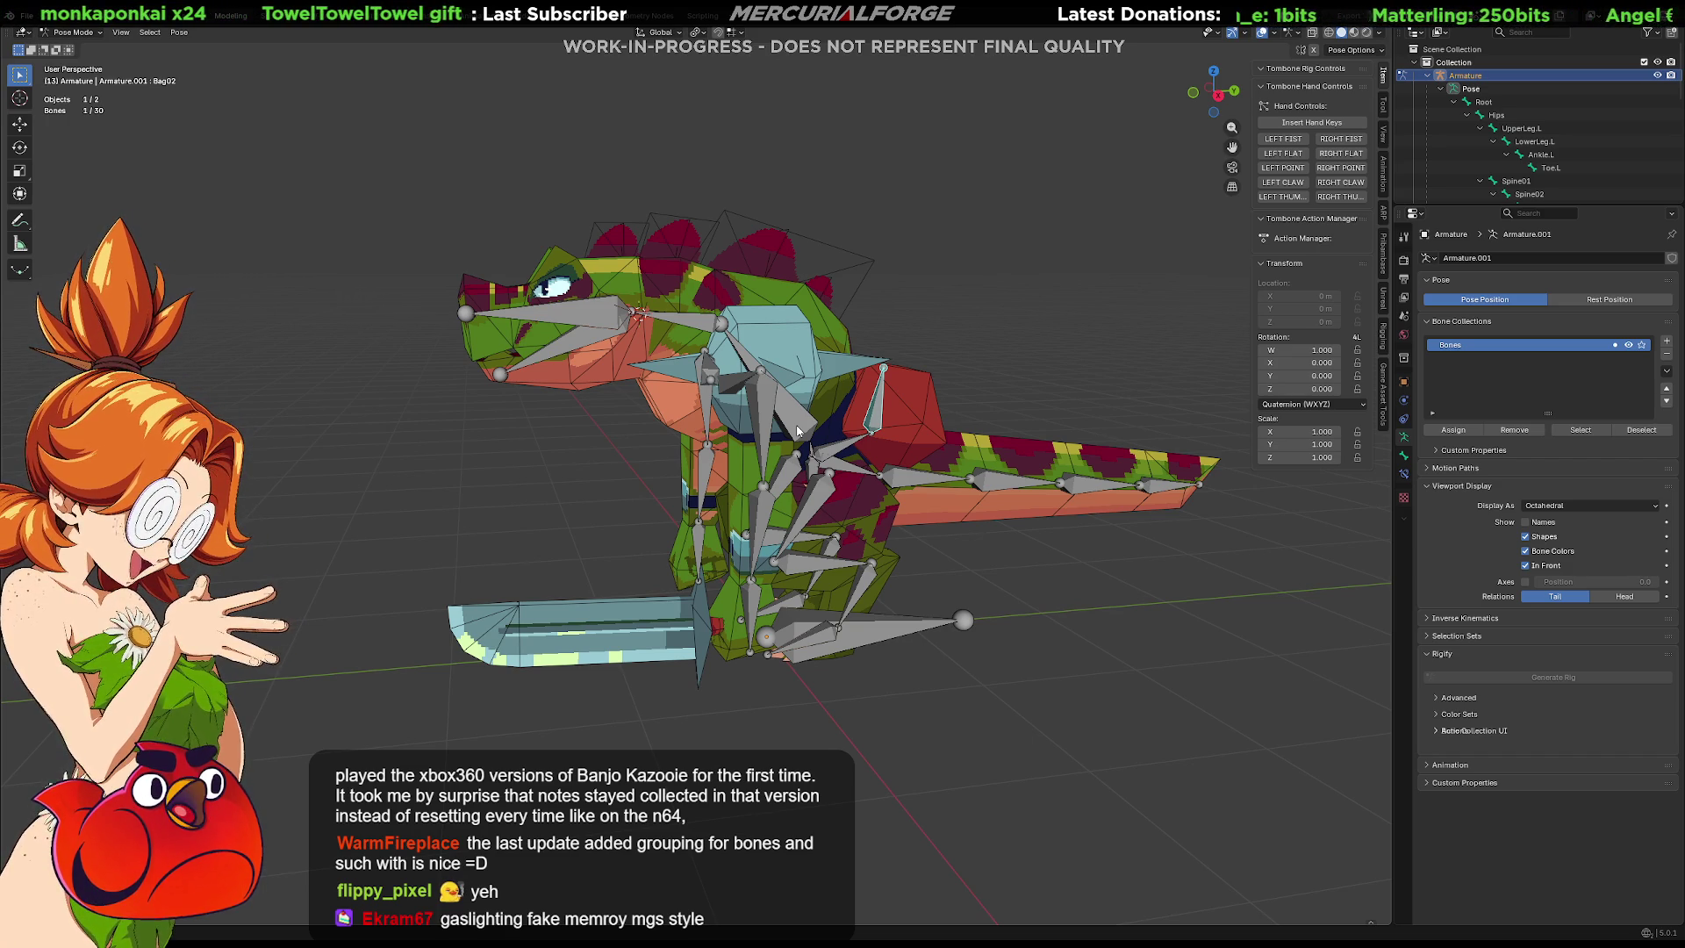
scroll(878, 540, "up", 4)
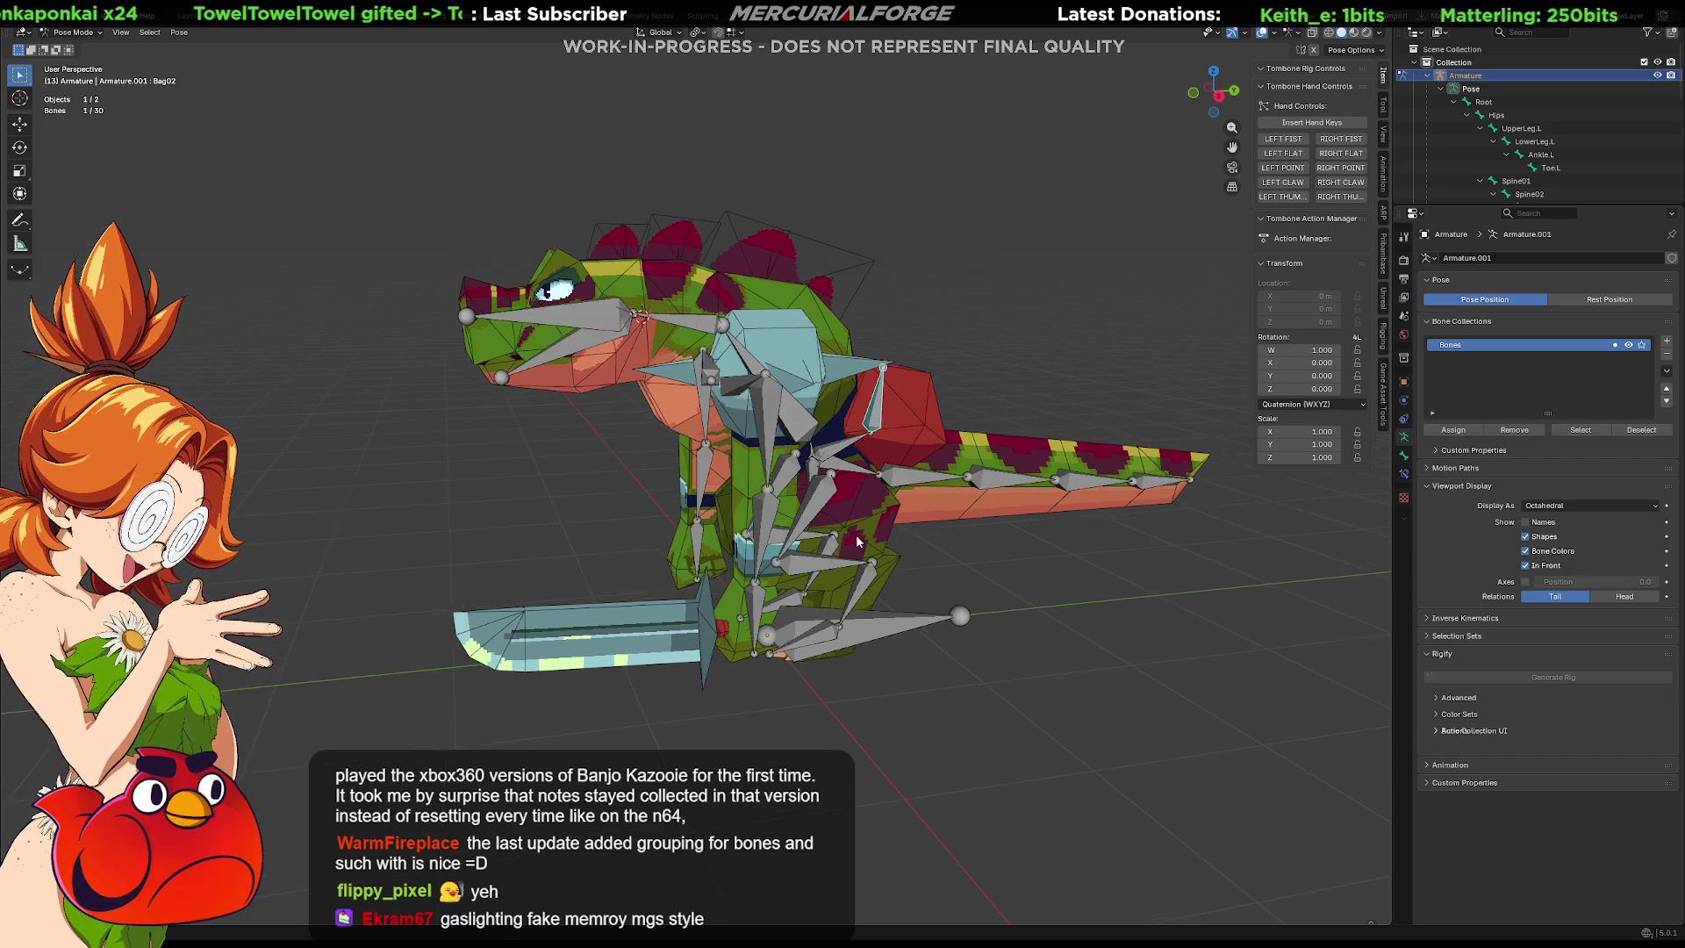
middle_click_drag(891, 551, 1077, 555)
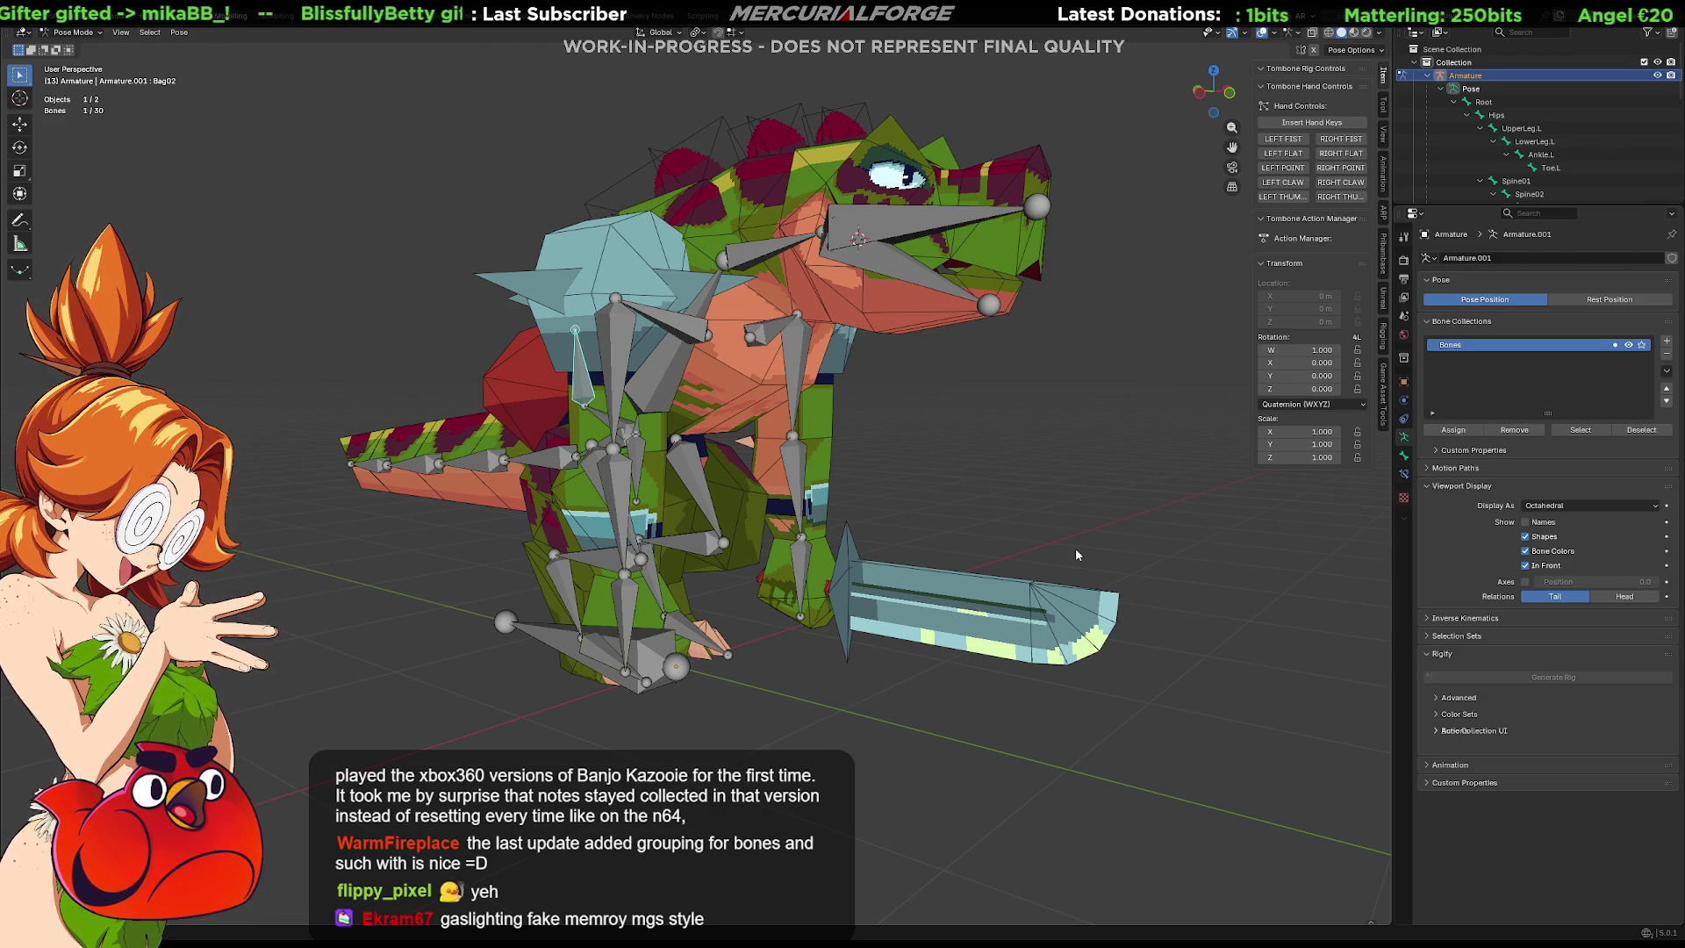
mouse_move(988, 498)
middle_mouse_down()
mouse_move(976, 490)
mouse_move(1014, 498)
mouse_move(845, 460)
mouse_move(1102, 538)
mouse_move(961, 538)
mouse_move(892, 496)
middle_mouse_up()
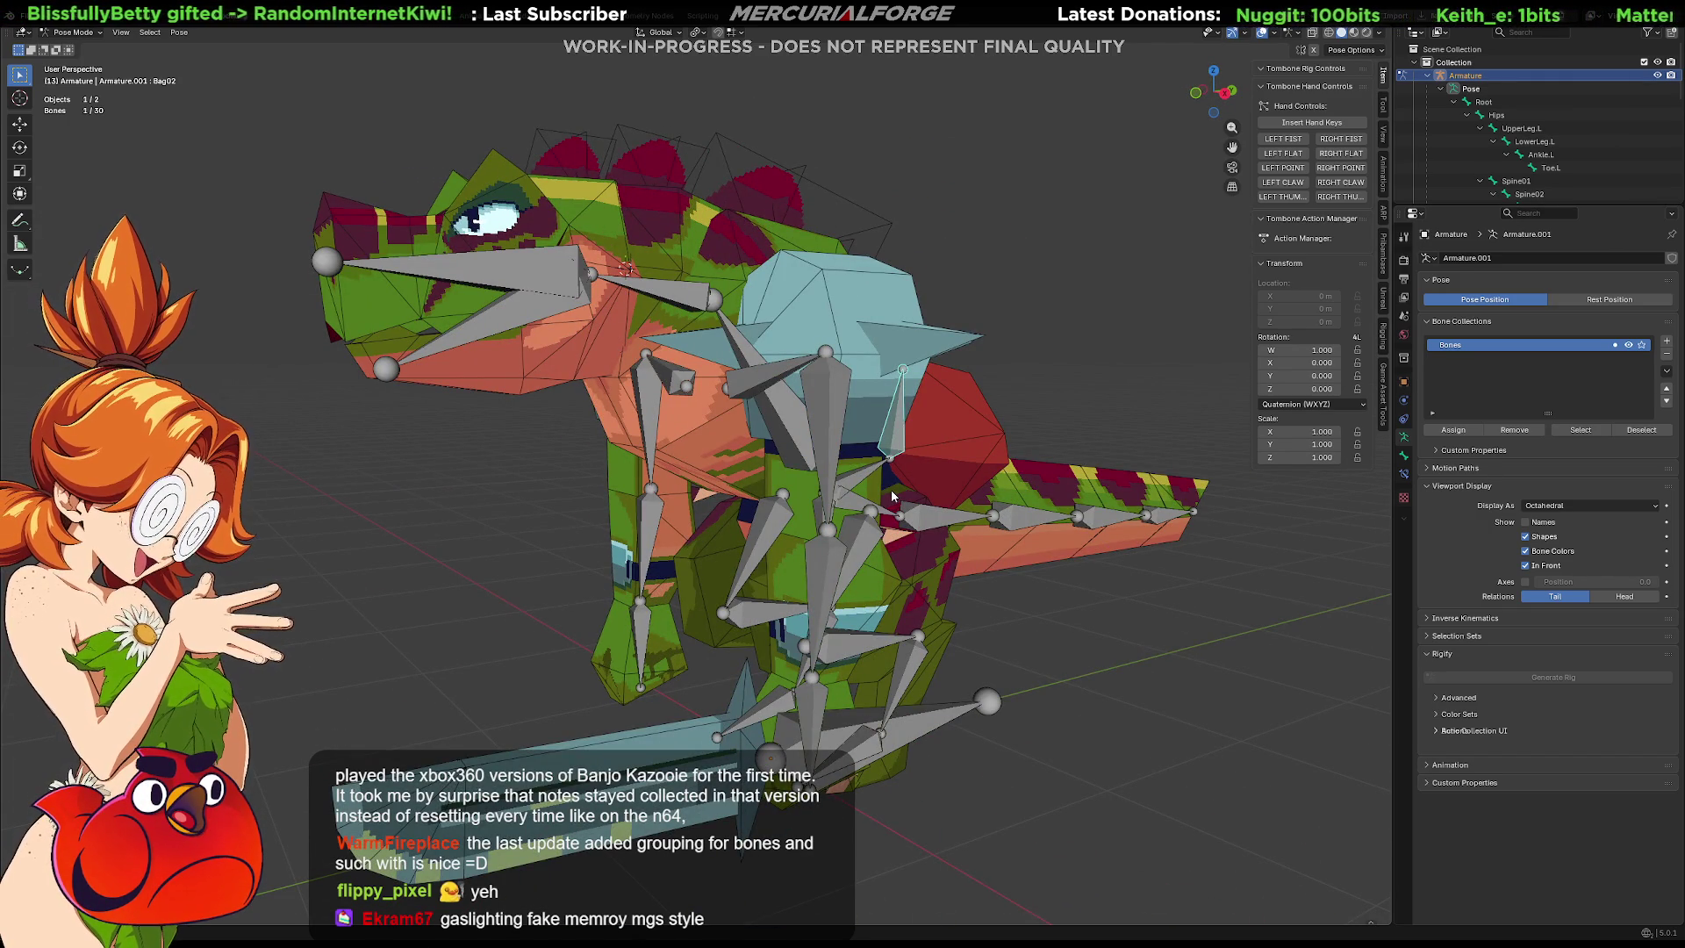
mouse_move(878, 472)
middle_mouse_down()
mouse_move(729, 481)
mouse_move(893, 483)
middle_mouse_up()
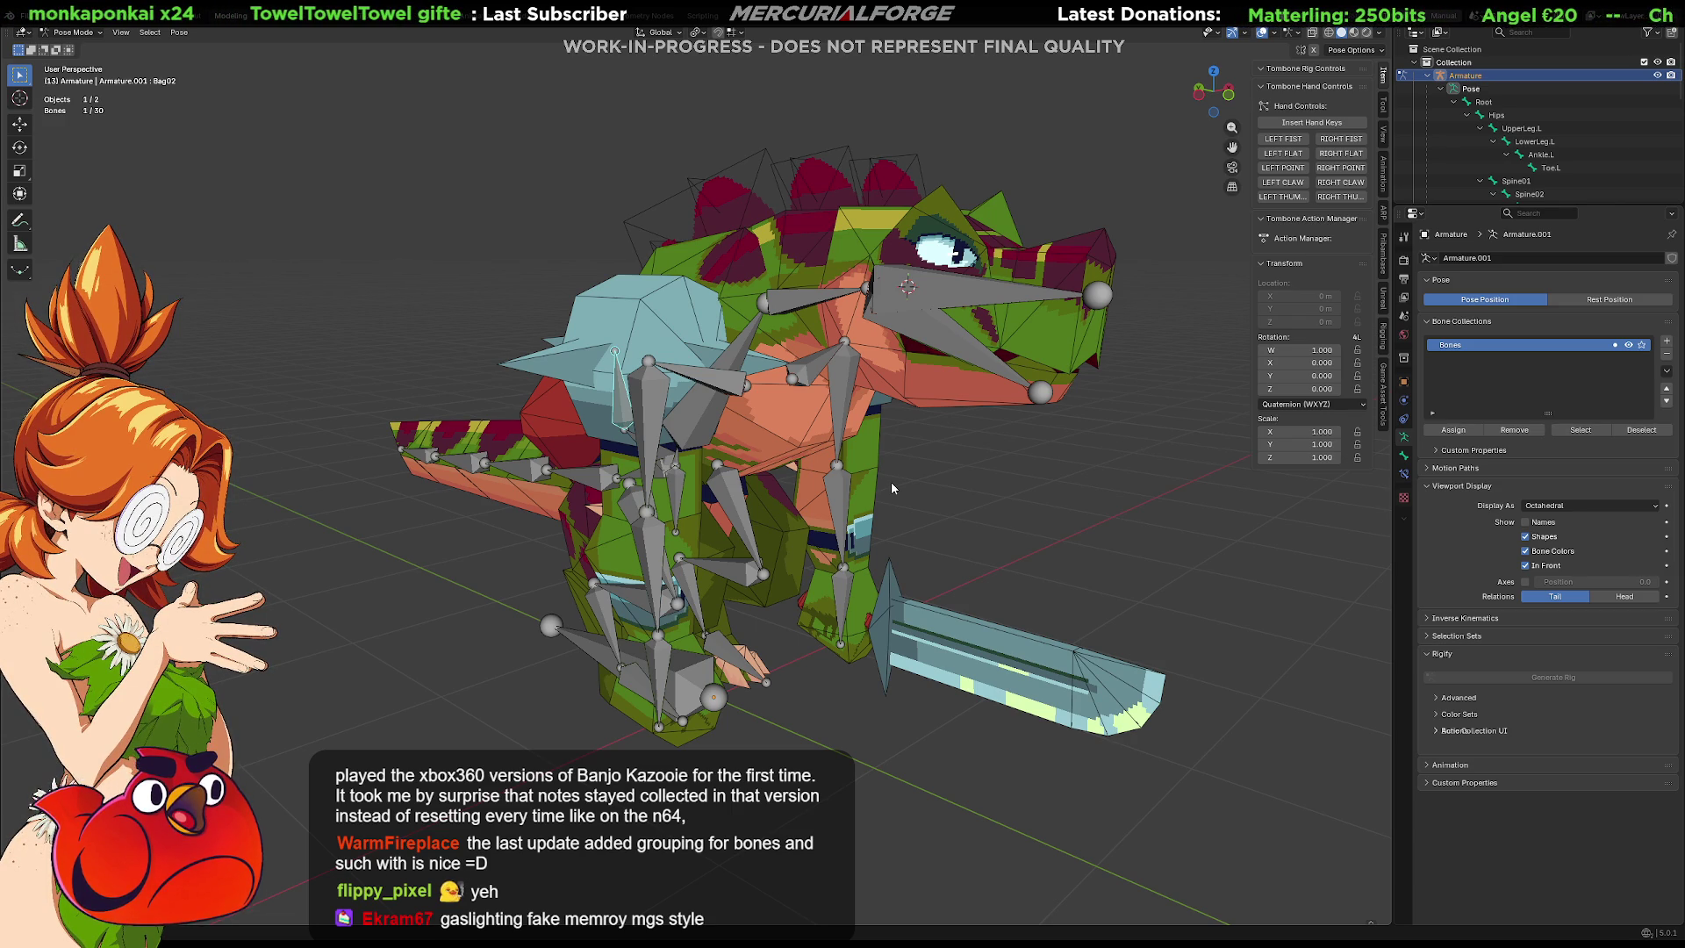
mouse_move(882, 478)
middle_mouse_down()
mouse_move(939, 473)
mouse_move(993, 502)
mouse_move(1134, 525)
mouse_move(876, 573)
mouse_move(888, 545)
mouse_move(851, 571)
mouse_move(836, 676)
mouse_move(650, 677)
mouse_move(702, 636)
mouse_move(709, 650)
middle_mouse_up()
left_click(693, 560)
mouse_move(693, 560)
middle_mouse_down()
mouse_move(744, 631)
mouse_move(773, 641)
mouse_move(850, 603)
mouse_move(829, 618)
middle_mouse_up()
left_click(720, 608)
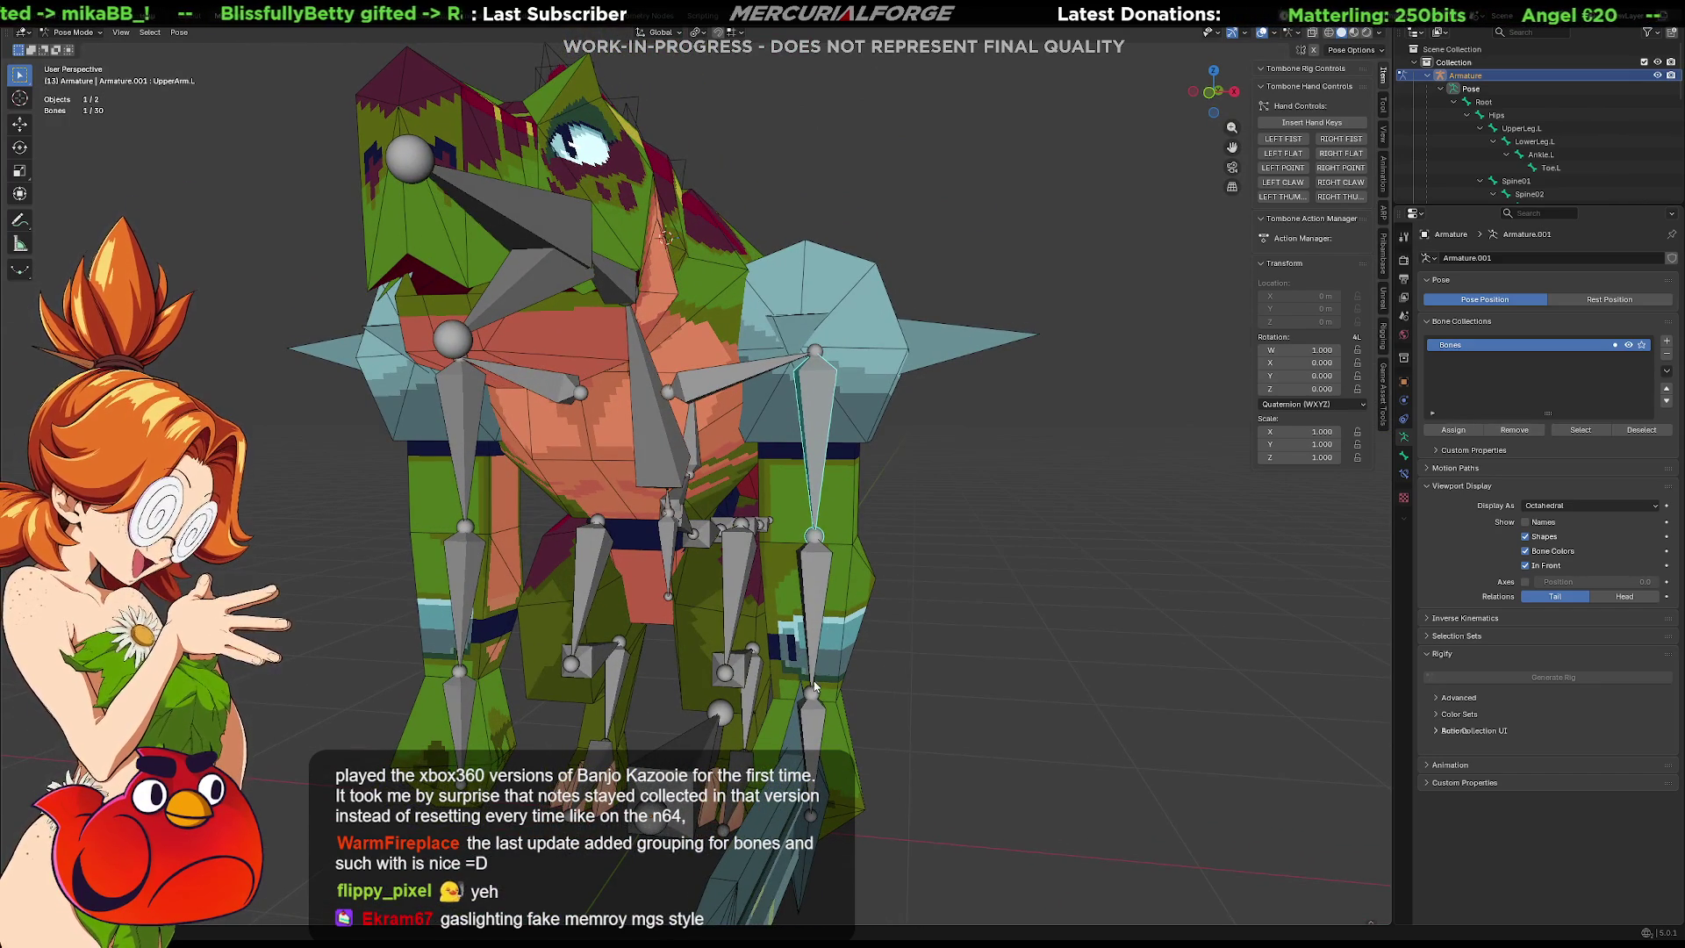
left_click(816, 723, "shift")
left_click(815, 650, "shift")
left_click(804, 459, "shift")
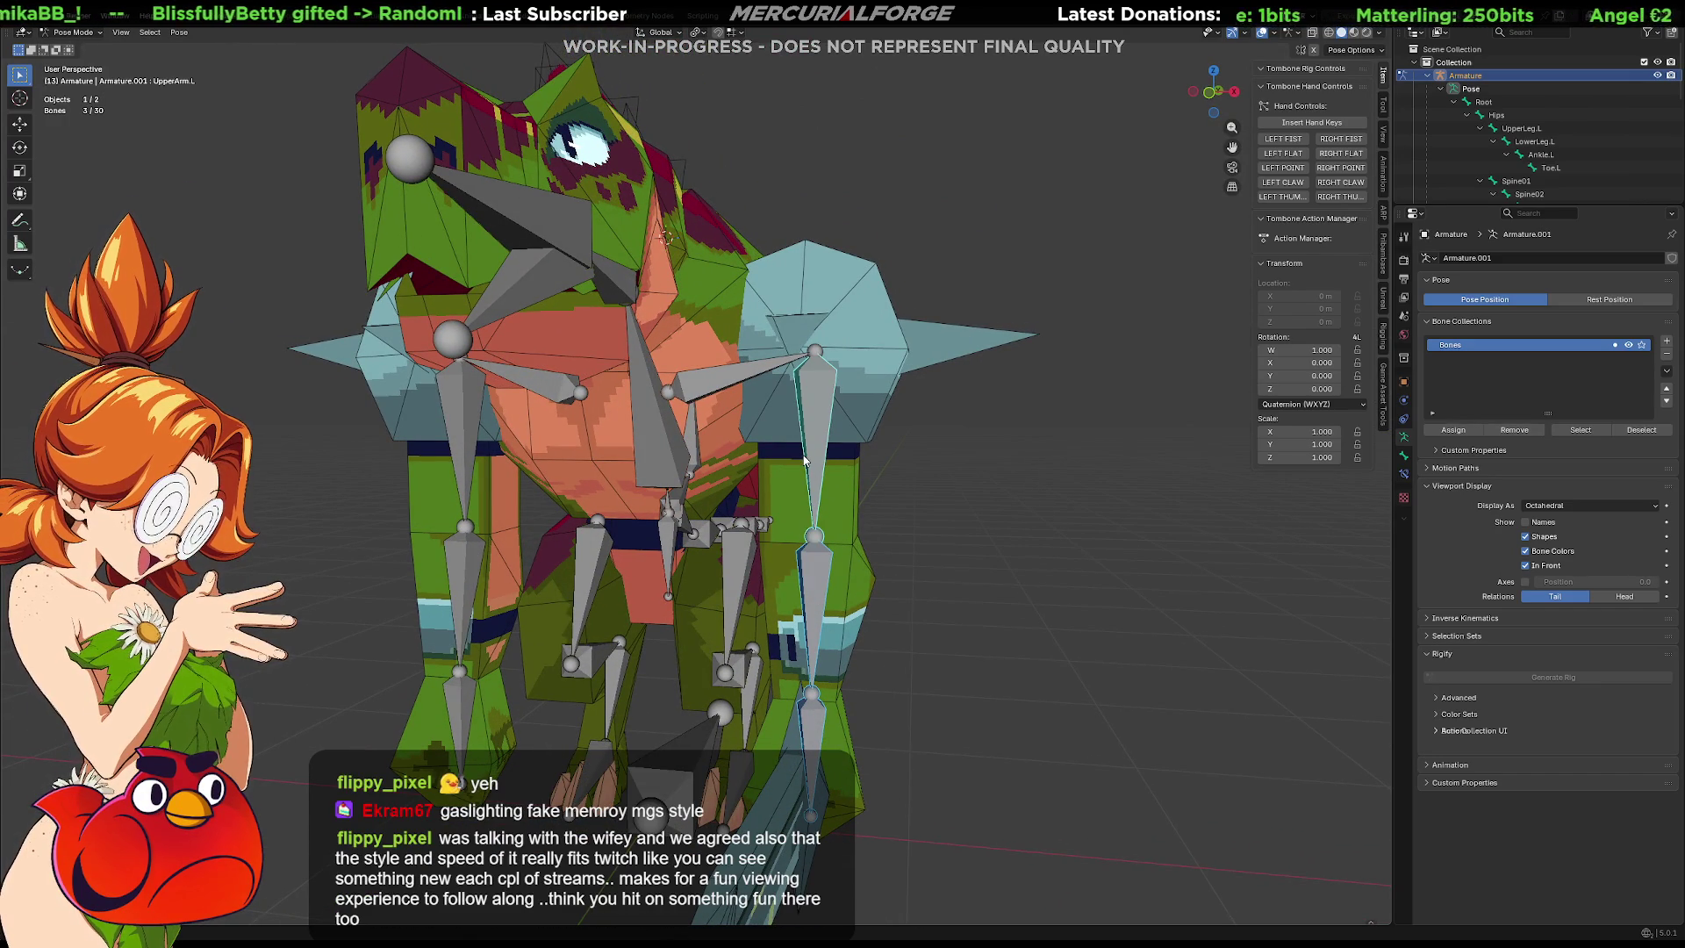
In Edit Mode, delete the selected left arm bones and extrude a new bone from the clavicle tail.
key("Tab")
key("x")
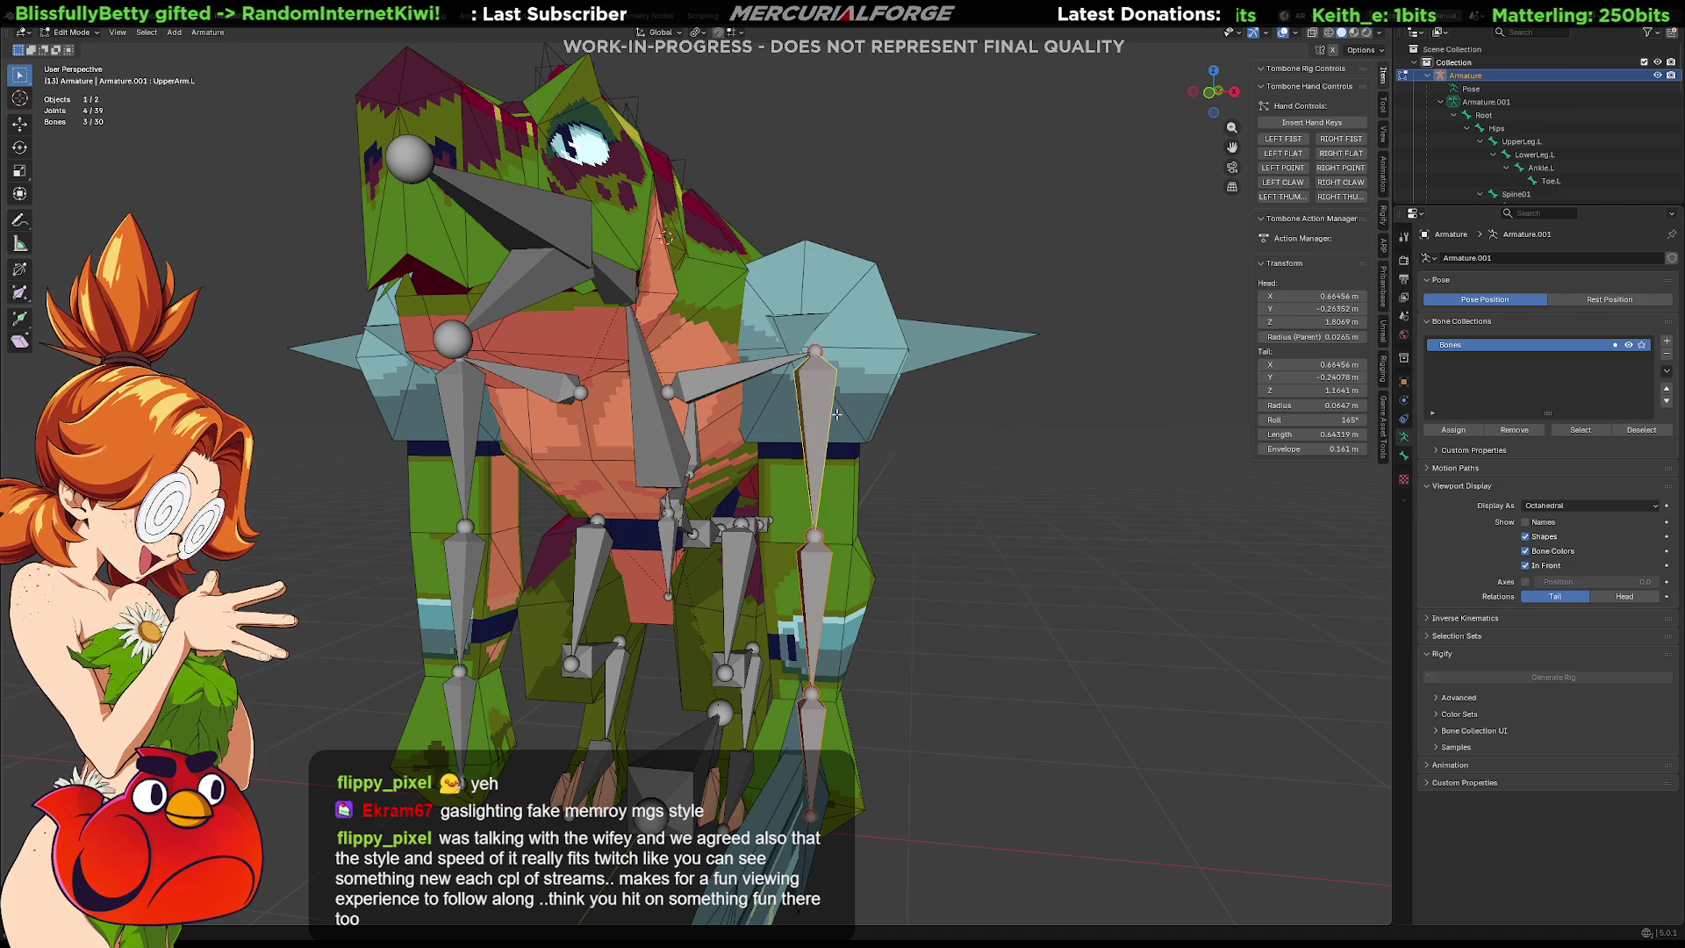
left_click(835, 413)
left_click(815, 352)
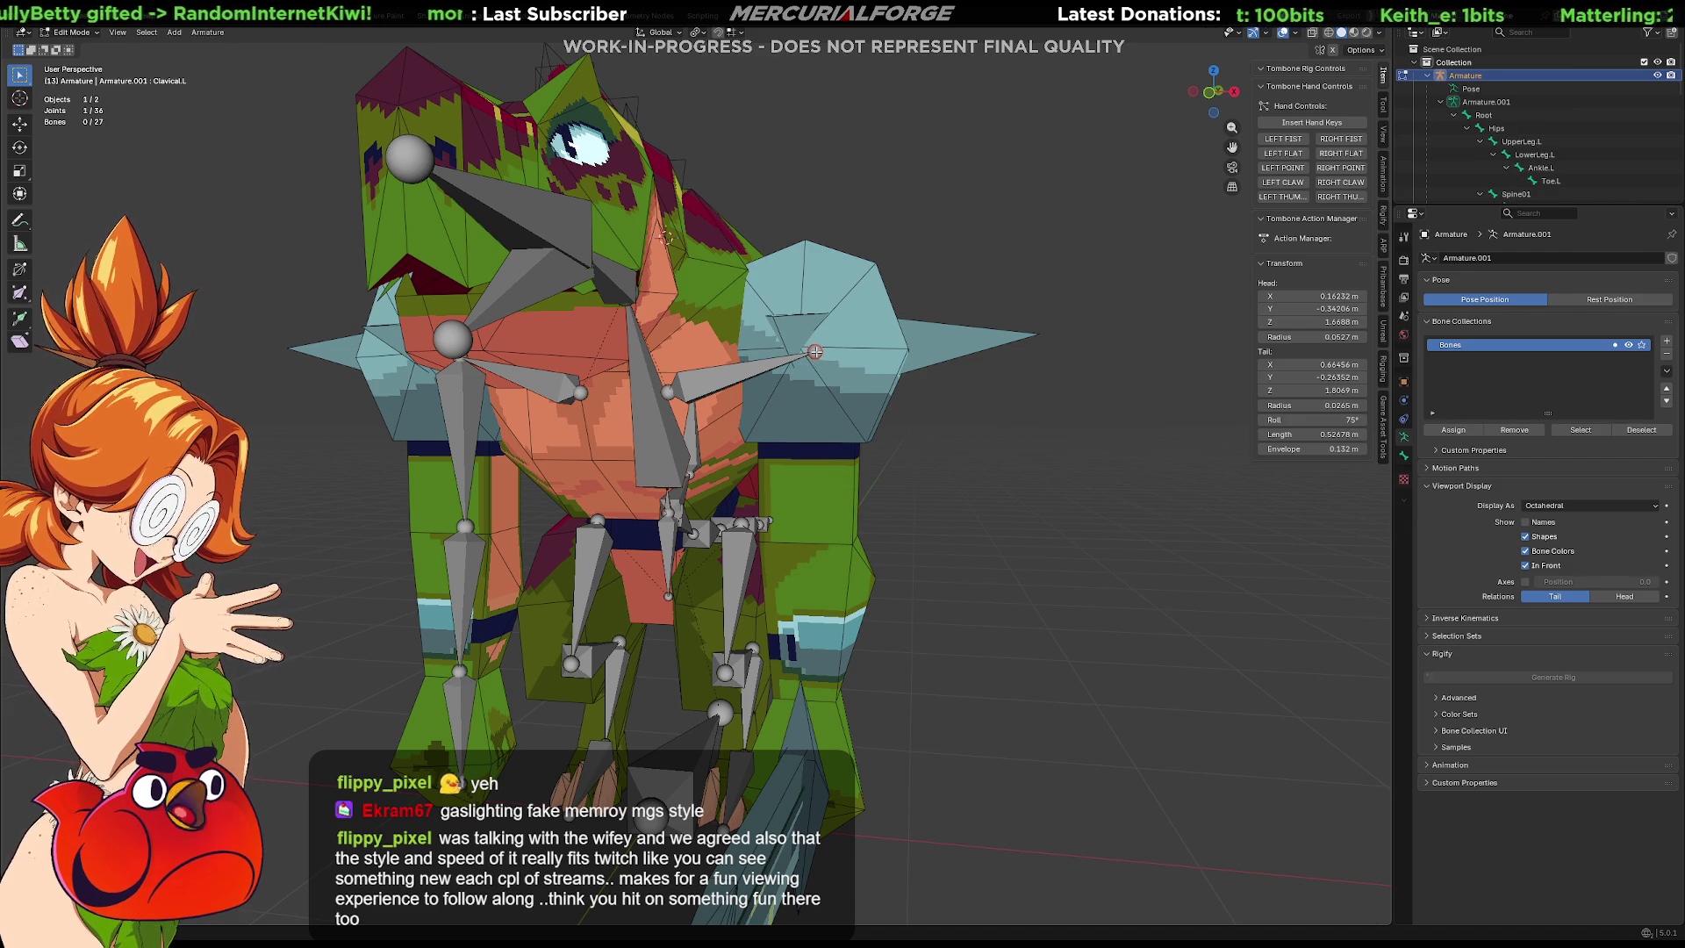
key("g")
key("Escape")
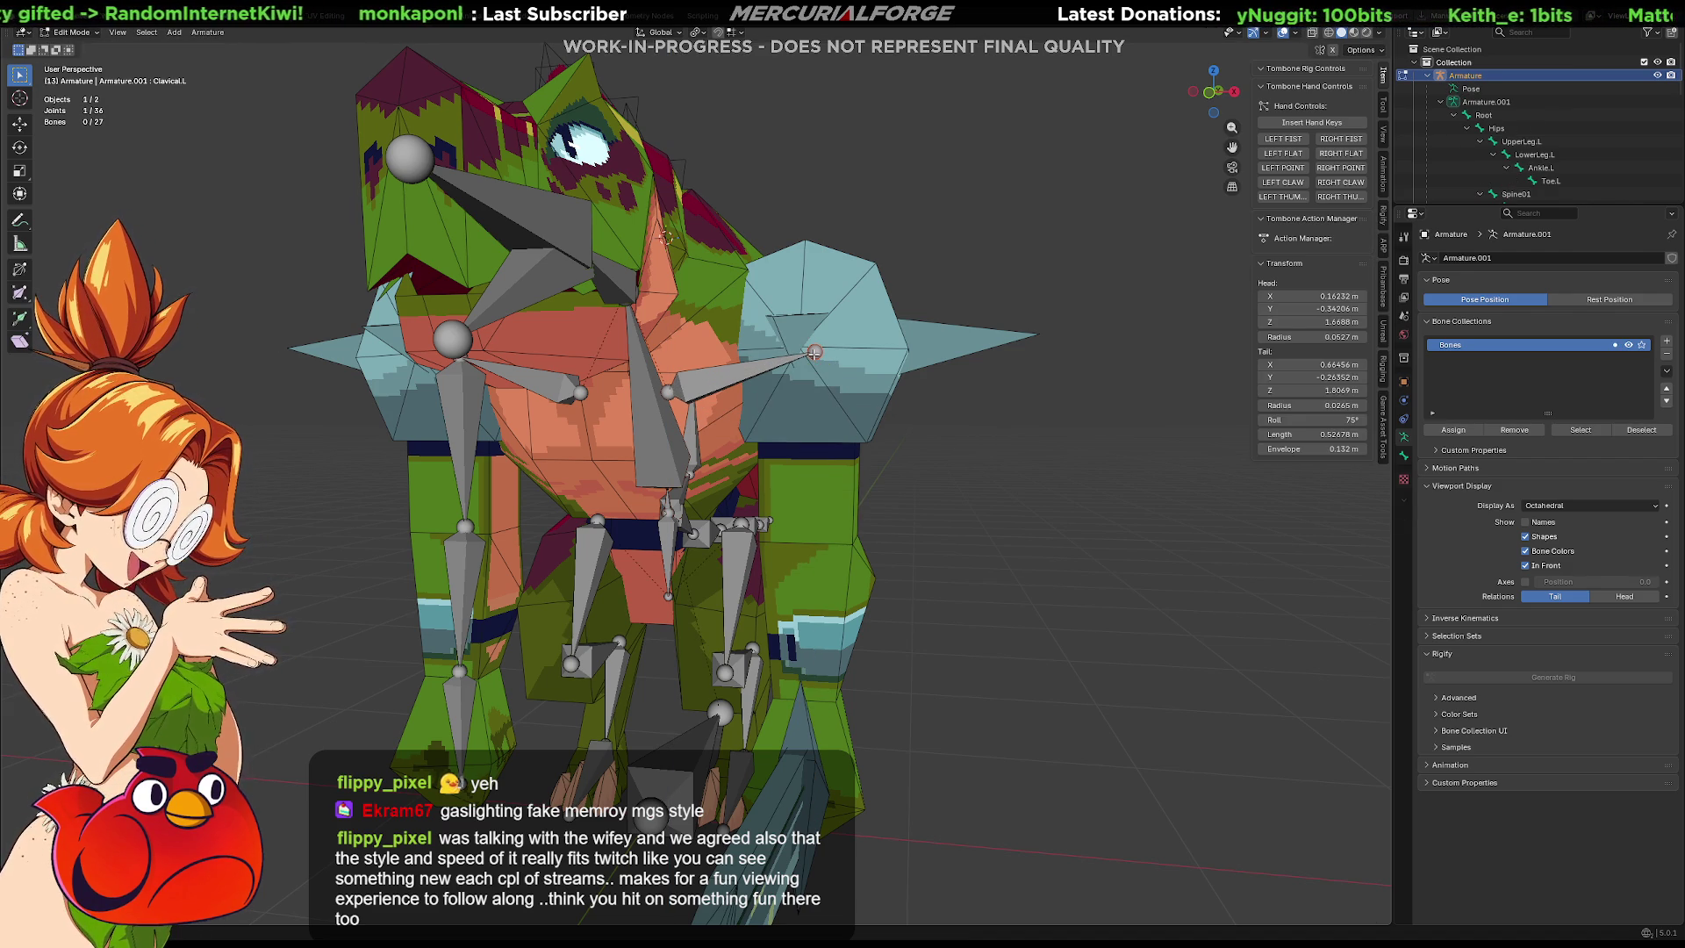
key("e")
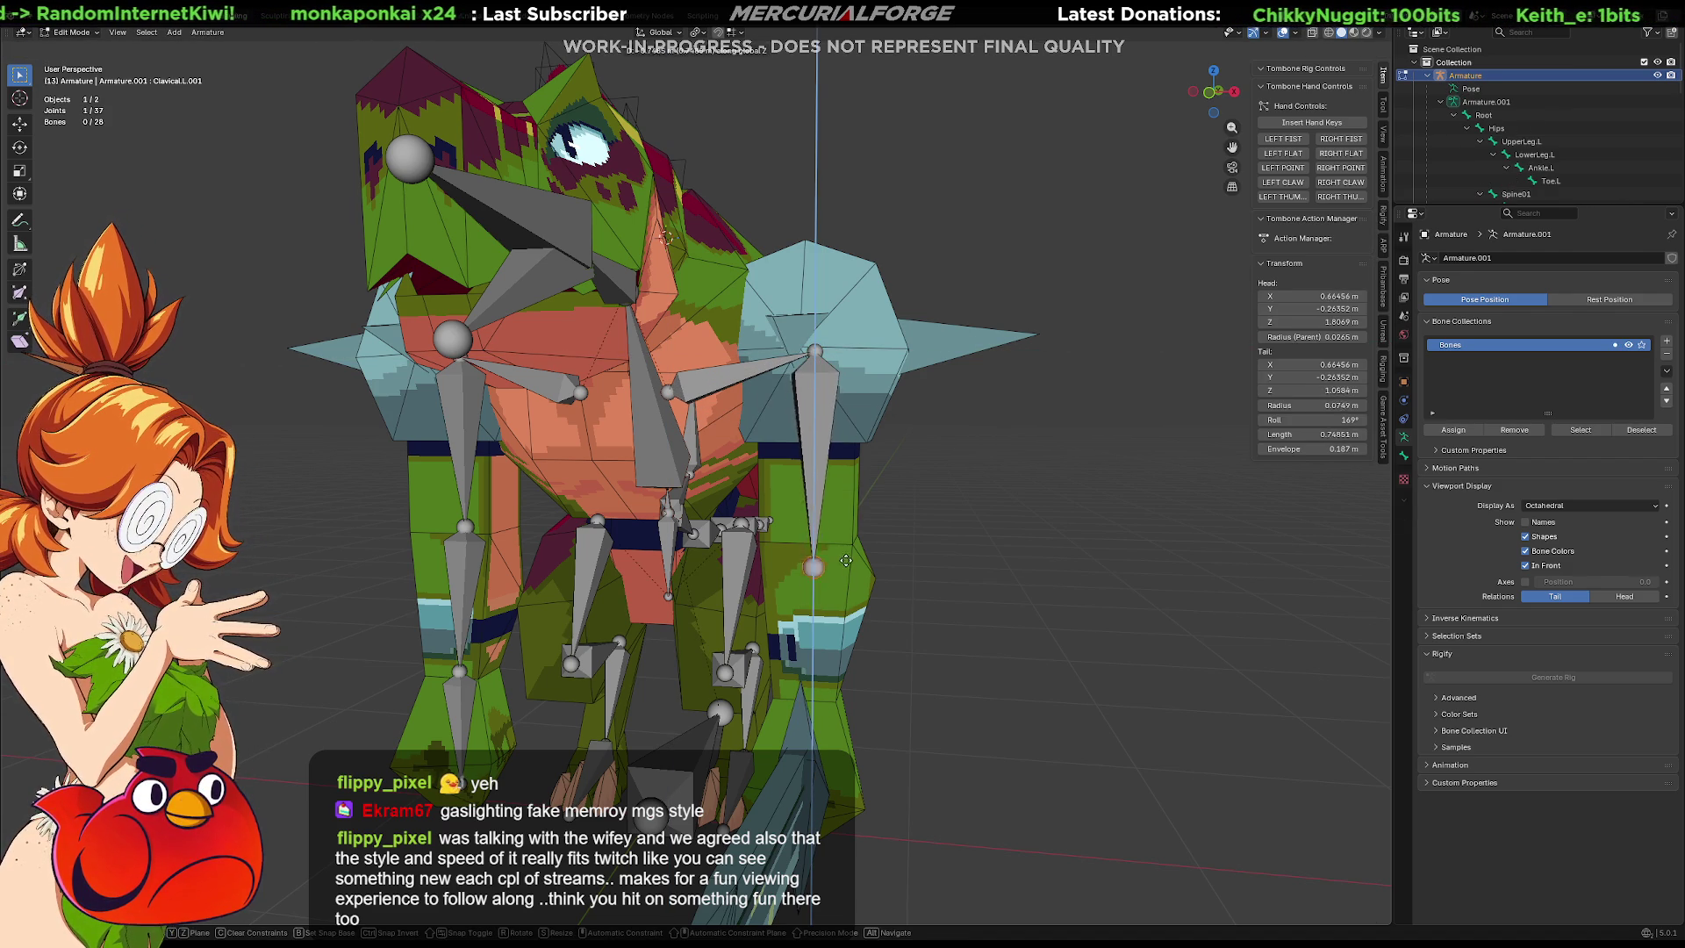
left_click(848, 534)
middle_click_drag(847, 534, 863, 626)
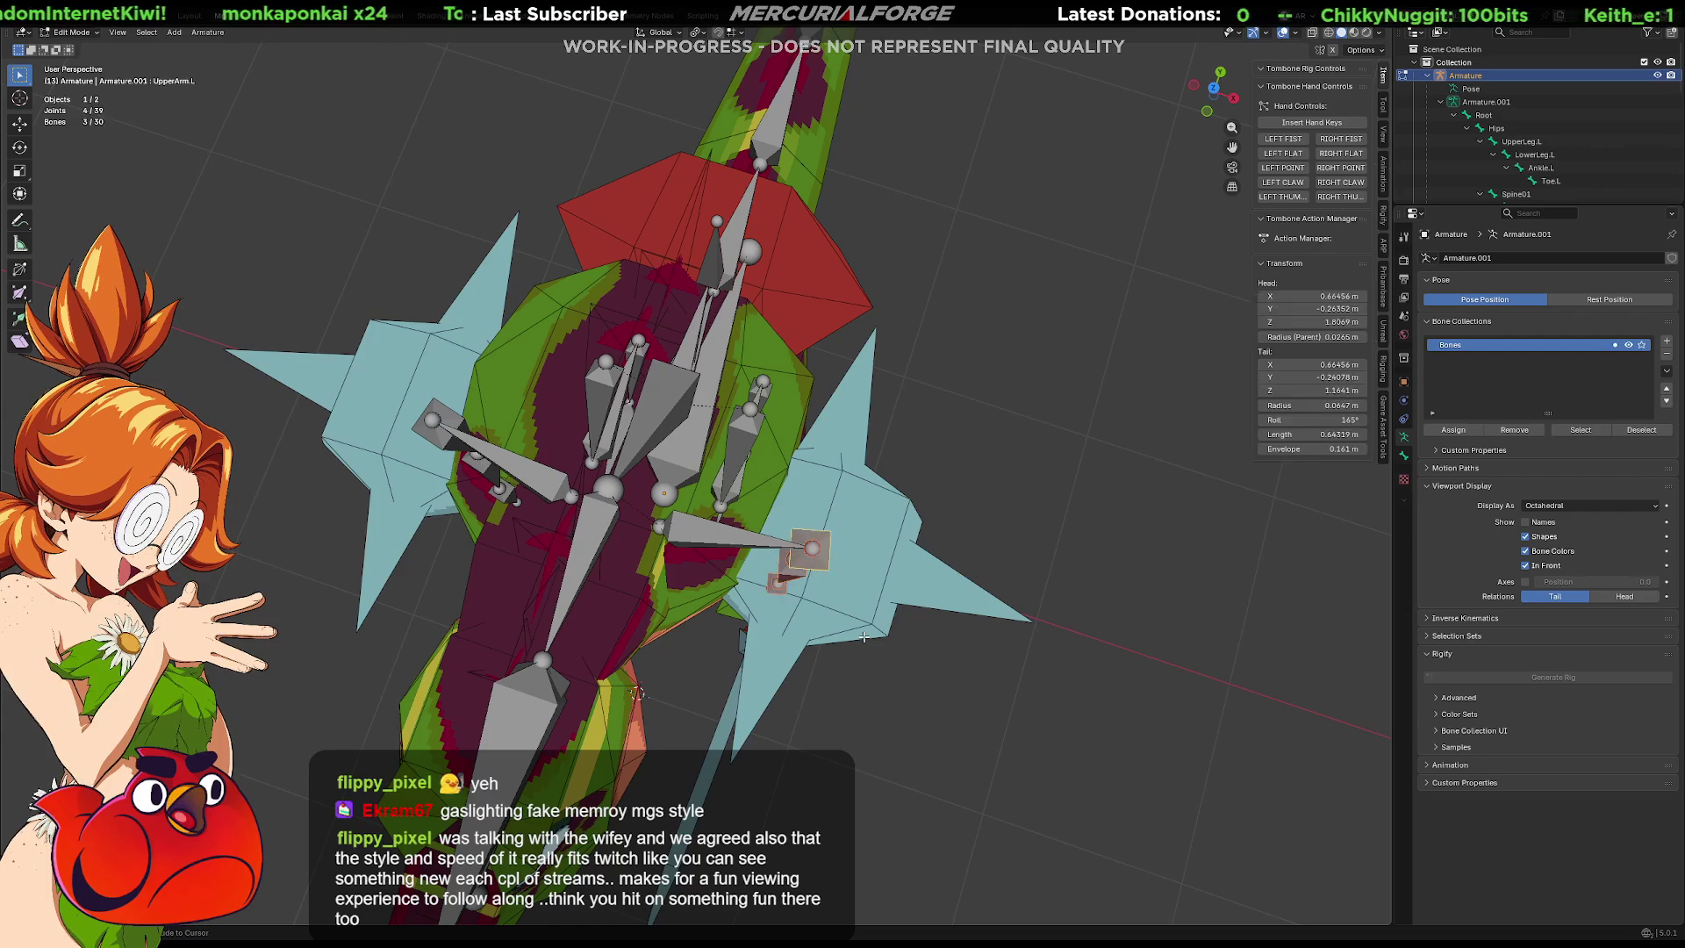
Back in Pose Mode, select LowerArm.L and rotate it around the X axis.
key("ctrl+Tab")
mouse_move(865, 641)
middle_mouse_down()
mouse_move(870, 507)
mouse_move(955, 587)
mouse_move(739, 590)
mouse_move(702, 619)
mouse_move(972, 596)
mouse_move(891, 577)
middle_mouse_up()
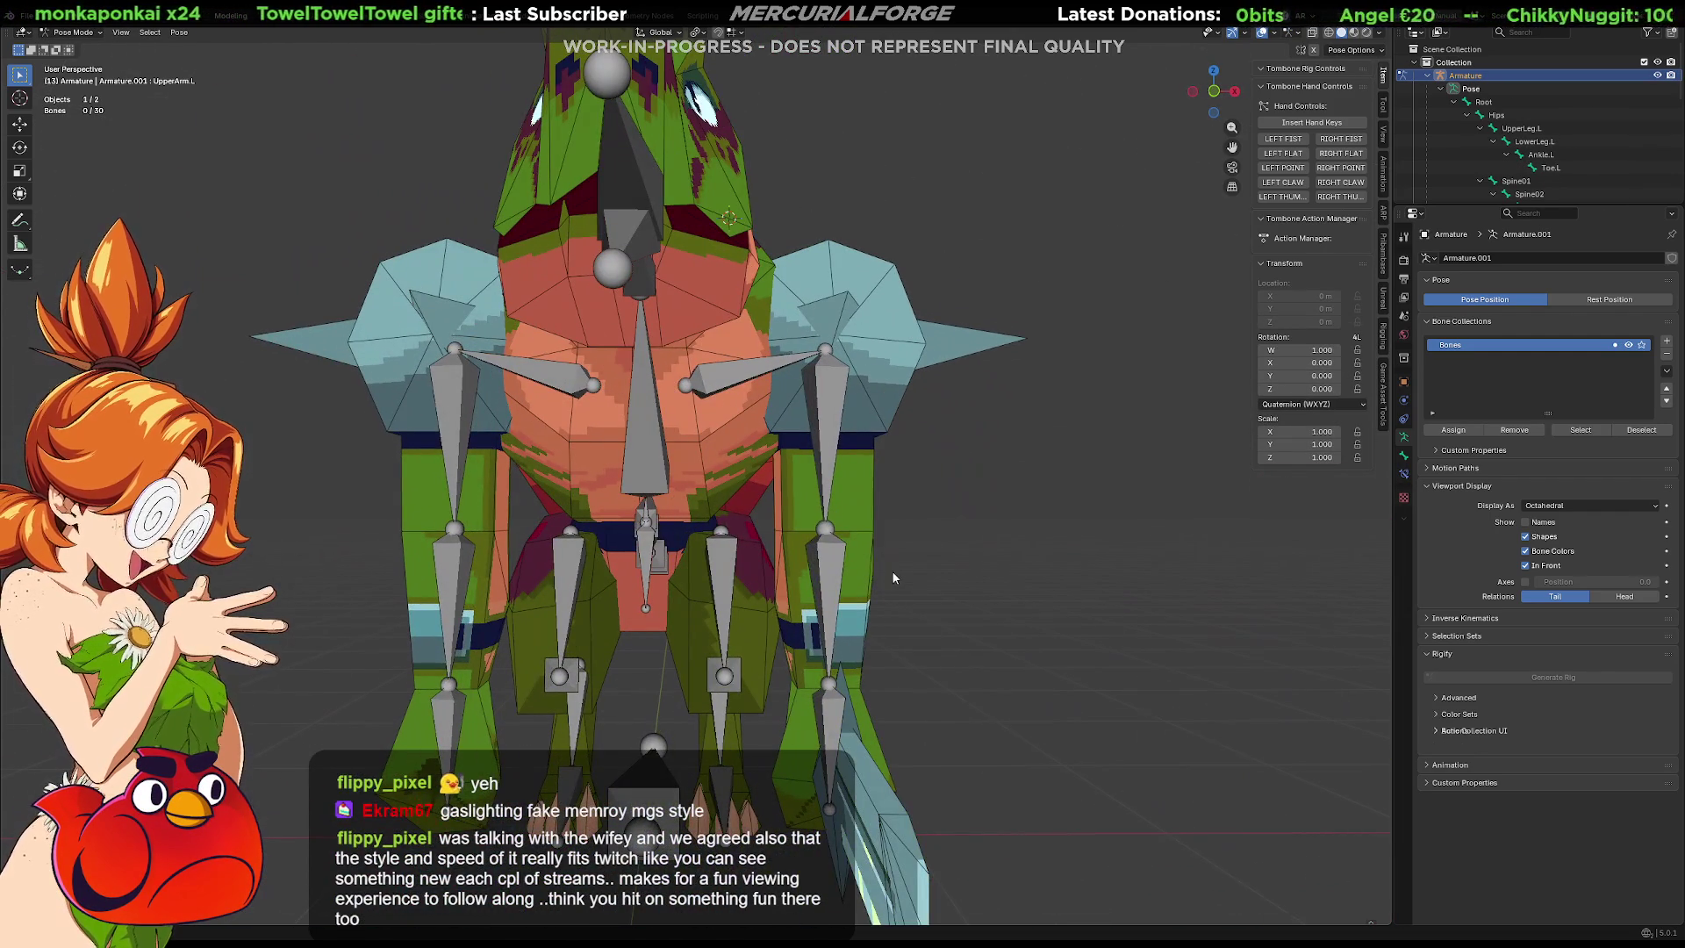
left_click(832, 557)
key("Tab")
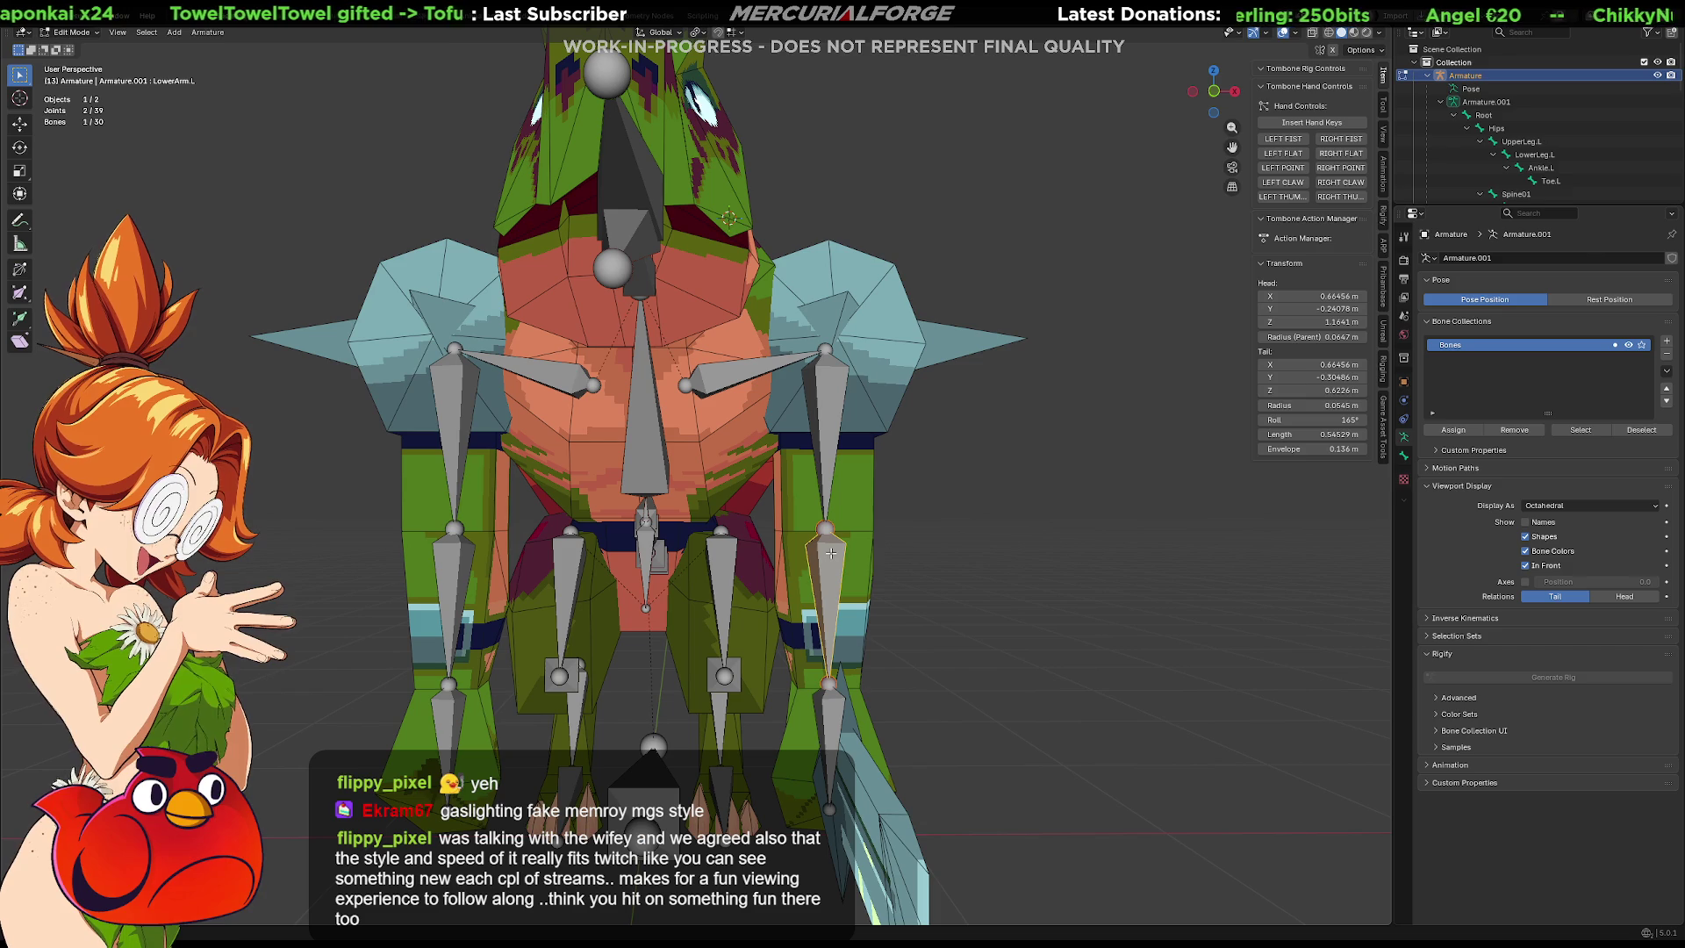
key("Tab")
key("r")
key("x")
key("x")
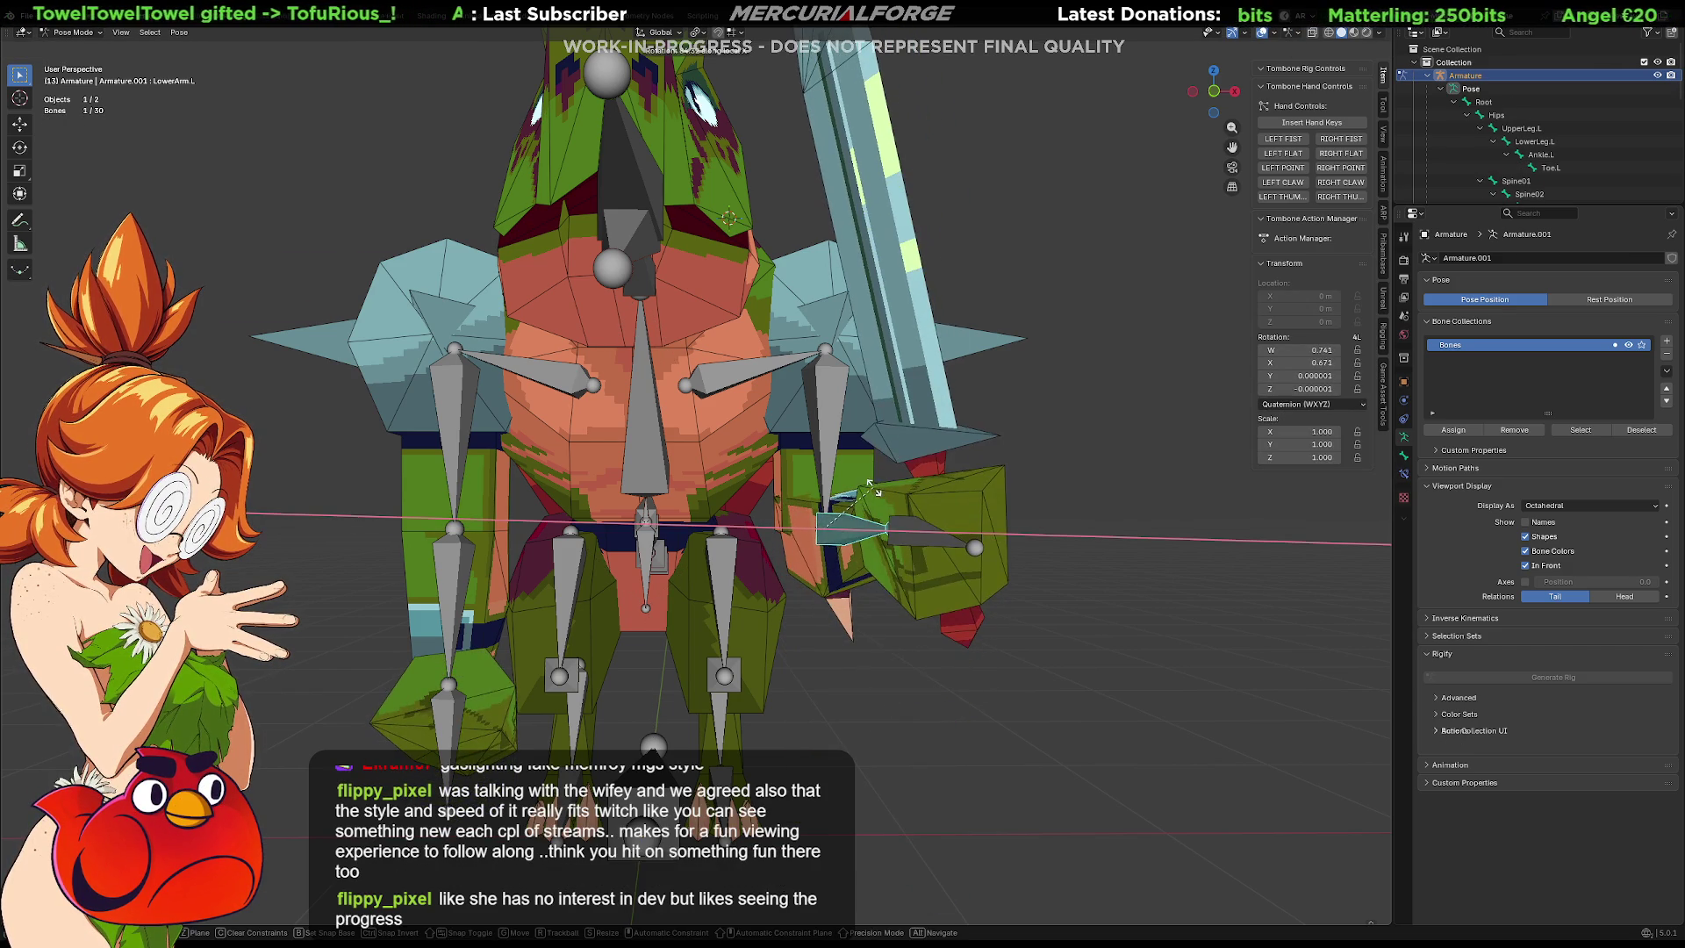
Confirm the raised arm pose, then clear the arm's rotation back to rest with Alt+R.
left_click(856, 526)
mouse_move(856, 526)
middle_mouse_down()
mouse_move(804, 555)
mouse_move(718, 553)
mouse_move(751, 553)
middle_mouse_up()
key("alt+r")
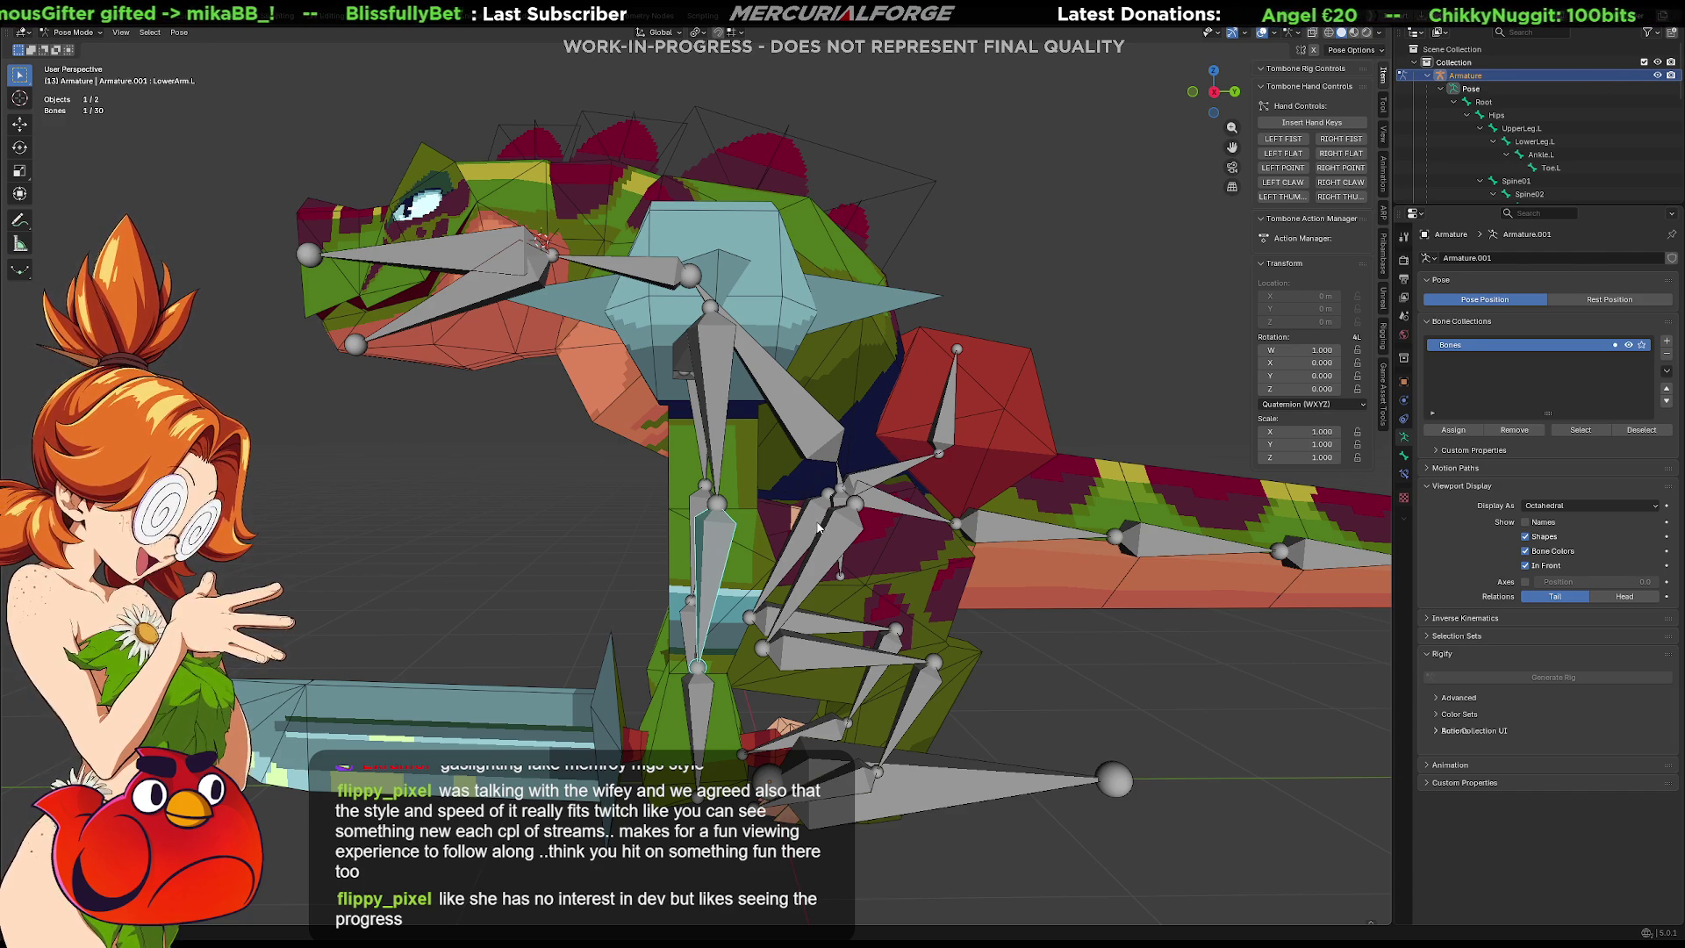
mouse_move(841, 516)
middle_mouse_down()
mouse_move(866, 536)
mouse_move(985, 517)
mouse_move(890, 520)
middle_mouse_up()
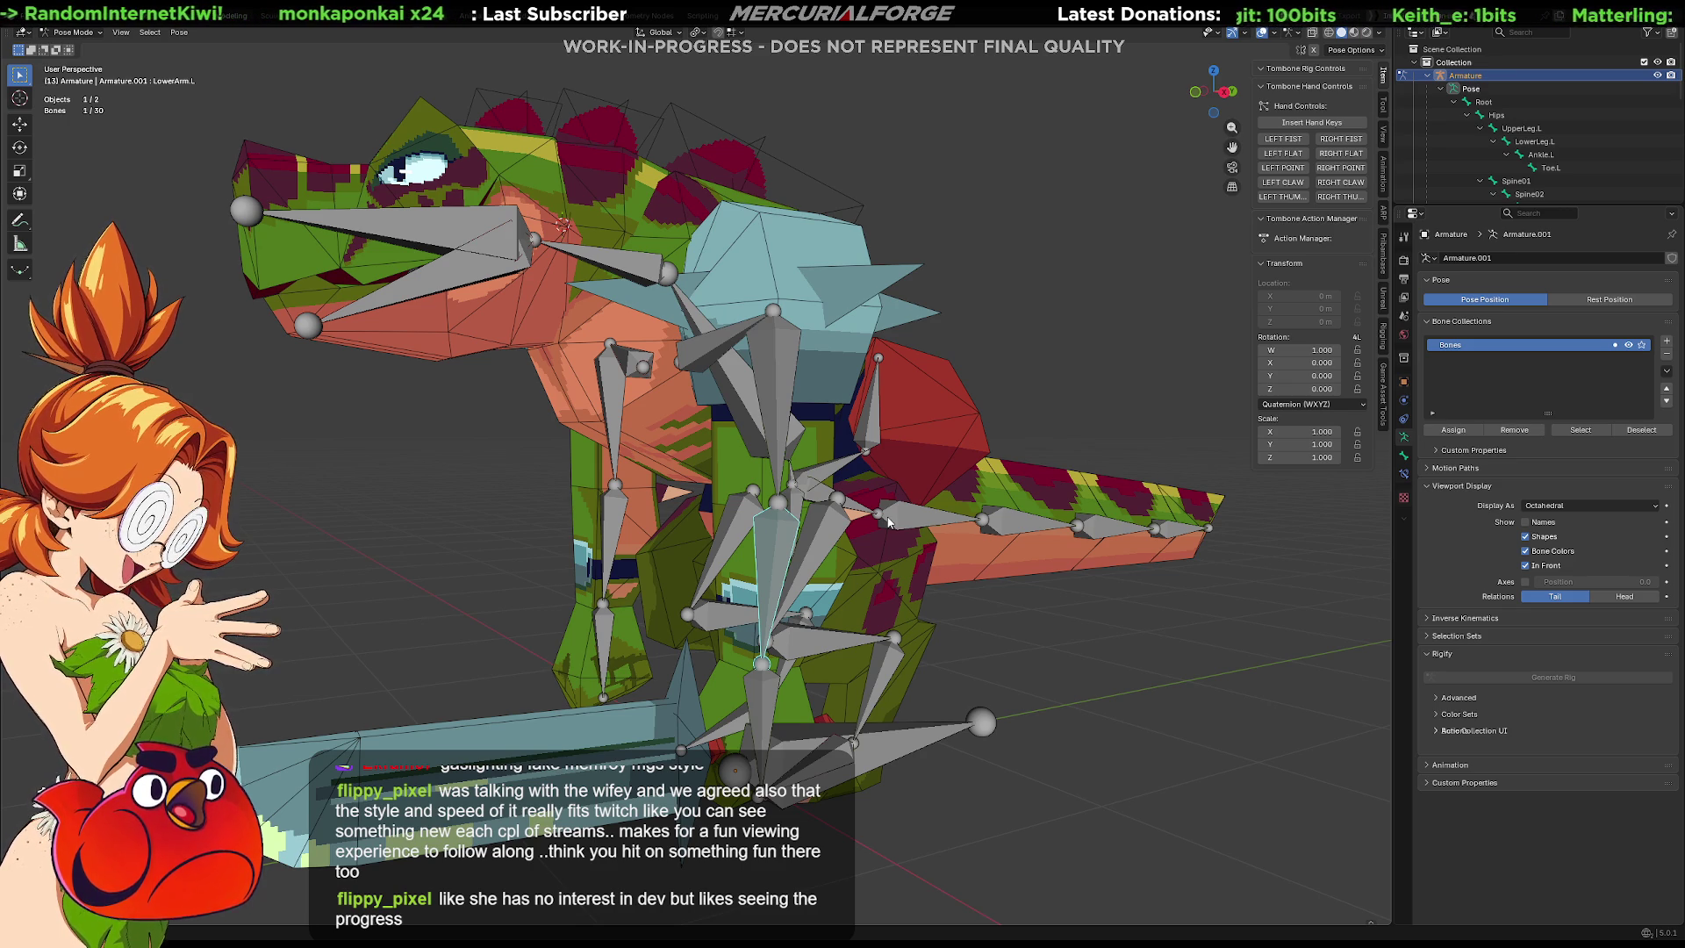
mouse_move(860, 524)
middle_mouse_down()
mouse_move(755, 664)
mouse_move(772, 544)
middle_mouse_up()
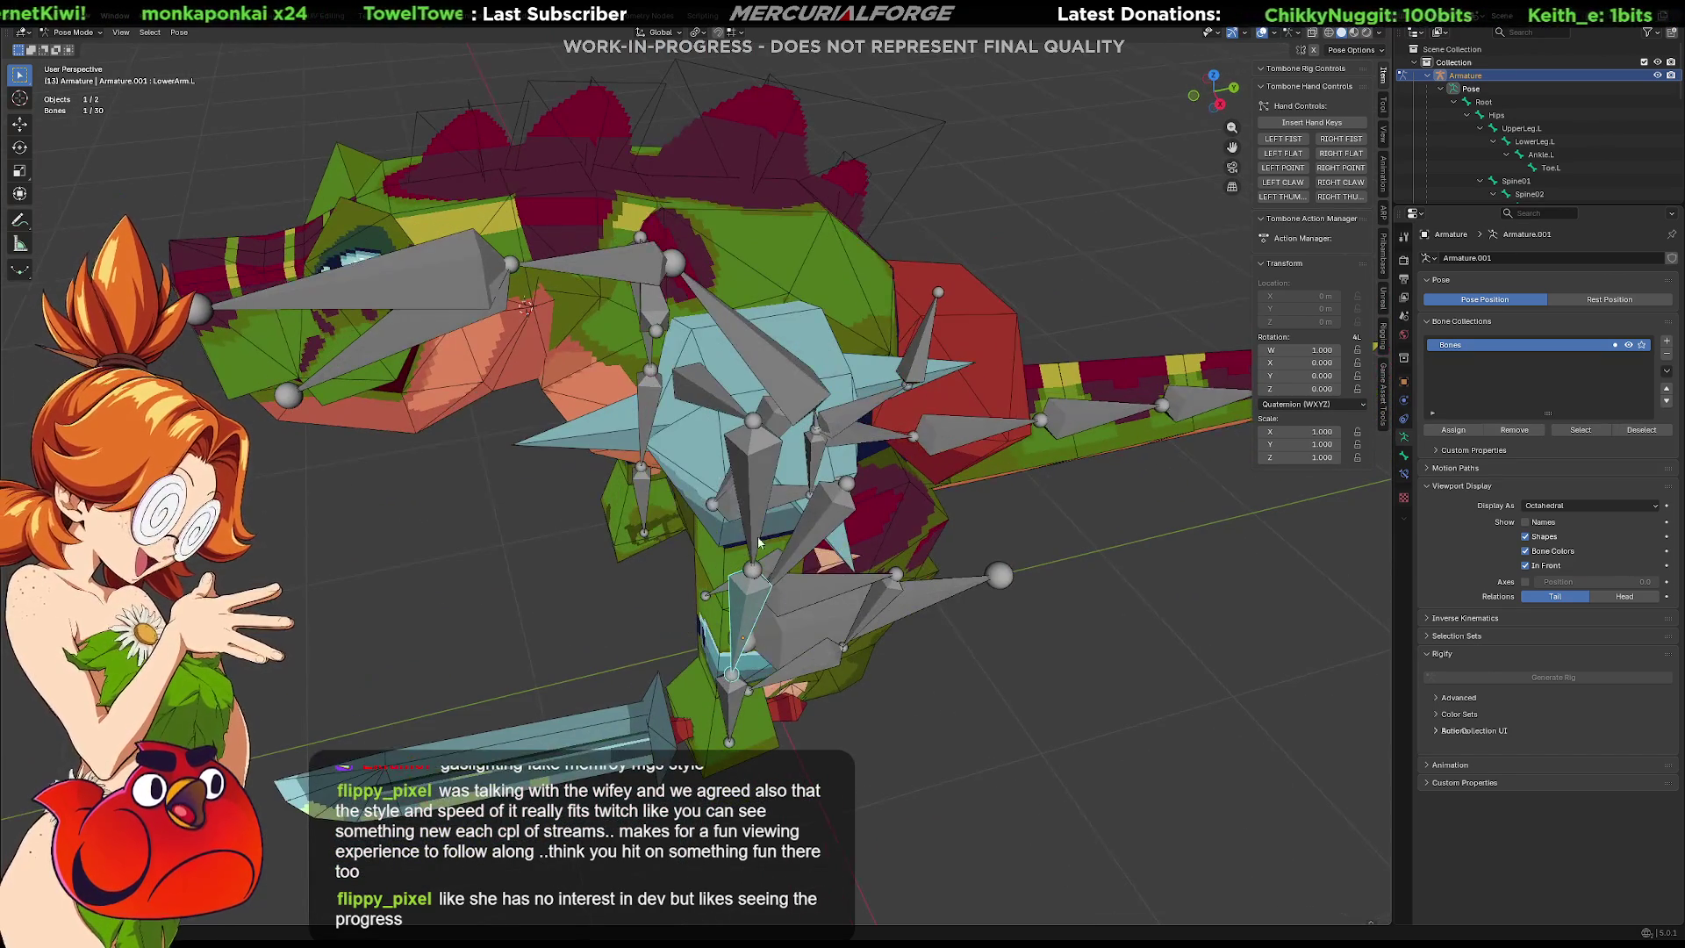
Try a Z-axis rotation of UpperArm.L, cancel it, and return to a front view.
left_click(760, 489)
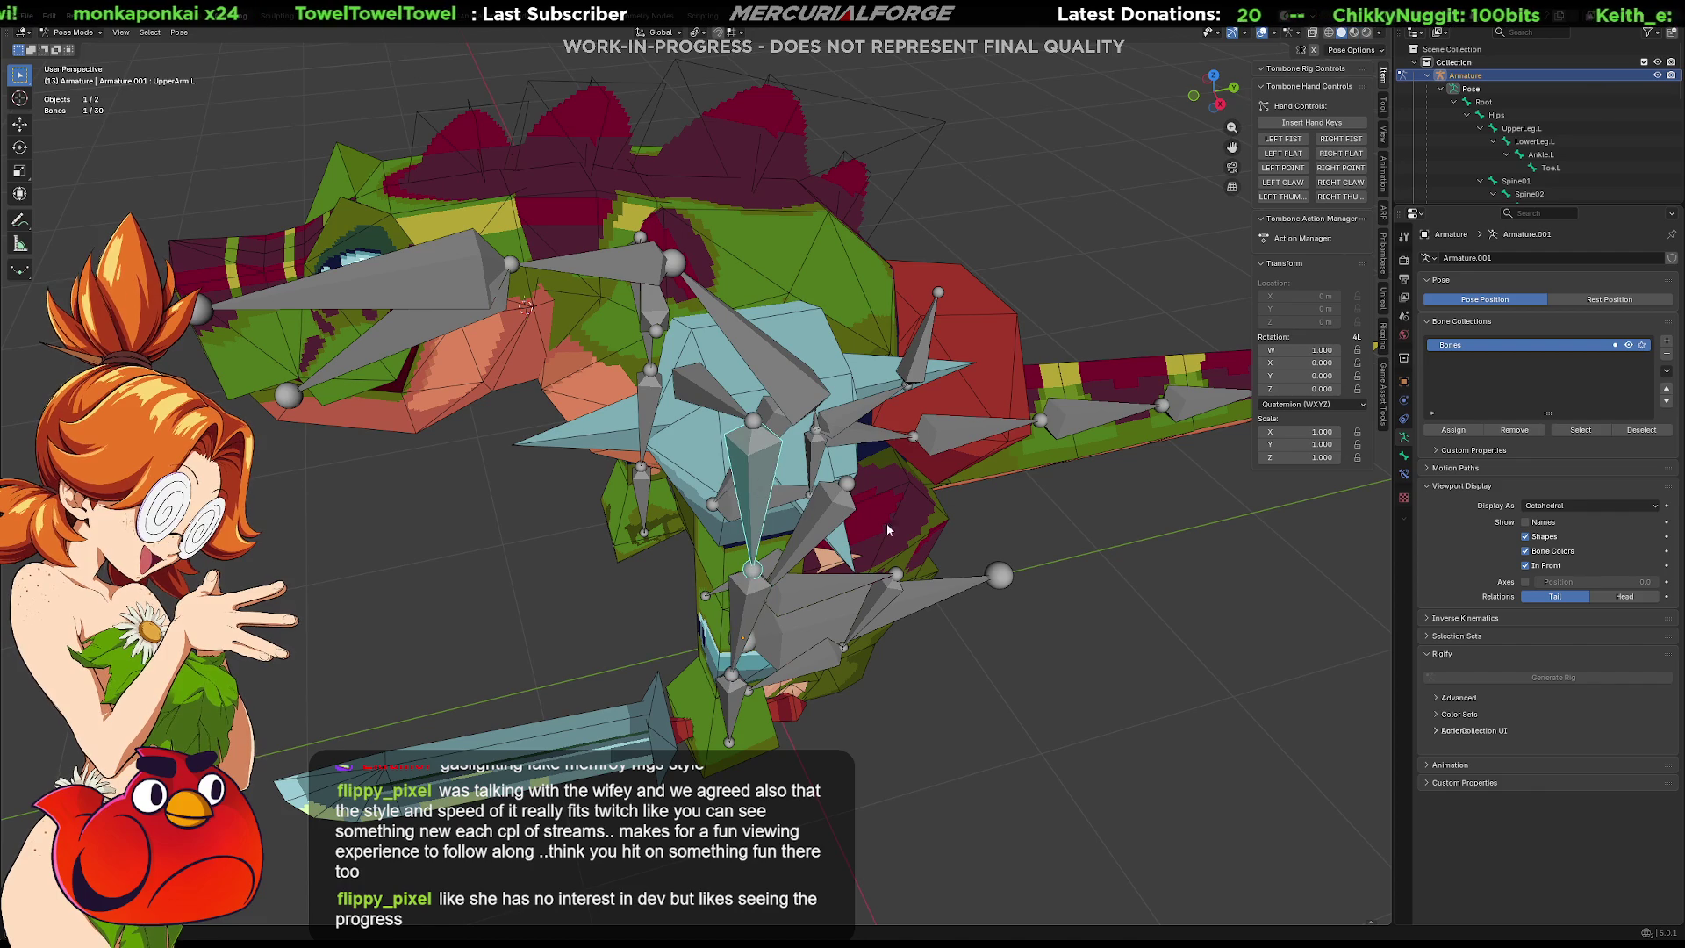
key("r")
key("z")
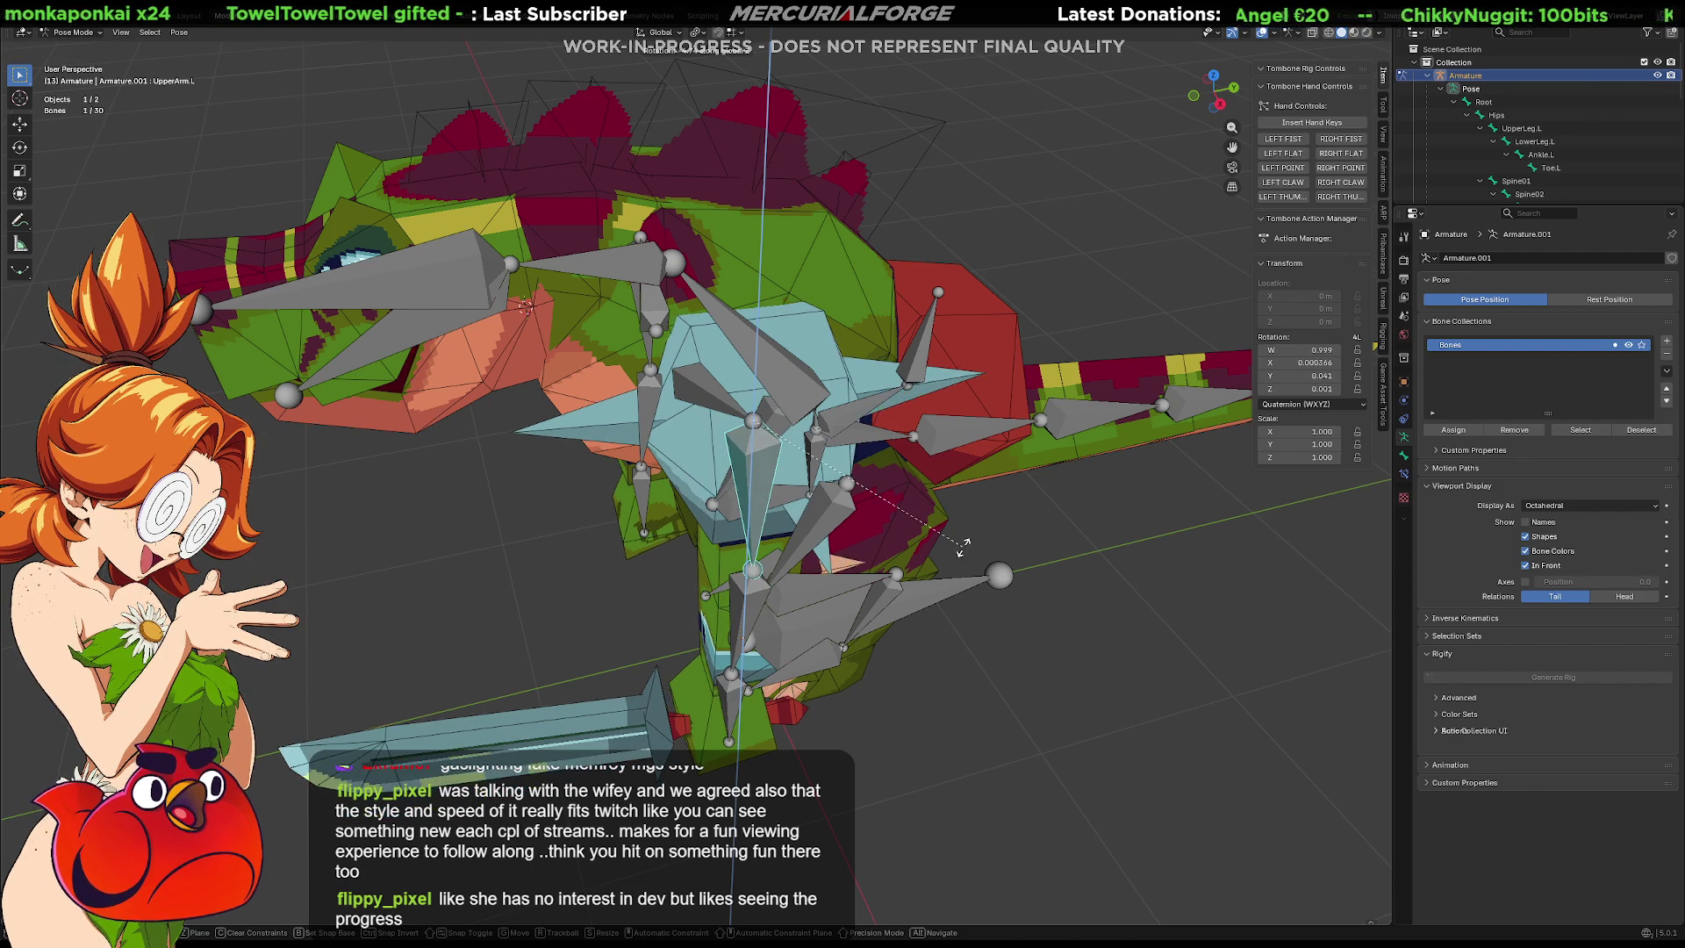
right_click(918, 554)
middle_click_drag(918, 555, 878, 635)
mouse_move(708, 664)
middle_mouse_down()
mouse_move(844, 606)
mouse_move(860, 521)
middle_mouse_up()
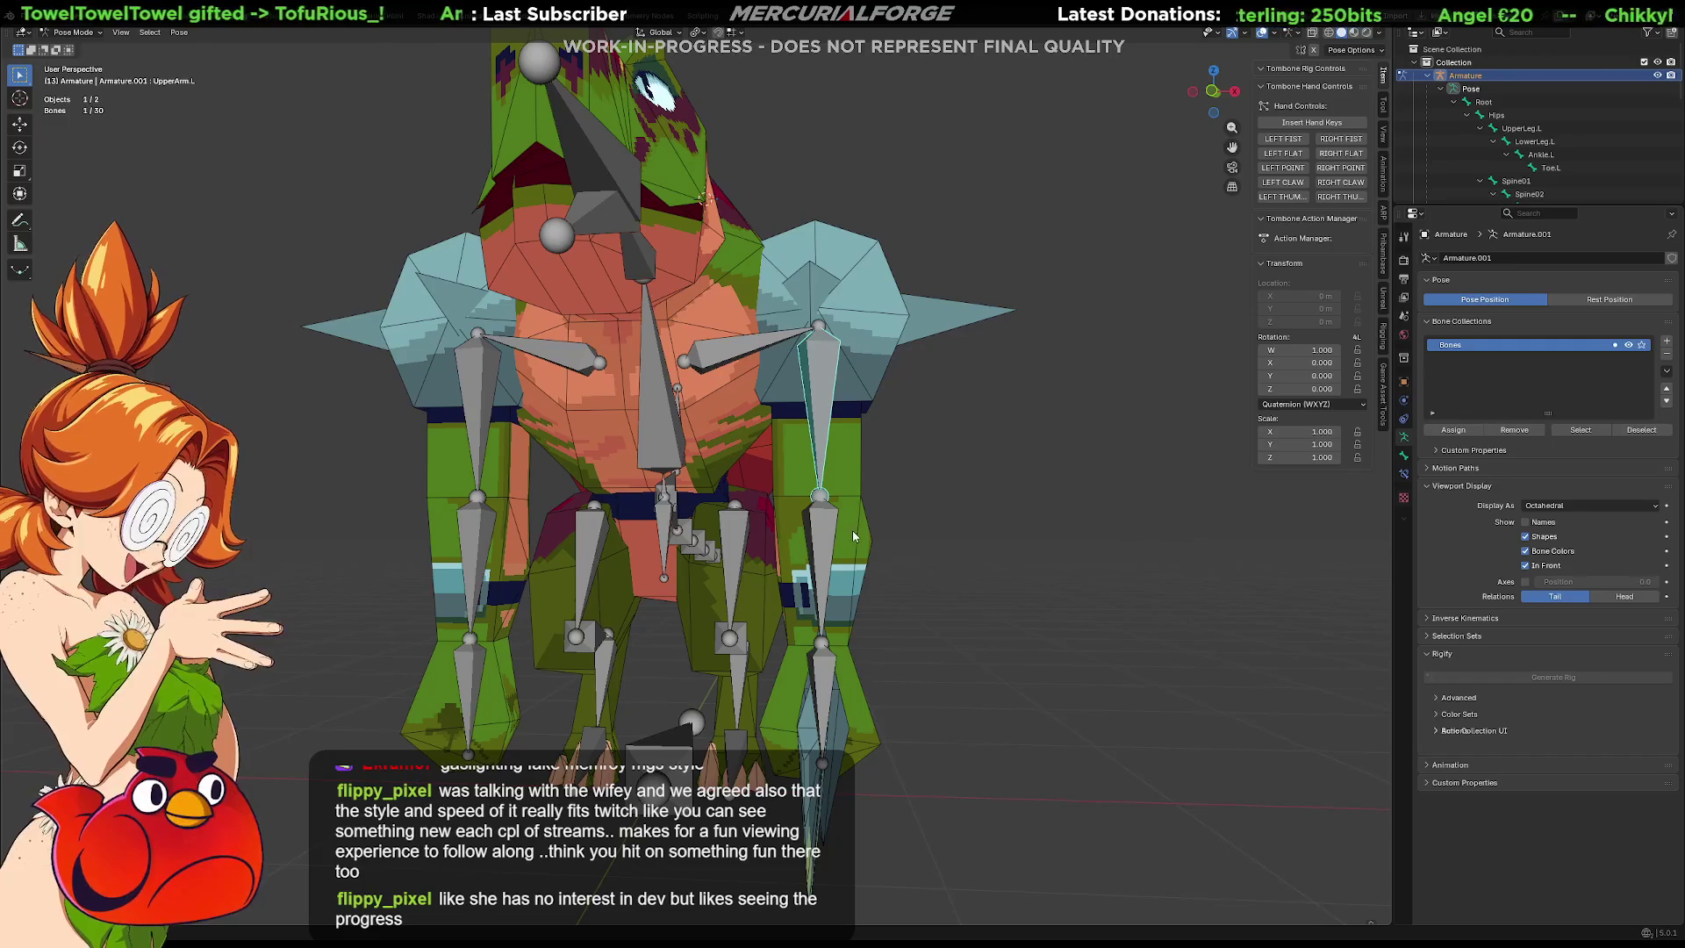
In Edit Mode, delete both arm chains and the right clavicle, eight bones in all.
key("Tab")
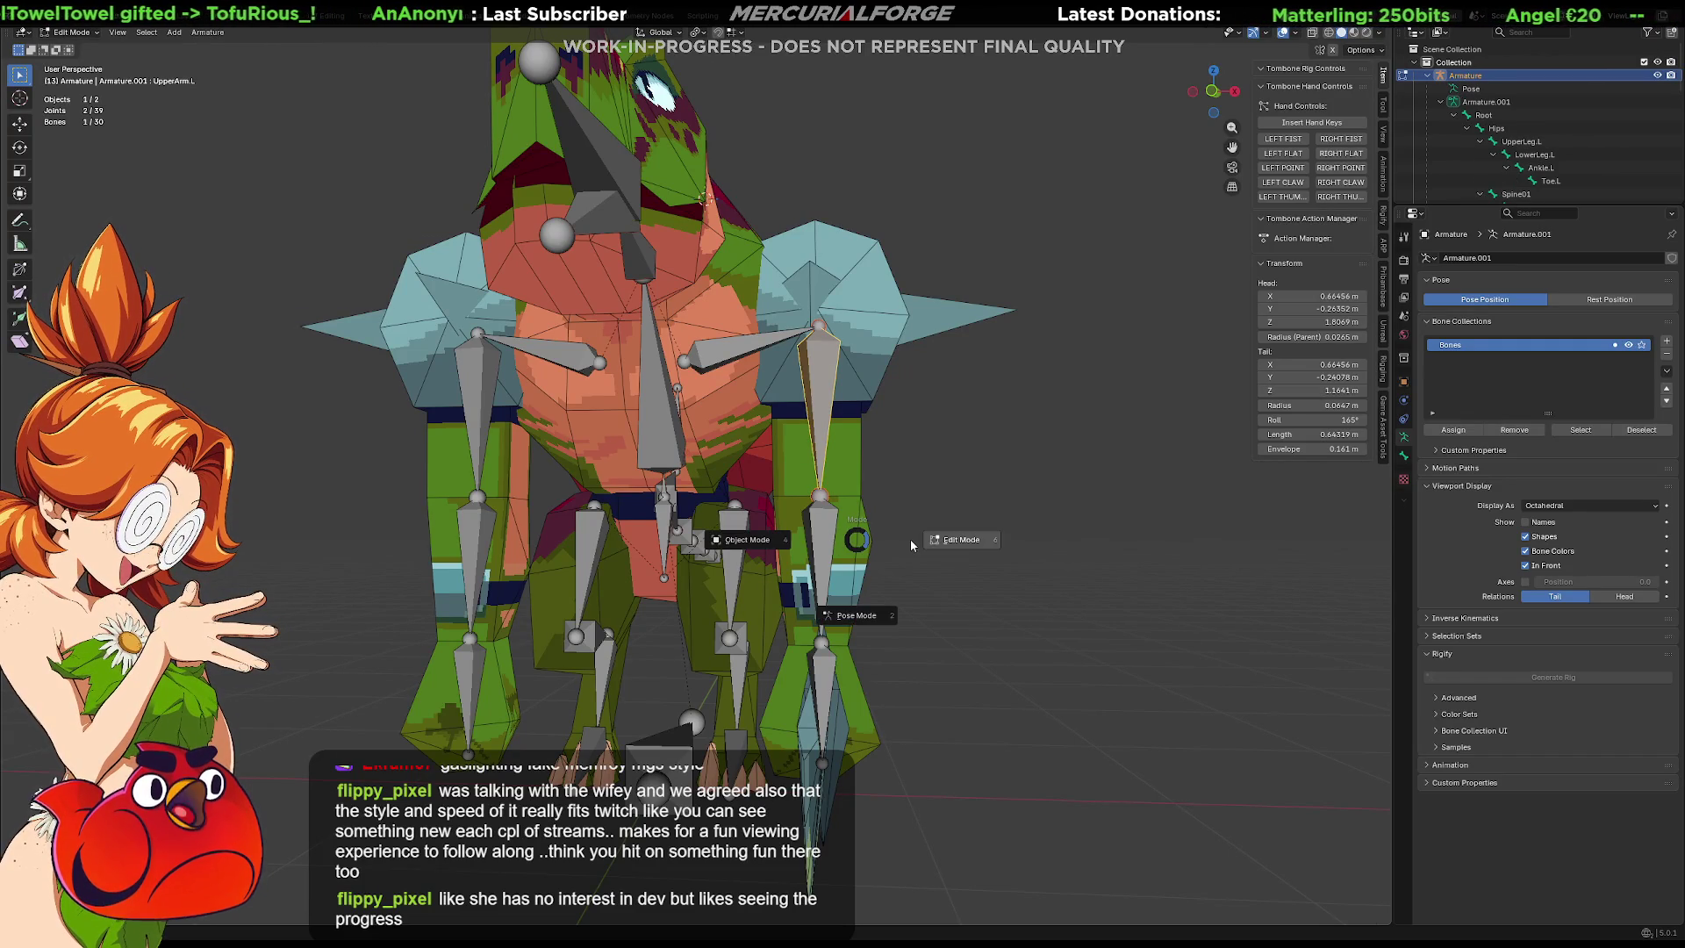
left_click(823, 644)
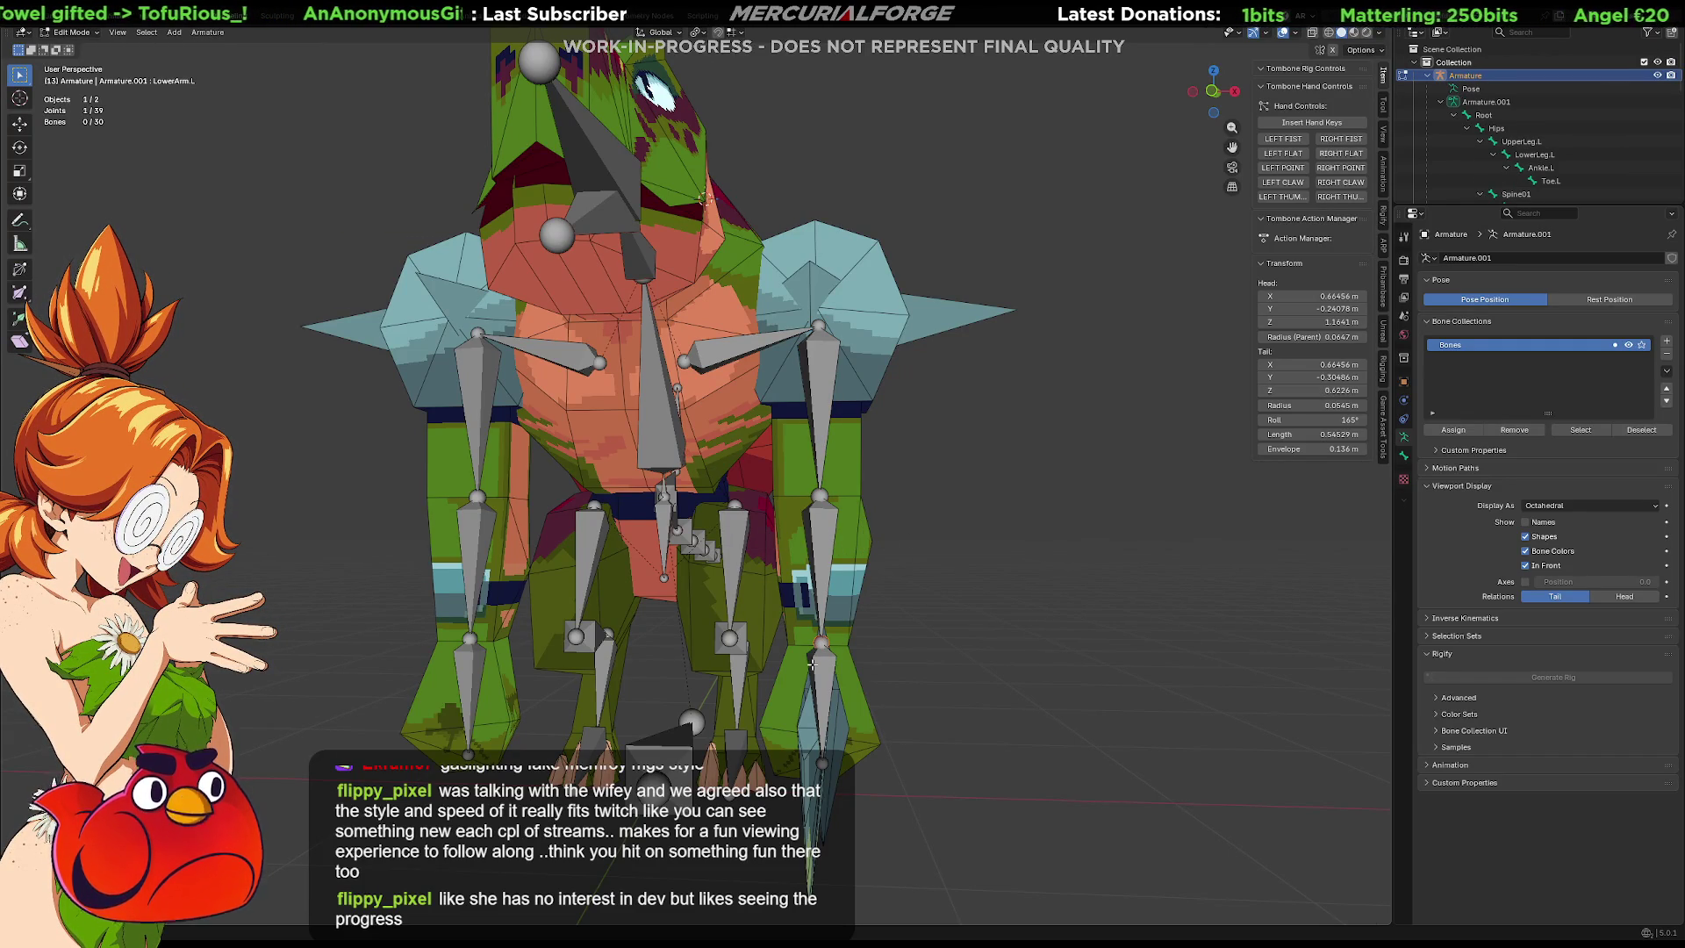
left_click(830, 671, "shift")
left_click(822, 566, "shift")
left_click(820, 413, "shift")
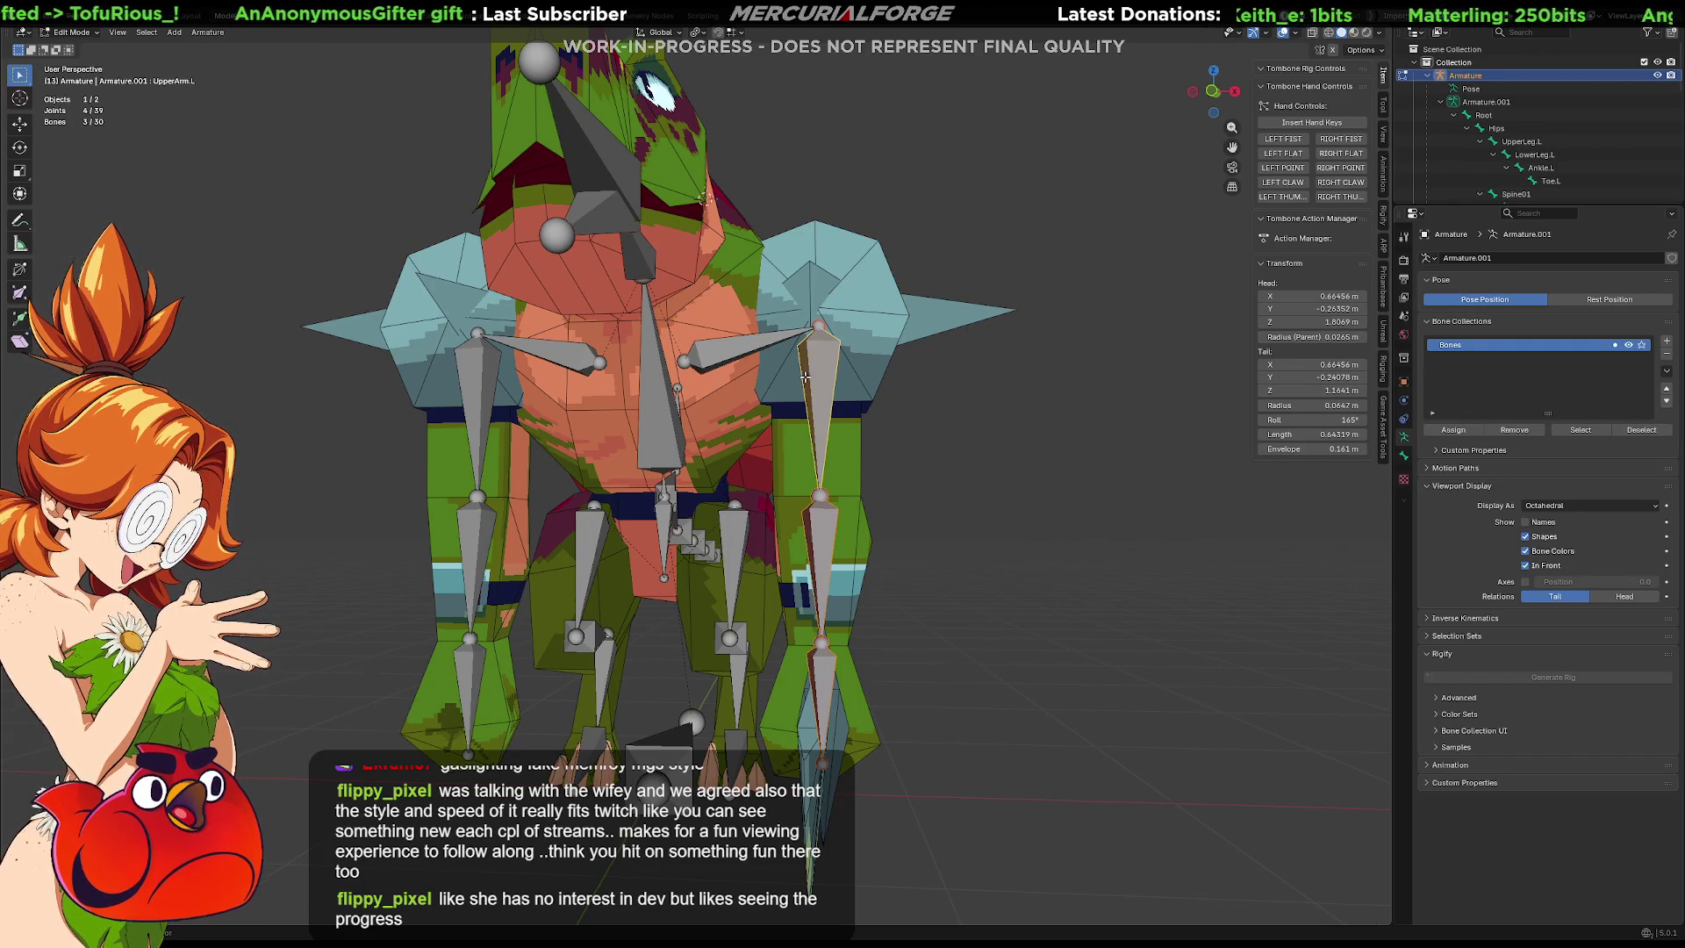
left_click(474, 676, "shift")
left_click(480, 530, "shift")
left_click(467, 430, "shift")
left_click(547, 353, "shift")
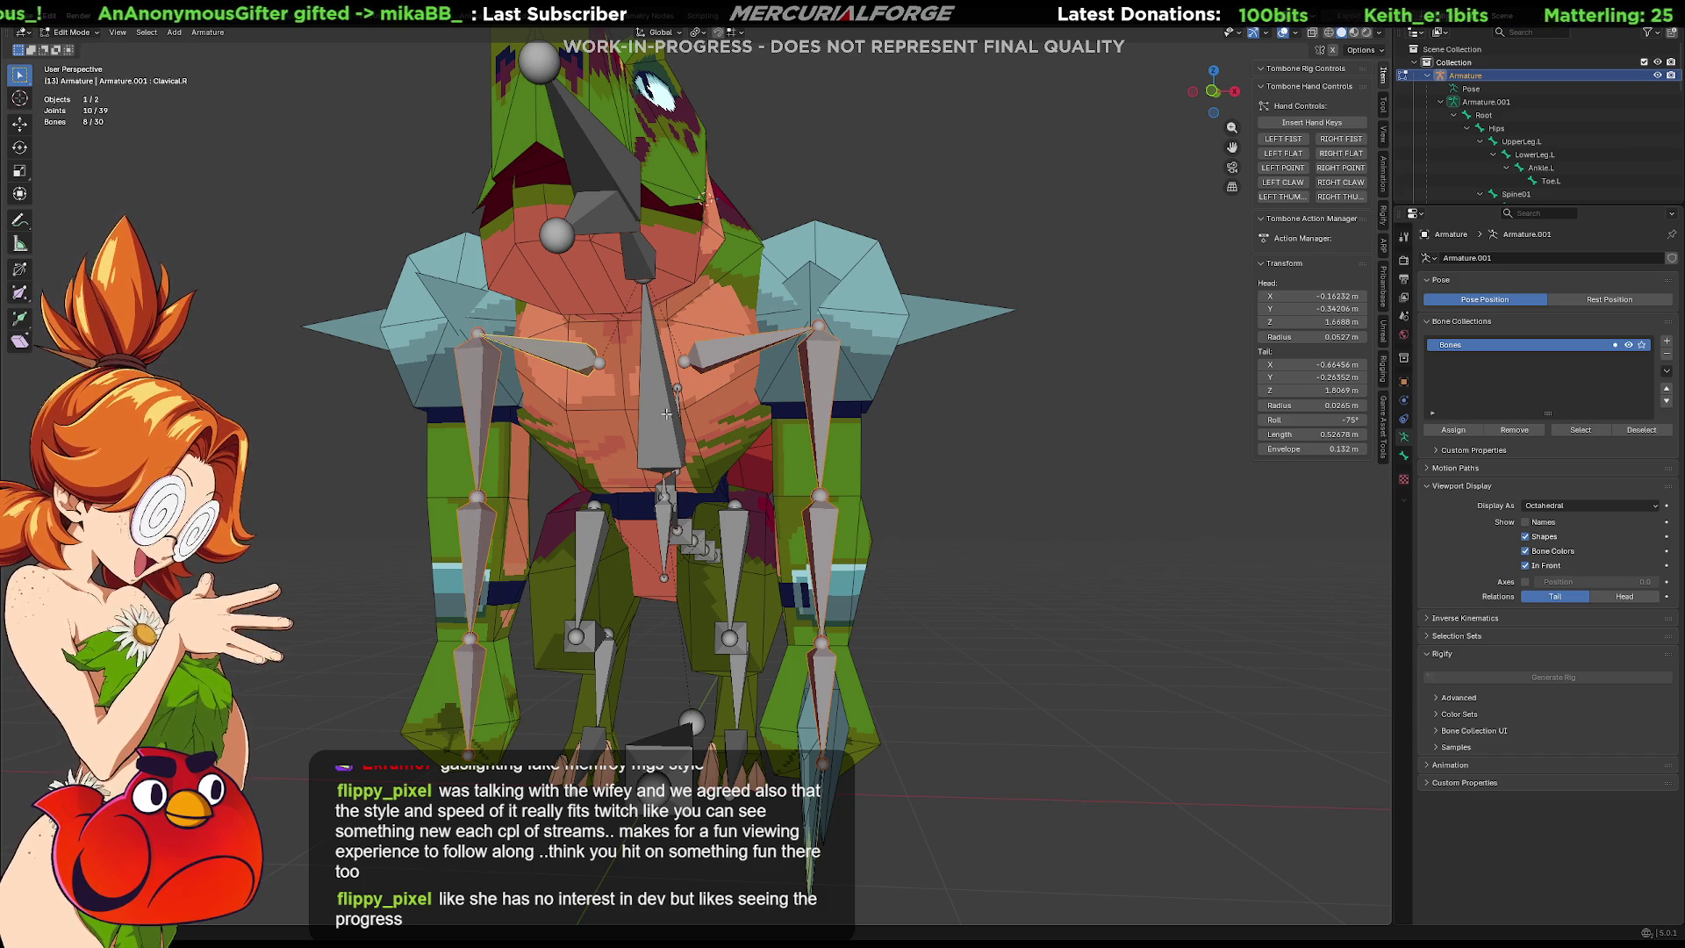
key("x")
left_click(877, 450)
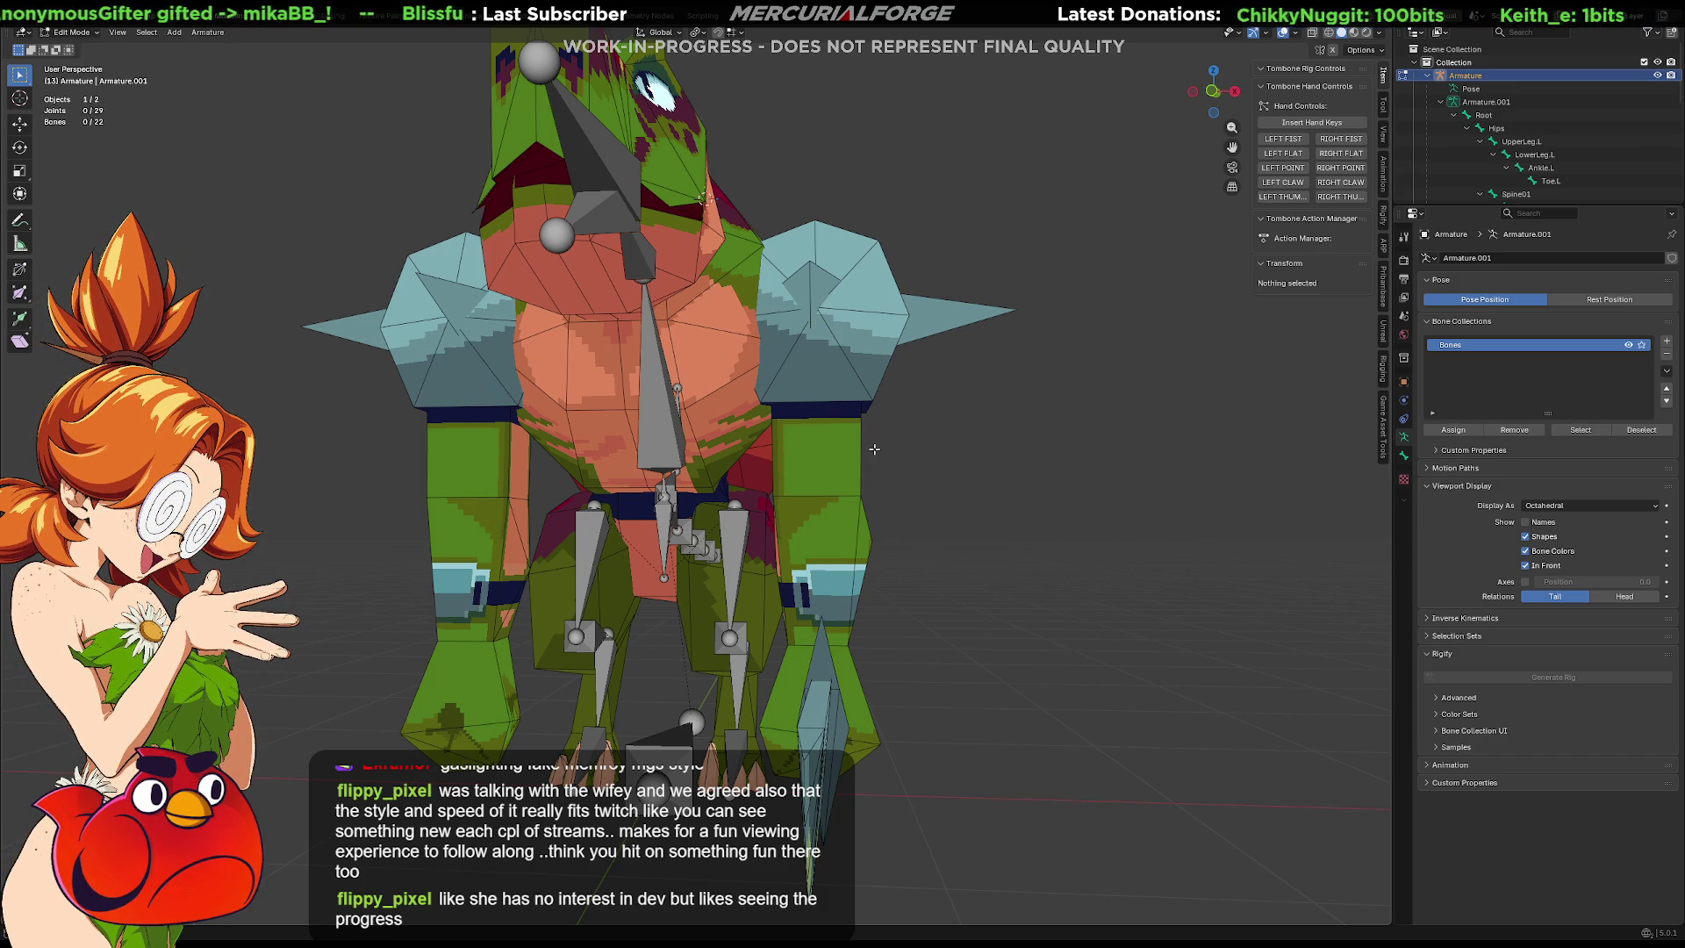
Snap the 3D cursor to the world origin and add a new bone there.
mouse_move(889, 480)
middle_mouse_down()
mouse_move(848, 555)
mouse_move(872, 514)
middle_mouse_up()
scroll(848, 555, "down", 3)
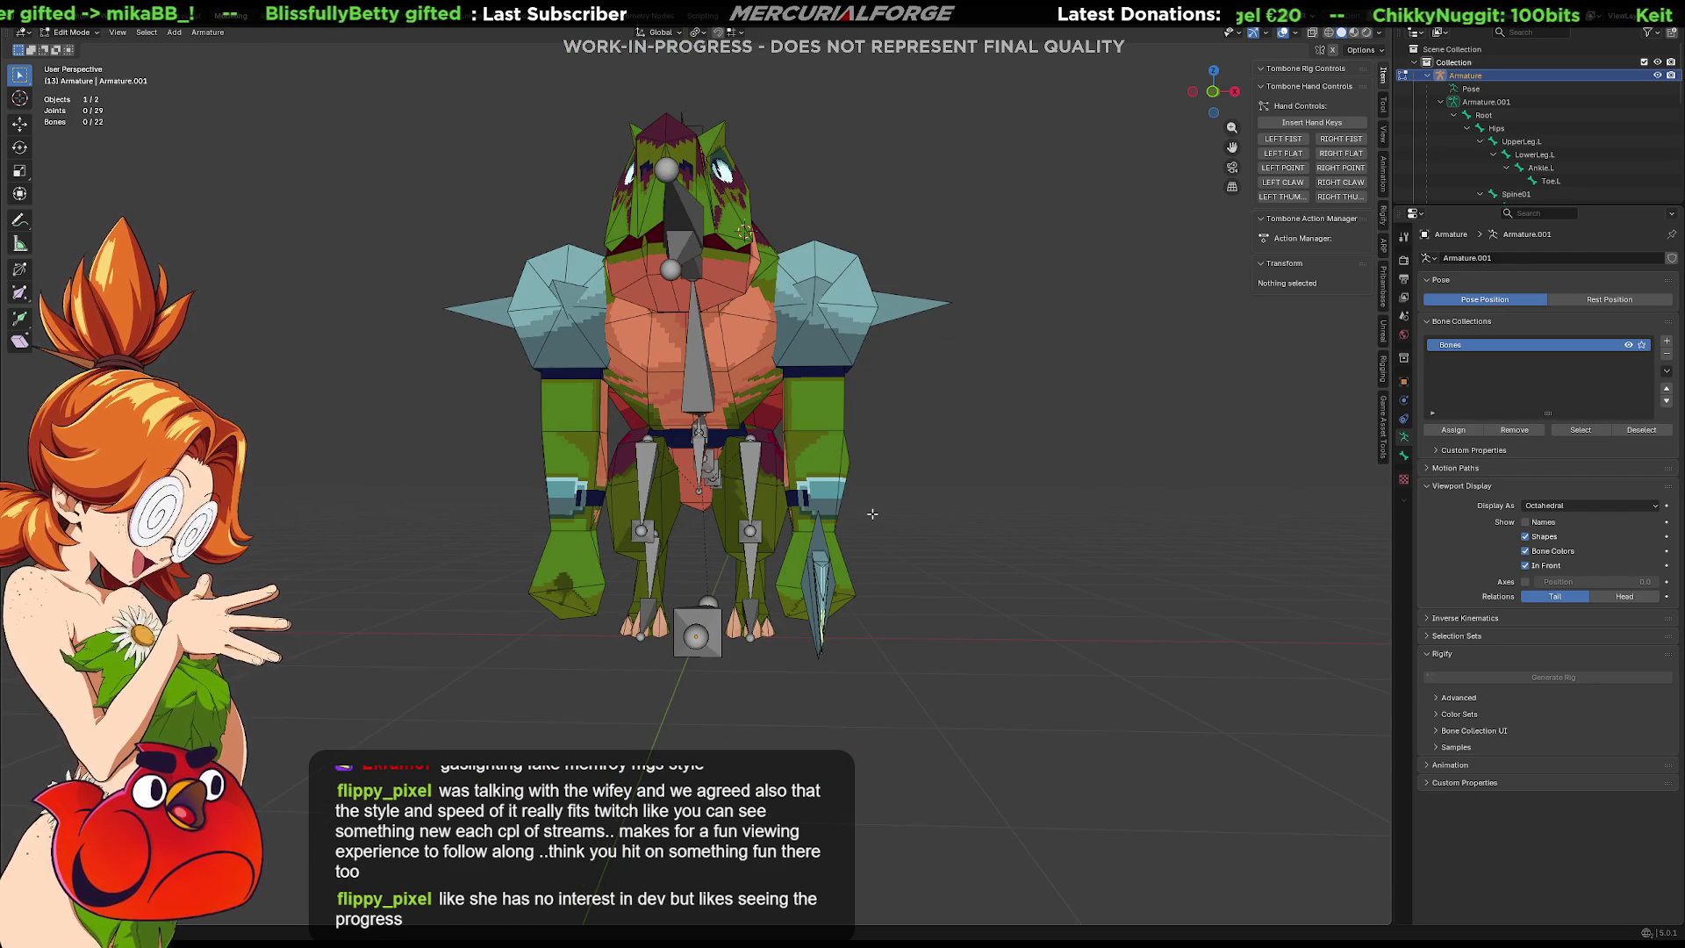
key("shift+a")
key("ctrl+z")
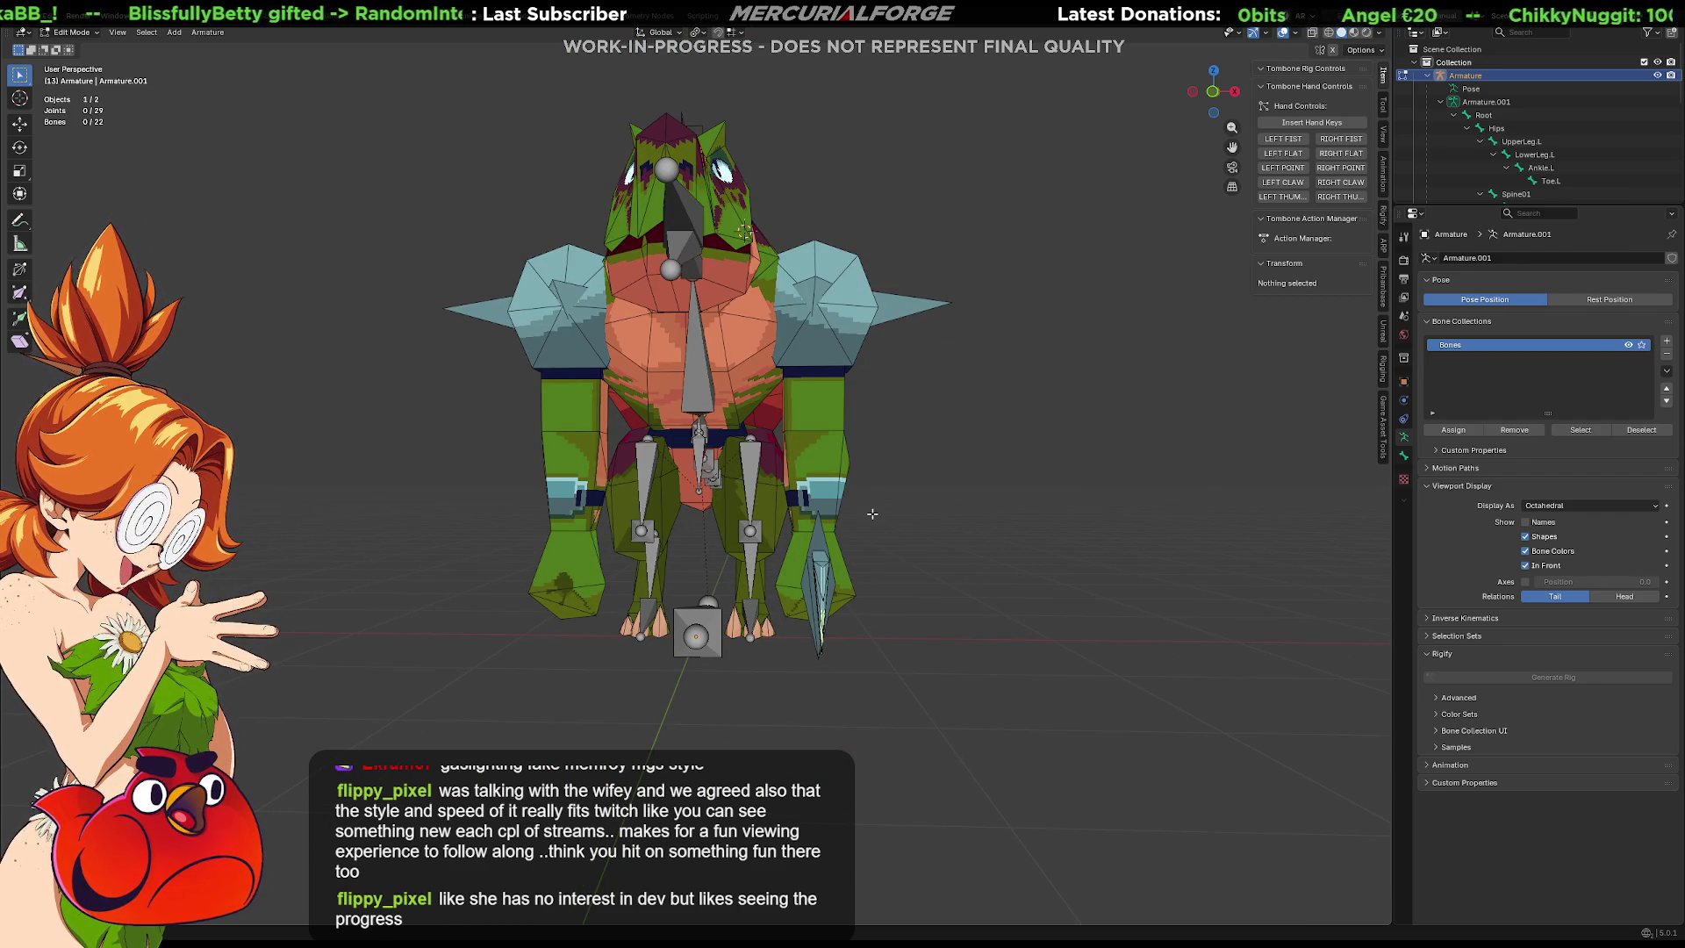
middle_click_drag(874, 514, 887, 516)
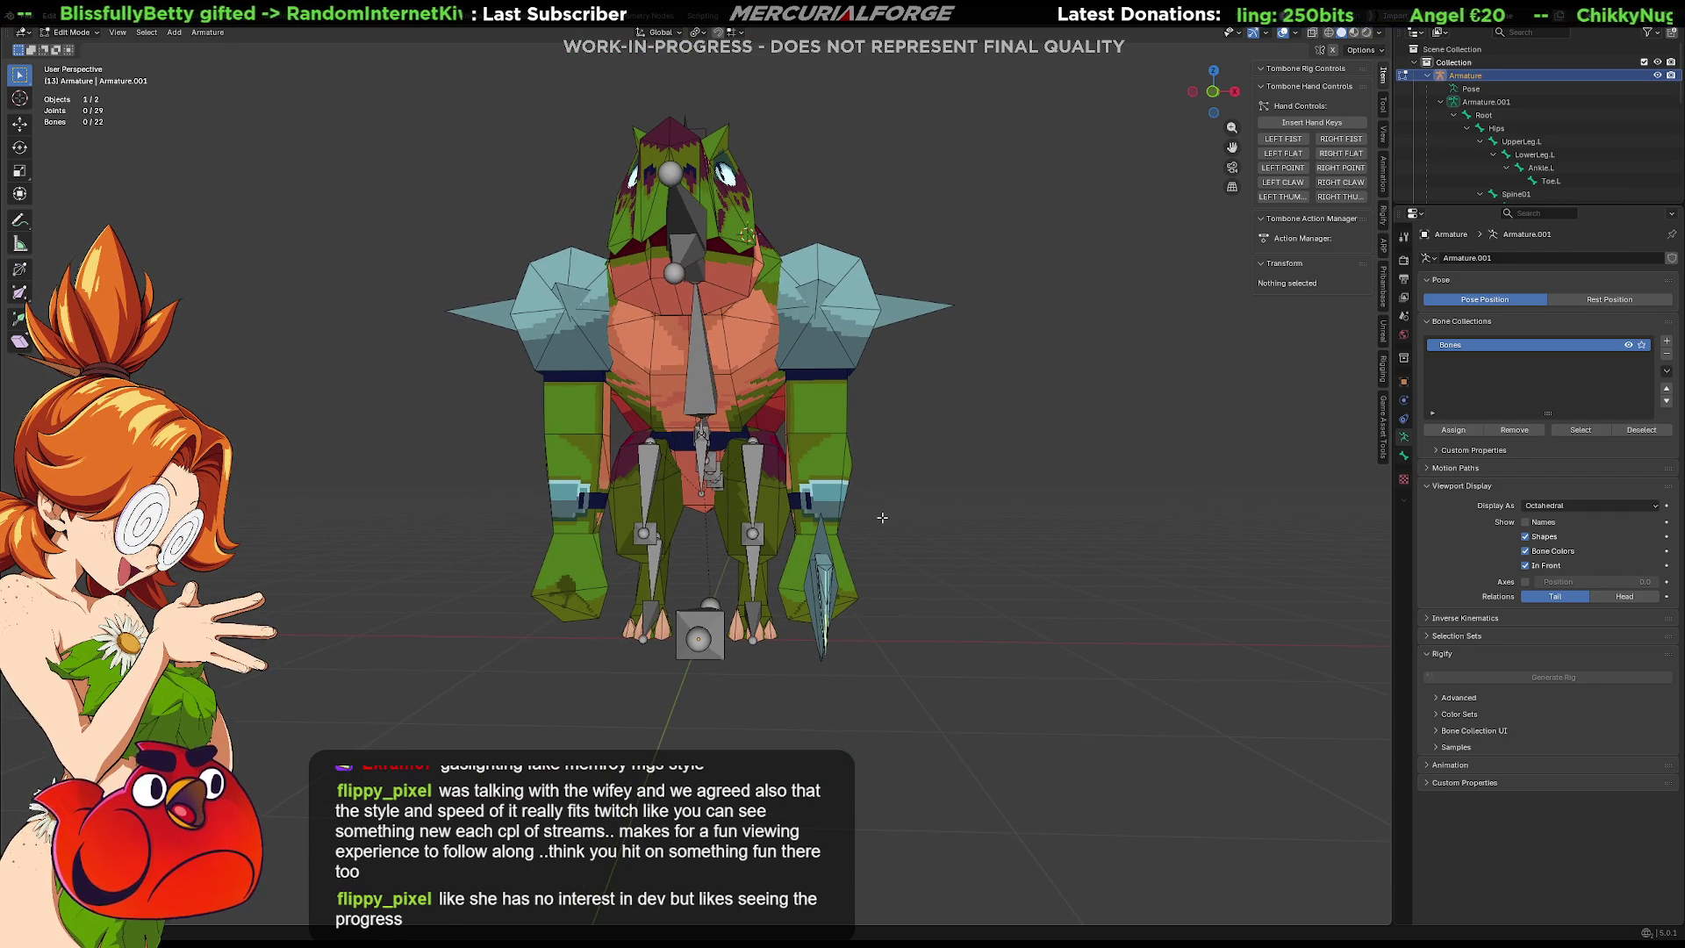
key("shift+s")
left_click(834, 587)
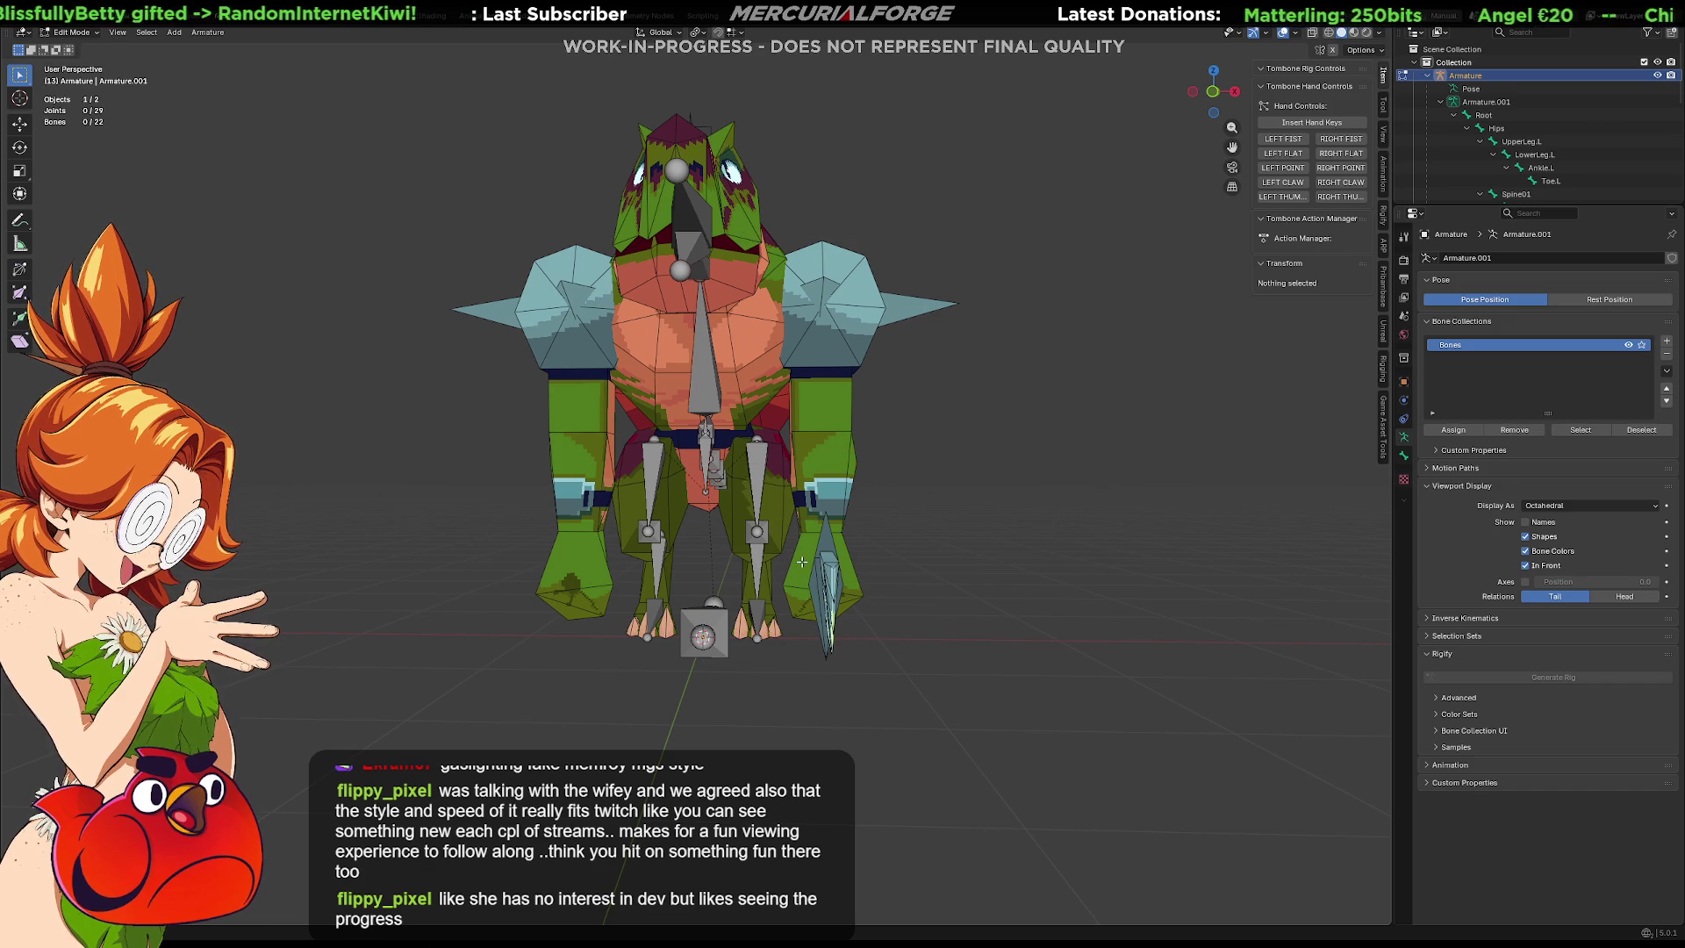
key("shift+a")
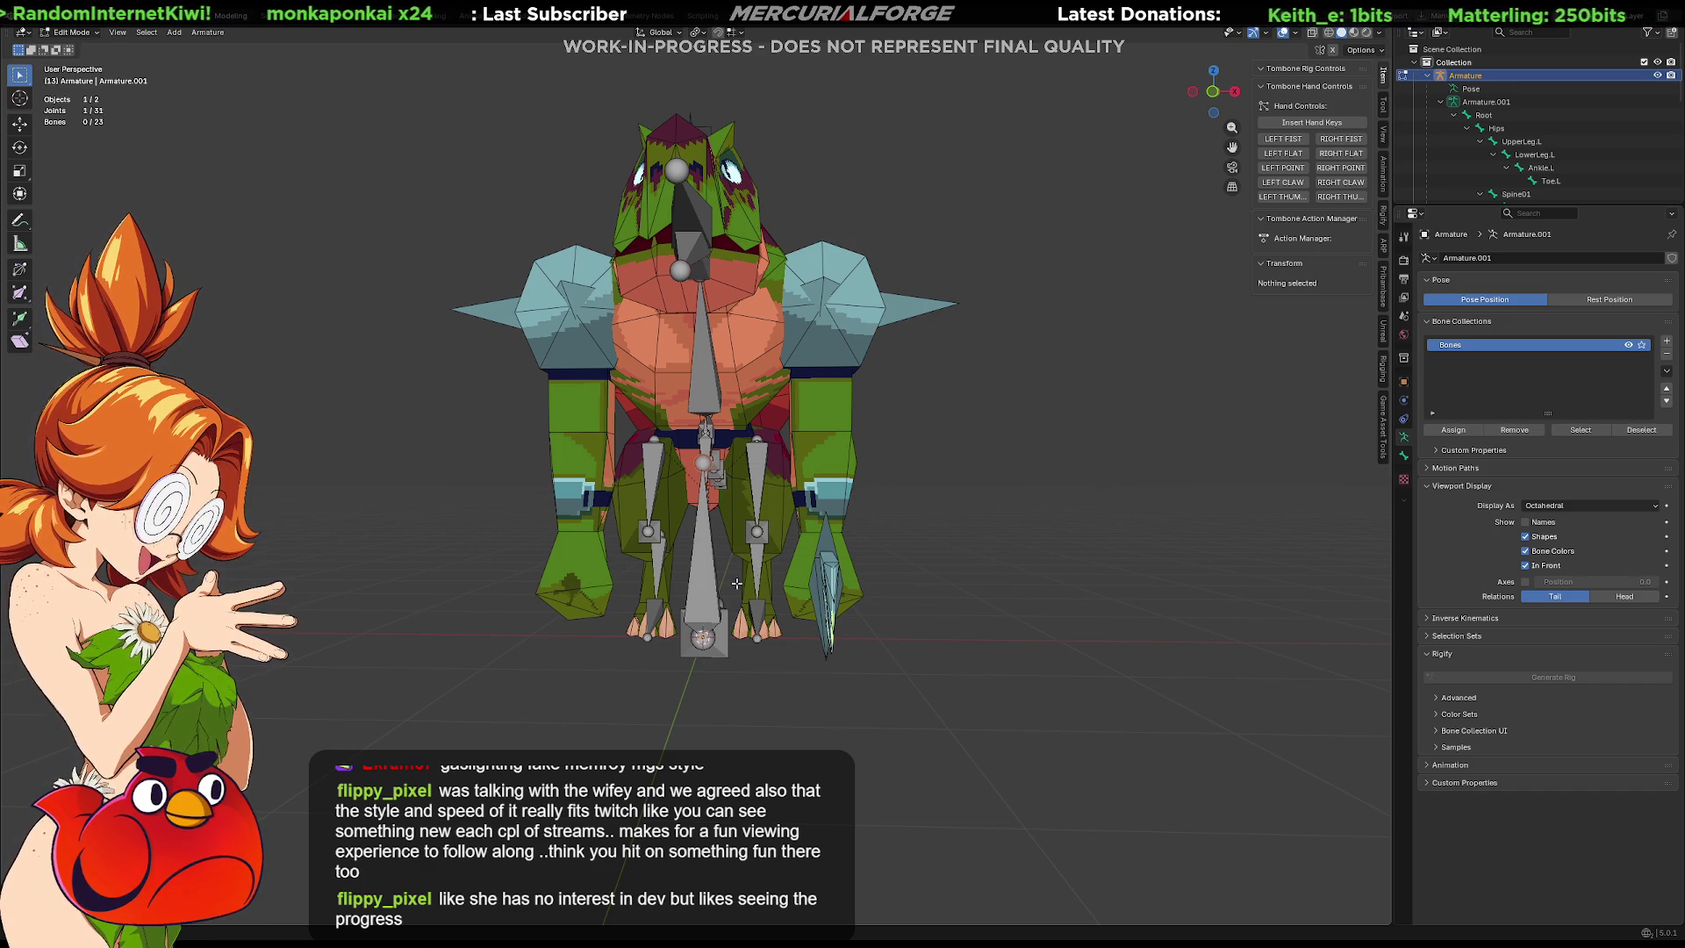
Flip the new bone's direction and move it into the arm in front view.
left_click(706, 540)
key("alt+f")
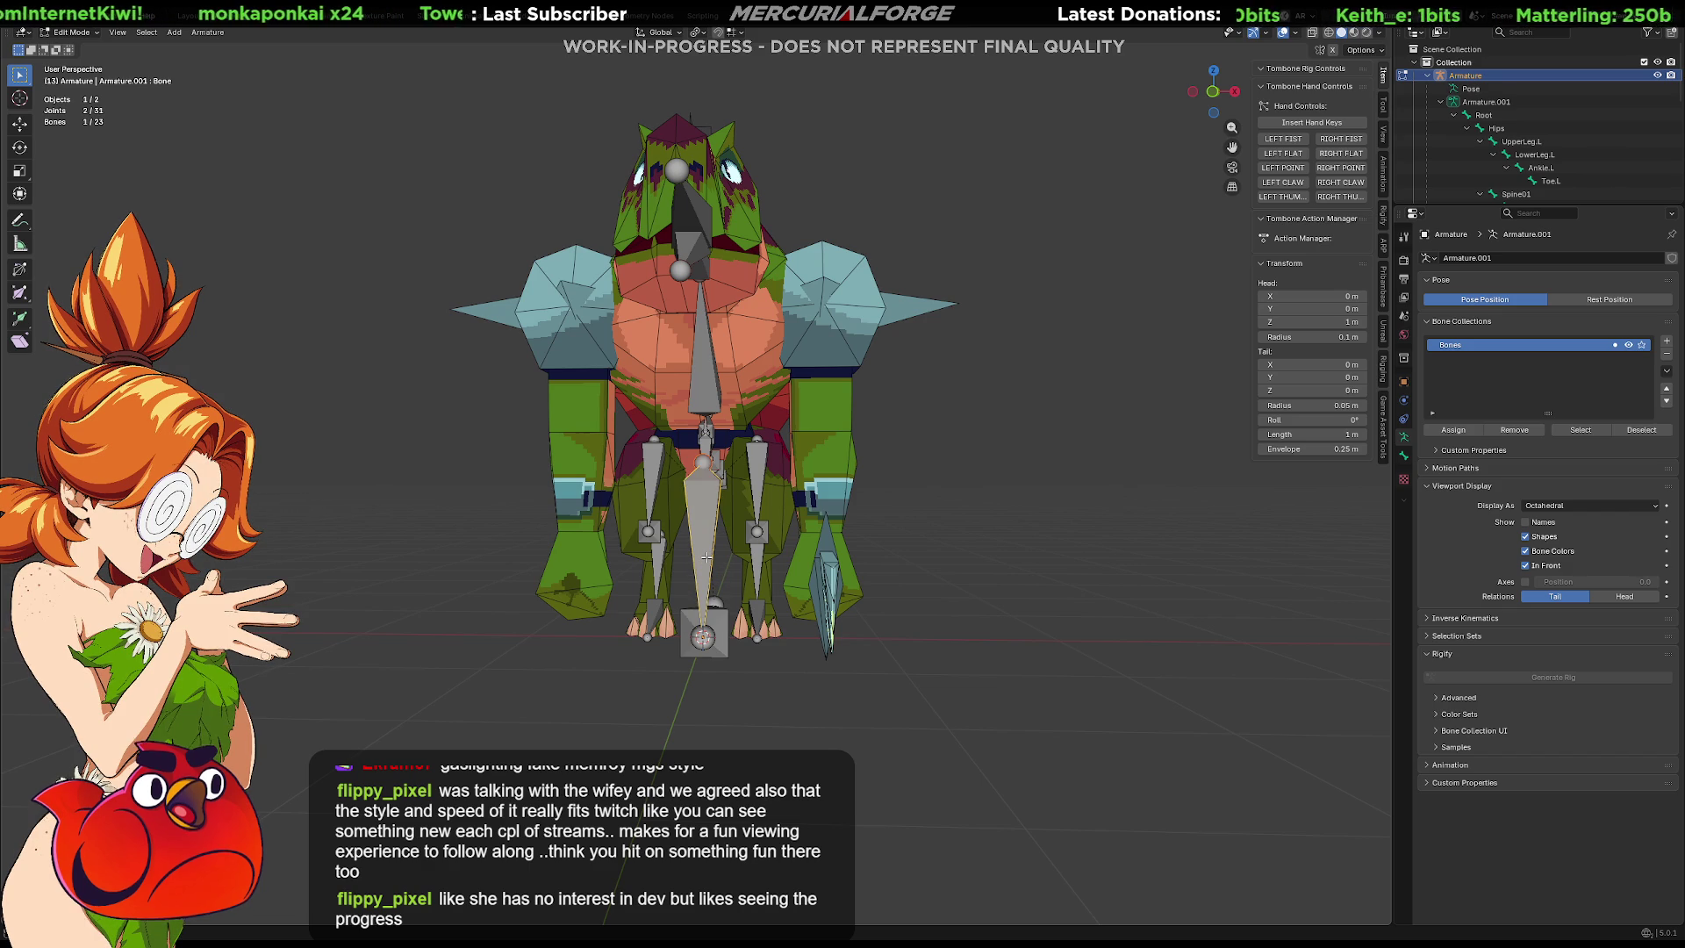
key("KP_1")
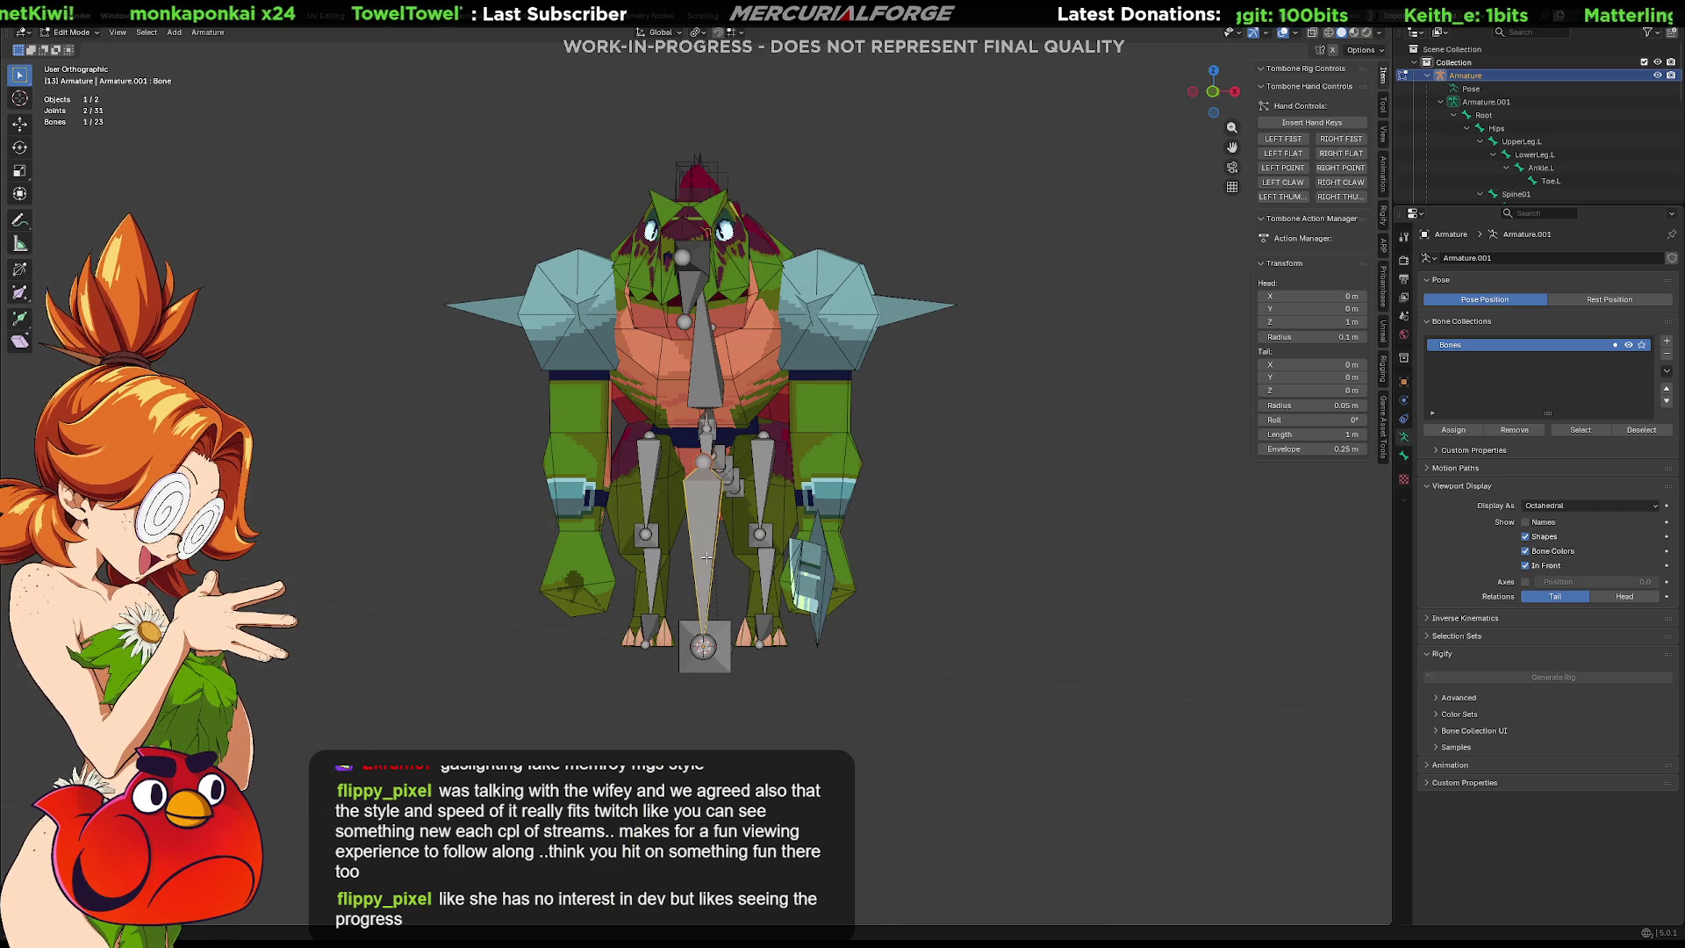
key("g")
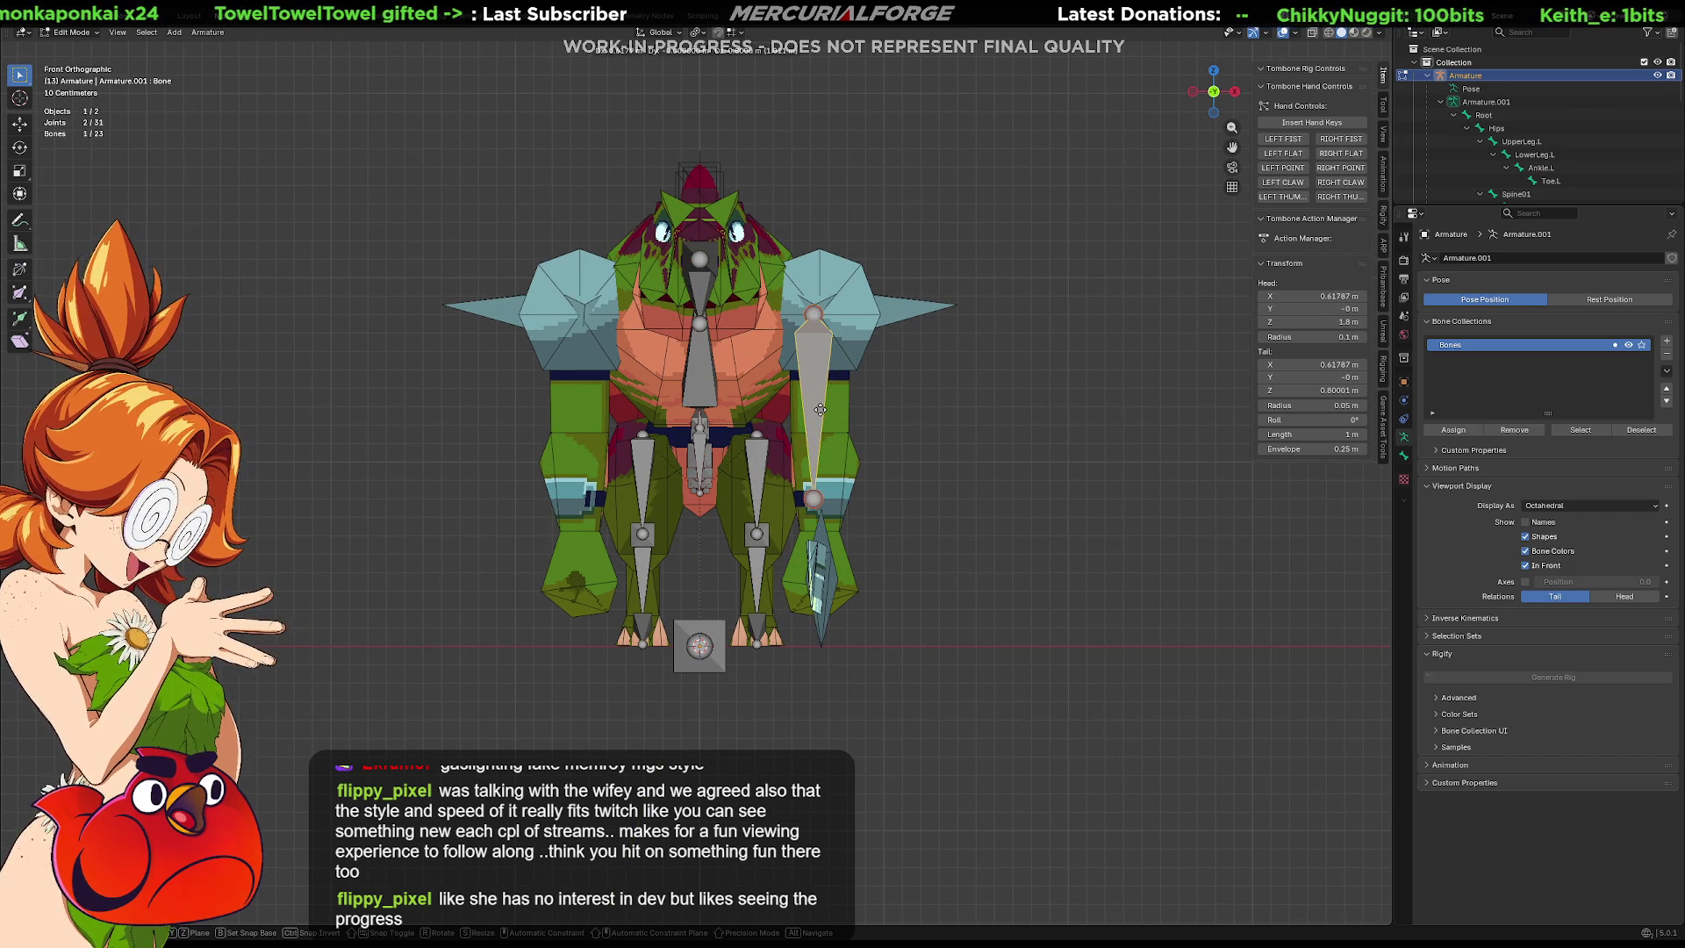
left_click(820, 409)
scroll(735, 536, "up", 3)
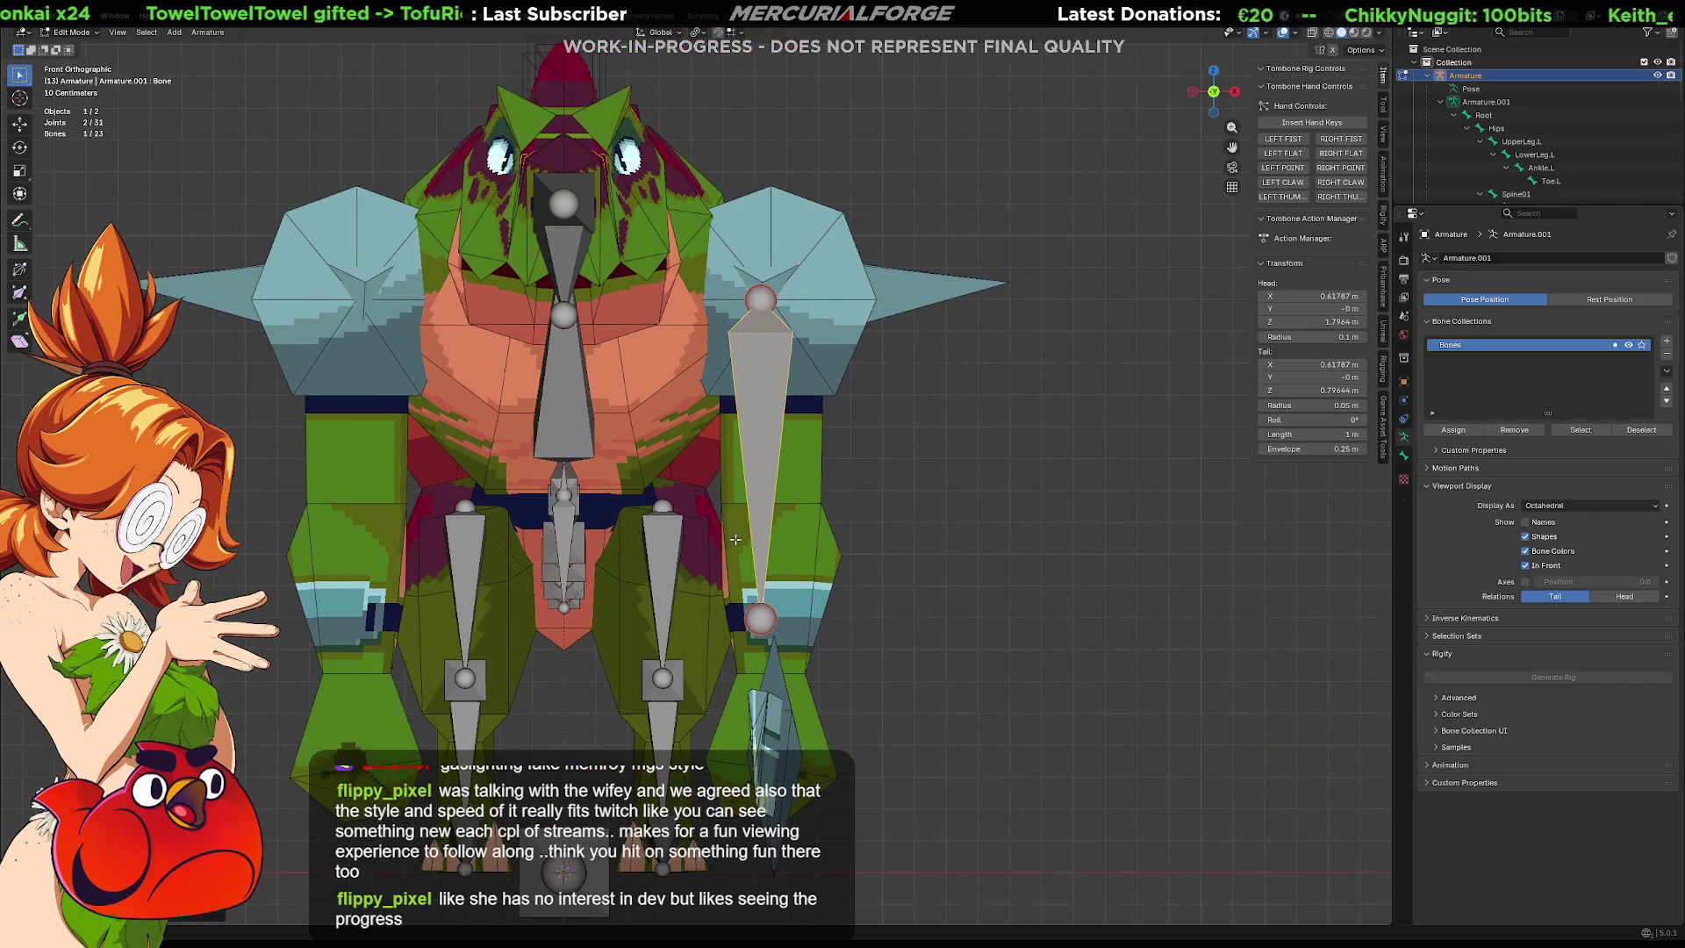
Shorten the bone by raising its lower joint vertically, then centre it within the arm.
left_click(756, 623)
key("g")
key("z")
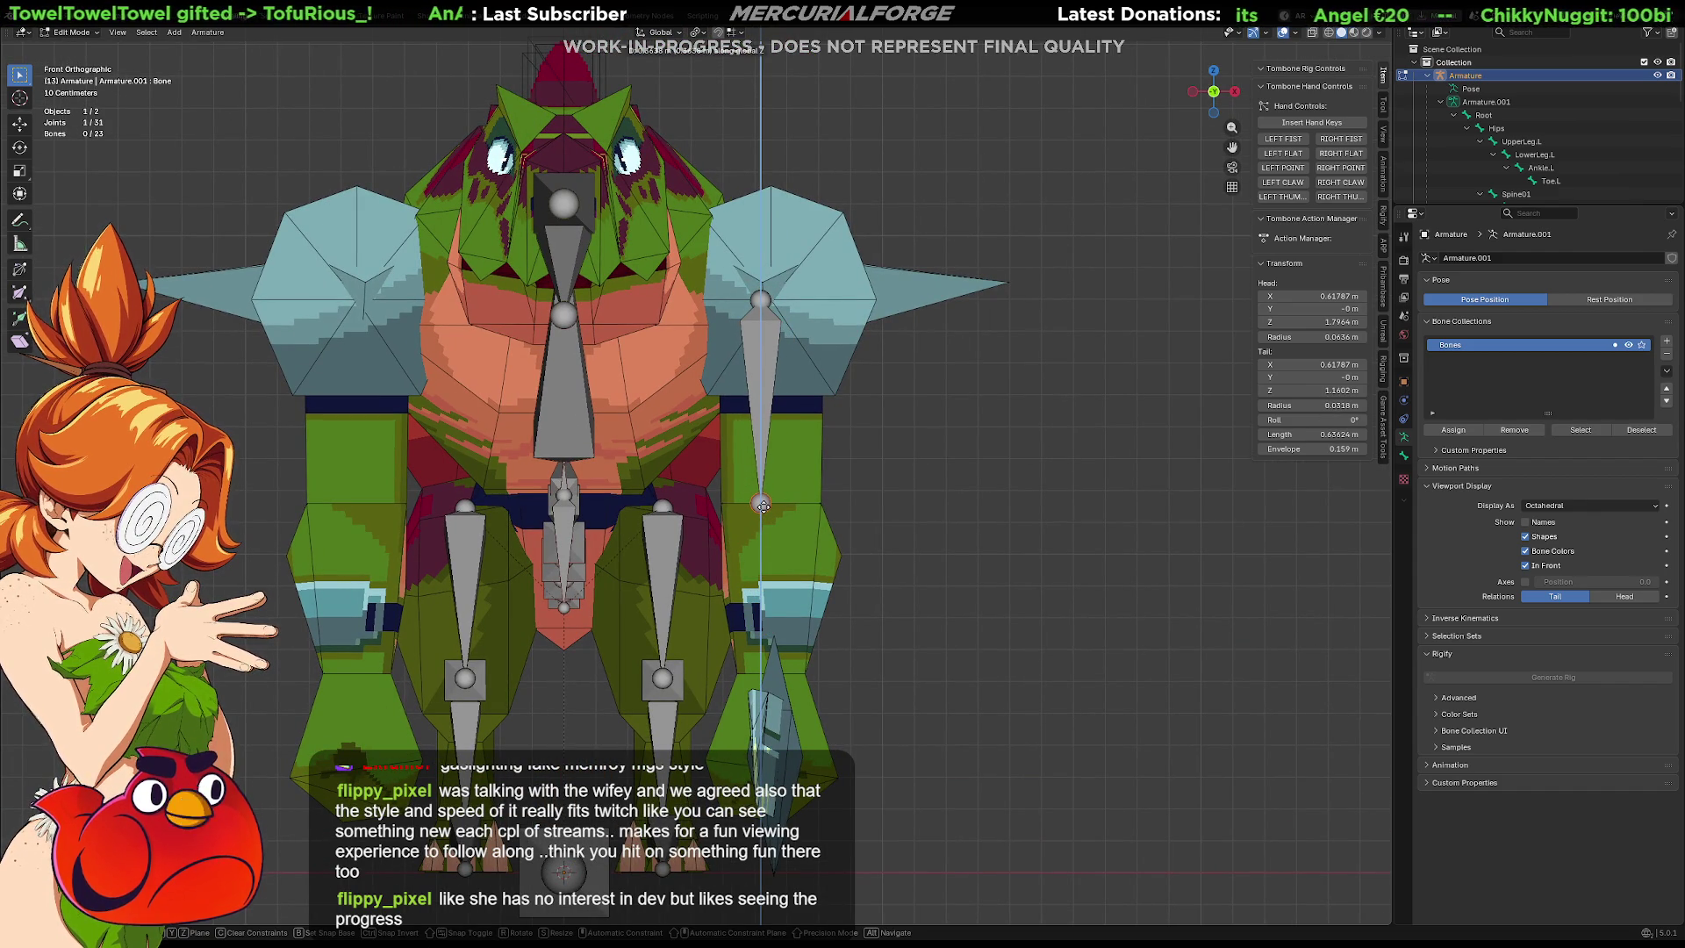
left_click(762, 506)
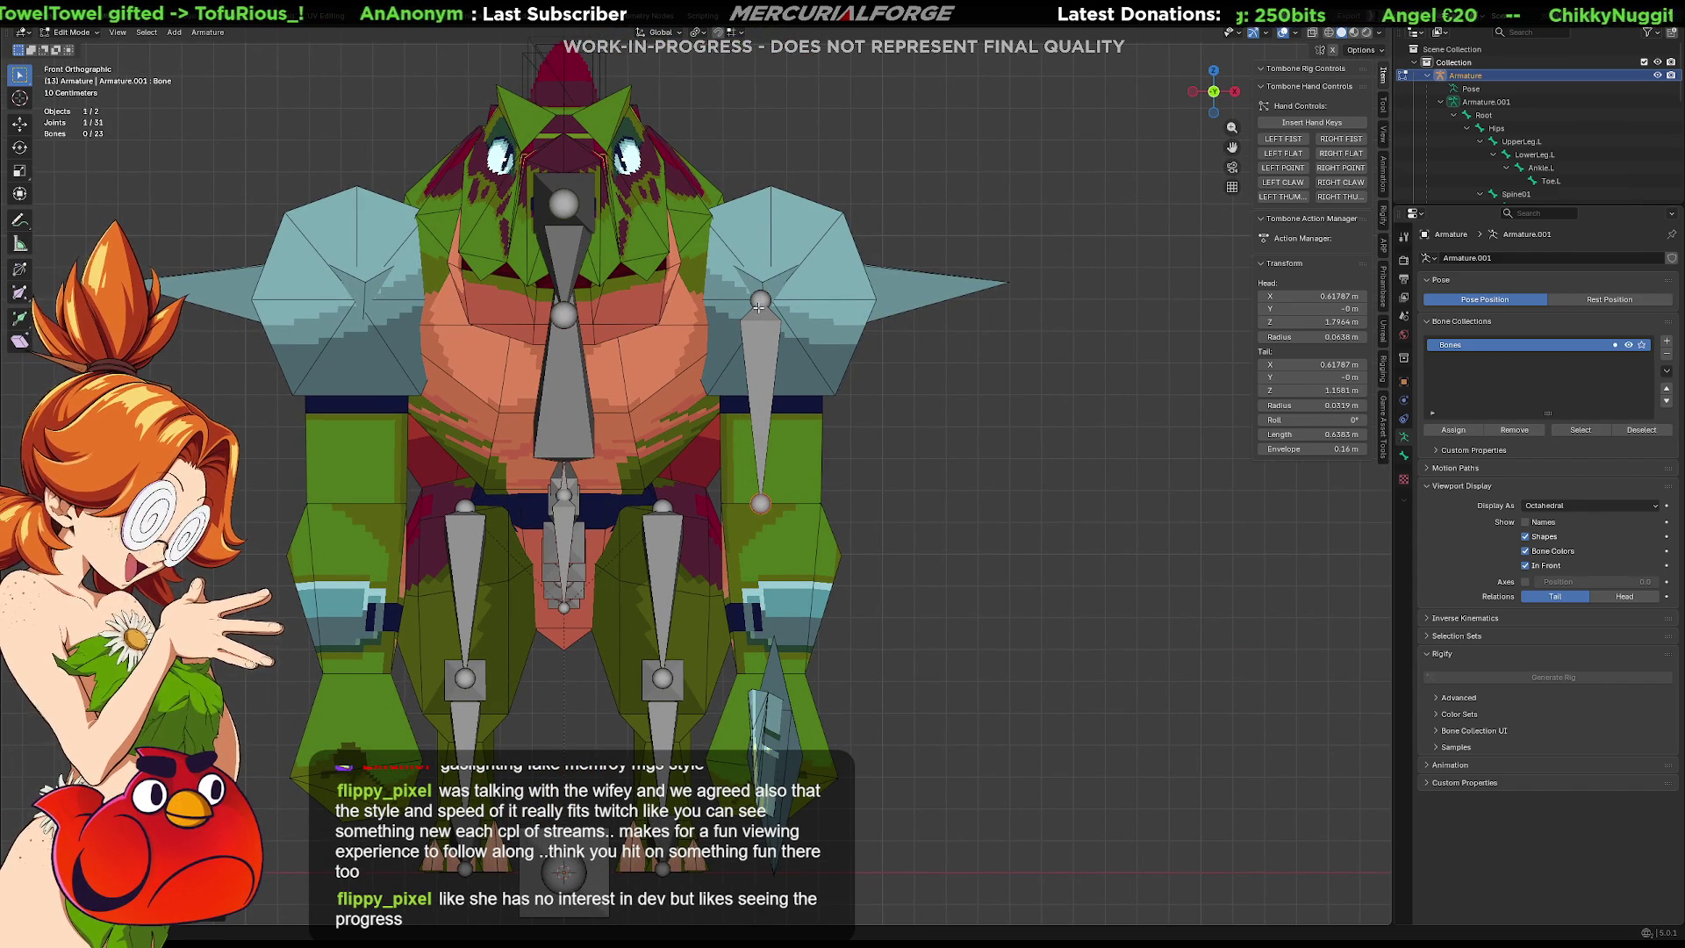
left_click(772, 341)
key("g")
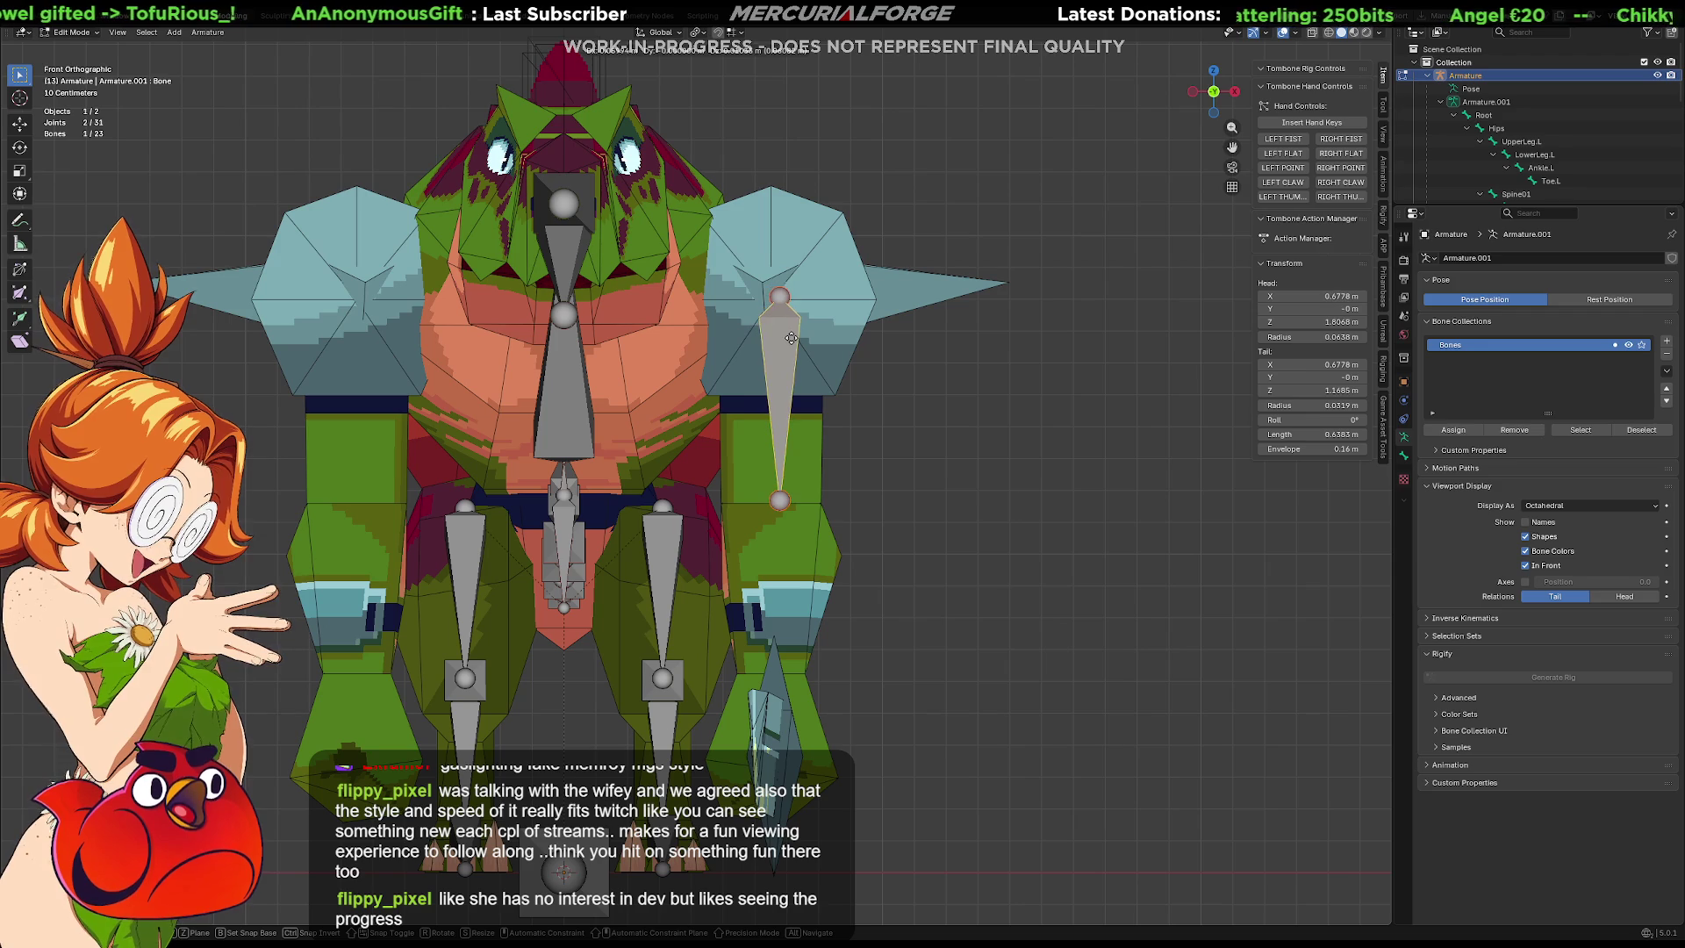
left_click(792, 342)
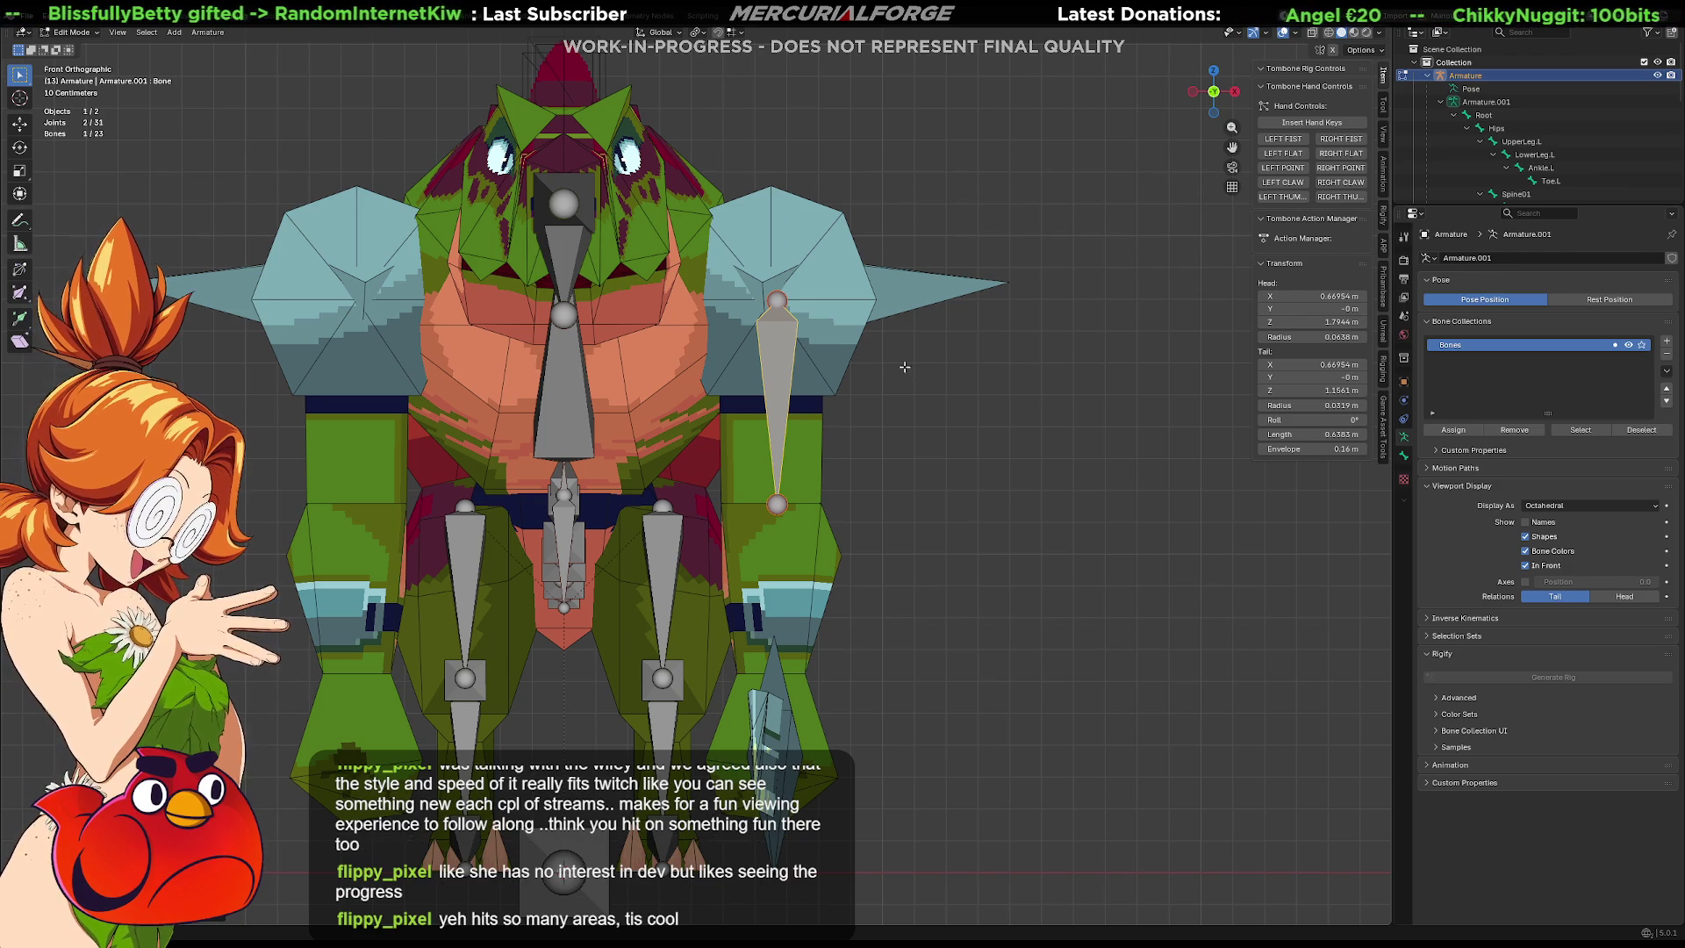
key("KP_3")
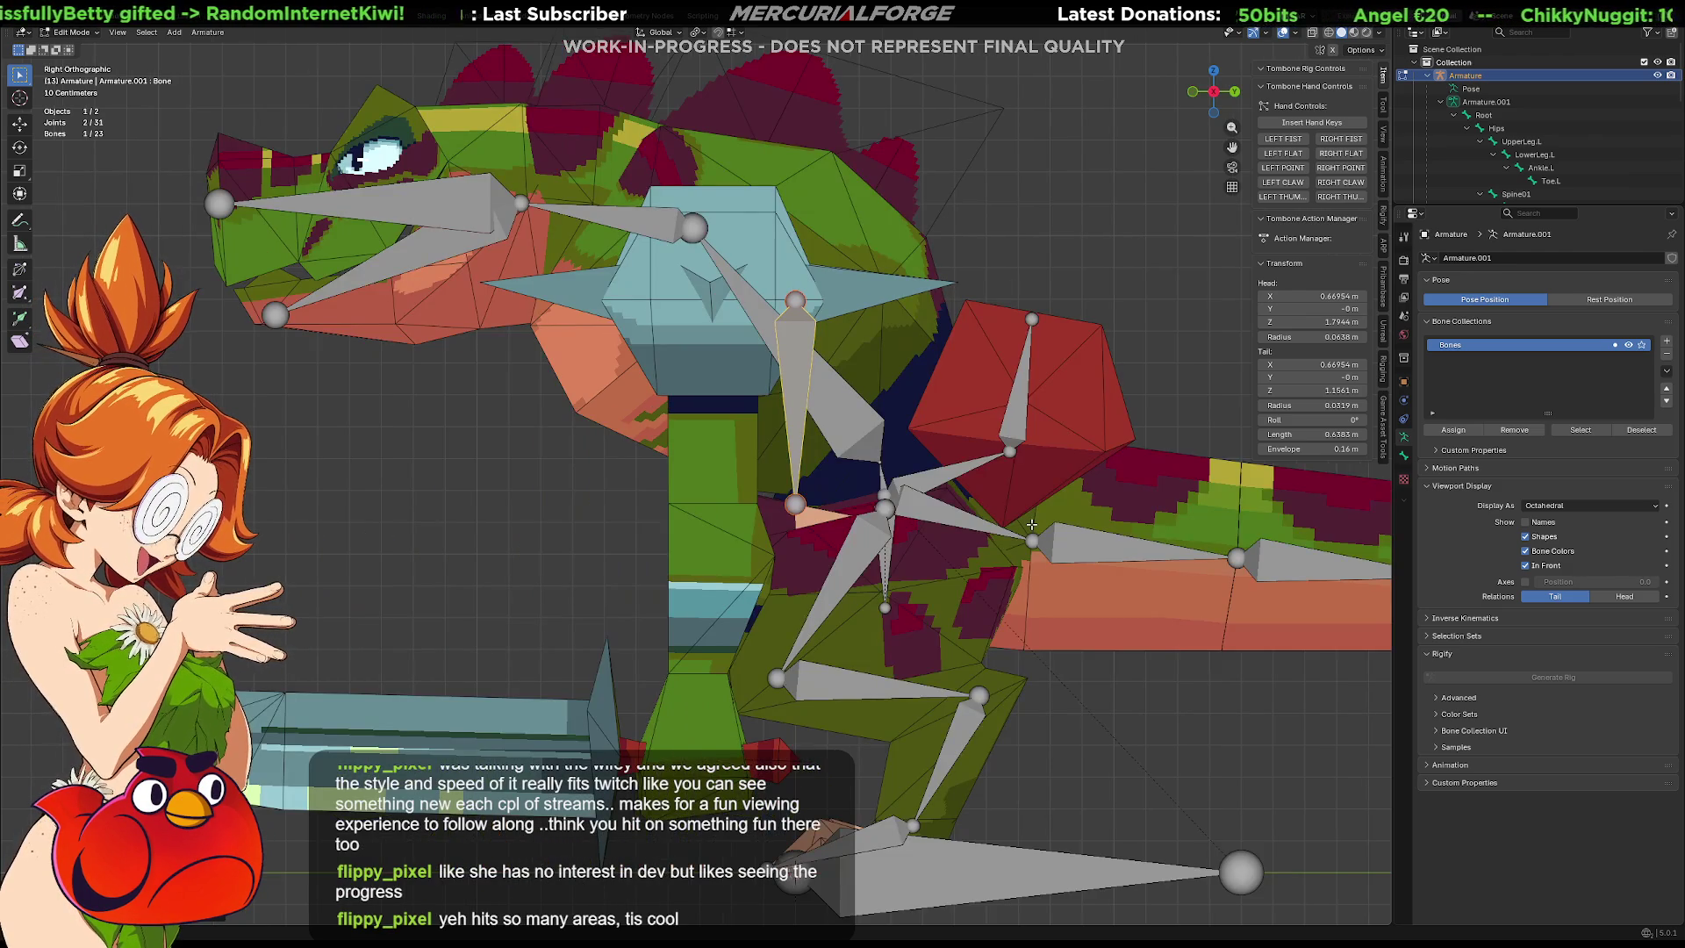
In side view, move the arm bone inside the arm and raise its upper joint vertically.
key("g")
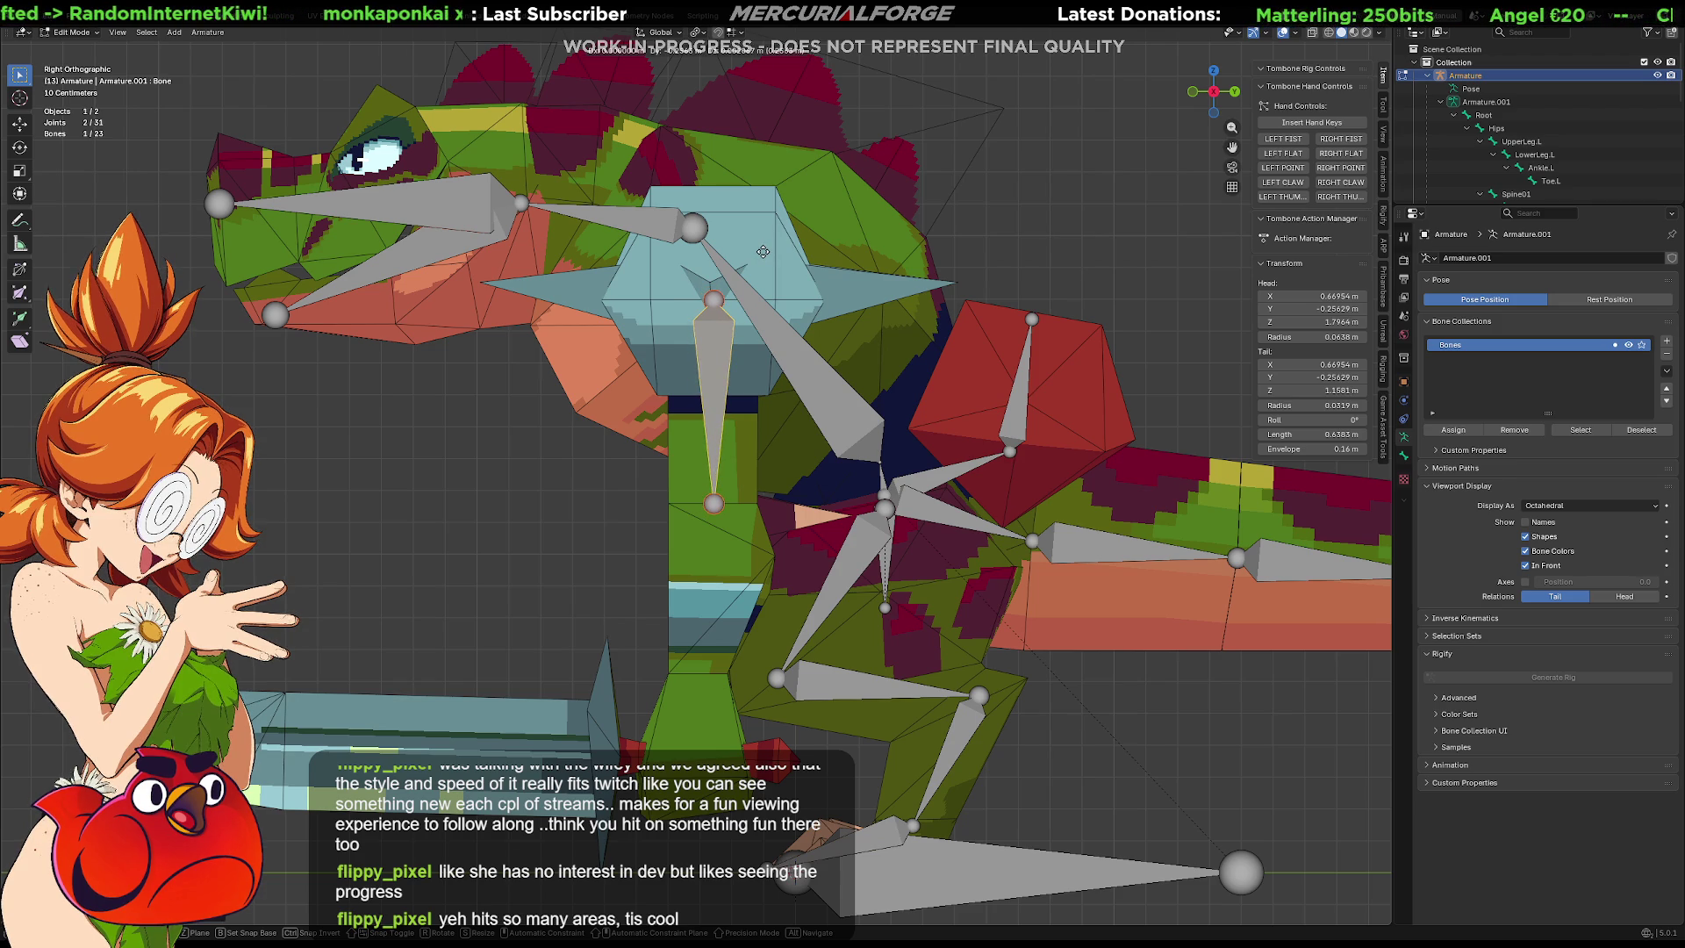
left_click(763, 252)
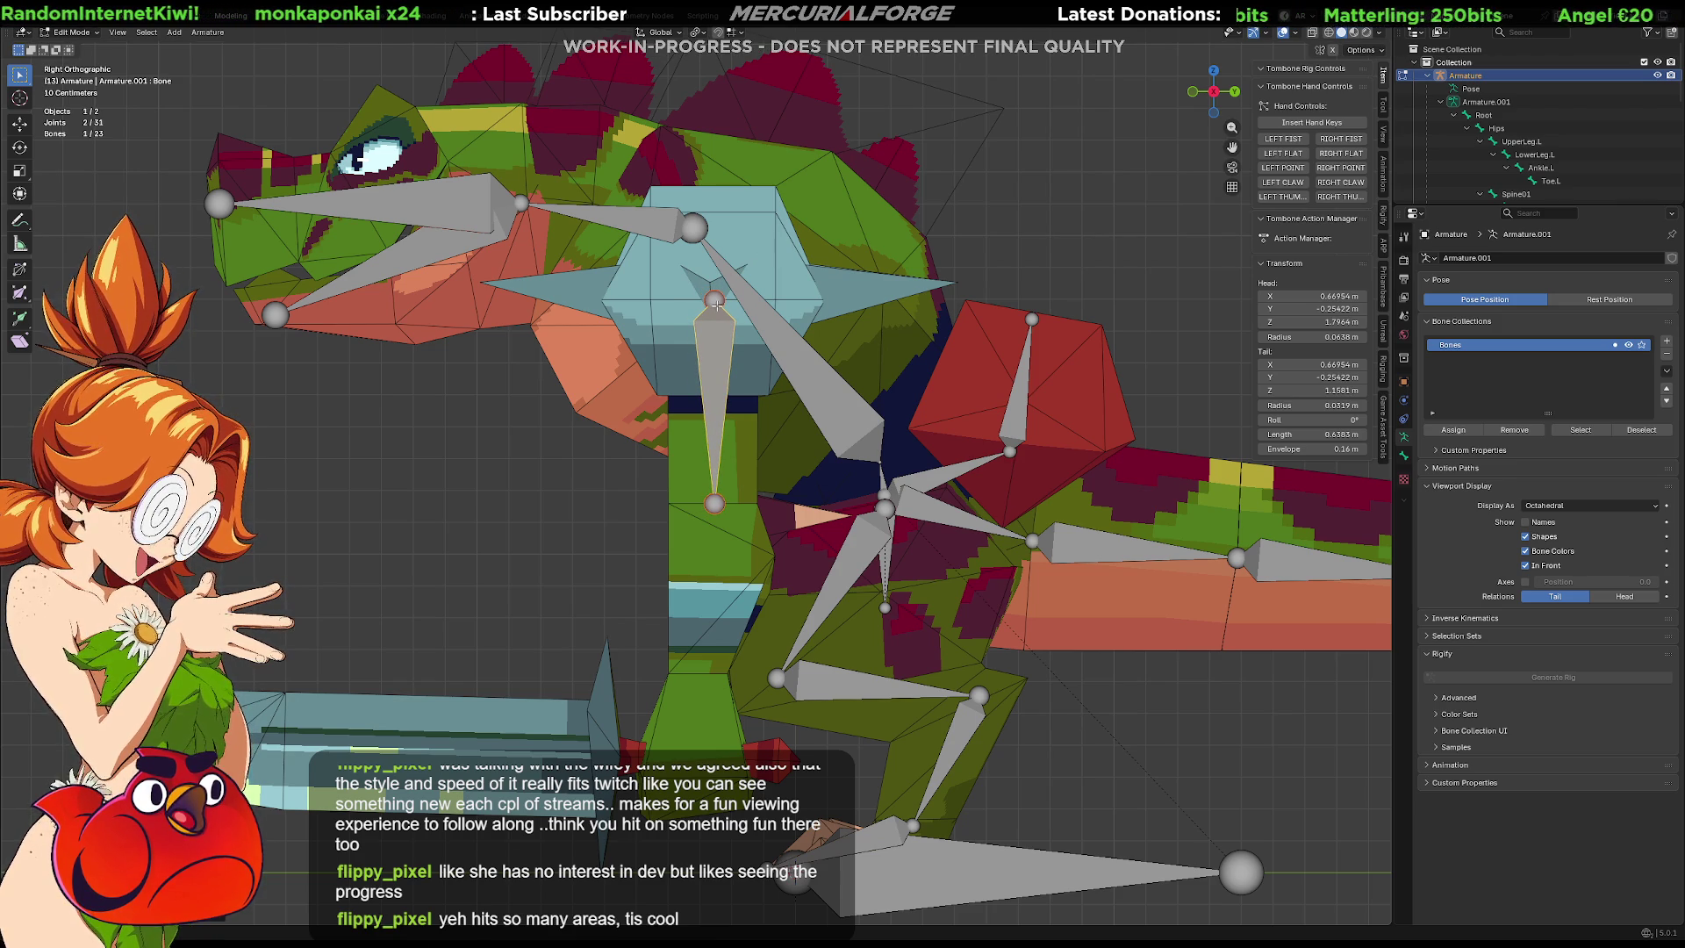
left_click(716, 299)
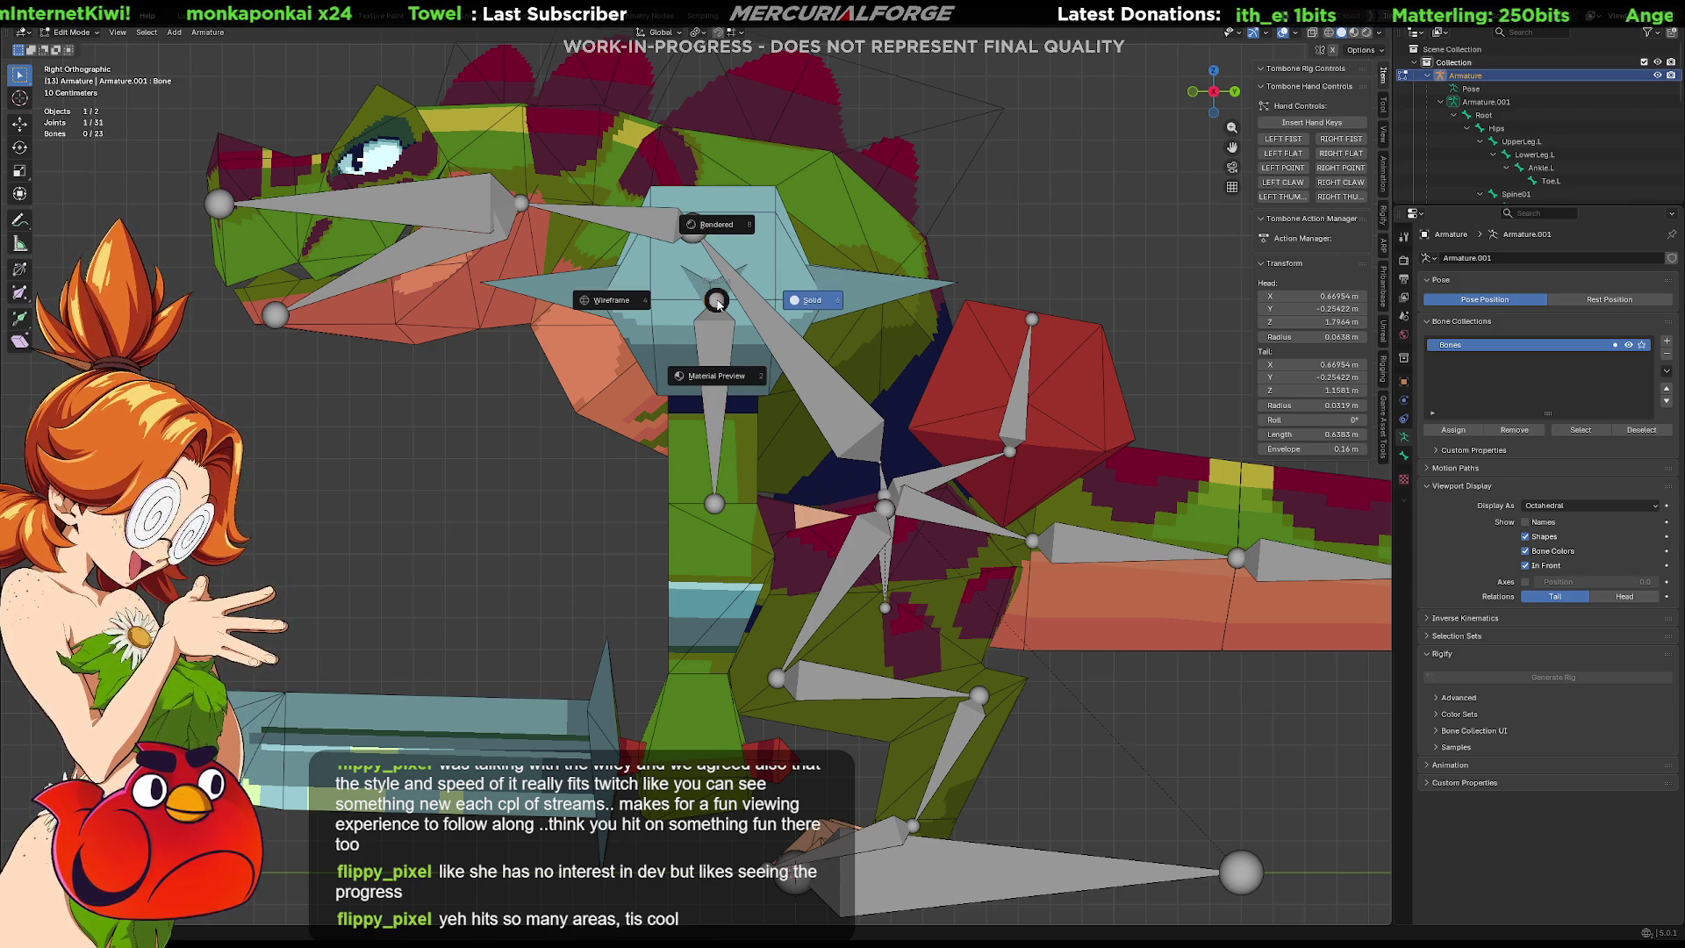
key("g")
key("z")
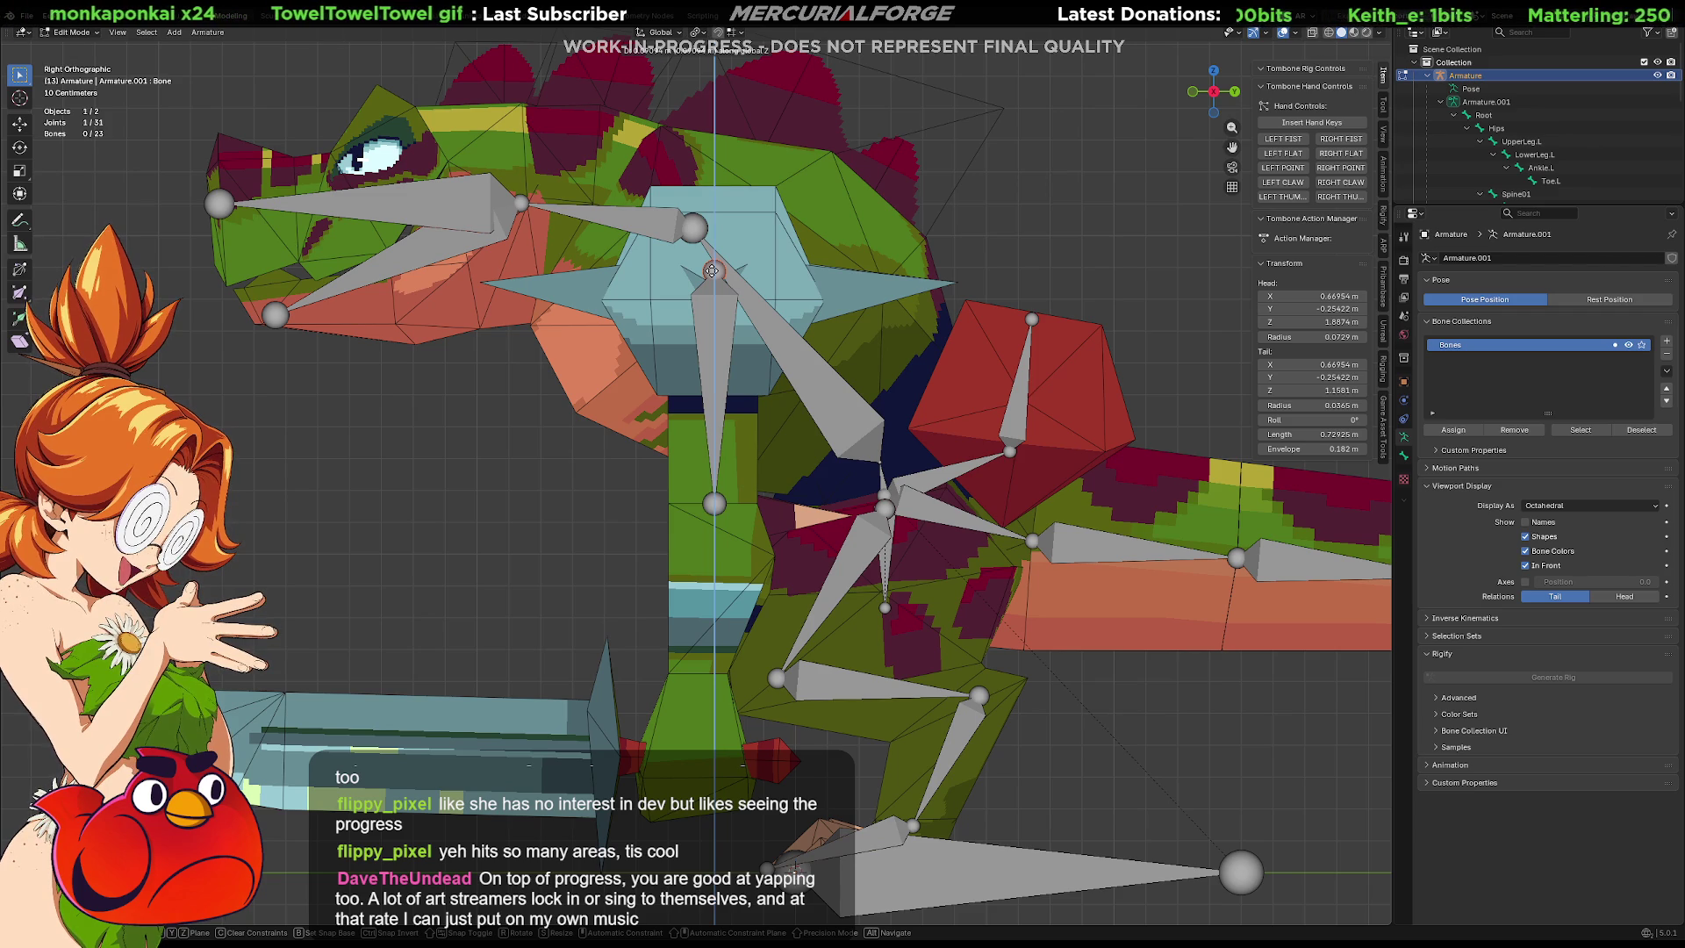
left_click(712, 271)
Extrude two bones down from the arm bone's lower joint toward the hand.
left_click(722, 504)
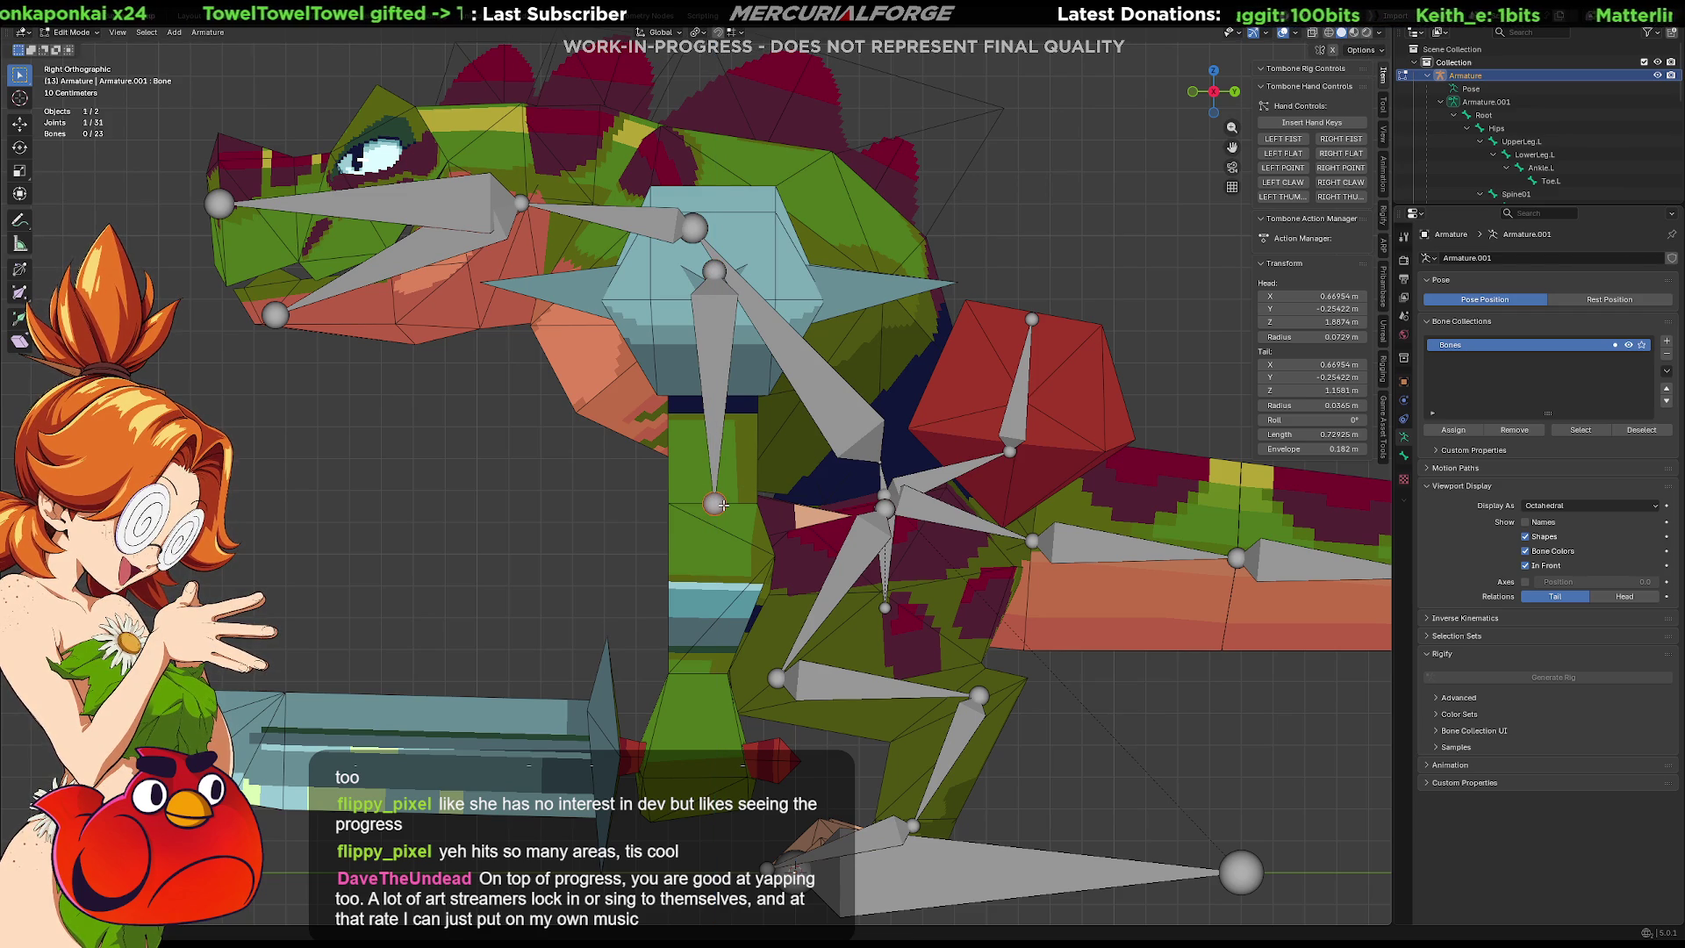
key("e")
key("z")
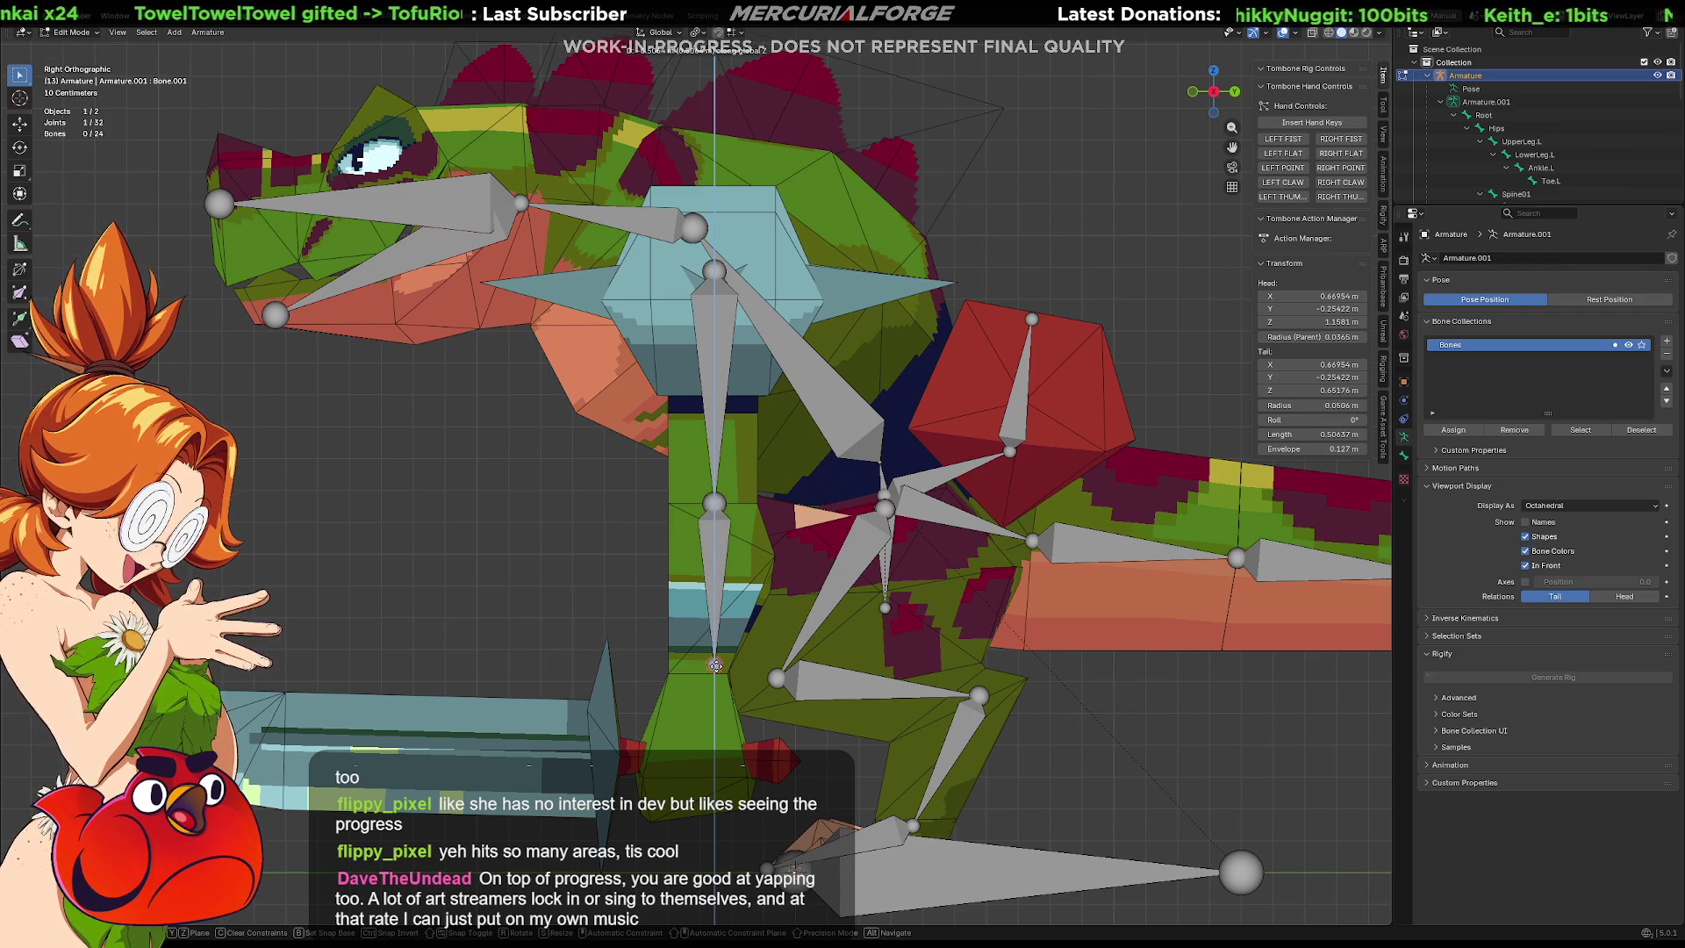
key("y")
left_click(695, 673)
key("e")
key("z")
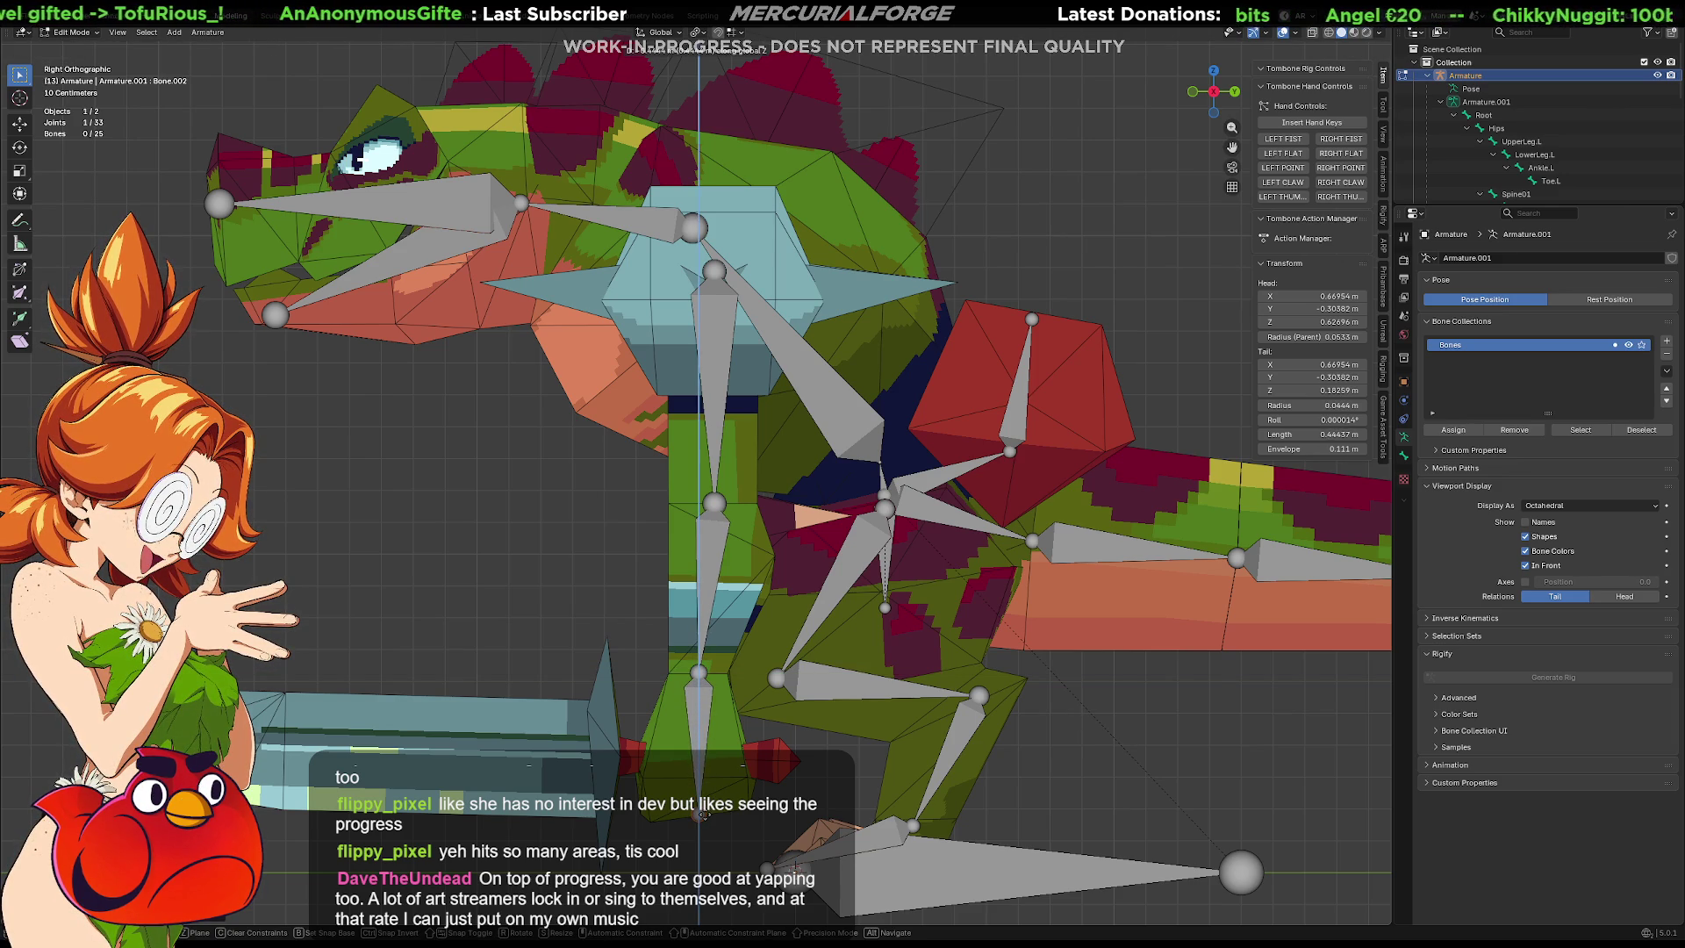
left_click(703, 814)
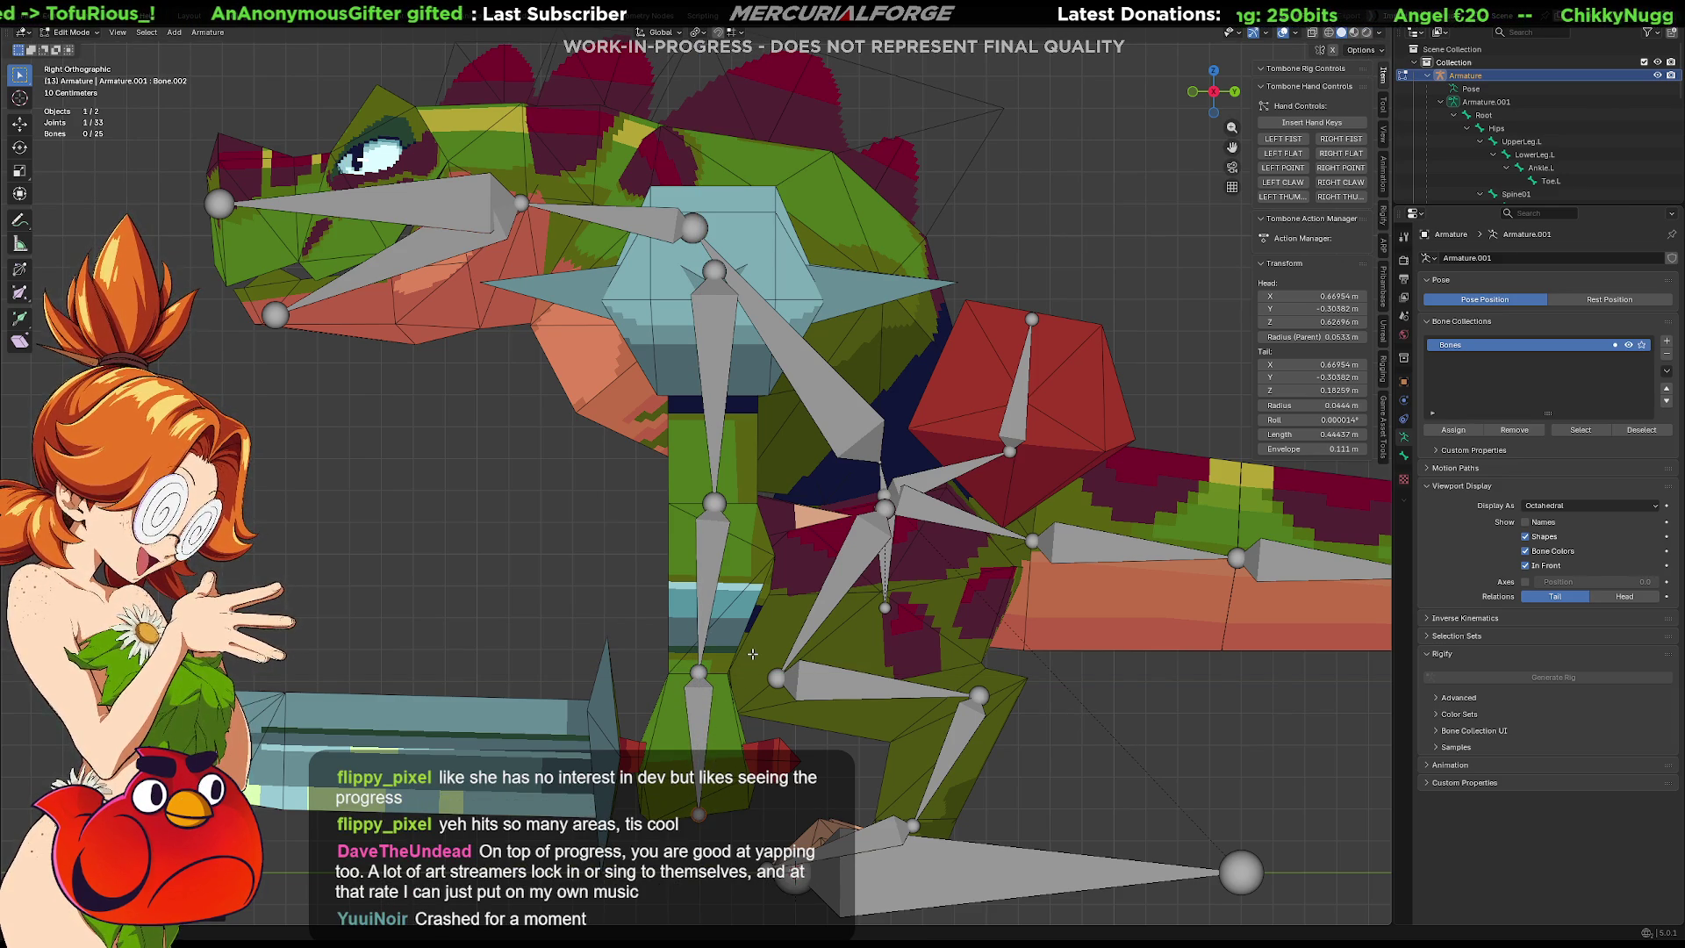
Slide the chain's joints front-to-back in side view to align them with the arm.
mouse_move(761, 627)
middle_mouse_down()
mouse_move(799, 555)
mouse_move(723, 484)
mouse_move(717, 497)
middle_mouse_up()
left_click(716, 497)
key("KP_5")
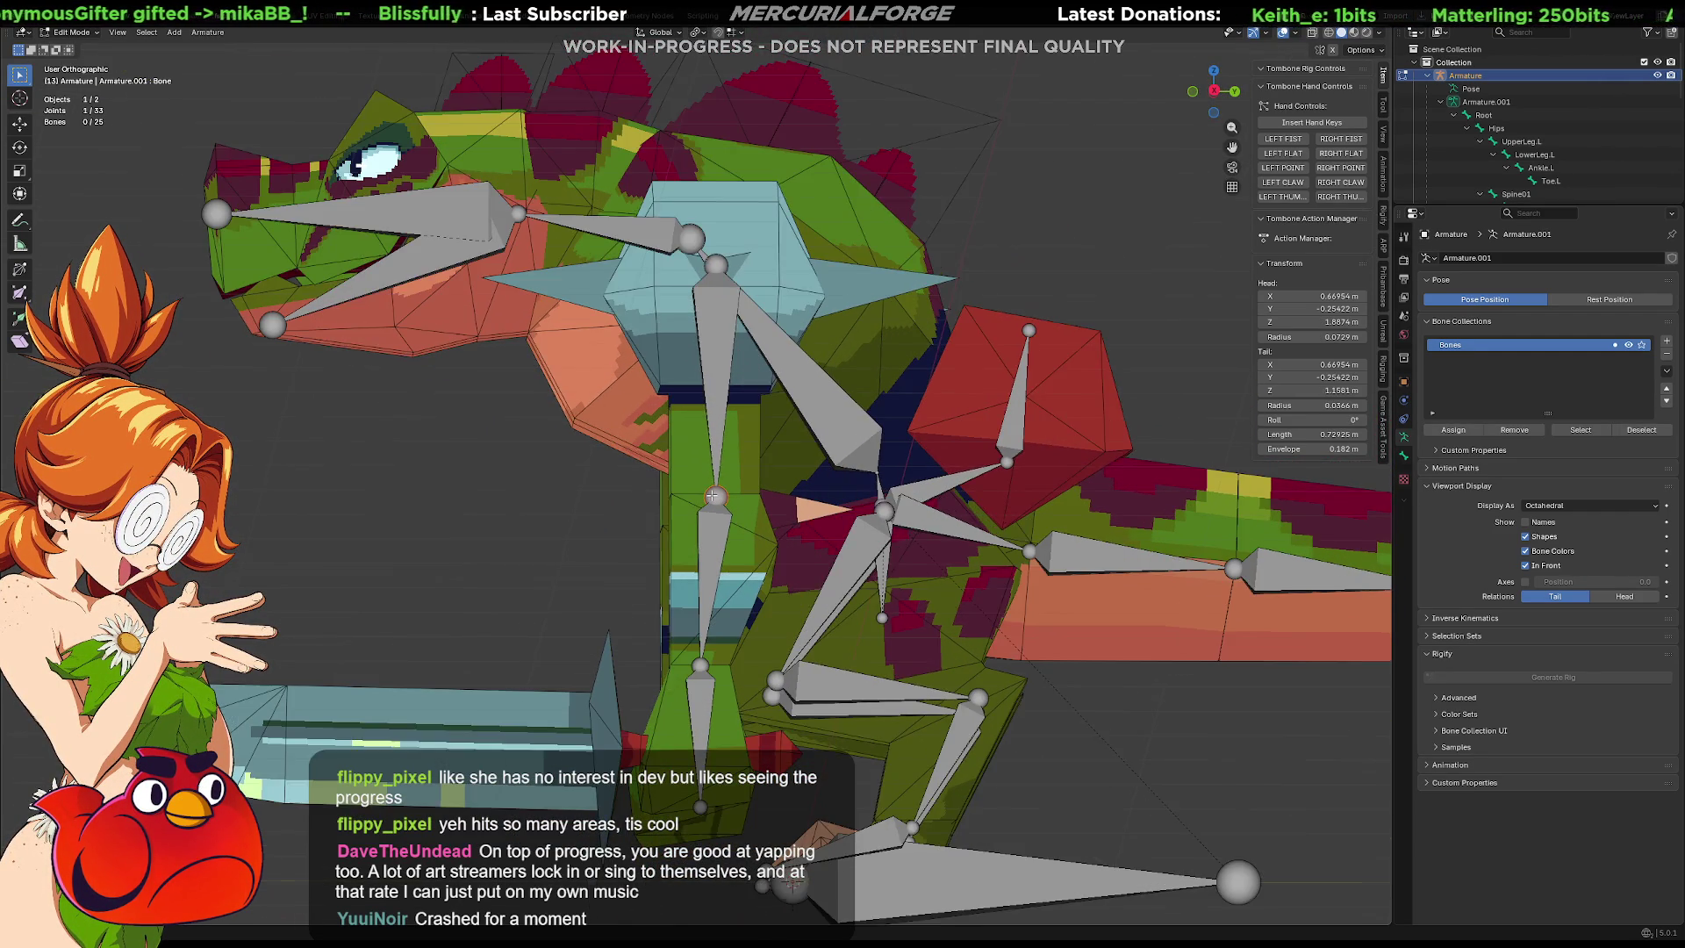
key("KP_3")
key("g")
key("y")
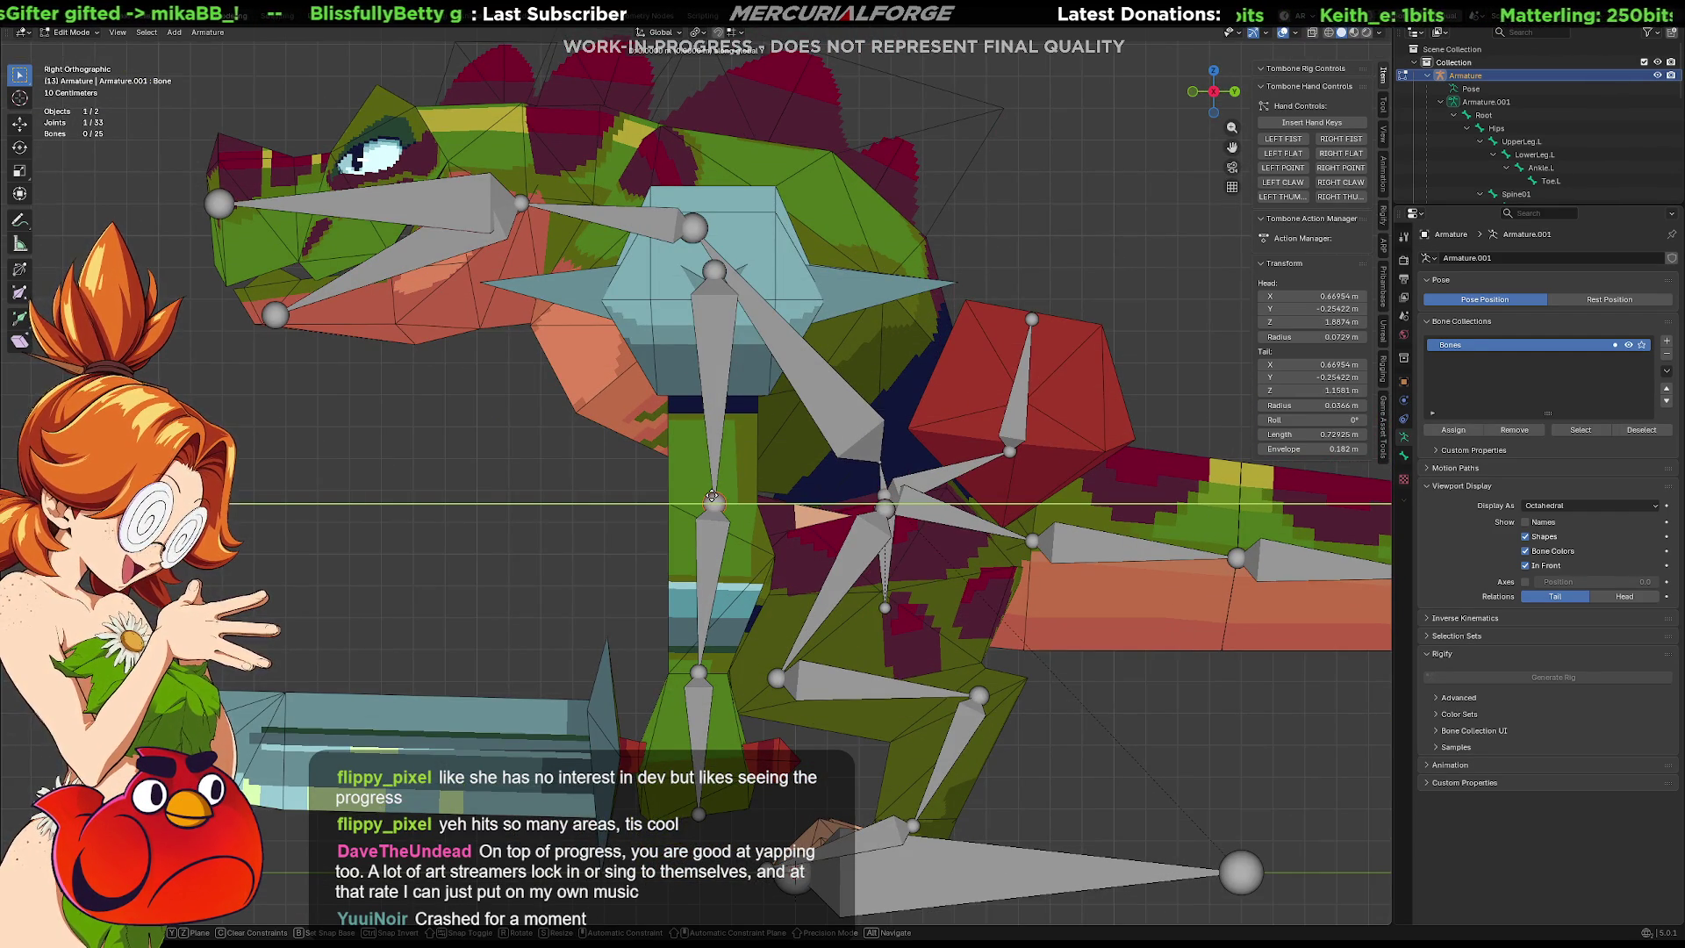
left_click(727, 498)
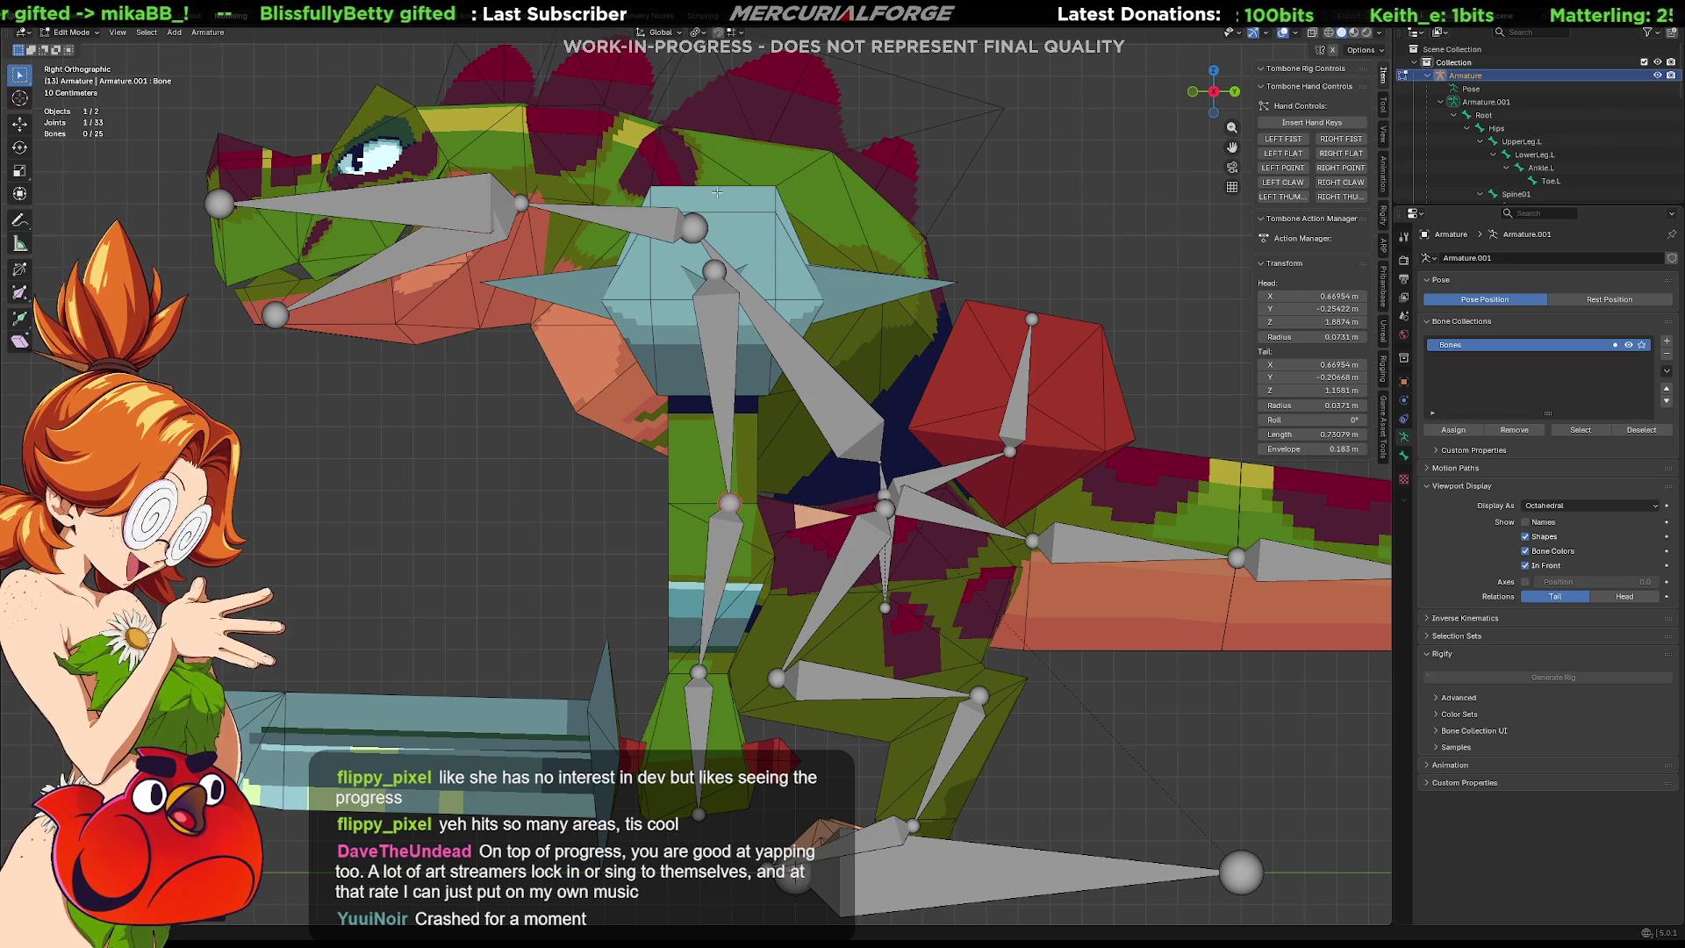
left_click(716, 270)
key("g")
key("z")
key("y")
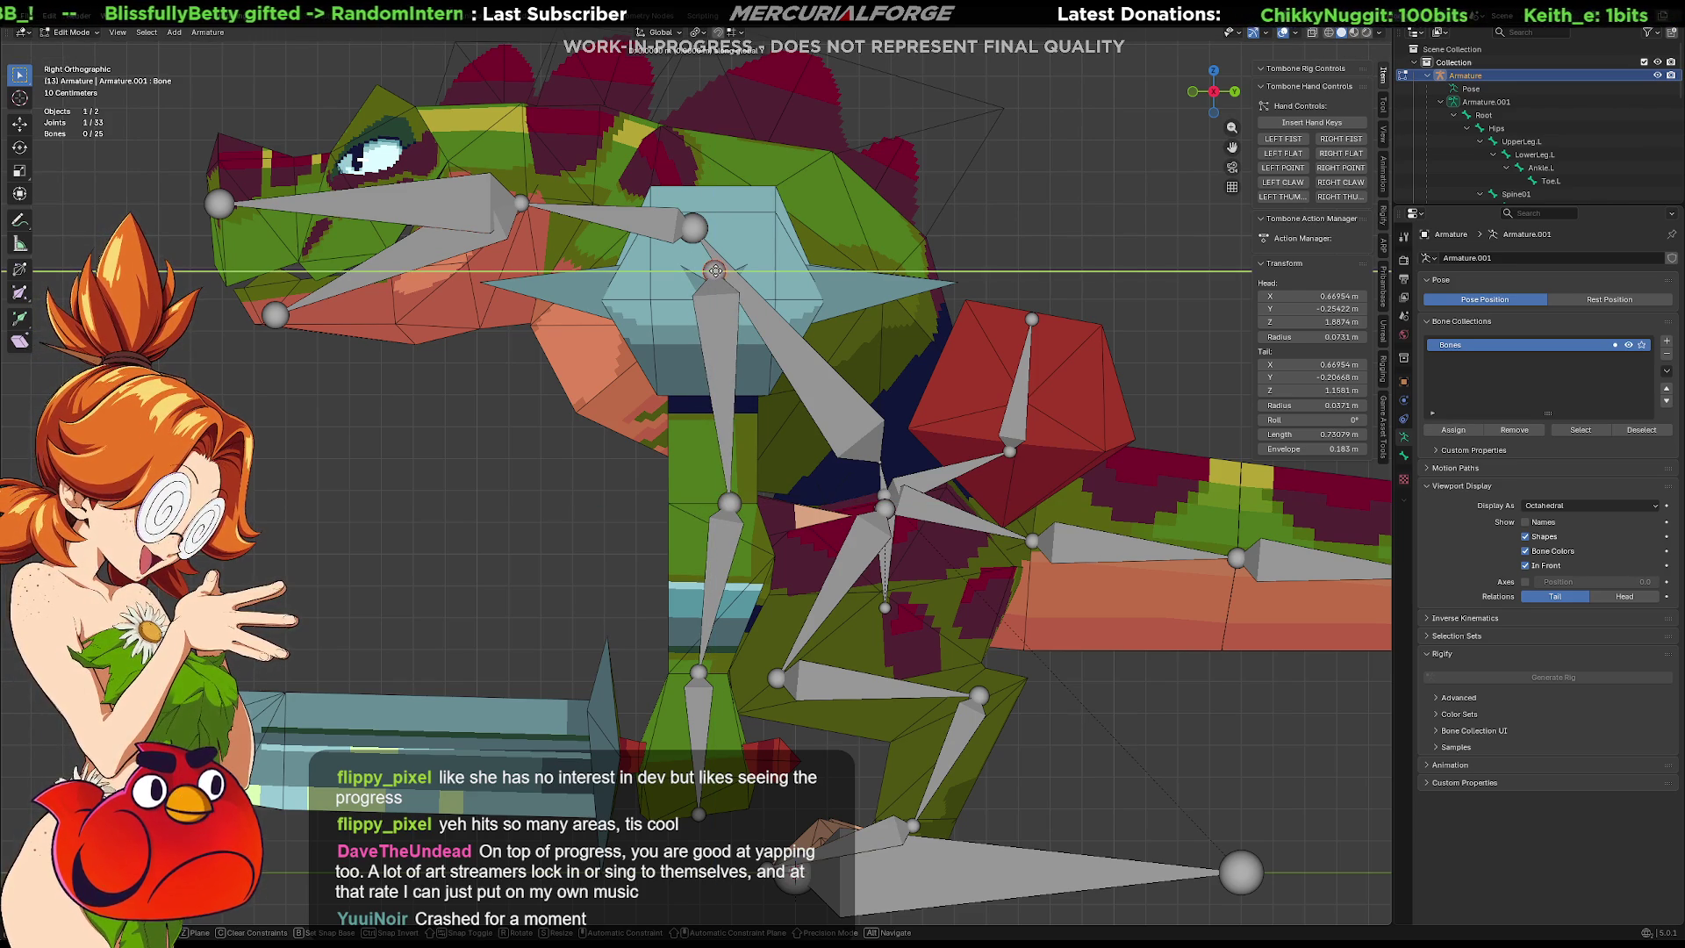
left_click(708, 272)
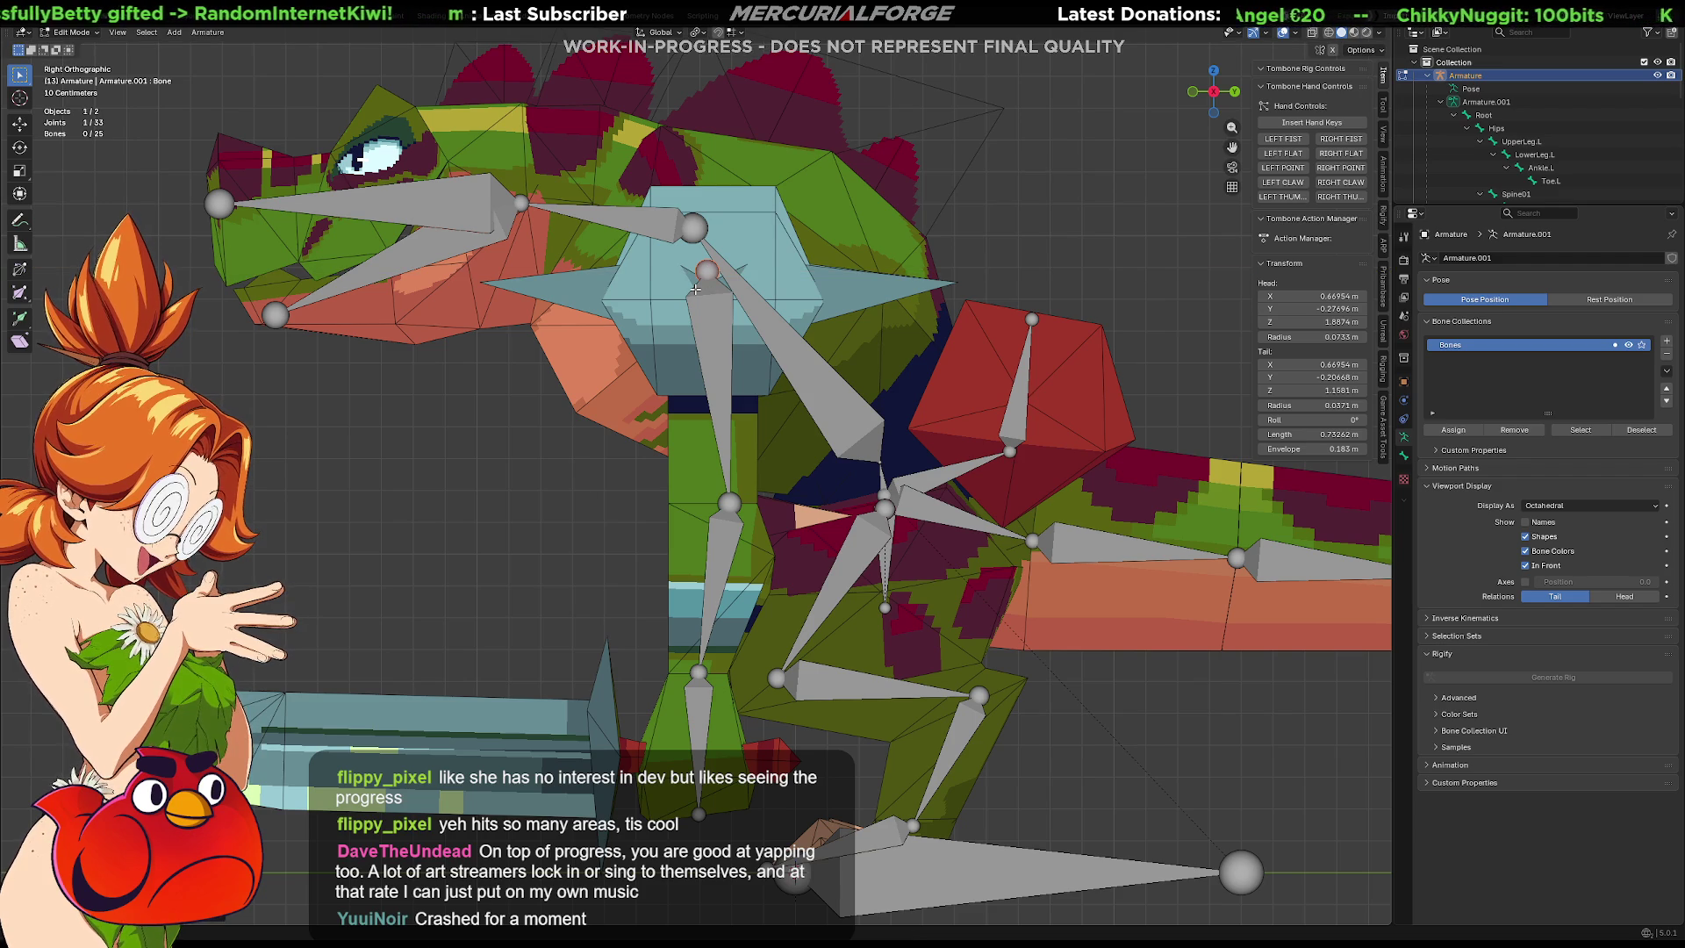
key("KP_1")
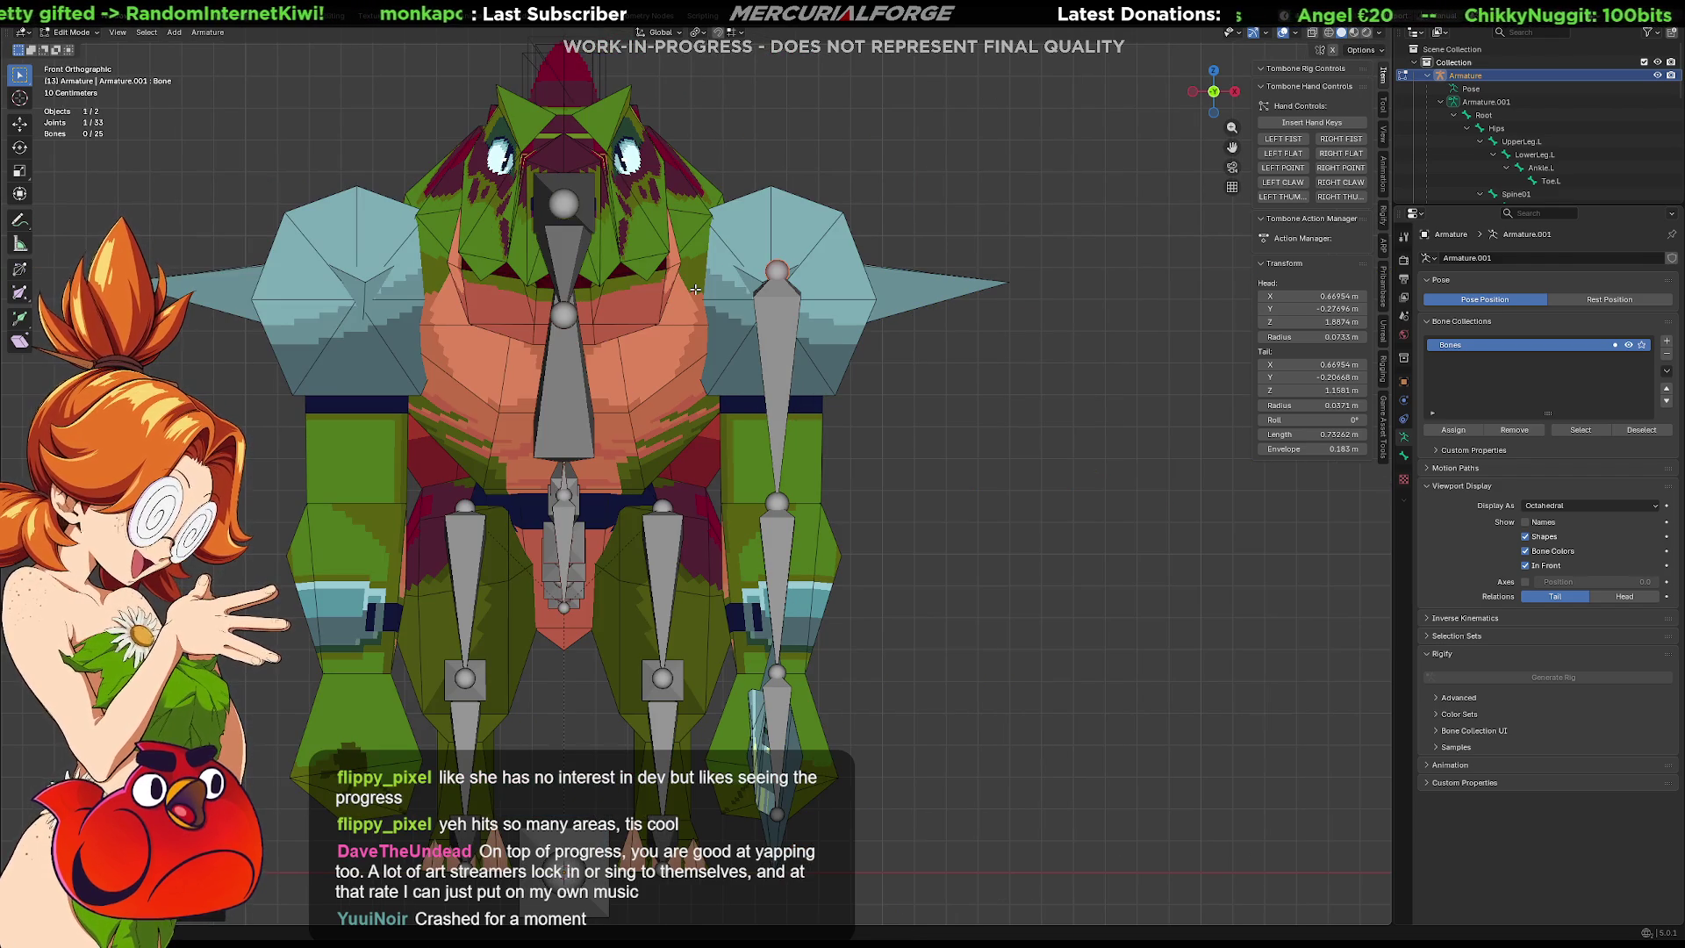
Discard a stray extruded bone, then add a new bone and move it to the upper chest.
key("e")
key("Escape")
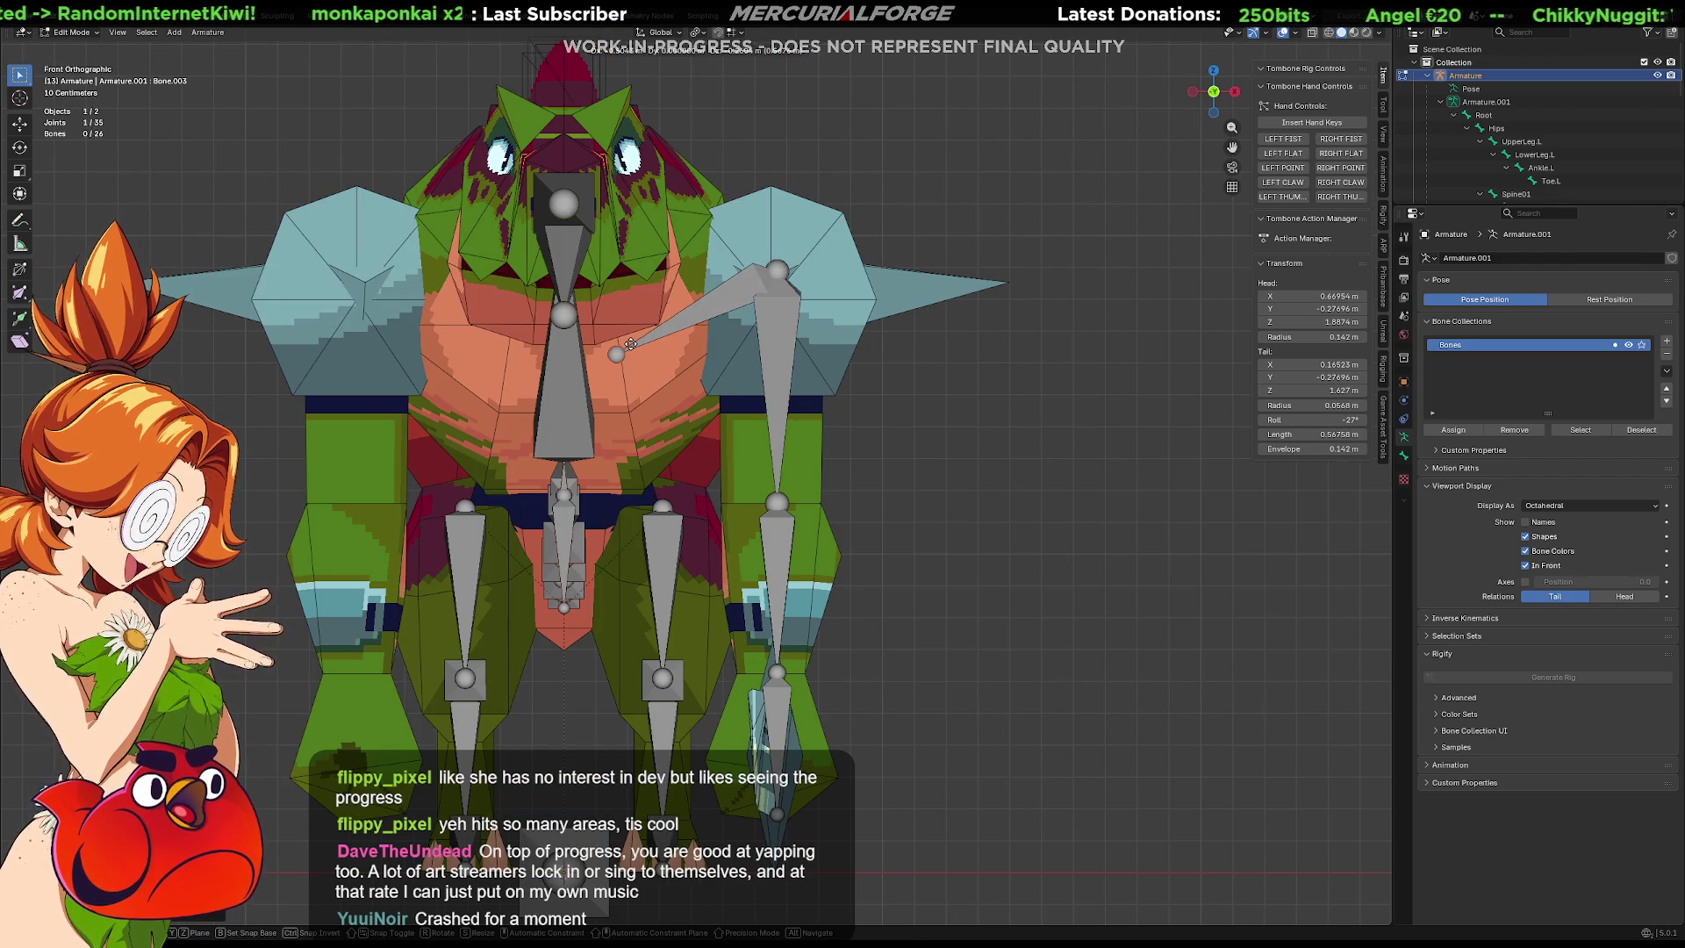
key("ctrl+z")
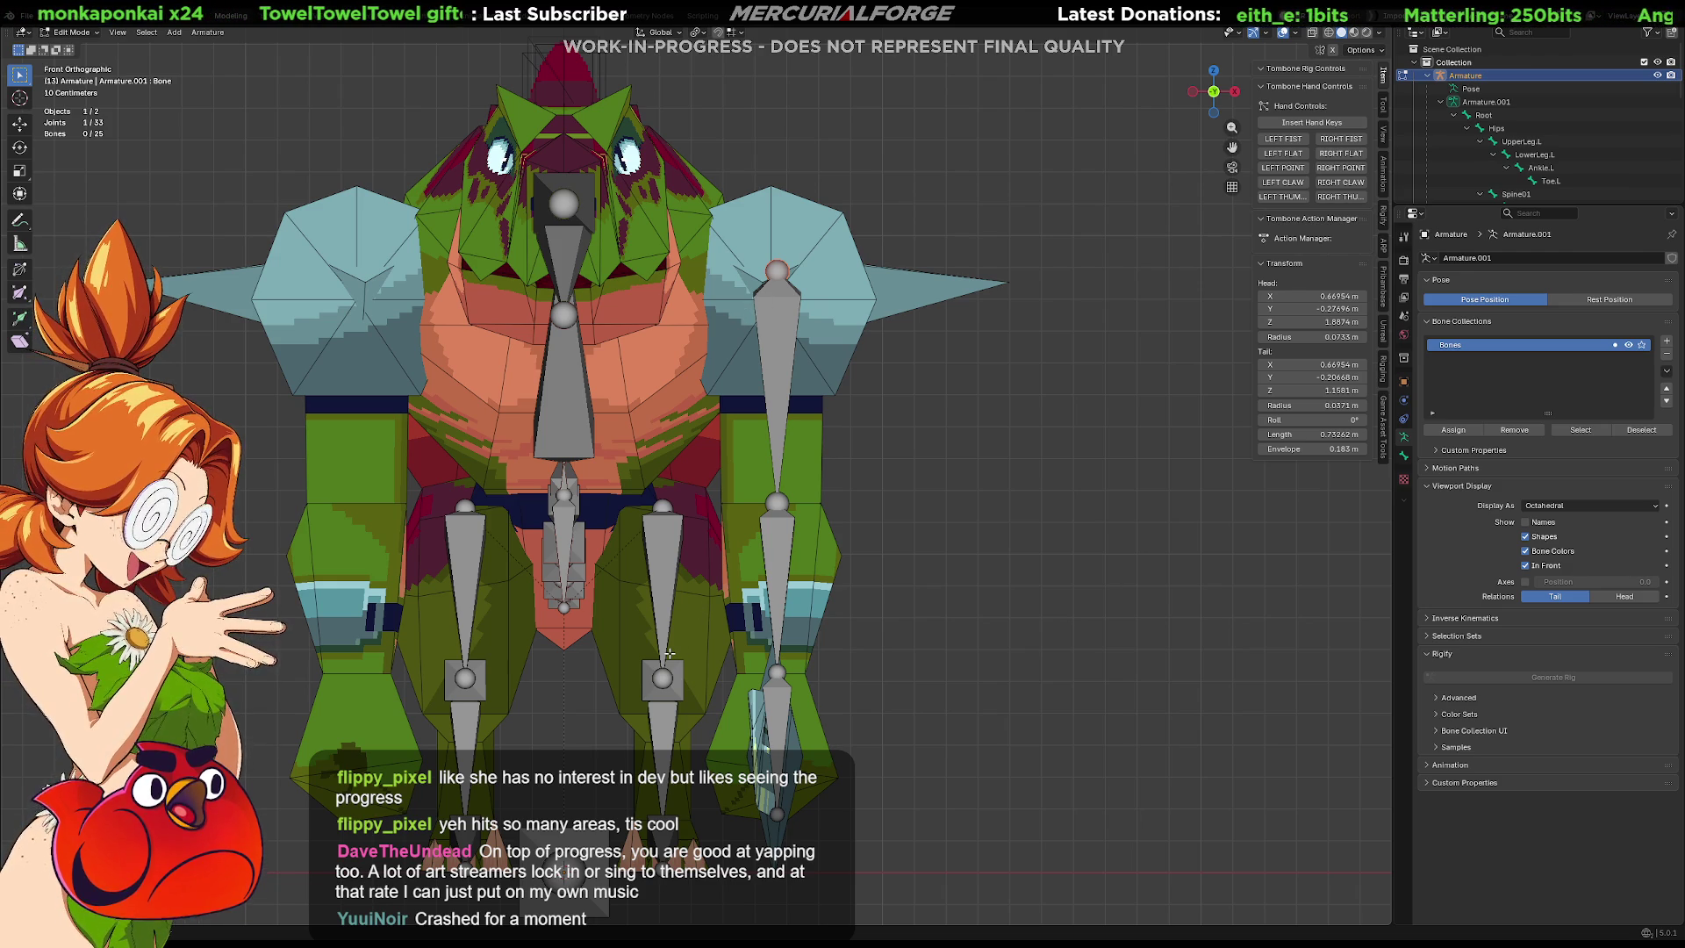
key("shift+a")
left_click(588, 738)
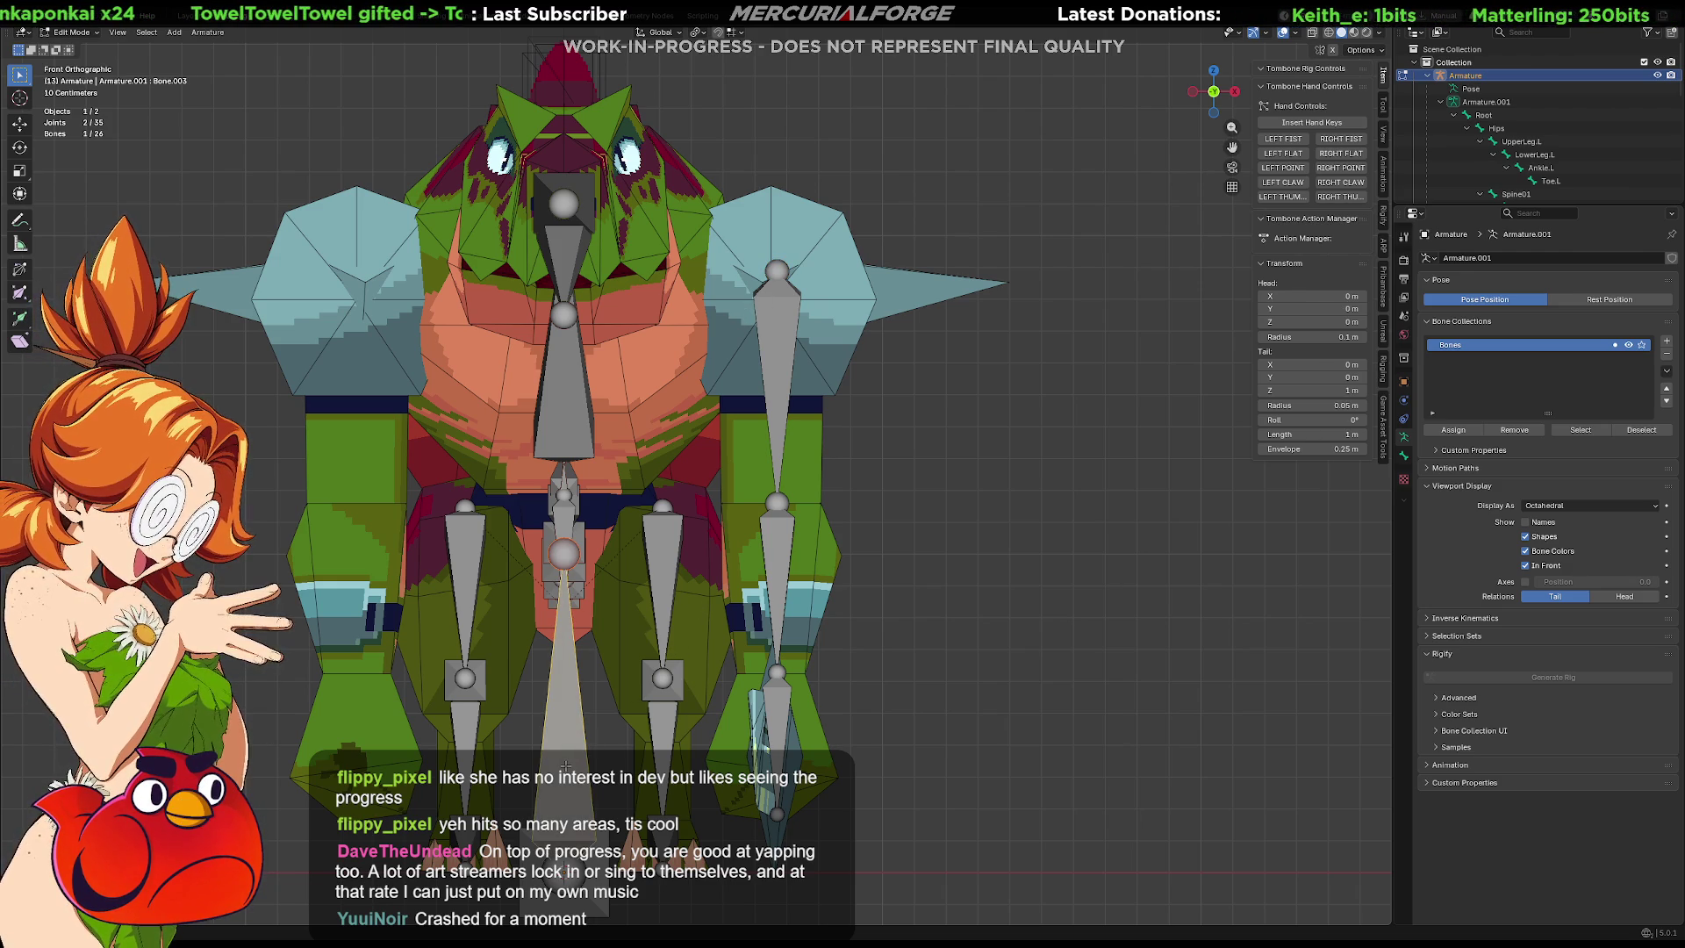
key("g")
left_click(619, 237)
Angle the new bone's end joint down and right toward the arm bone's top joint.
middle_click_drag(614, 175, 599, 272, "shift")
left_click(599, 126)
left_click_drag(599, 126, 697, 373)
left_click(758, 367, "shift")
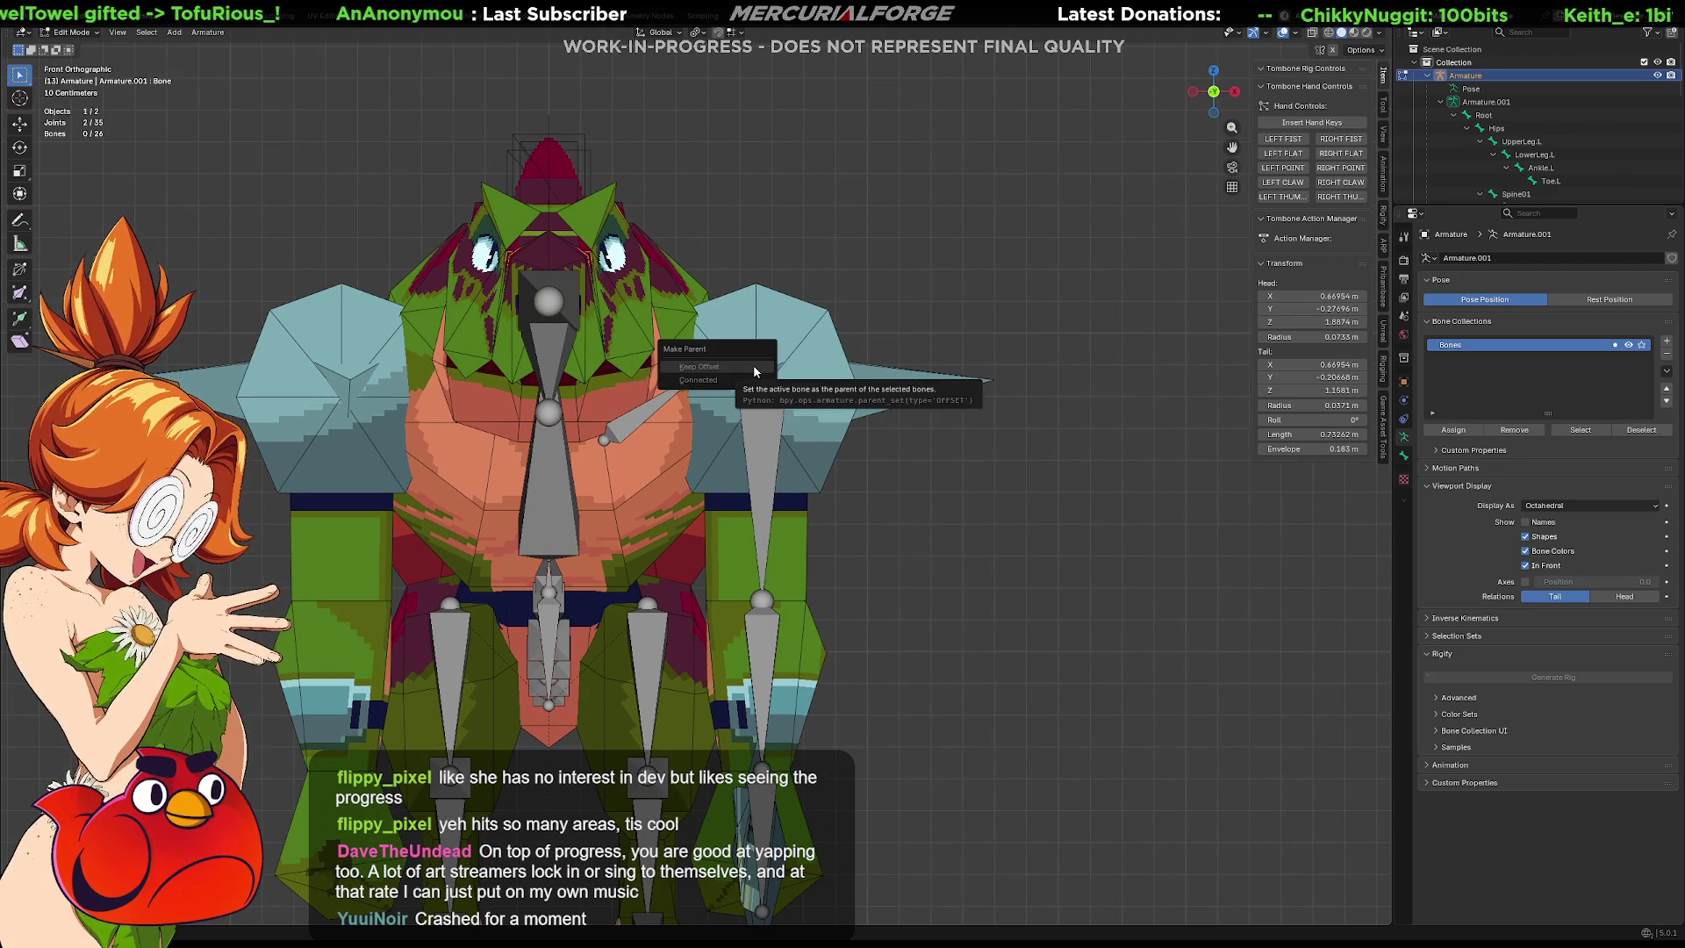
Attempt parenting the chest and arm bones, keep the file open, and undo the connected parent.
left_click(667, 396, "shift")
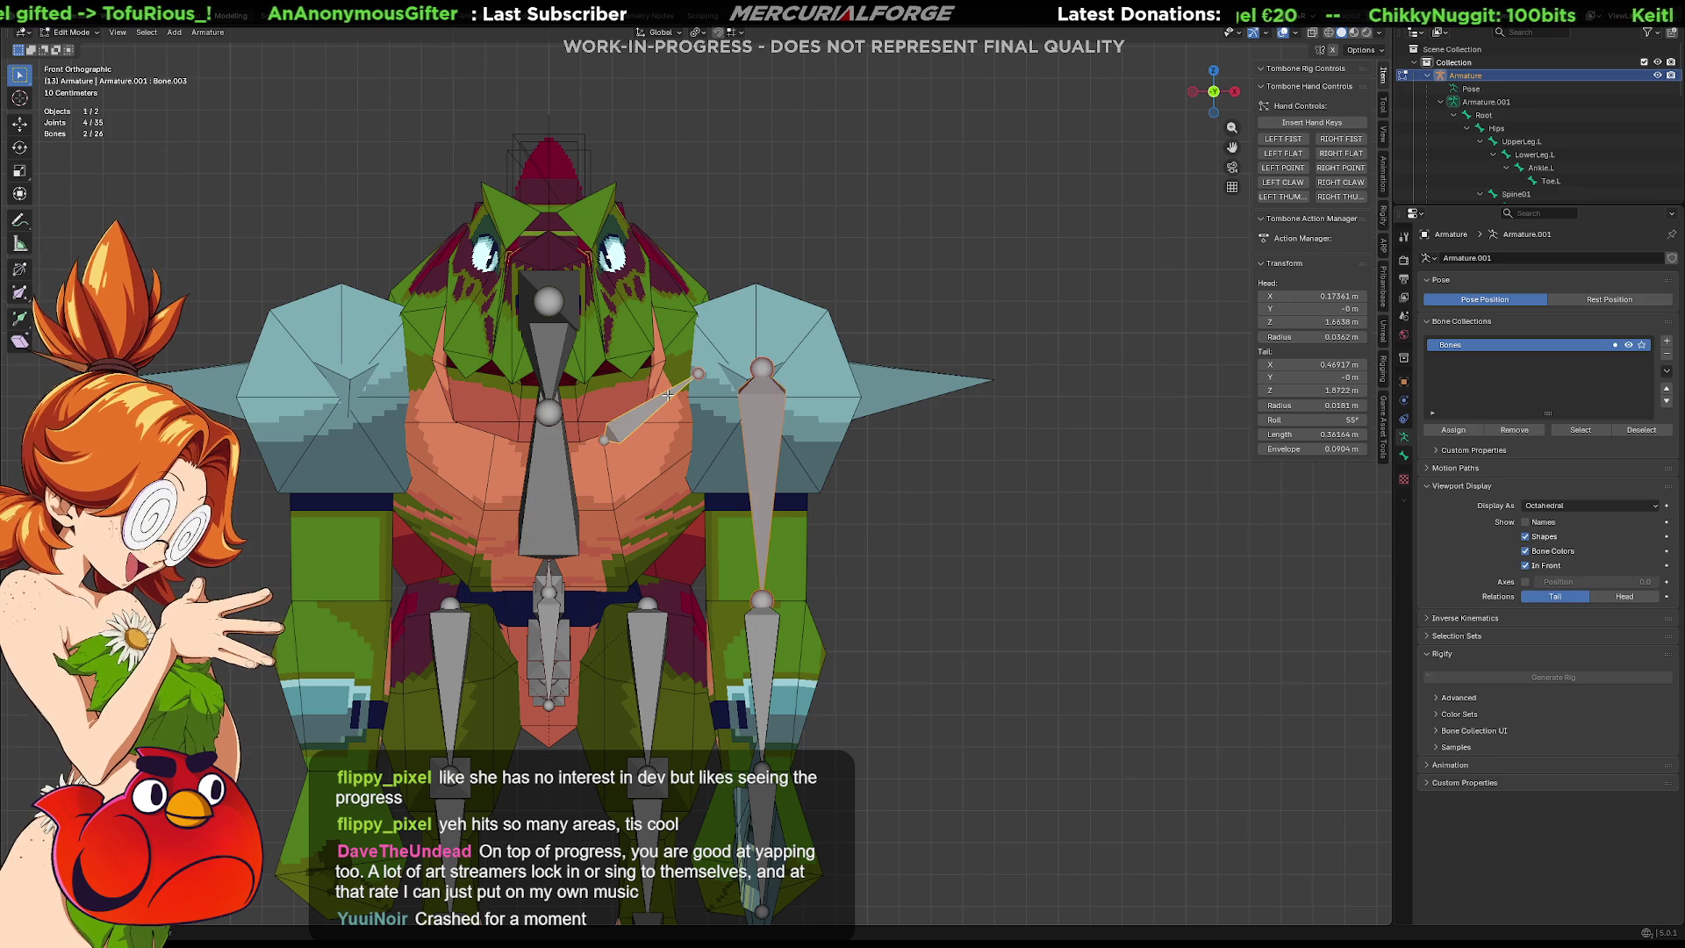
key("ctrl+p")
left_click(649, 404)
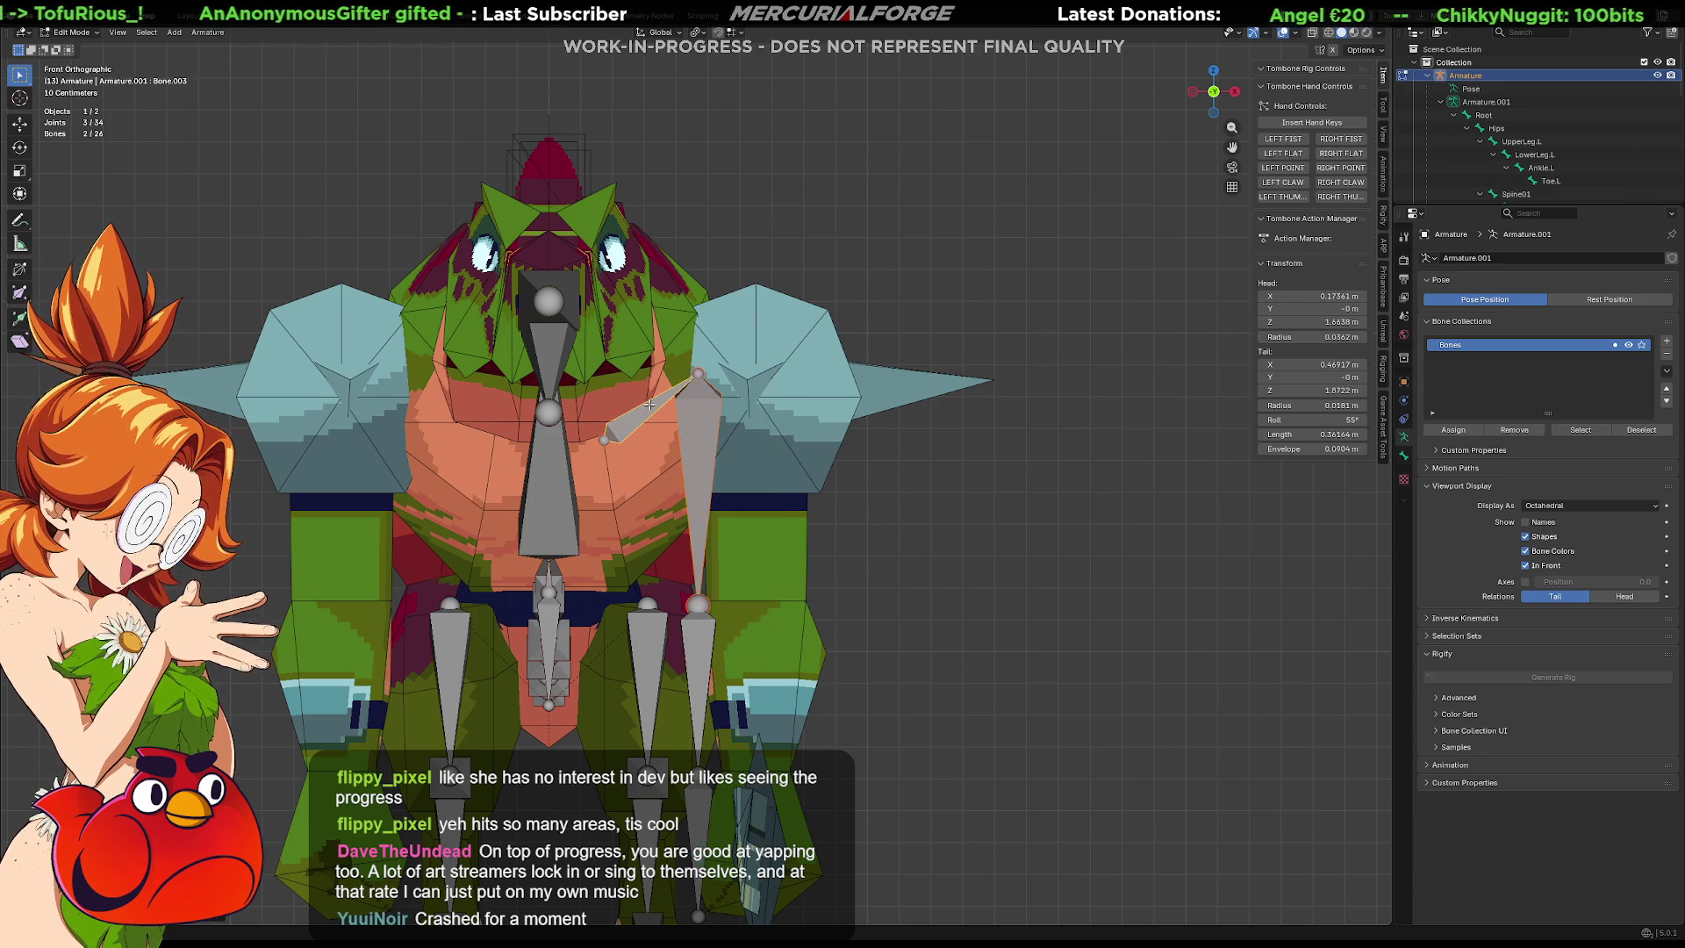
left_click(771, 388, "shift")
key("ctrl+p")
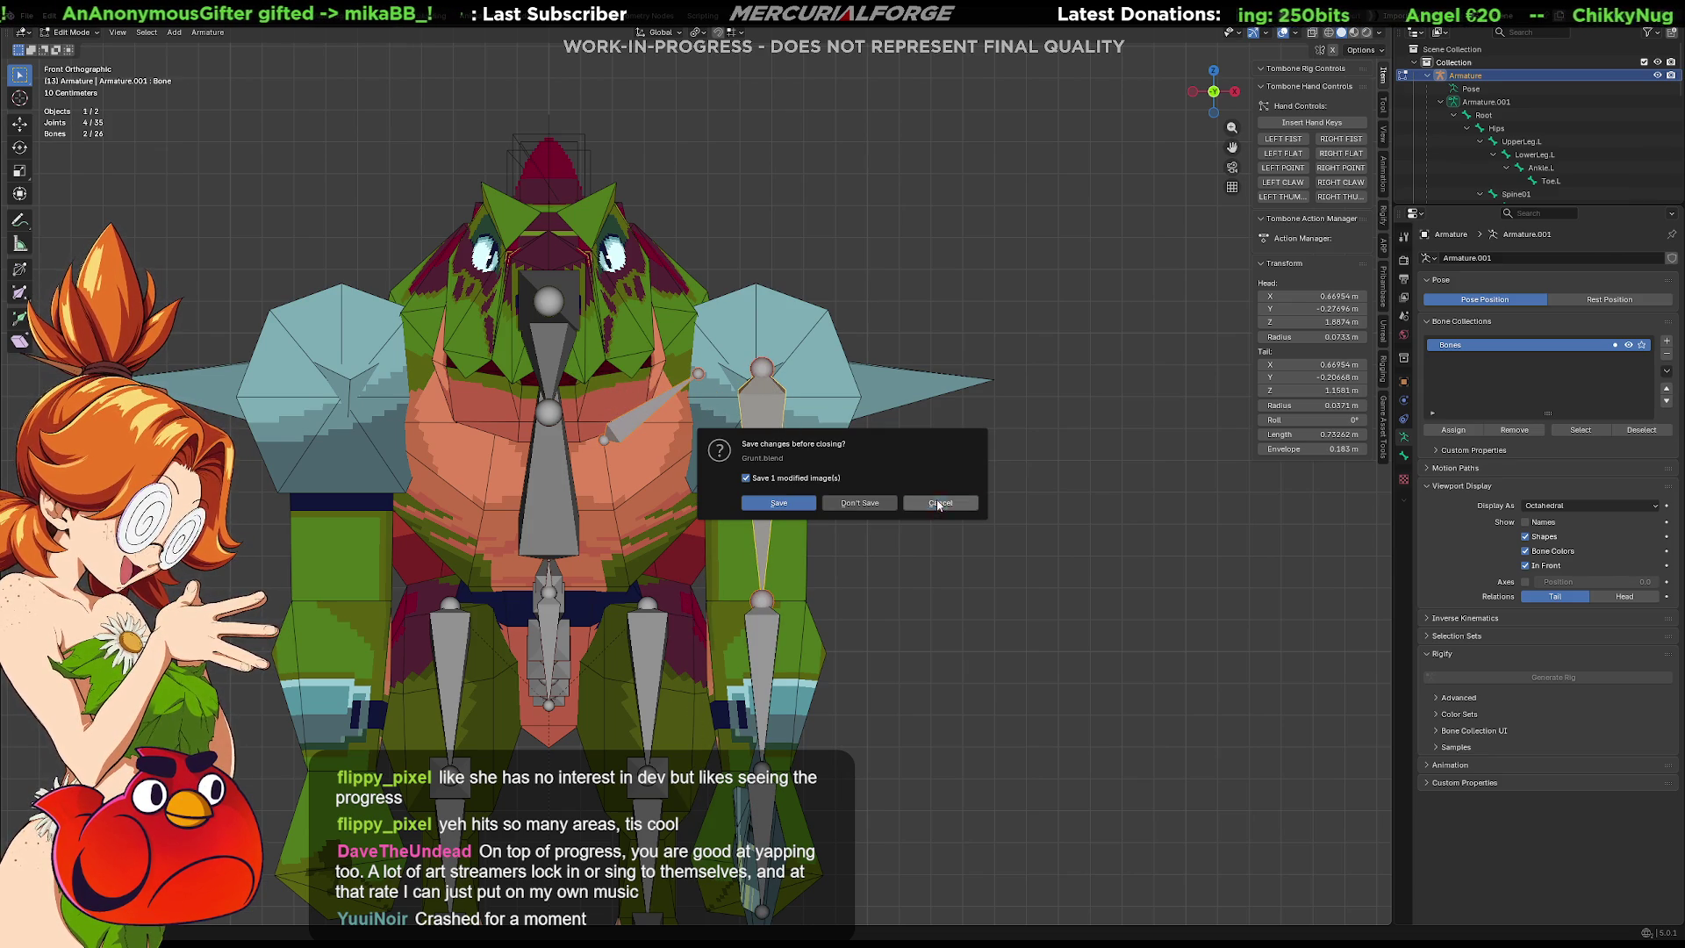
left_click(936, 500)
key("ctrl+p")
left_click(865, 492)
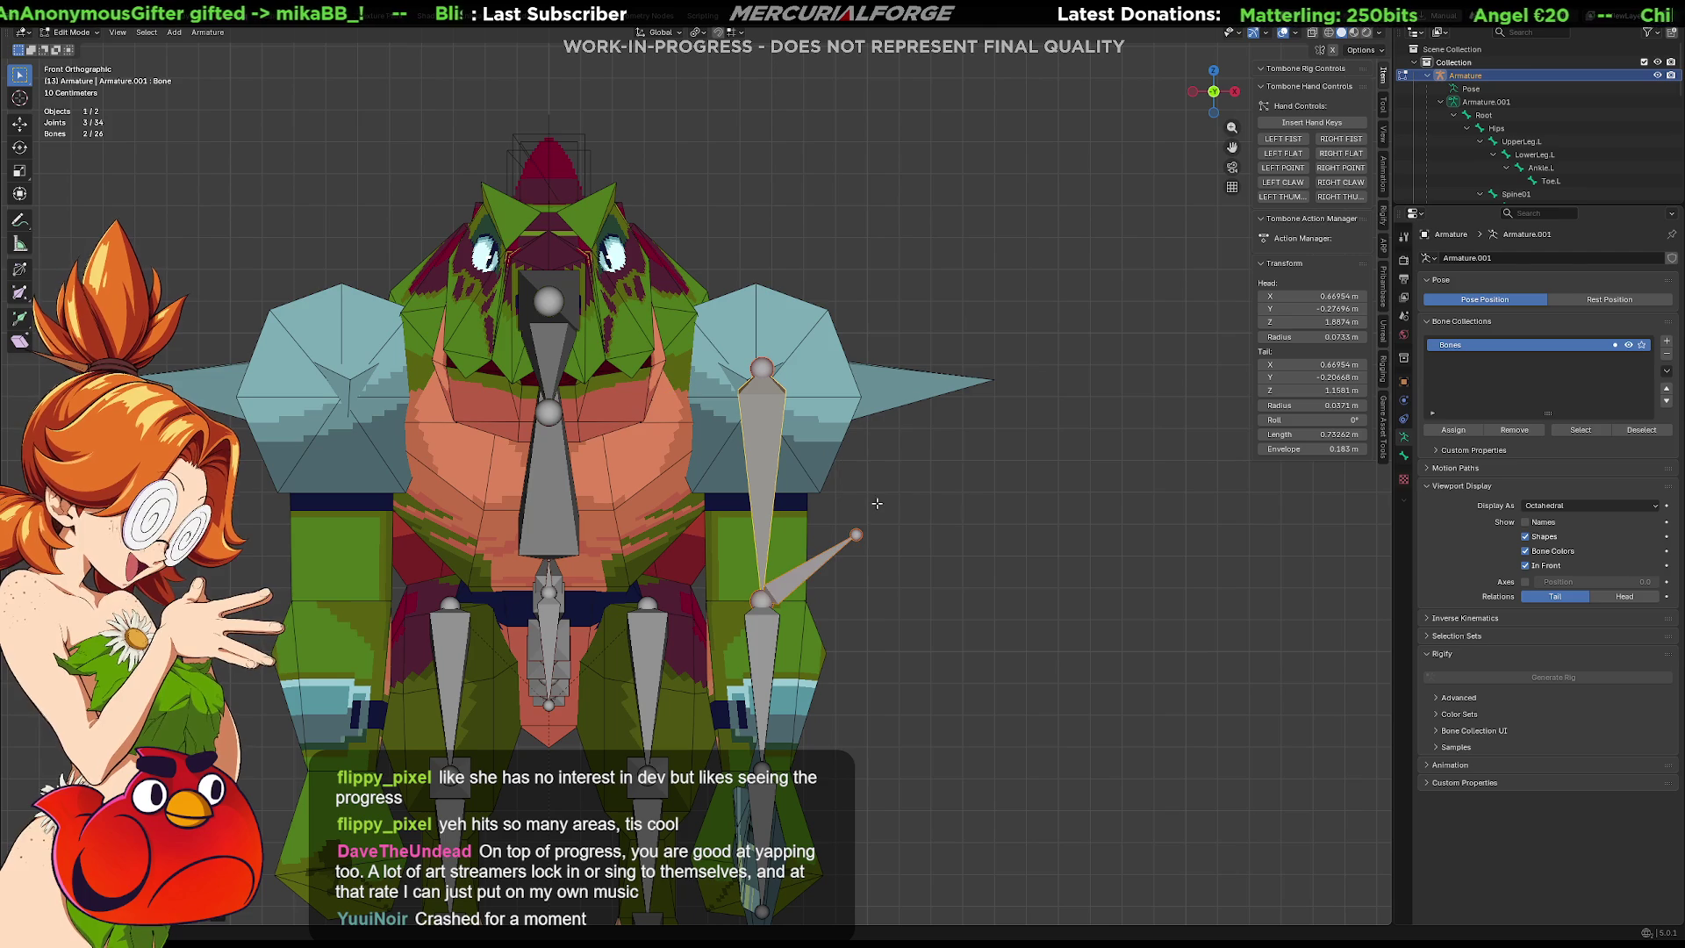
key("ctrl+z")
Select Bone.003's tip and the shoulder joint, then parent them with Connected.
left_click(766, 370)
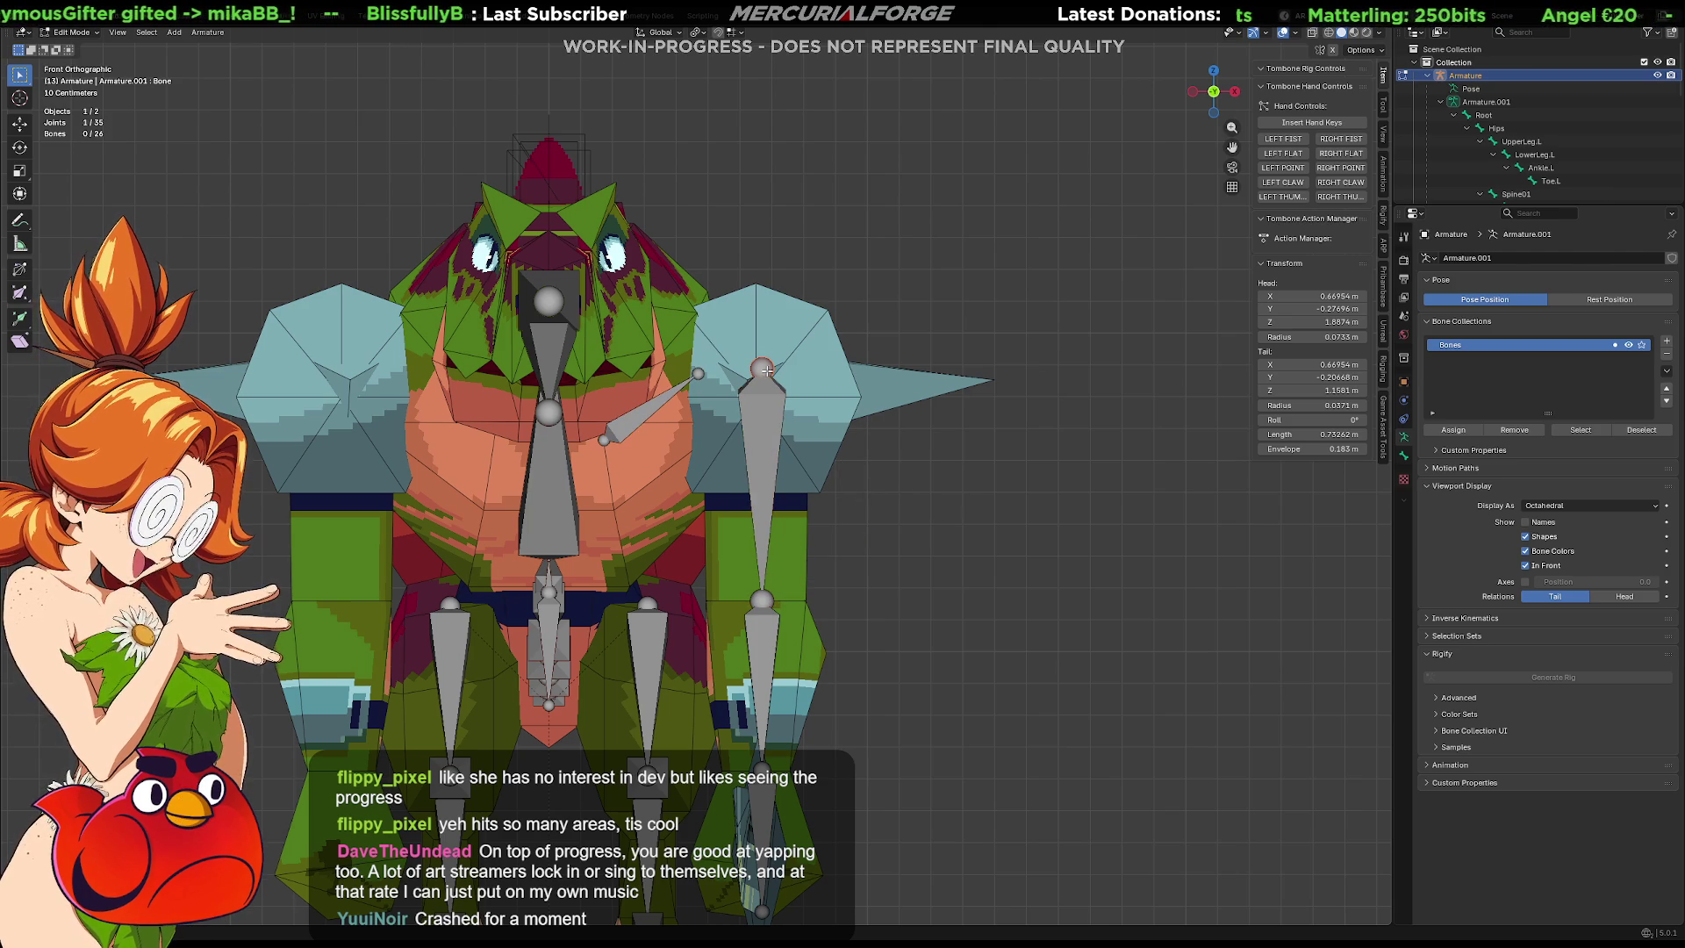
left_click(653, 402)
left_click(763, 369, "shift")
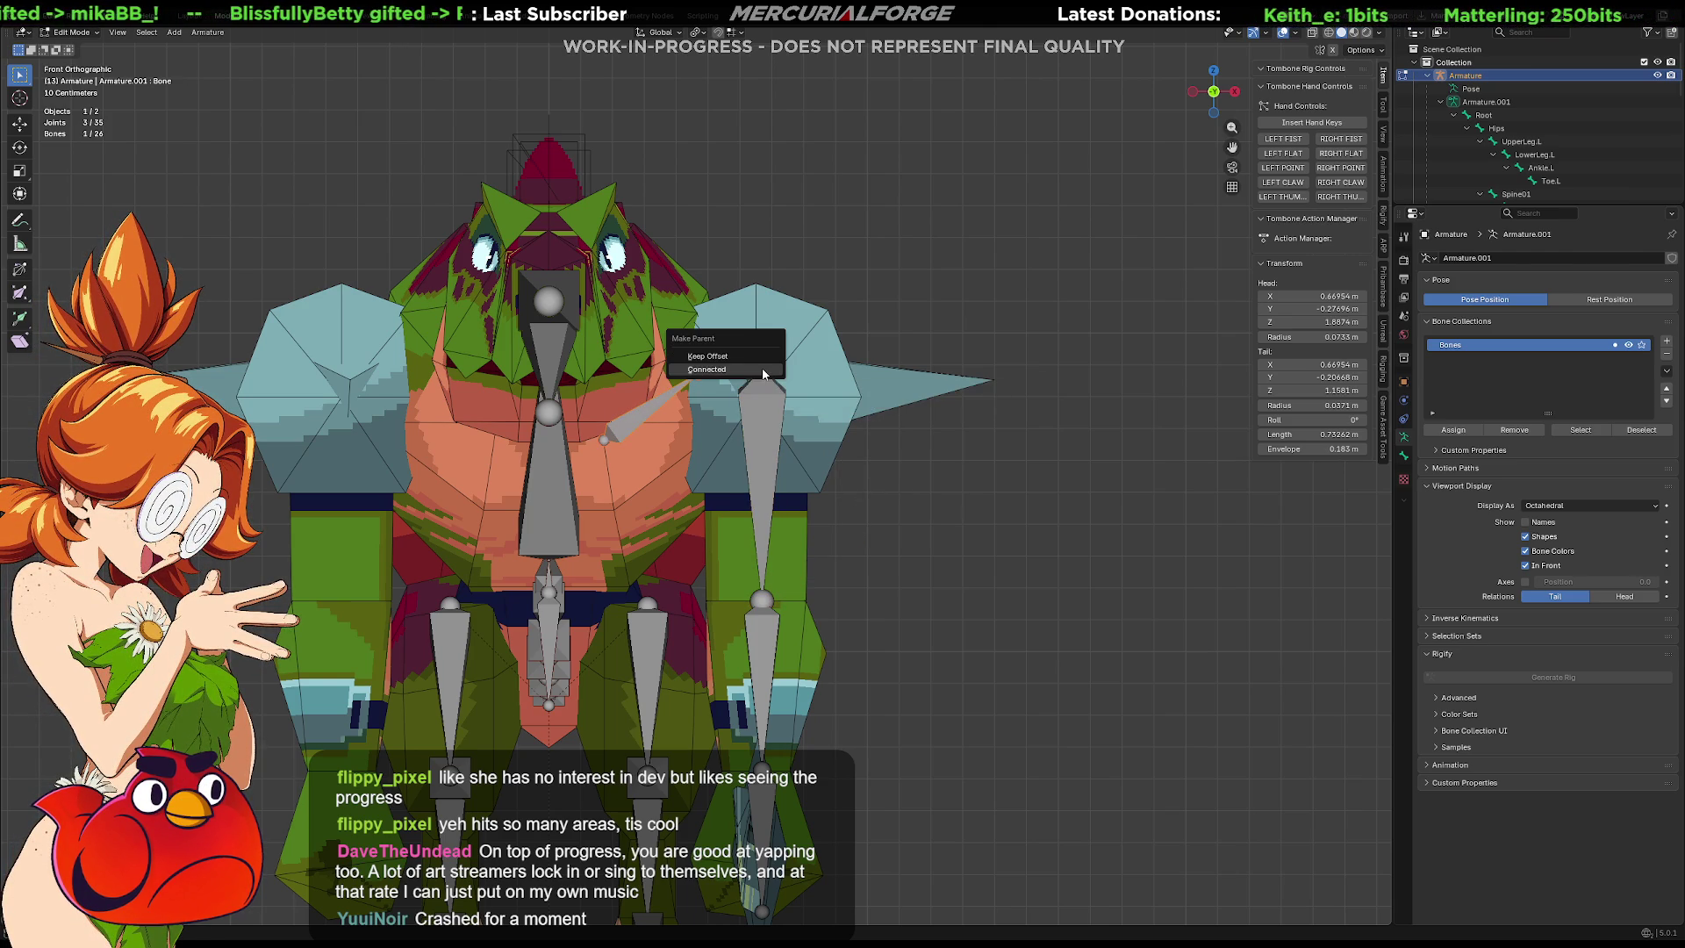
left_click(697, 374)
left_click(758, 361, "shift")
key("ctrl+p")
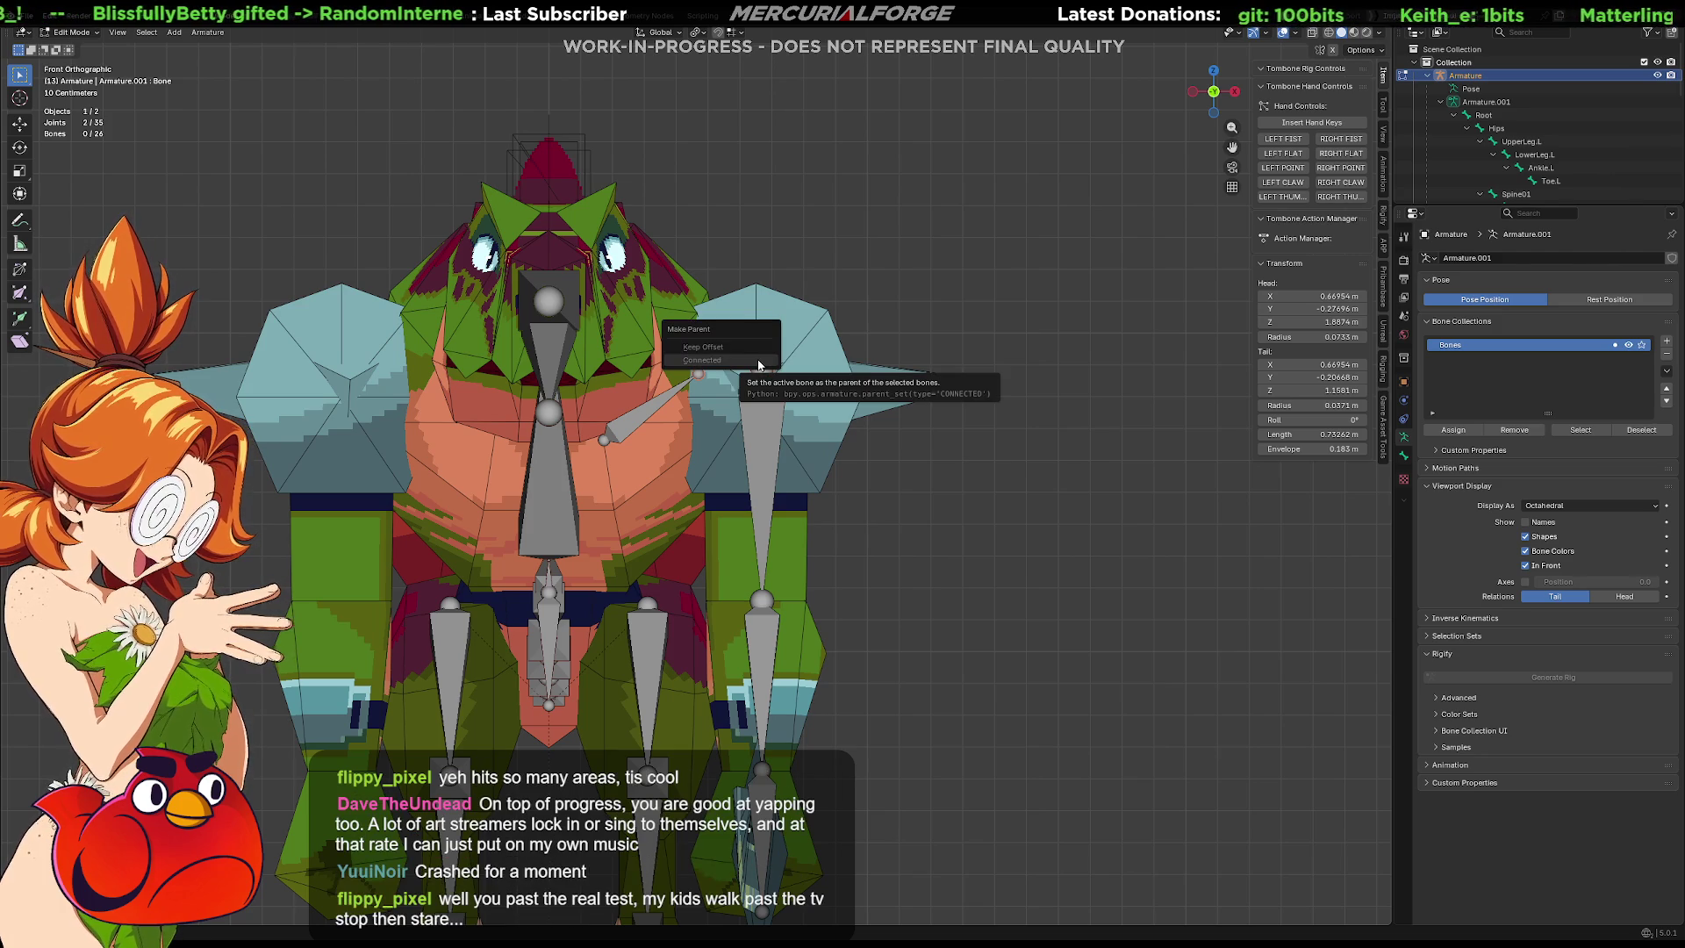
left_click(758, 361)
left_click(607, 441)
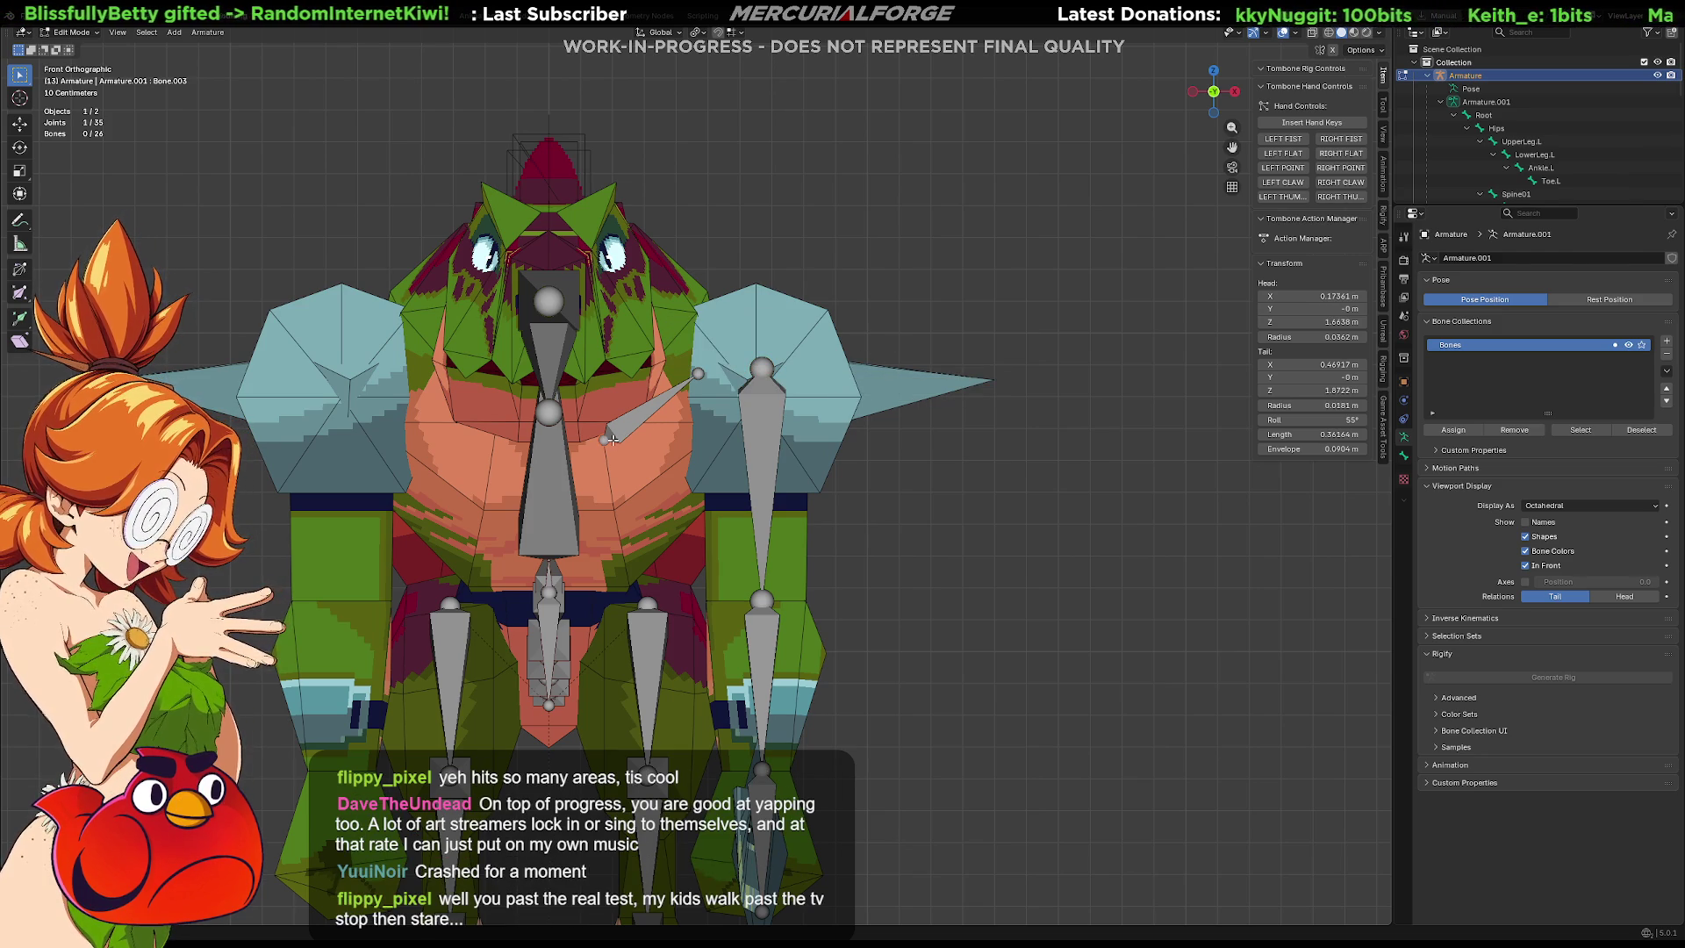
left_click(759, 368, "shift")
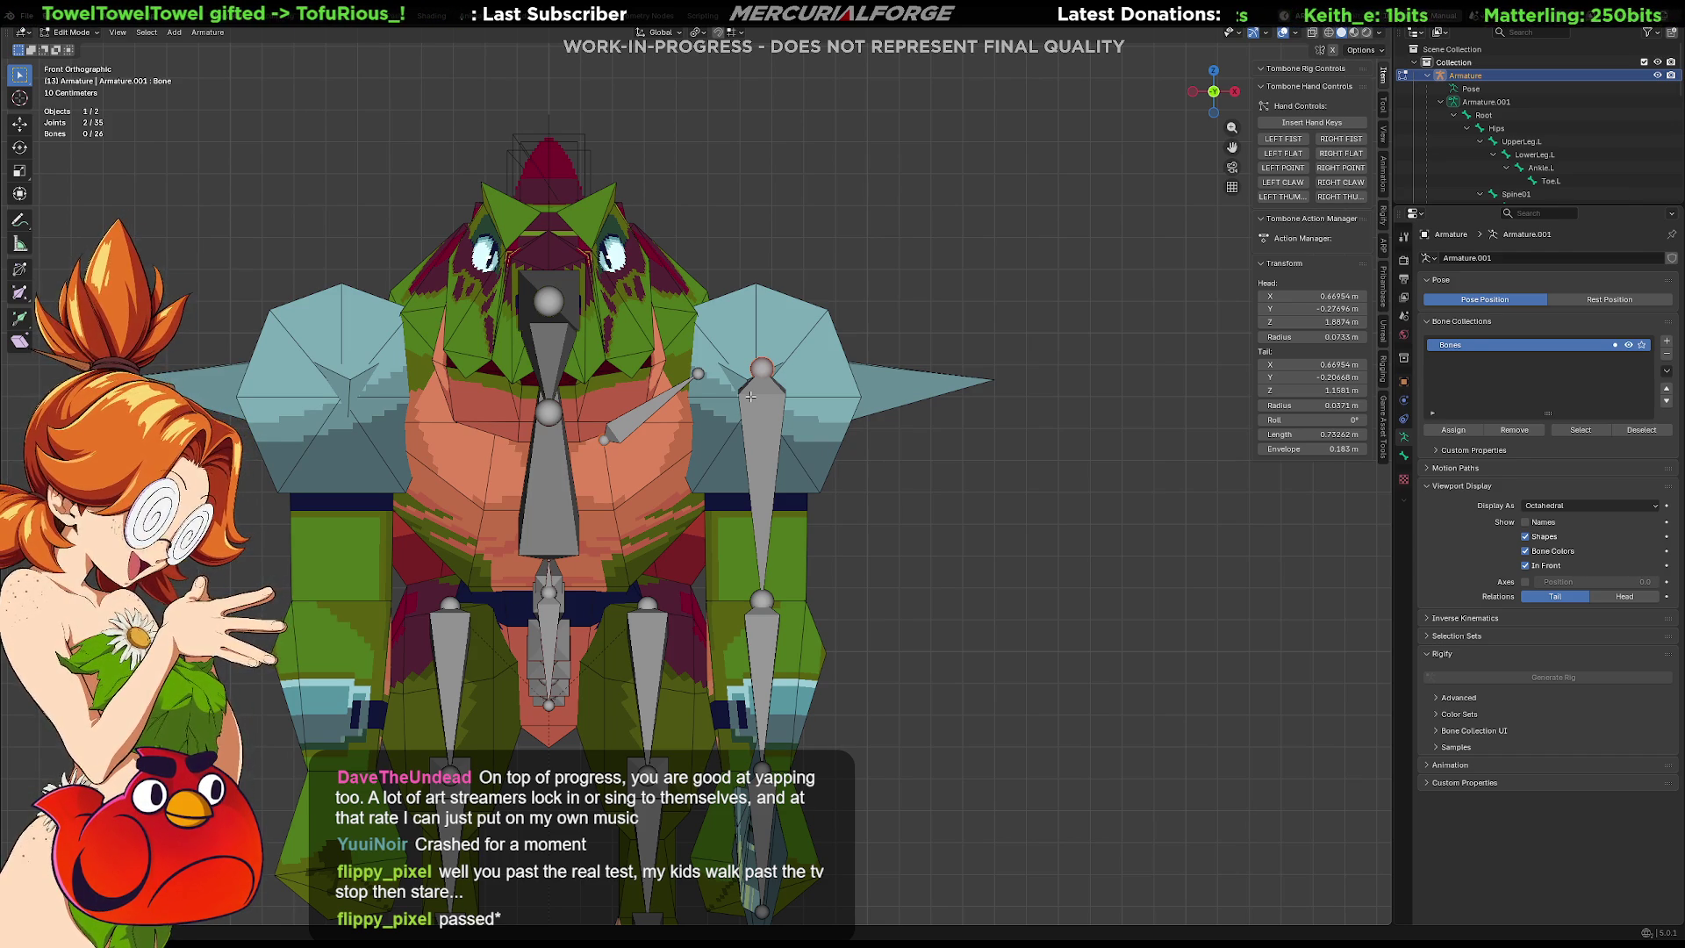
left_click(697, 372)
Reposition Bone.003's tip, head and tail joints, adjusting them in the Top view.
key("g")
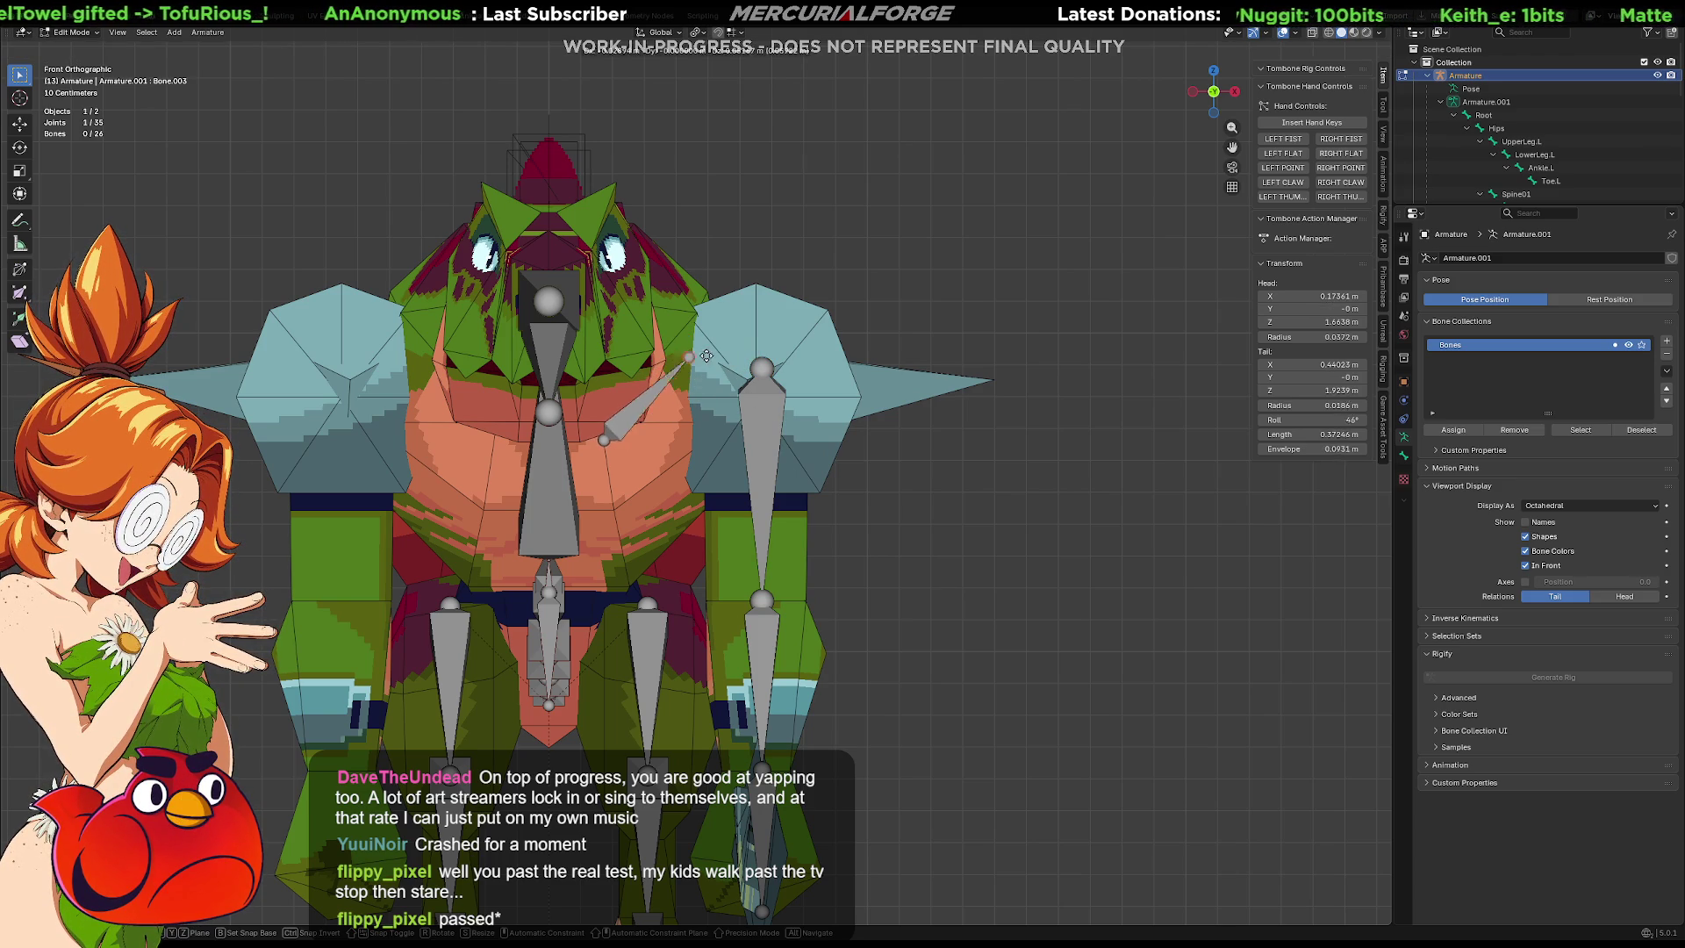
left_click(603, 441)
left_click(603, 440)
key("KP_7")
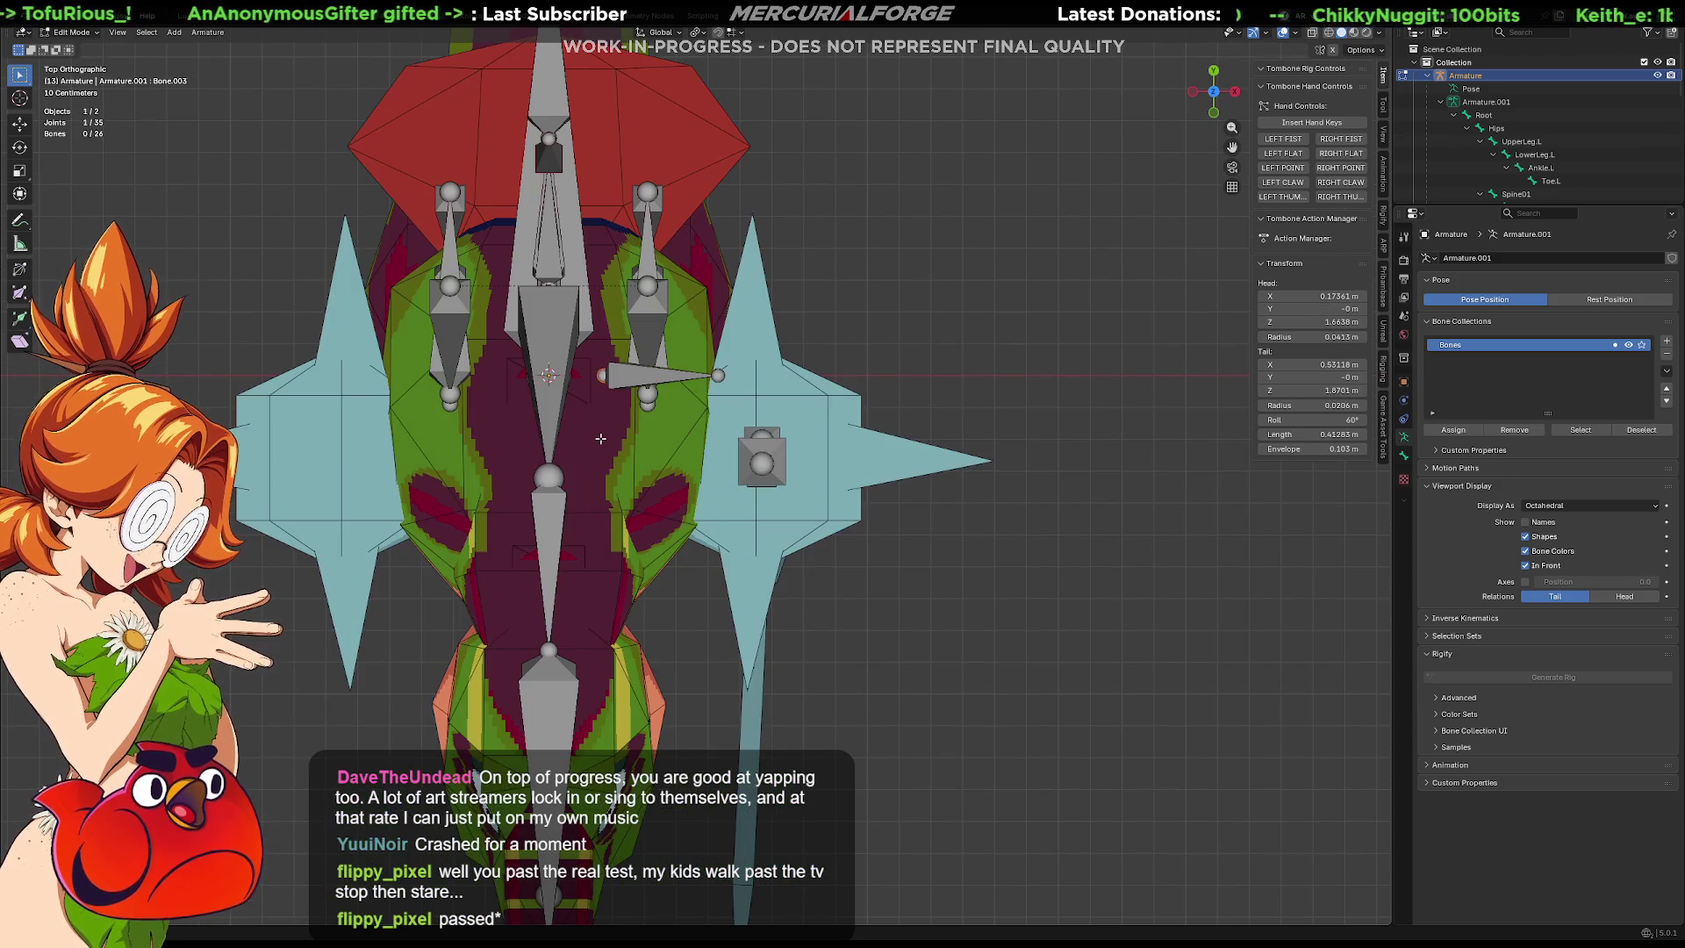
key("g")
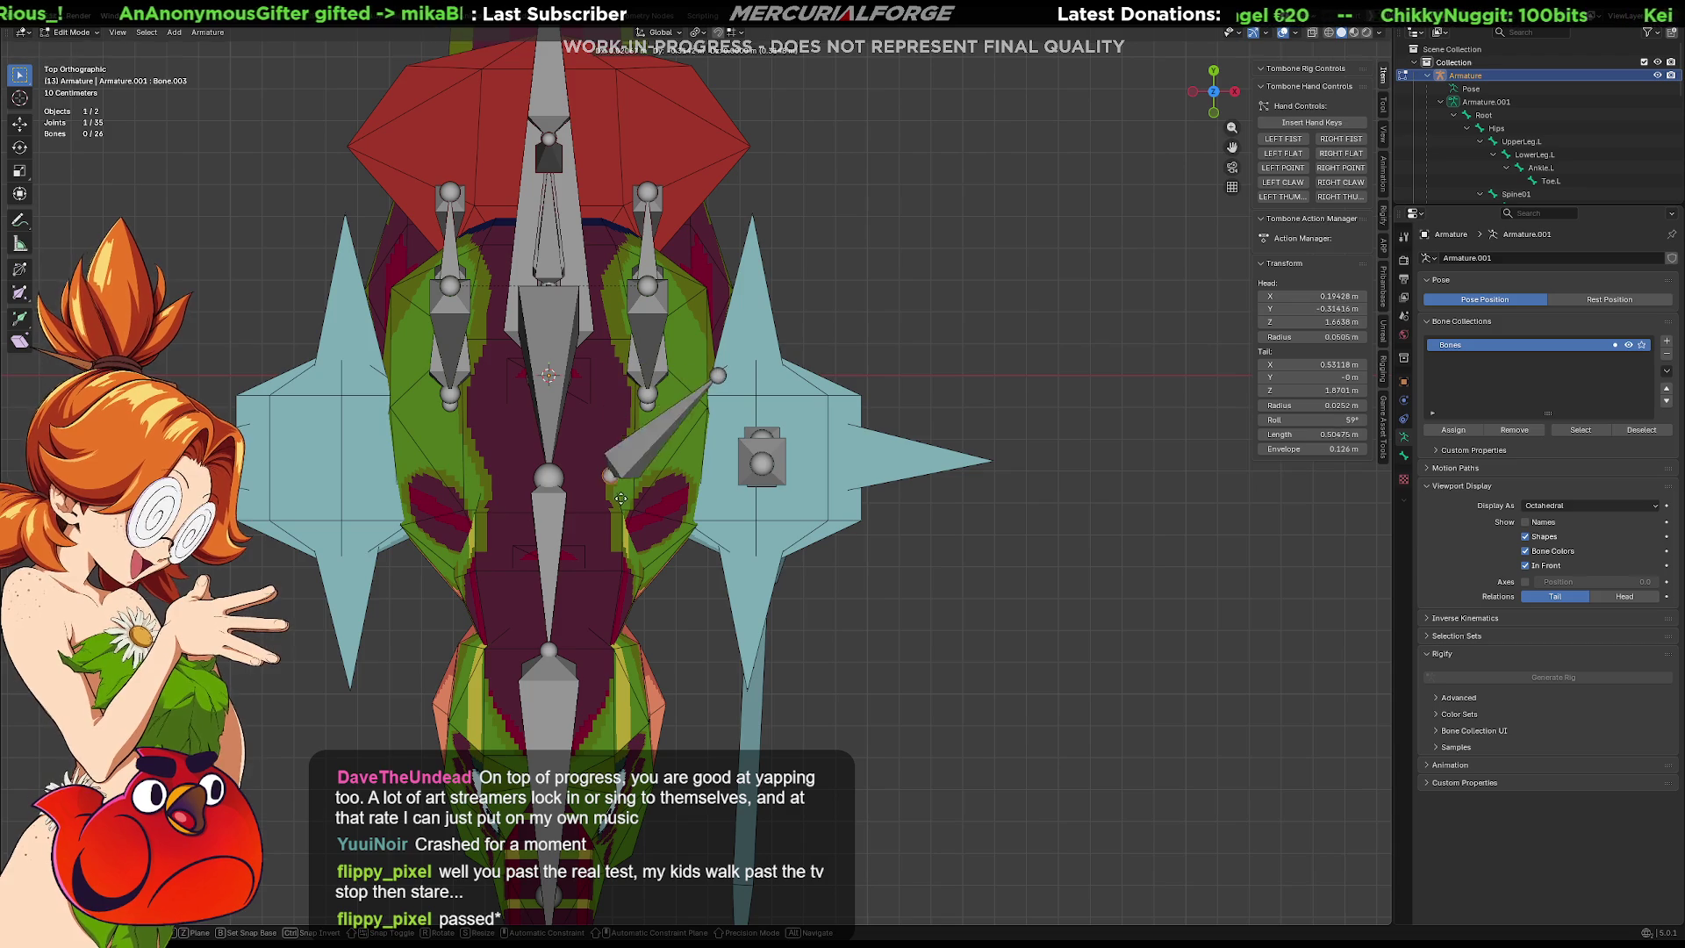
left_click(600, 531)
left_click(718, 375)
key("g")
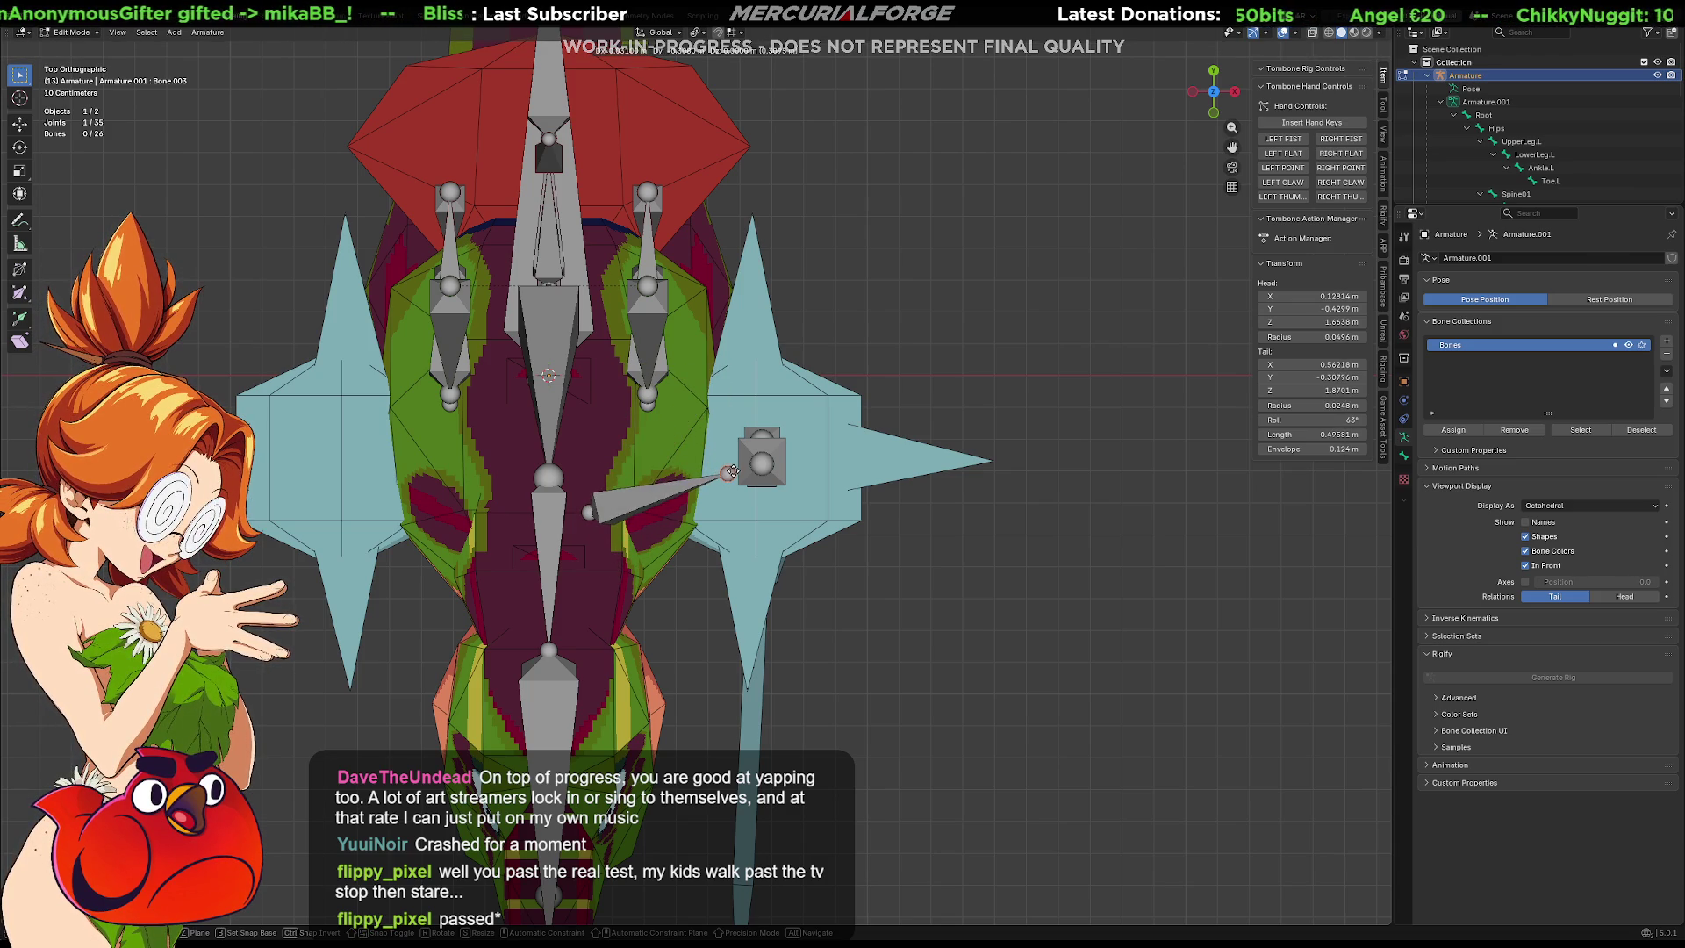
left_click(729, 467)
In Front view, raise Bone.003's head to the chest and select its tail with the vertical bone's top joint.
key("KP_1")
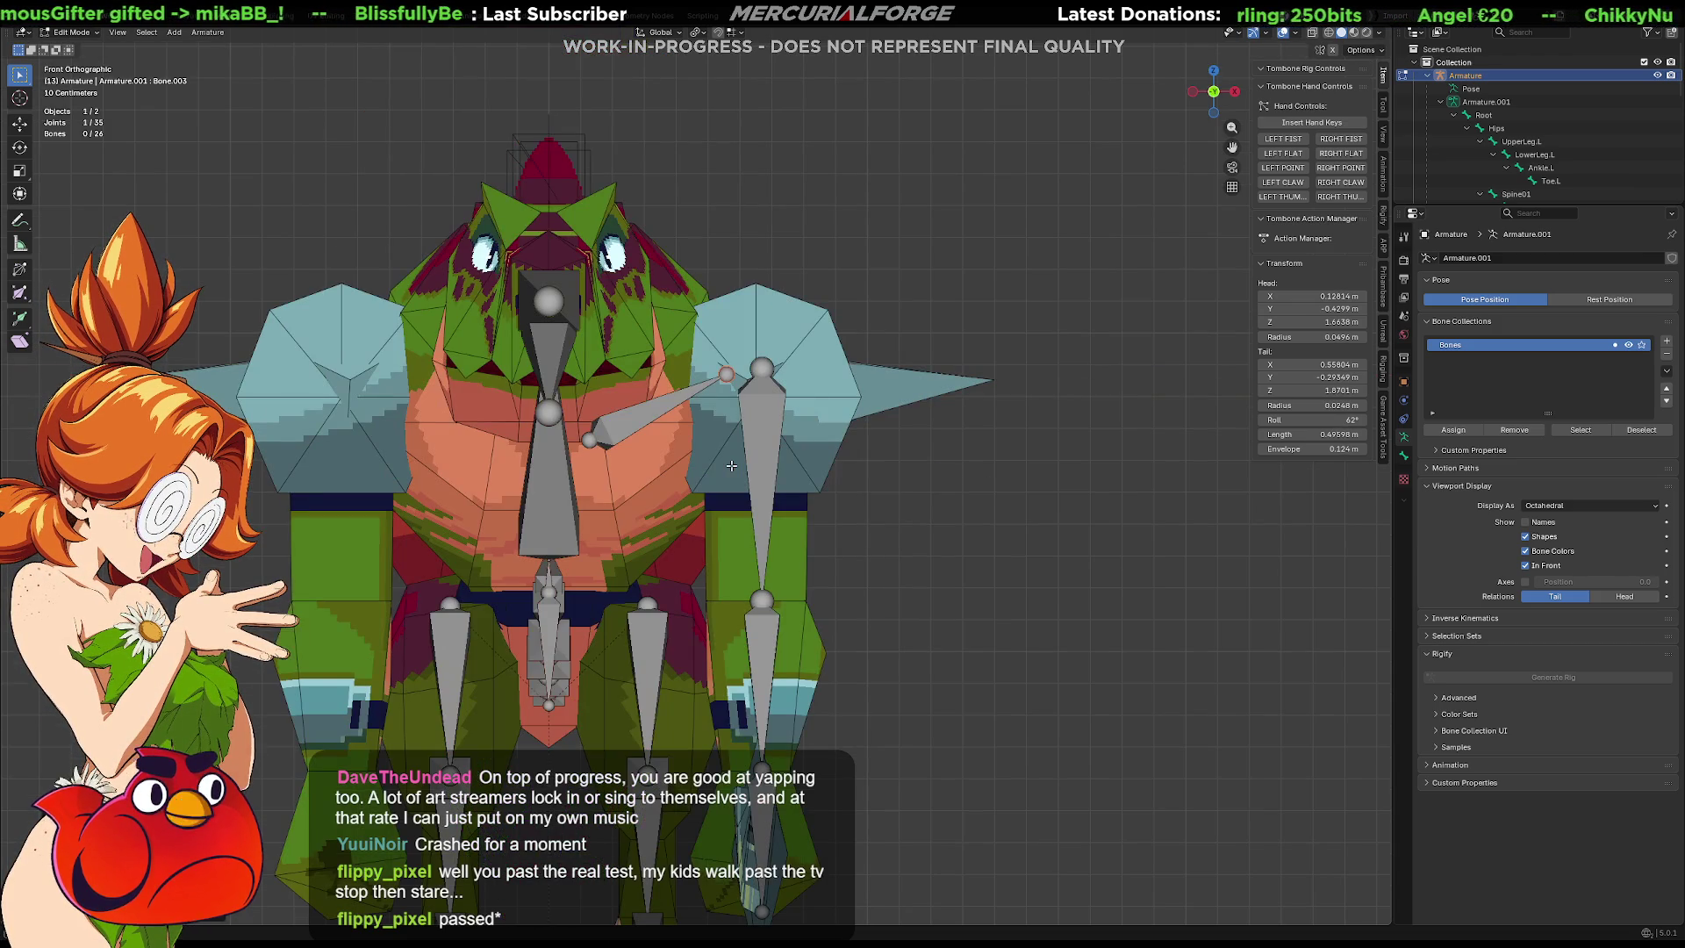
scroll(675, 464, "up", 3)
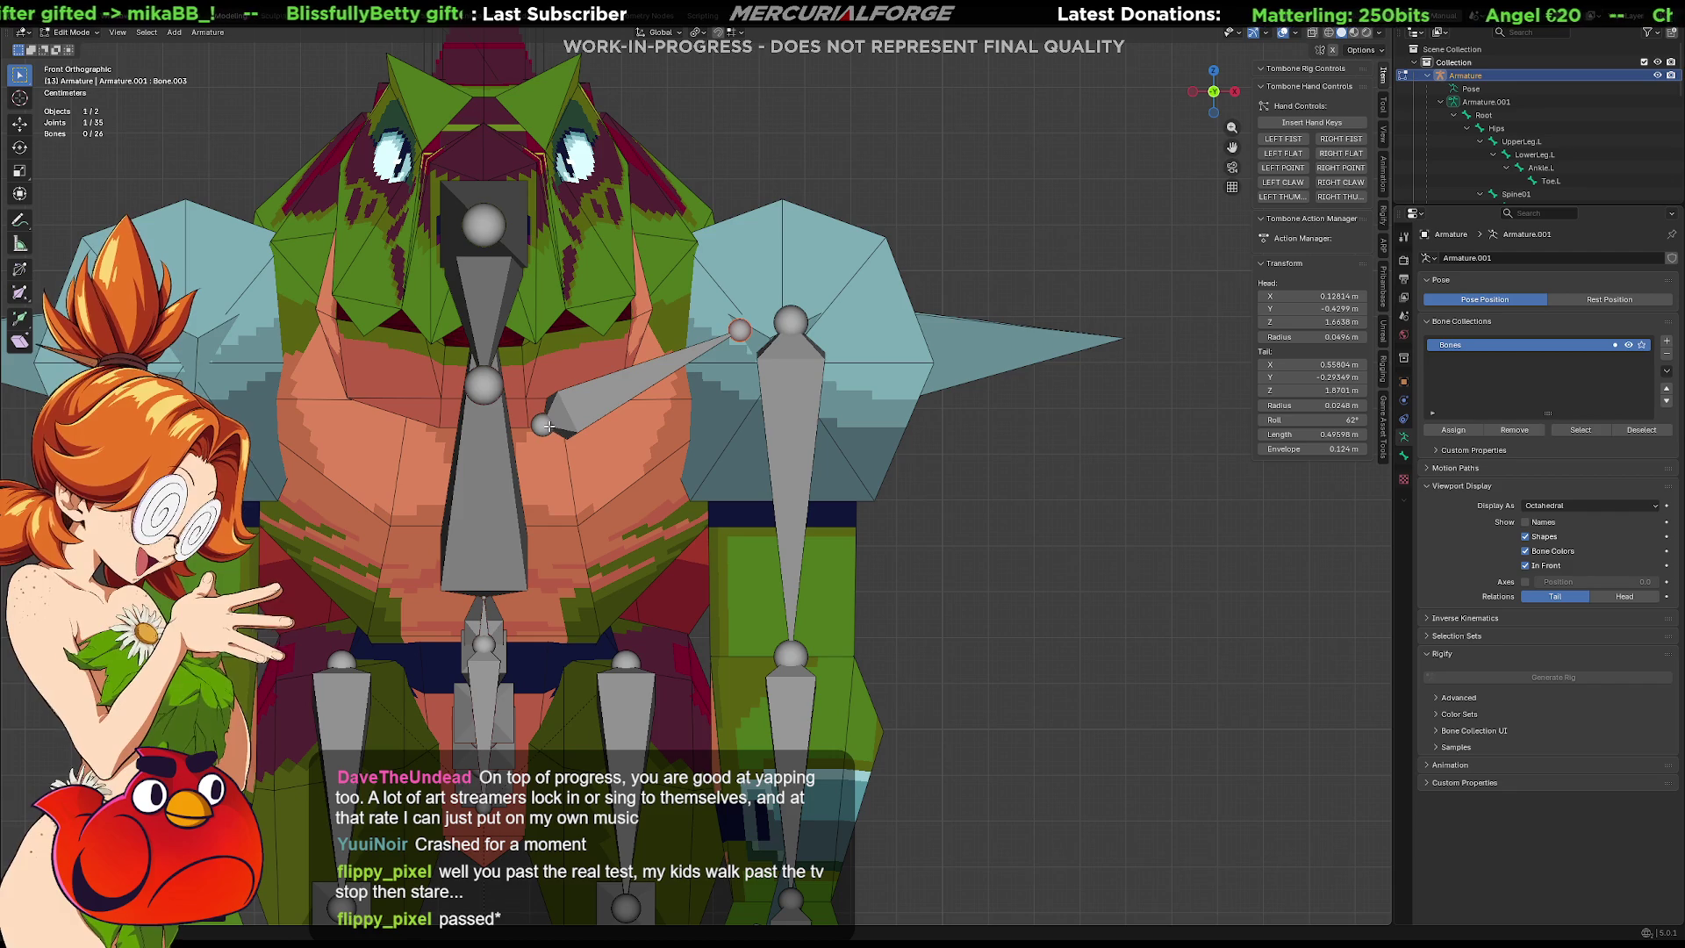
left_click(547, 426)
key("g")
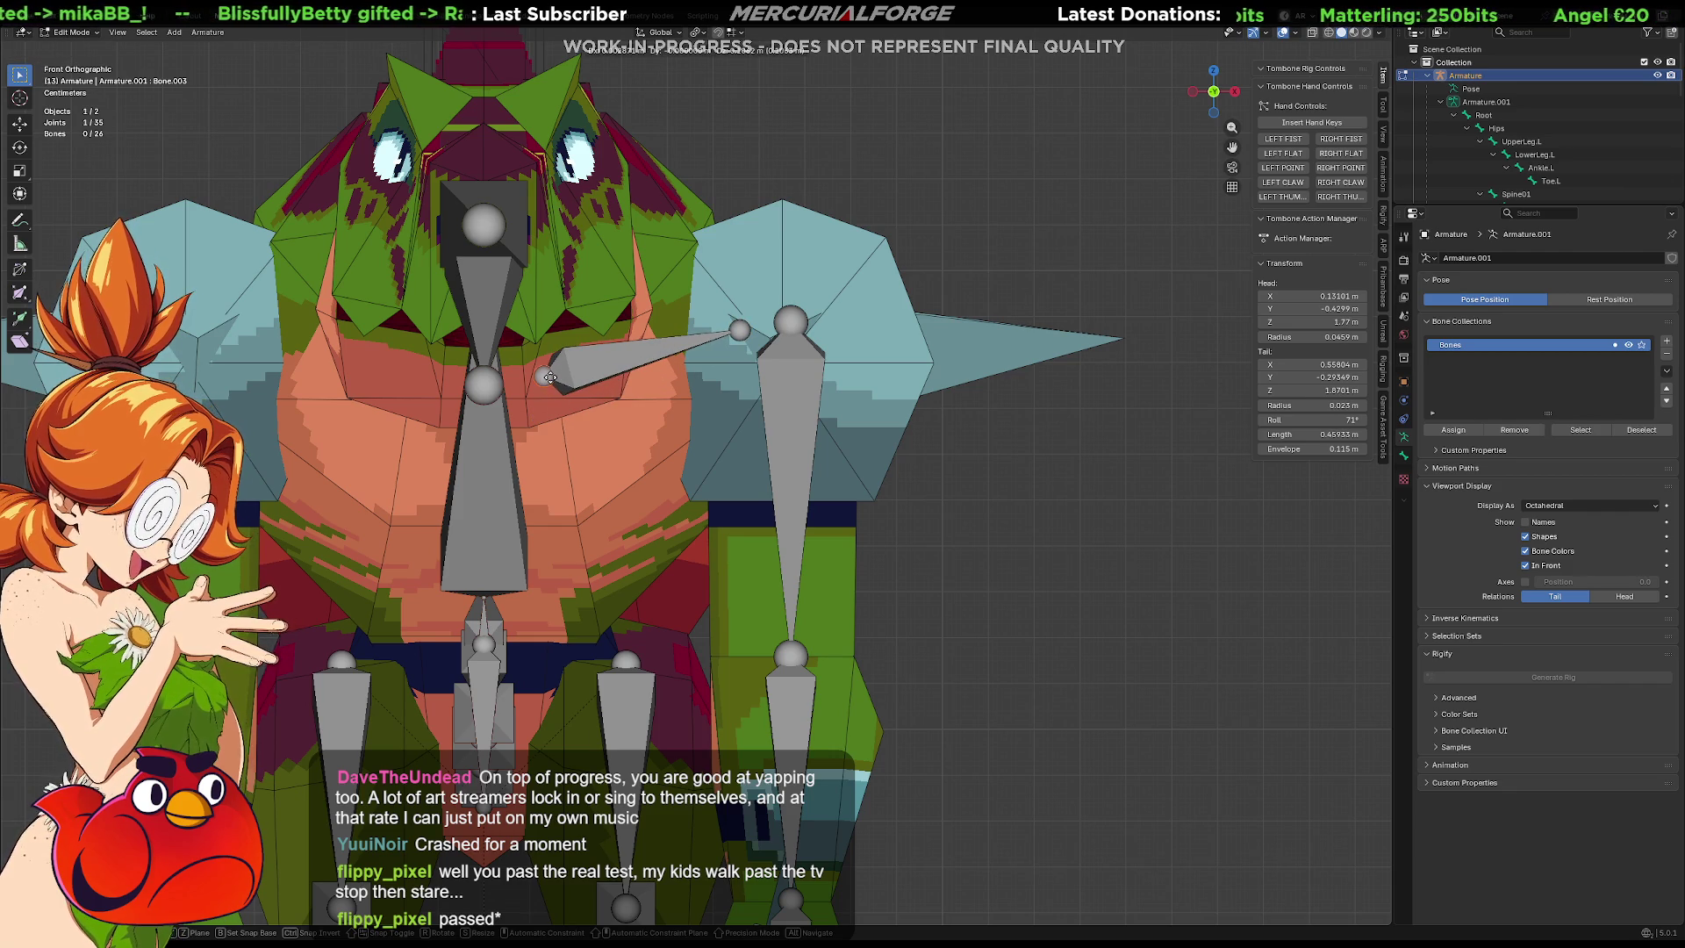
left_click(551, 377)
left_click(740, 330)
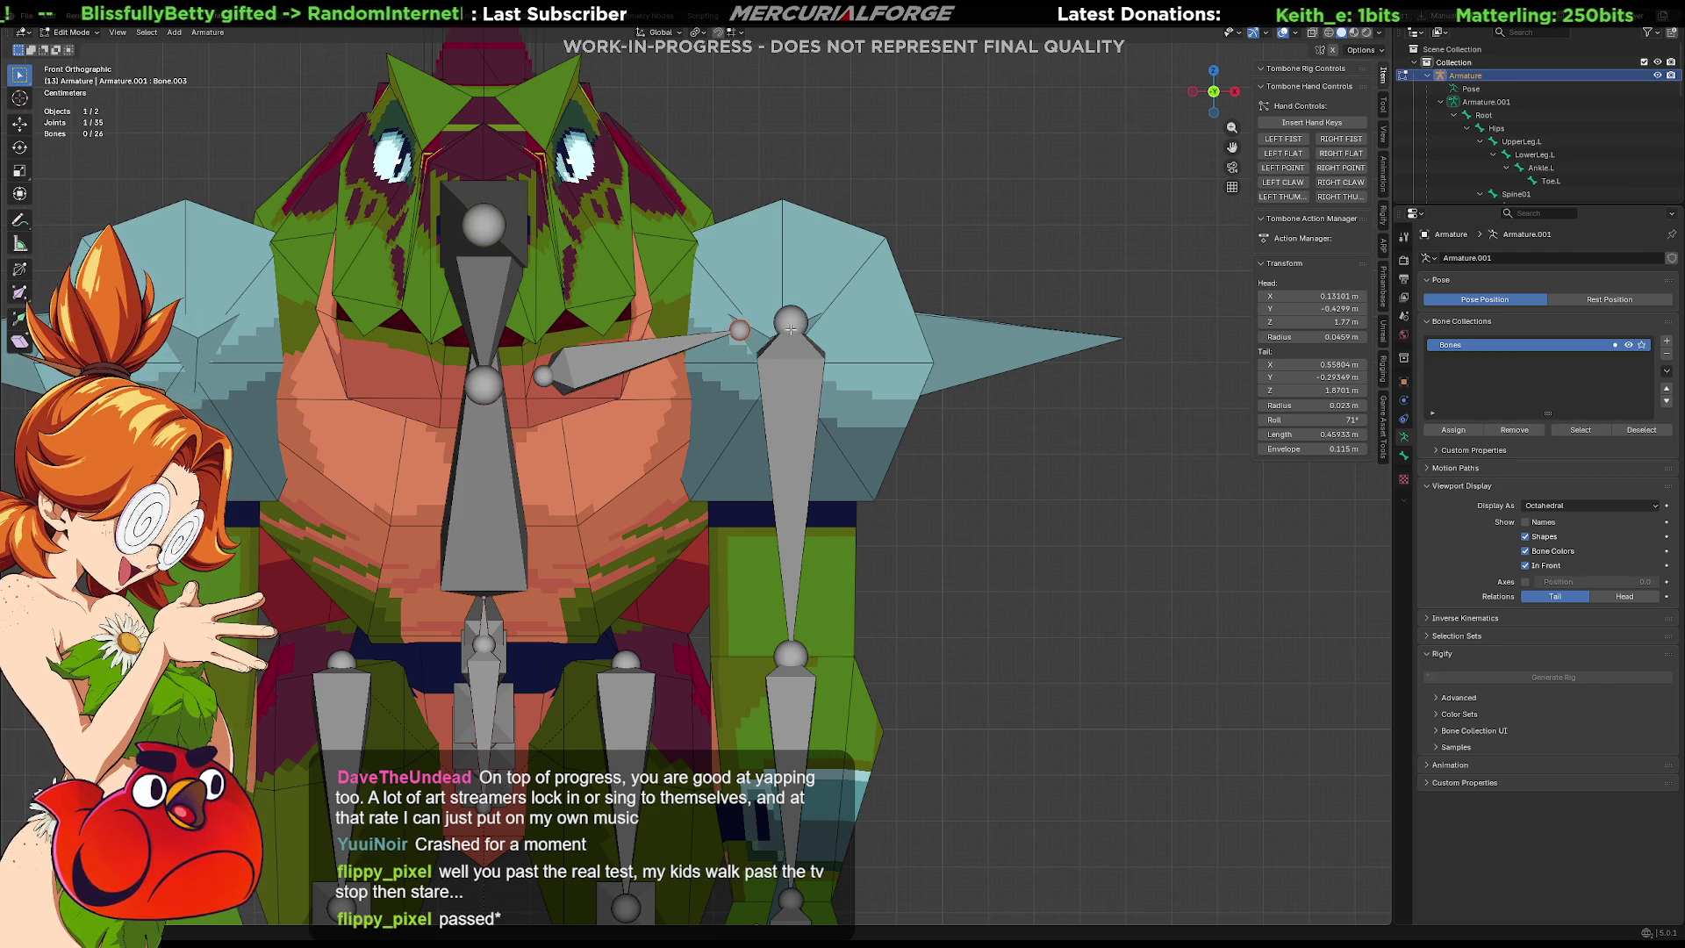
left_click(791, 324)
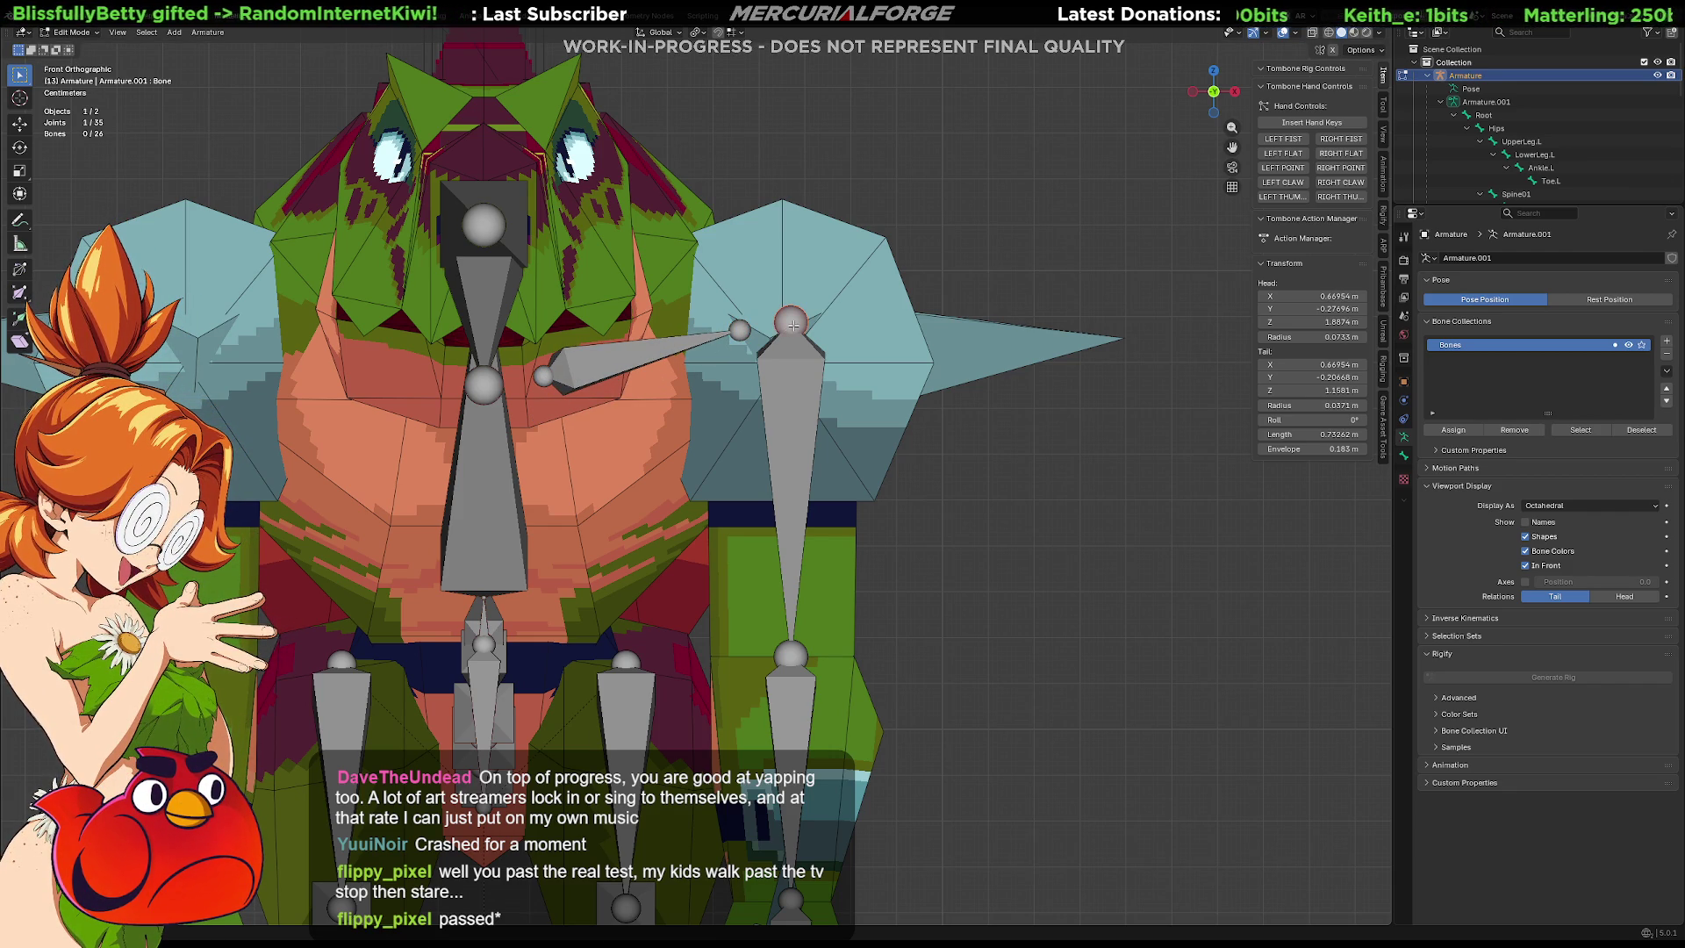
left_click(738, 330, "shift")
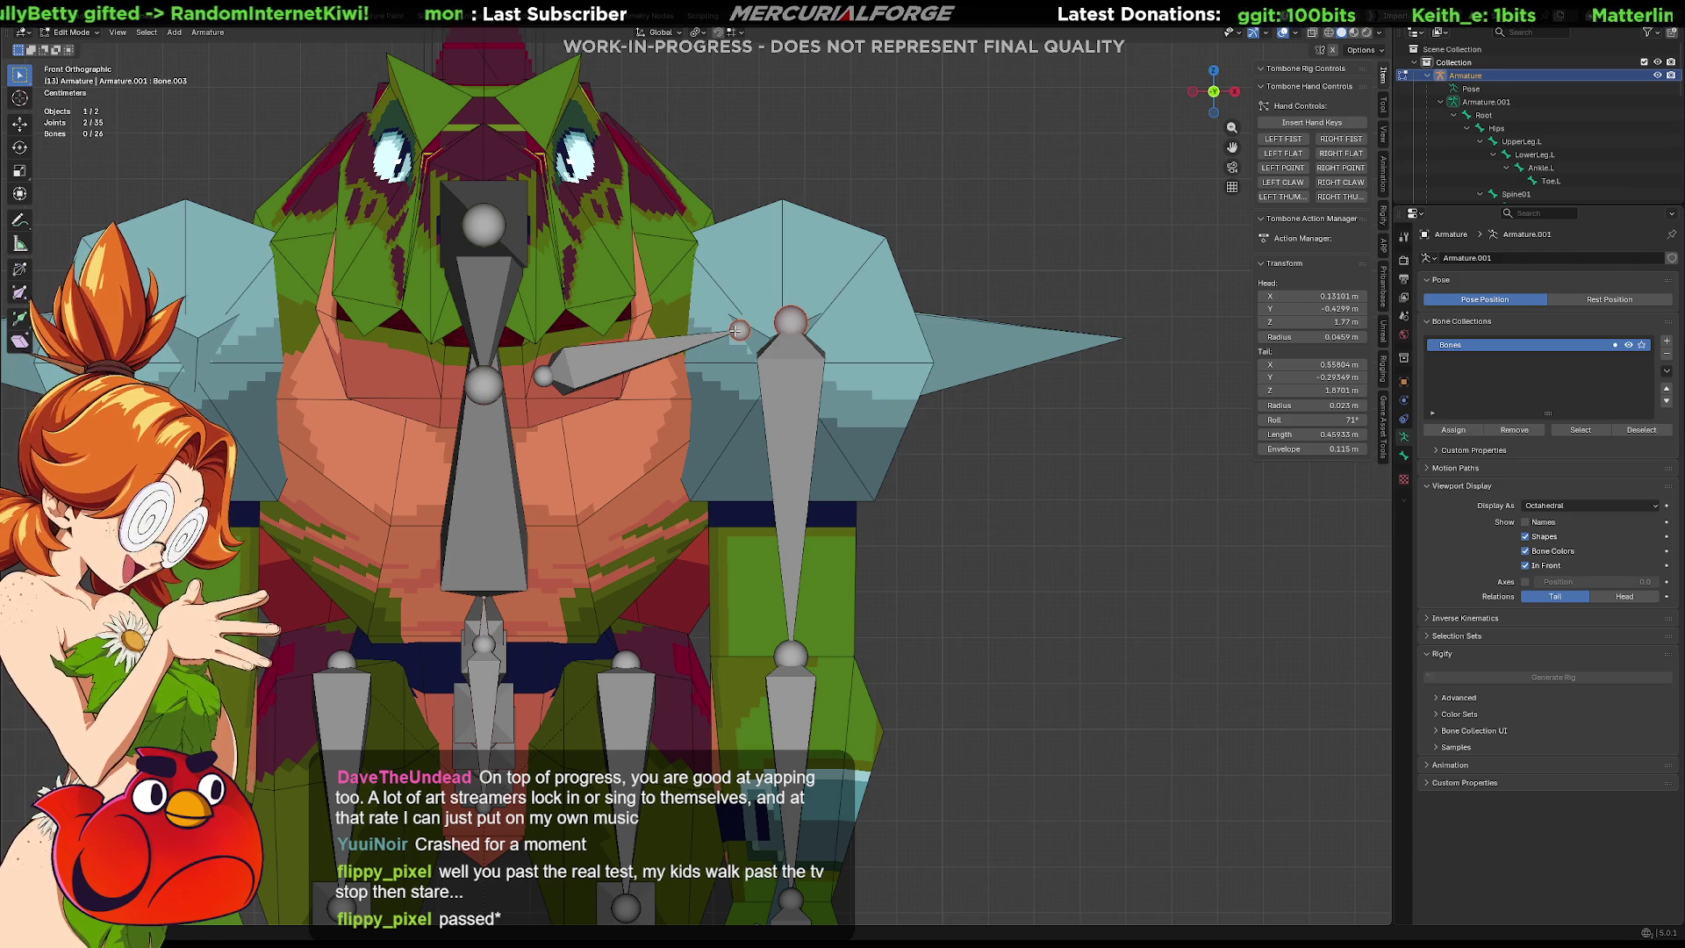
Try parenting the vertical arm bone to the diagonal bone as Connected, then undo it.
left_click(787, 352, "shift")
left_click(655, 352, "shift")
key("ctrl+p")
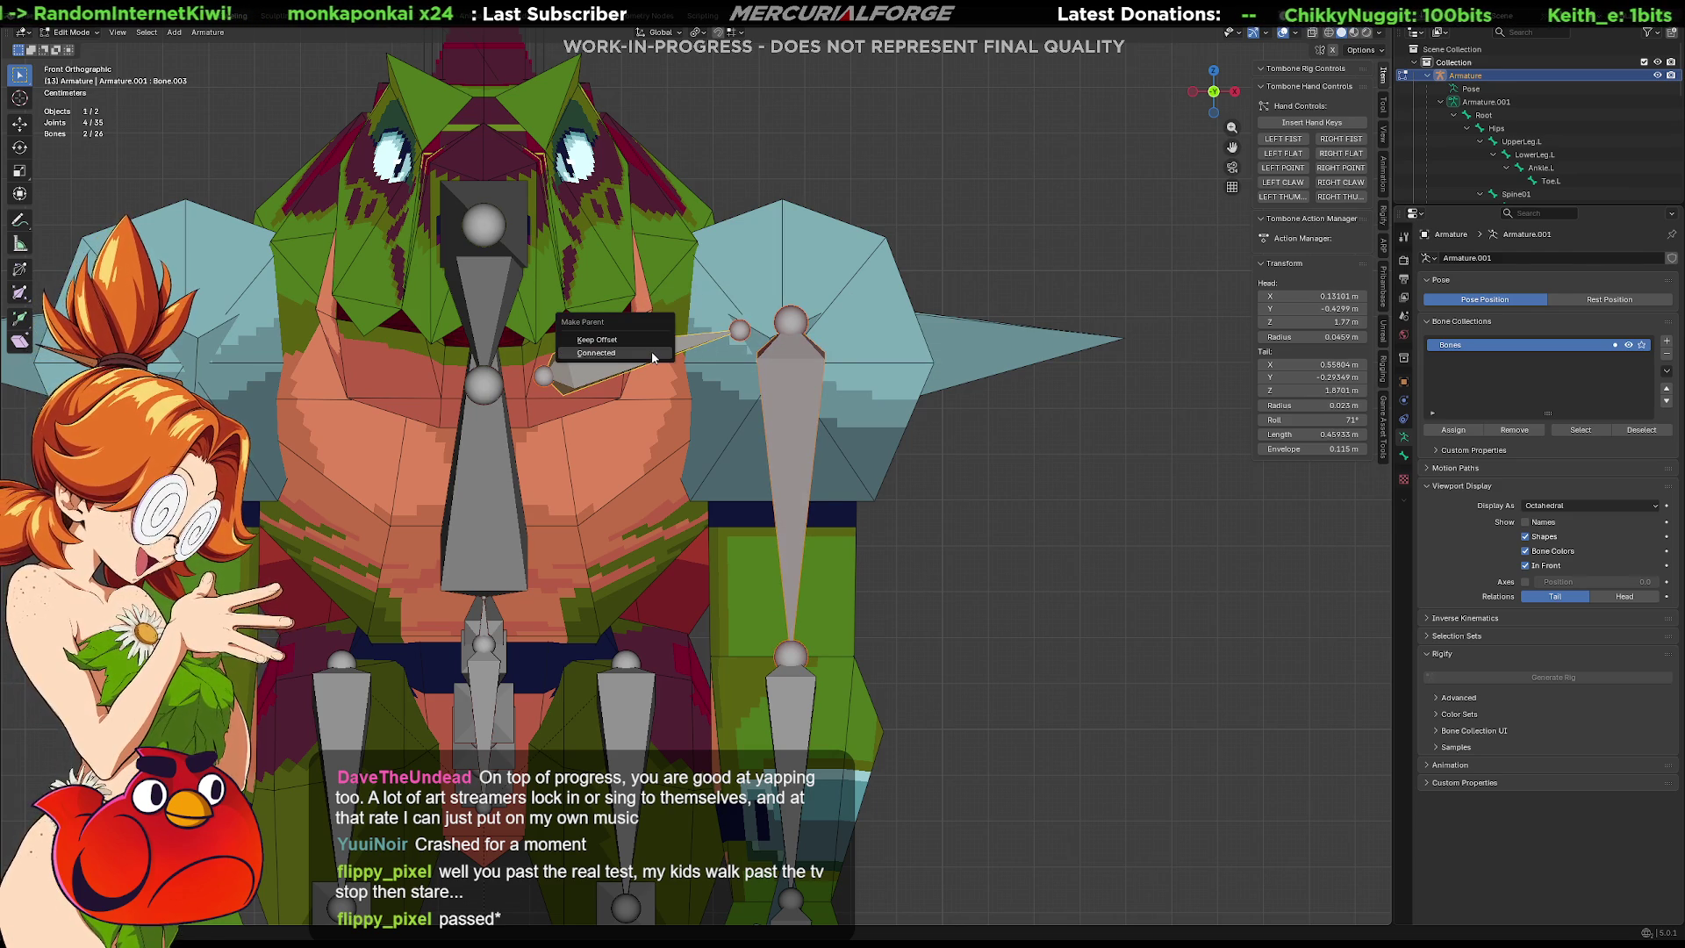
left_click(617, 350)
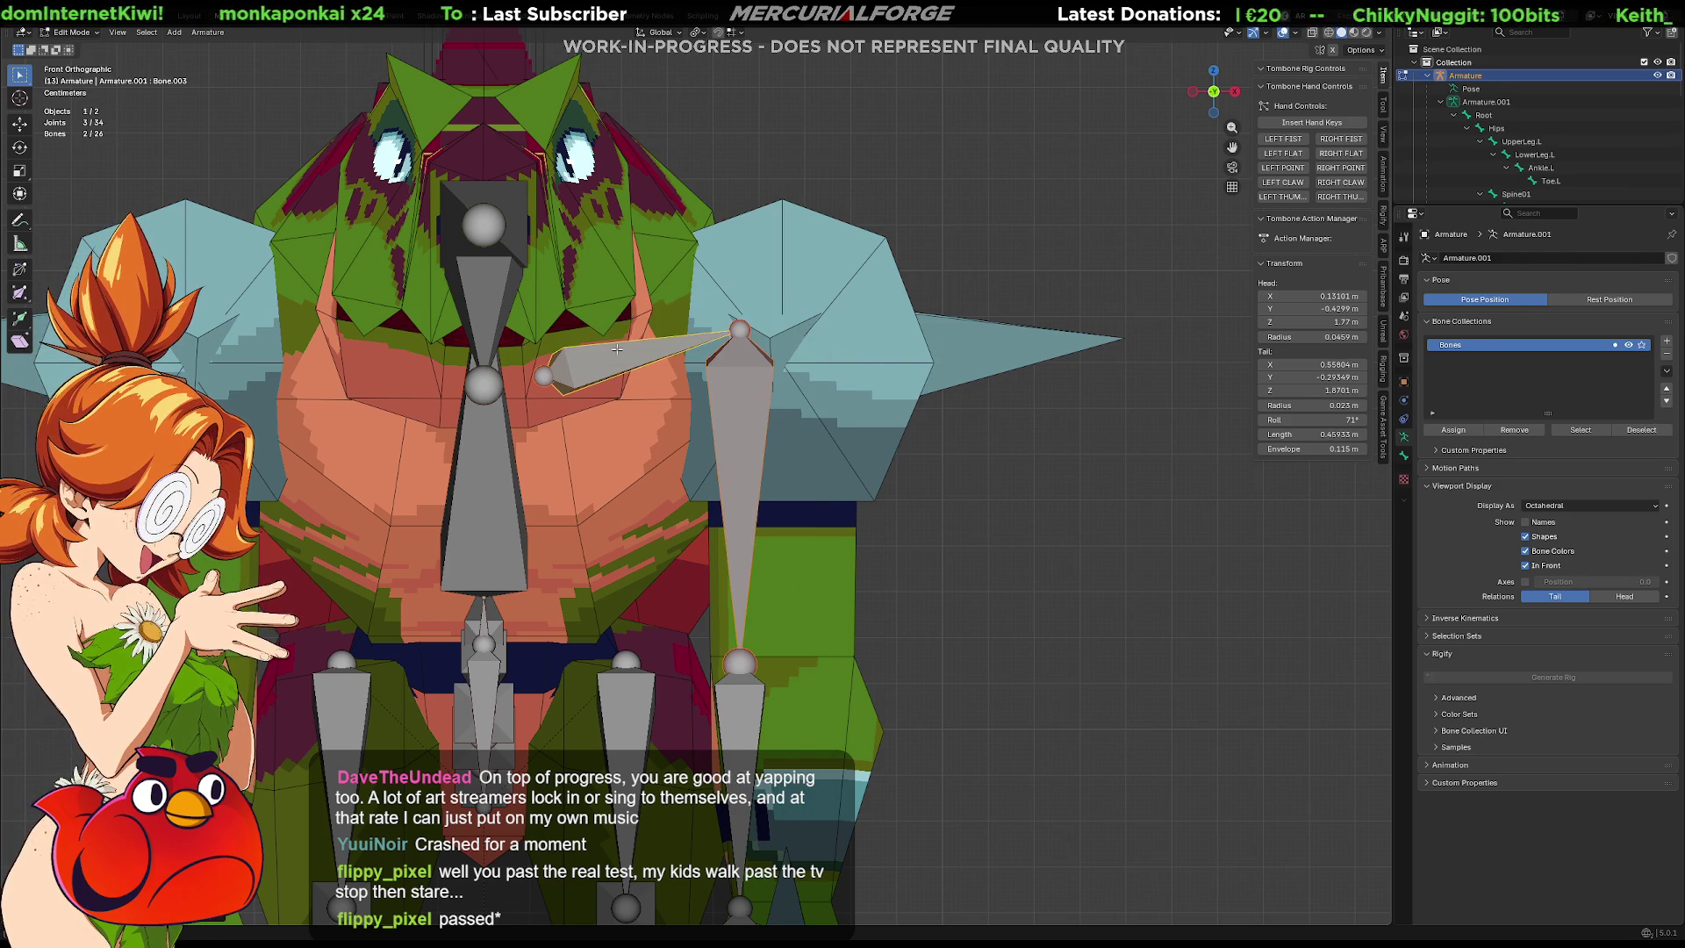
key("ctrl+z")
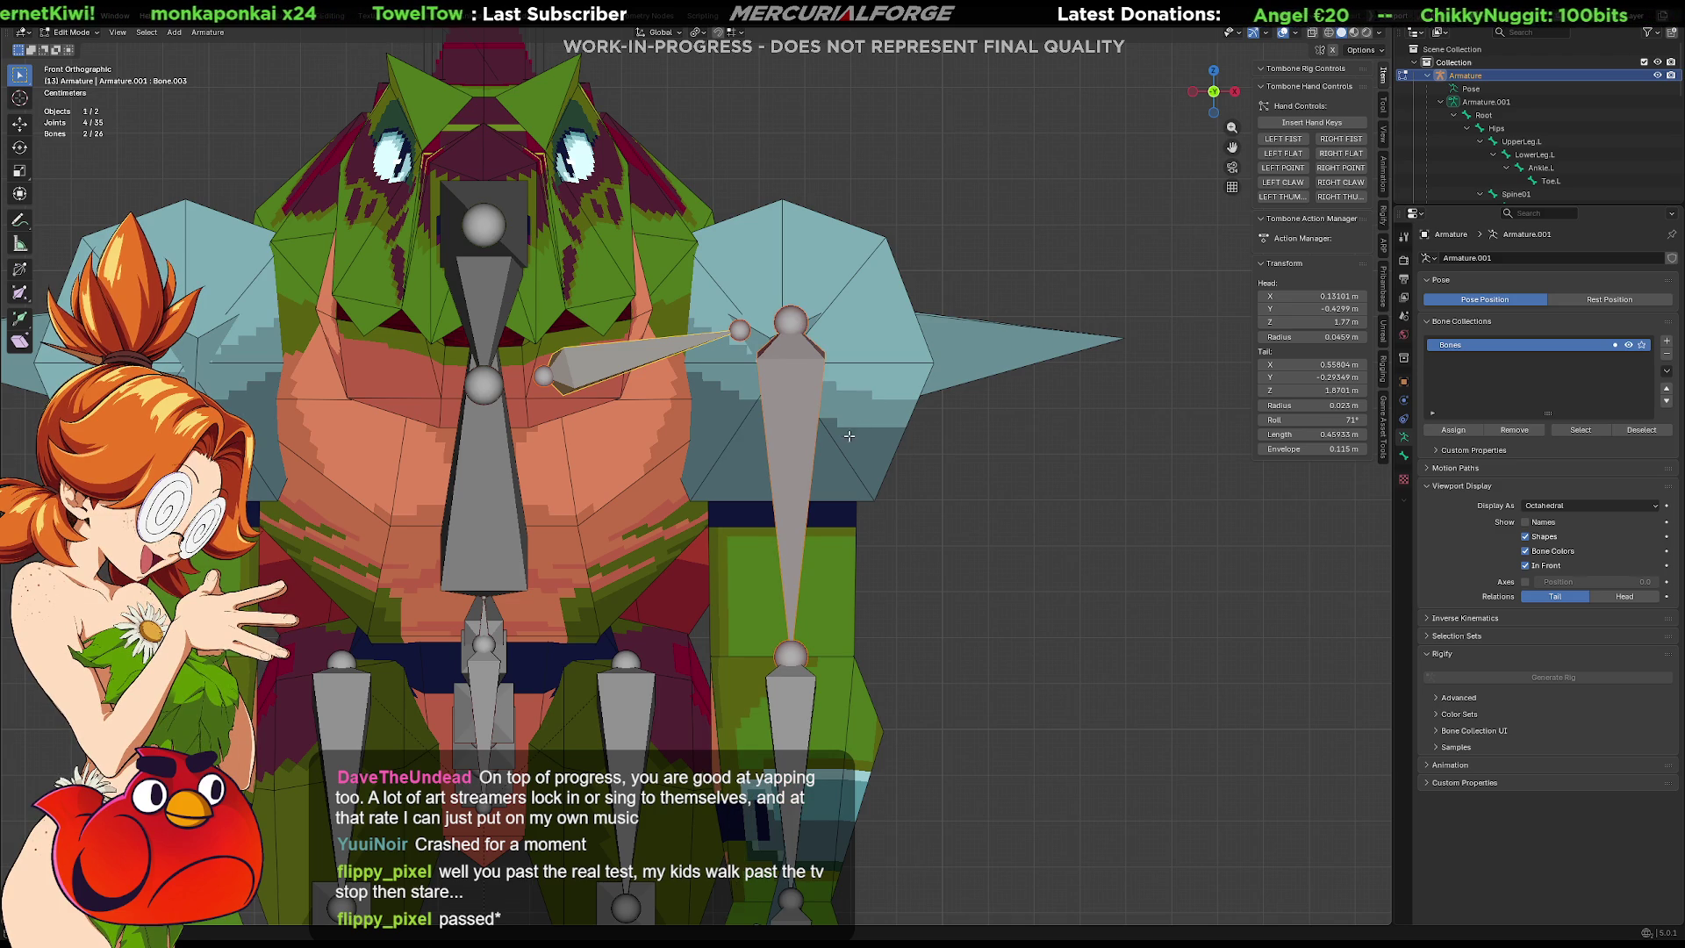
Parent the arm bone to Bone.003 with Keep Offset and enlarge the Outliner to list all bones.
middle_click_drag(851, 434, 866, 436, "shift")
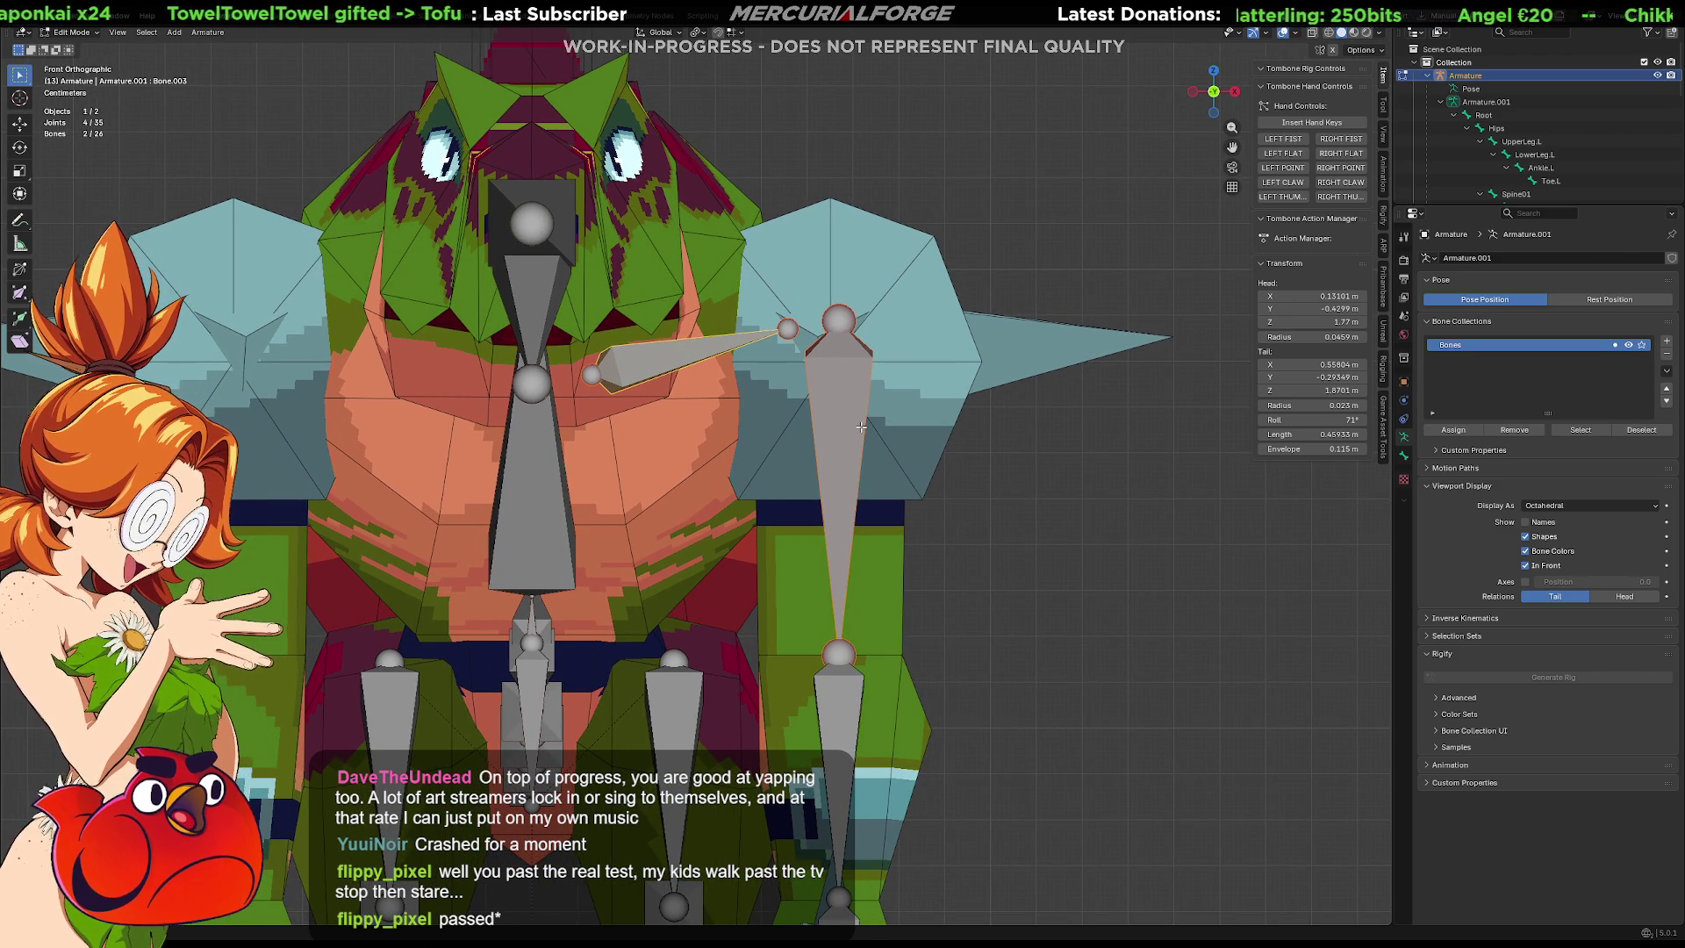
middle_click_drag(762, 469, 788, 496, "shift")
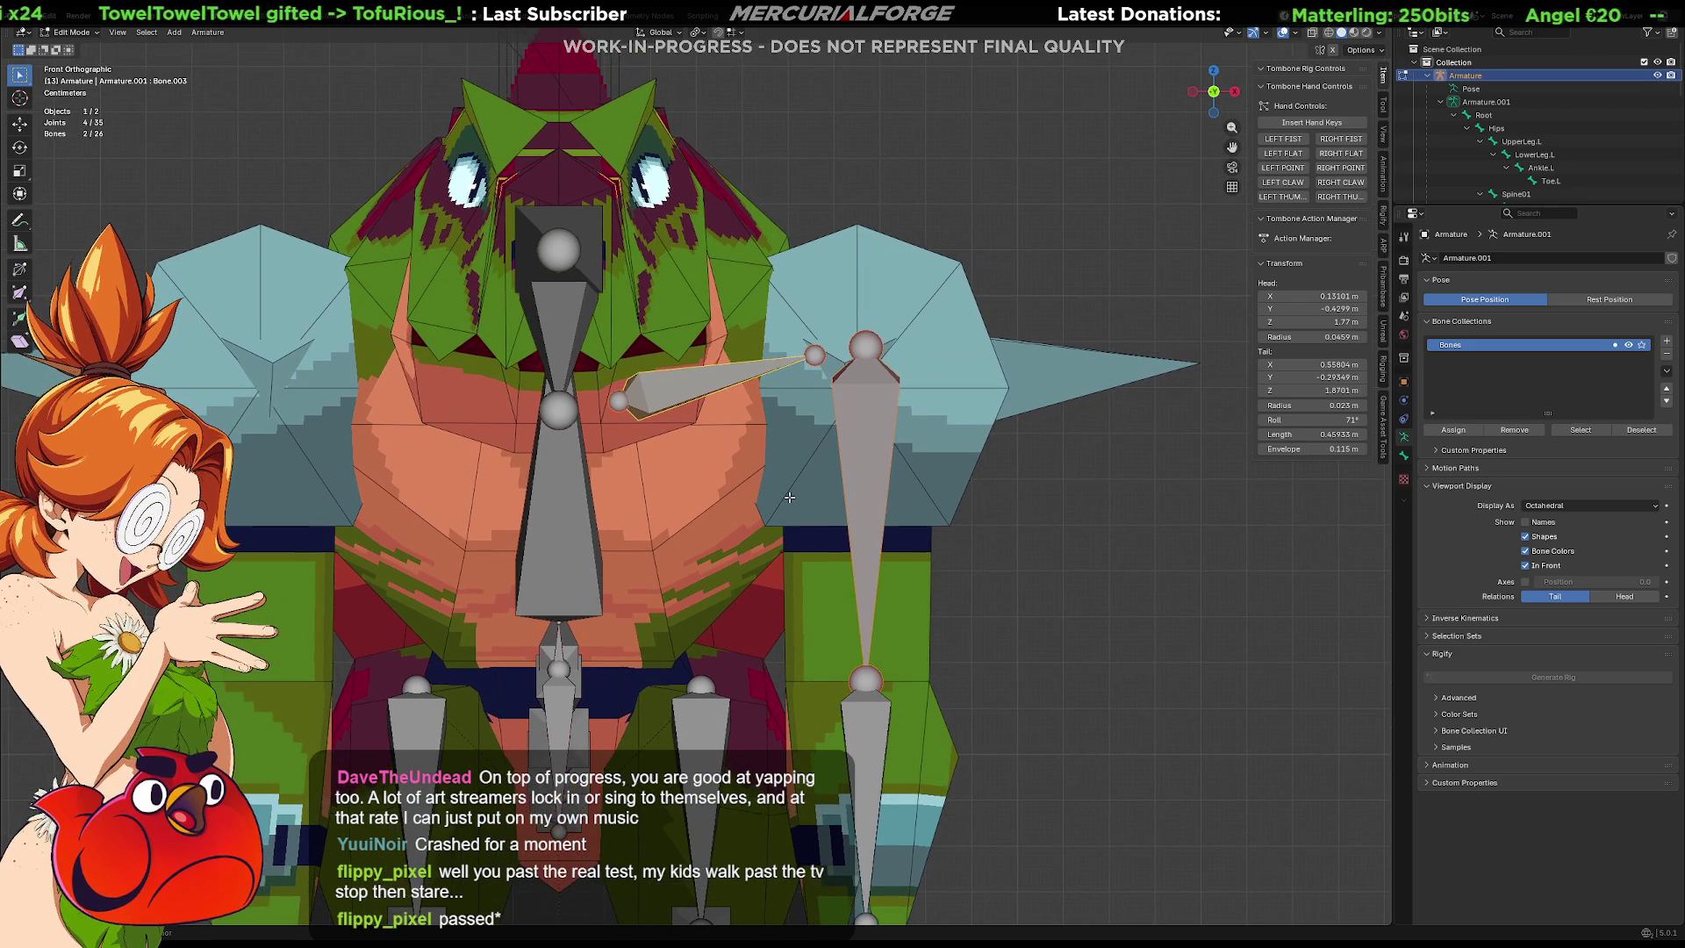
left_click(713, 383)
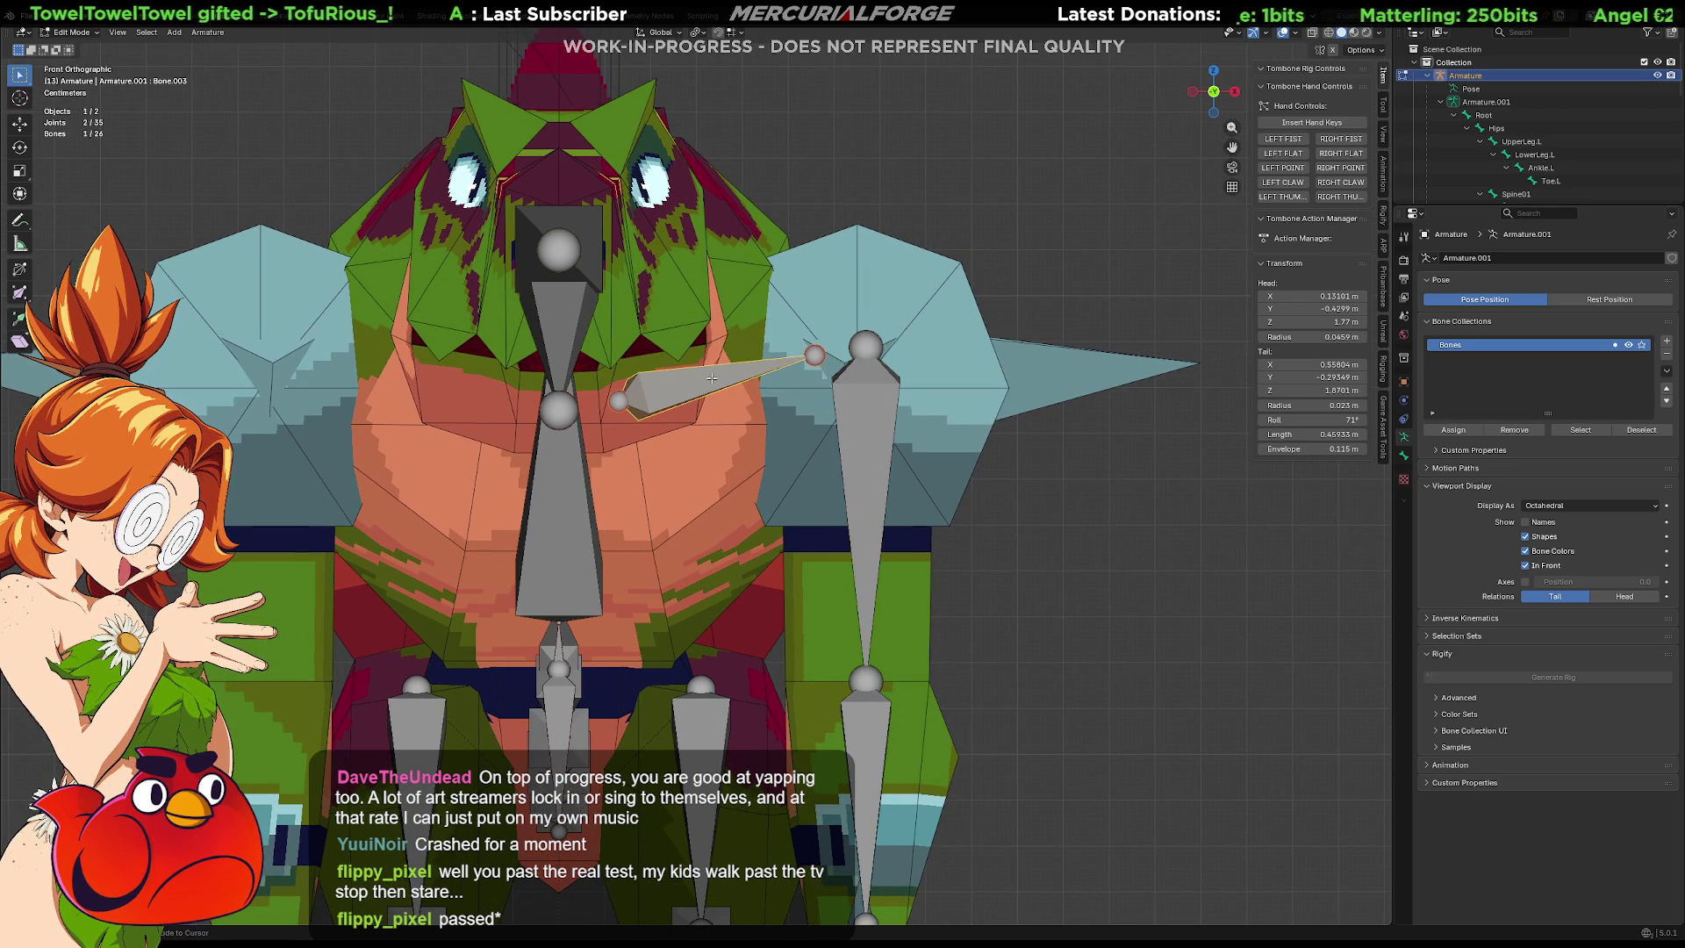
key("ctrl+p")
left_click(869, 385)
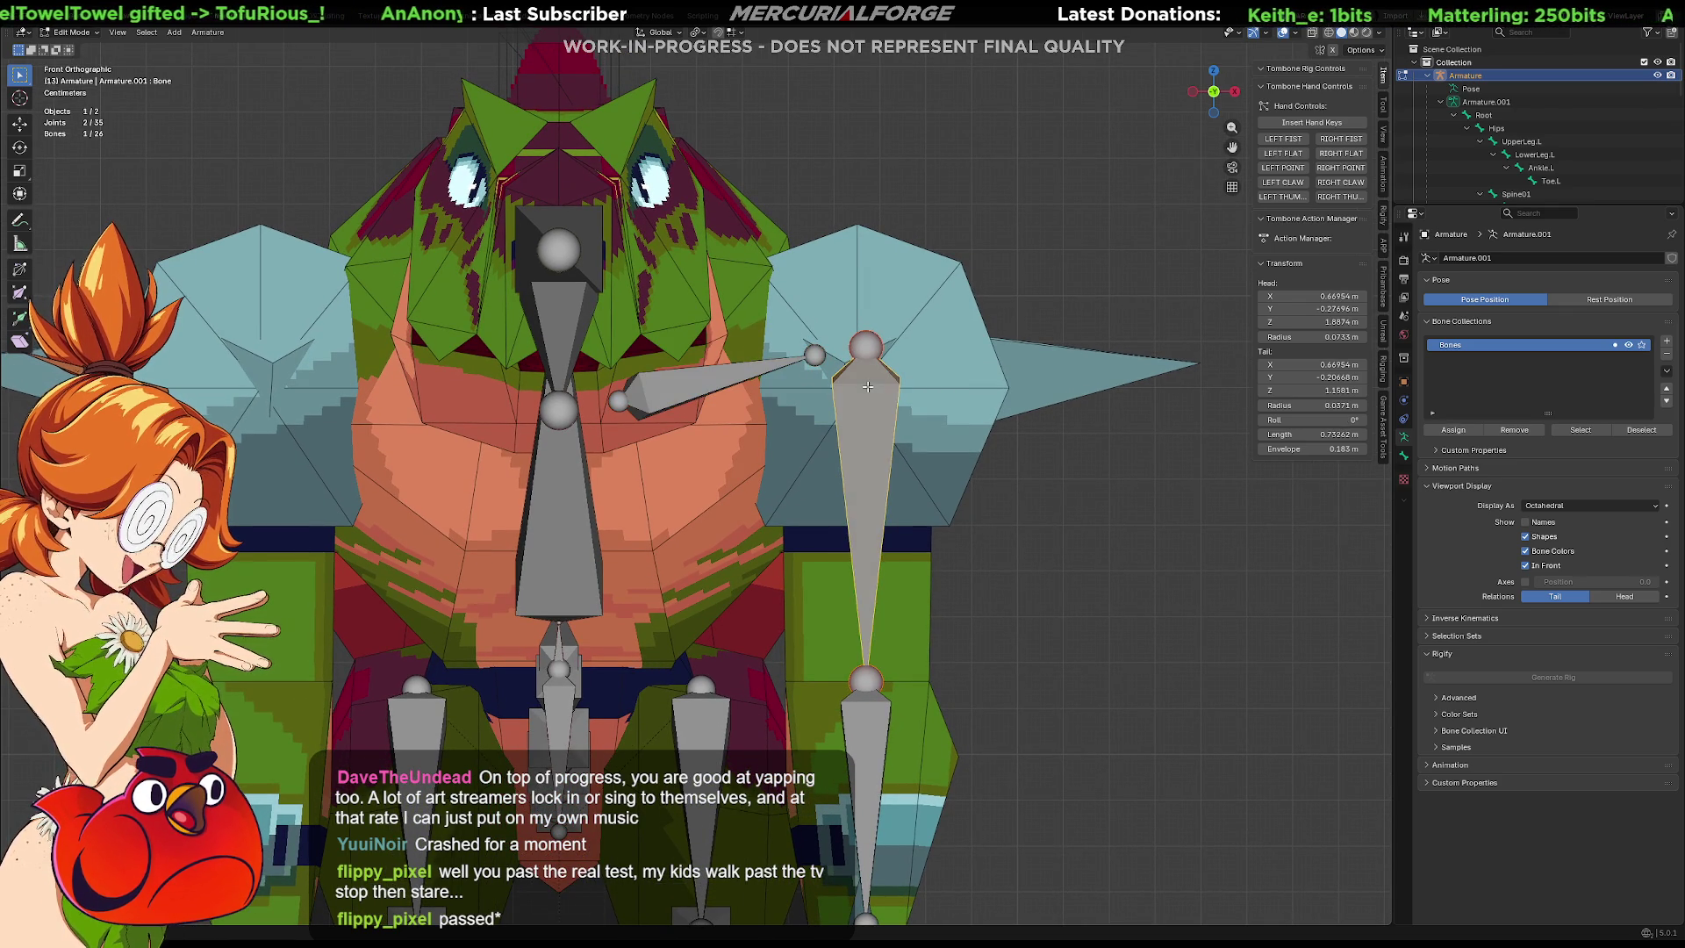
left_click(692, 383, "shift")
key("ctrl+p")
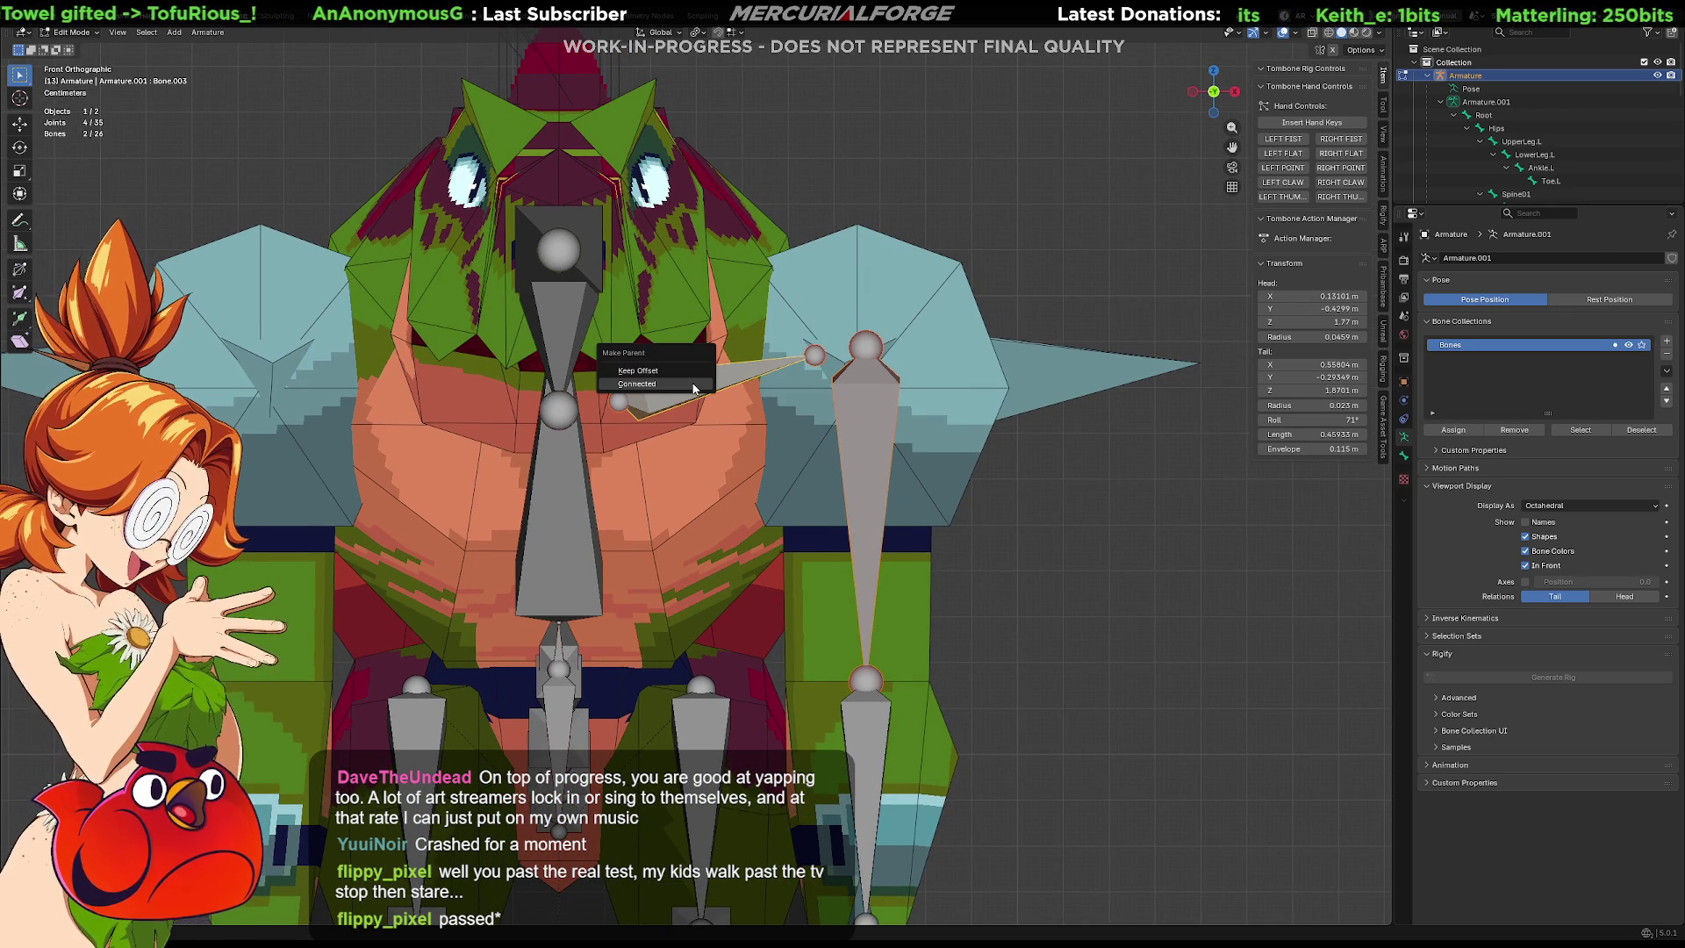
left_click(690, 371)
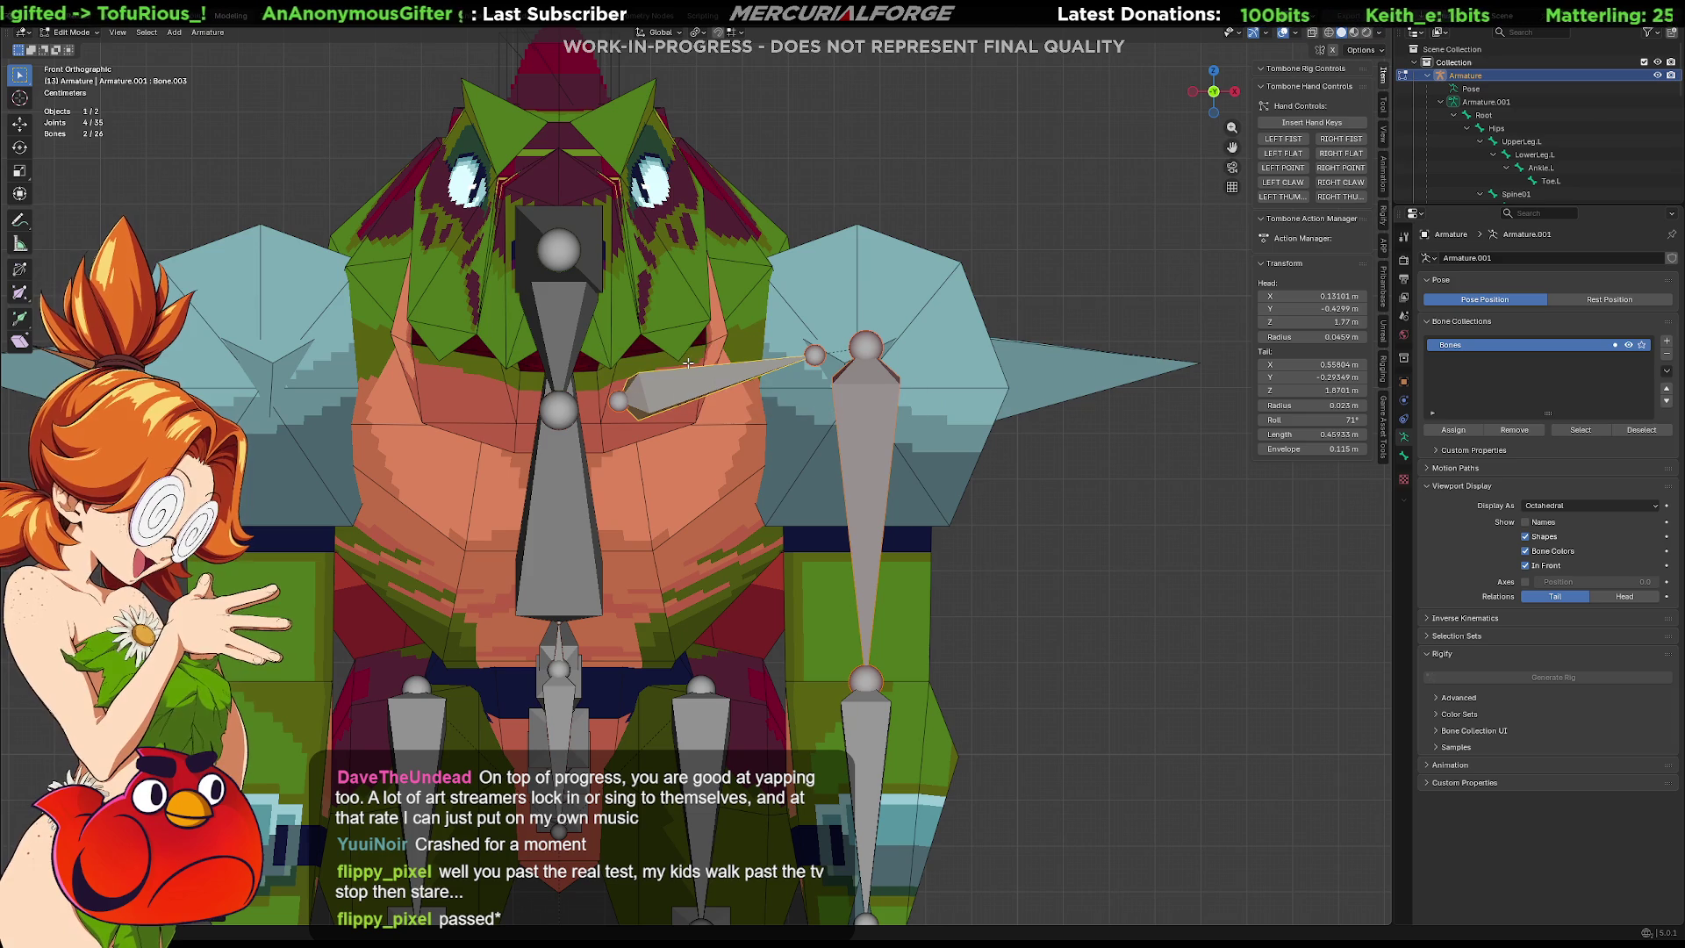
left_click(747, 376)
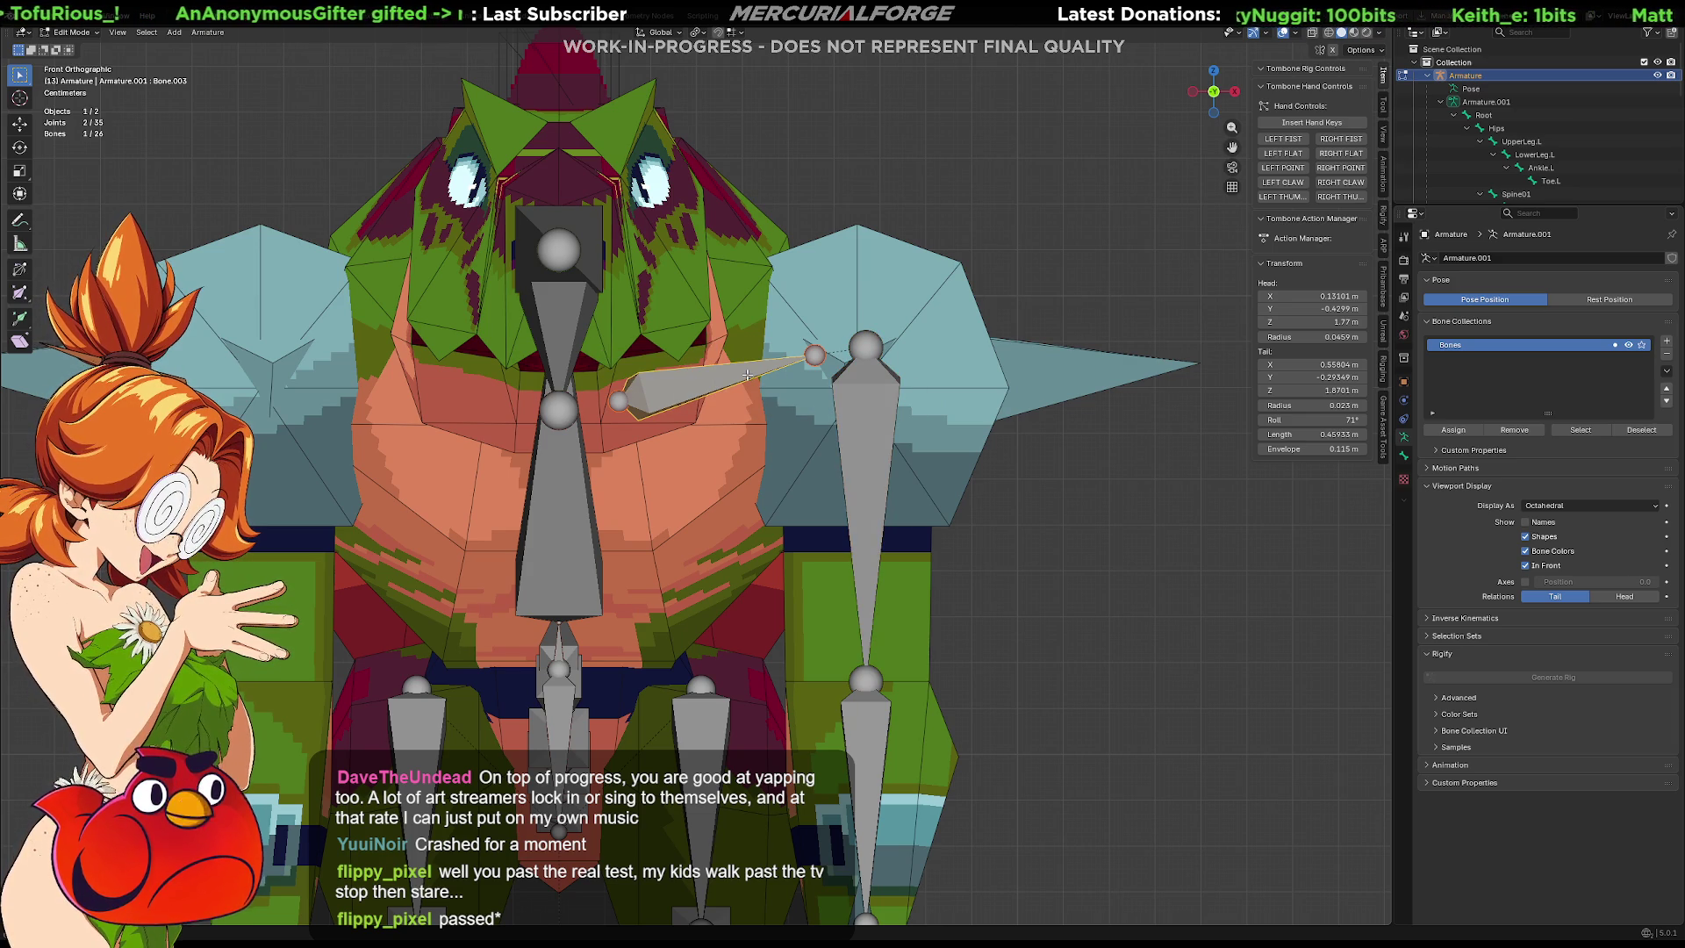
left_click_drag(1517, 206, 1538, 548)
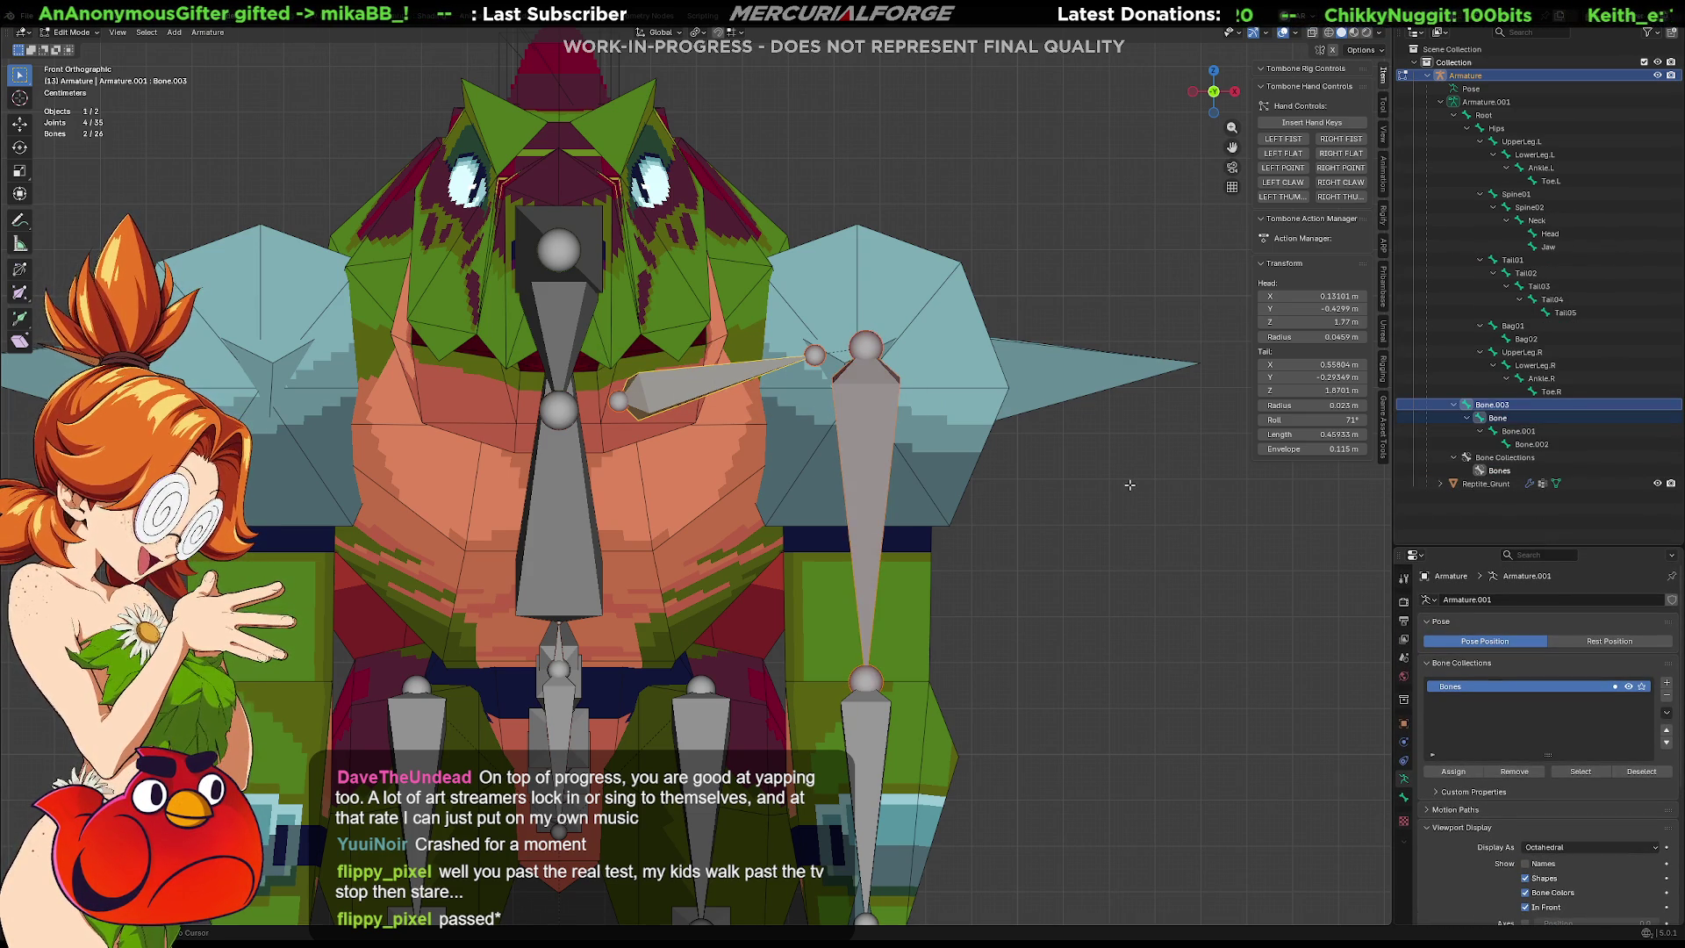
Unparent Bone from Bone.003 and select Bone and Bone.003 in the Outliner.
key("alt+p")
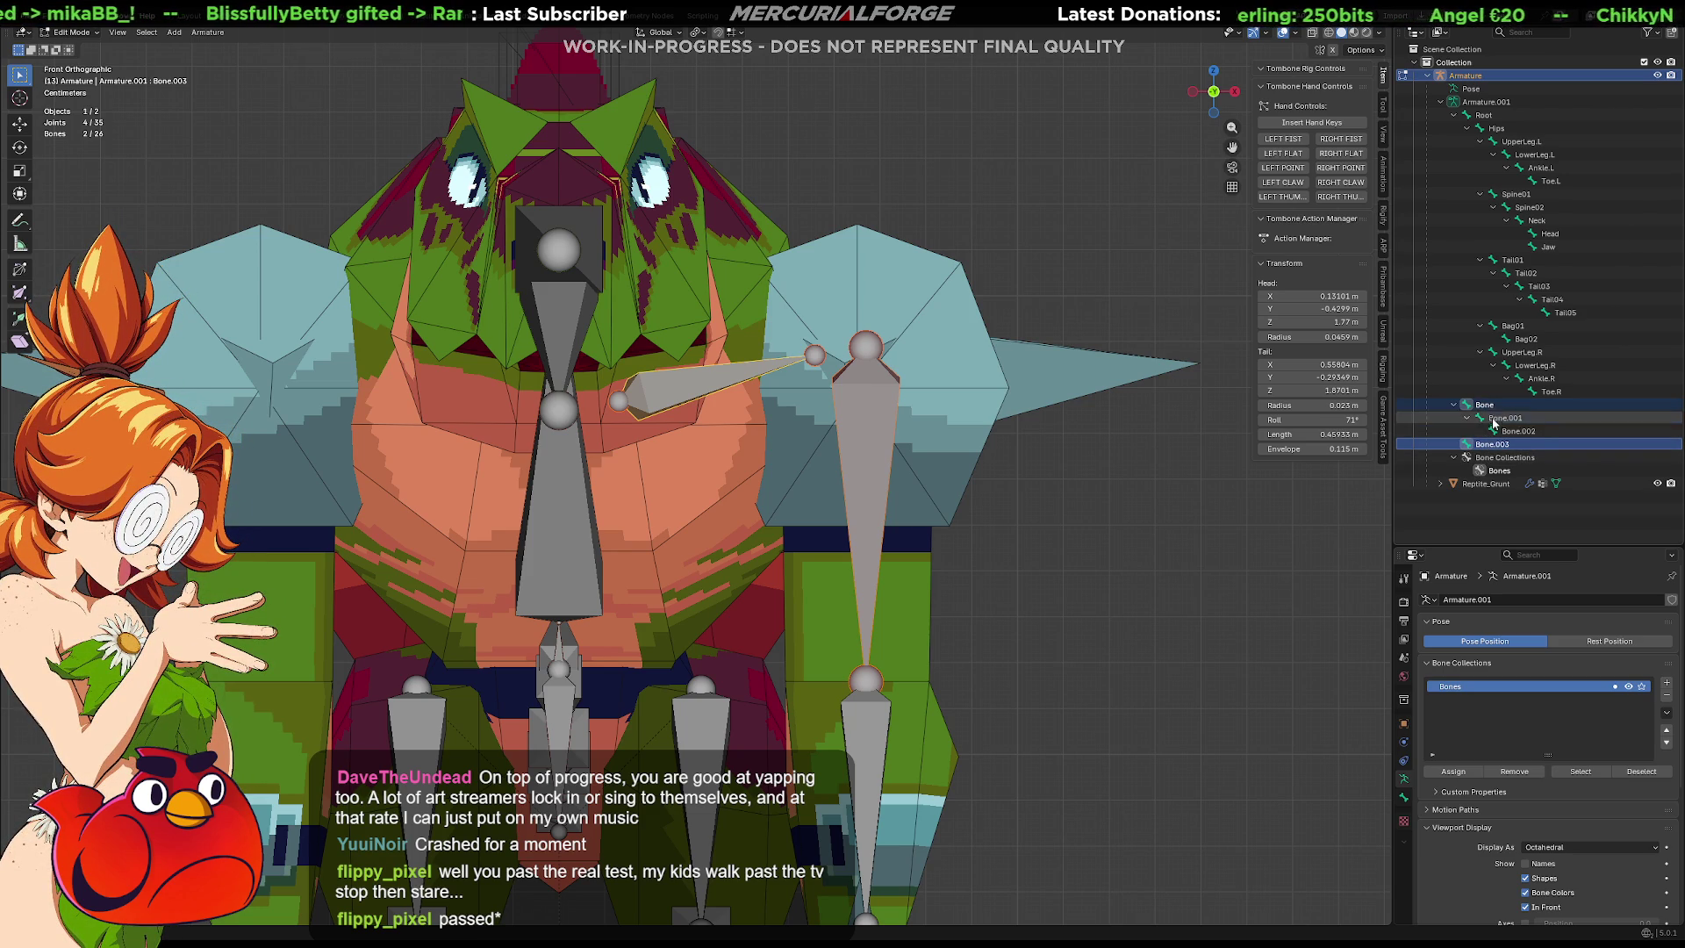
left_click(1502, 431)
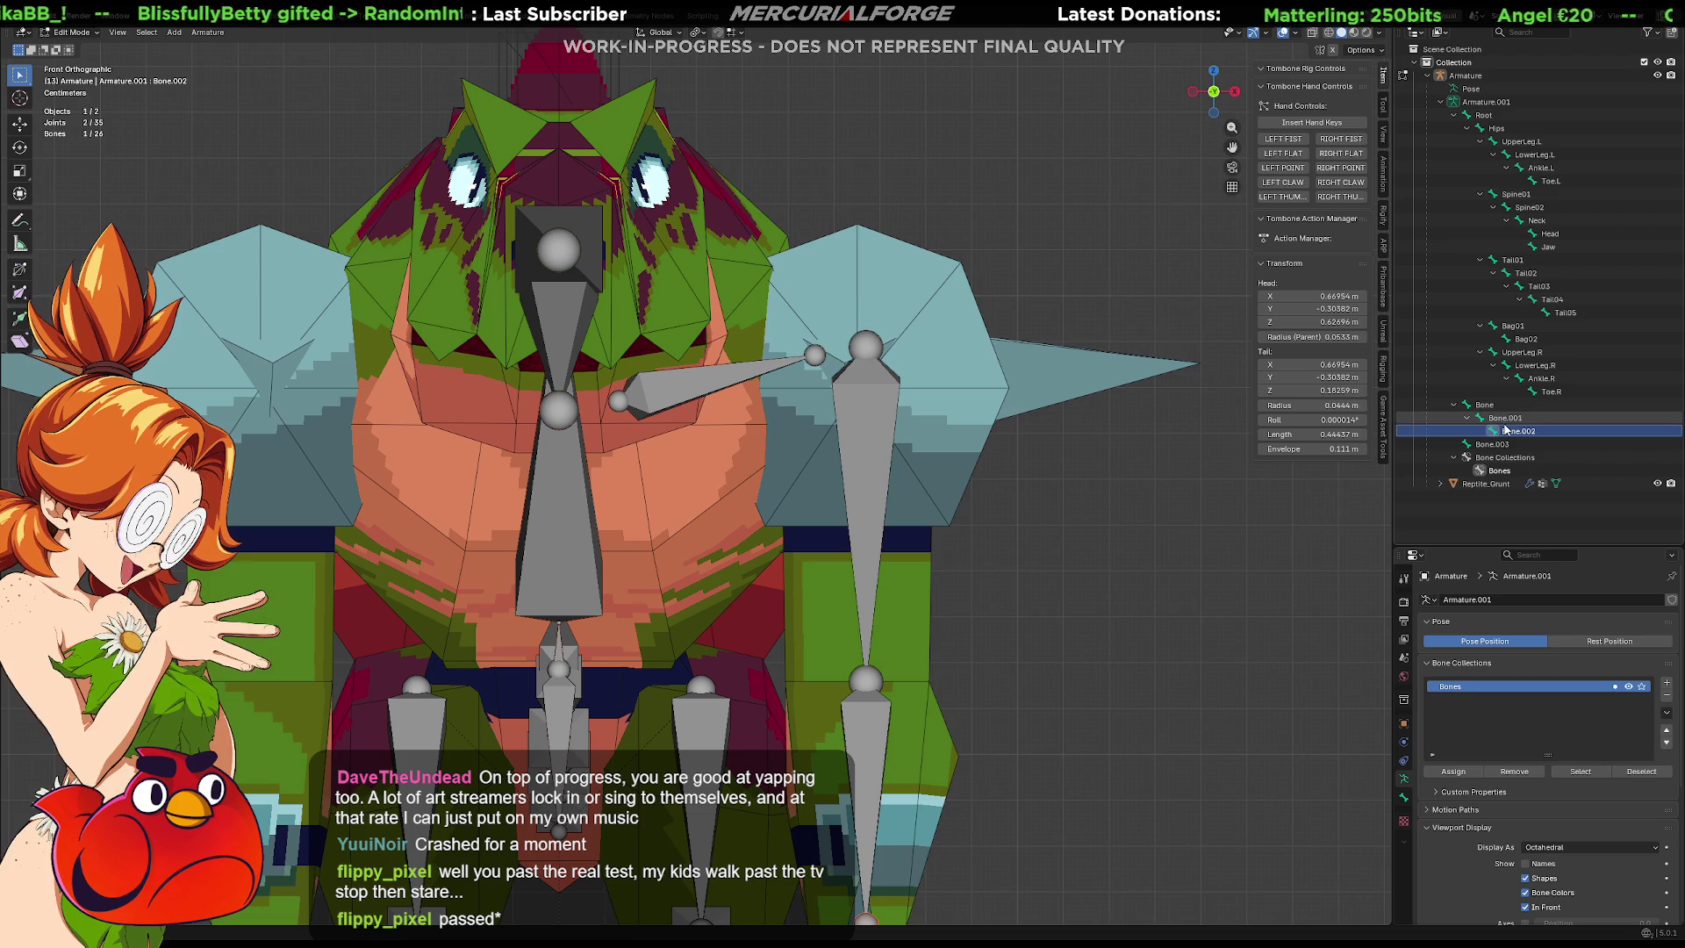
left_click(1494, 445)
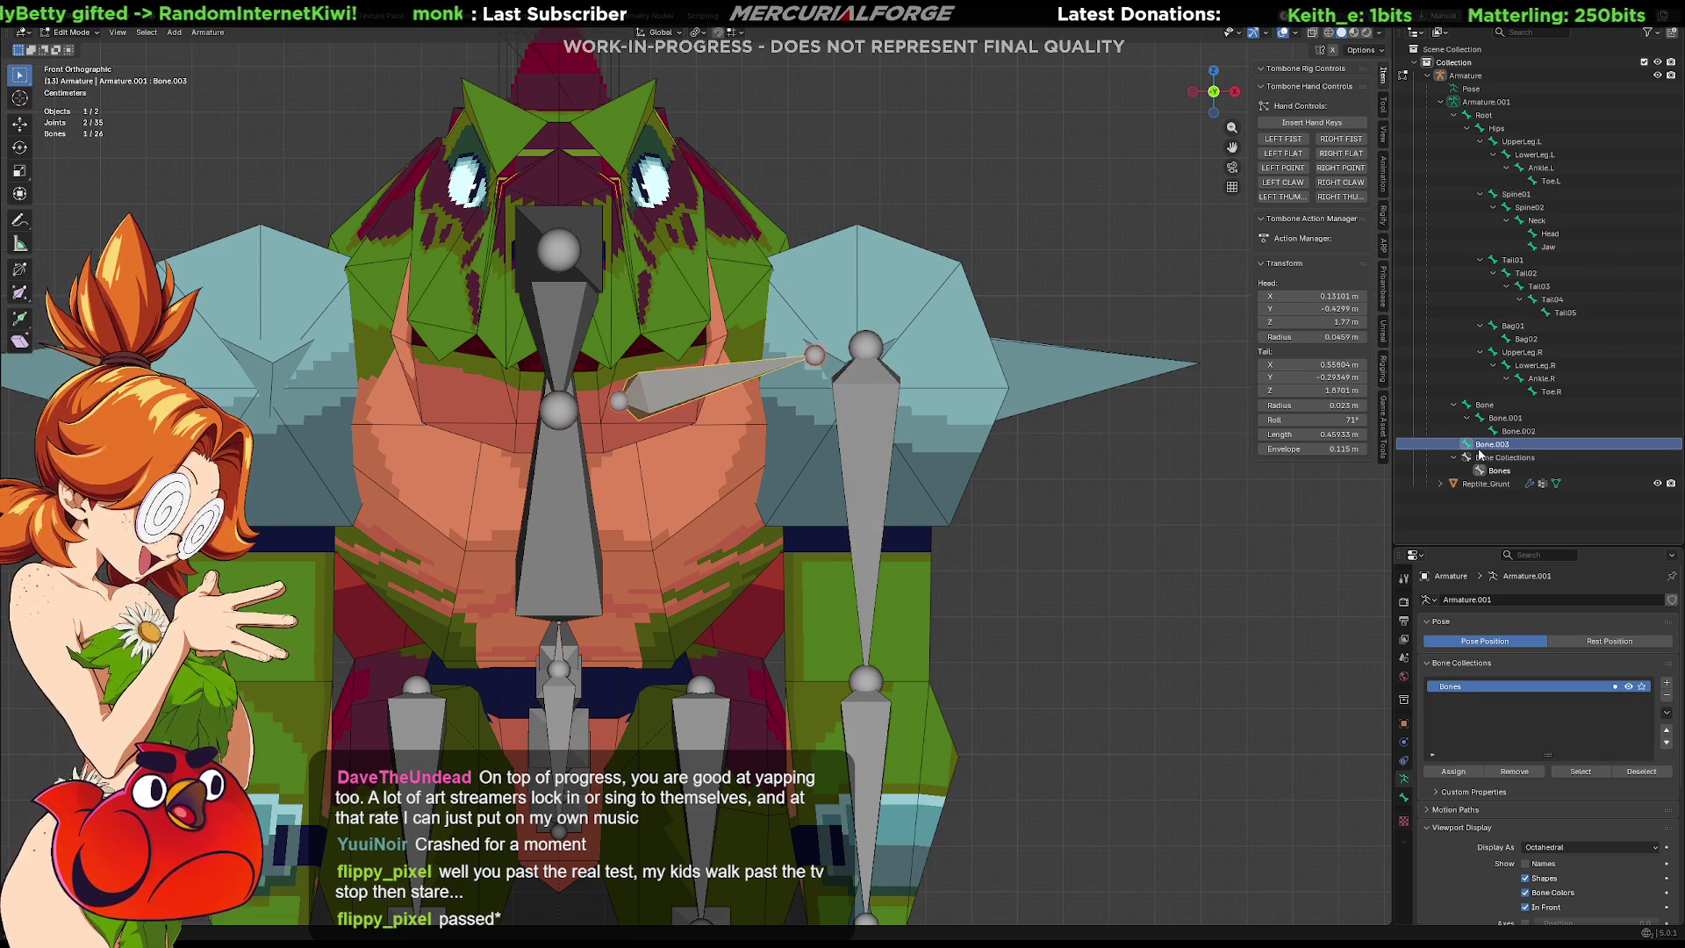
left_click(1484, 406)
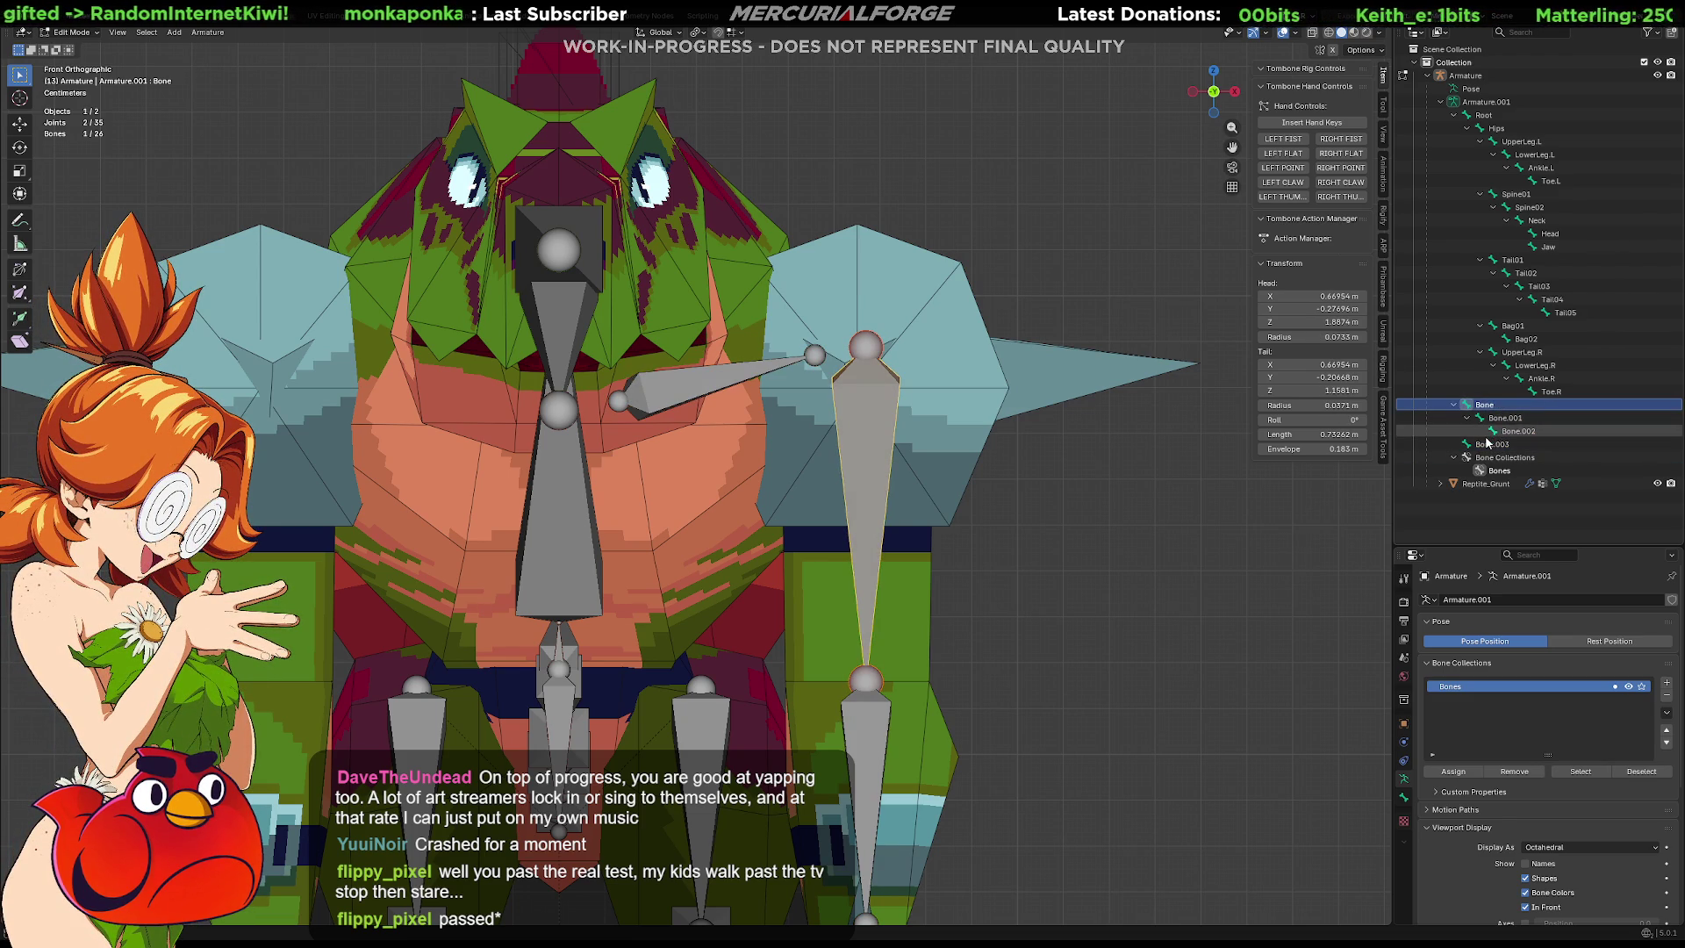
left_click(1491, 444)
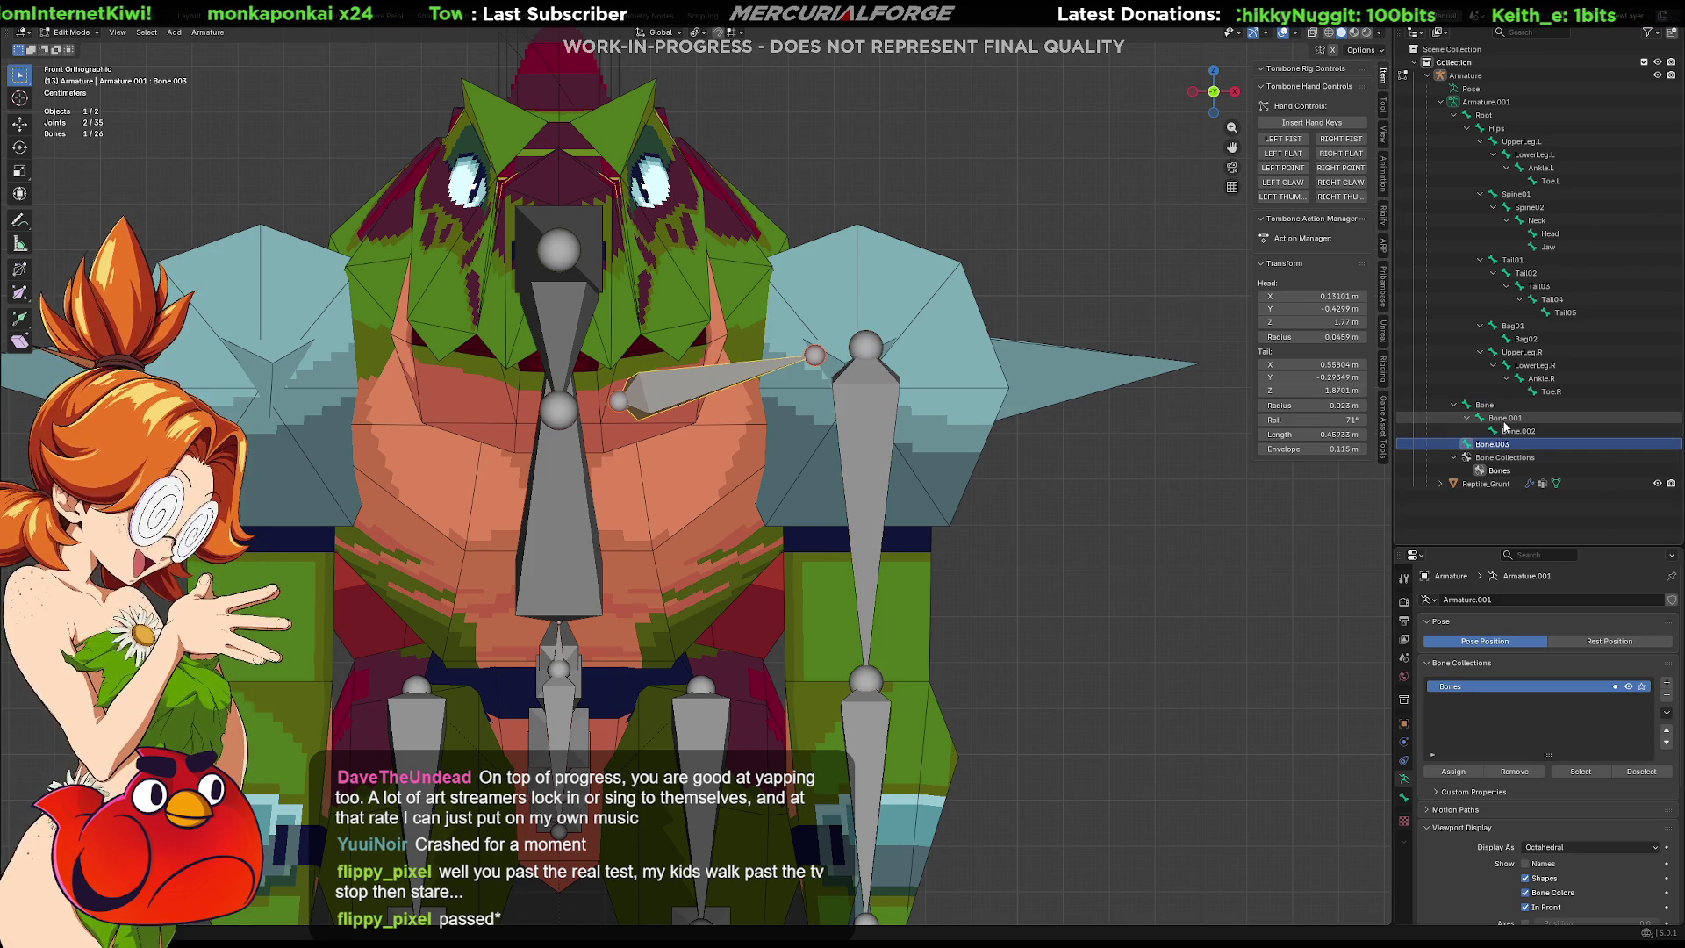
left_click(1485, 404, "shift")
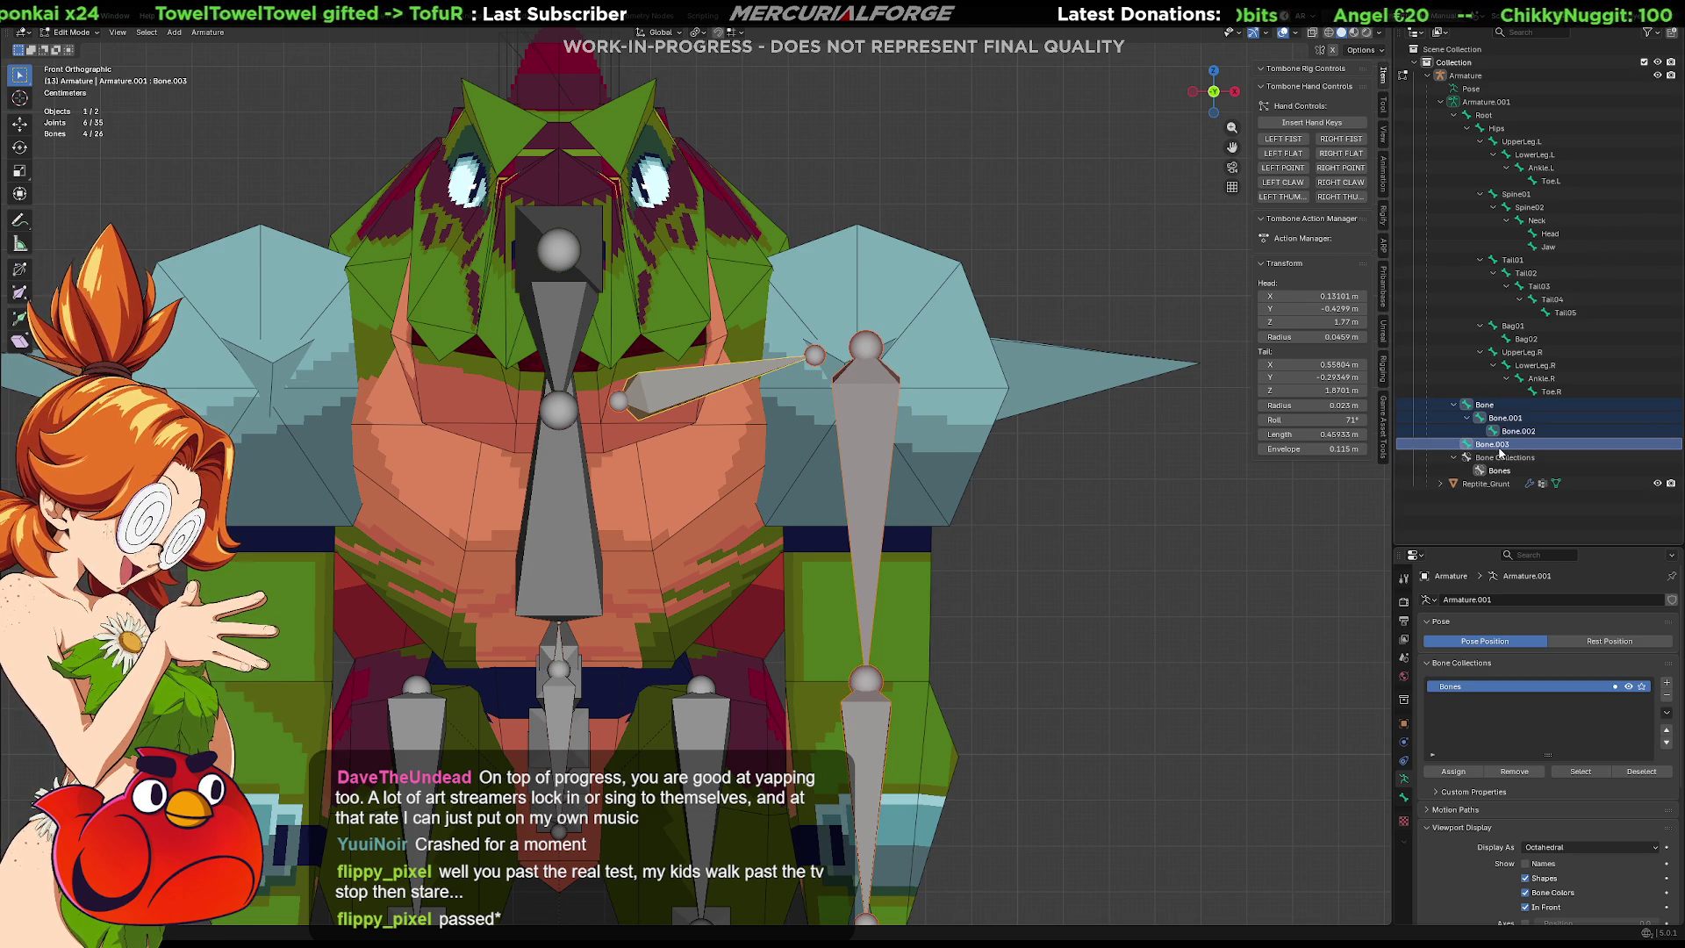
left_click(1489, 407)
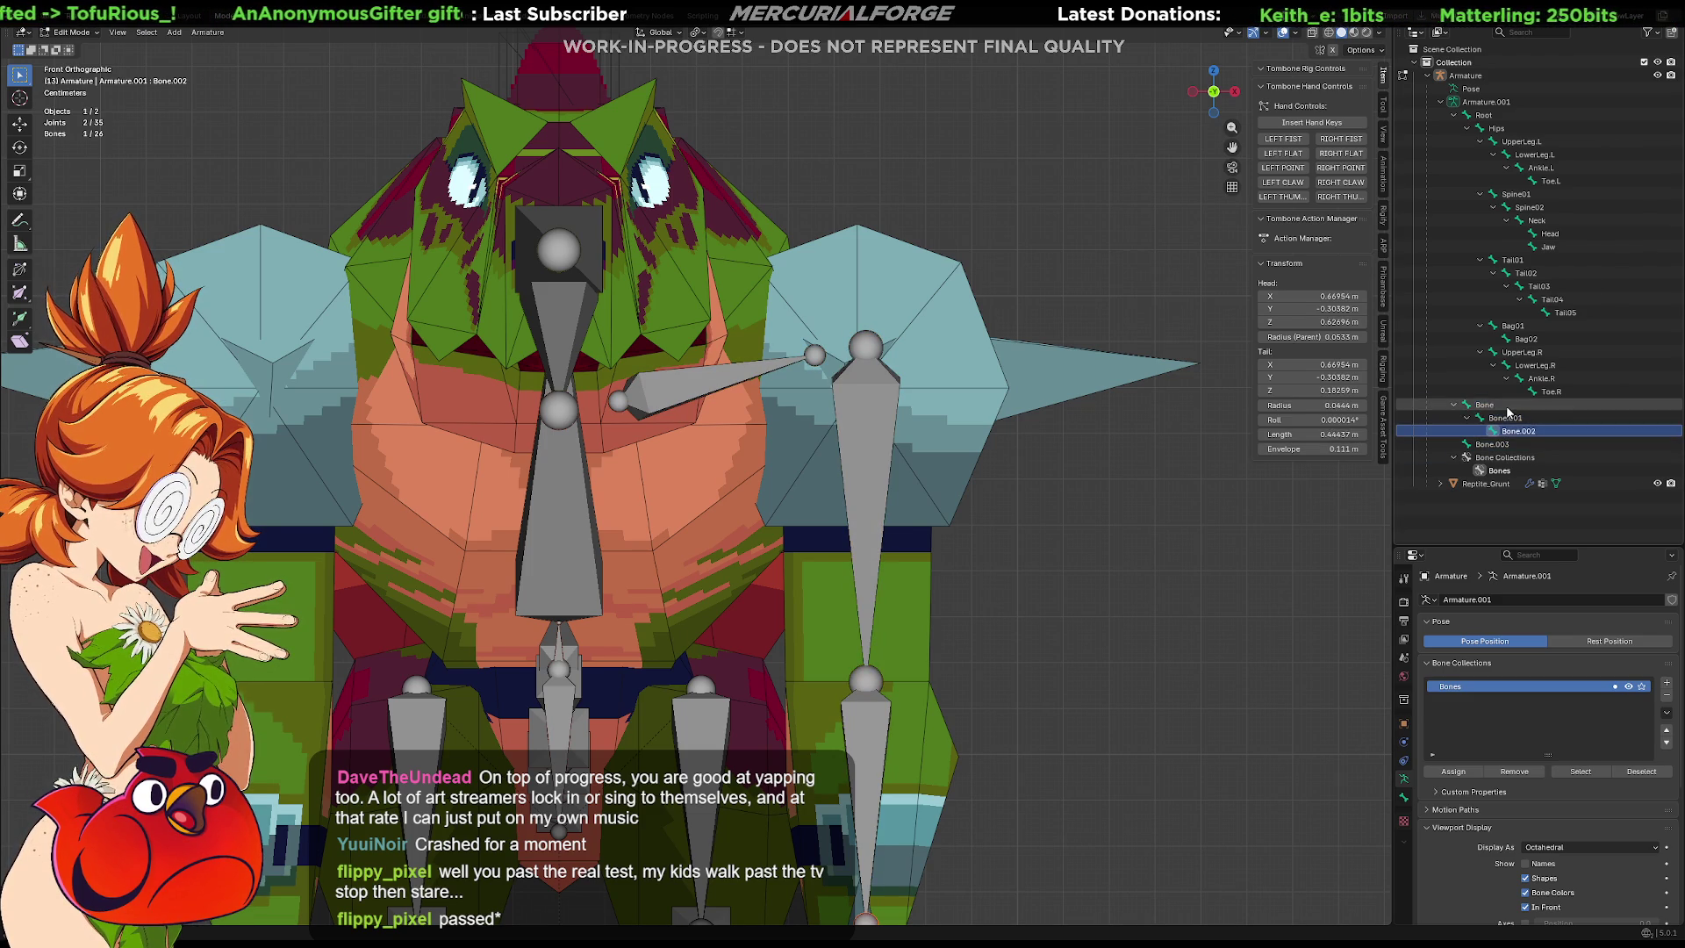
left_click(1494, 445)
left_click(1492, 405)
left_click(1496, 445)
left_click(1491, 404)
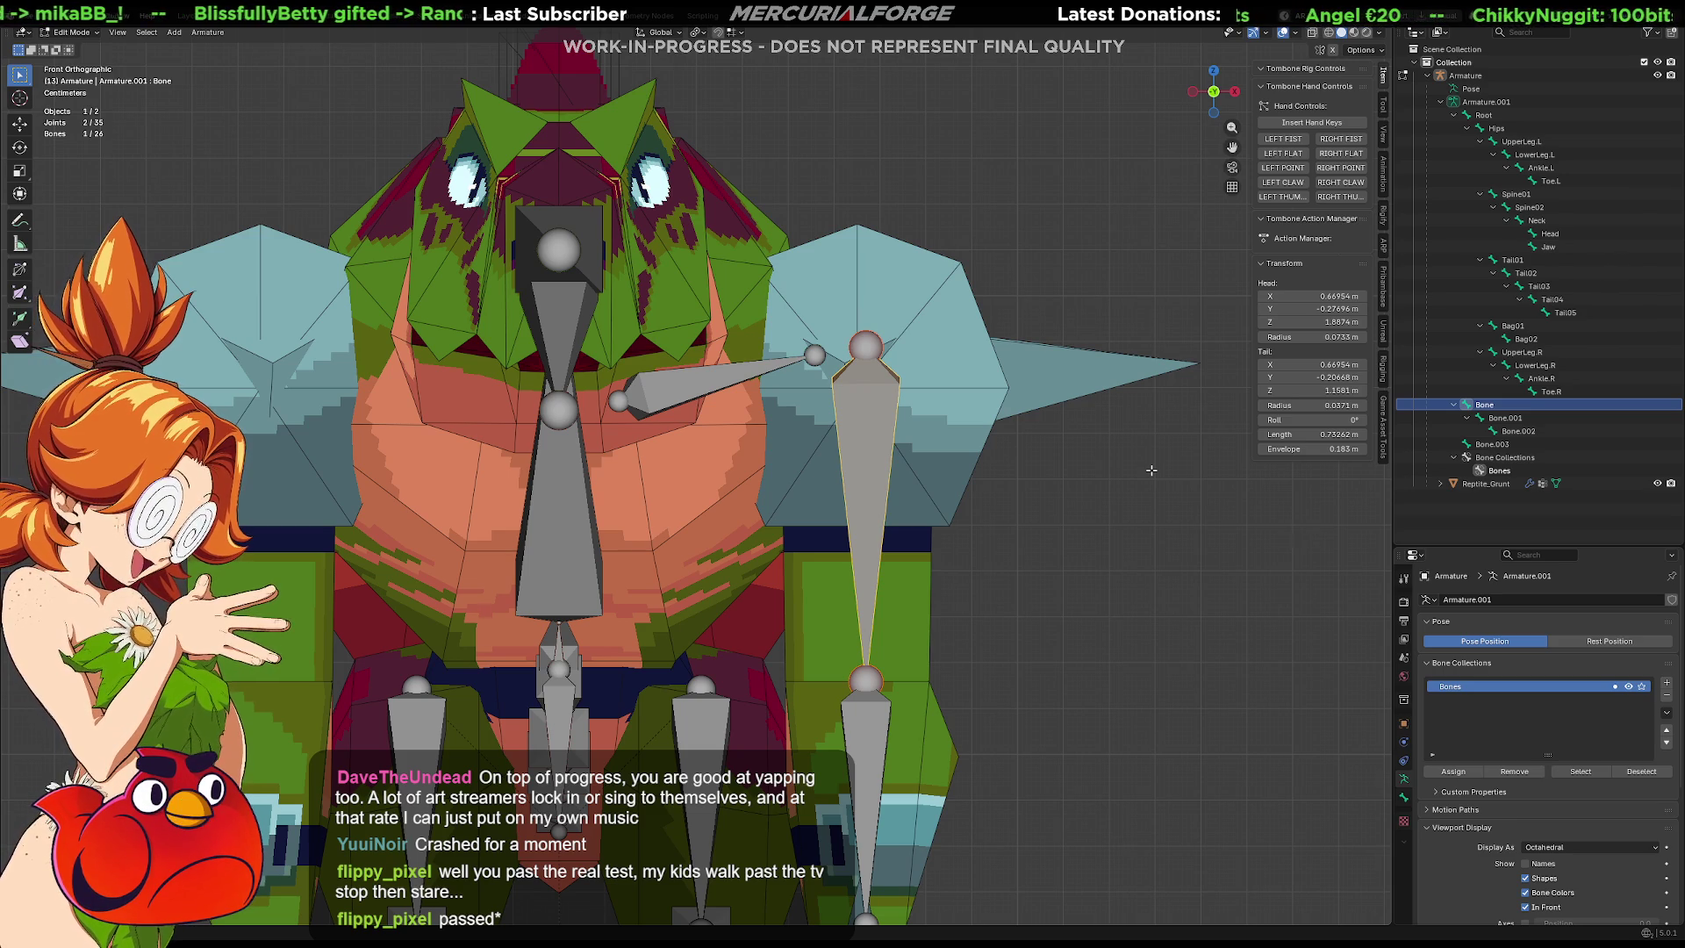
left_click(1489, 444)
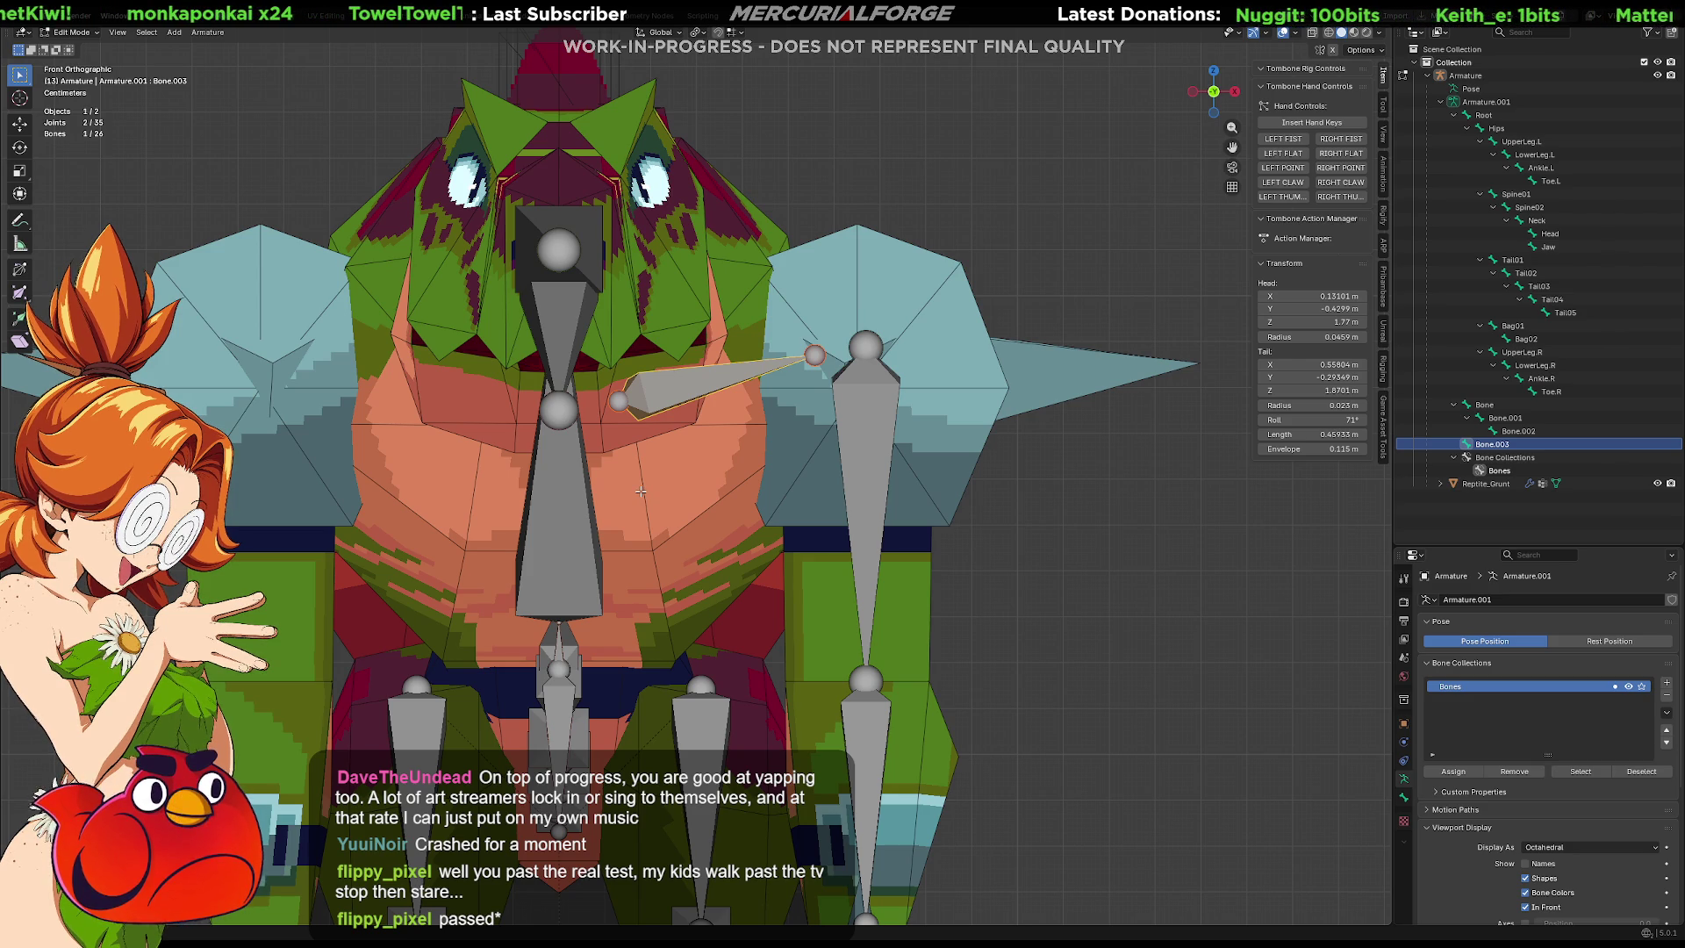
Move Bone.003's tail to just beside the upright bone's top joint.
left_click(816, 365)
key("g")
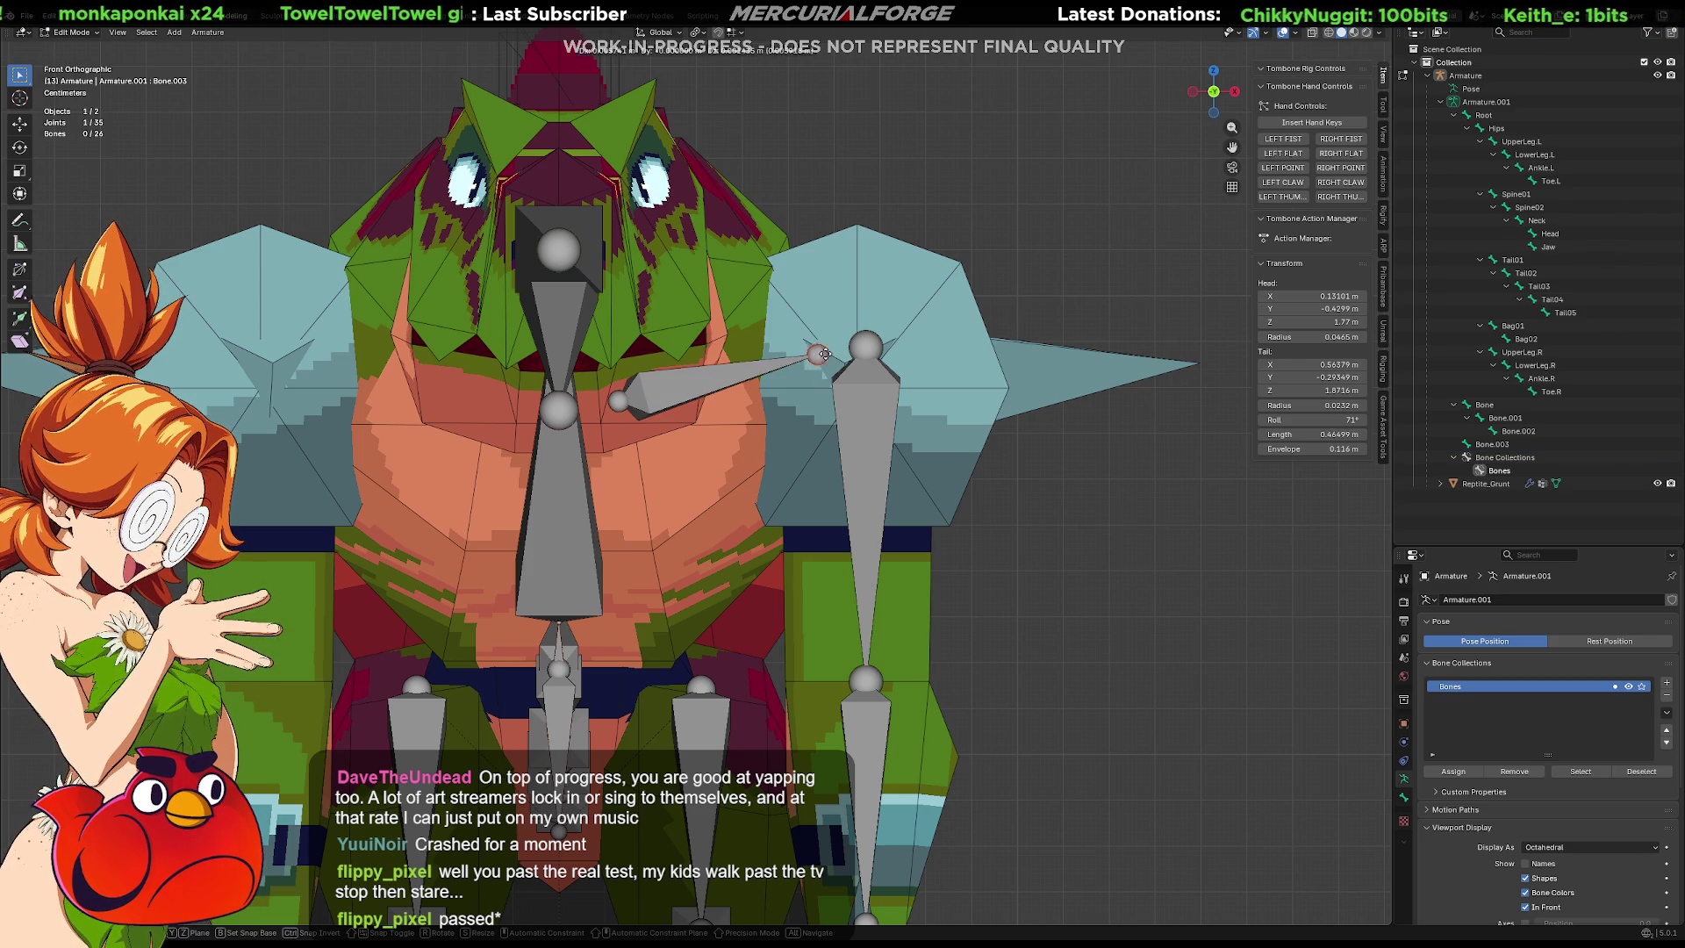
left_click(774, 287)
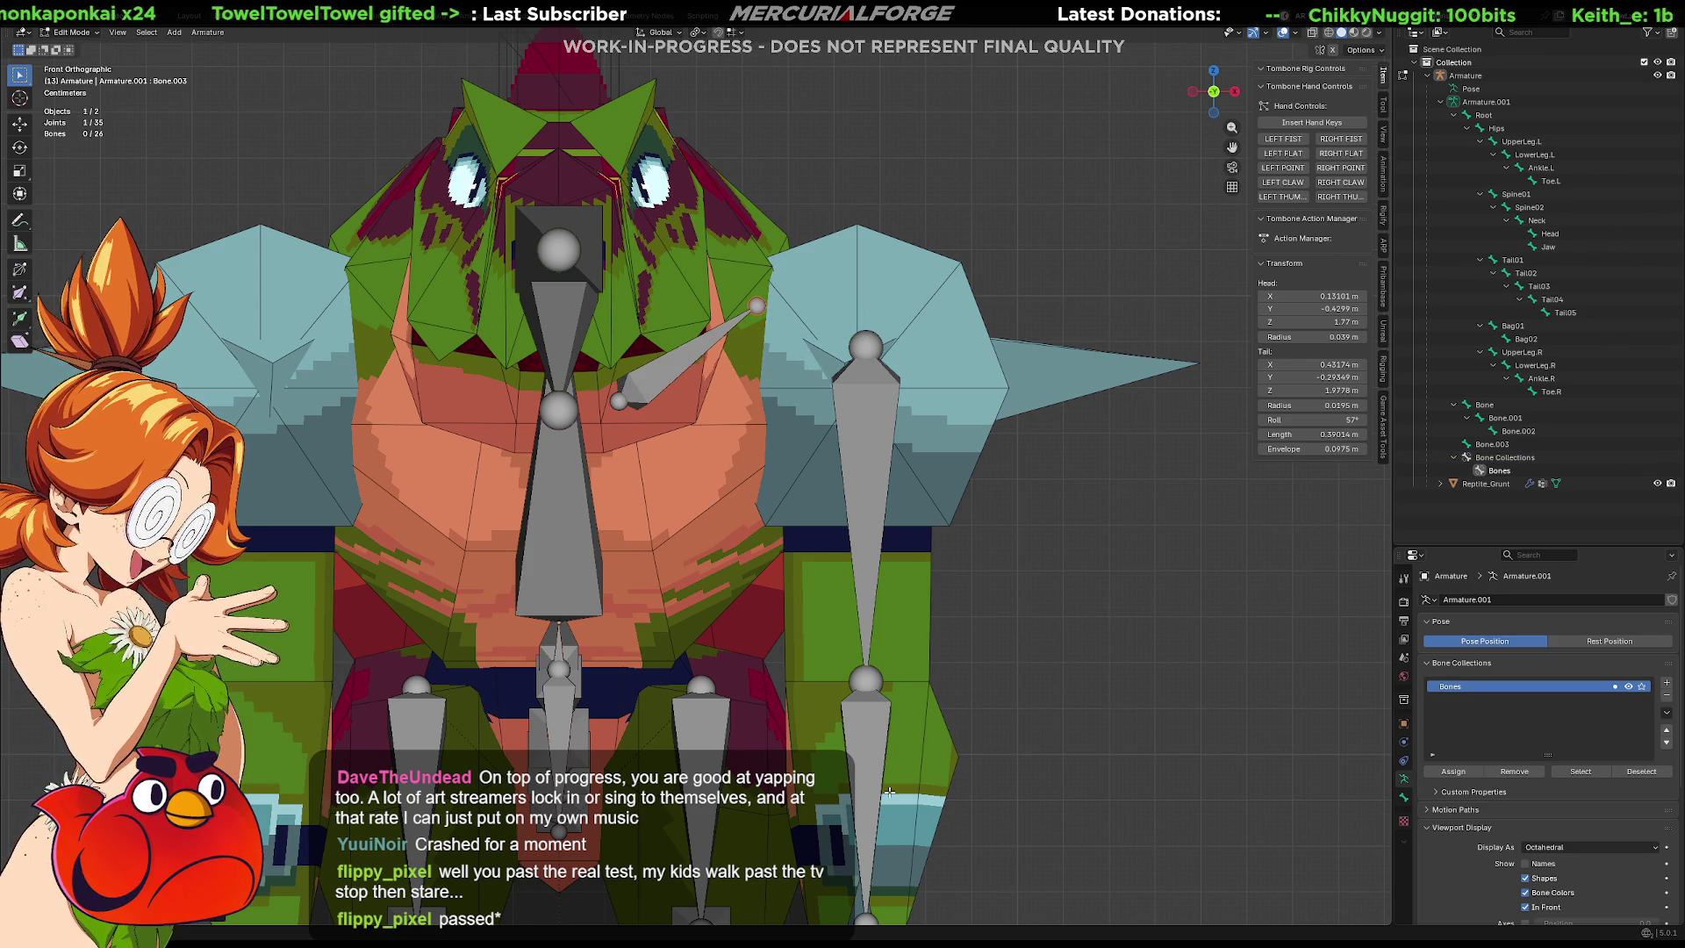
left_click(864, 680)
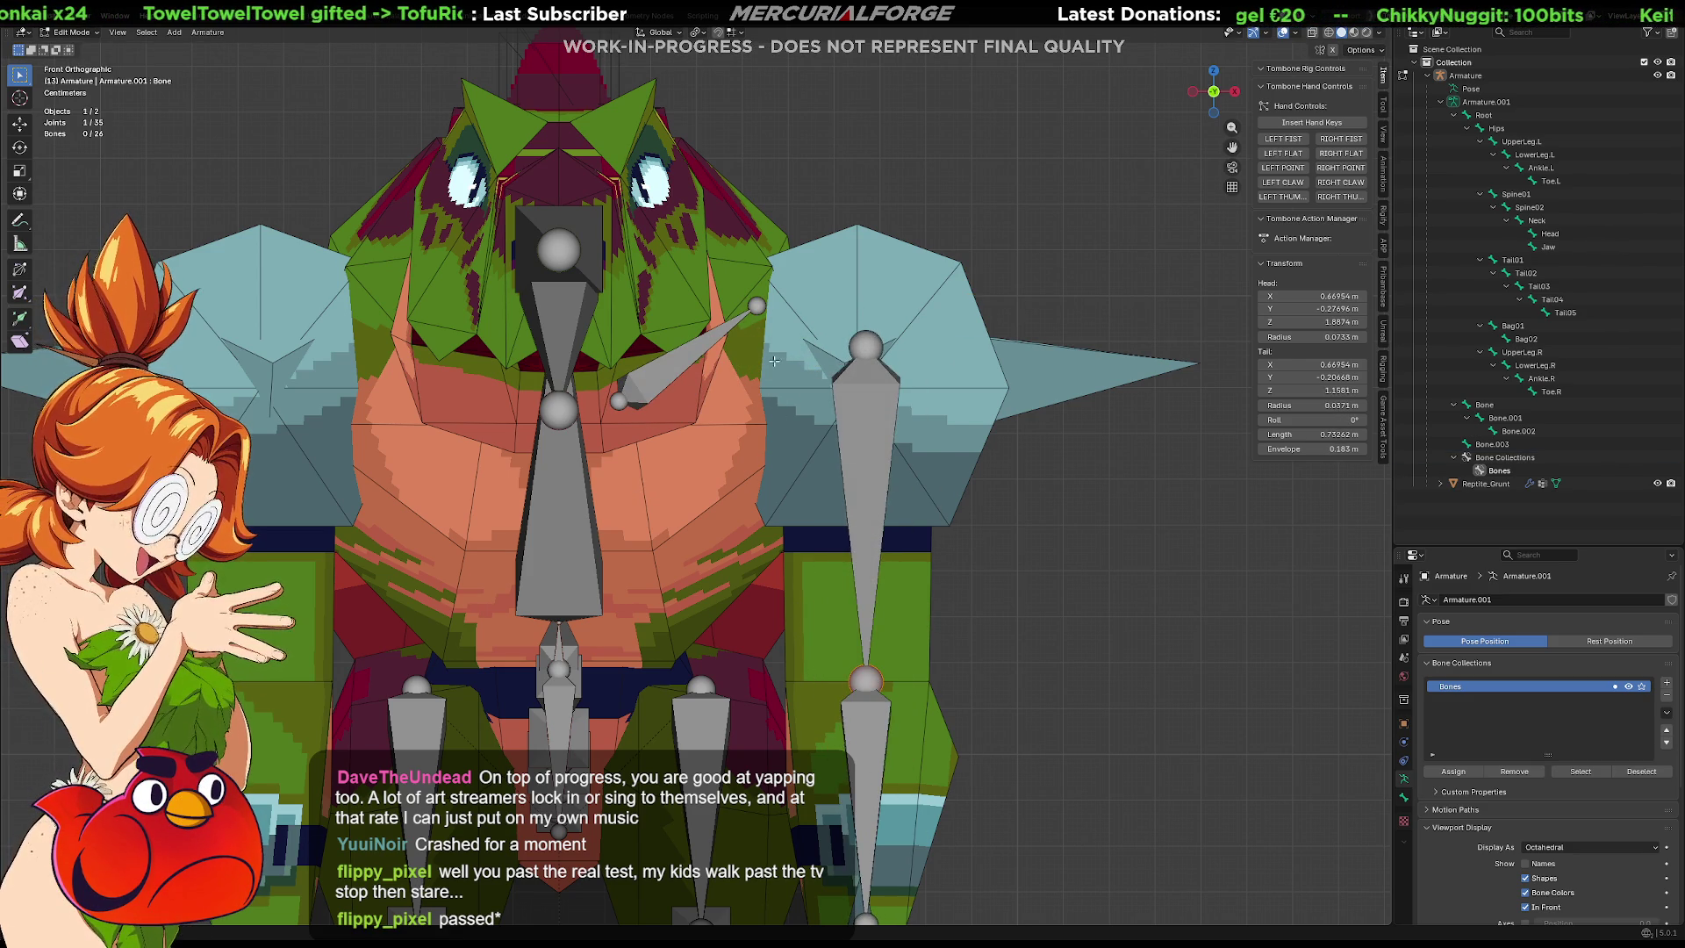
left_click(754, 307)
key("g")
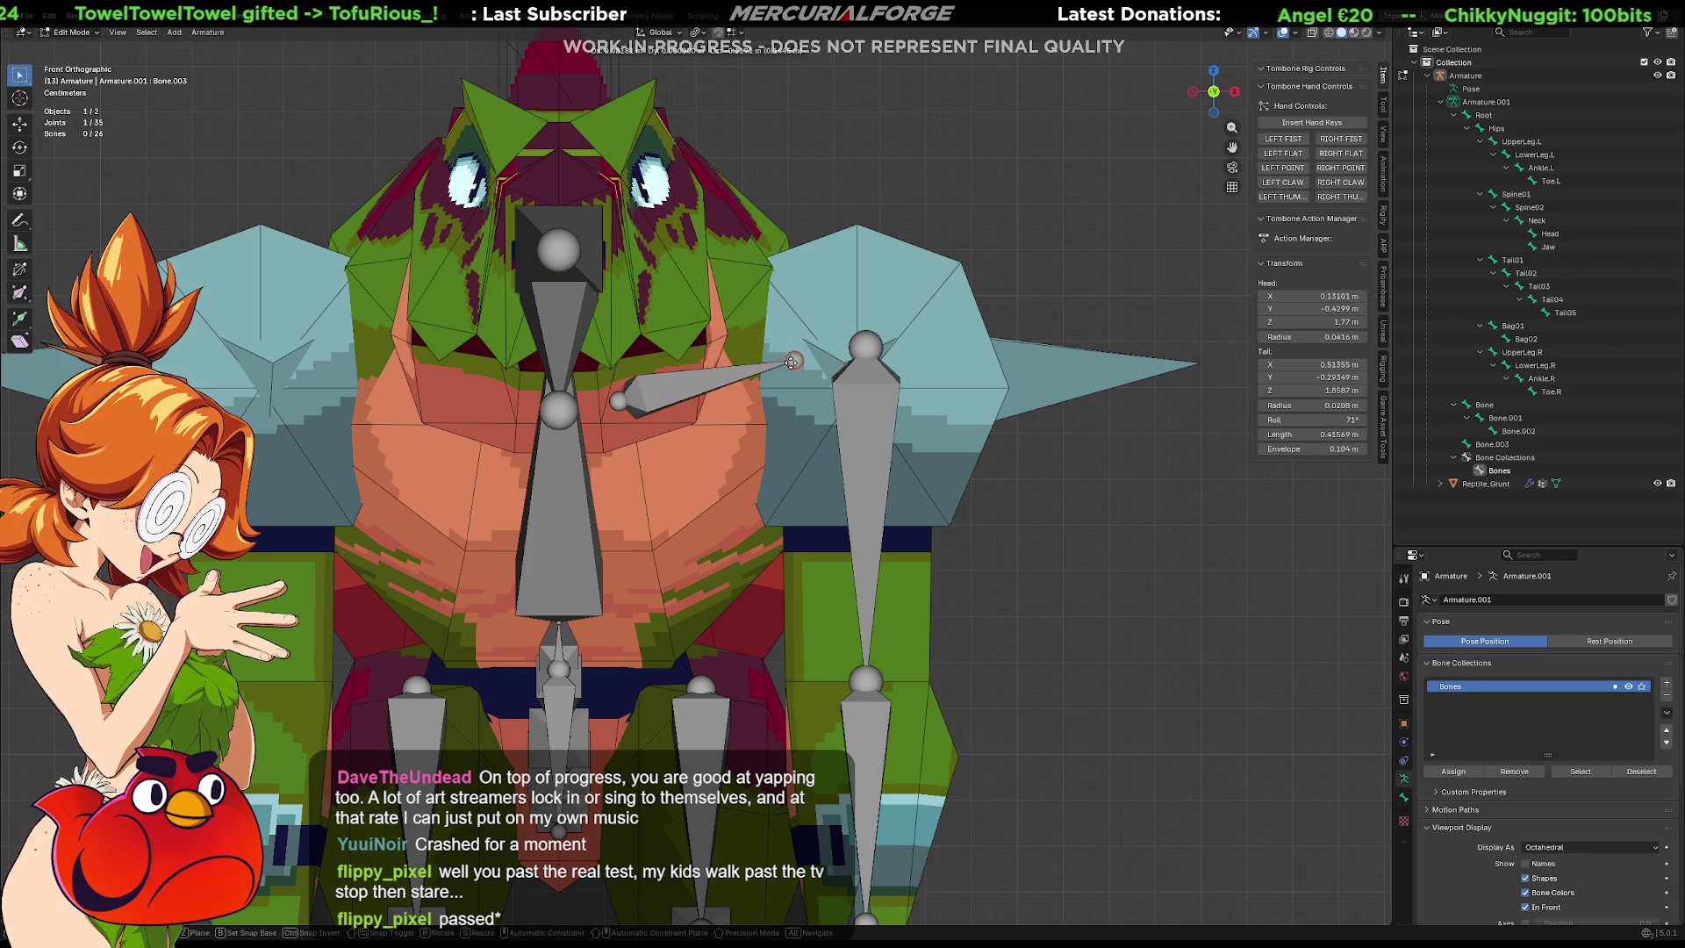
left_click(800, 358)
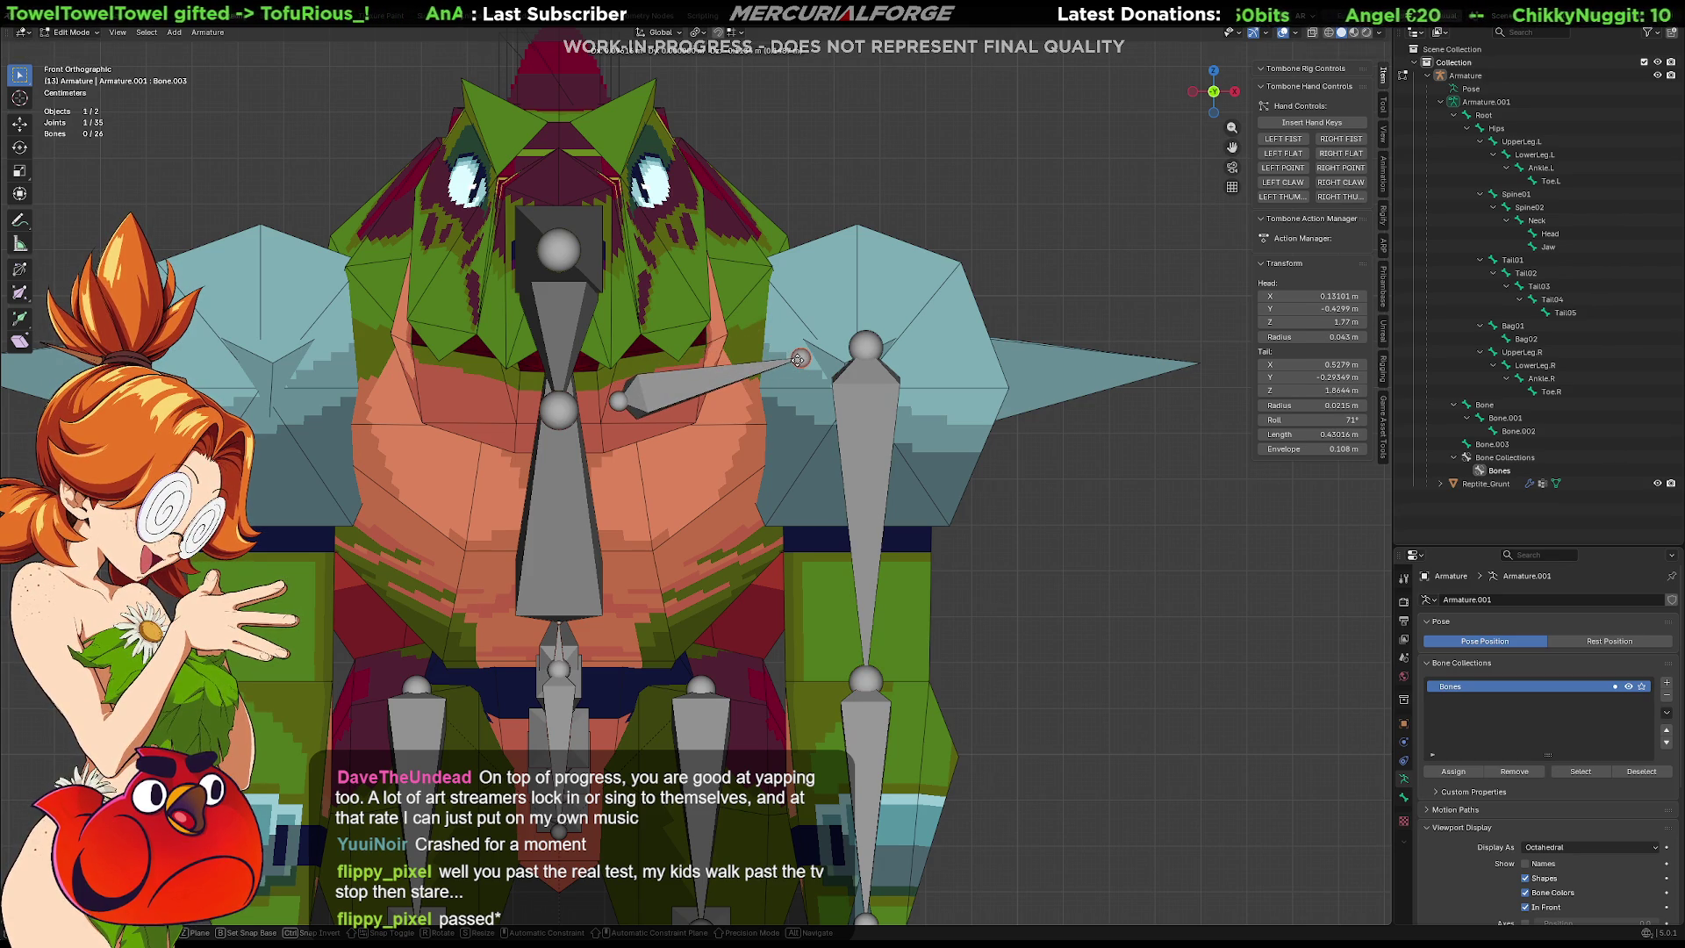
Extrude a trial Bone.004 from the upright bone's top, try connecting it, then undo it away.
left_click(867, 347)
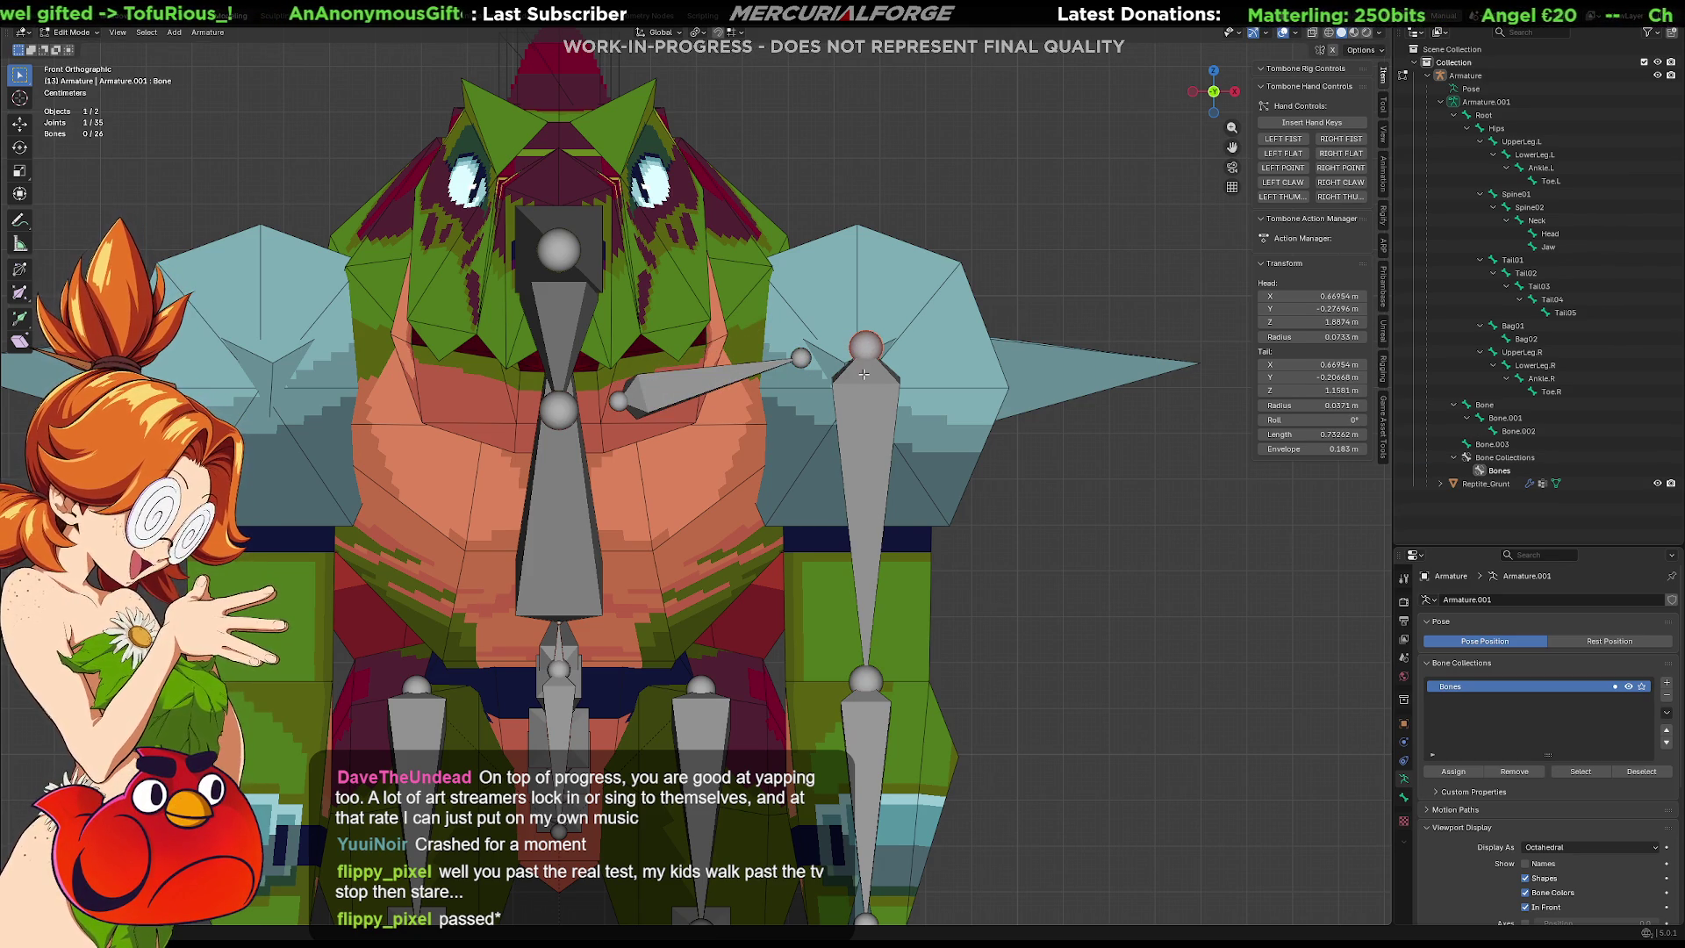
key("e")
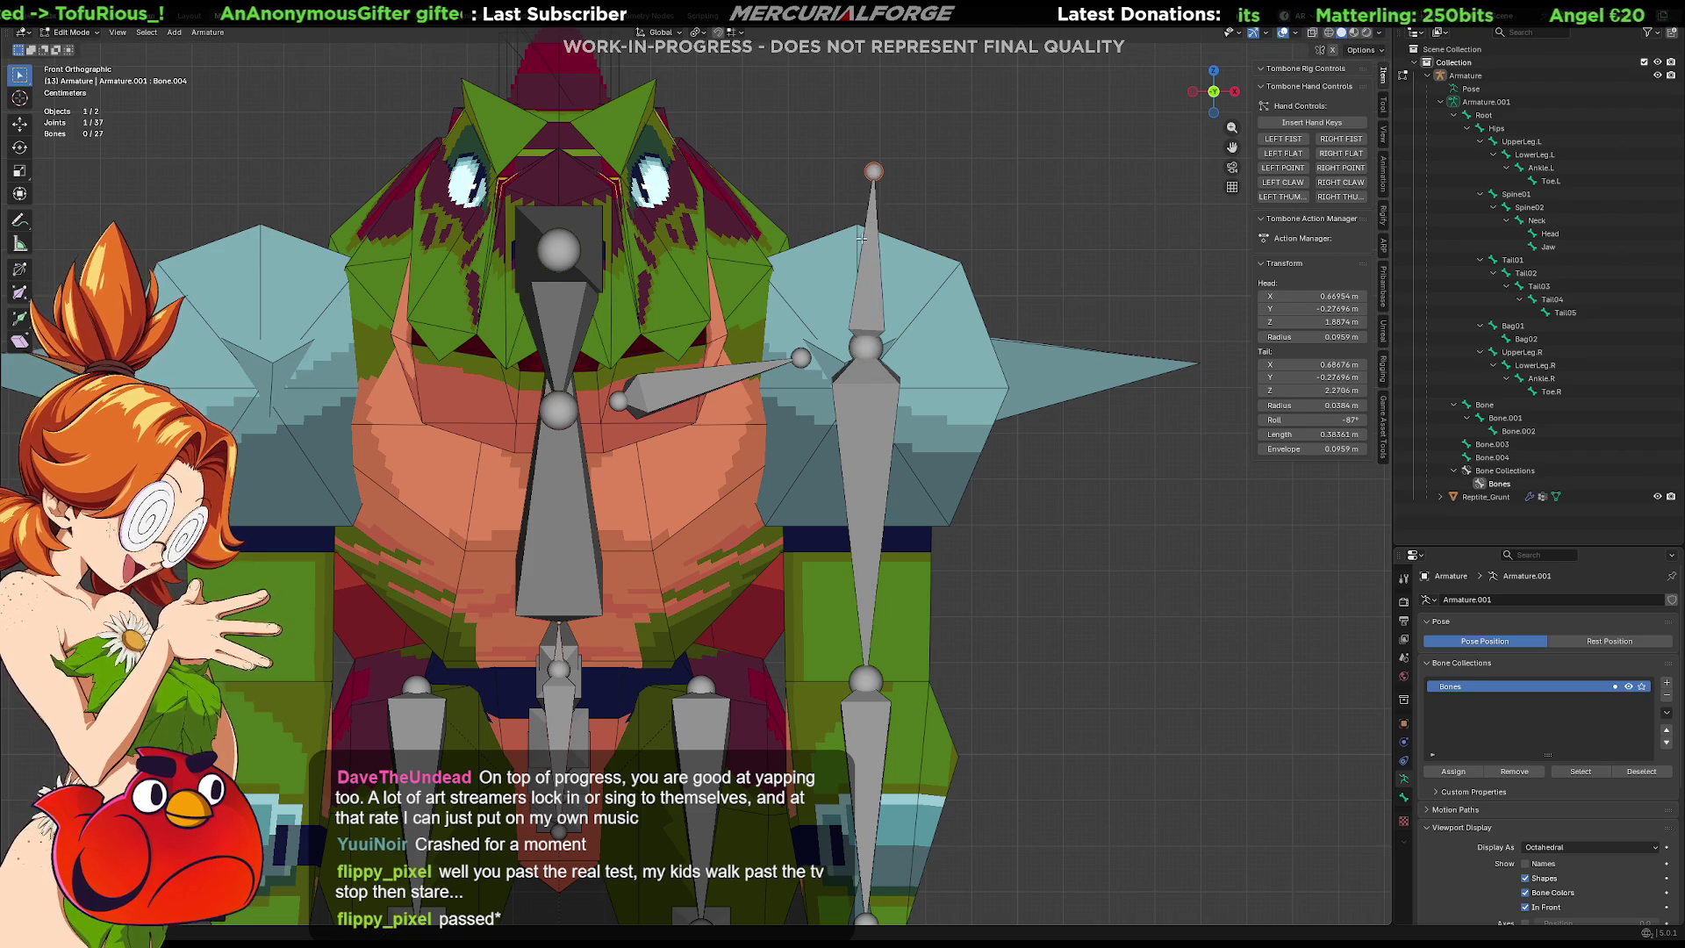
left_click(872, 199)
key("p")
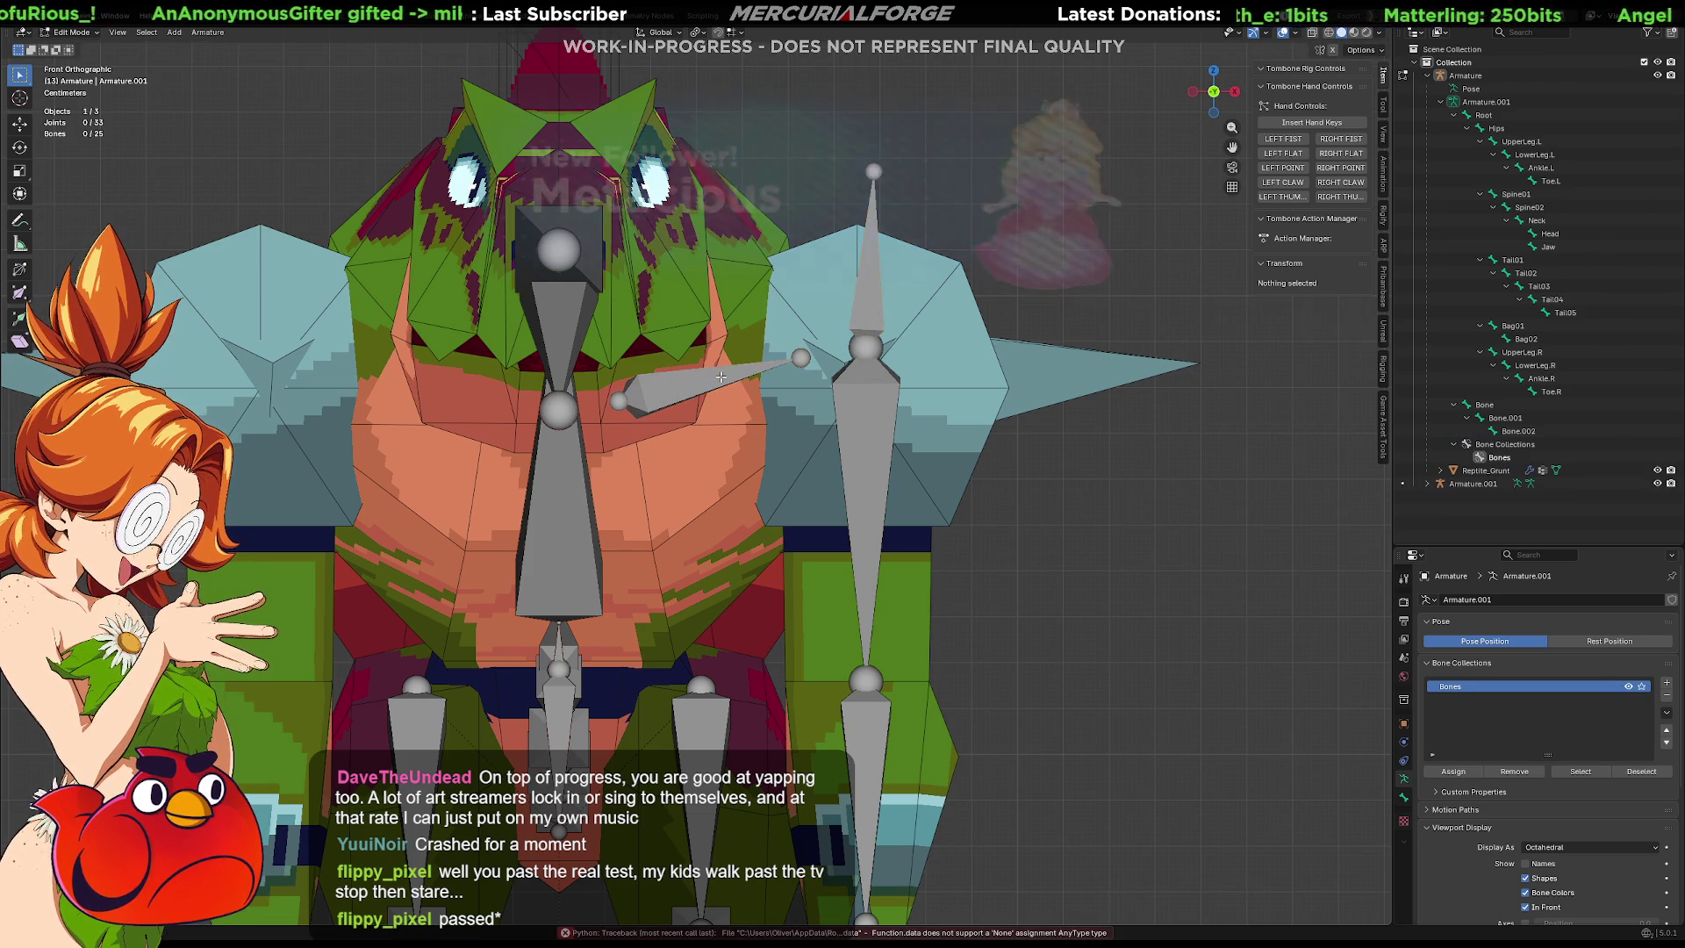
key("ctrl+z")
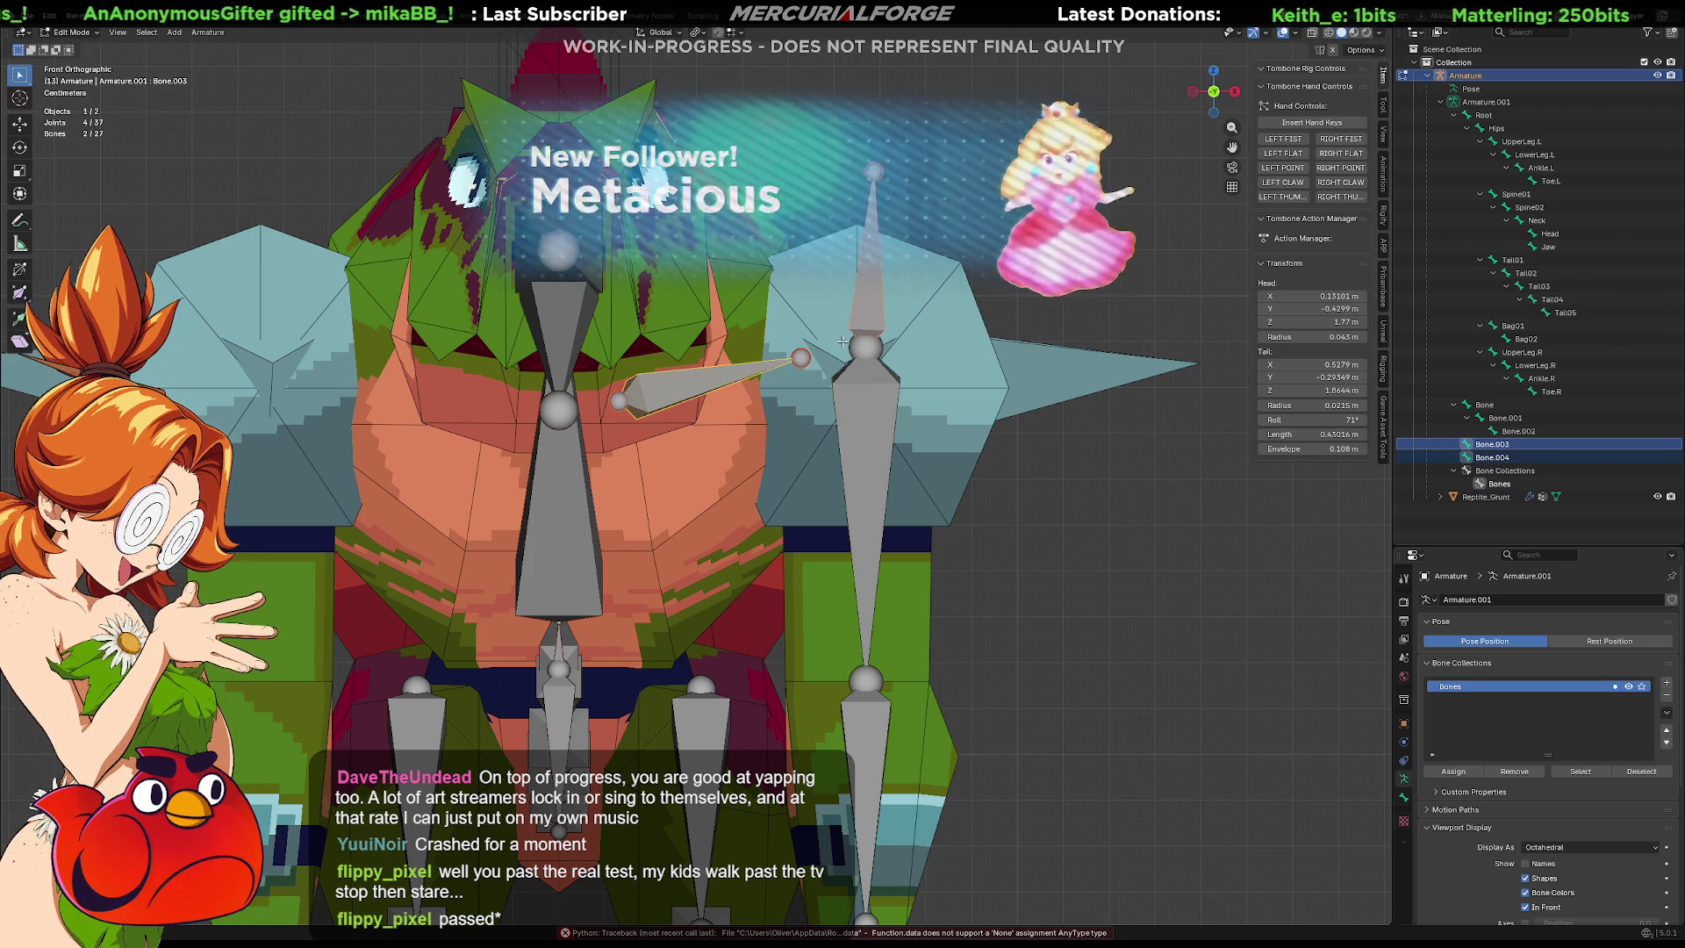
key("ctrl+p")
left_click(777, 356)
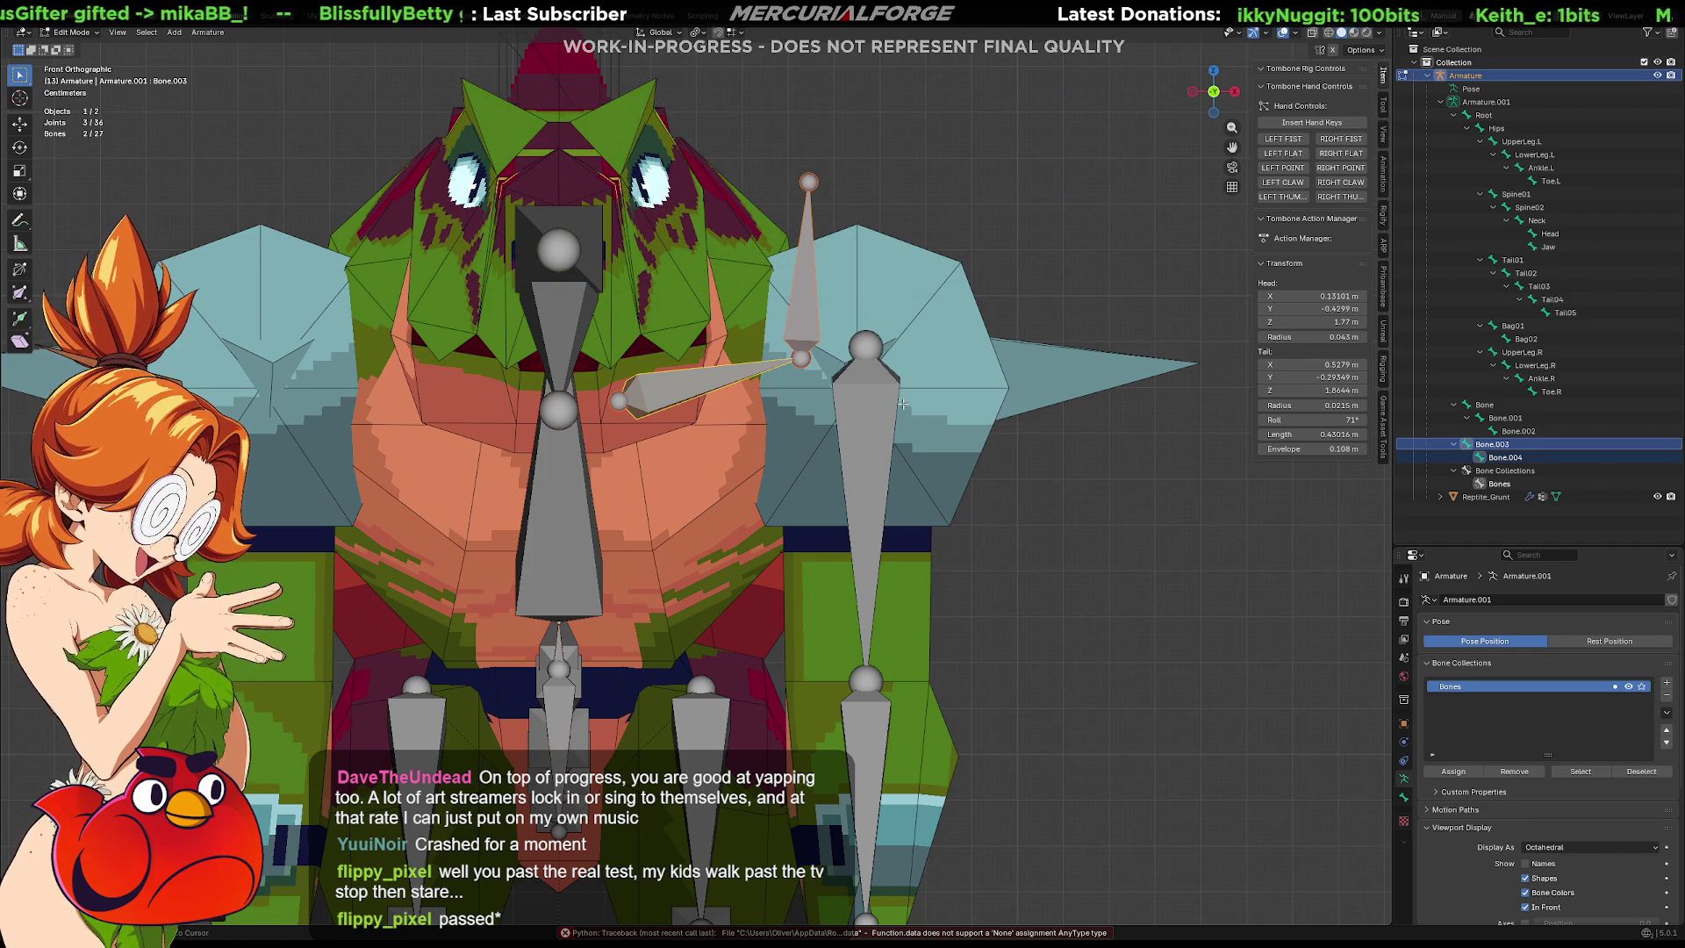
key("ctrl+z")
key("ctrl+z")
key("ctrl+z")
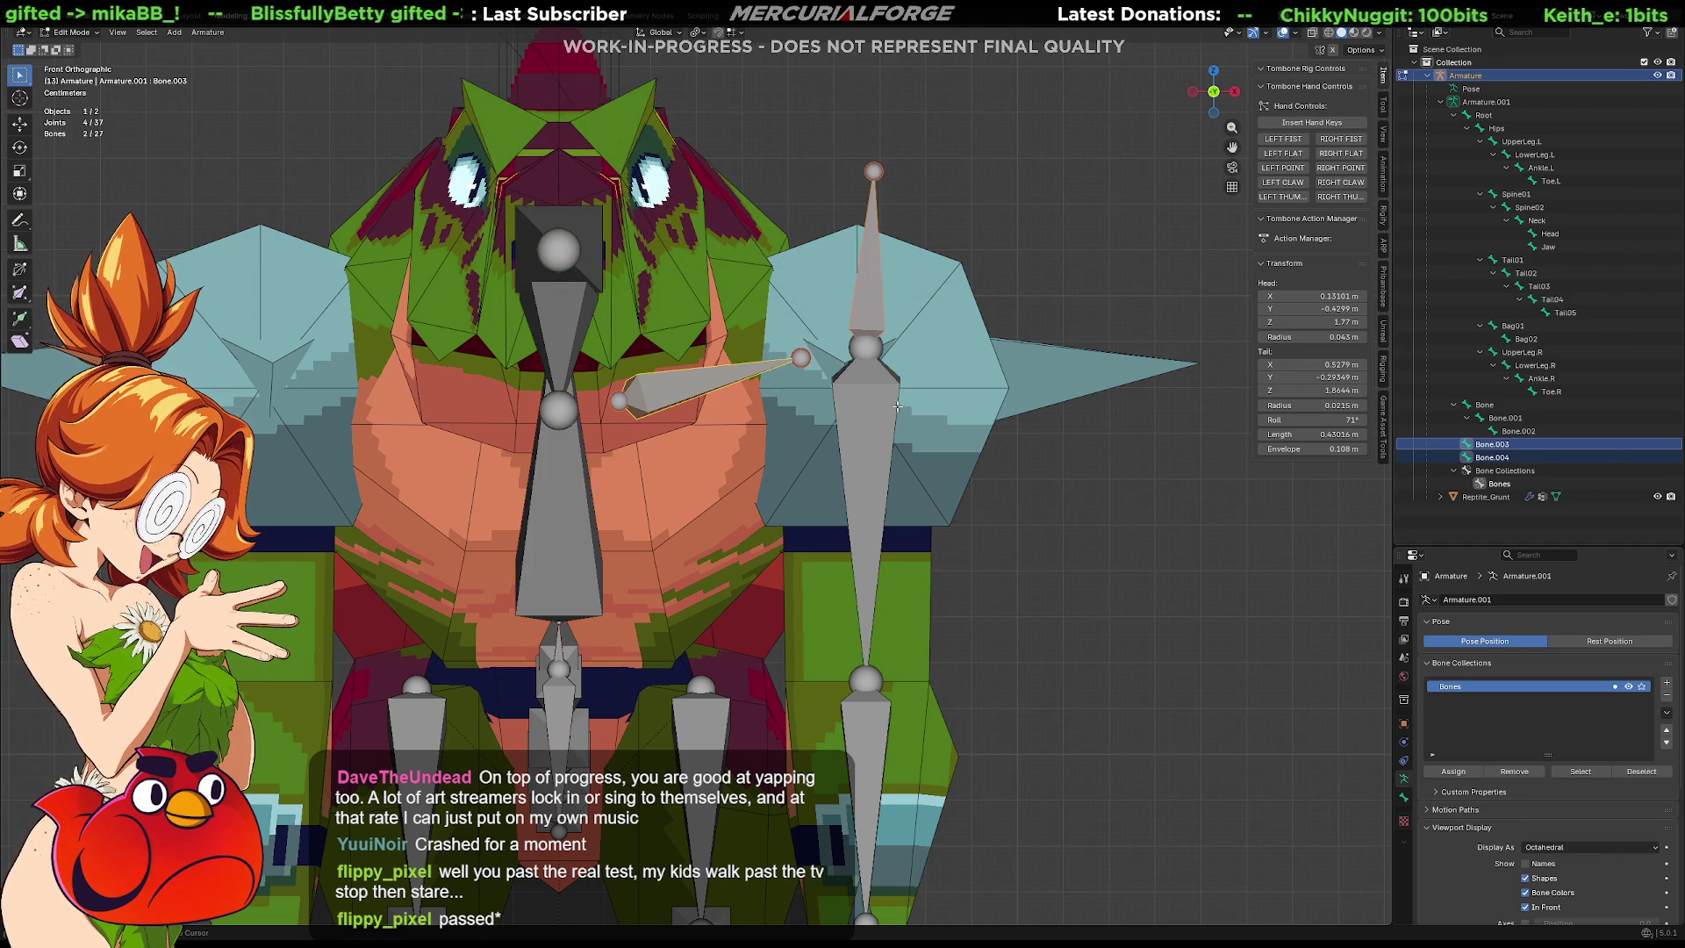
left_click(877, 397)
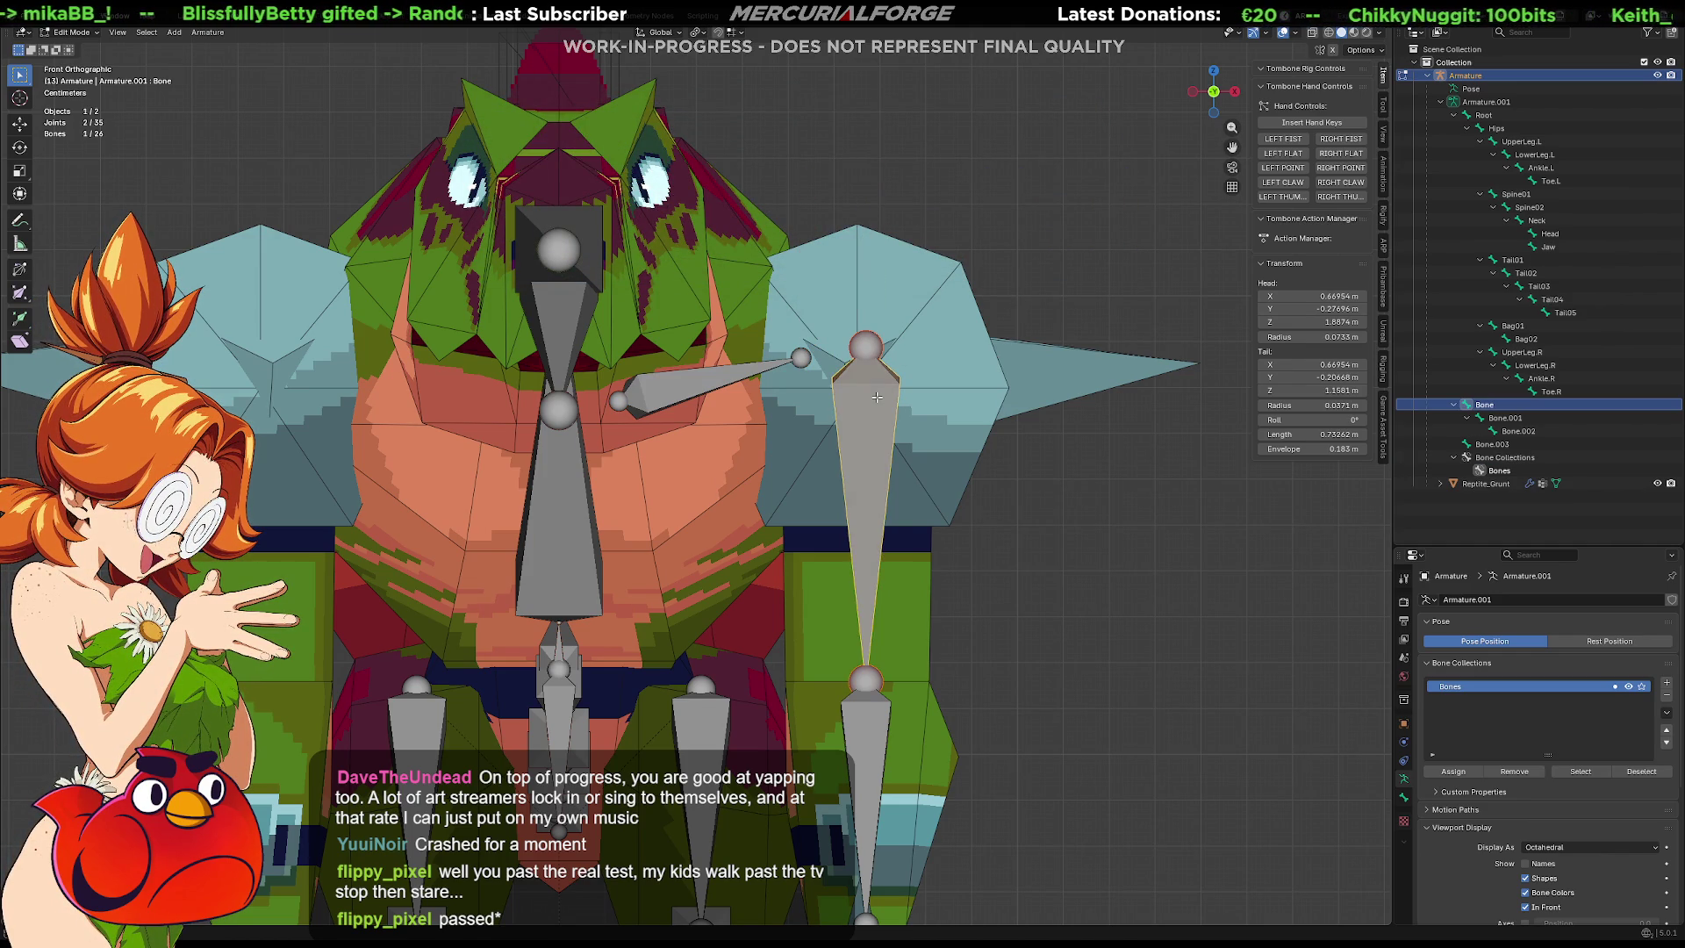
Connect the upright arm bone as a child of Bone.003.
left_click(744, 361, "shift")
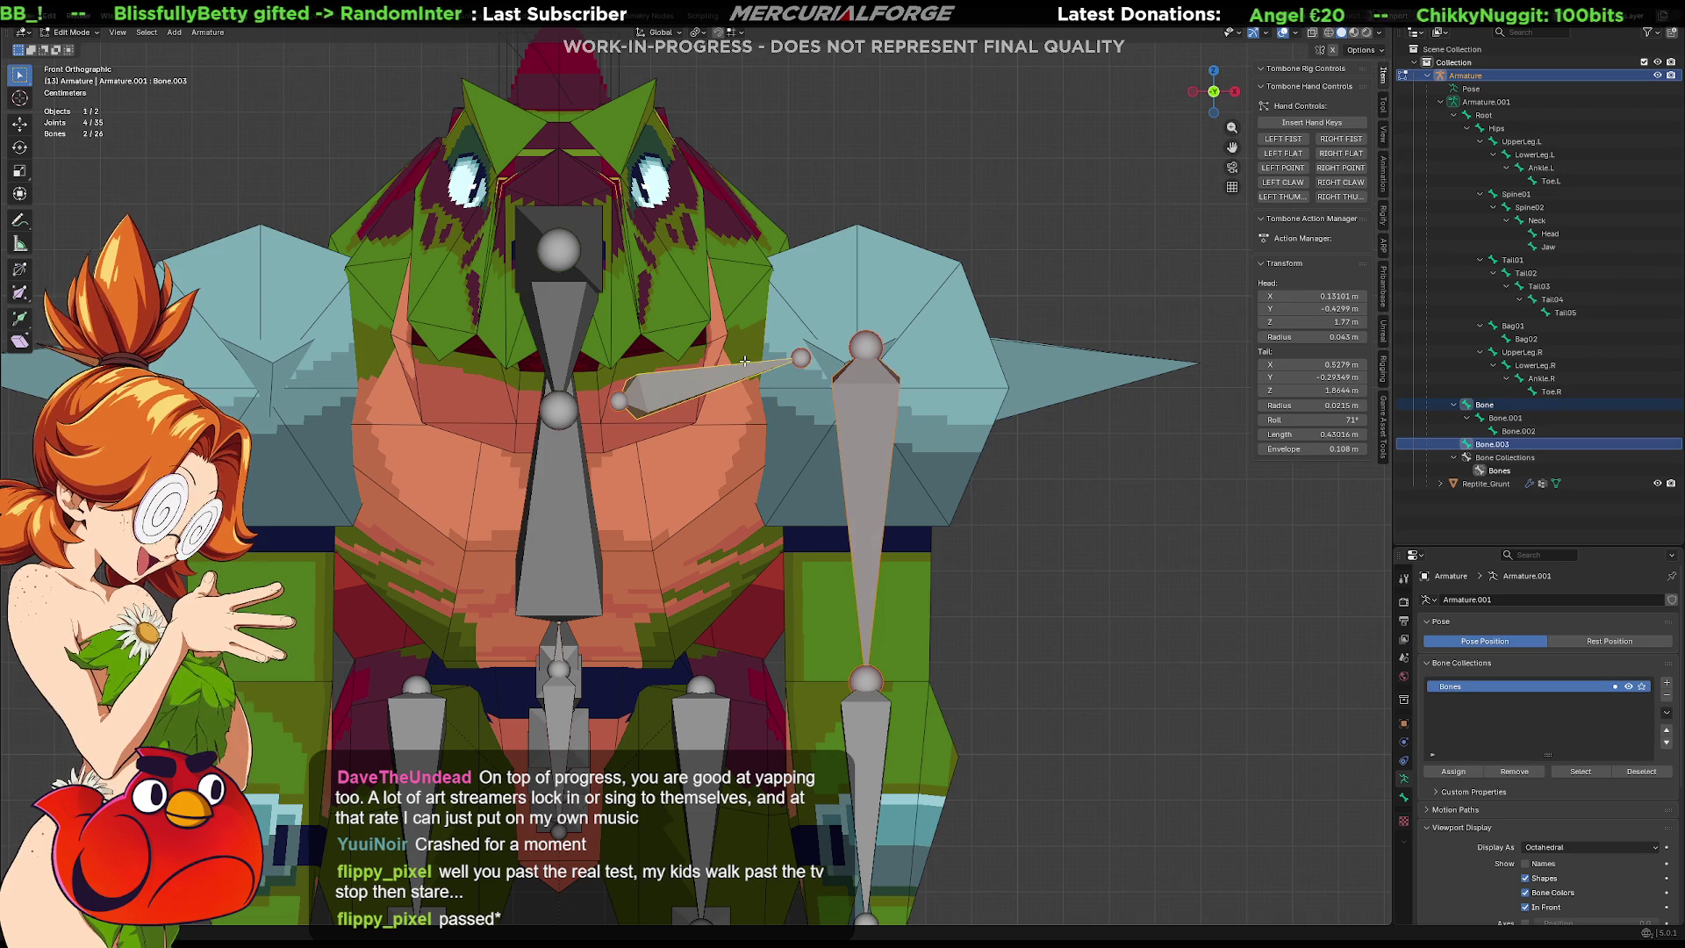
key("ctrl+p")
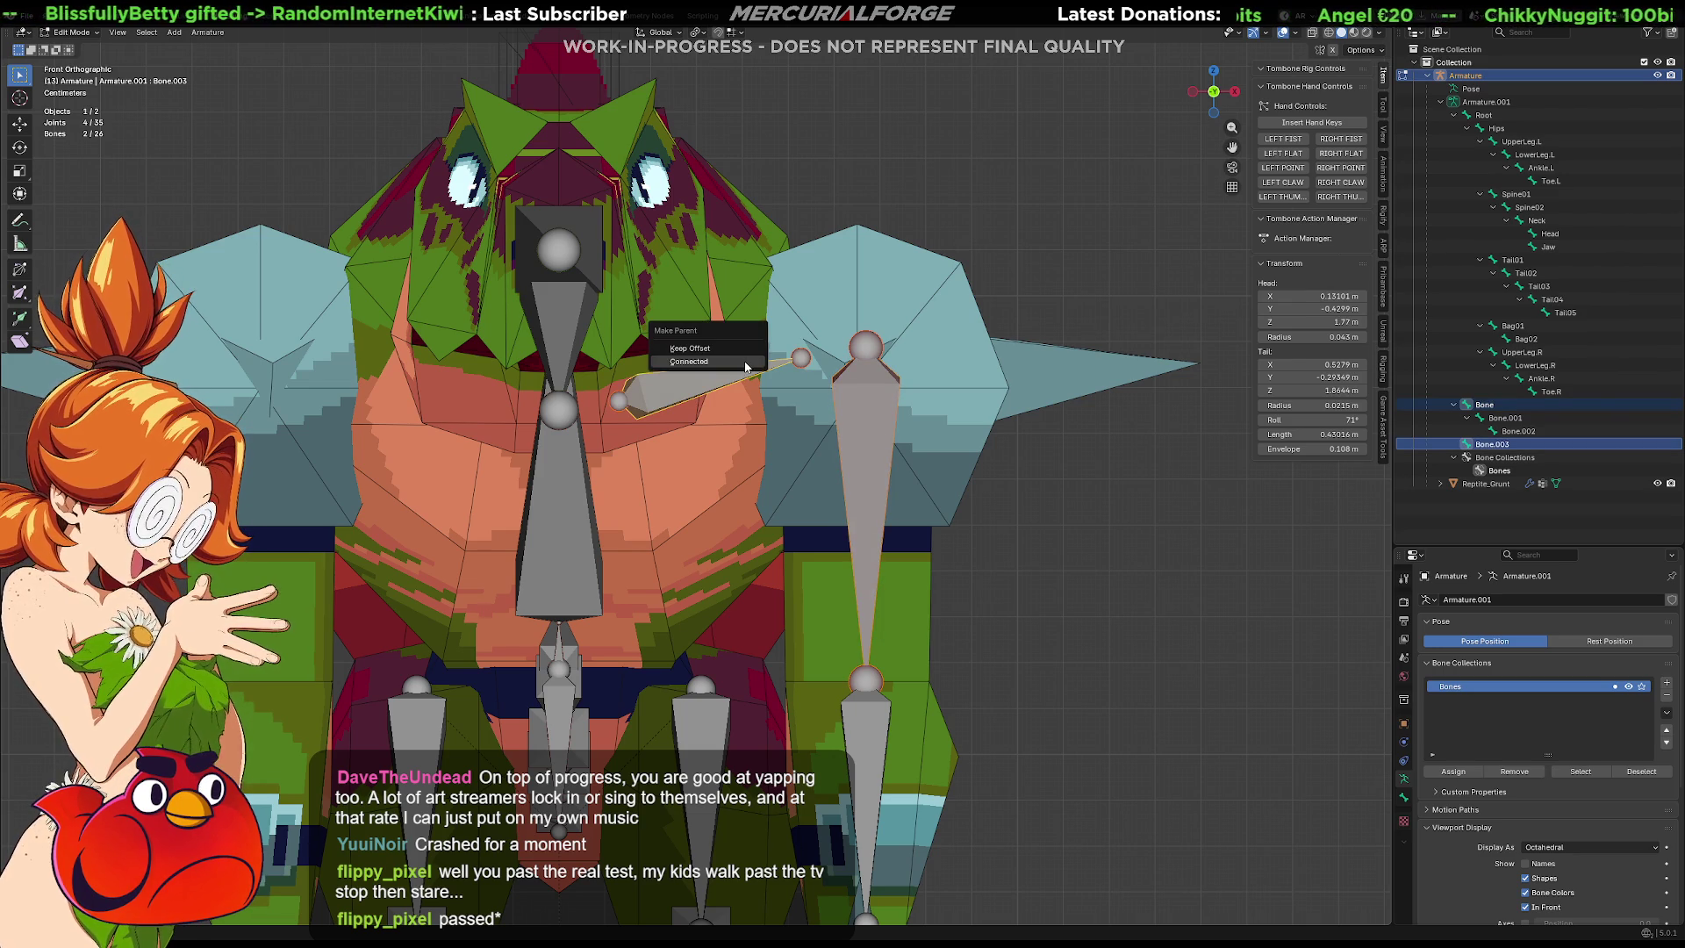
left_click(744, 362)
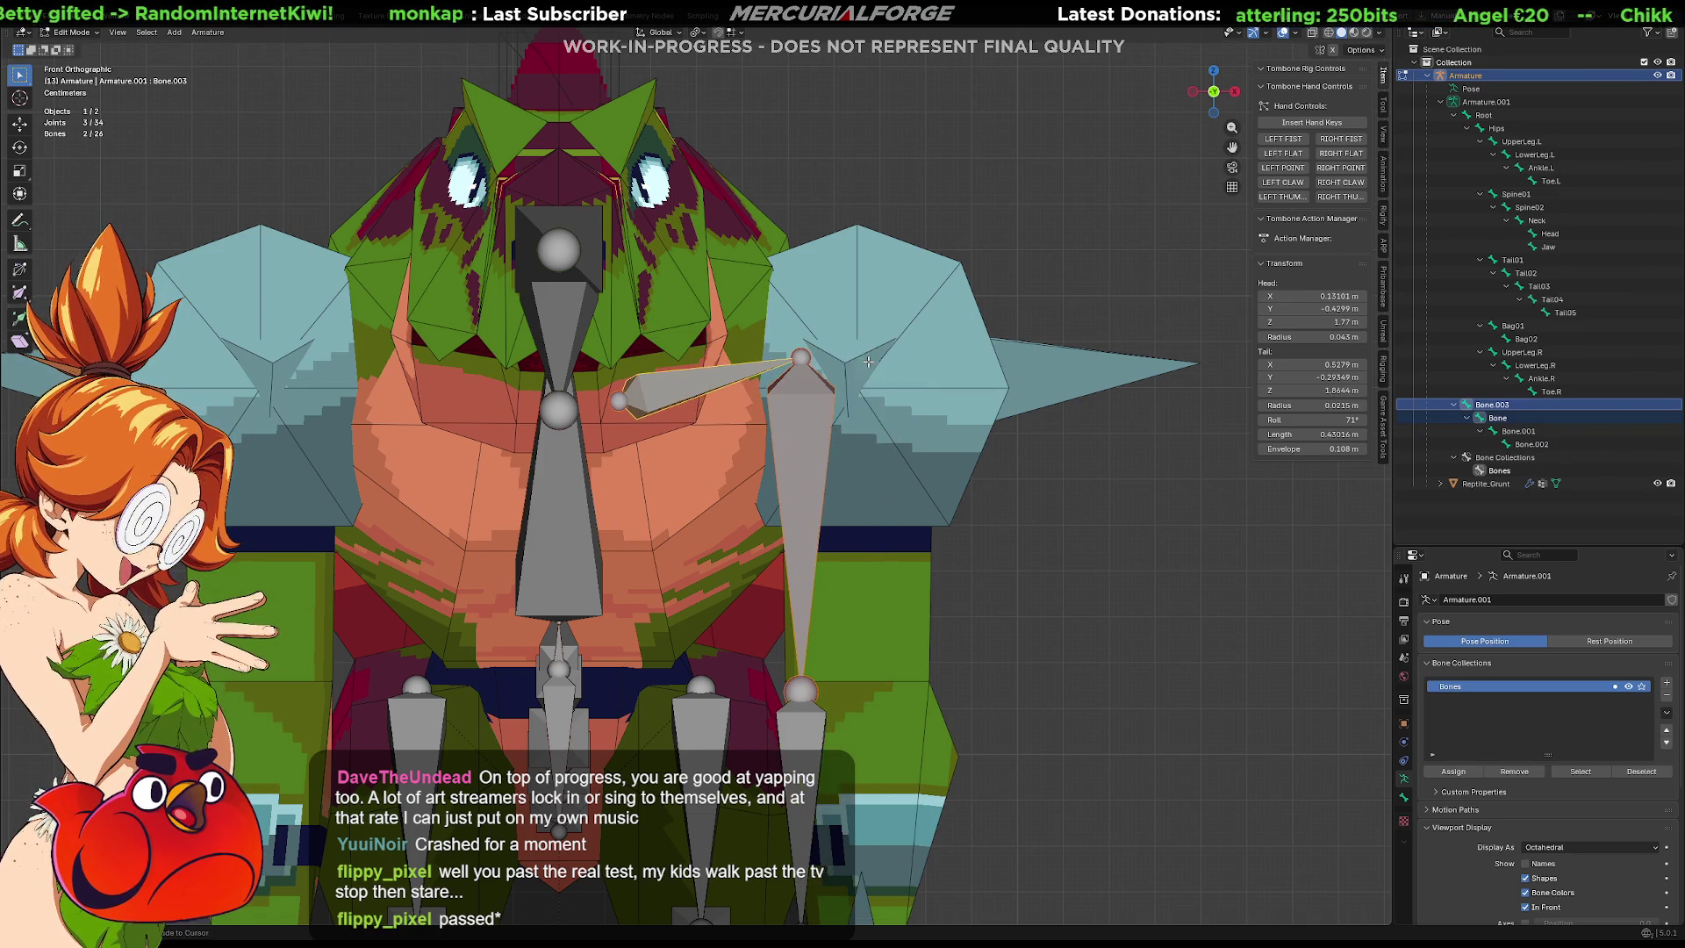
Select Bone, Bone.001 and Bone.002 together and move the arm bones into place.
scroll(966, 834, "down", 1)
scroll(965, 835, "down", 2)
left_click_drag(945, 870, 744, 472)
scroll(782, 490, "up", 2)
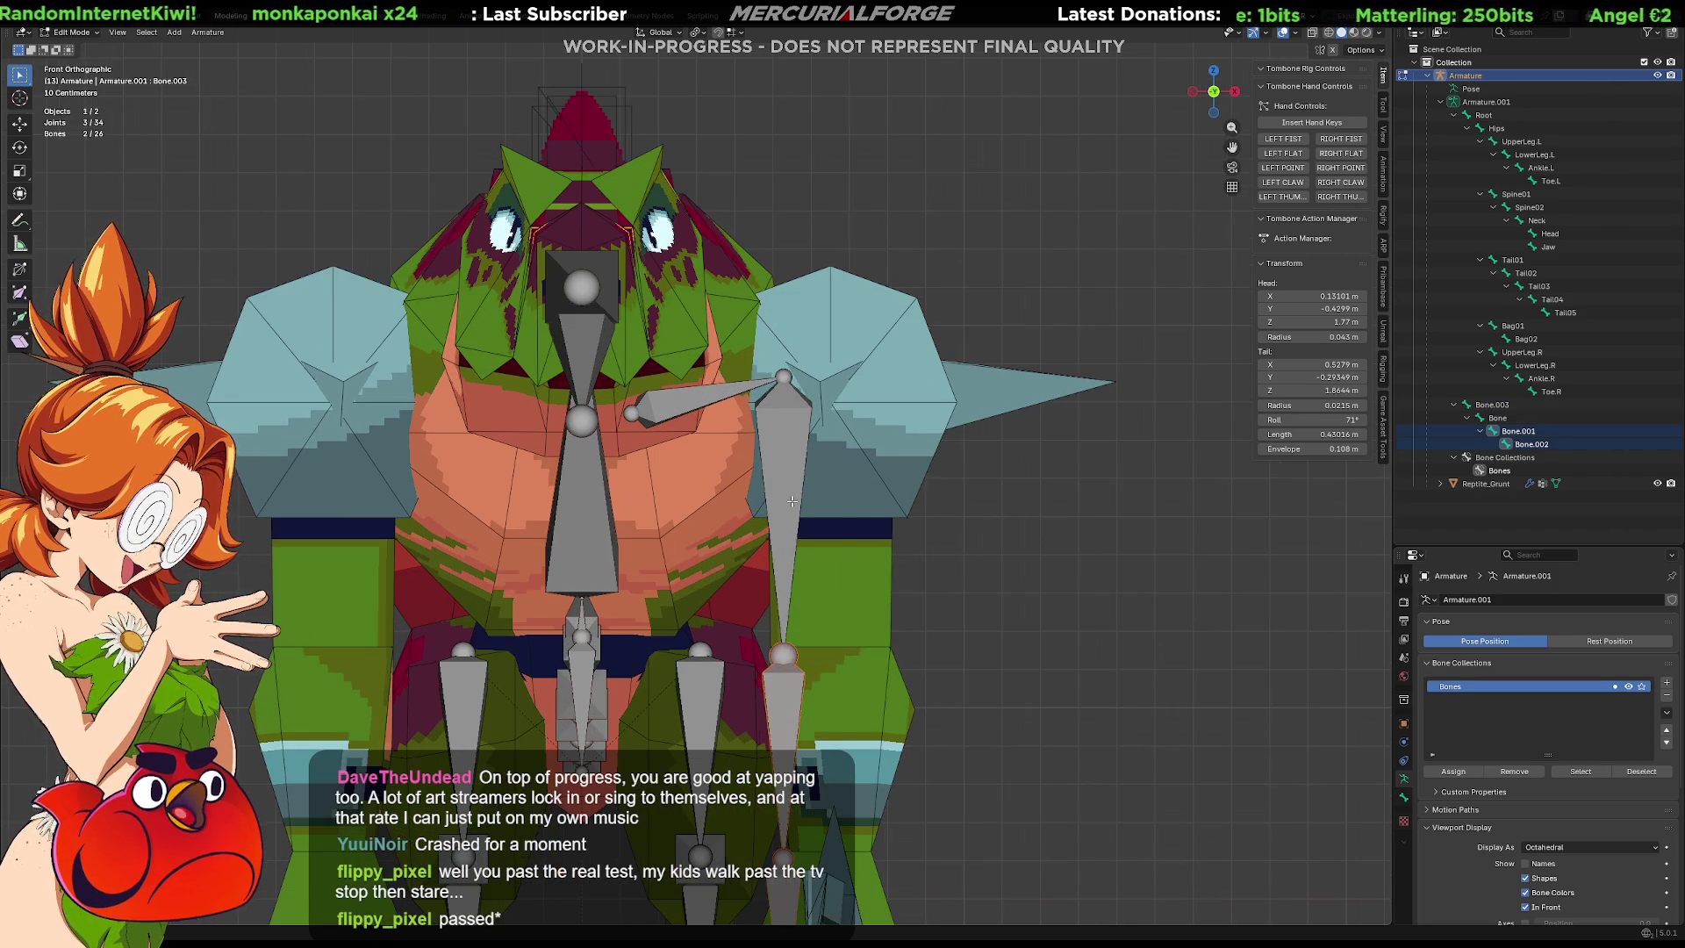
left_click(805, 491, "shift")
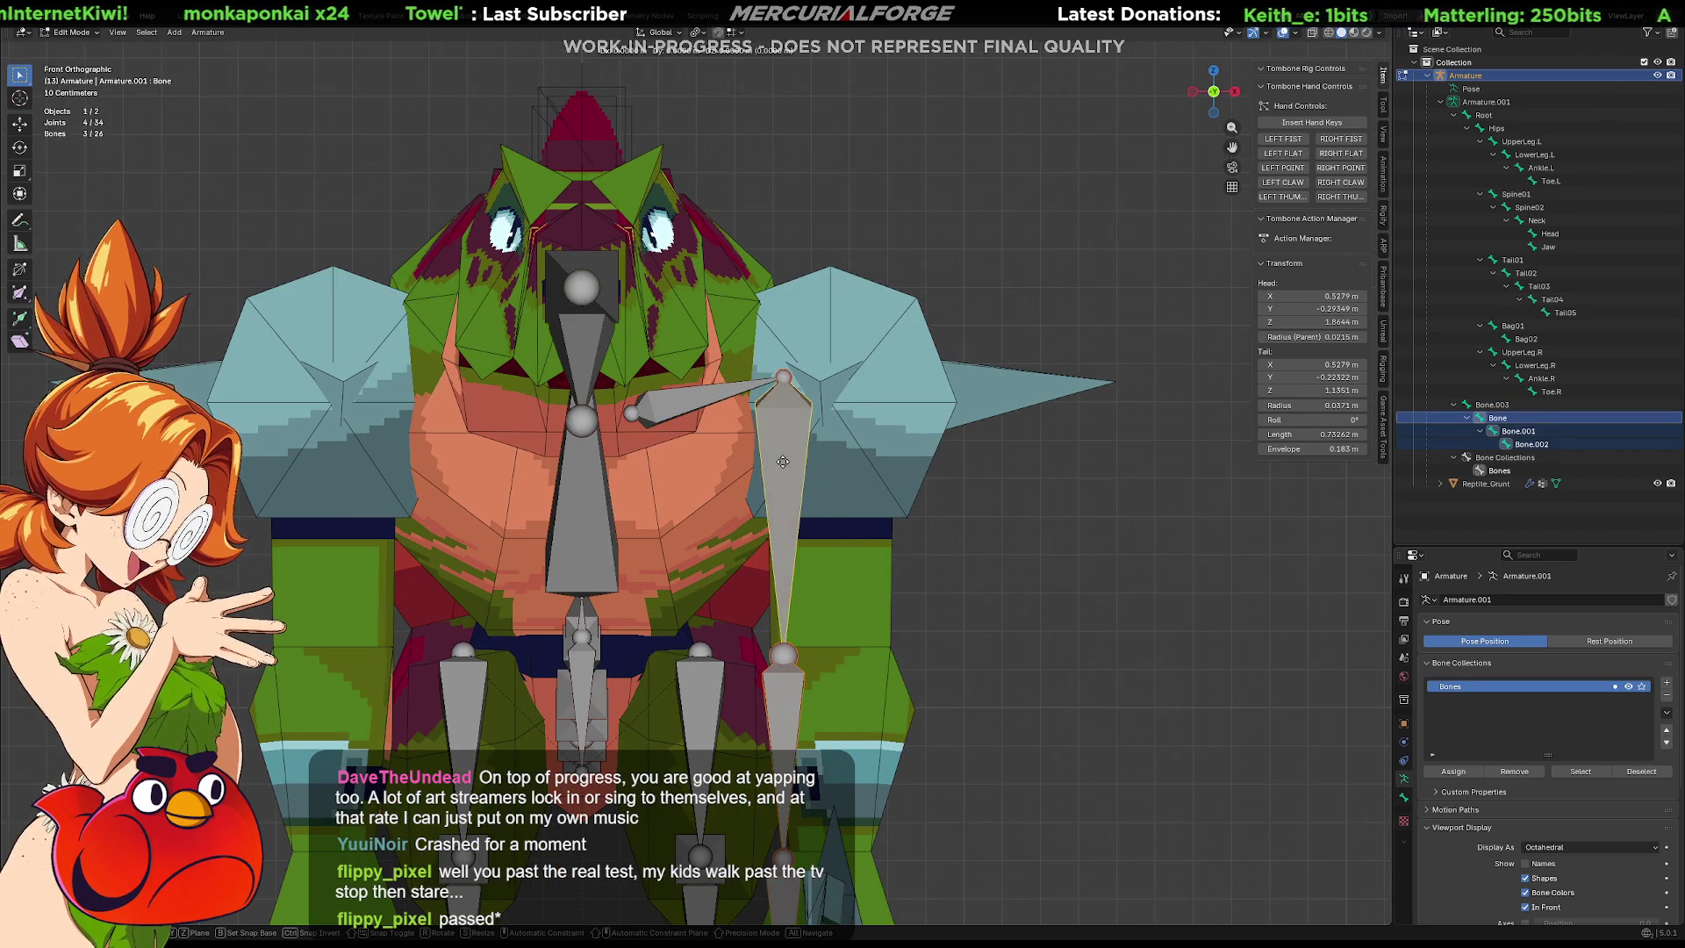
key("g")
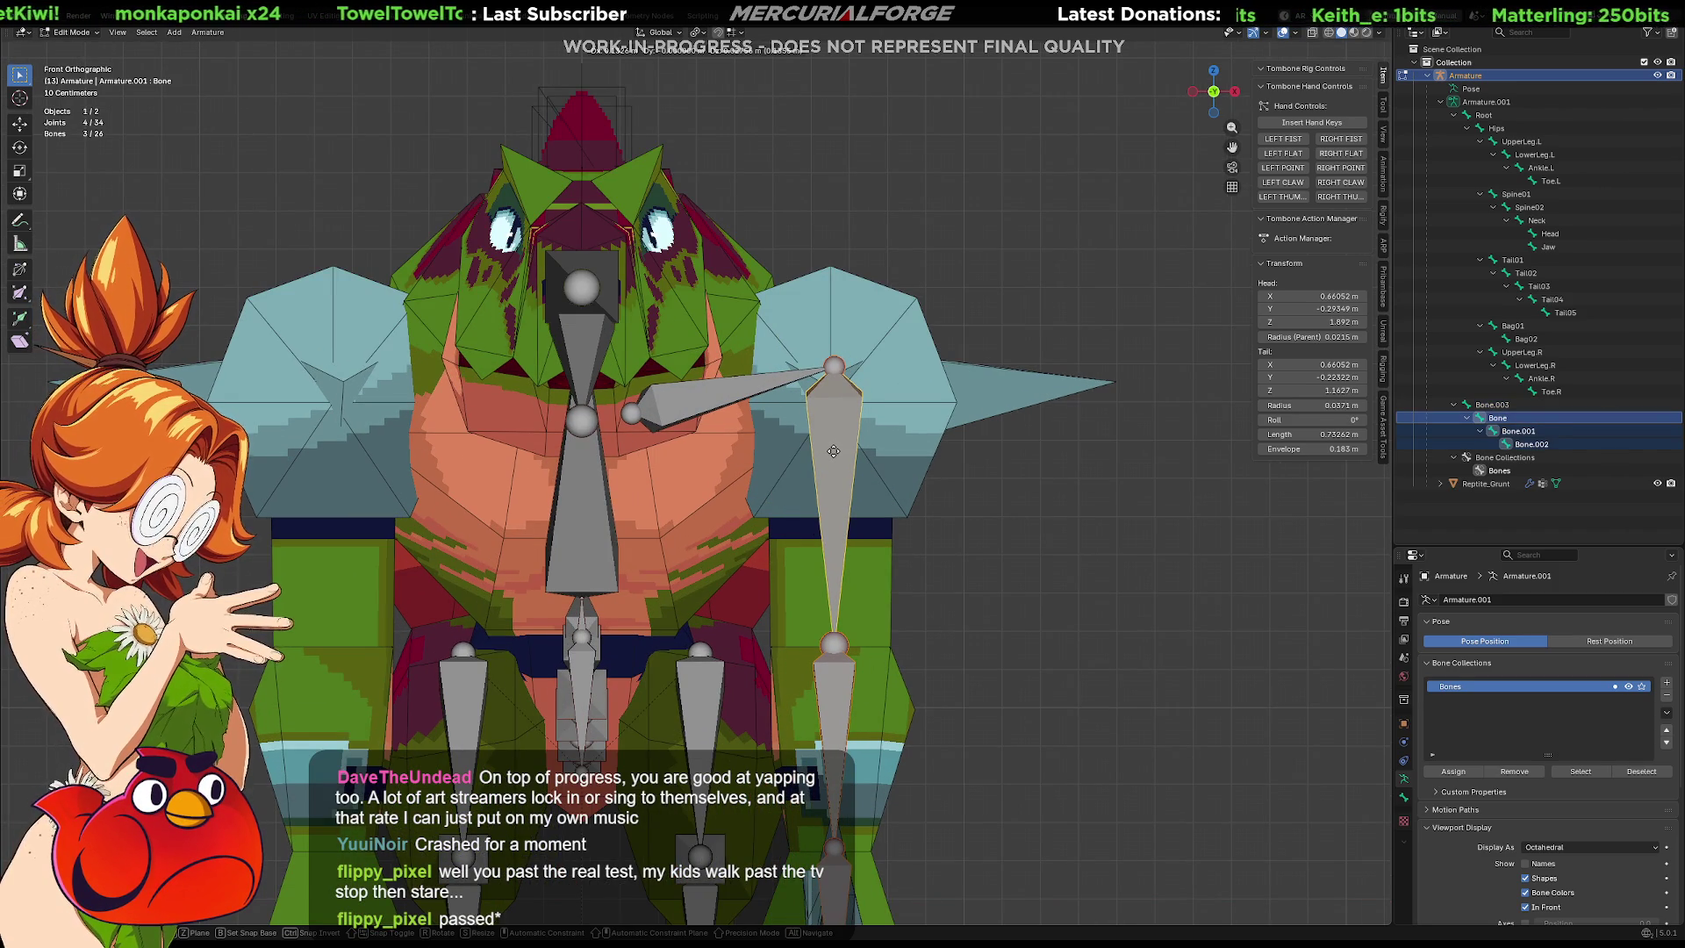
left_click(833, 451)
In Right view, shift the arm bones front-to-back along Y twice, then return to Object Mode.
mouse_move(838, 456)
middle_mouse_down()
mouse_move(924, 363)
mouse_move(921, 402)
middle_mouse_up()
key("KP_3")
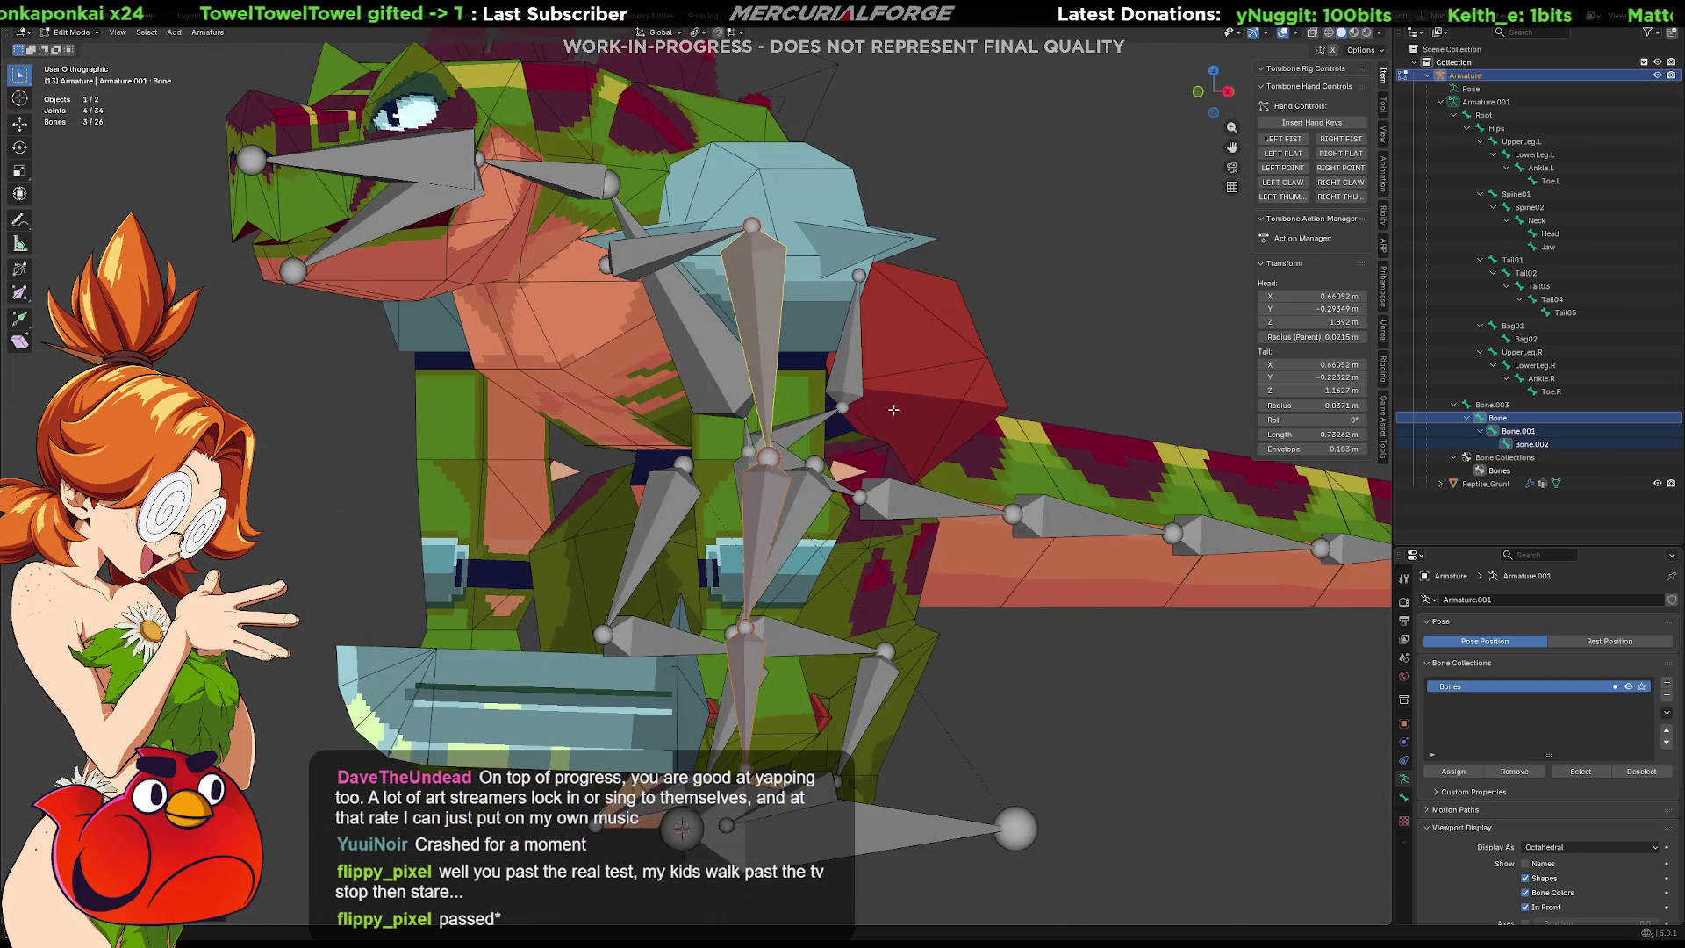
scroll(886, 414, "up", 2)
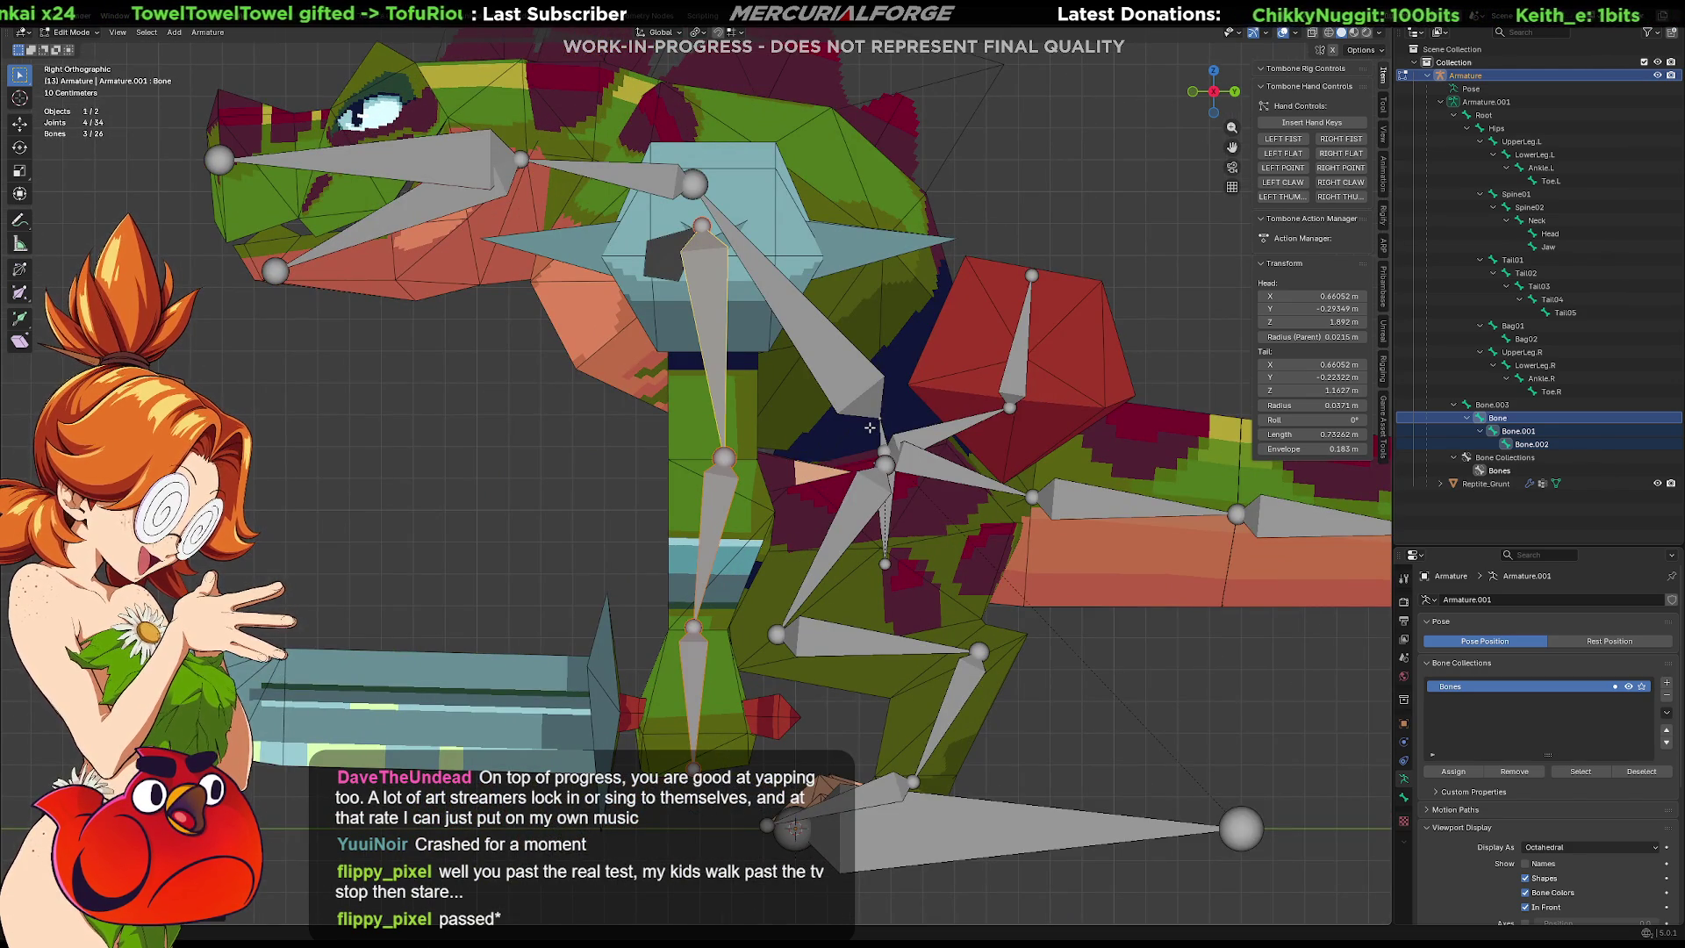
key("g")
key("y")
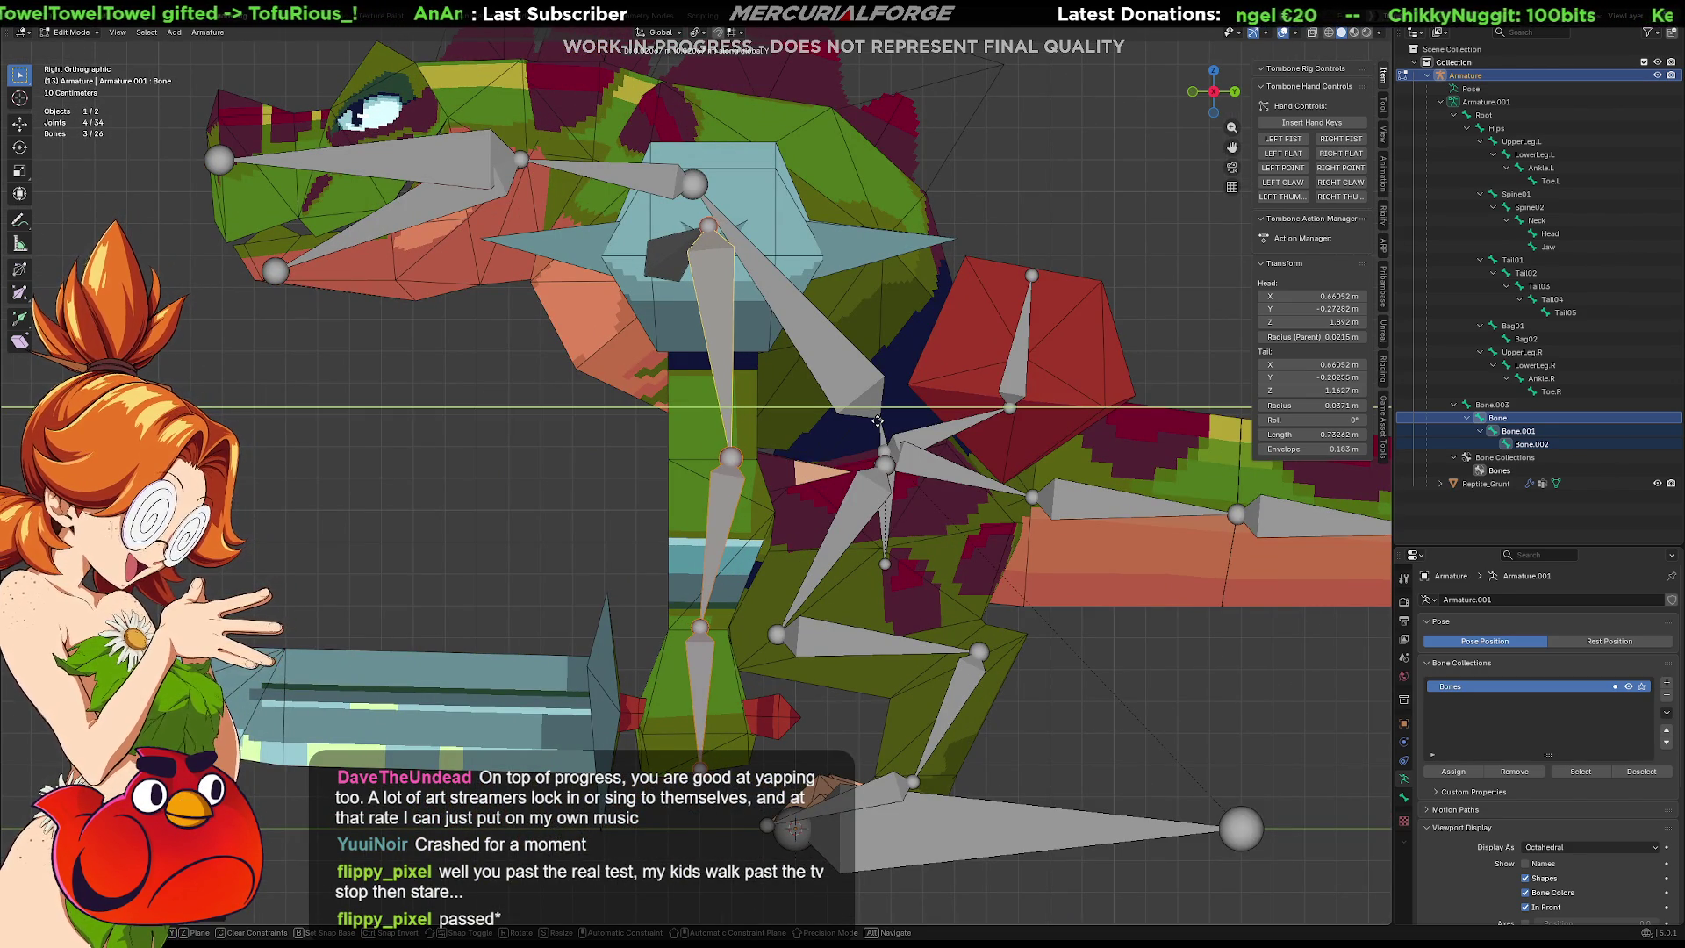
left_click(876, 420)
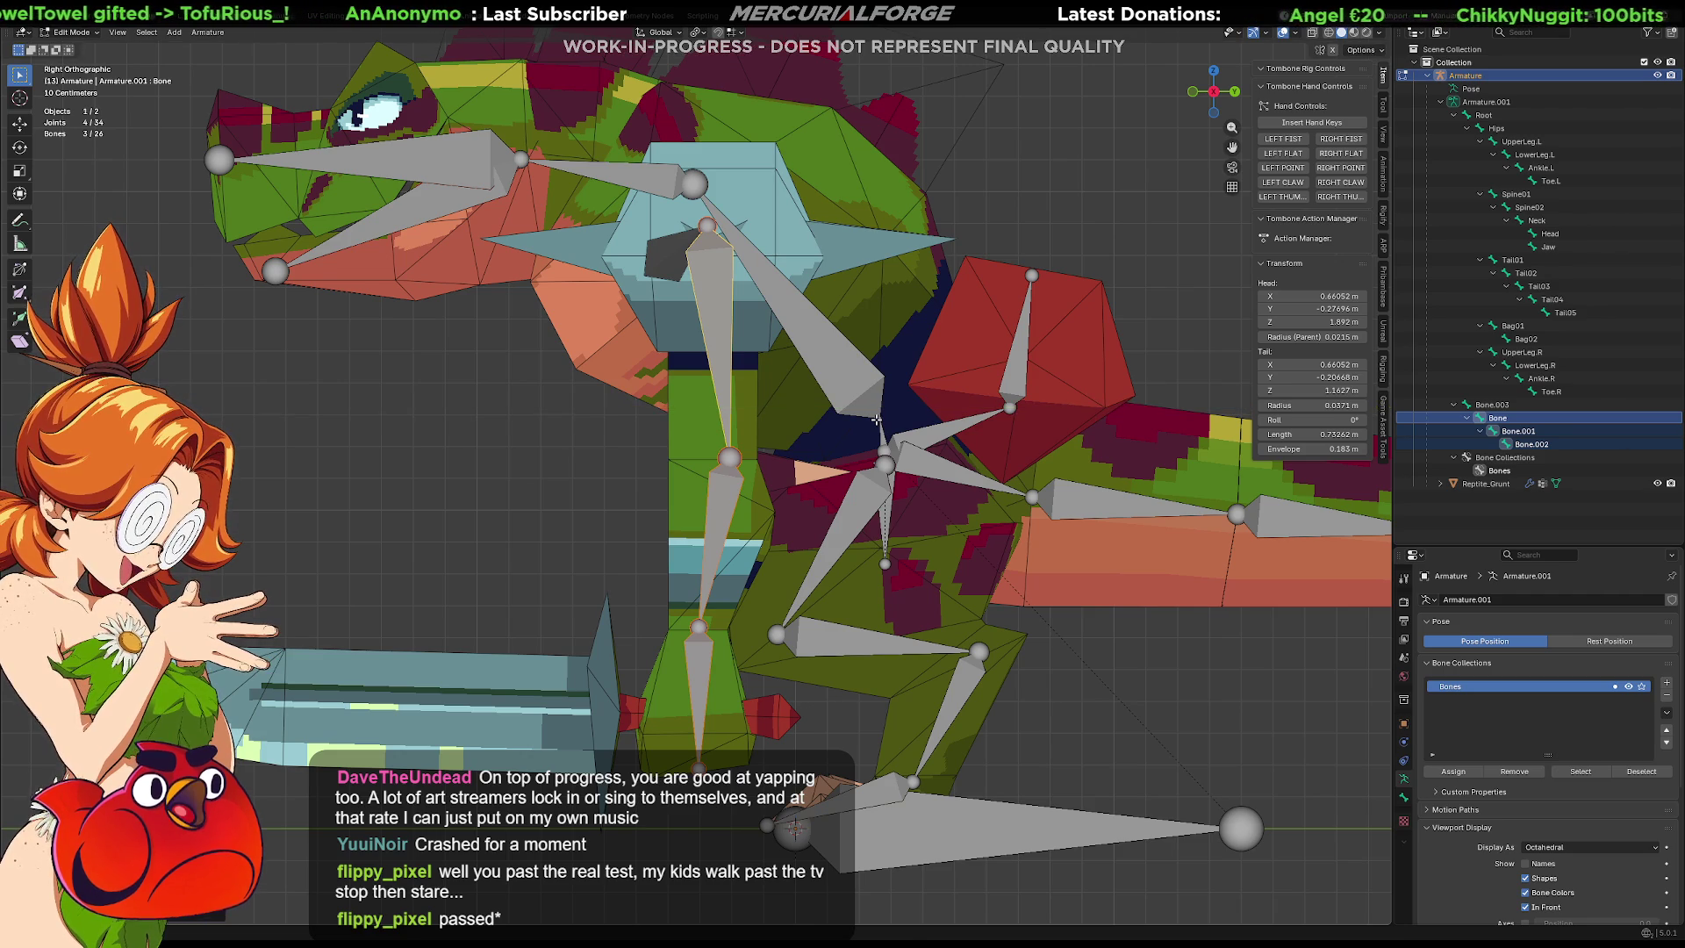
key("g")
key("y")
left_click(878, 421)
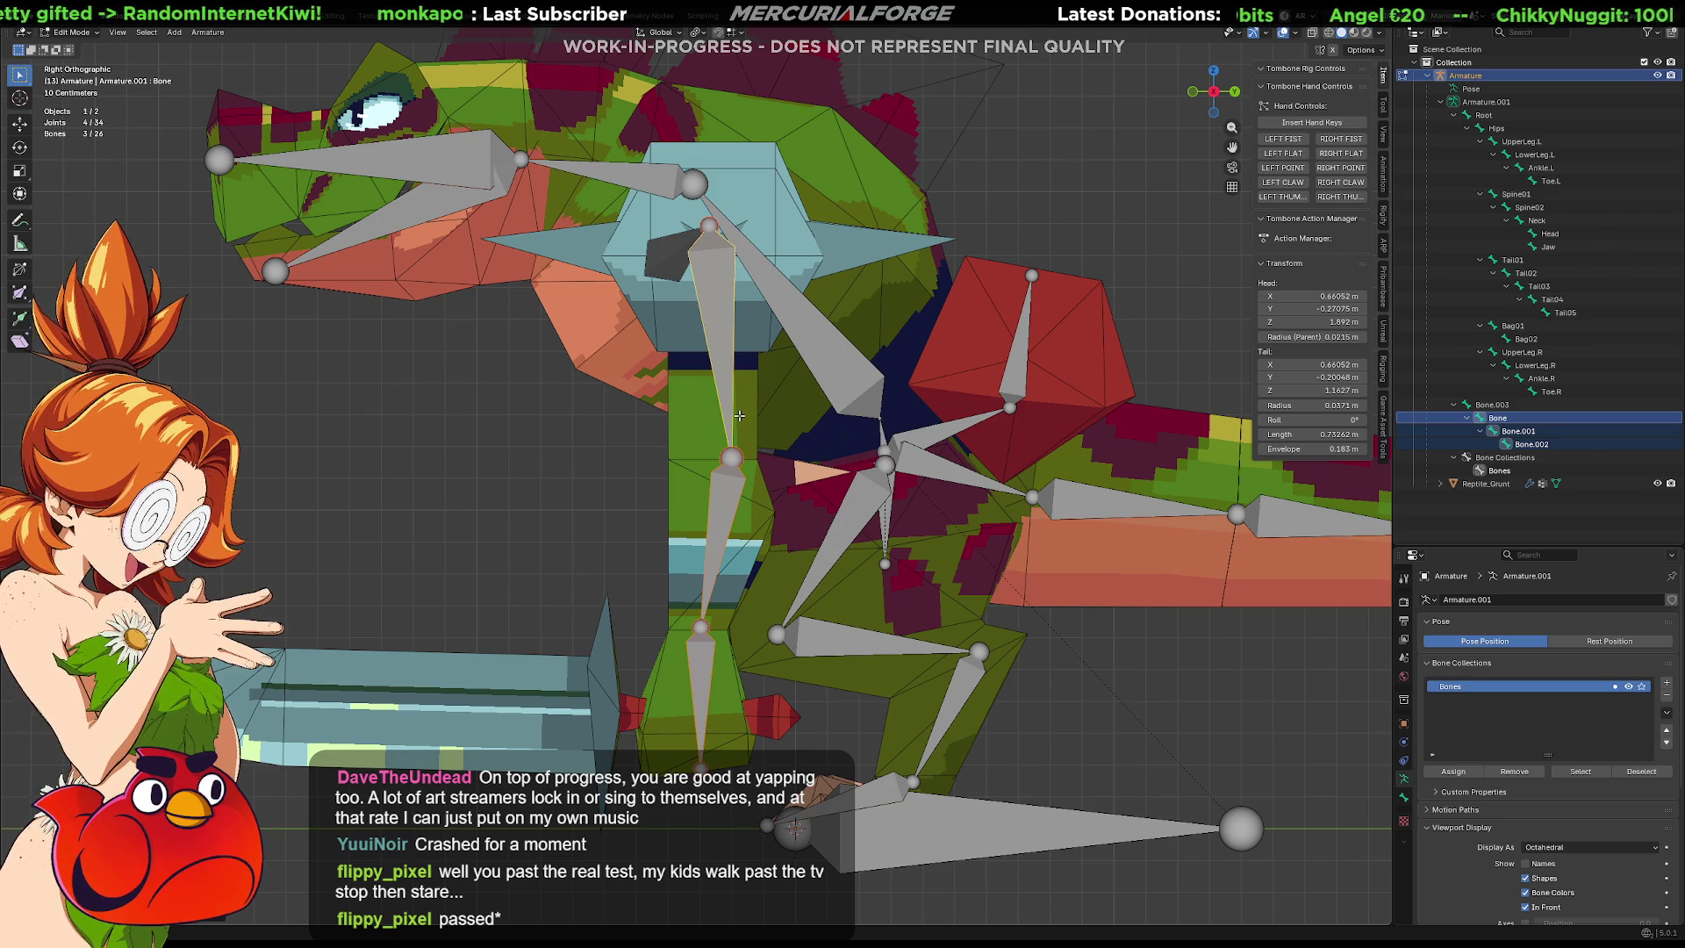
key("Tab")
From the front view, select only the armature and enter Edit Mode.
middle_click_drag(570, 460, 718, 464)
key("KP_1")
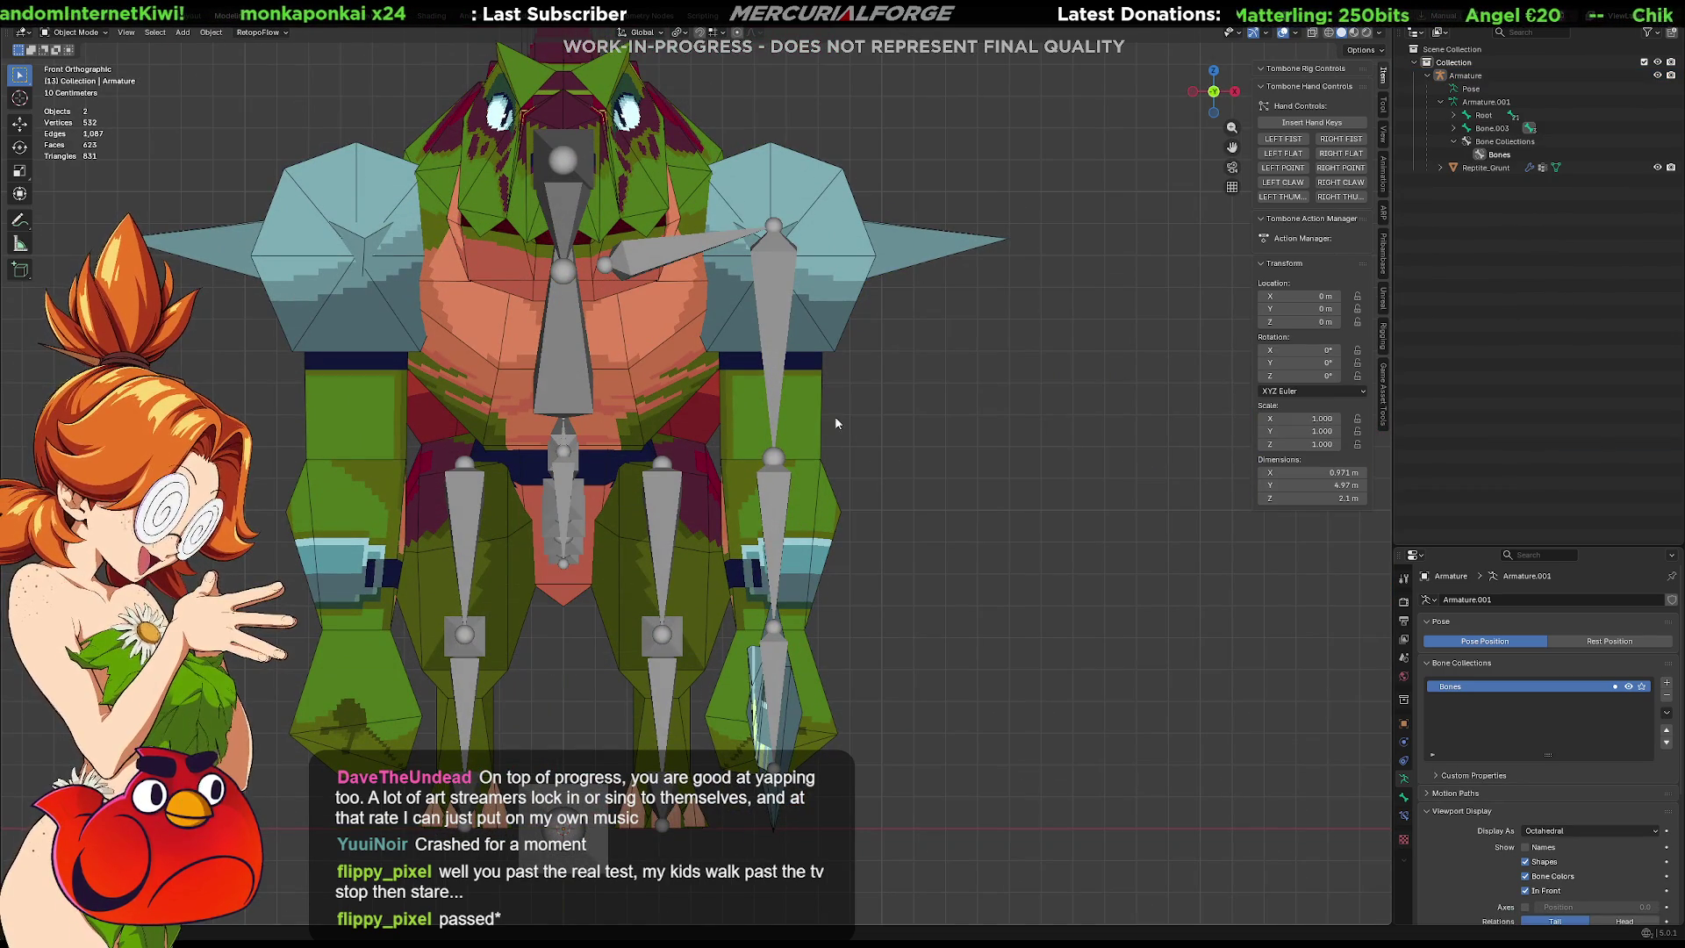
left_click_drag(939, 153, 733, 790)
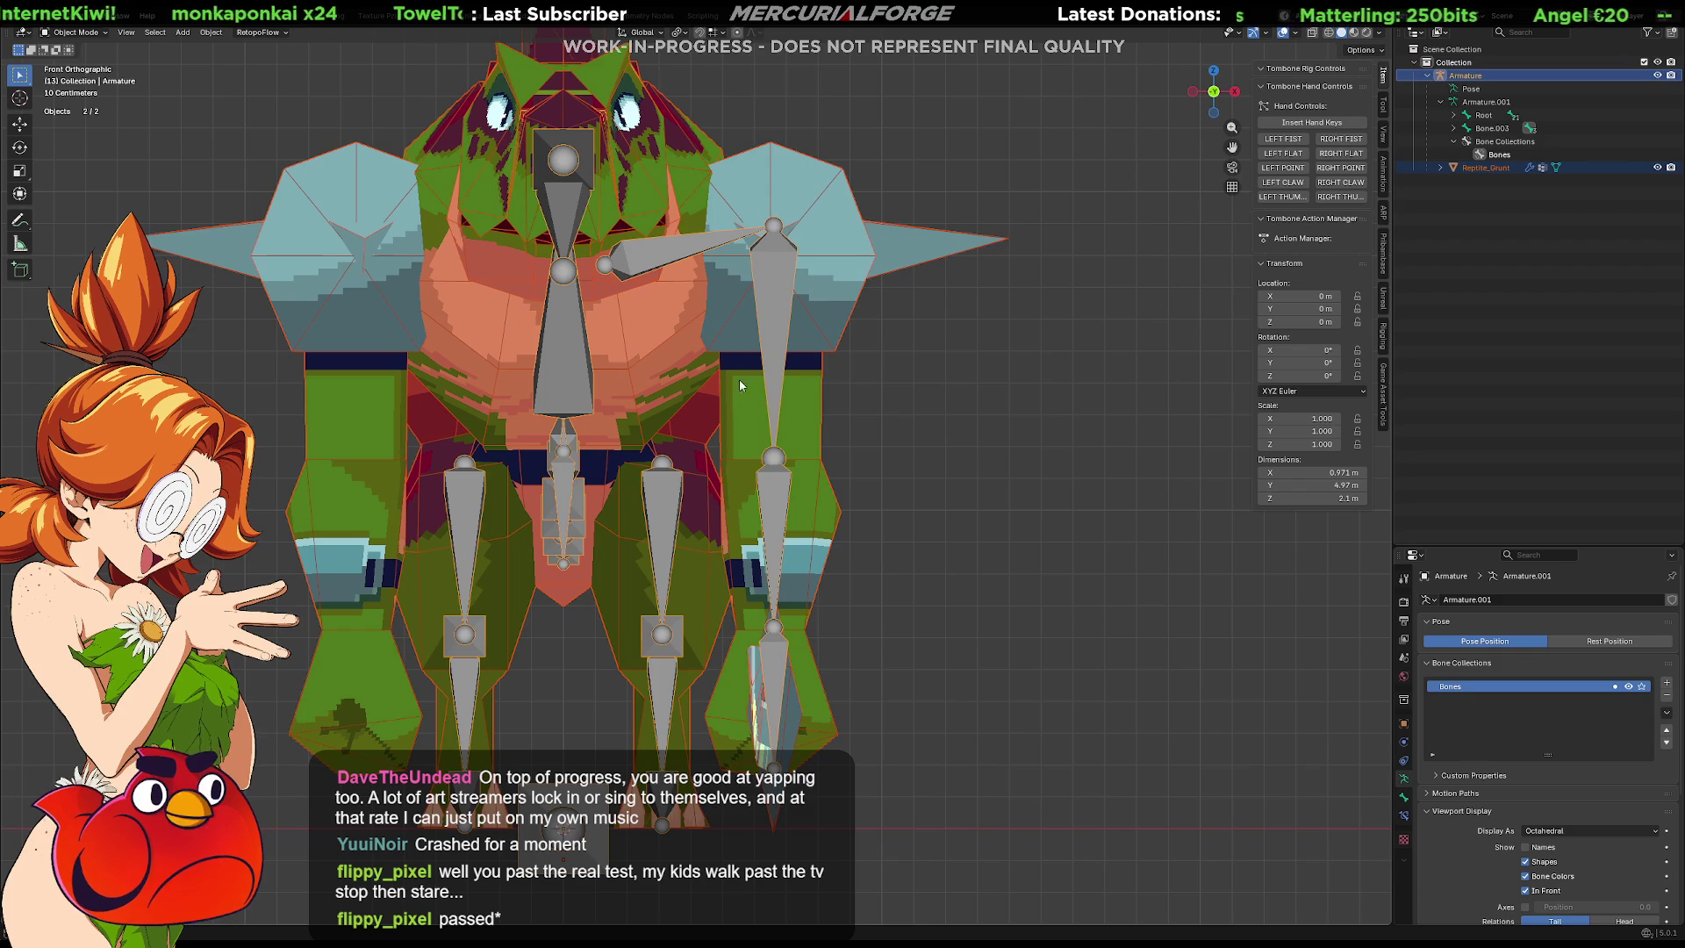
left_click(778, 318)
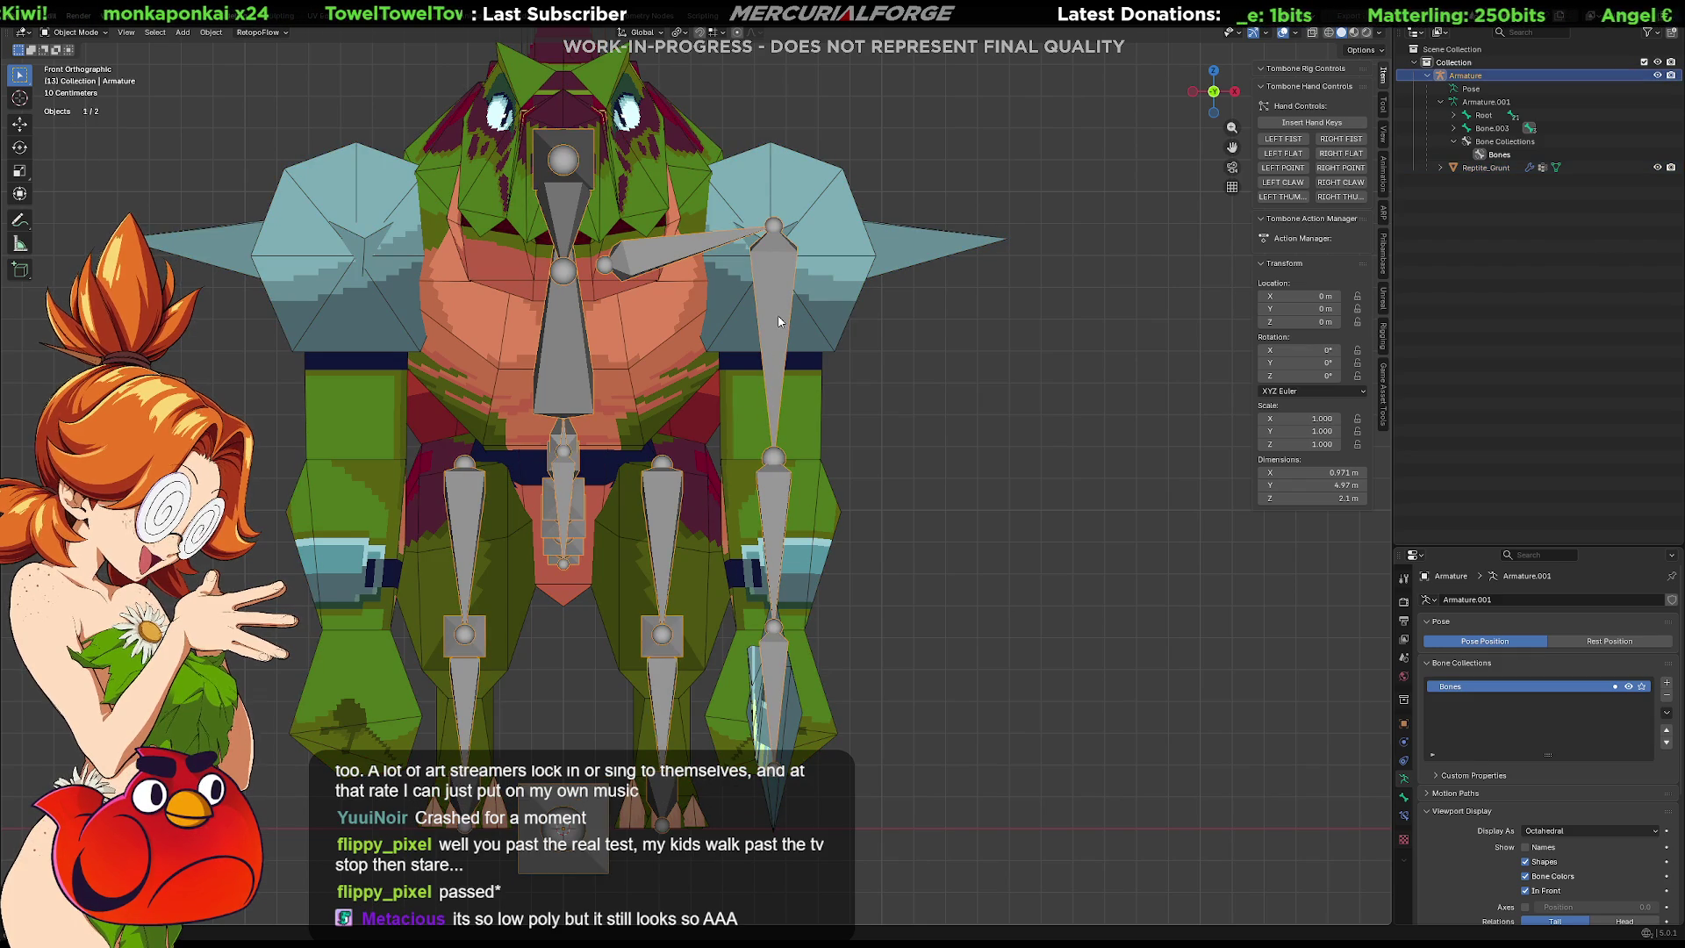
key("Tab")
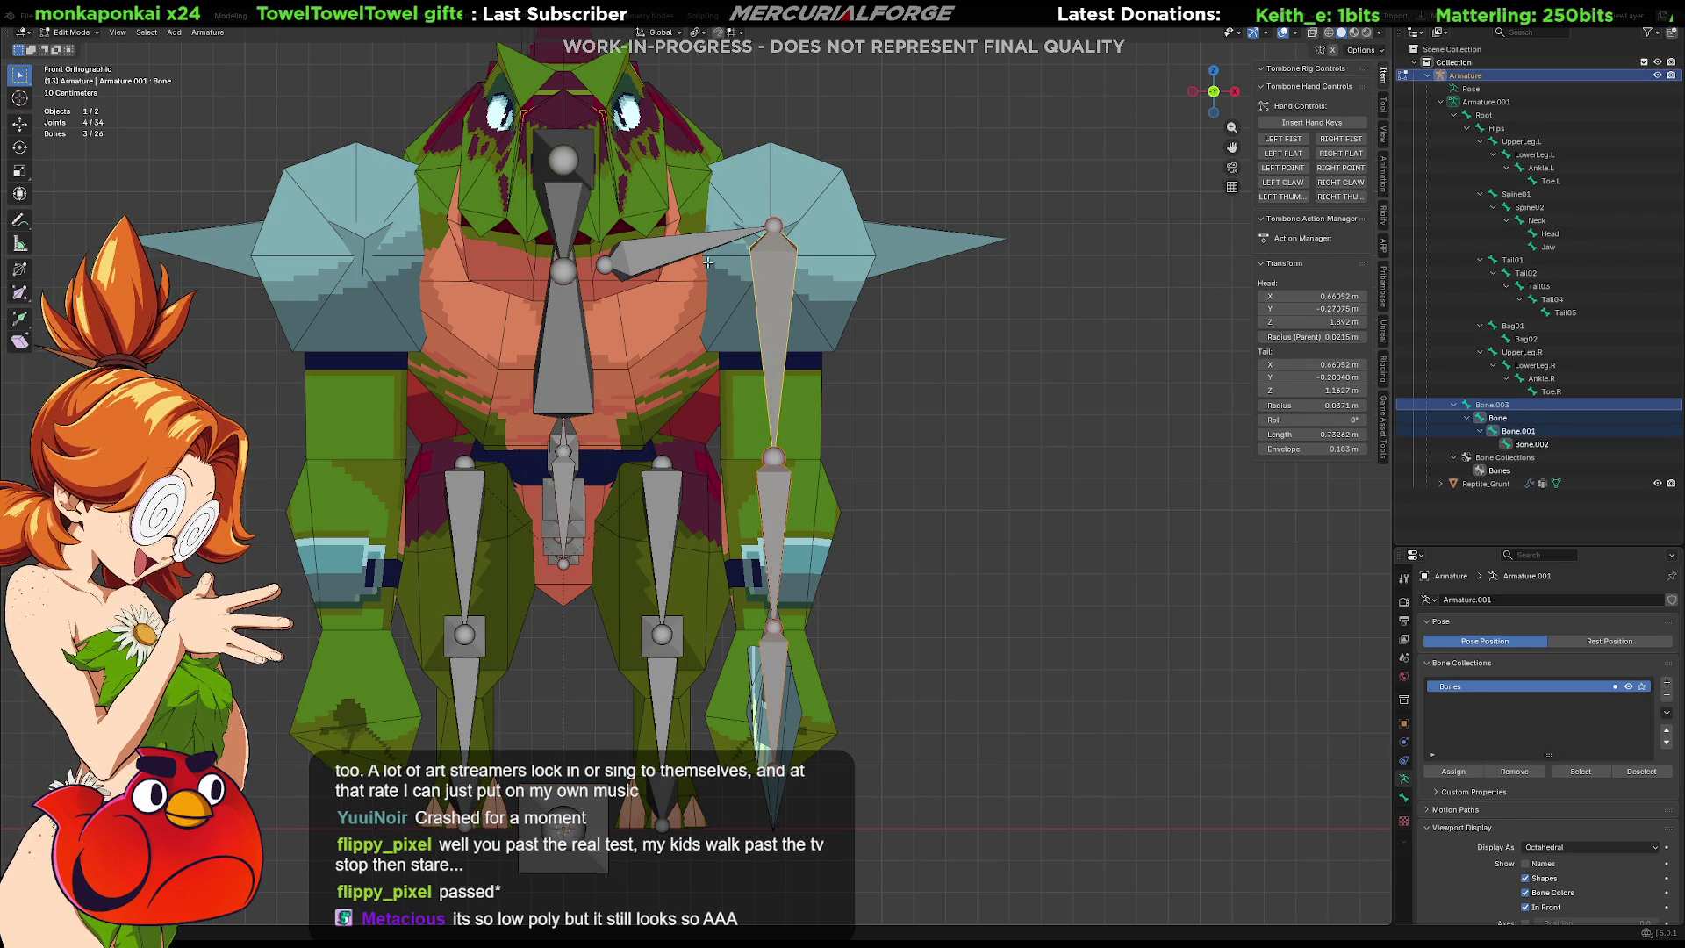
Rename Bone.003 to Clavicle and the bone below it to UpperArm.
left_click(684, 253)
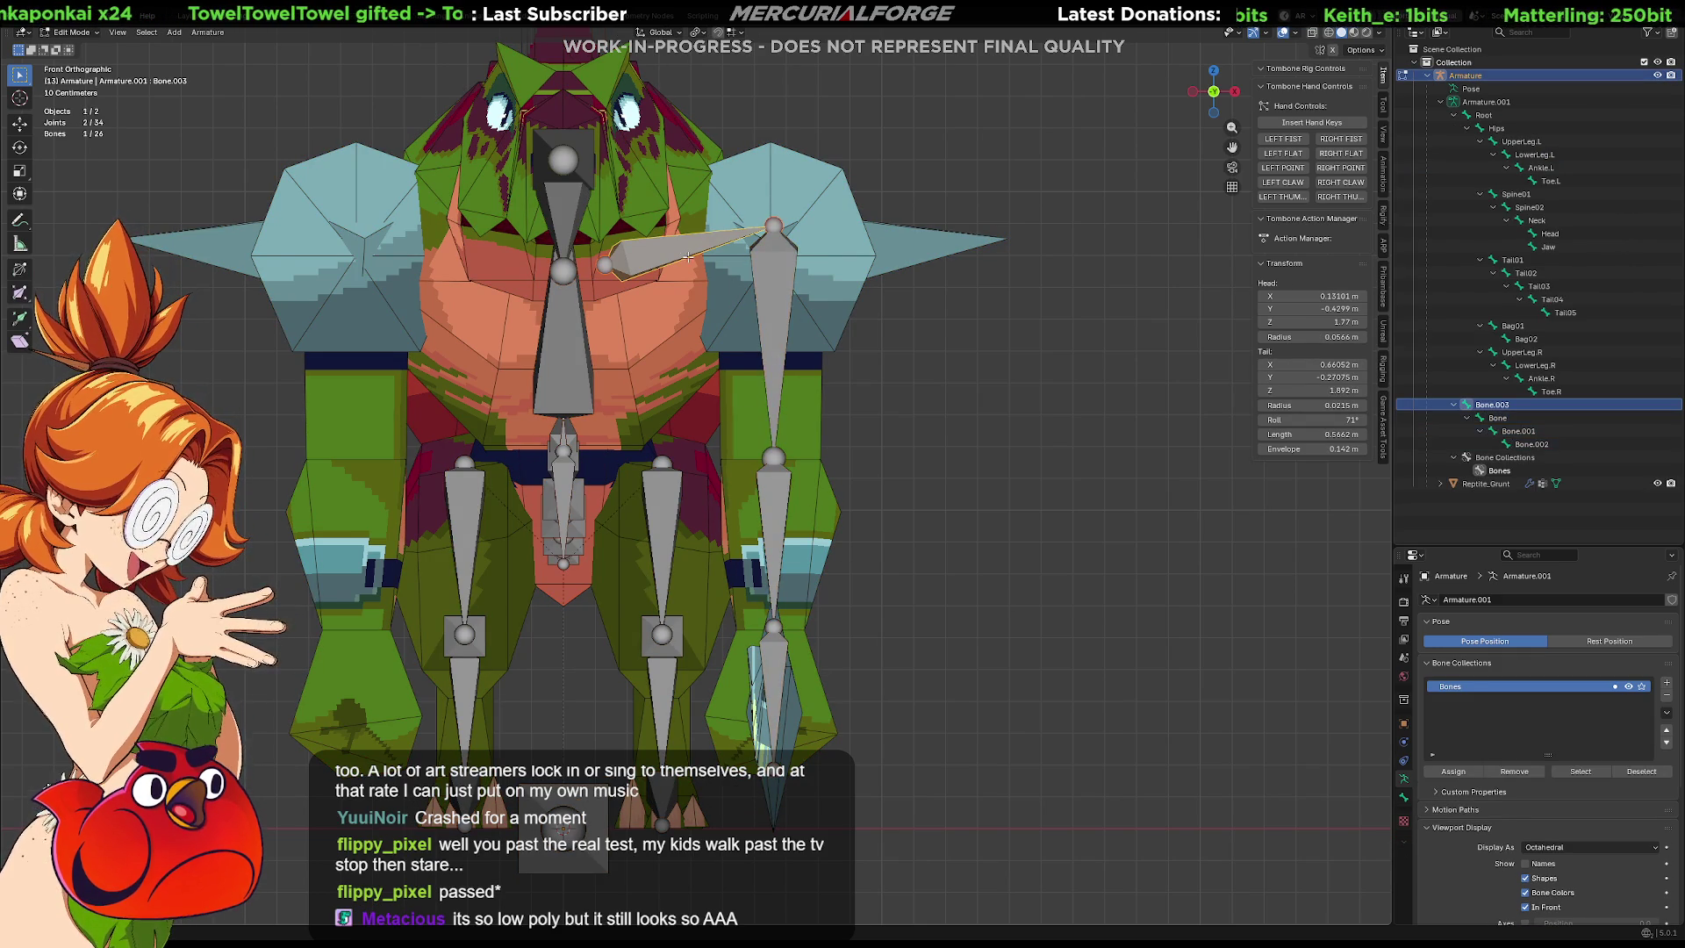
key("F2")
type("Clavic")
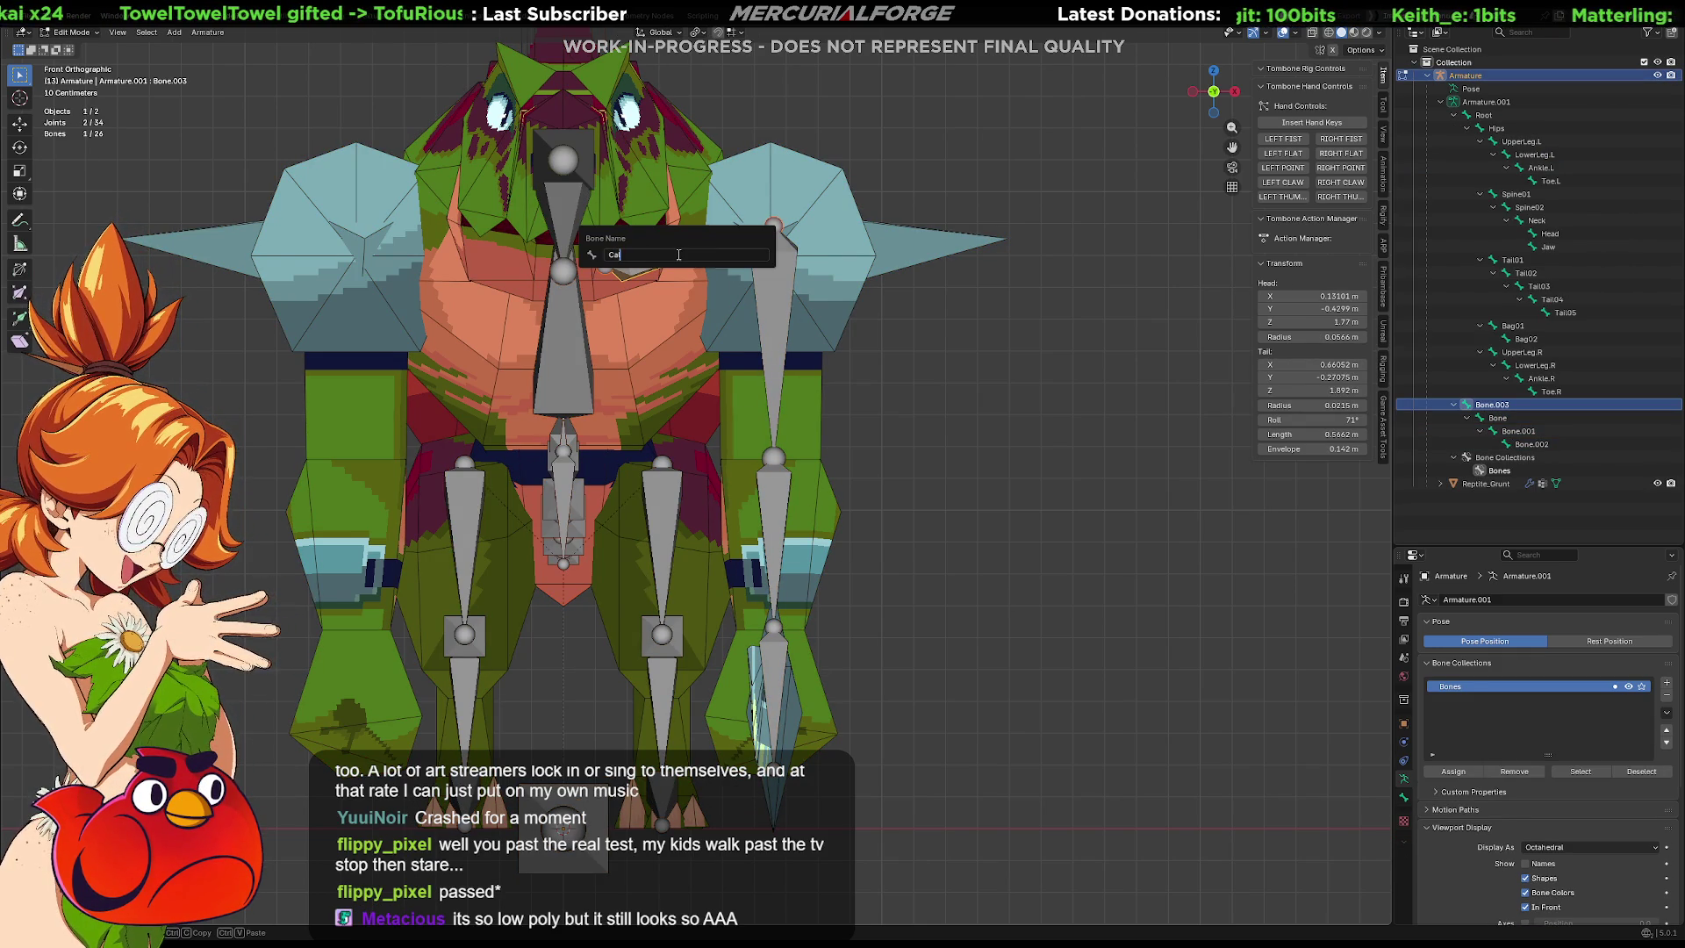
type("v")
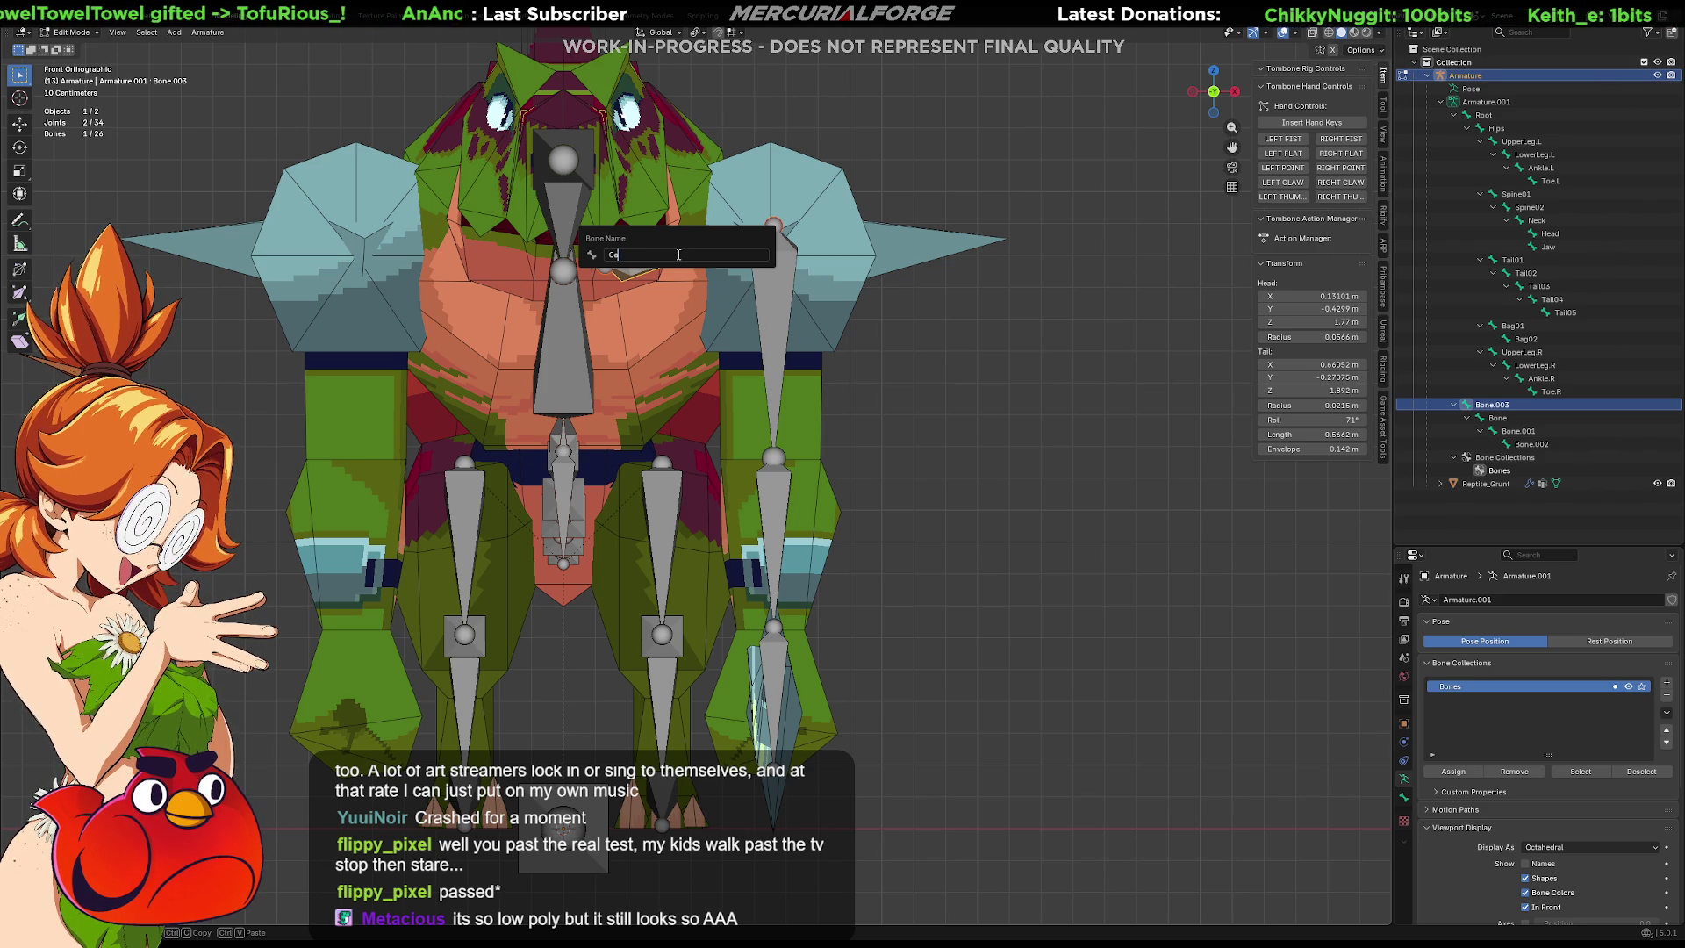
type("C")
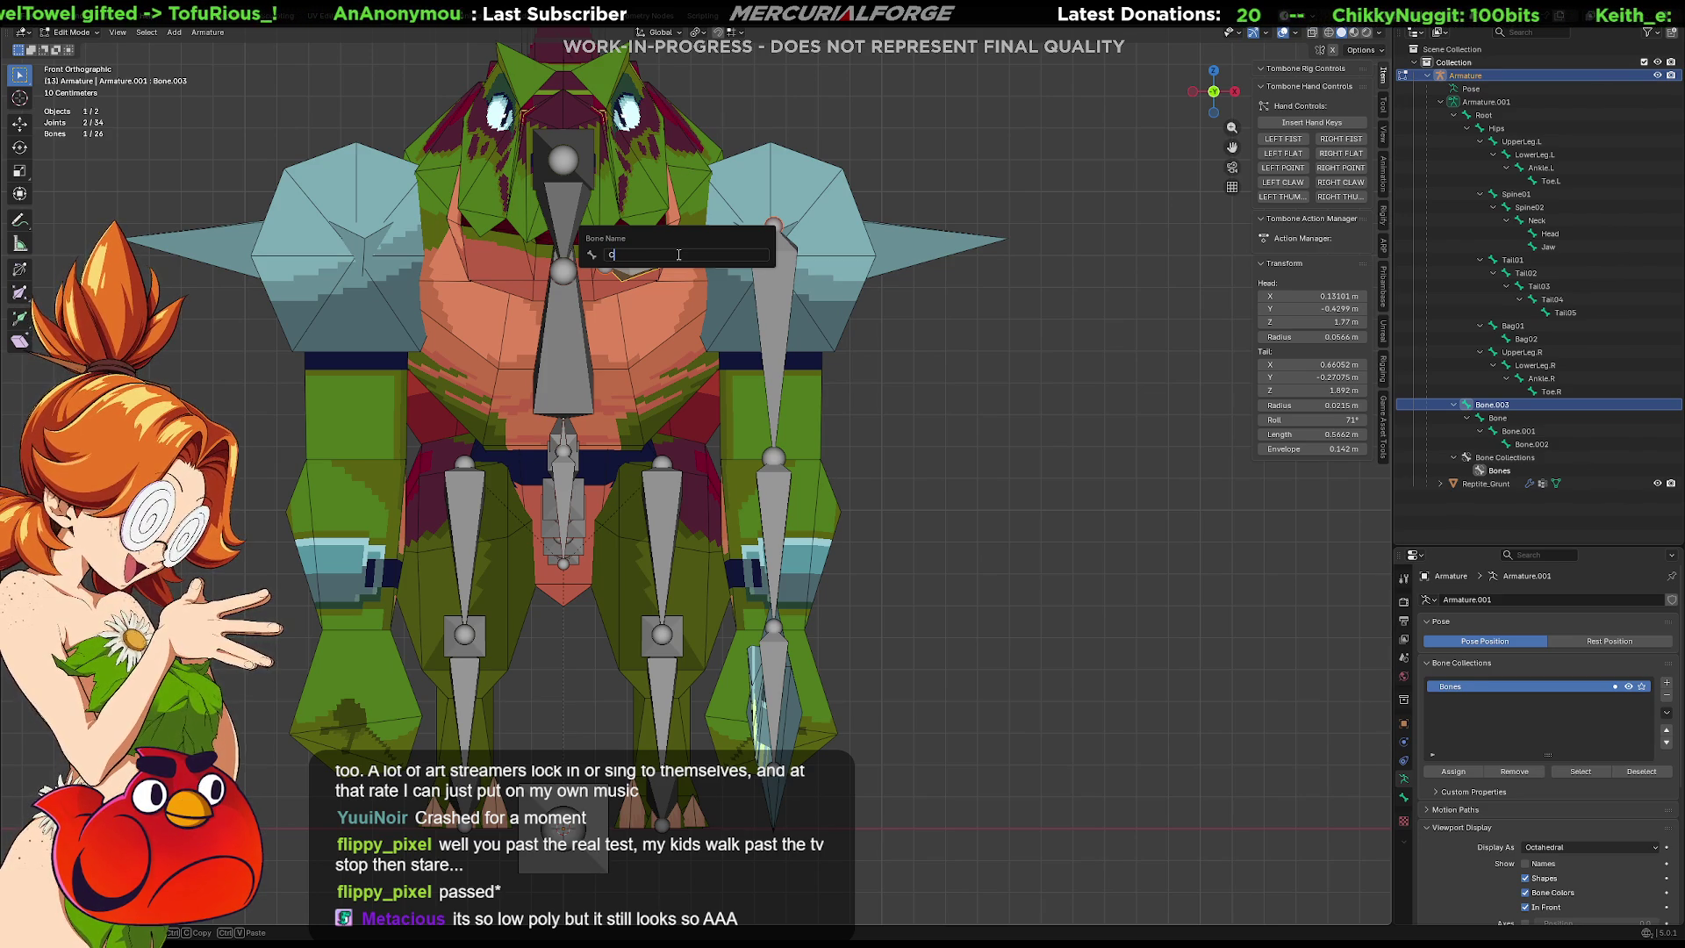
key("Return")
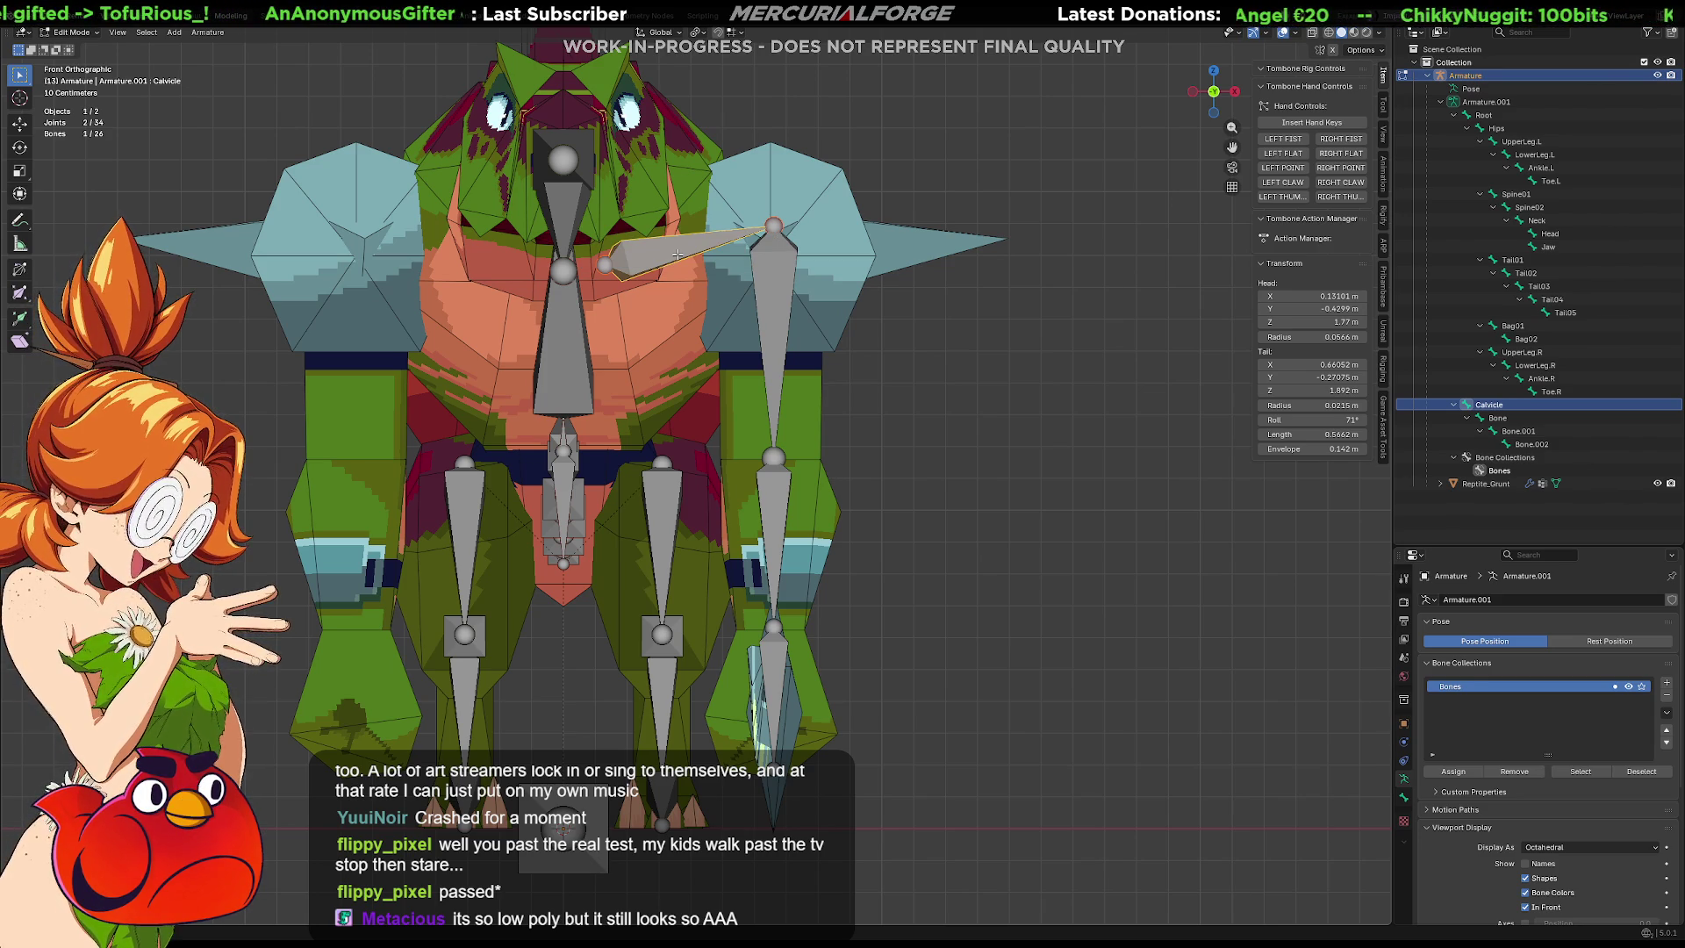
left_click(781, 271)
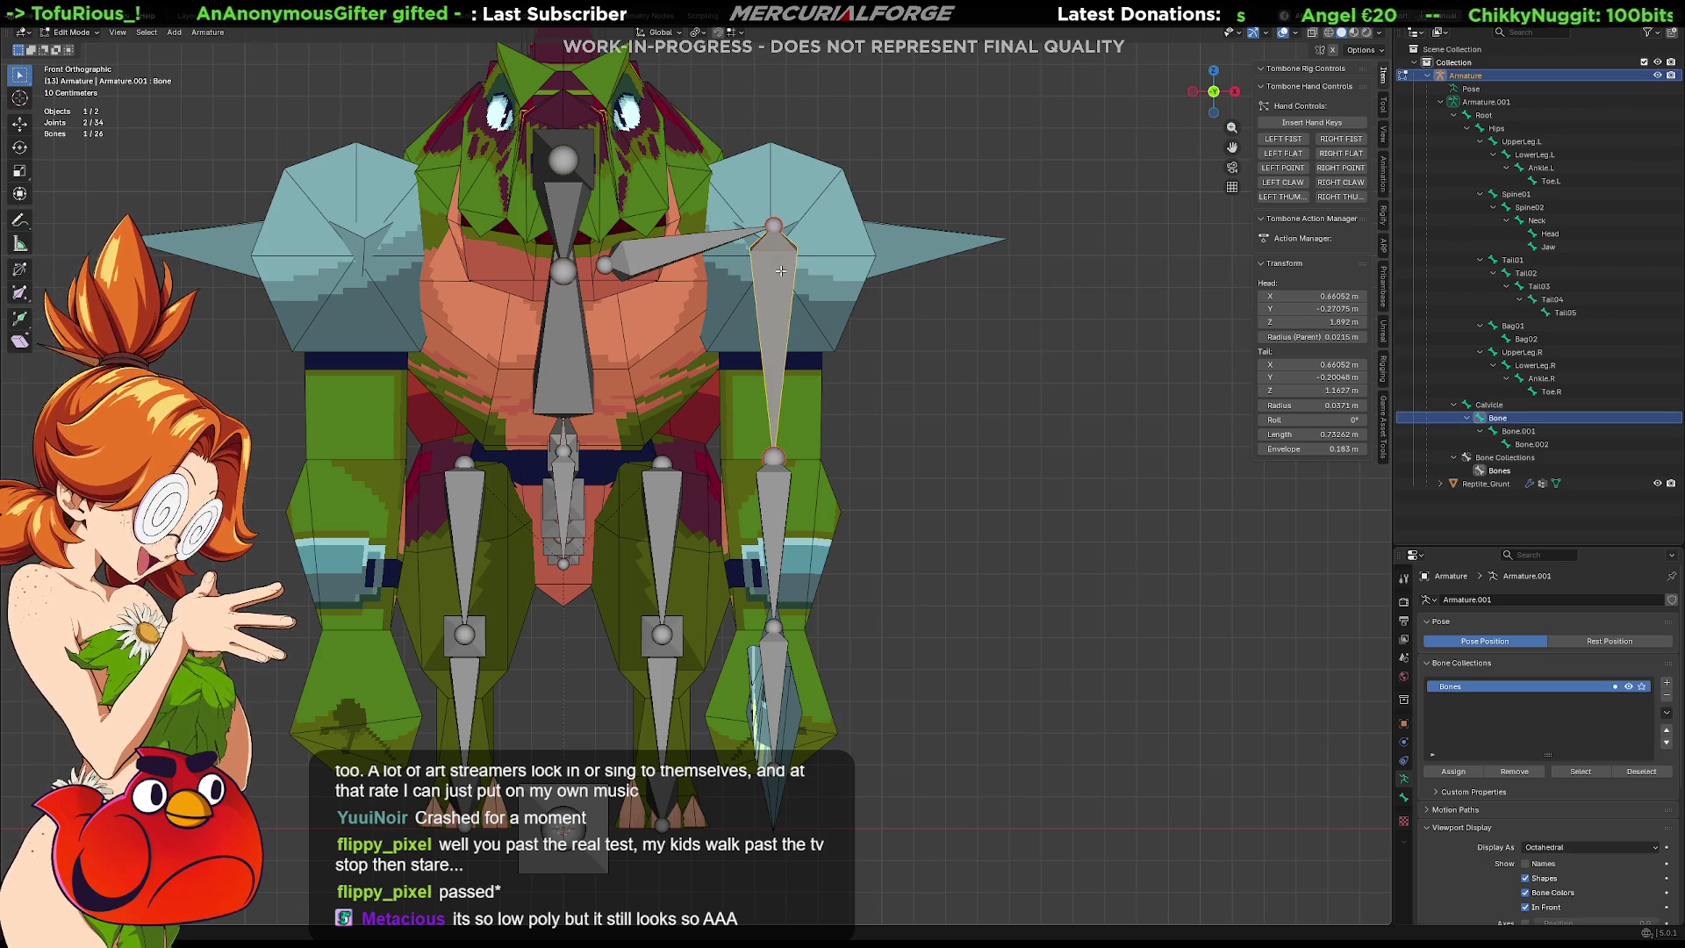
key("F2")
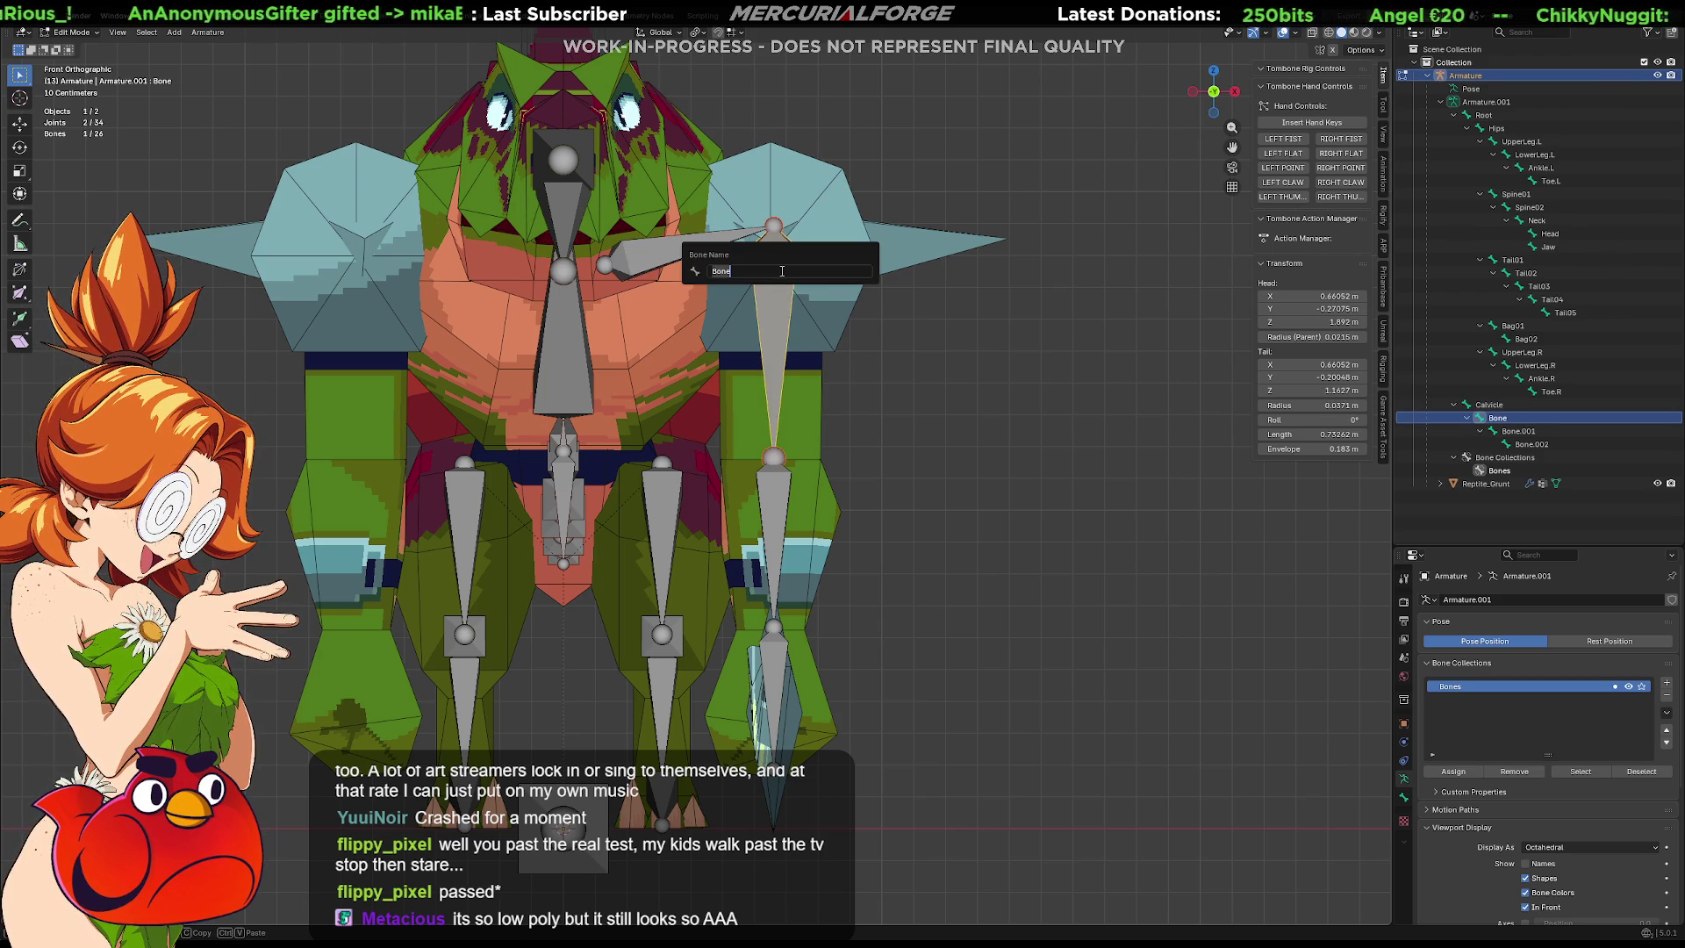
type("UpperArm")
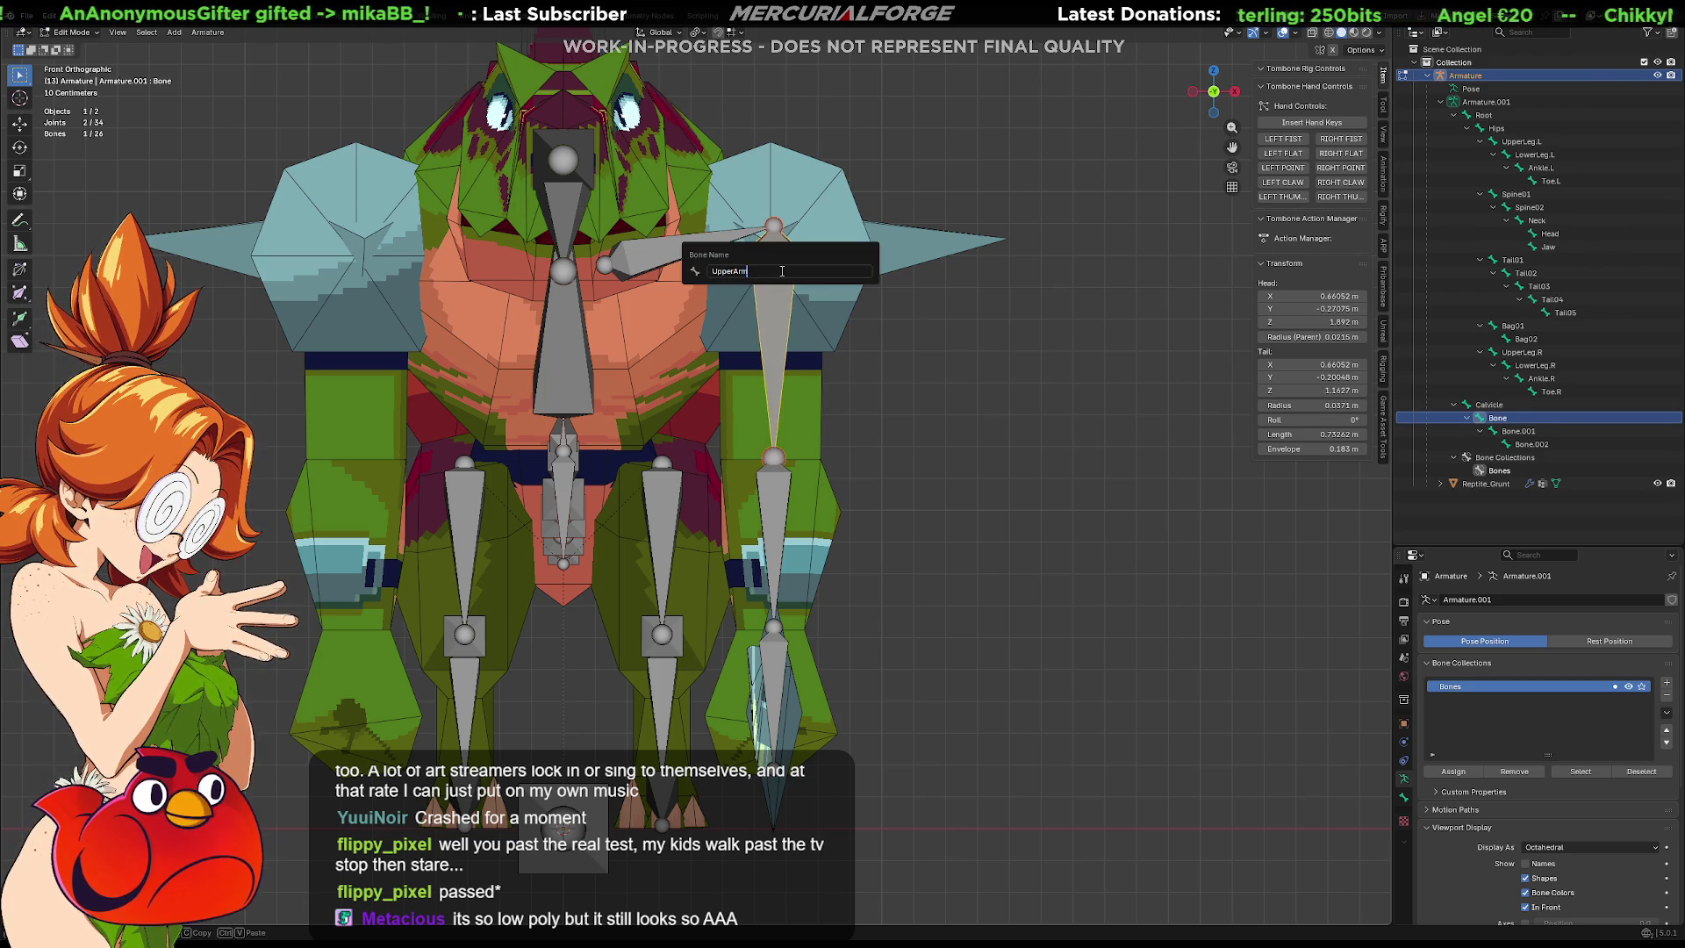
key("Return")
Rename the lower bones LowerArm and Hand, then select the whole arm chain.
left_click(780, 498)
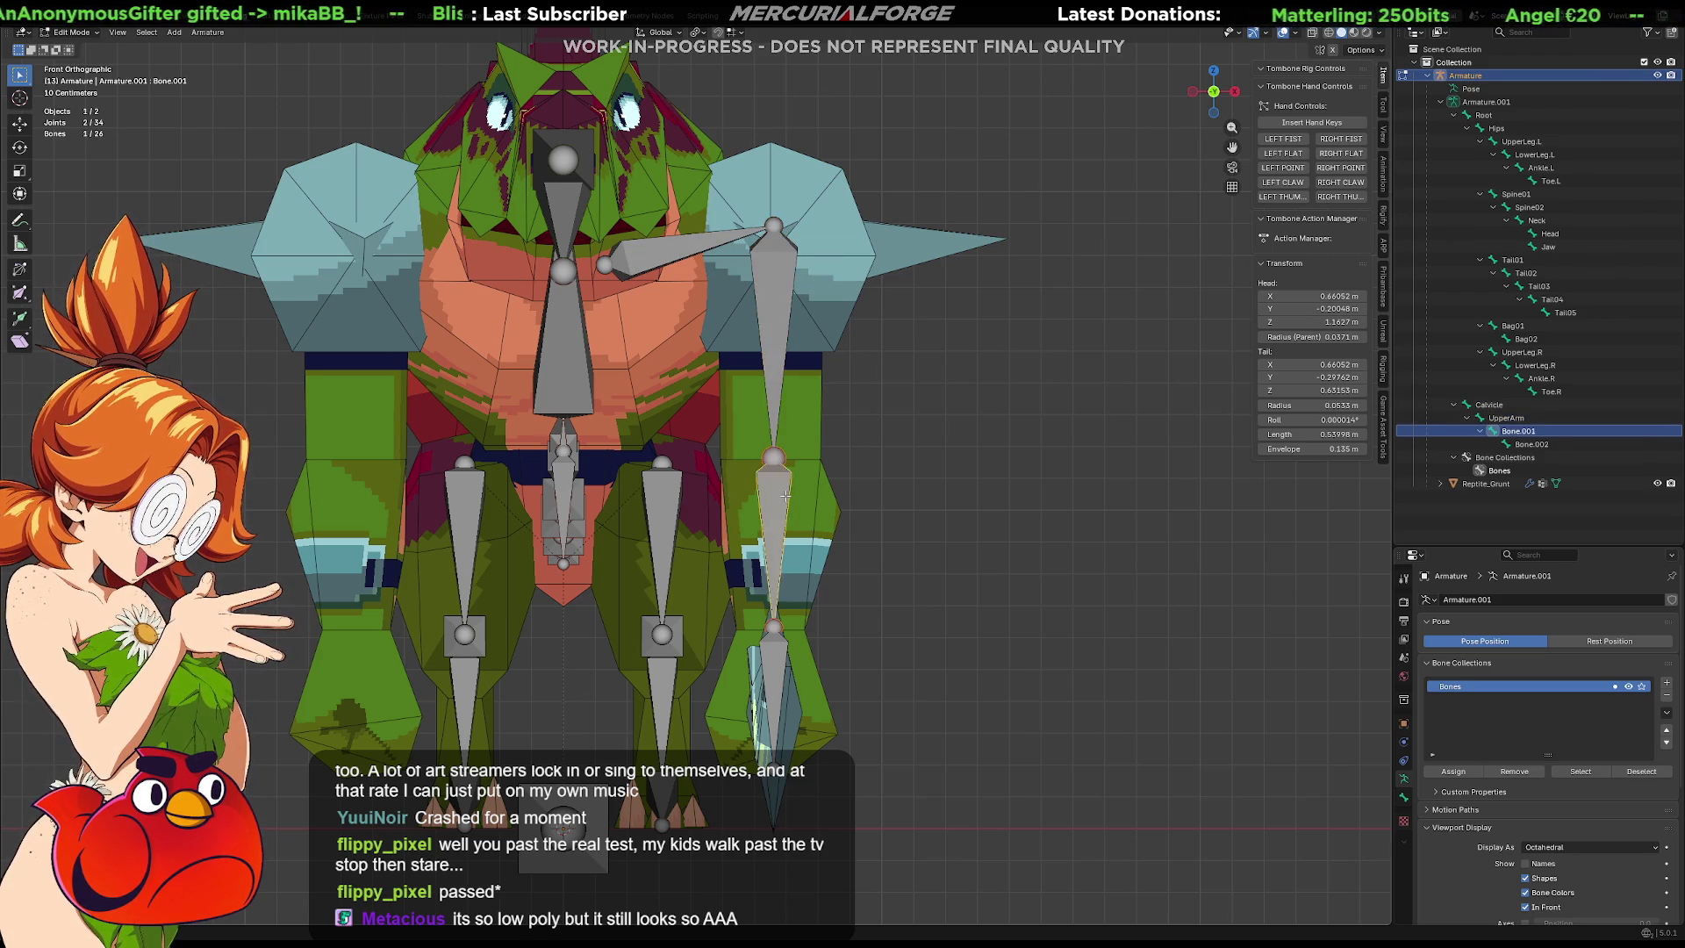
key("F2")
type("LowerAr")
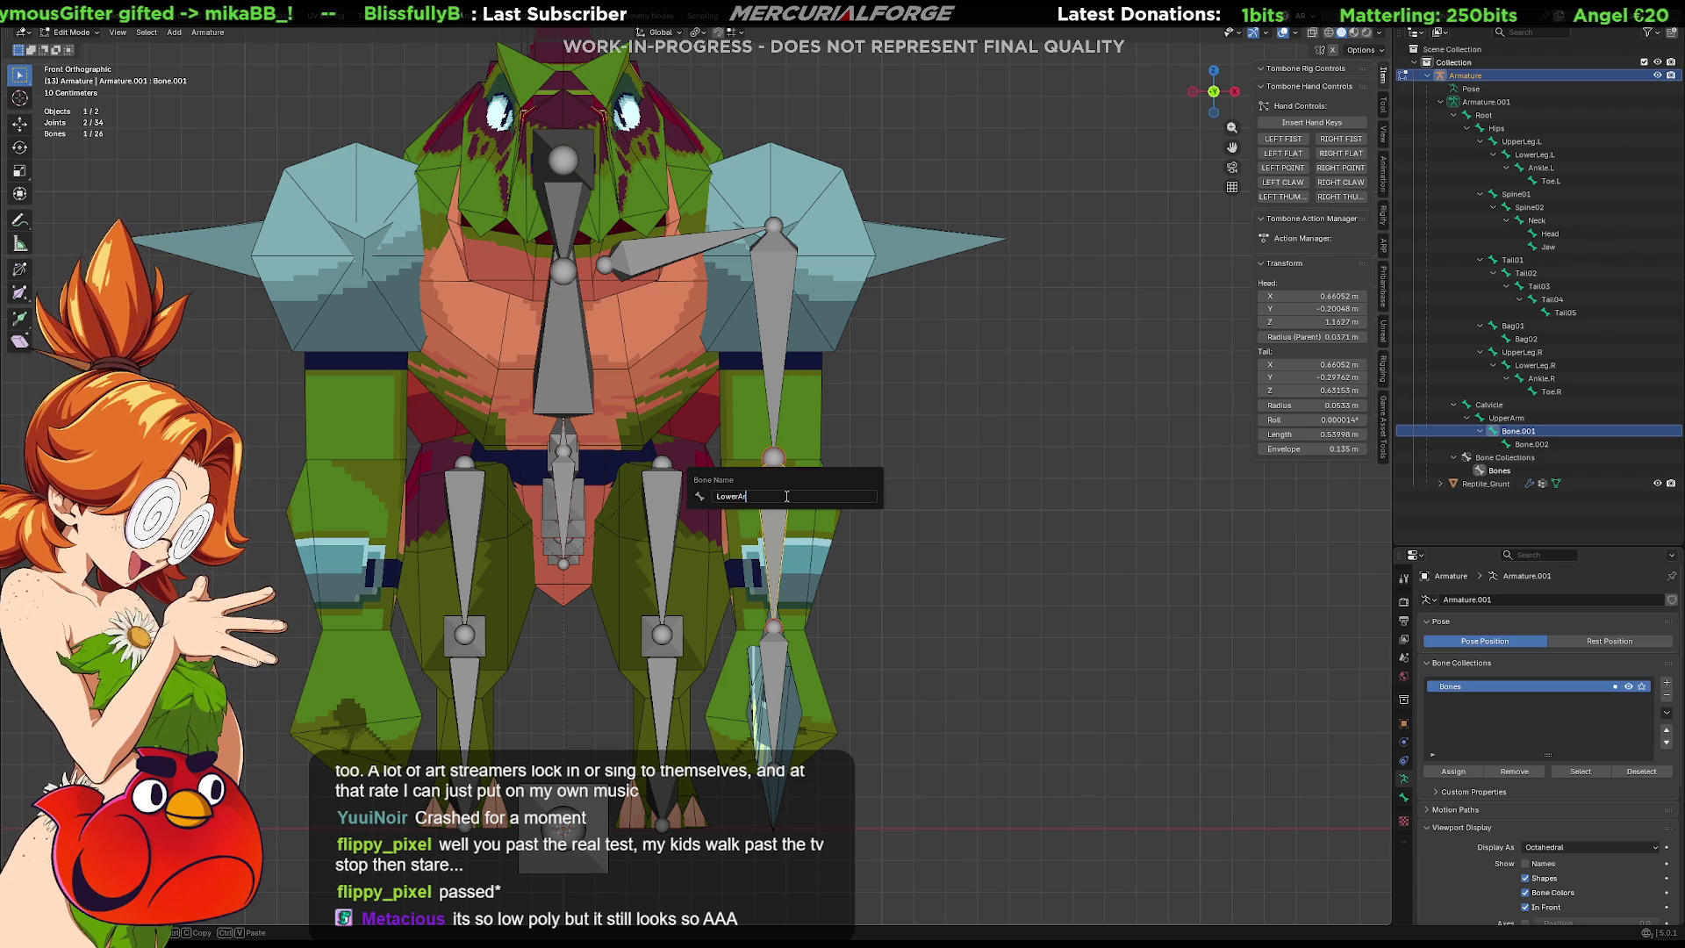
type("m")
key("Return")
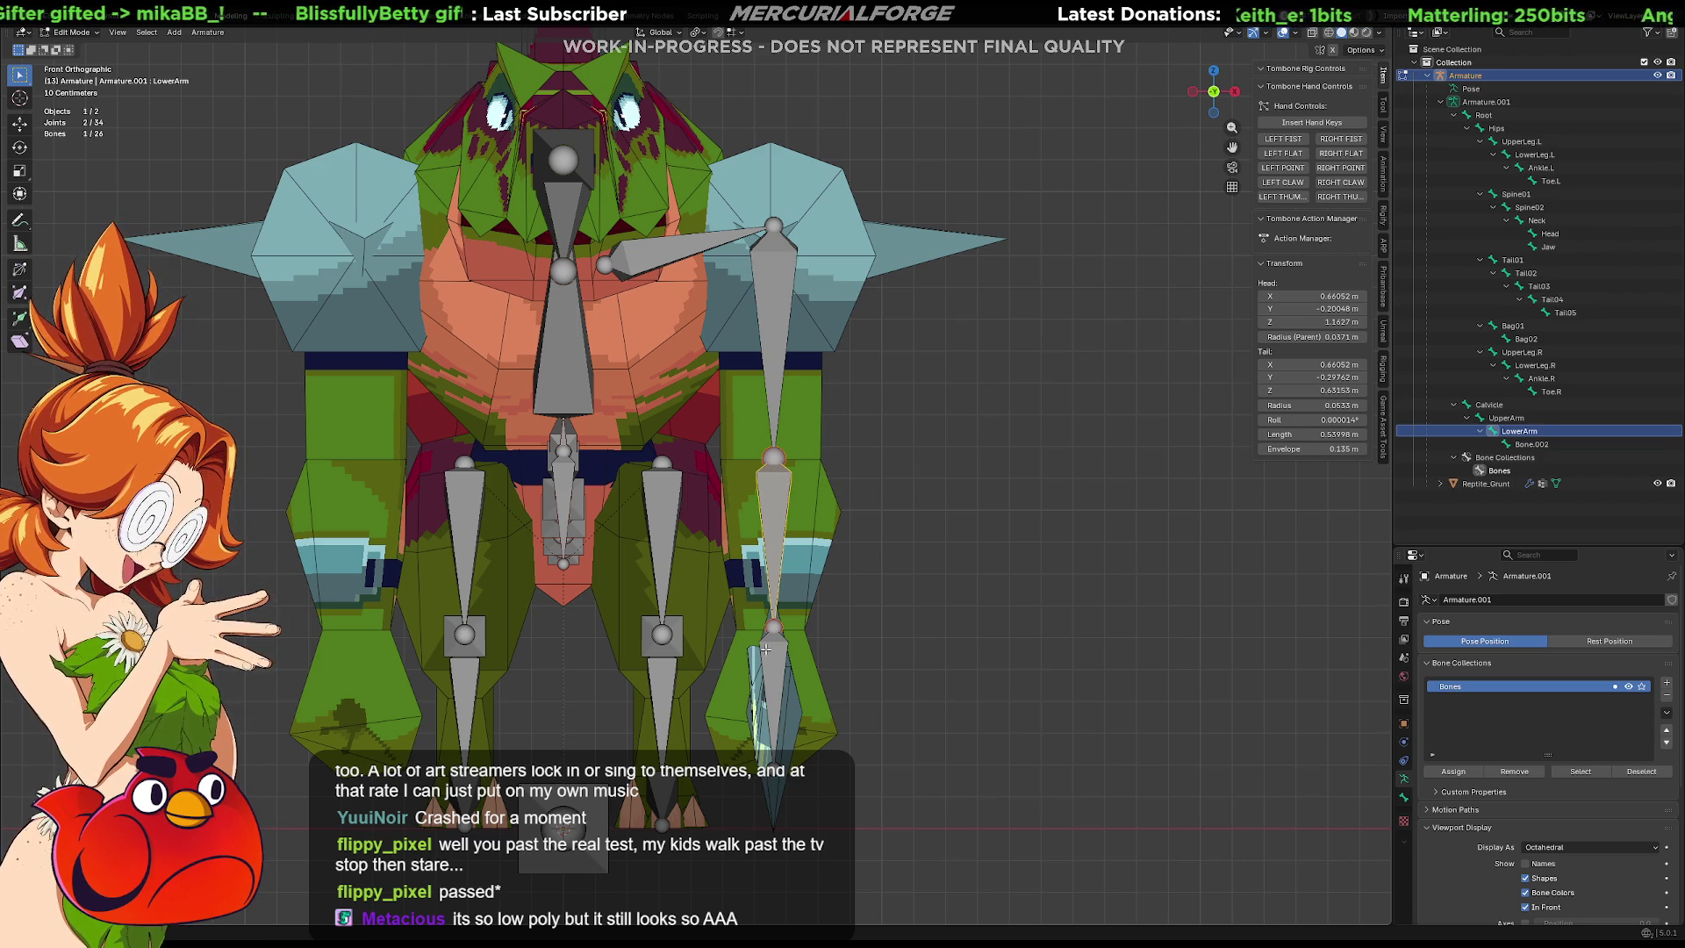
left_click(769, 646)
key("F2")
type("Ha")
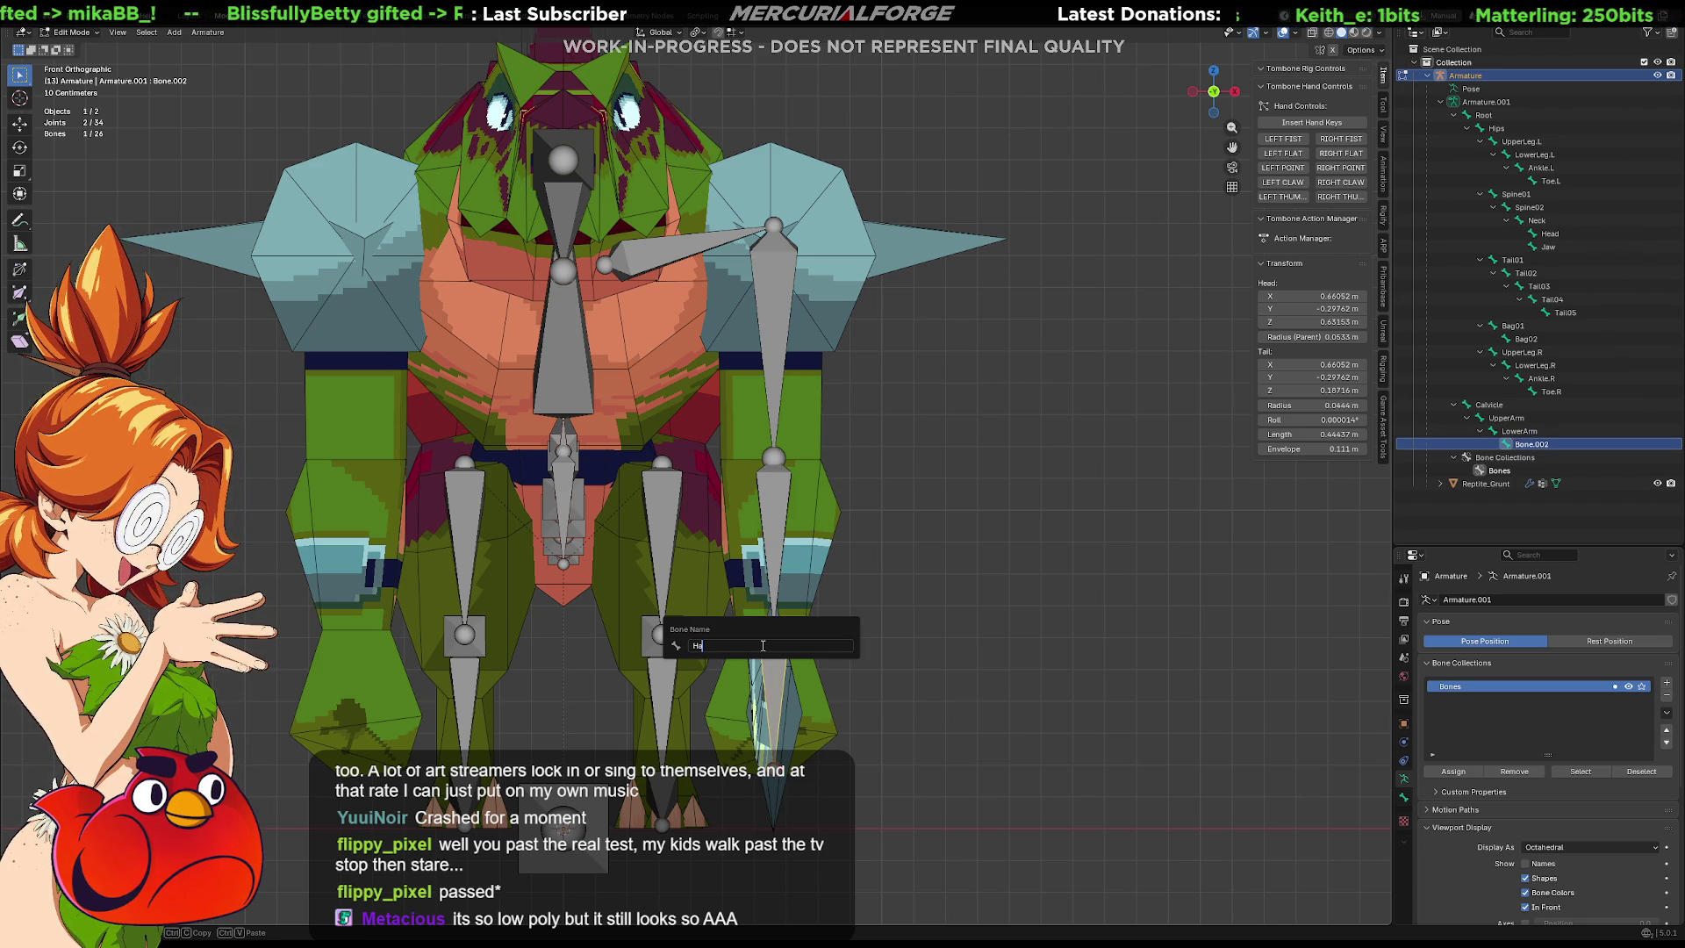
key("Return")
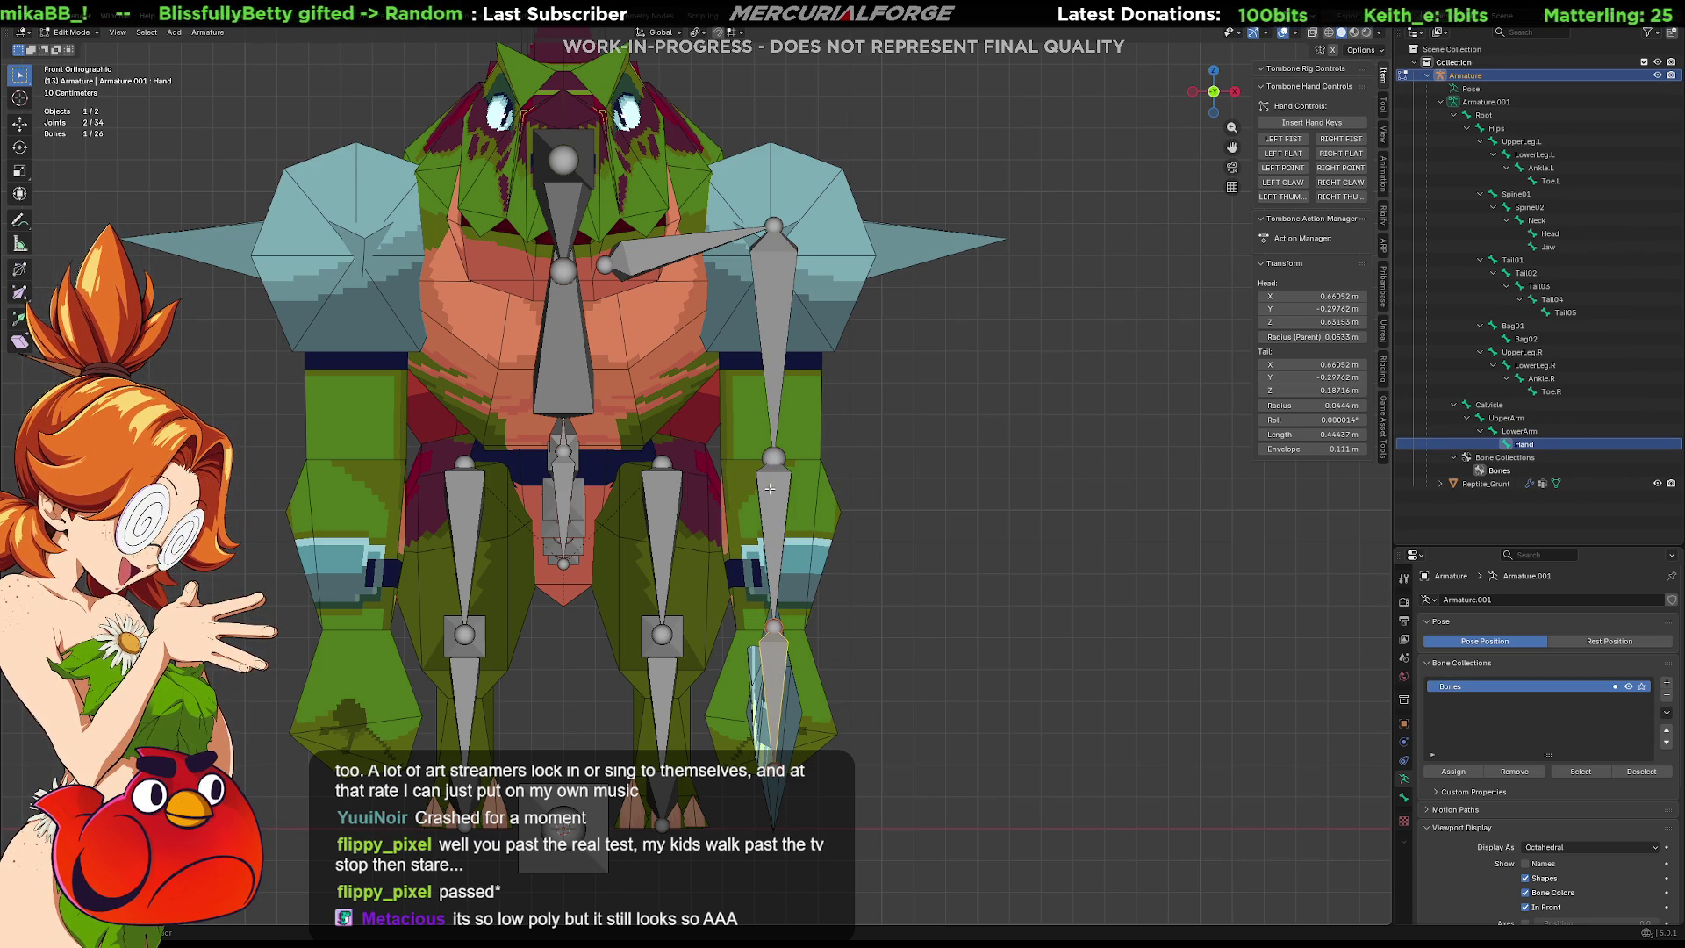
left_click(769, 497, "shift")
left_click(777, 309, "shift")
left_click(664, 258, "shift")
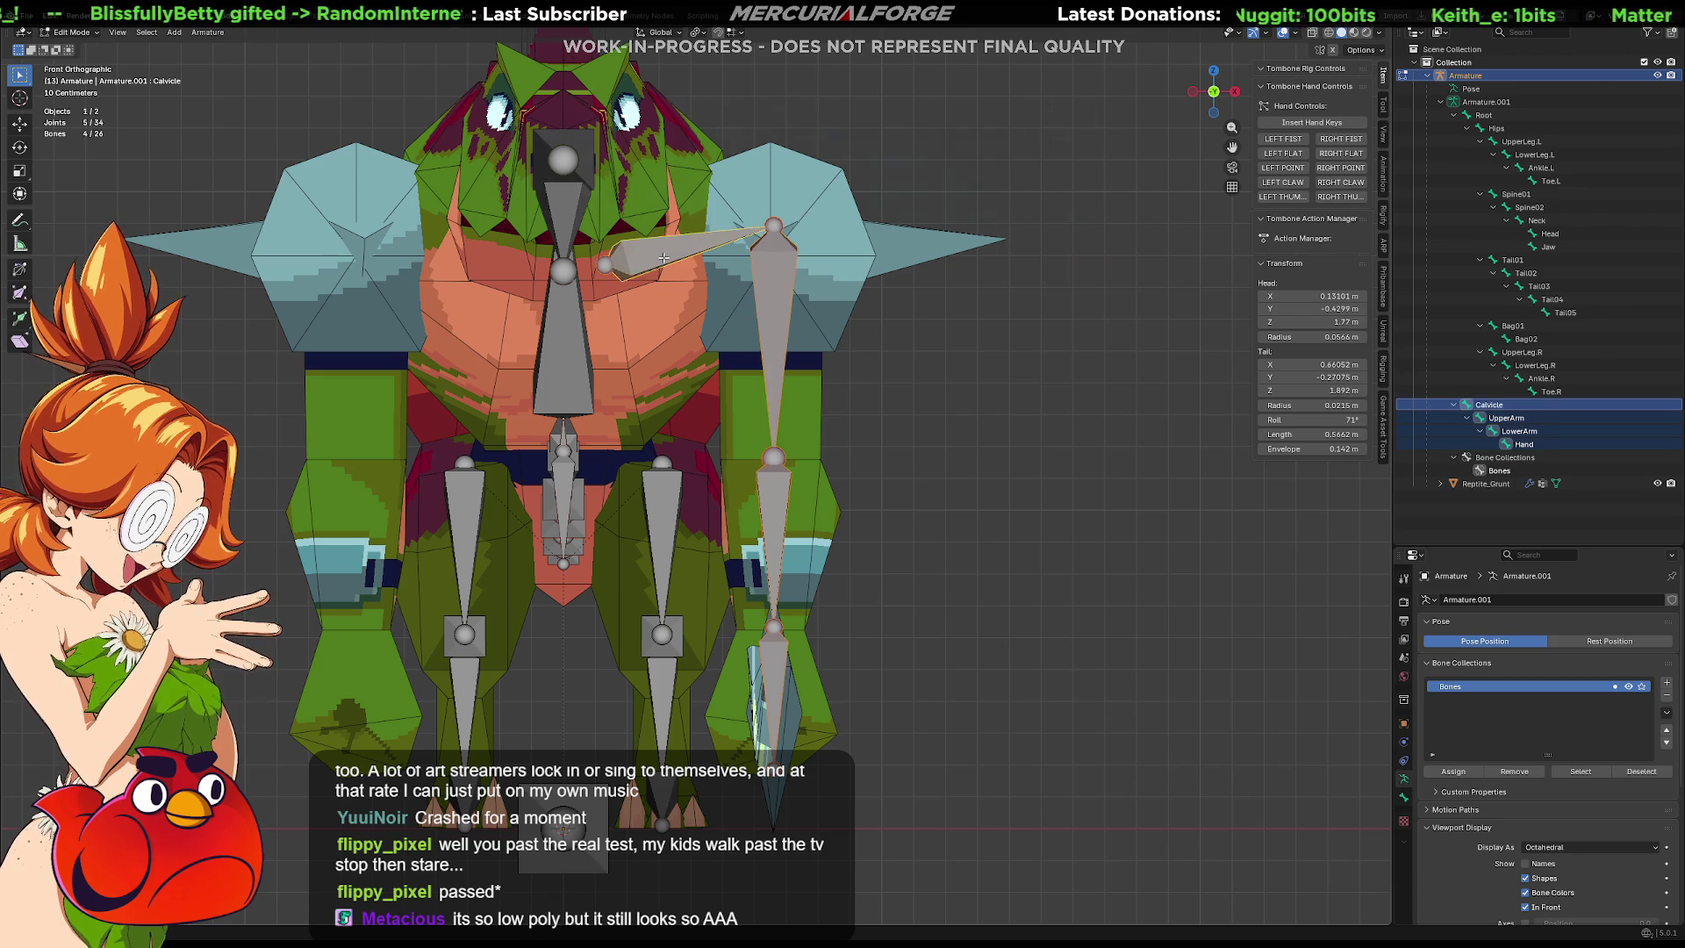
Auto-name the arm bones with .L suffixes, show bone names, and symmetrize to create the .R chain.
right_click(658, 256)
mouse_move(614, 284)
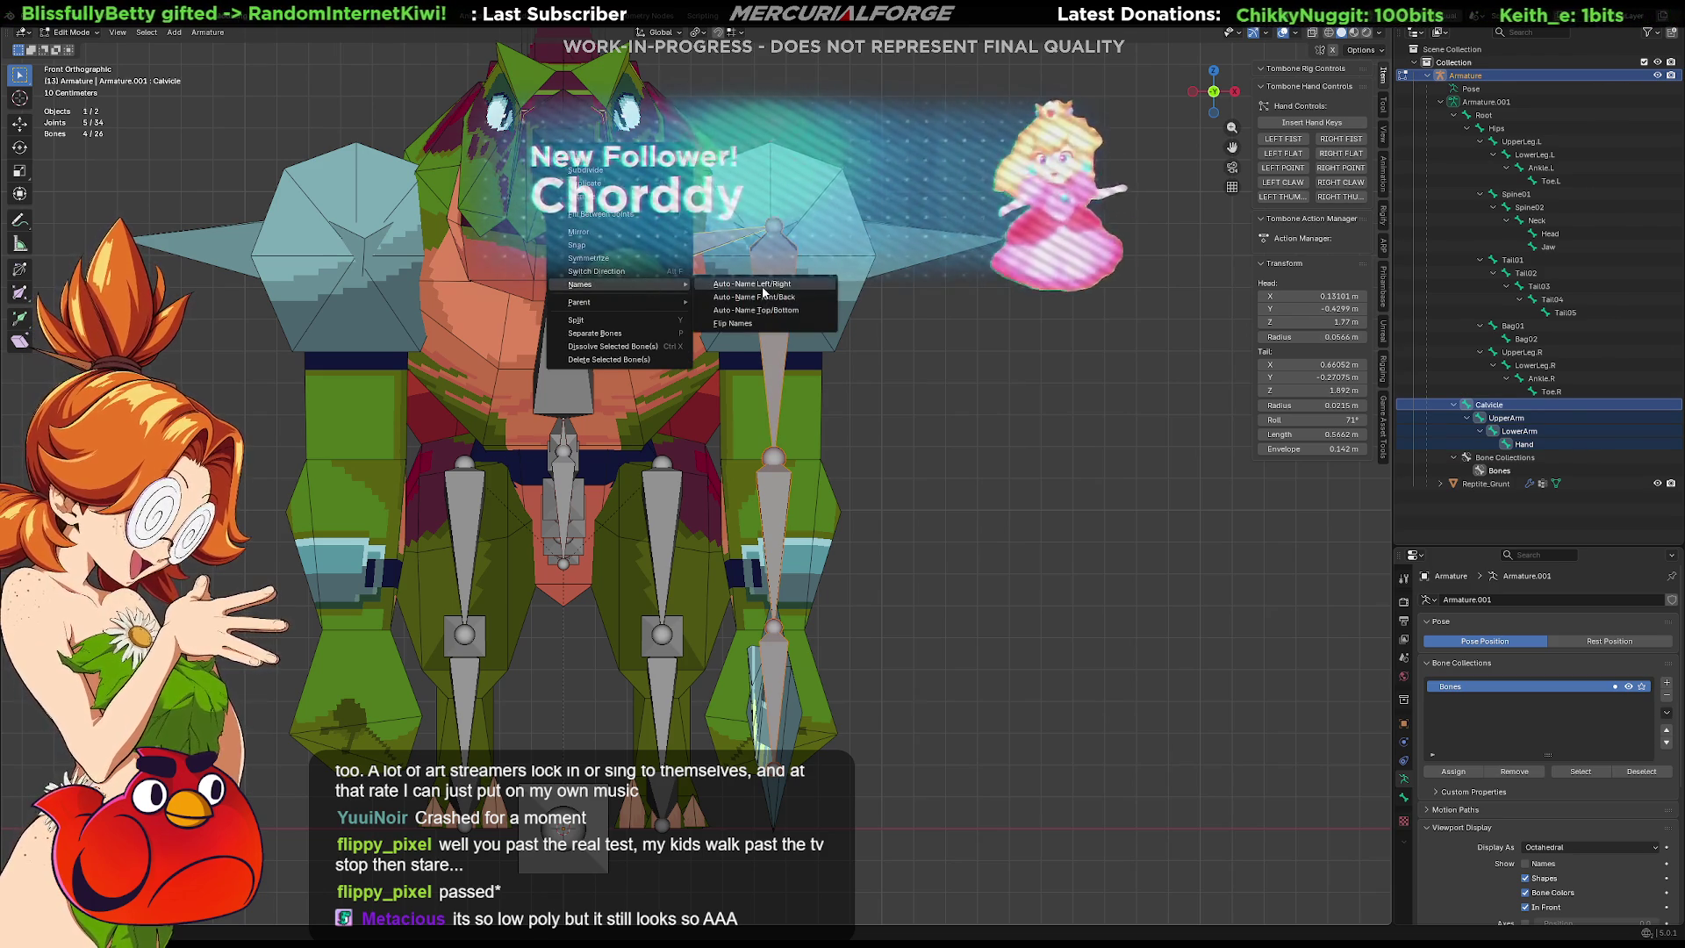
left_click(759, 290)
left_click(1525, 863)
right_click(773, 279)
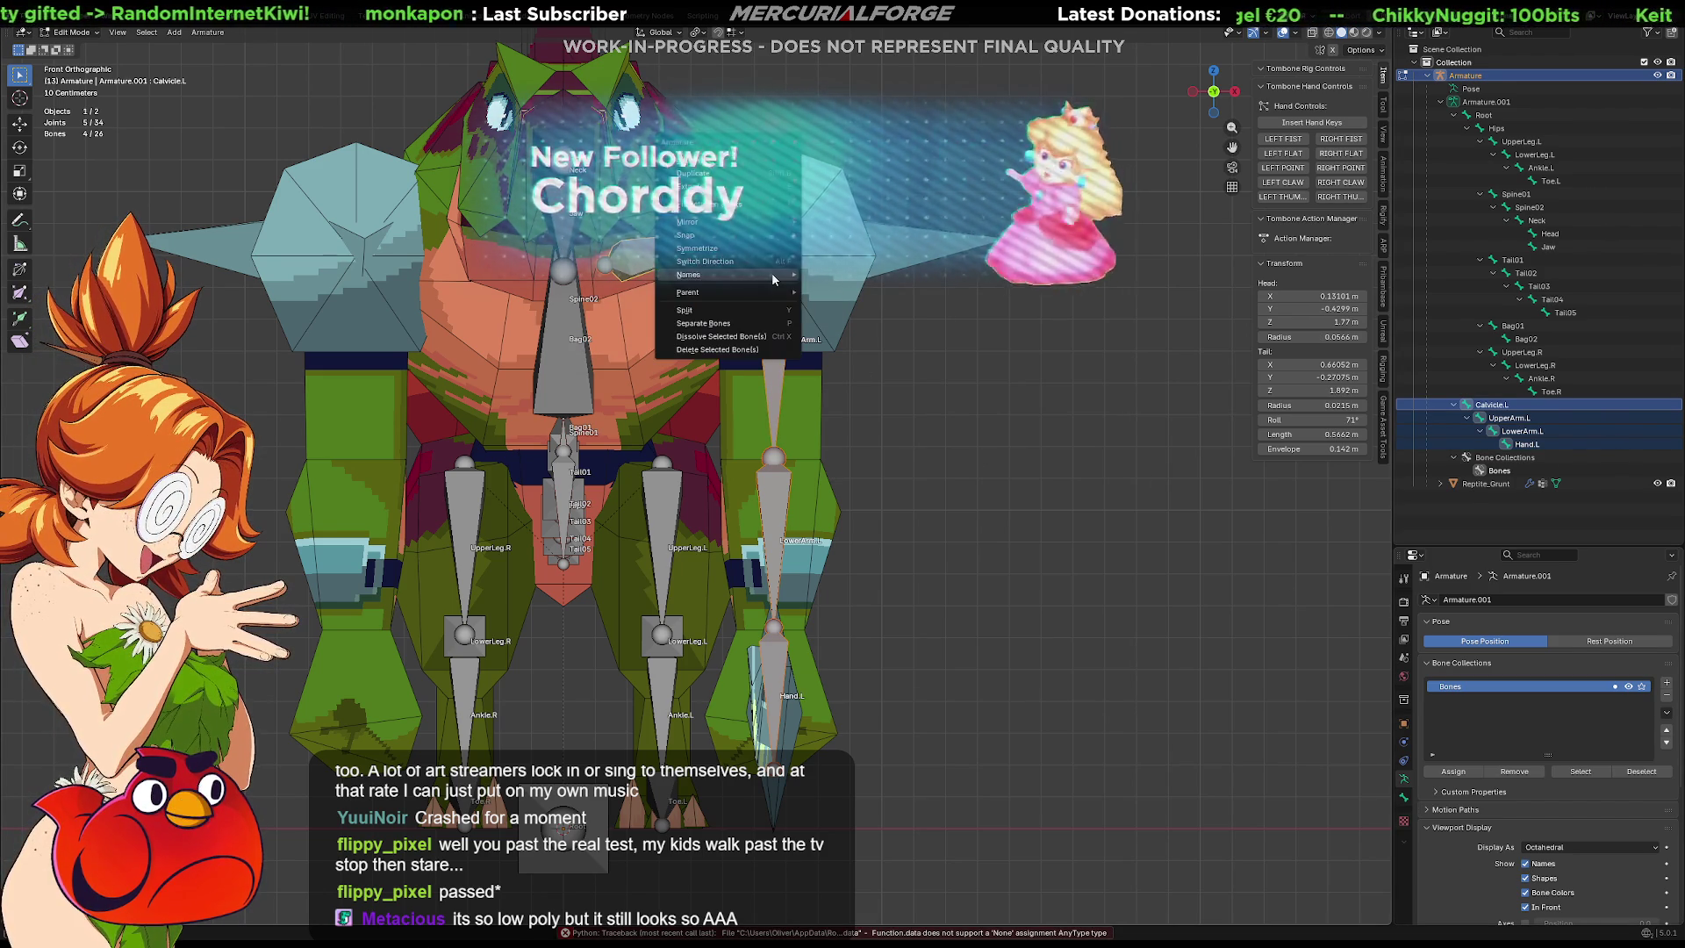
left_click(699, 249)
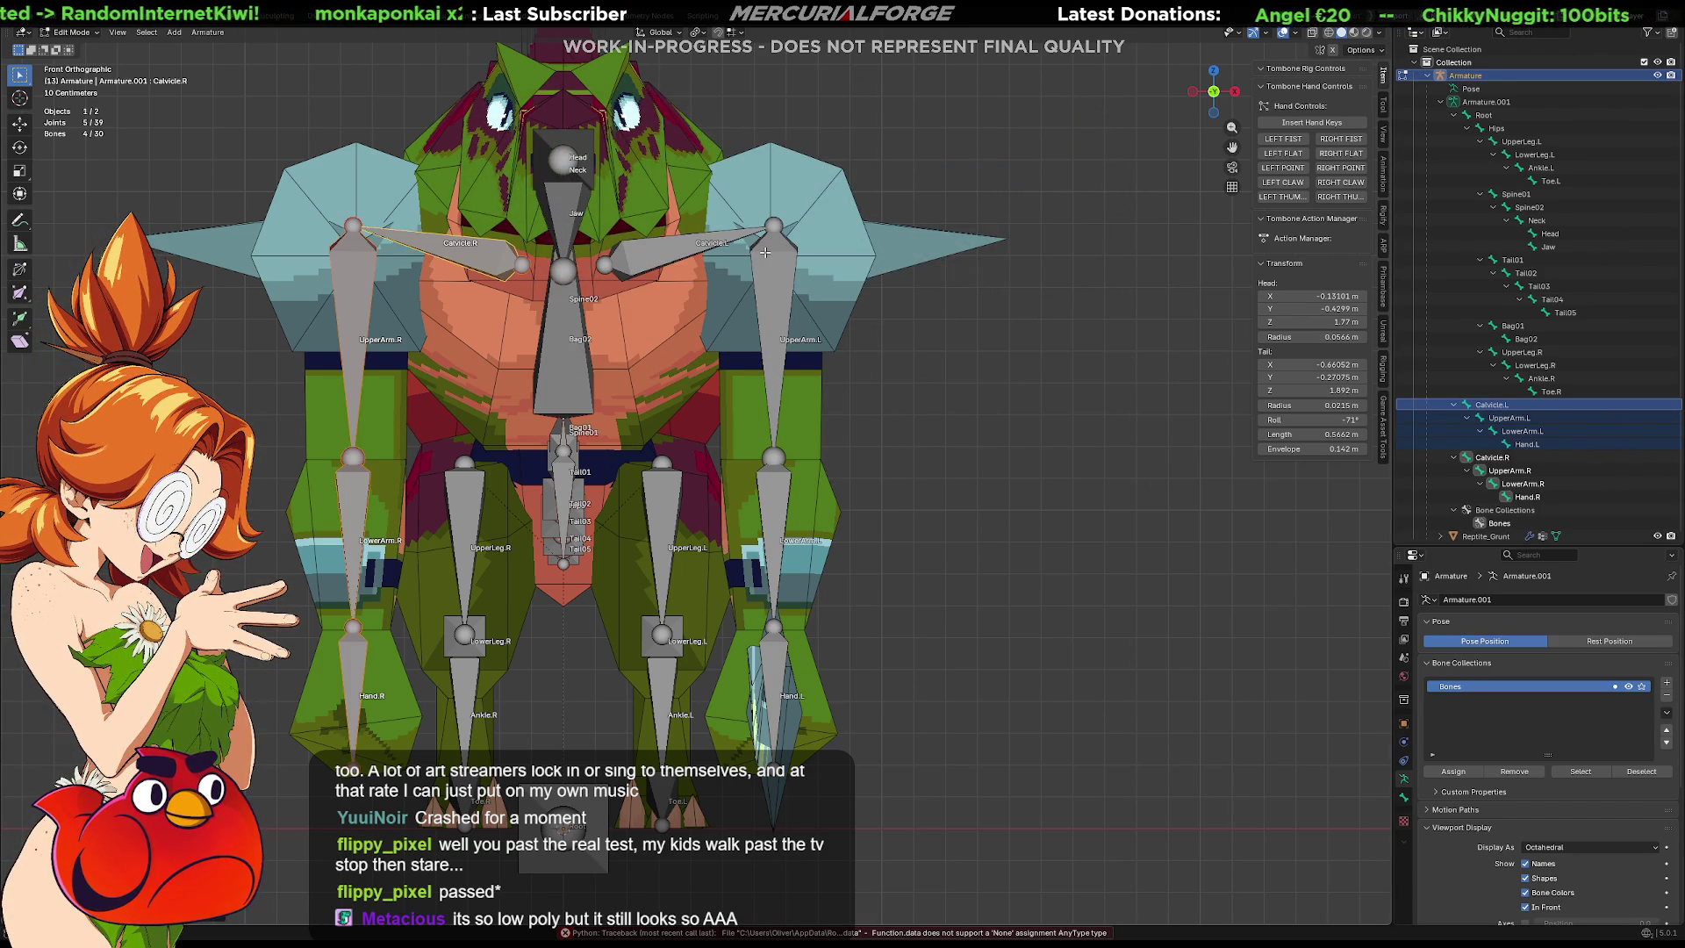
left_click(1042, 468)
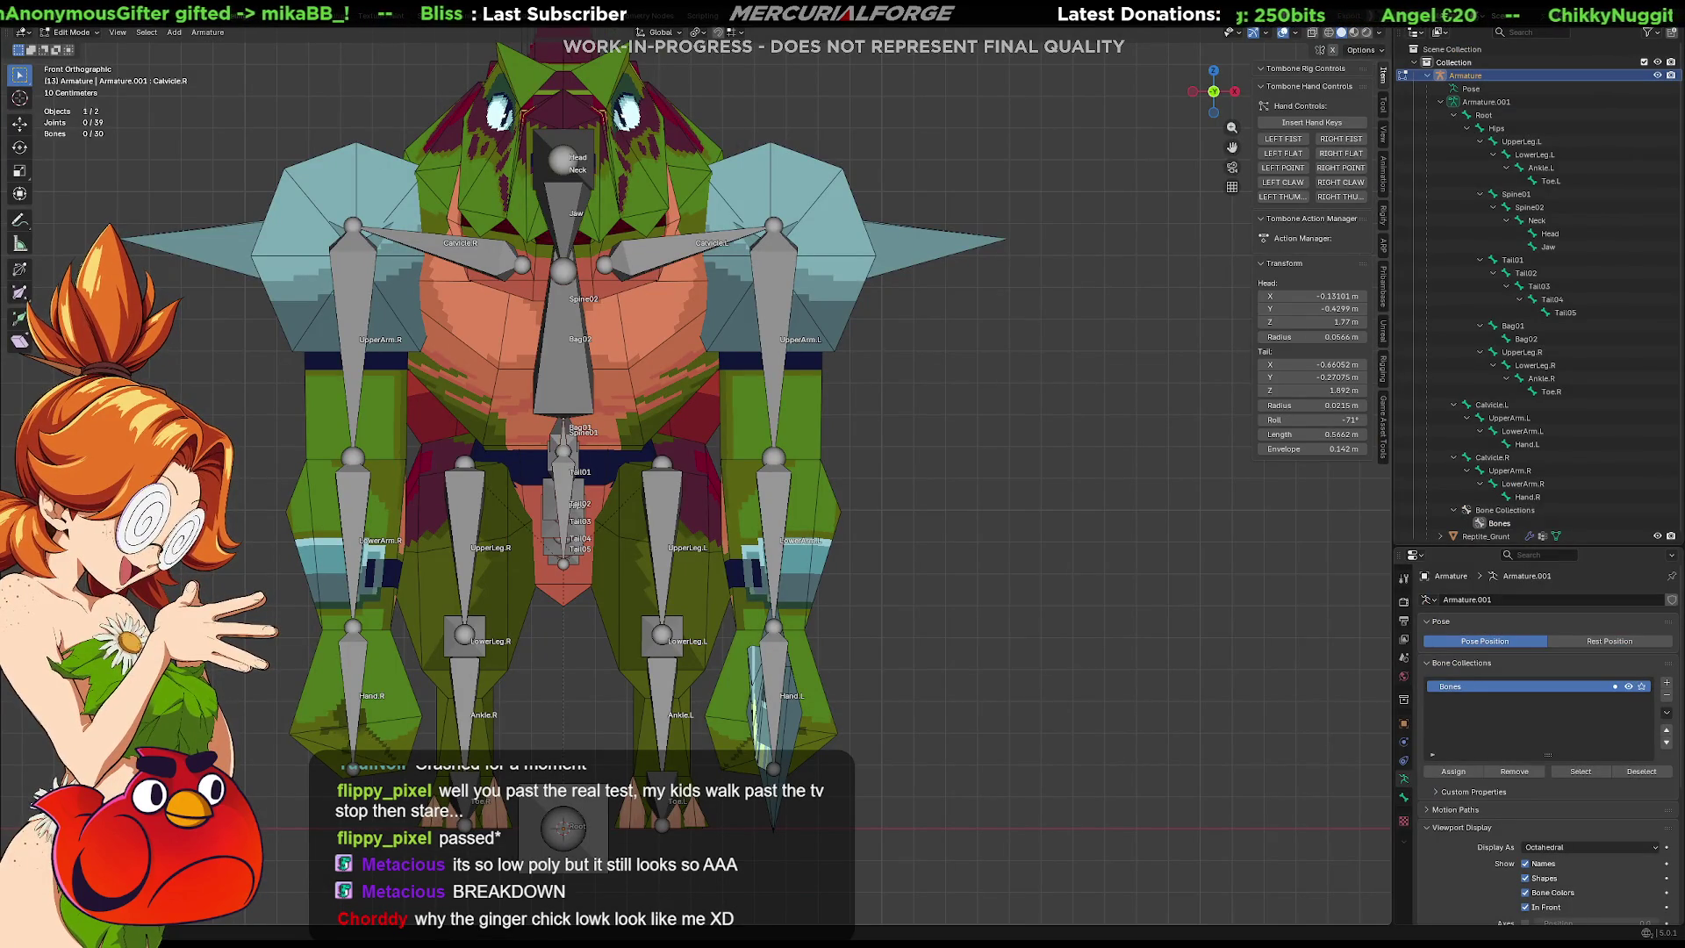
Back in Object Mode, select the Reptile_Grunt mesh and isolate it in local view.
mouse_move(965, 474)
middle_mouse_down()
mouse_move(1006, 537)
mouse_move(877, 544)
middle_mouse_up()
scroll(876, 544, "up", 2)
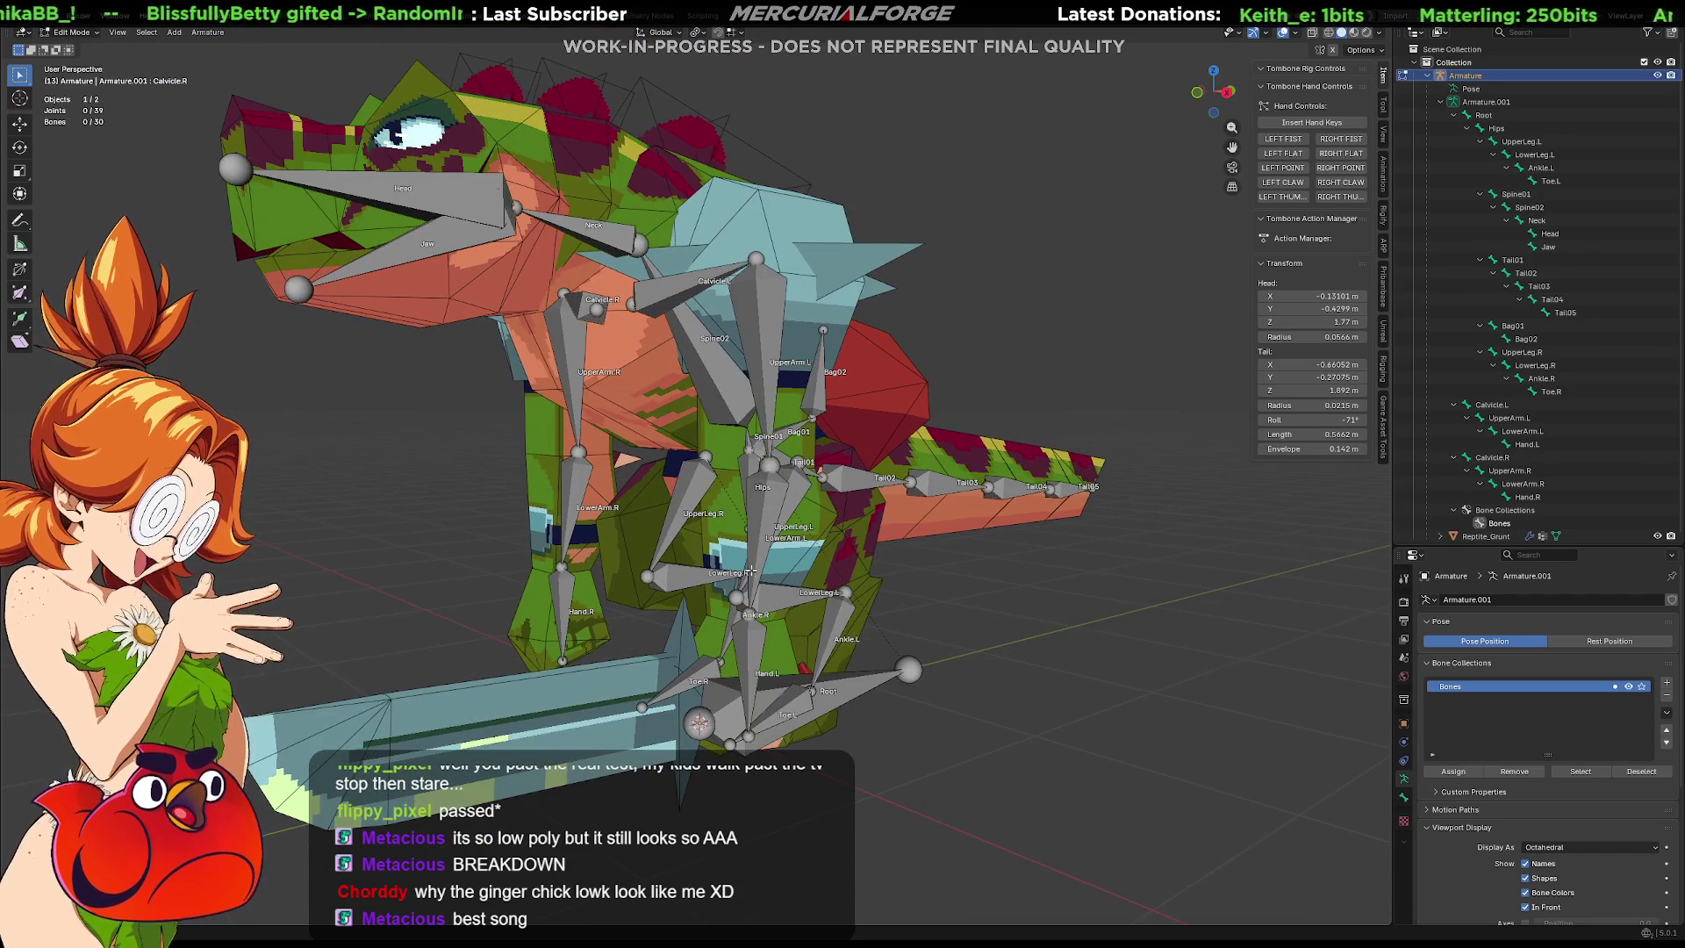
key("Tab")
mouse_move(753, 660)
middle_mouse_down()
mouse_move(763, 648)
mouse_move(788, 664)
middle_mouse_up()
key("Tab")
left_click(774, 636)
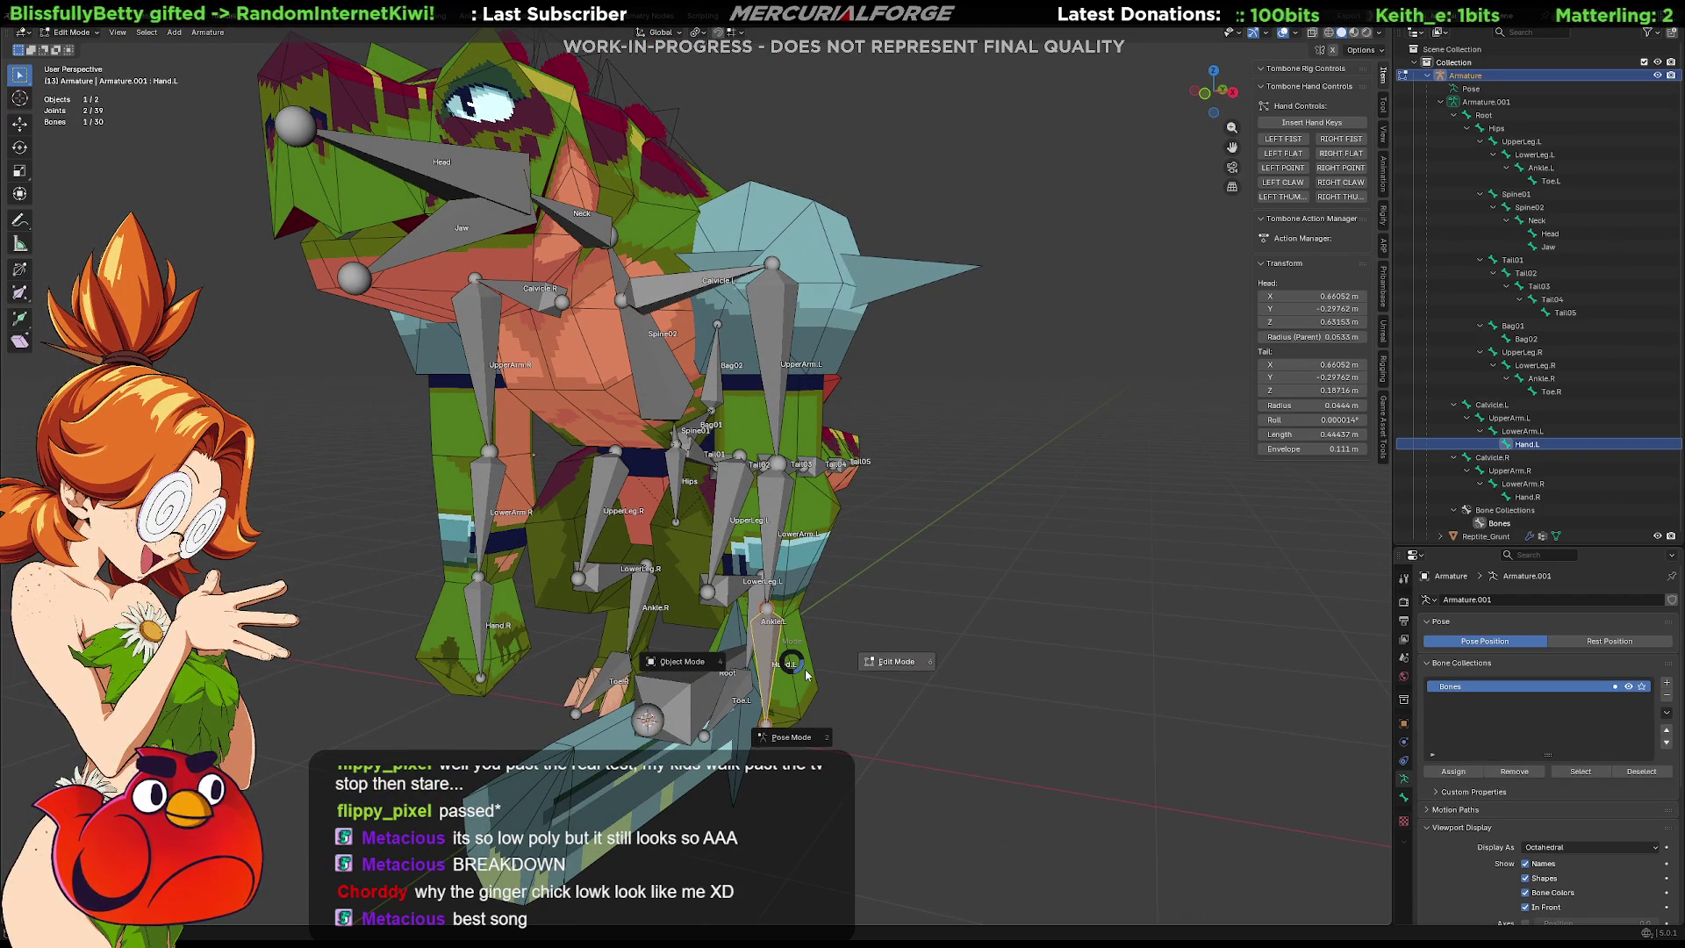
key("Tab")
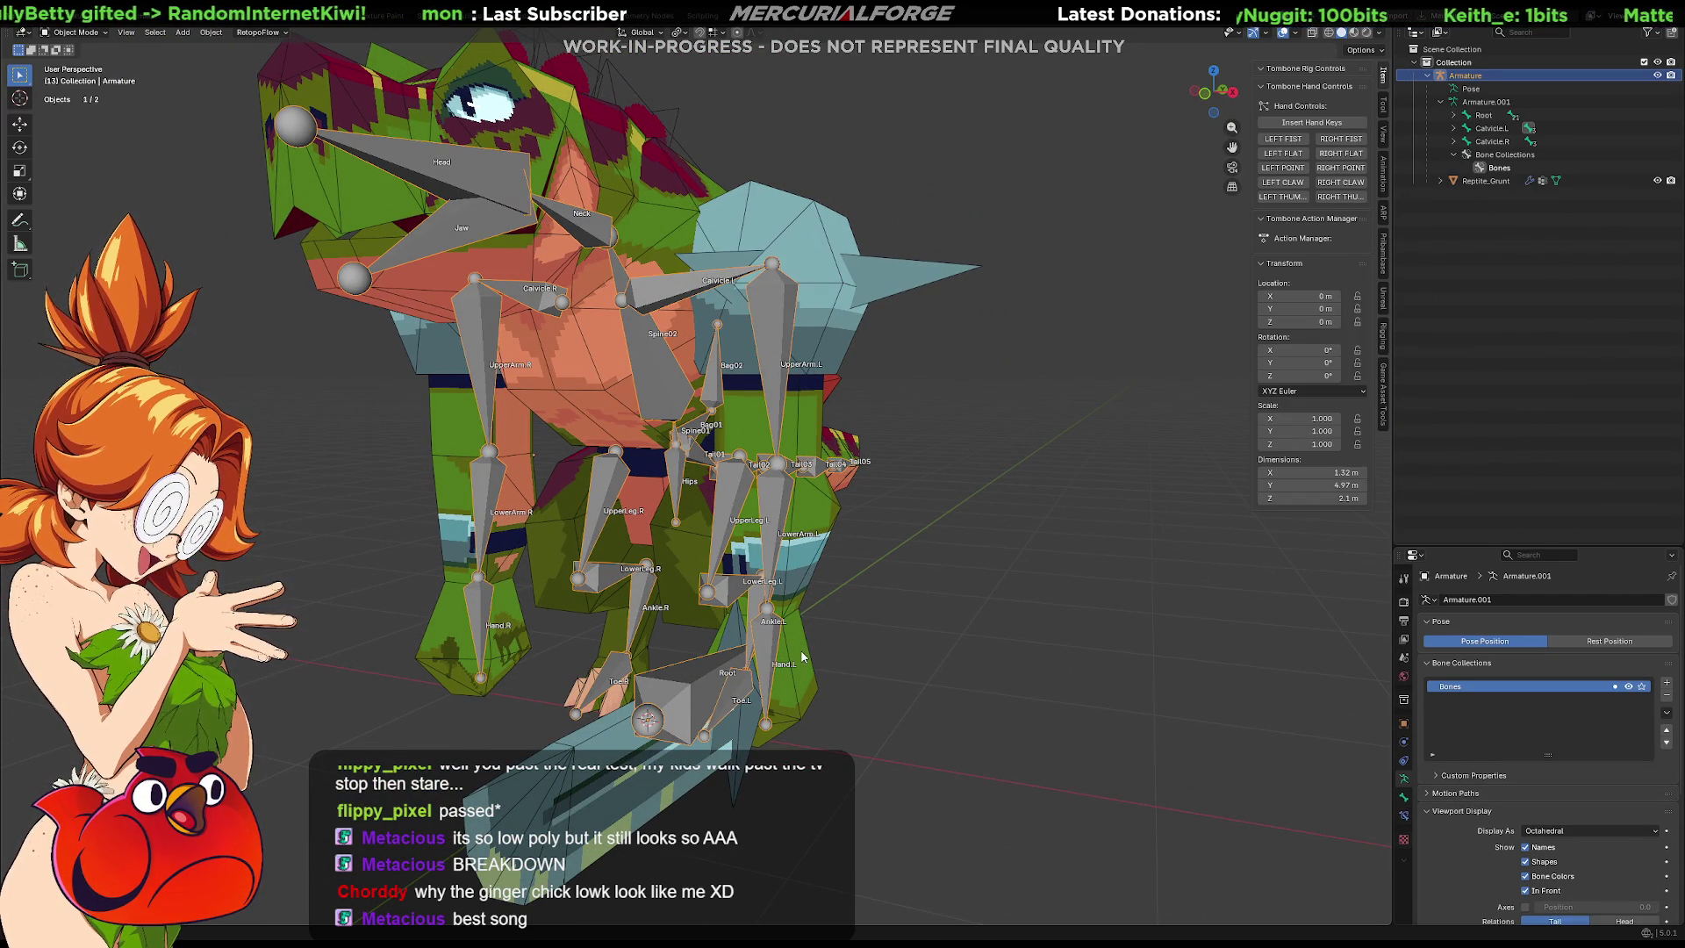
key("Tab")
key("Tab")
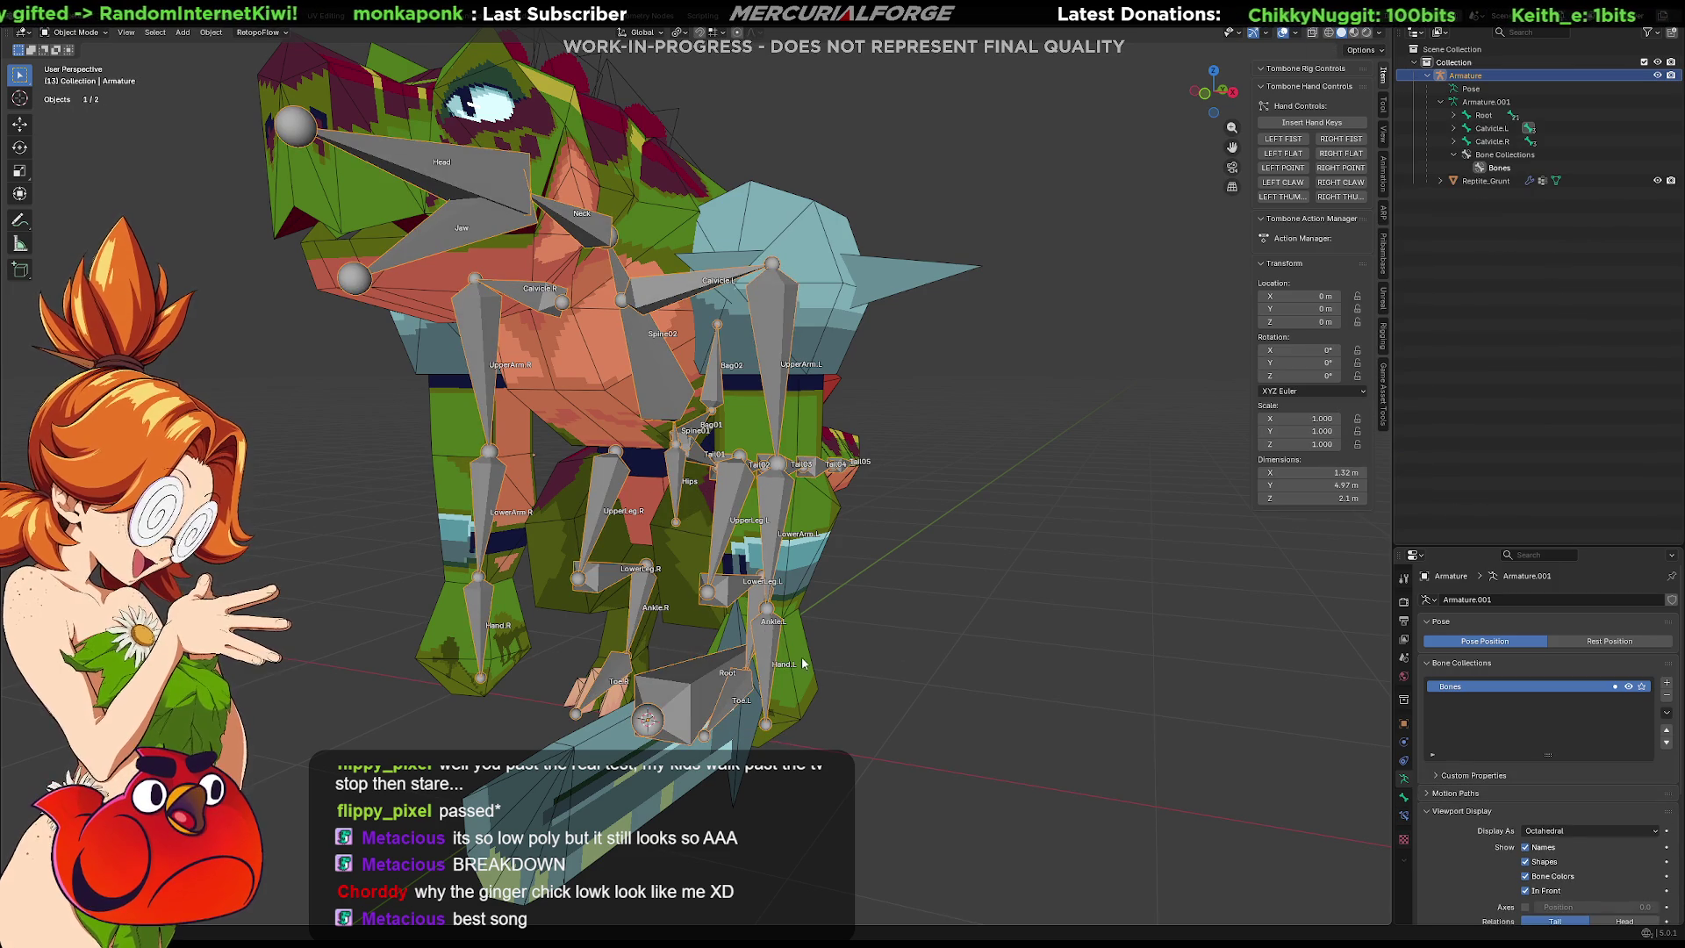
left_click(803, 663)
key("slash")
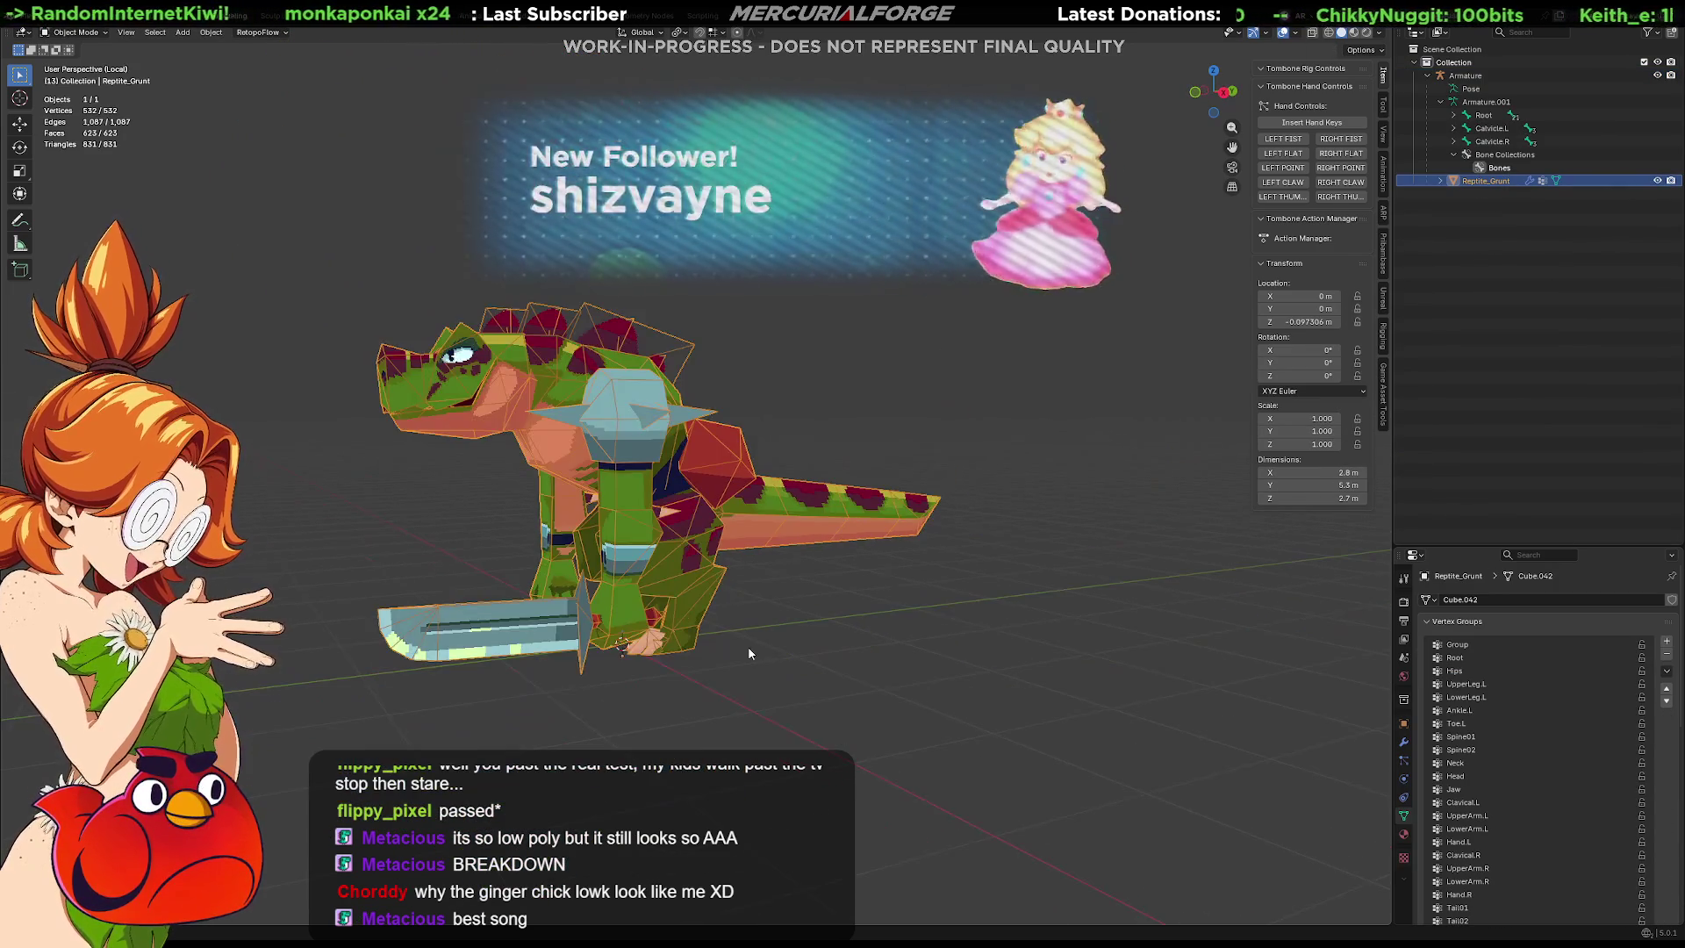
In Edit Mode, select the linked left hand piece and assign it to the Hand.L vertex group.
key("Tab")
scroll(693, 632, "up", 5)
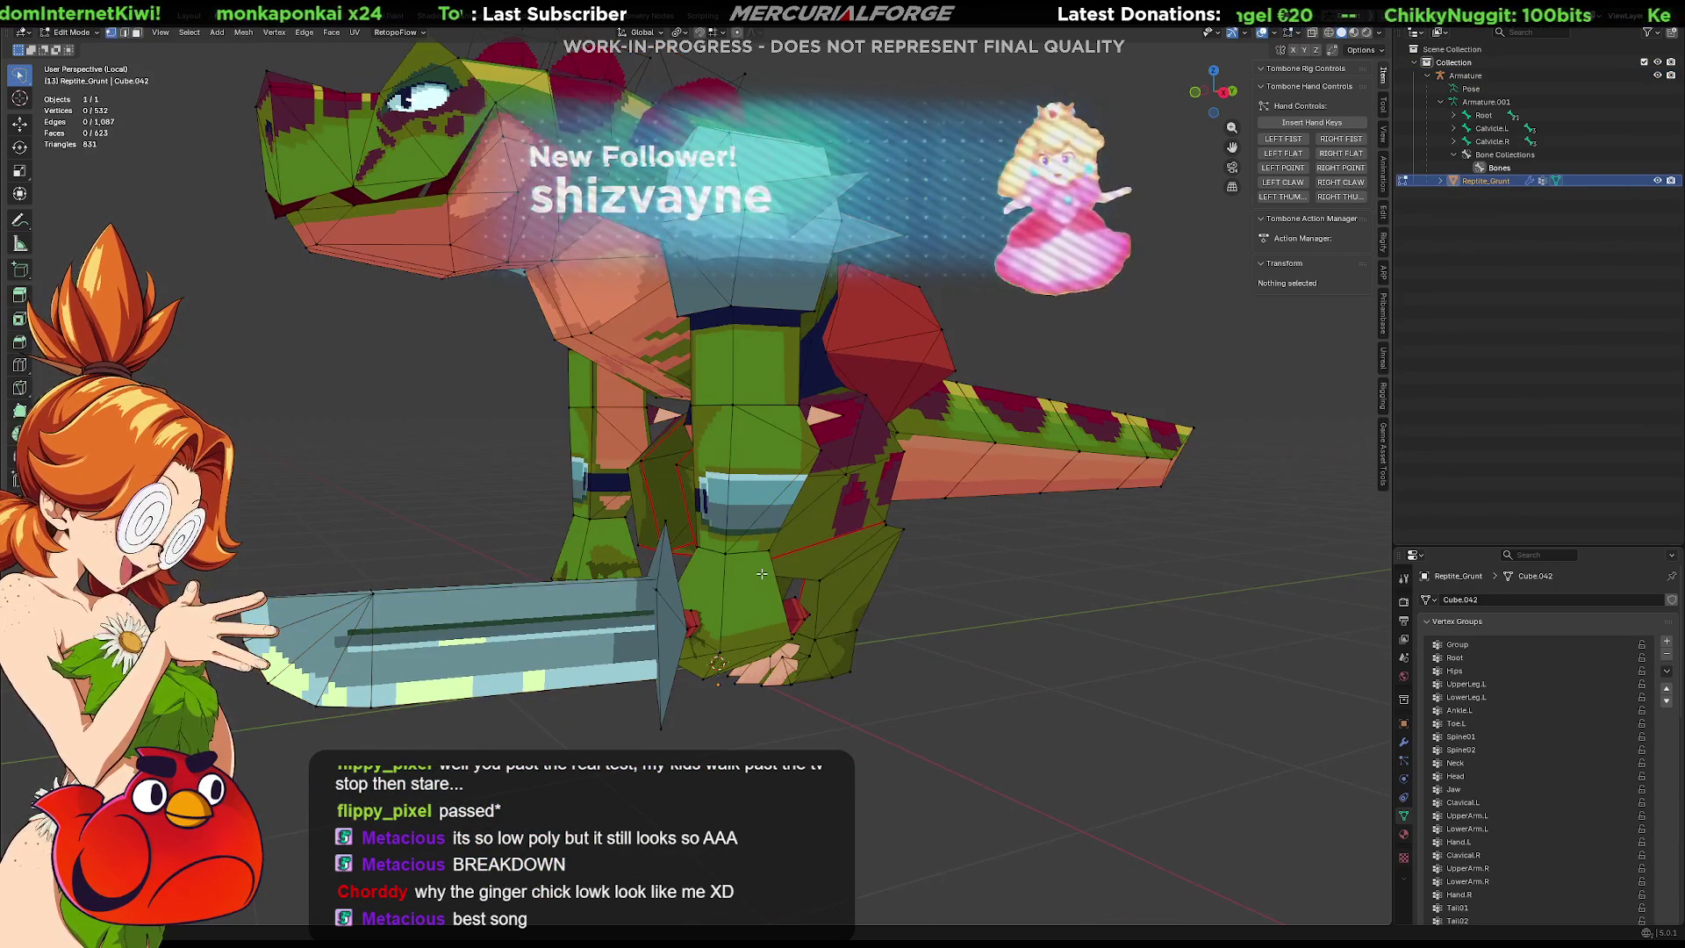
key("l")
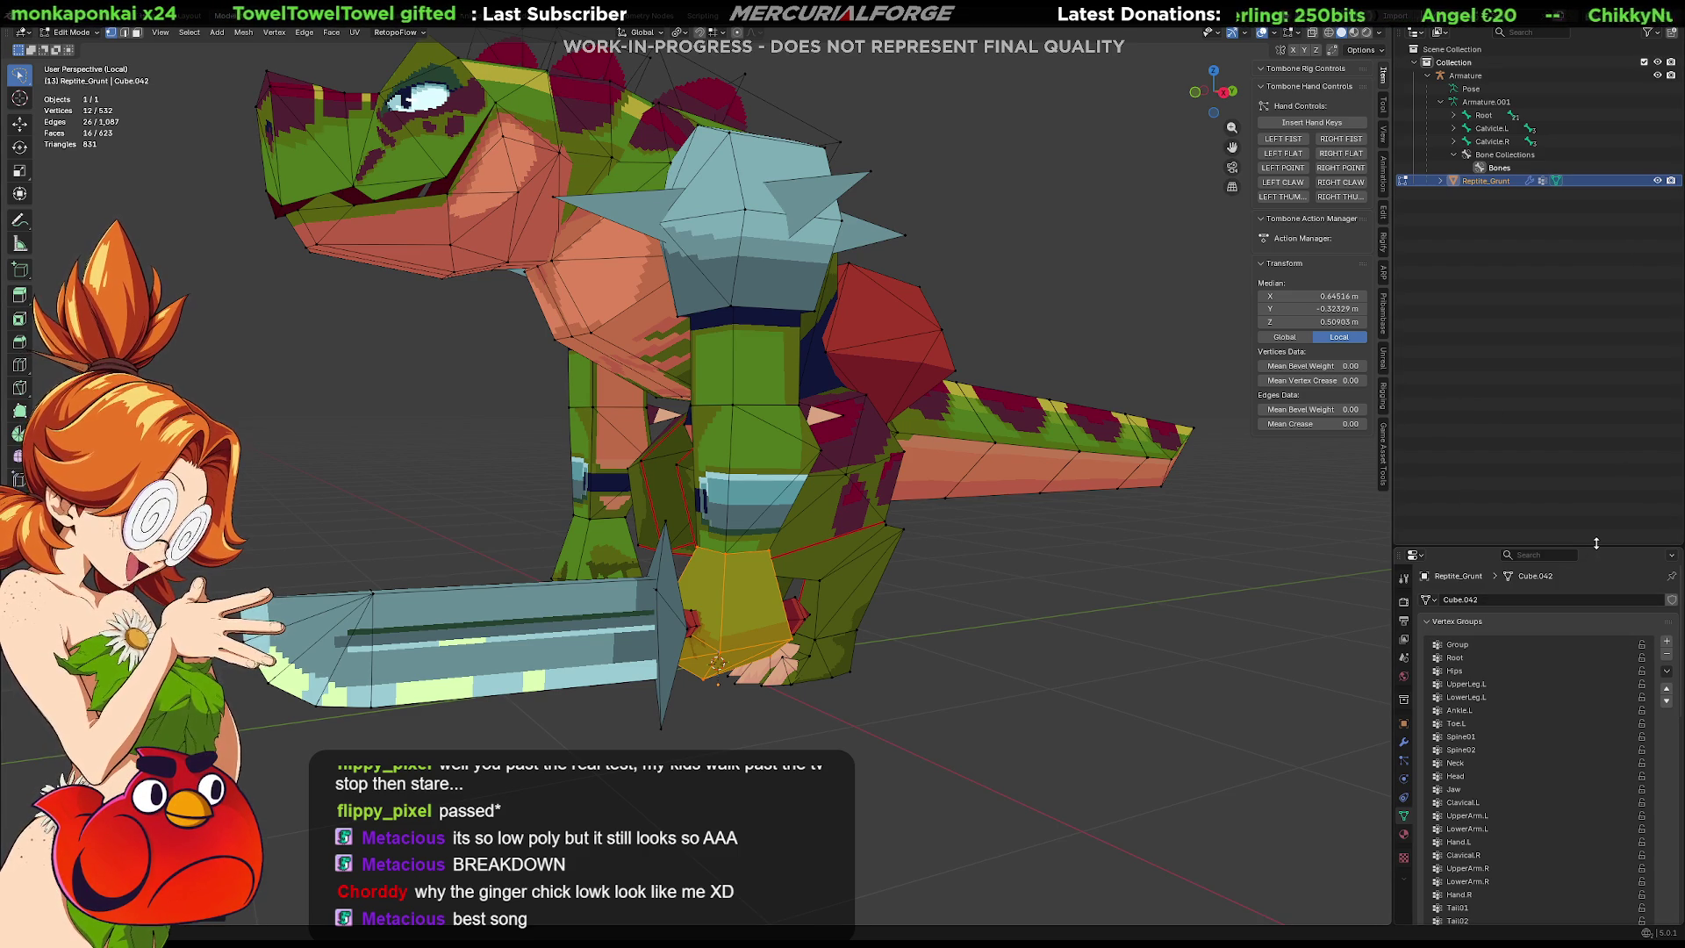
left_click_drag(1596, 543, 1595, 232)
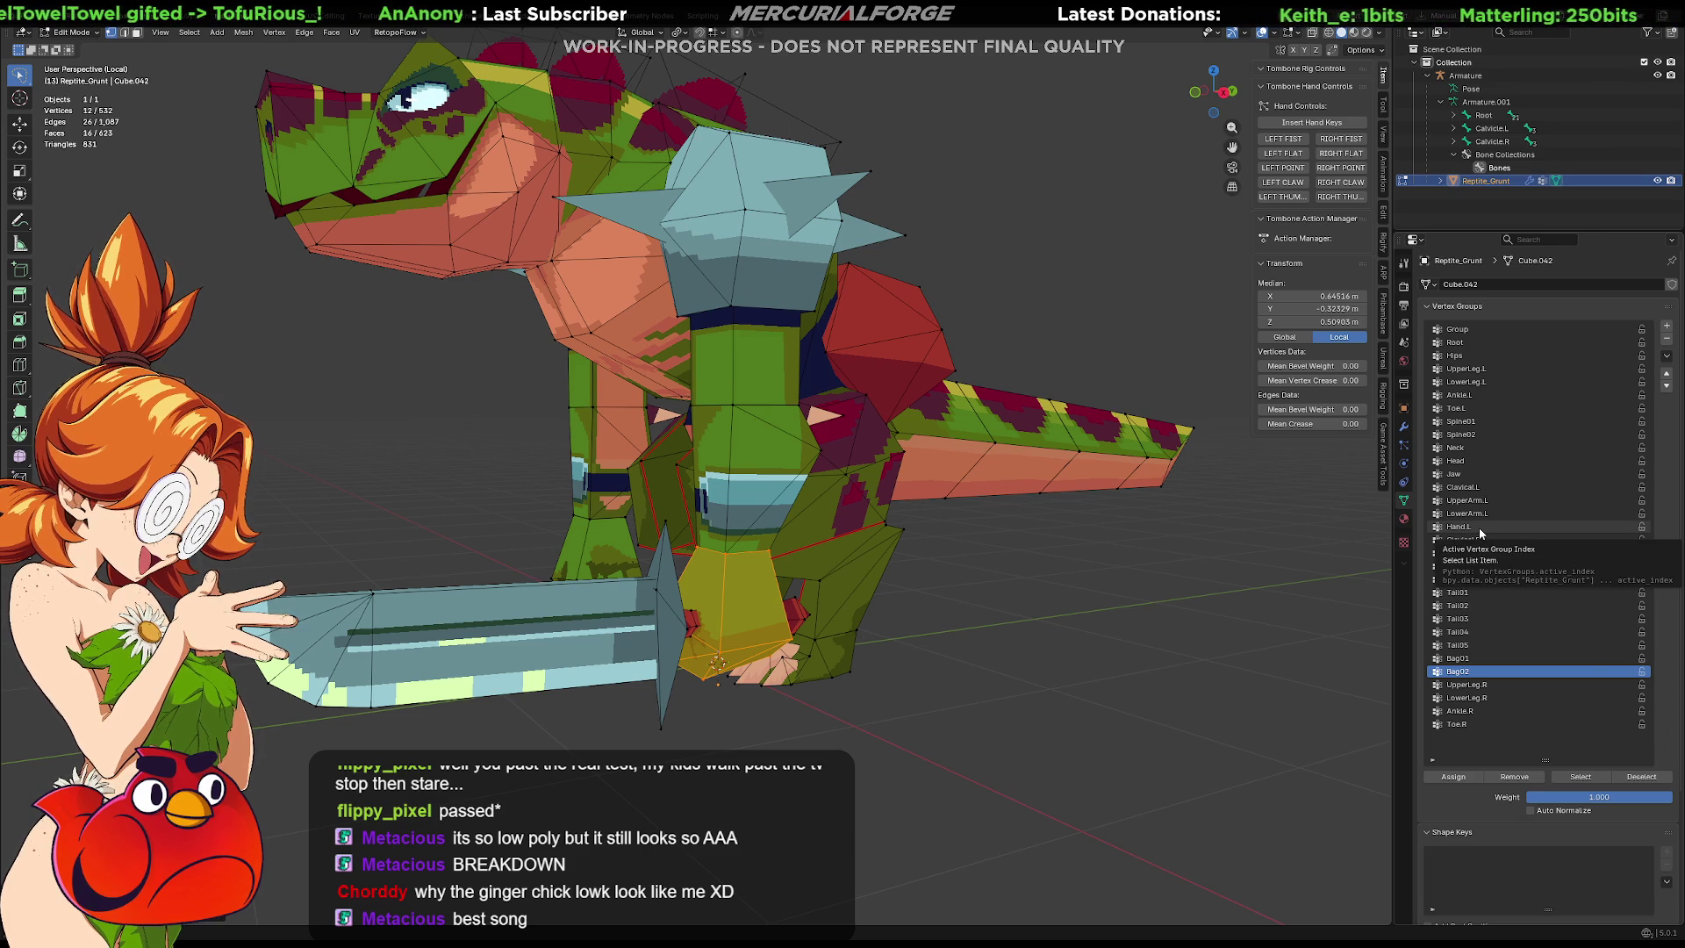
left_click(1479, 529)
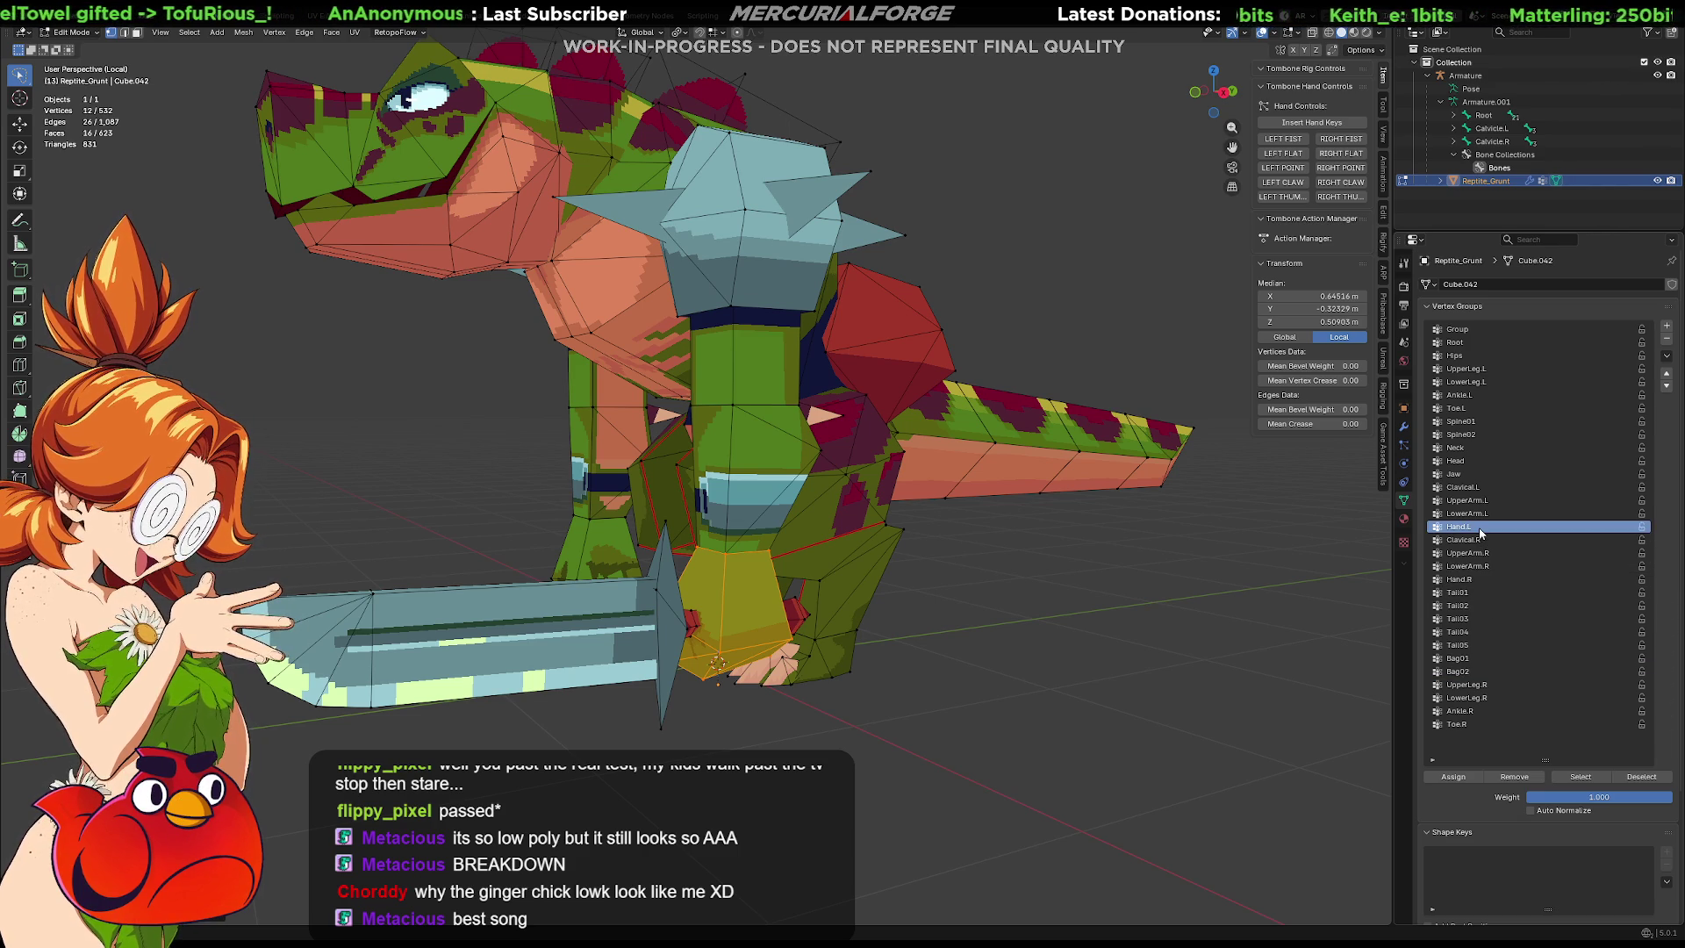
left_click(1453, 777)
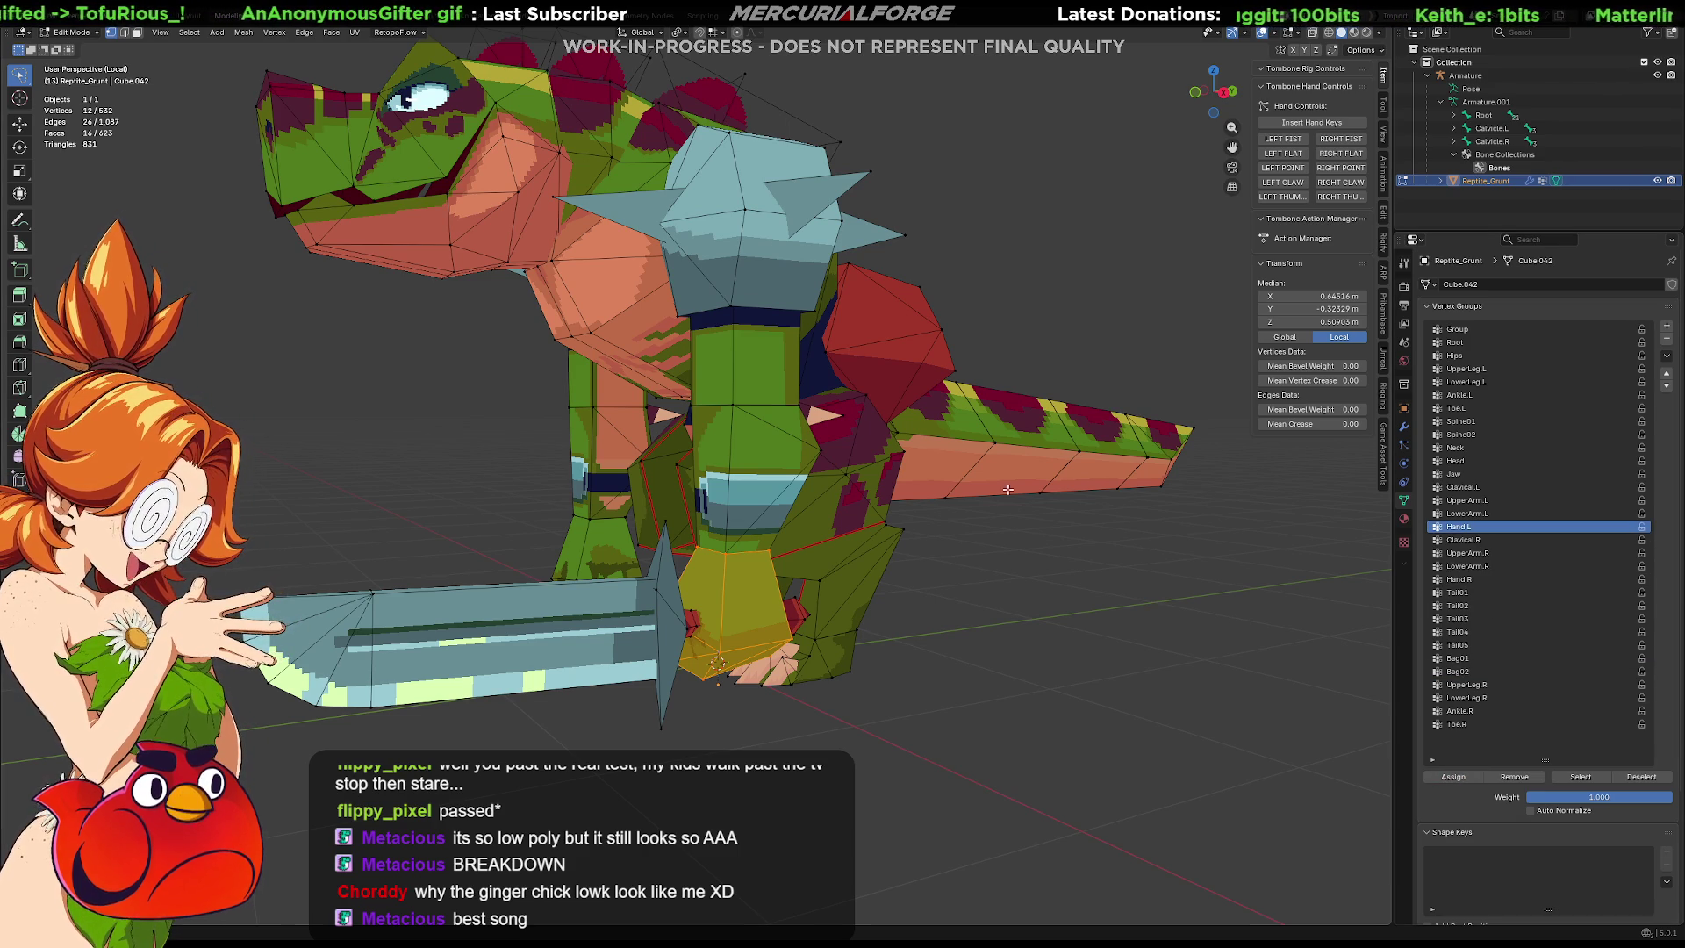
Select the whole left forearm piece and assign it to LowerArm.L.
left_click(797, 449)
key("l")
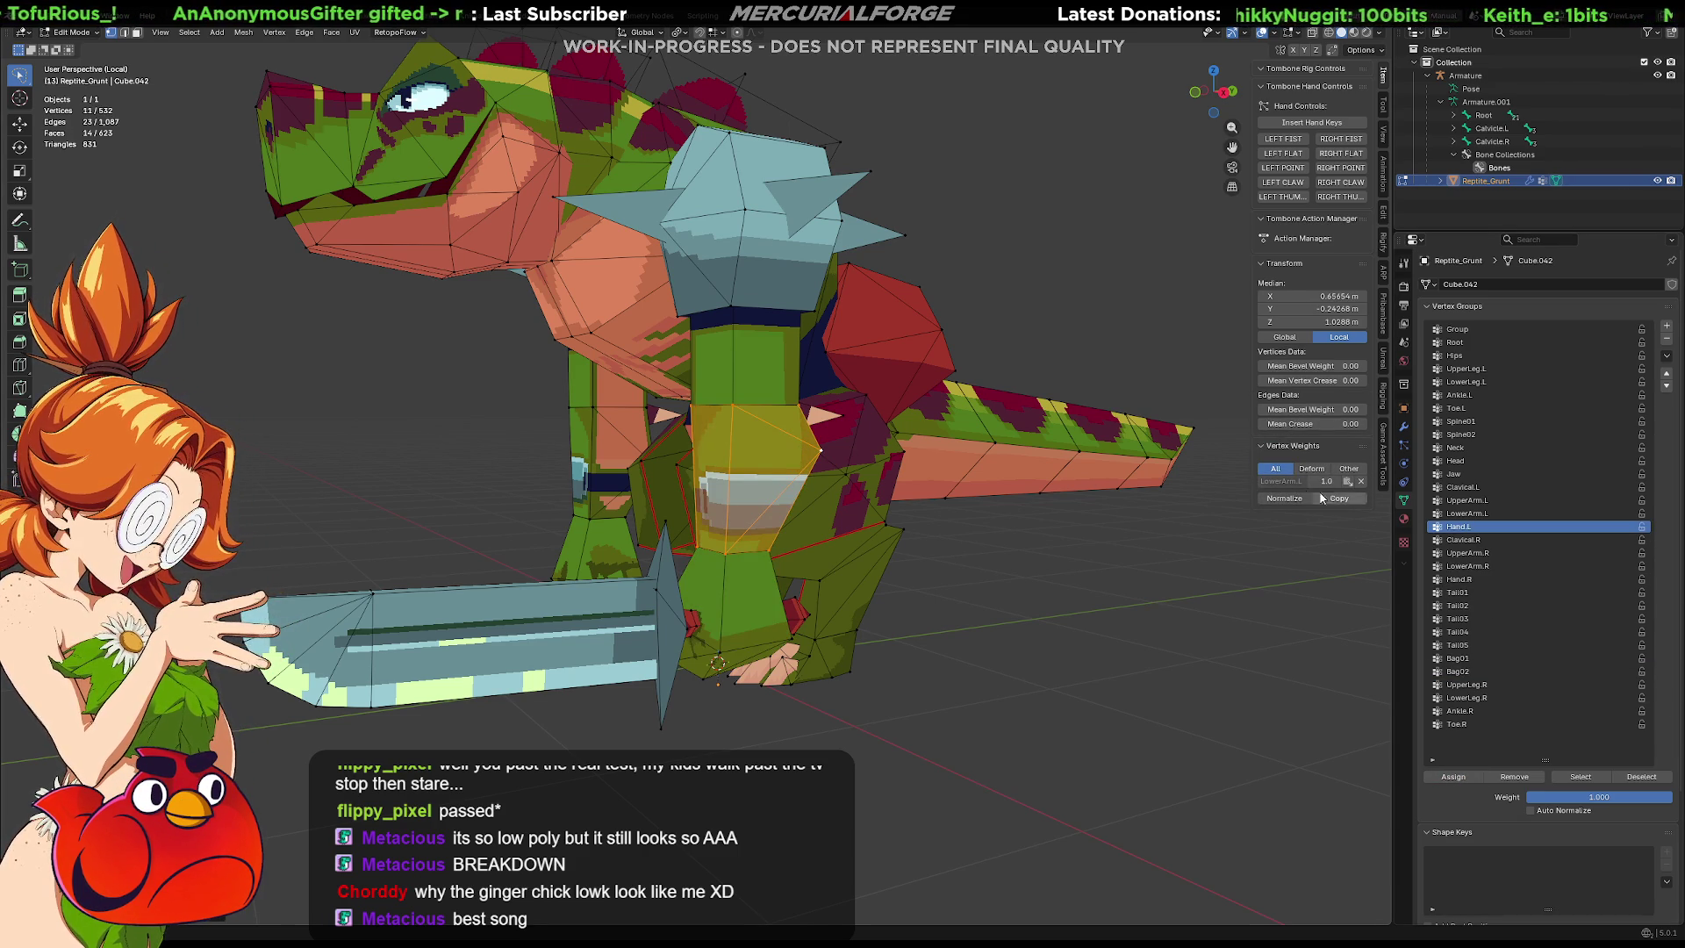
left_click(1467, 514)
left_click(1462, 777)
Select the shoulder pad, upper arm and shoulder spikes, and assign them to UpperArm.L.
key("alt+a")
key("l")
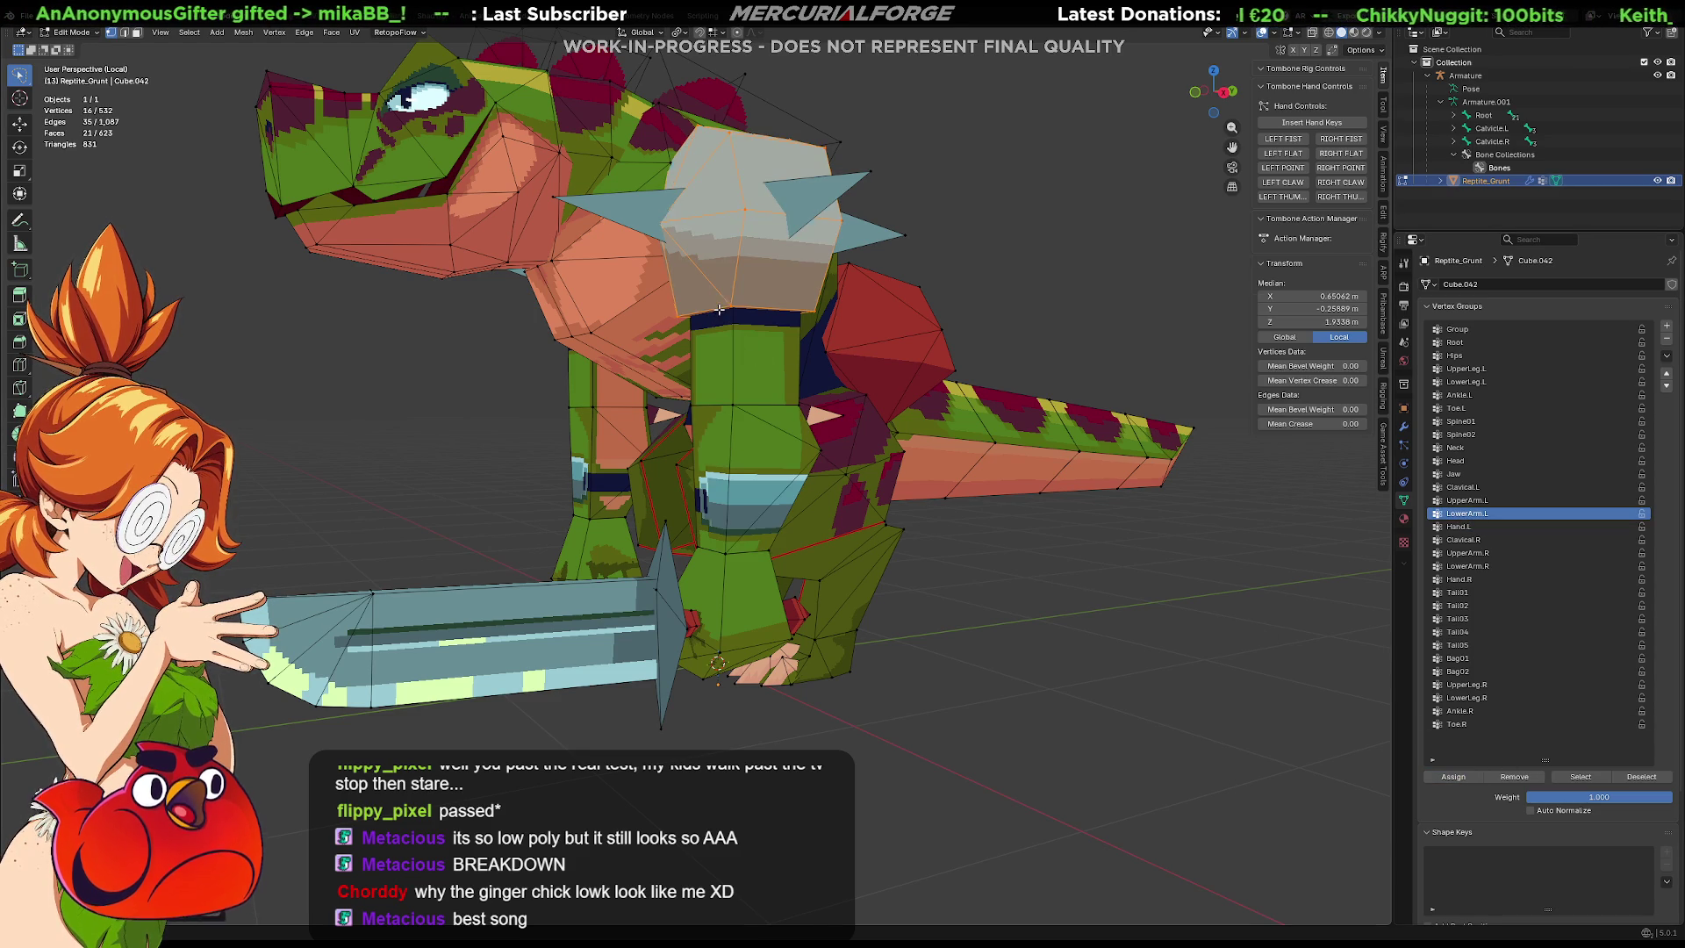
middle_click_drag(725, 318, 734, 328)
key("l")
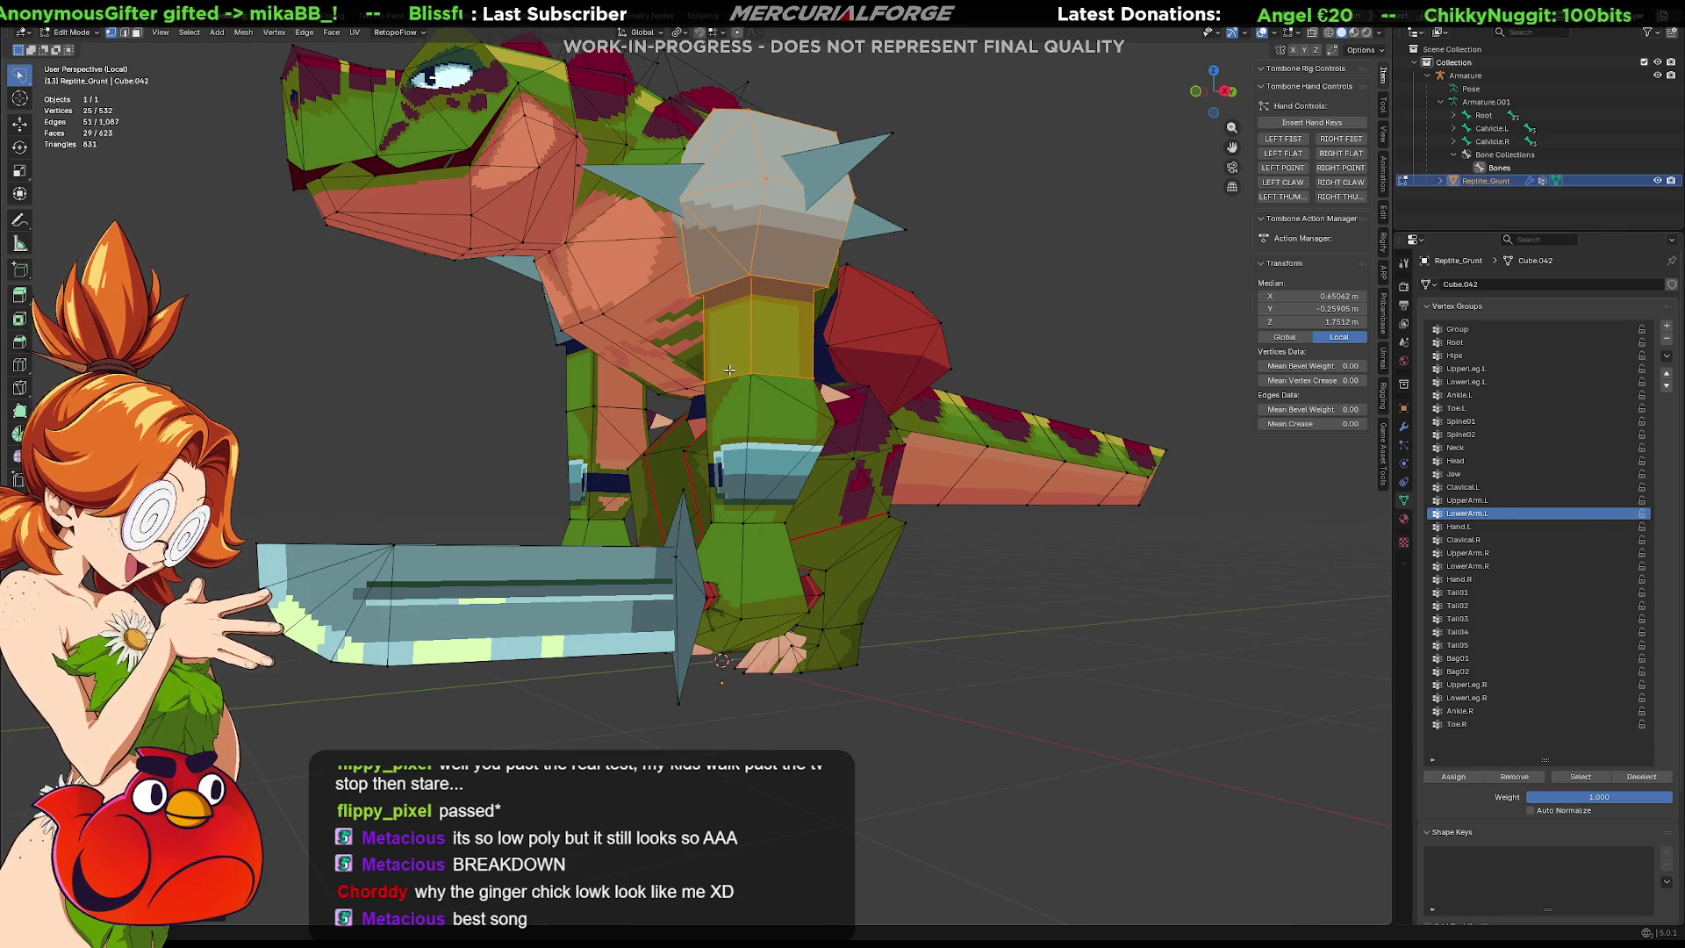
key("l")
key("l")
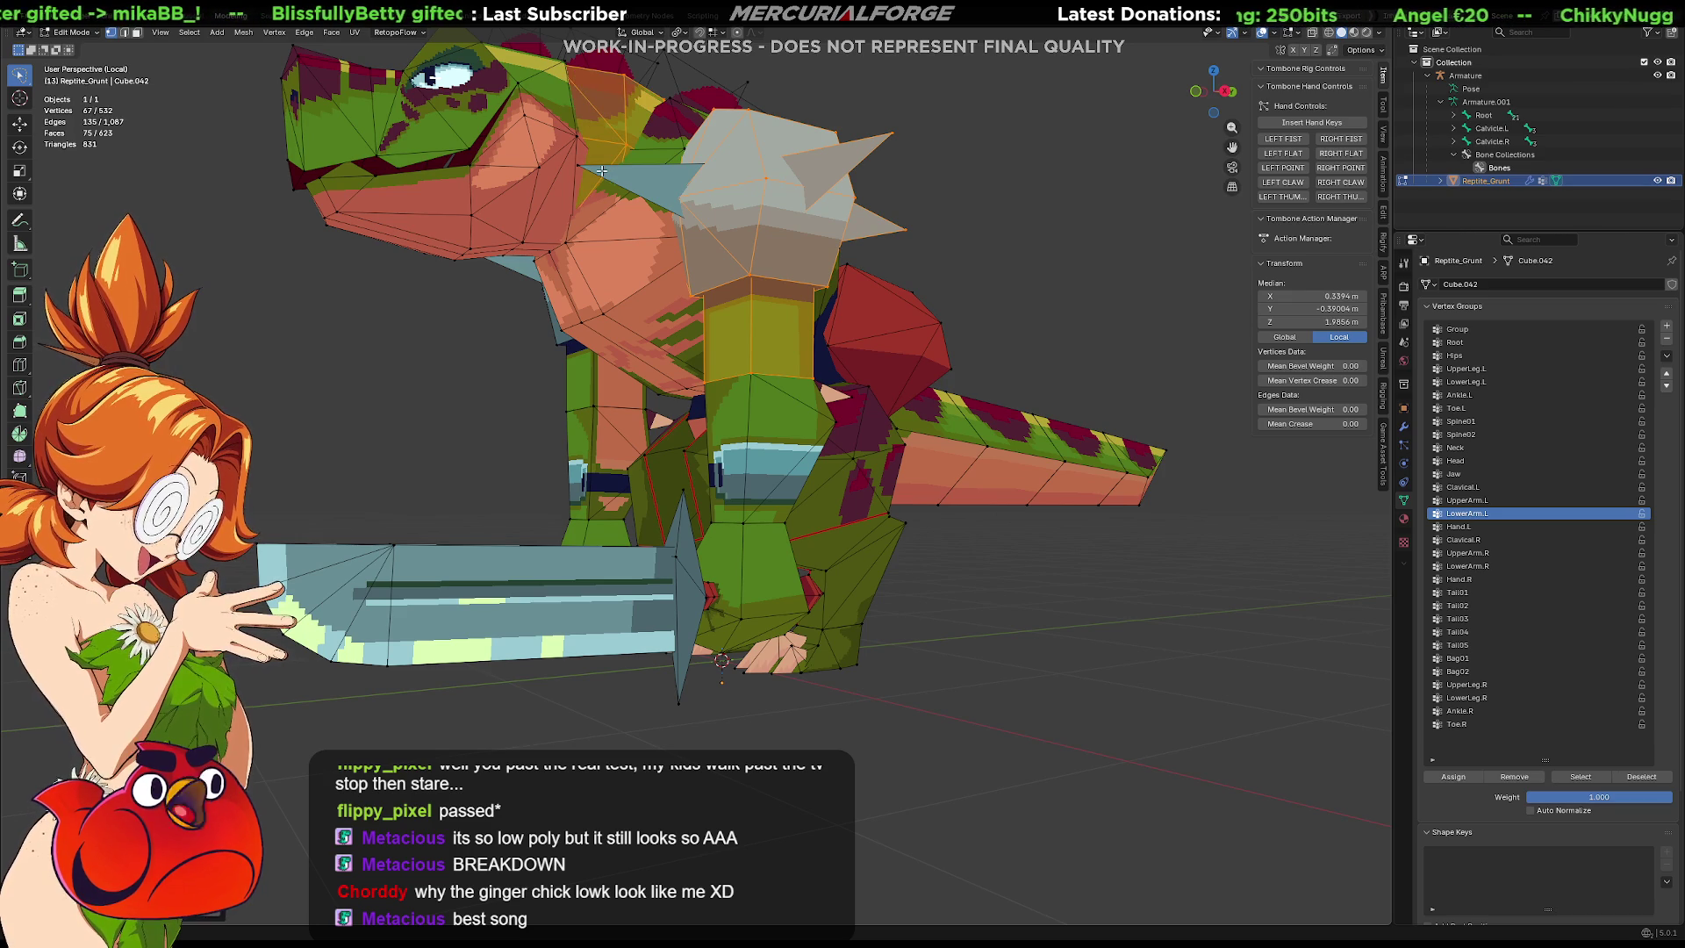
mouse_move(606, 167)
middle_mouse_down()
mouse_move(602, 224)
mouse_move(487, 326)
middle_mouse_up()
key("l")
middle_click_drag(532, 452, 658, 434)
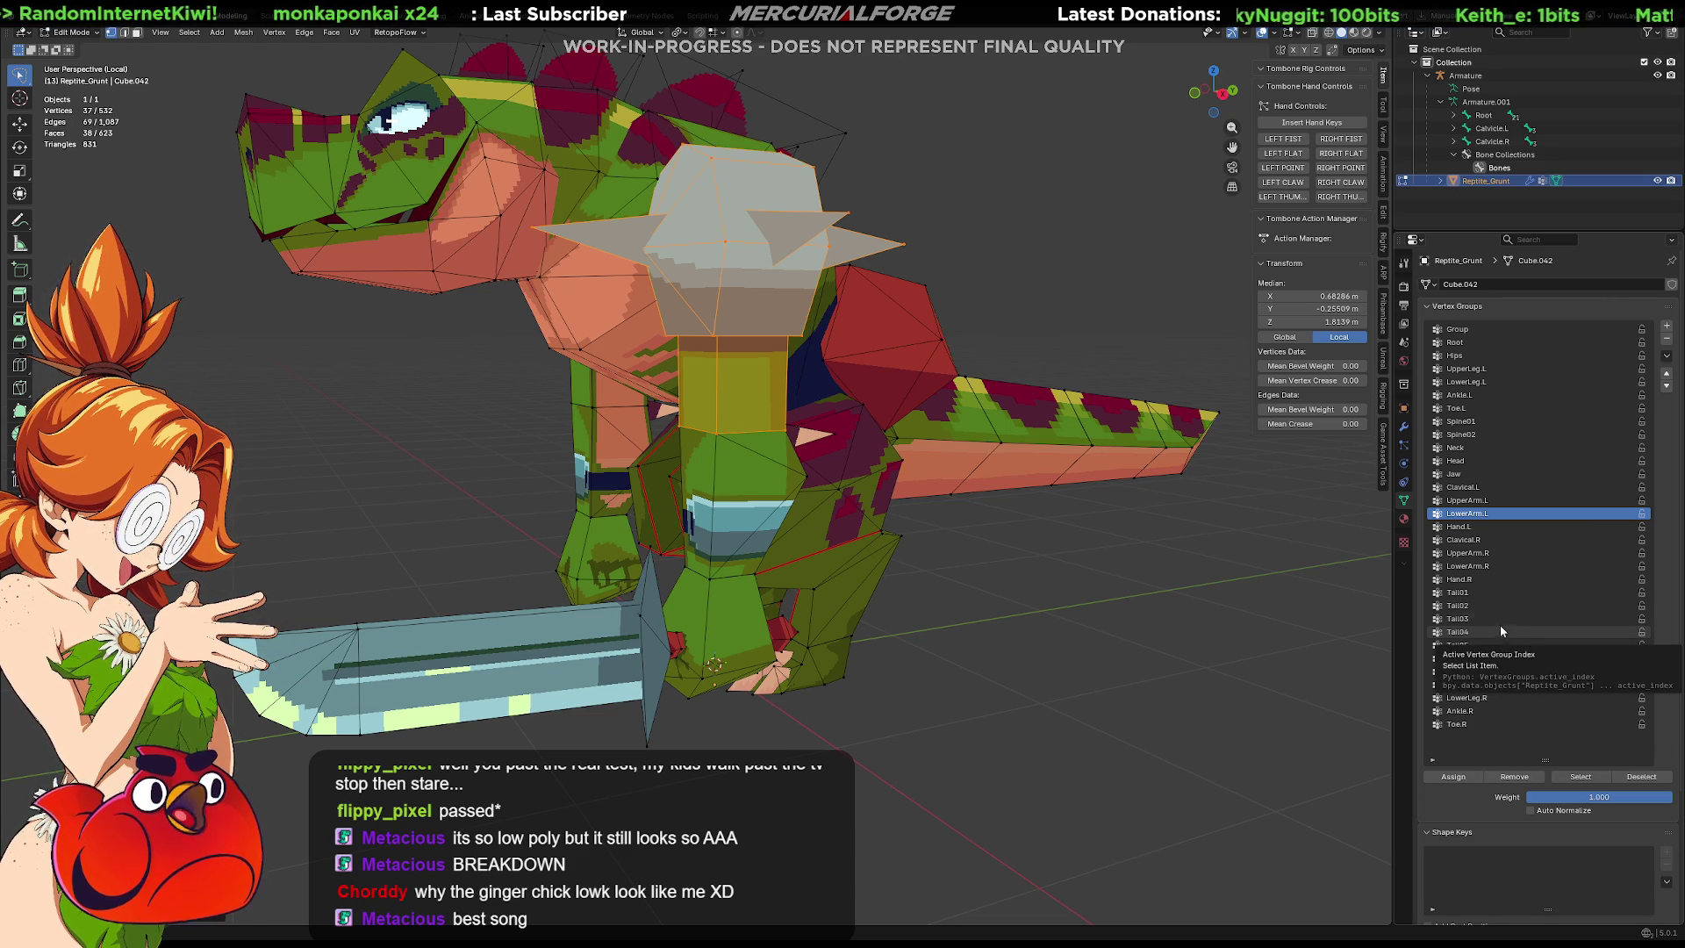
middle_click_drag(1085, 537, 1088, 592, "shift")
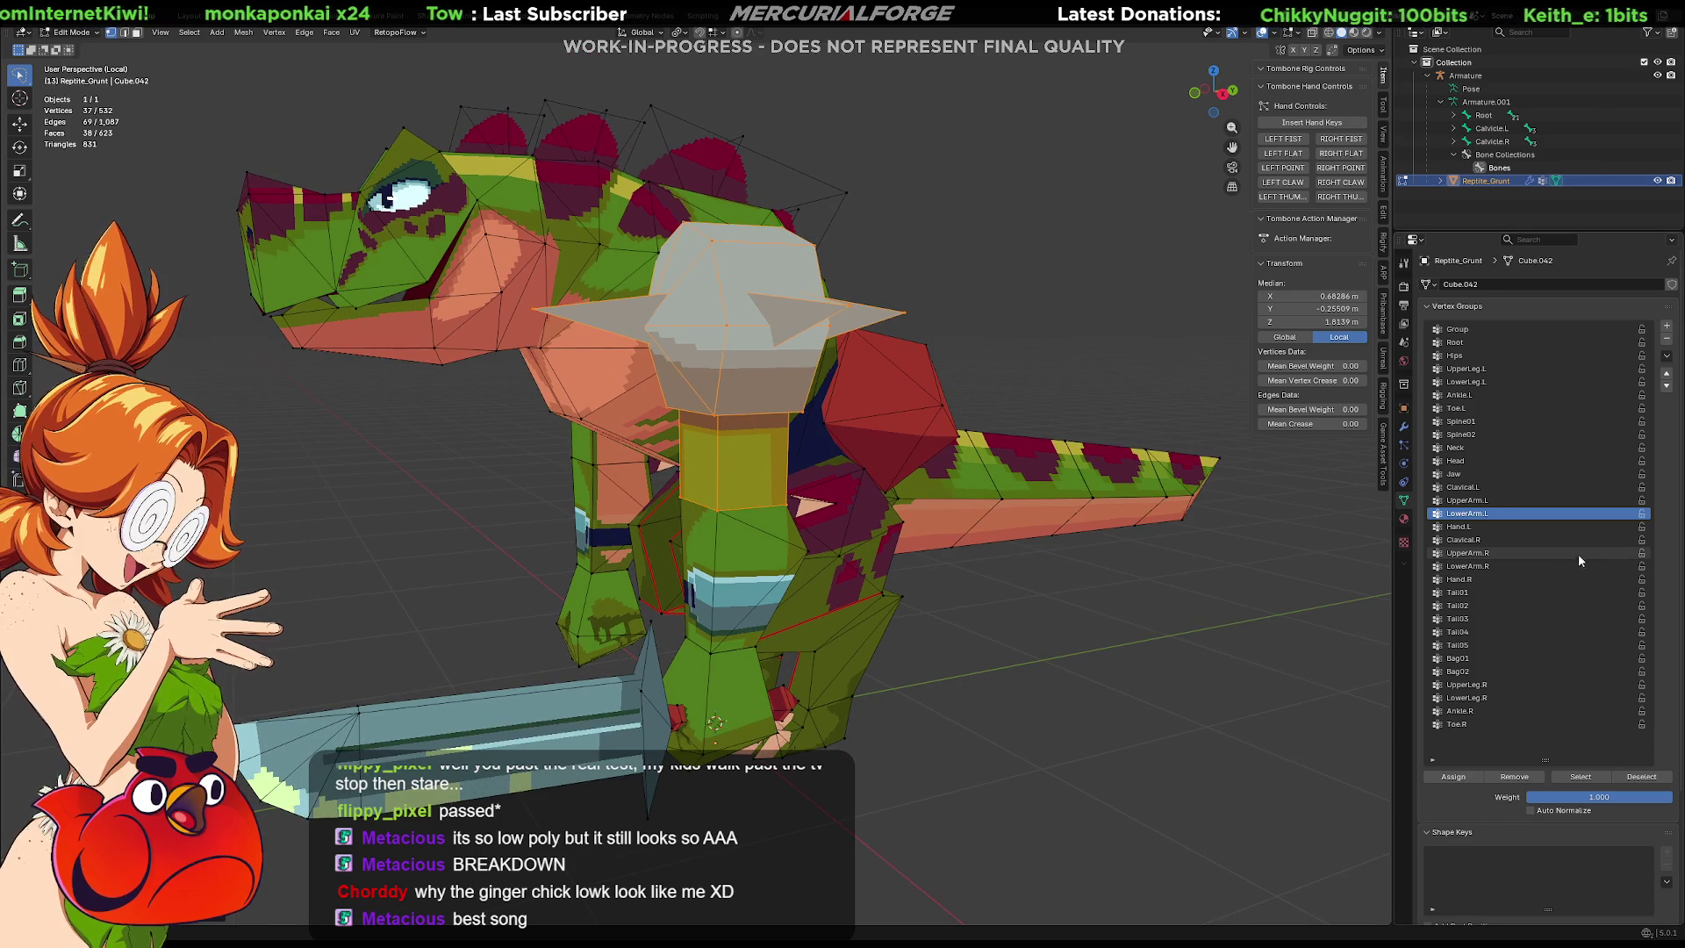
left_click(1472, 499)
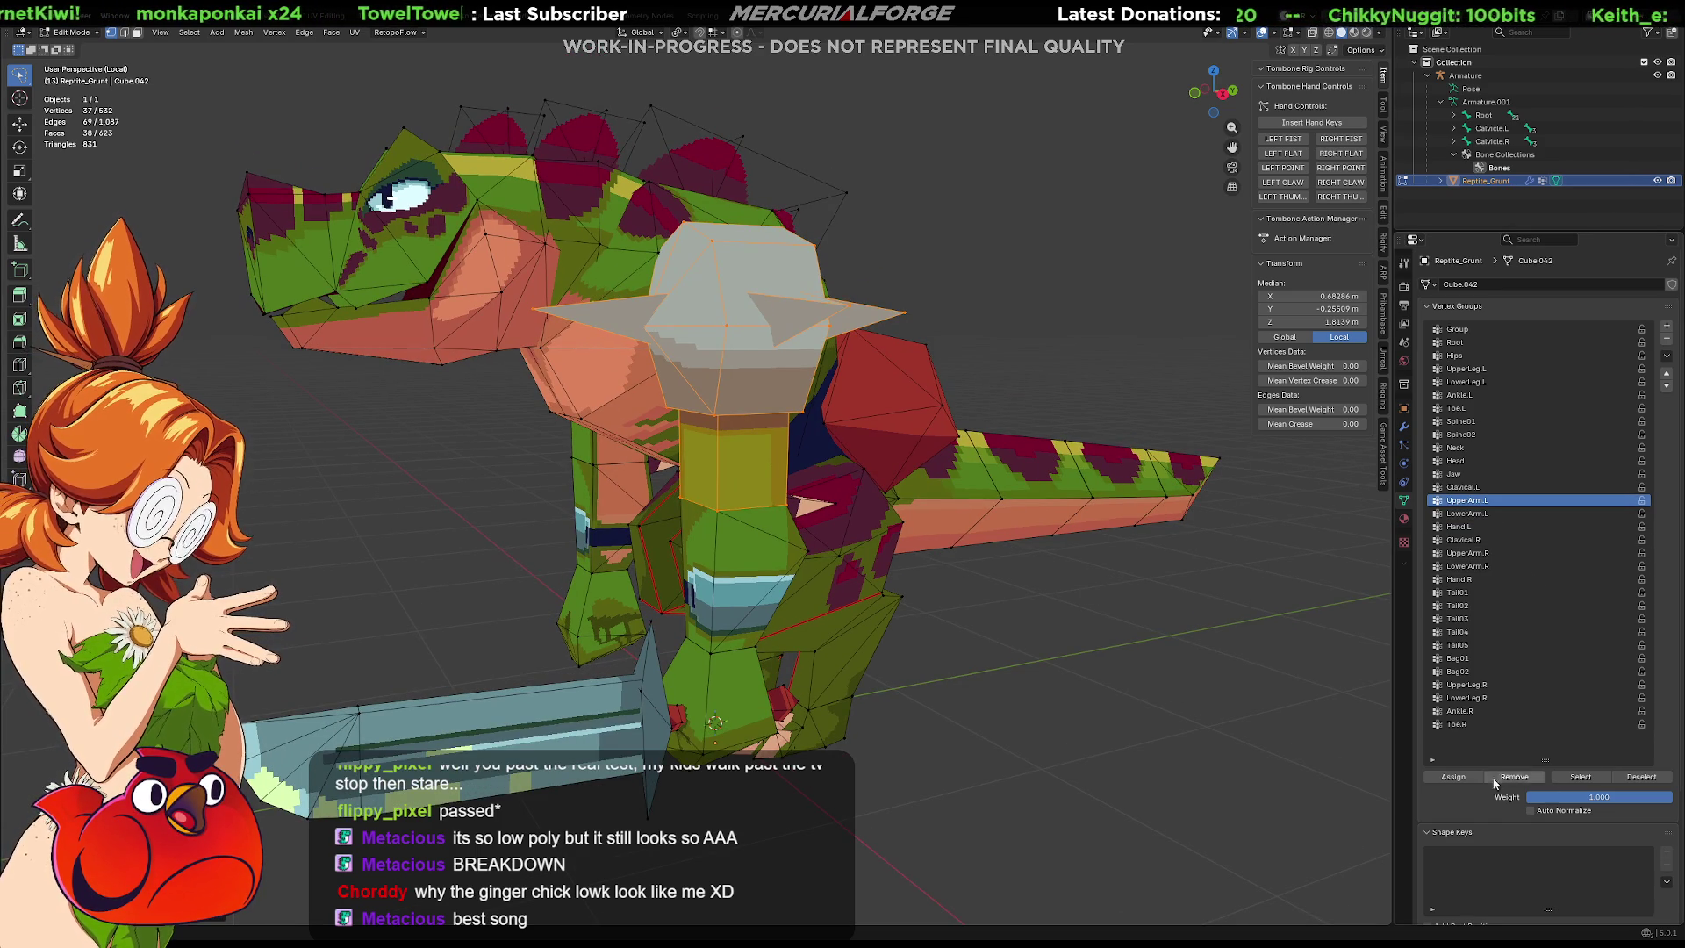
left_click(1454, 777)
Deselect the shoulder vertices and switch the mesh back to Object Mode with the mode pie.
left_click(1127, 621)
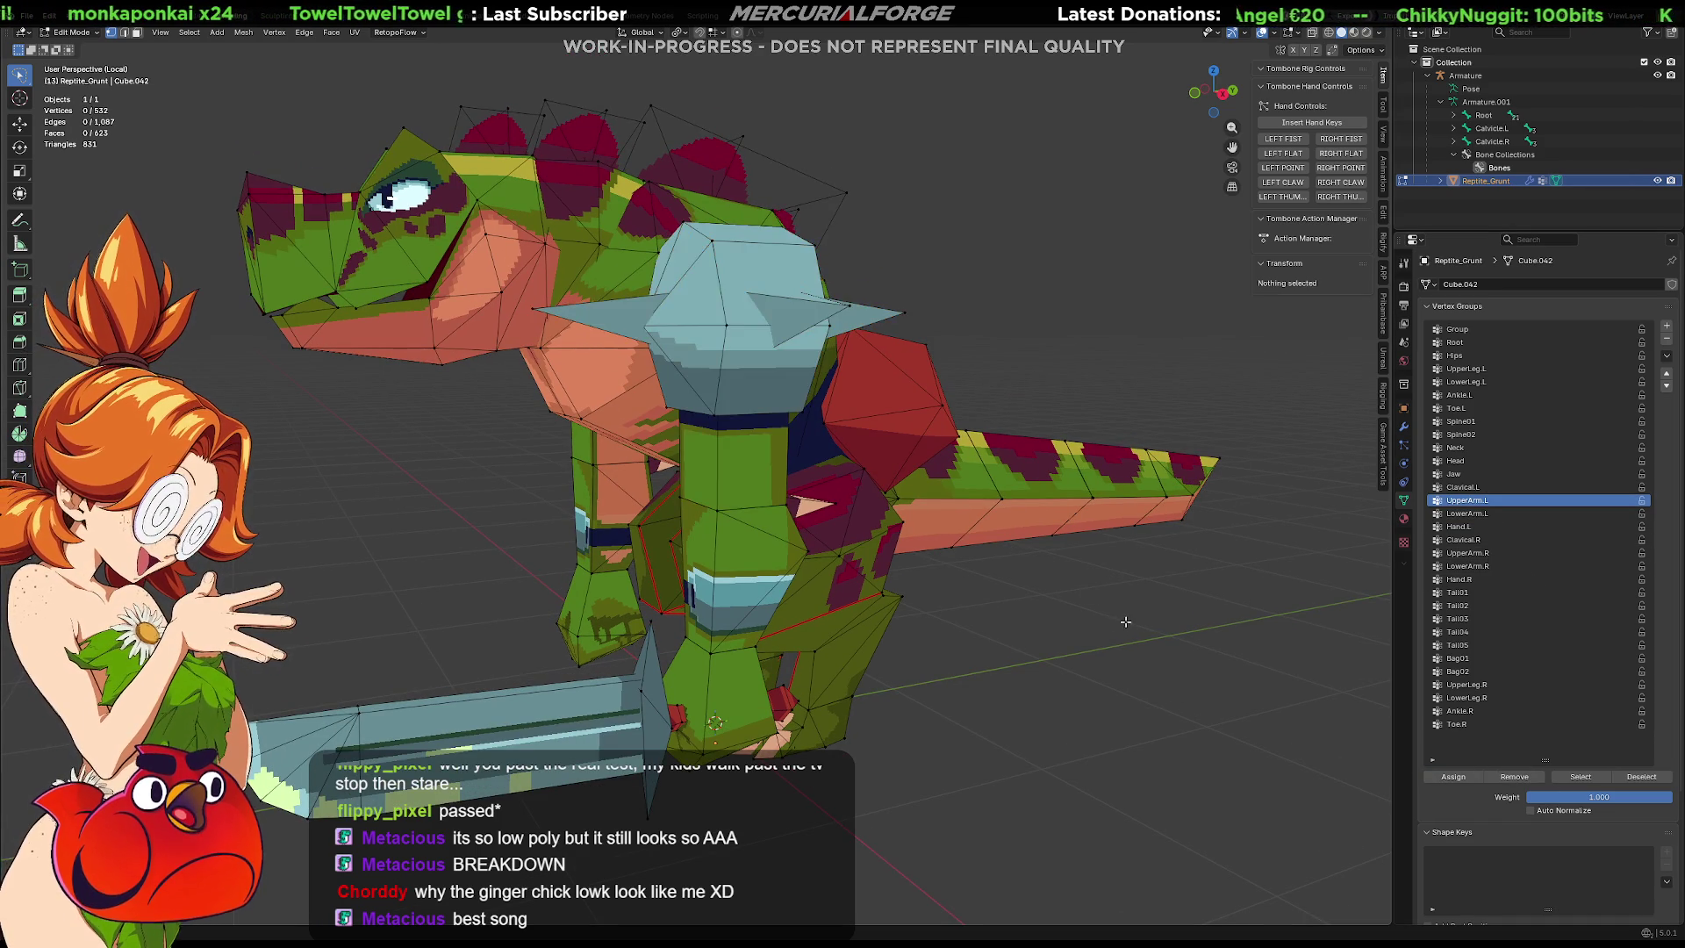
middle_click_drag(1008, 503, 1088, 499)
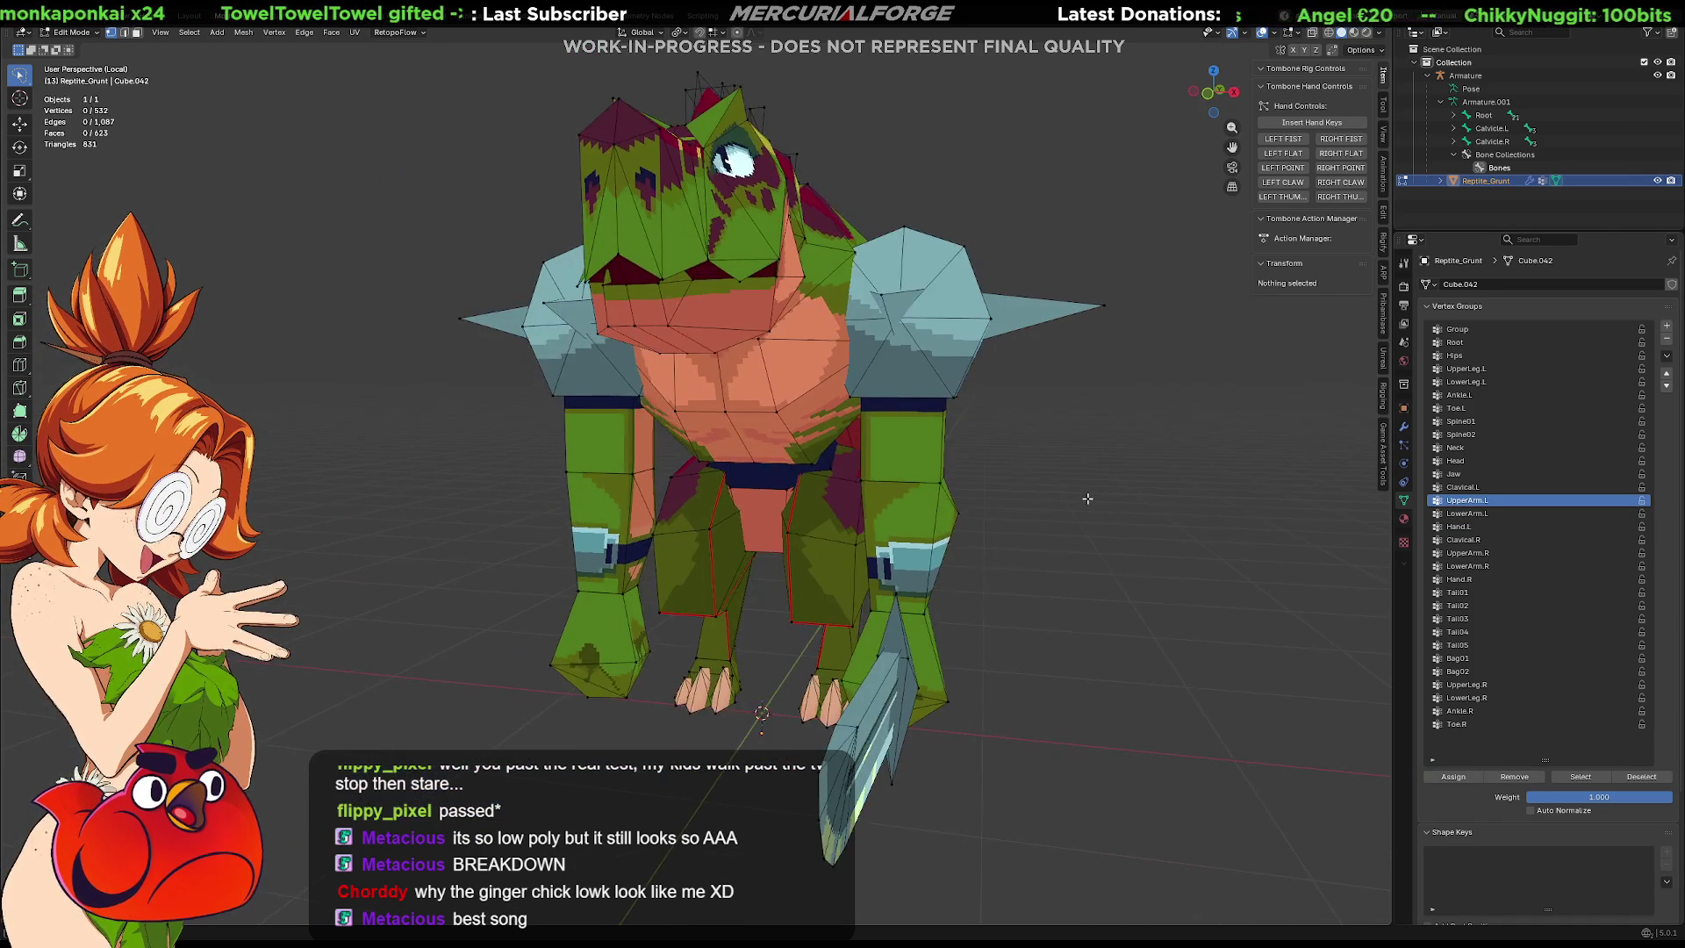
key("Tab")
mouse_move(910, 382)
middle_mouse_down()
mouse_move(799, 376)
mouse_move(725, 435)
mouse_move(754, 374)
middle_mouse_up()
key("ctrl+Tab")
left_click(805, 375)
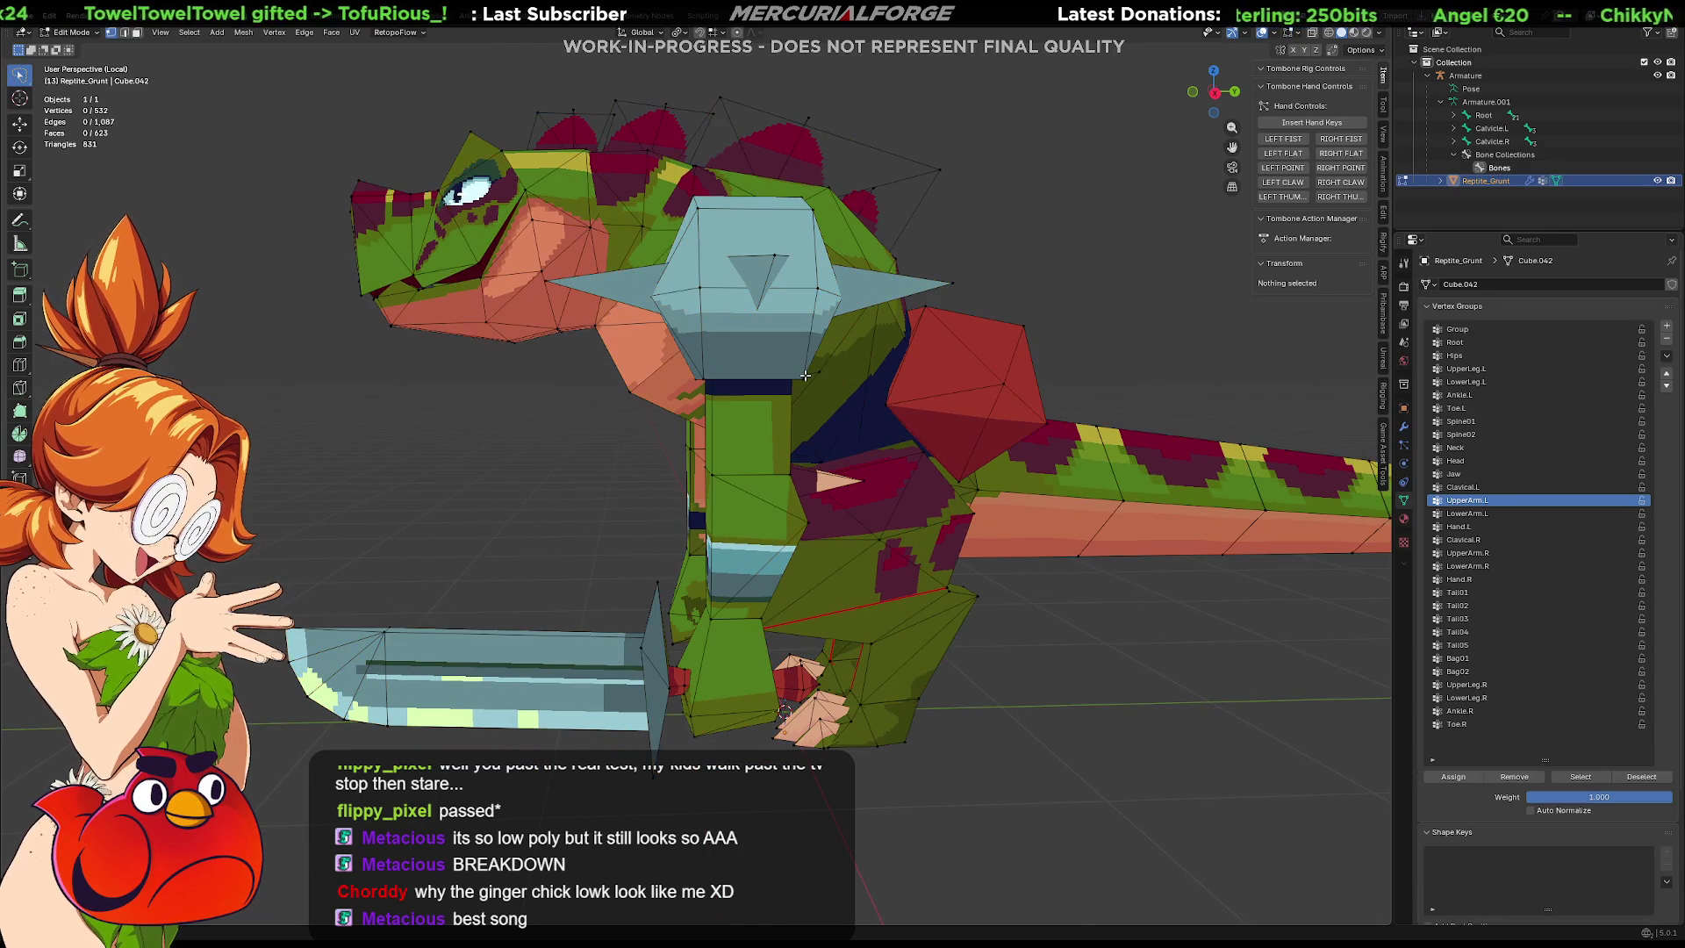
key("ctrl+Tab")
key("Tab")
key("ctrl+Tab")
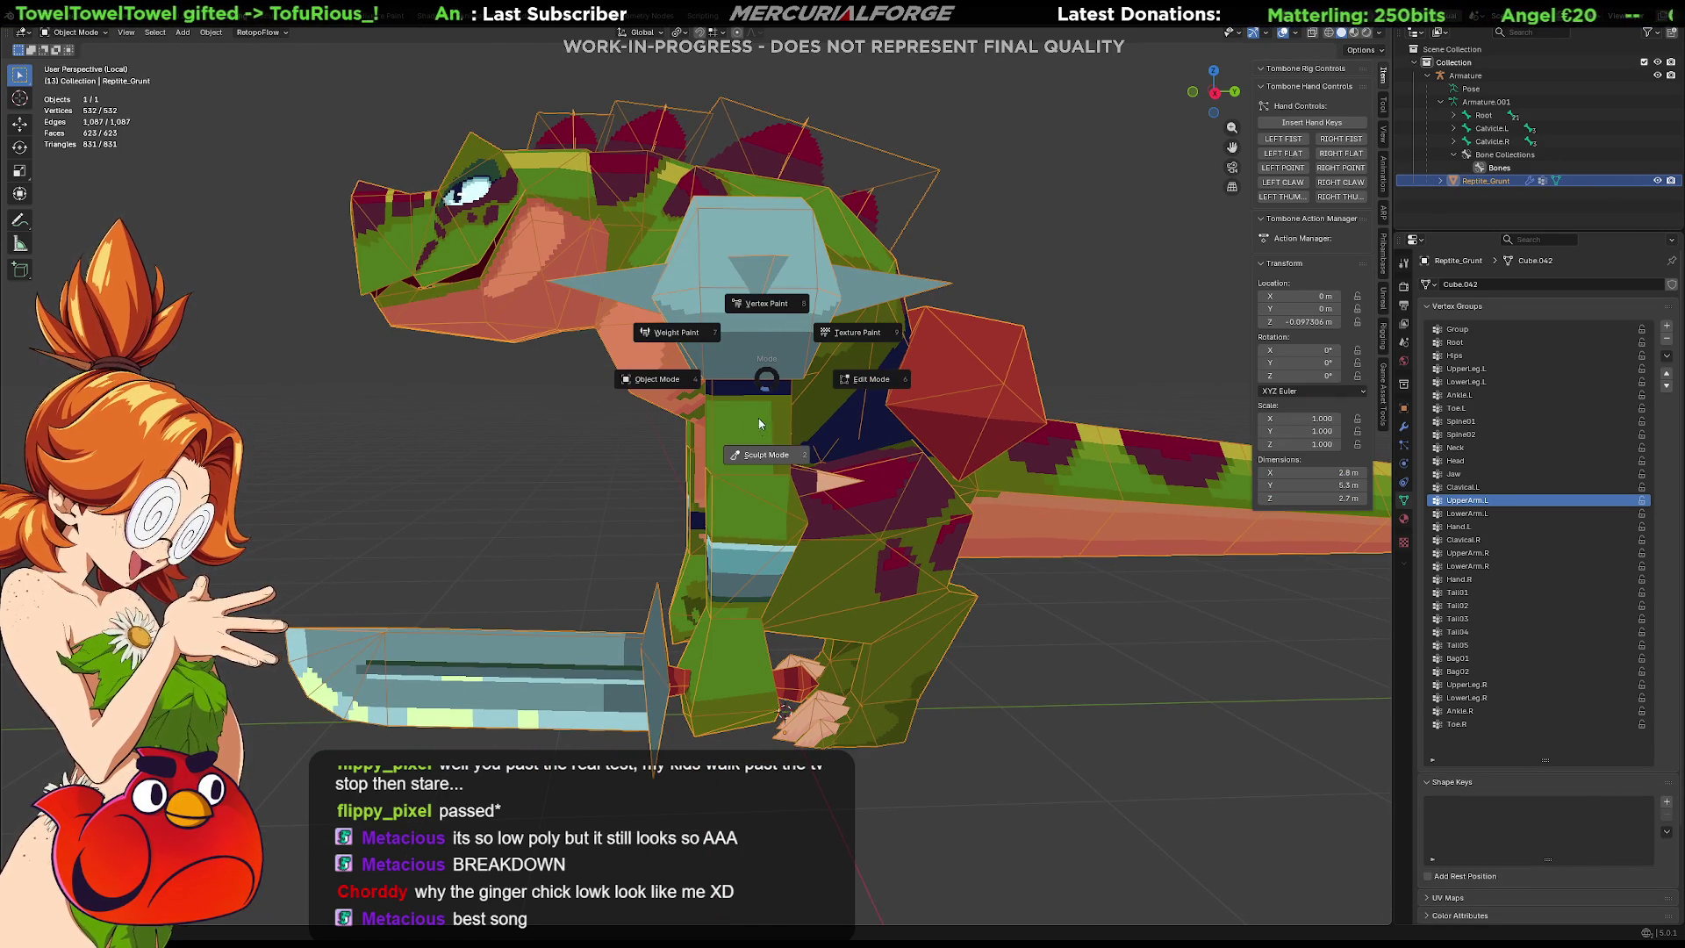
Put the mesh in Object Mode, leave local view, and switch the Armature into Pose Mode.
left_click(752, 456)
key("ctrl+Tab")
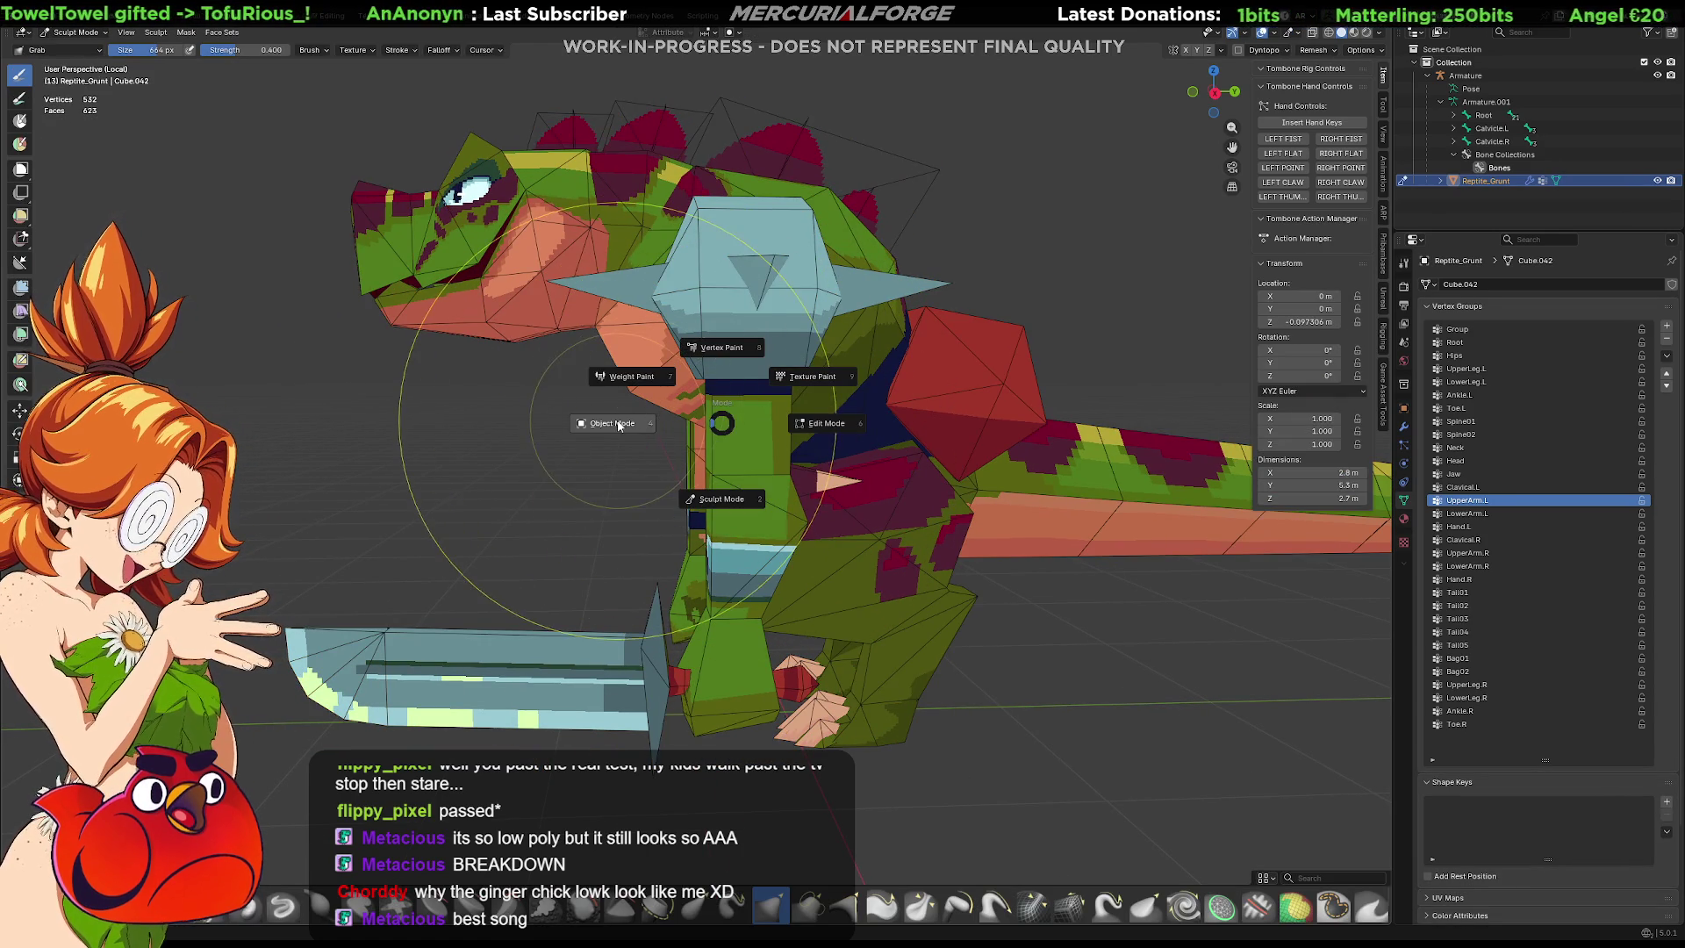
left_click(822, 405)
scroll(819, 398, "down", 5)
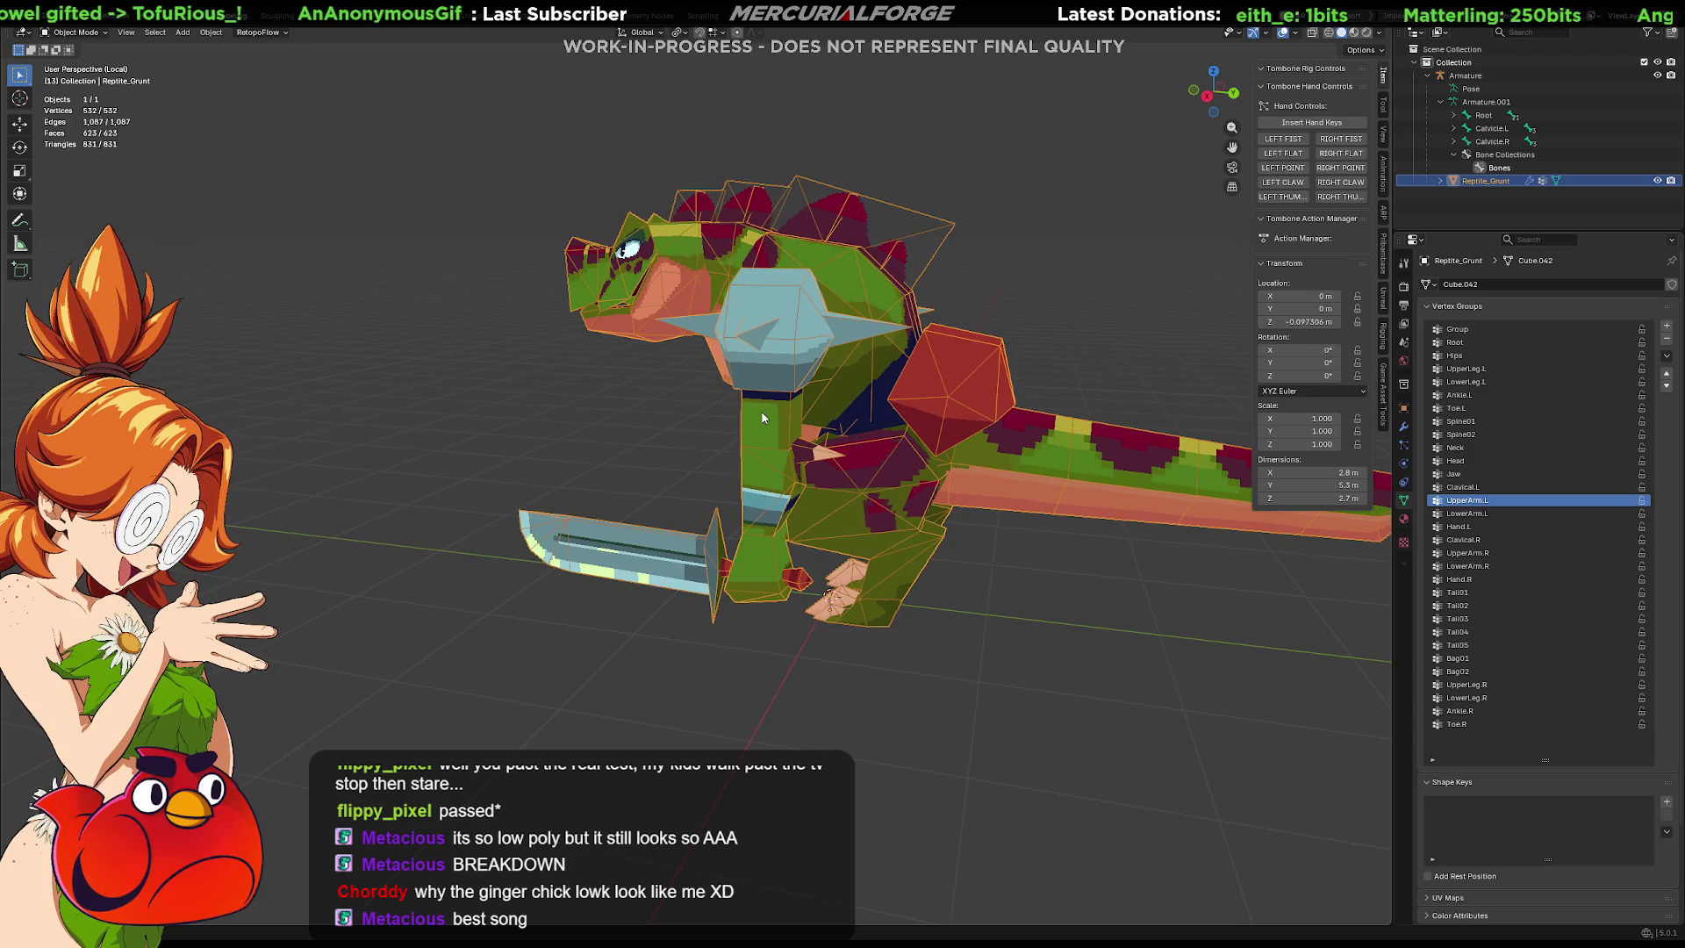
key("KP_Divide")
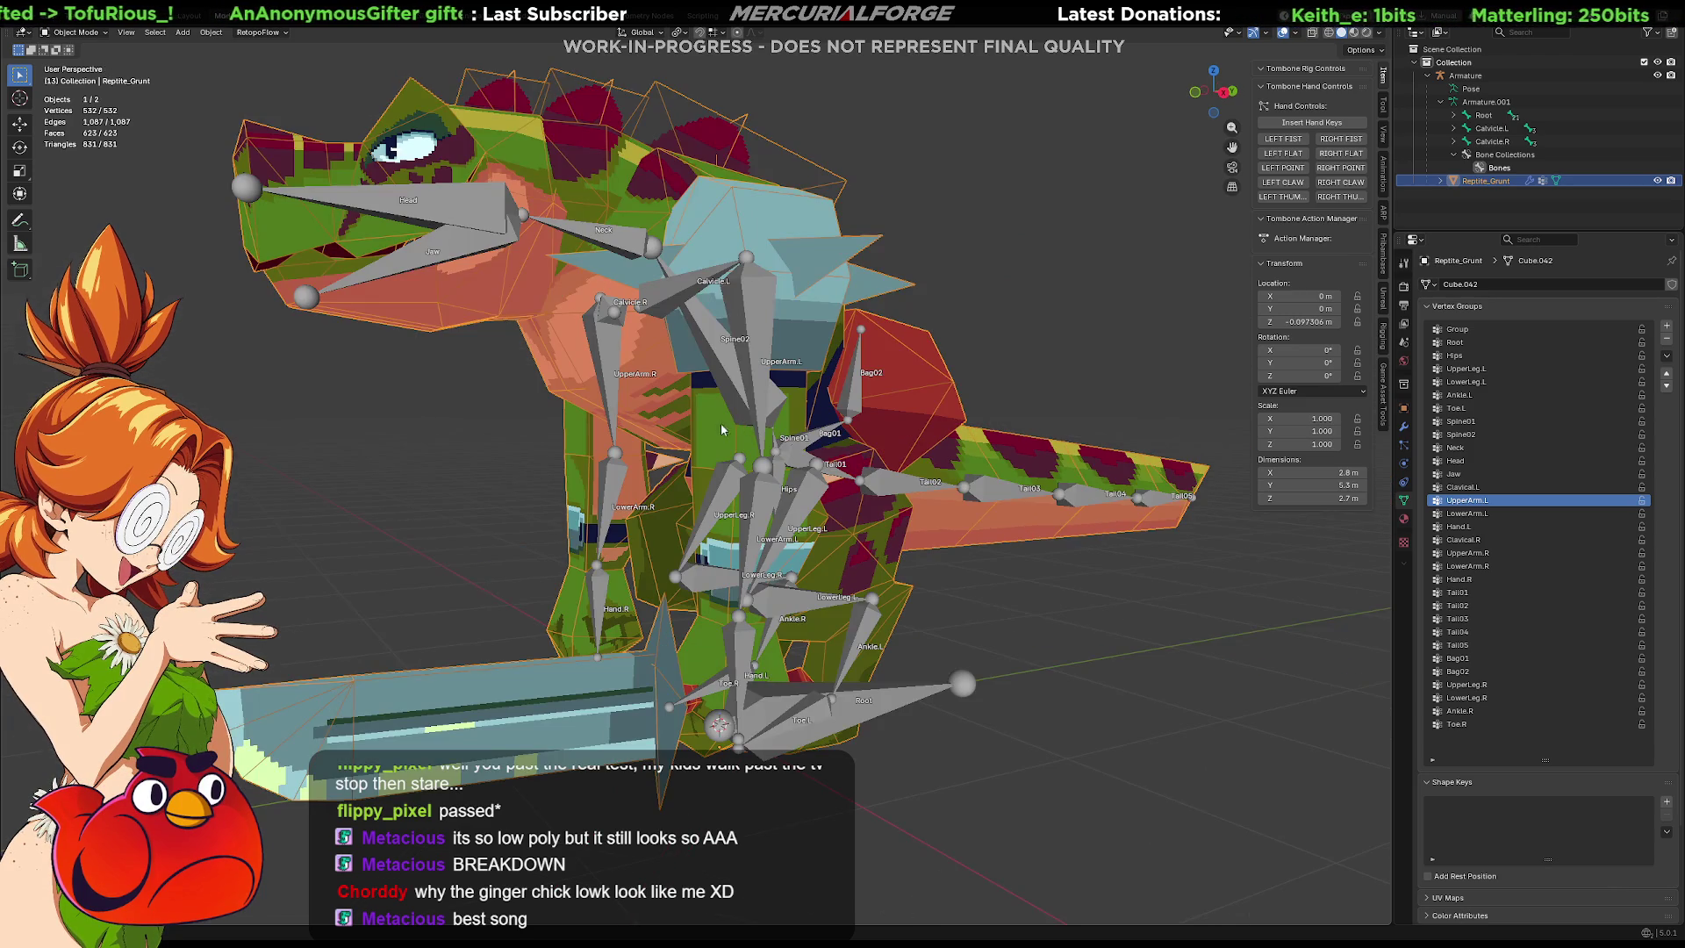
left_click(760, 313)
key("ctrl+Tab")
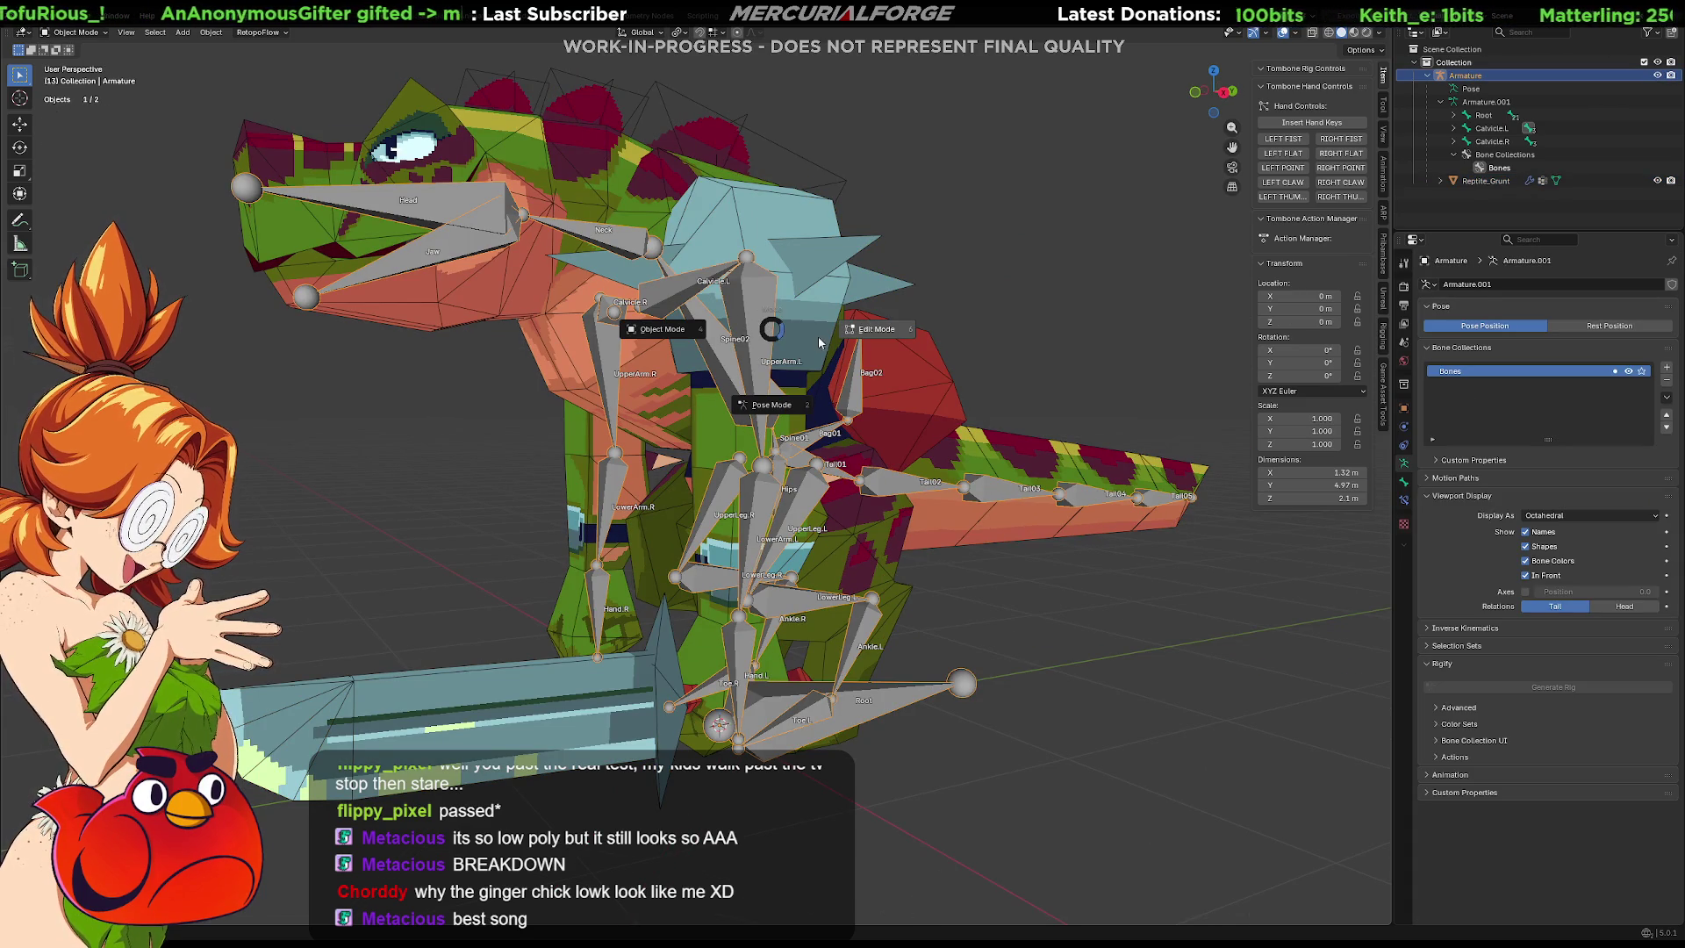
left_click(783, 404)
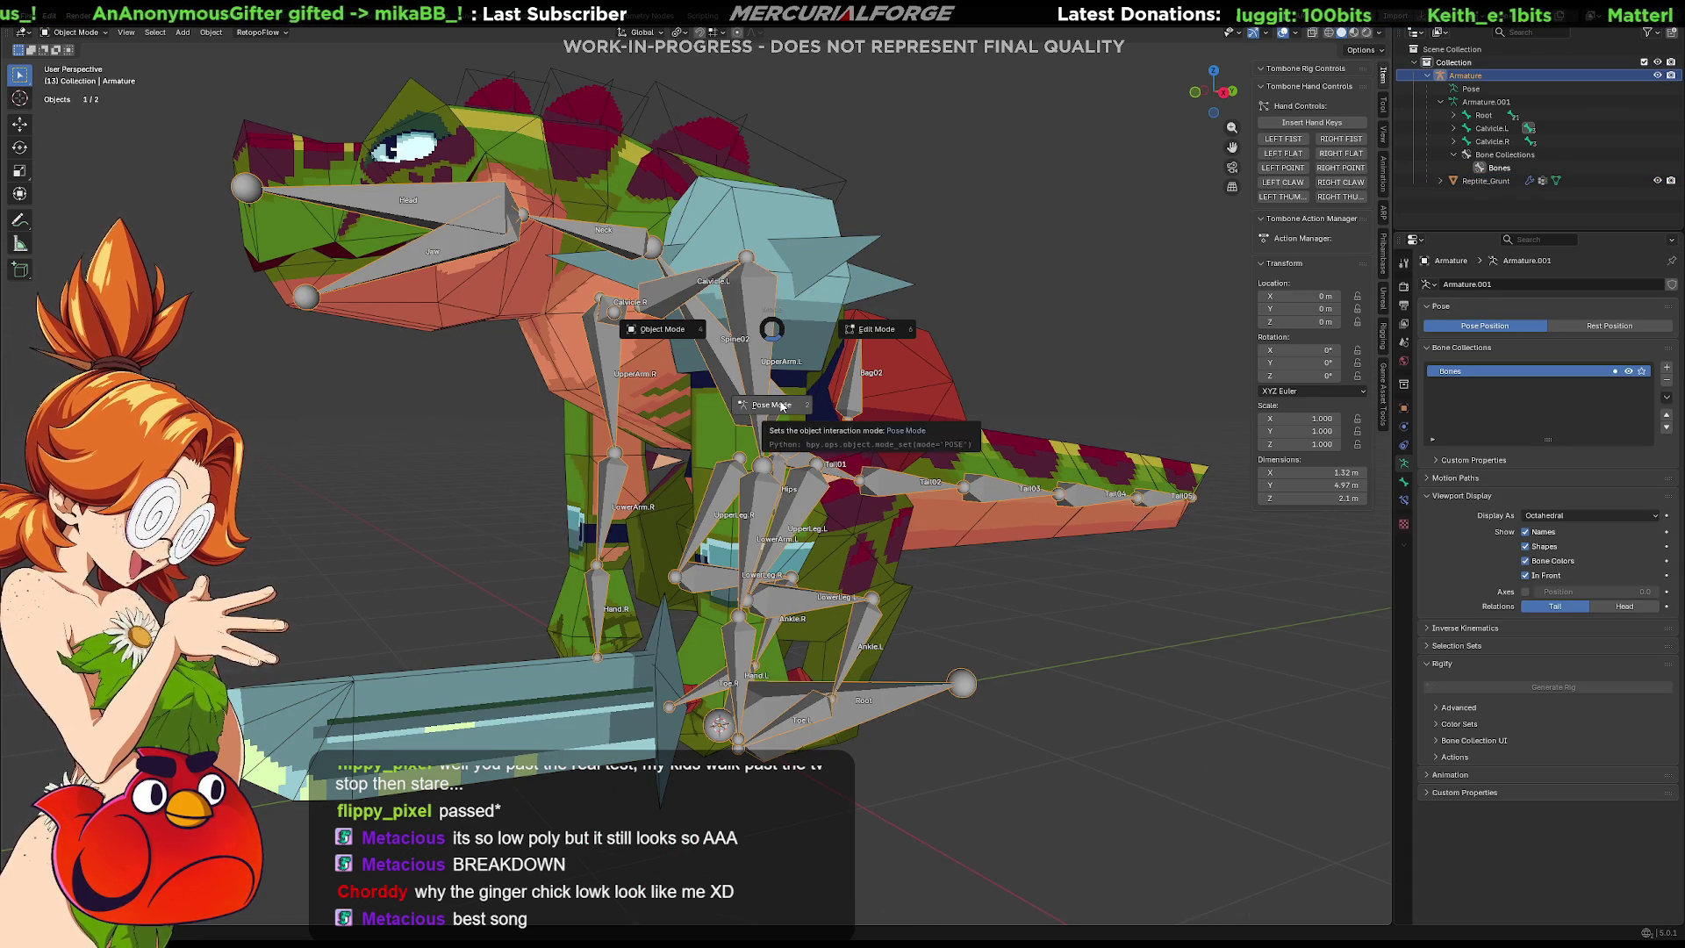
Rotate LowerArm.L and Hand.L on X so the forearm and sword bend upward.
left_click(736, 351)
mouse_move(731, 349)
middle_mouse_down()
mouse_move(824, 484)
mouse_move(871, 471)
middle_mouse_up()
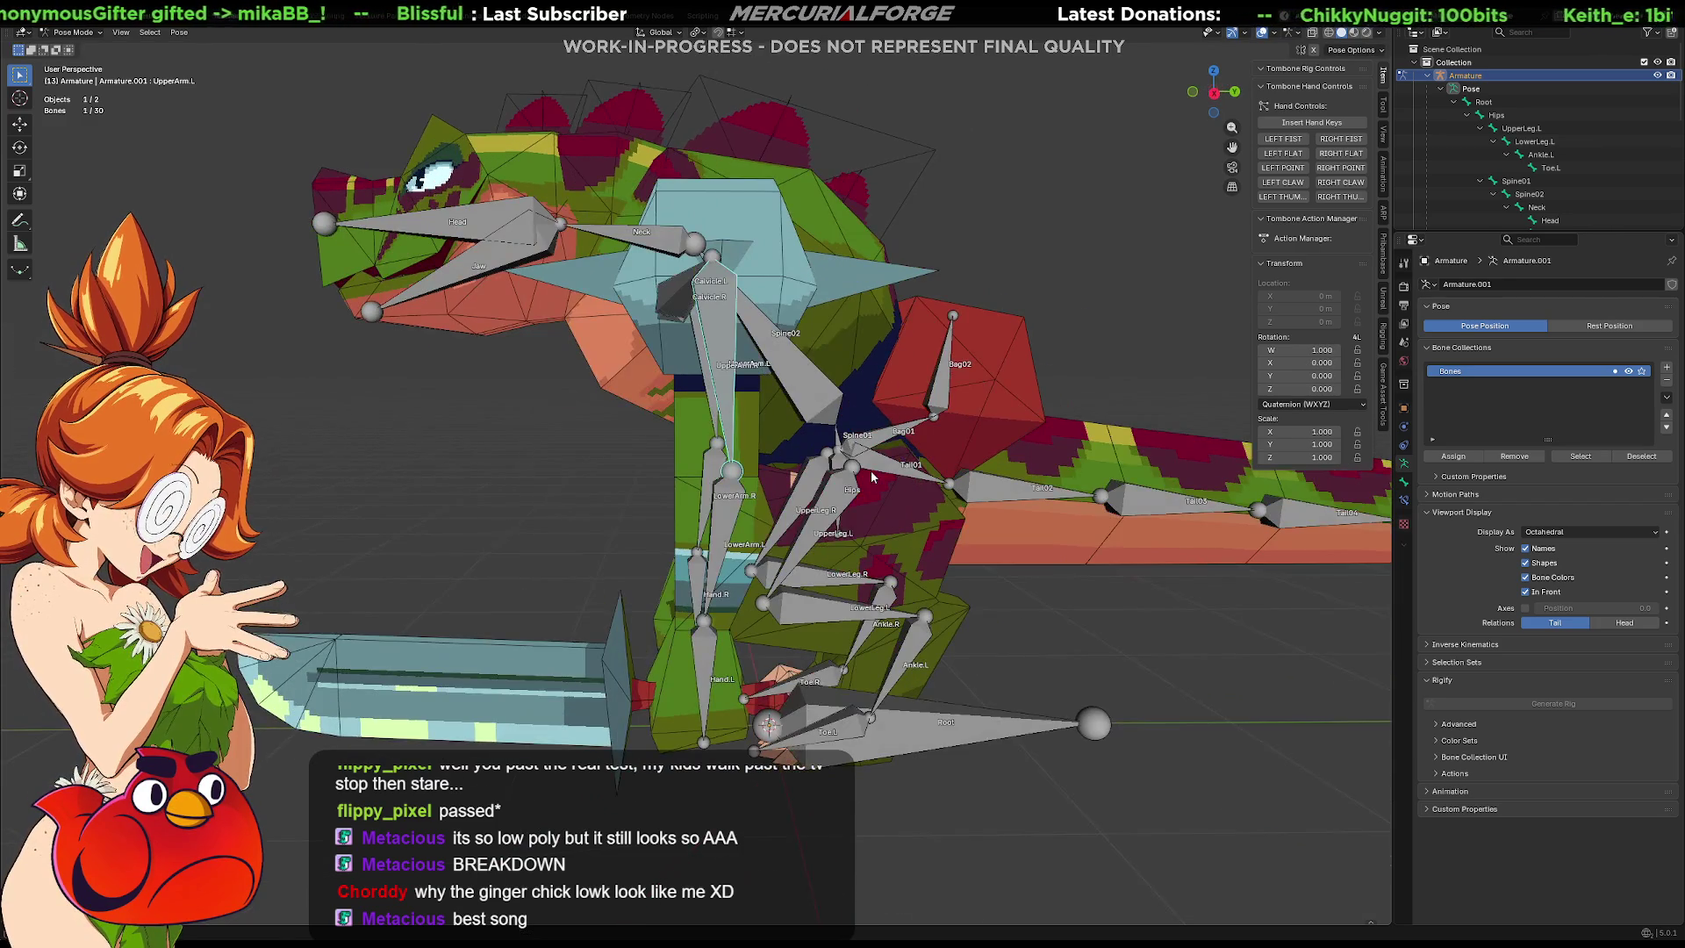
key("r")
key("z")
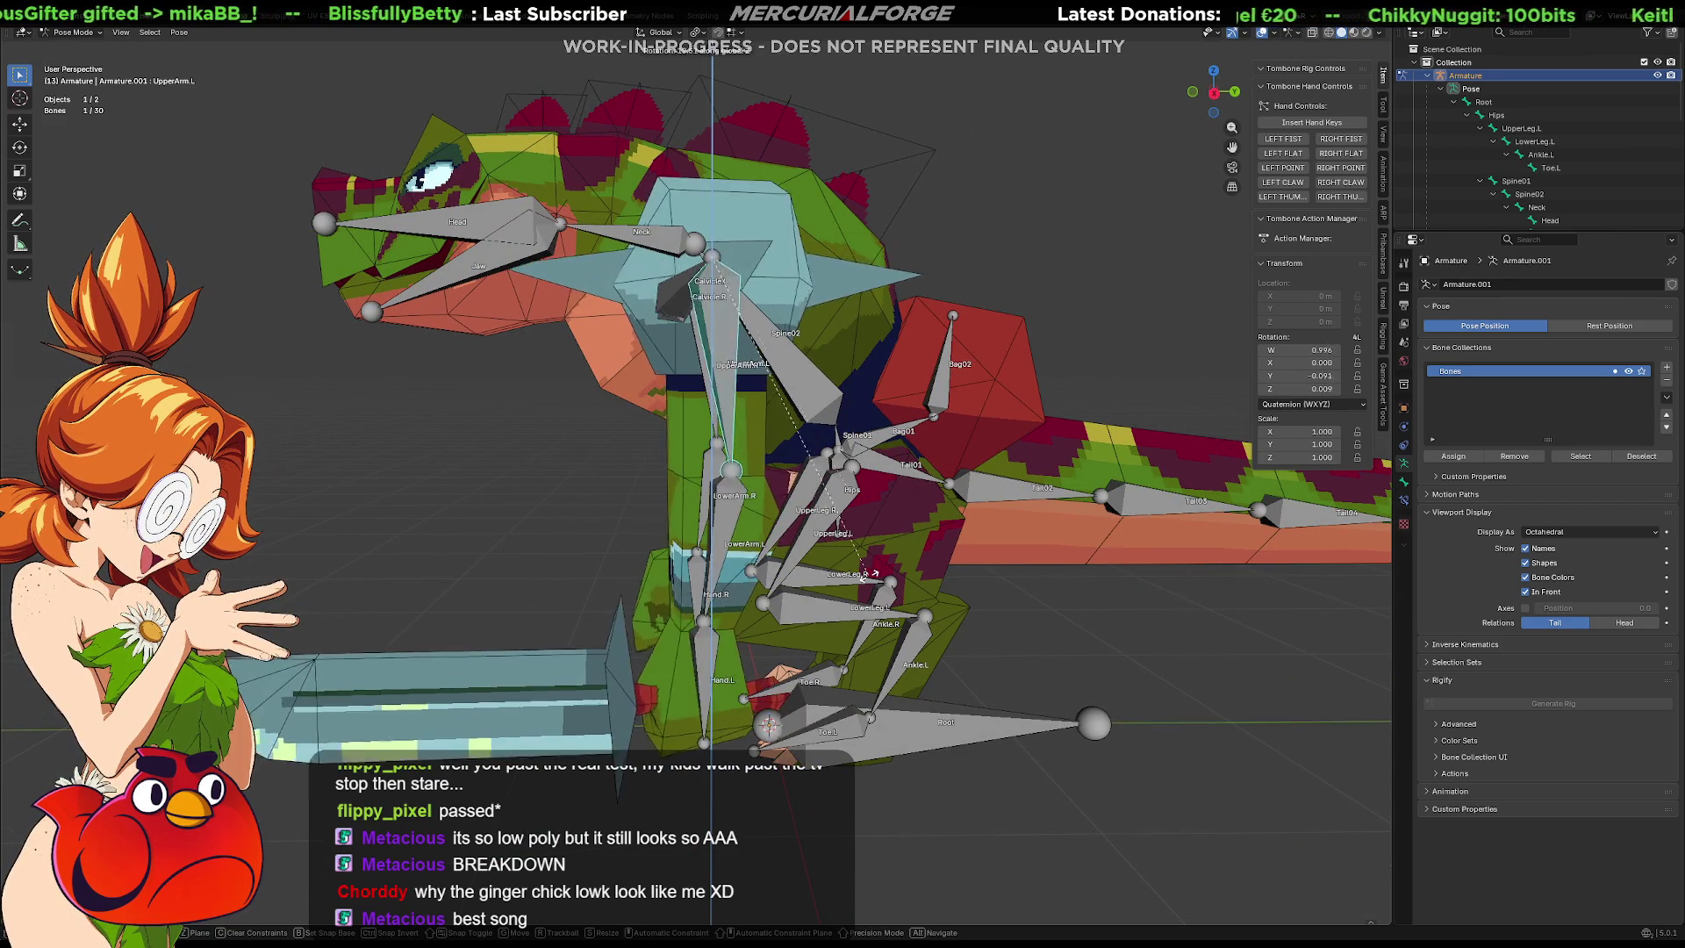
key("Escape")
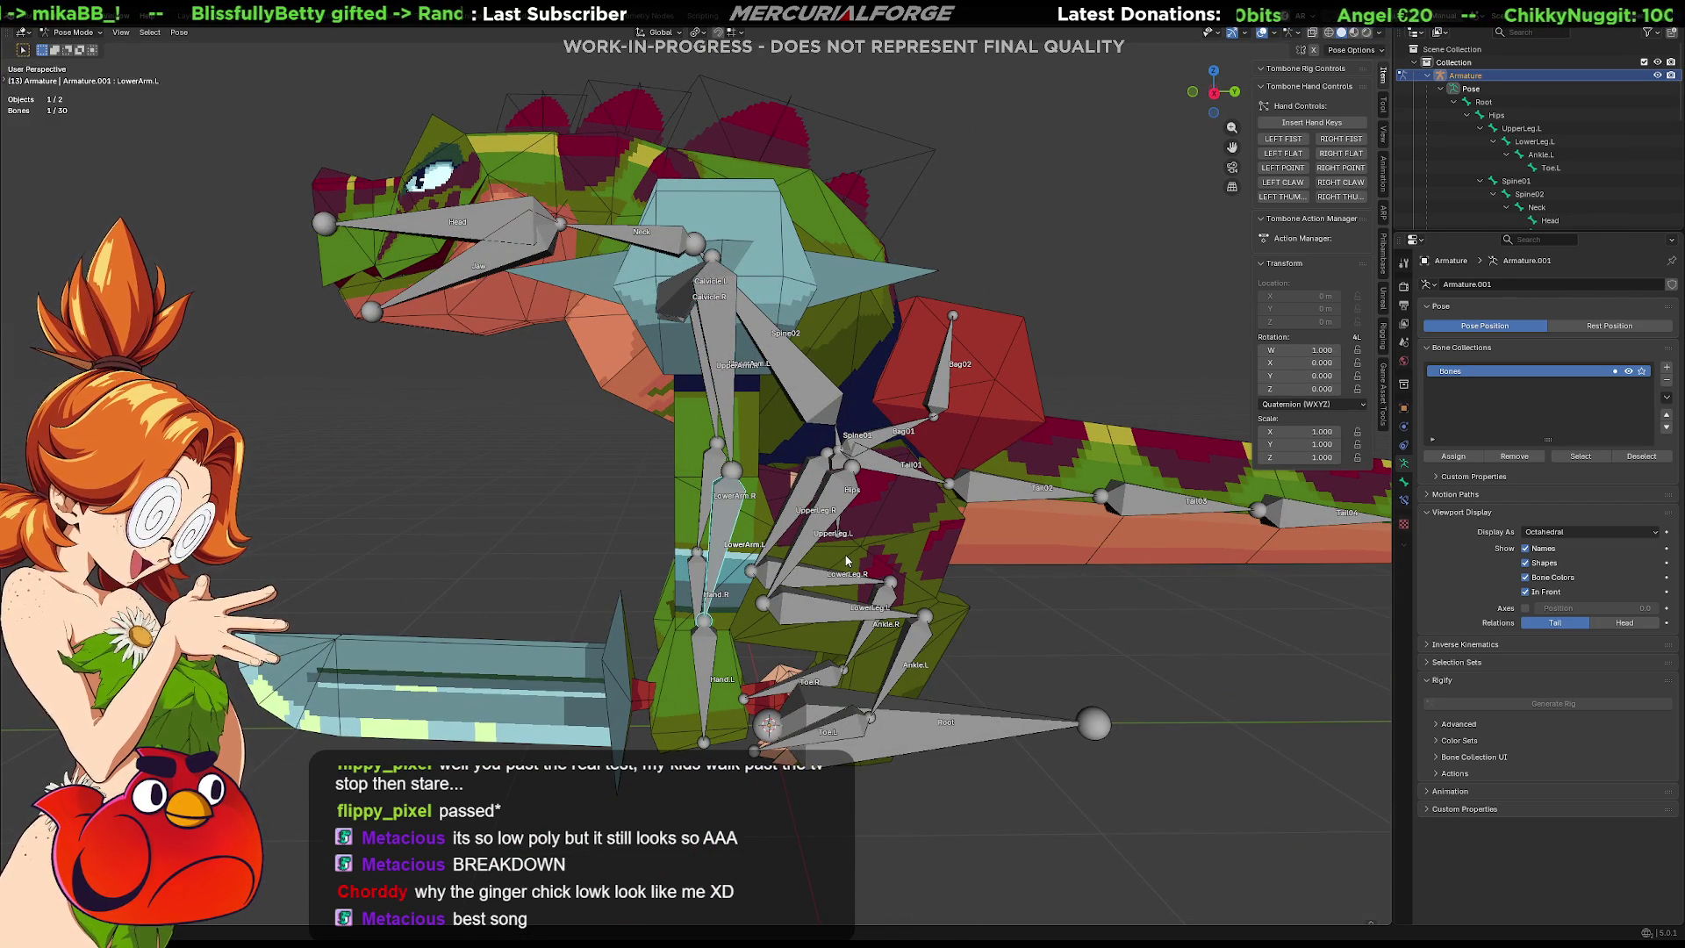
key("r")
key("x")
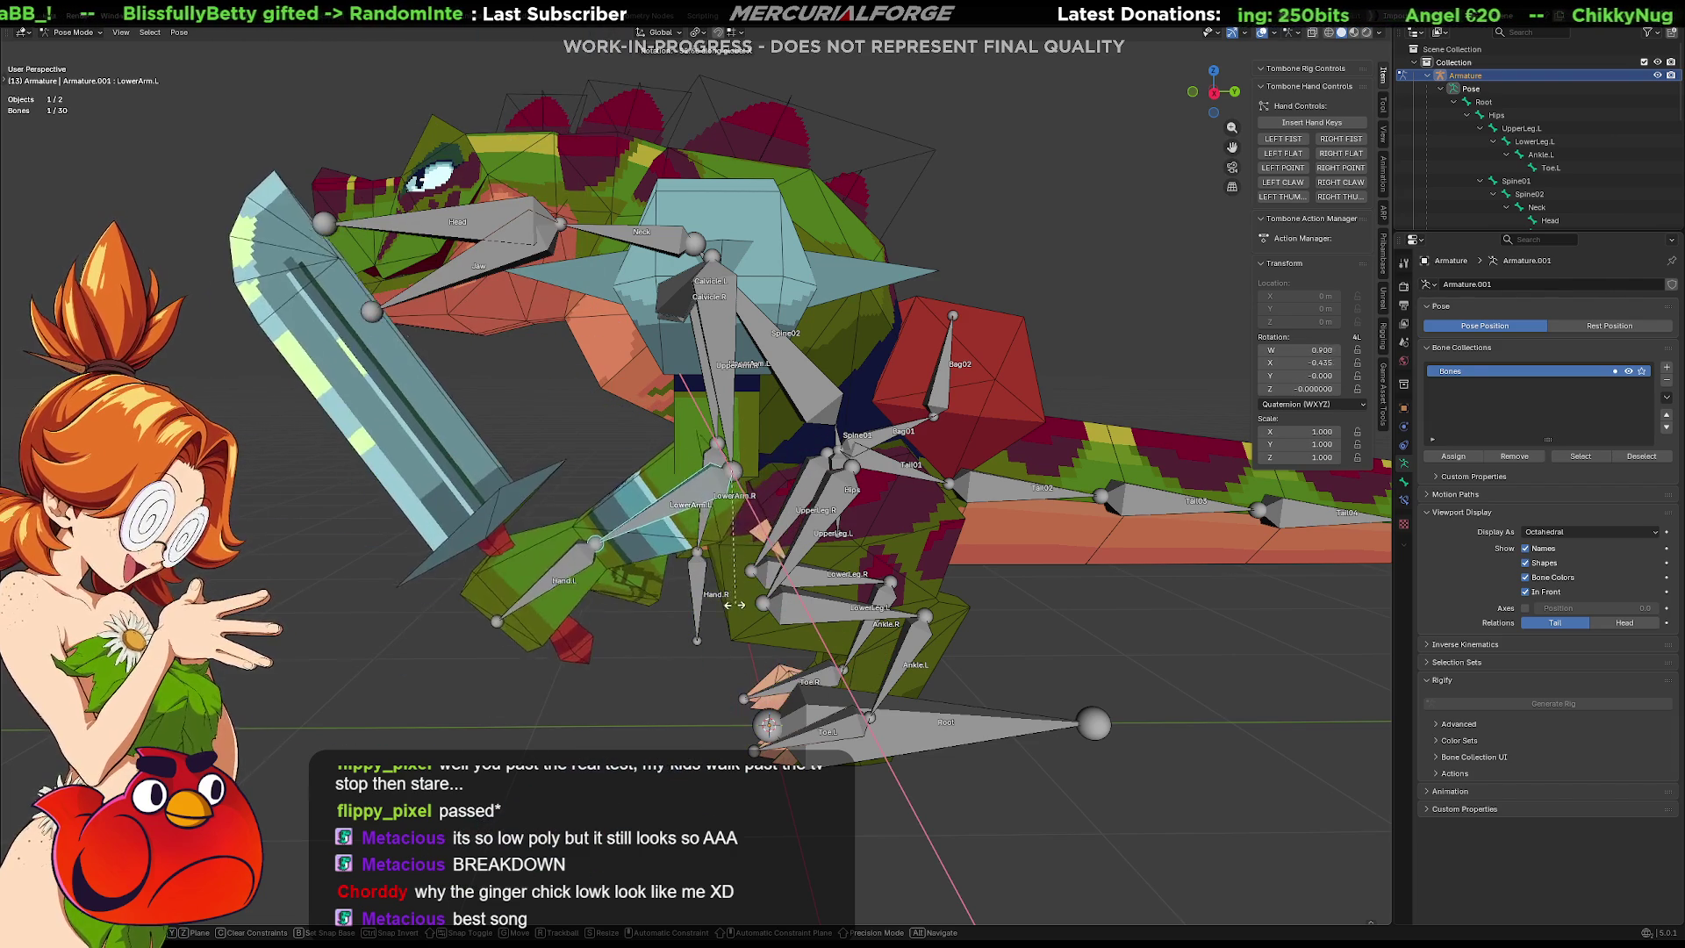
left_click(664, 617)
key("r")
key("x")
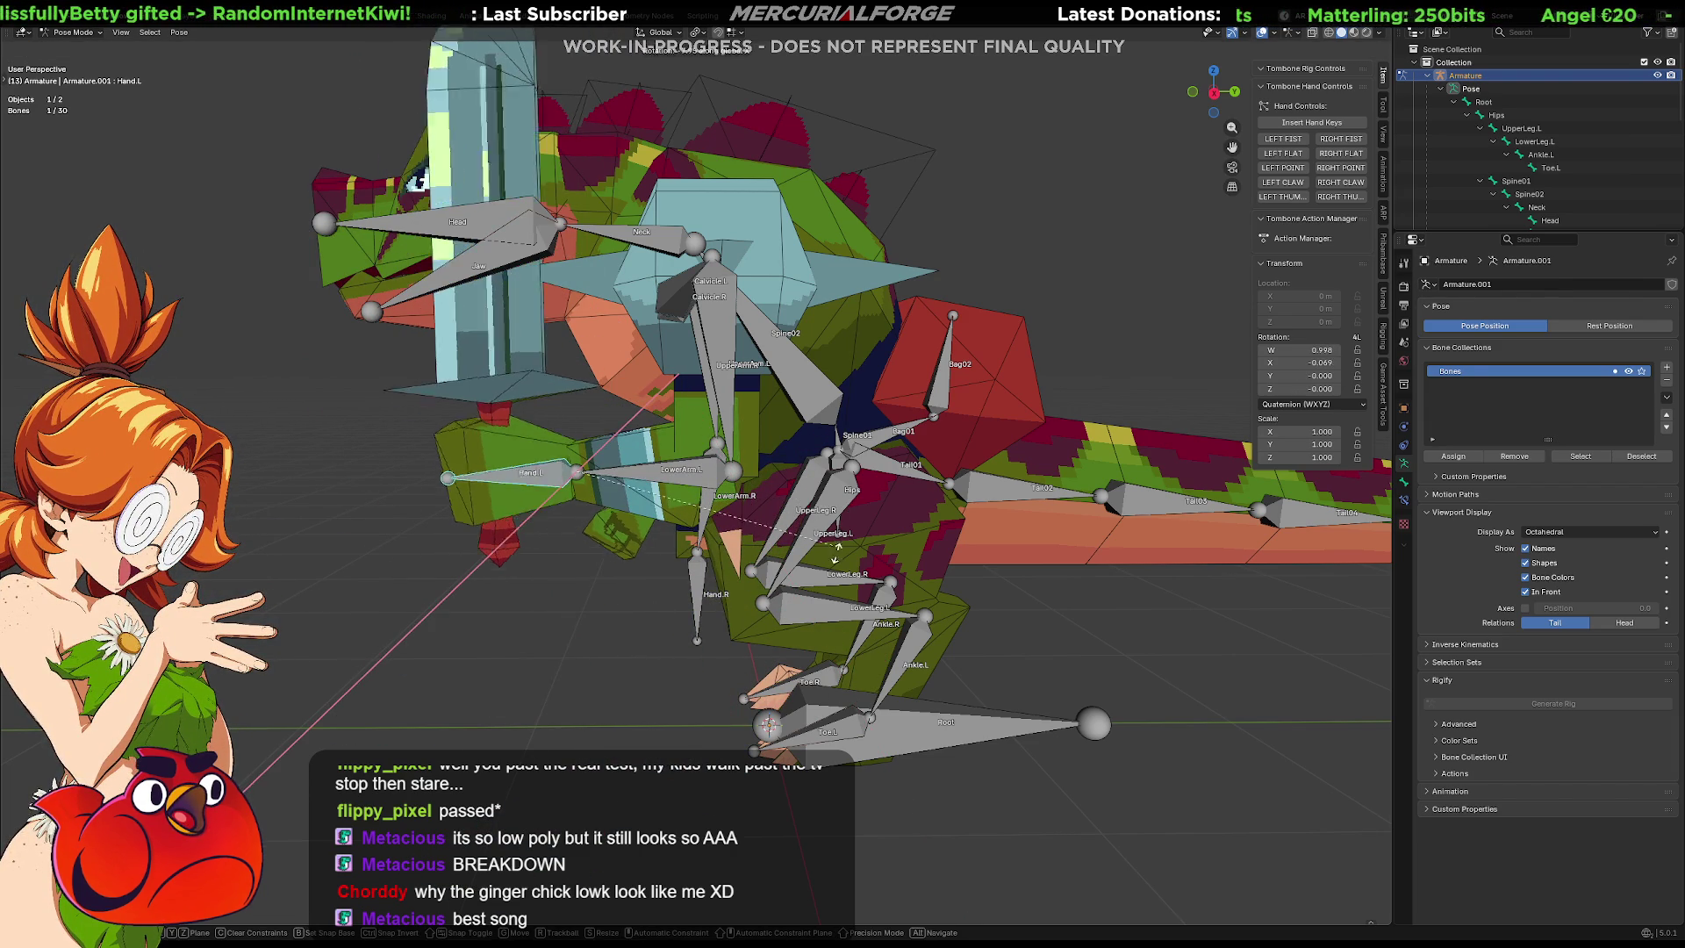
left_click(753, 432)
Rotate the UpperArm.L bone to raise the arm and sword.
left_click(730, 287)
mouse_move(729, 287)
middle_mouse_down()
mouse_move(767, 405)
mouse_move(790, 421)
middle_mouse_up()
key("r")
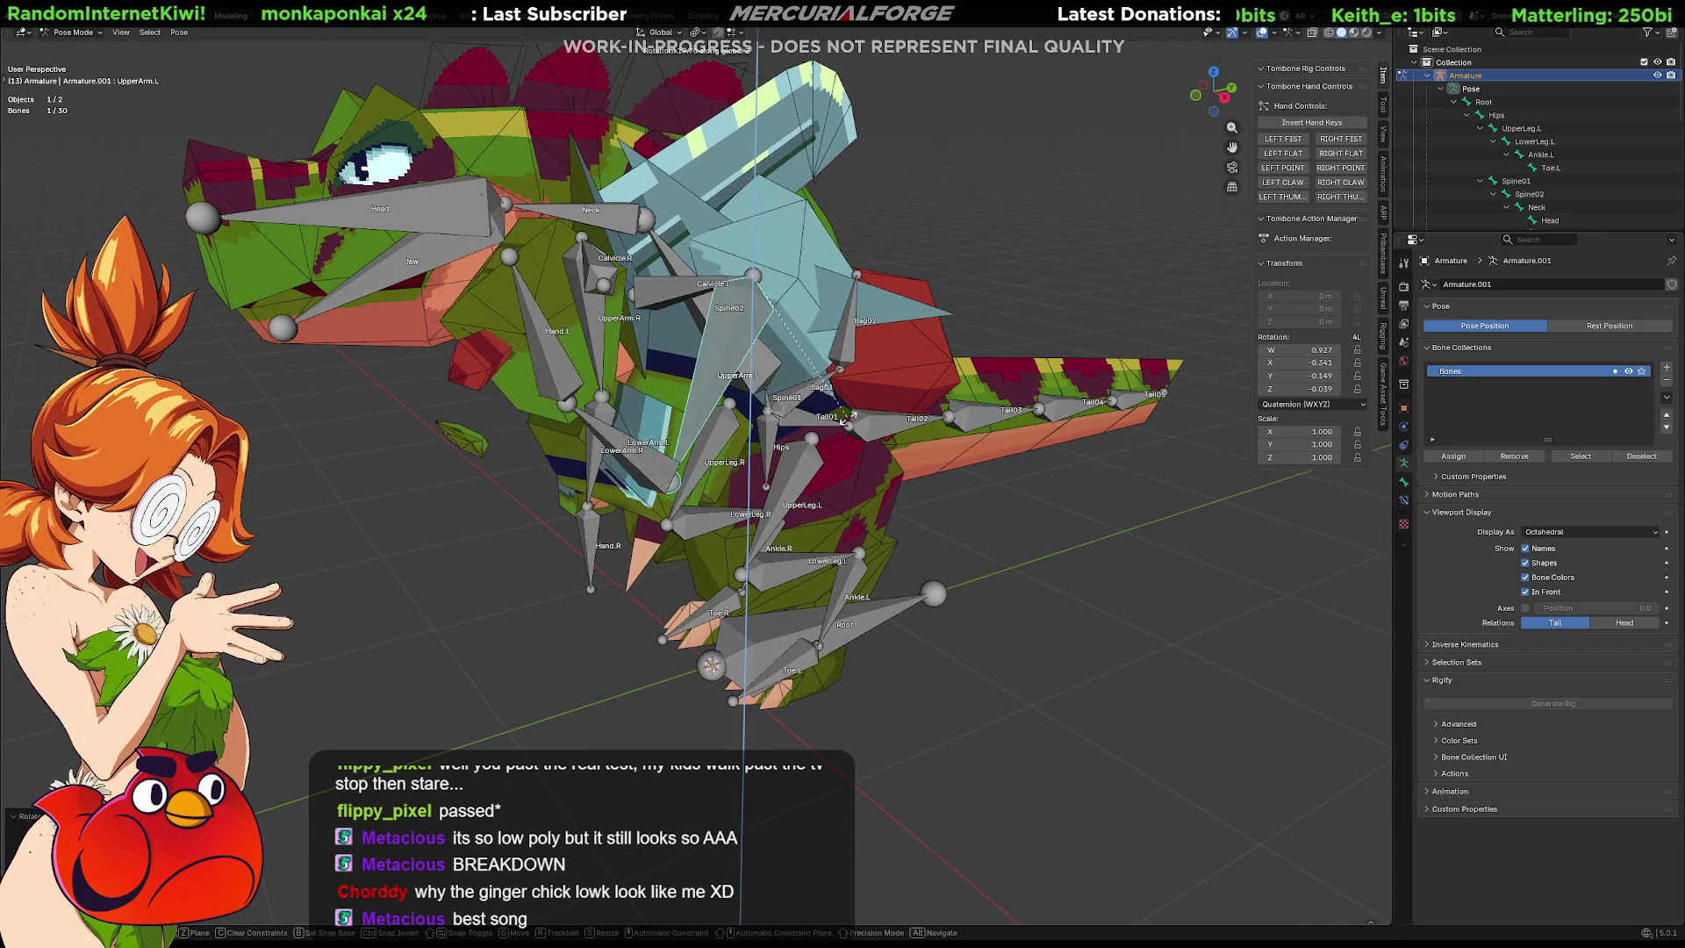
left_click(1058, 176)
Uncheck In Front so the bones draw behind the mesh.
key("Tab")
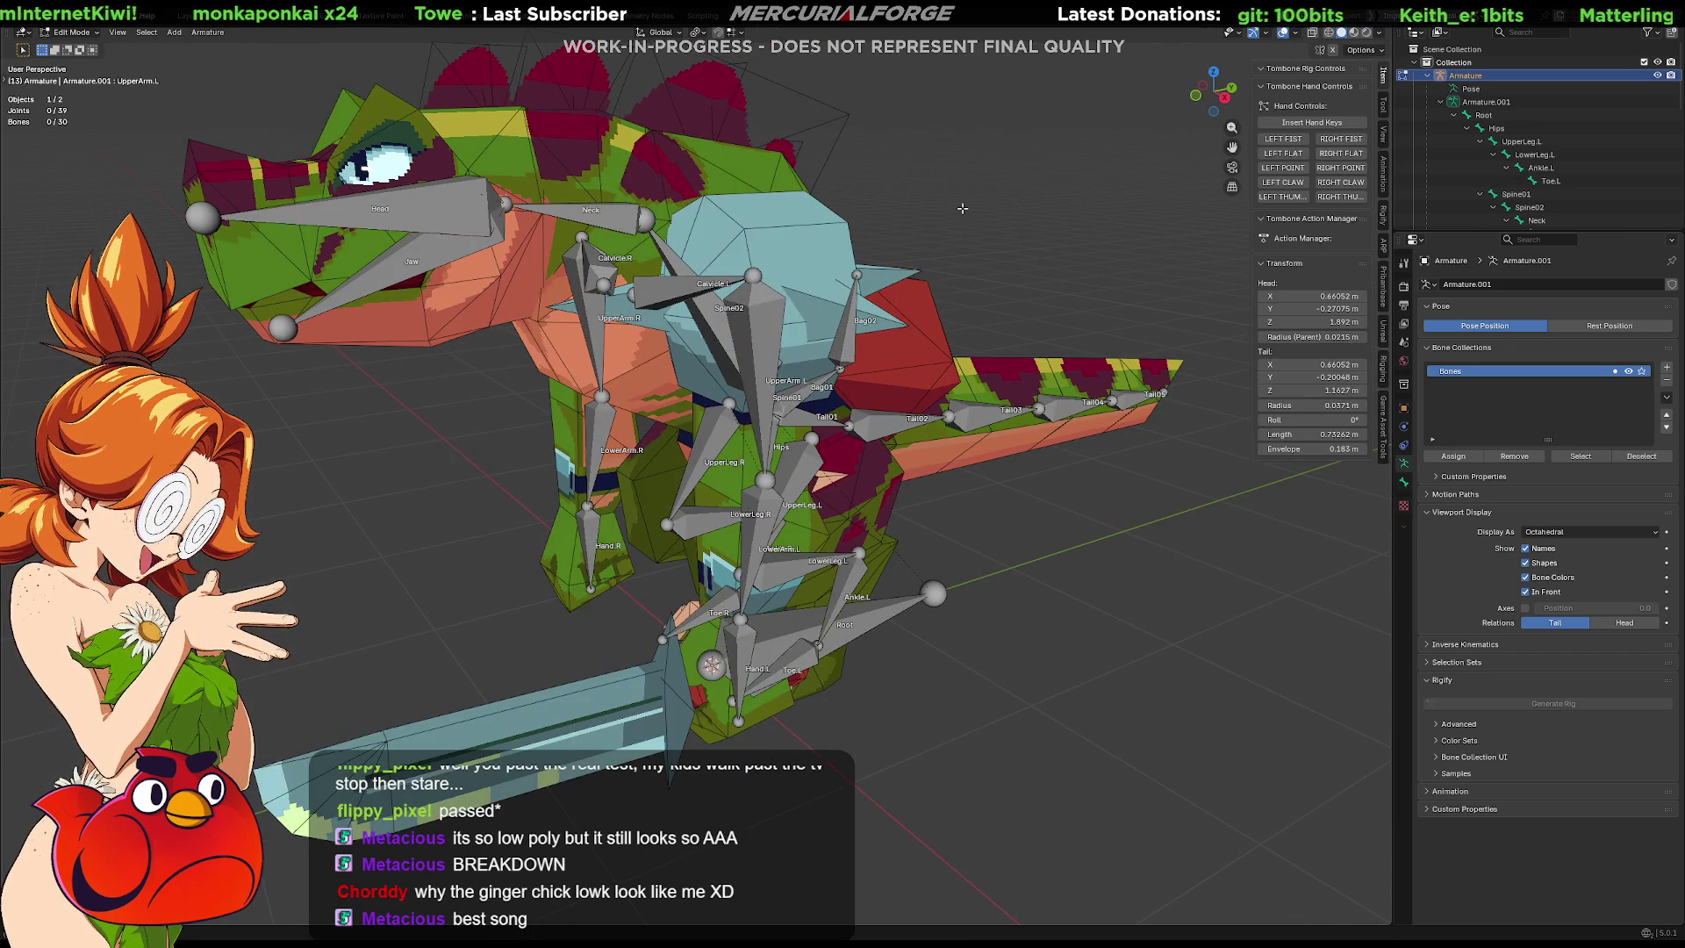
key("Tab")
left_click(1526, 592)
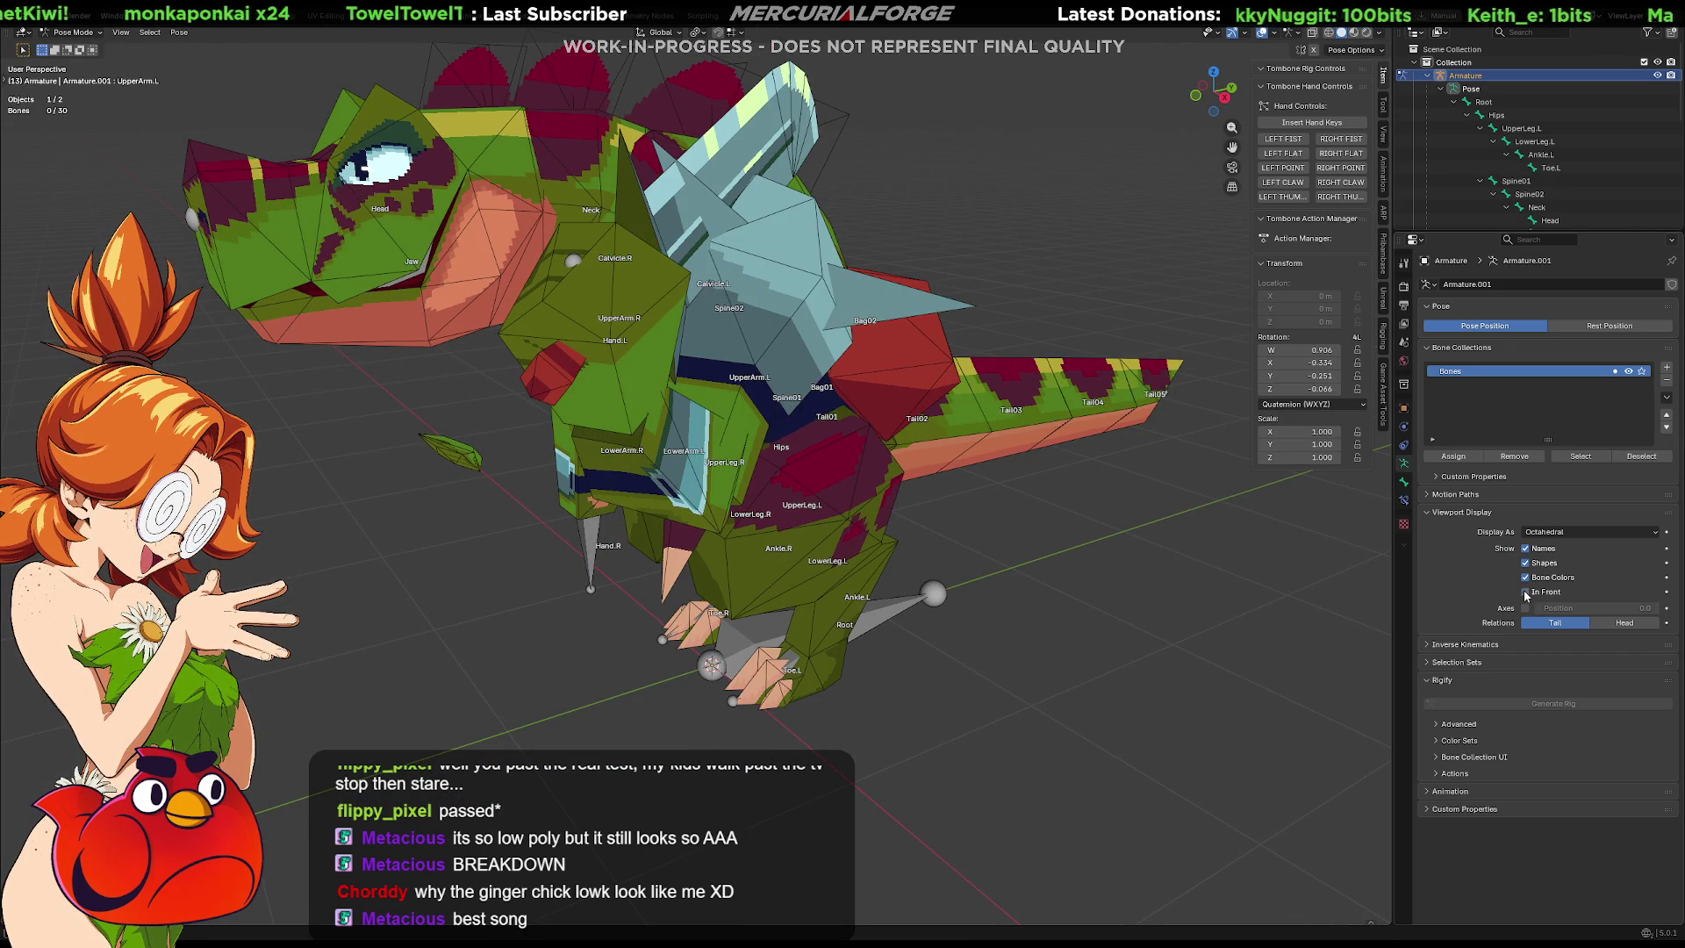
Hide bone names and rotate Hand.L using Z, X and Y axis locks.
left_click(1526, 549)
scroll(743, 378, "down", 3)
mouse_move(742, 377)
middle_mouse_down()
mouse_move(931, 406)
mouse_move(862, 408)
middle_mouse_up()
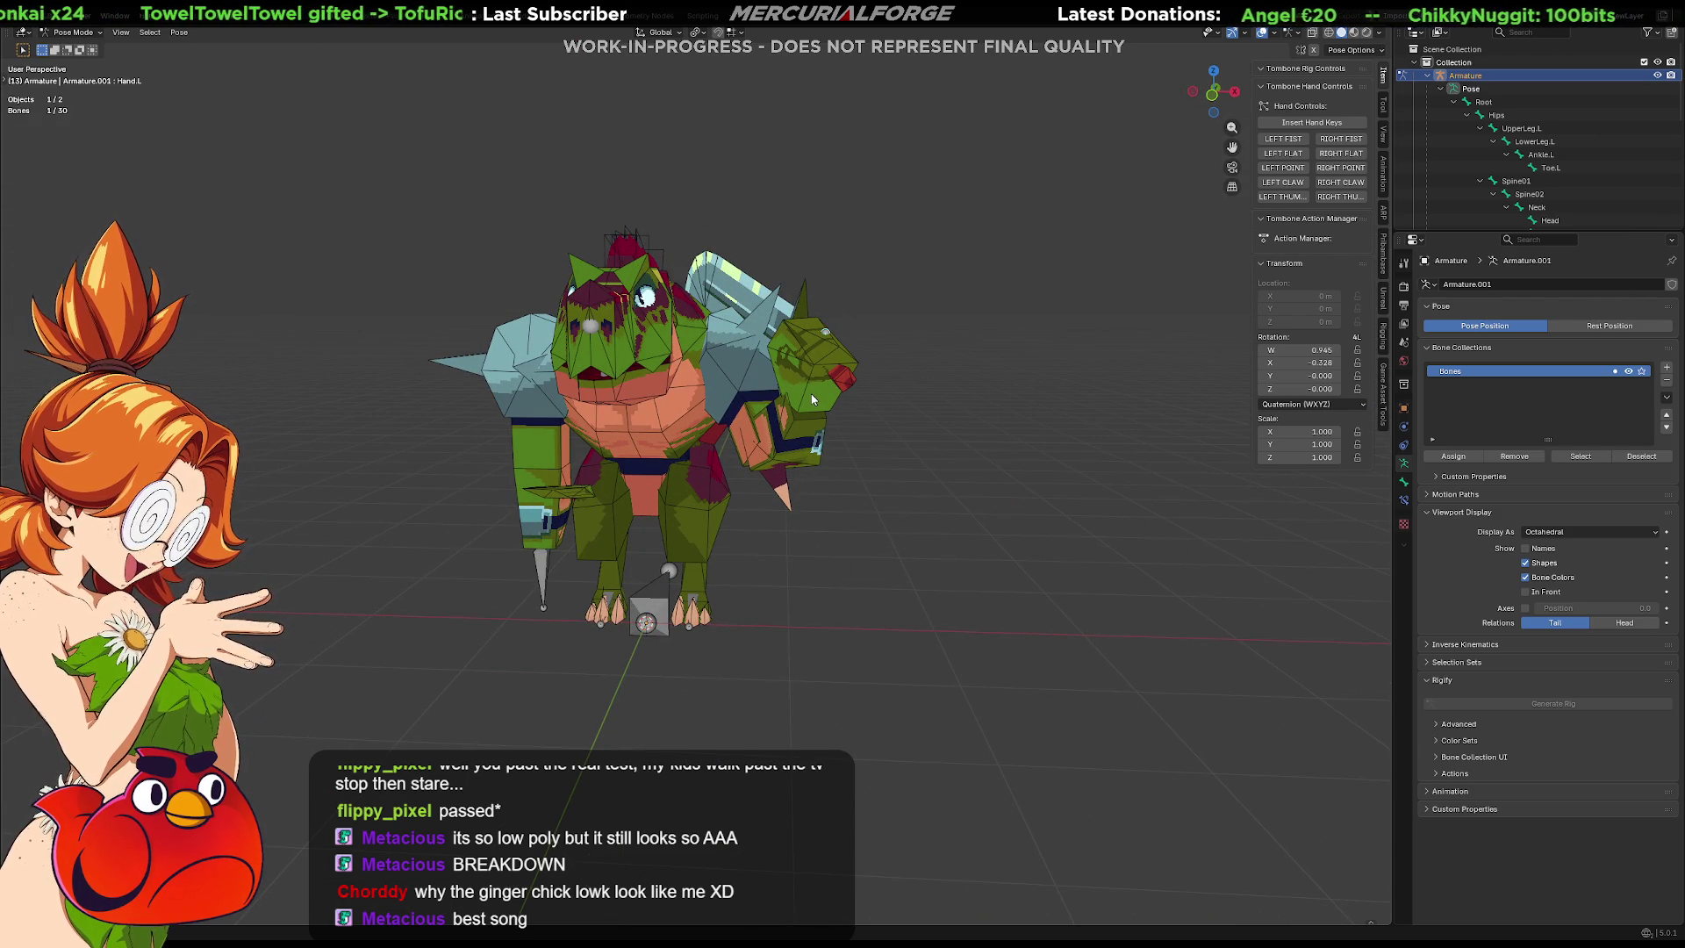
key("z")
key("z")
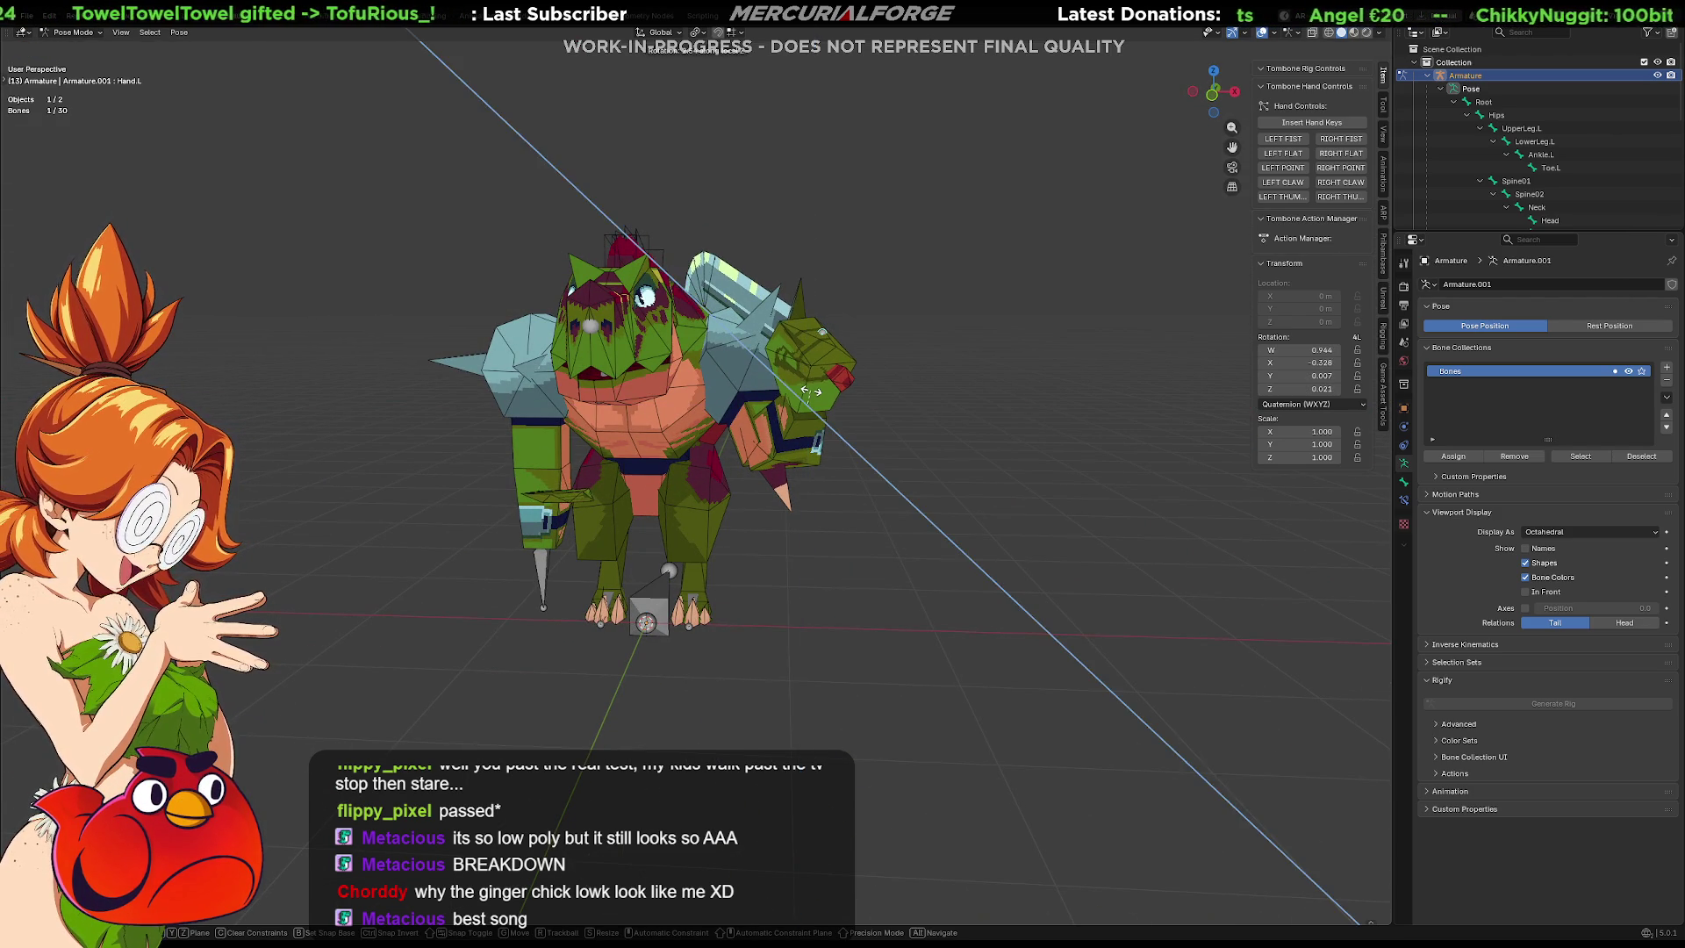
key("x")
key("y")
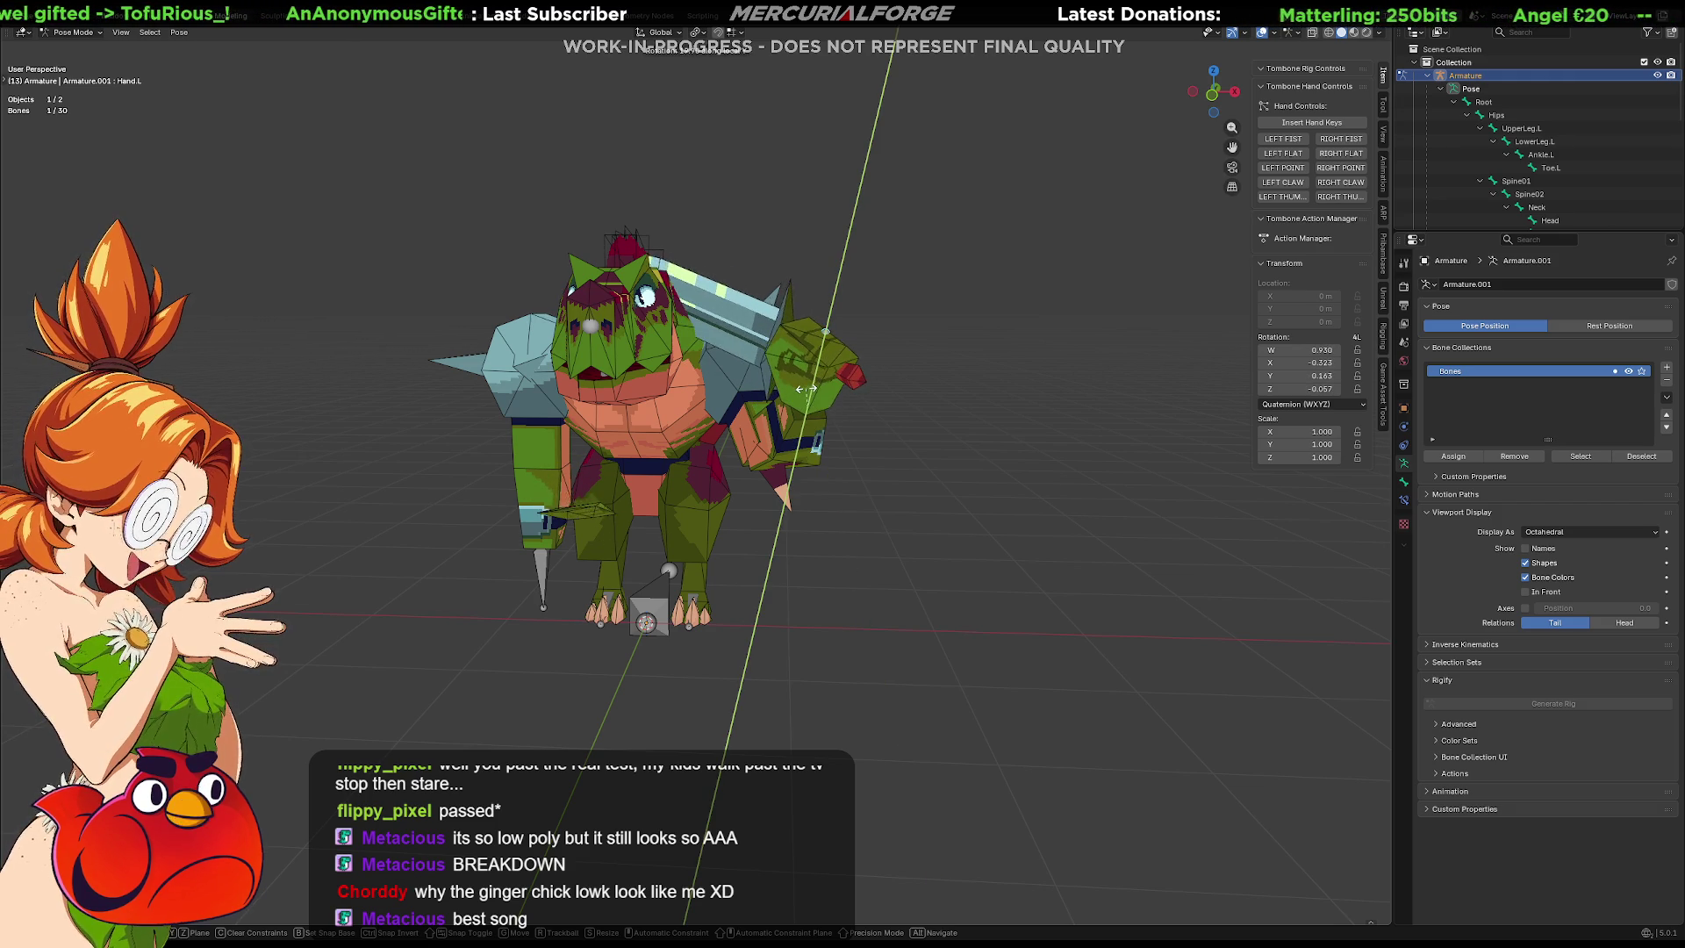
left_click(841, 389)
Clear the upper arm, forearm and hand rotations back to the rest pose with Alt+R.
mouse_move(1036, 418)
middle_mouse_down()
mouse_move(595, 440)
mouse_move(573, 414)
mouse_move(518, 418)
middle_mouse_up()
scroll(518, 418, "up", 3)
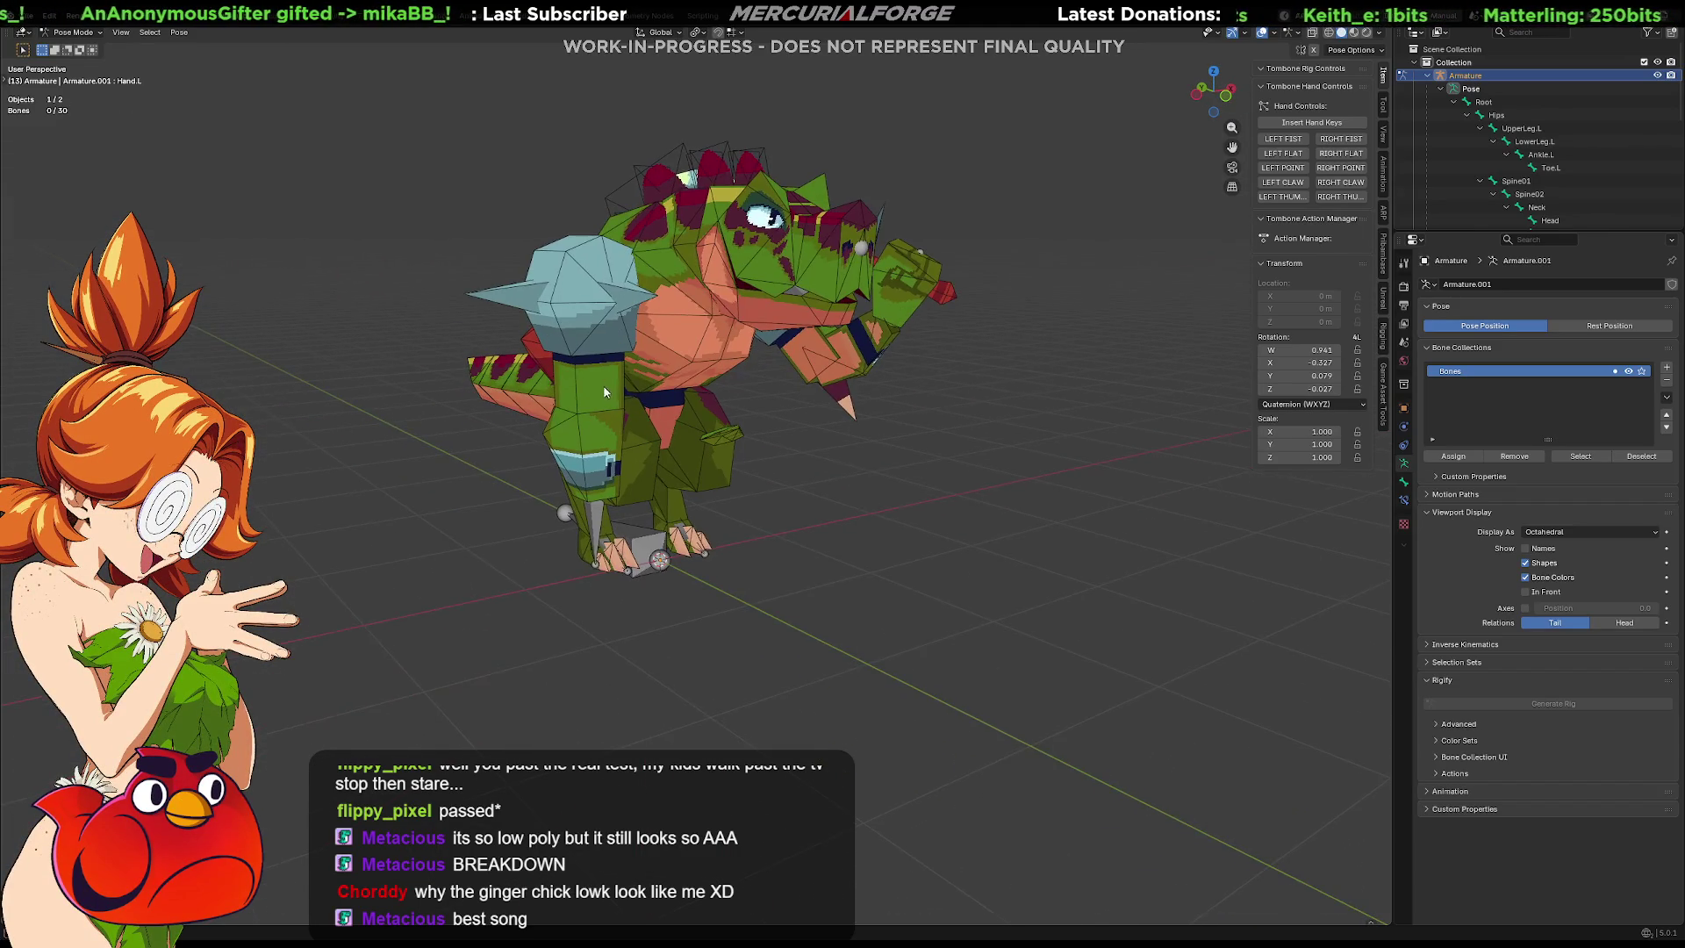
left_click(702, 413)
middle_click_drag(708, 410, 660, 400)
key("alt+a")
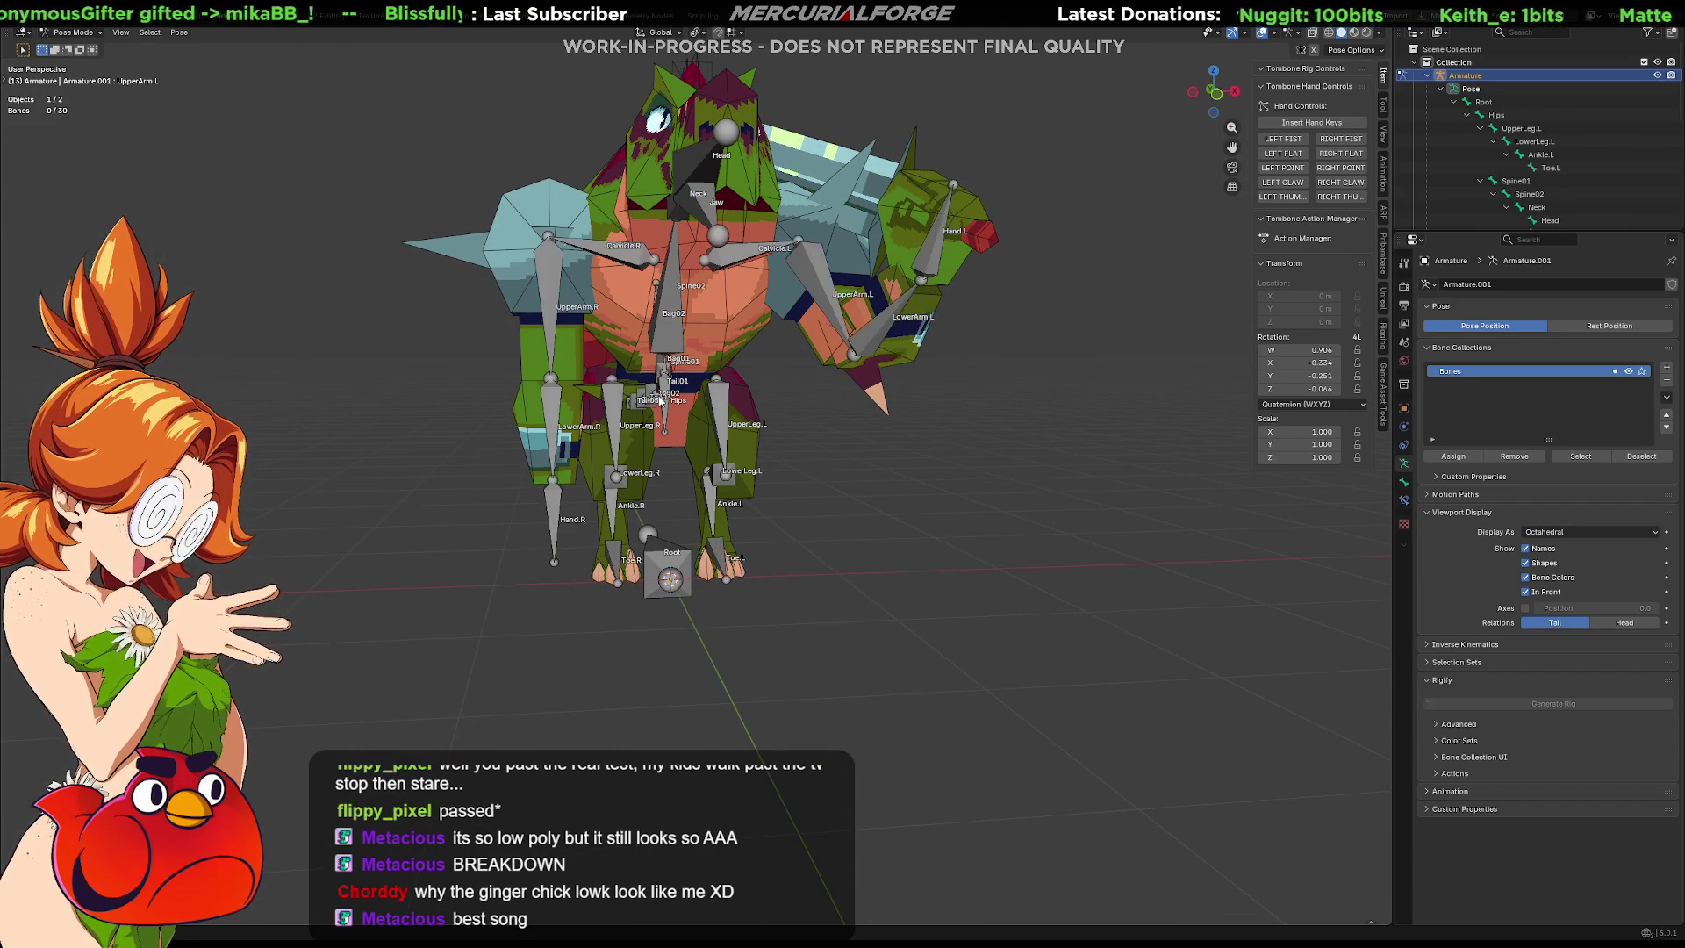
key("alt+r")
key("bracketright")
key("alt+r")
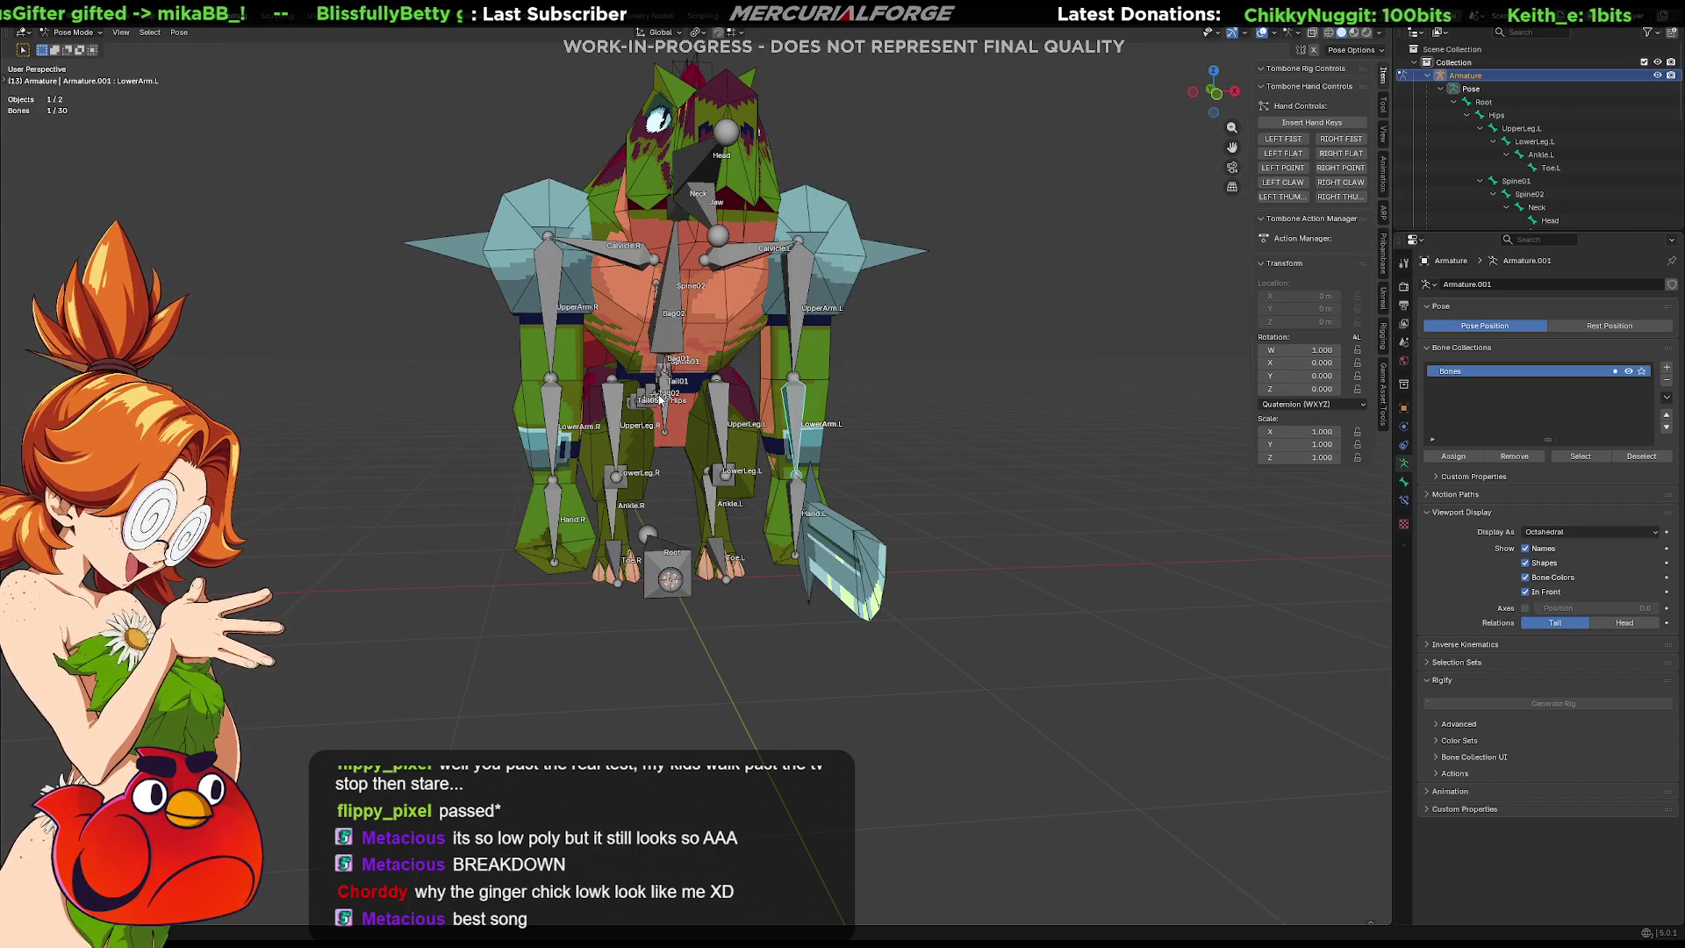
Leave the armature, make Reptile_Grunt active, and isolate it in local view.
key("Tab")
mouse_move(899, 427)
middle_mouse_down()
mouse_move(845, 429)
mouse_move(612, 530)
mouse_move(729, 482)
middle_mouse_up()
key("Tab")
left_click(635, 527)
key("KP_Divide")
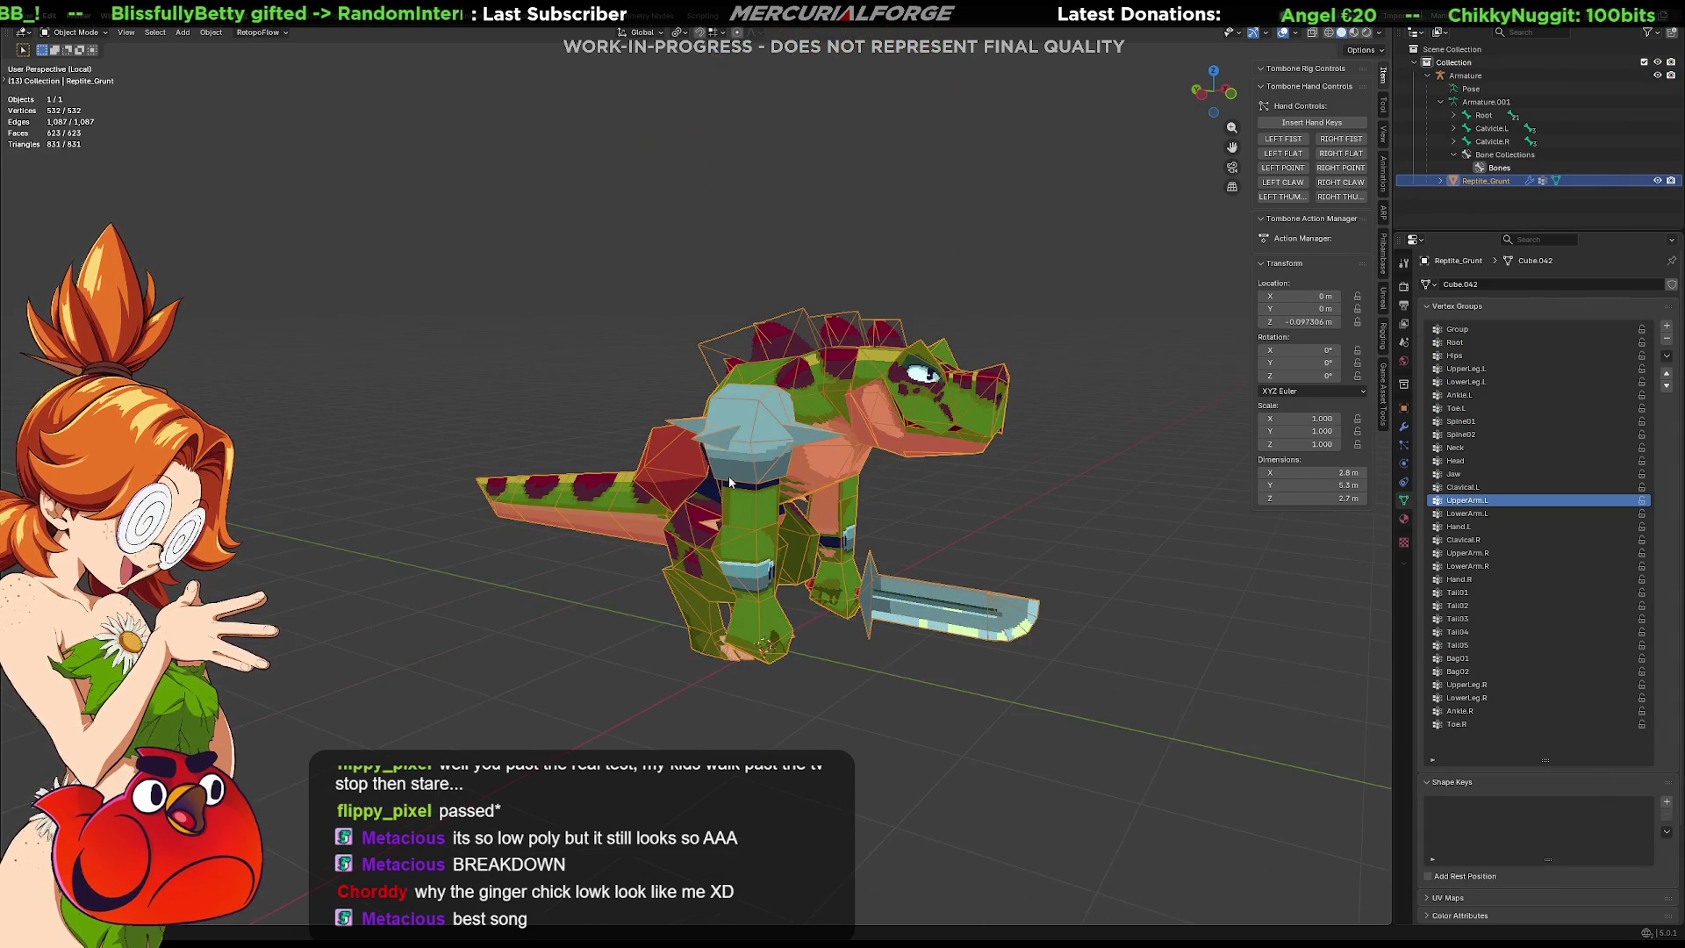
In Edit Mode, select the right hand and sword island and pick a hand vertex group.
key("Tab")
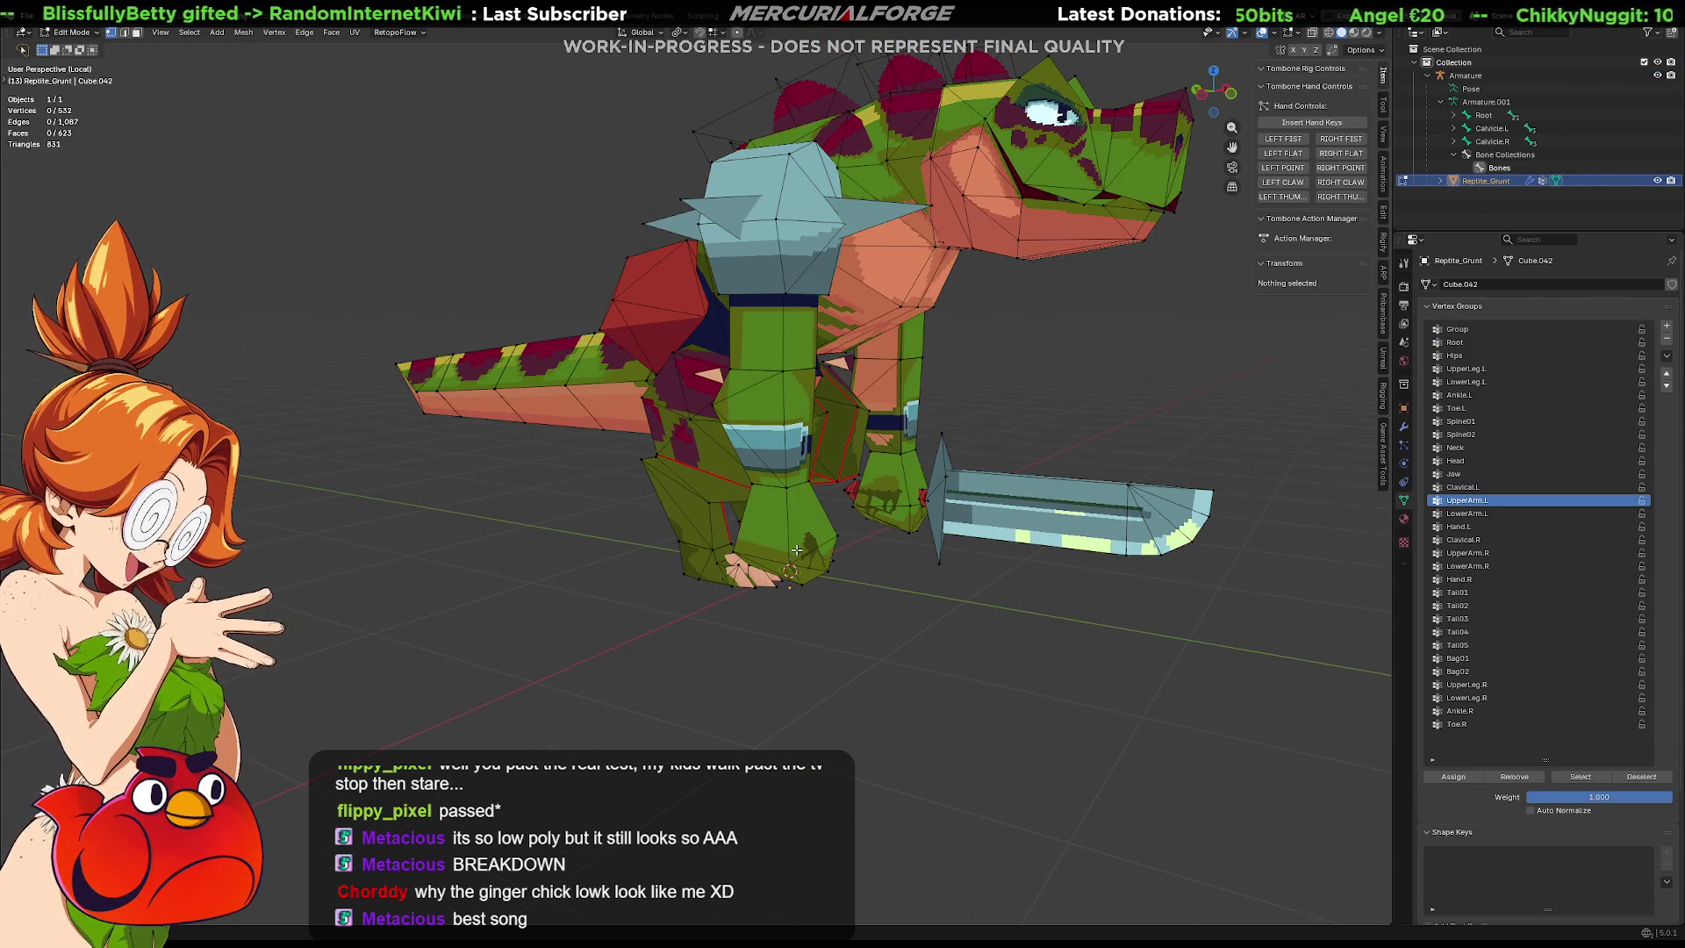
key("l")
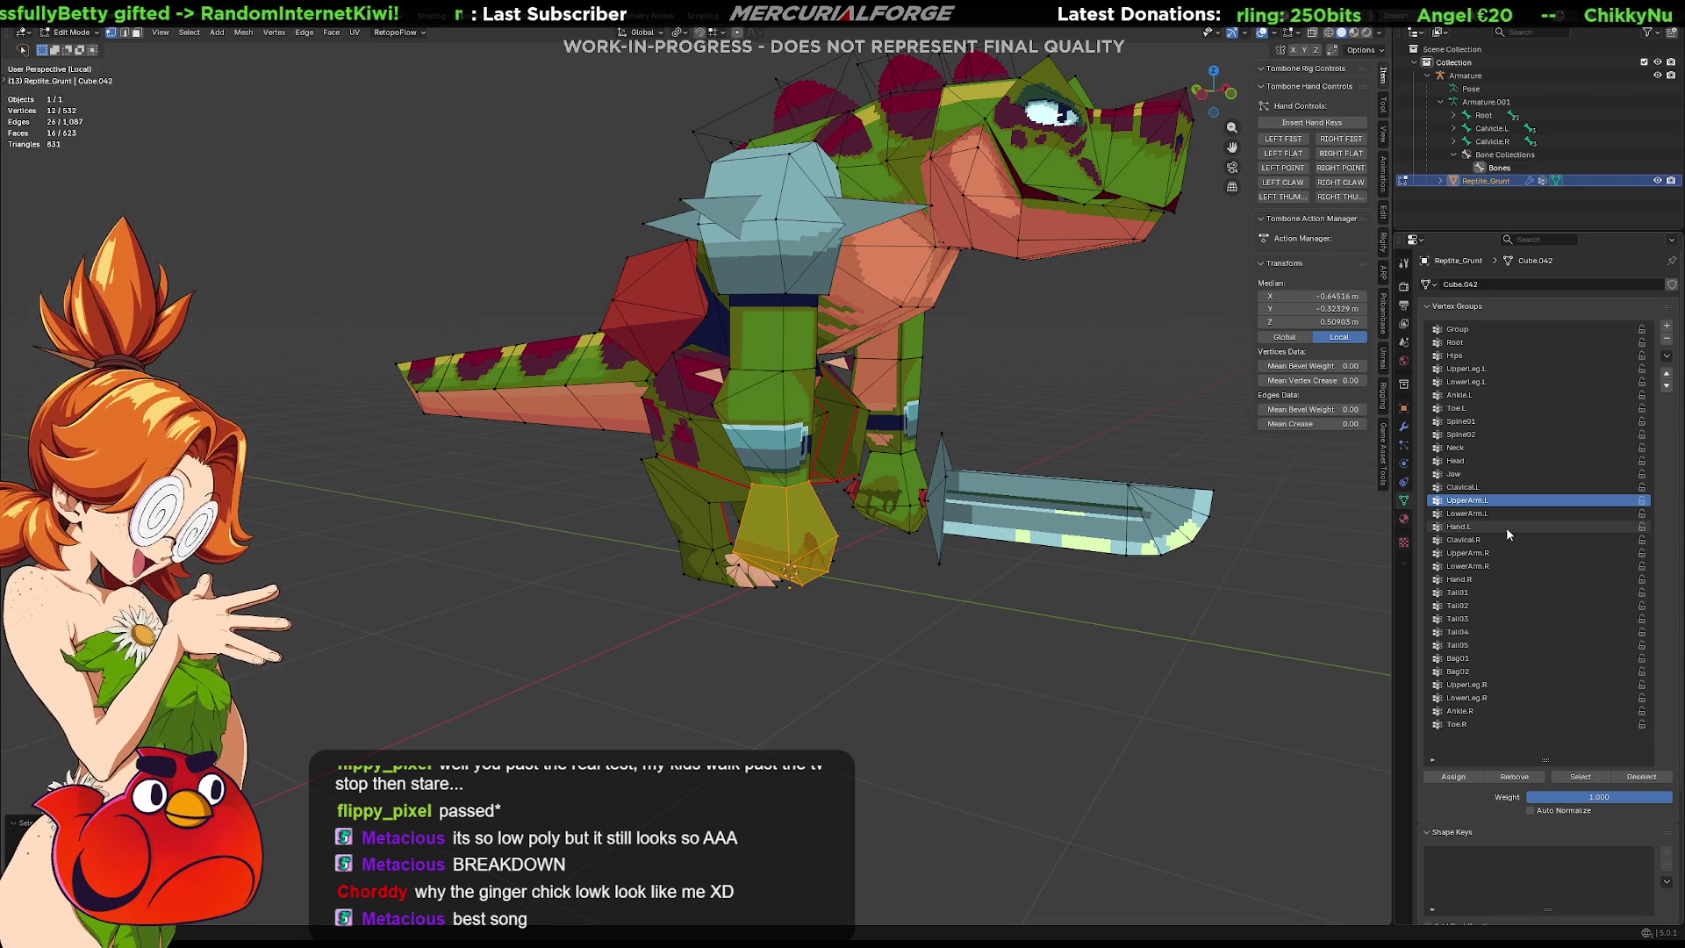
left_click(1462, 580)
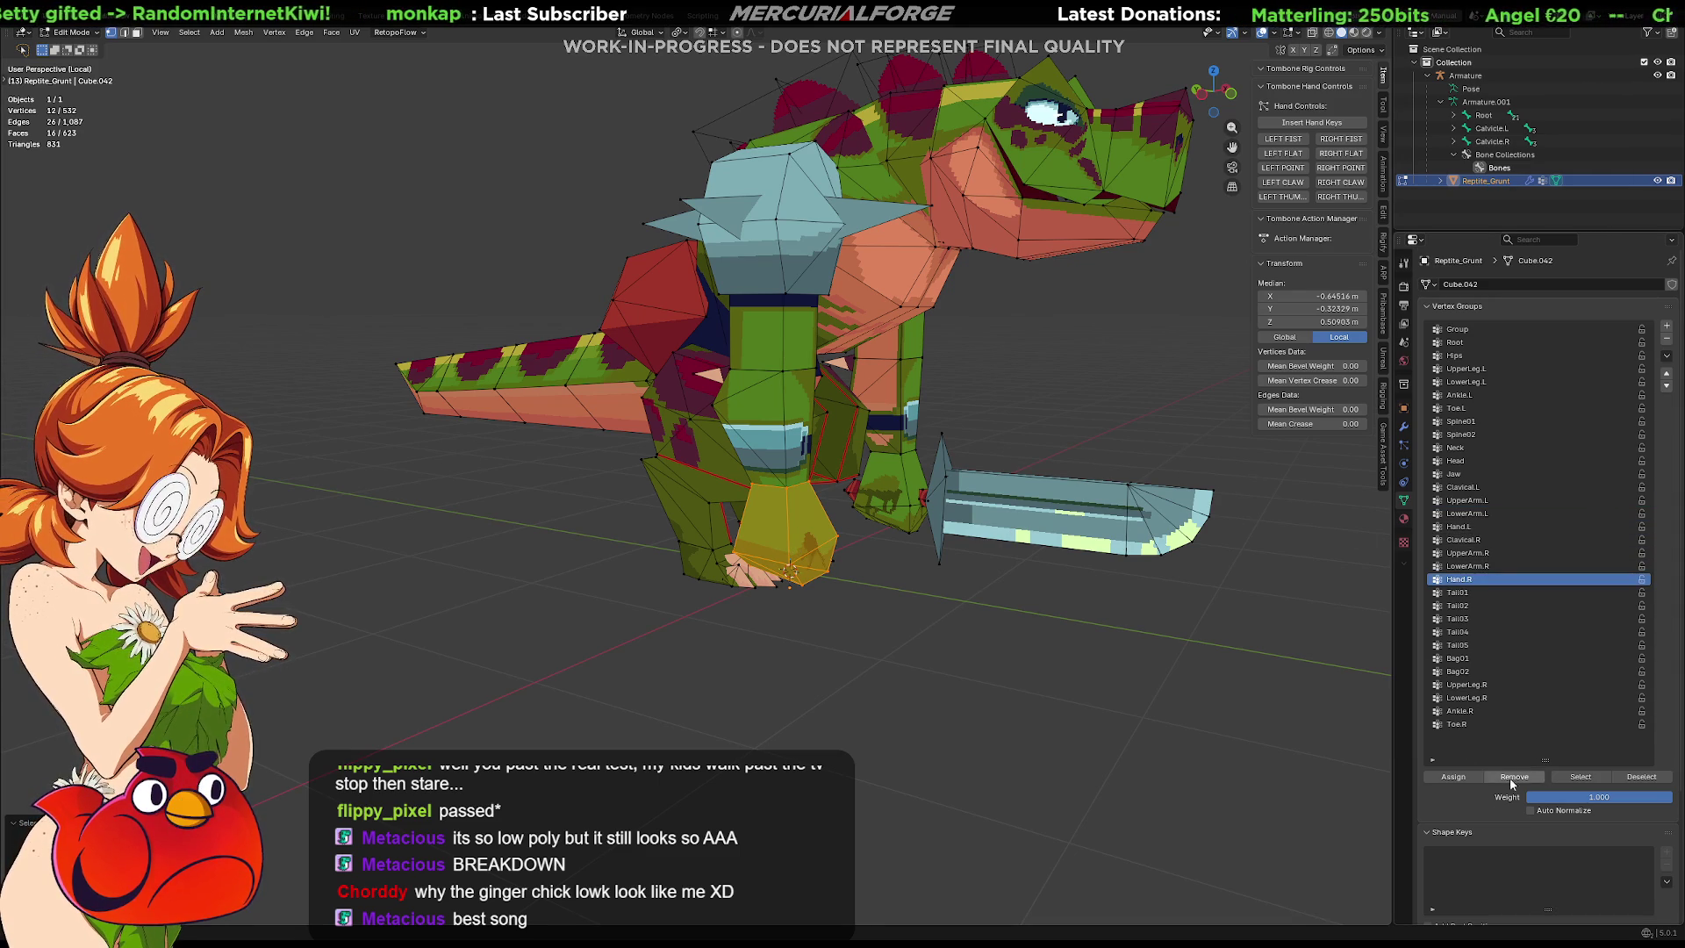
left_click(1470, 528)
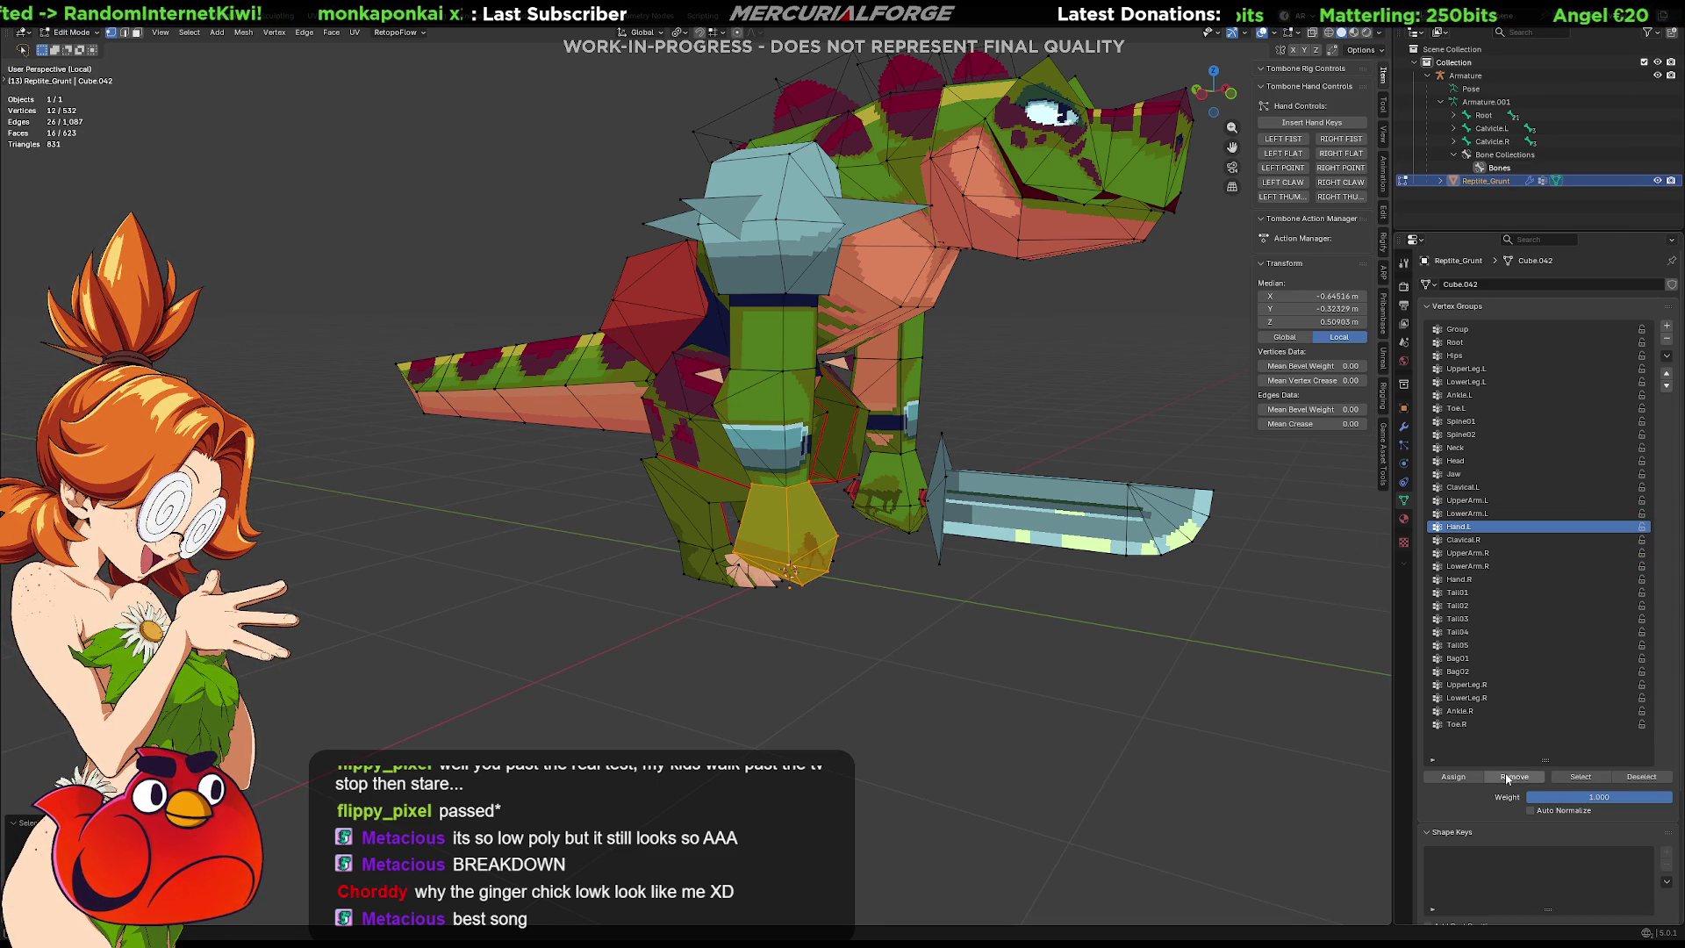
Check the Hand.R group's weights in Weight Paint mode.
key("ctrl+Tab")
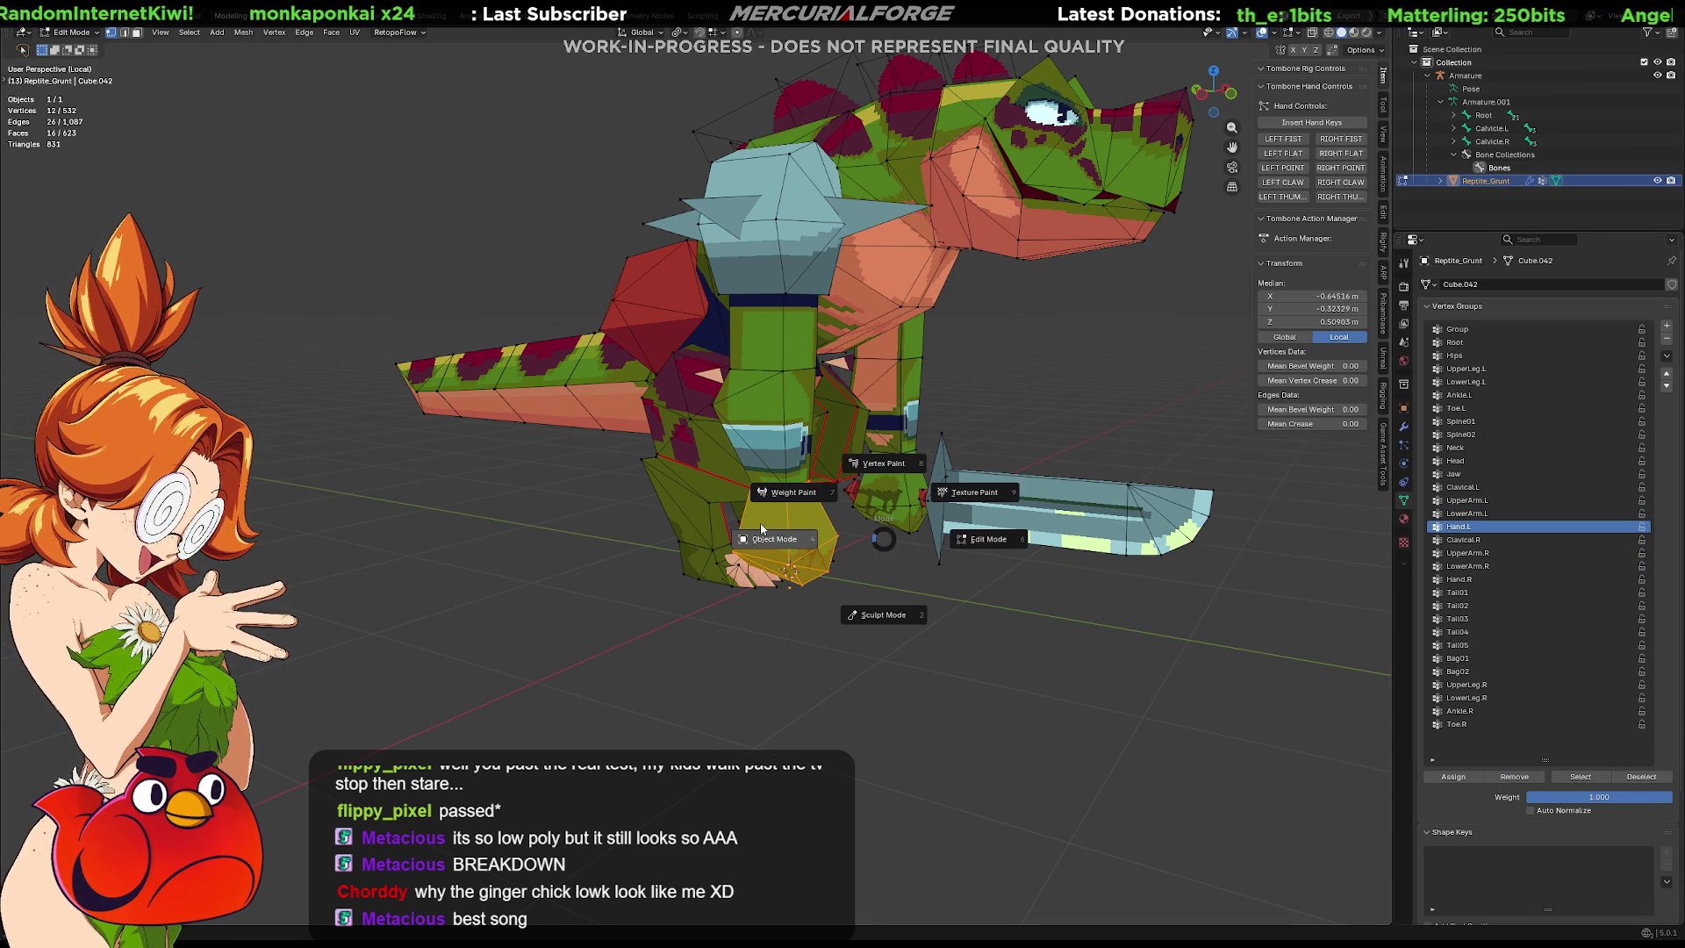
left_click(804, 496)
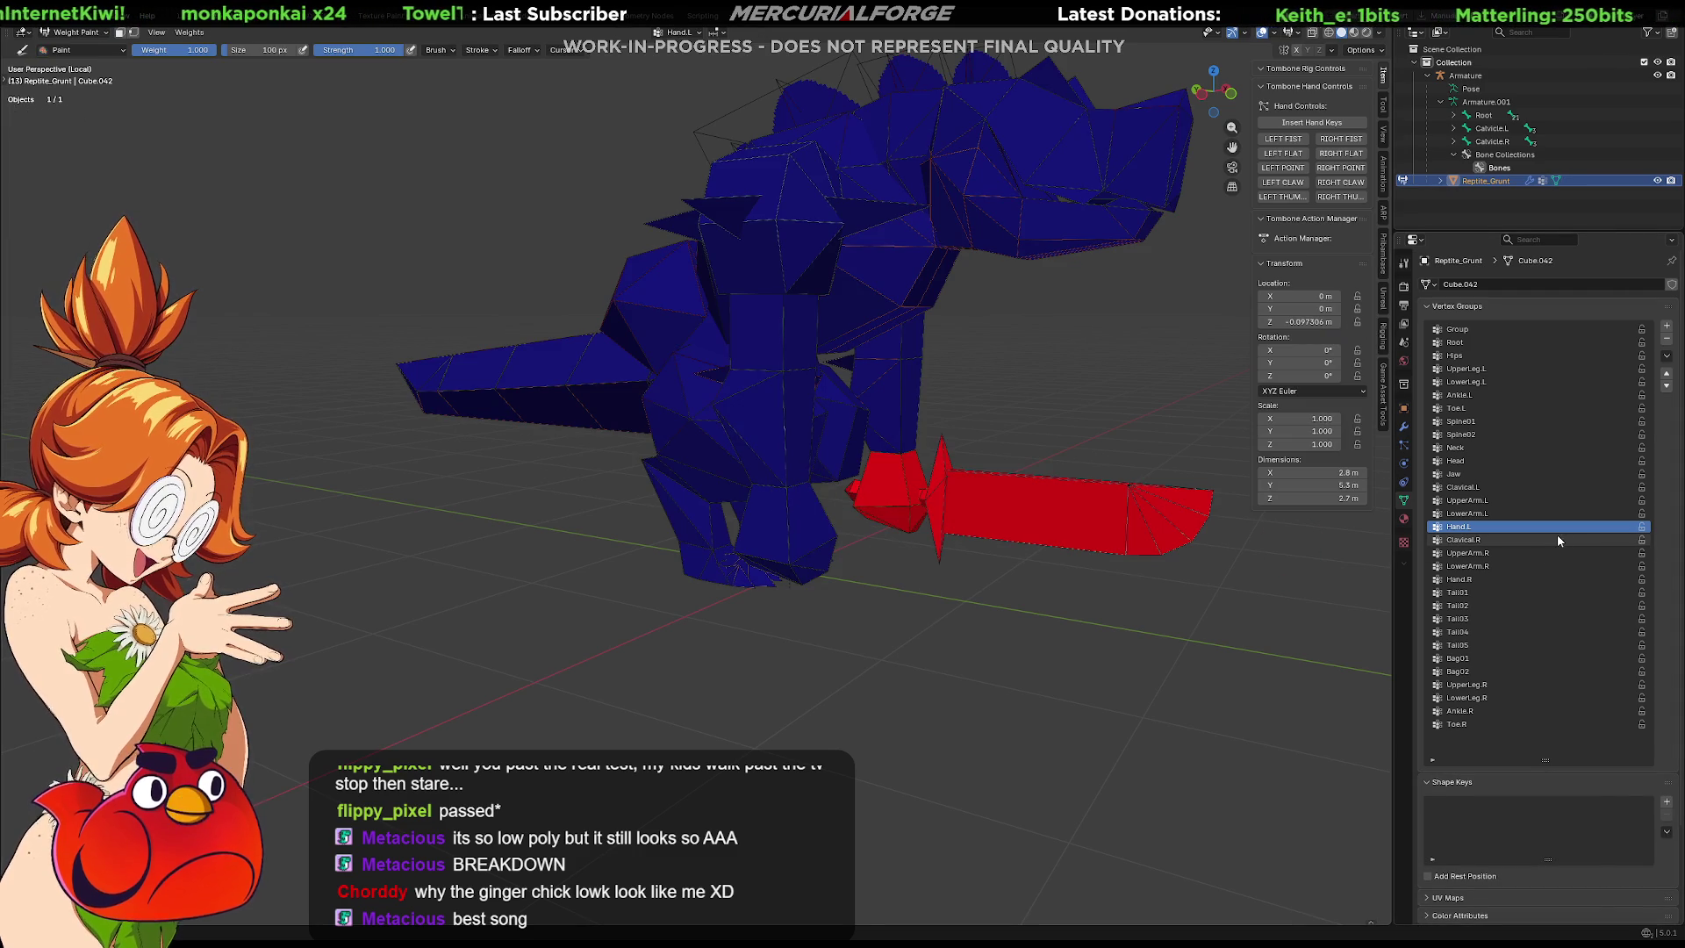
left_click(1492, 579)
scroll(1505, 551, "up", 11, "ctrl")
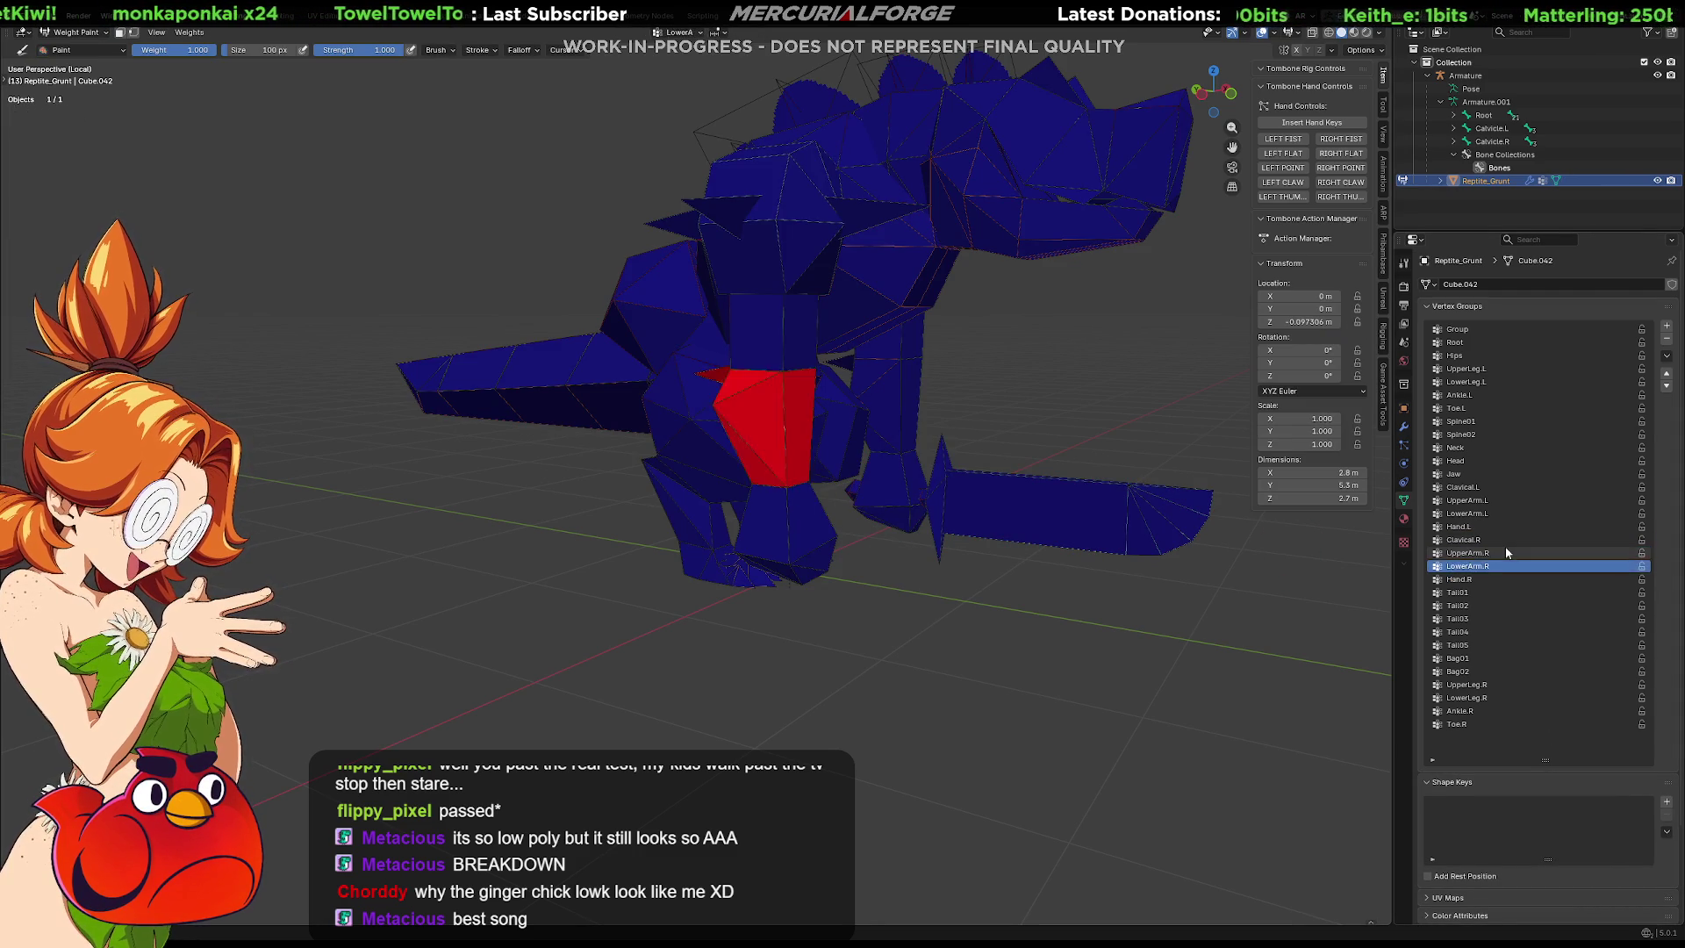
scroll(1491, 549, "down", 16, "ctrl")
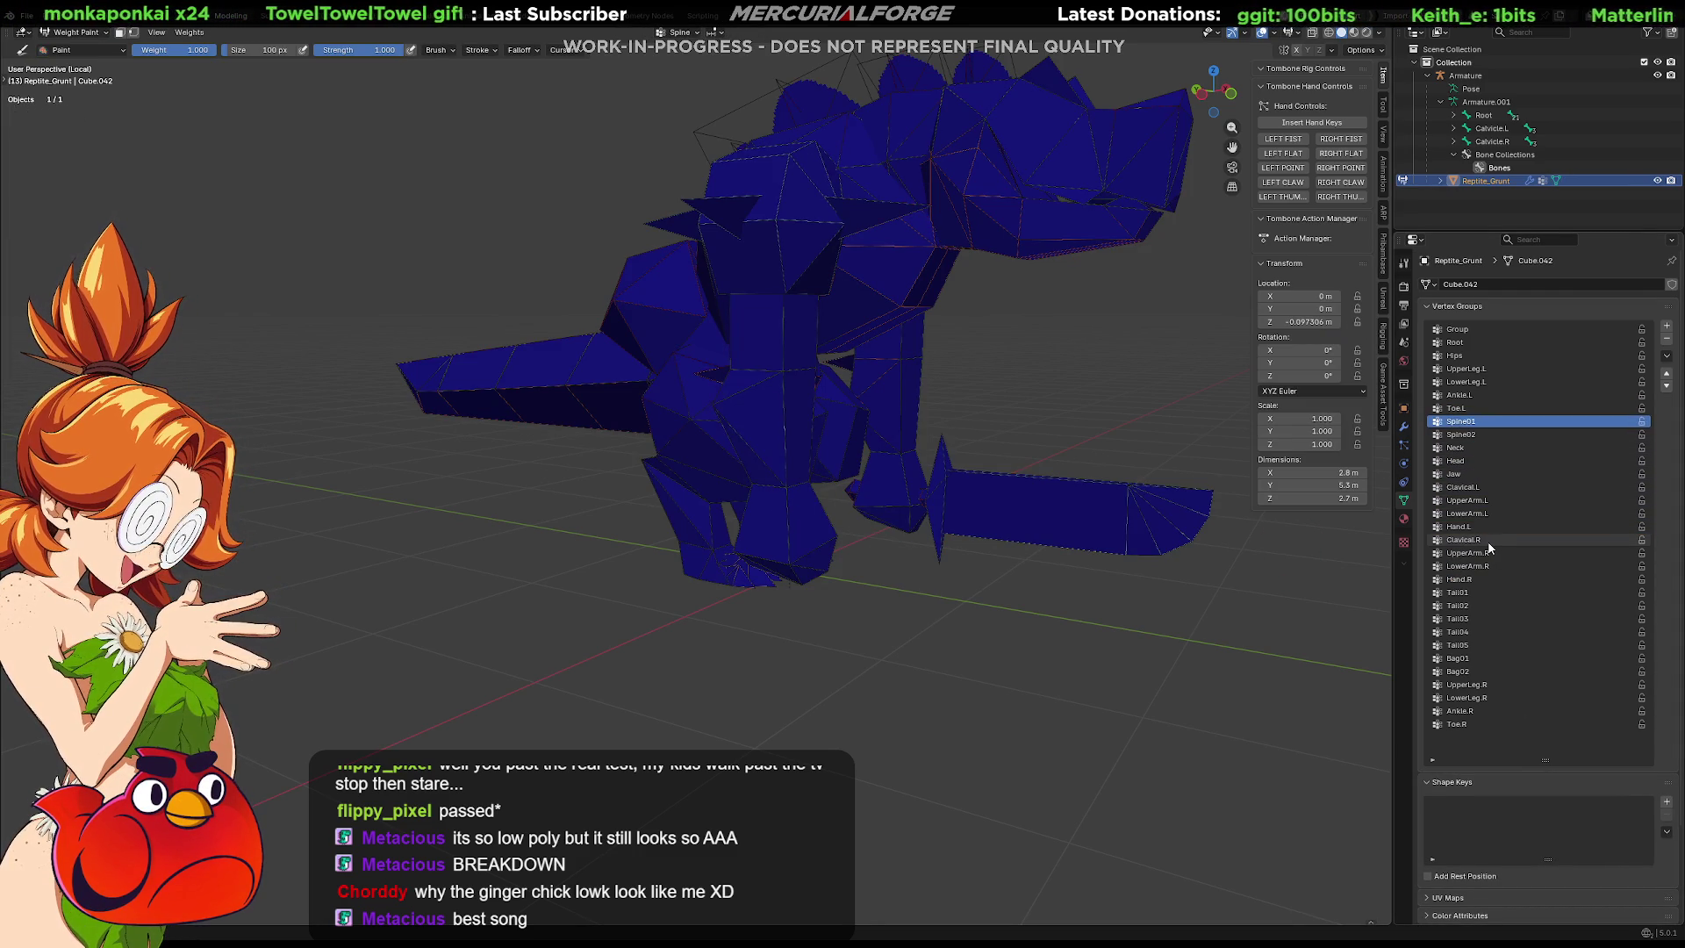
scroll(1489, 548, "down", 4, "ctrl")
scroll(1485, 546, "up", 13, "ctrl")
scroll(1484, 545, "down", 4, "ctrl")
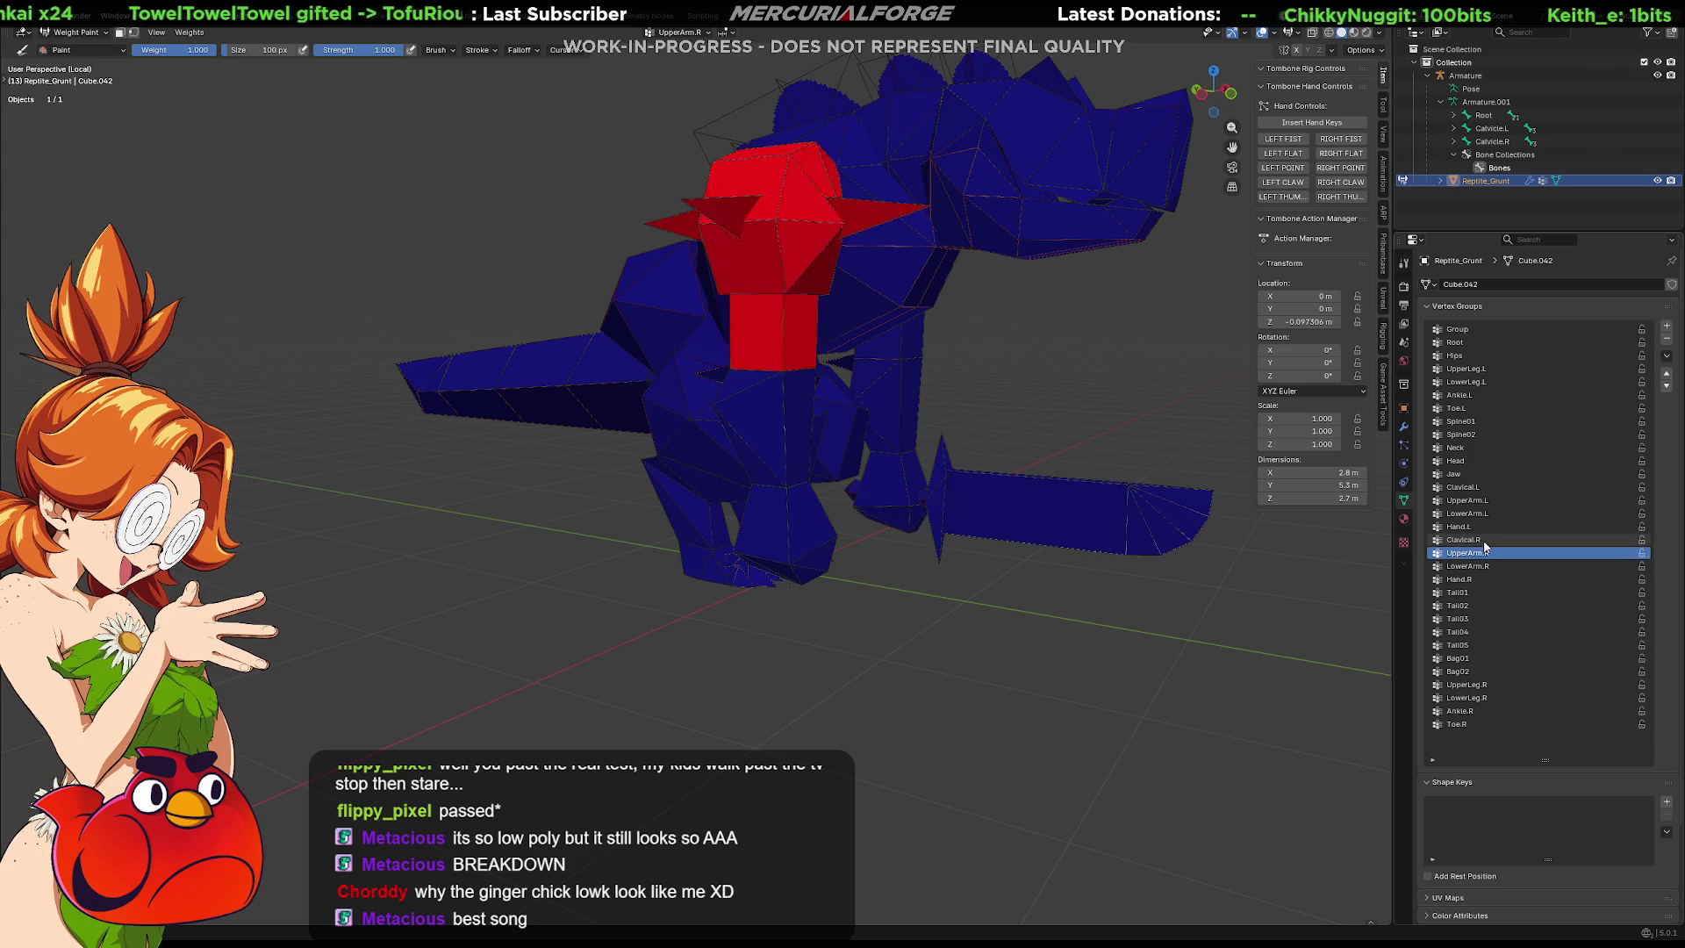
Assign the selected hand vertices to Hand.R and exit local view to reveal the armature.
key("Tab")
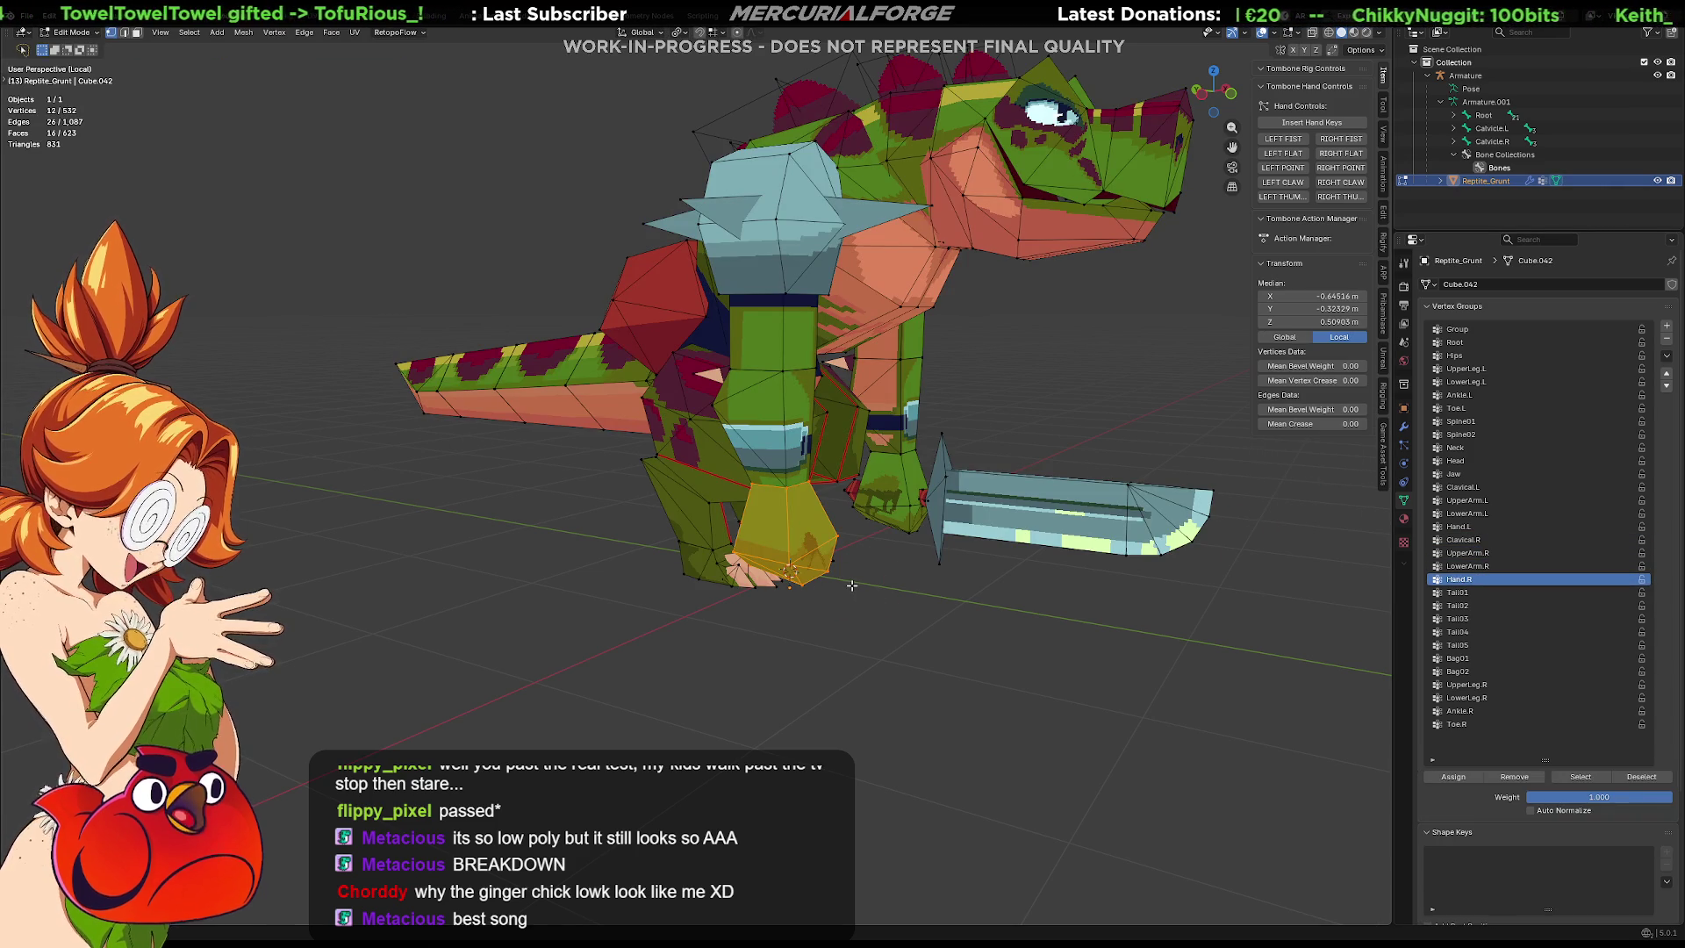
left_click(1456, 777)
key("Tab")
key("Tab")
key("period")
key("Tab")
key("KP_Divide")
key("period")
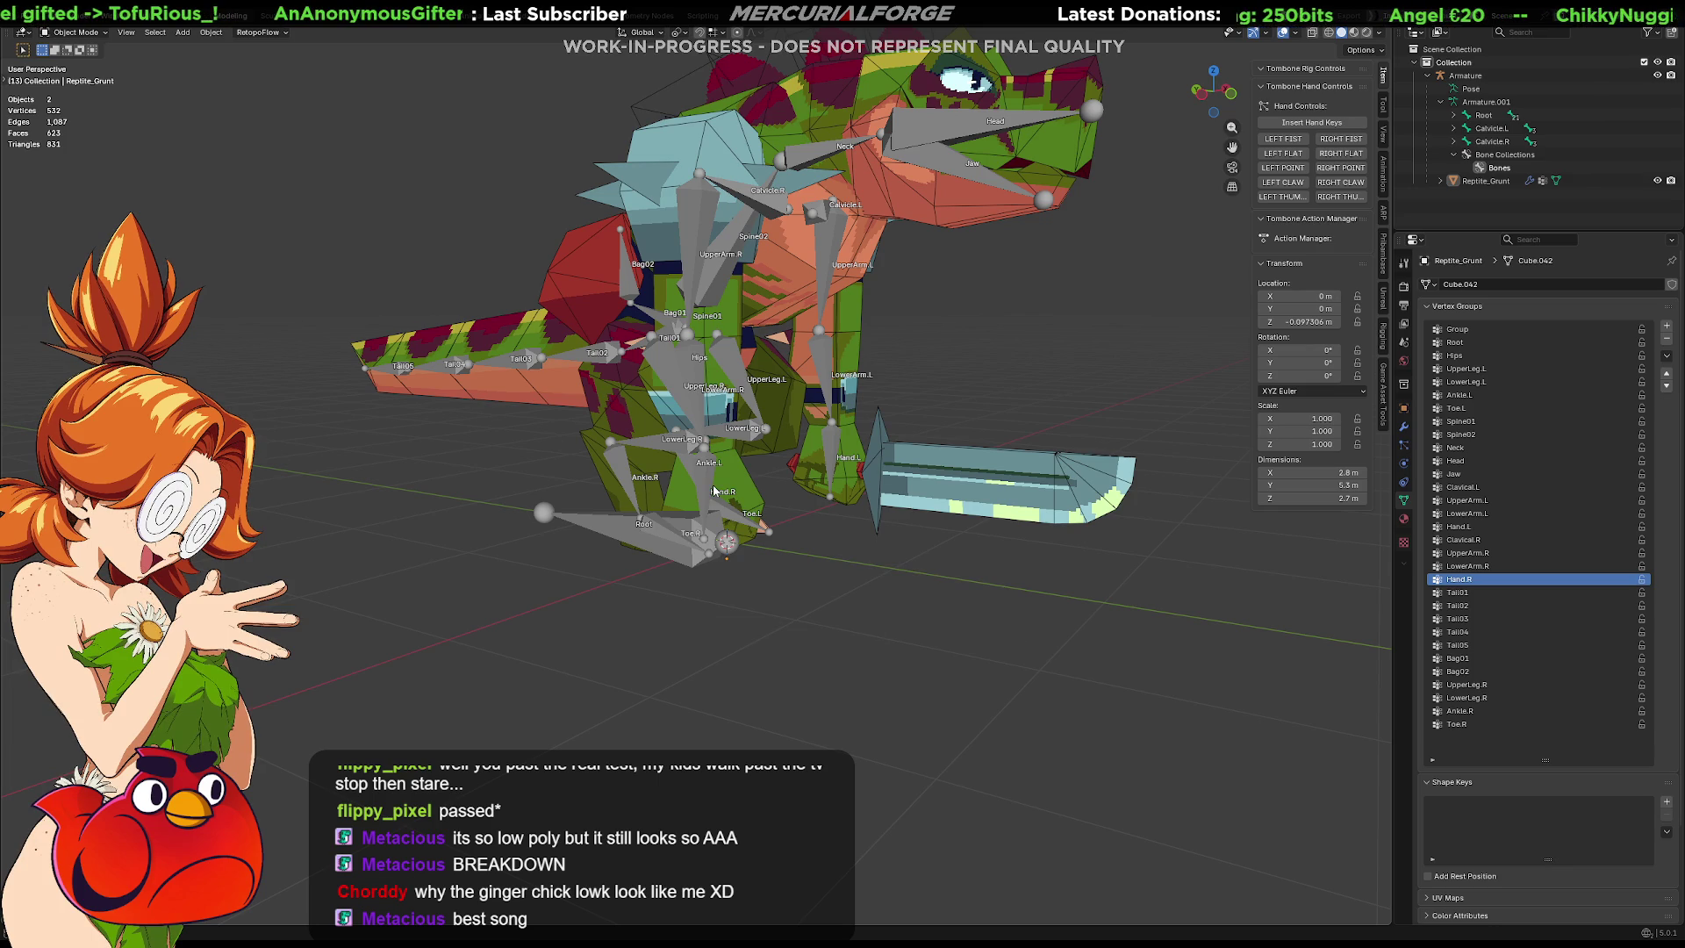
Select the armature and switch it into Pose Mode.
left_click(715, 490)
mouse_move(715, 490)
middle_mouse_down()
mouse_move(689, 491)
mouse_move(711, 510)
middle_mouse_up()
left_click(667, 474)
key("Tab")
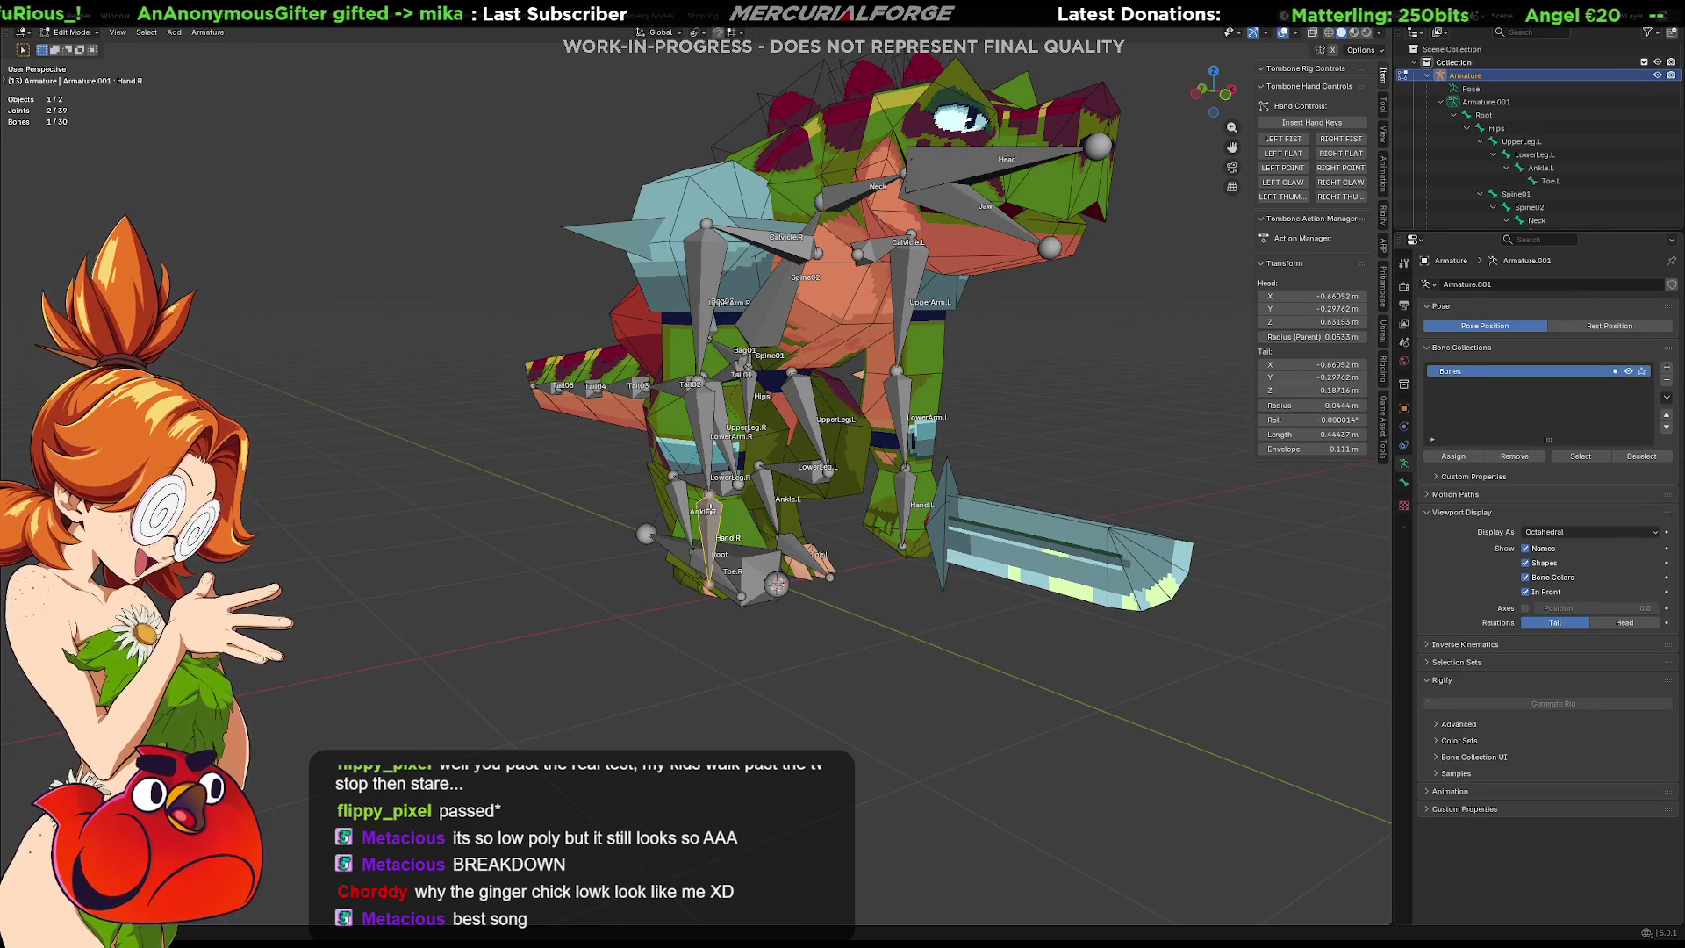
key("ctrl+Tab")
Rotate Hand.R and LowerArm.R to test how the right arm and sword deform.
middle_click_drag(709, 584, 755, 583)
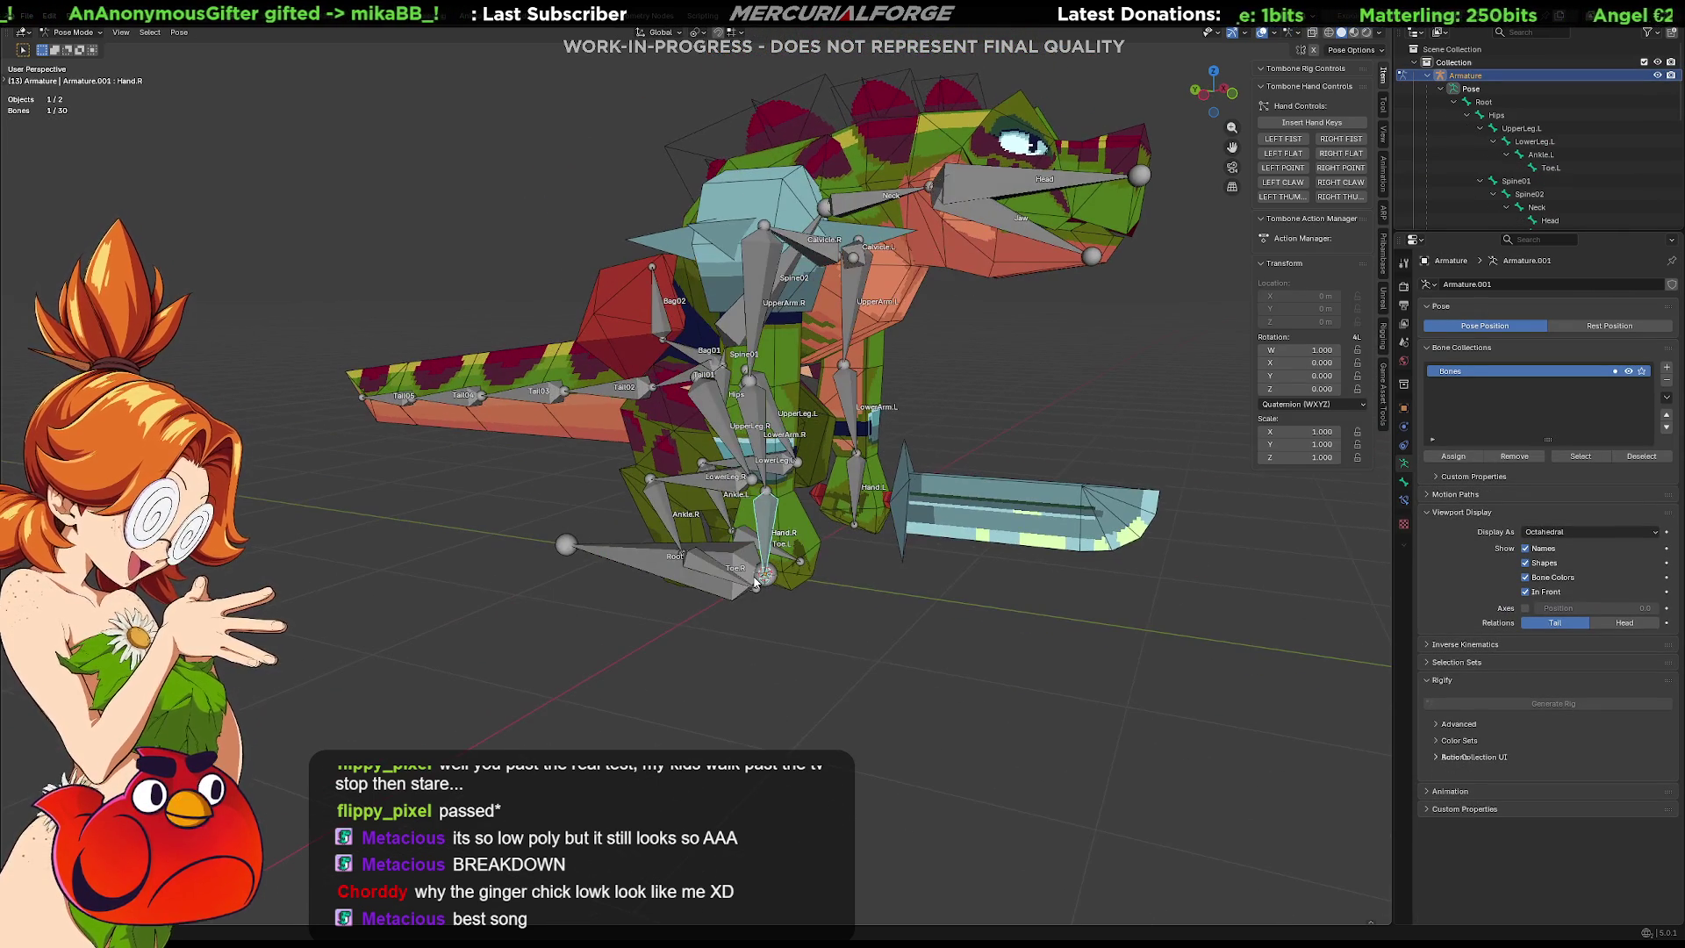
key("r")
left_click(905, 601)
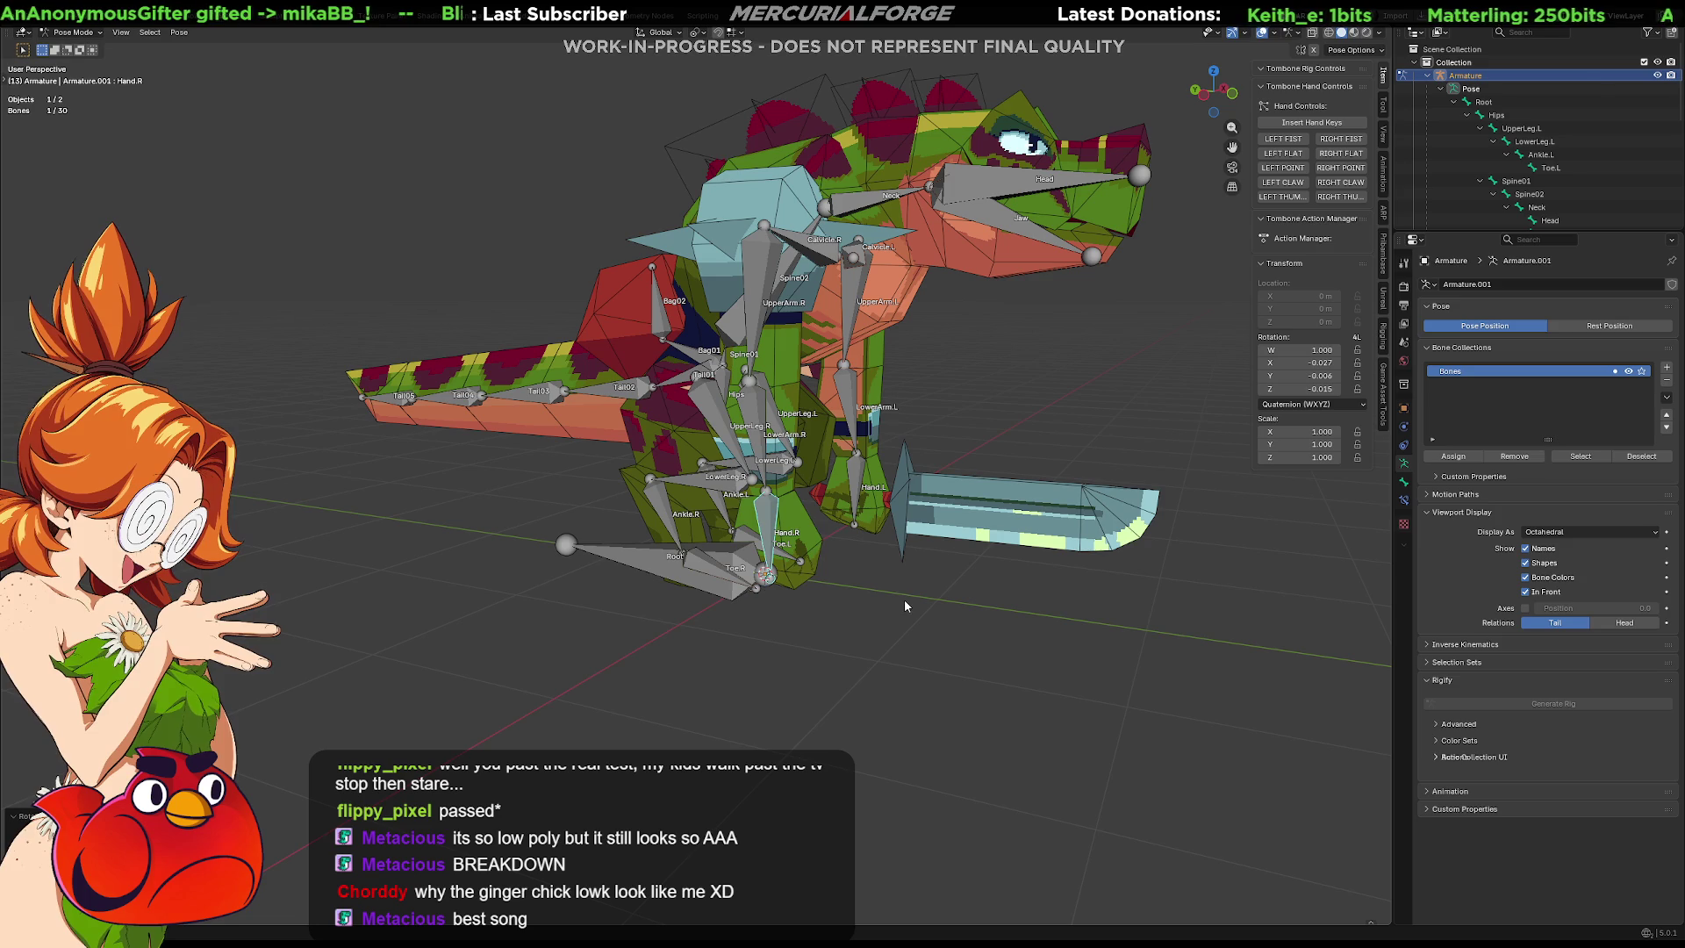
key("r")
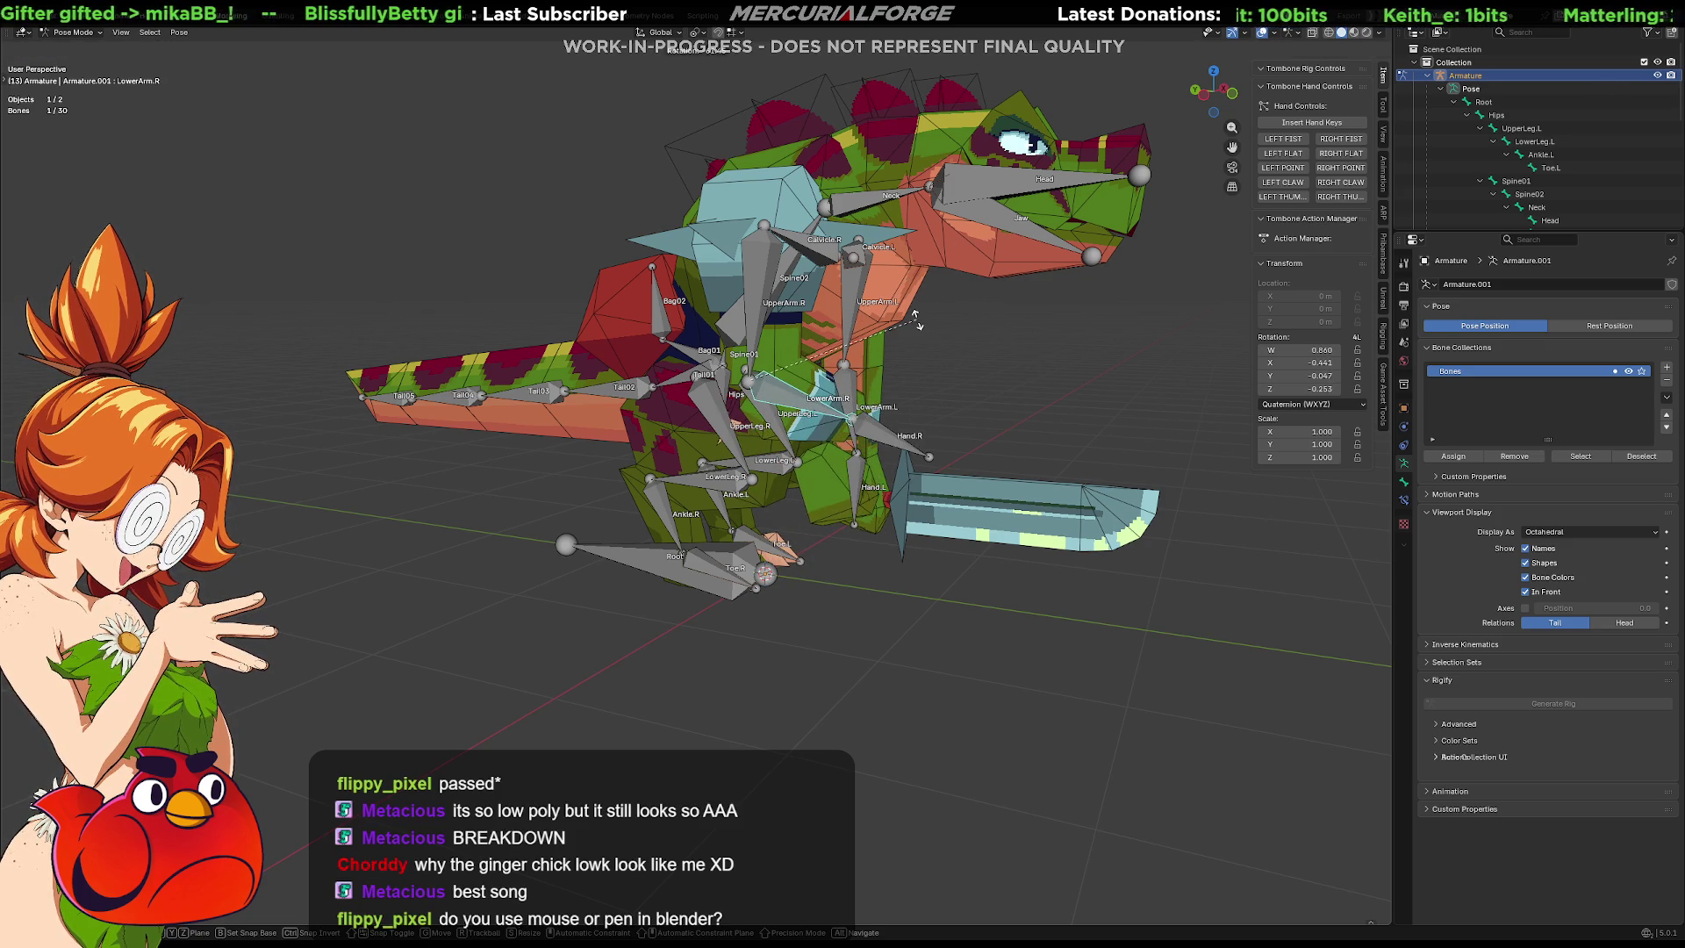
mouse_move(923, 468)
middle_mouse_down()
mouse_move(849, 456)
mouse_move(646, 487)
middle_mouse_up()
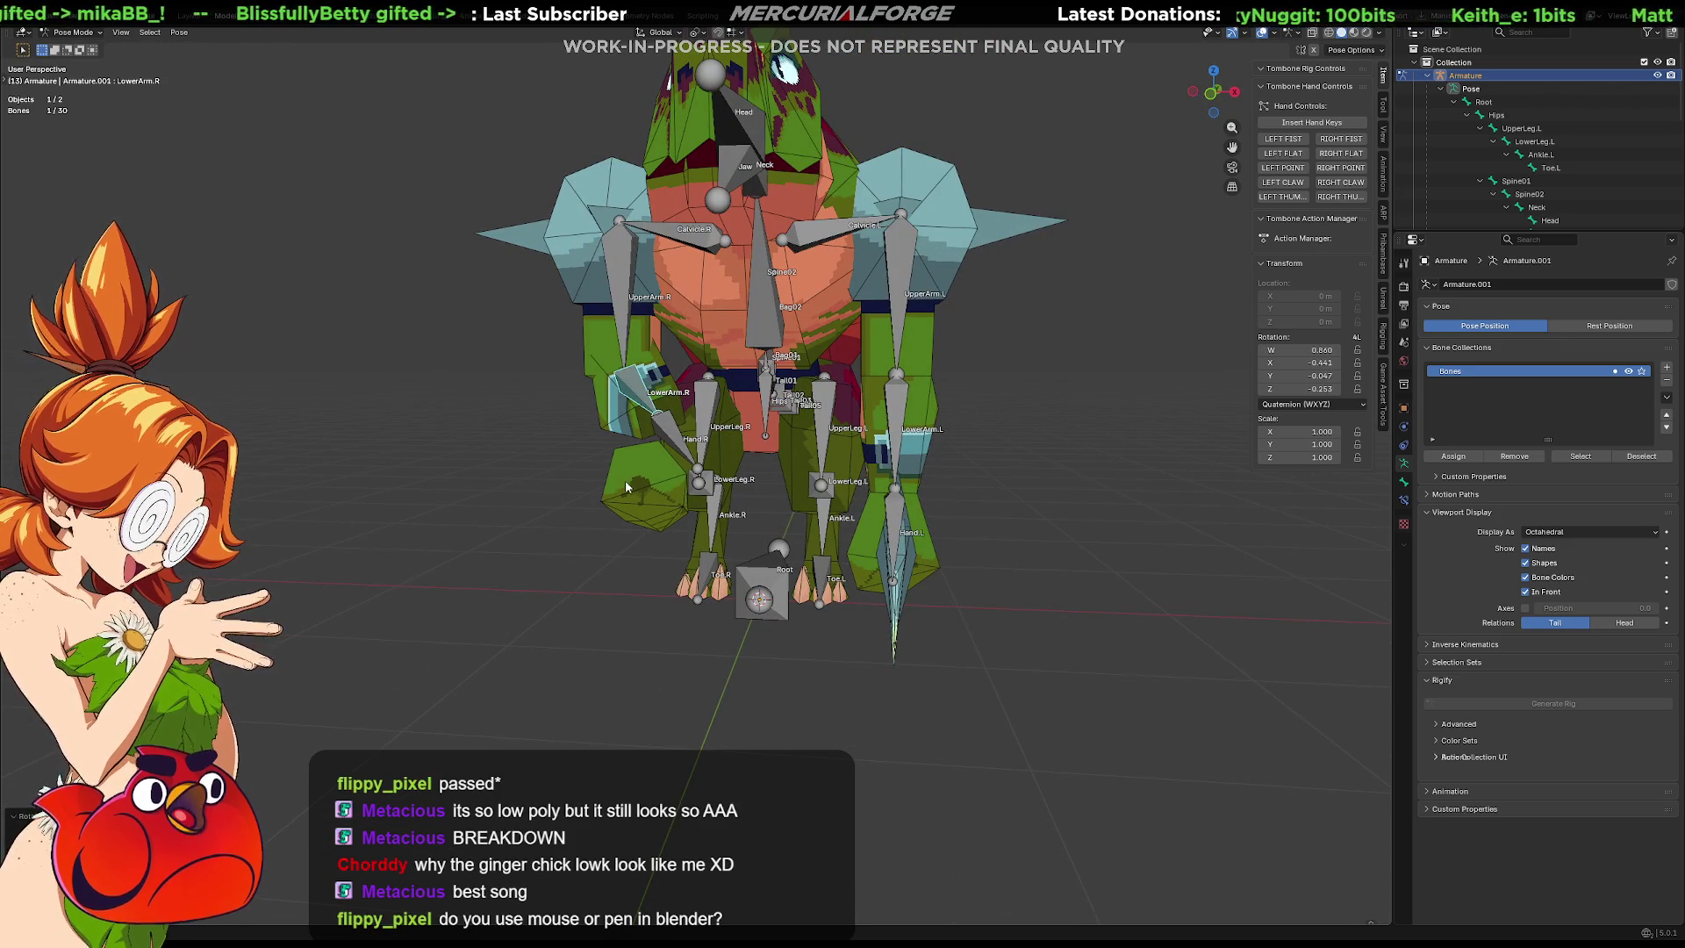
Return the rig to Object Mode, then make Hand.R the active bone in bone editing.
key("Tab")
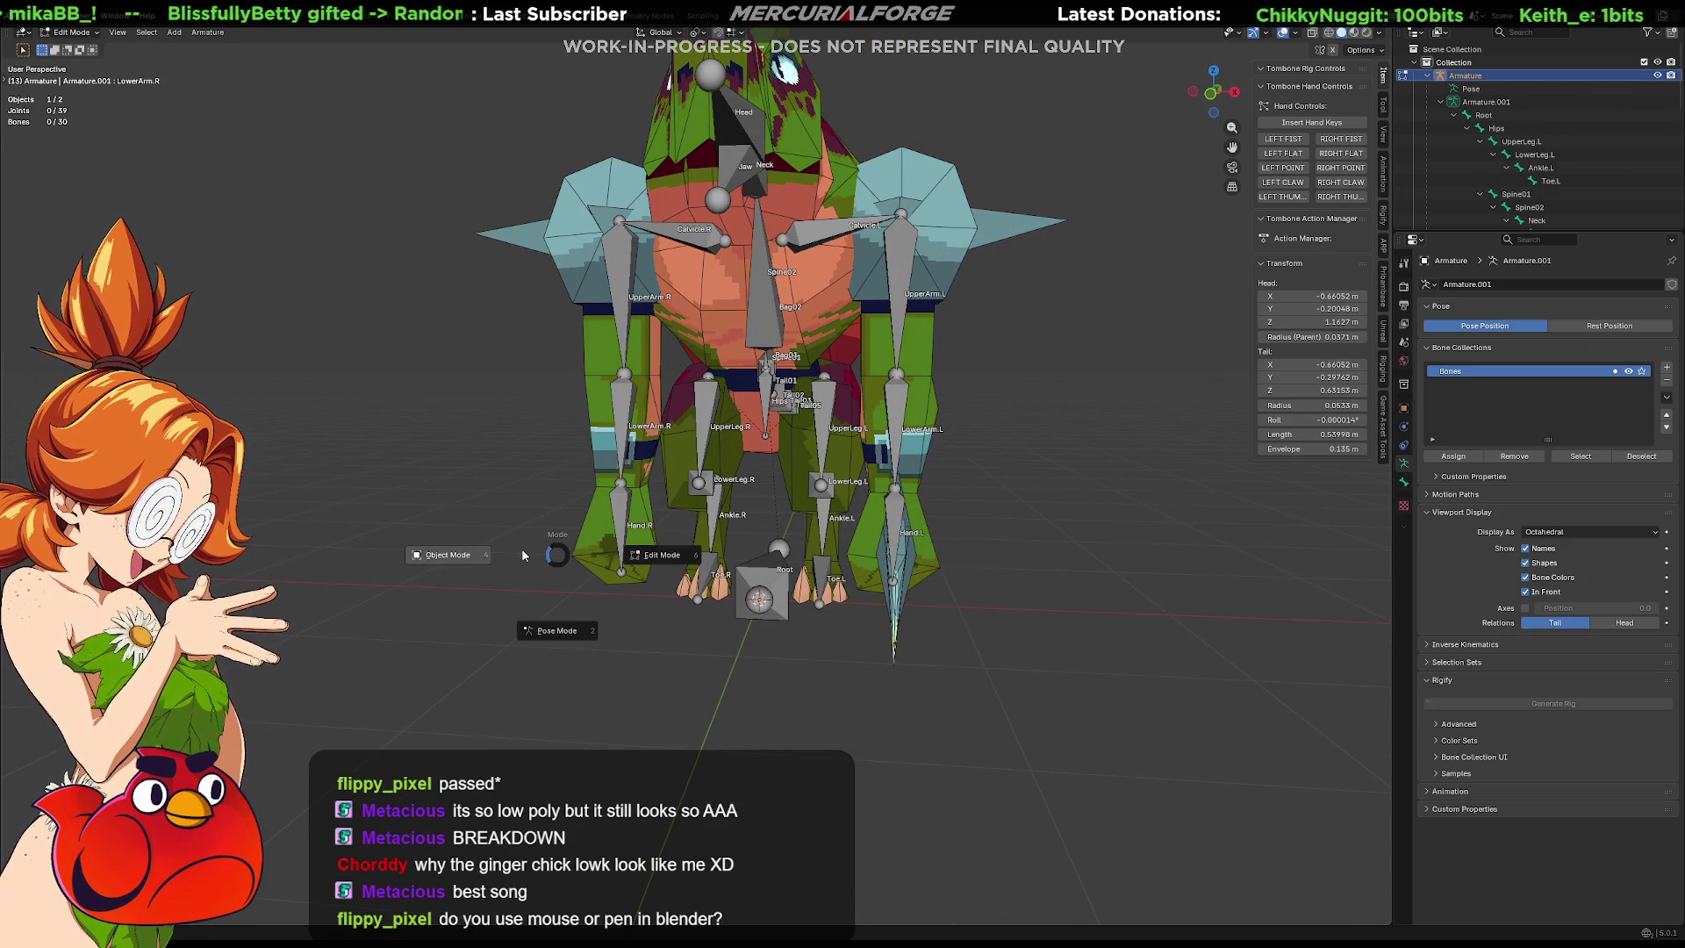
key("Tab")
key("Tab")
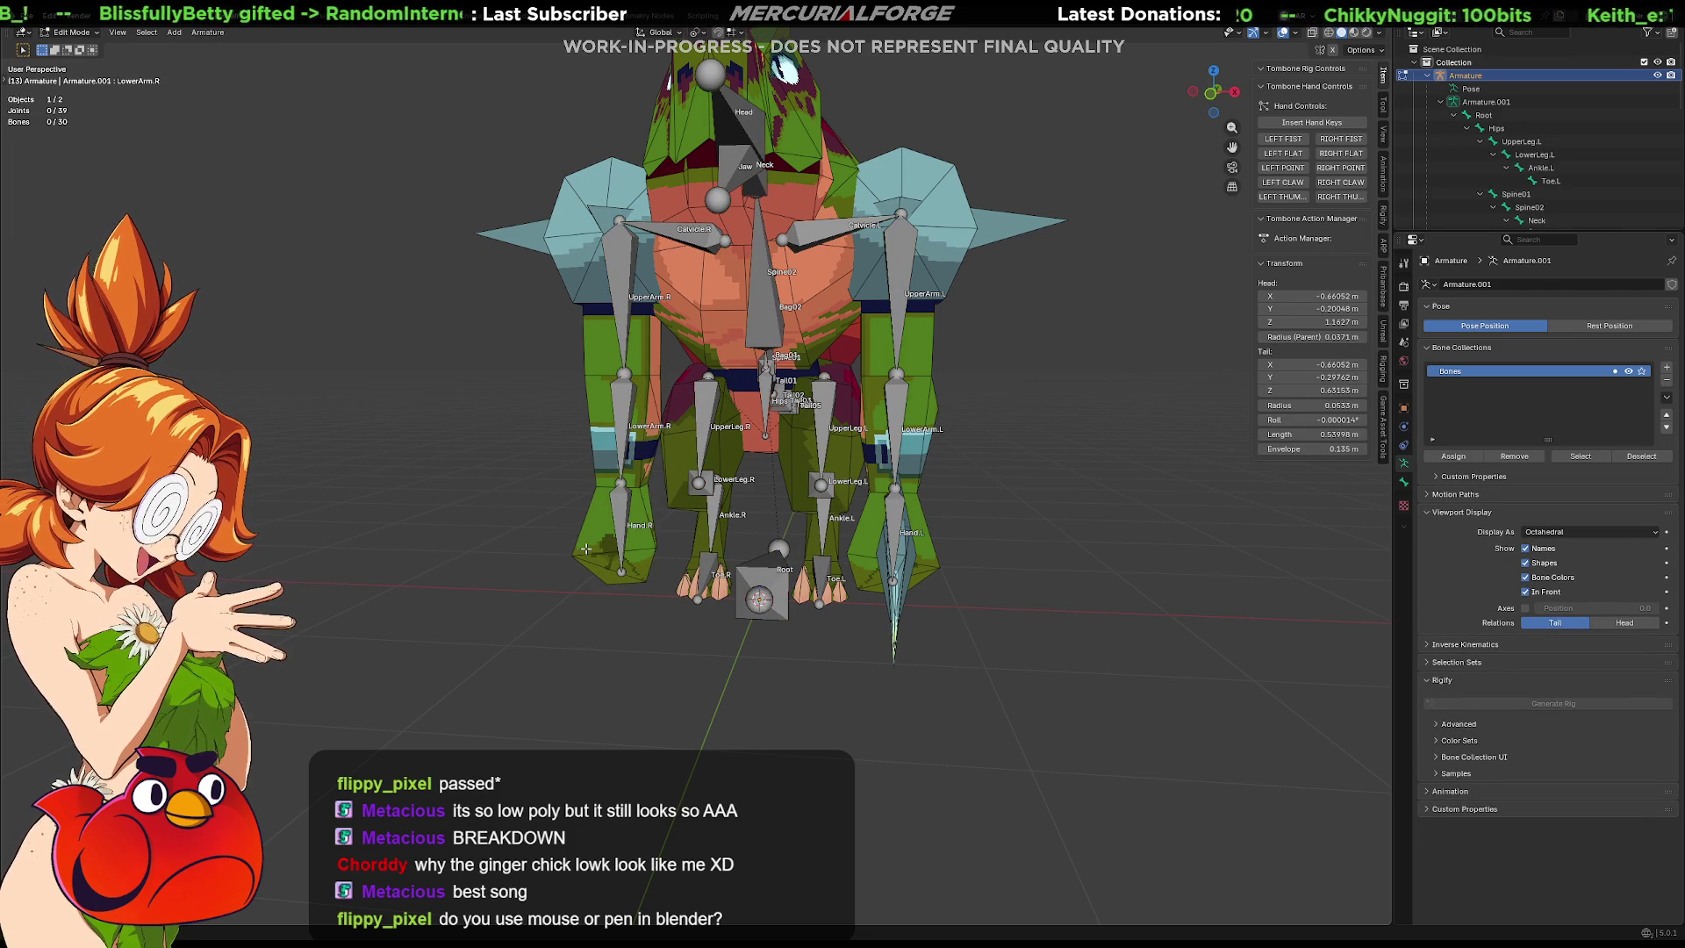
key("ctrl+Tab")
left_click(455, 557)
left_click(633, 487)
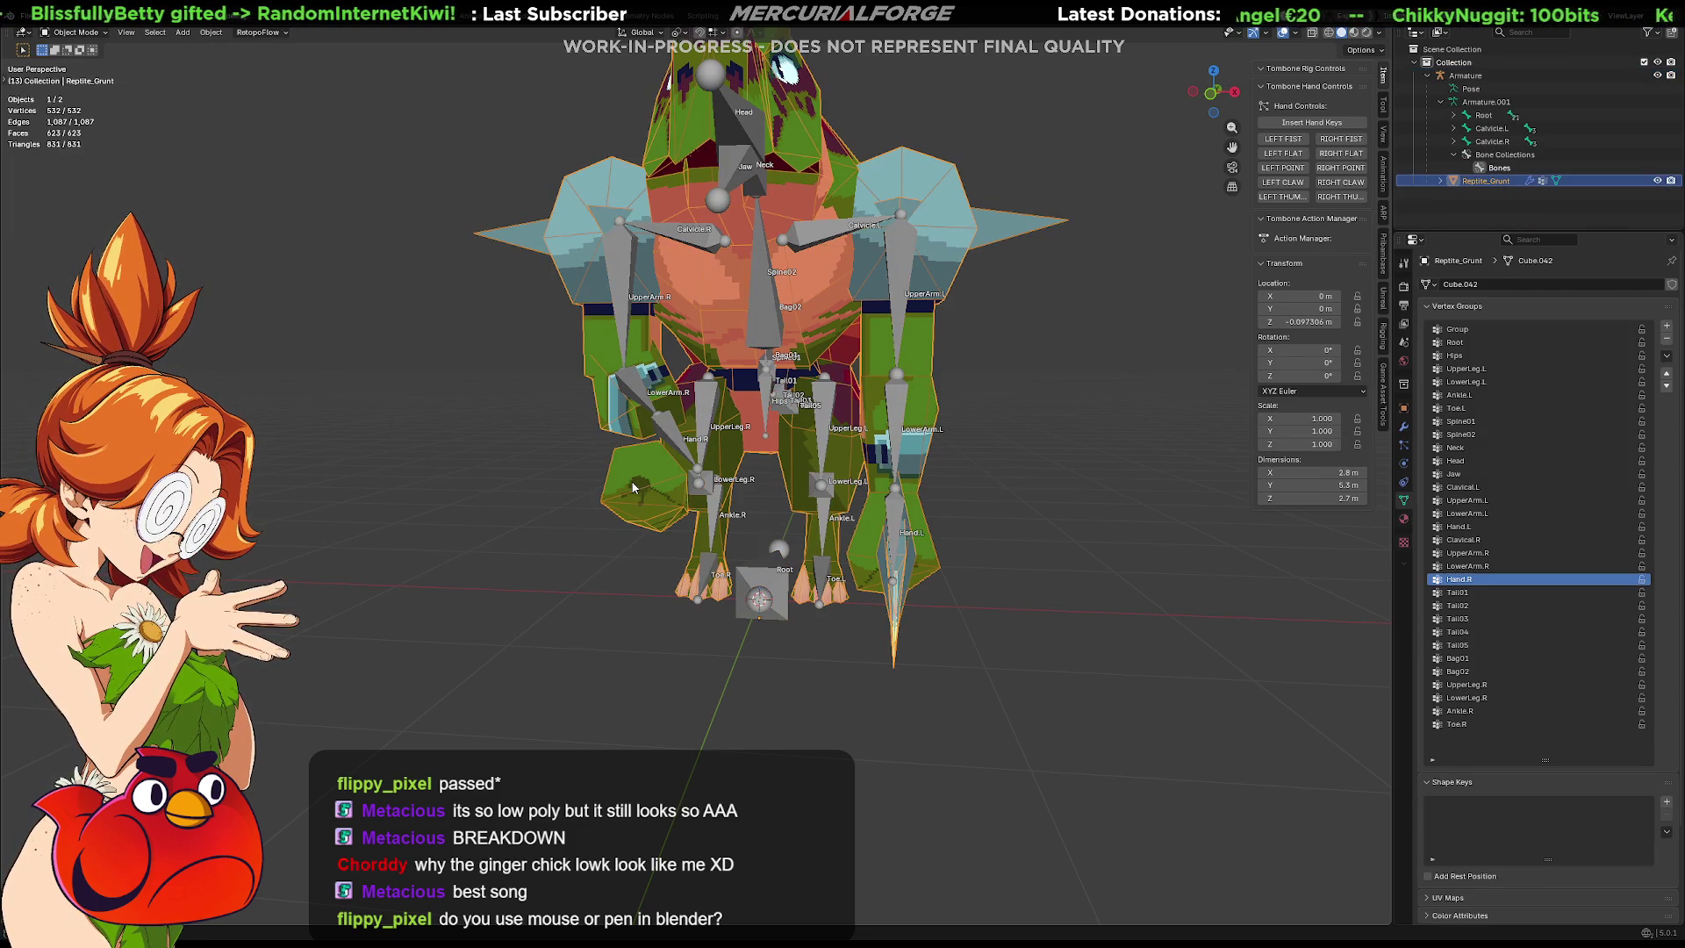
left_click(778, 513)
key("Tab")
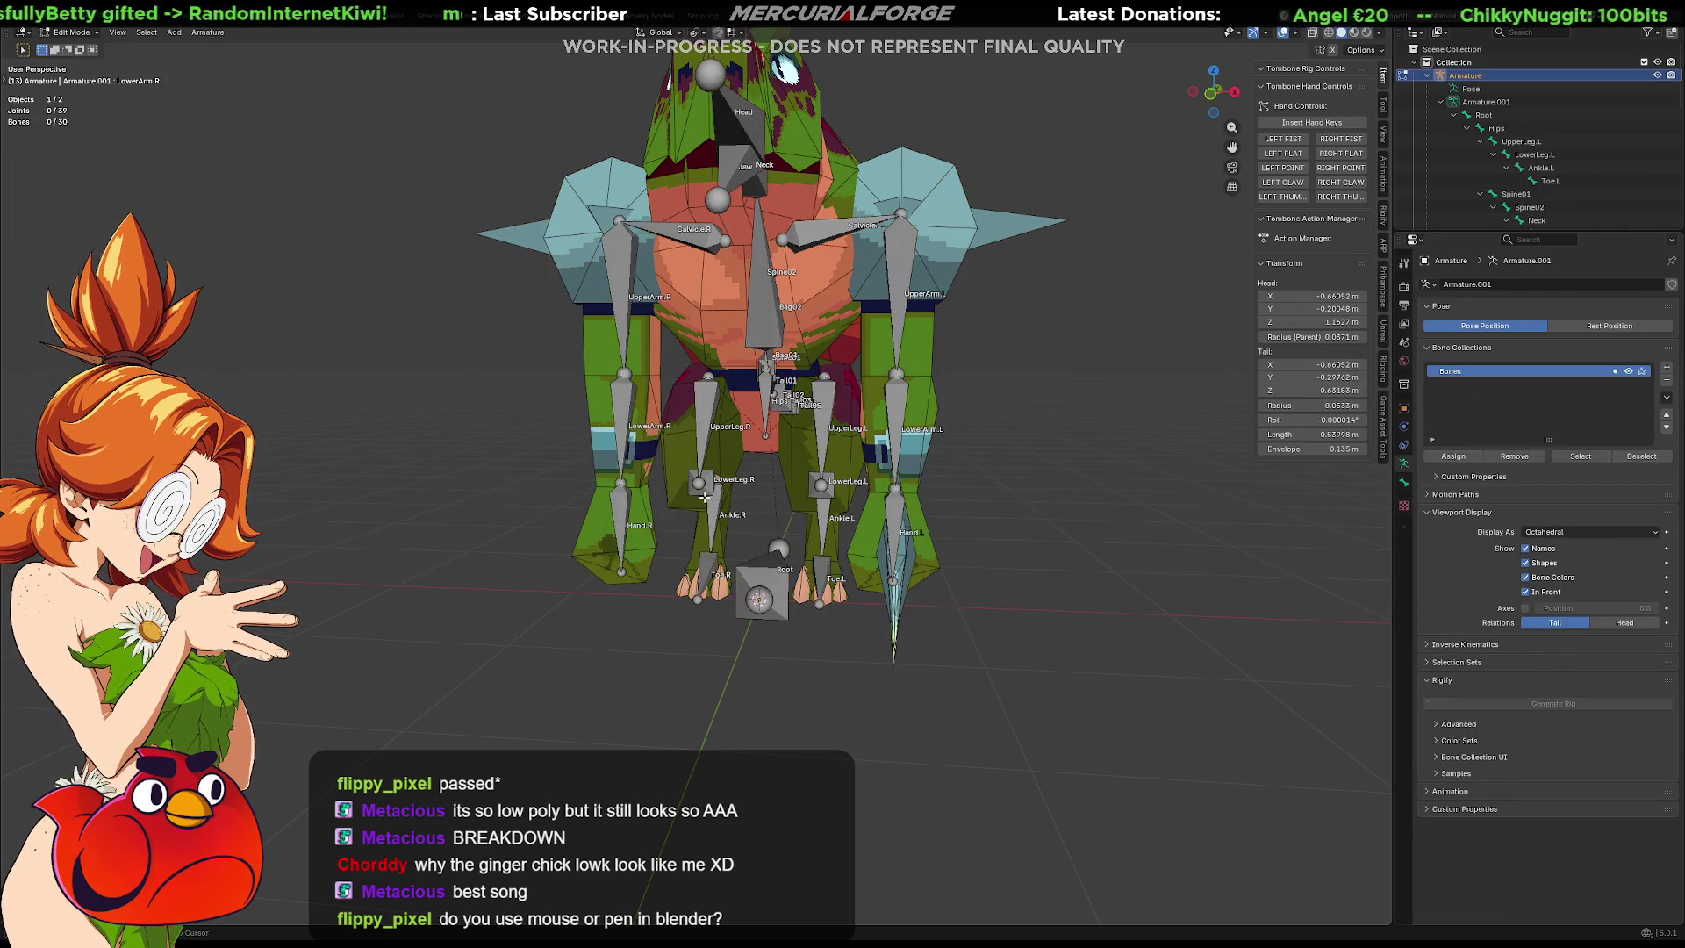
key("bracketright")
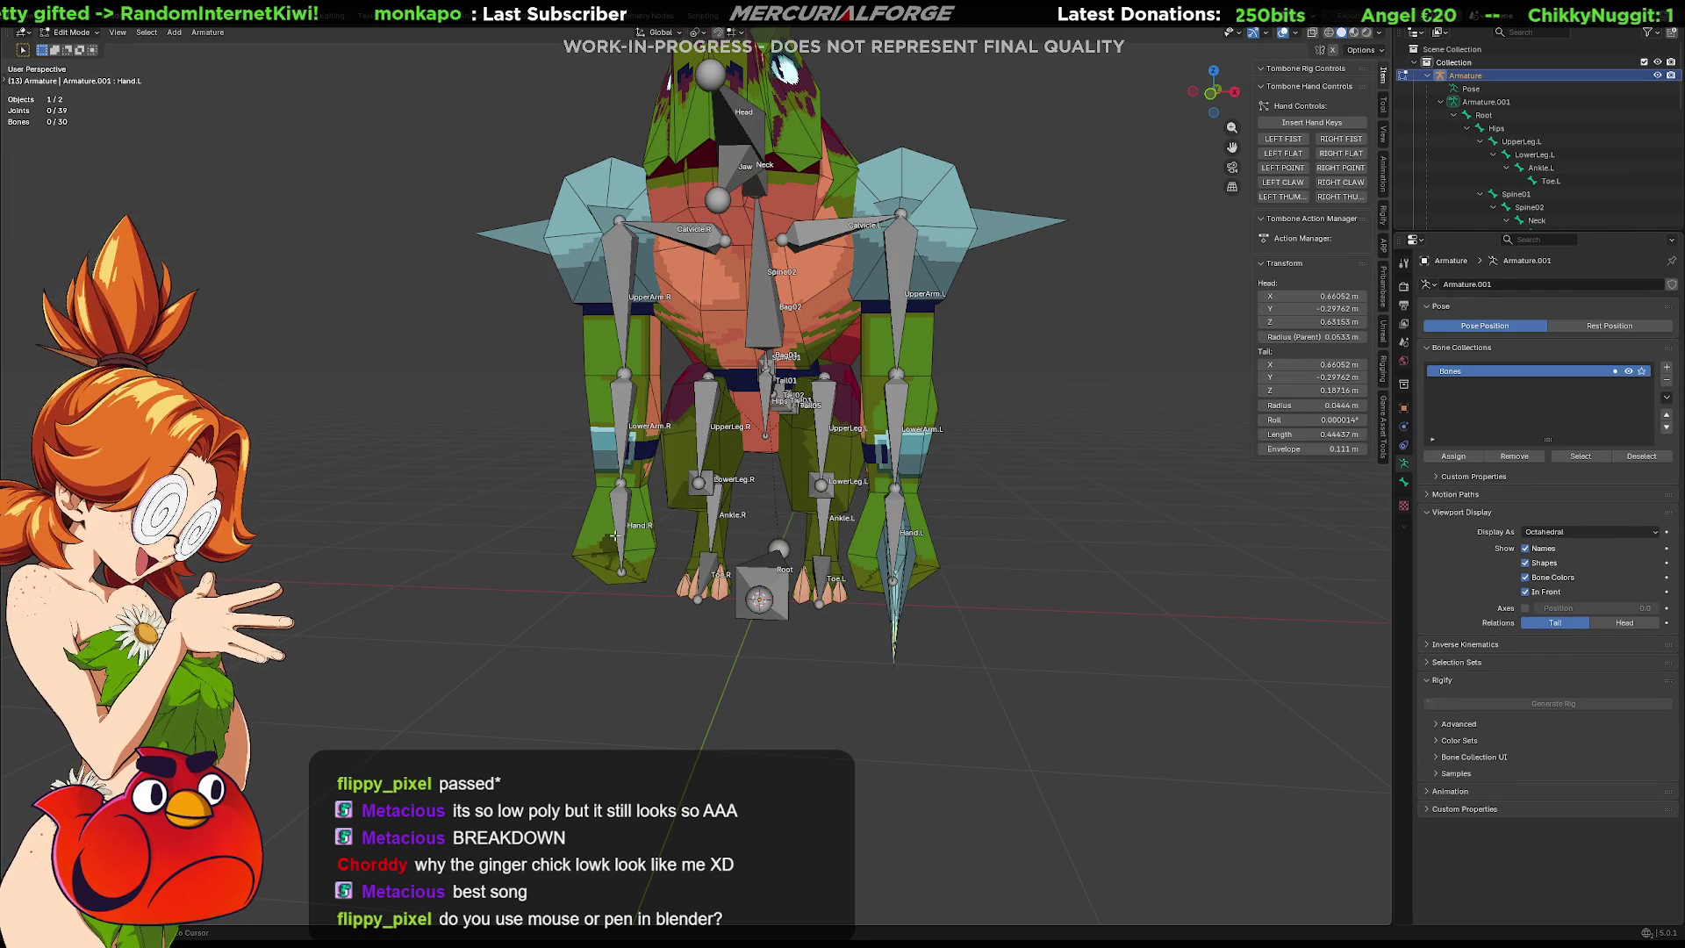
key("ctrl+Tab")
Select the Reptile_Grunt mesh and, in Edit Mode, select the whole right hand piece with Ctrl+L.
left_click(491, 555)
left_click(584, 551)
key("ctrl+Tab")
left_click(702, 560)
left_click(583, 555)
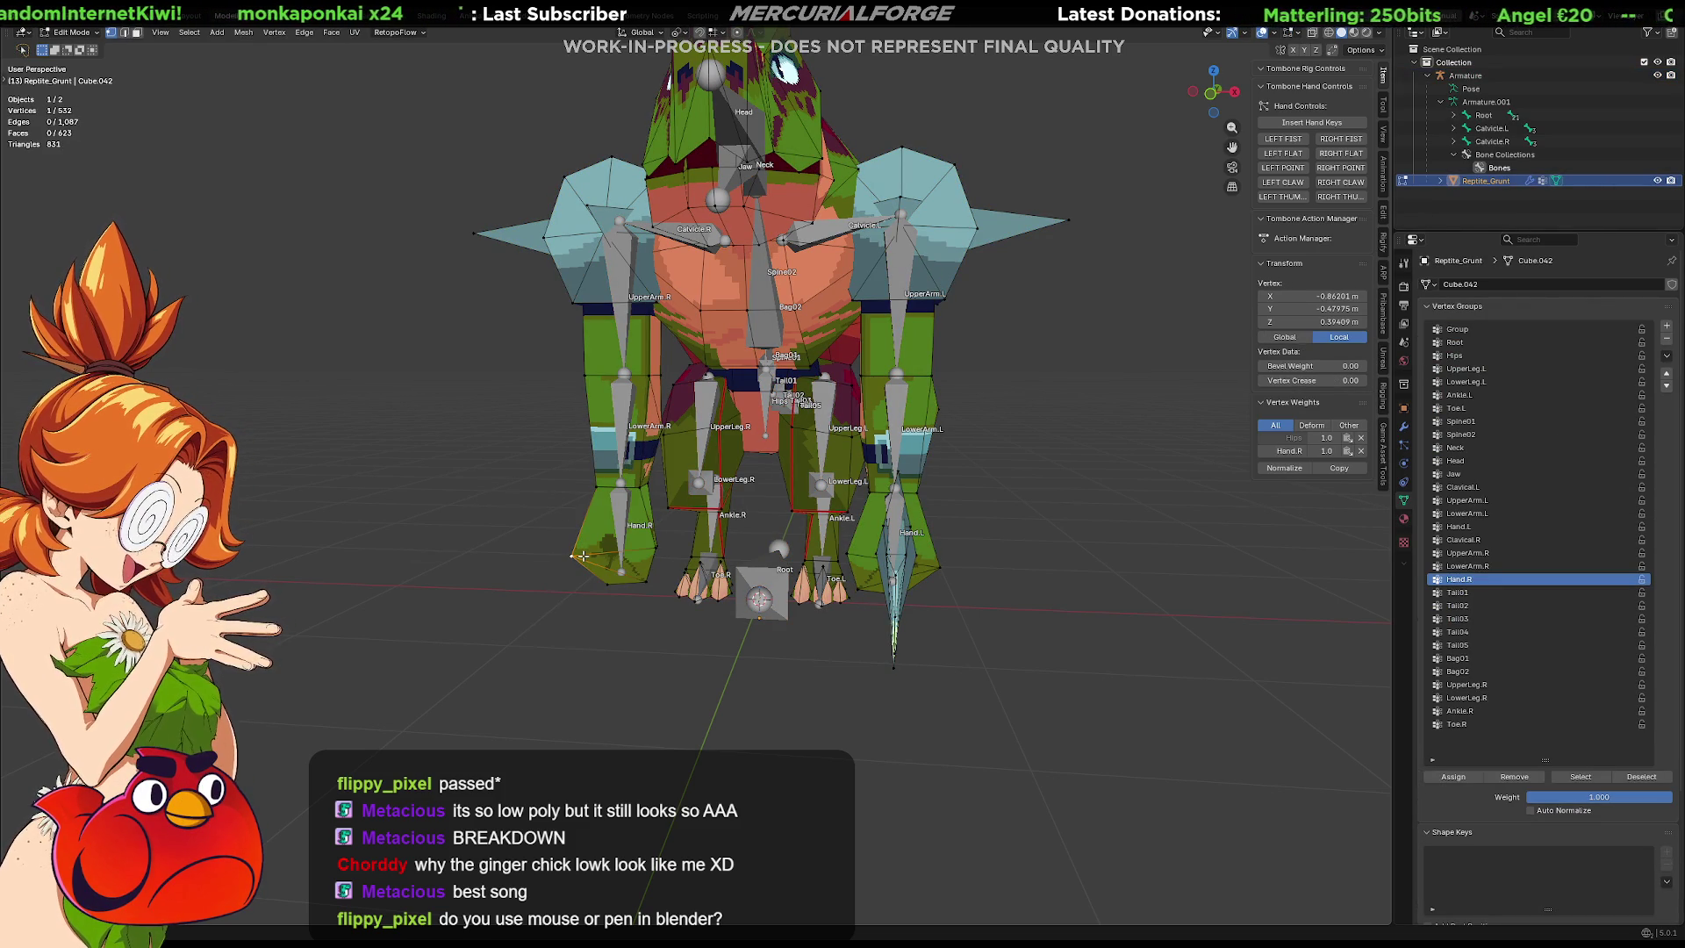
key("ctrl+l")
View the hand in Weight Paint and step through vertex groups to Hips.
key("ctrl+Tab")
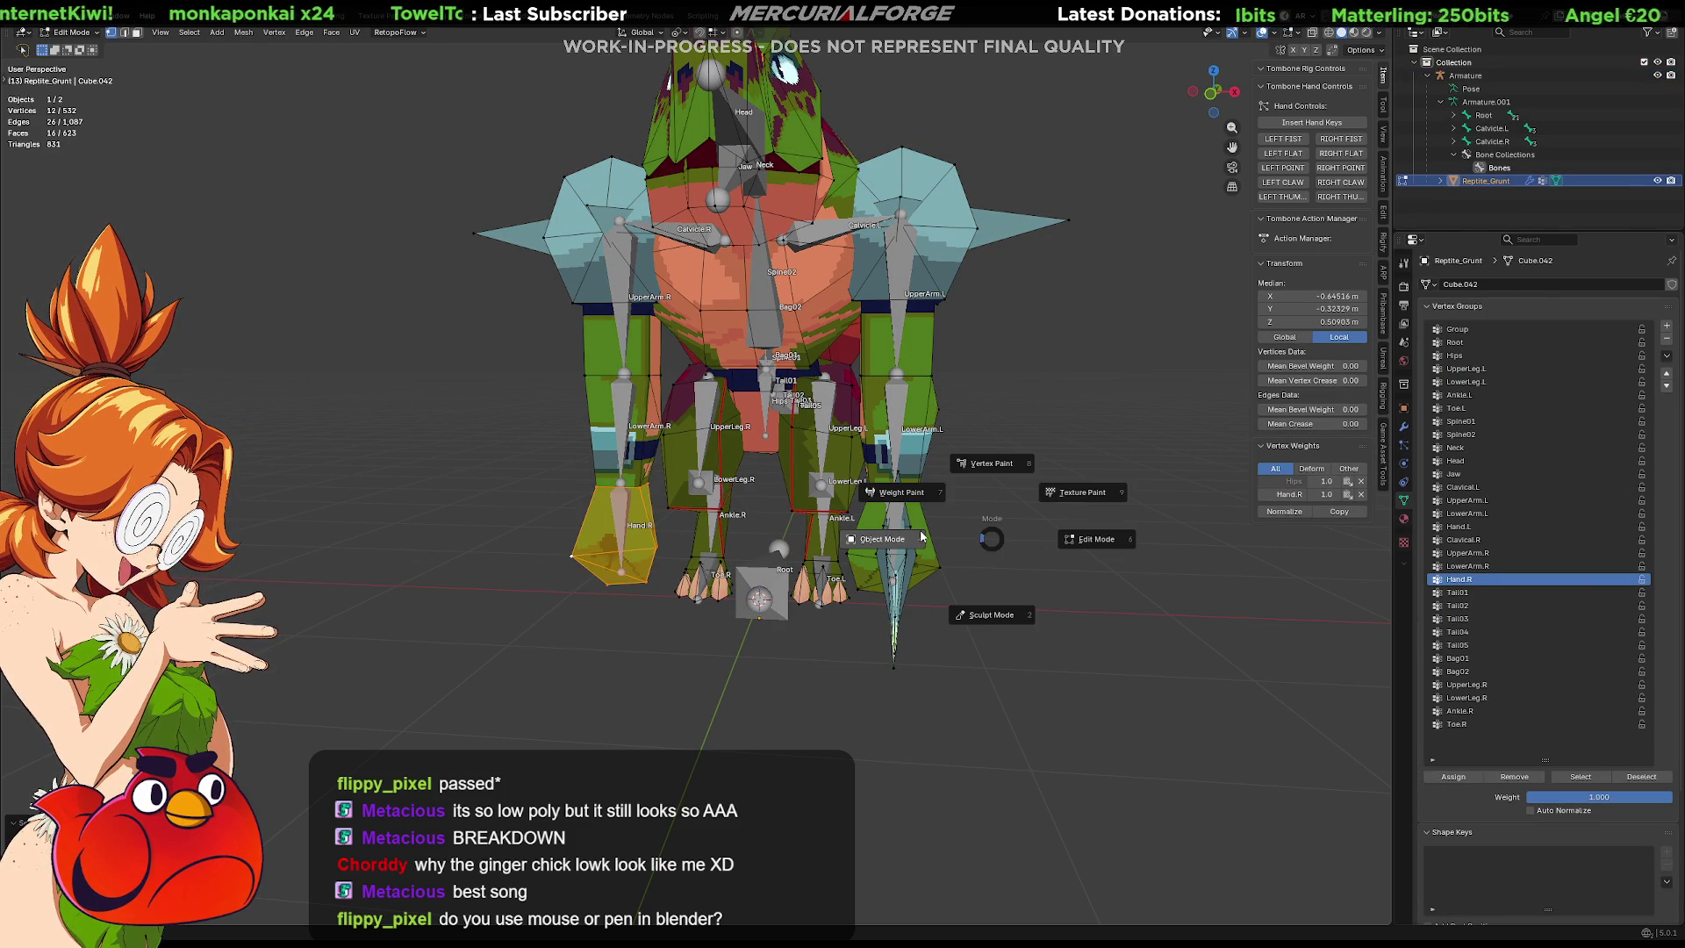
left_click(968, 497)
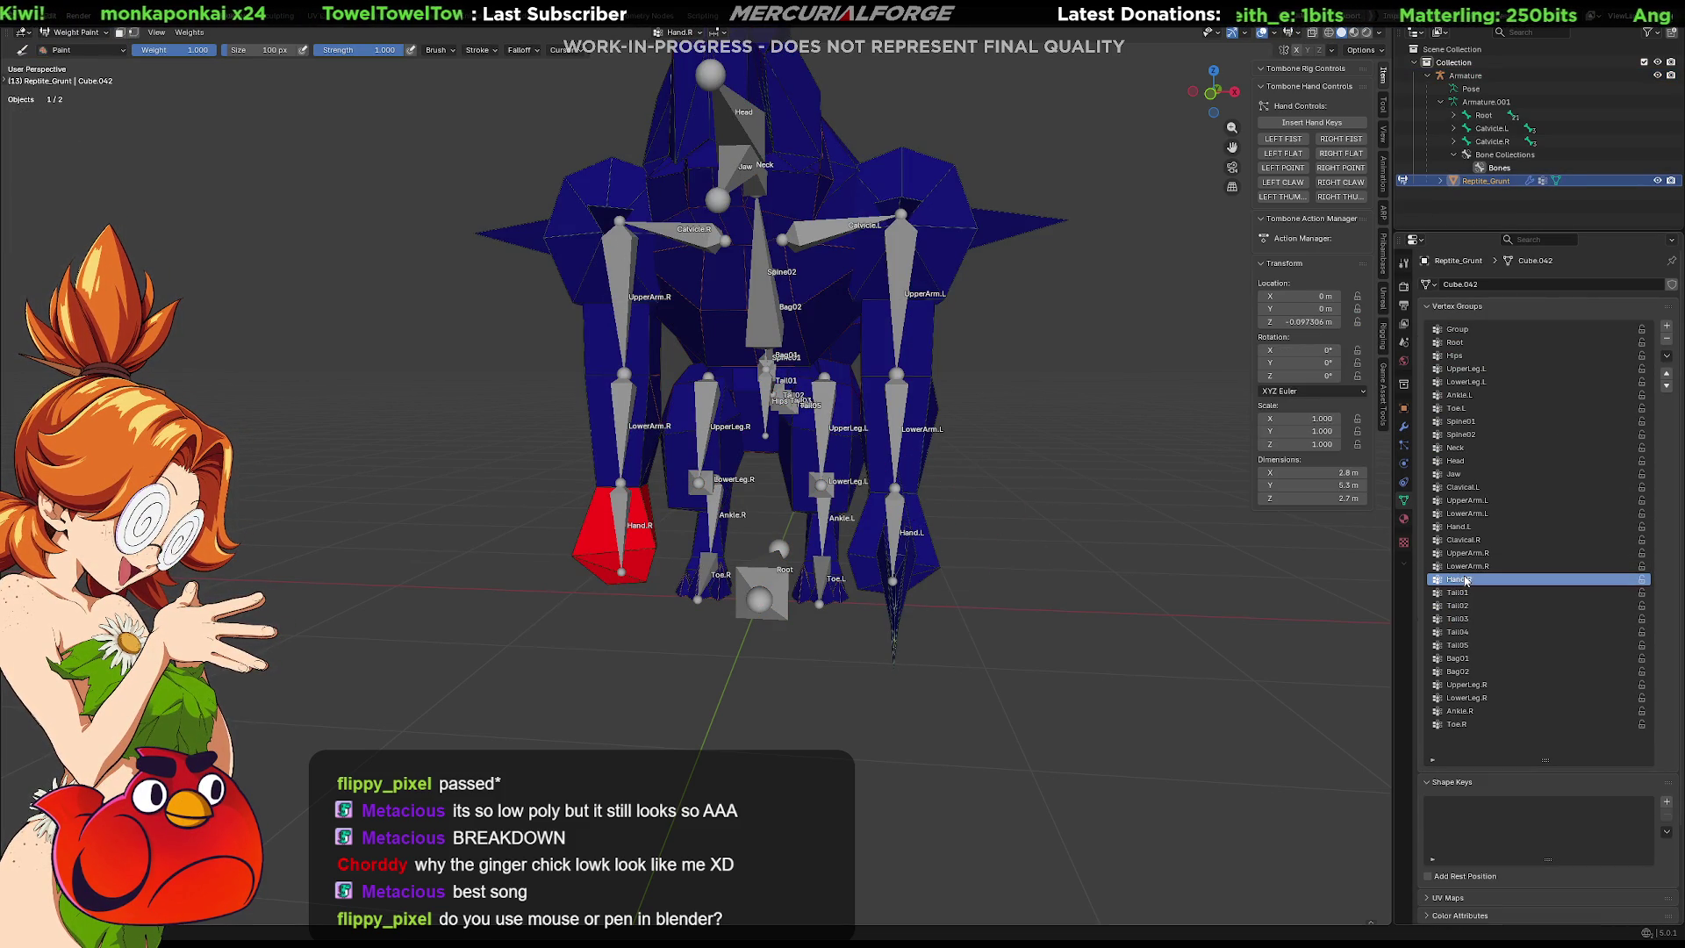
key("Down")
key("Down")
key("Down")
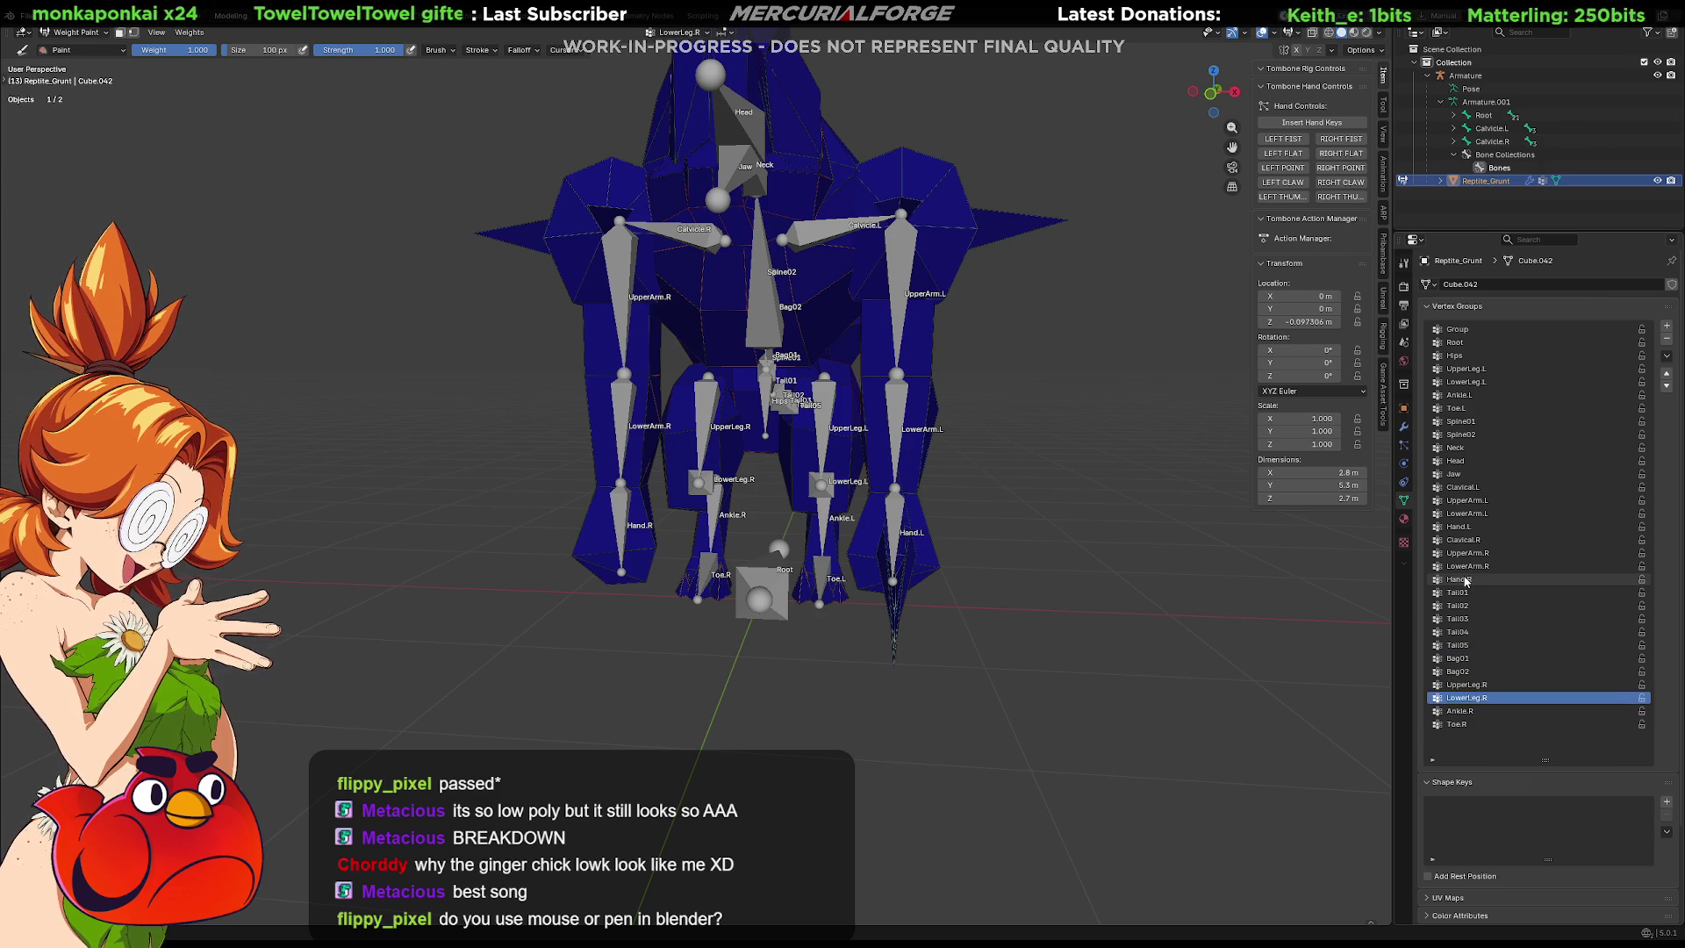
key("Up")
key("Up")
key("Up")
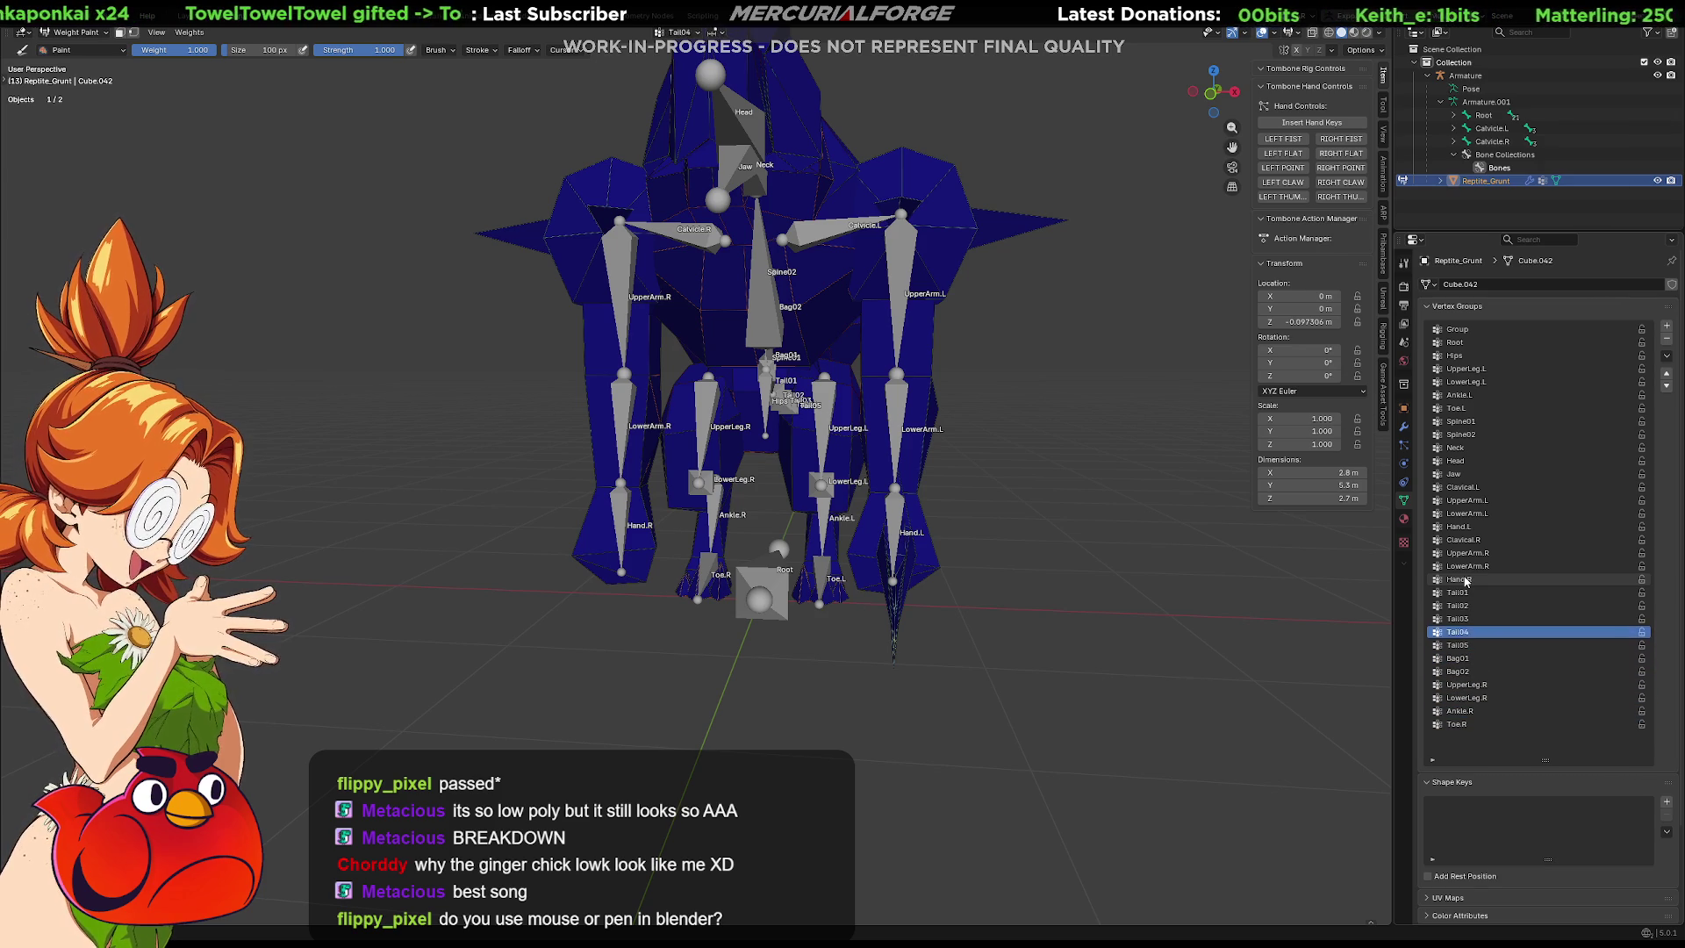
key("Up")
key("Up")
key("Up")
key("Down")
key("Down")
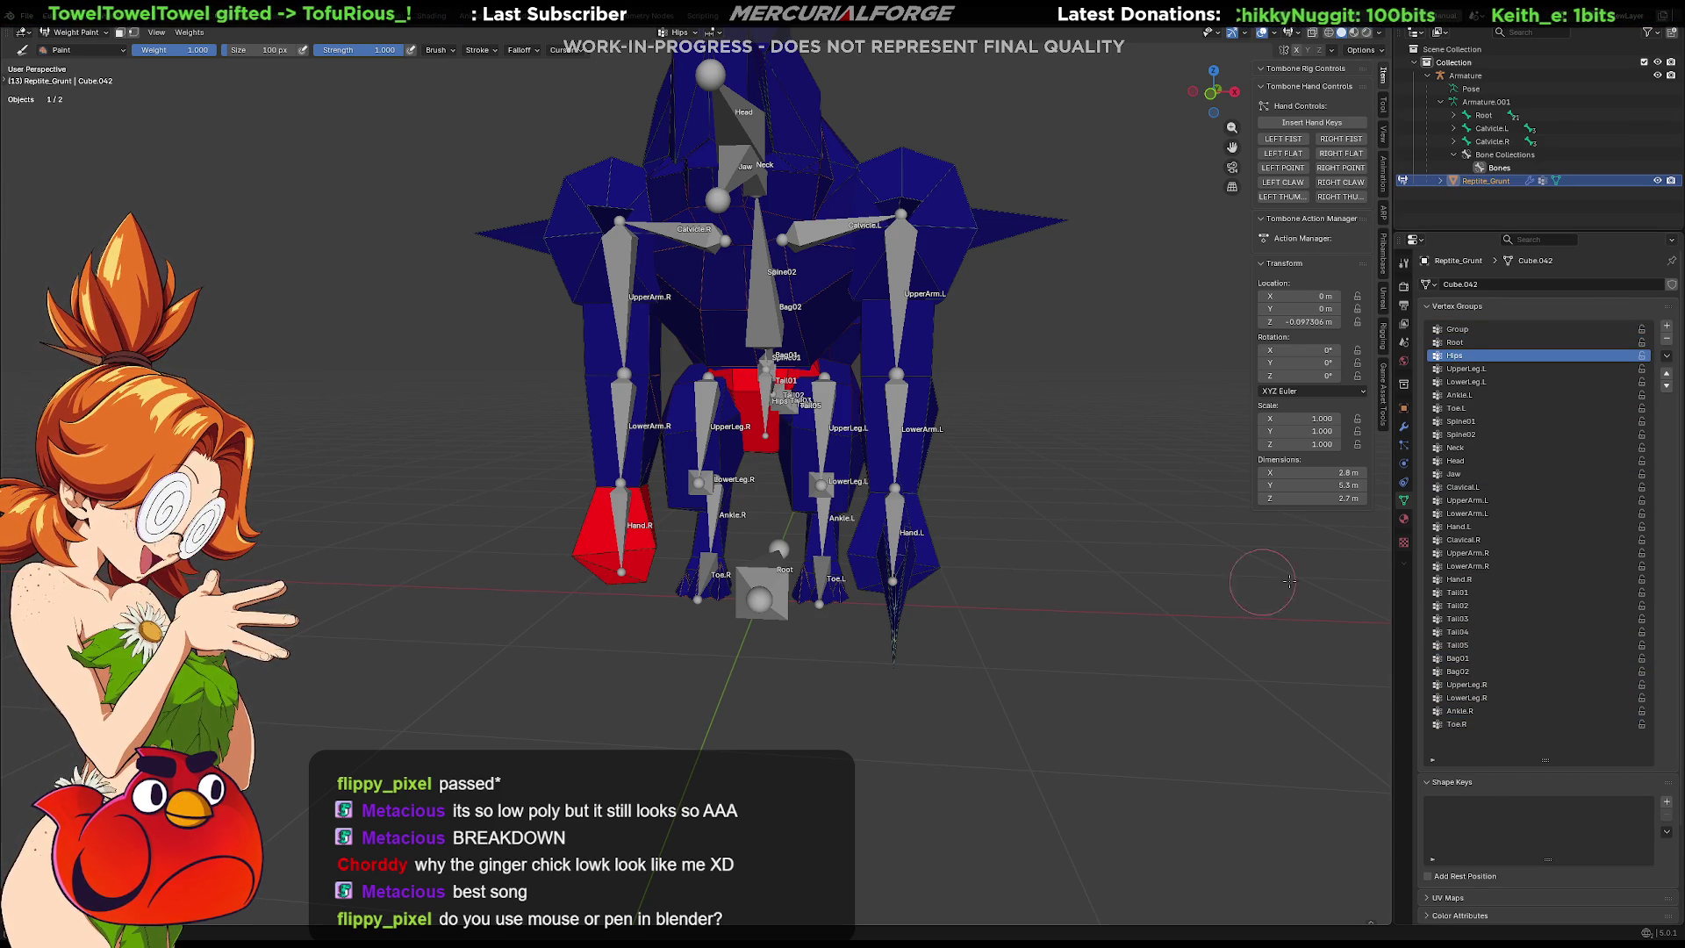
Return the mesh to Object Mode and select the armature.
key("ctrl+Tab")
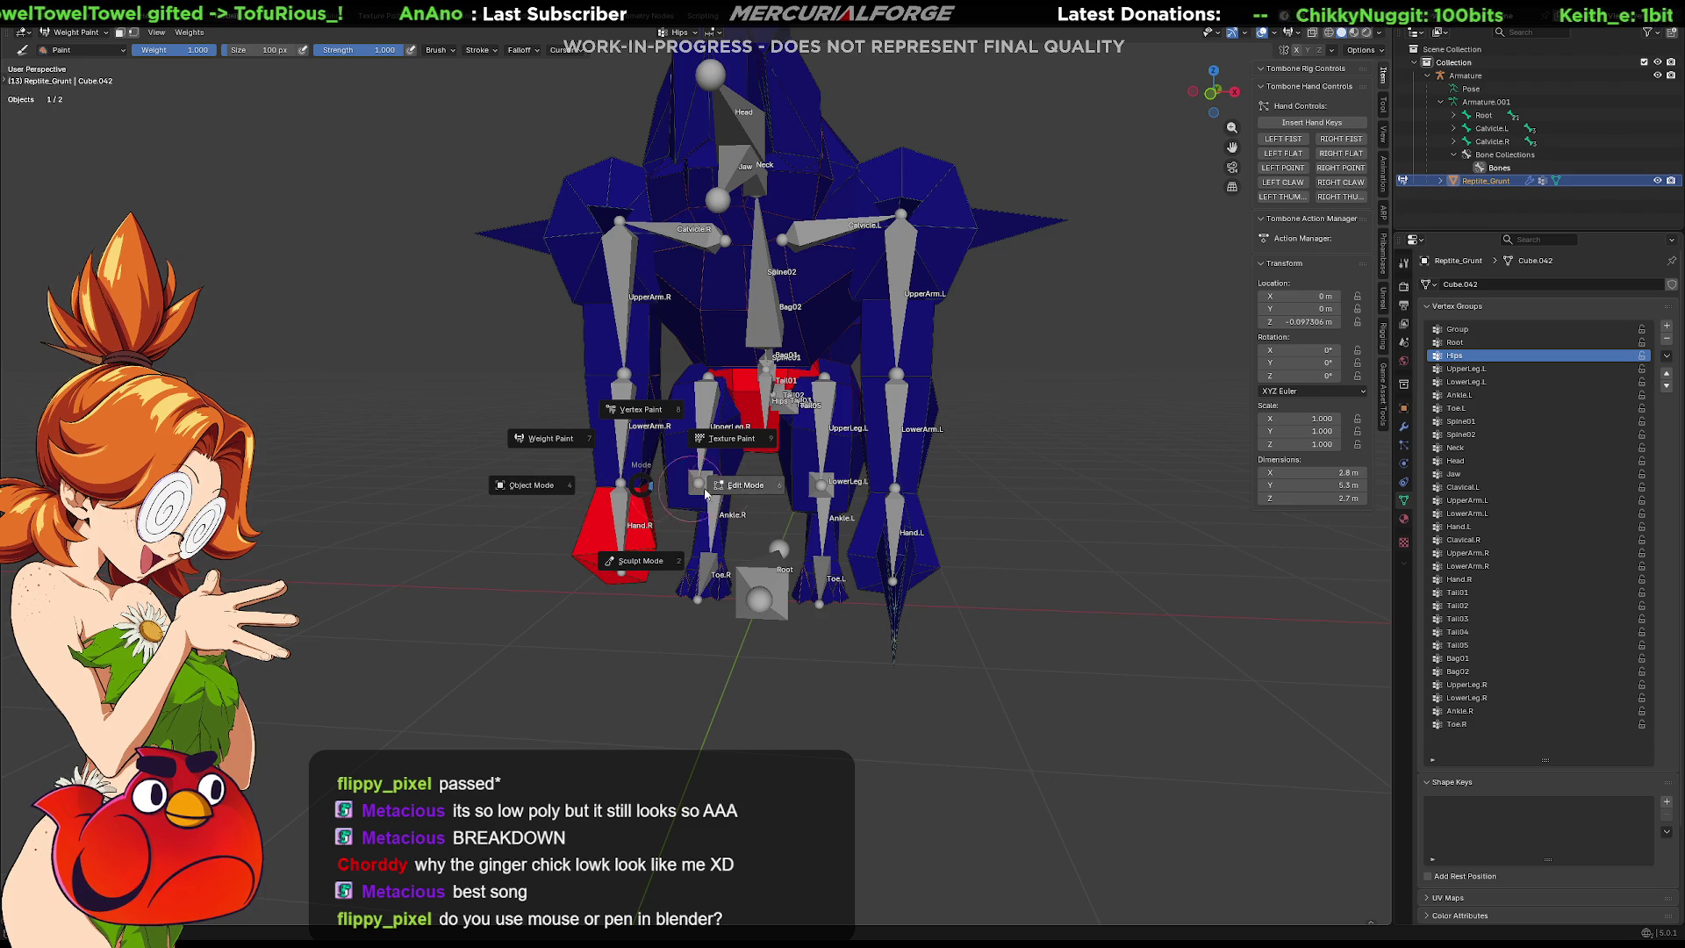
left_click(721, 487)
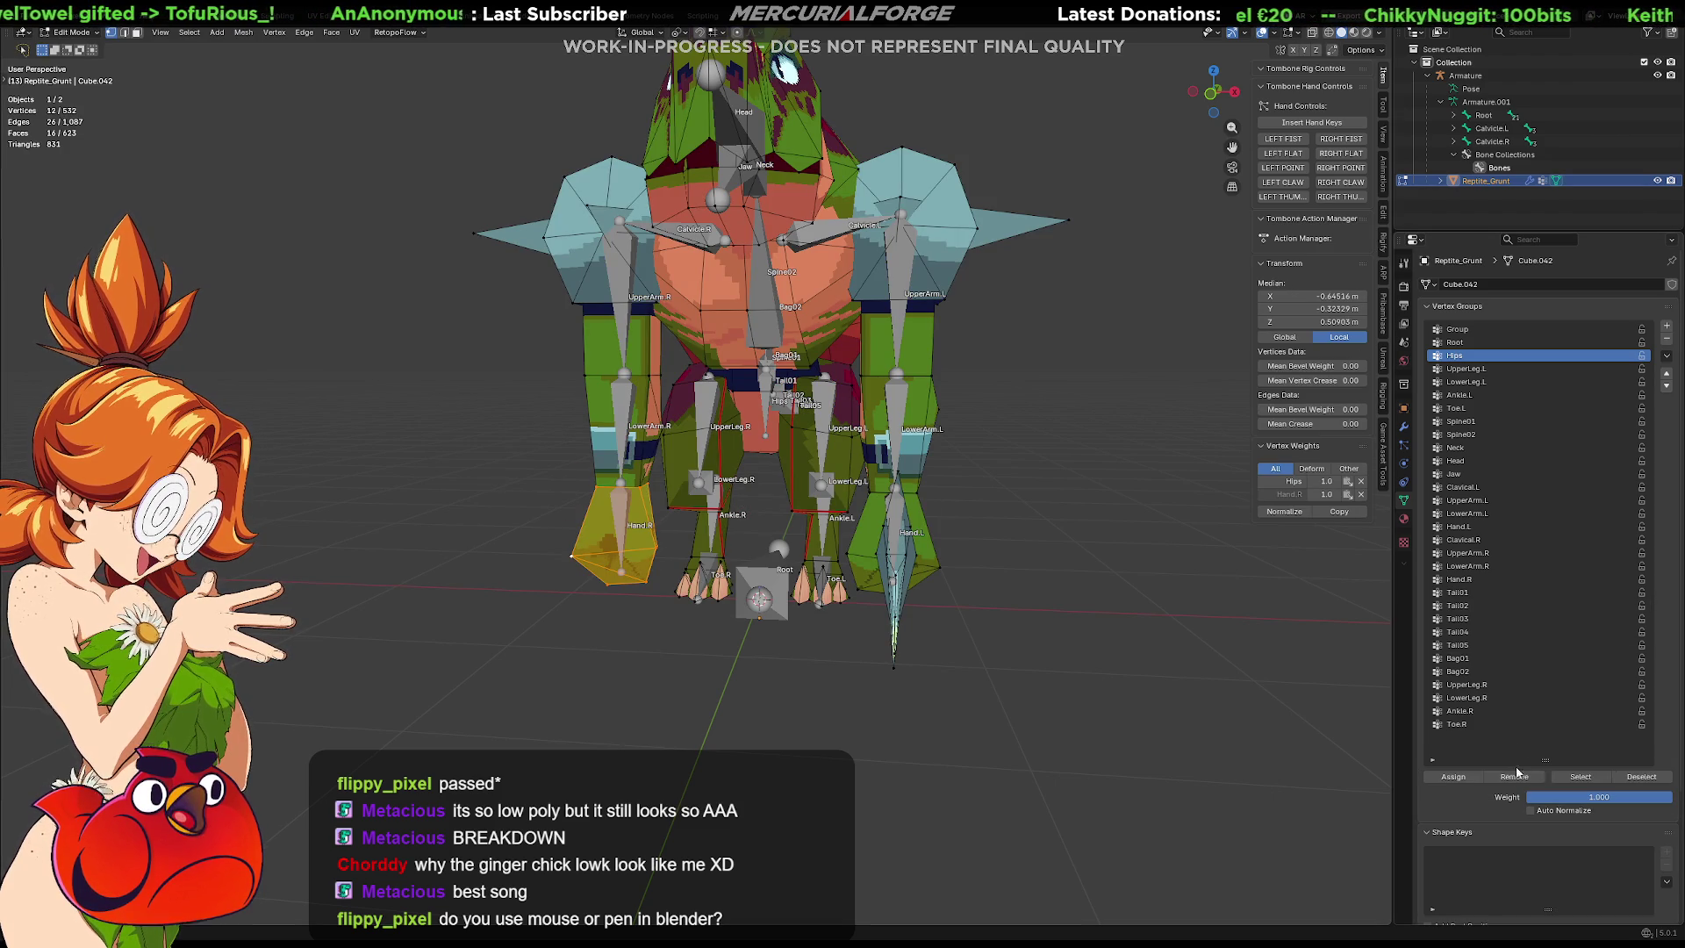
key("ctrl+Tab")
left_click(549, 516)
left_click(626, 505)
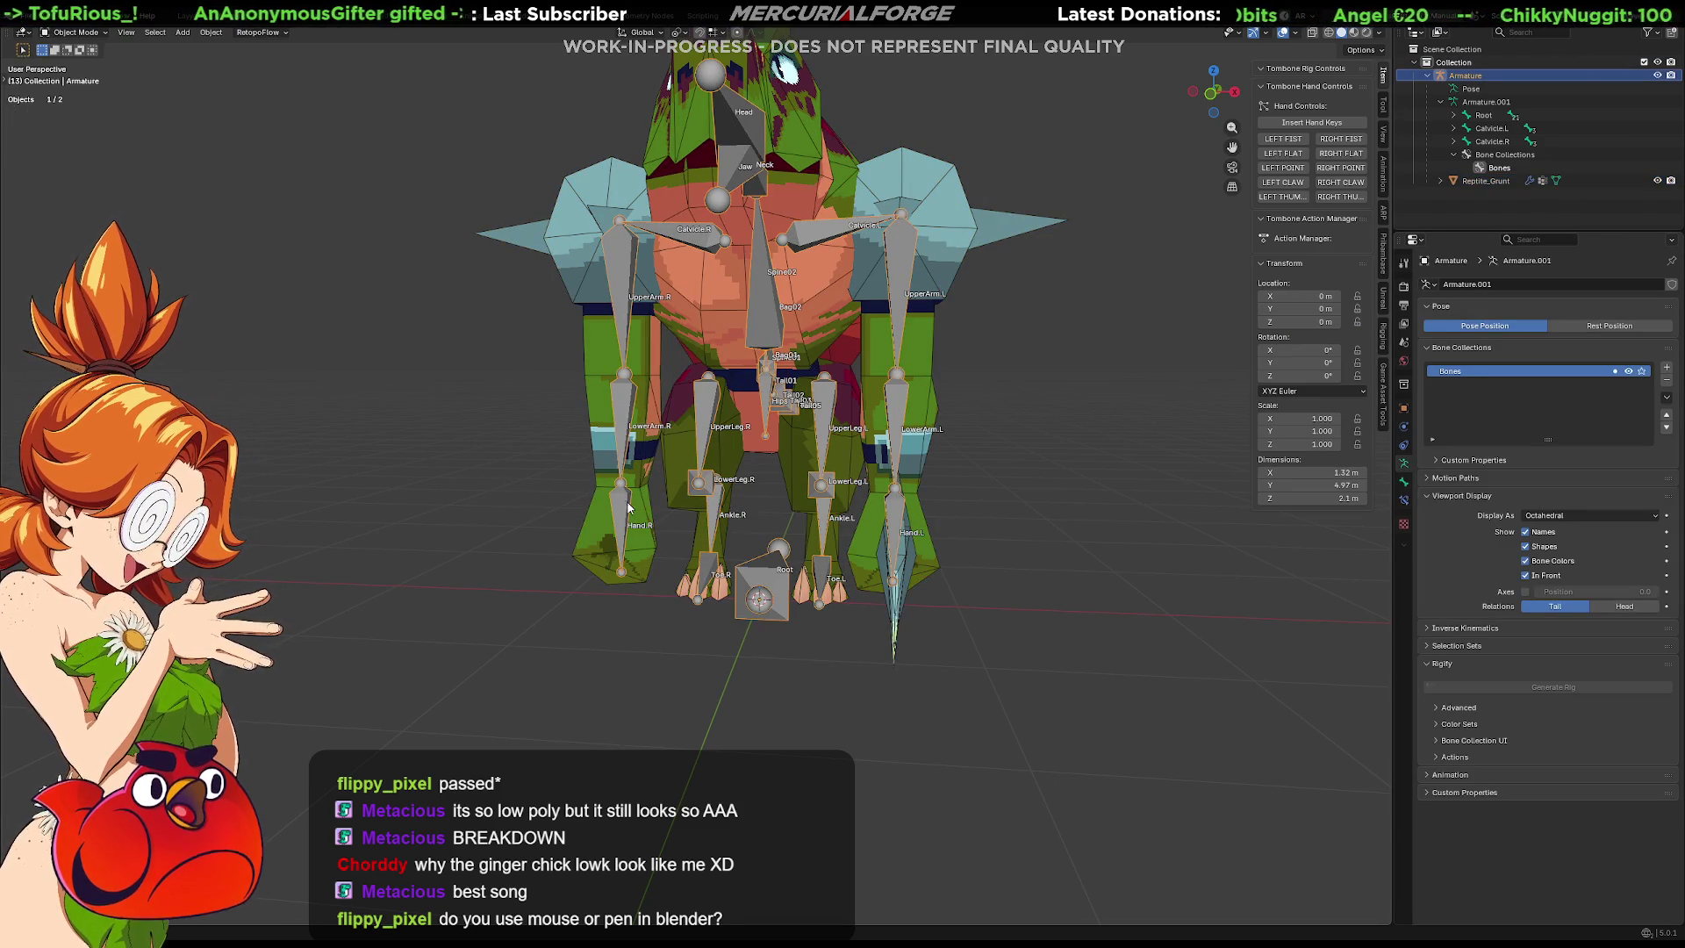
In Pose Mode, test-rotate the Hand.R, LowerArm.R and UpperArm.R bones.
key("ctrl+Tab")
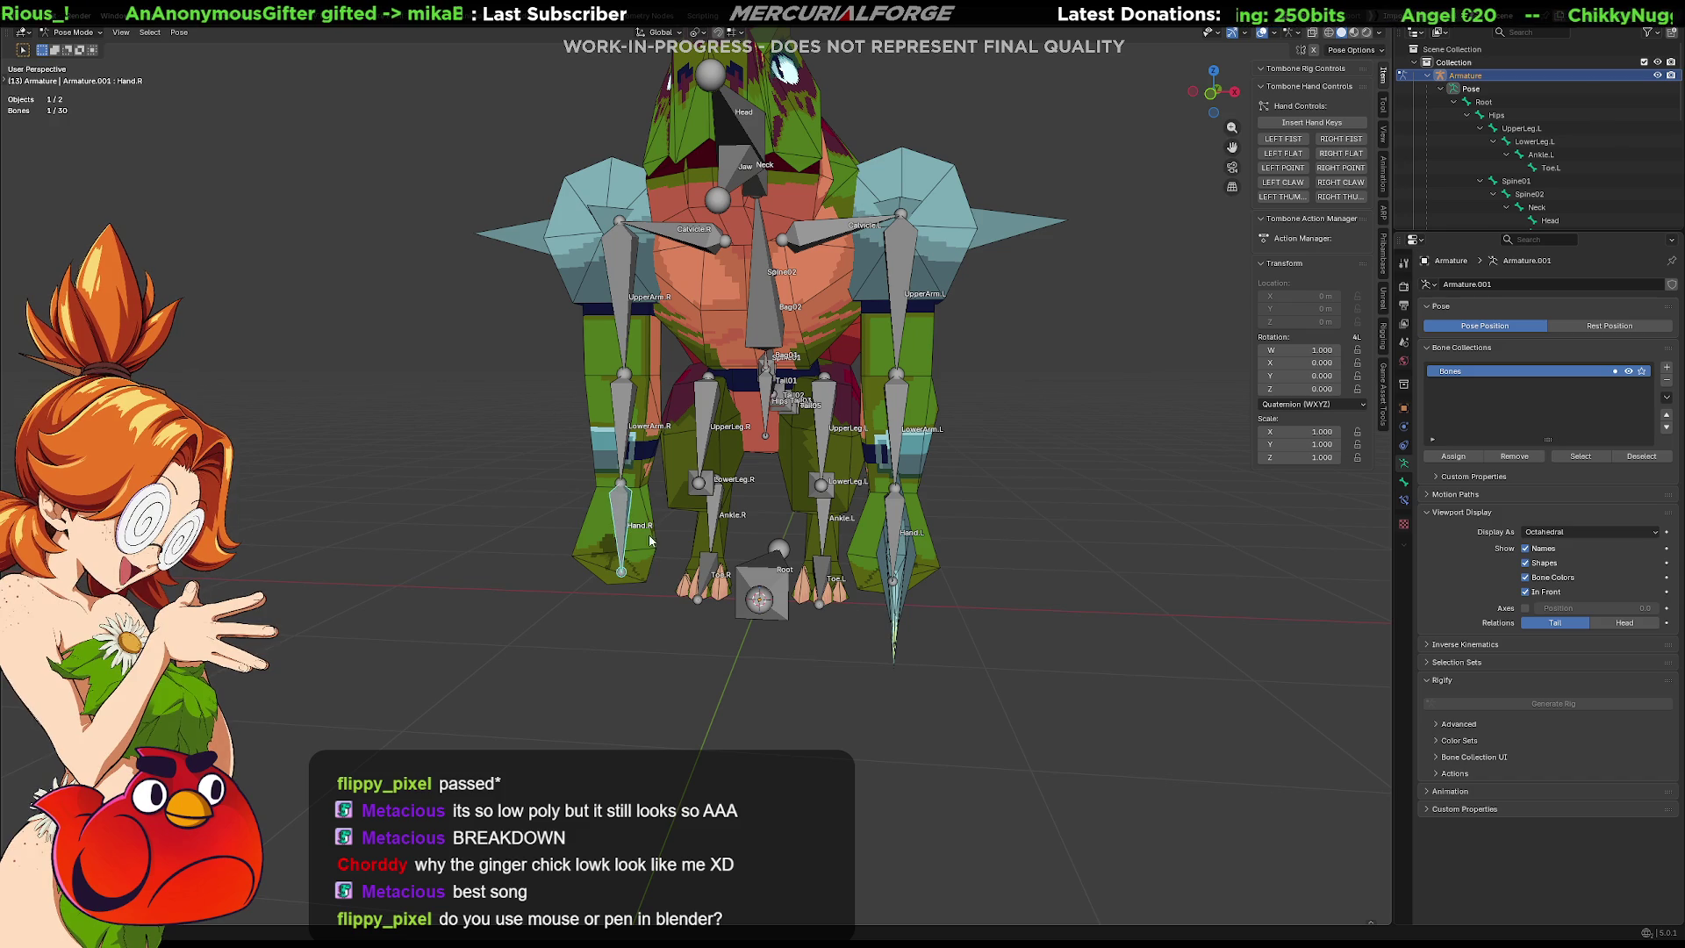
key("r")
left_click(652, 429)
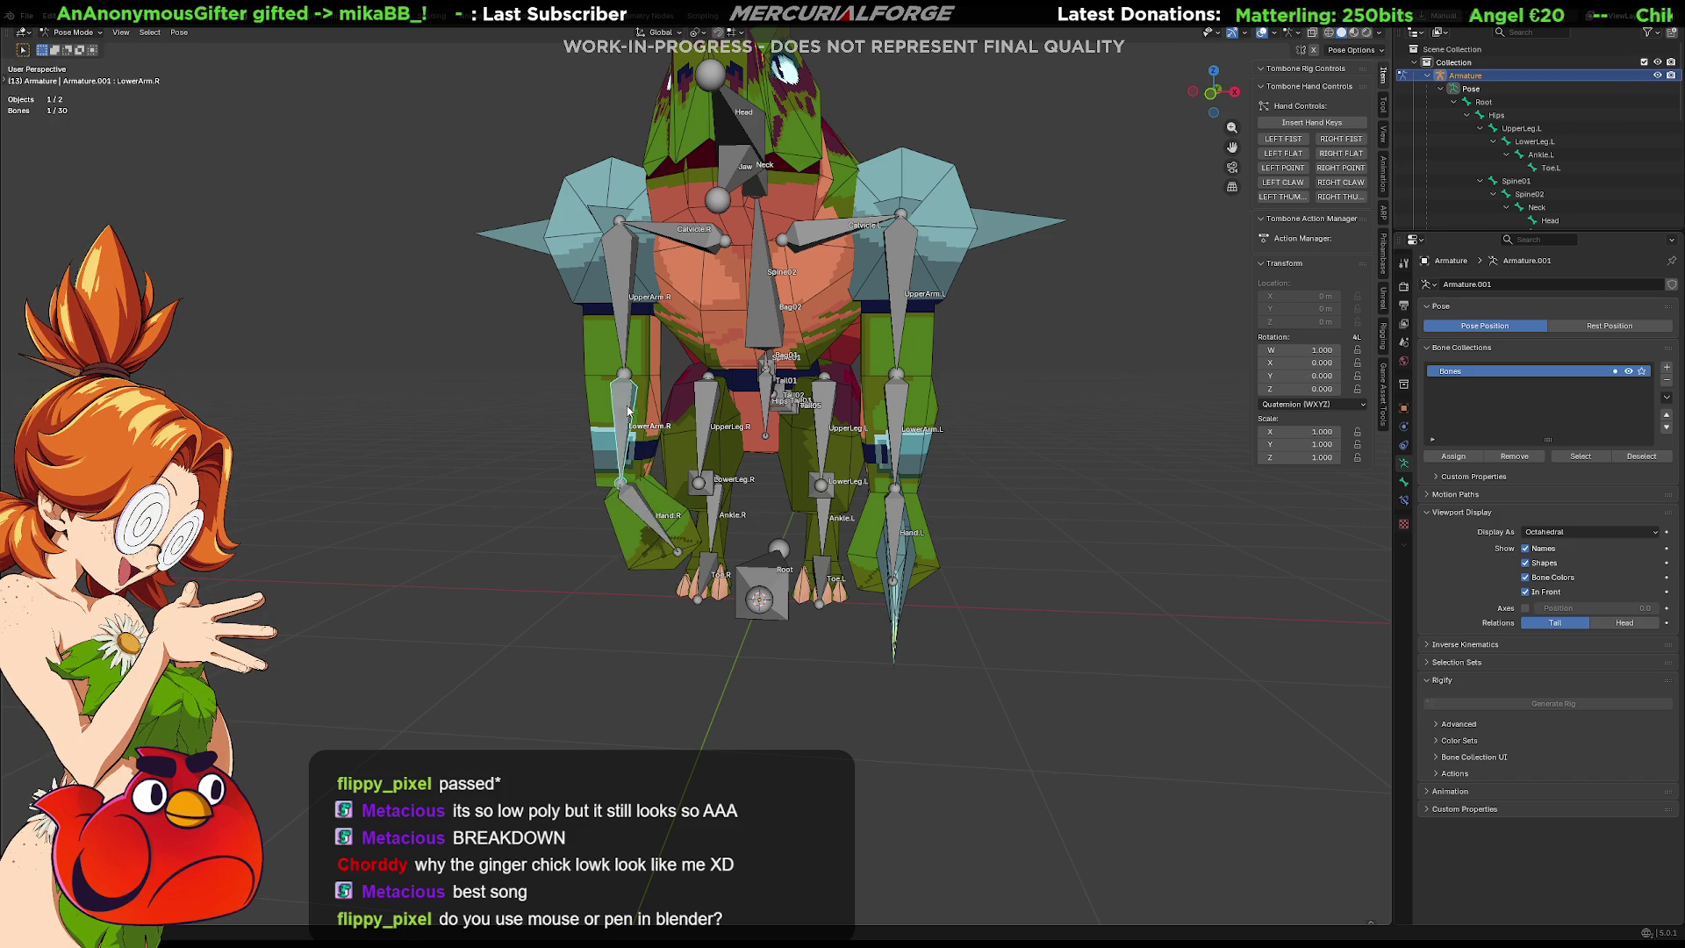
key("r")
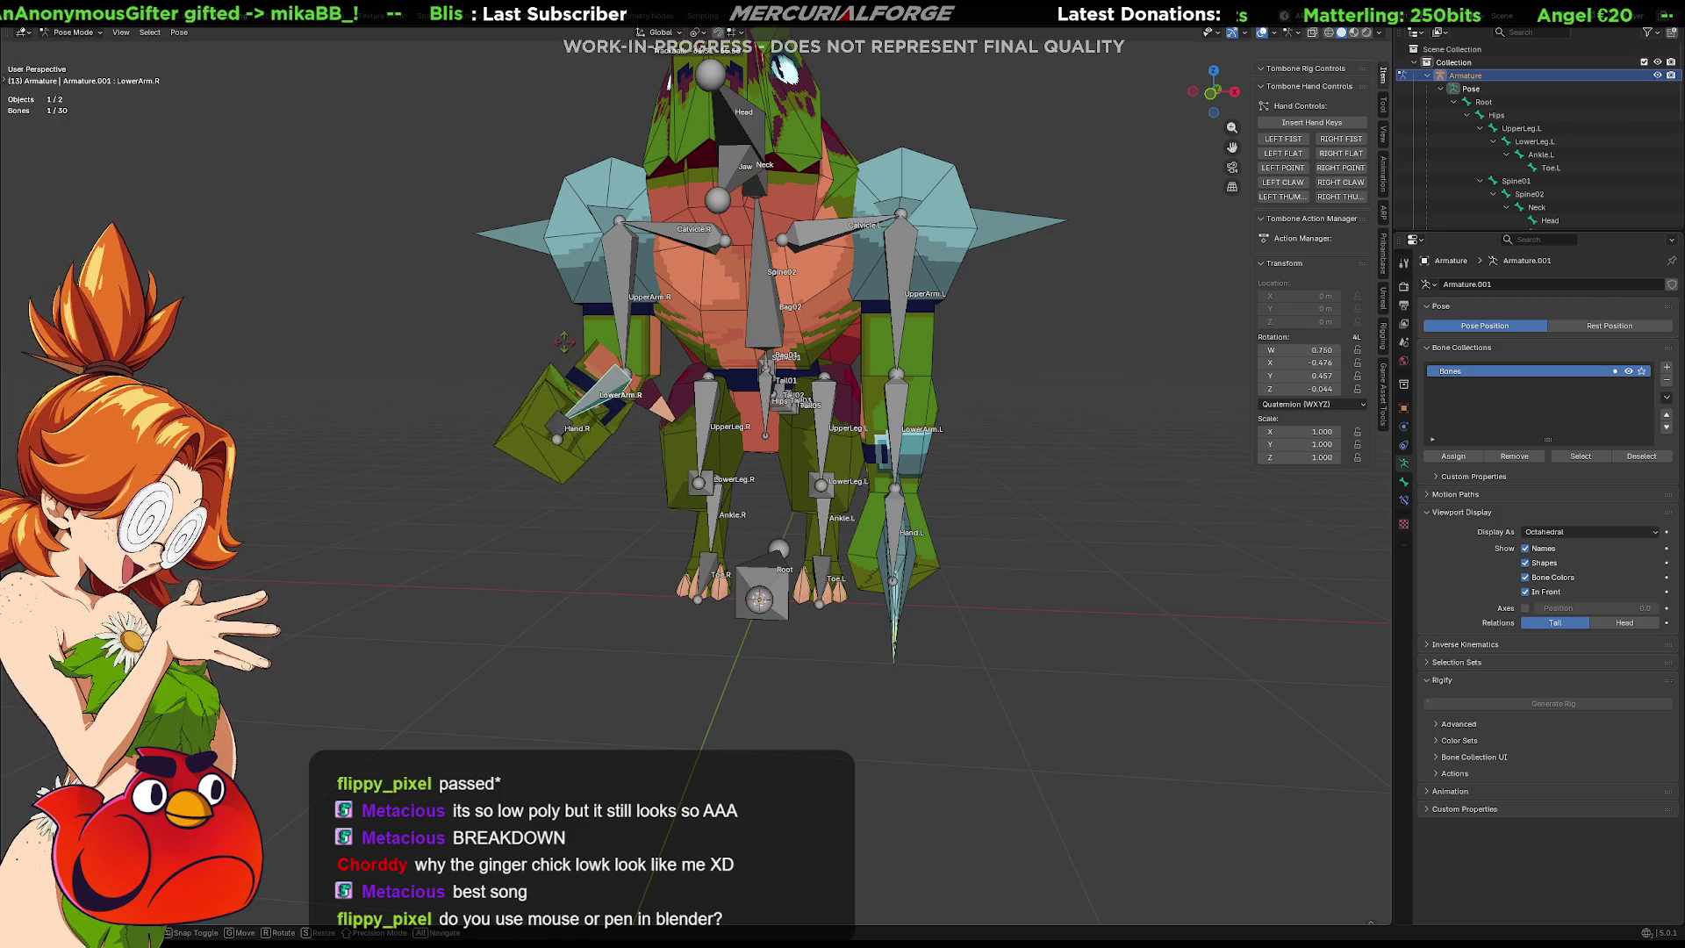
left_click(595, 330)
middle_click_drag(503, 265, 601, 270)
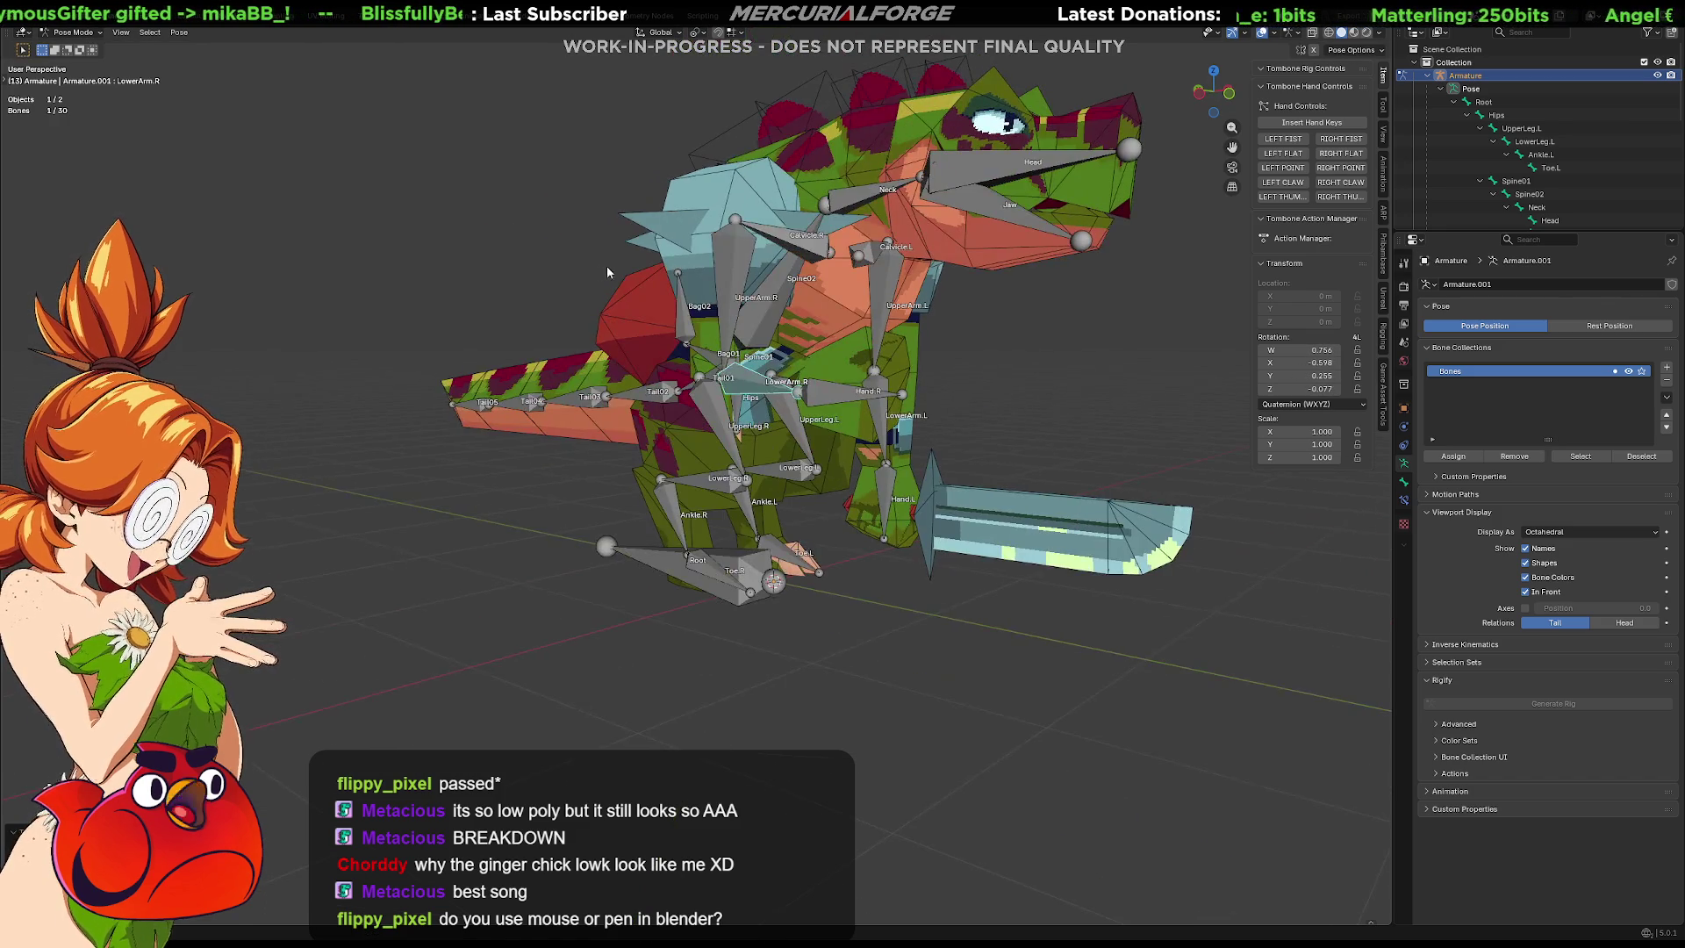
left_click(734, 322)
key("r")
left_click(728, 323)
Rotate UpperArm.R and LowerArm.R further, then undo back to the straight arm pose.
mouse_move(729, 323)
middle_mouse_down()
mouse_move(567, 316)
mouse_move(605, 307)
middle_mouse_up()
key("r")
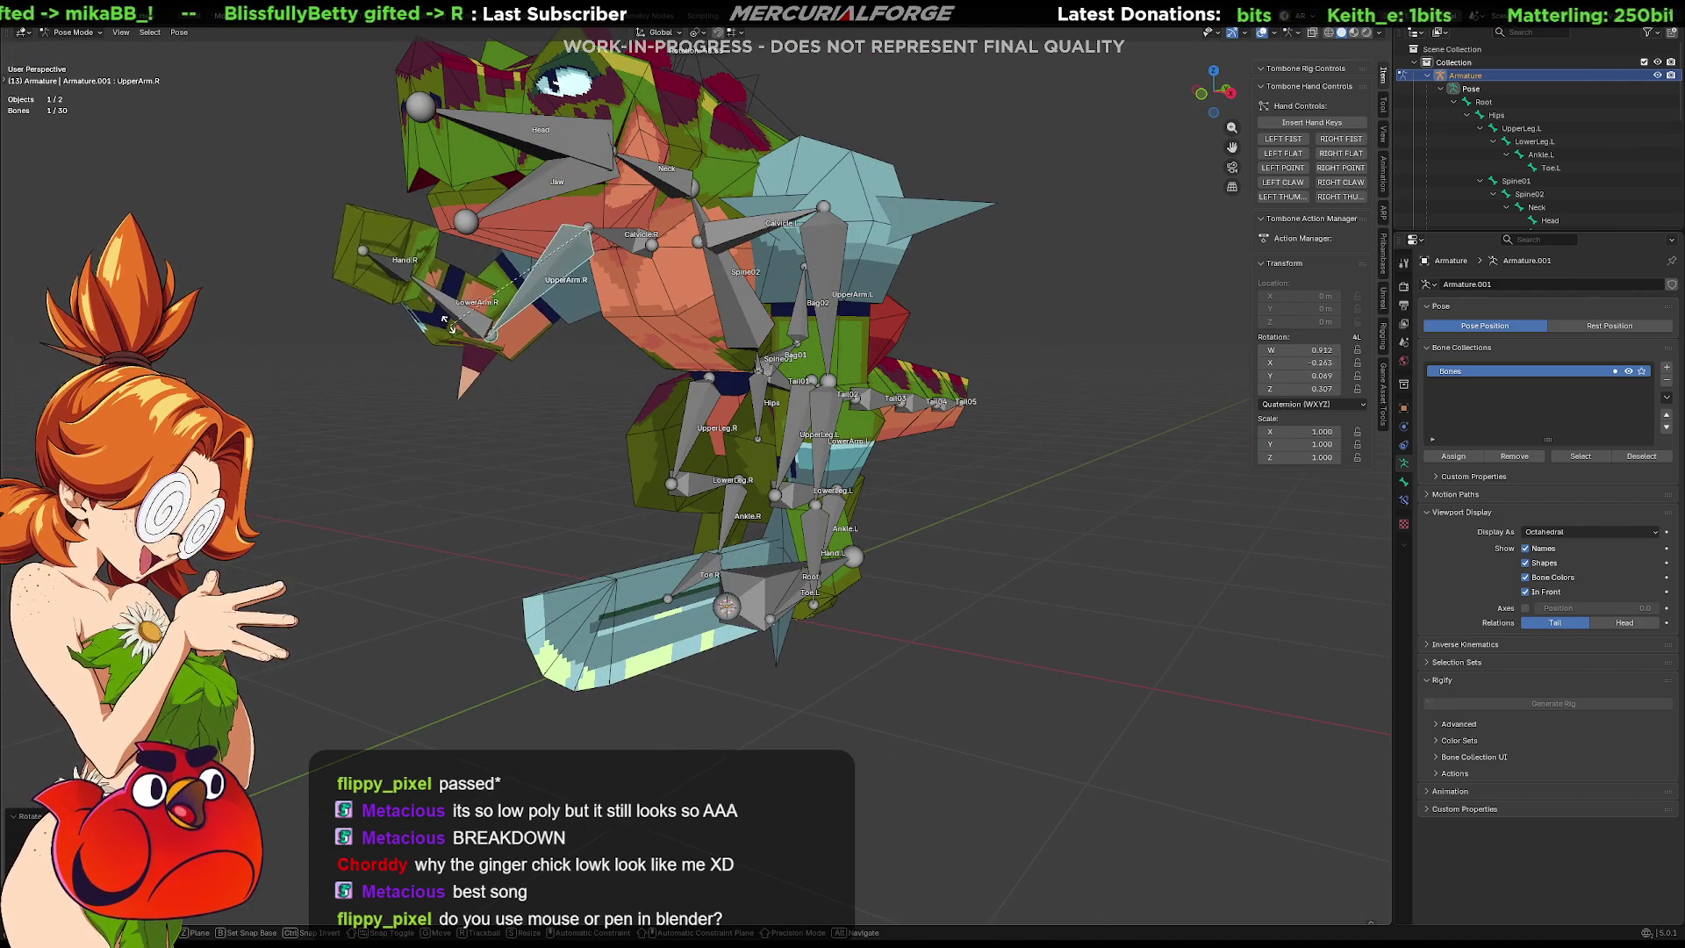
left_click(442, 323)
middle_click_drag(441, 323, 444, 291)
left_click(444, 291)
key("r")
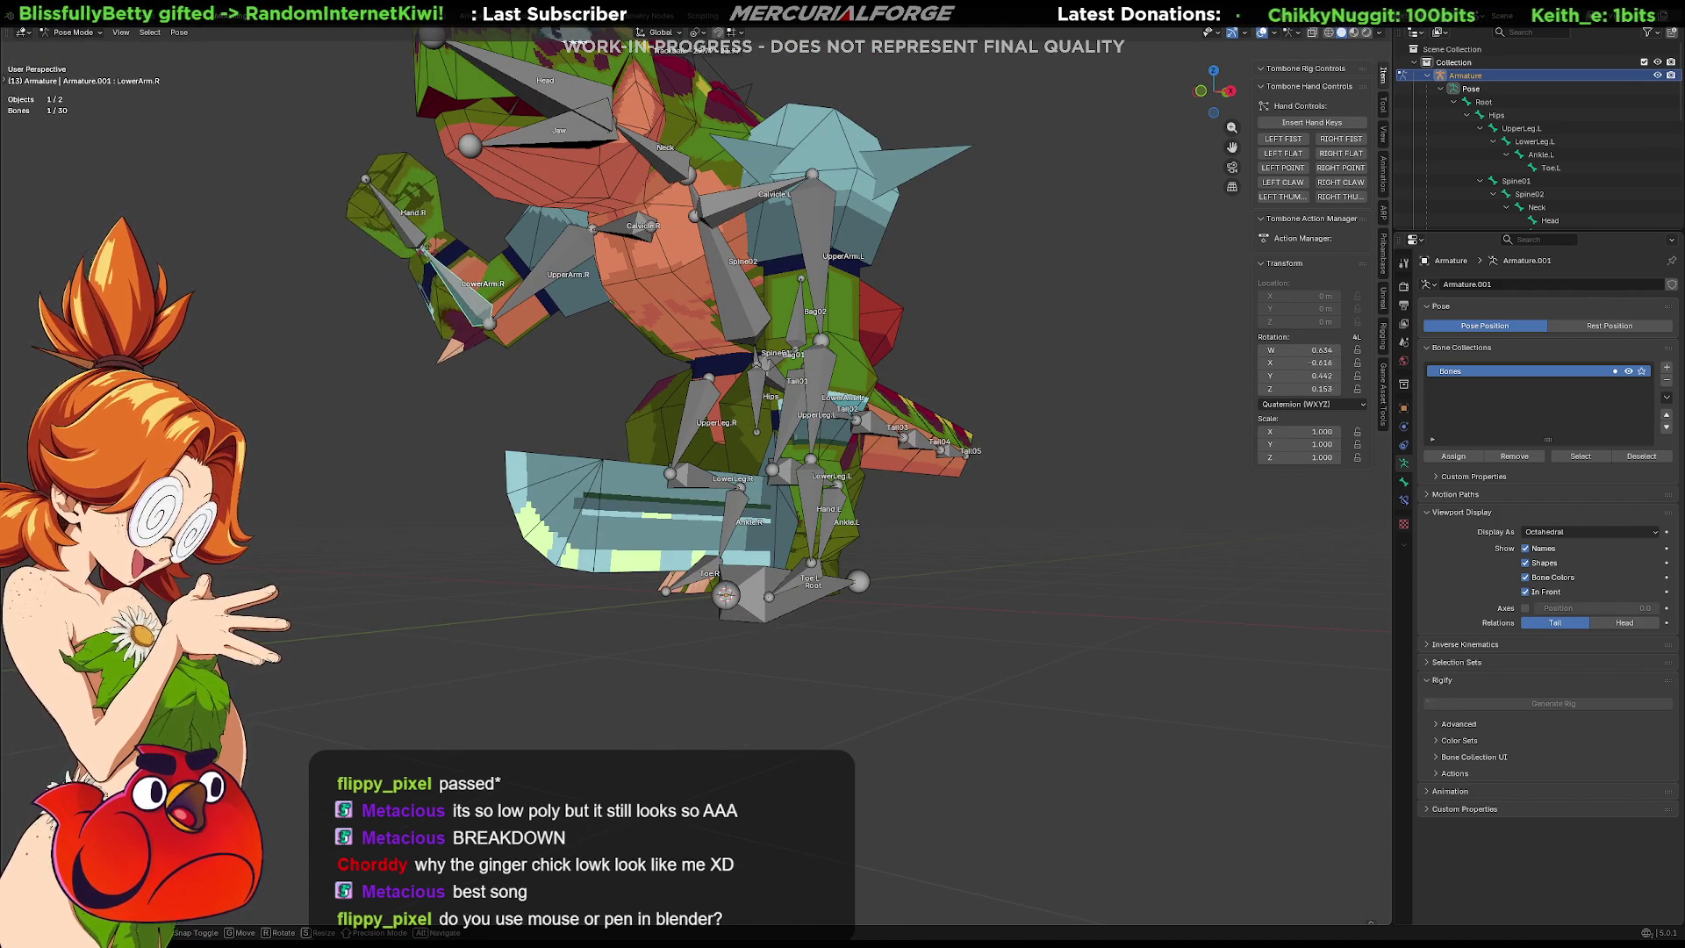
left_click(460, 332)
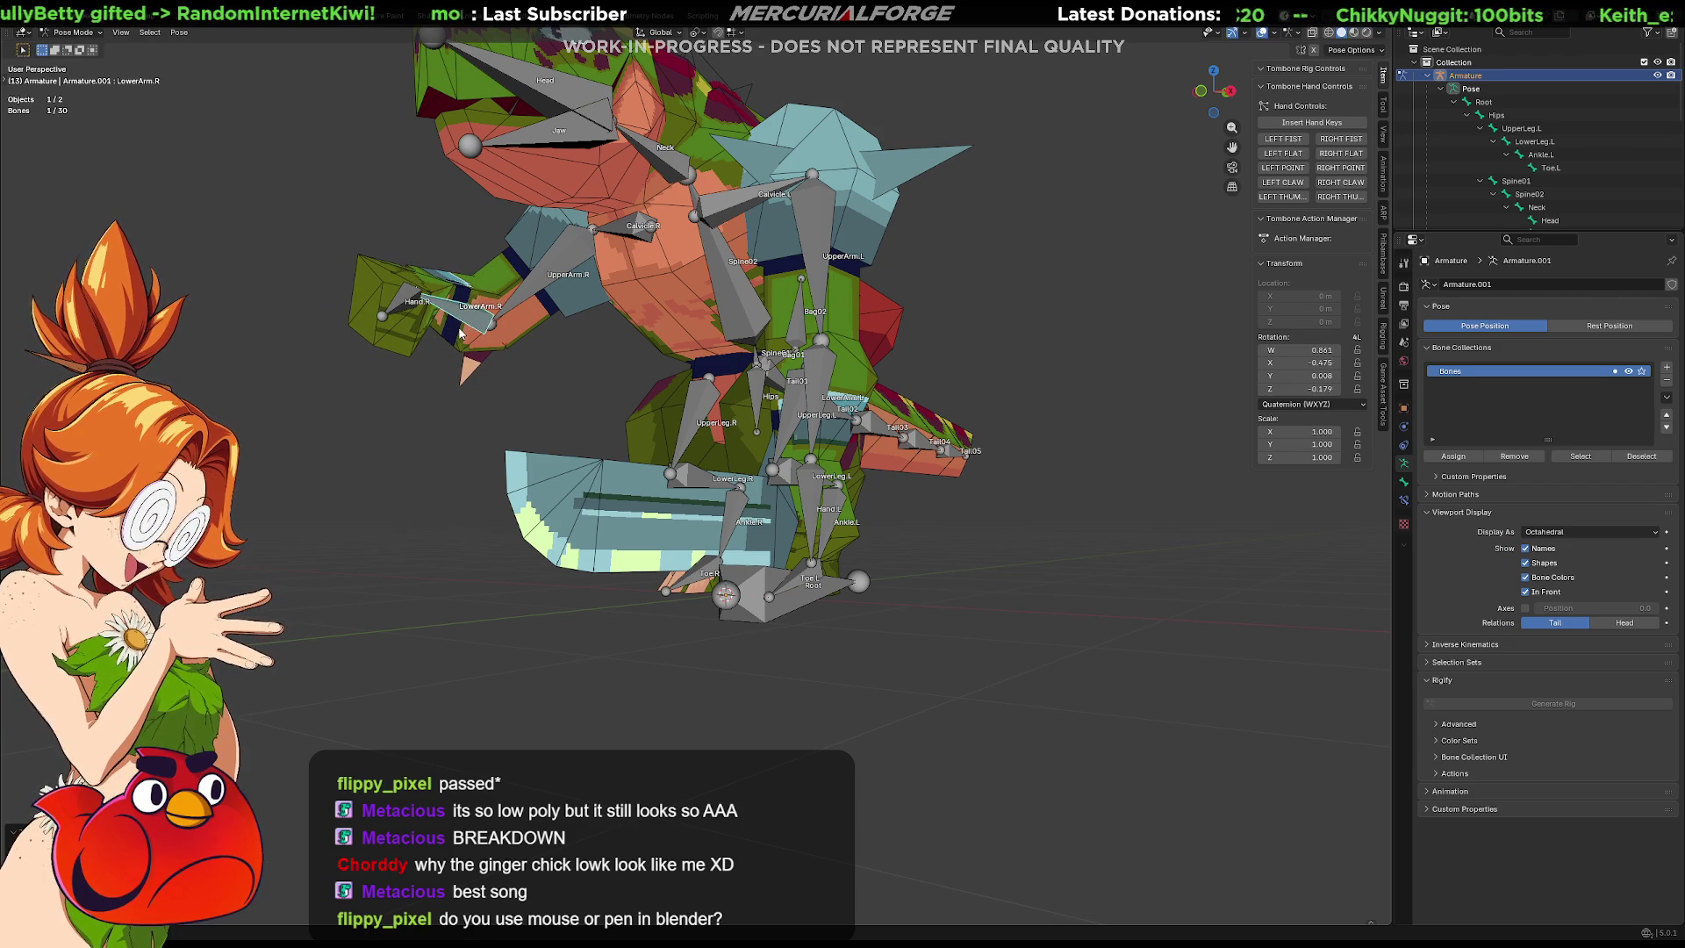
key("ctrl+z")
key("ctrl+shift+z")
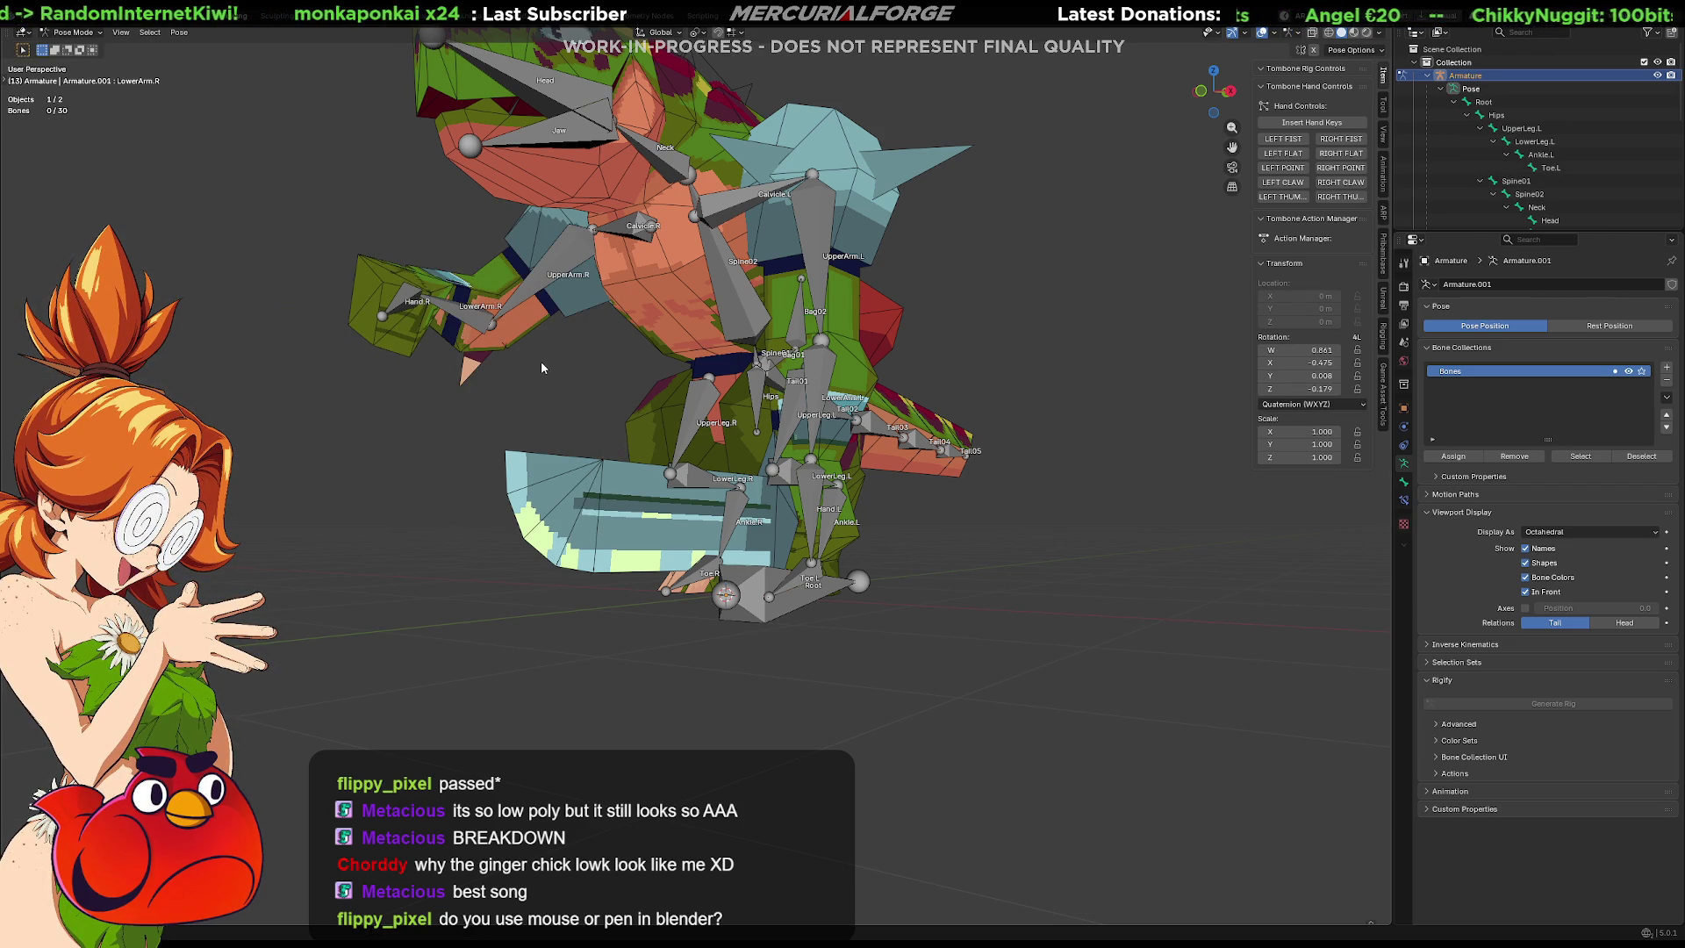
key("ctrl+z")
key("ctrl+z")
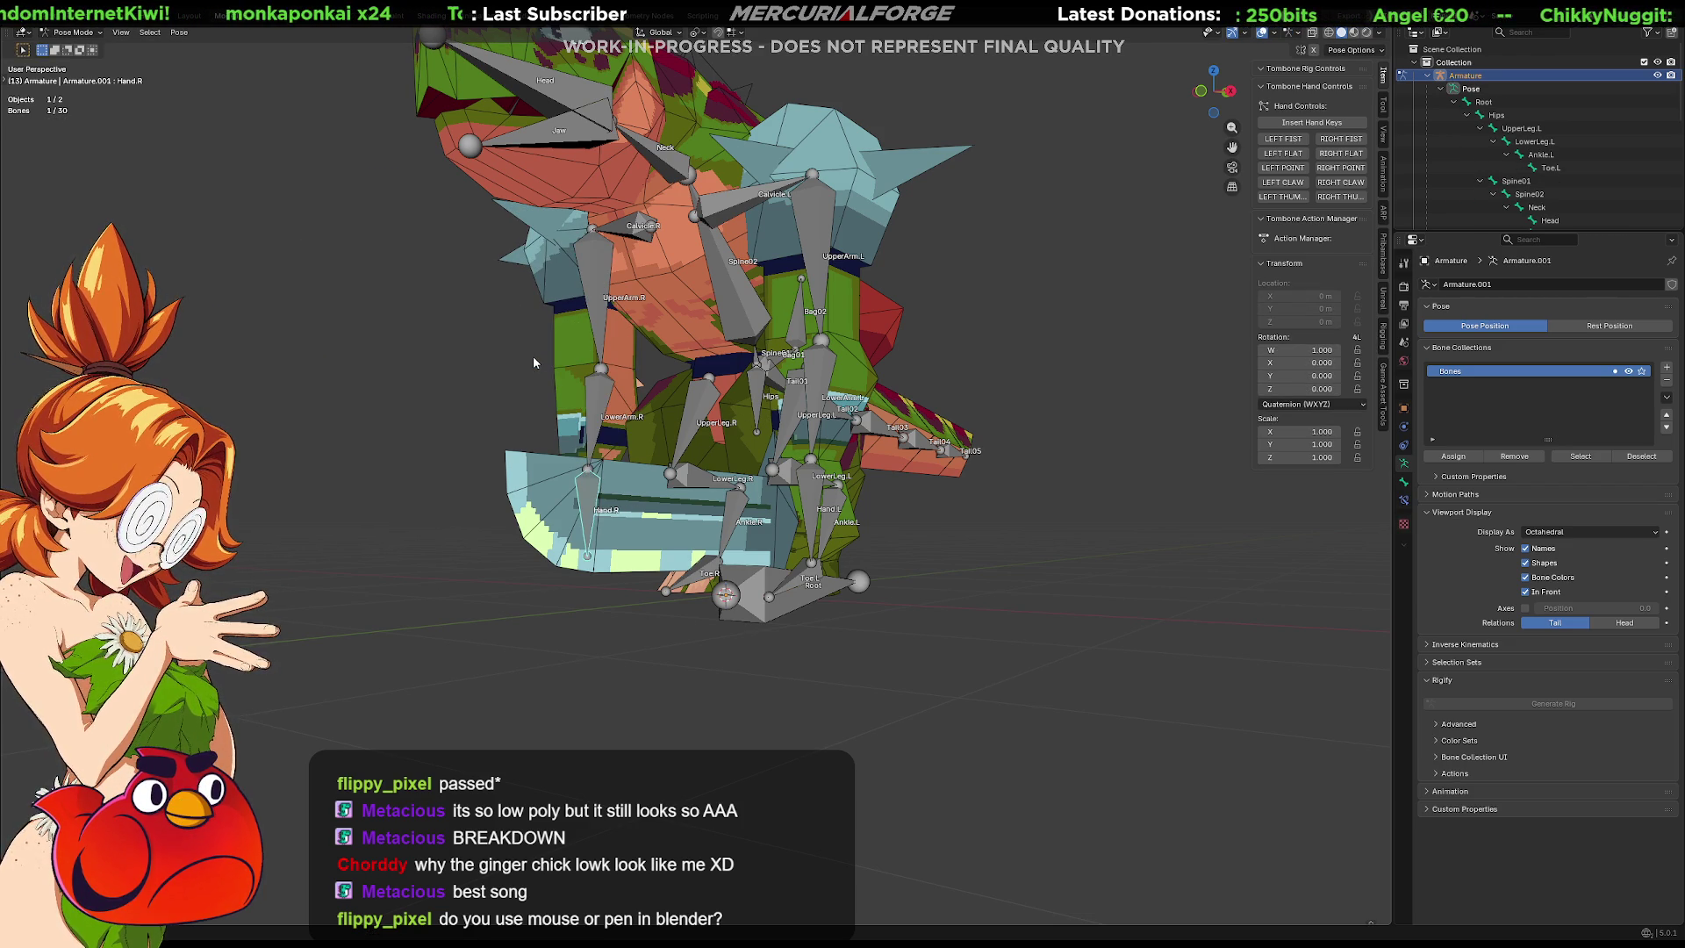
Deselect all bones and turn off Names under Viewport Display.
left_click(364, 323)
mouse_move(363, 324)
middle_mouse_down()
mouse_move(396, 371)
mouse_move(470, 387)
mouse_move(823, 388)
mouse_move(527, 389)
middle_mouse_up()
mouse_move(633, 424)
middle_mouse_down()
mouse_move(577, 457)
mouse_move(802, 506)
mouse_move(681, 529)
mouse_move(819, 486)
mouse_move(762, 478)
middle_mouse_up()
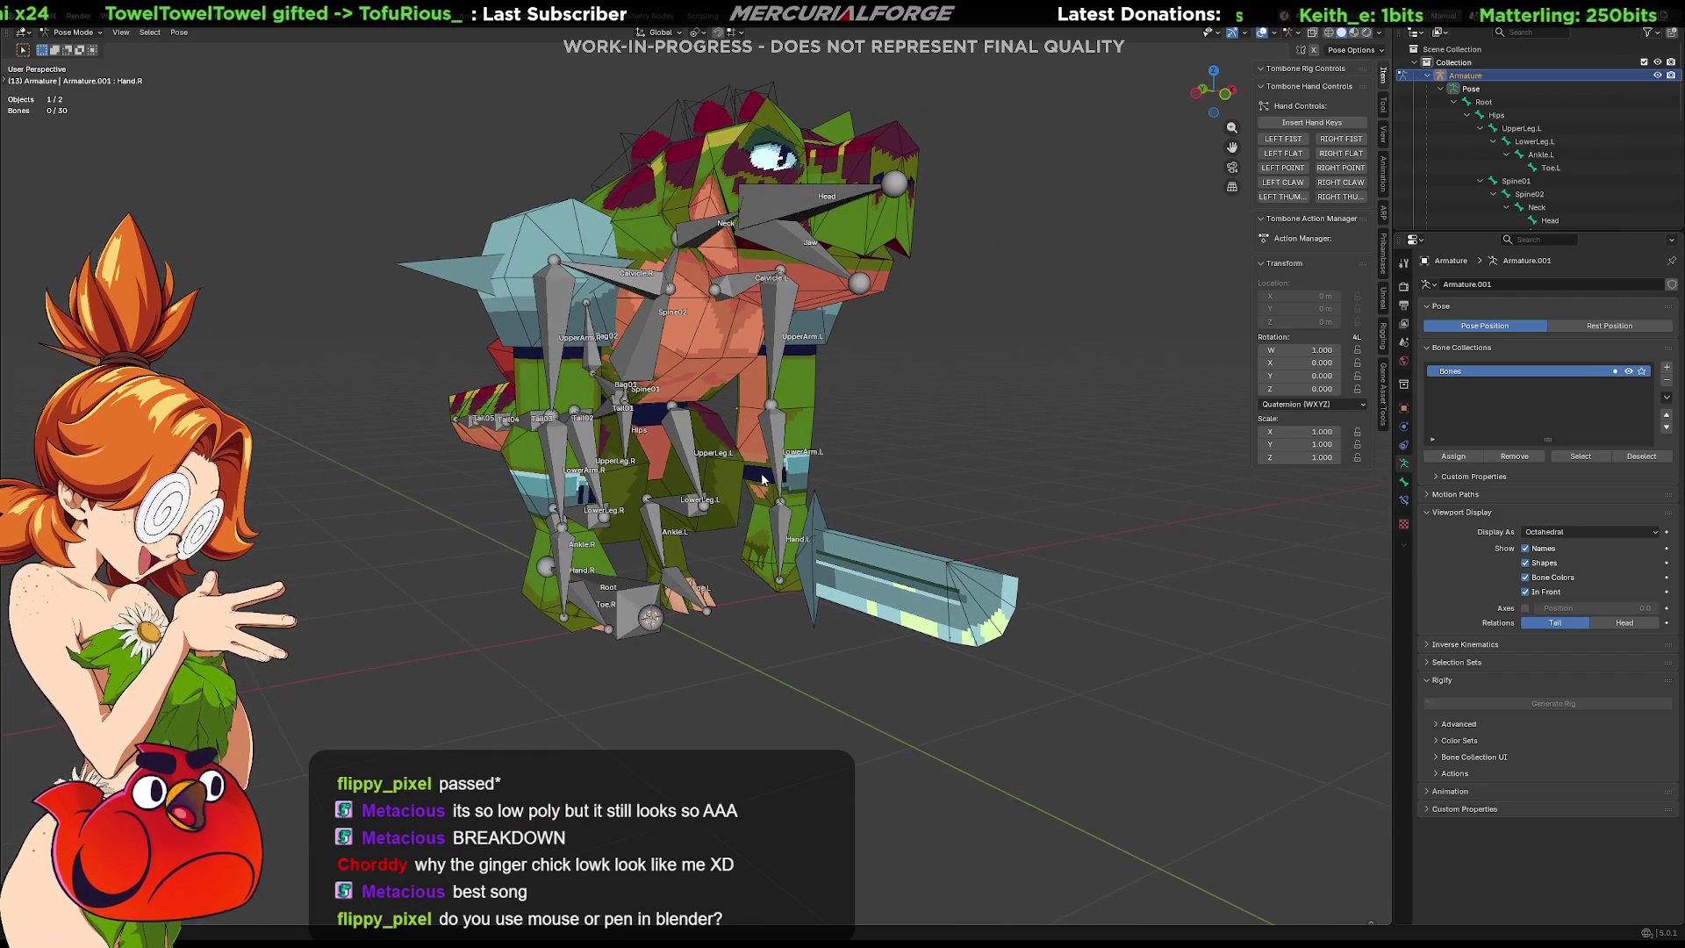
scroll(821, 483, "up", 1)
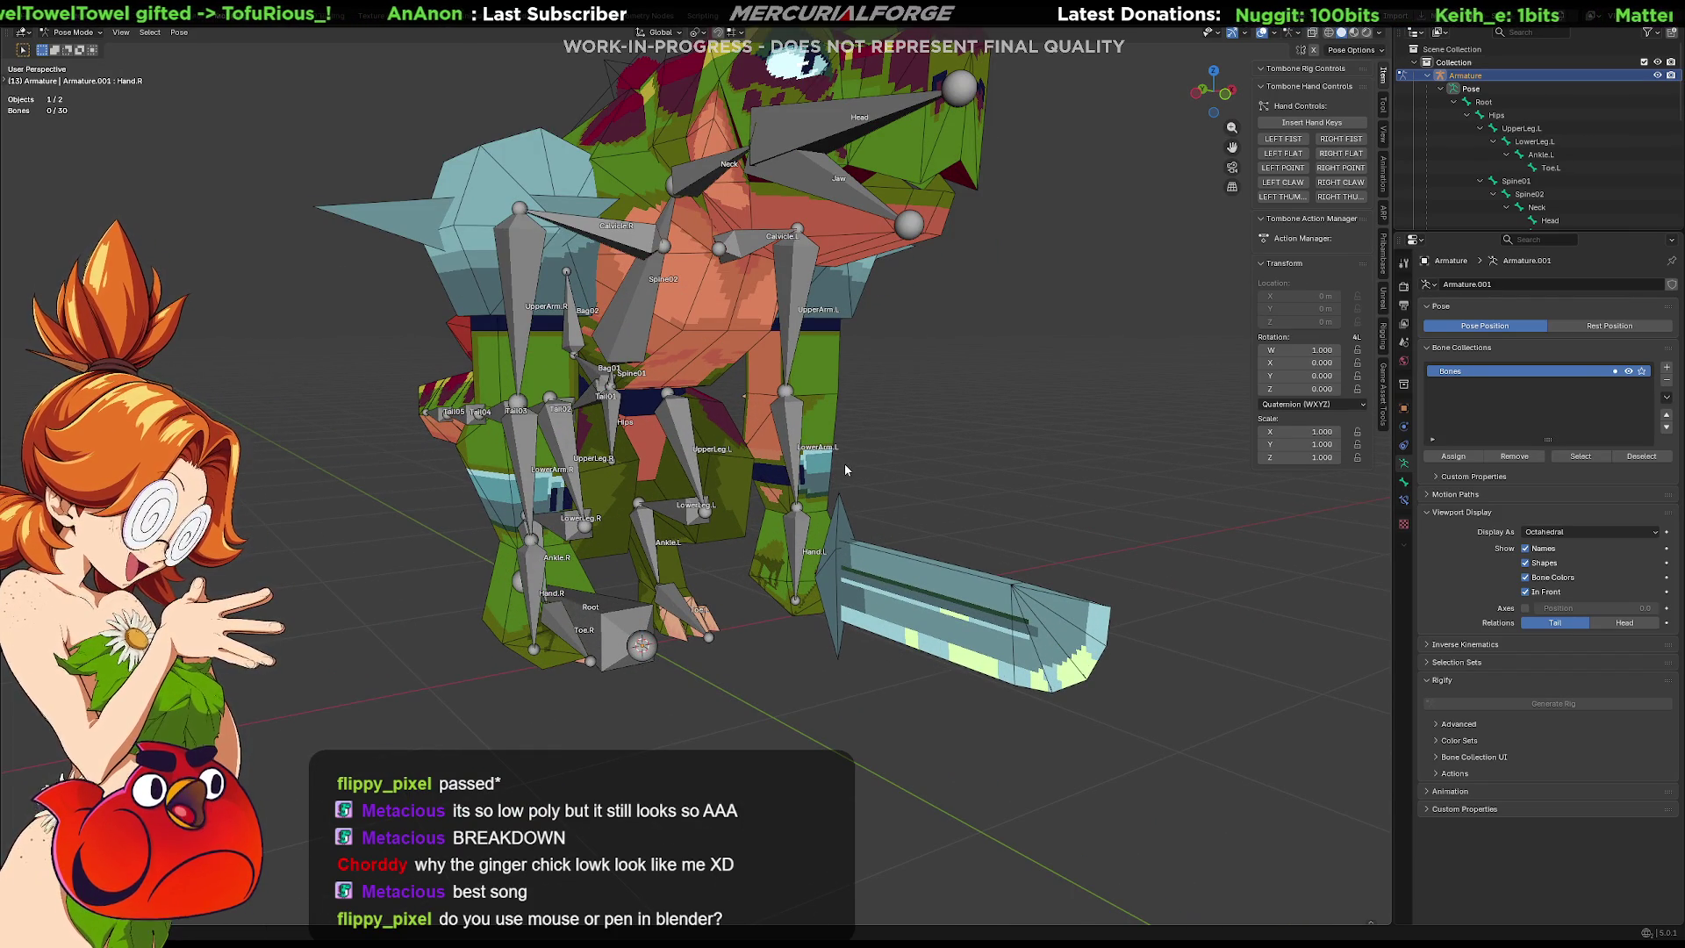
mouse_move(843, 466)
middle_mouse_down()
mouse_move(967, 484)
mouse_move(651, 502)
mouse_move(669, 502)
middle_mouse_up()
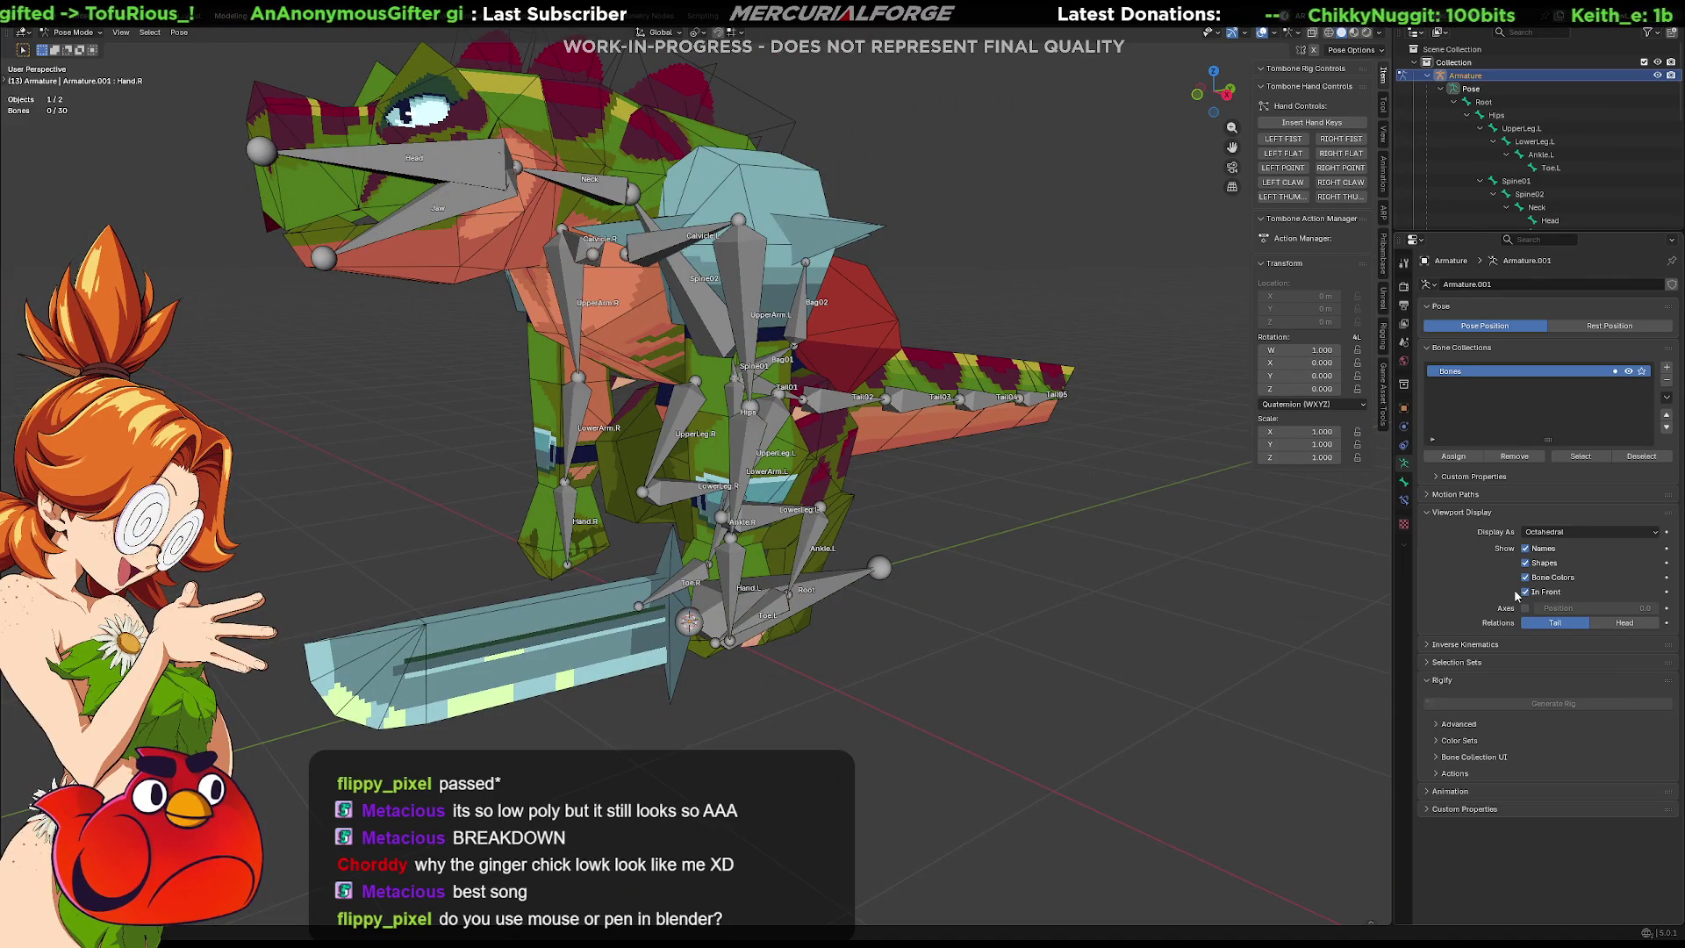
left_click(1526, 548)
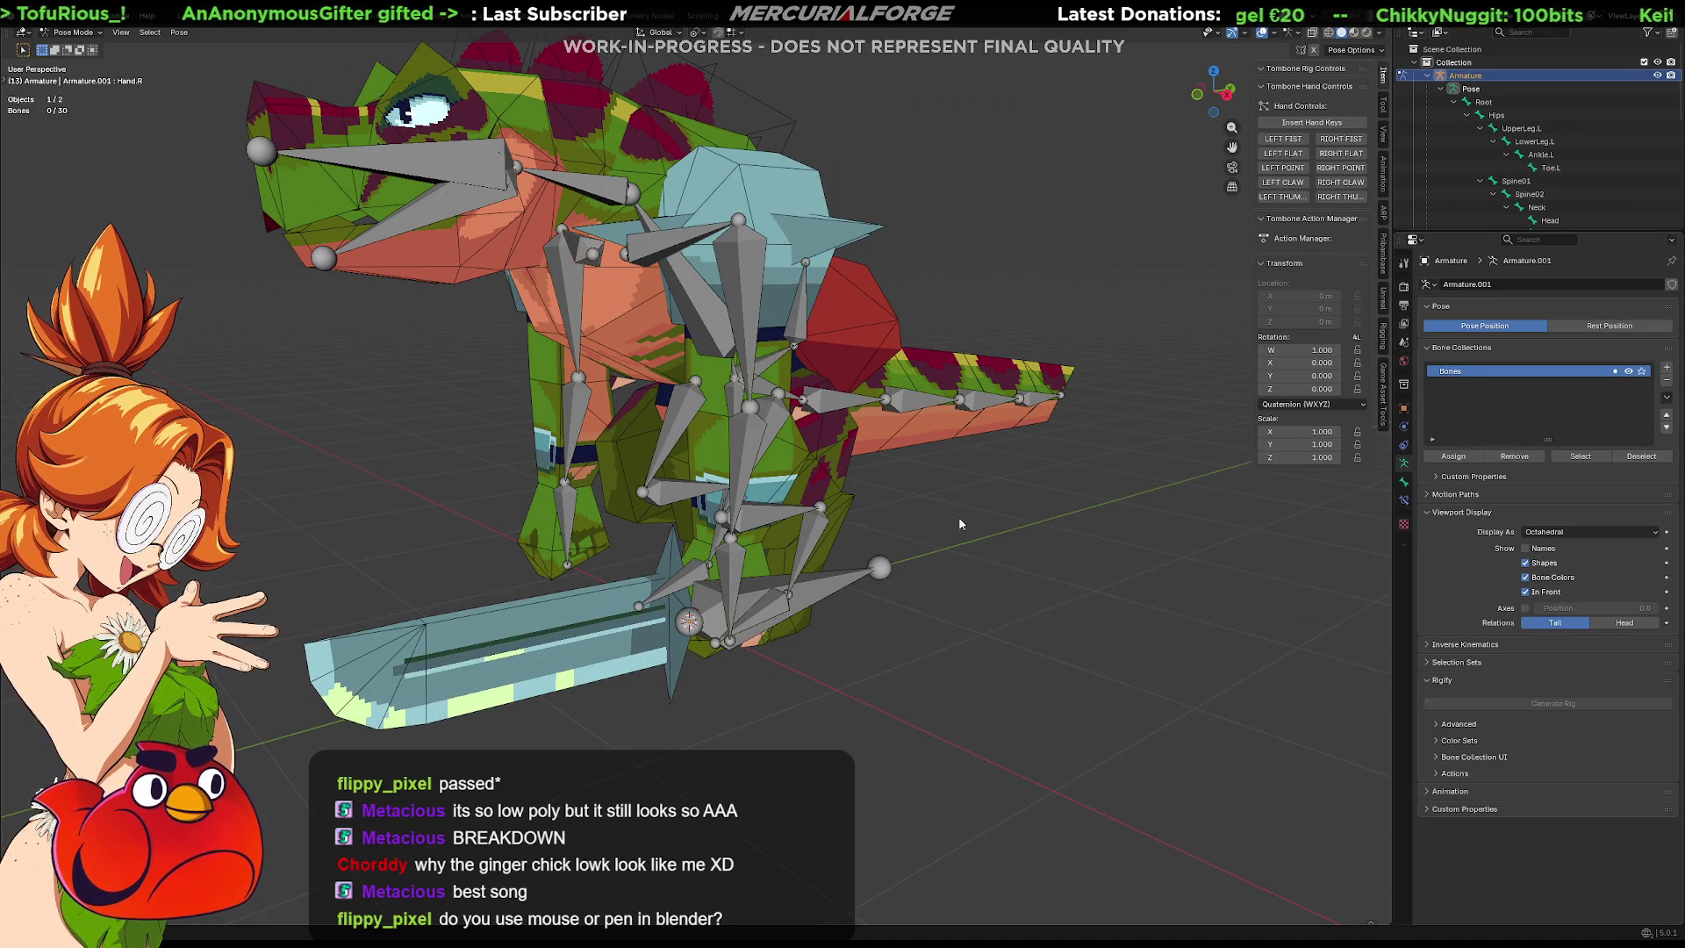
Enlarge the Outliner to show more of the bone hierarchy.
mouse_move(922, 516)
middle_mouse_down()
mouse_move(898, 513)
mouse_move(850, 567)
mouse_move(720, 510)
middle_mouse_up()
scroll(850, 567, "down", 2)
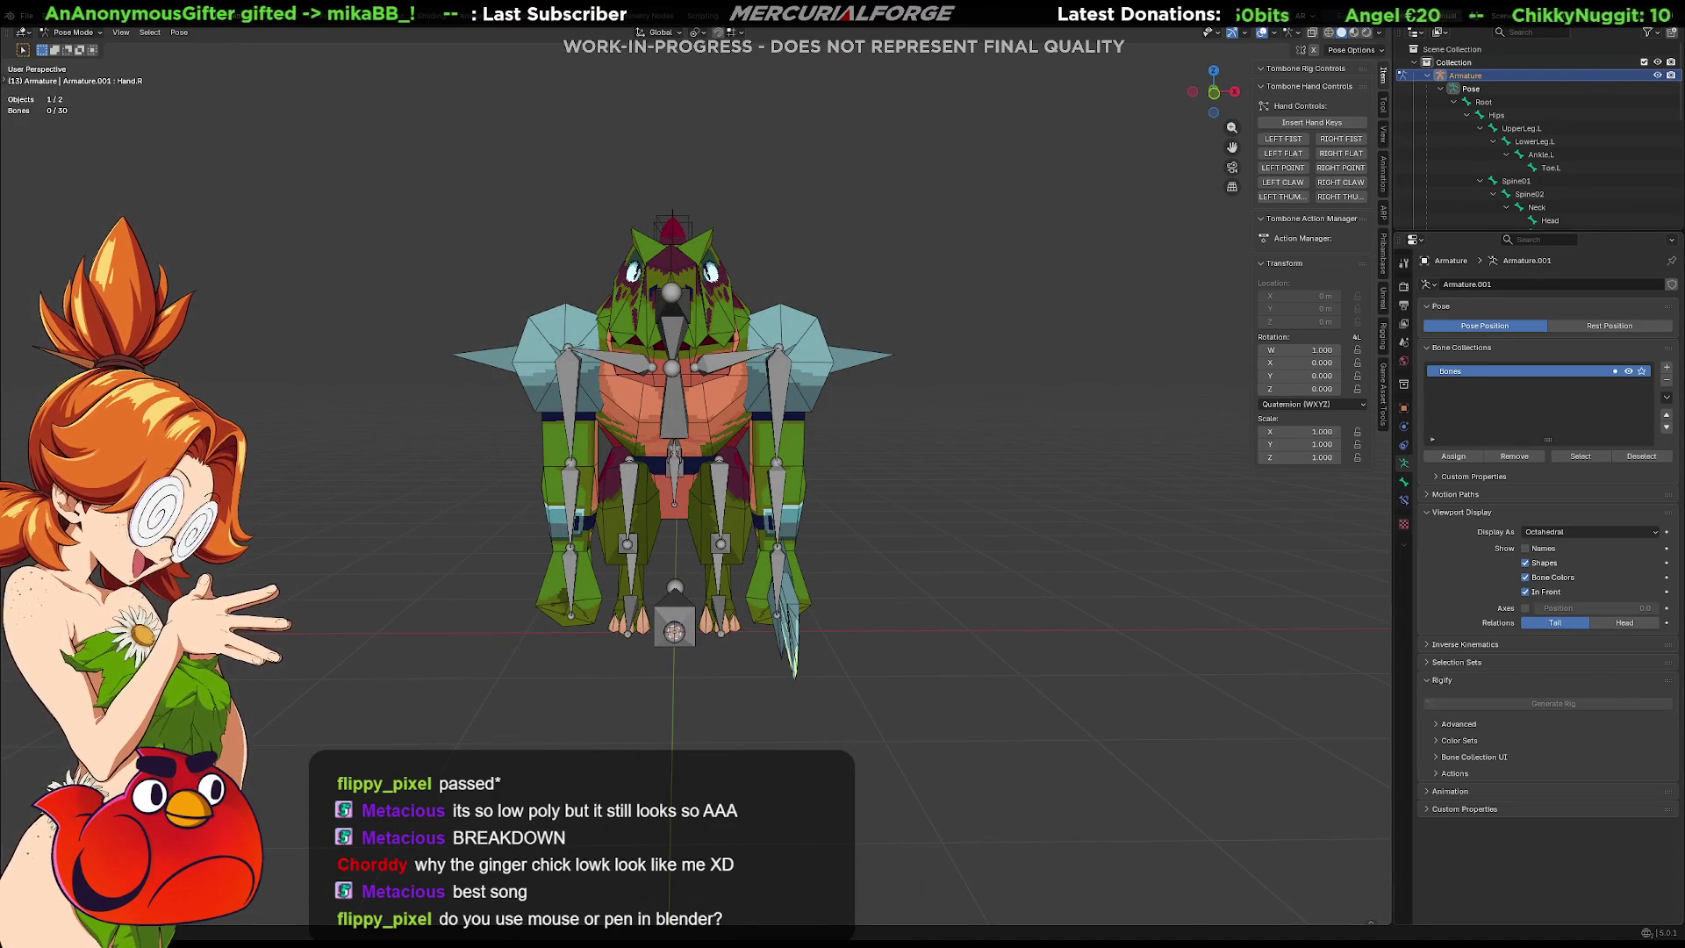
left_click_drag(1530, 231, 1530, 554)
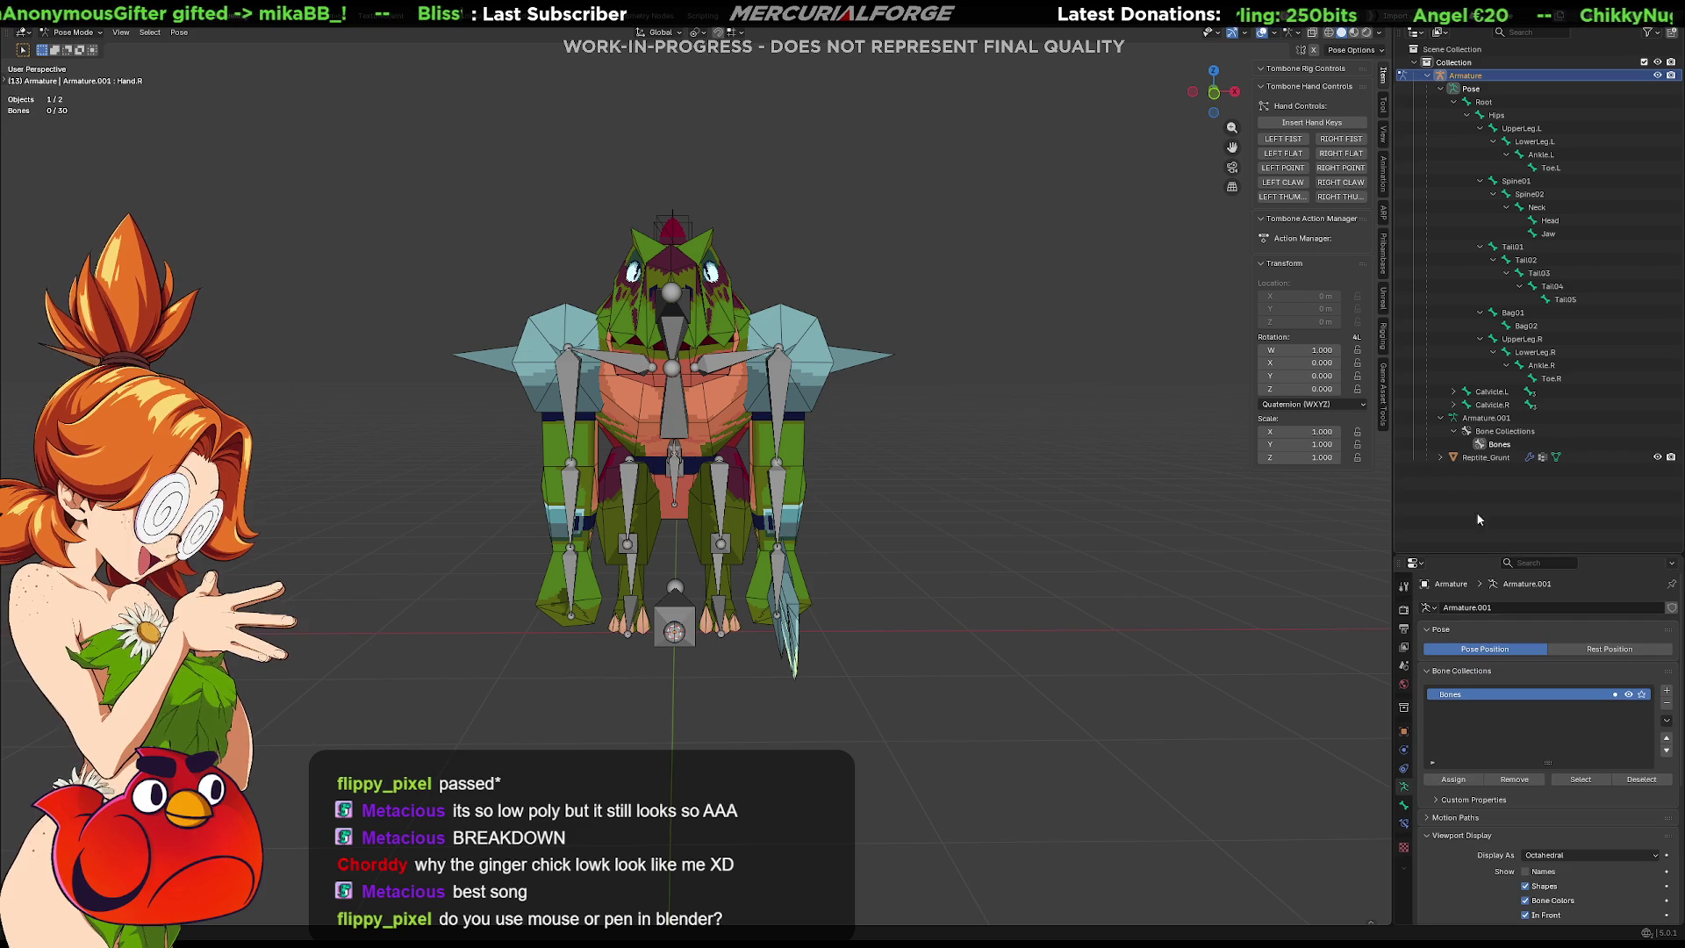
Select Calvicle.L and then Spine02 in Pose Mode, trying the parenting menu before cancelling.
left_click(722, 369)
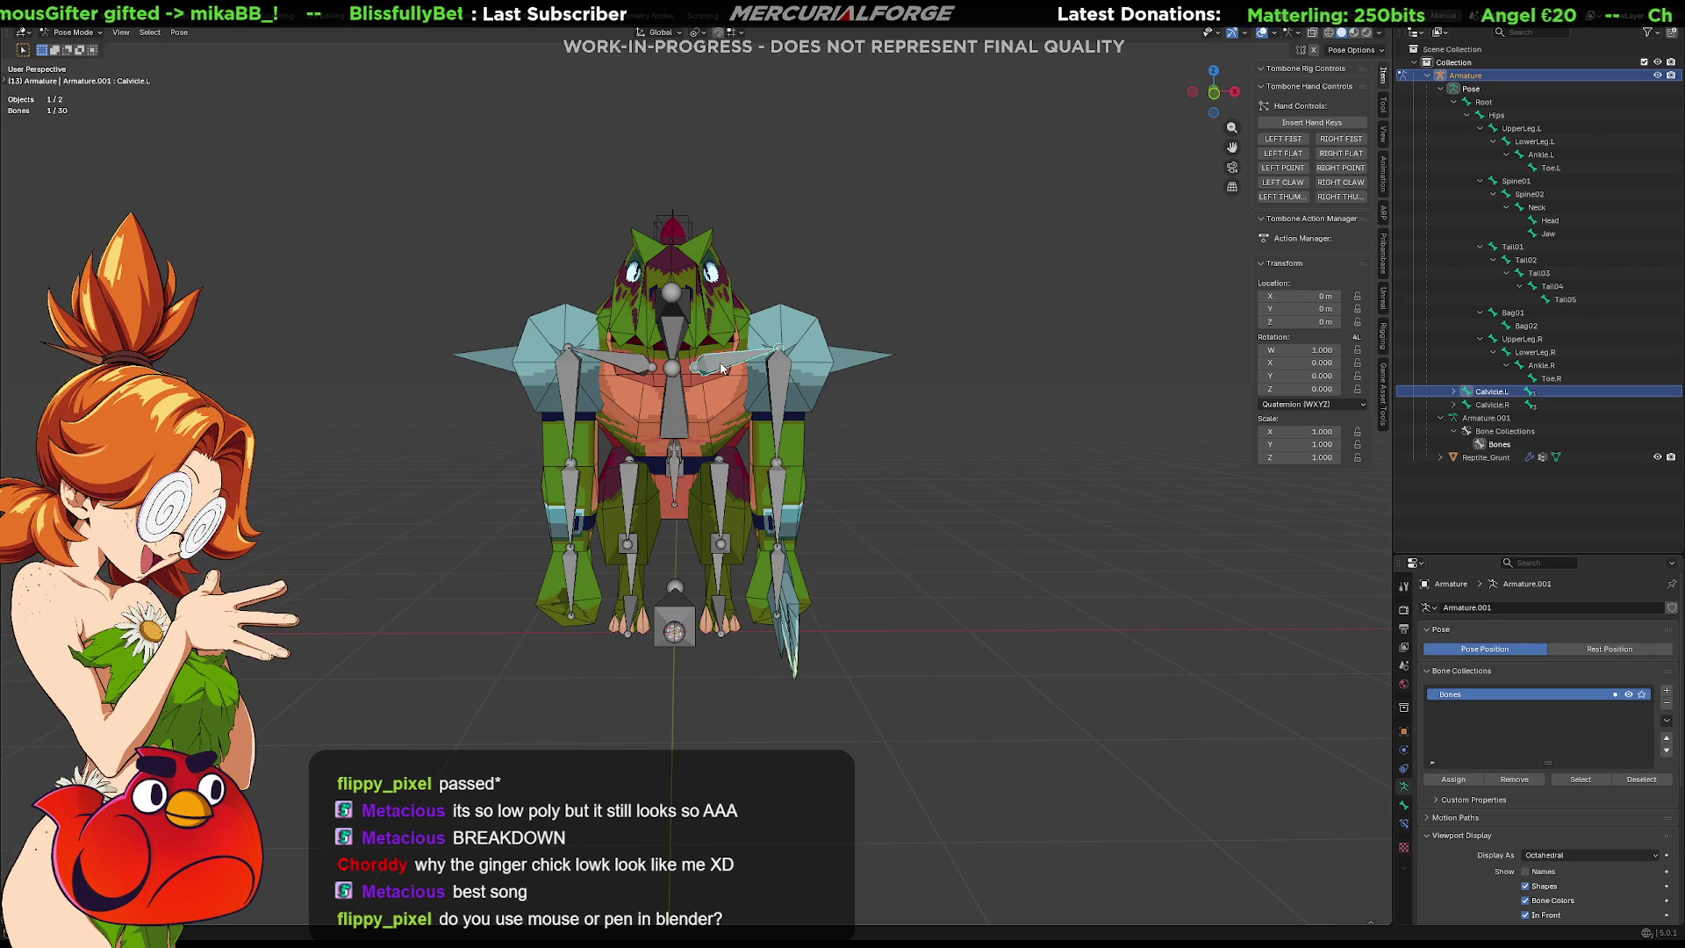
mouse_move(716, 373)
middle_mouse_down()
mouse_move(604, 355)
mouse_move(654, 379)
middle_mouse_up()
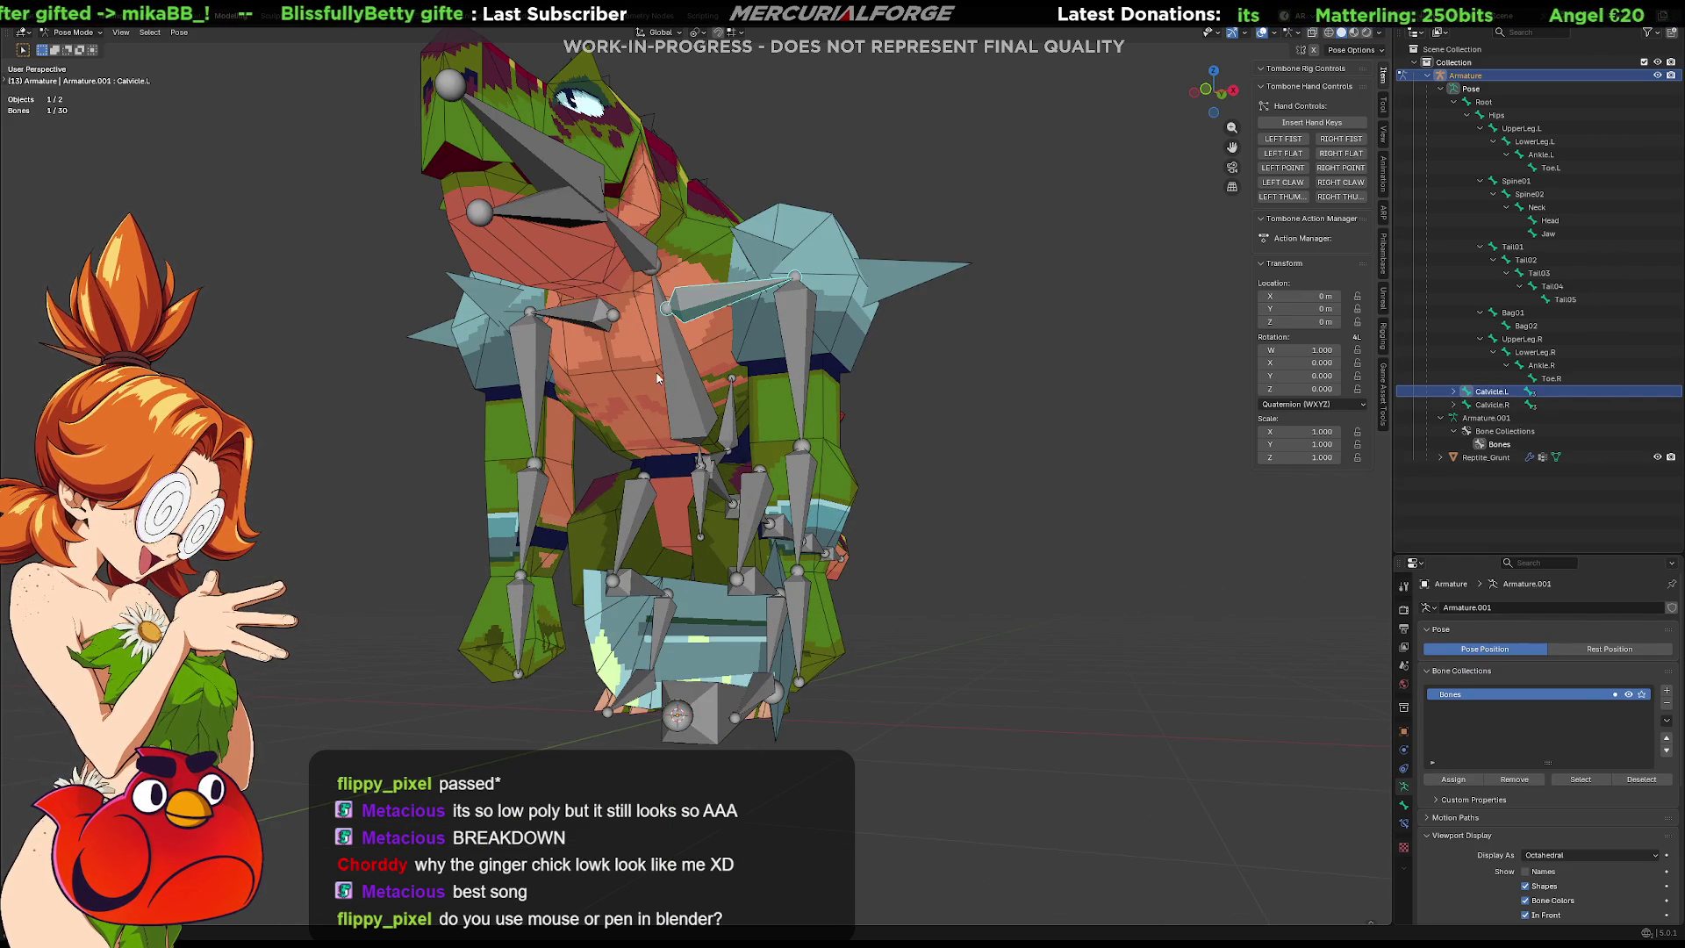
left_click(686, 371, "shift")
right_click(686, 369)
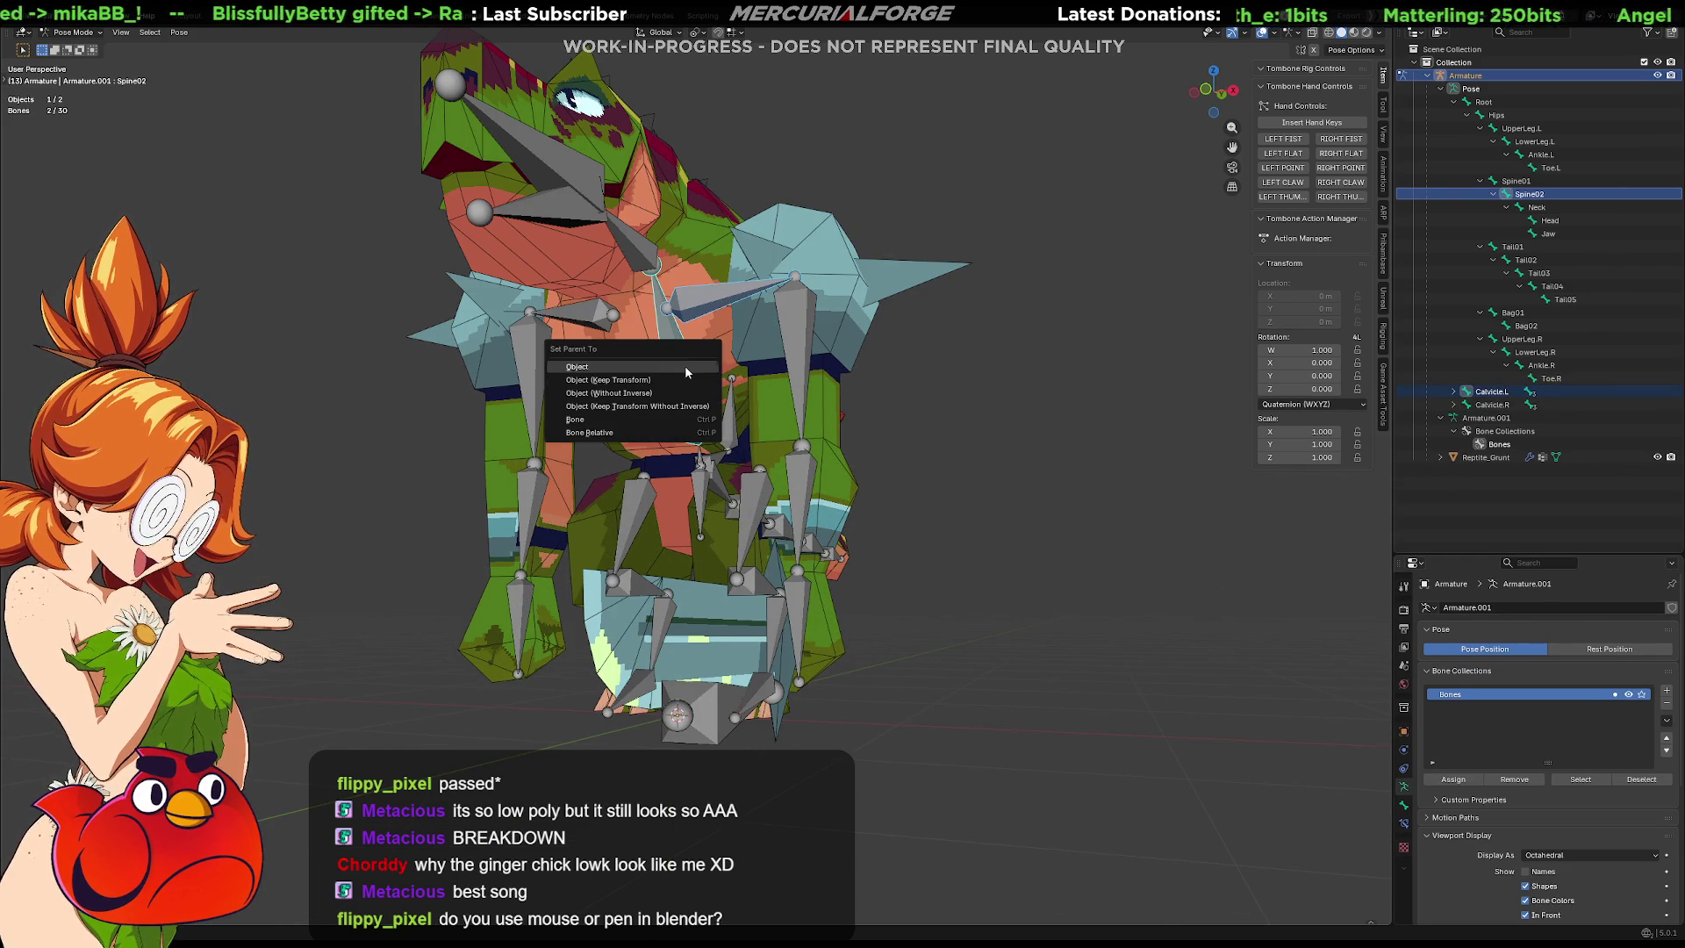
key("Escape")
key("ctrl+p")
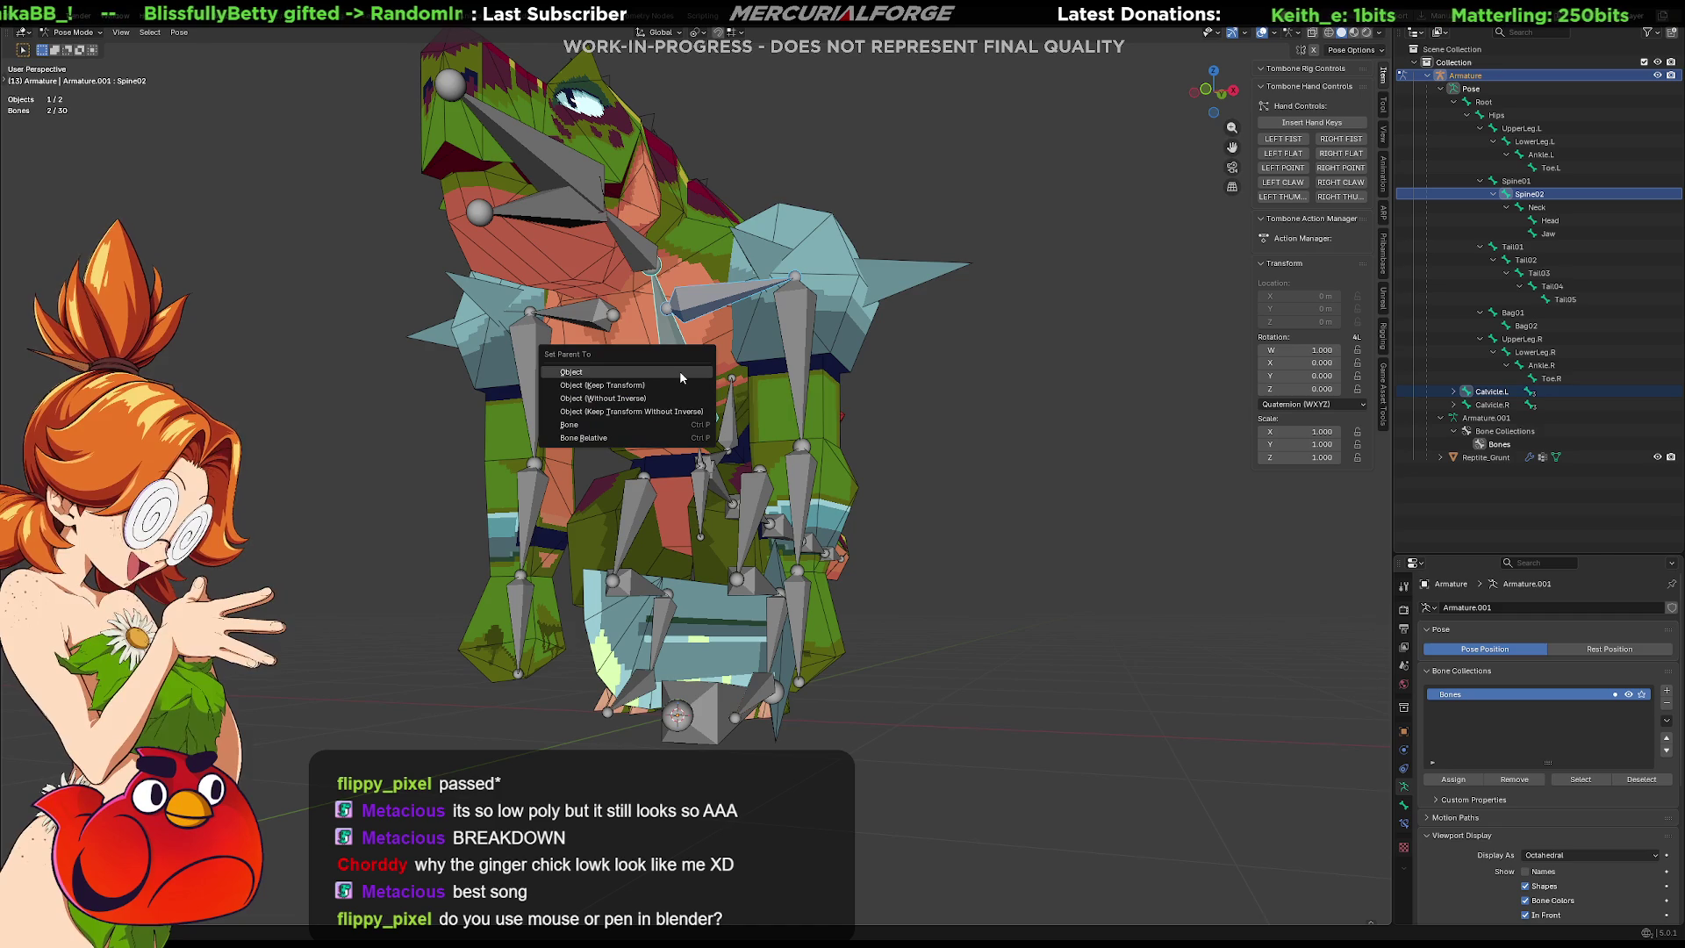
key("Escape")
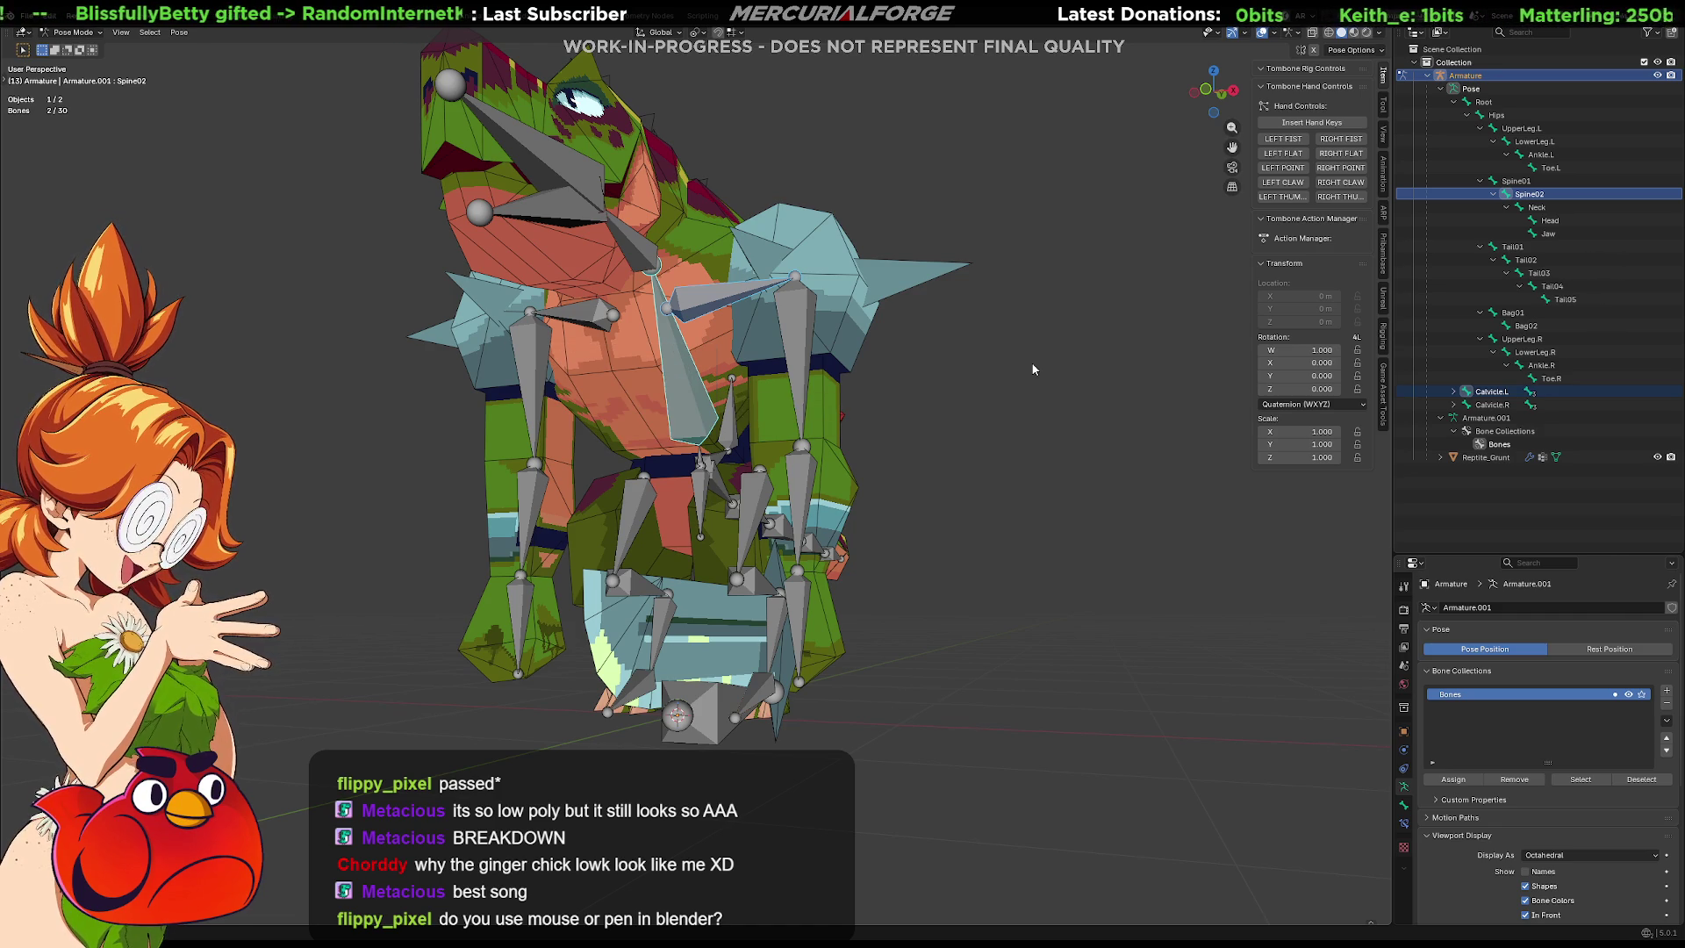
In Edit Mode, make Spine02 the parent of Calvicle.L and Calvicle.R, then clear the selection.
left_click(719, 297)
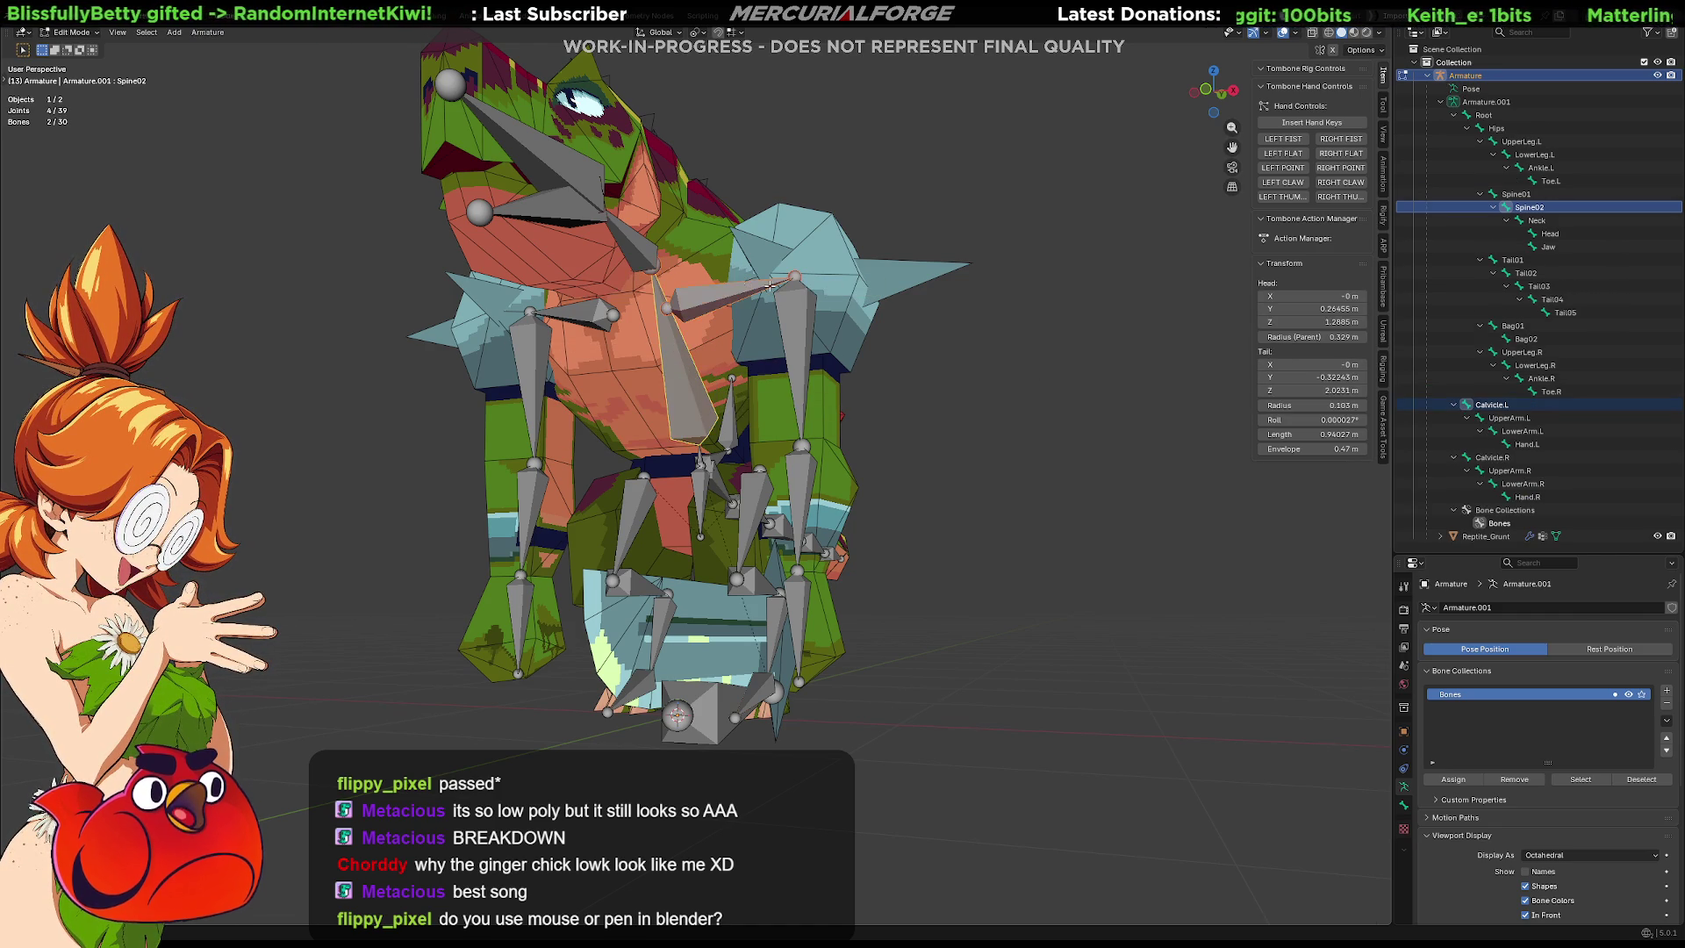
key("Tab")
left_click(668, 359, "shift")
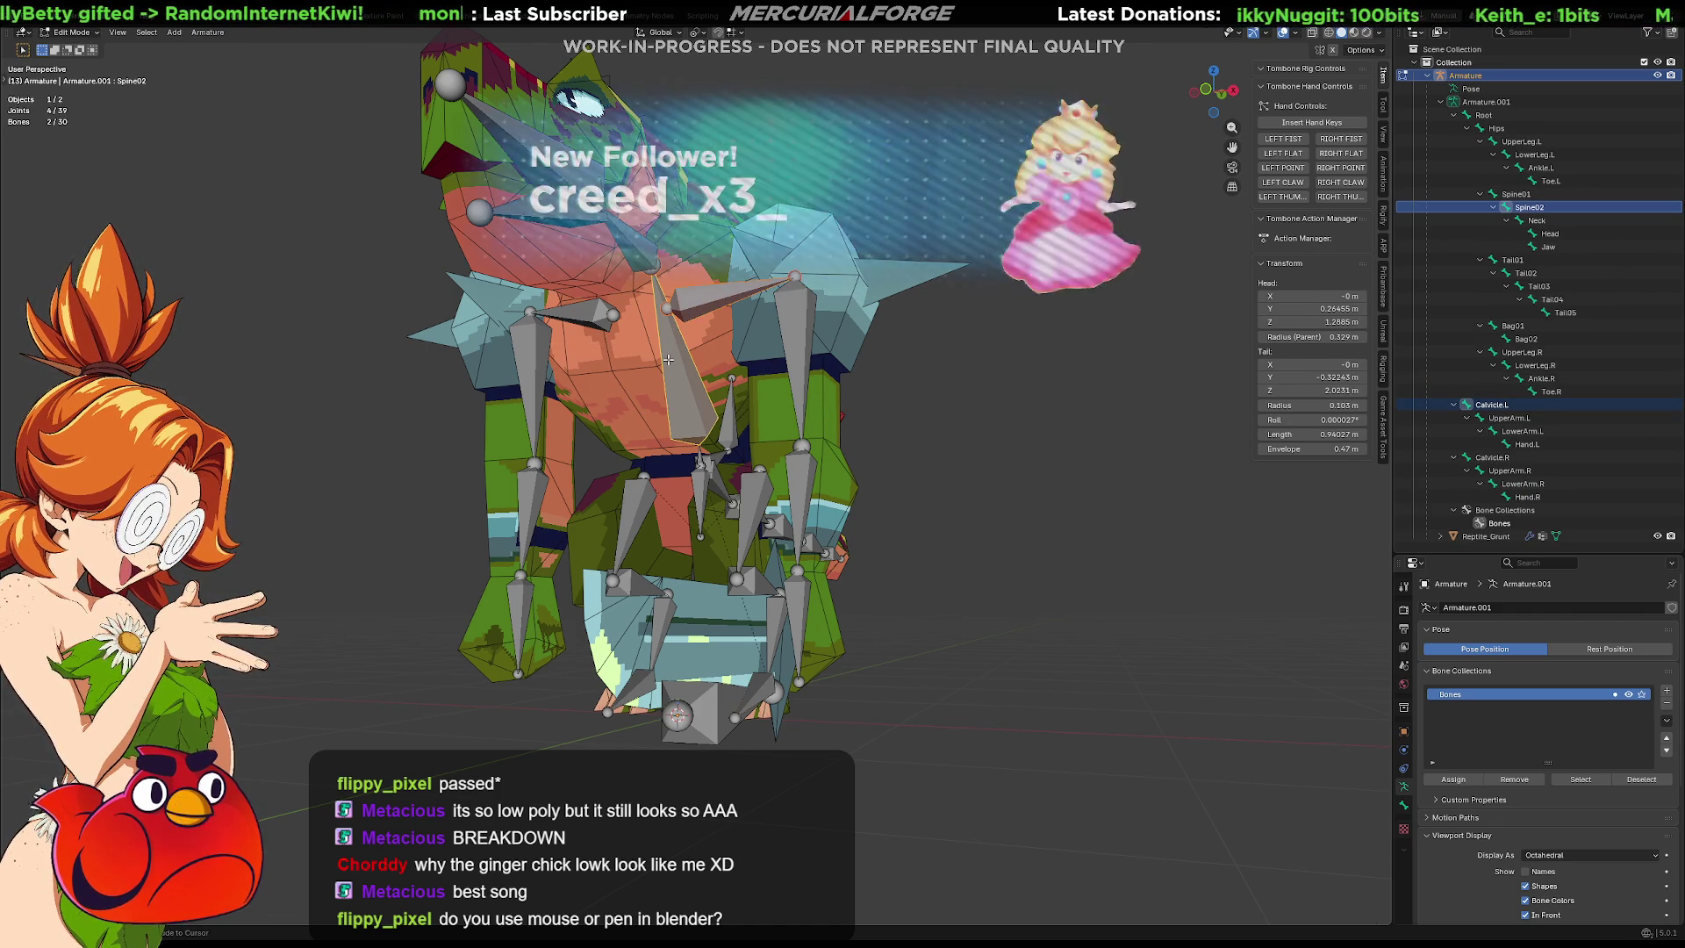
key("ctrl+p")
left_click(642, 361)
key("ctrl+p")
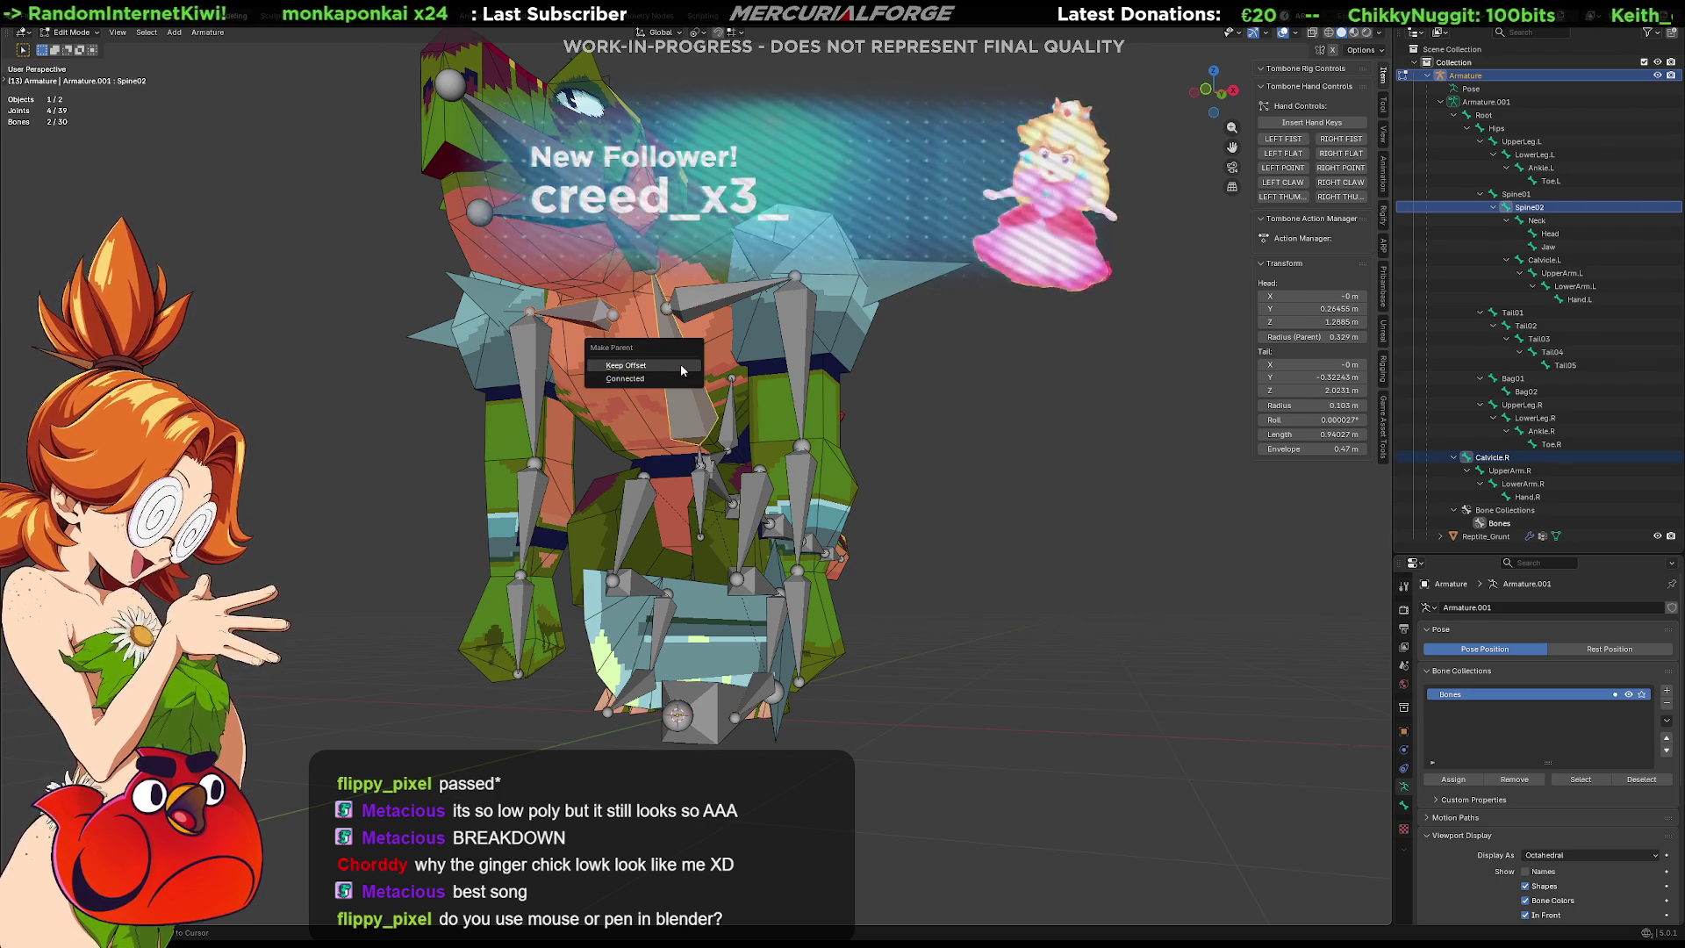
left_click(656, 360)
key("alt+a")
mouse_move(656, 360)
middle_mouse_down()
mouse_move(931, 452)
mouse_move(824, 484)
mouse_move(868, 474)
mouse_move(816, 465)
mouse_move(963, 445)
mouse_move(794, 447)
middle_mouse_up()
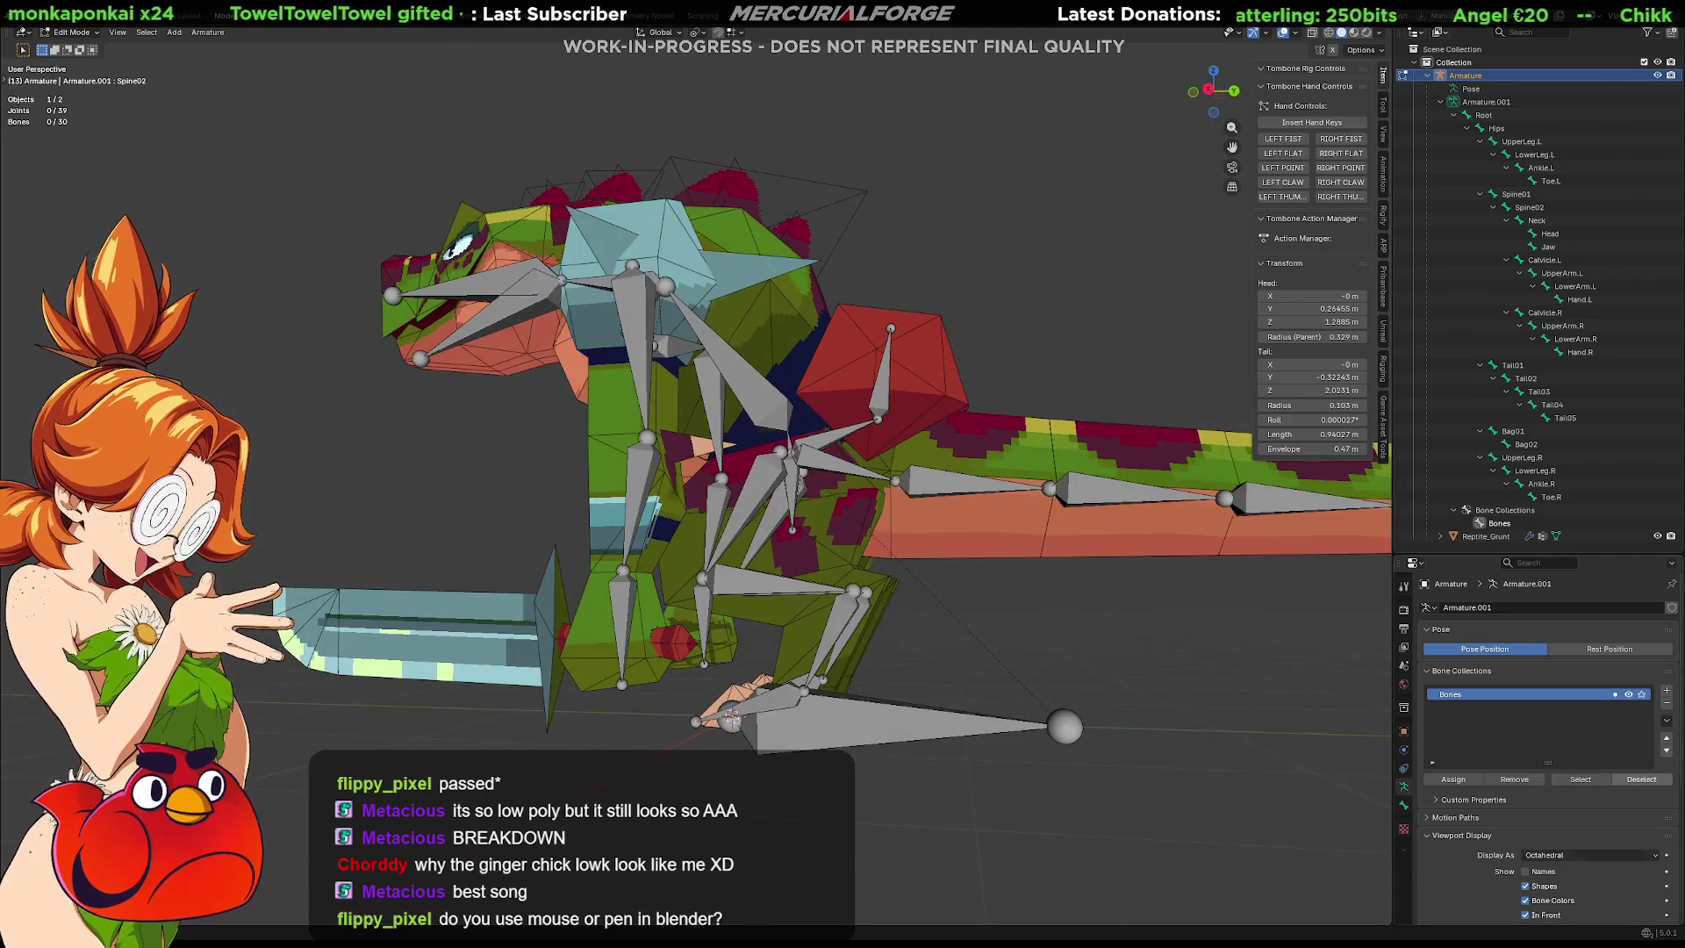
Set relationship lines to Head and inspect the reparented clavicles from several angles.
scroll(1498, 796, "down", 3)
left_click(1647, 843)
middle_click_drag(949, 562, 1070, 563)
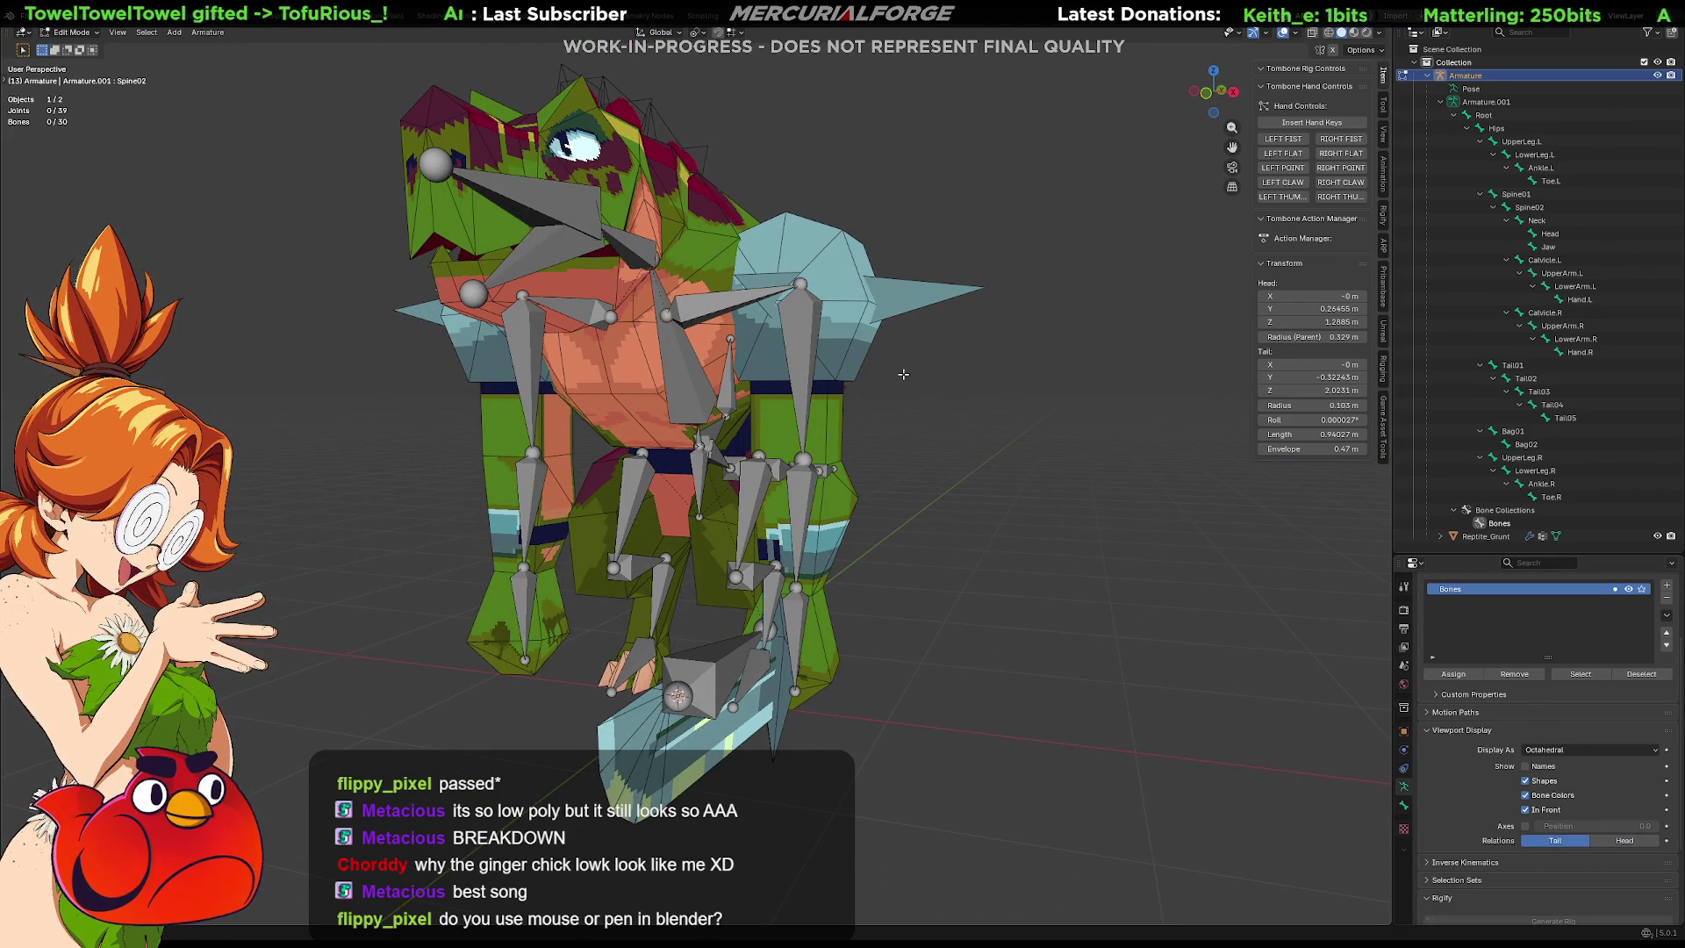
mouse_move(703, 493)
middle_mouse_down()
mouse_move(824, 539)
mouse_move(913, 536)
mouse_move(806, 526)
mouse_move(837, 508)
mouse_move(514, 503)
mouse_move(680, 522)
mouse_move(642, 525)
mouse_move(898, 510)
middle_mouse_up()
scroll(836, 508, "up", 5)
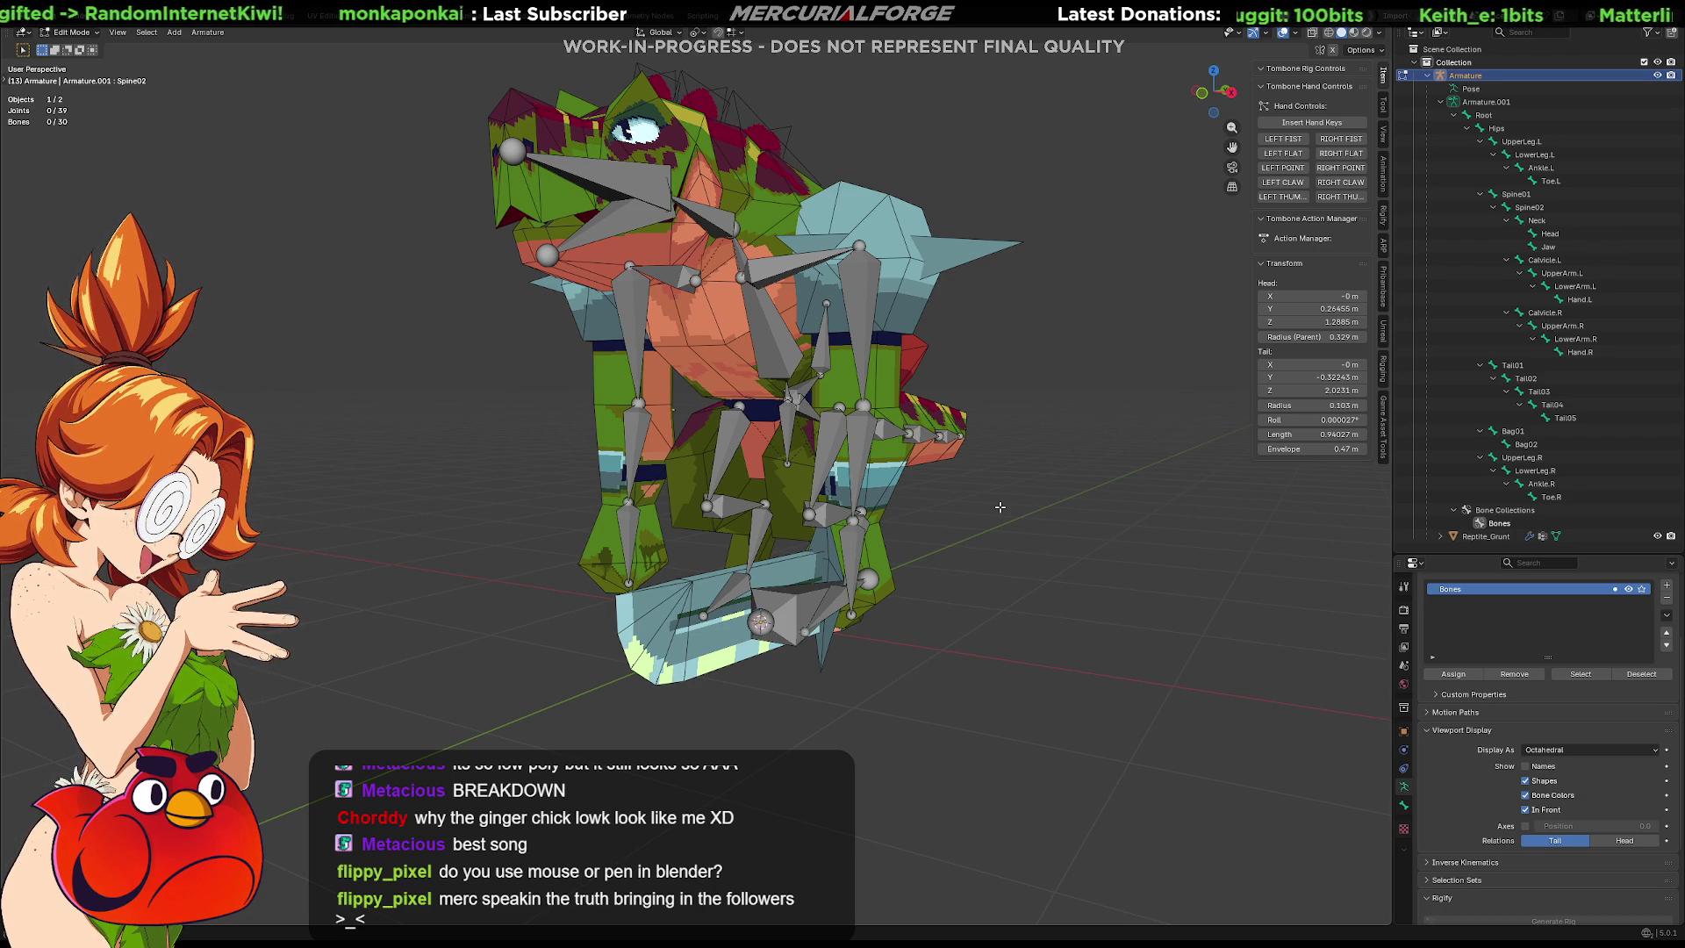
mouse_move(982, 351)
middle_mouse_down()
mouse_move(913, 404)
mouse_move(974, 430)
mouse_move(646, 567)
mouse_move(866, 505)
mouse_move(714, 462)
middle_mouse_up()
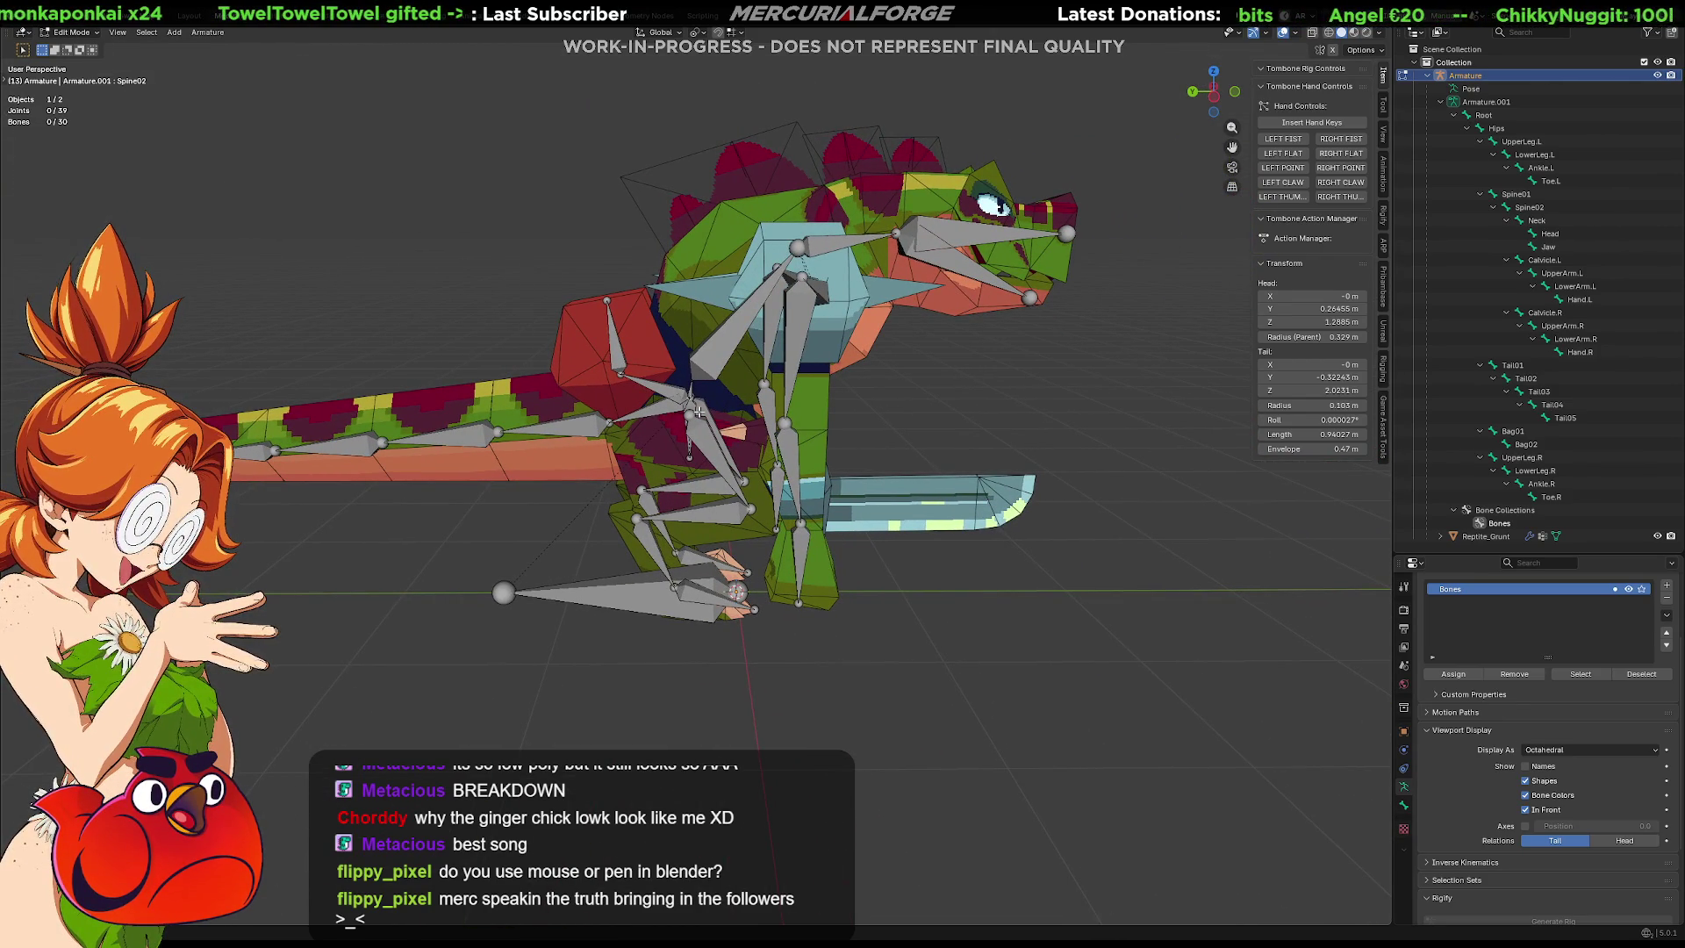
Select Spine02 and put the armature back into Pose Mode.
left_click(712, 346)
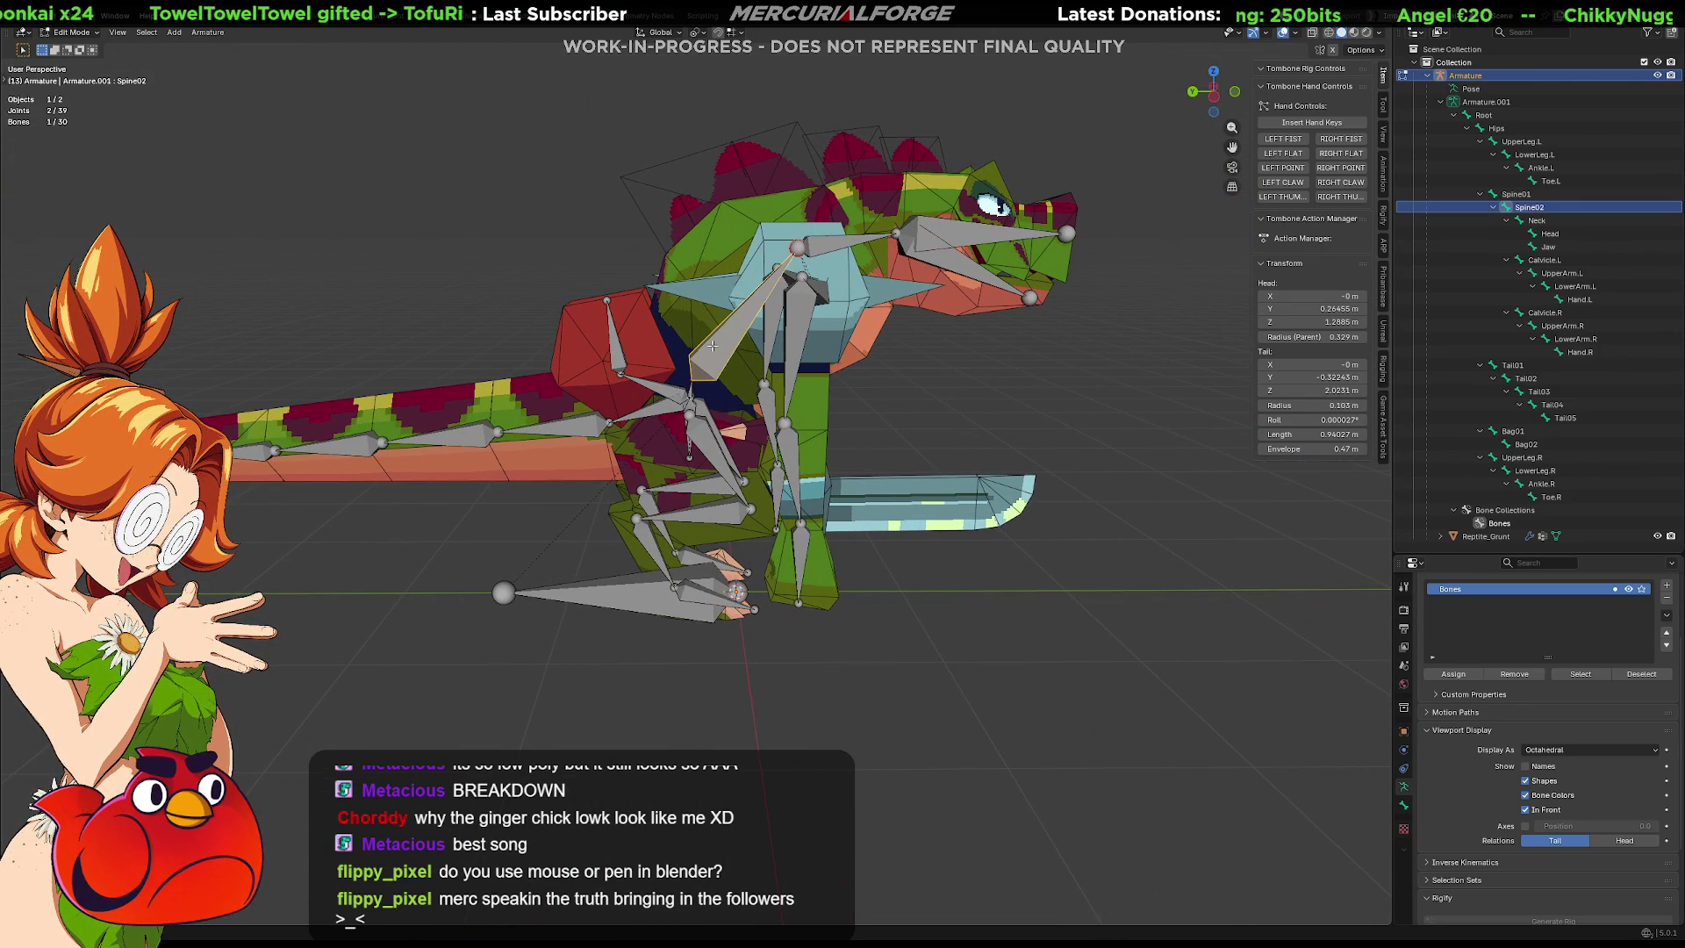
key("Tab")
key("ctrl+Tab")
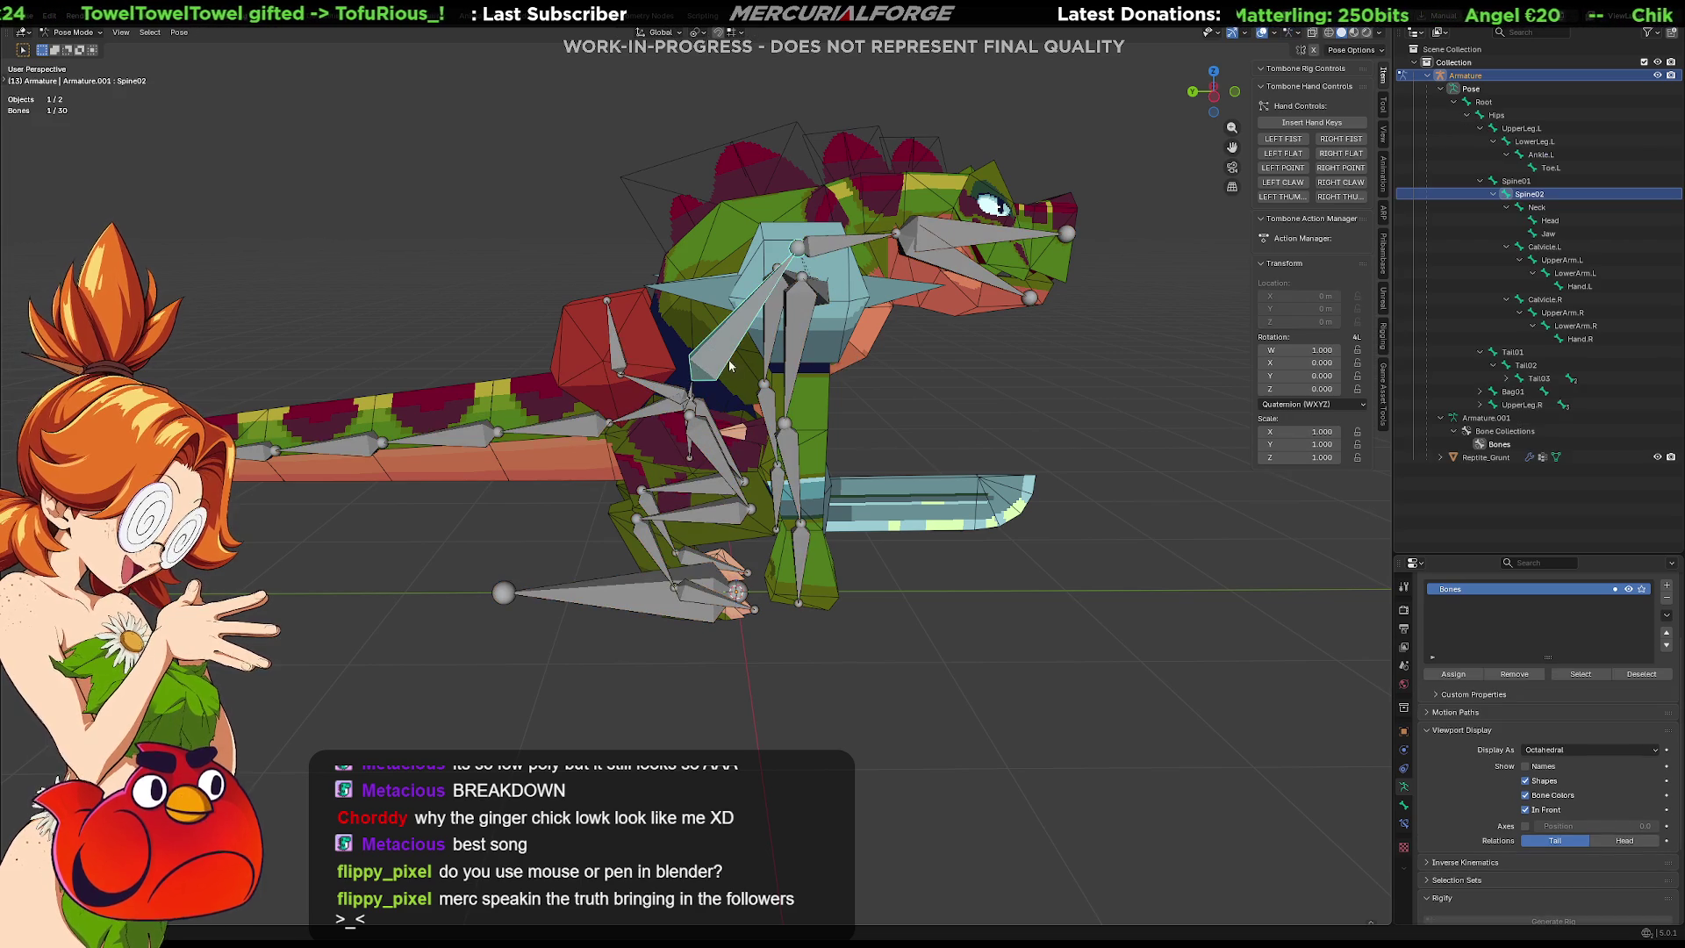
Test-rotate the Spine02, Neck and Head bones to check deformation.
key("r")
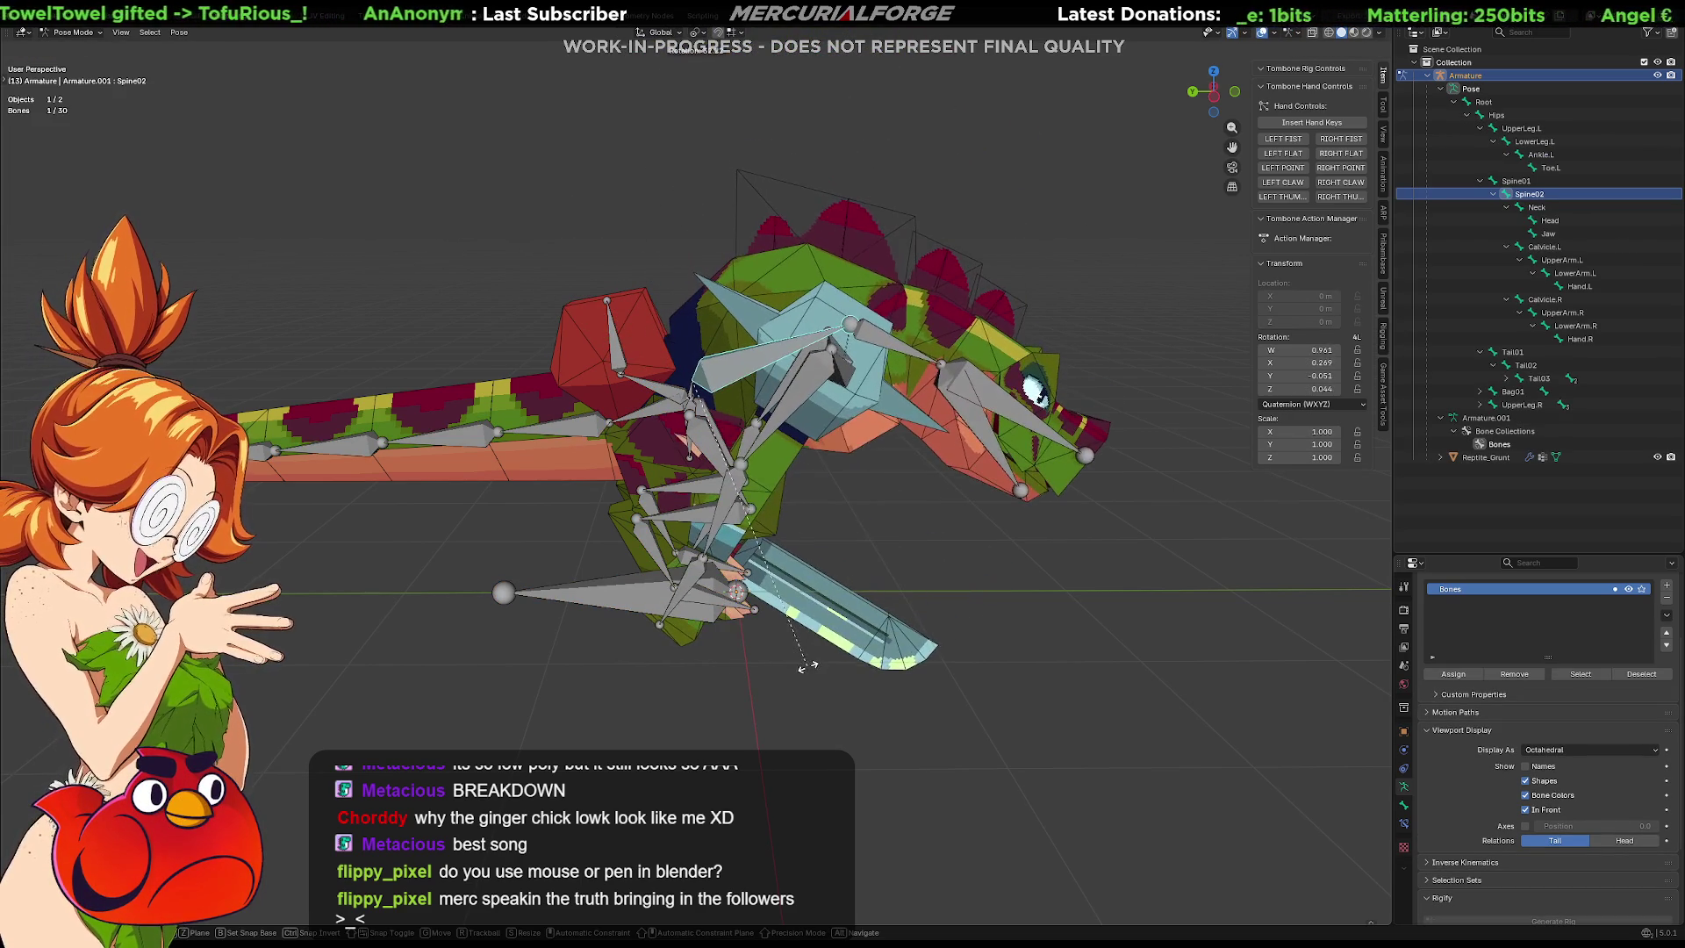
left_click(924, 429)
left_click(901, 352)
key("r")
left_click(1023, 285)
left_click(1027, 283)
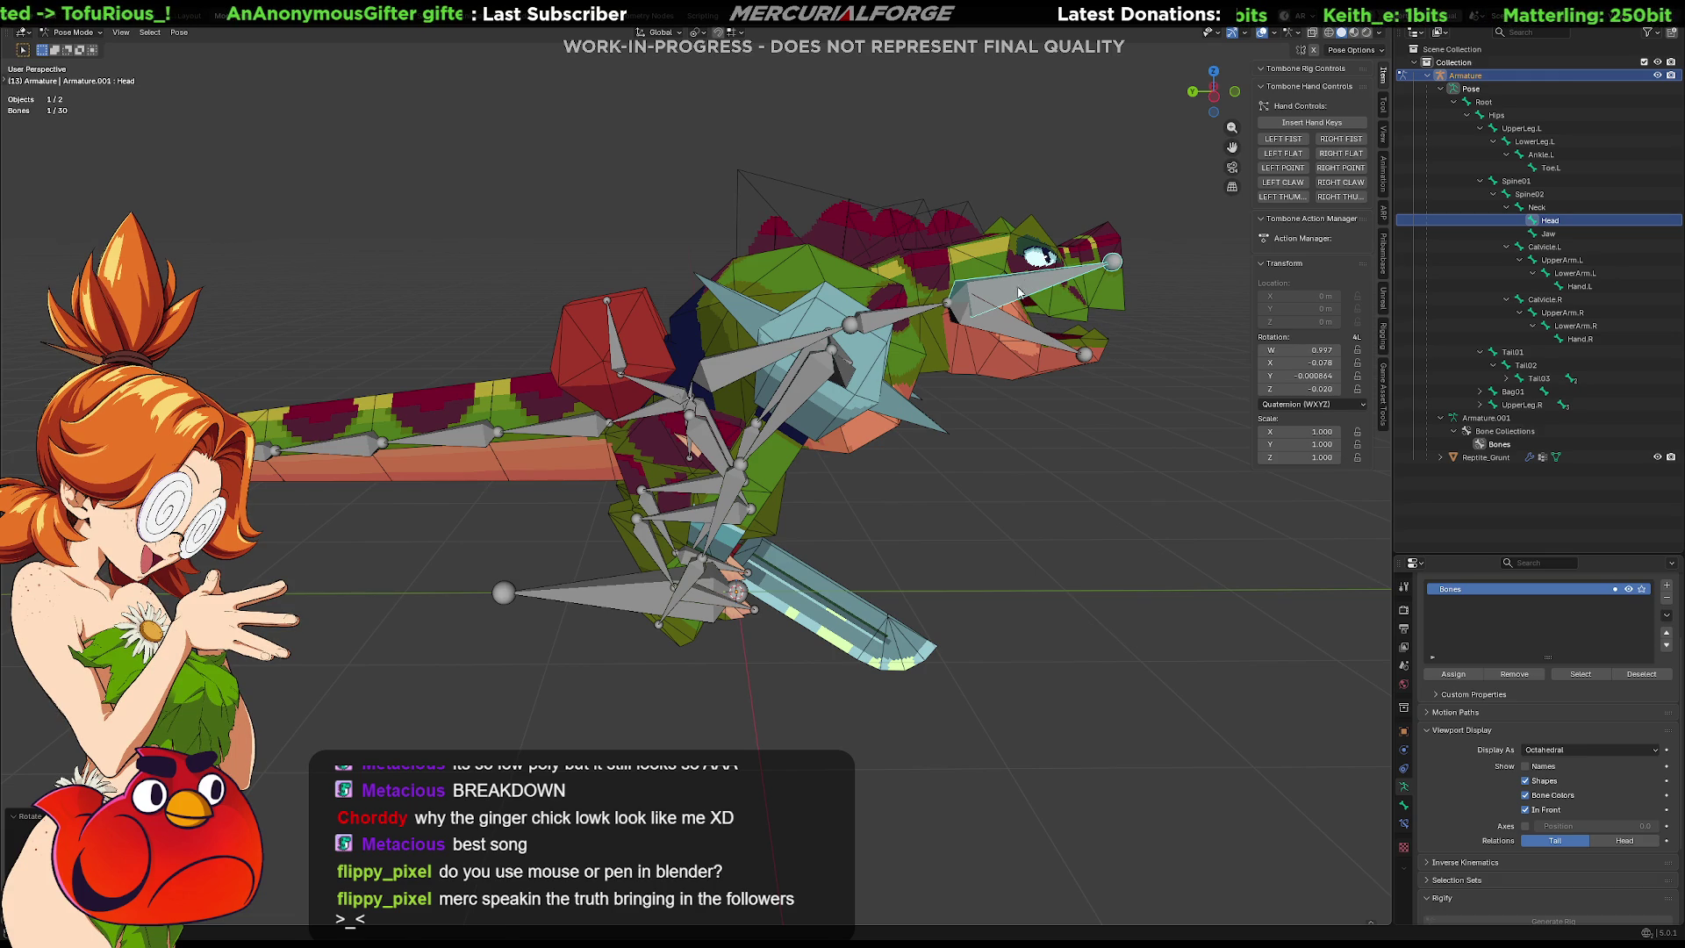
key("r")
left_click(1020, 292)
mouse_move(1019, 292)
middle_mouse_down()
mouse_move(914, 275)
mouse_move(790, 325)
middle_mouse_up()
scroll(732, 351, "up", 3)
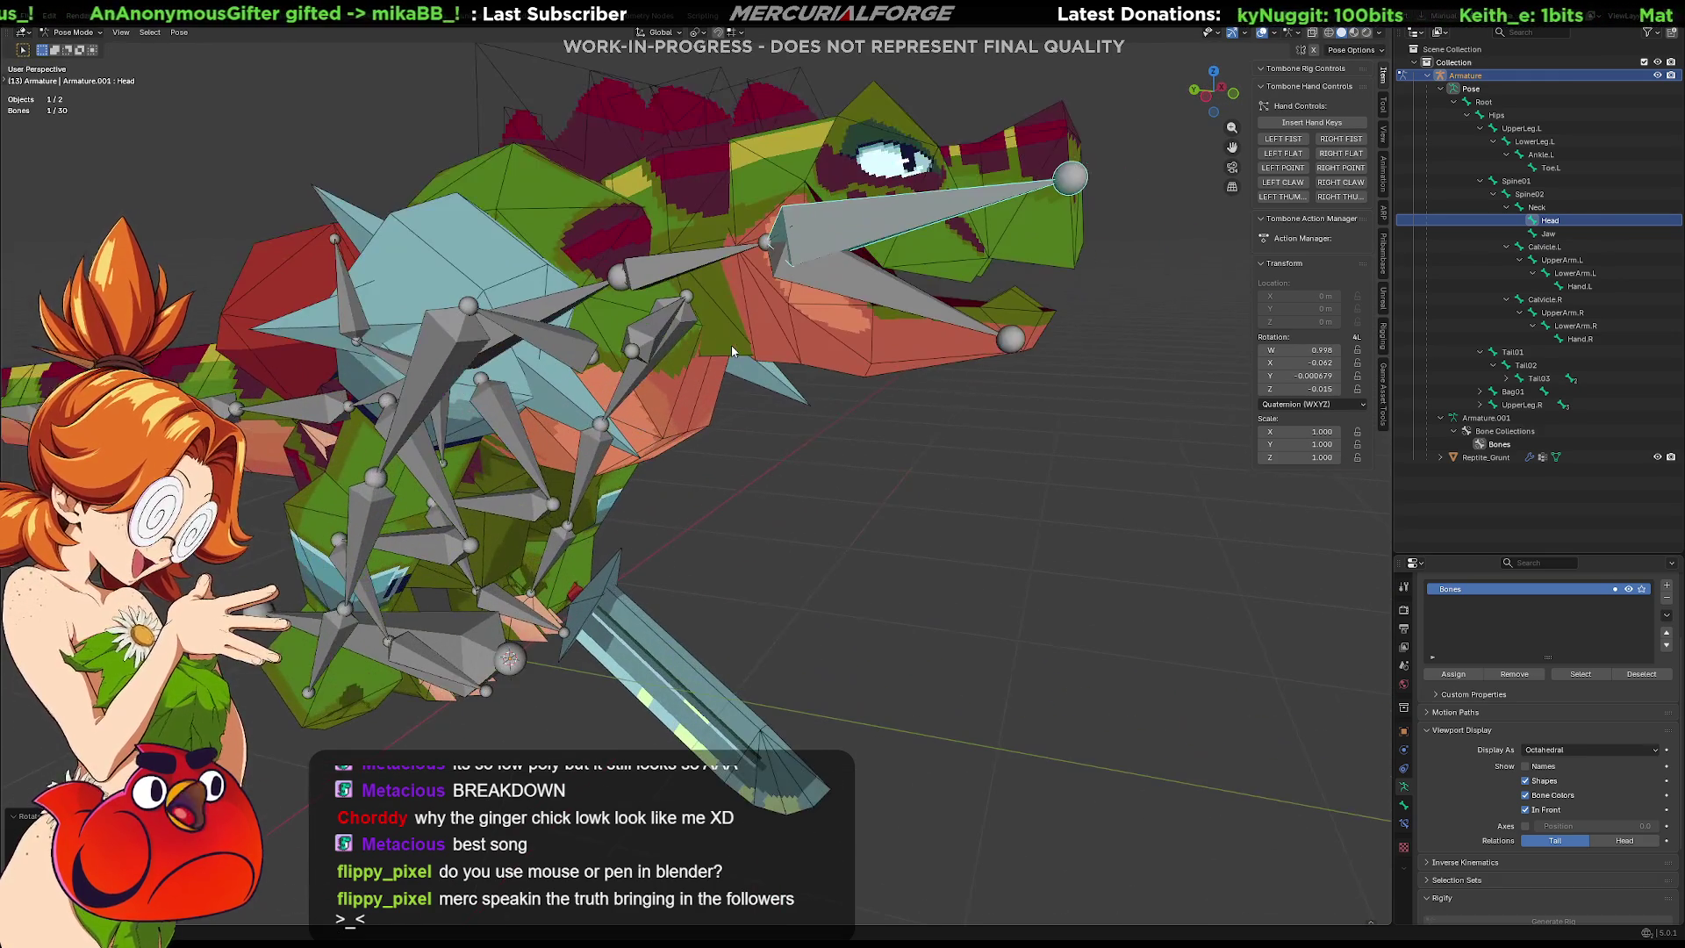
Clear the rotations on Head, Neck and Spine02 and return to Object Mode.
key("alt+r")
key("bracketleft")
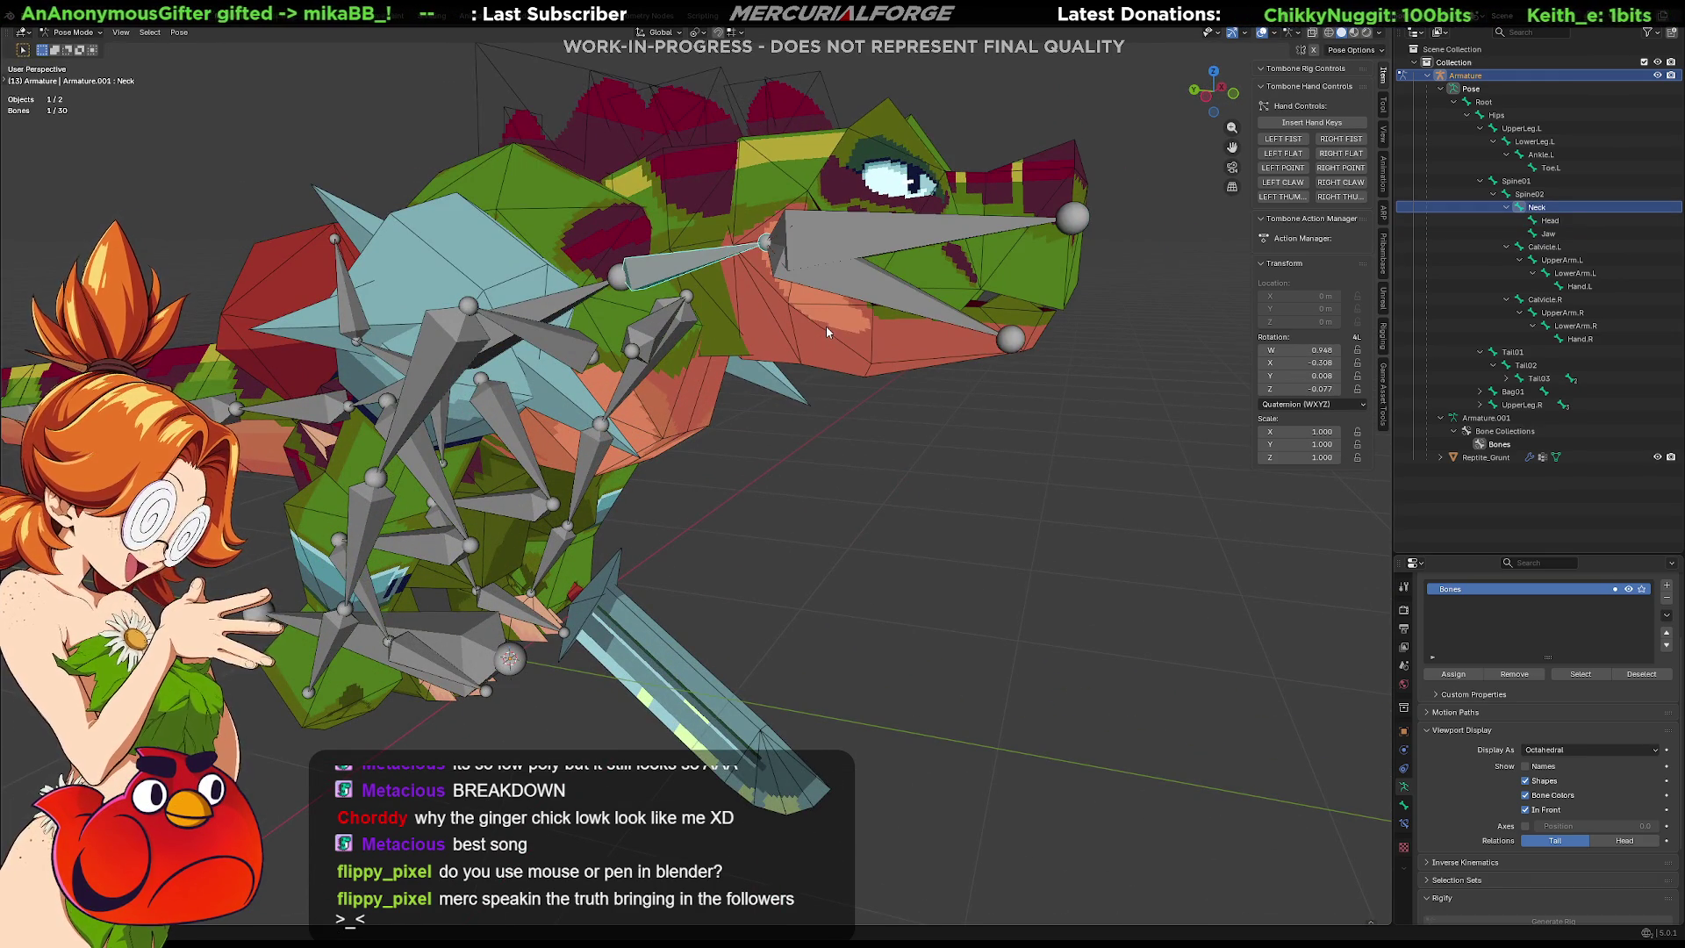
key("alt+r")
key("bracketleft")
key("alt+r")
key("ctrl+Tab")
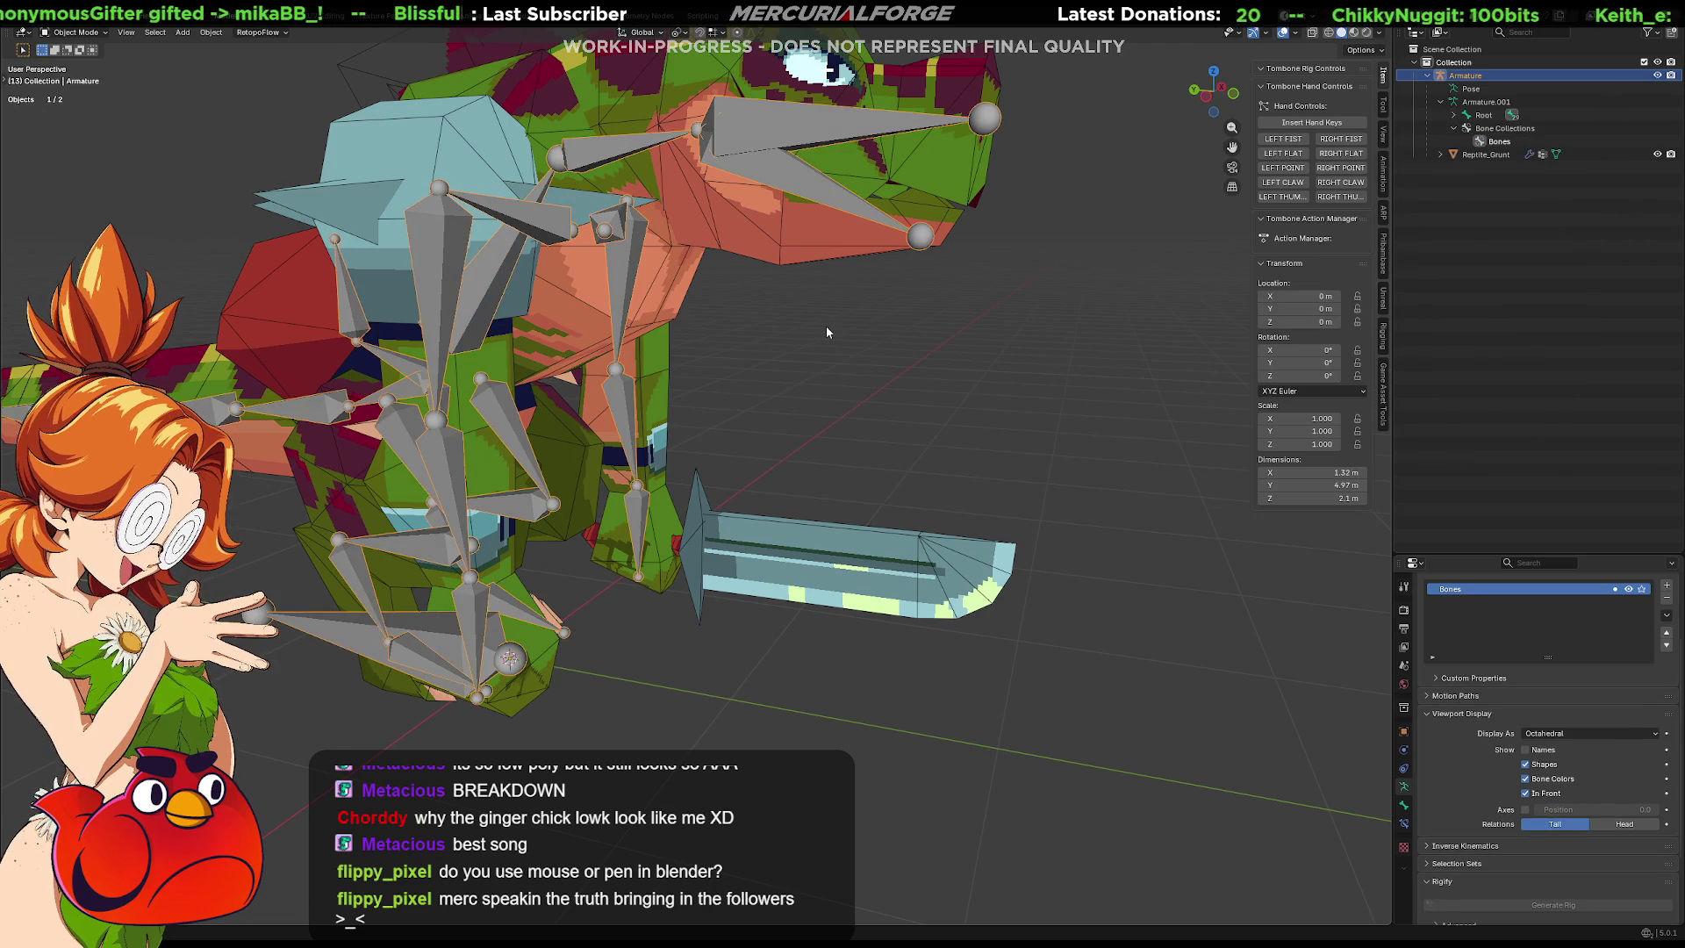
Deselect, orbit around the dinosaur's head, then select the armature and enter Edit Mode.
left_click(823, 339)
middle_click_drag(822, 339, 809, 518)
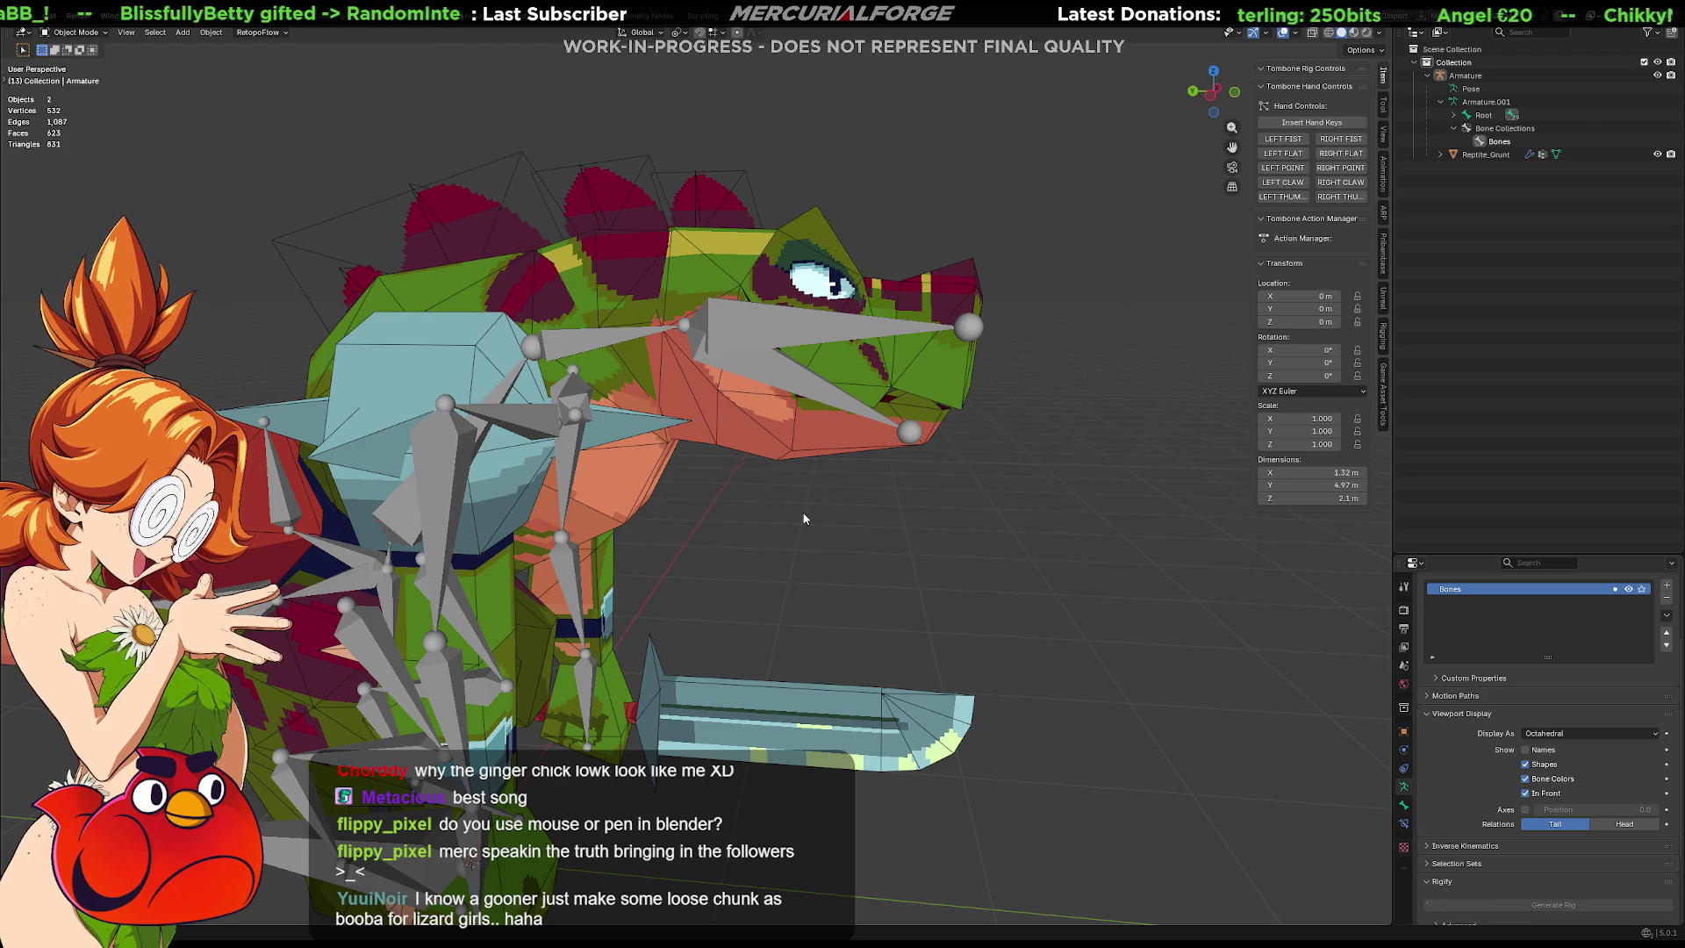
mouse_move(820, 532)
middle_mouse_down()
mouse_move(939, 474)
mouse_move(920, 486)
middle_mouse_up()
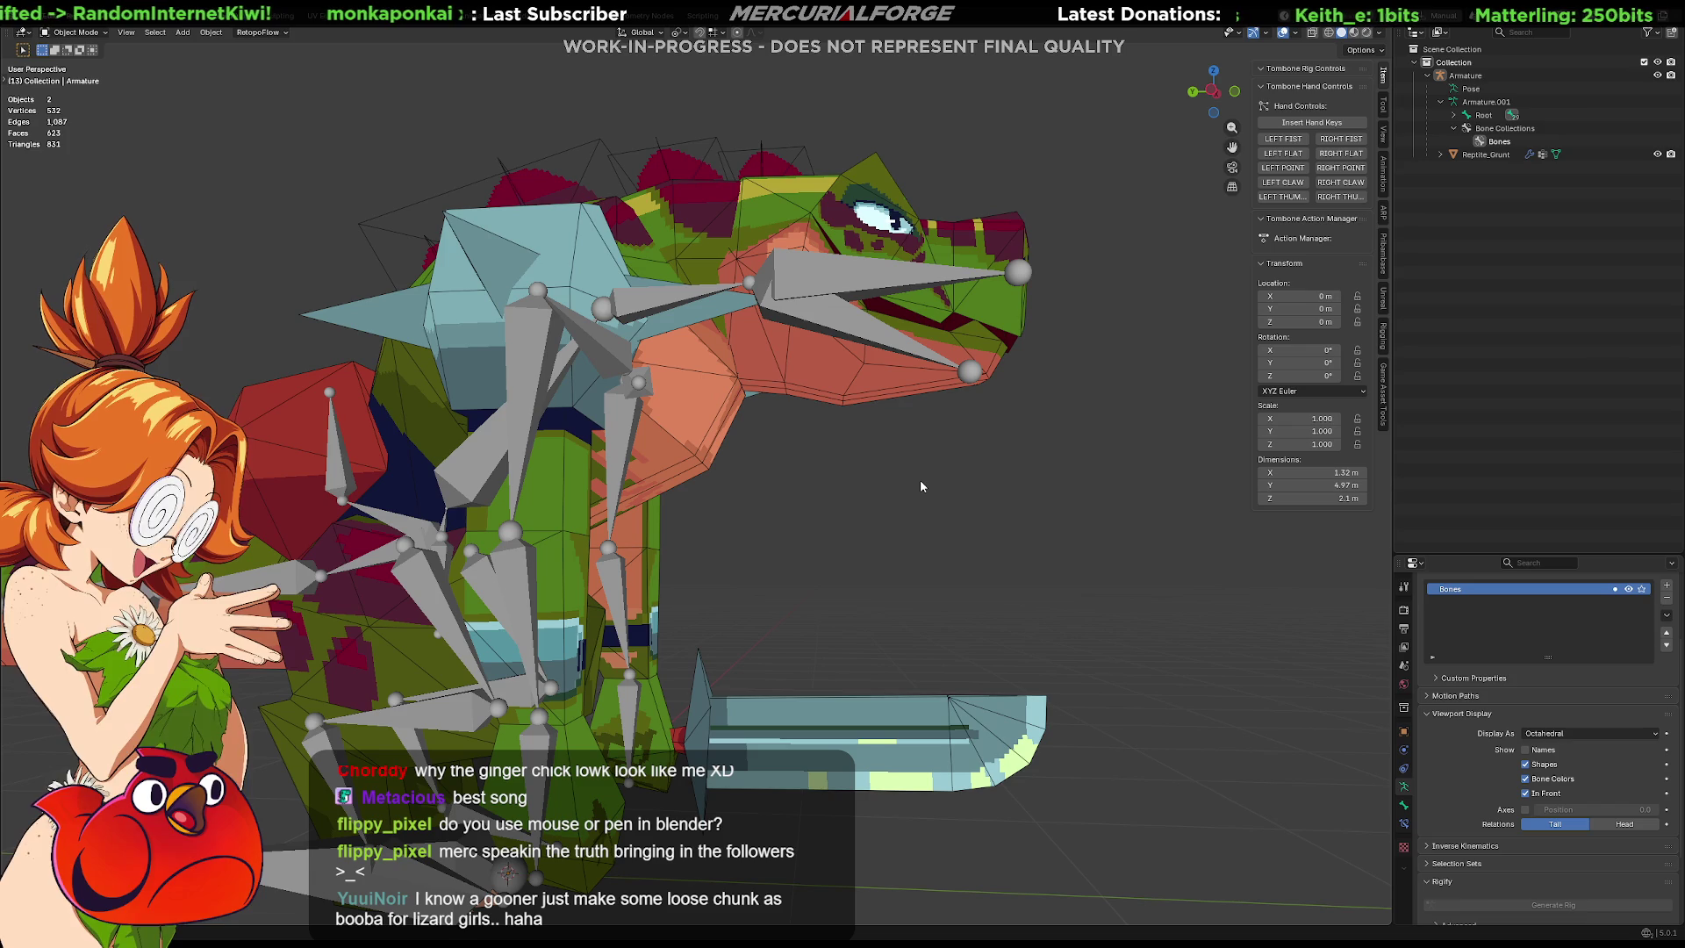
mouse_move(920, 481)
middle_mouse_down()
mouse_move(628, 502)
mouse_move(662, 481)
mouse_move(707, 499)
mouse_move(923, 494)
mouse_move(933, 550)
mouse_move(862, 549)
mouse_move(956, 548)
middle_mouse_up()
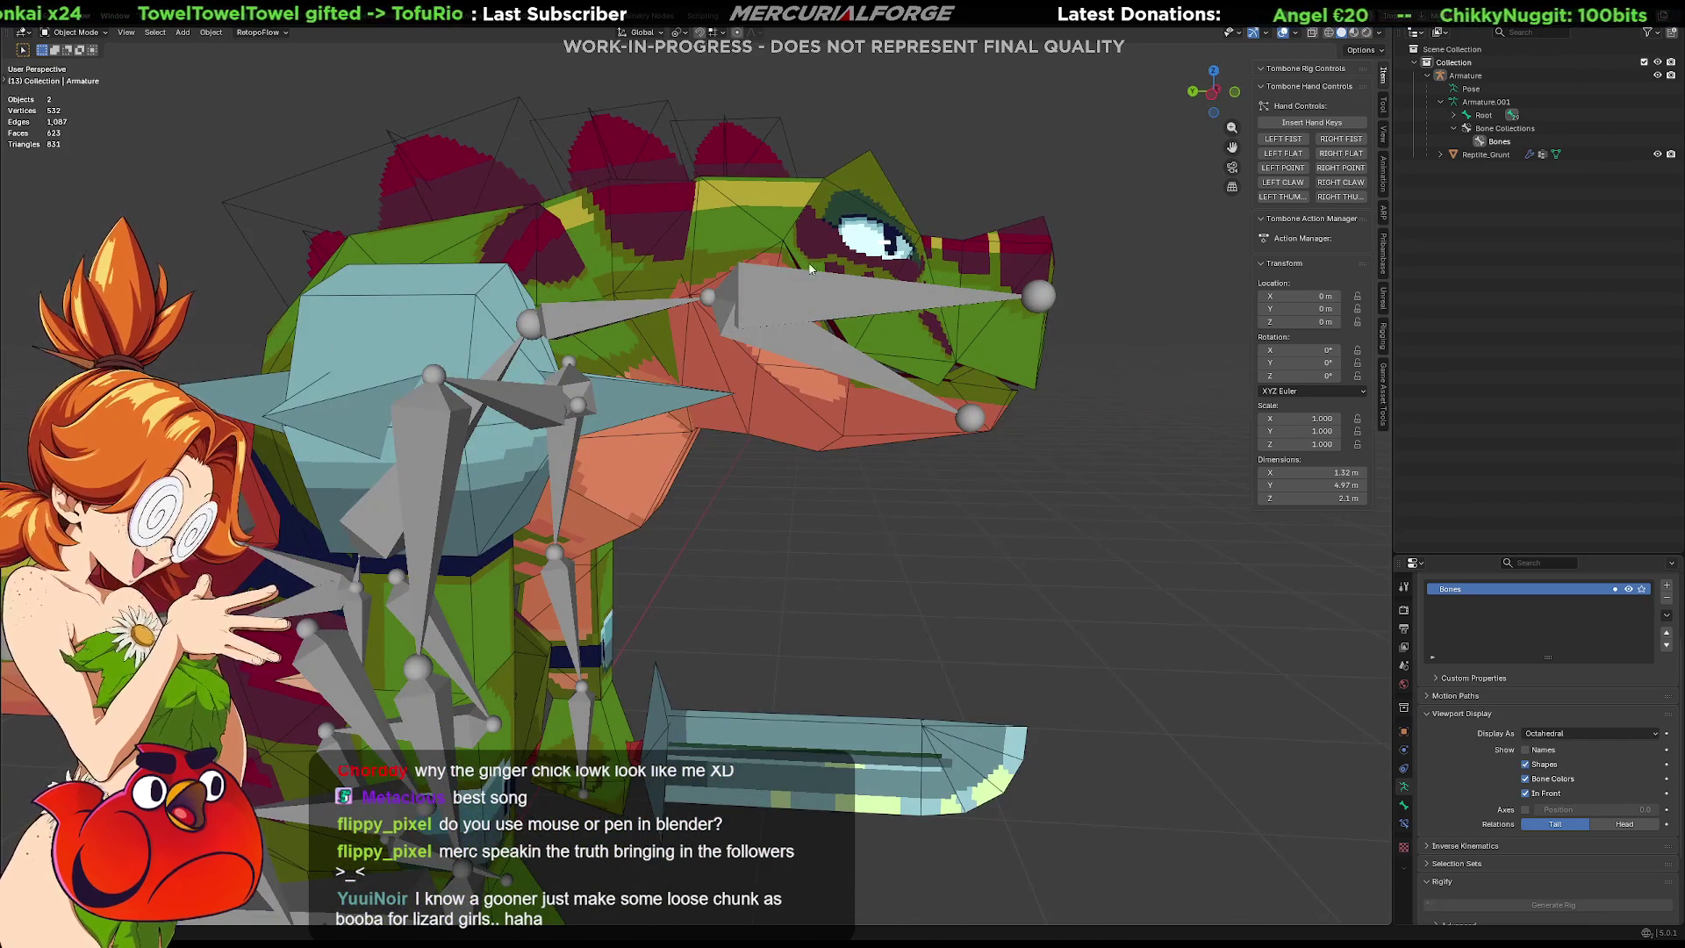
left_click(818, 314)
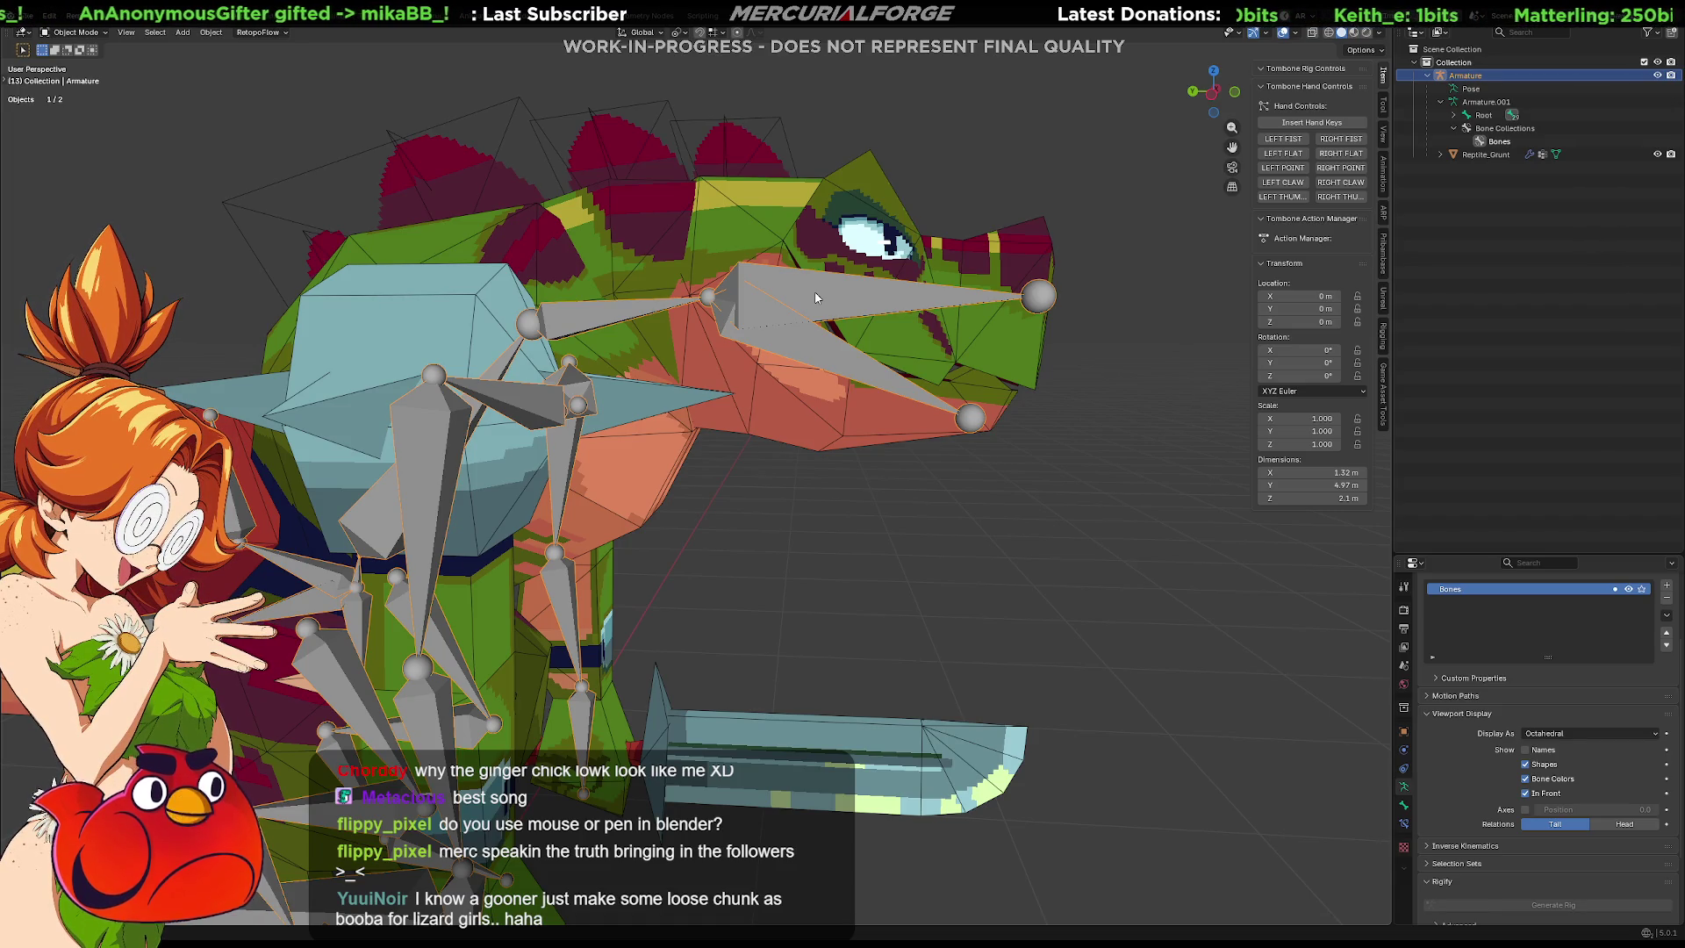
key("ctrl+Tab")
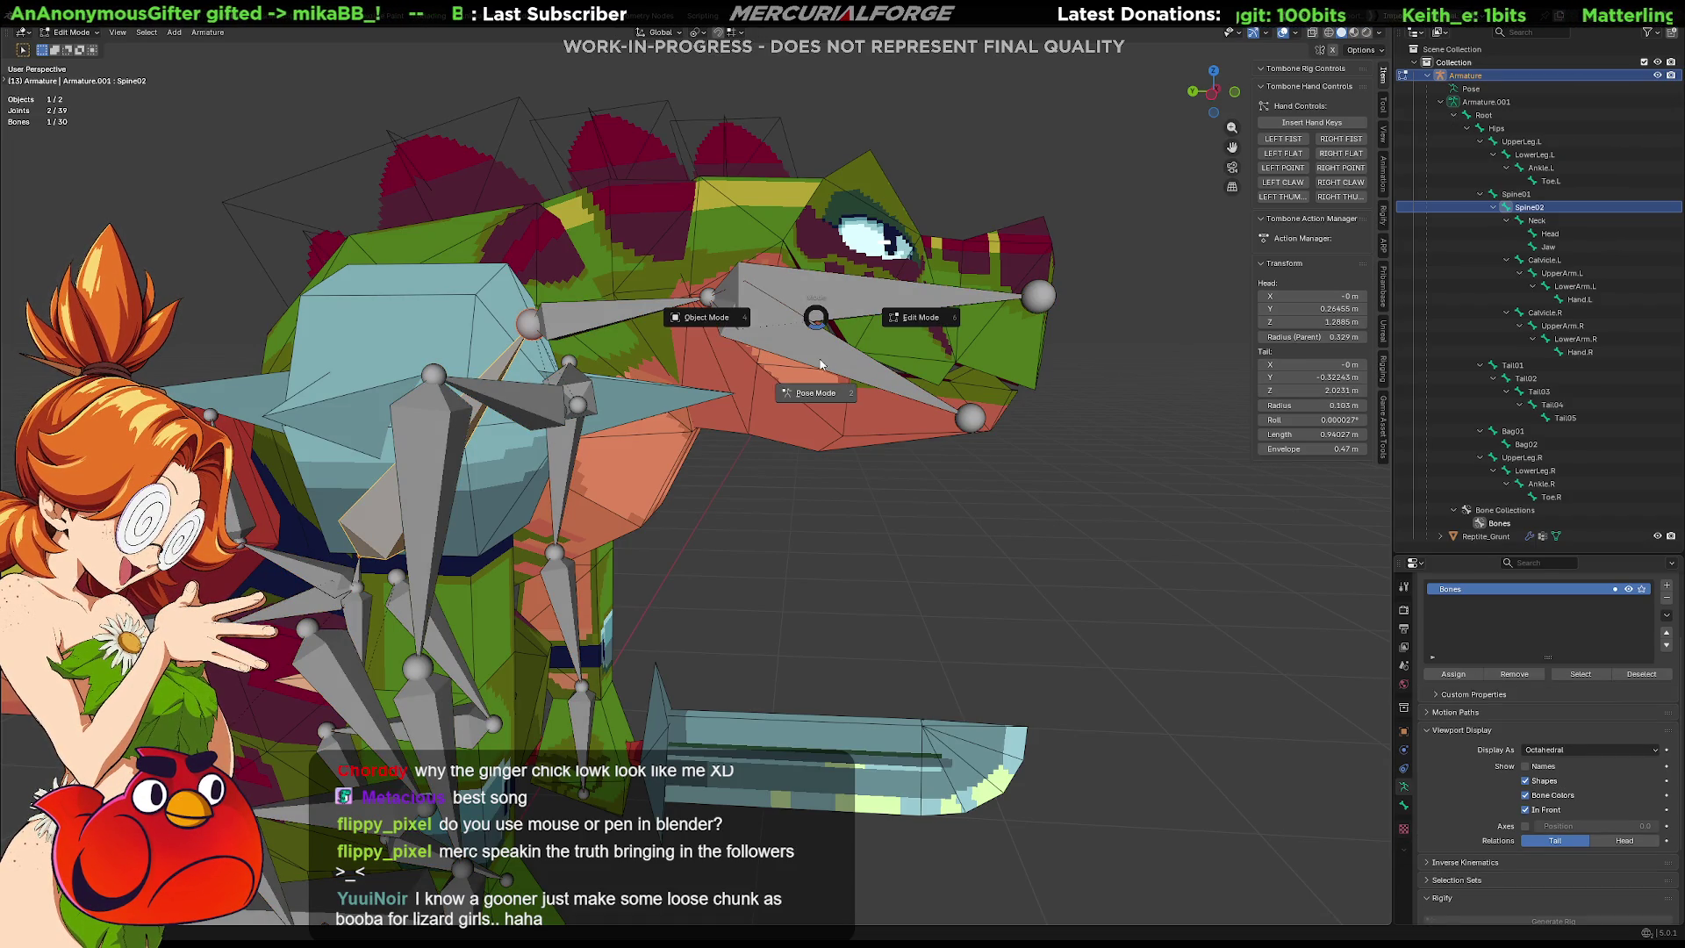
Delete the Head and Jaw bones in Edit Mode, leaving 28 bones.
left_click(807, 286)
key("Tab")
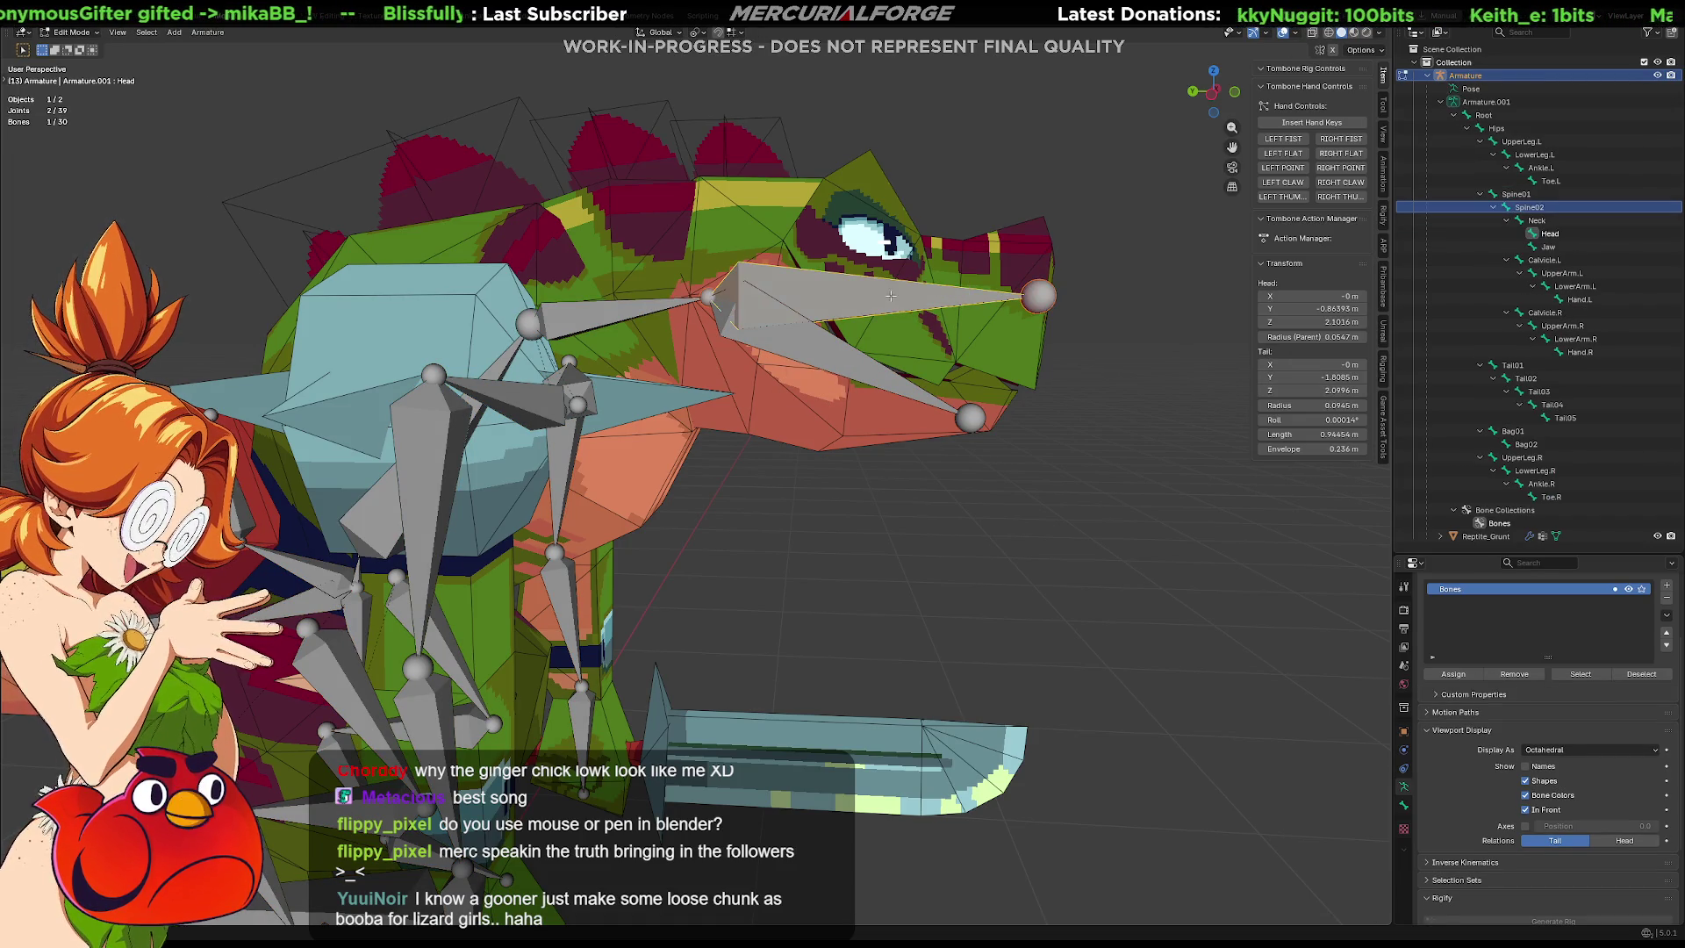
key("x")
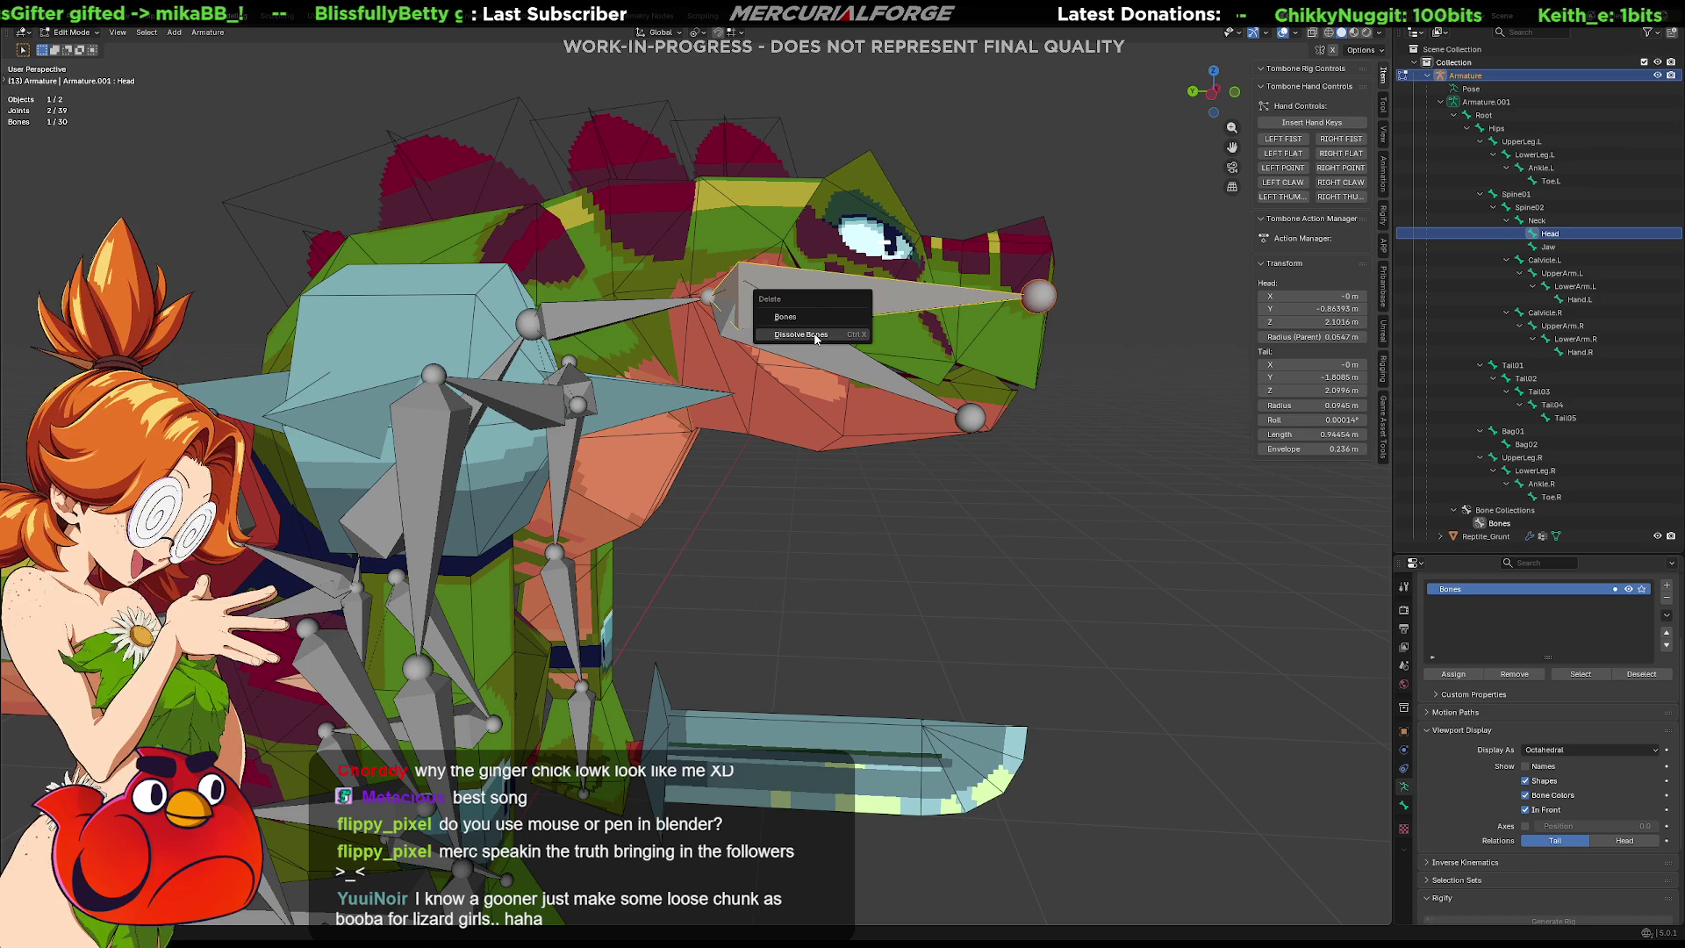
left_click(848, 314)
left_click(808, 341)
key("x")
left_click(807, 341)
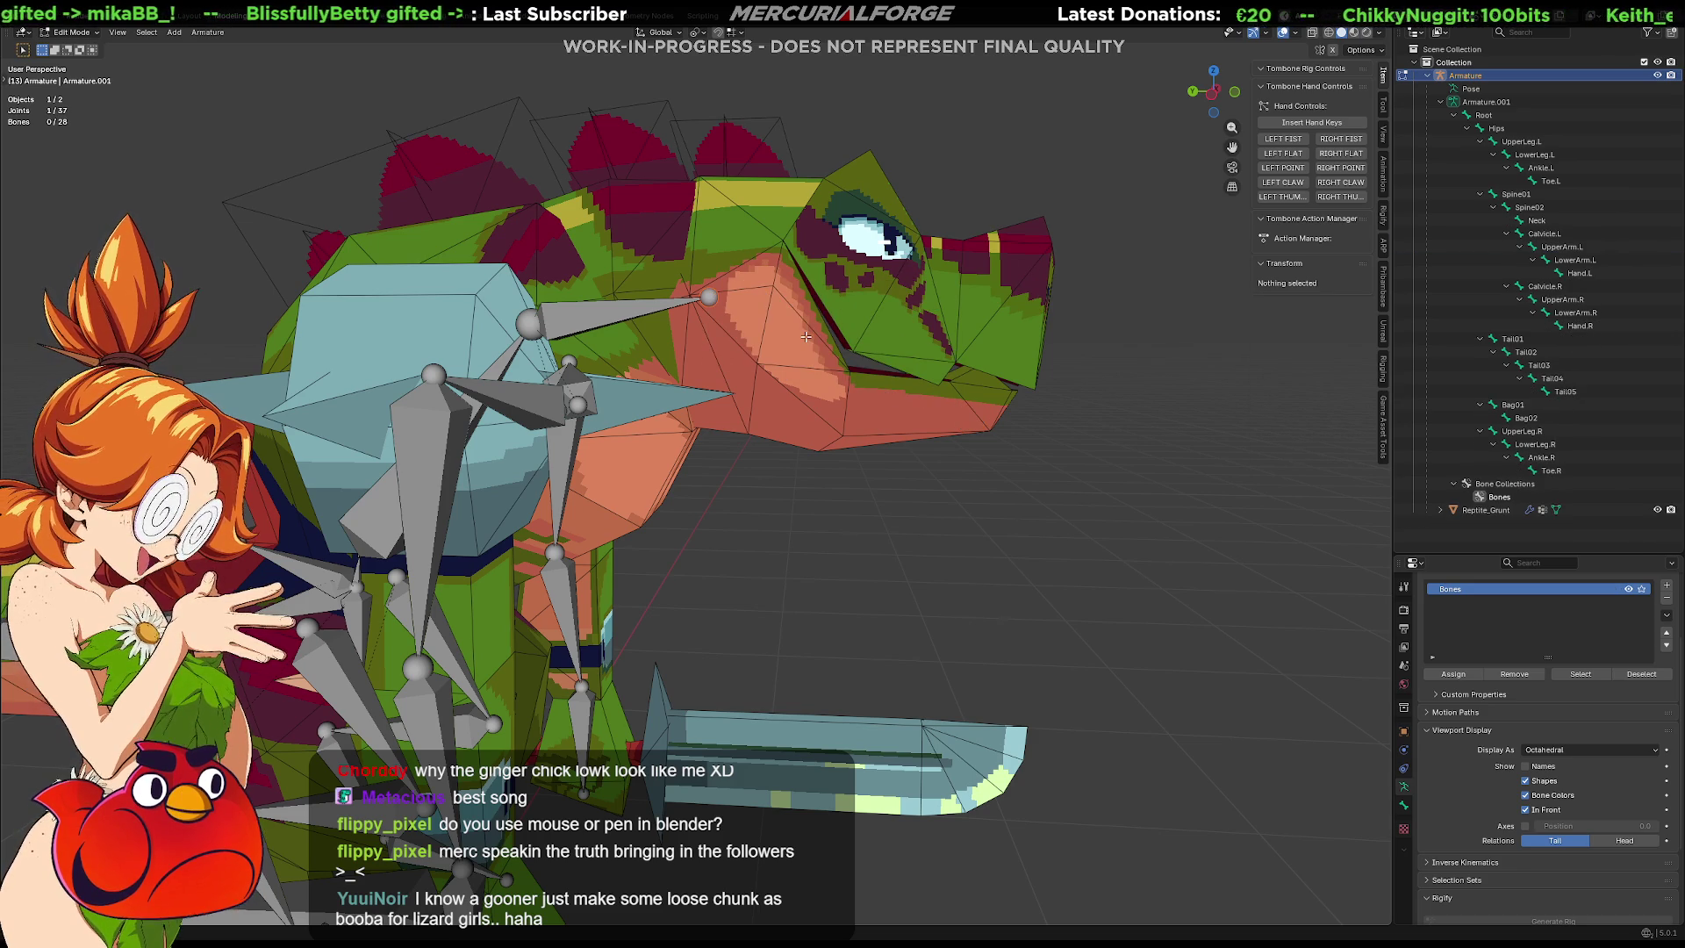
key("KP_1")
key("KP_3")
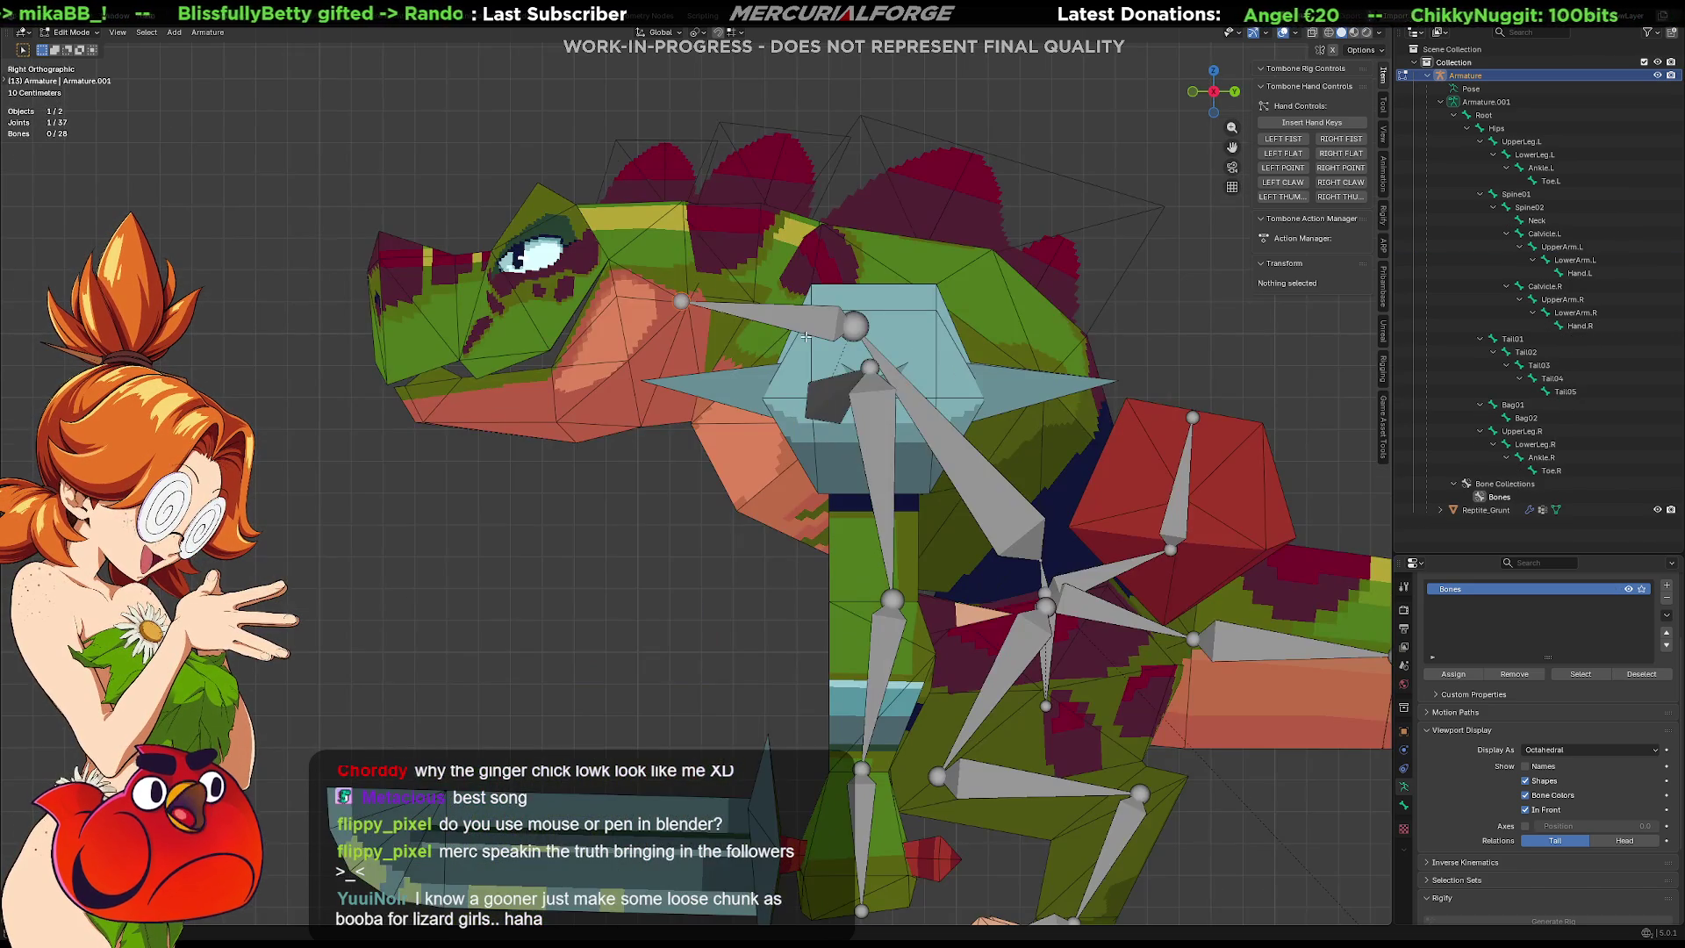
Frame the head in right view and show the whole UV texture, then switch to Aseprite.
scroll(773, 358, "up", 1)
mouse_move(773, 358)
middle_mouse_down("shift")
mouse_move(949, 432)
mouse_move(931, 485)
middle_mouse_up("shift")
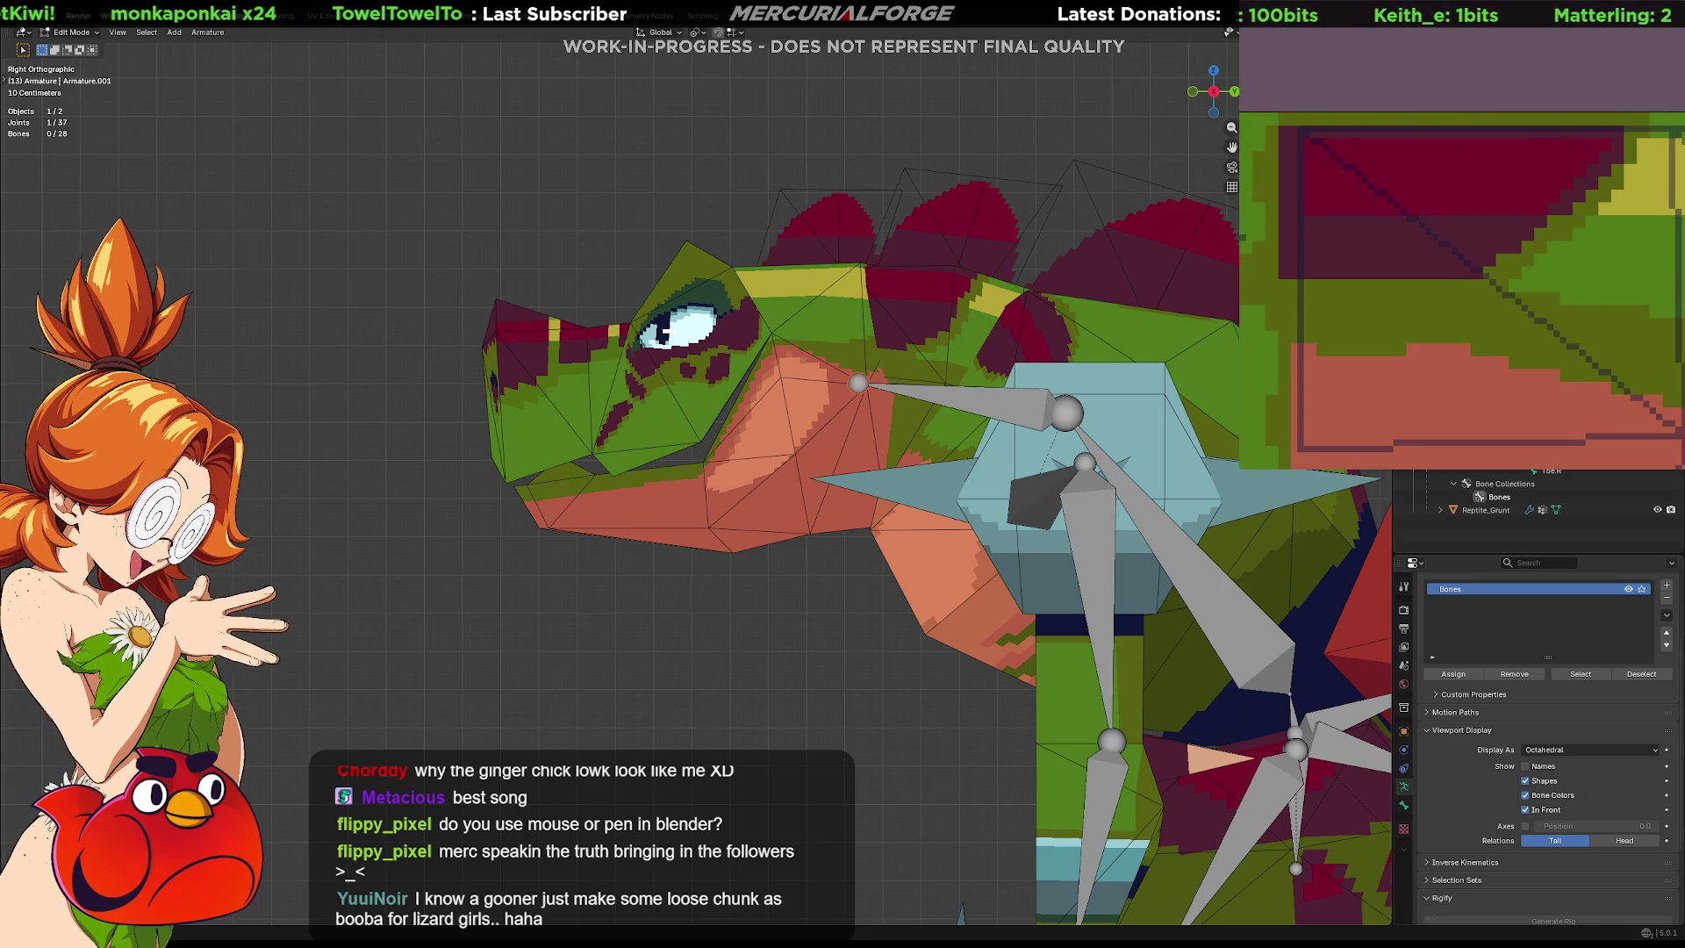
scroll(1408, 285, "down", 3)
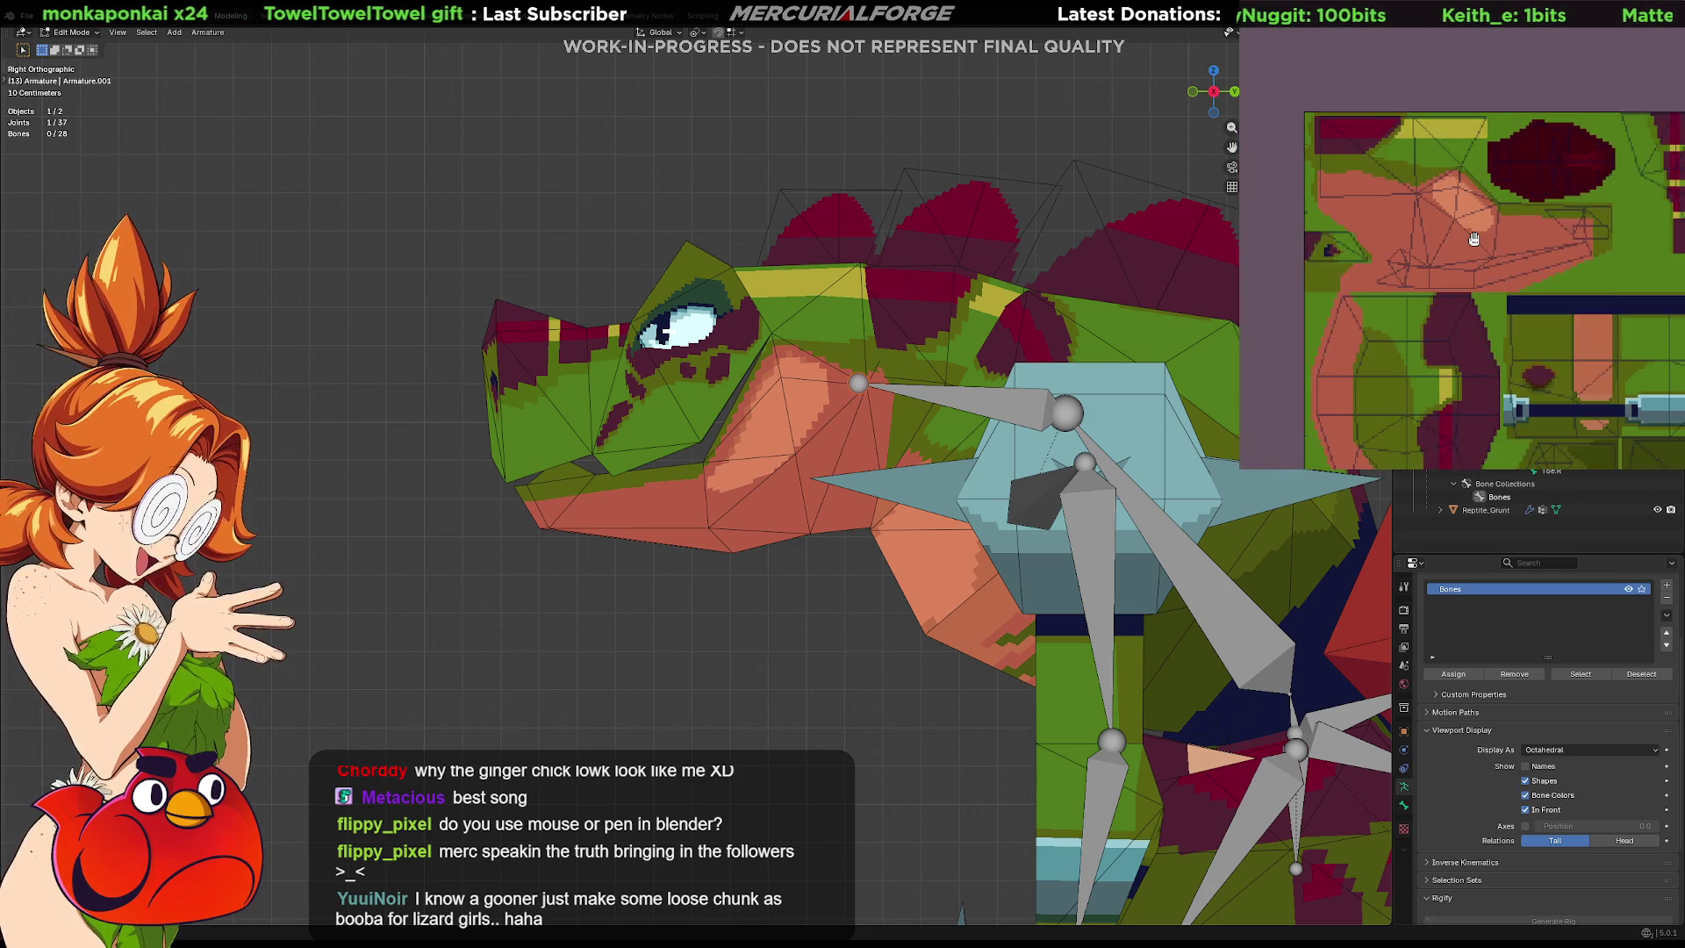
middle_click_drag(1408, 284, 1425, 172)
scroll(1458, 204, "down", 2)
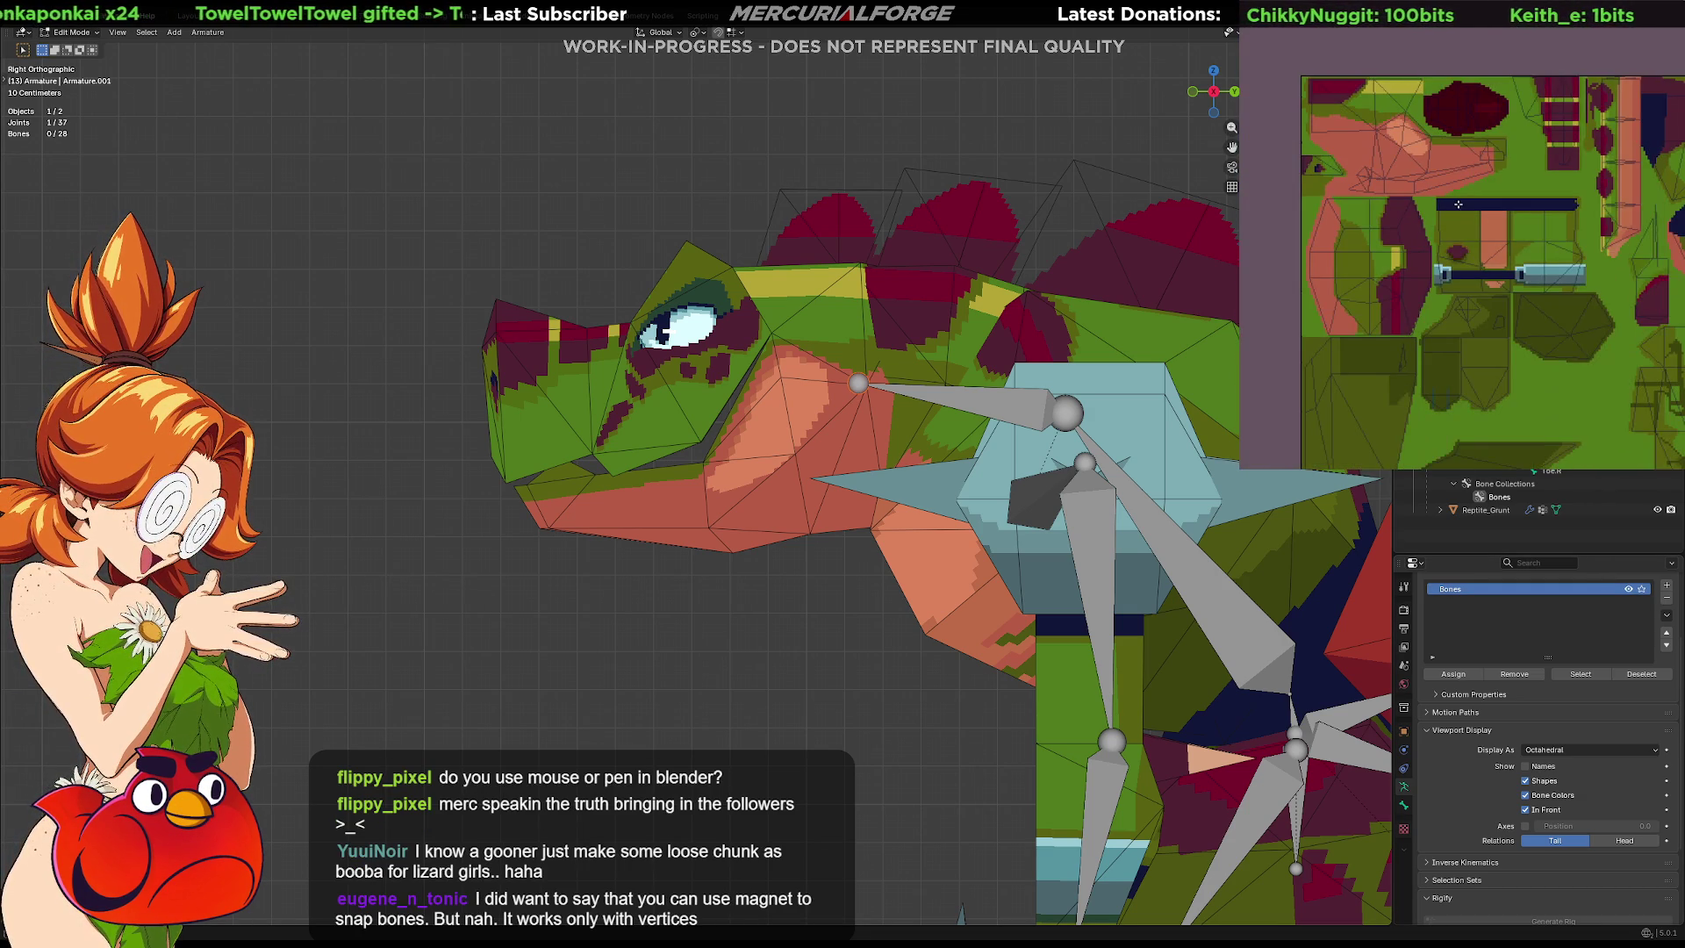
middle_click_drag(1466, 230, 1450, 189)
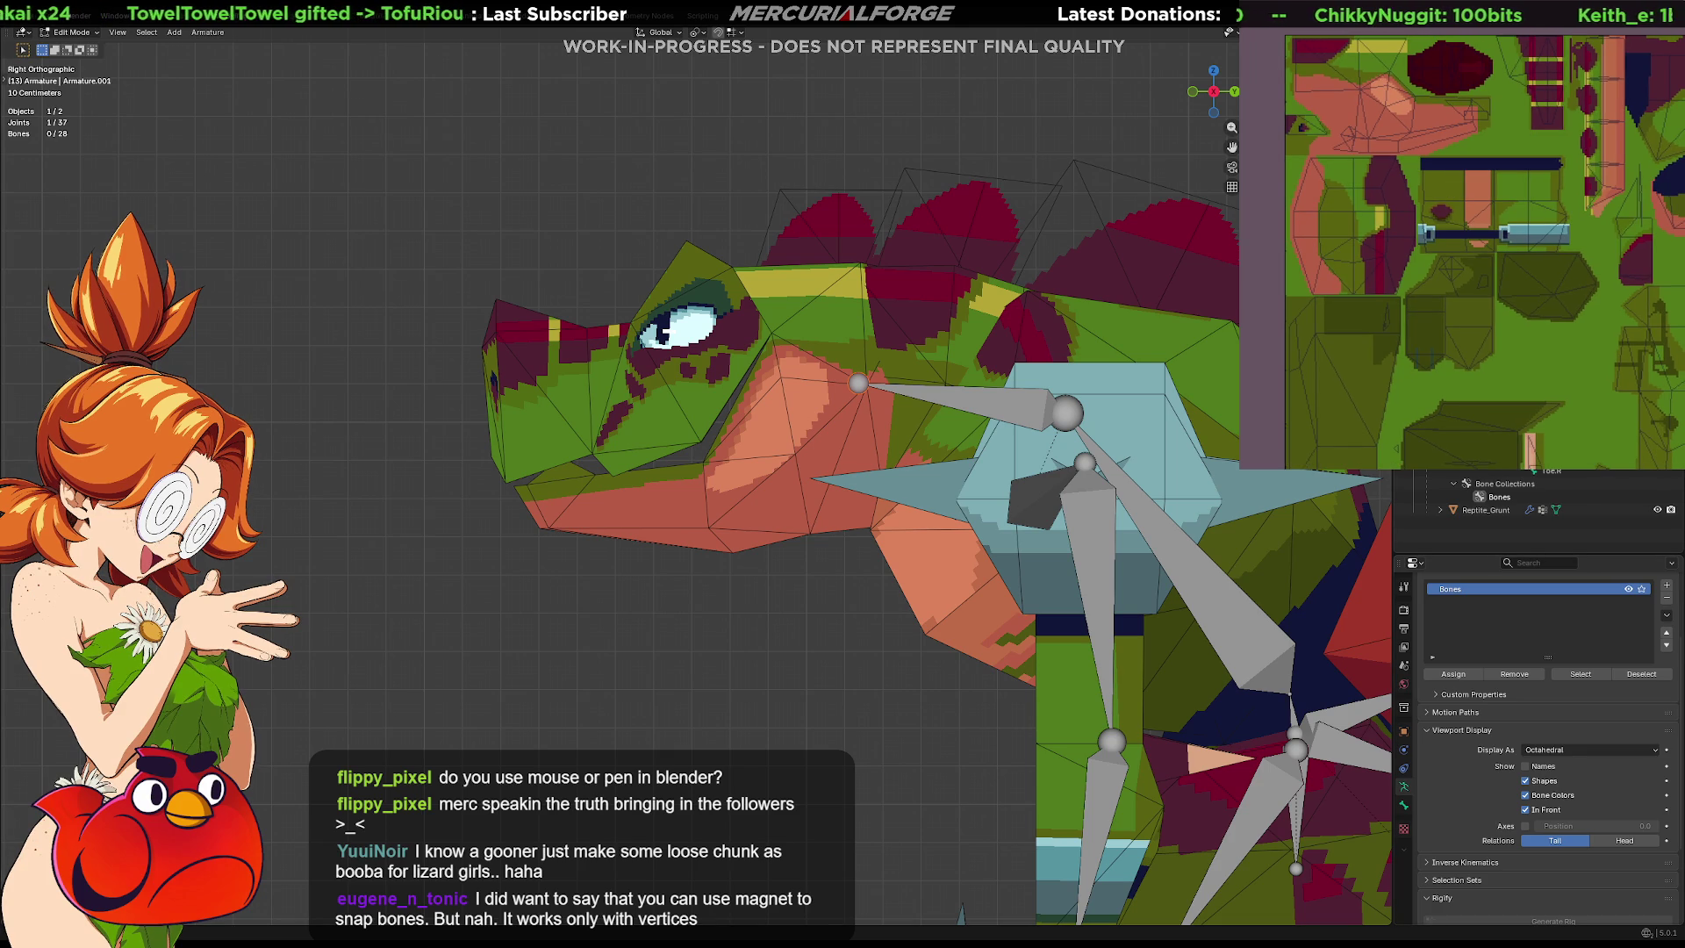
key("alt+Tab")
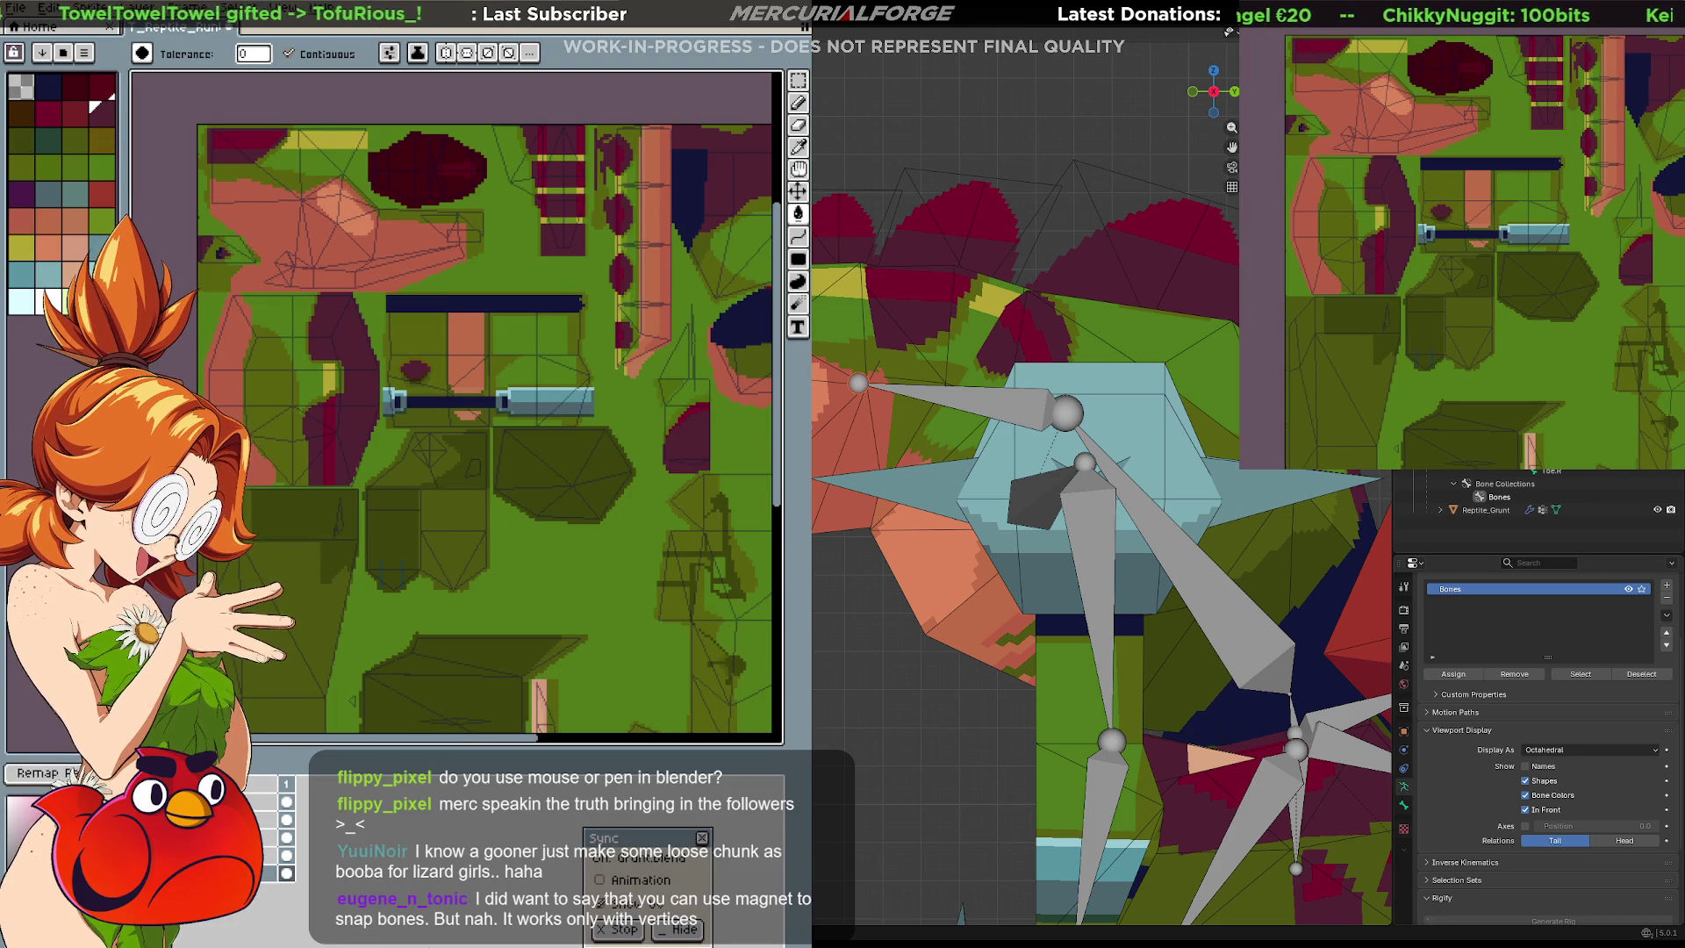
Pan the texture canvas, sketch 1px pencil lines over the lizard head, then undo them.
mouse_move(562, 440)
middle_mouse_down()
mouse_move(593, 341)
mouse_move(404, 312)
mouse_move(593, 360)
mouse_move(466, 378)
middle_mouse_up()
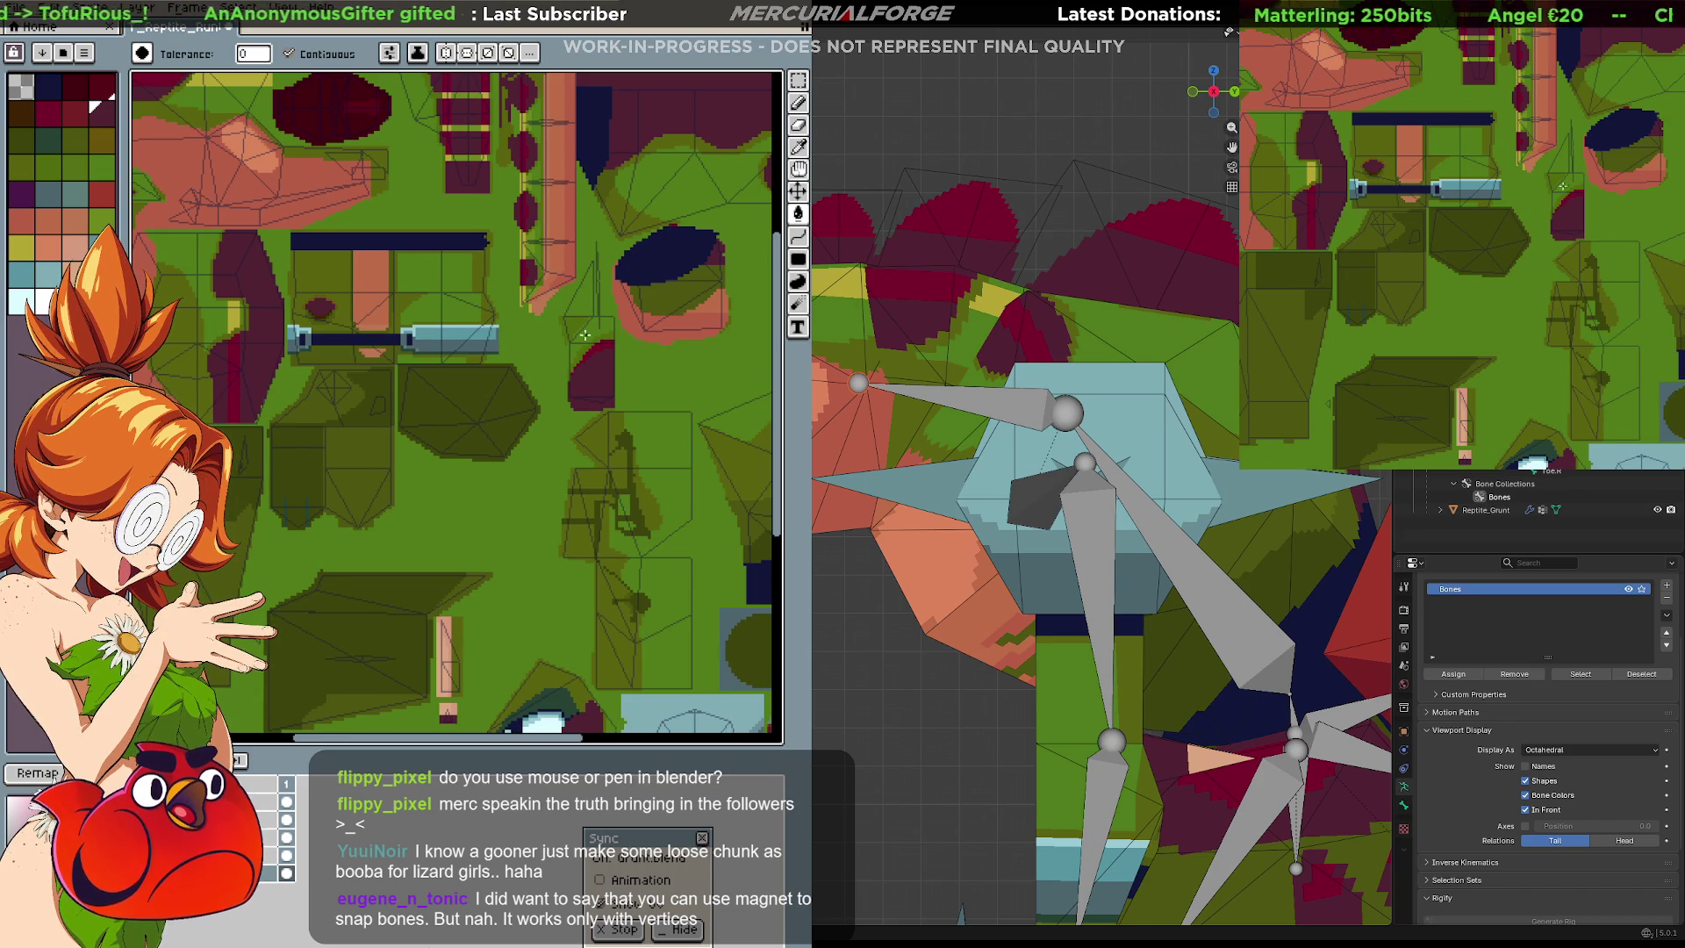
scroll(544, 292, "up", 5)
scroll(544, 292, "left", 3)
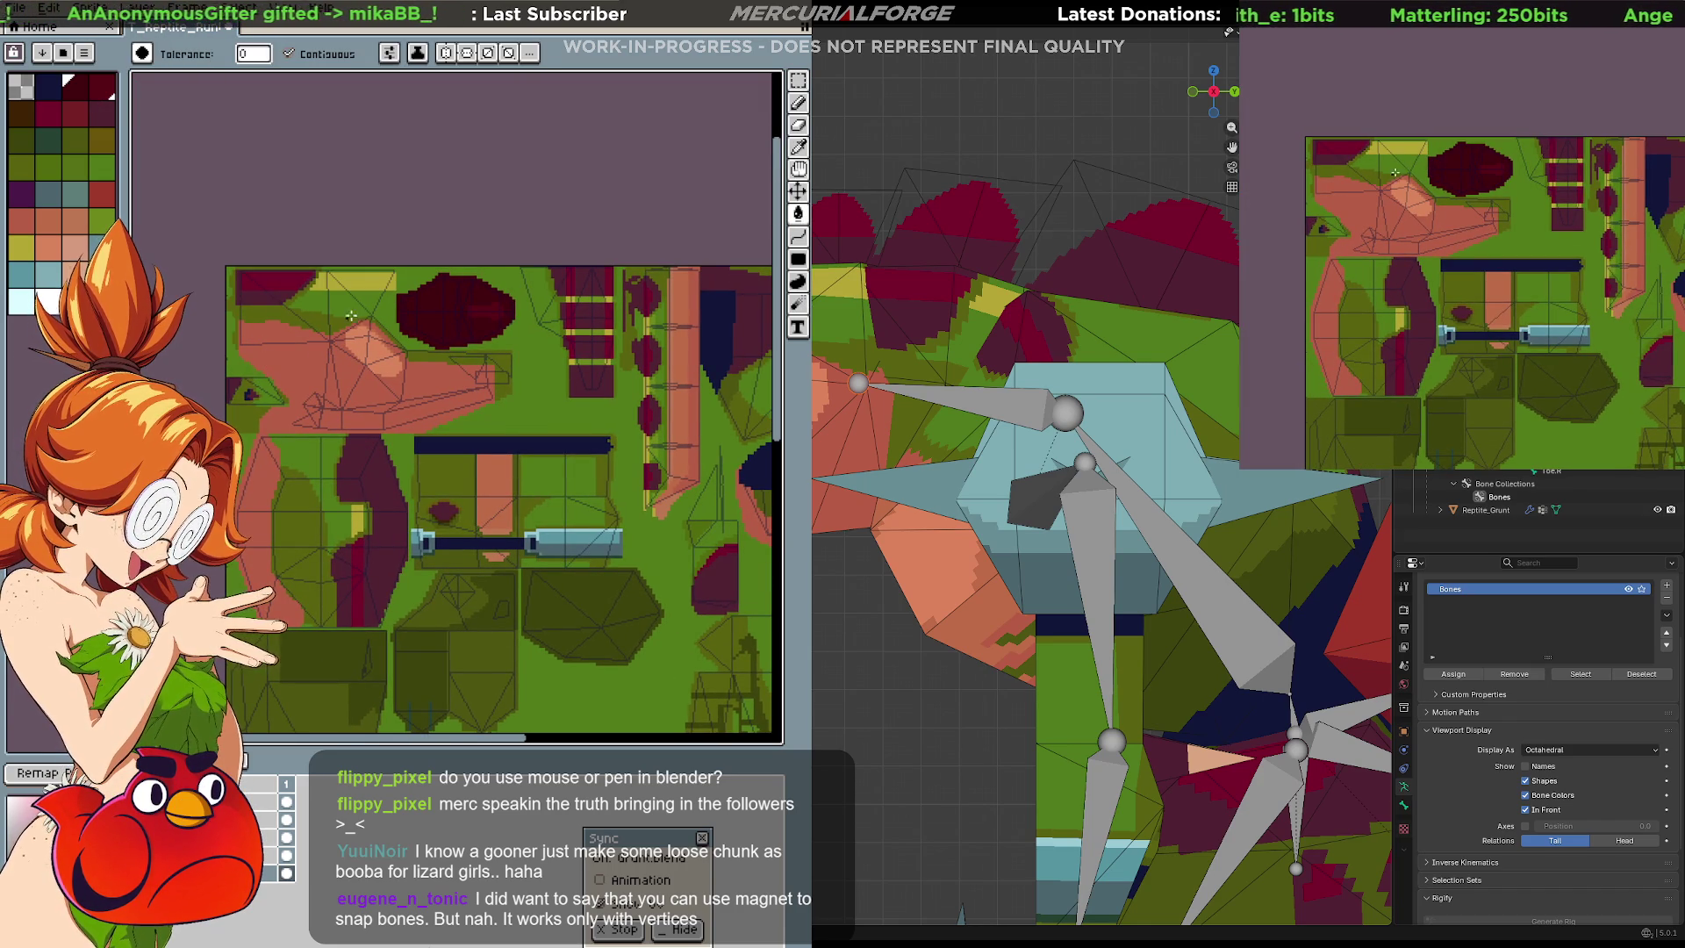
key("b")
mouse_move(395, 292)
left_mouse_down()
mouse_move(282, 309)
mouse_move(453, 389)
left_mouse_up()
key("ctrl+z")
key("ctrl+z")
key("ctrl+z")
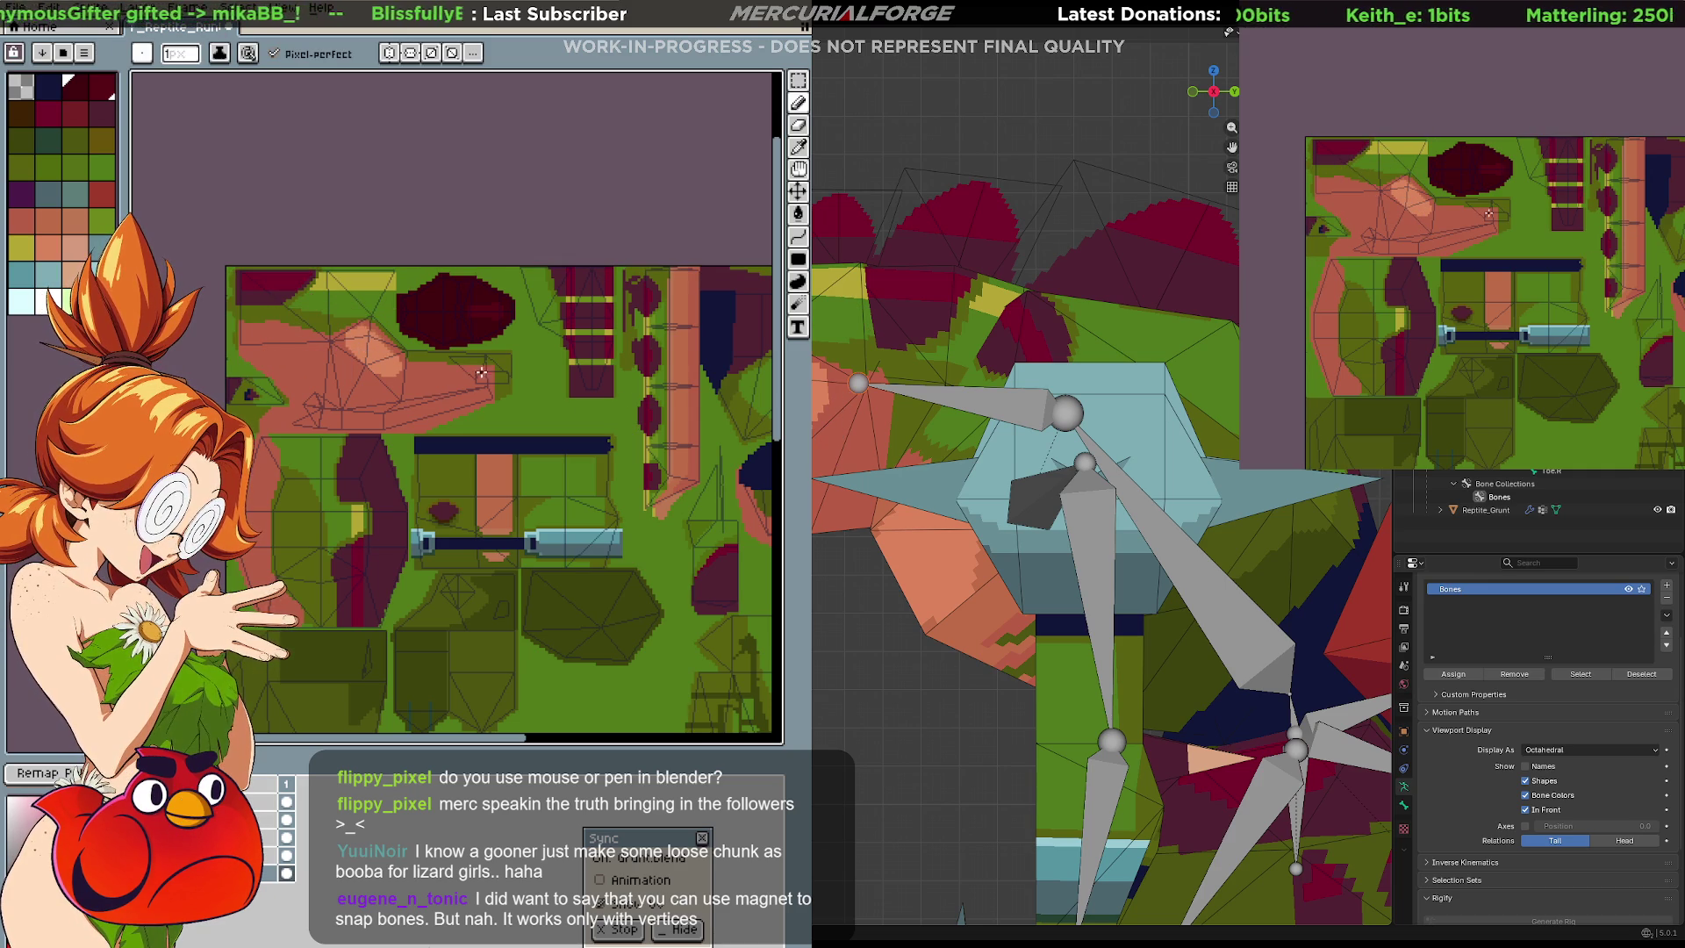
key("ctrl+z")
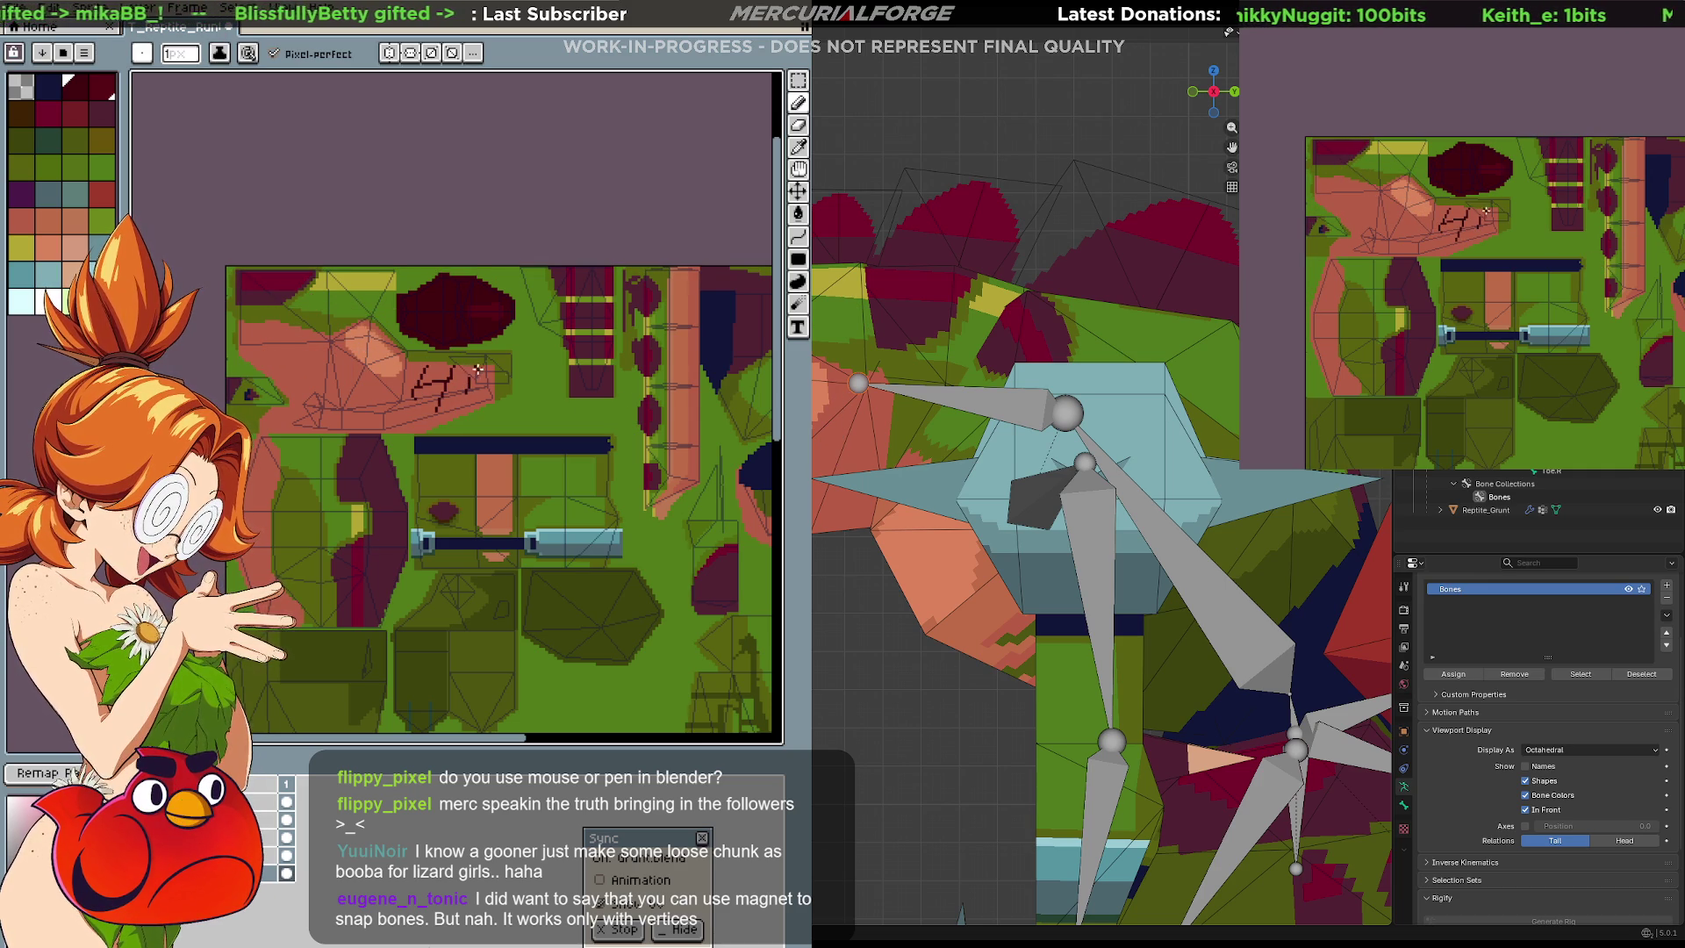
key("ctrl+z")
key("v")
Try a few short pencil strokes on the head, toggle the Move tool, and hide Aseprite.
key("b")
left_click_drag(377, 342, 360, 363)
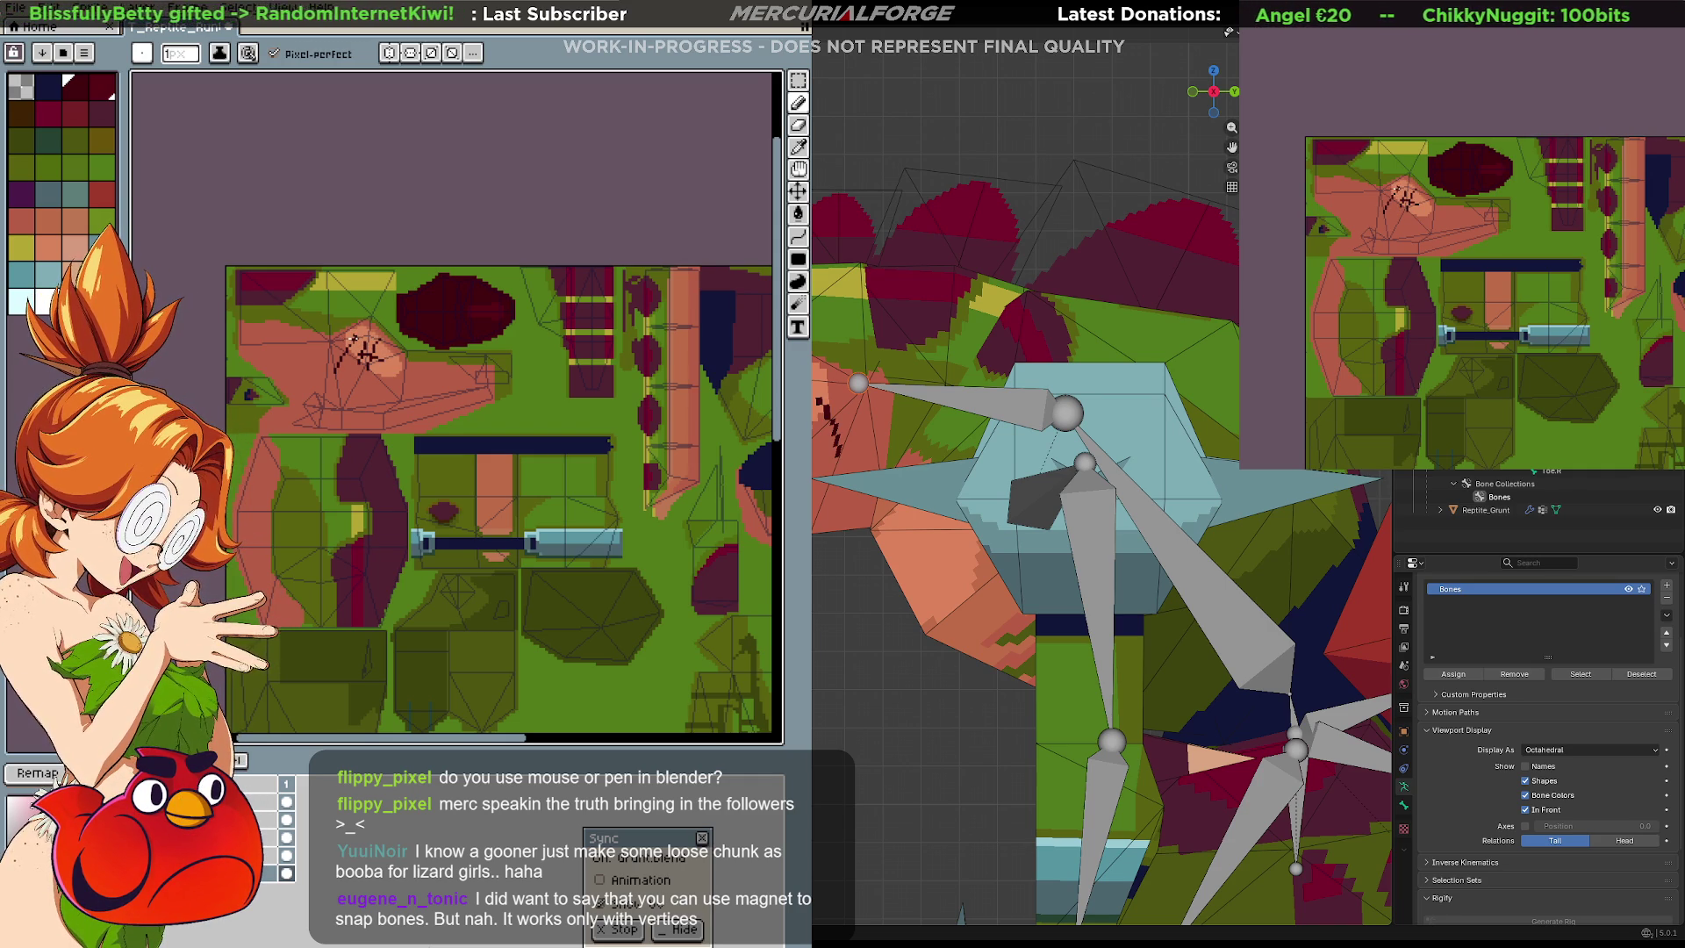
key("v")
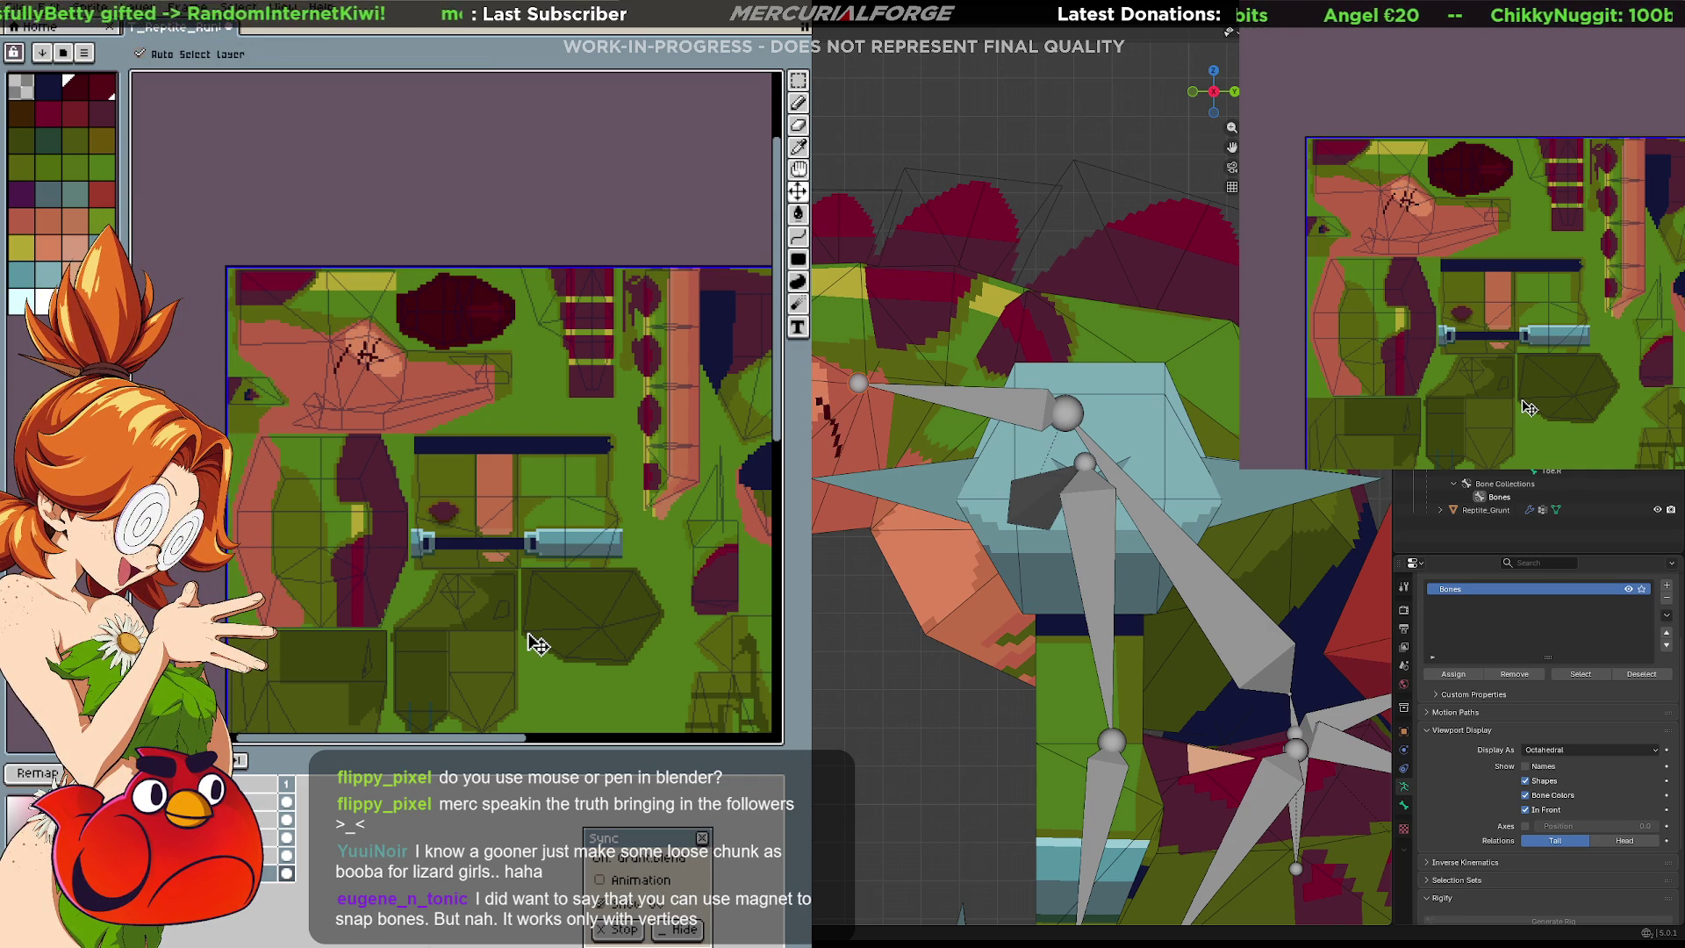
key("b")
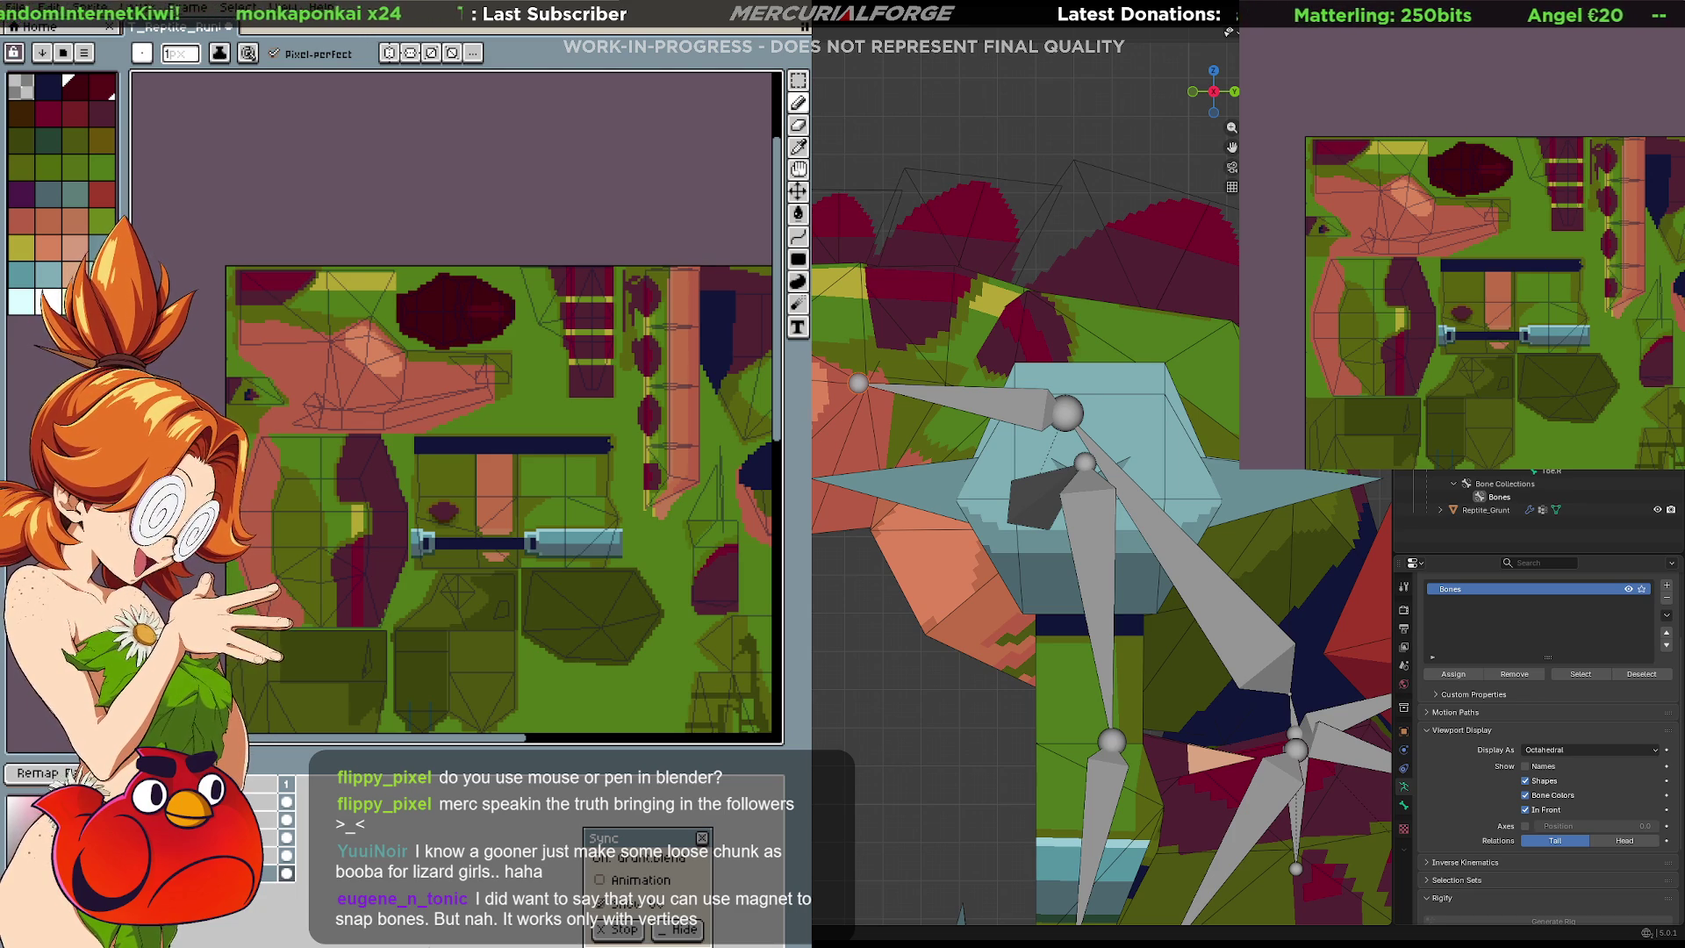
key("alt+Tab")
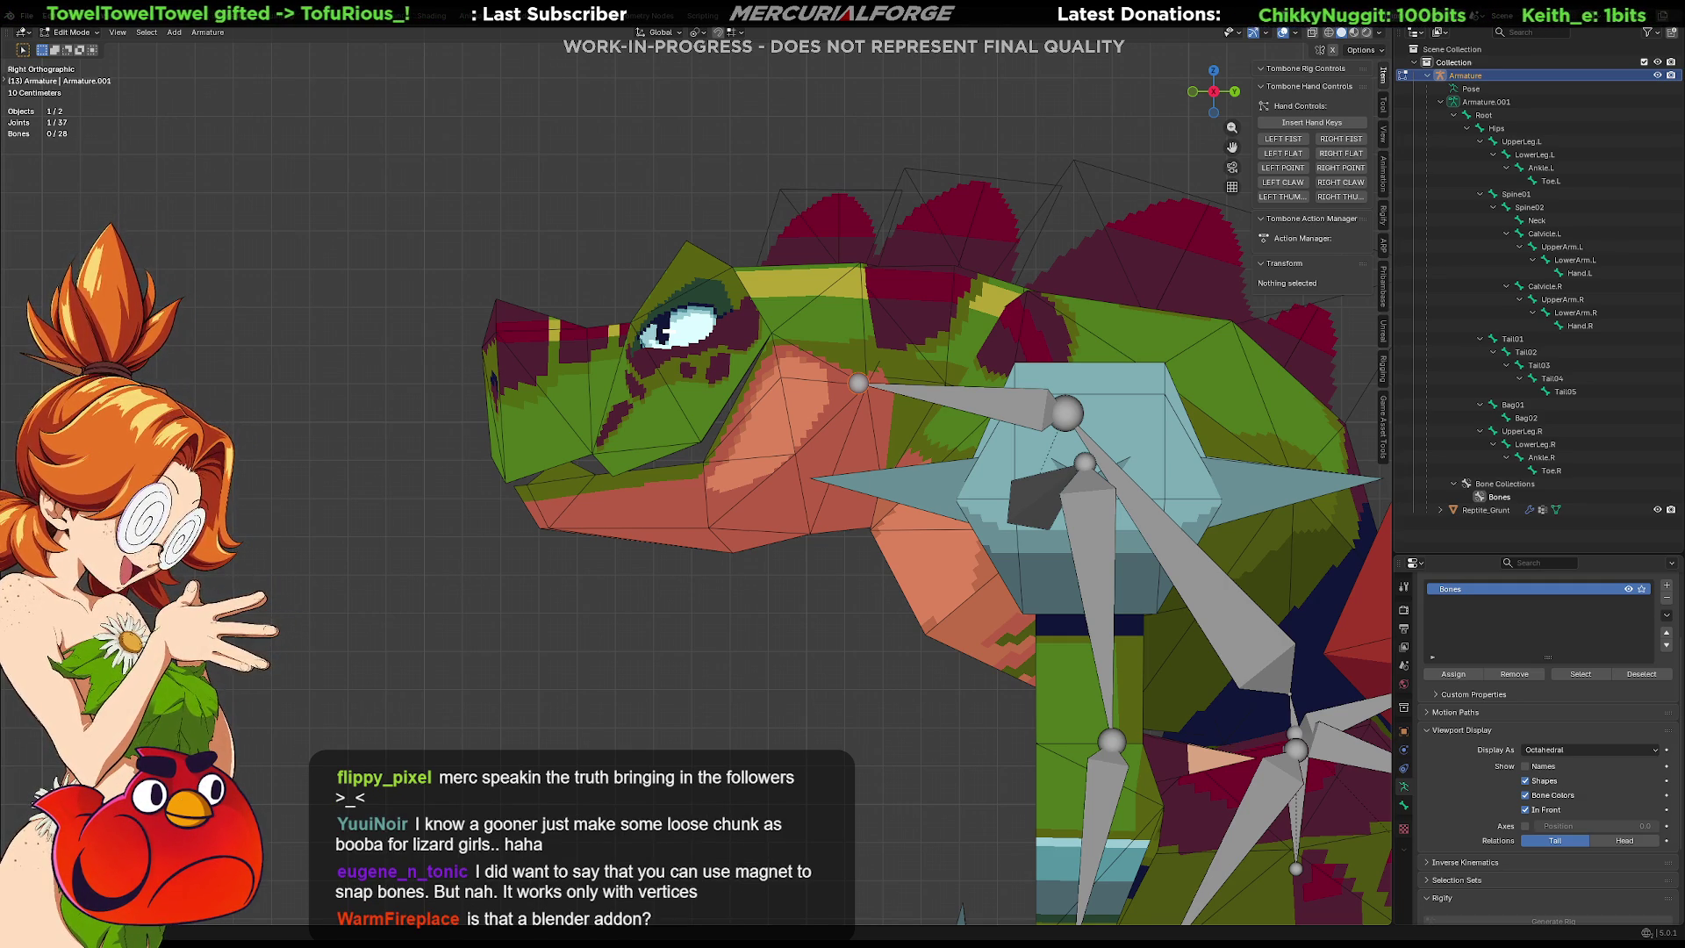
Extrude a new Neck.001 bone from the Neck's tip toward the snout and check snapping.
left_click(857, 382)
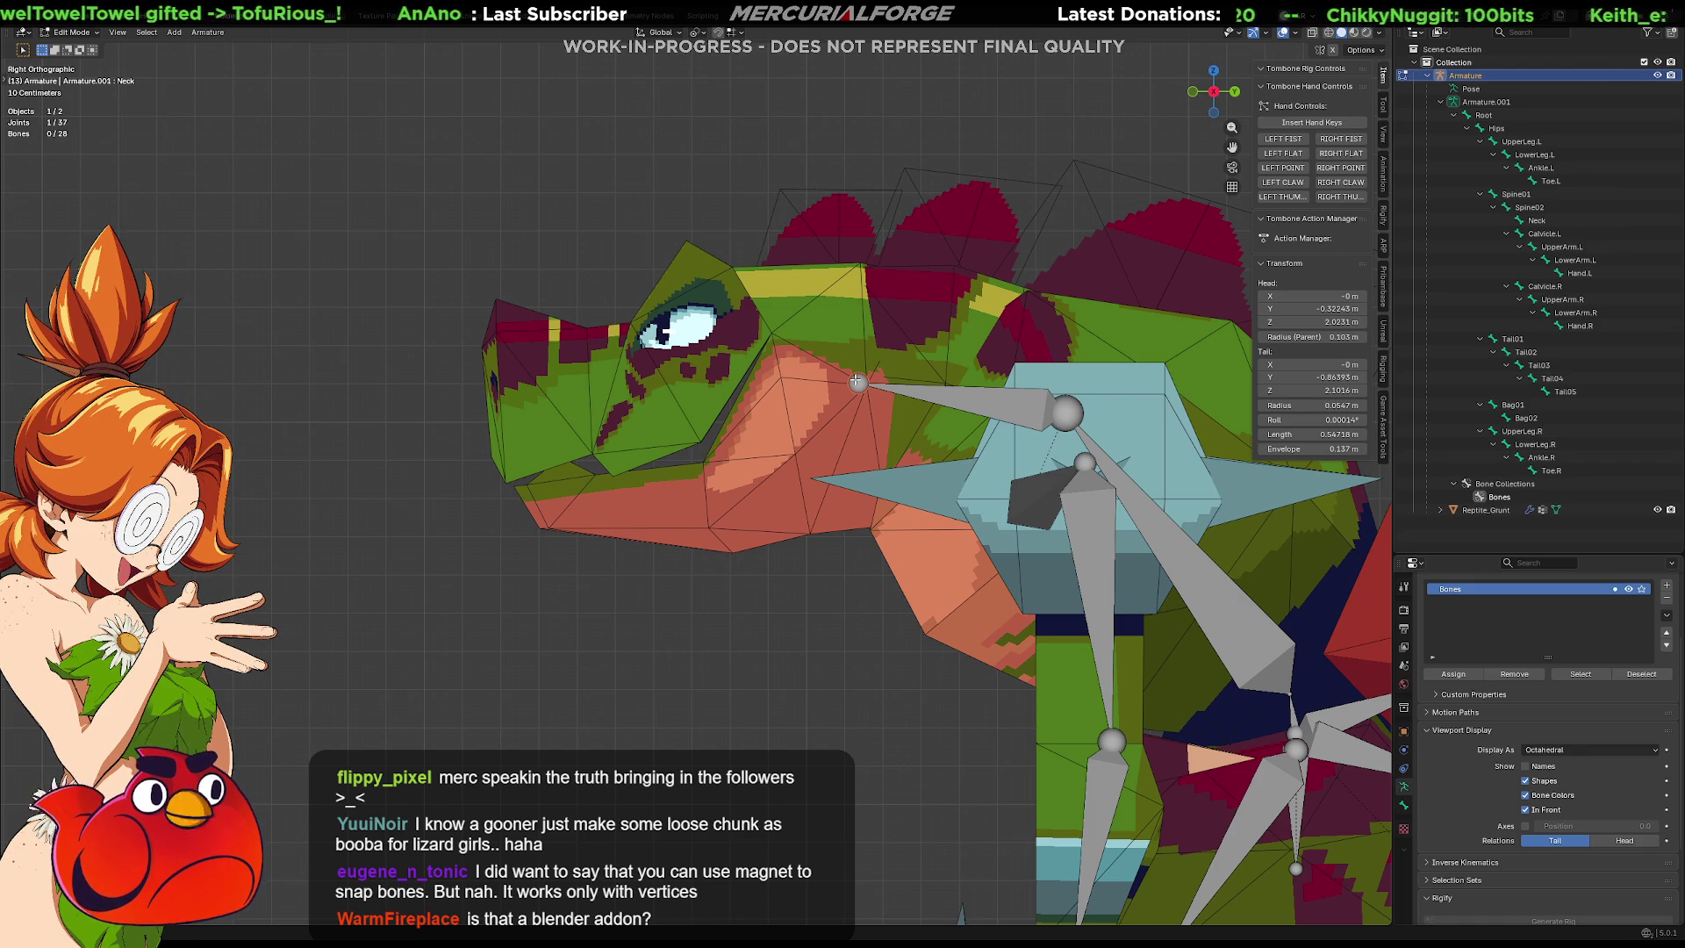
key("e")
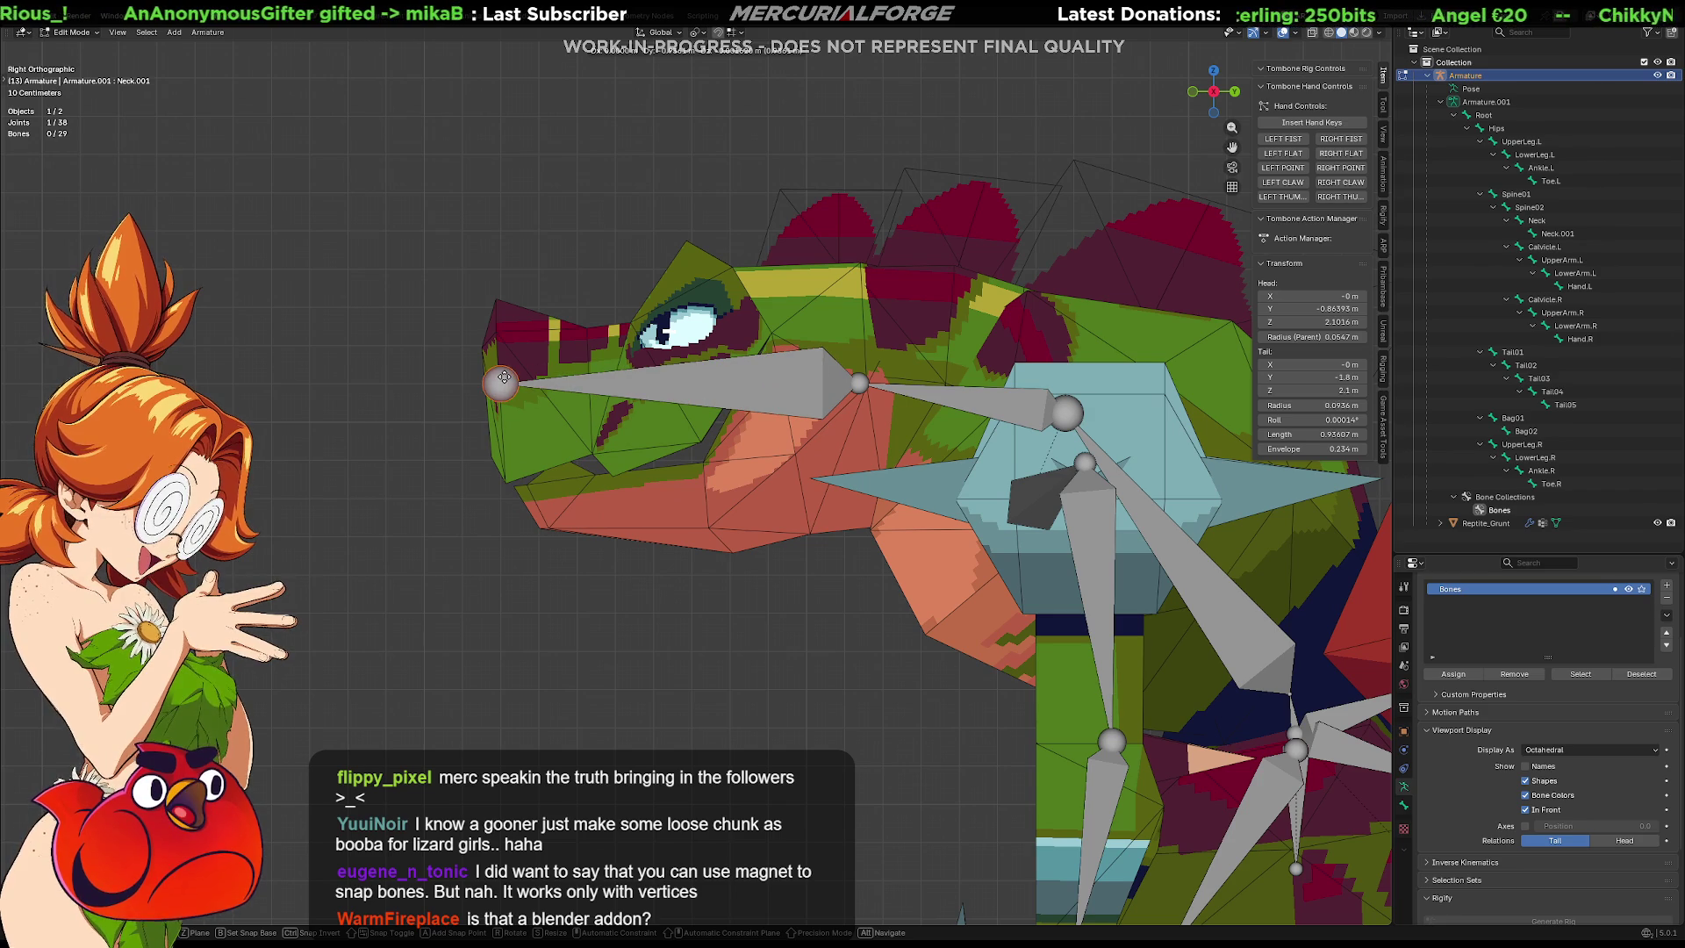
left_click(463, 375)
left_click(732, 33)
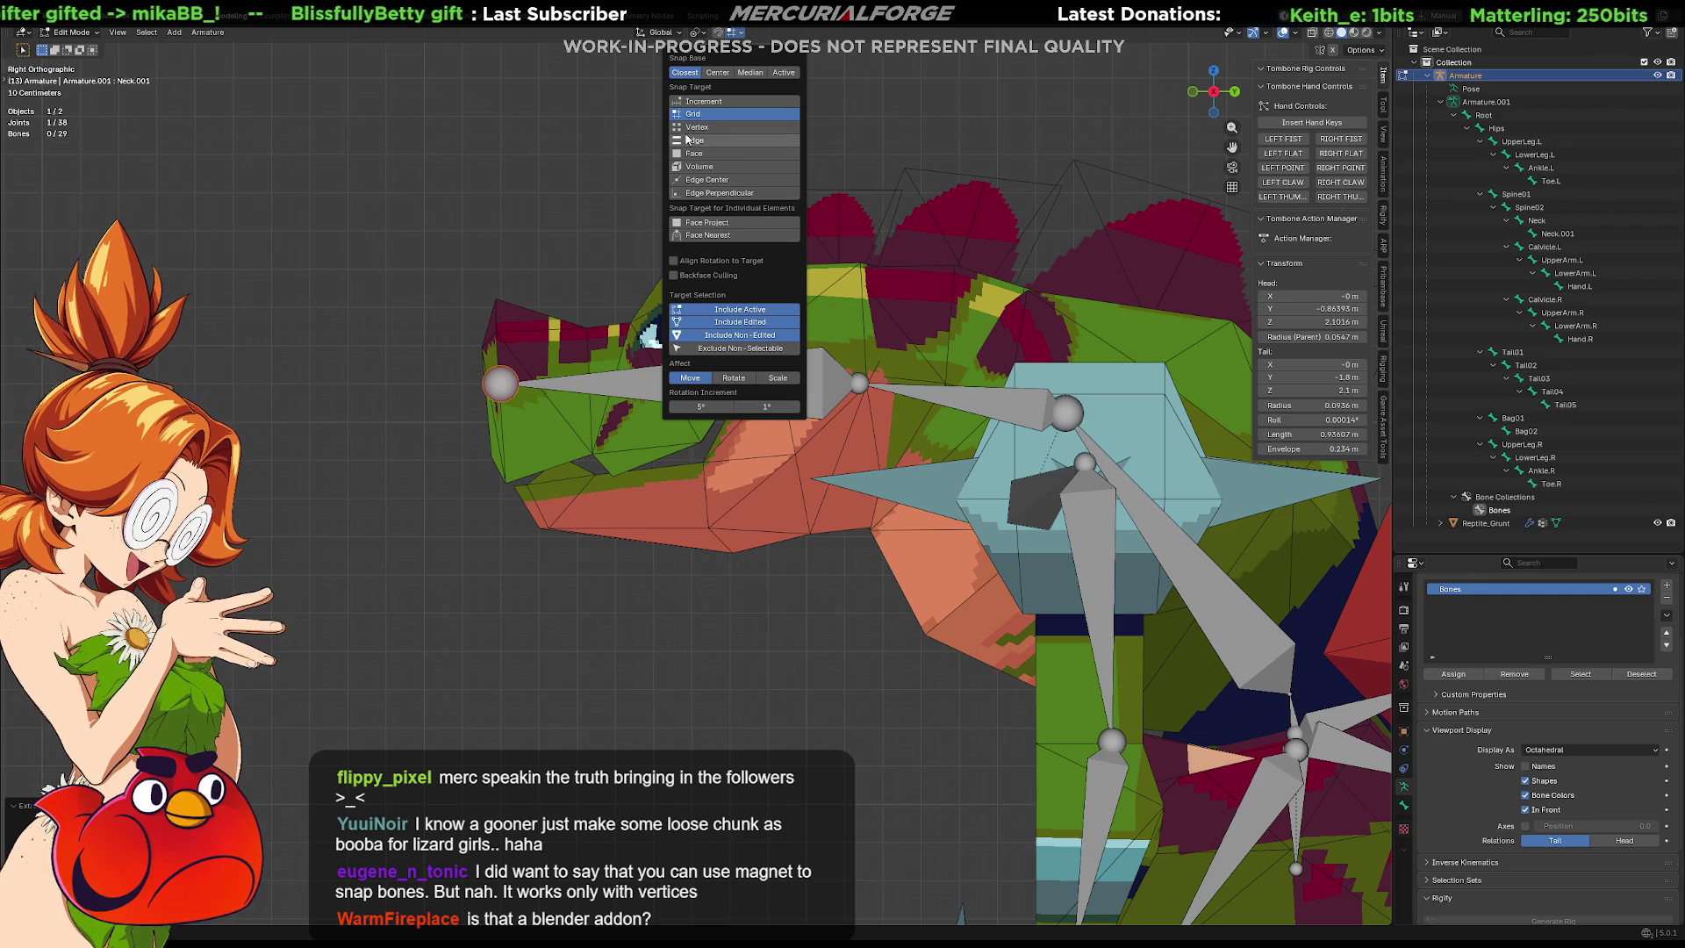
left_click(817, 24)
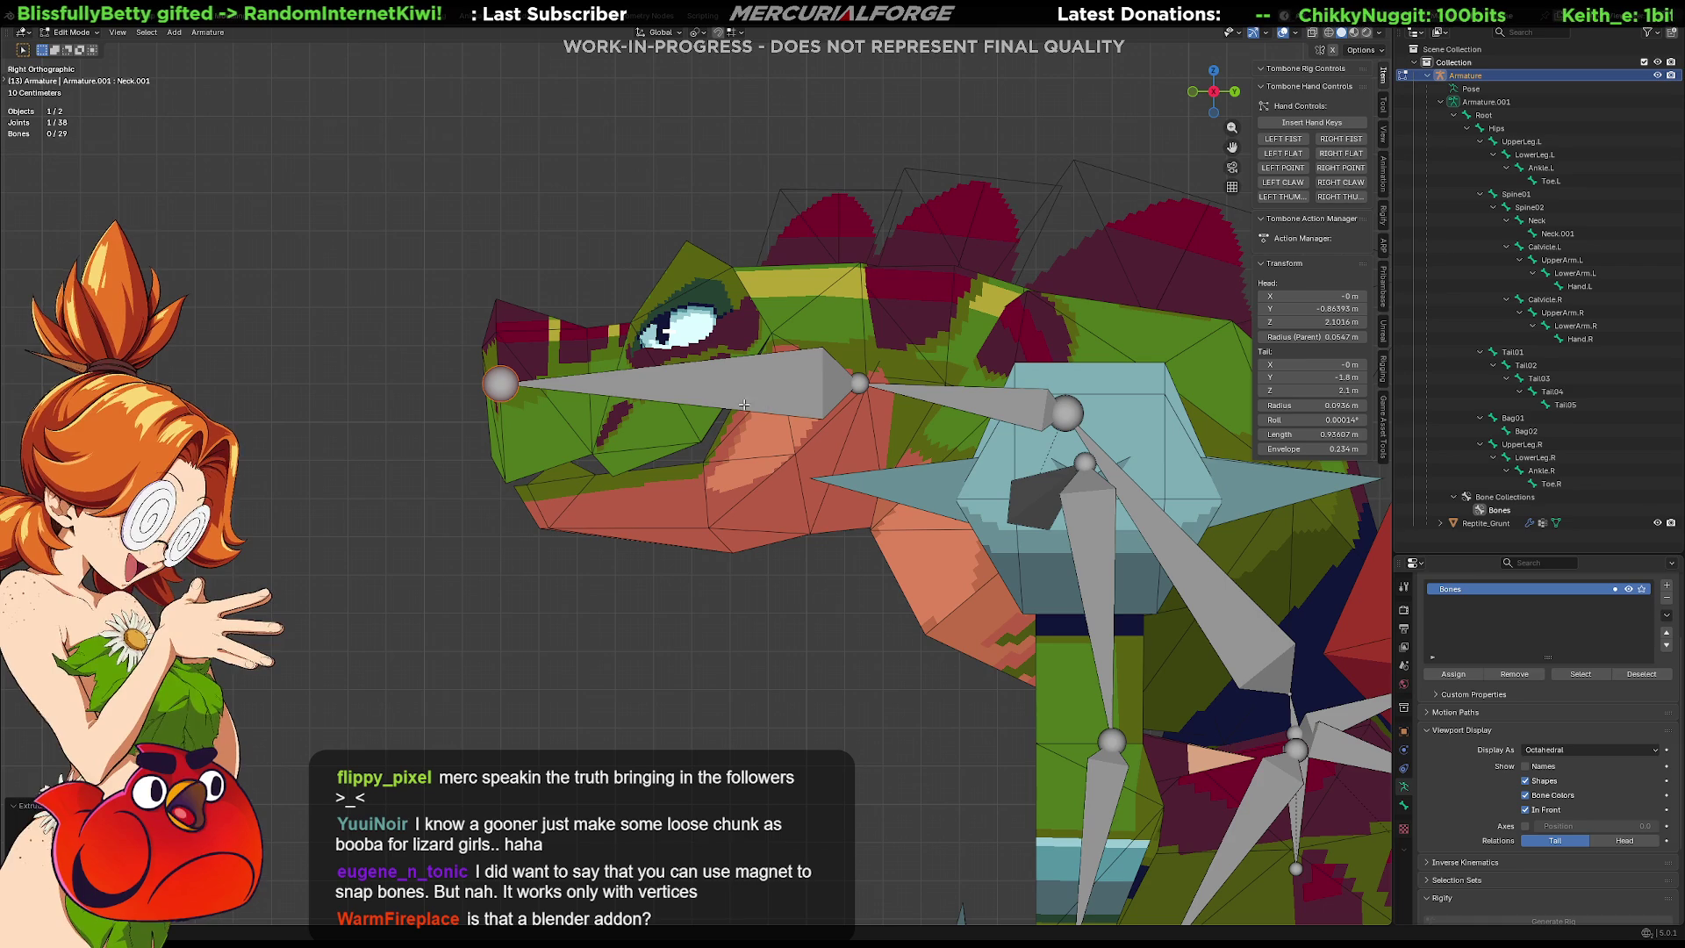
Move the Neck.001 tail to Z 2.1 m and onto the snout at Y −1.8 m.
key("g")
key("z")
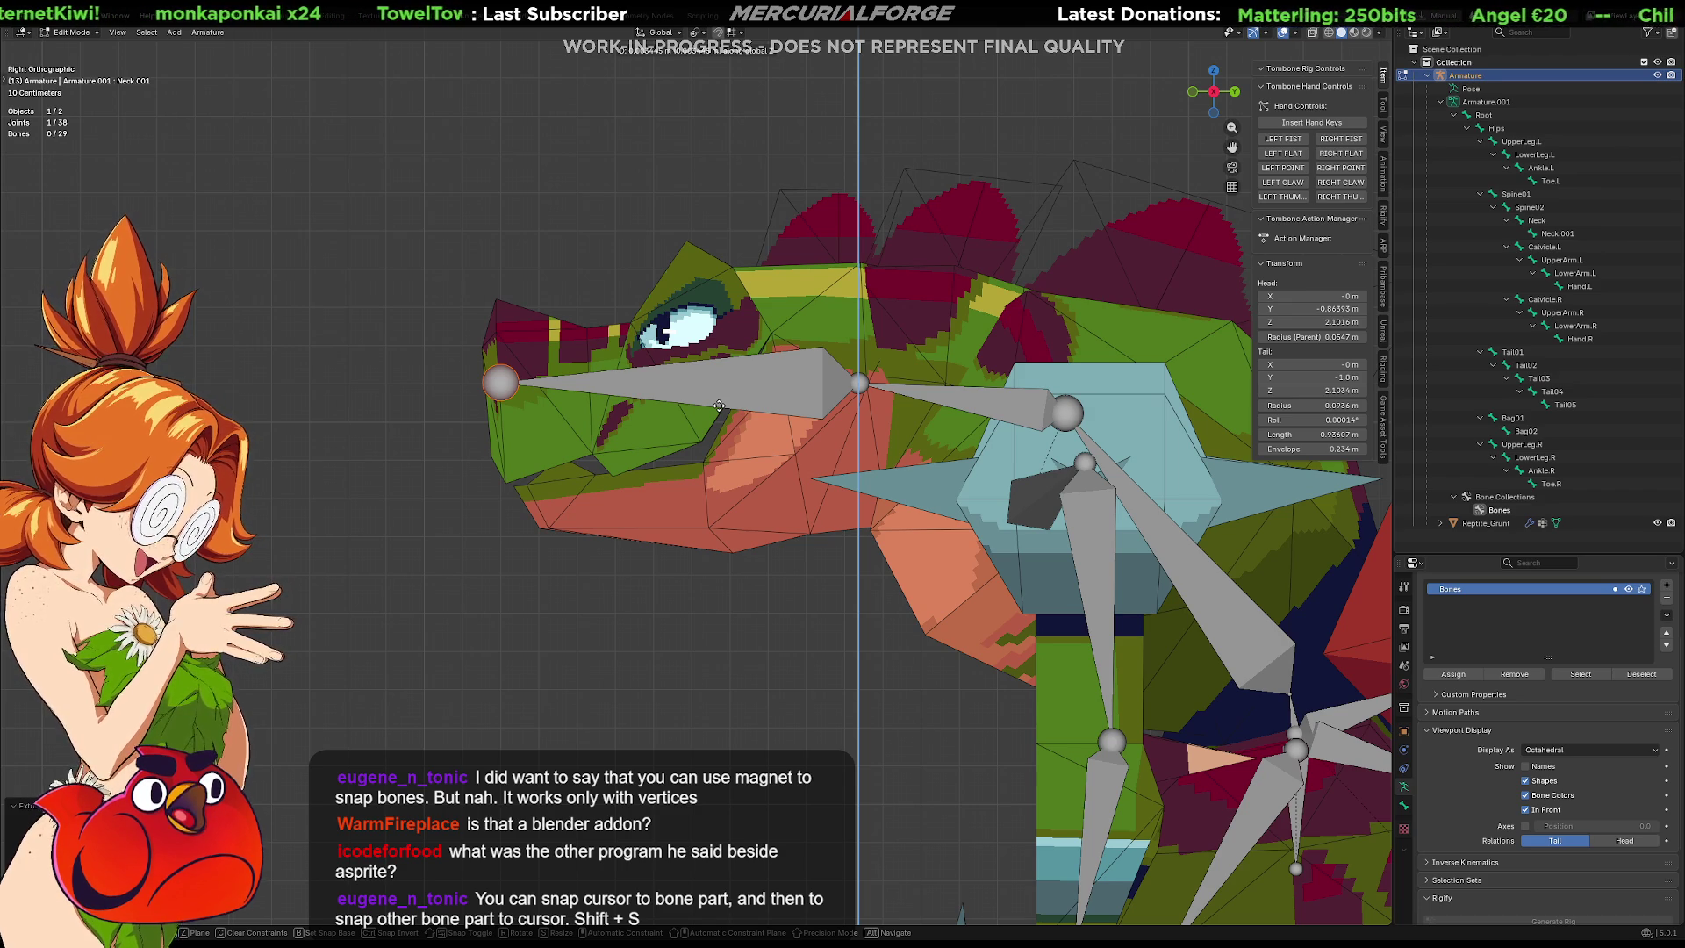
left_click(816, 409)
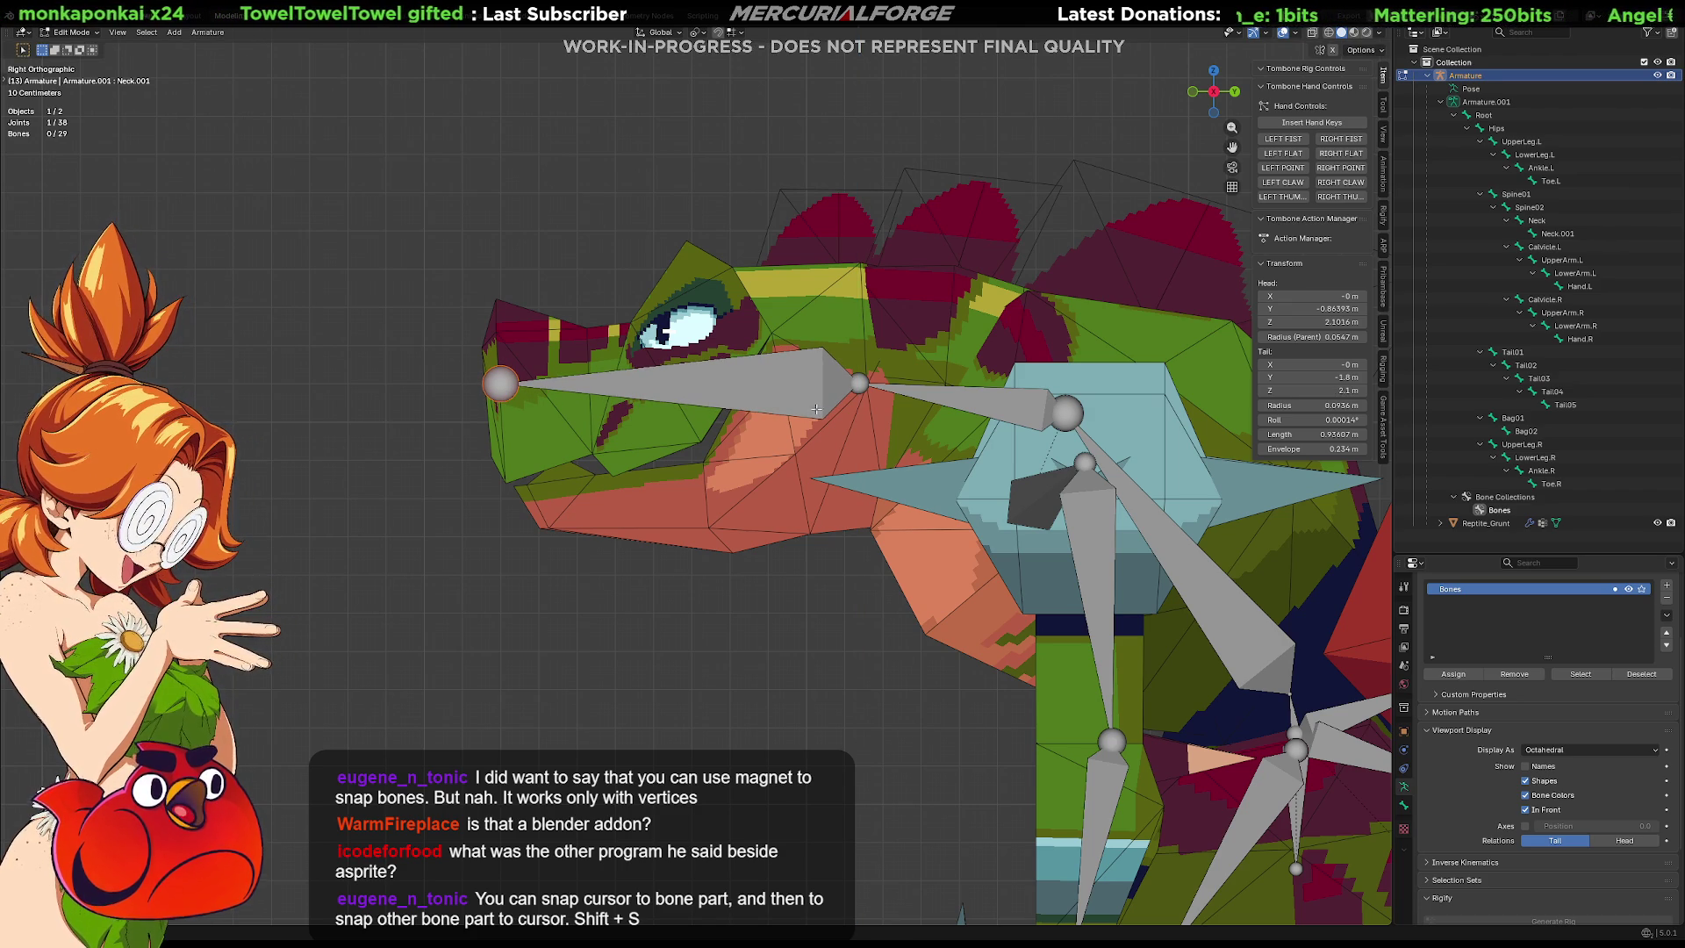
key("g")
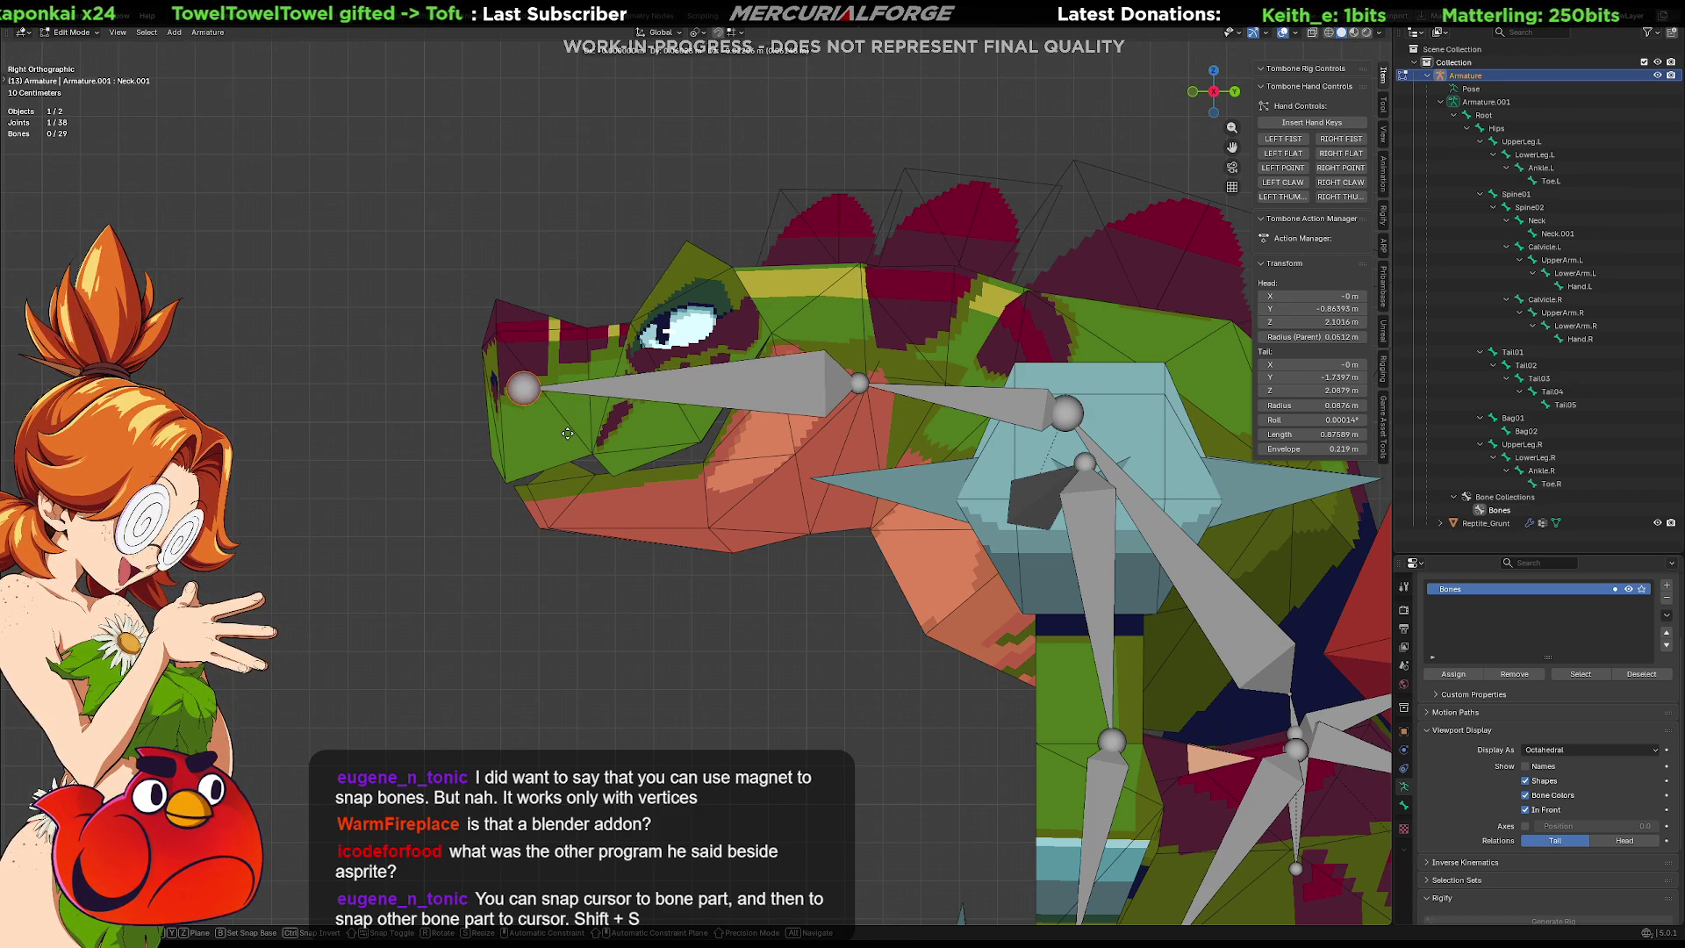
left_click(527, 430)
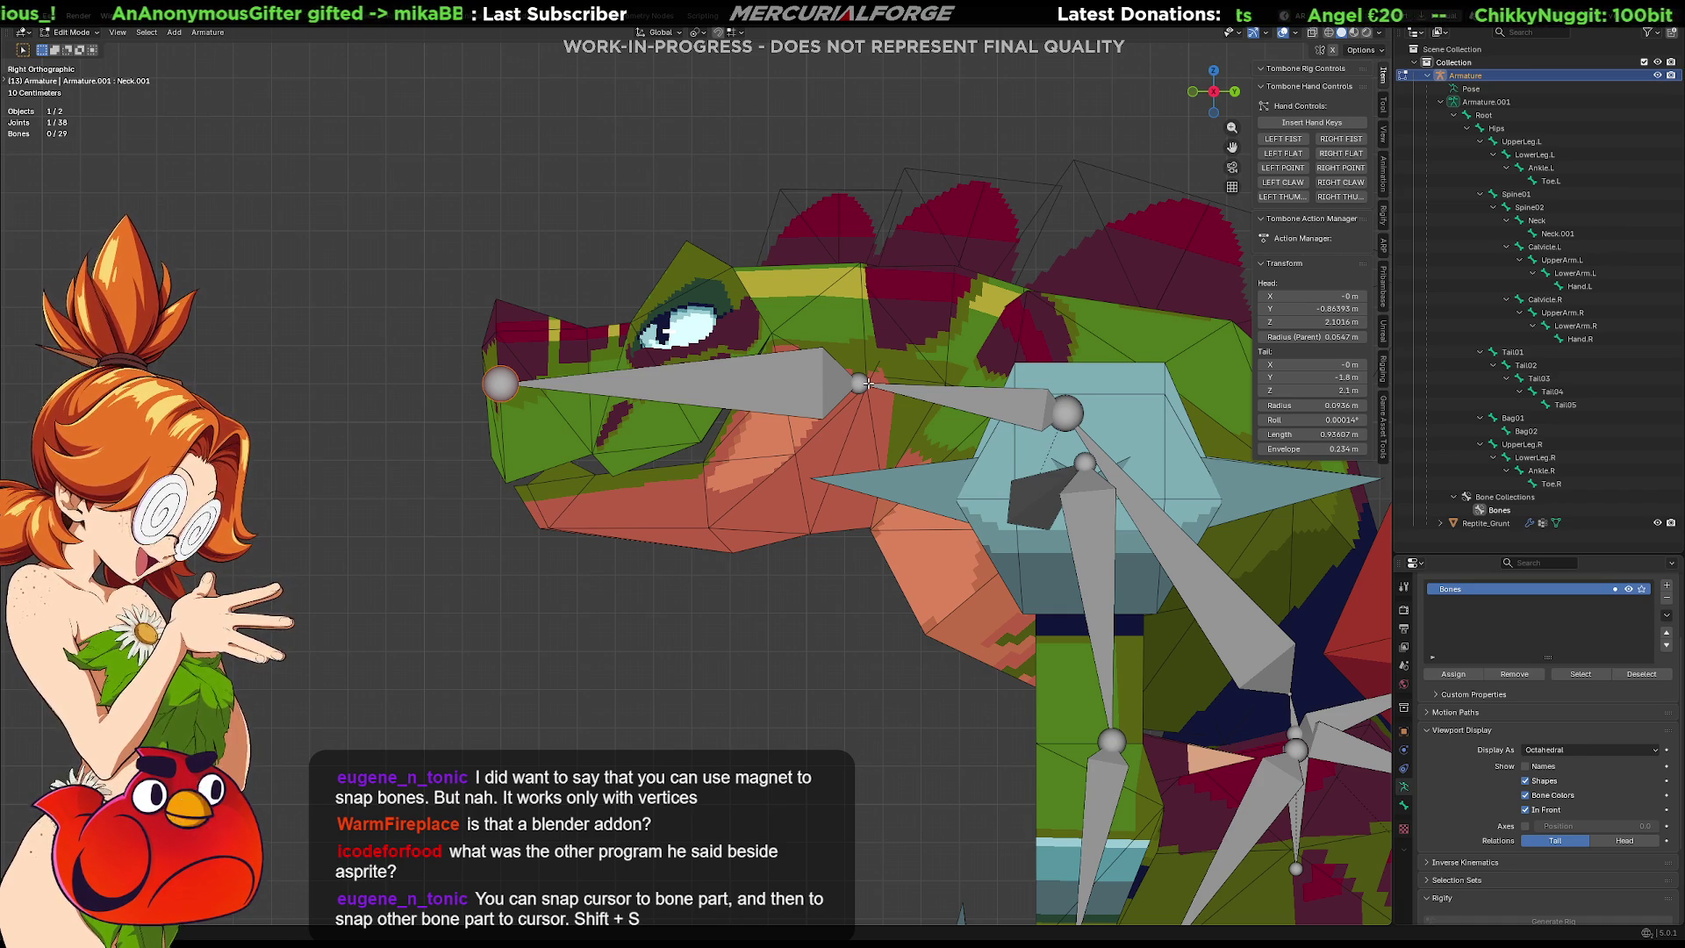
Subdivide Neck.001 into two bones and slide them forward along Y.
left_click(690, 391)
right_click(691, 390)
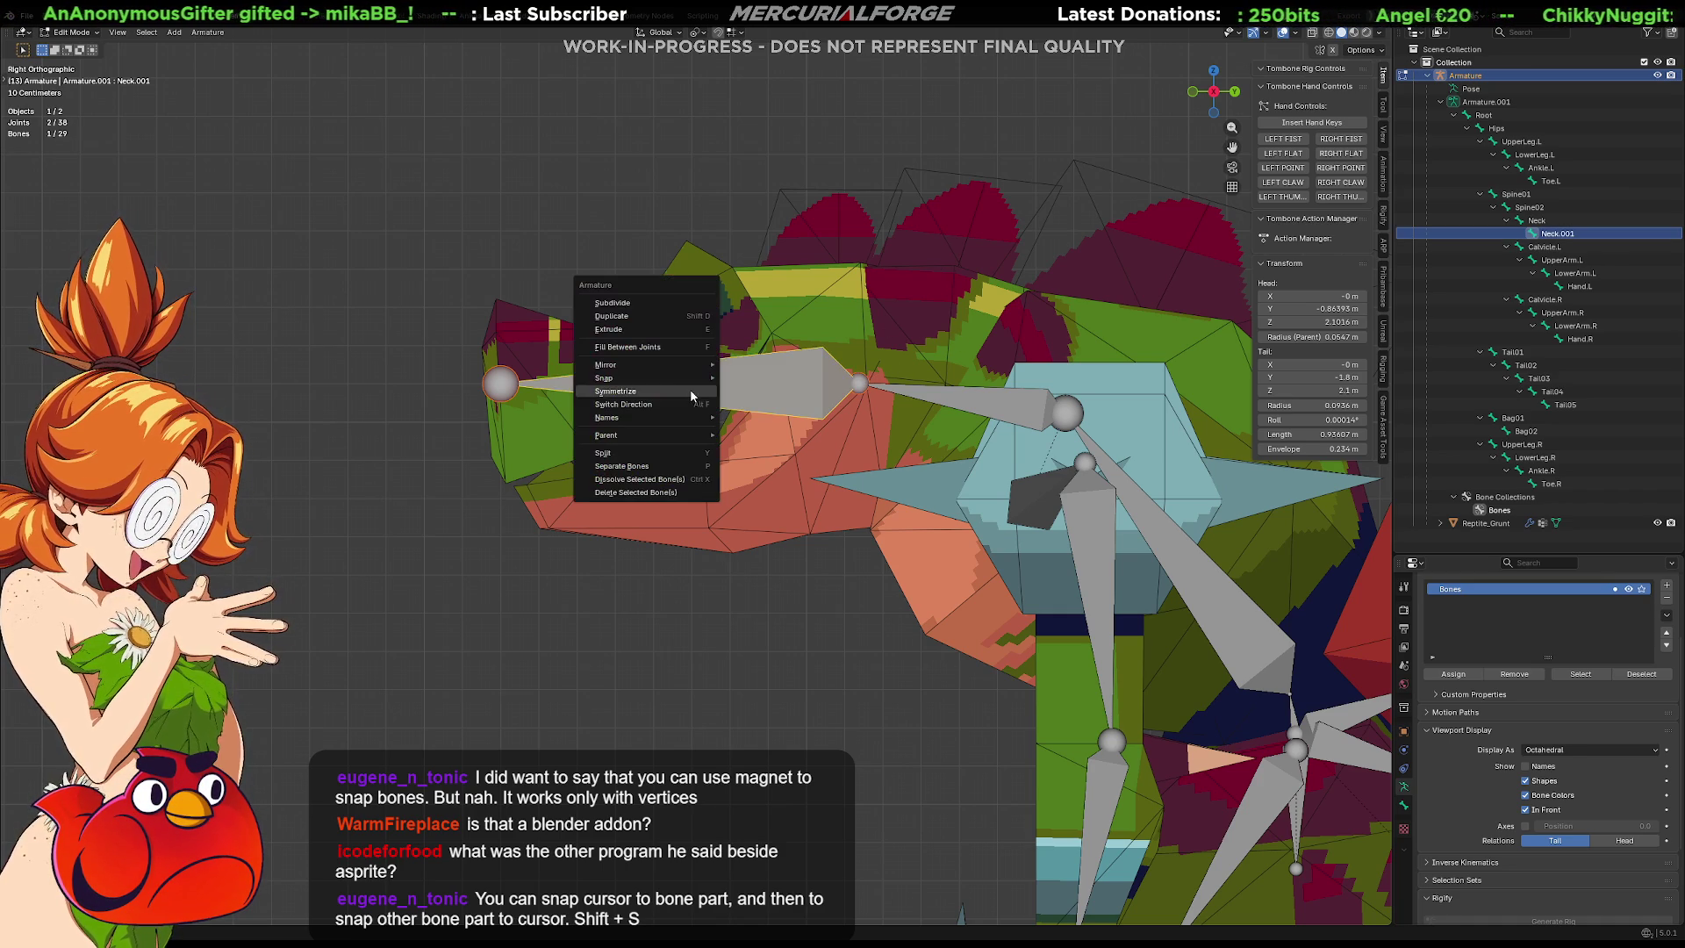
left_click(685, 304)
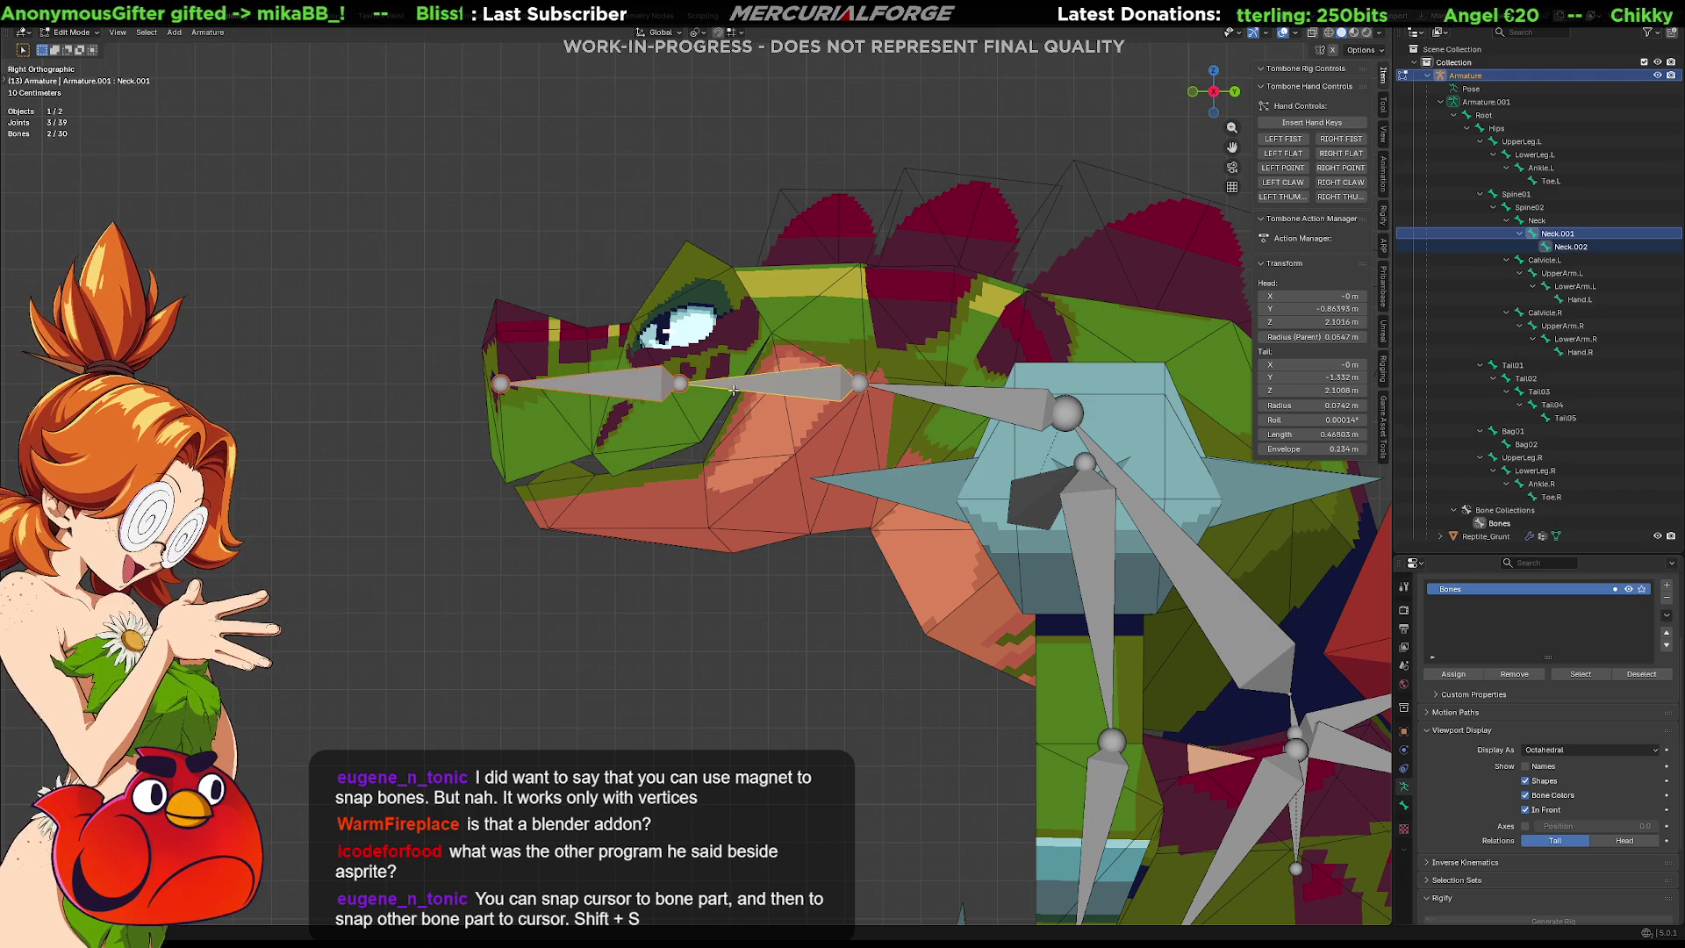
key("g")
key("y")
left_click(653, 387)
Lengthen Neck.002 along Y so its front joint reaches the snout tip.
left_click(653, 387)
key("g")
key("y")
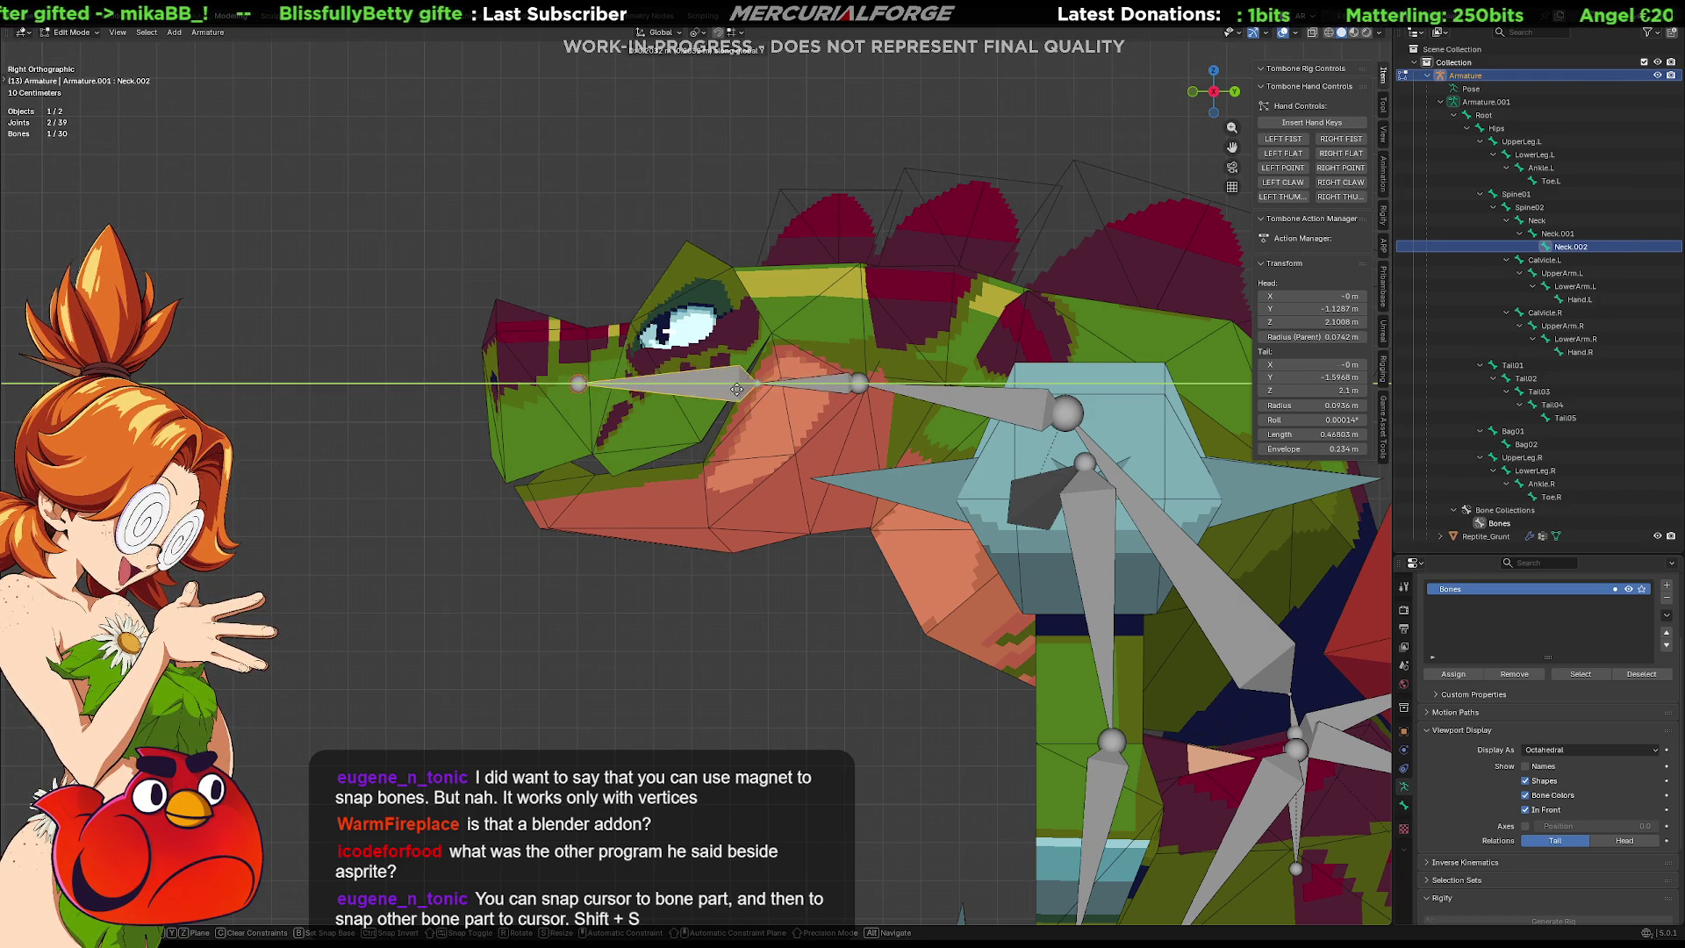
key("Escape")
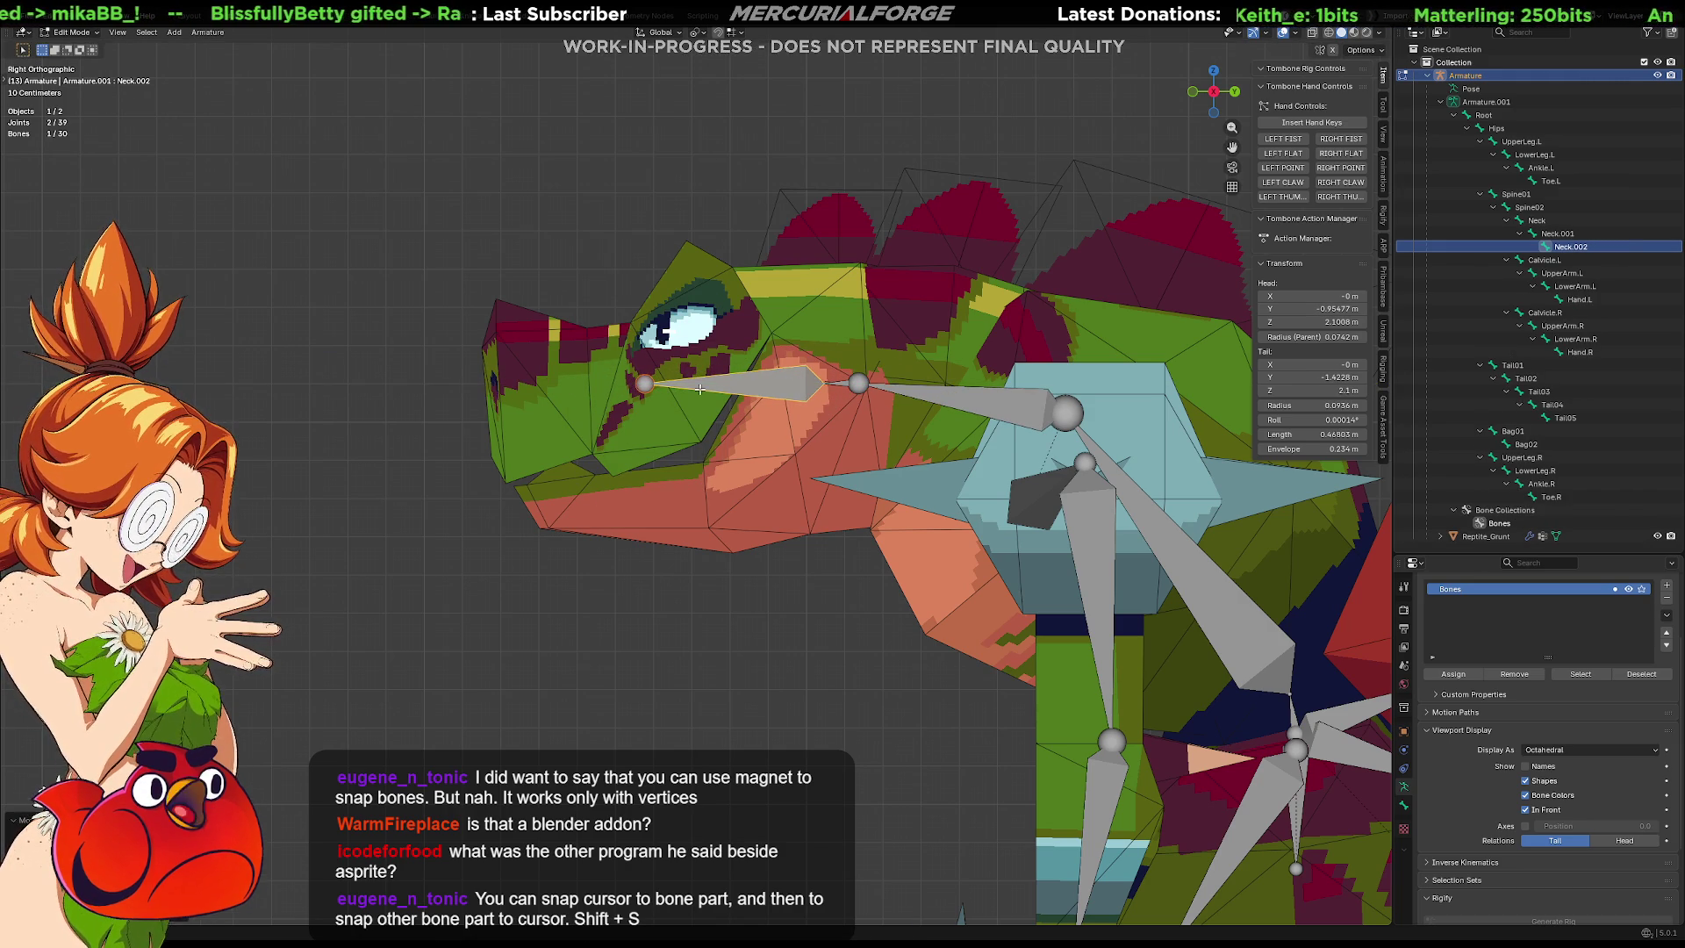
left_click(645, 385)
key("g")
key("y")
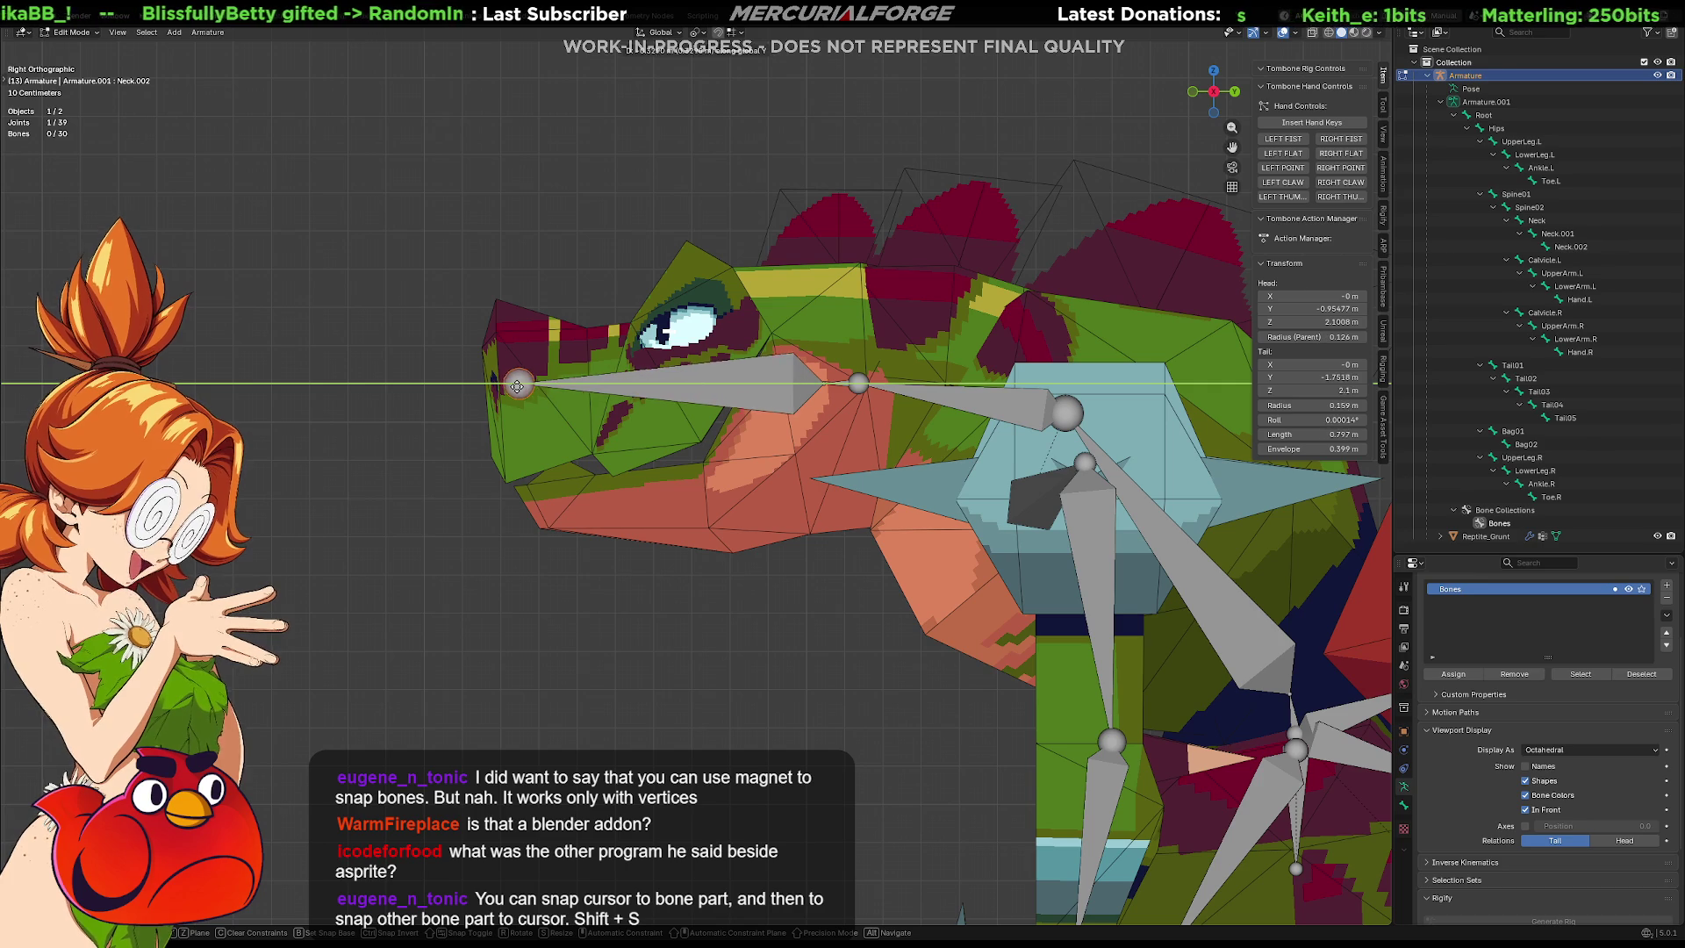
left_click(507, 385)
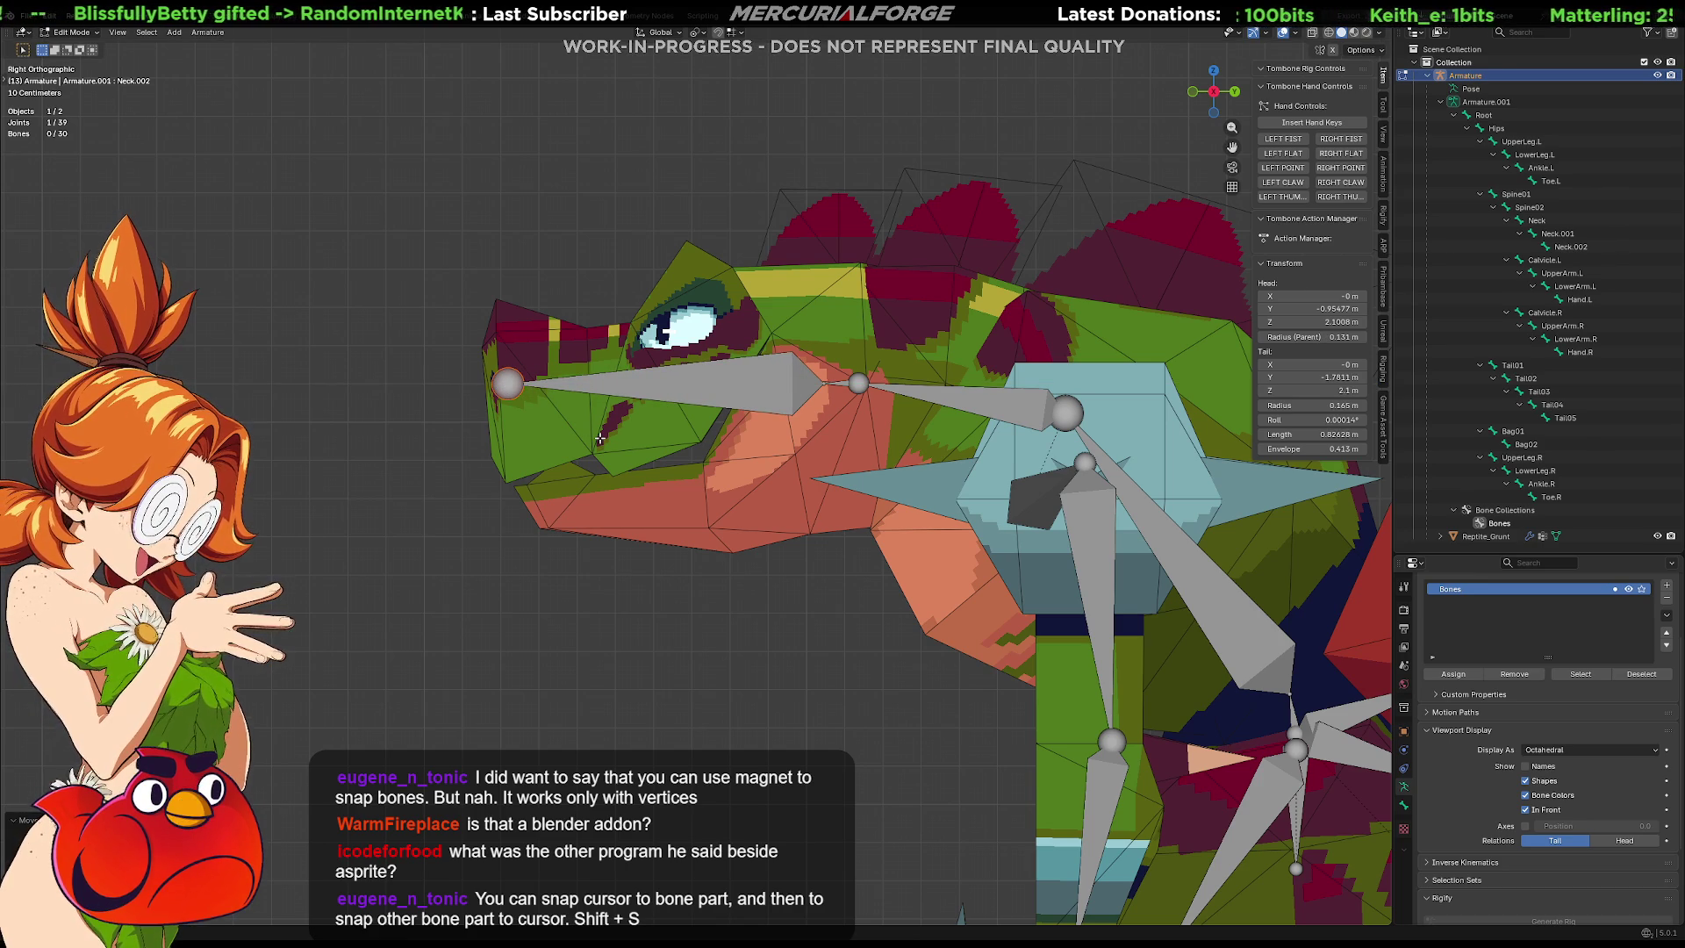
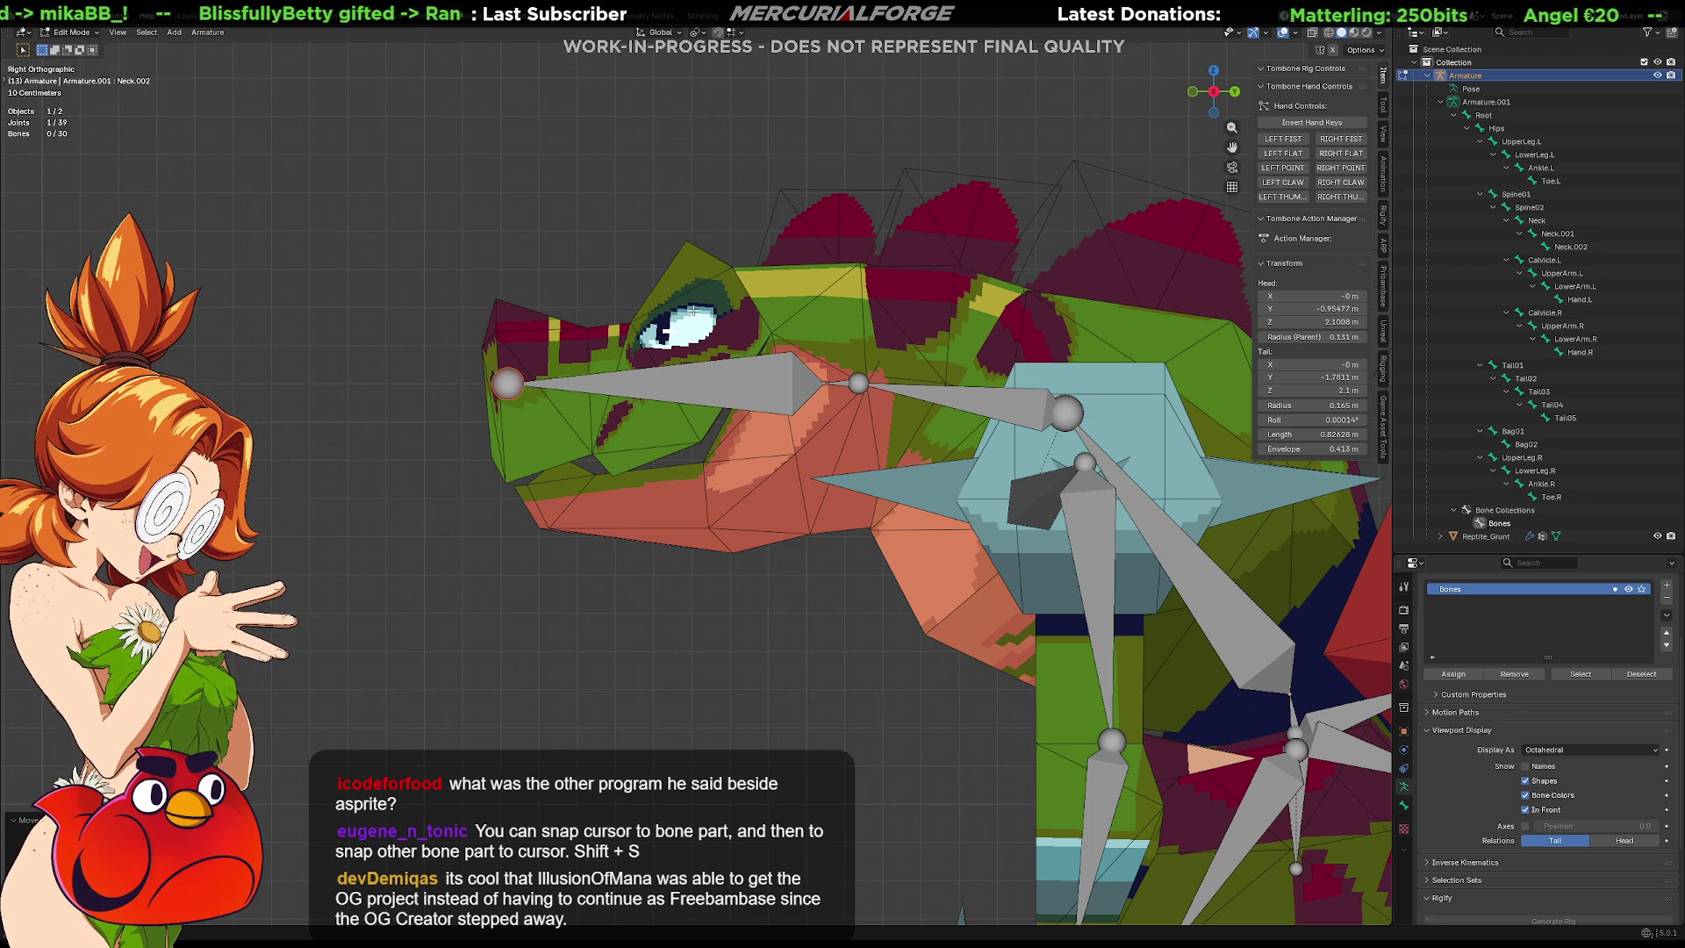
Make Neck.001 active, try snapping and a Y-axis move on Neck.002, then undo and cancel both.
left_click(825, 384)
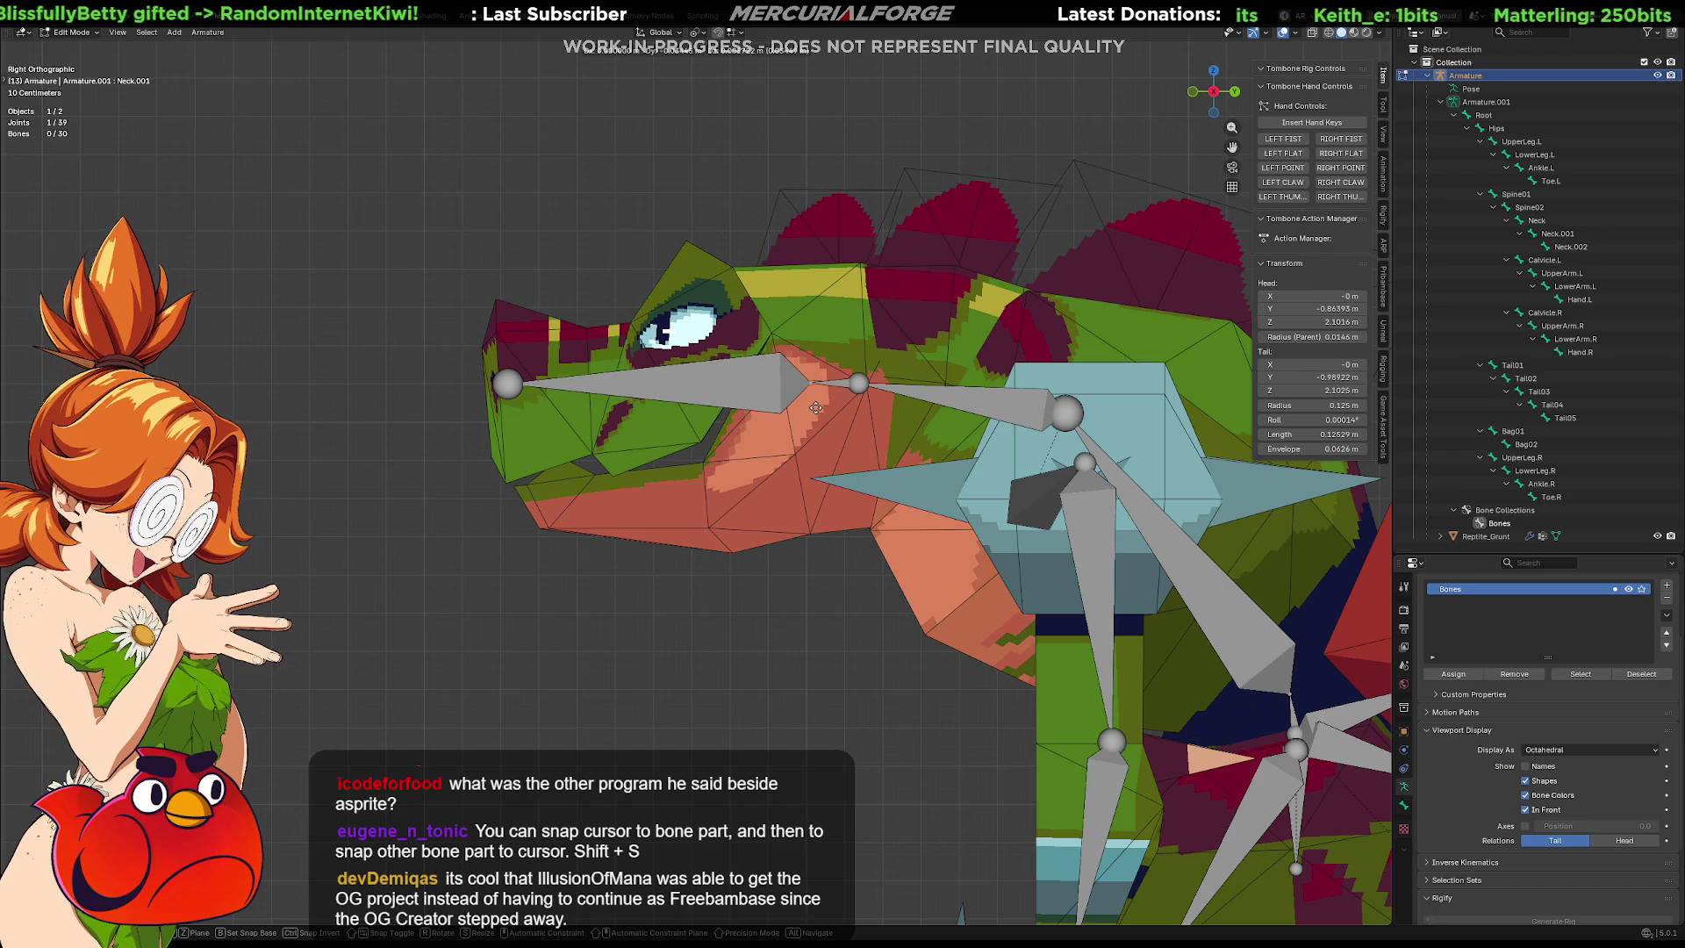
key("shift+s")
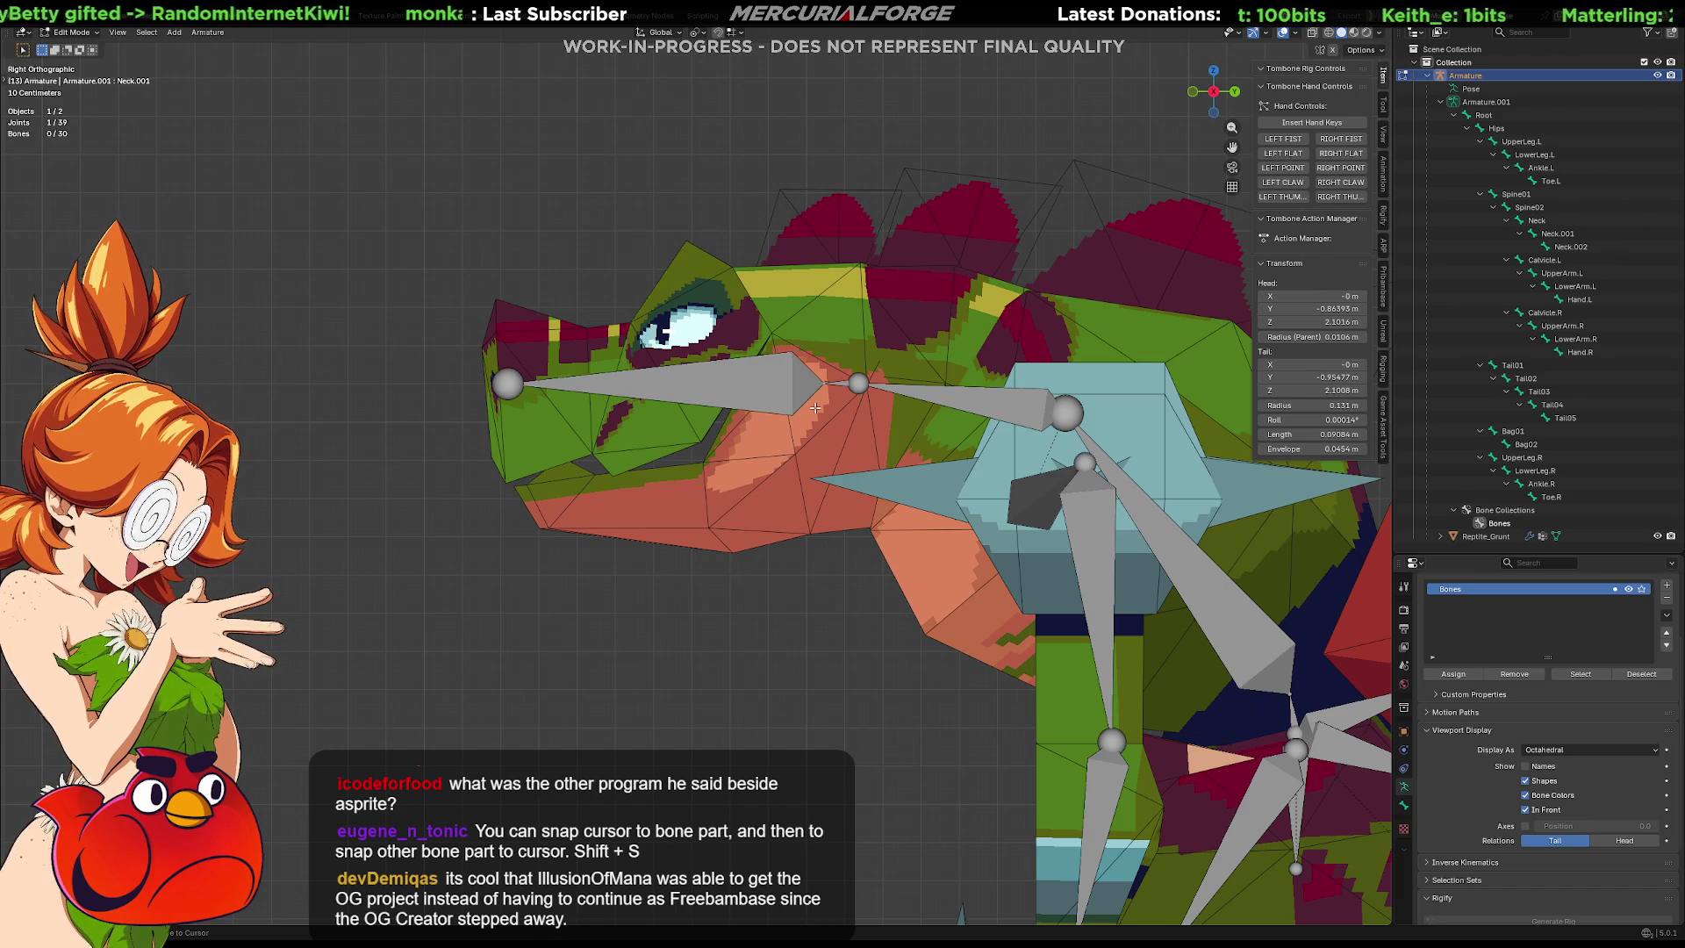
key("ctrl+z")
key("ctrl+z")
key("ctrl+z")
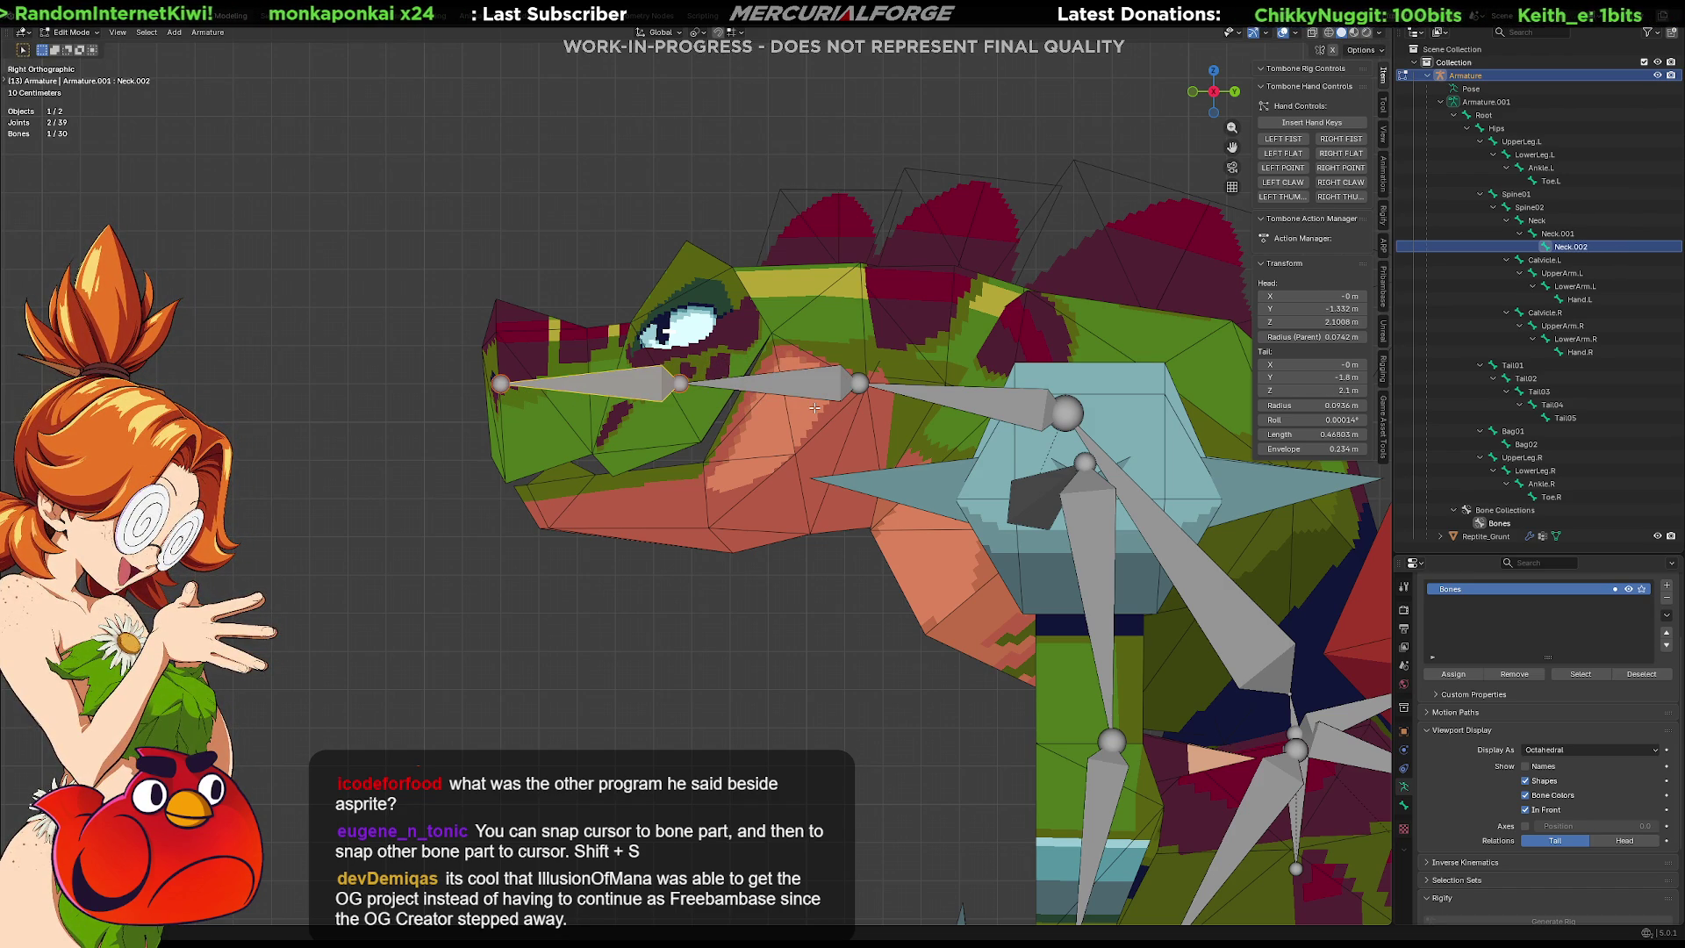
key("g")
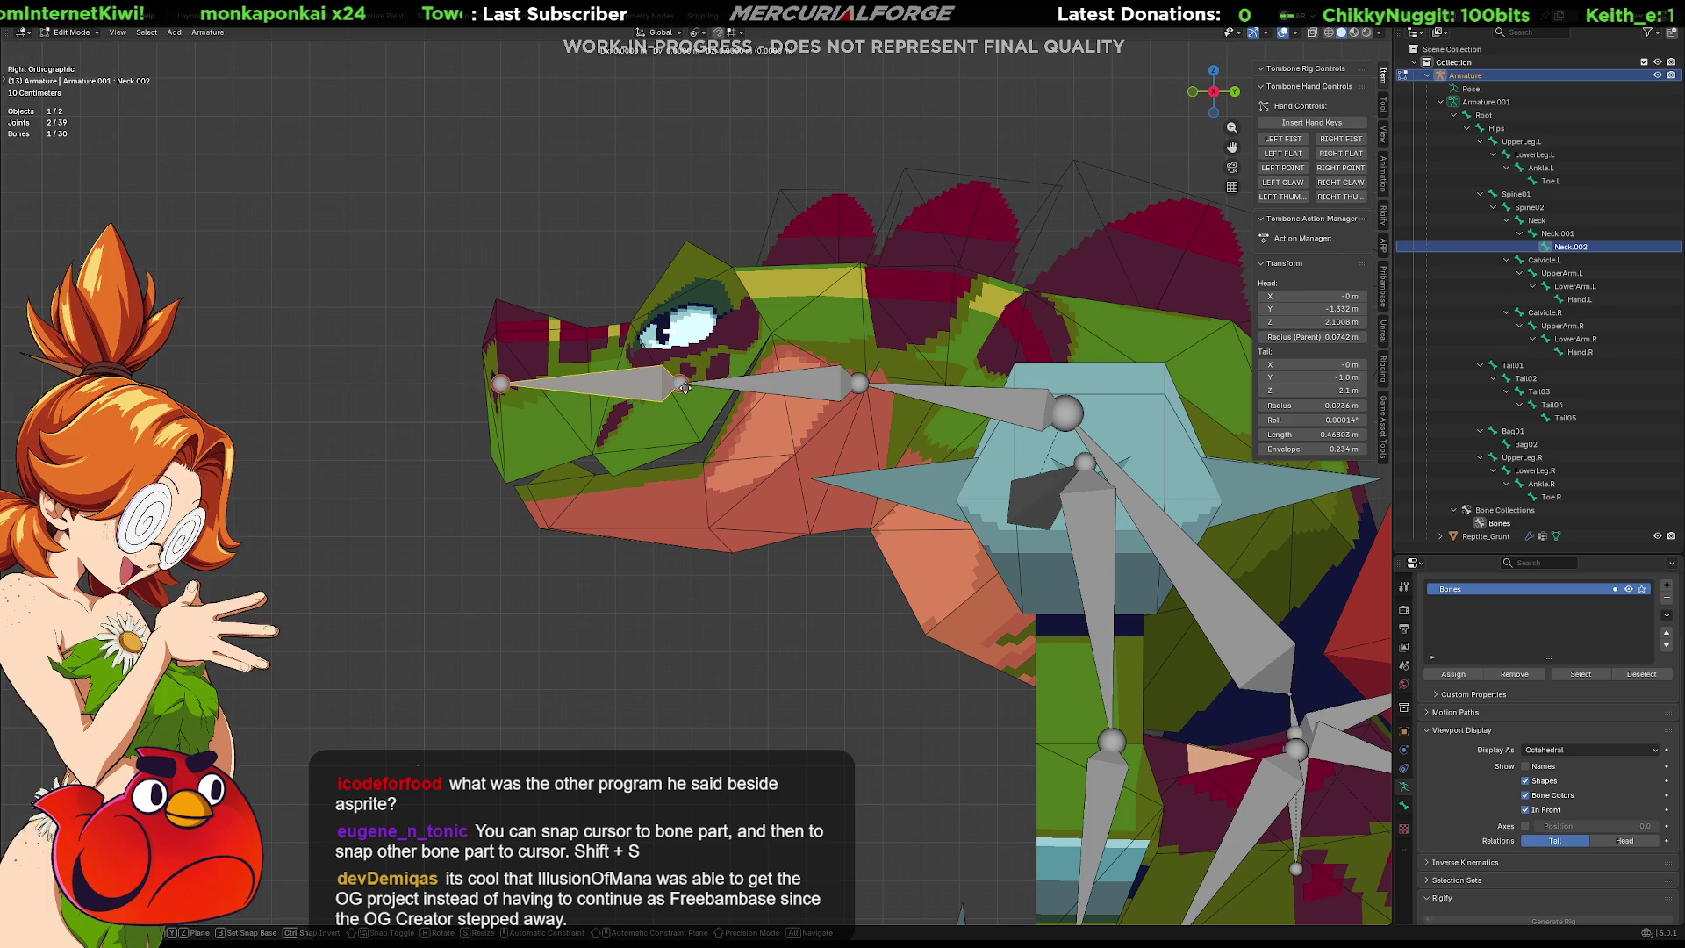
key("y")
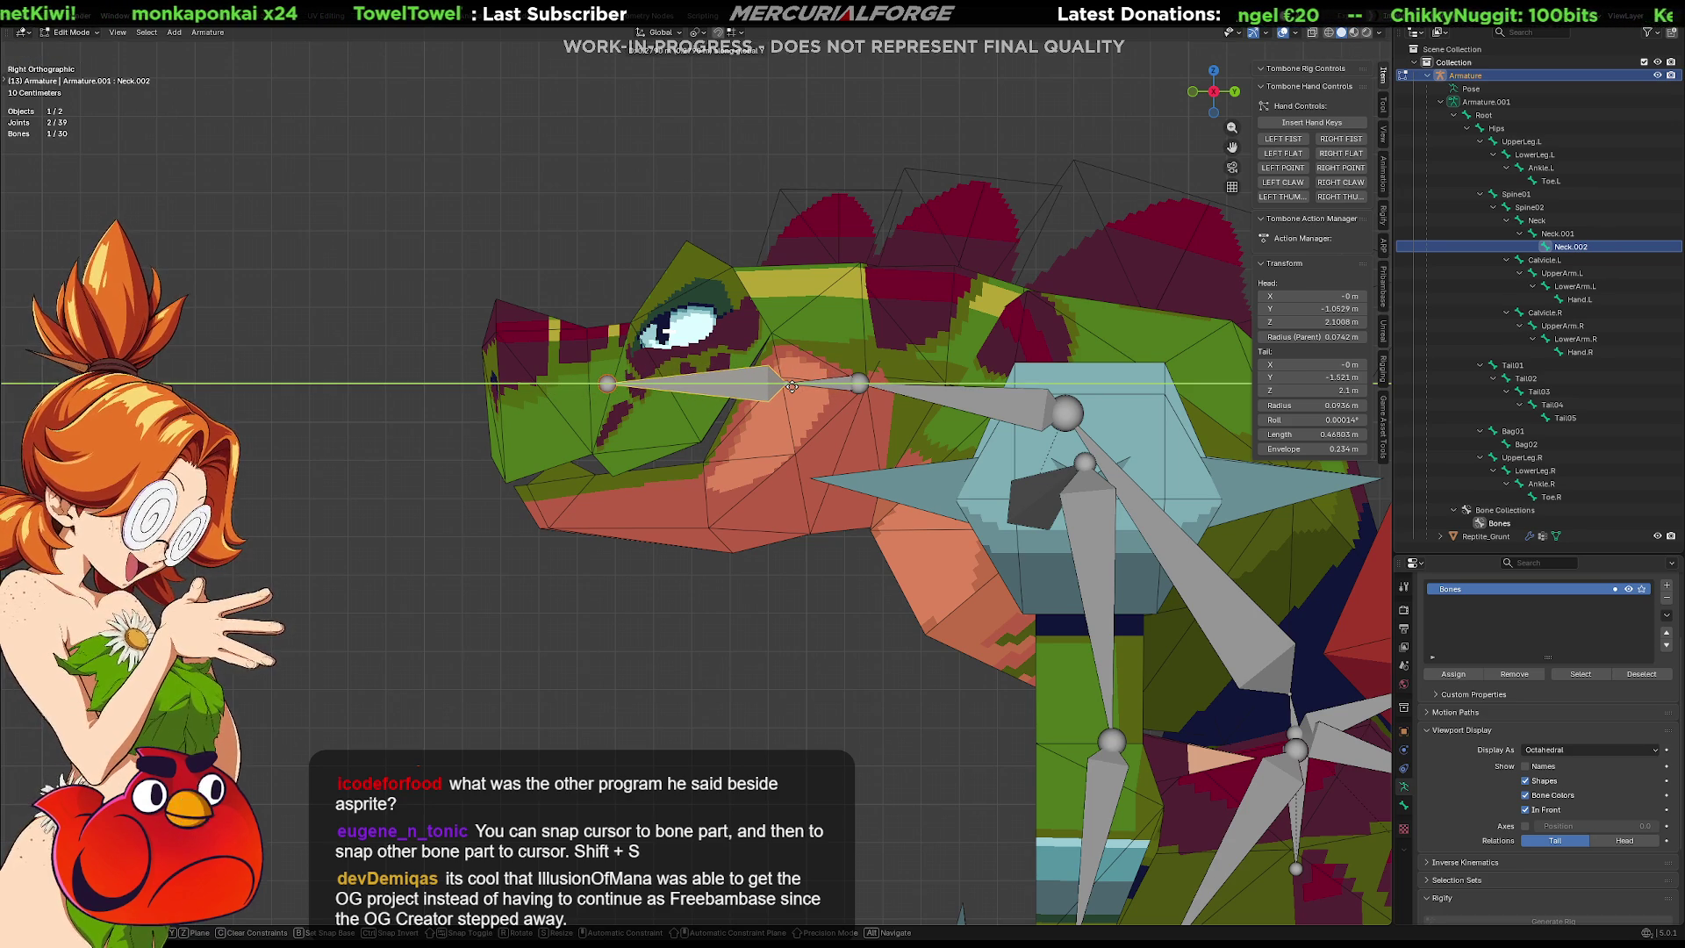
key("Escape")
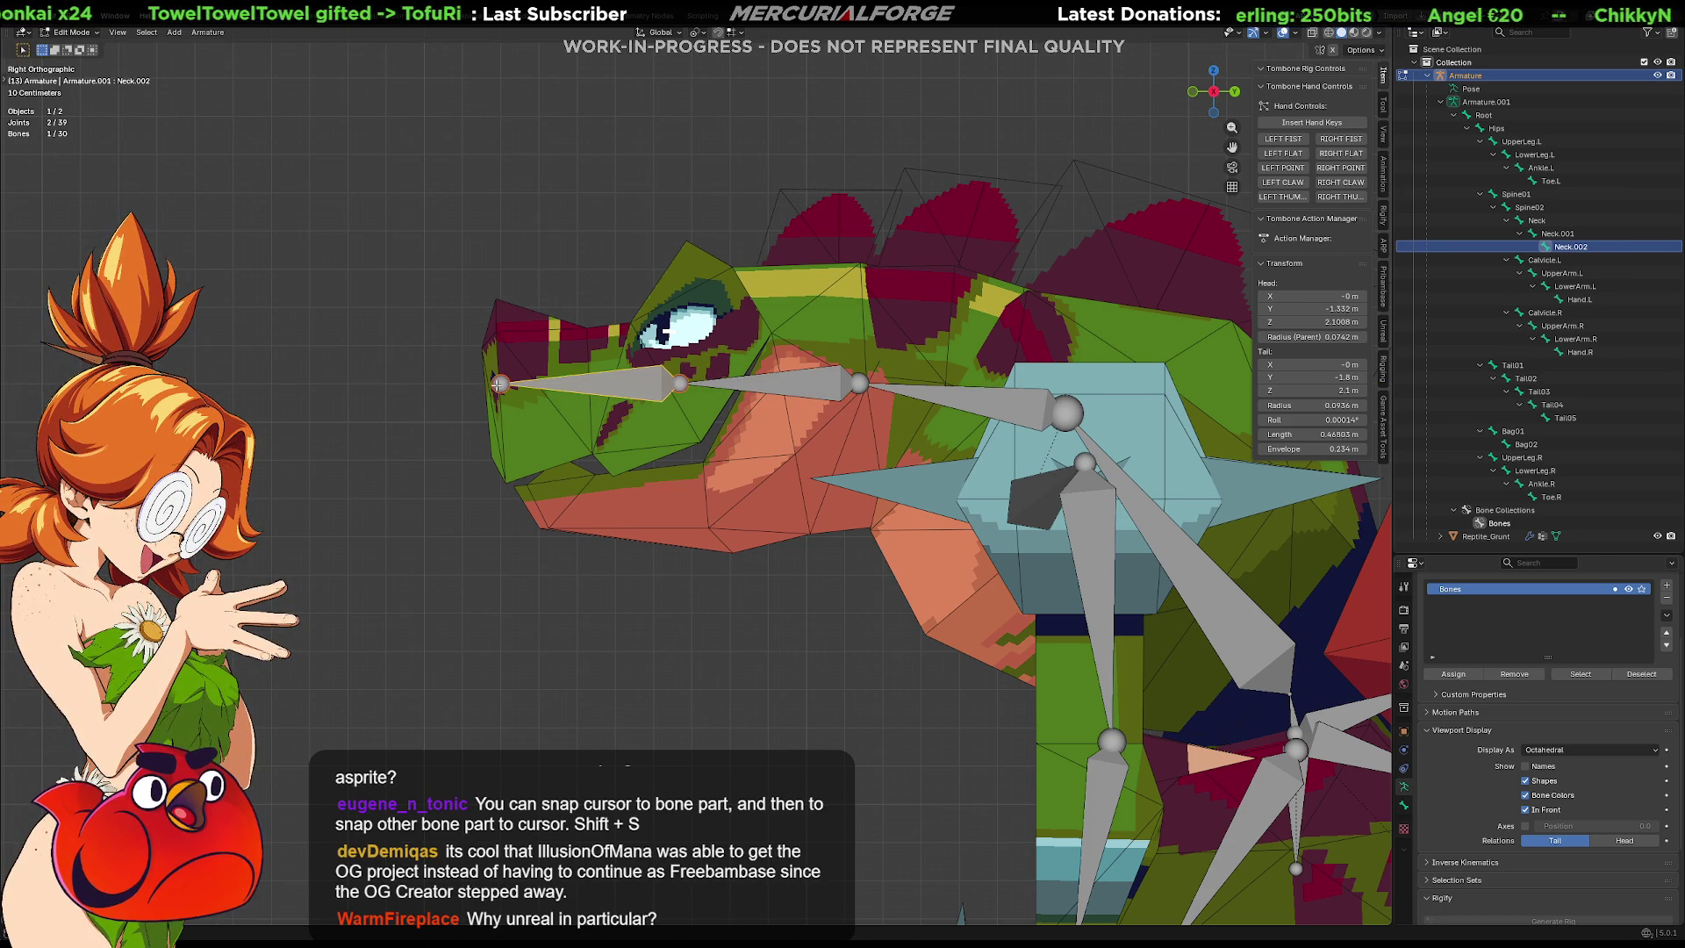
Extrude two trial bones and undo them, then merge Neck.002 and Neck.001 into one bone.
left_click(504, 384)
key("e")
left_click(801, 440)
key("e")
left_click(558, 516)
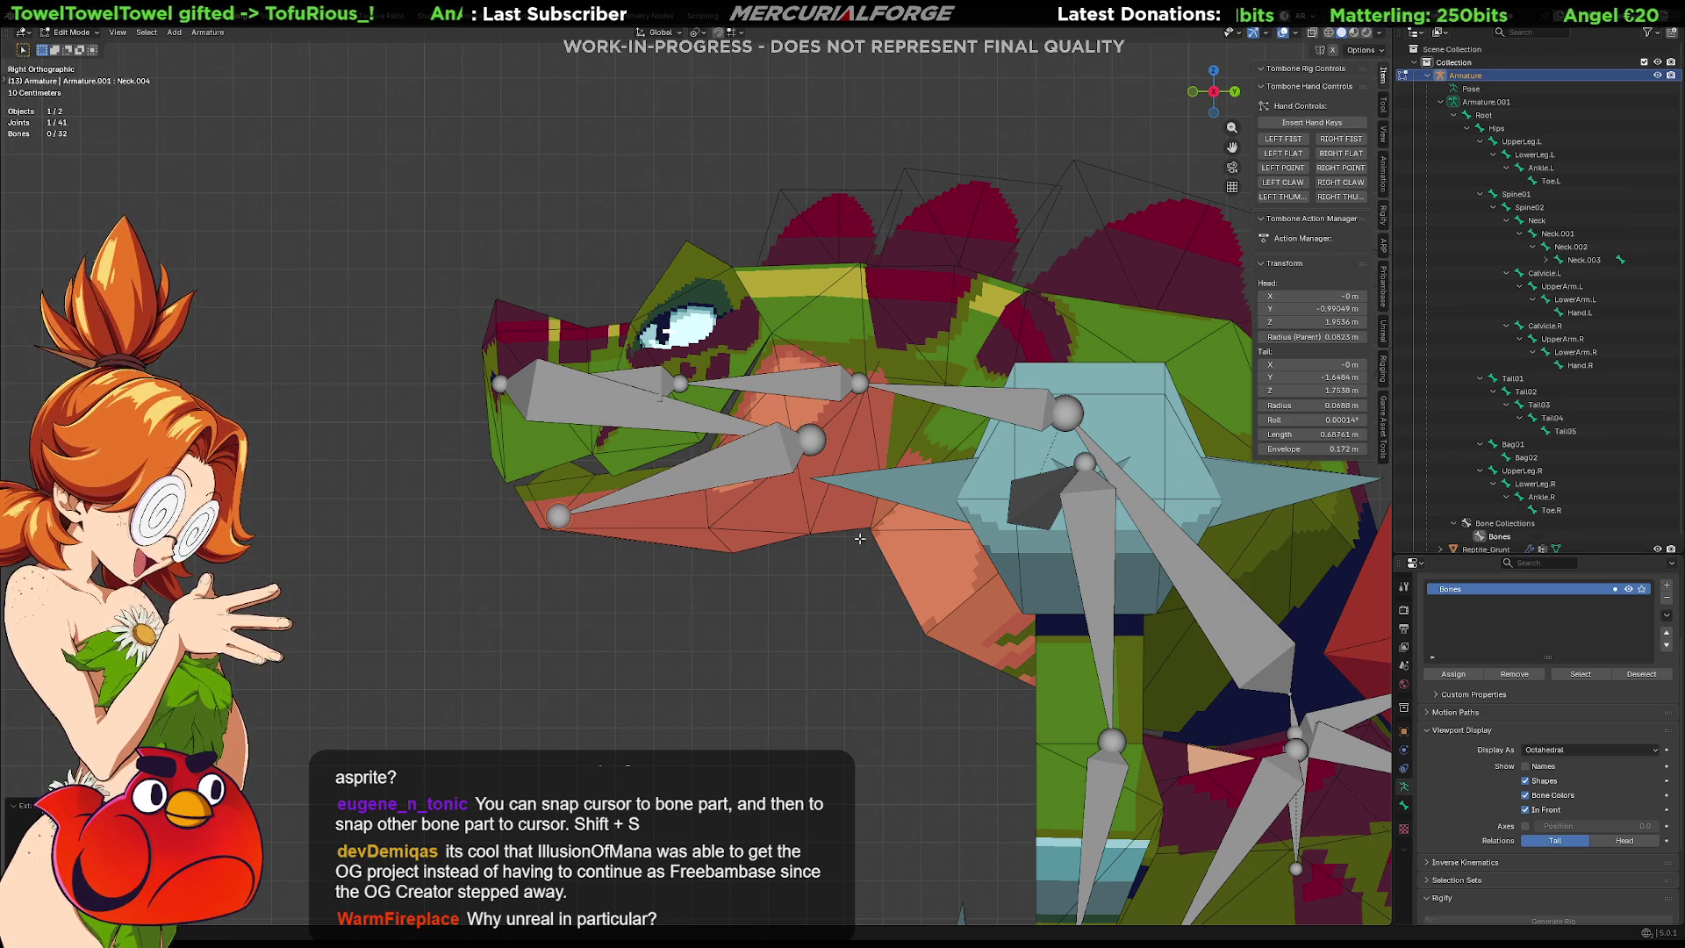
key("ctrl+z")
key("ctrl+z")
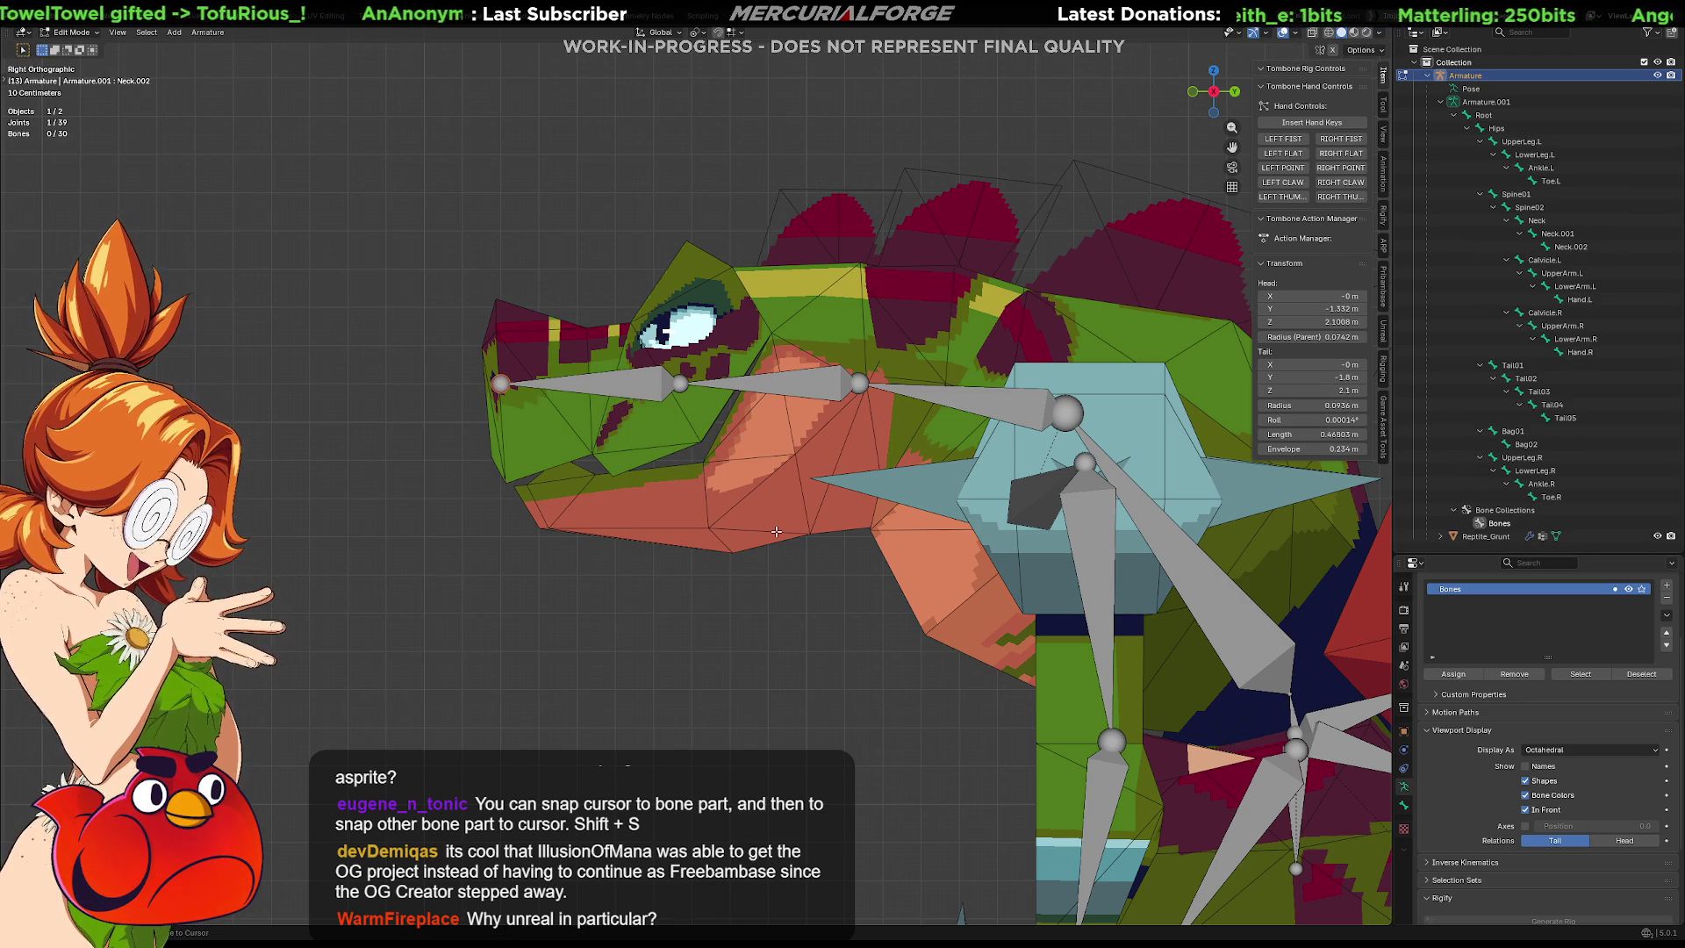
key("ctrl+z")
key("ctrl+z")
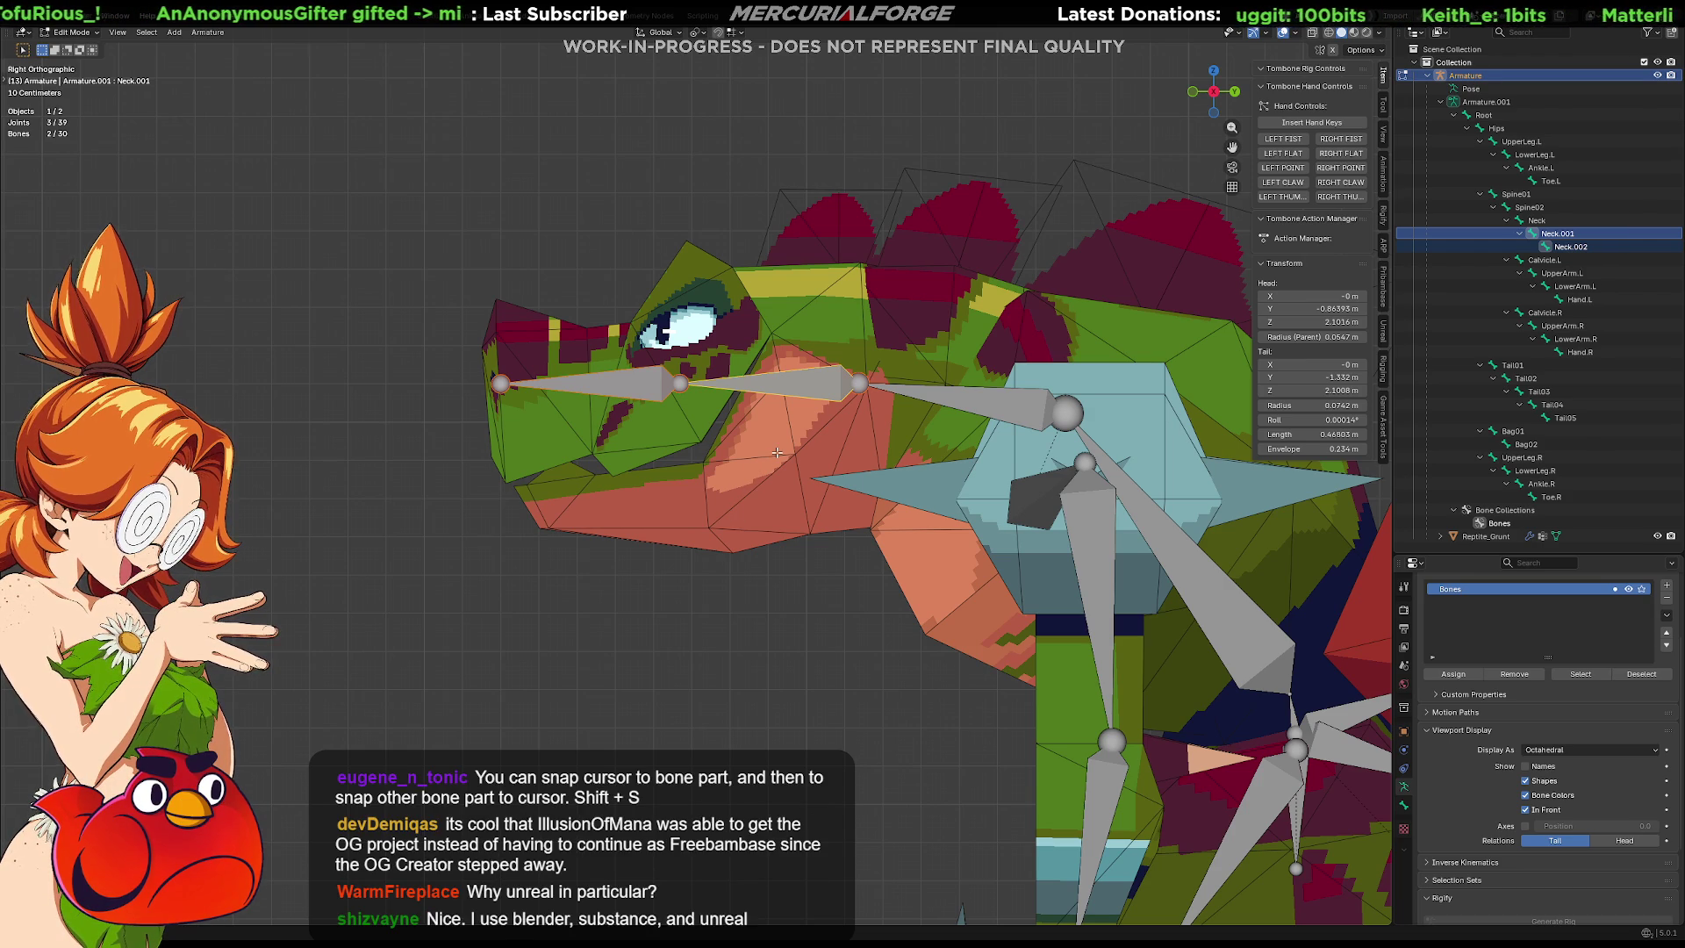
key("ctrl+x")
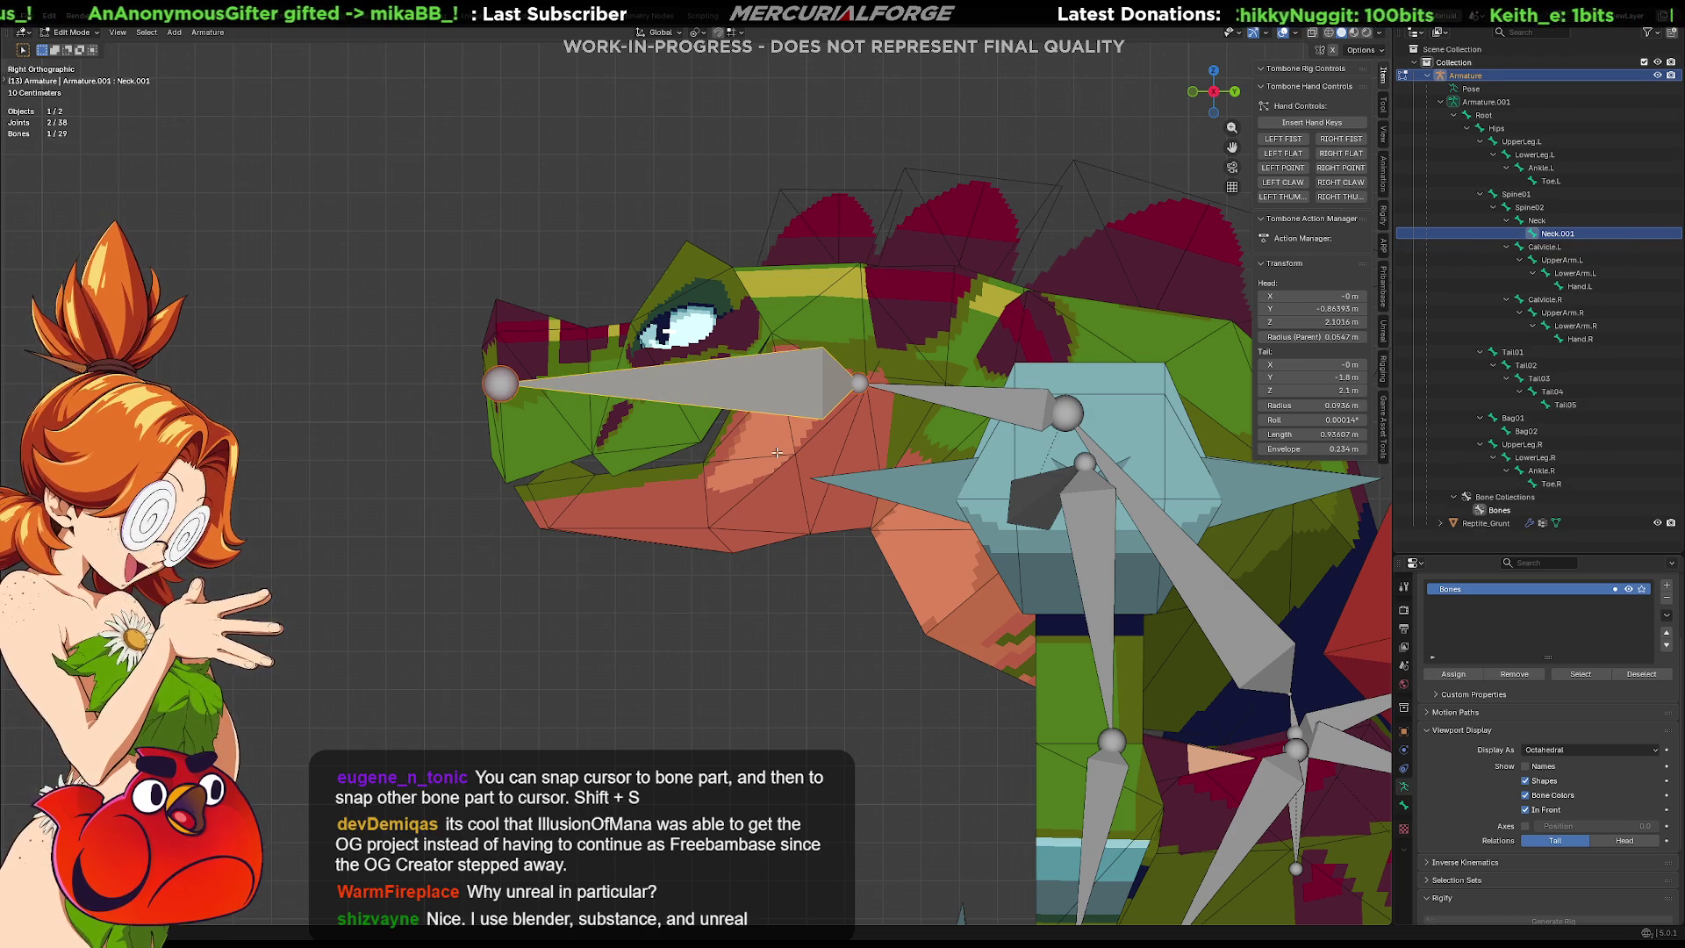
Duplicate Neck.001 down onto the lower jaw and lower its front joints along Y.
key("shift+d")
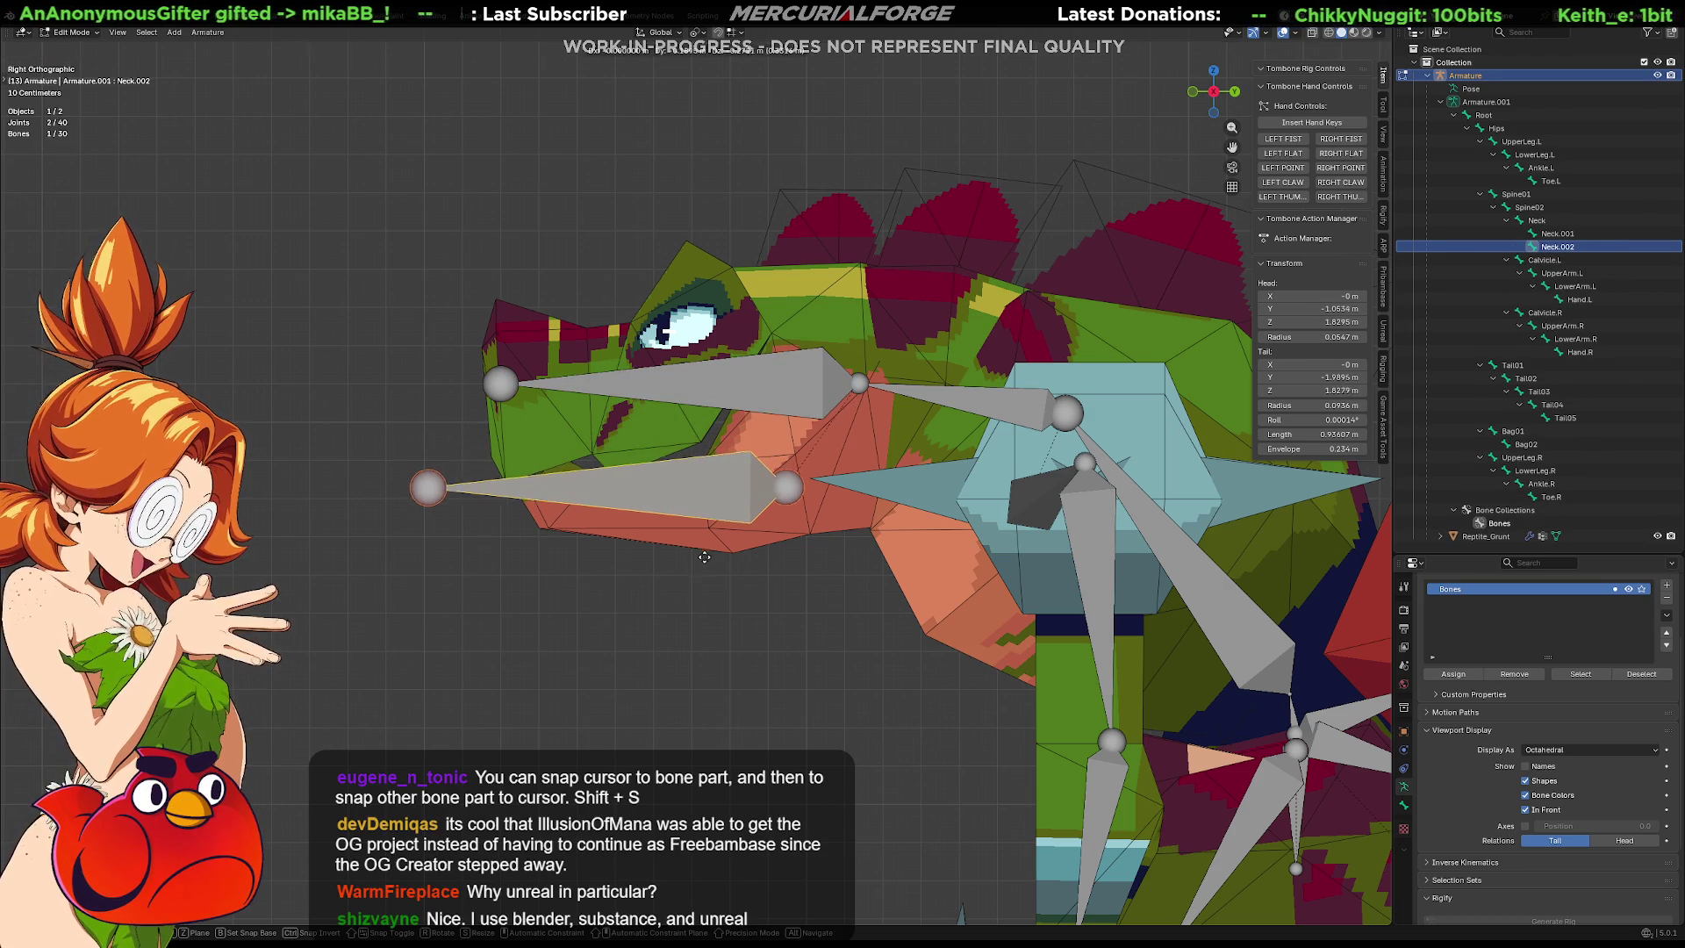
left_click(442, 493)
left_click(430, 489)
key("g")
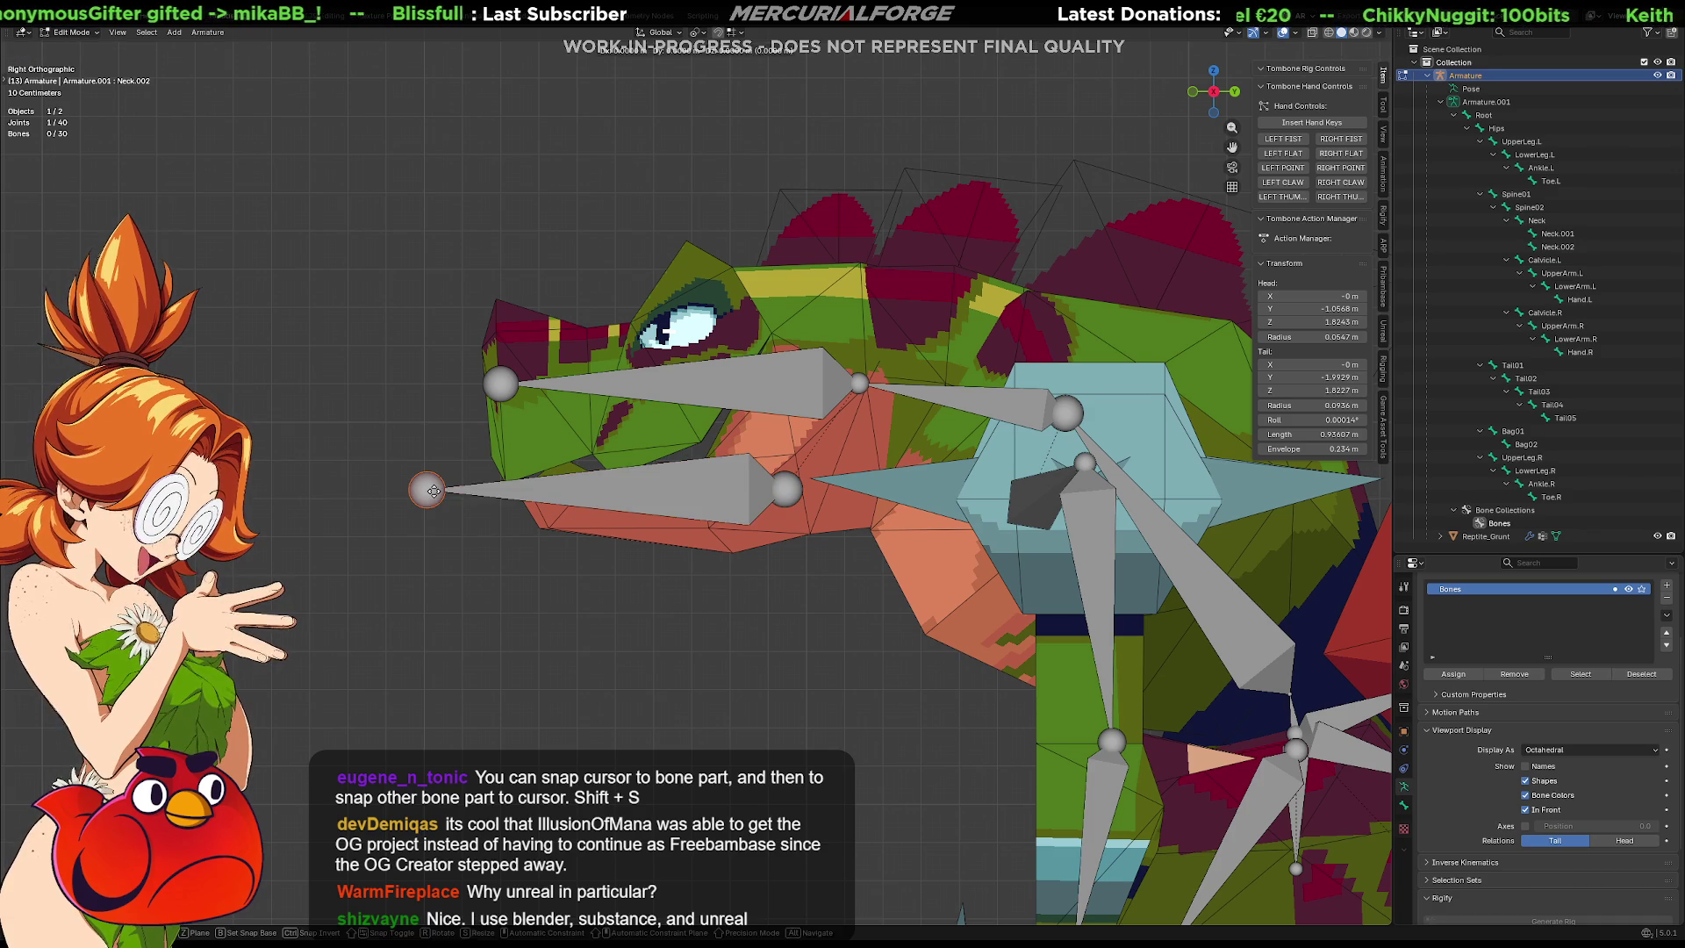
key("y")
left_click(563, 509)
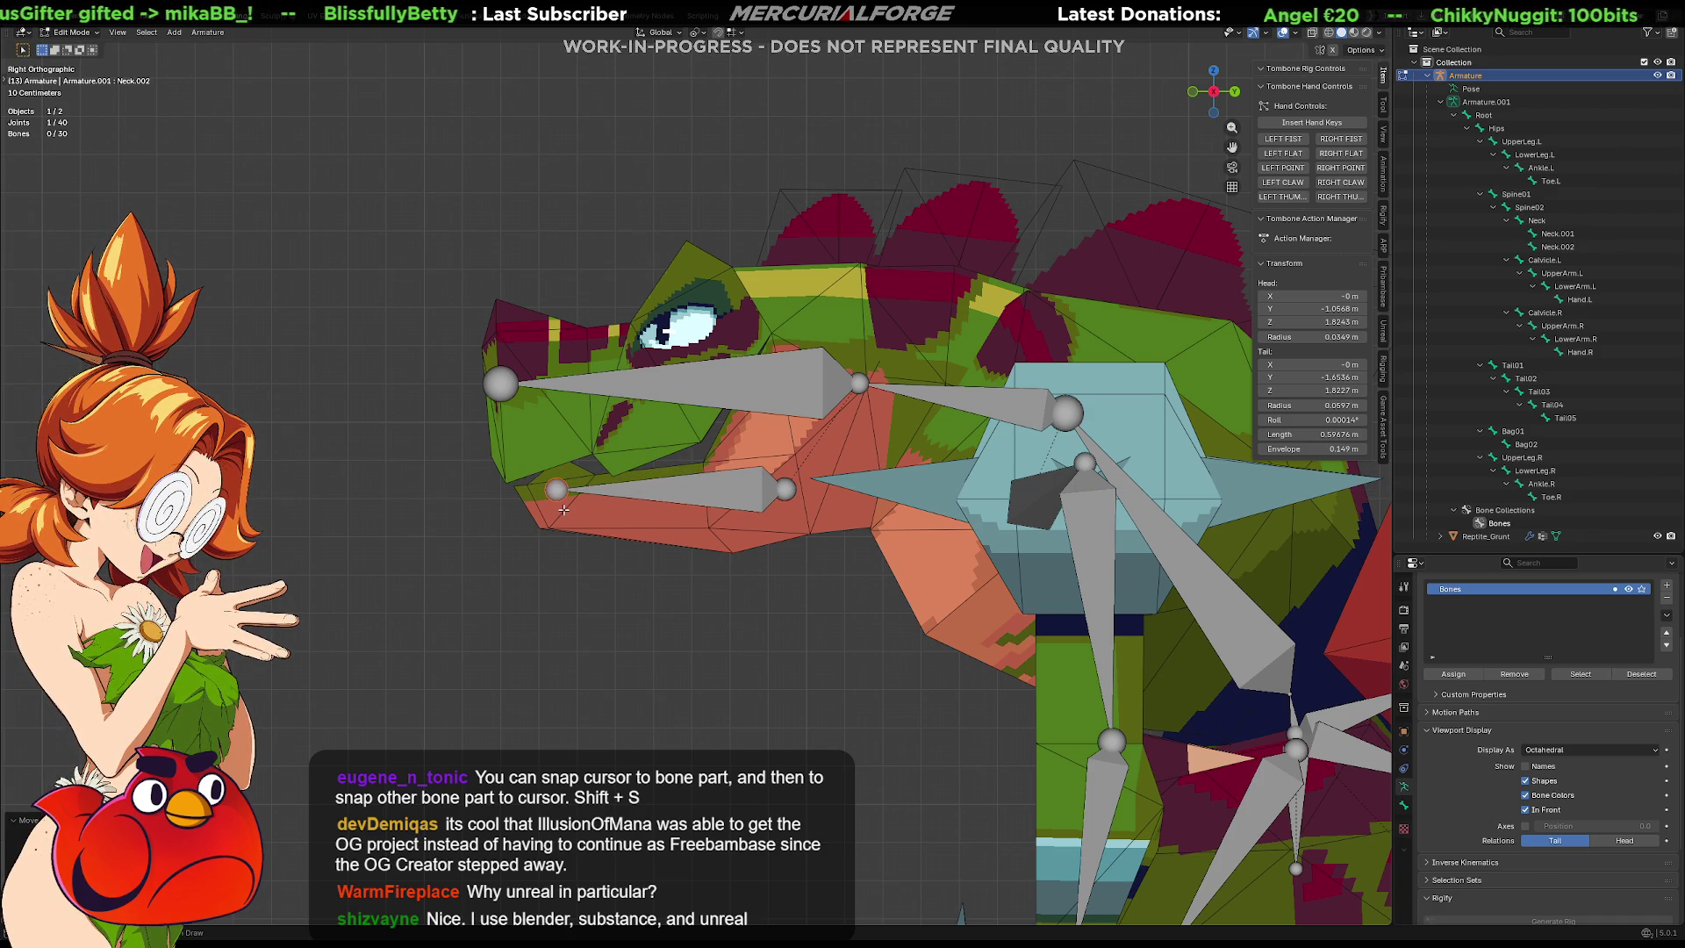
key("g")
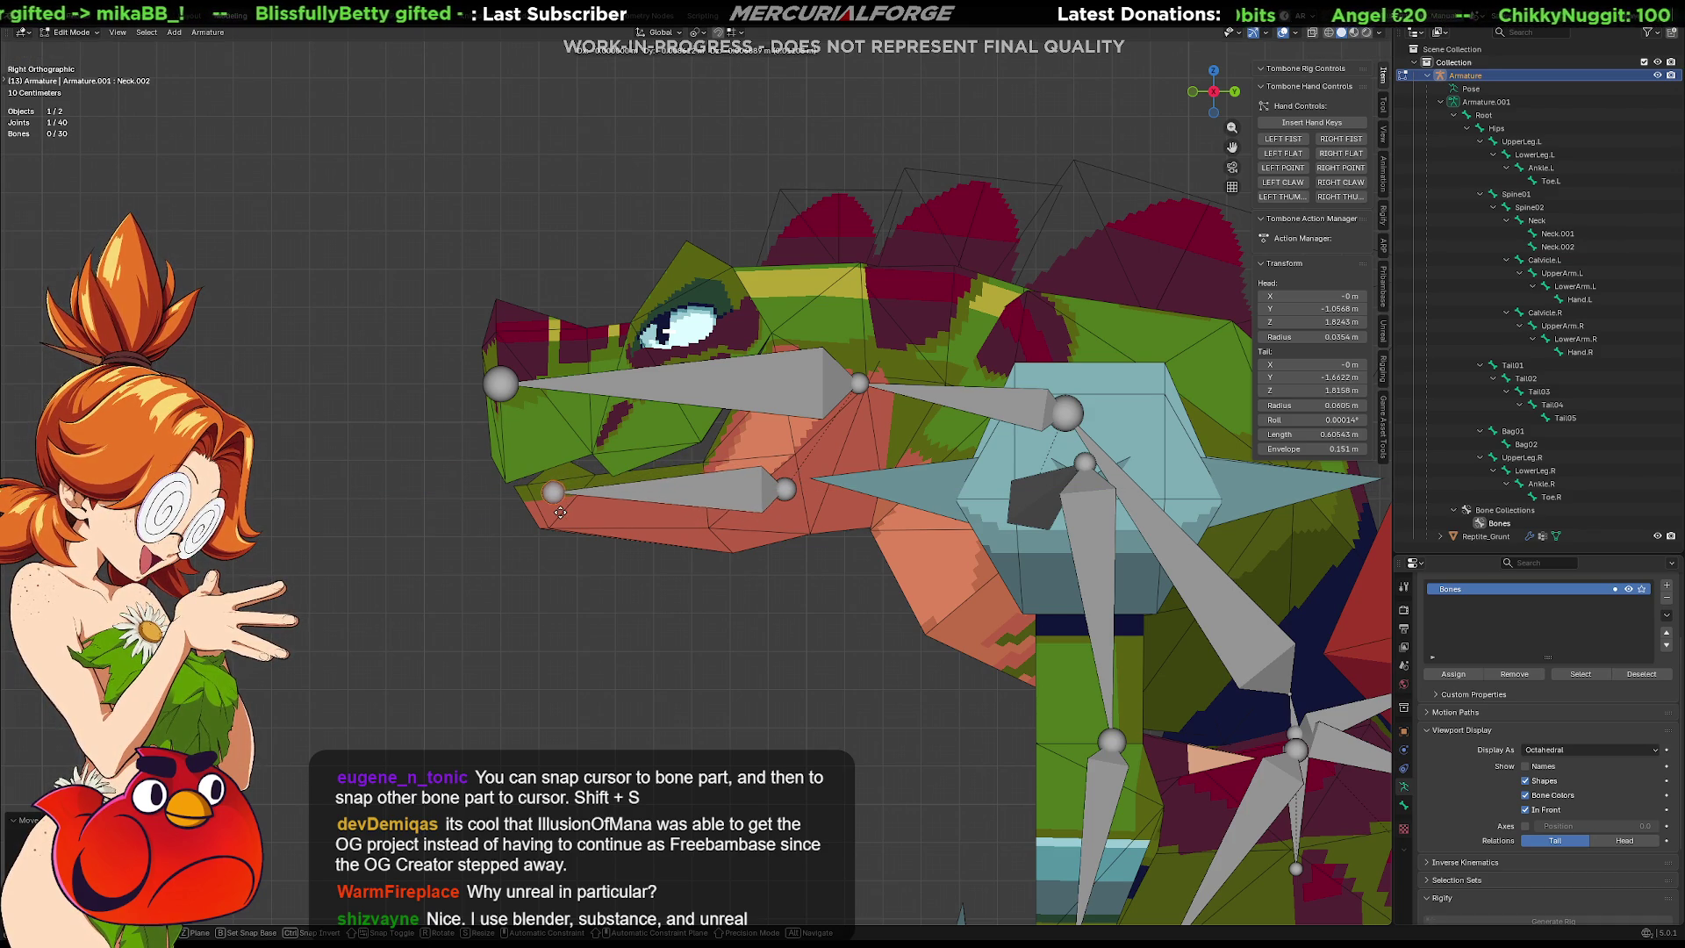
left_click(573, 518)
Raise the copy's back joint toward the jaw hinge, select Neck.001, and return to Object Mode.
left_click(785, 487)
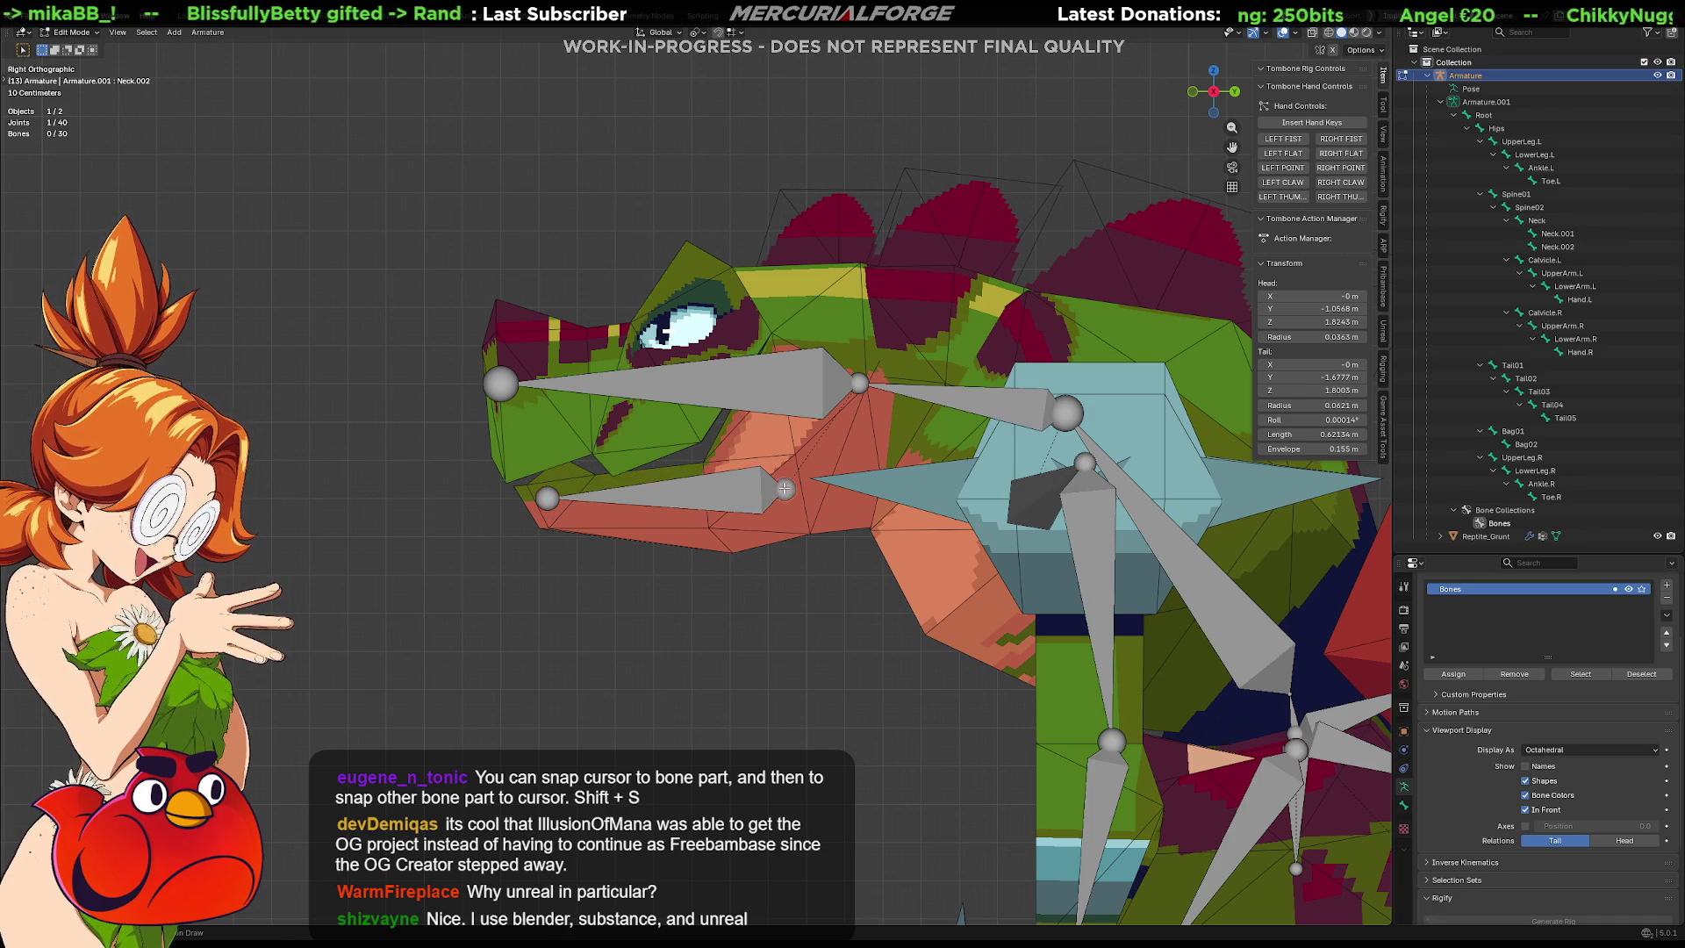
key("g")
left_click(853, 407)
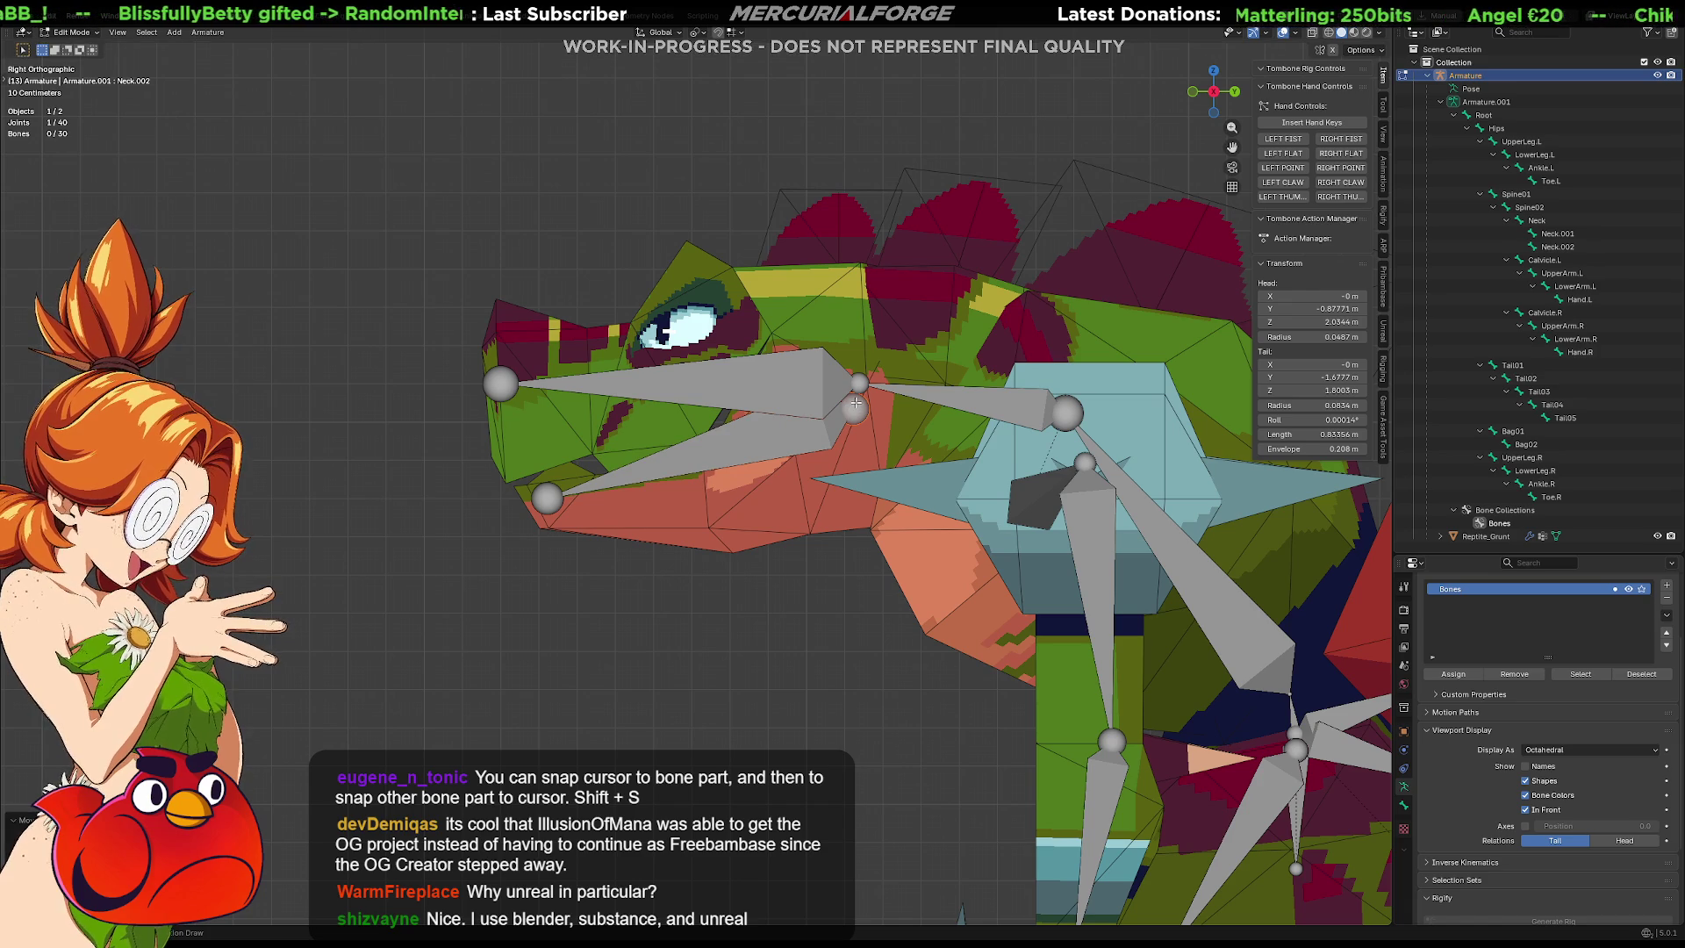
left_click(780, 389)
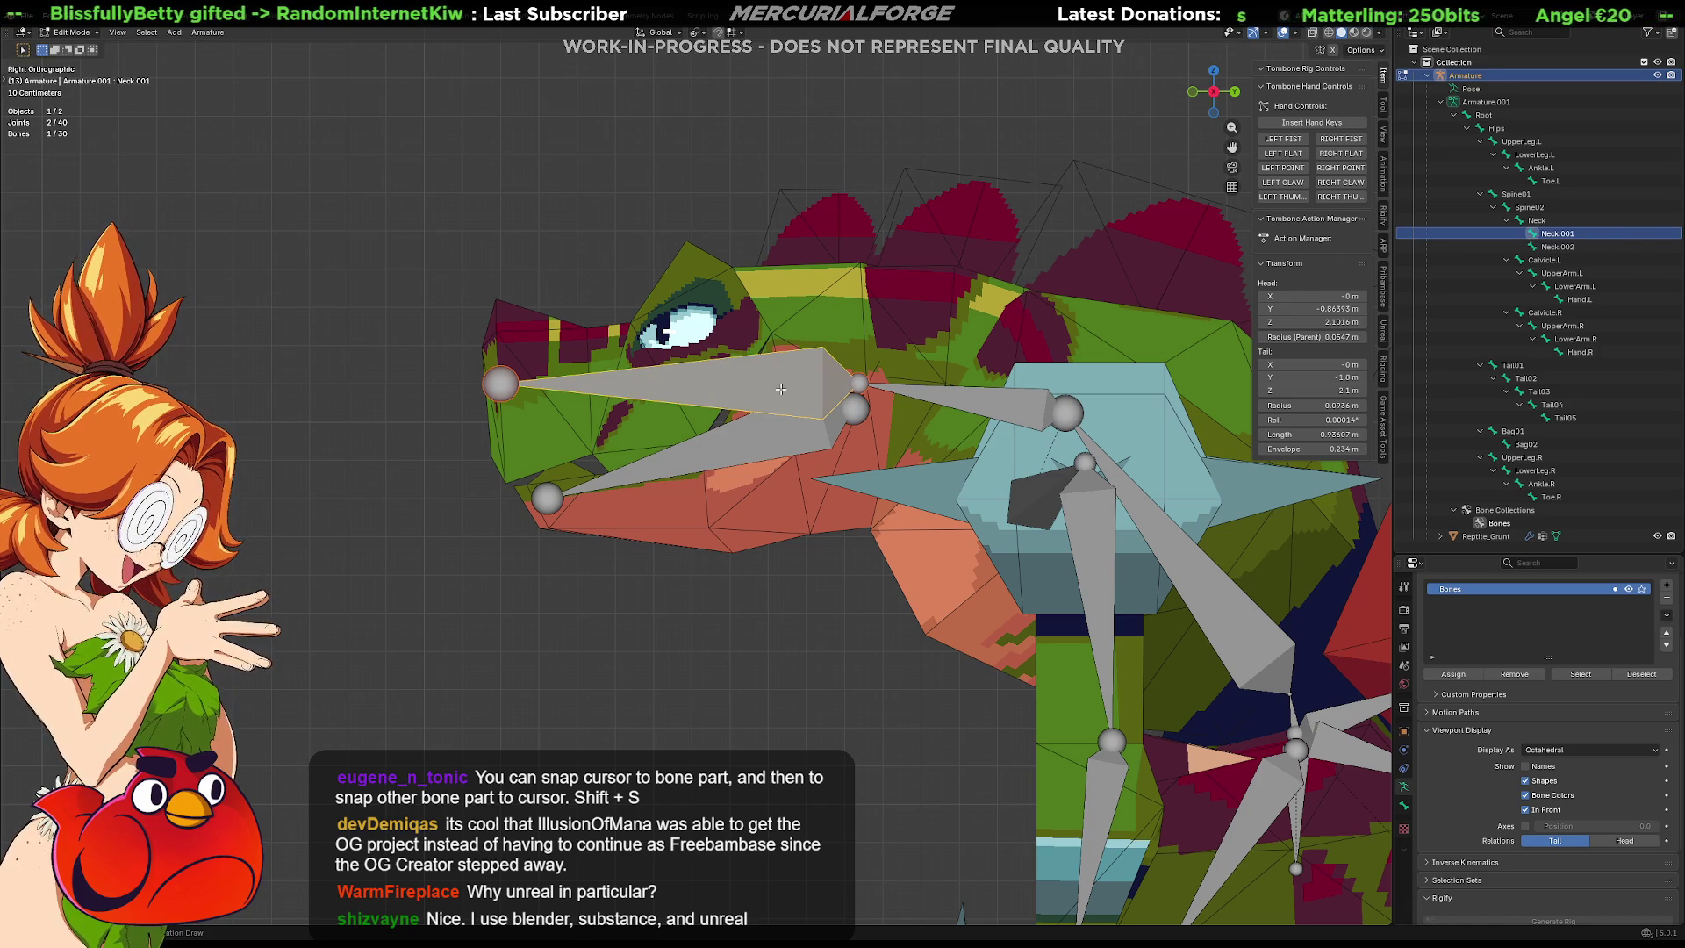
key("Tab")
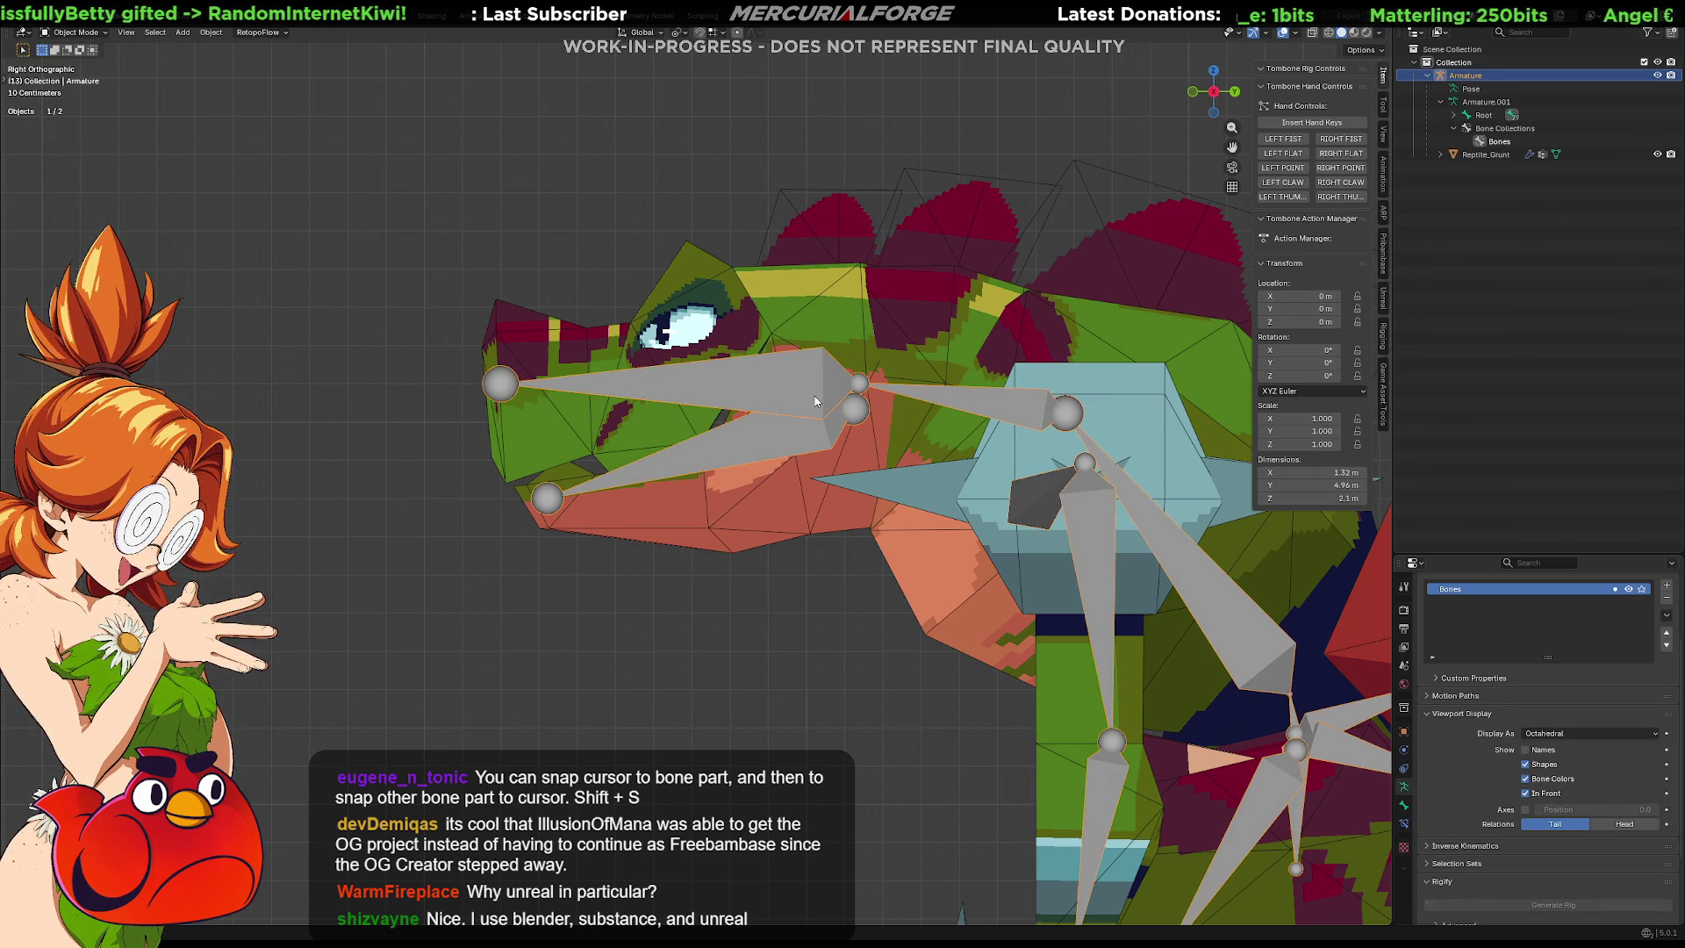
Switch the armature to Pose Mode and test-rotate the upper-jaw bone, then cancel.
key("ctrl+Tab")
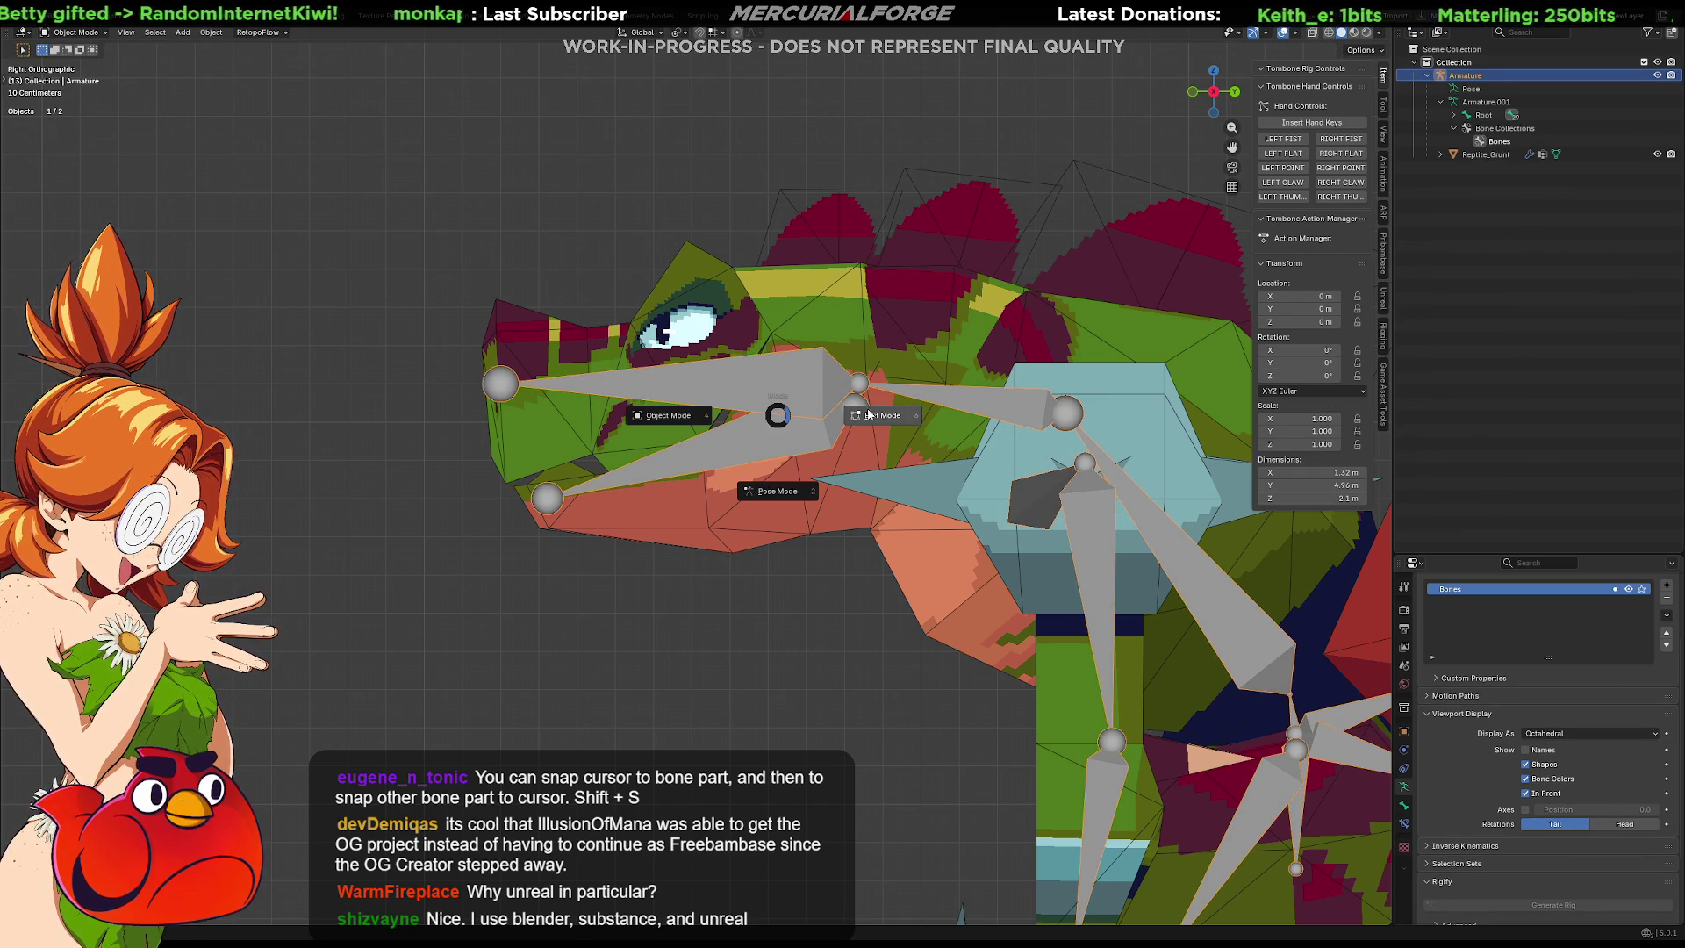
left_click(777, 491)
key("r")
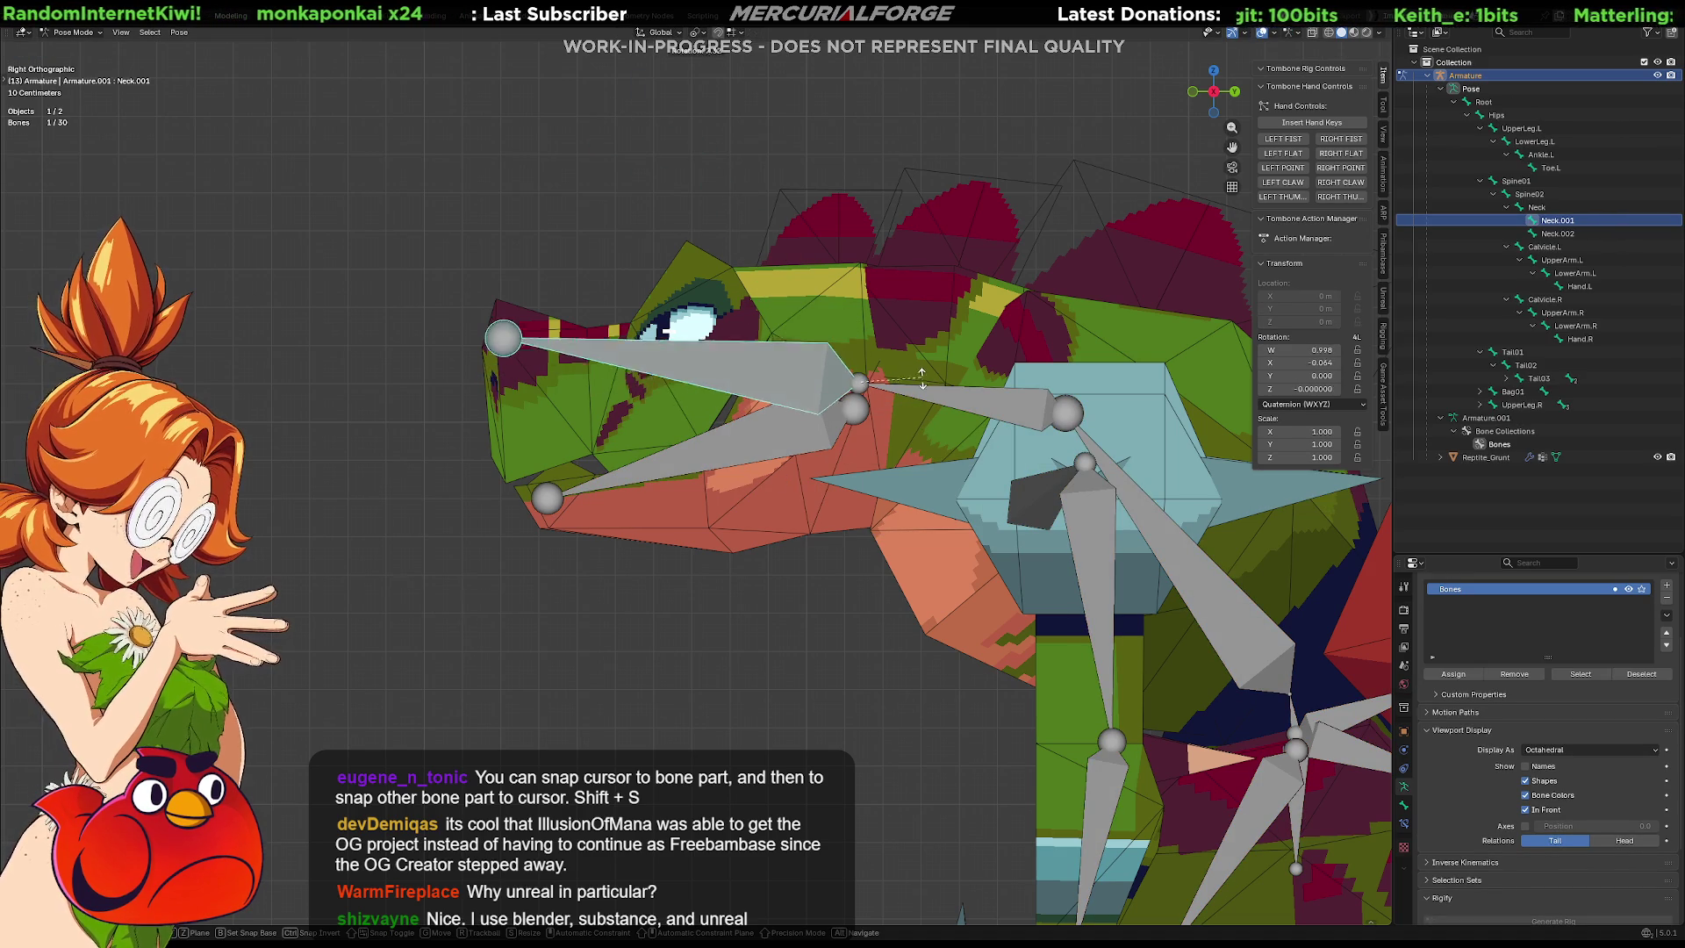
key("Escape")
In Edit Mode, parent the lower-jaw bone Neck.002 to Neck.001 with Keep Offset.
left_click(809, 450)
key("ctrl+Tab")
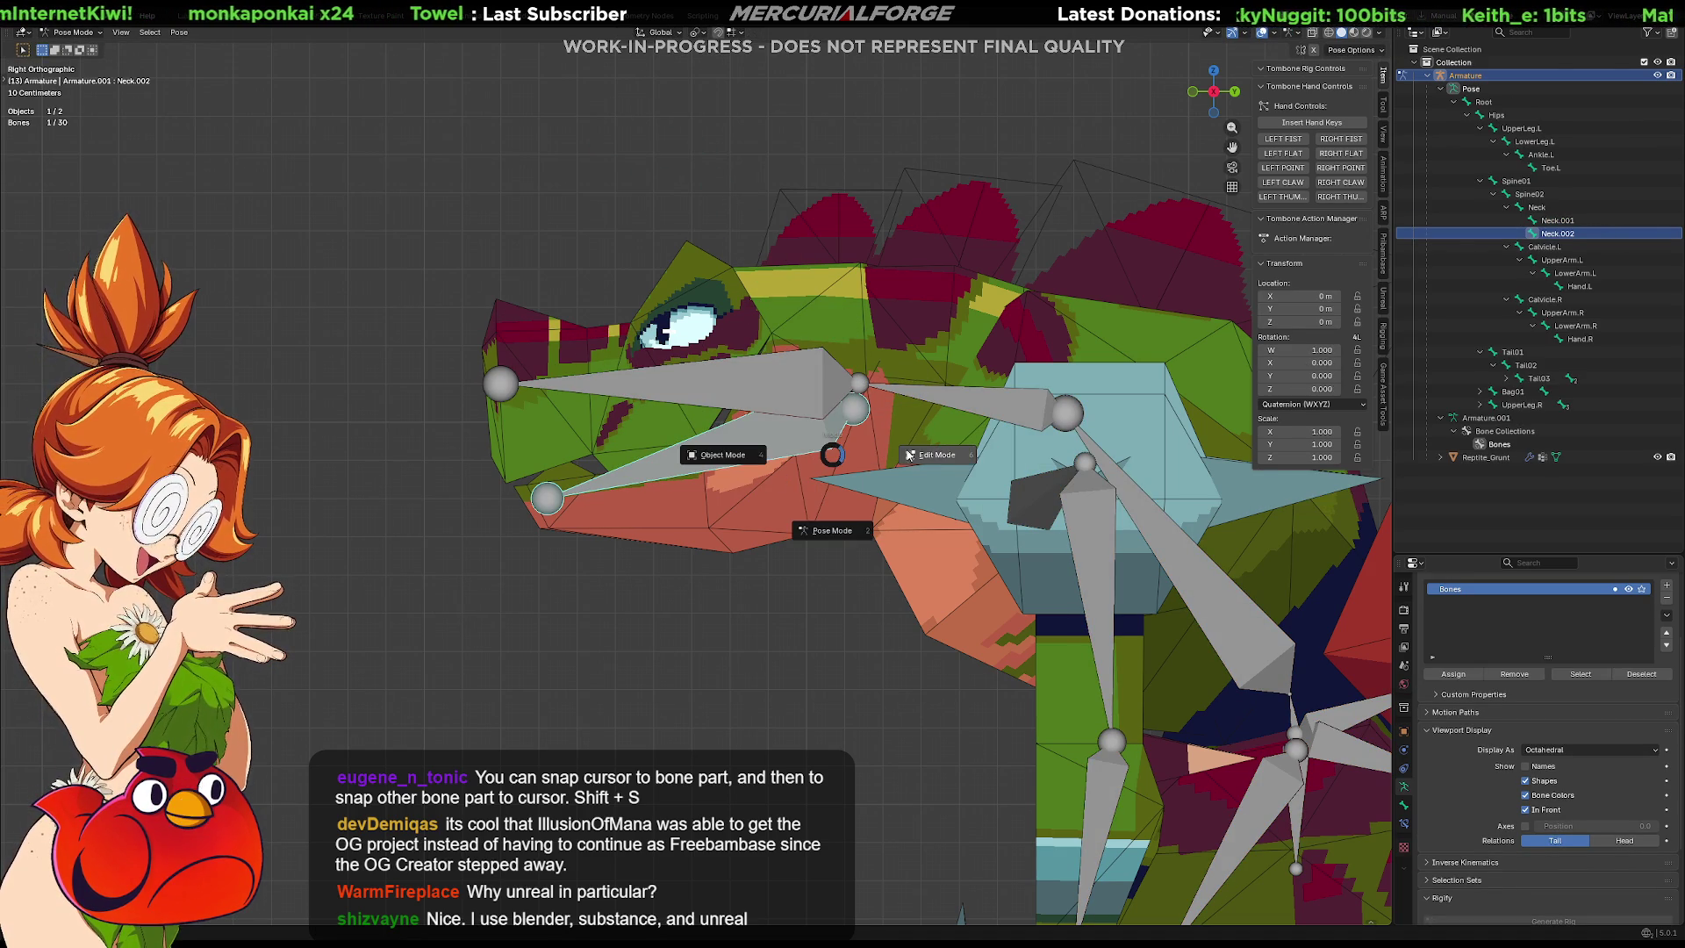
left_click(777, 441)
left_click(698, 389, "shift")
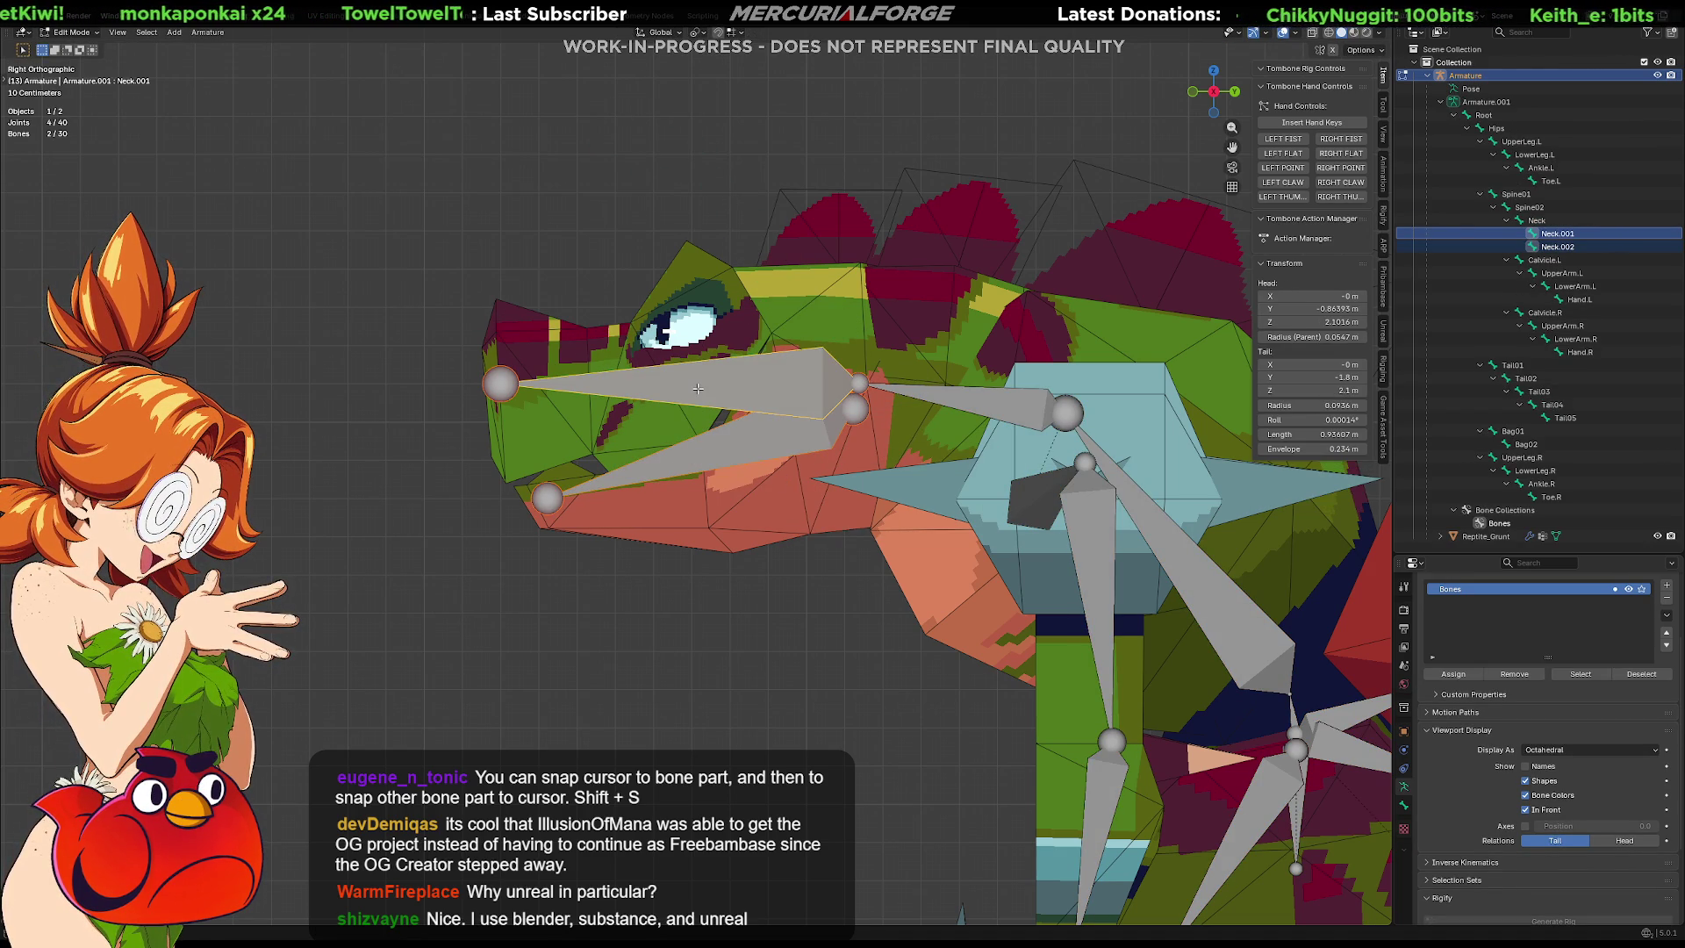
key("ctrl+p")
left_click(699, 394)
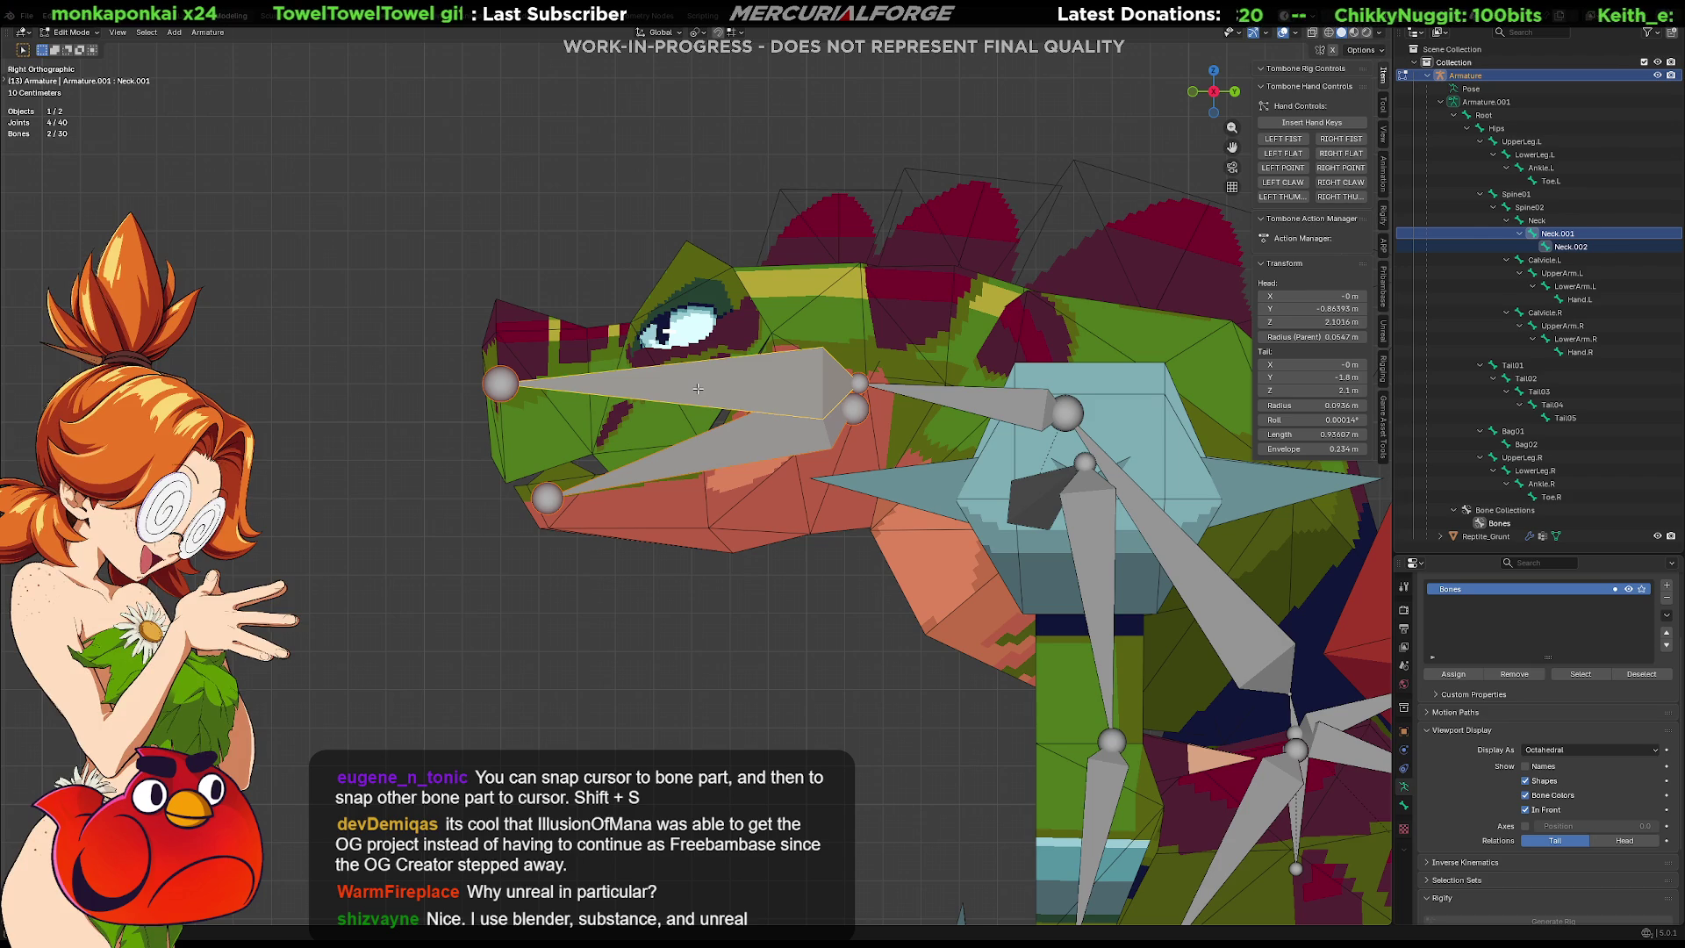
left_click(765, 389)
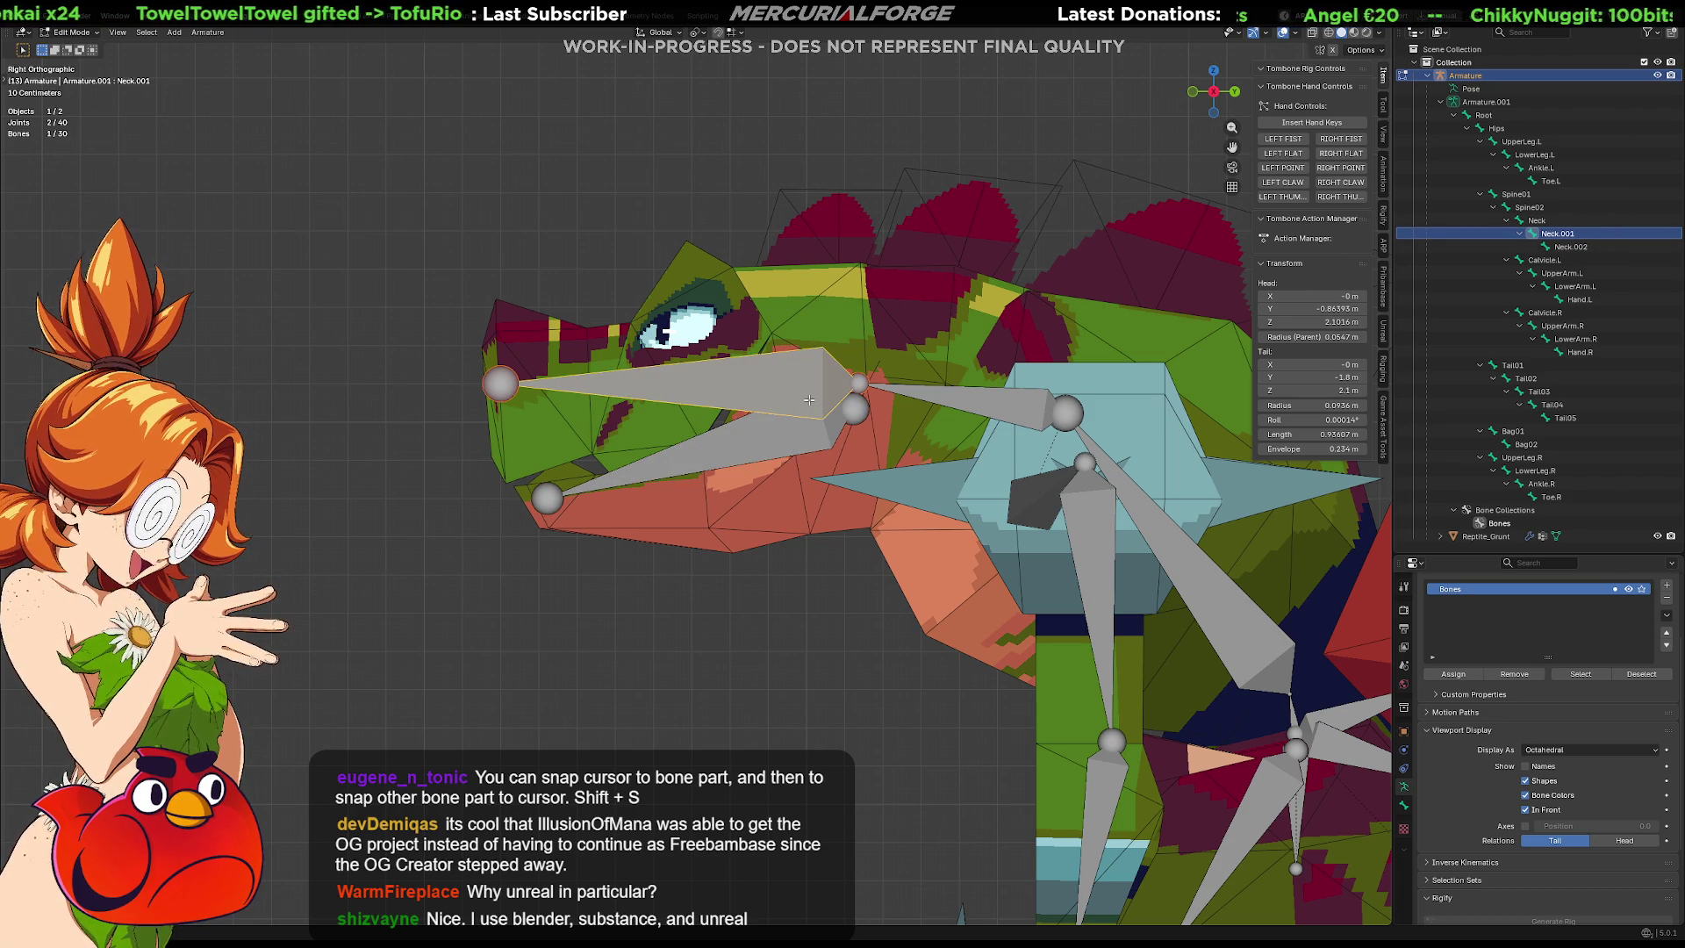
Try snapping the upper-jaw tail and connecting the lower jaw to its tip, undoing both.
key("shift+s")
left_click(949, 379)
key("ctrl+z")
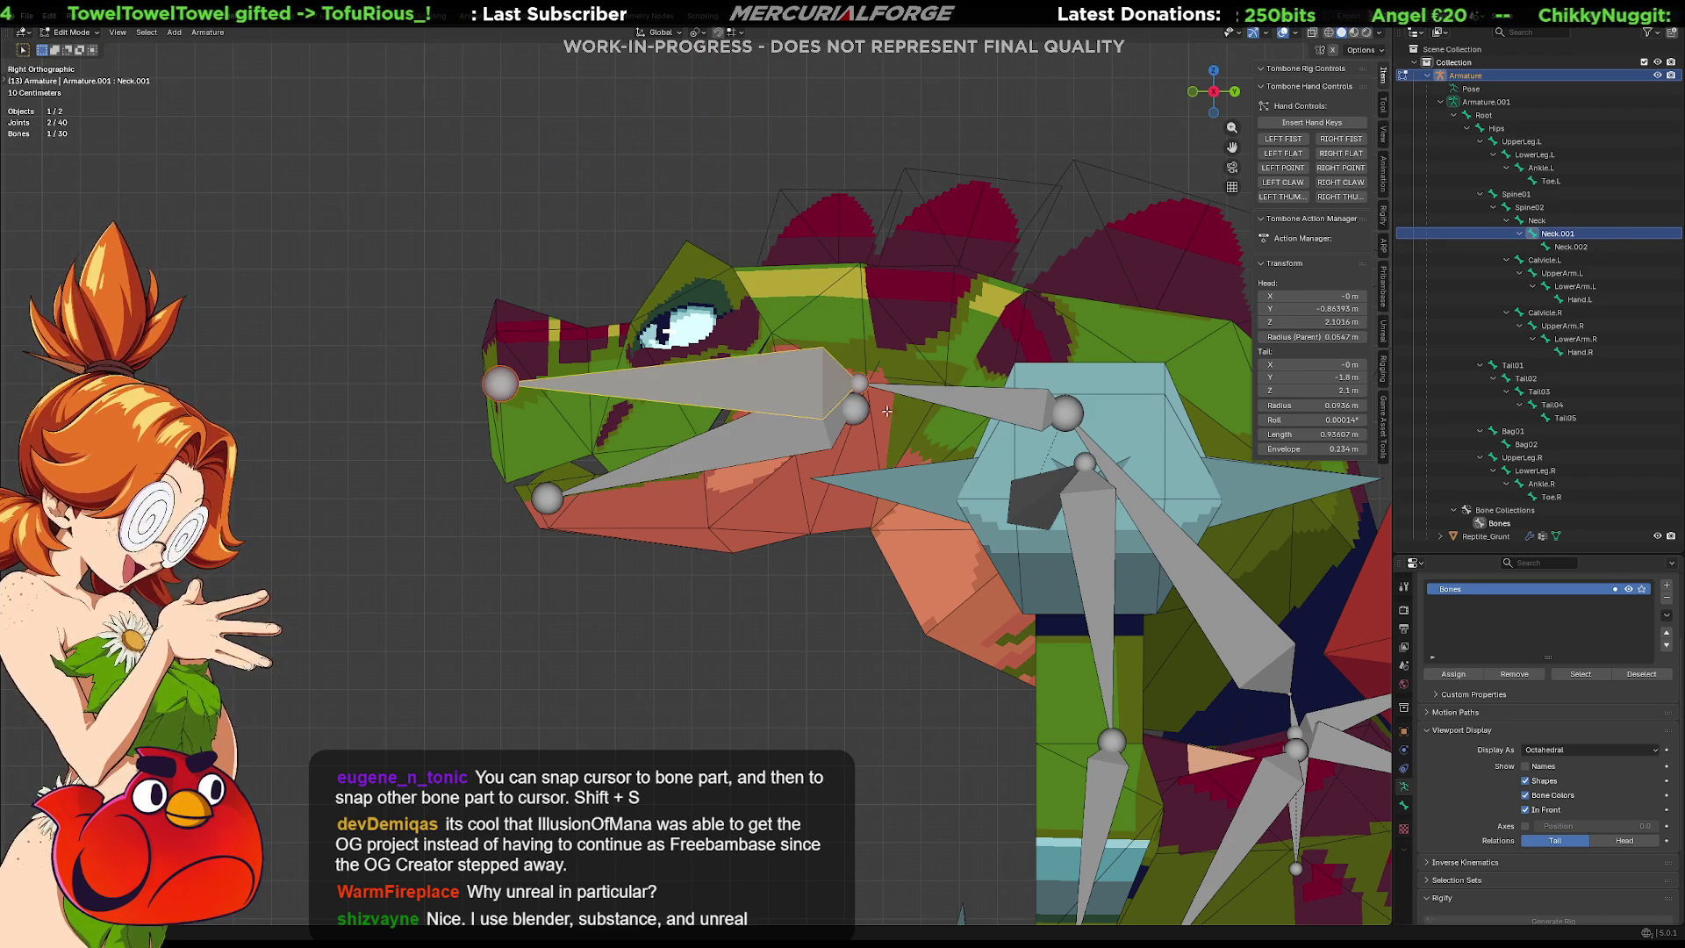
left_click(765, 433)
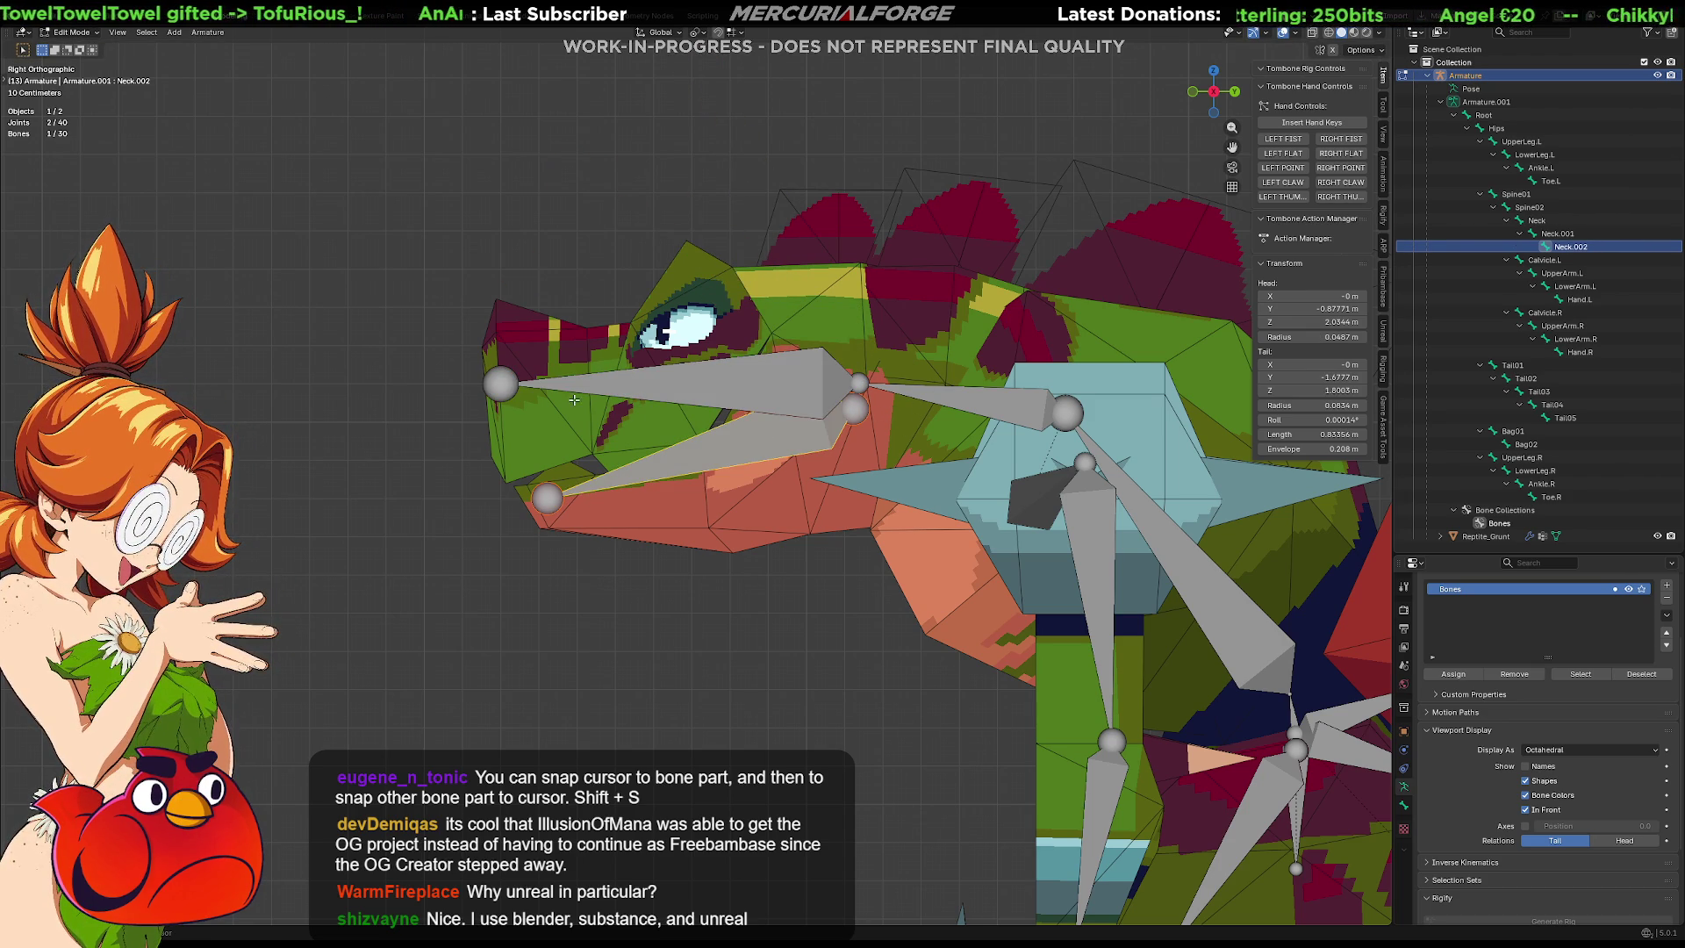
left_click(497, 389, "shift")
key("ctrl+p")
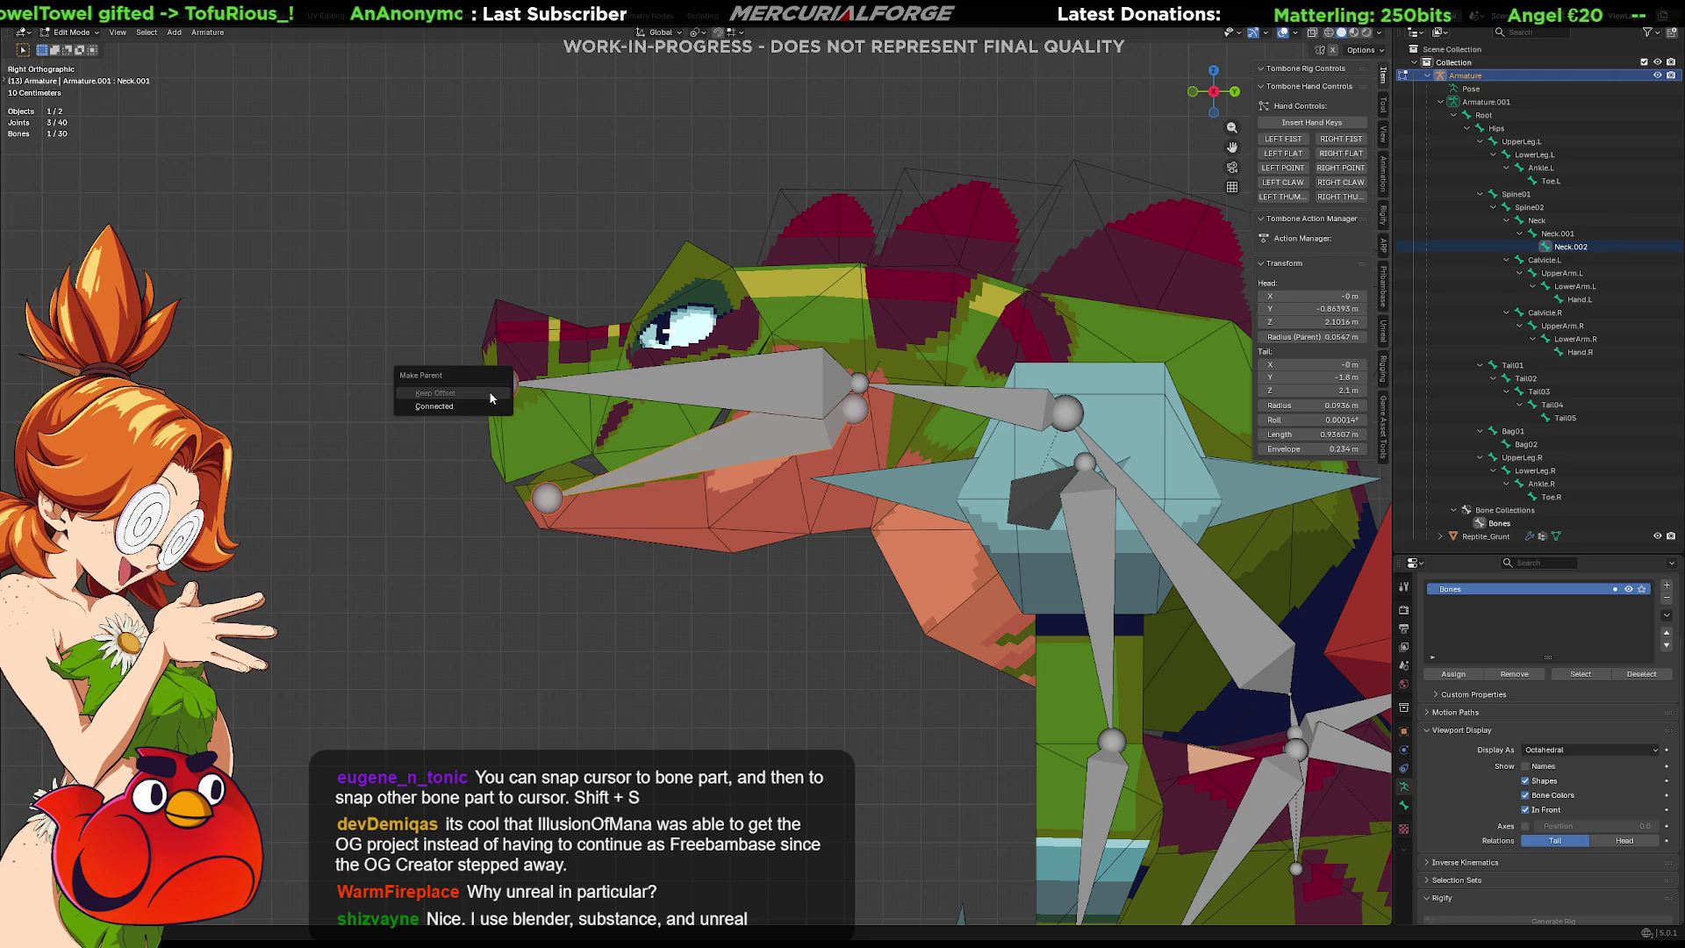
left_click(482, 397)
key("ctrl+z")
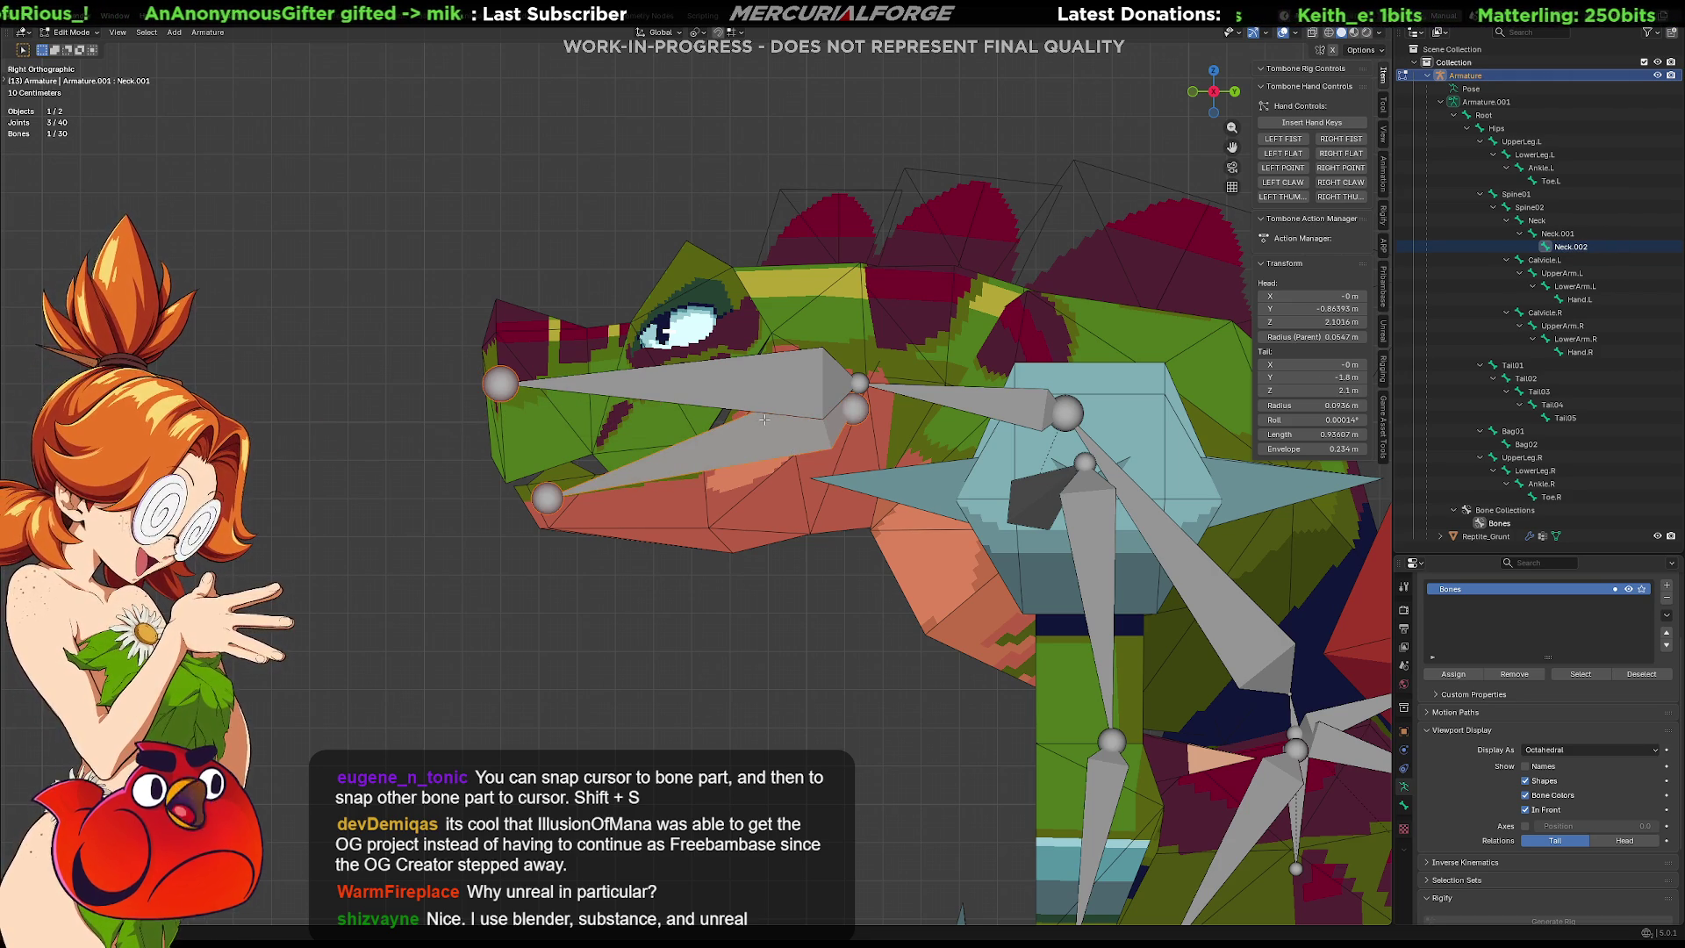
Delete the lower-jaw bone Neck.002 and select the upper-jaw bone Neck.001.
left_click(764, 422, "shift")
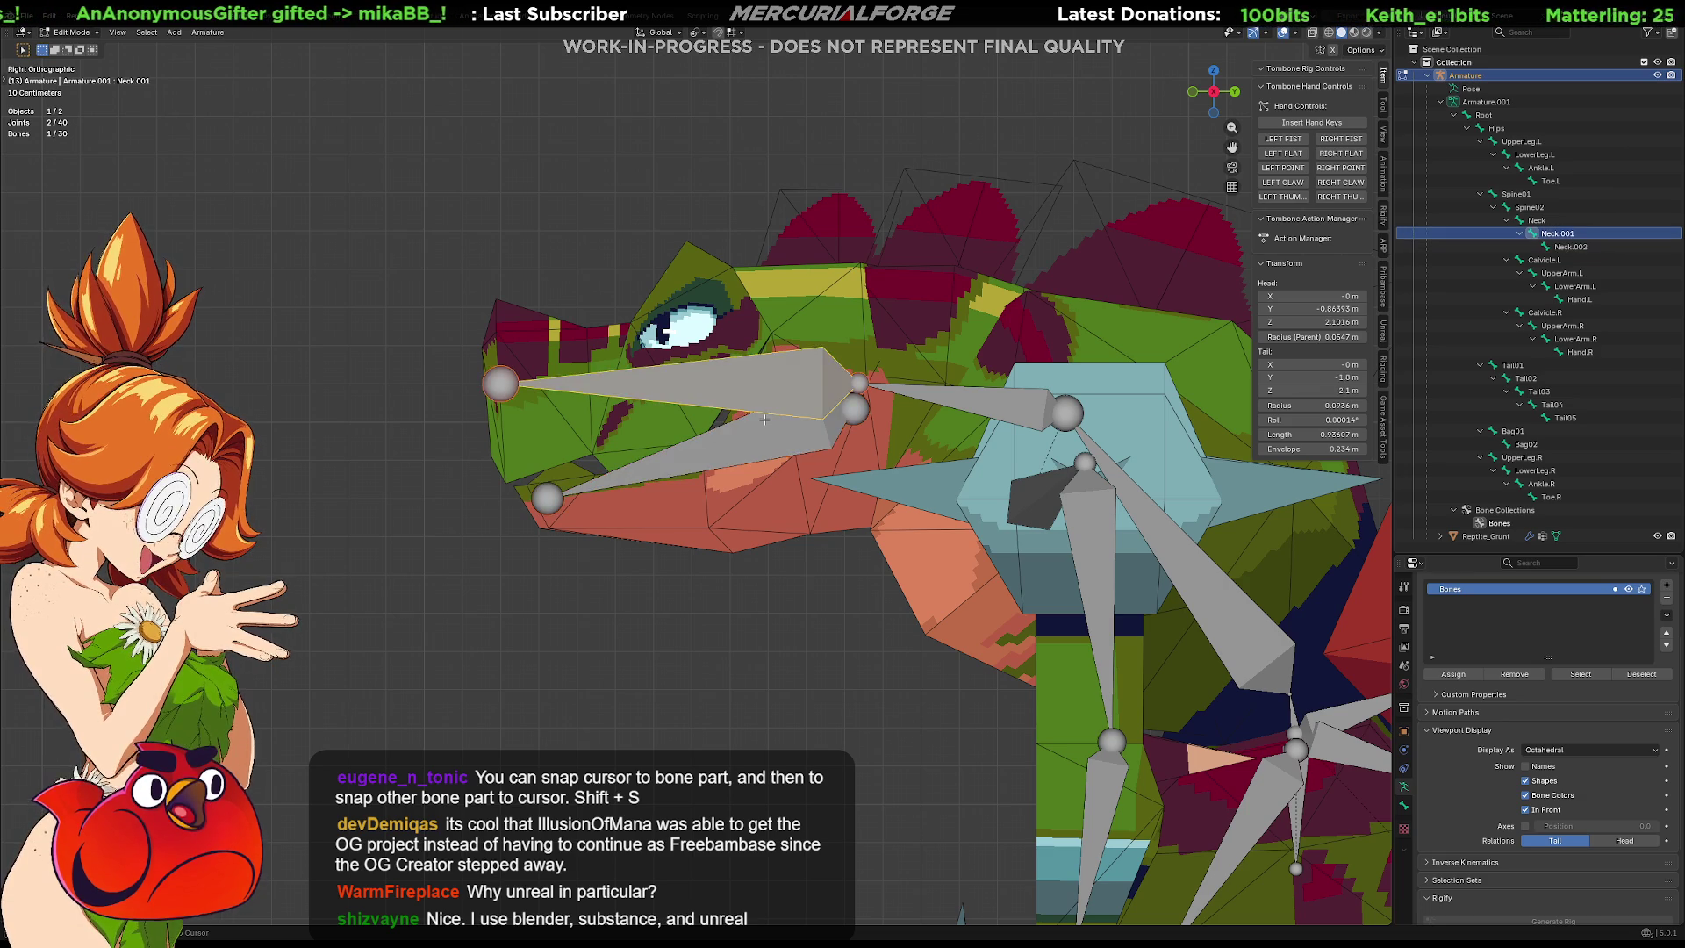
left_click(777, 446)
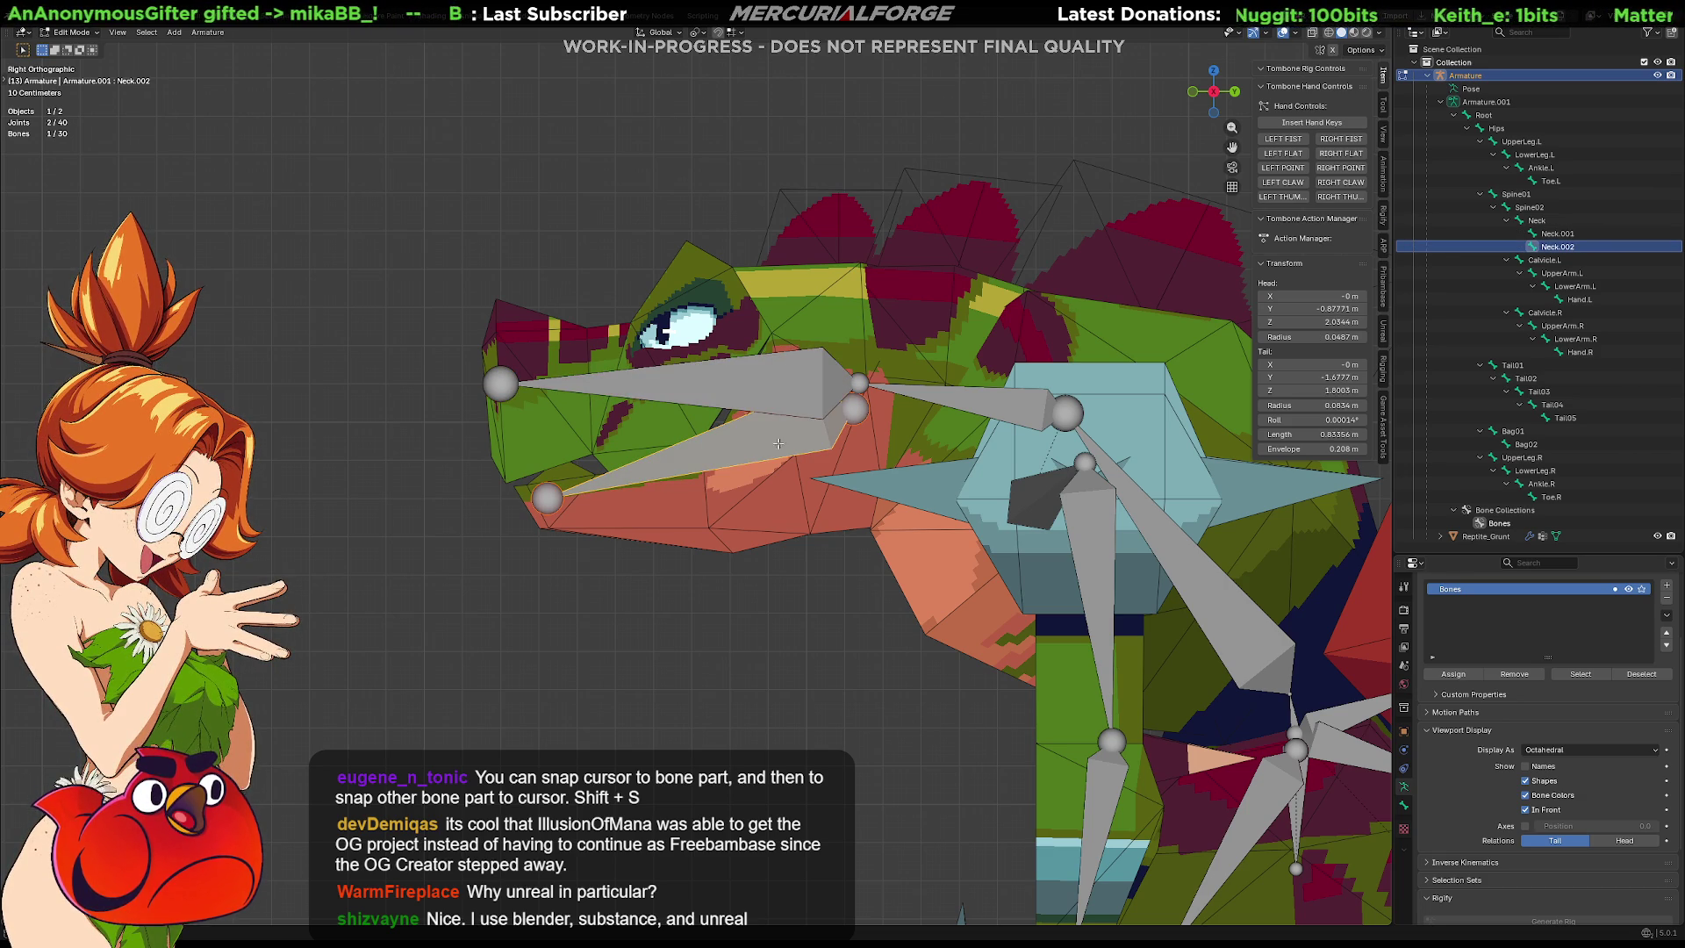
left_click(795, 413)
left_click(768, 437)
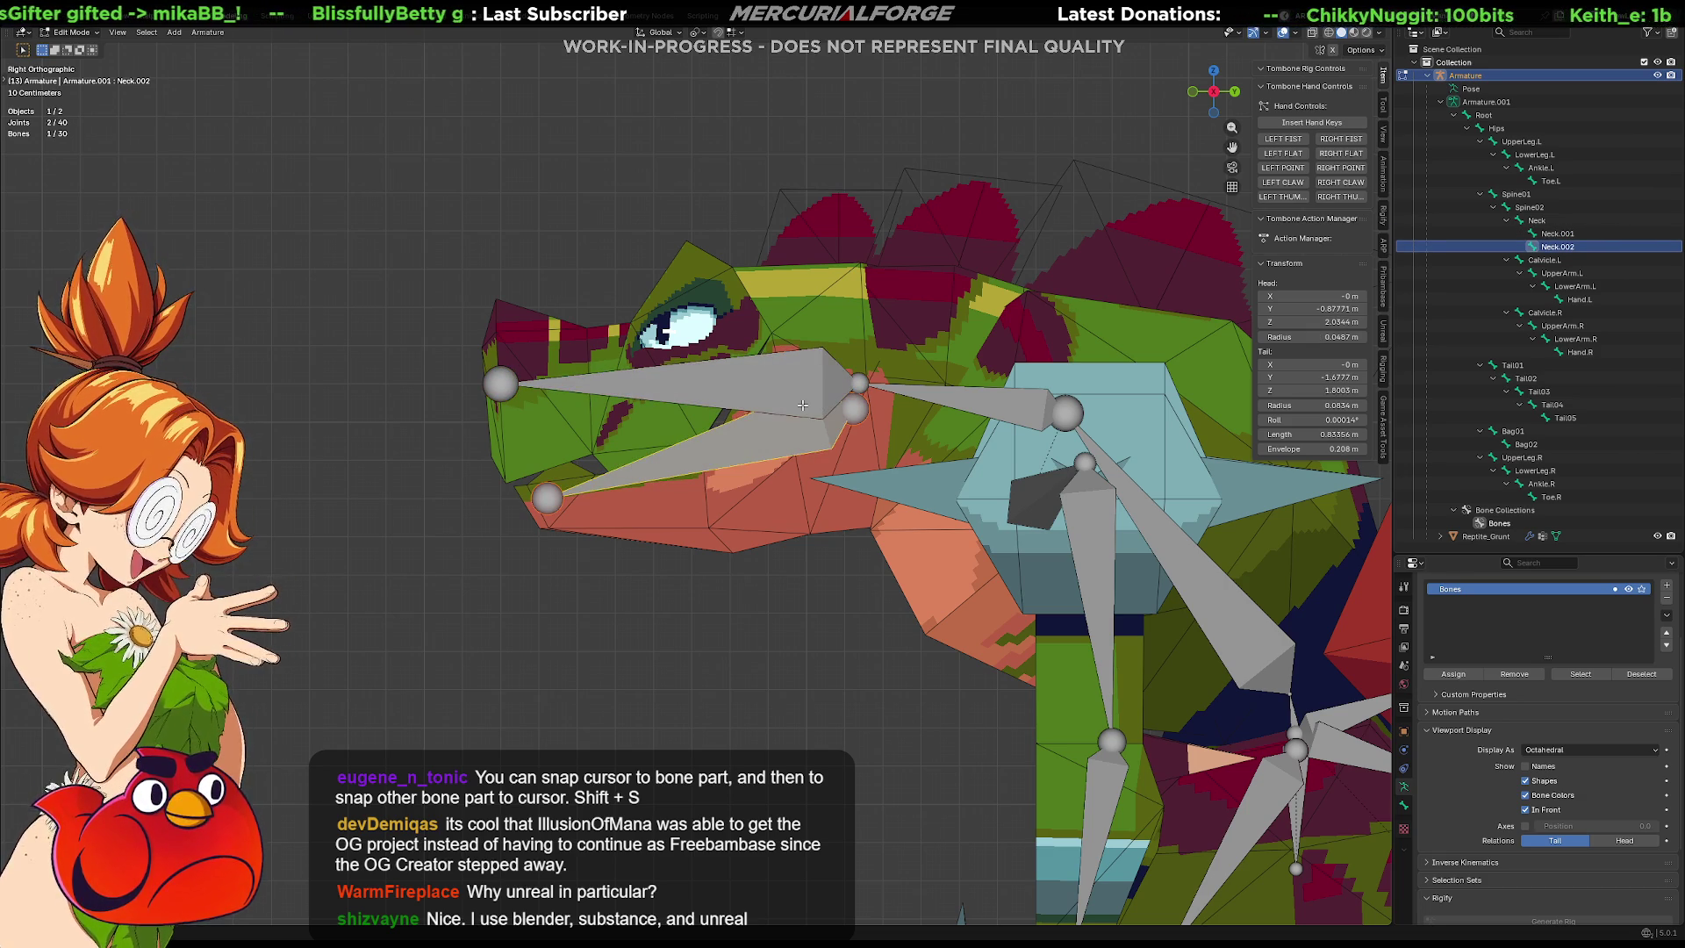
left_click(782, 429)
left_click(782, 427)
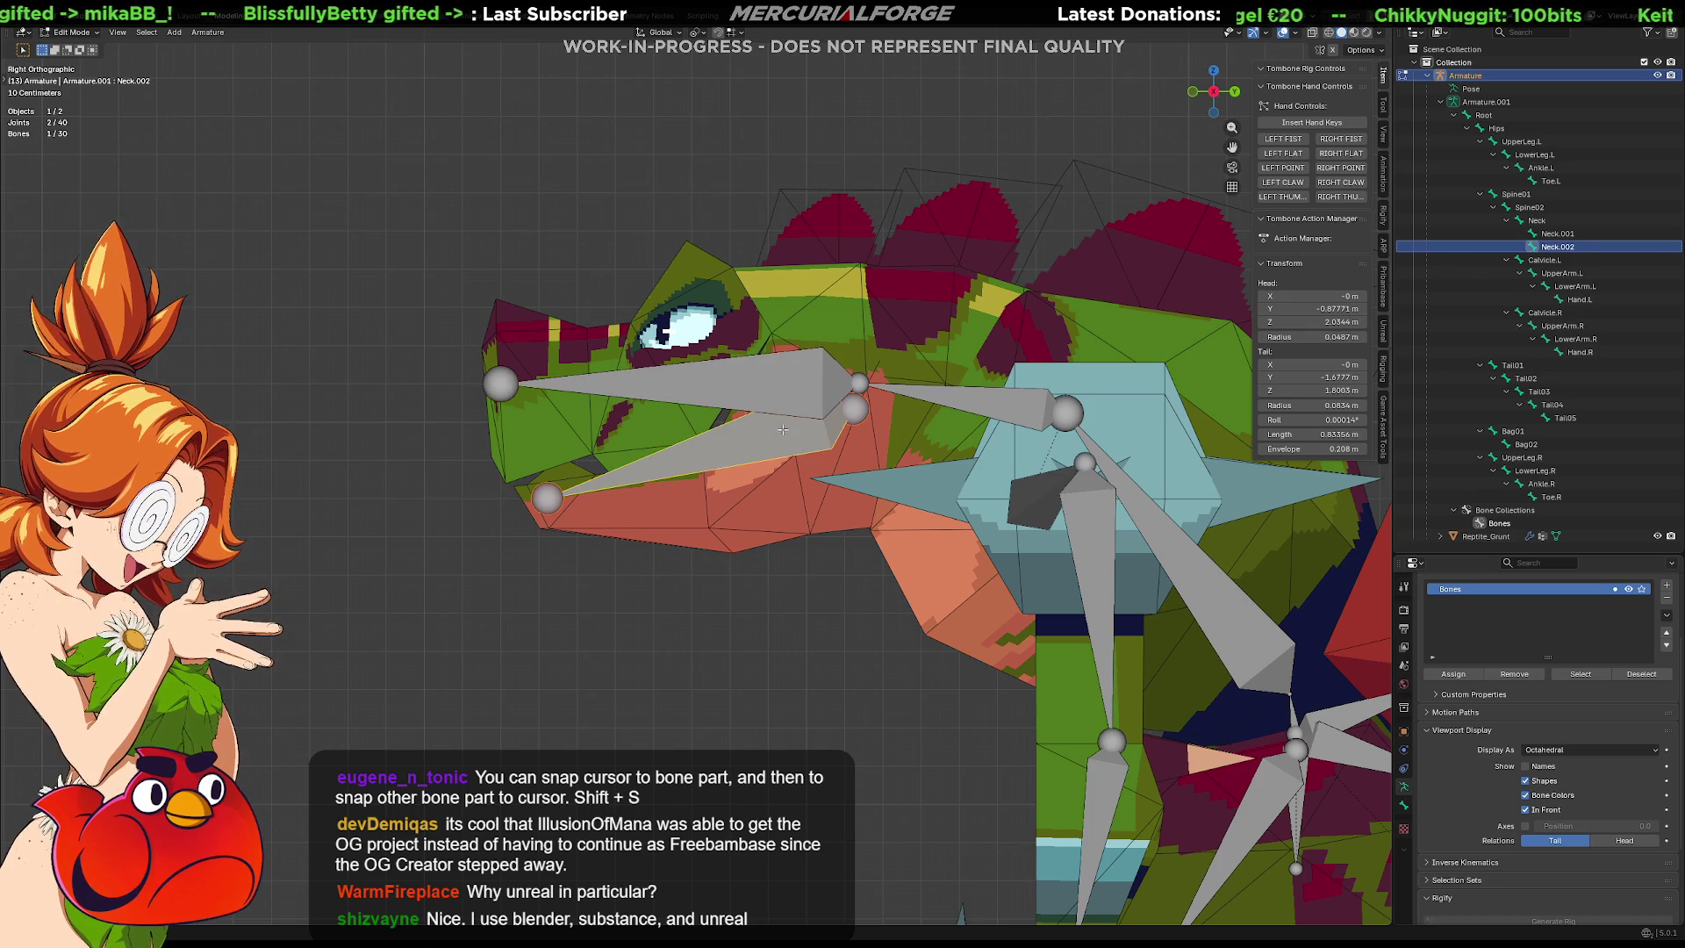
key("x")
left_click(792, 436)
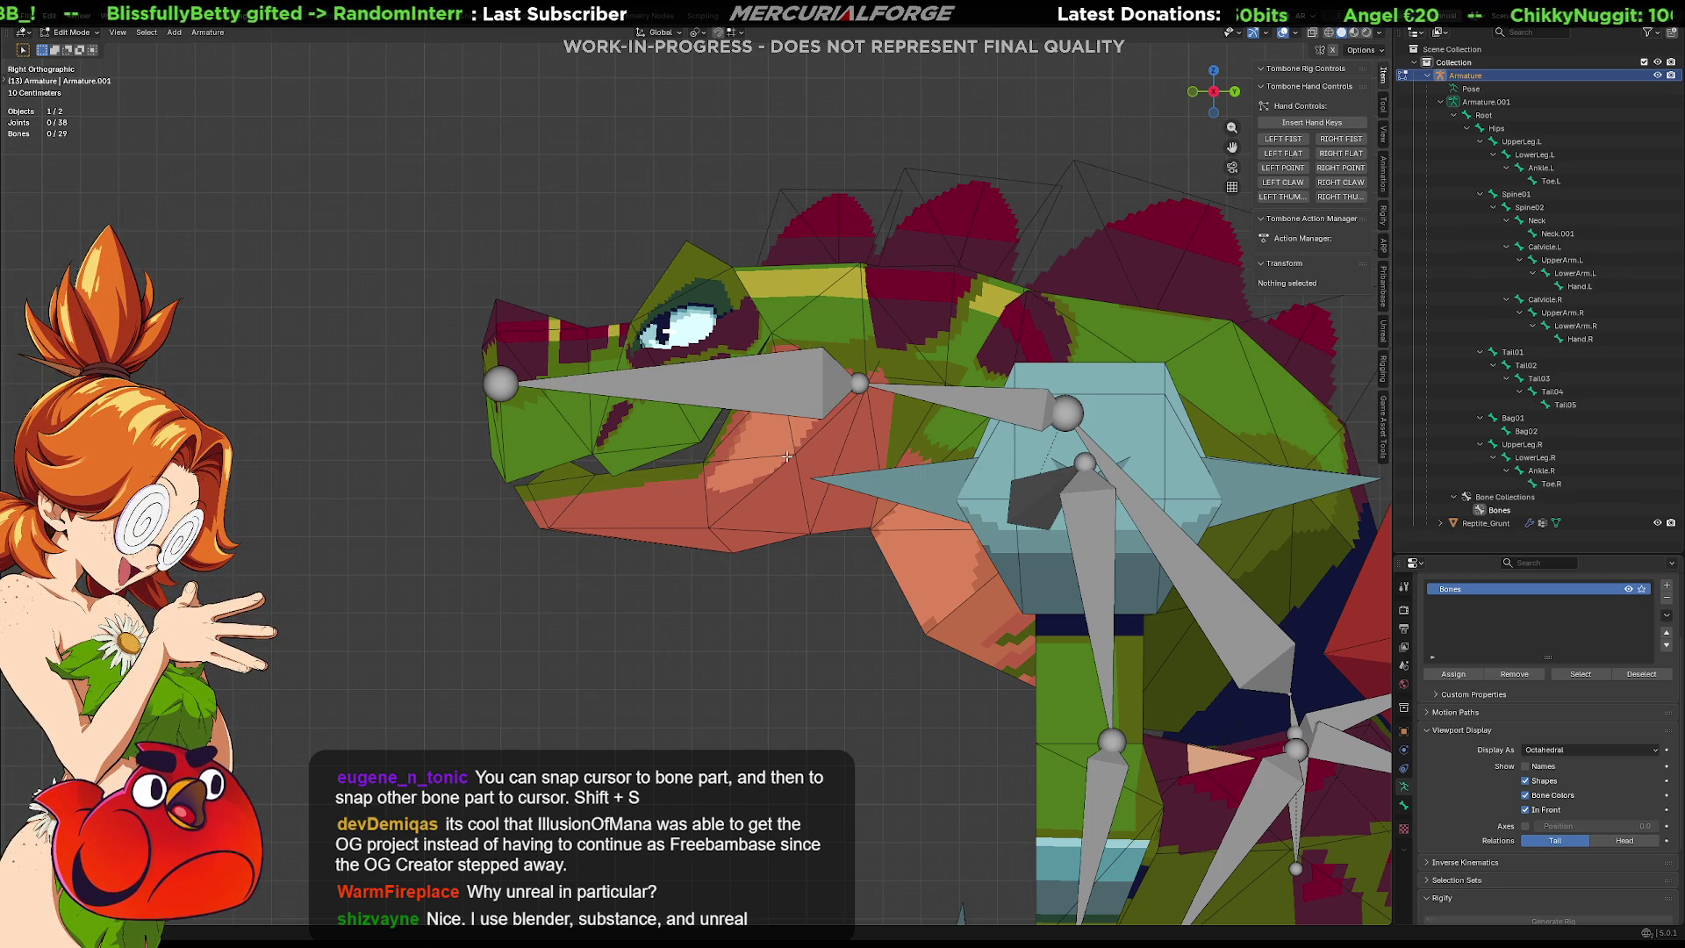
left_click(800, 392)
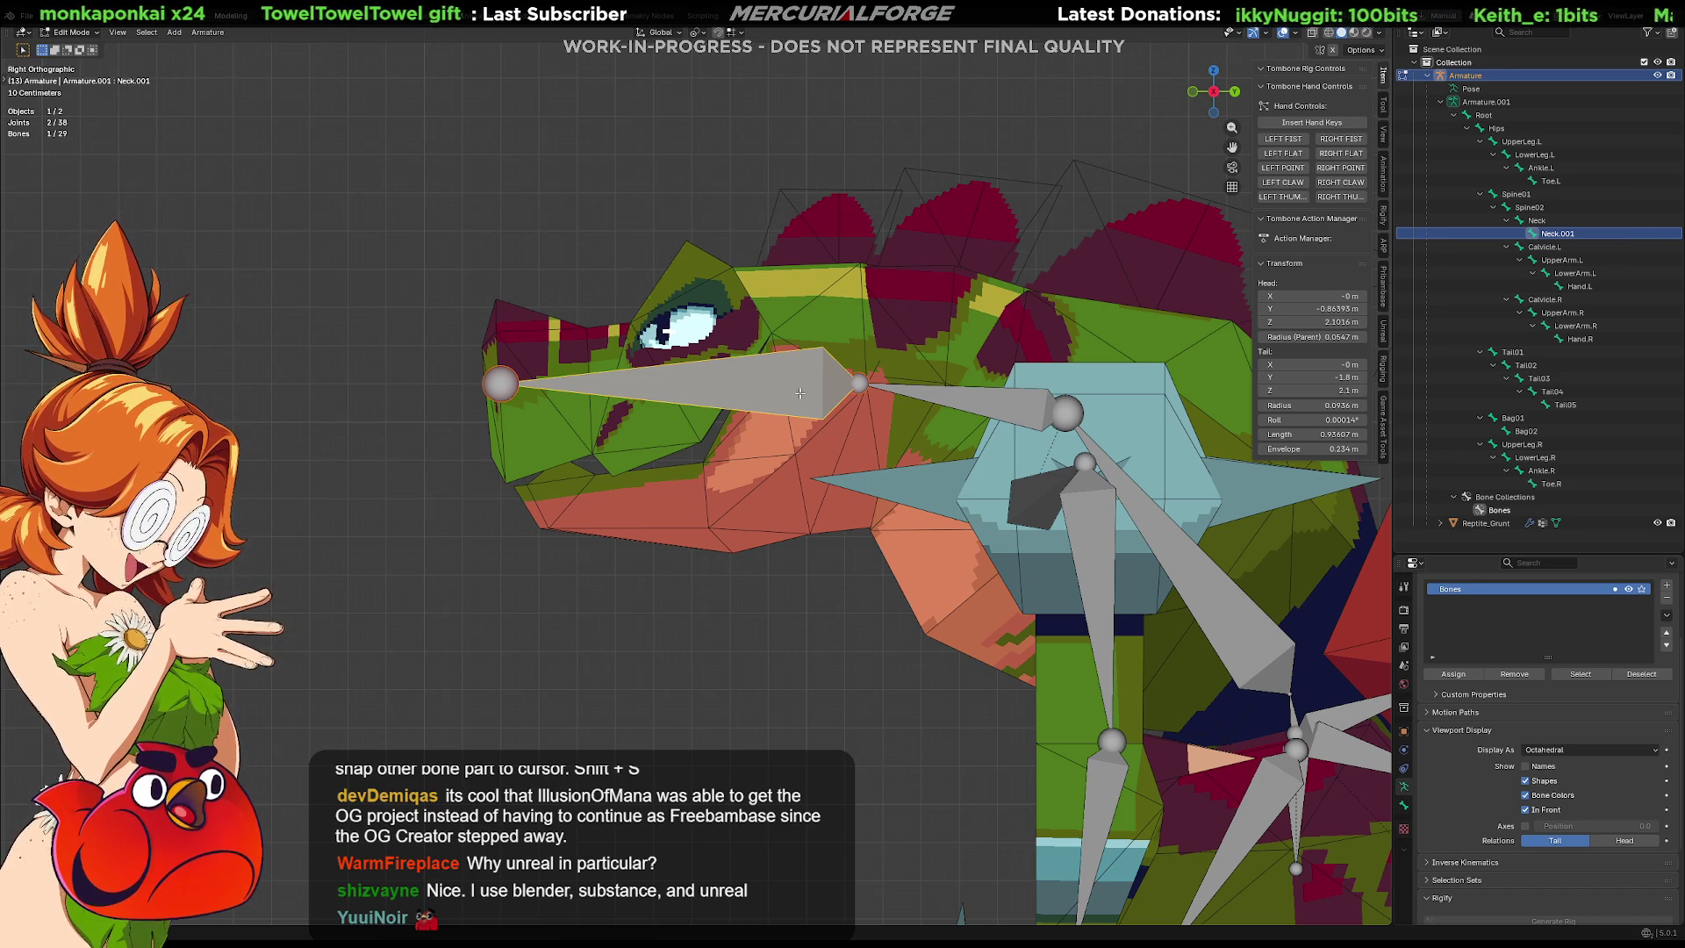
key("shift+d")
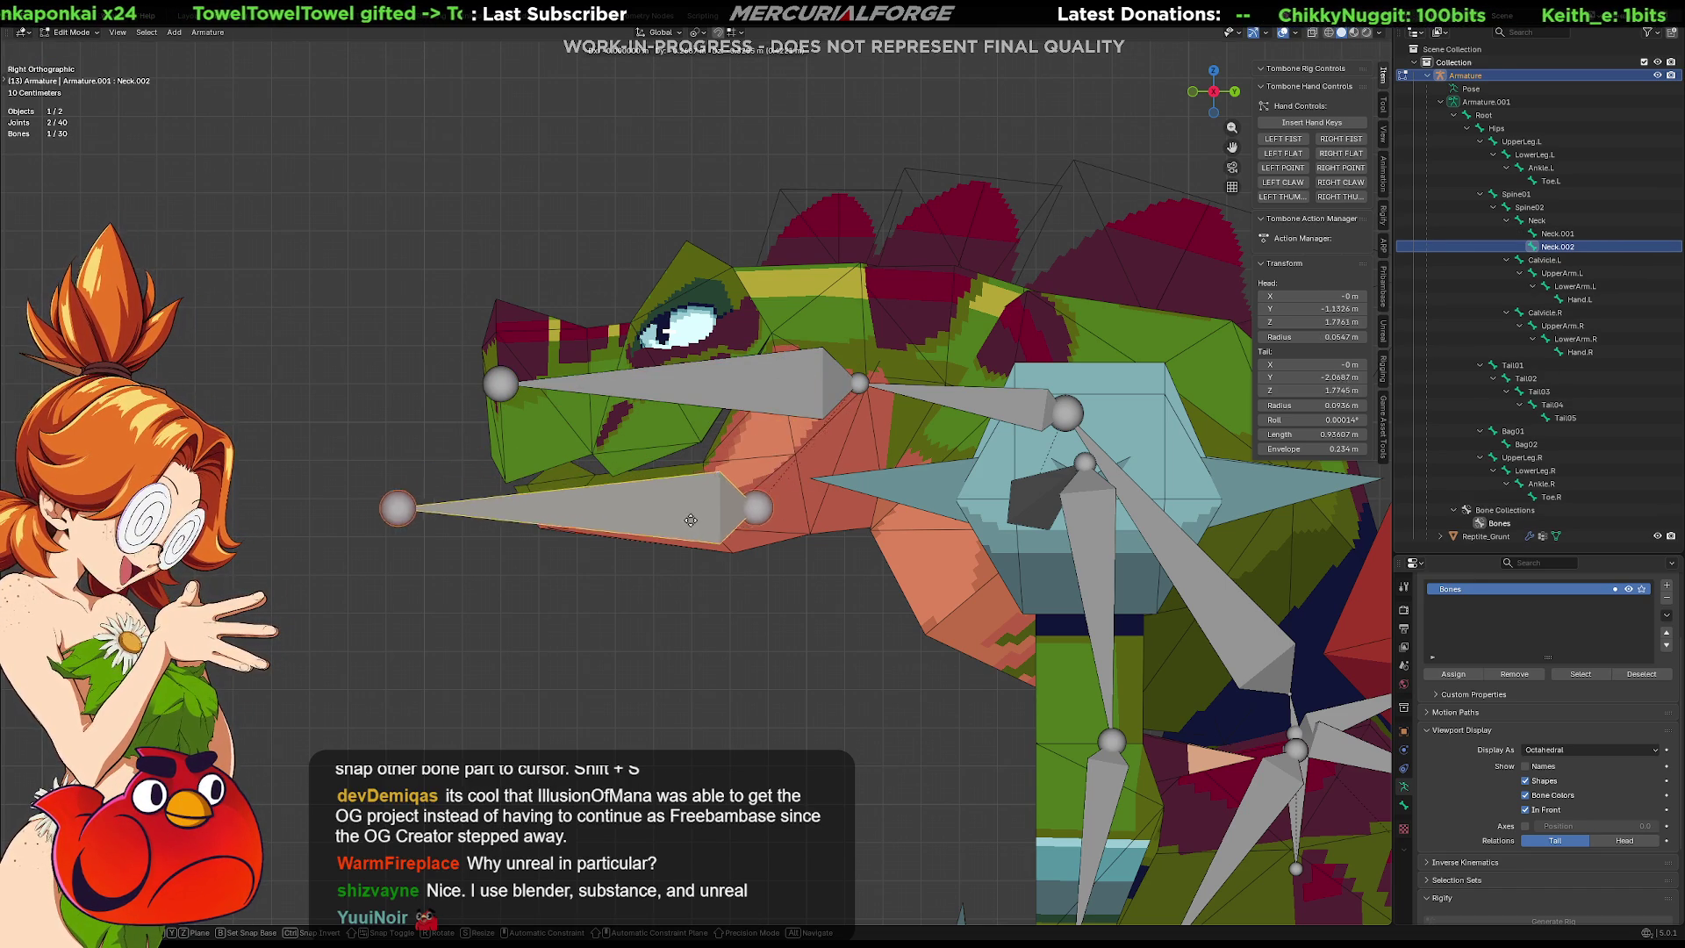
key("Escape")
key("ctrl+z")
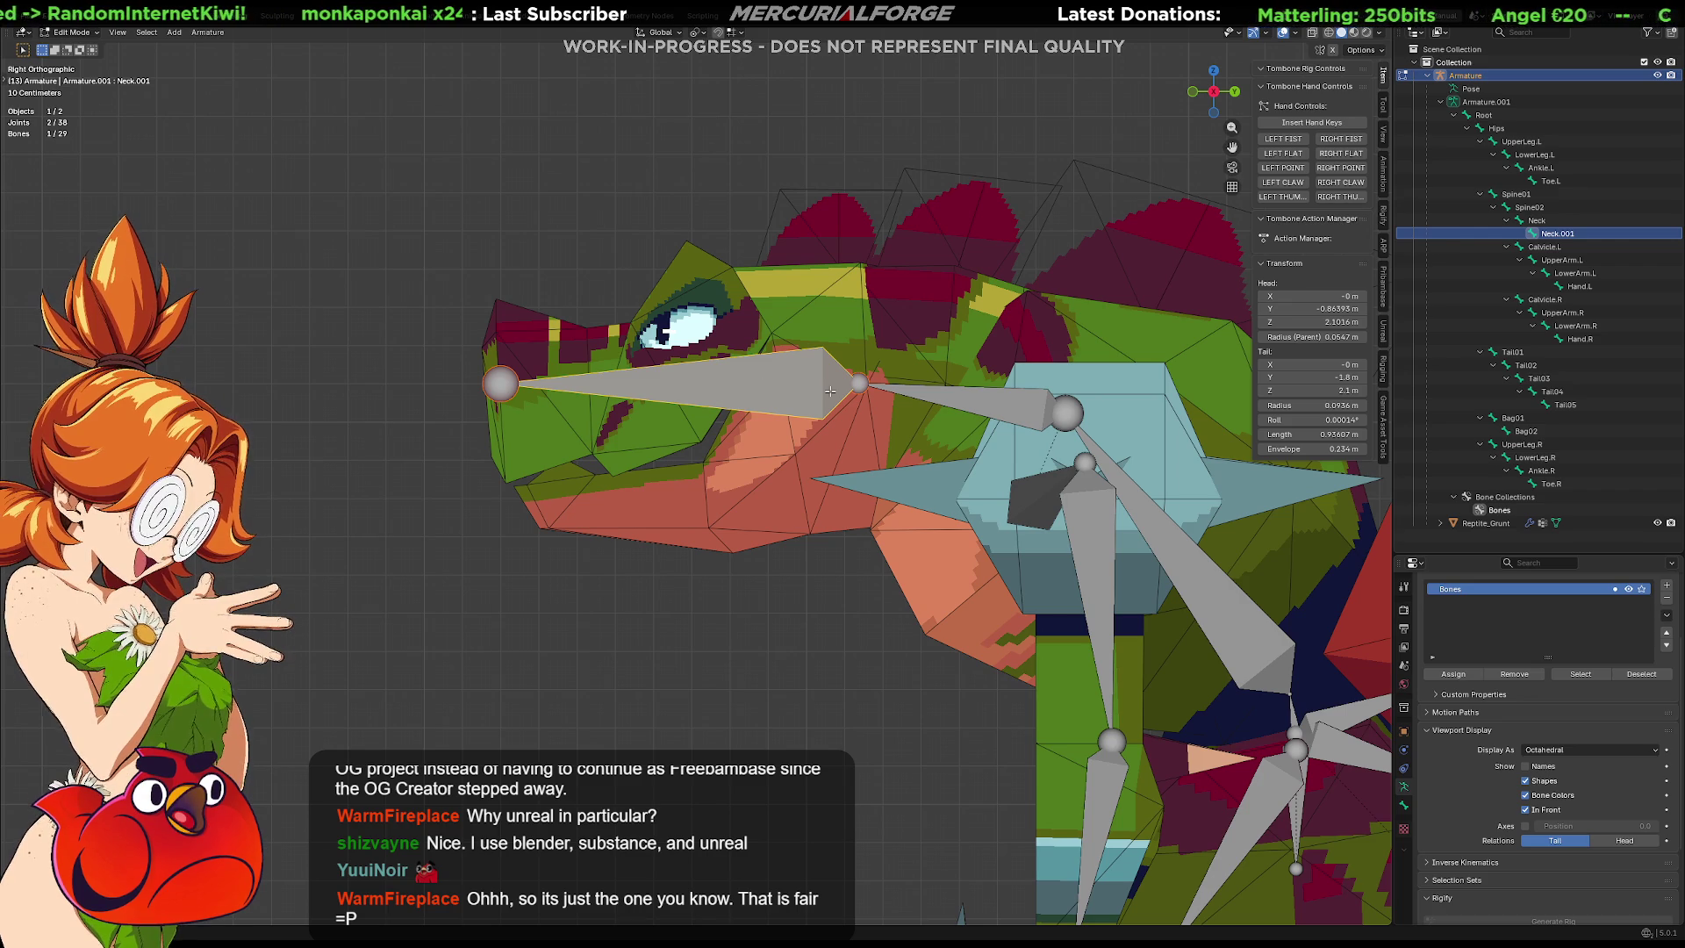
Set up a right orthographic side view and re-enter Edit Mode on the armature.
key("Tab")
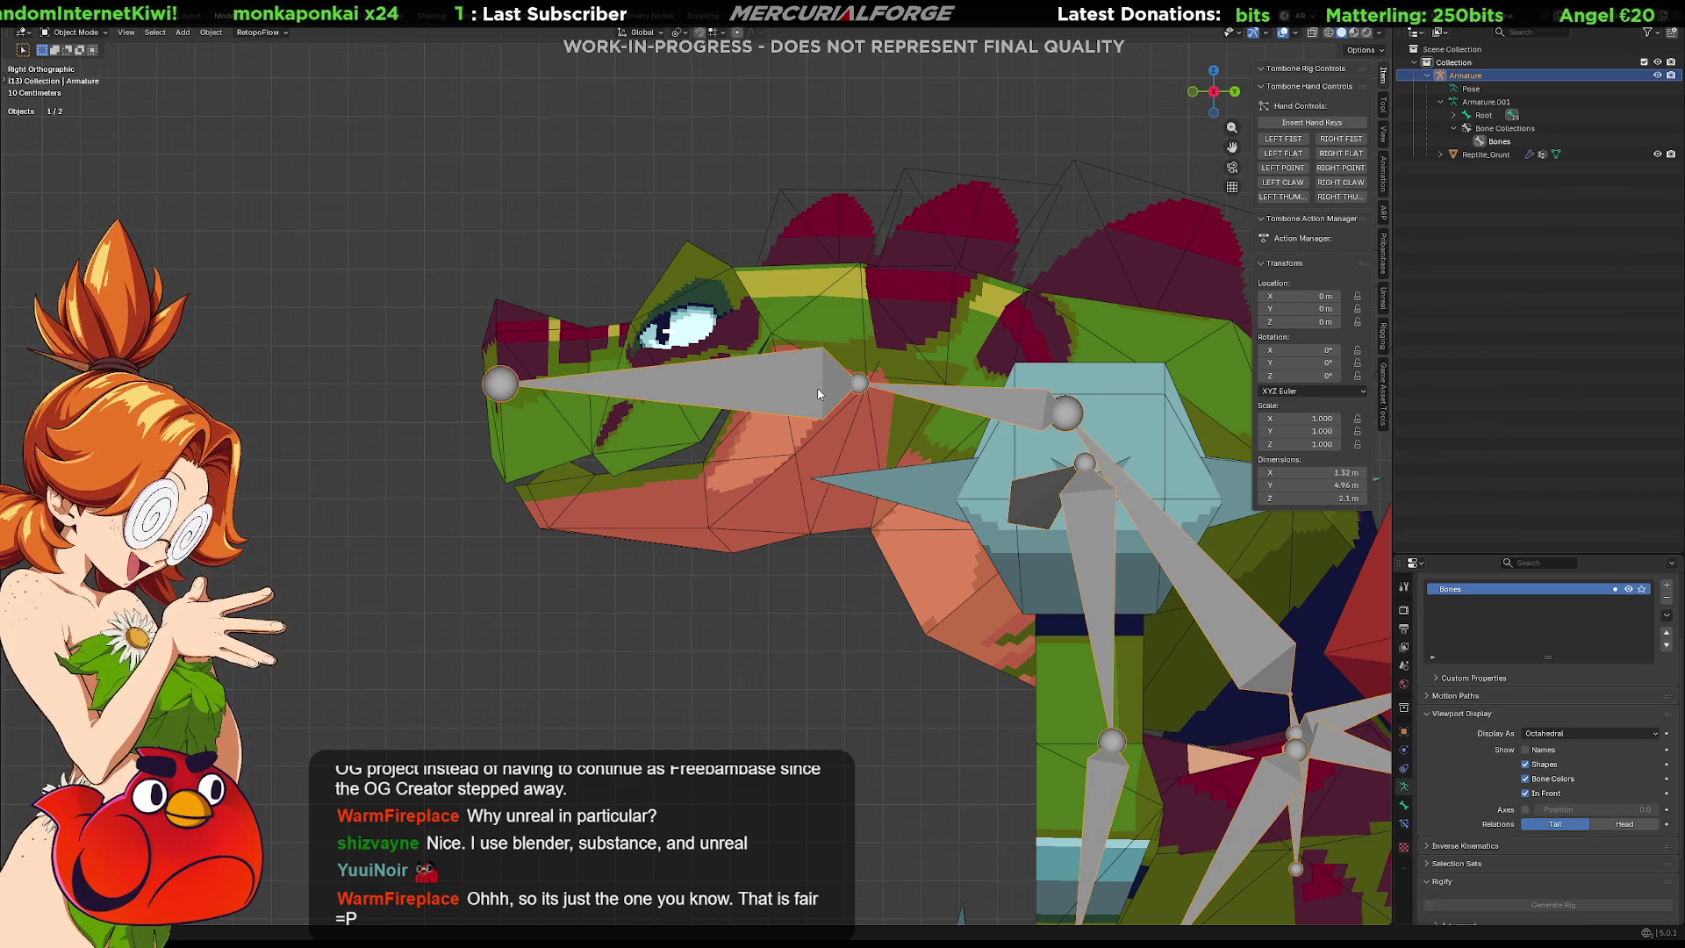
mouse_move(818, 394)
middle_mouse_down()
mouse_move(868, 454)
mouse_move(849, 443)
middle_mouse_up()
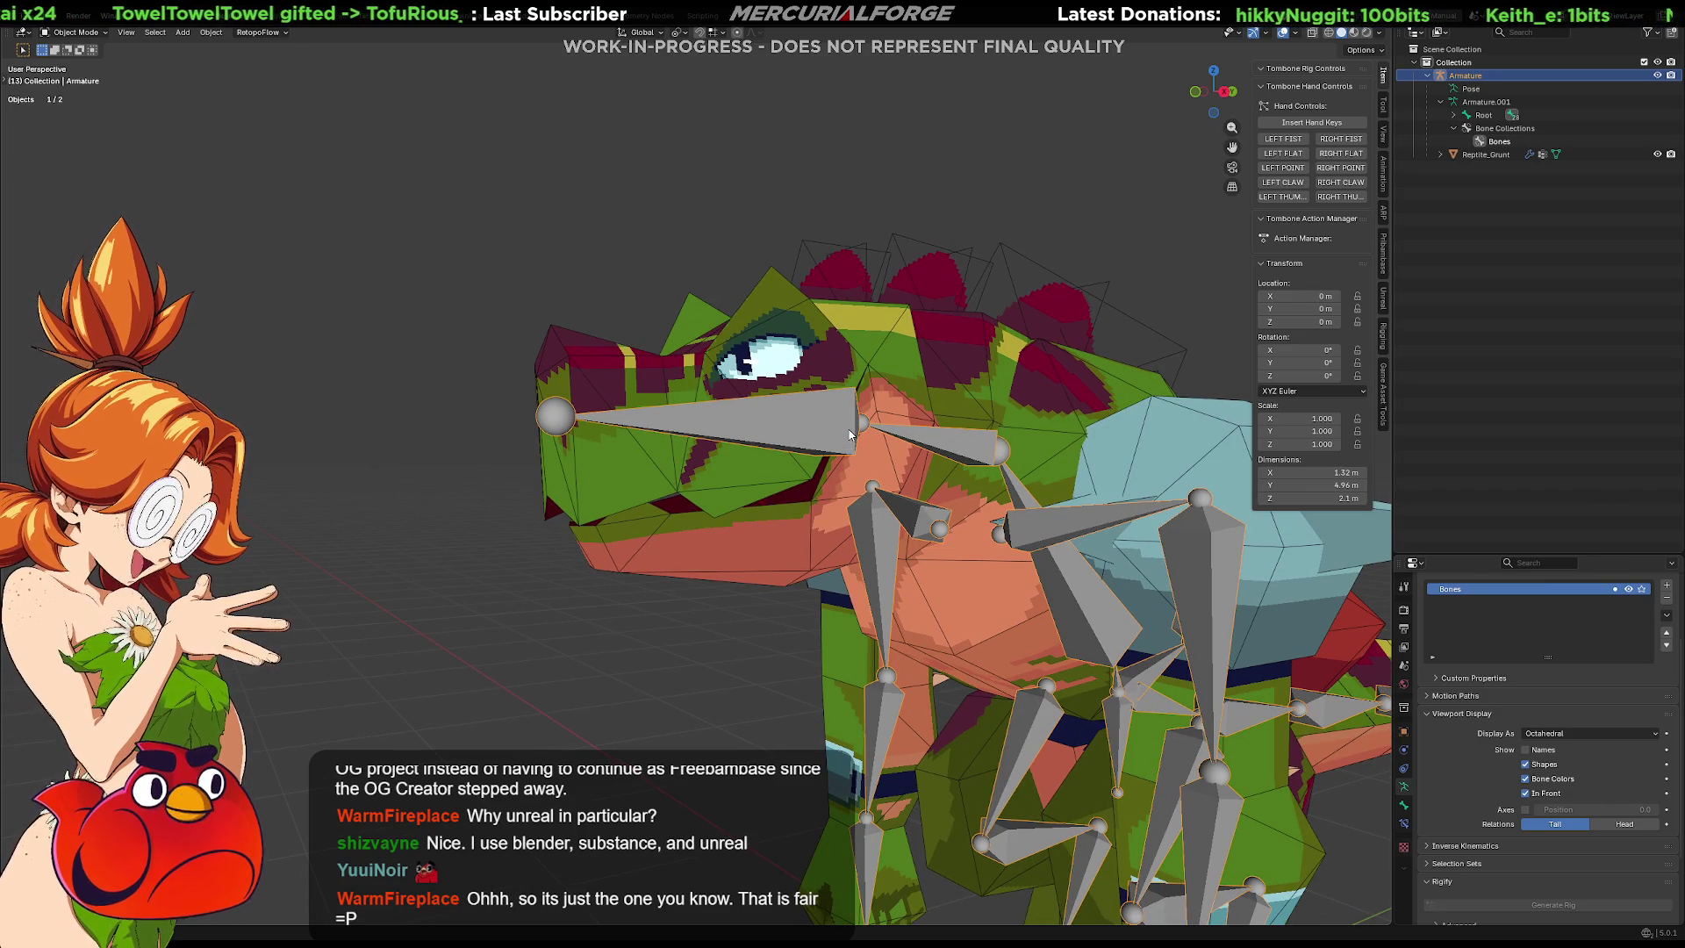
key("KP_3")
key("KP_5")
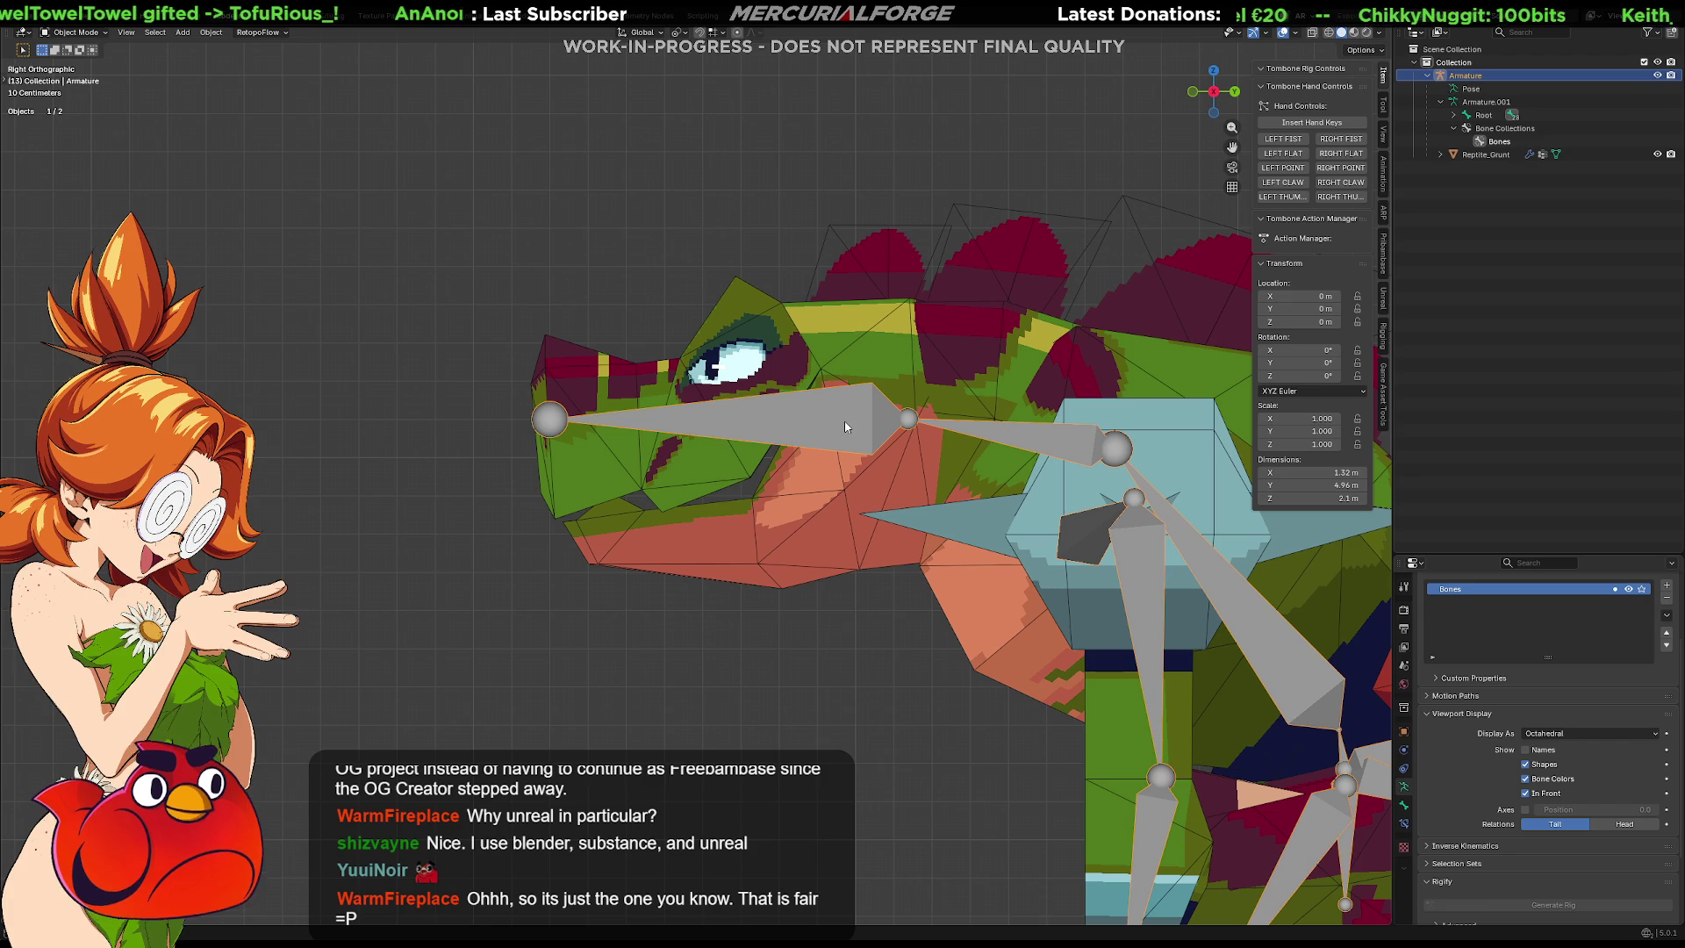
key("space")
key("Escape")
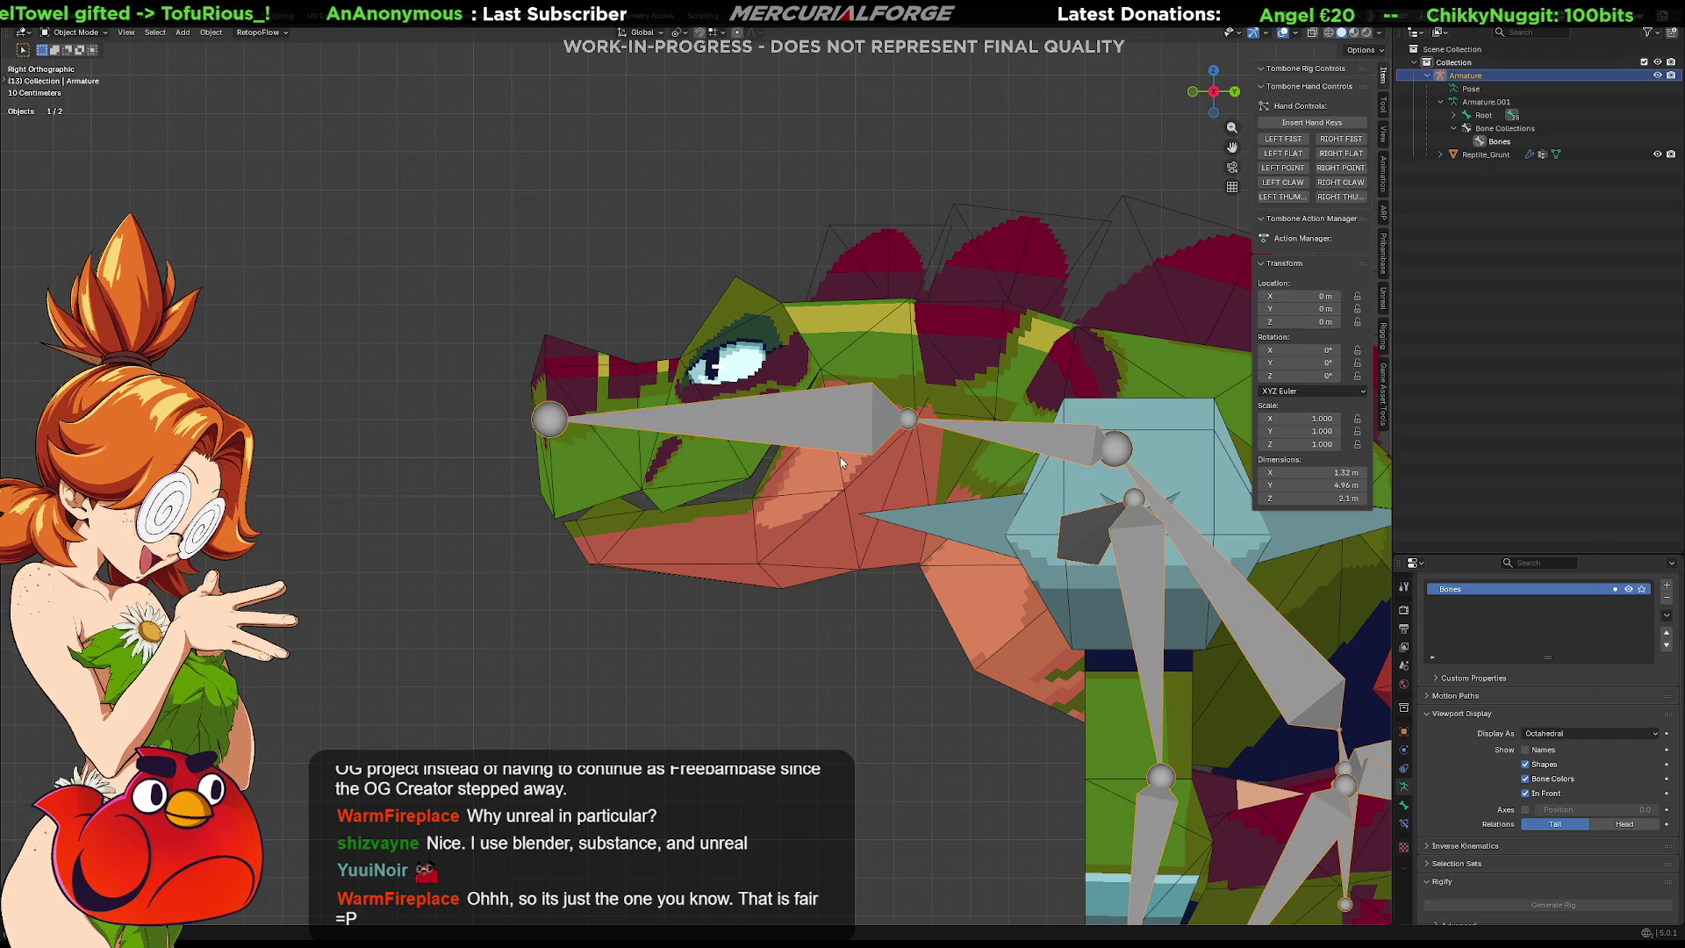
left_click(367, 421)
left_click(822, 412)
key("Tab")
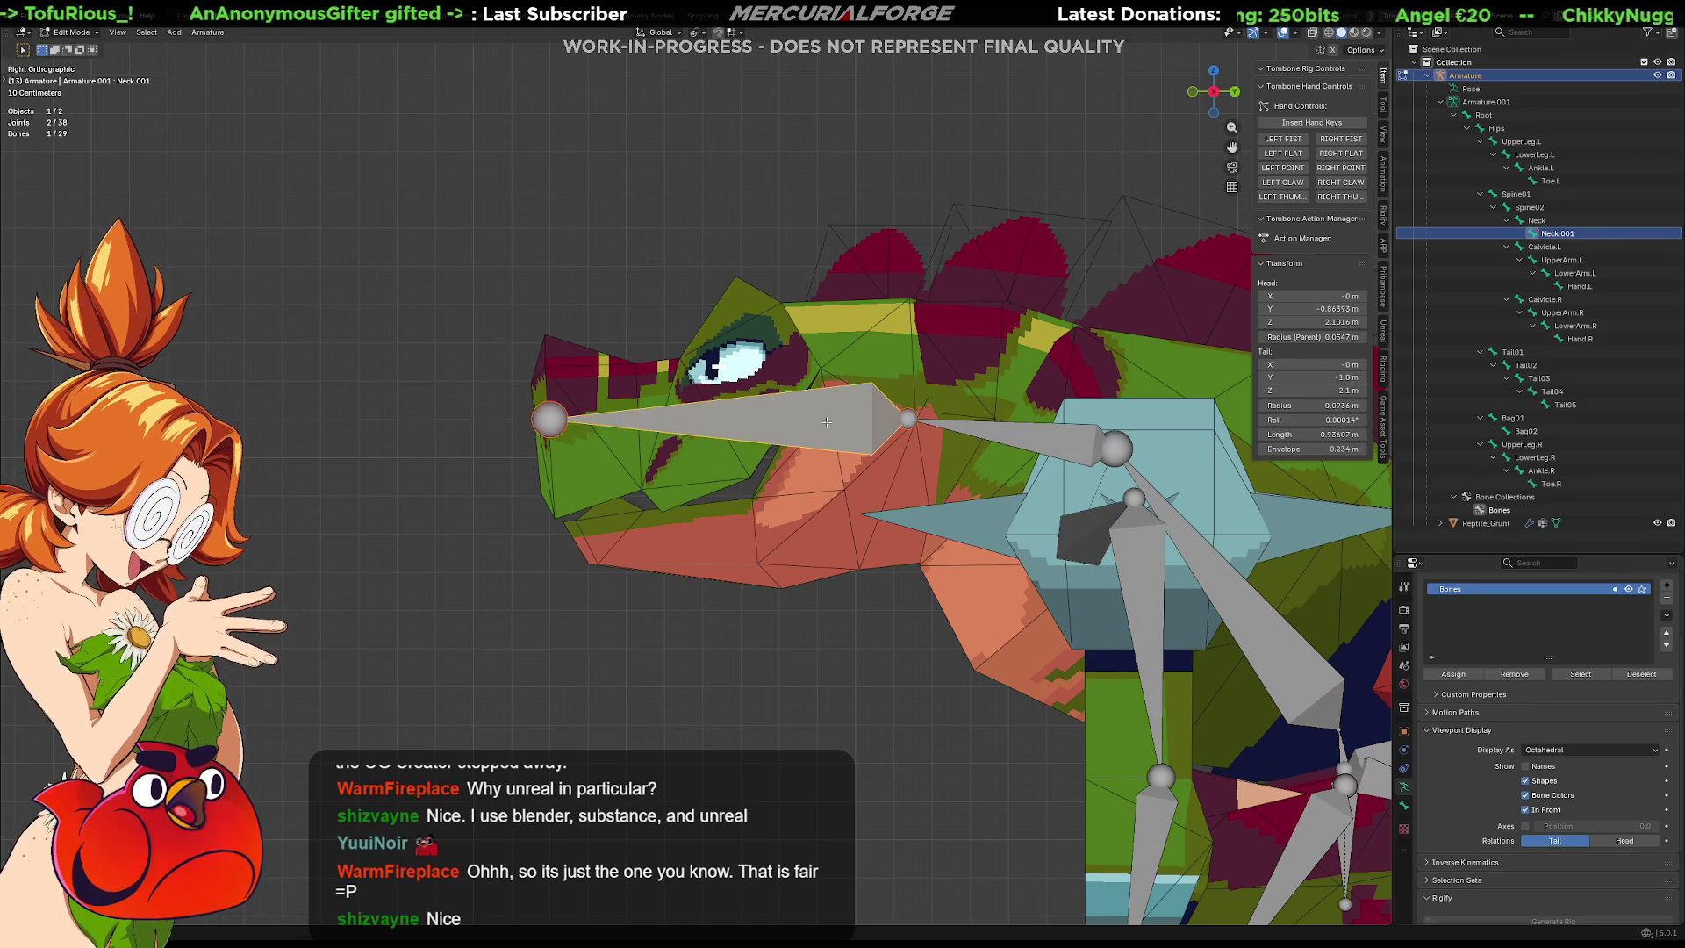
Extrude Neck.002 from the upper-jaw tip to the hinge and Neck.003 along the lower jaw.
key("shift+d")
left_click(740, 523)
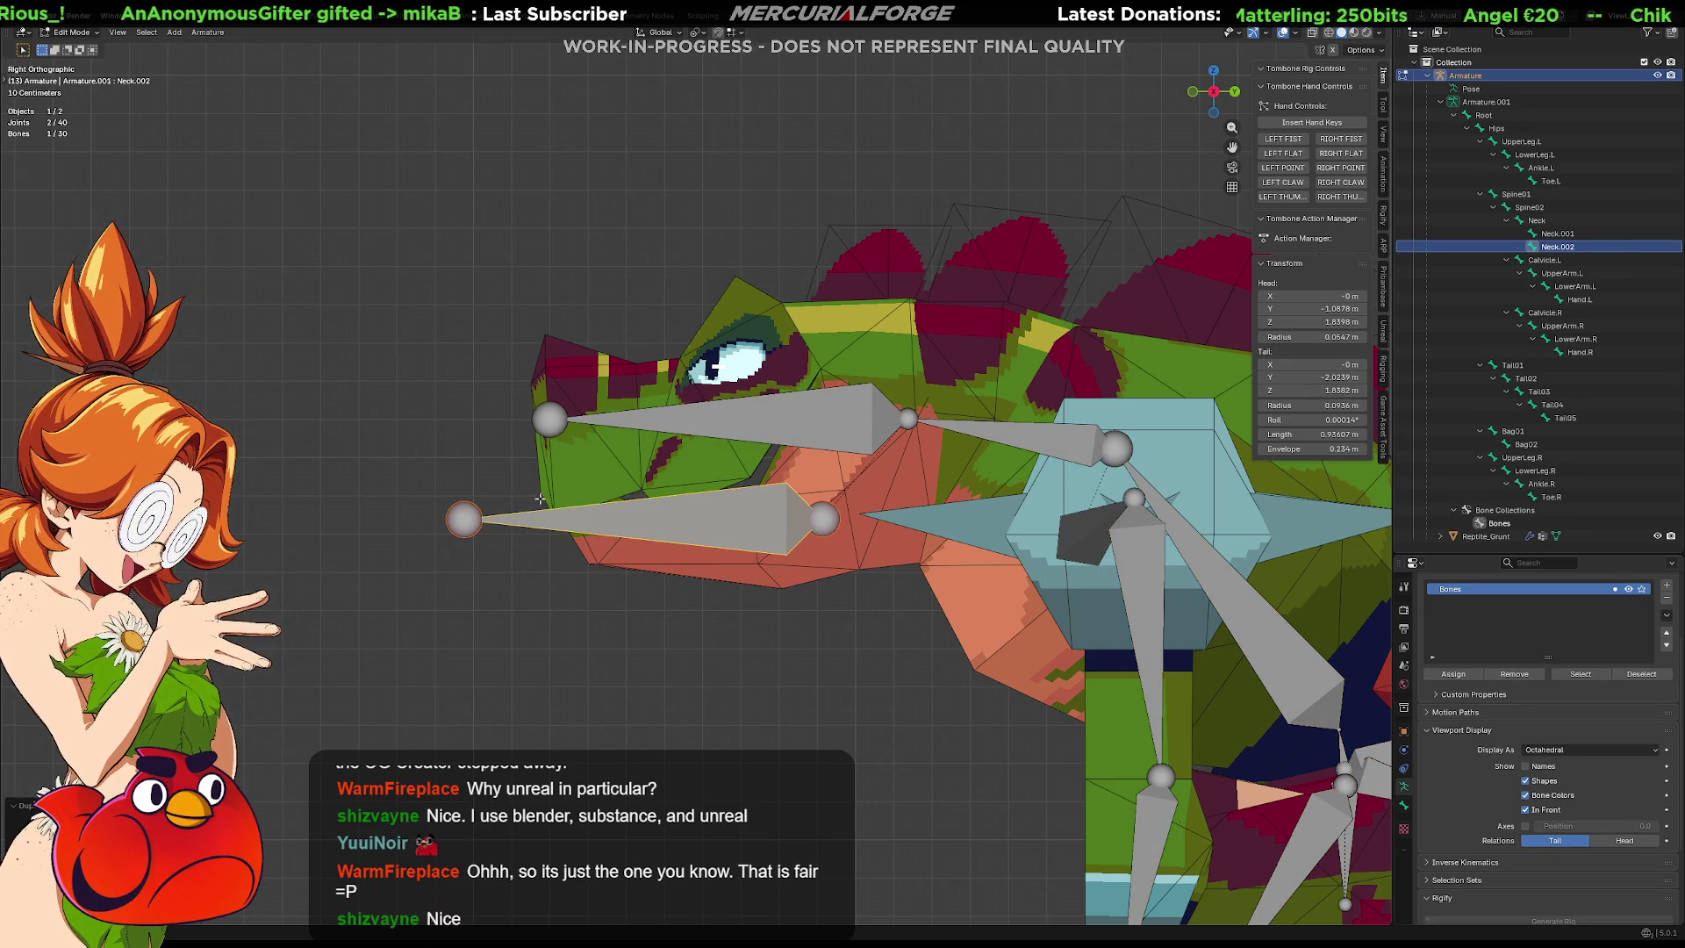
key("ctrl+z")
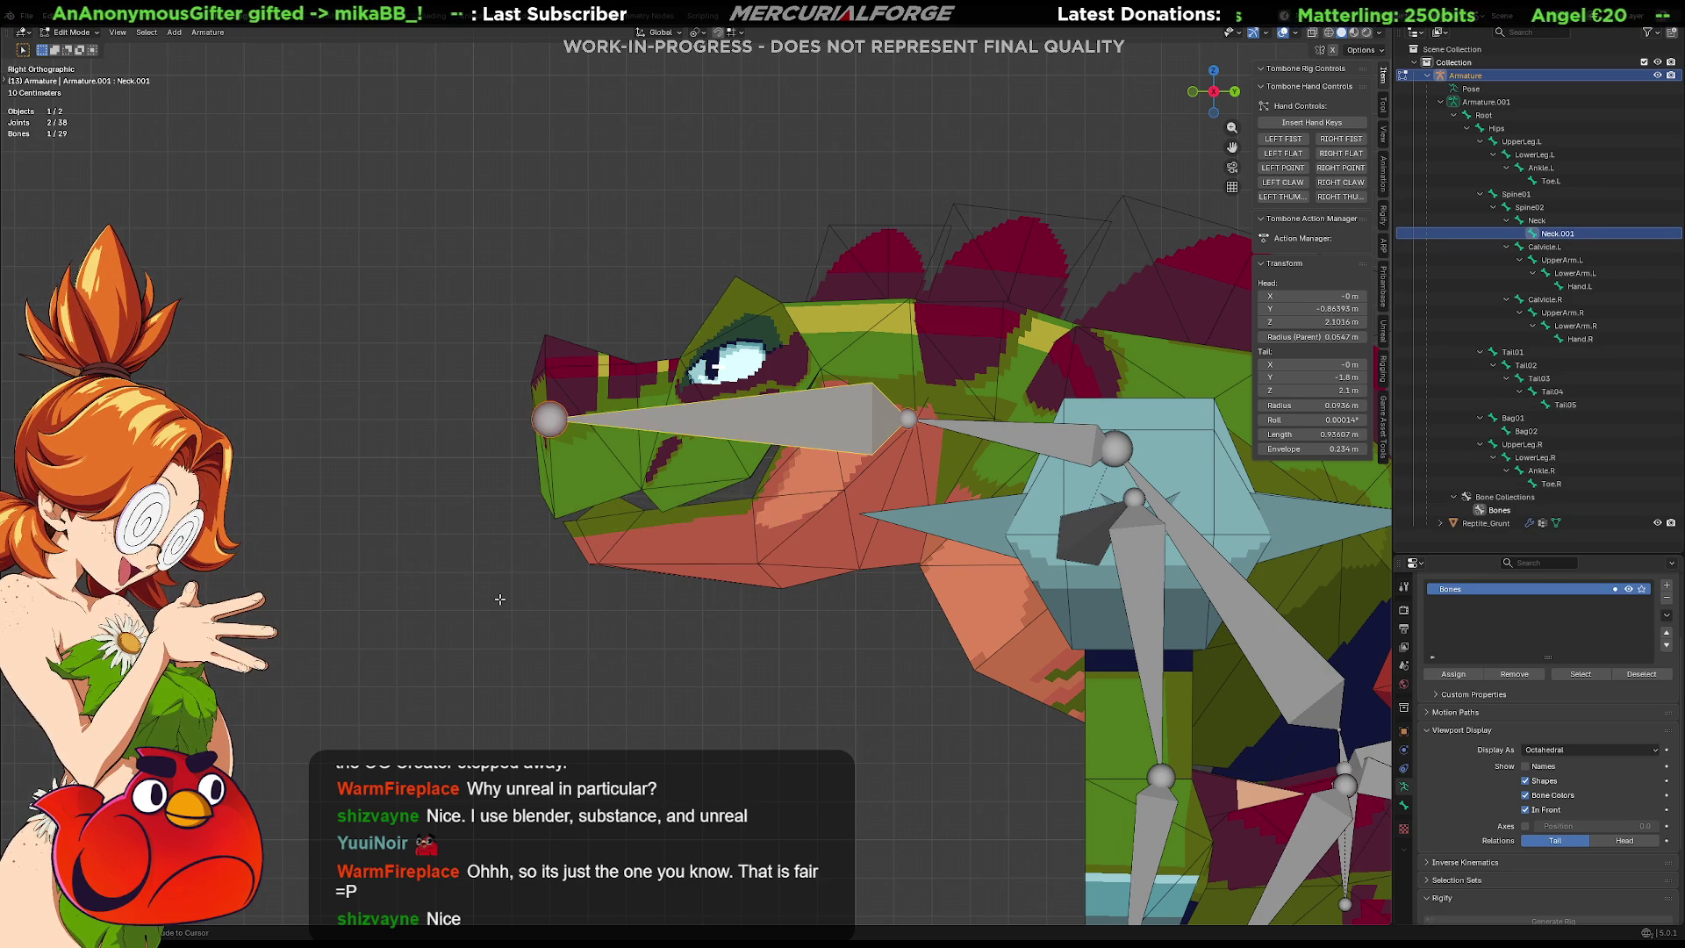
key("e")
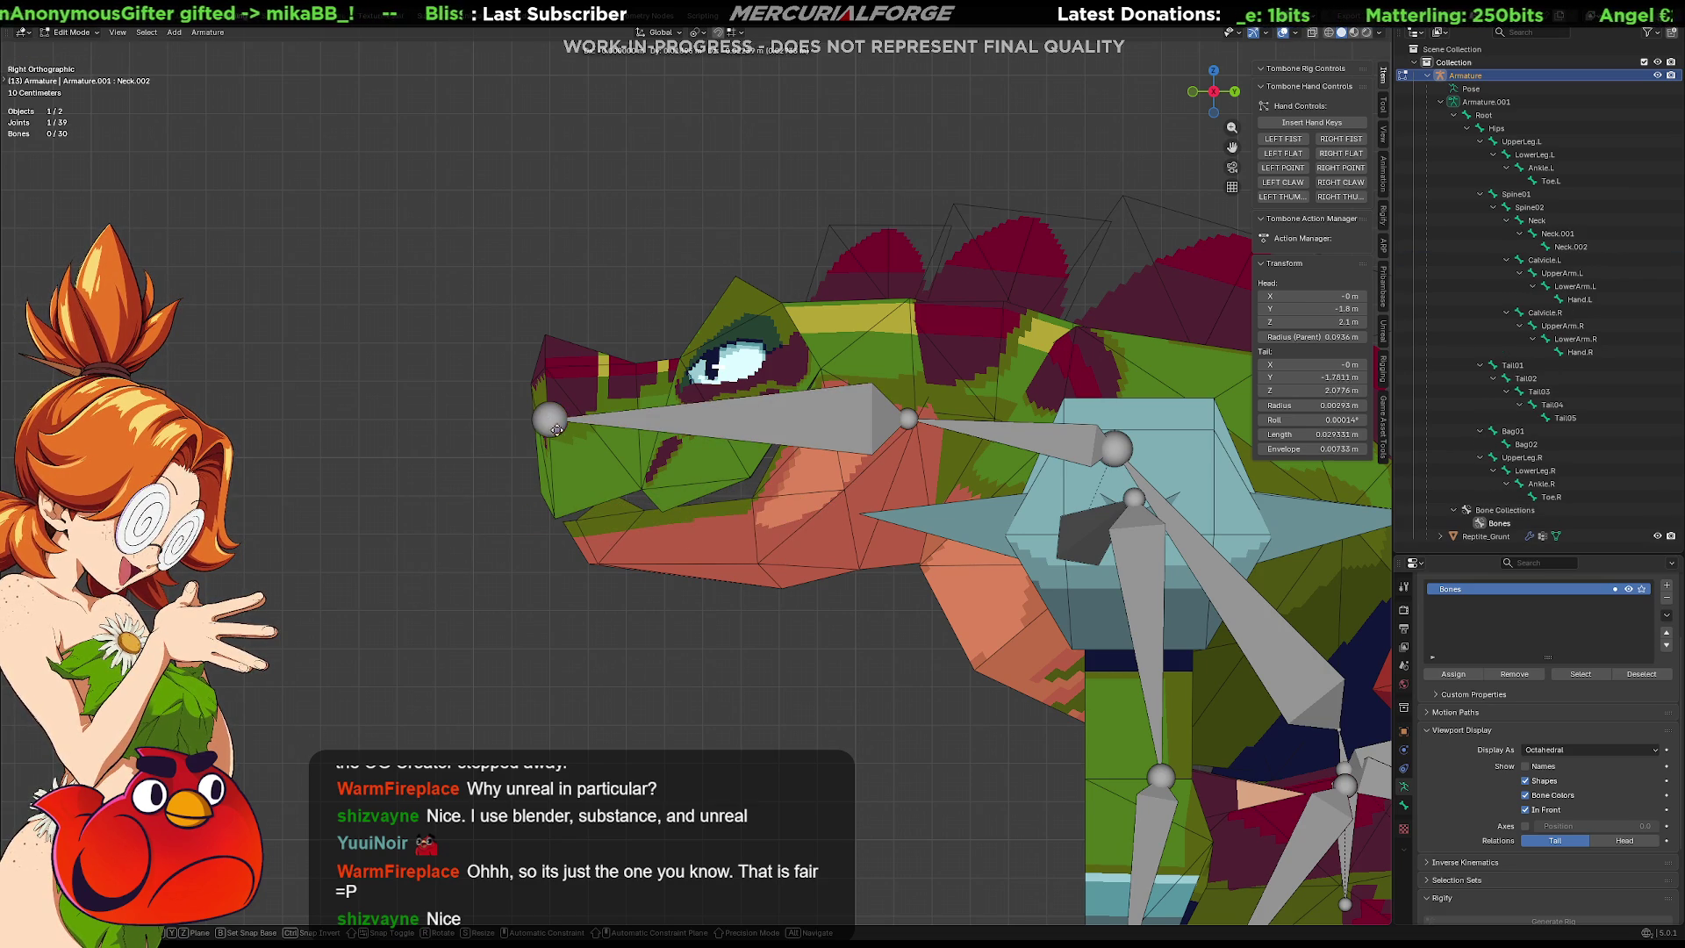
left_click(853, 491)
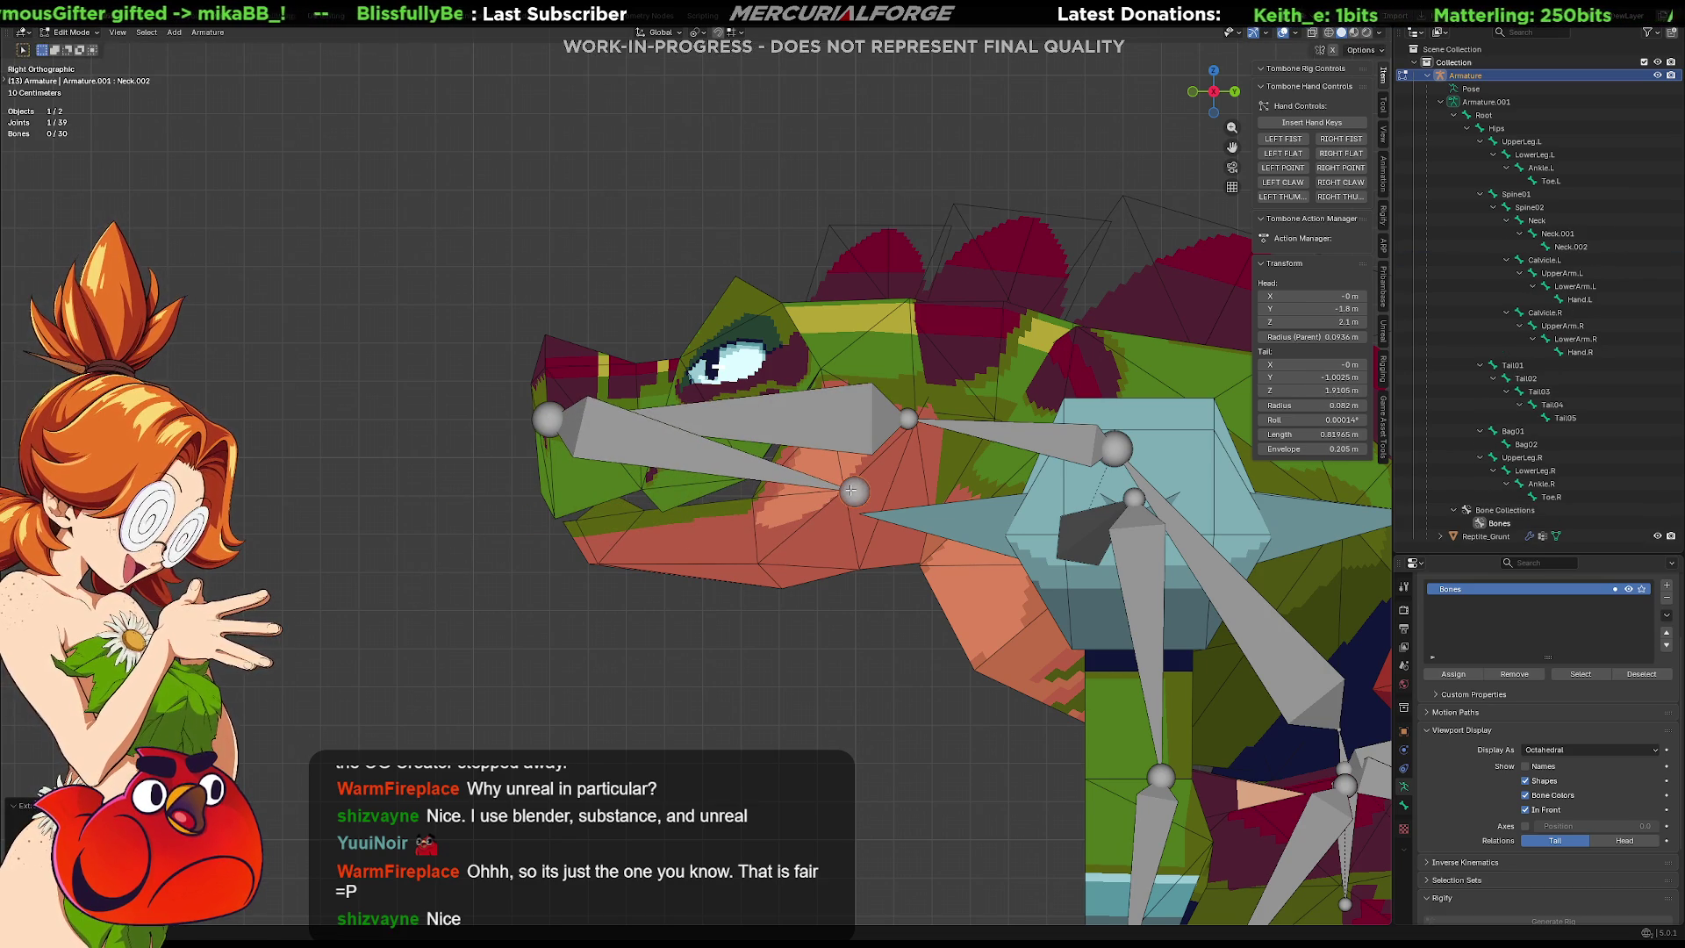
key("e")
left_click(594, 544)
Move the joint between the two new bones higher, then enter Pose Mode with the upper jaw selected.
left_click(857, 494)
key("g")
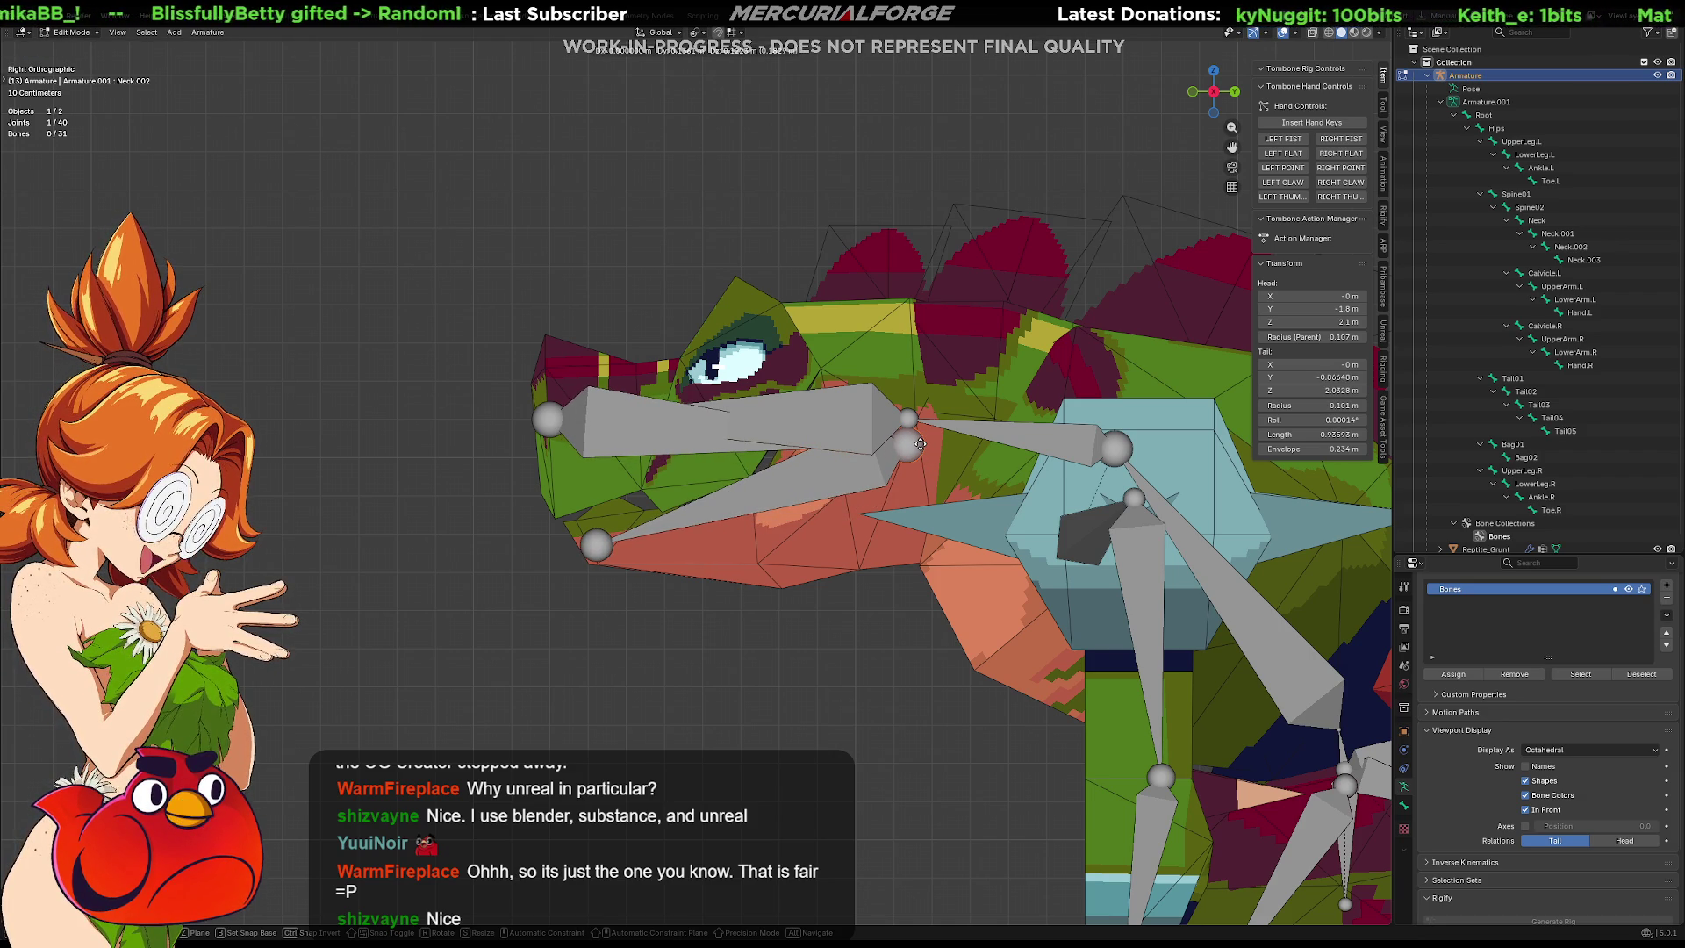
left_click(920, 444)
key("ctrl+Tab")
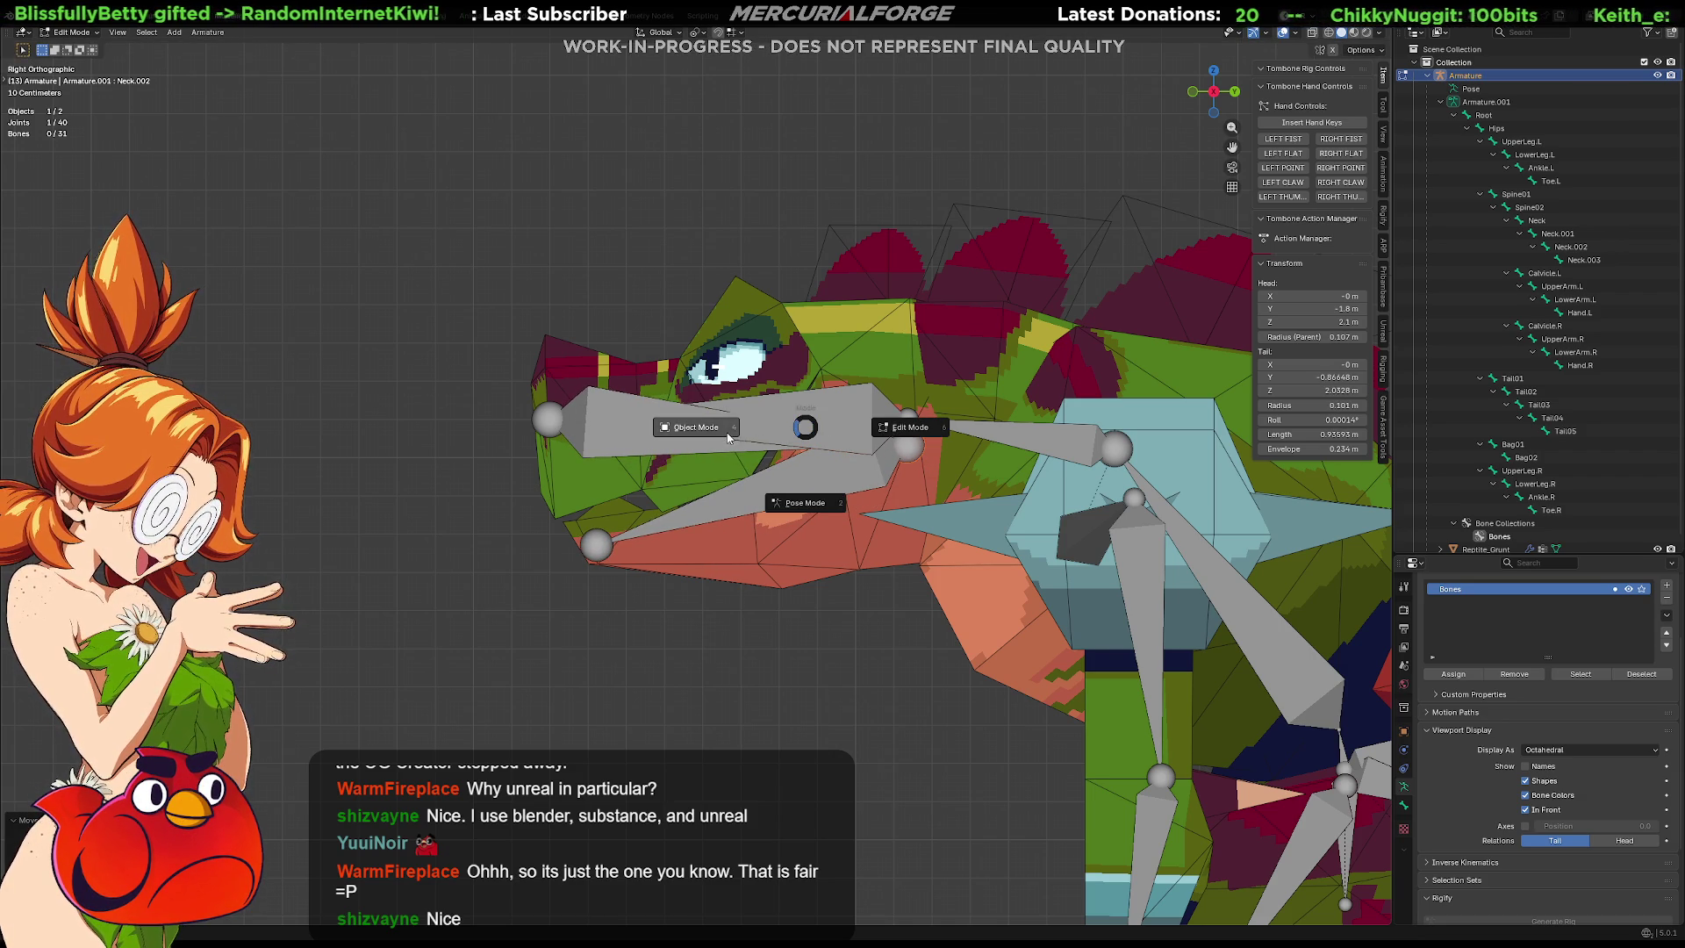
key("2")
left_click(840, 412)
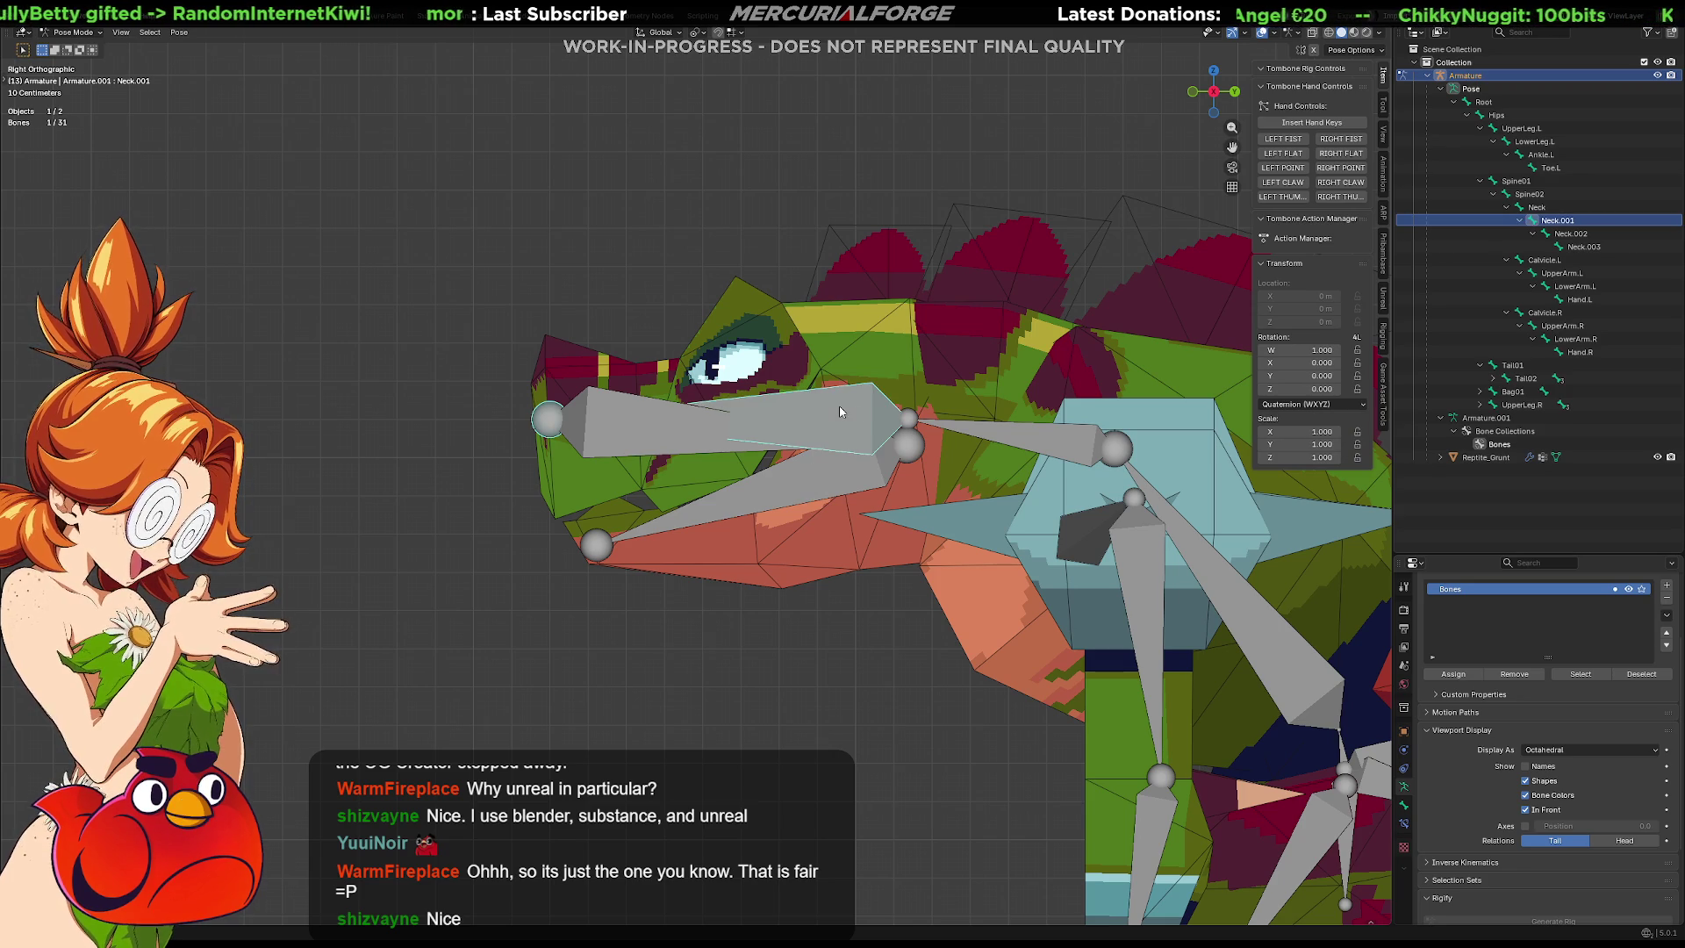
key("r")
key("Escape")
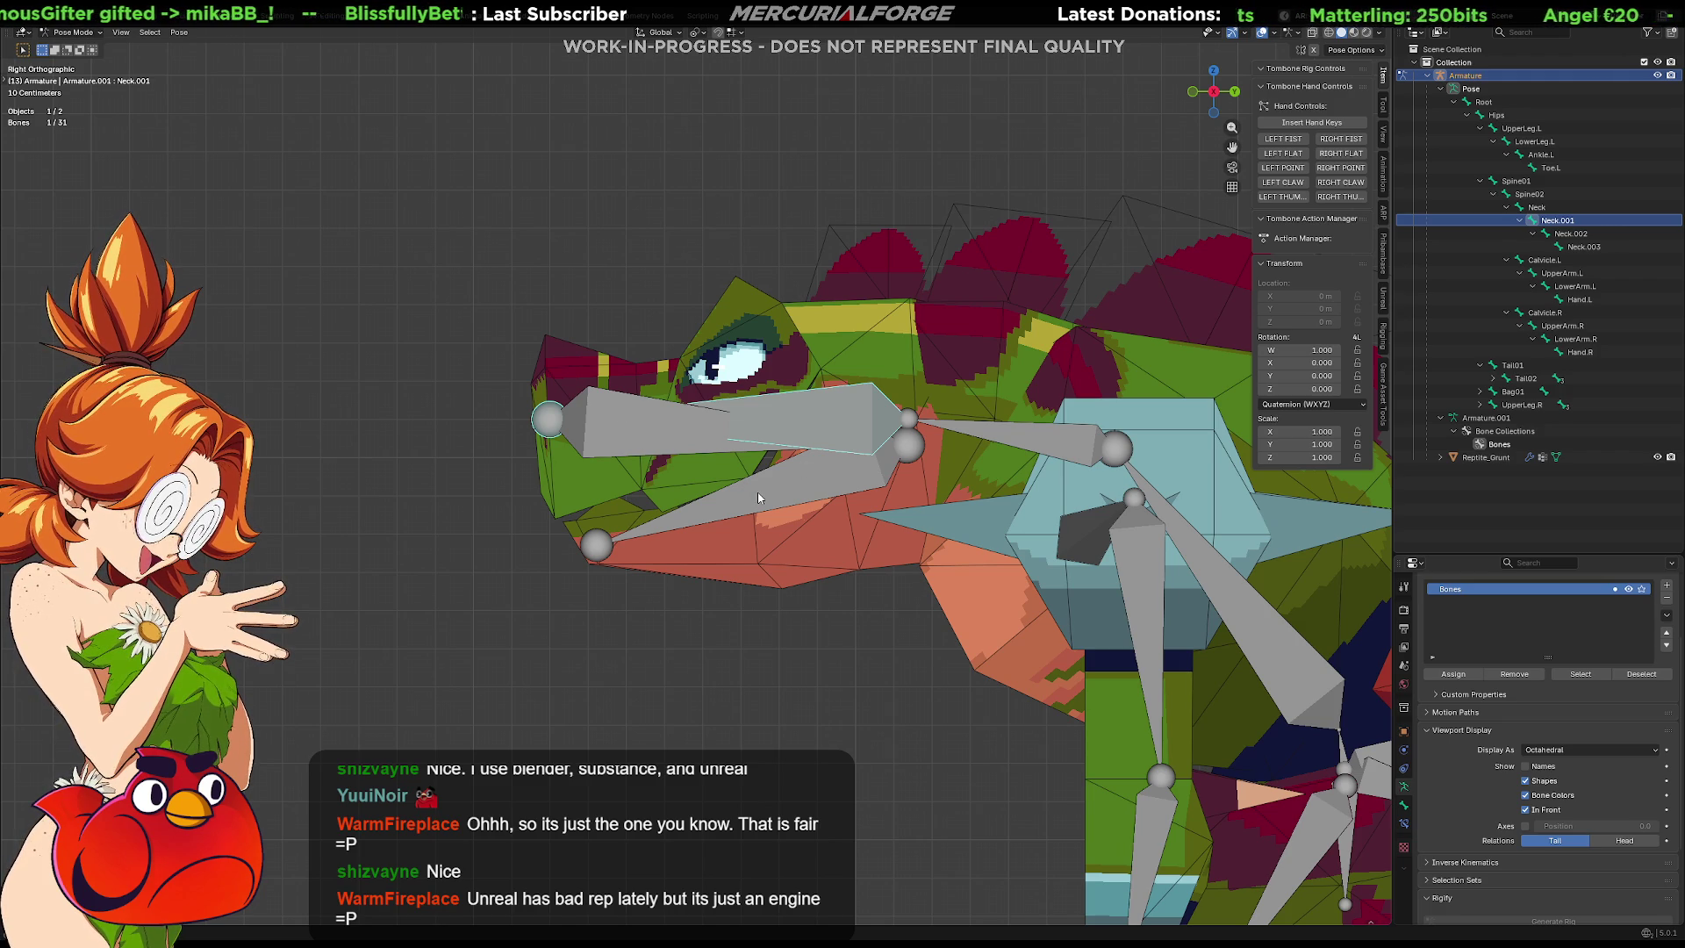
left_click(783, 489)
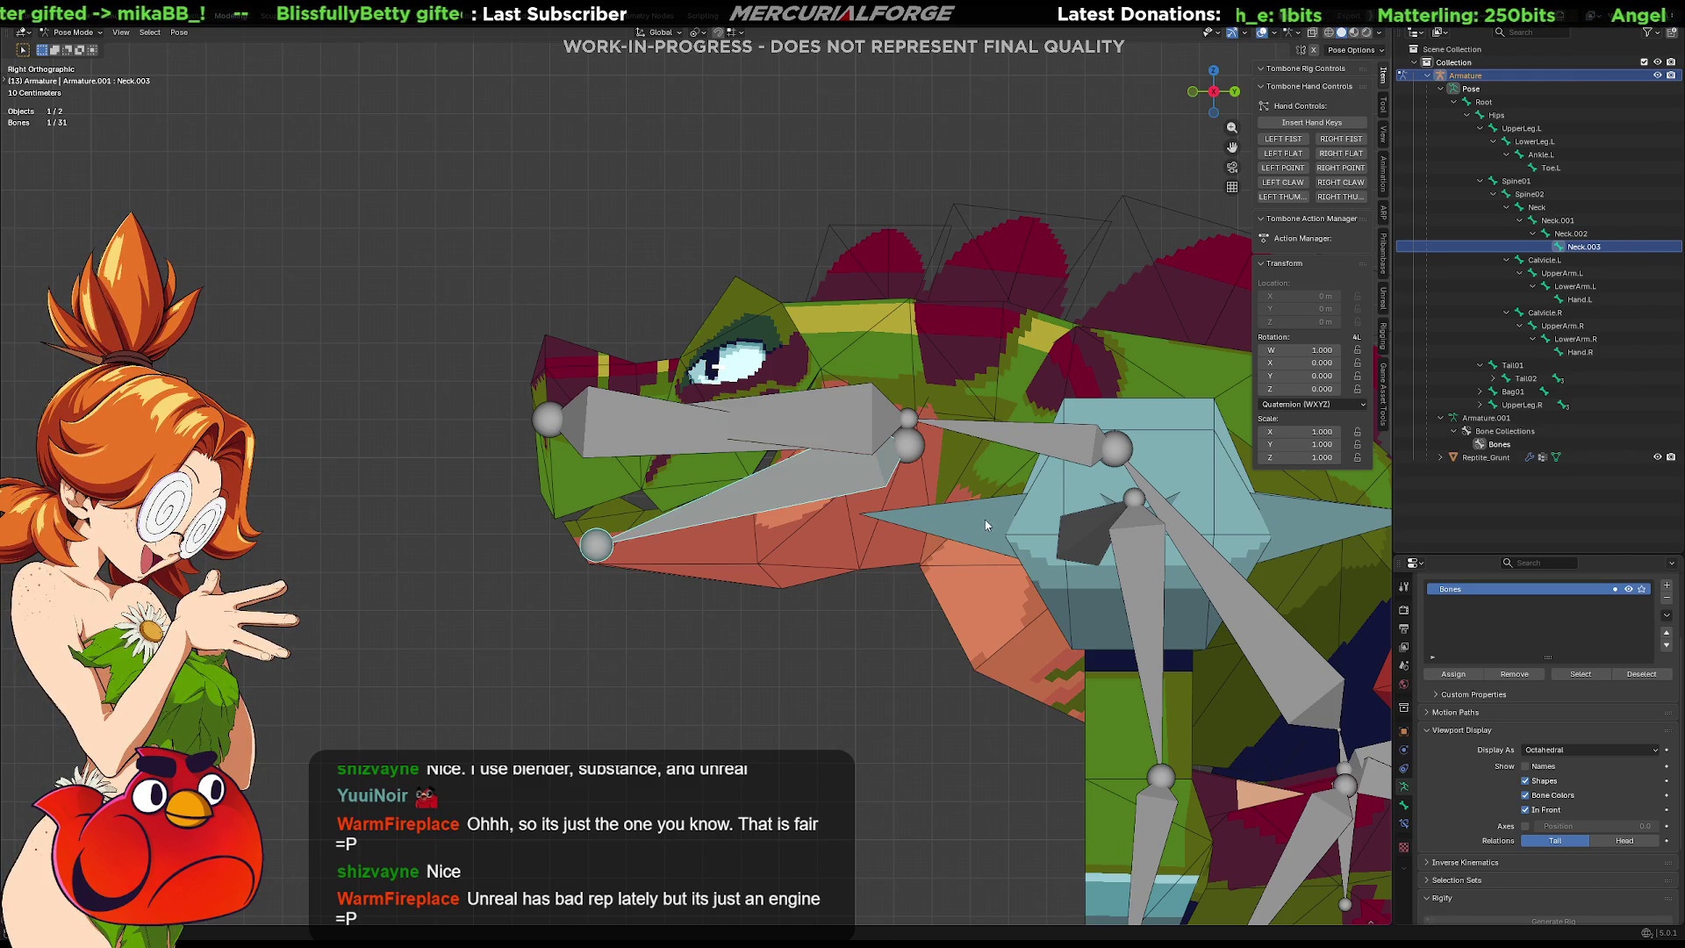
key("r")
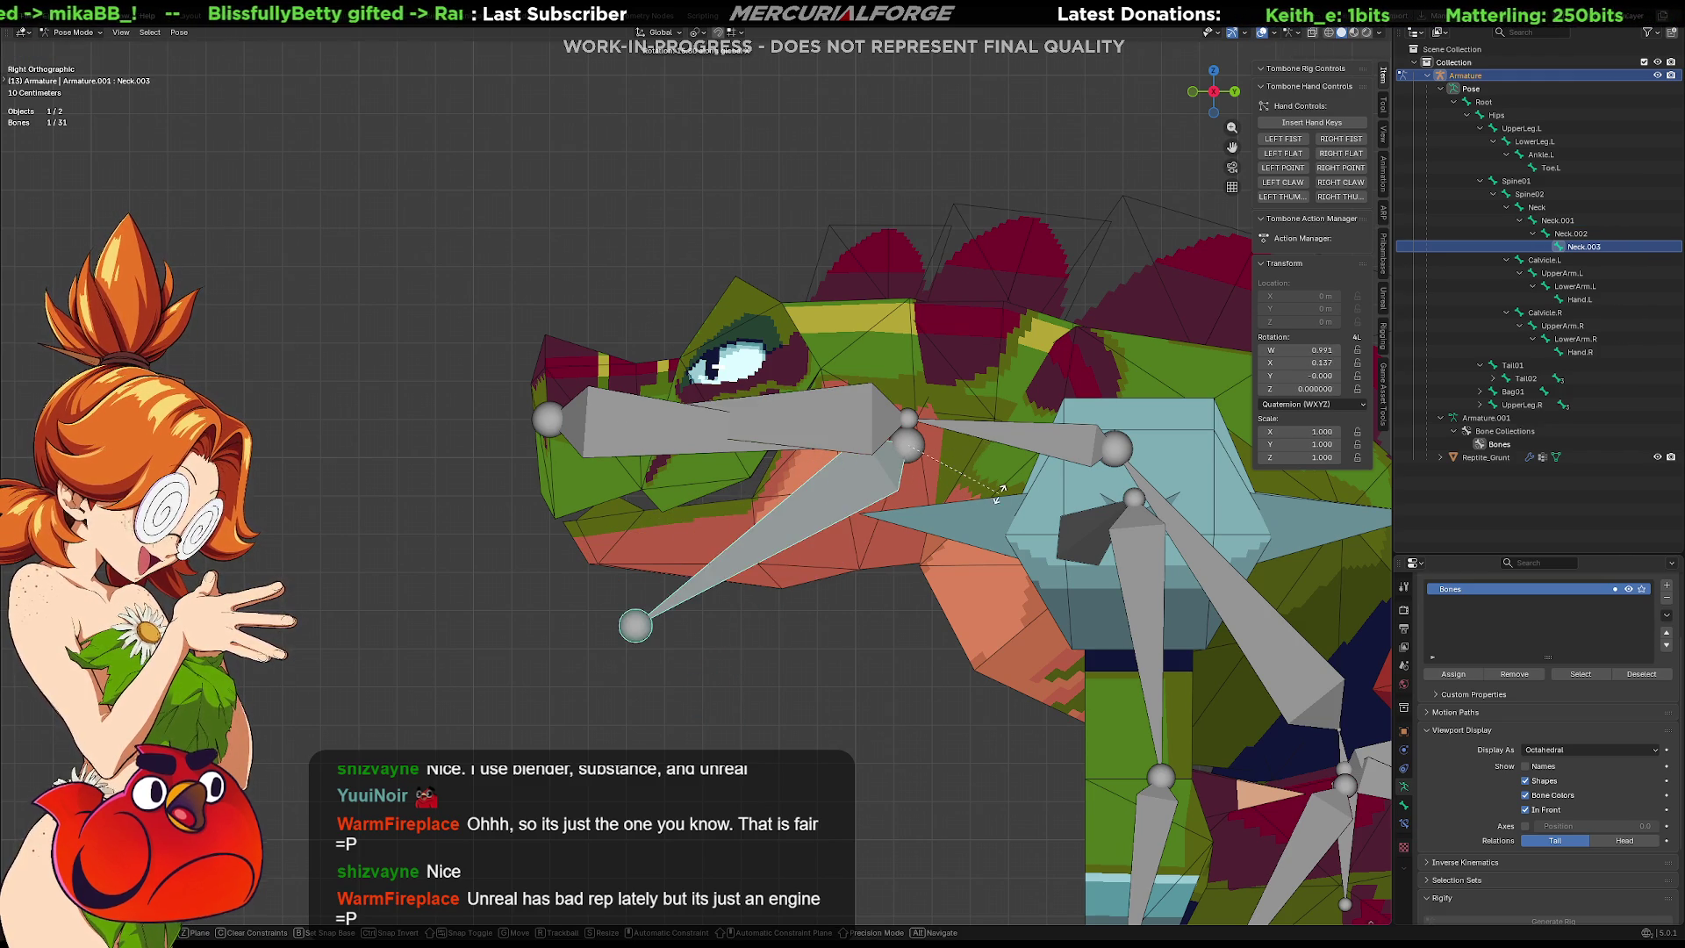
right_click(907, 523)
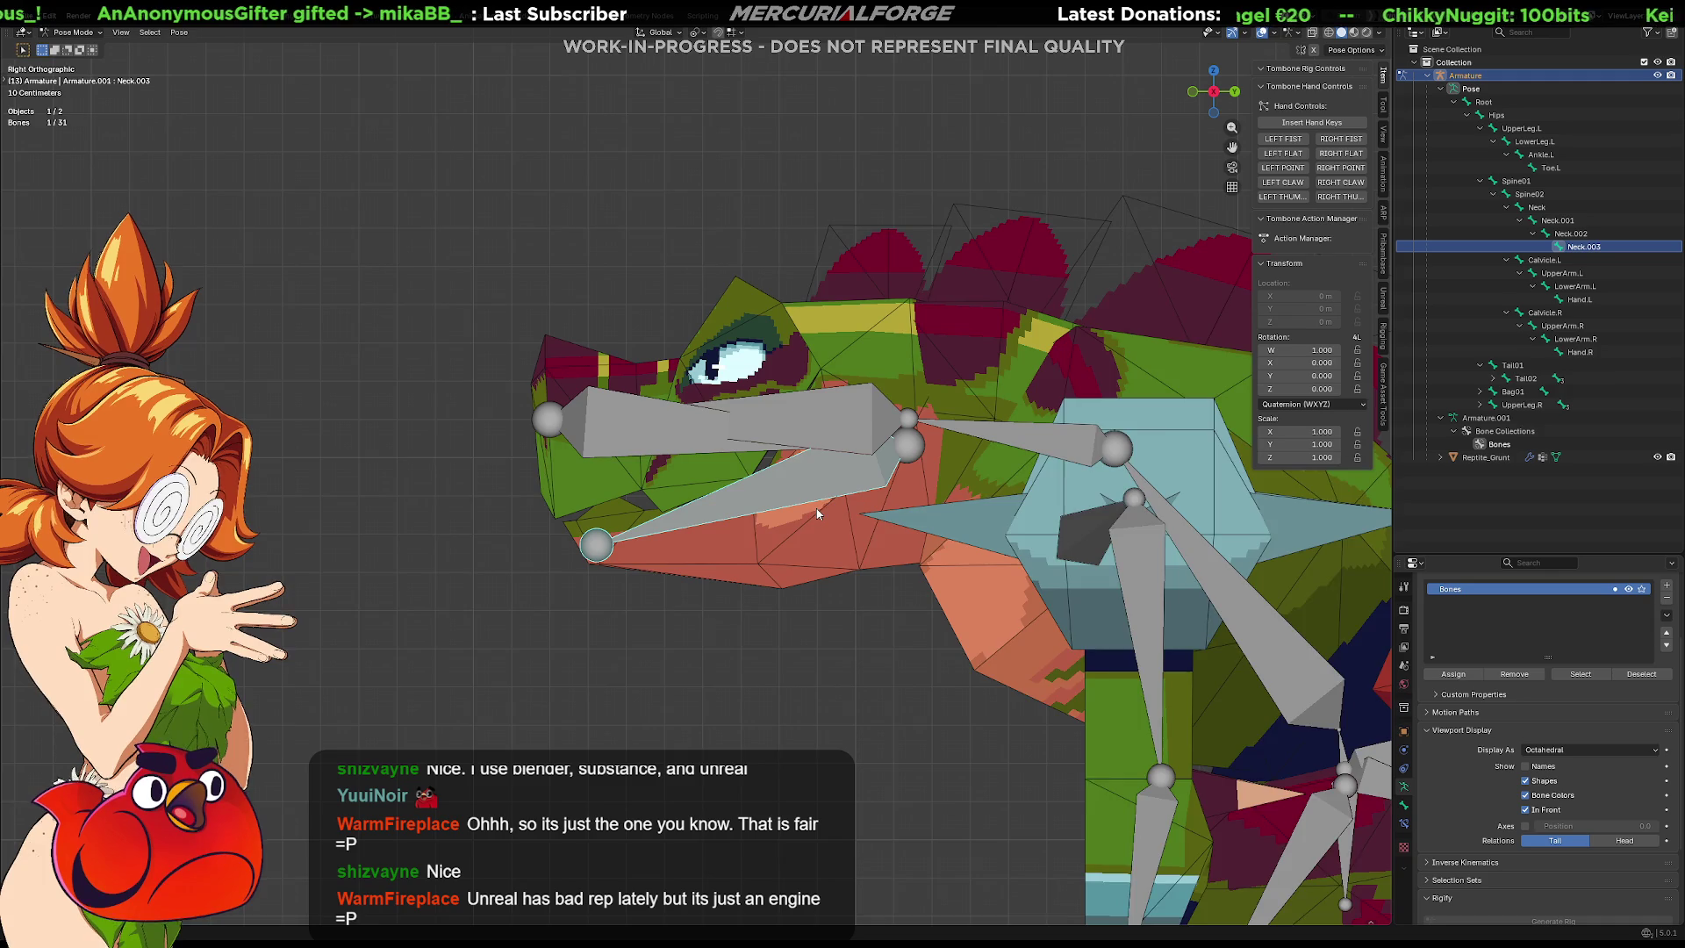
Delete only the connecting bone Neck.002 in Edit Mode, then return to Pose Mode with Neck.001 selected.
key("KP_5")
middle_click_drag(797, 507, 1088, 512)
left_click(788, 453)
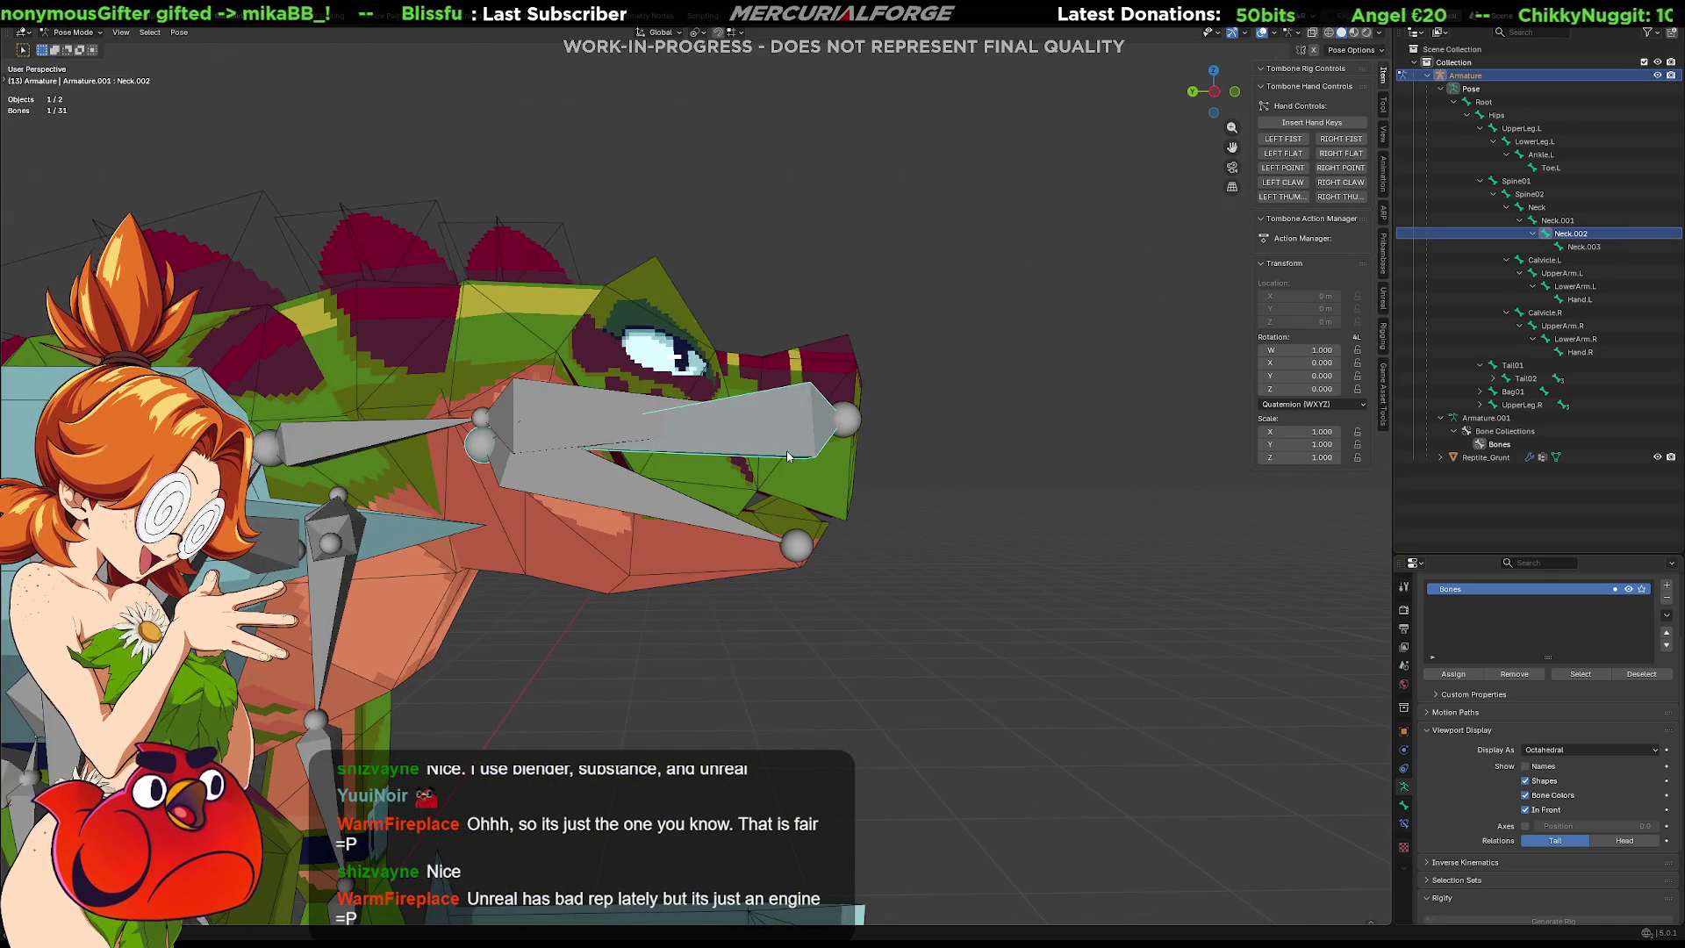
key("Tab")
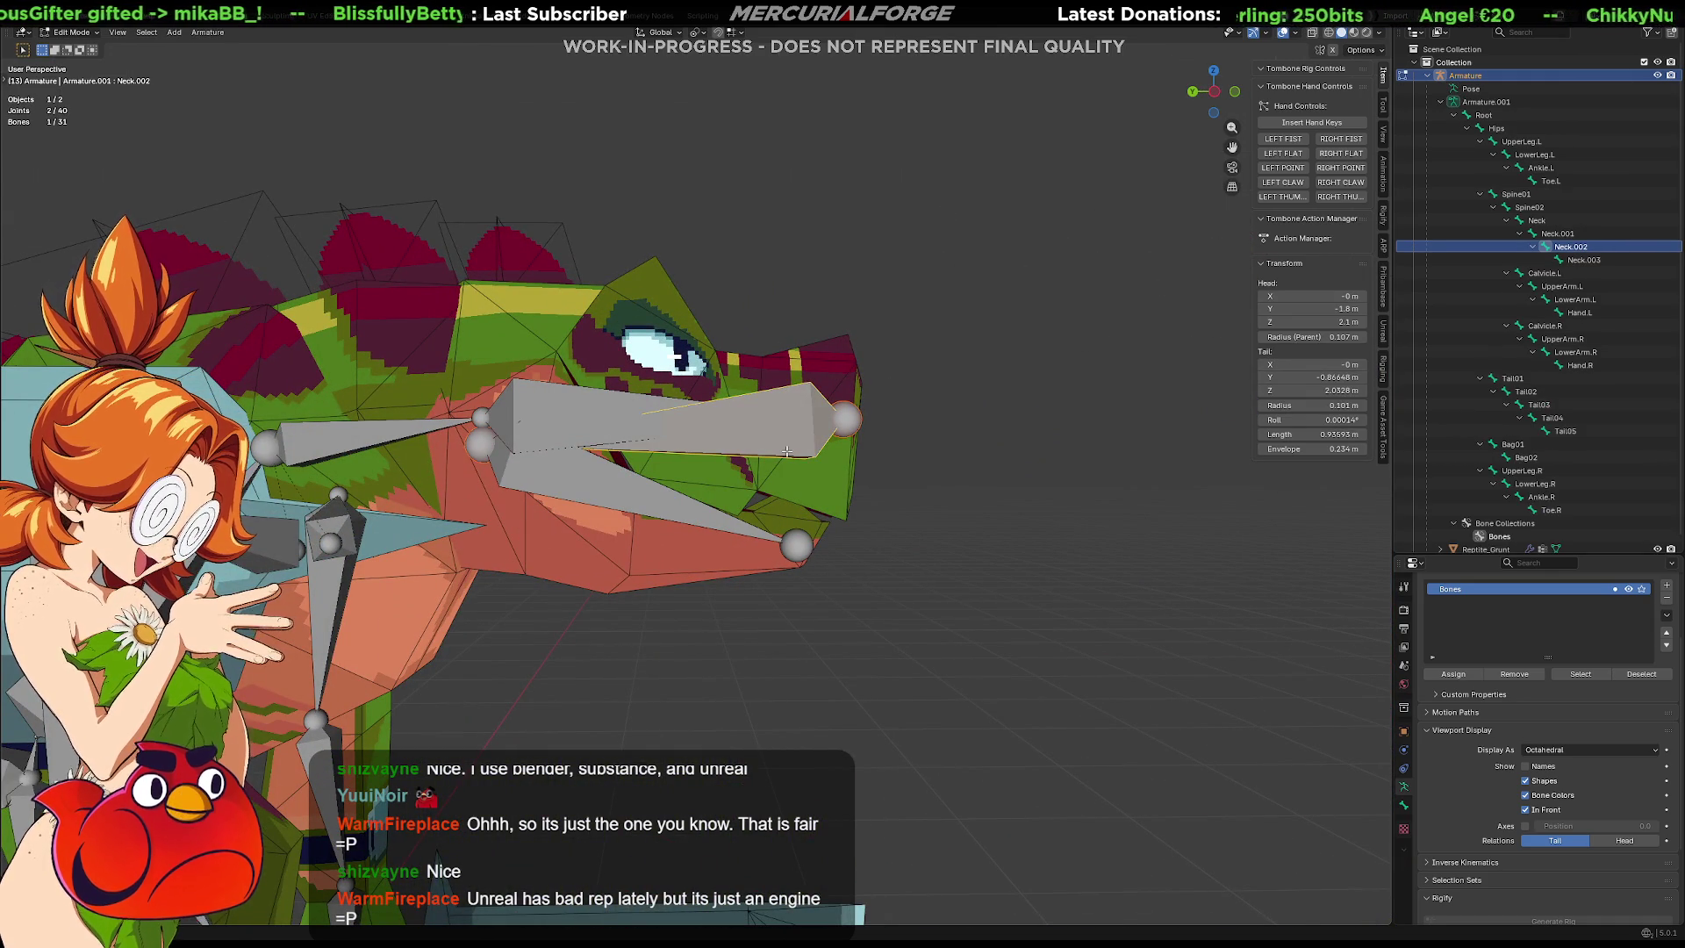
key("x")
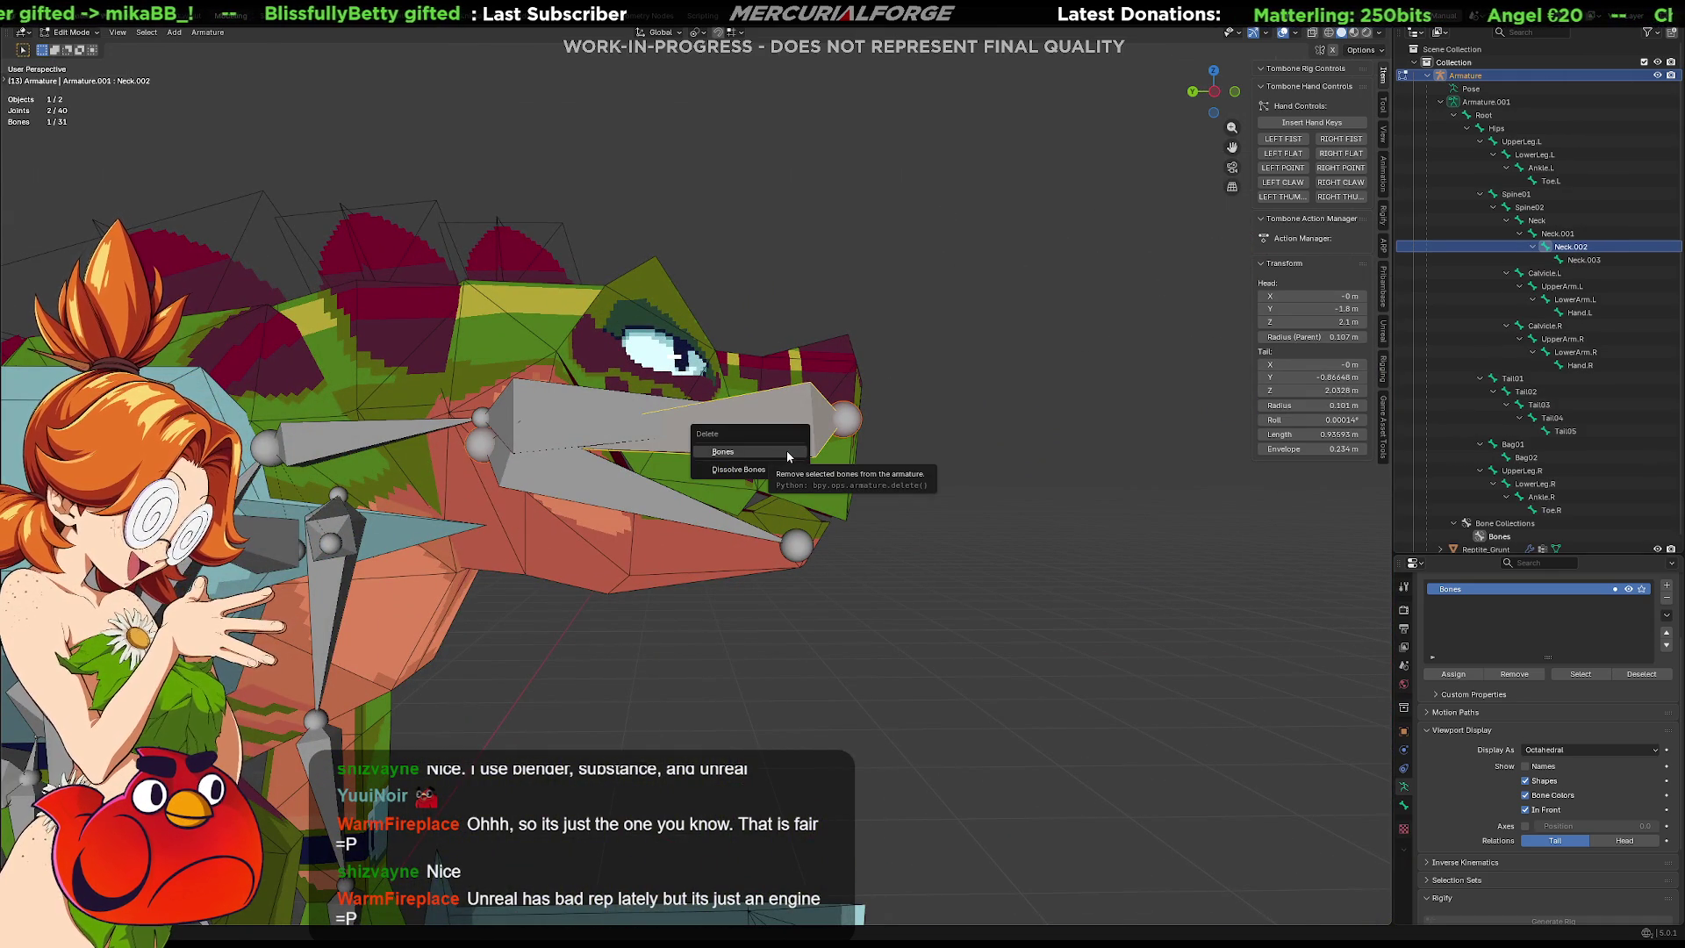
left_click(787, 454)
key("ctrl+z")
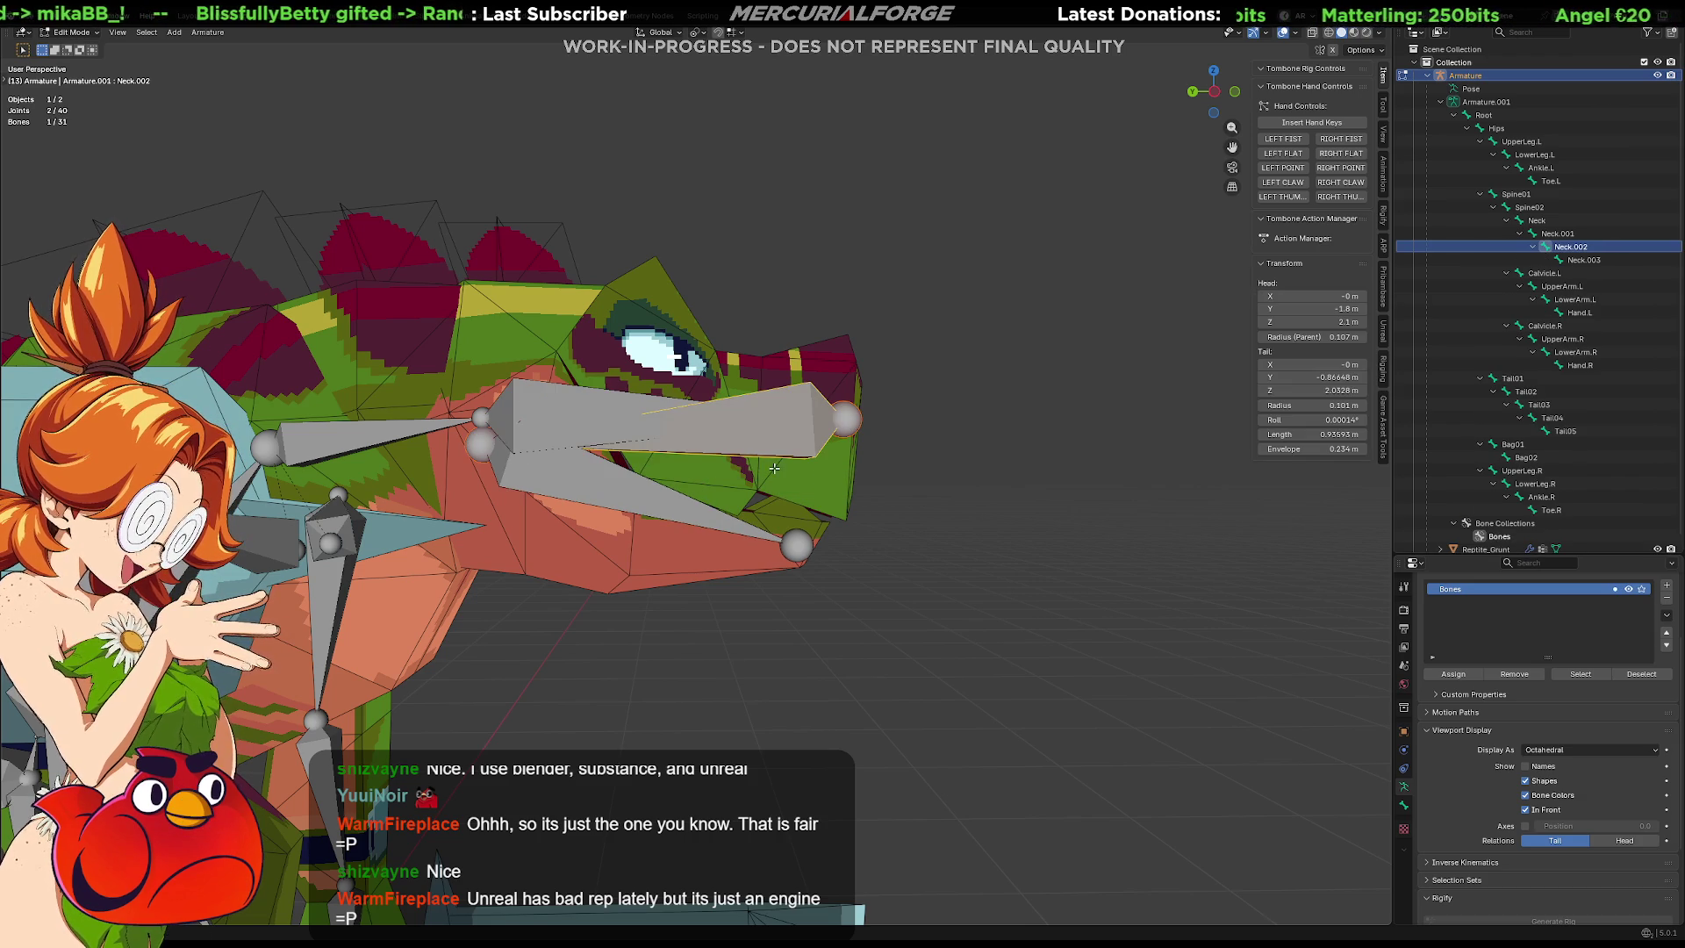
key("x")
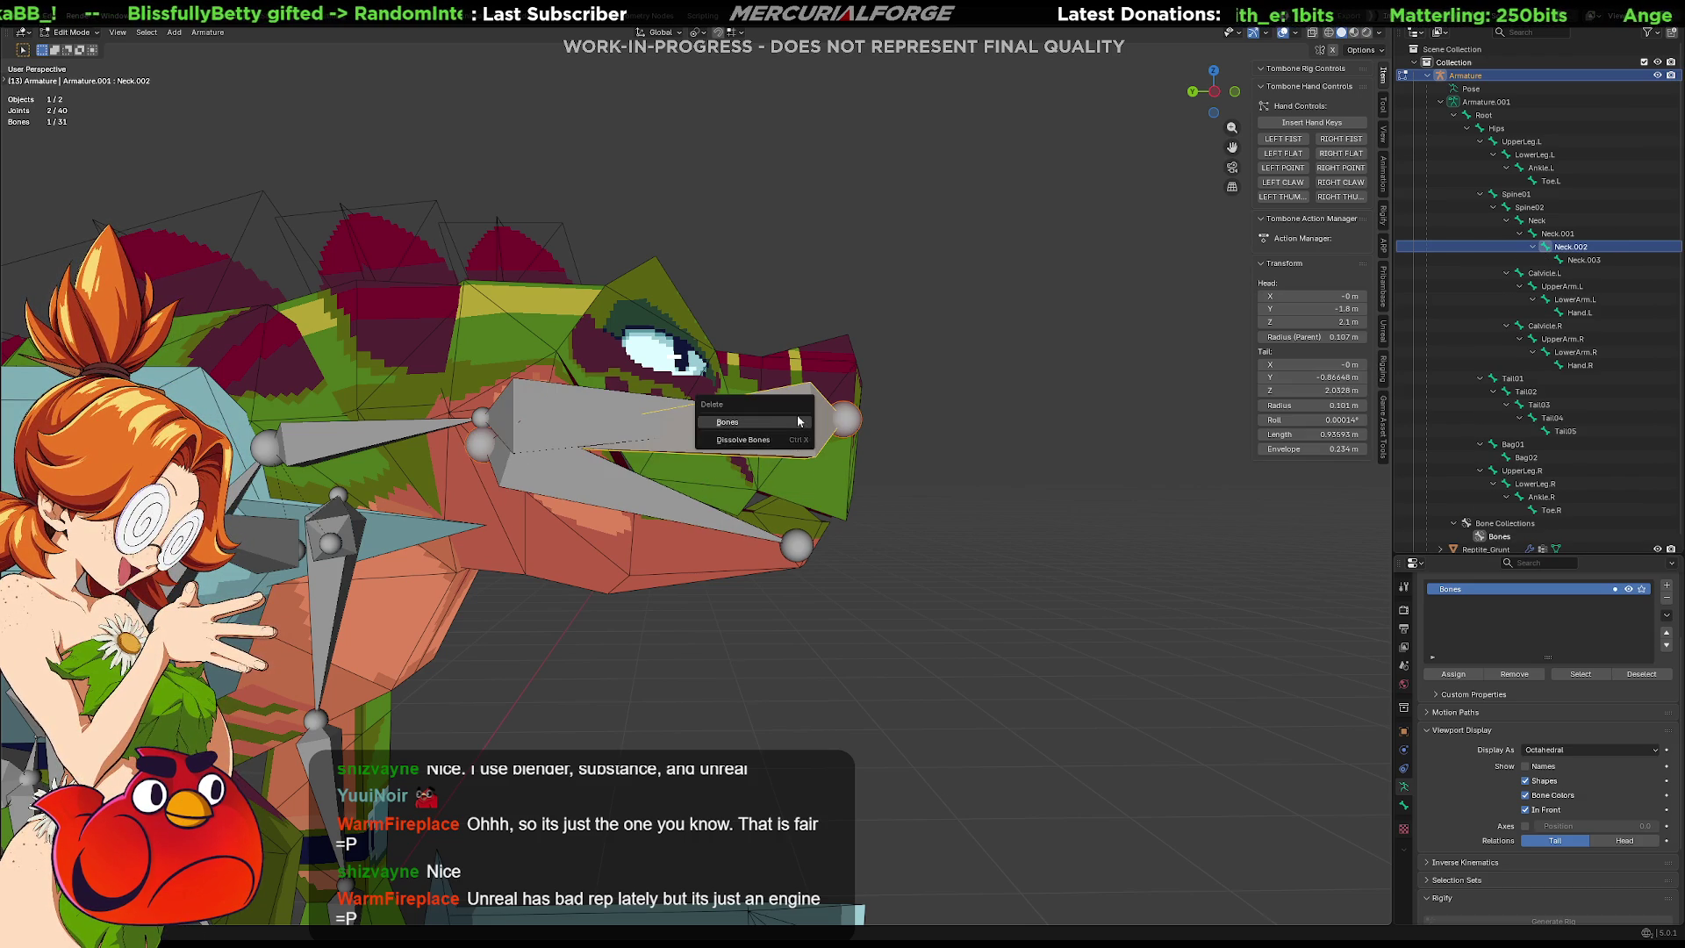
left_click(801, 427)
middle_click_drag(746, 480, 690, 486)
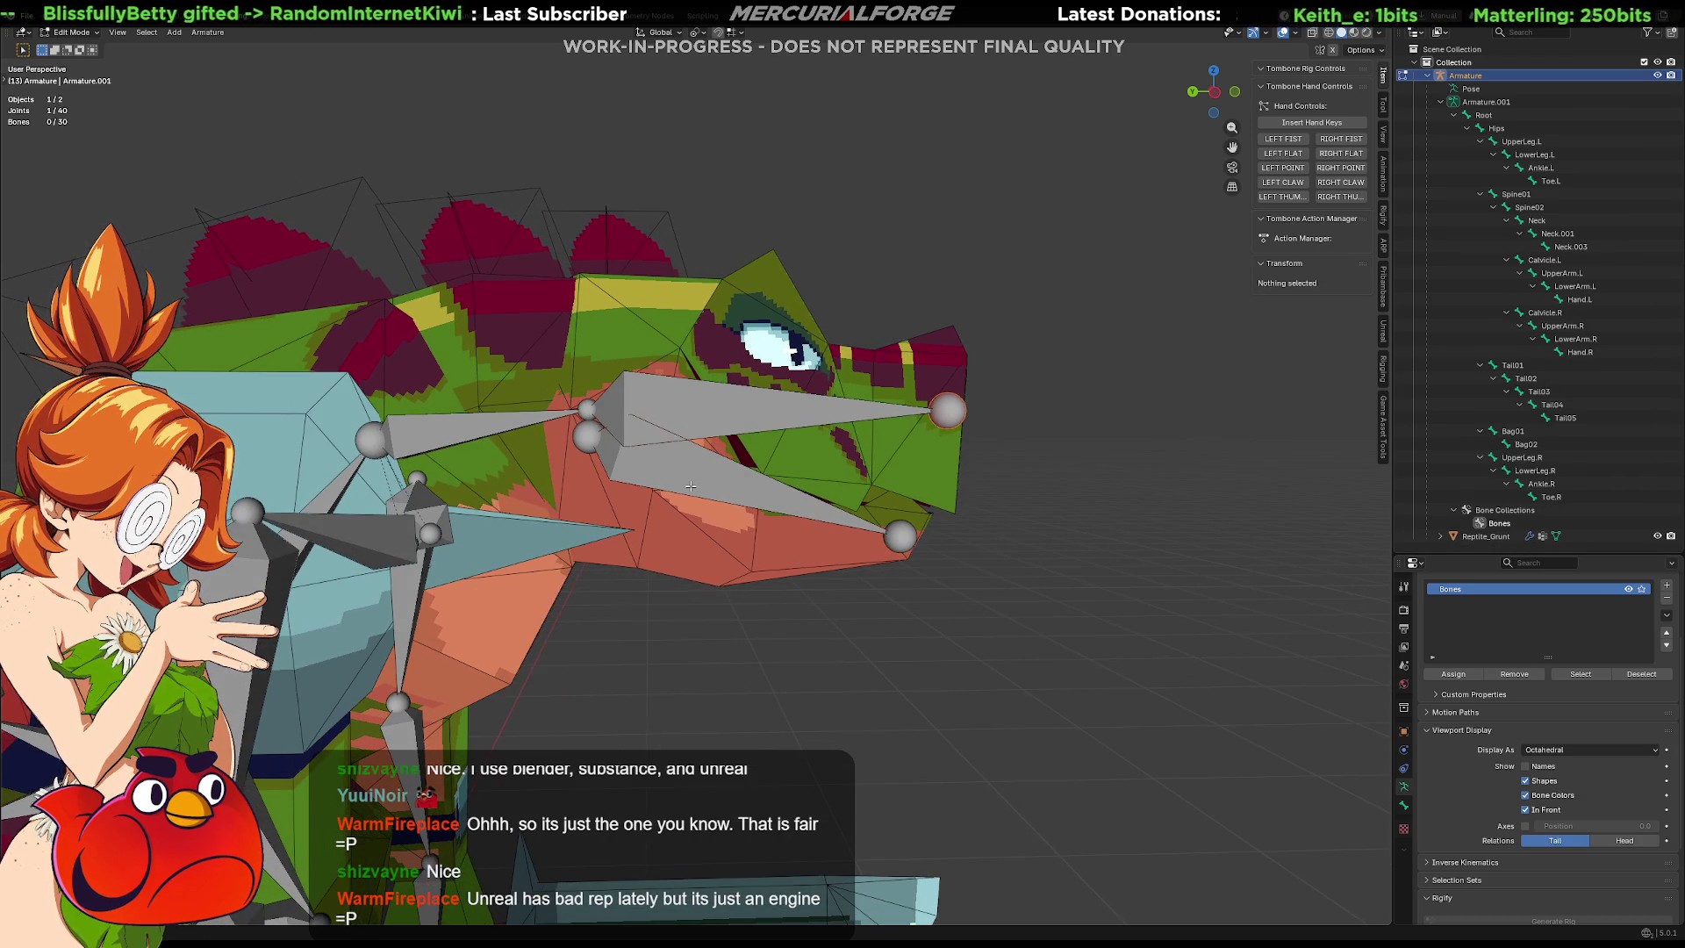
key("ctrl+Tab")
left_click(711, 412)
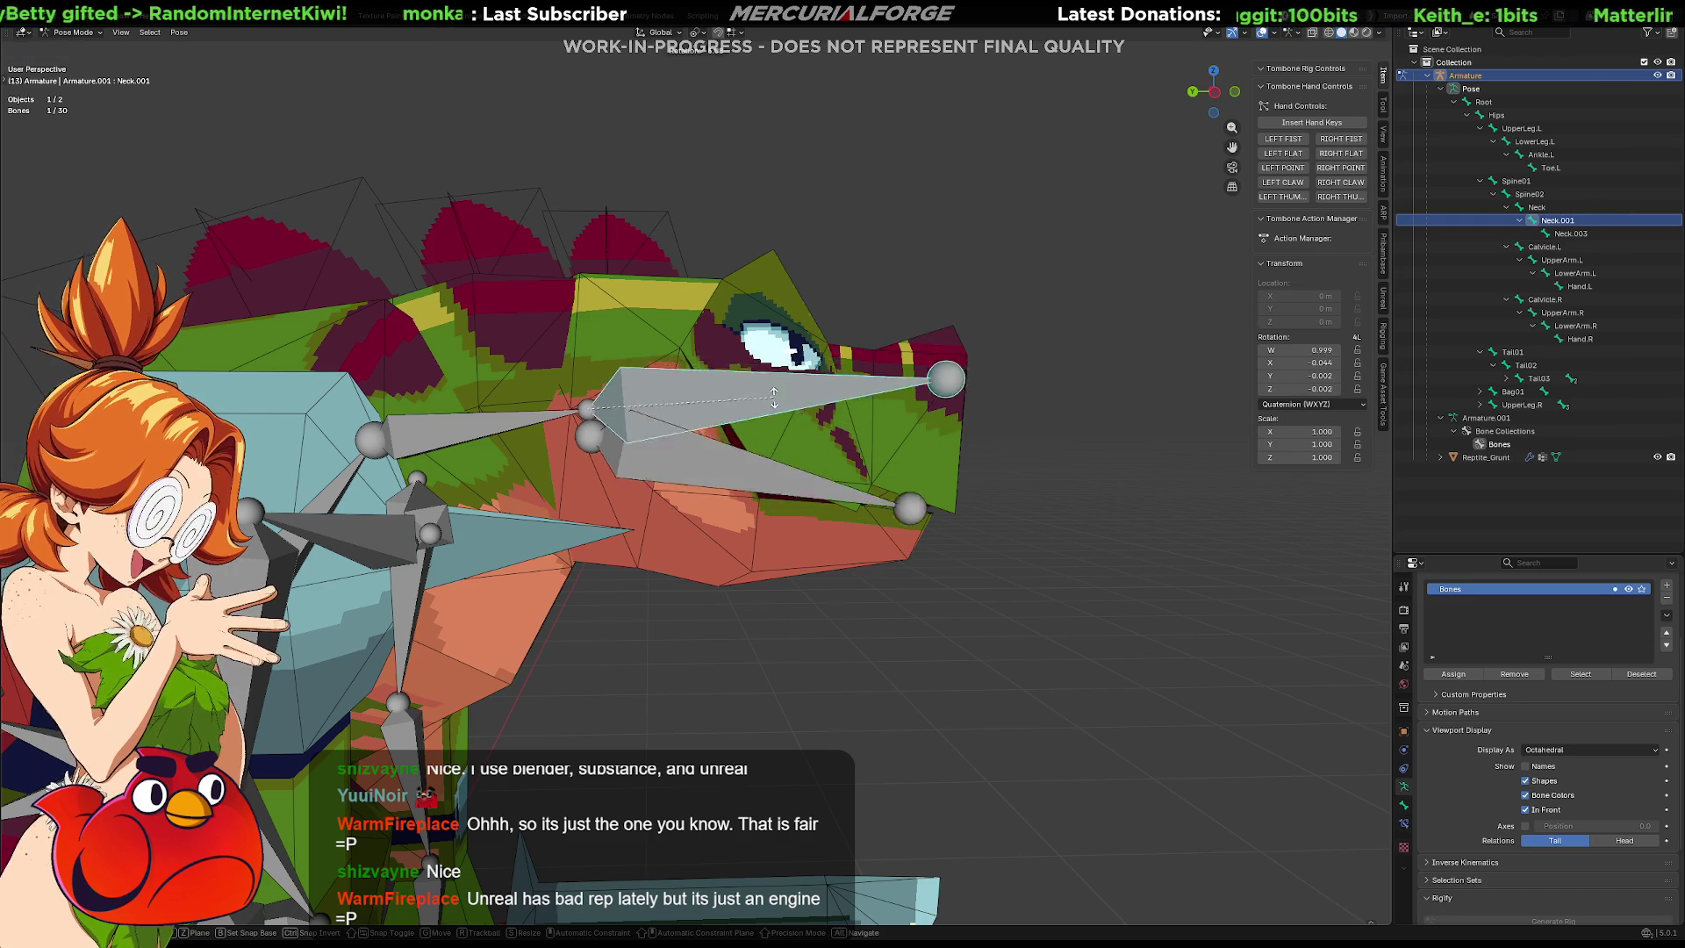
Test-rotate Neck.003 and cancel, then select Neck.001 and frame the head from the right side.
left_click(702, 494)
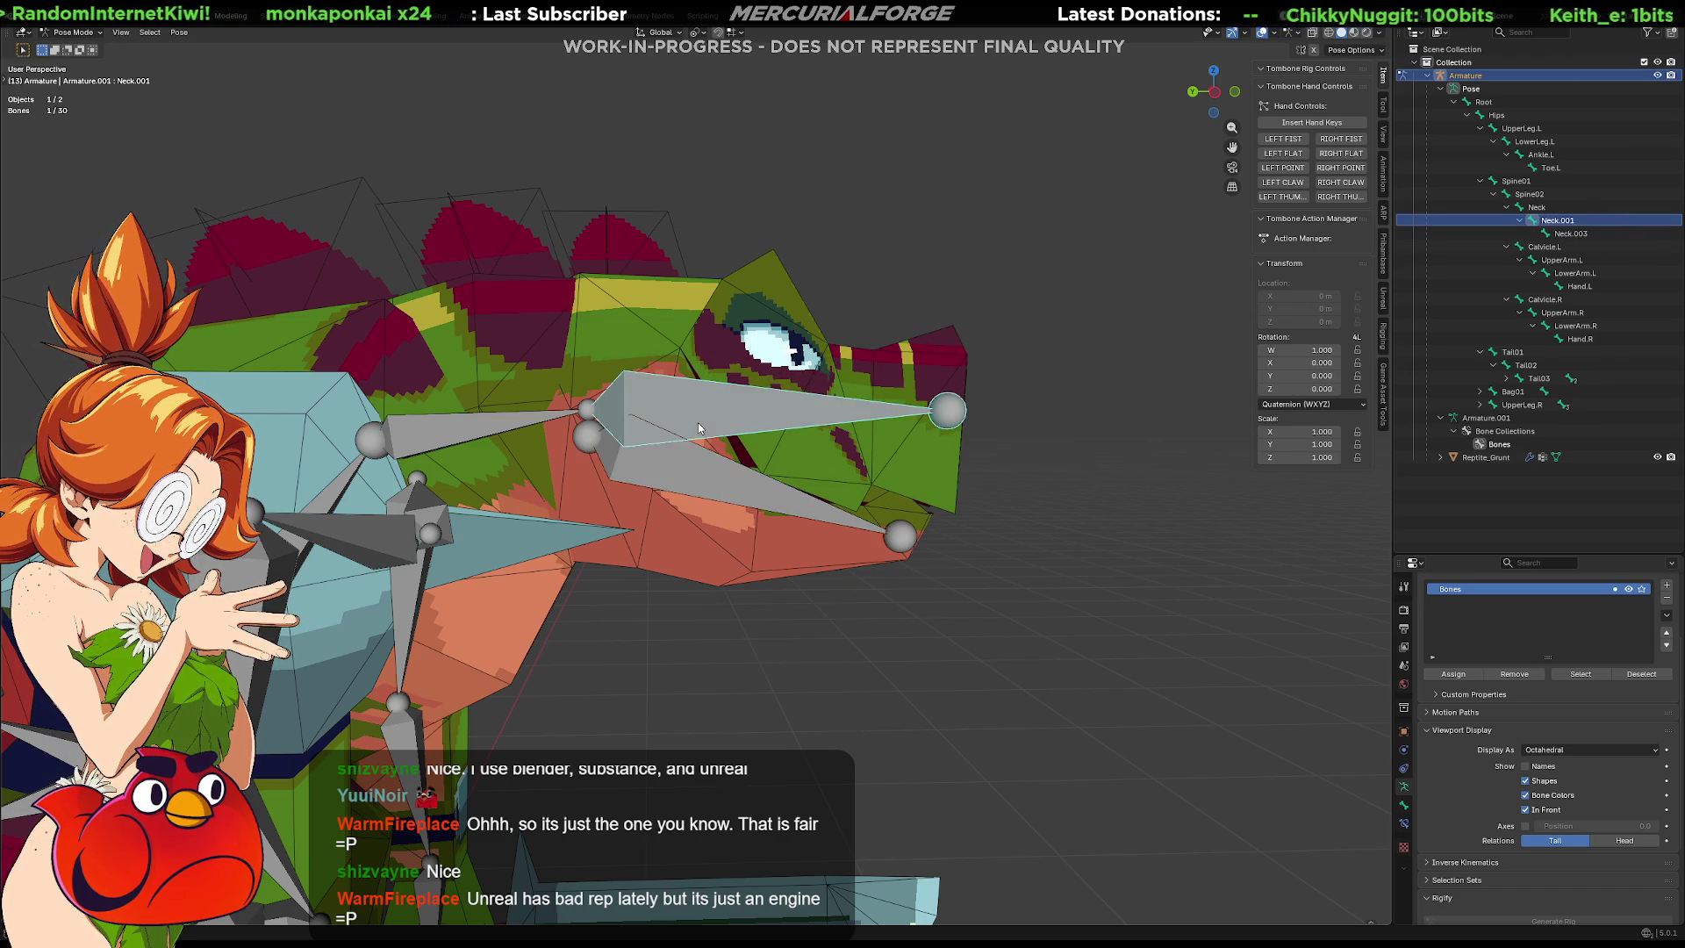
key("r")
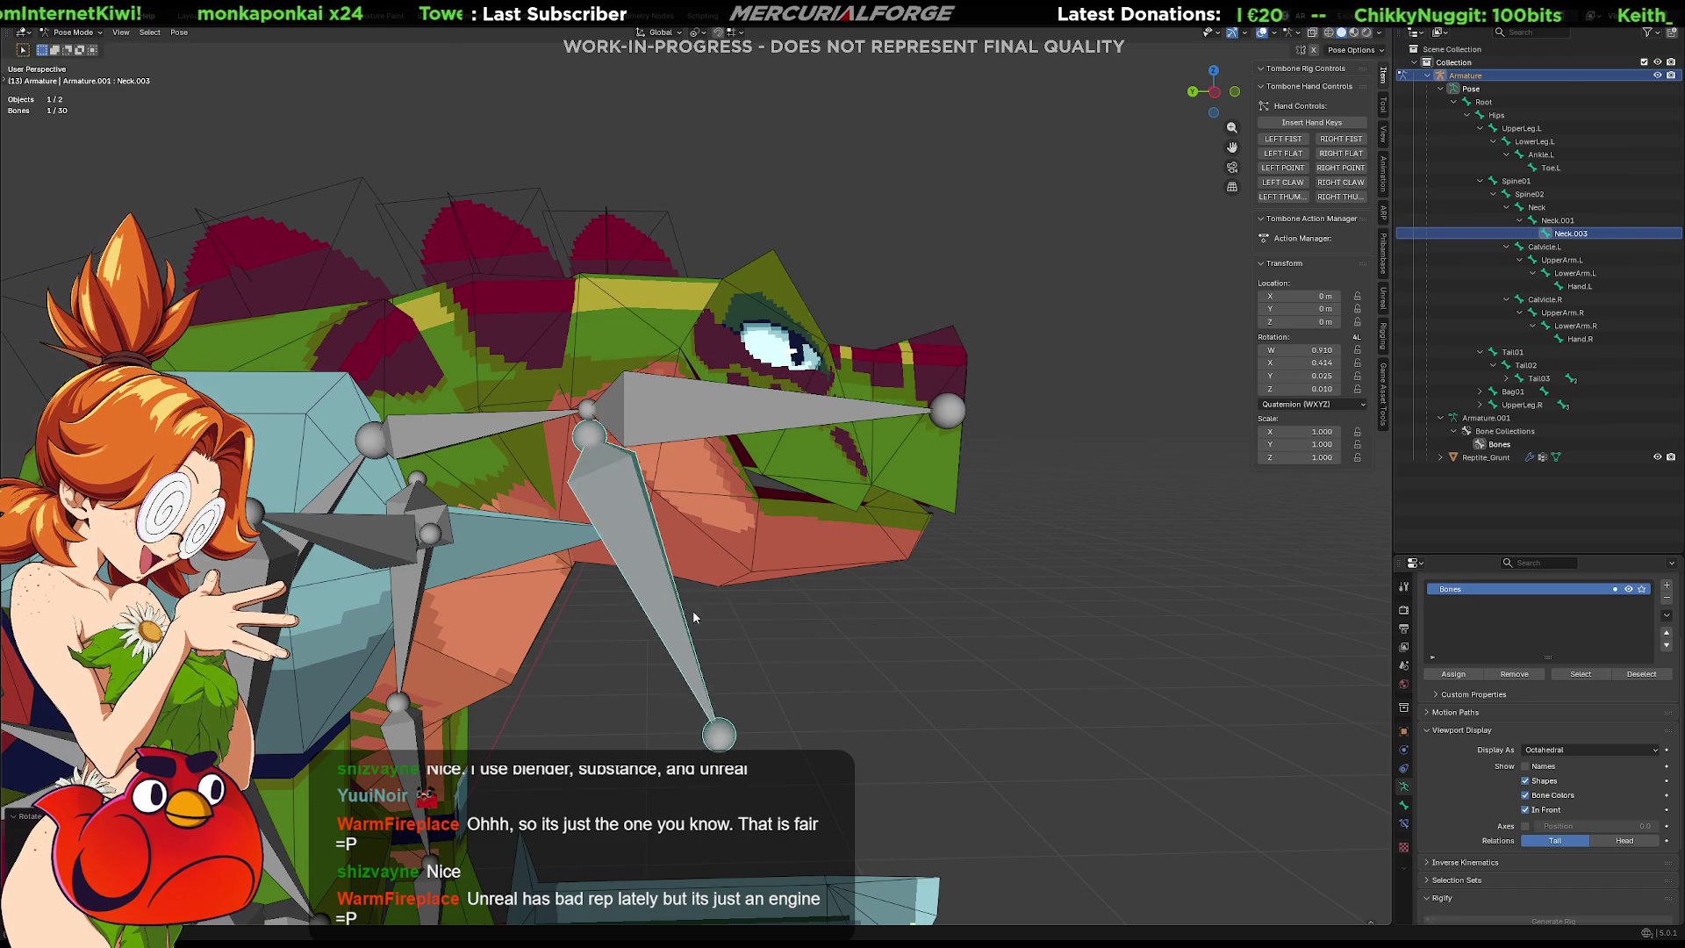
key("Escape")
left_click(702, 431)
middle_click_drag(702, 431, 477, 476)
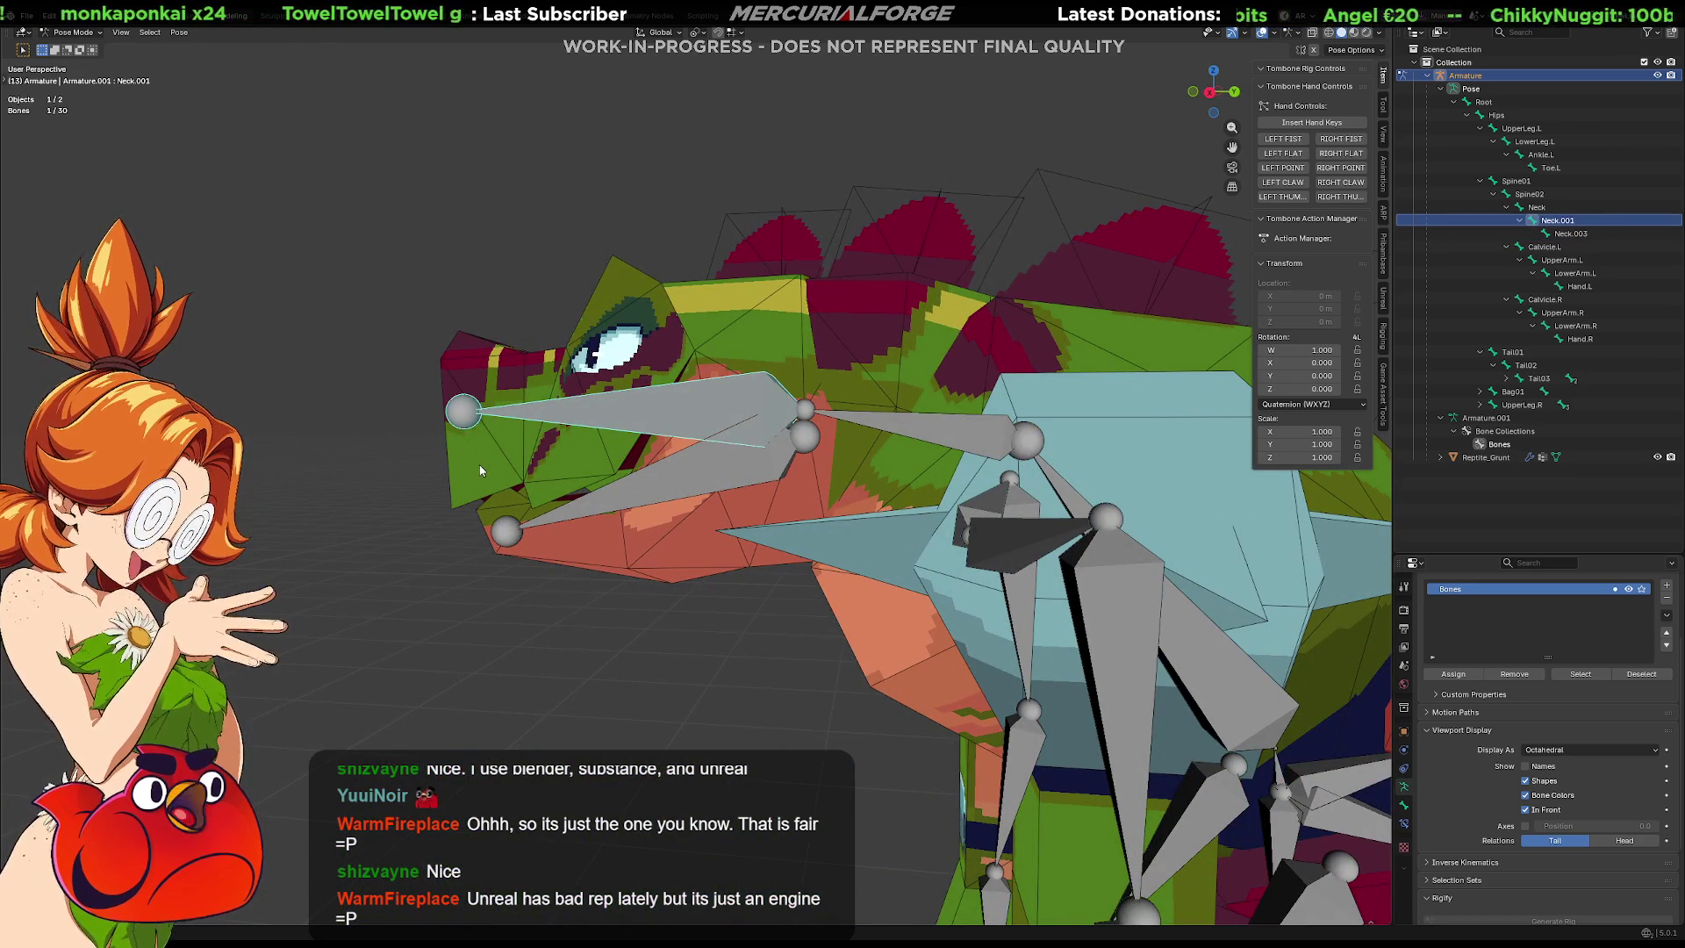
key("KP_3")
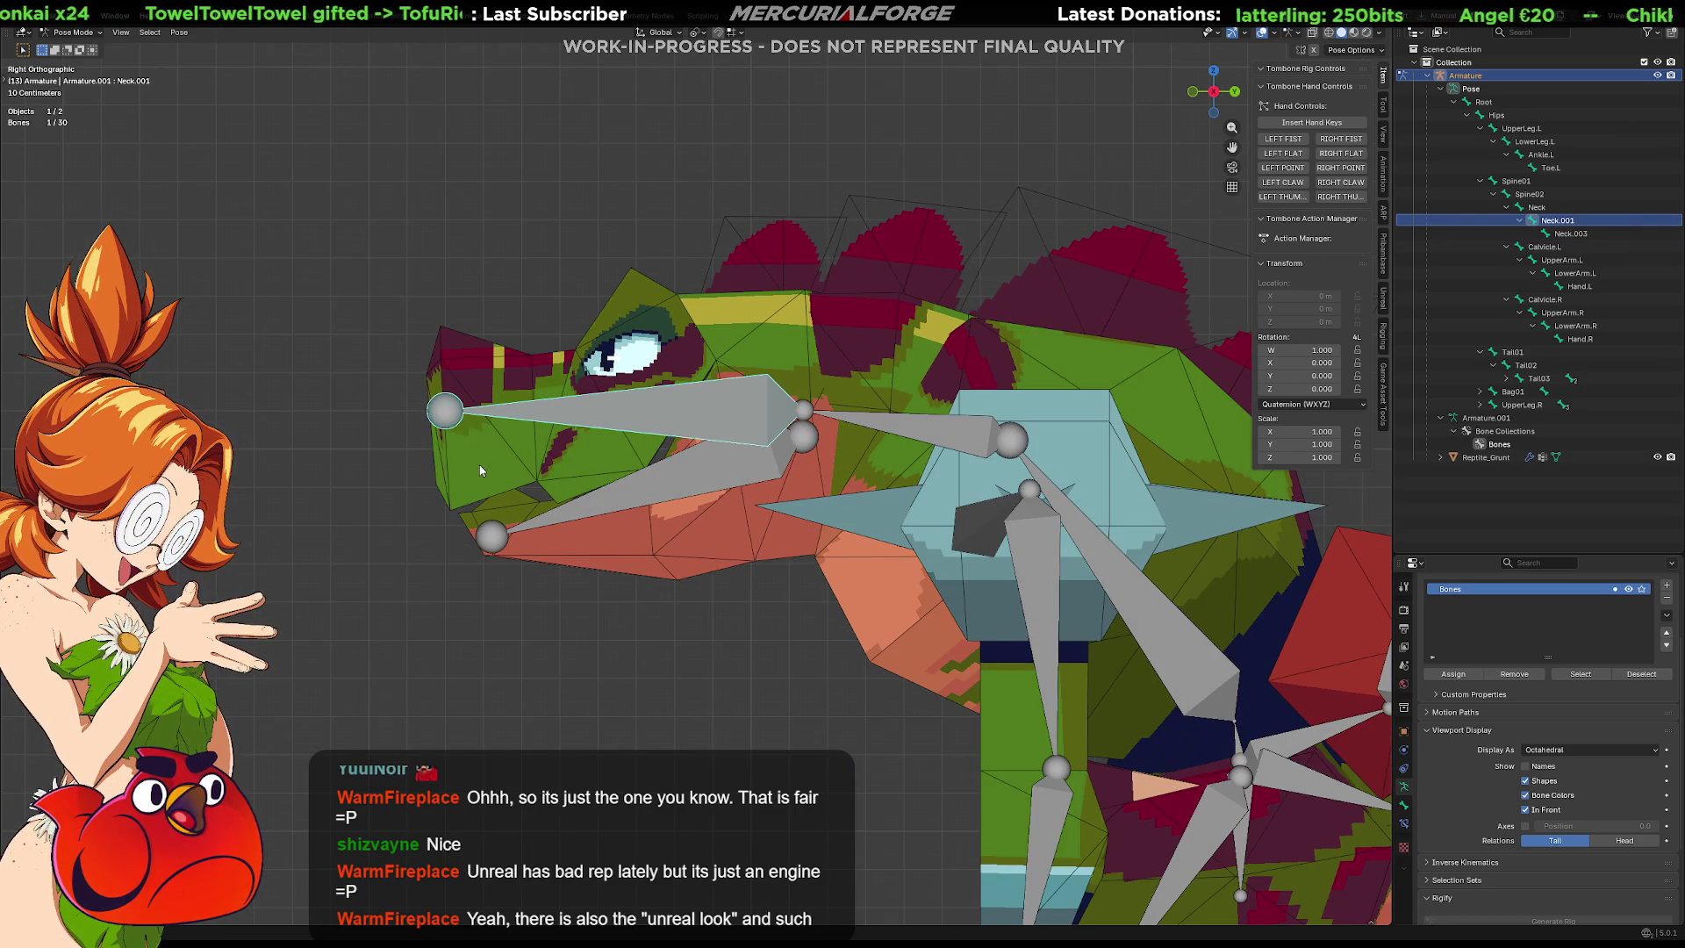
middle_click_drag(434, 490, 524, 453, "shift")
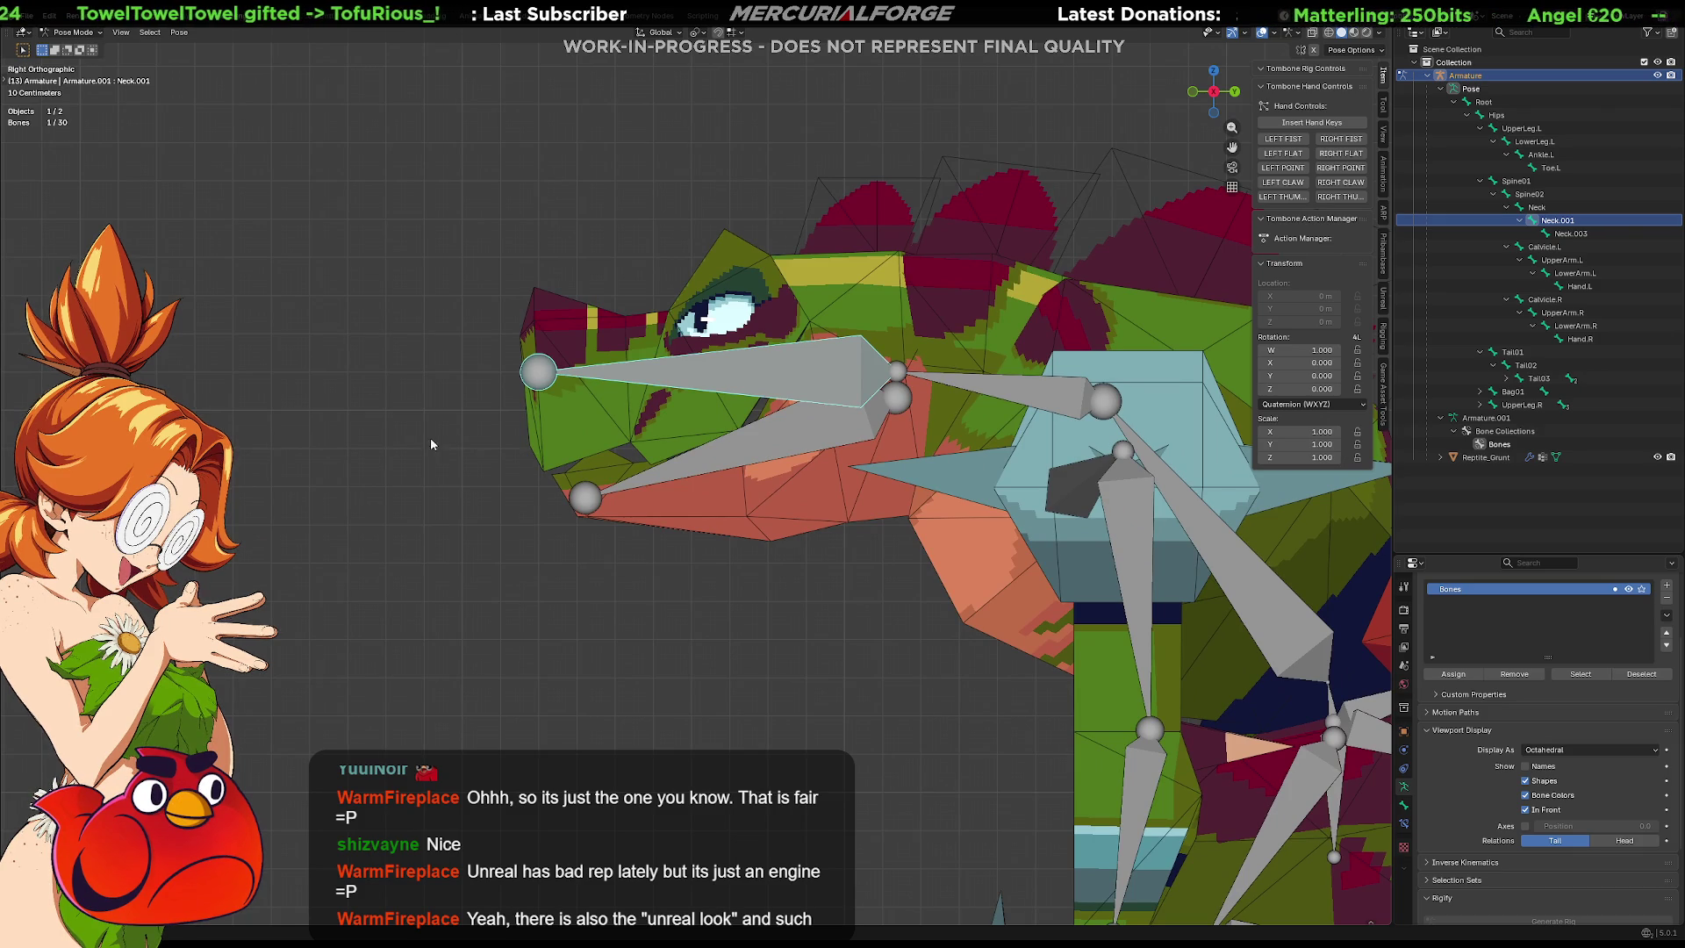
mouse_move(818, 382)
middle_mouse_down("shift")
mouse_move(687, 404)
mouse_move(793, 410)
mouse_move(751, 419)
middle_mouse_up("shift")
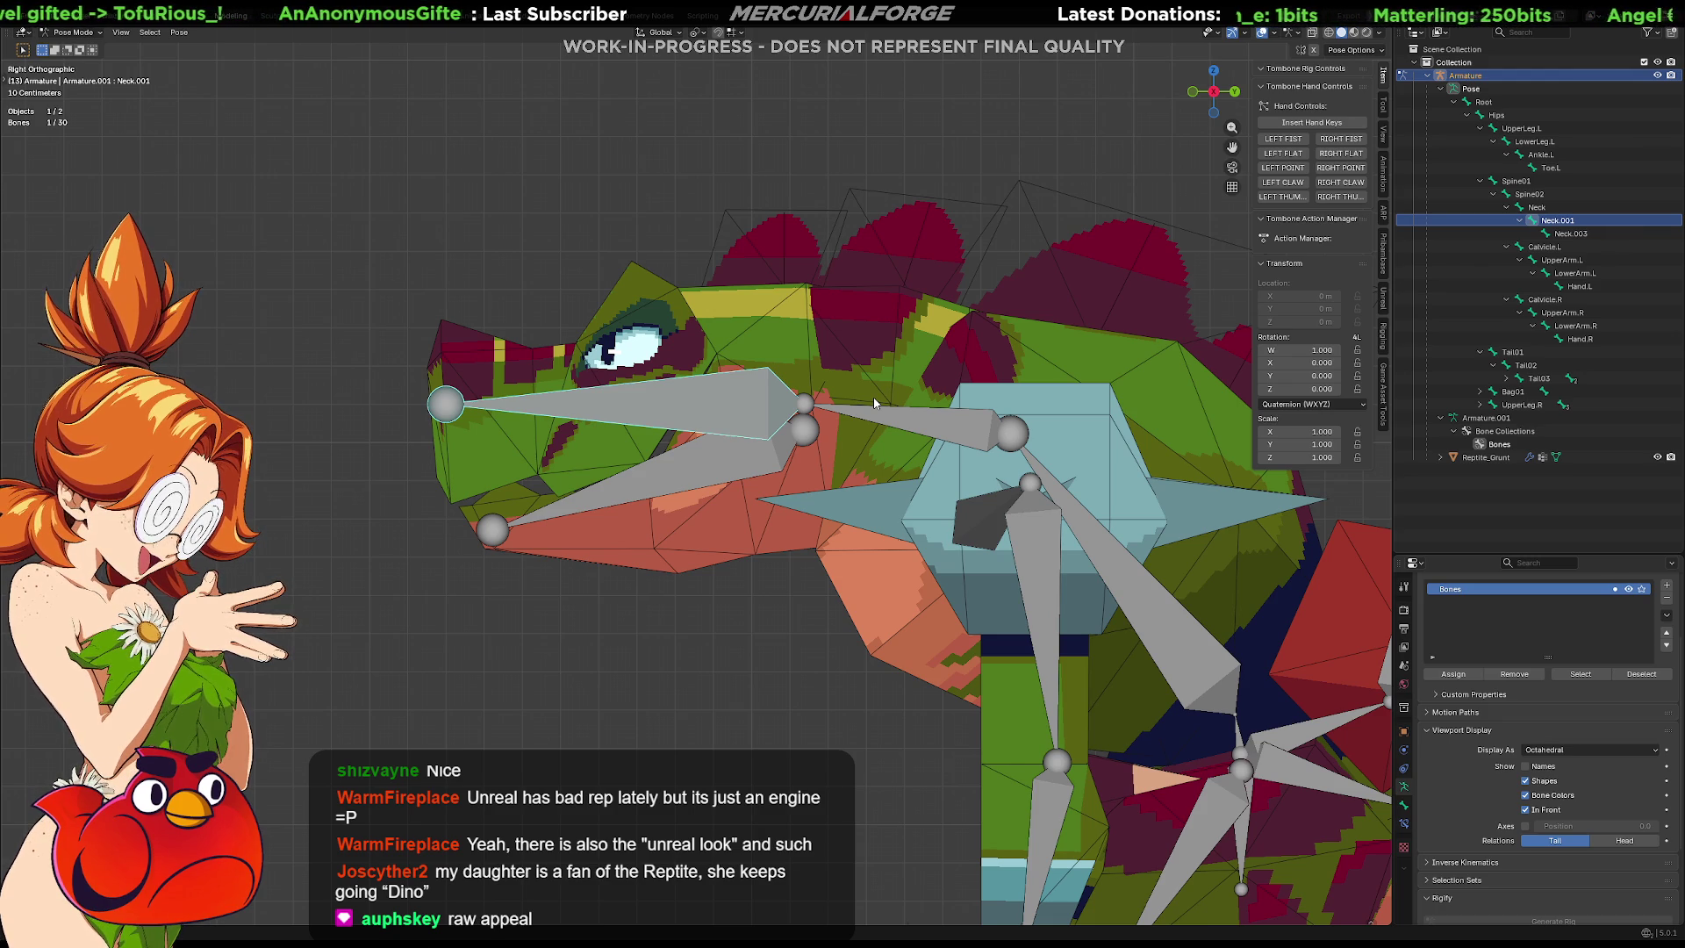
Uncheck In Front under Viewport Display, orbit to an angled view, and toggle Local View.
scroll(874, 403, "down", 1)
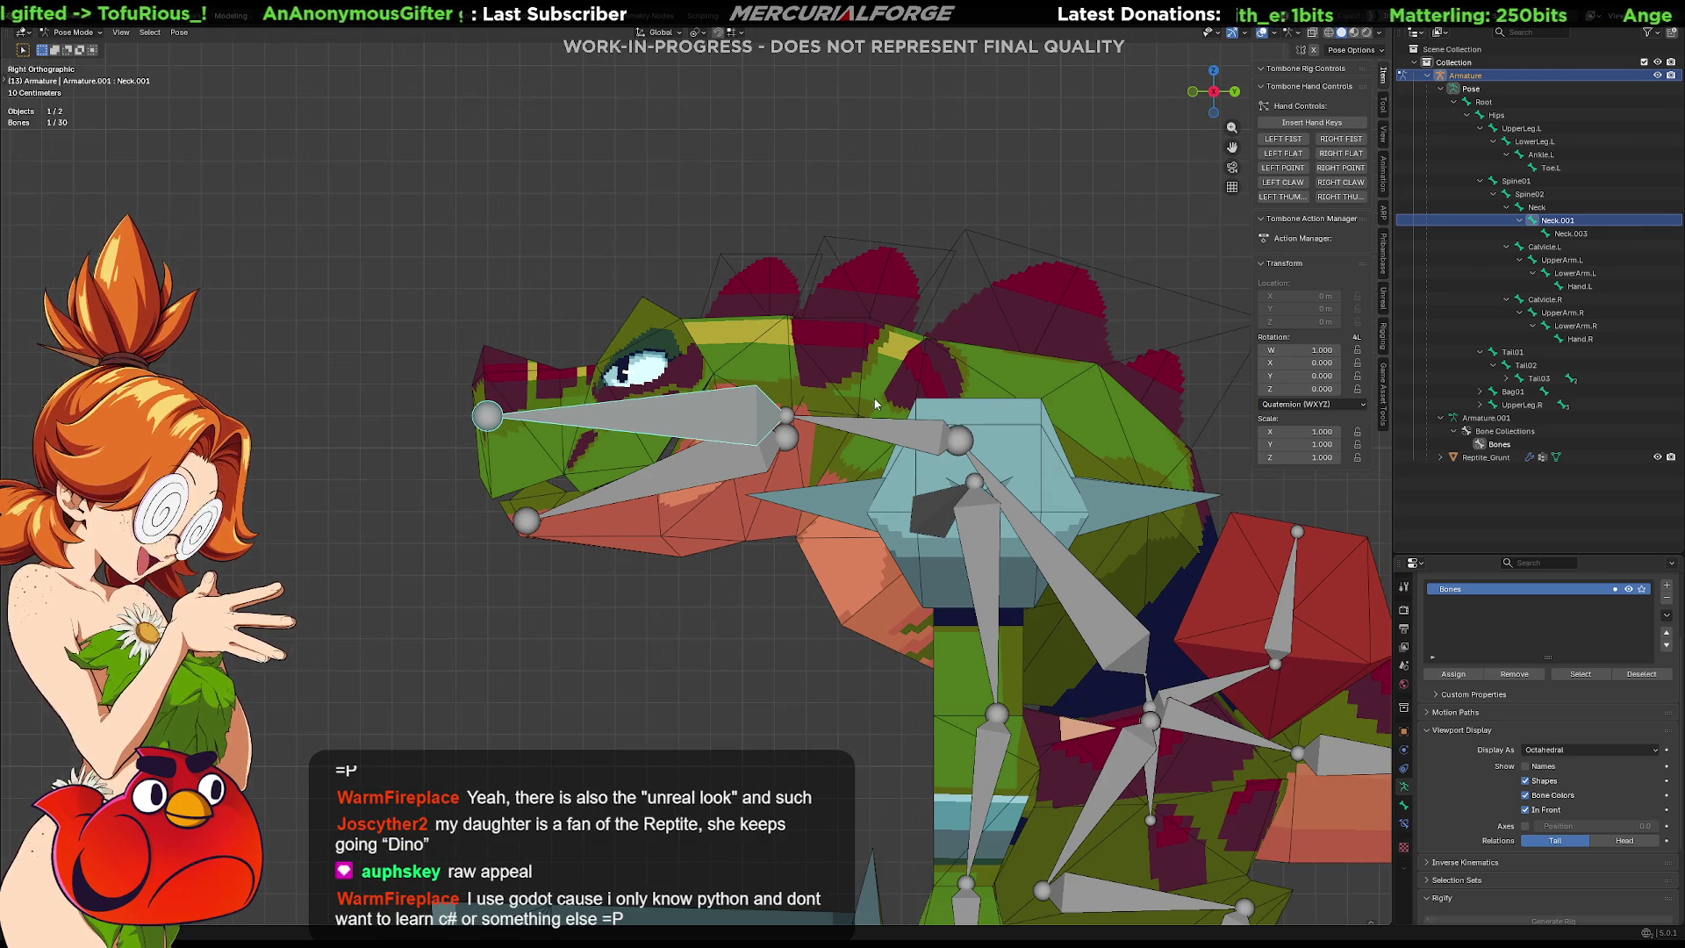
left_click(1525, 809)
mouse_move(779, 588)
middle_mouse_down()
mouse_move(812, 603)
mouse_move(963, 590)
mouse_move(850, 602)
middle_mouse_up()
key("KP_Divide")
key("KP_Divide")
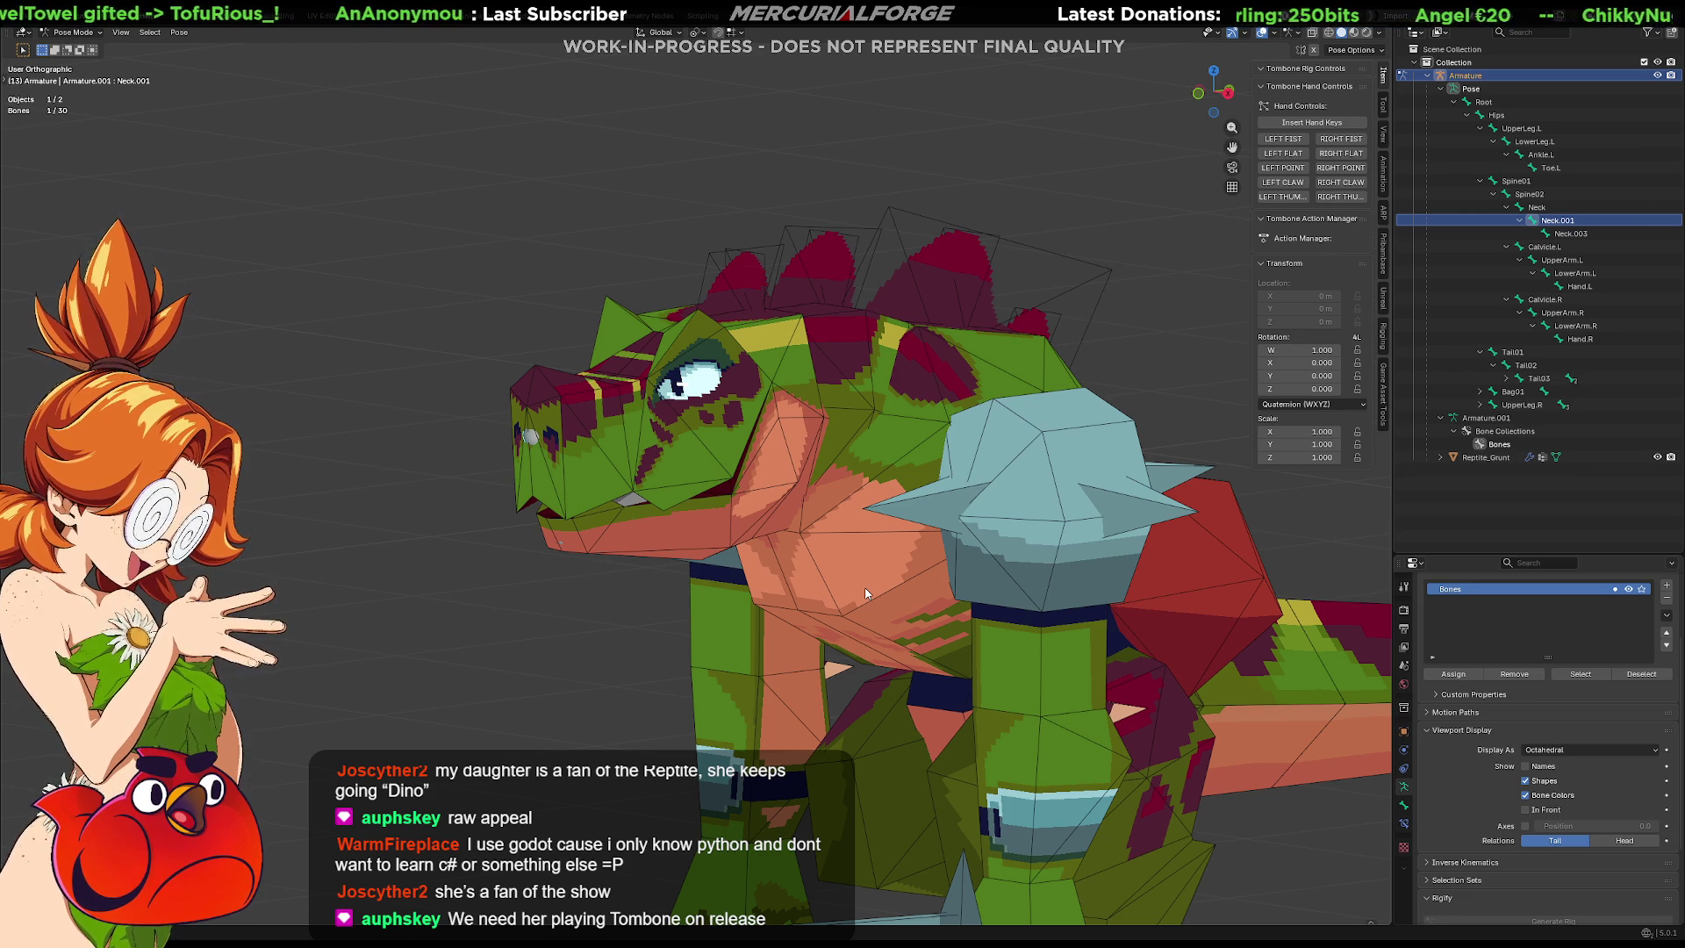
Re-check In Front, frame the head in a close three-quarter perspective, and select Neck.003.
mouse_move(902, 557)
middle_mouse_down()
mouse_move(860, 539)
mouse_move(907, 571)
mouse_move(913, 452)
middle_mouse_up()
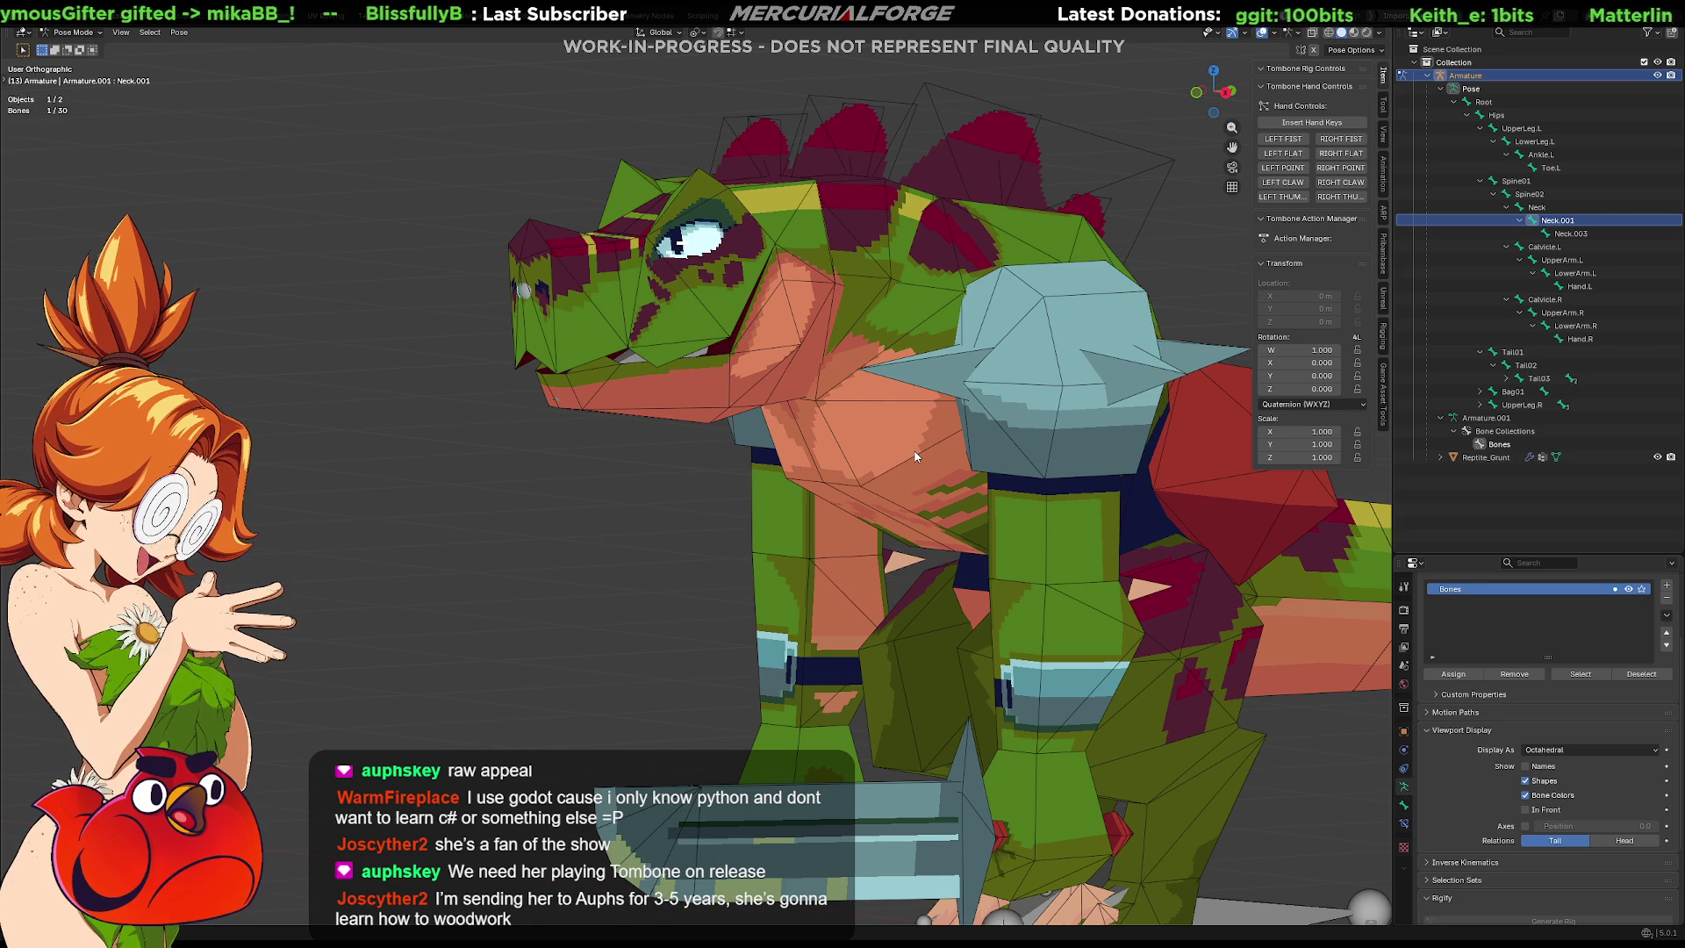
key("KP_3")
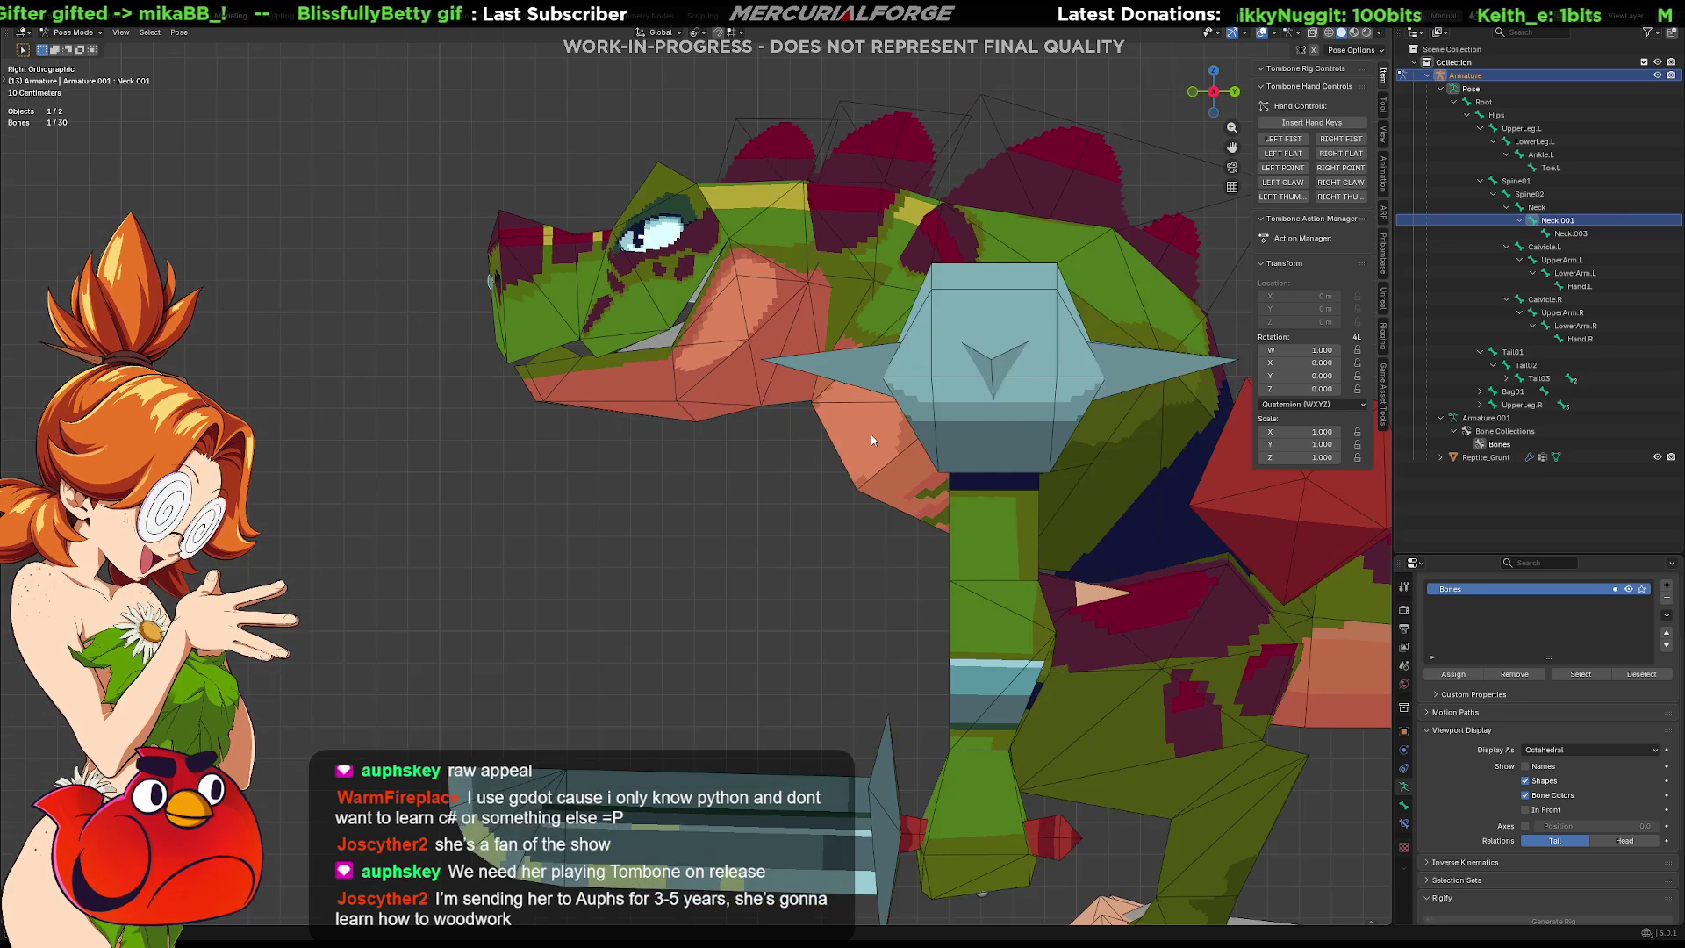
key("KP_5")
mouse_move(871, 439)
middle_mouse_down()
mouse_move(909, 462)
mouse_move(903, 487)
mouse_move(993, 476)
mouse_move(918, 503)
mouse_move(967, 506)
mouse_move(724, 493)
middle_mouse_up()
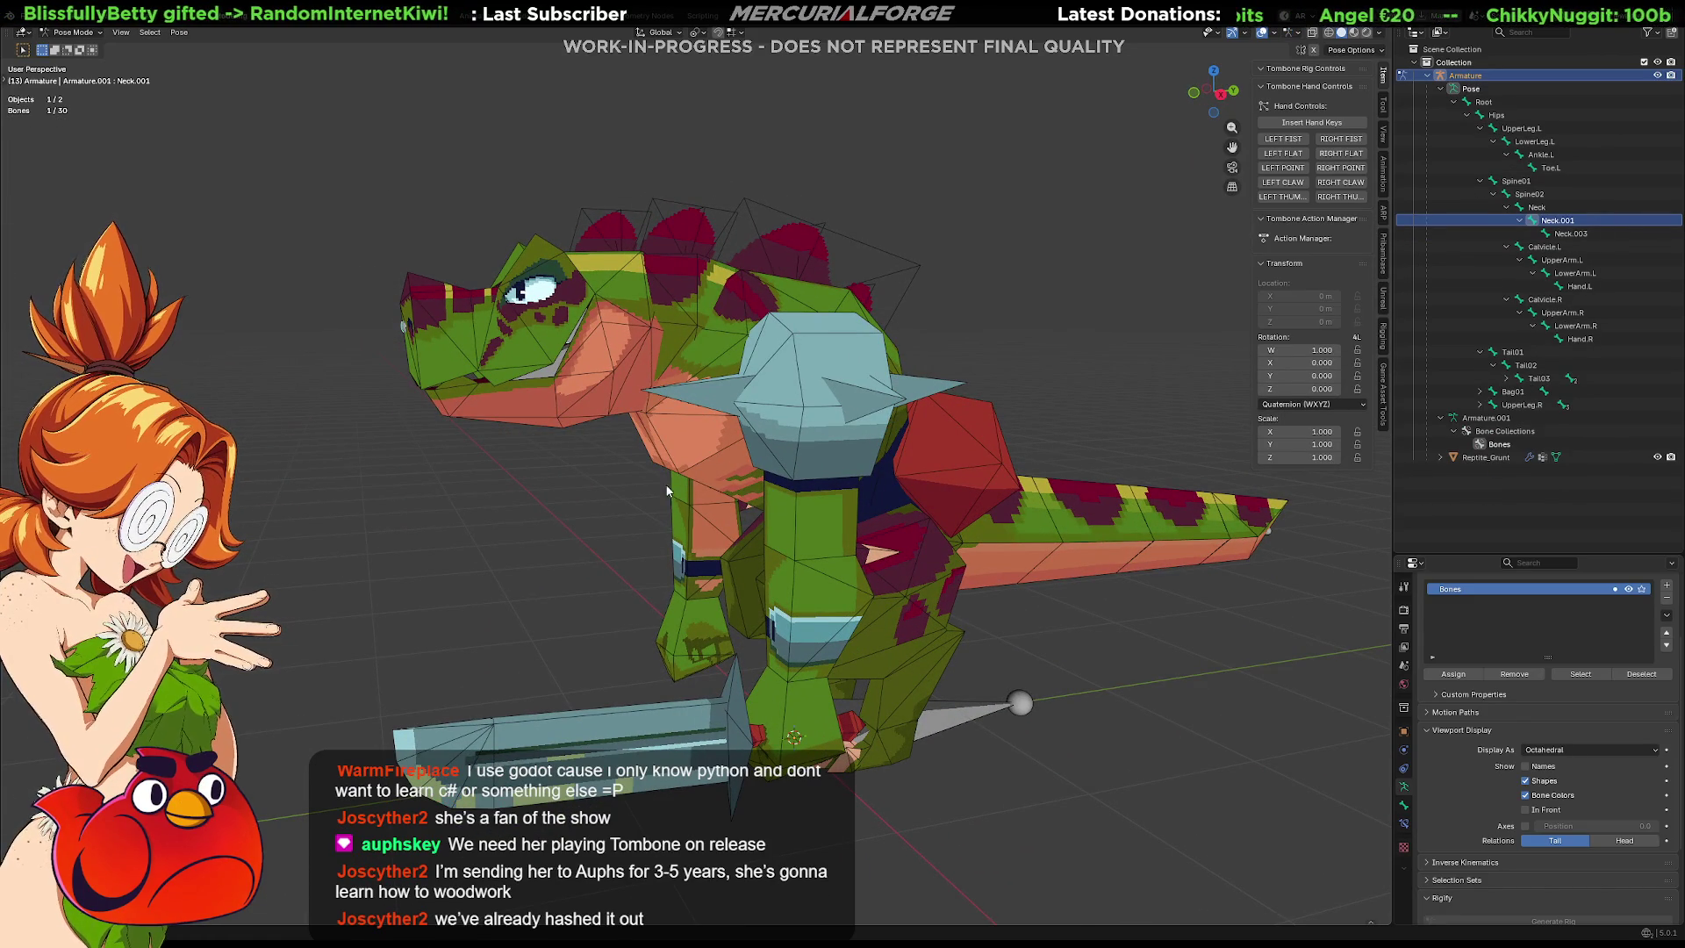
left_click(1525, 809)
middle_click_drag(1052, 668, 887, 522, "shift")
scroll(886, 522, "up", 1)
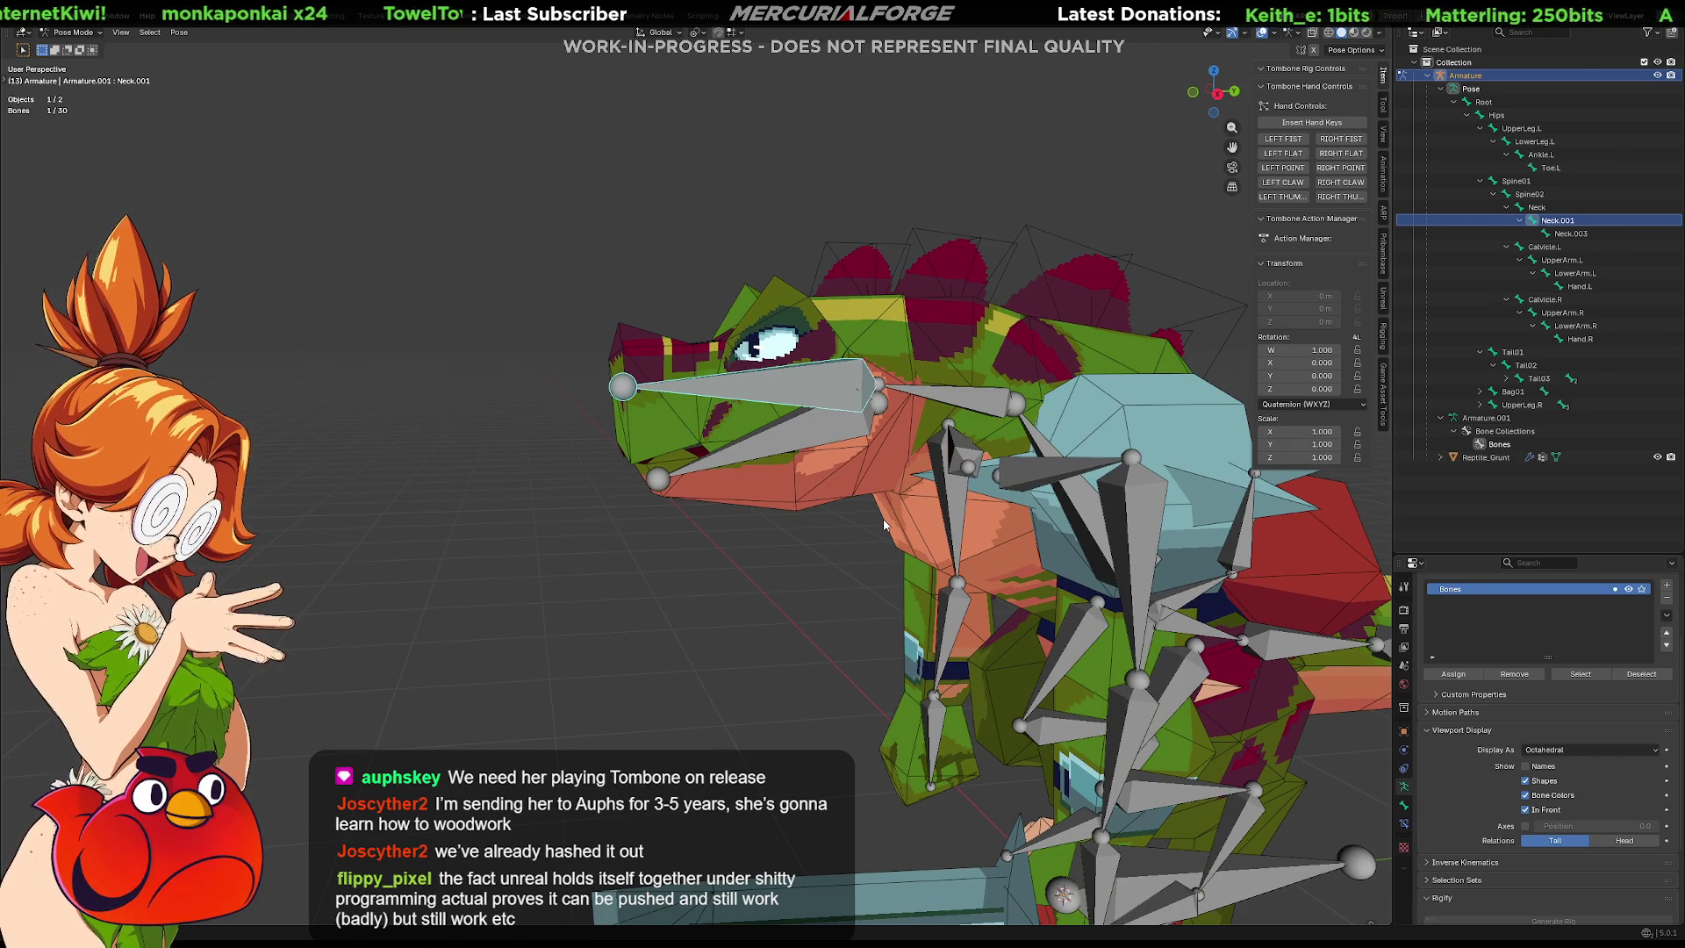
left_click(822, 426)
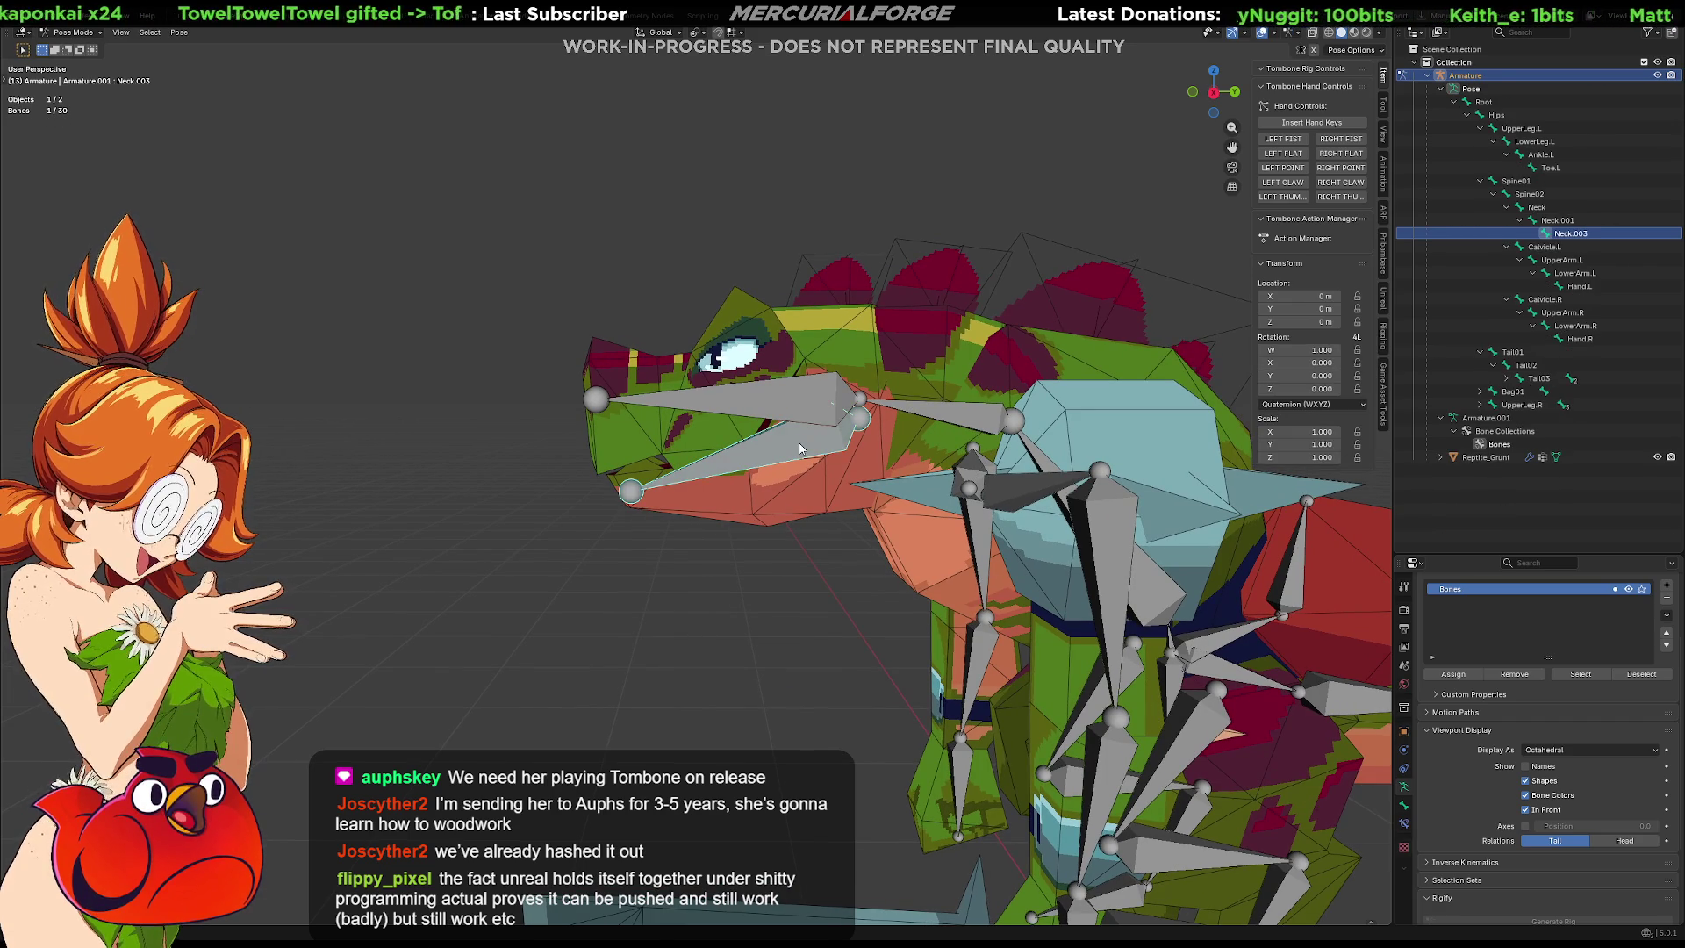
Enter Edit Mode, zoom into a right-side view of the head, and select Neck.001.
key("Tab")
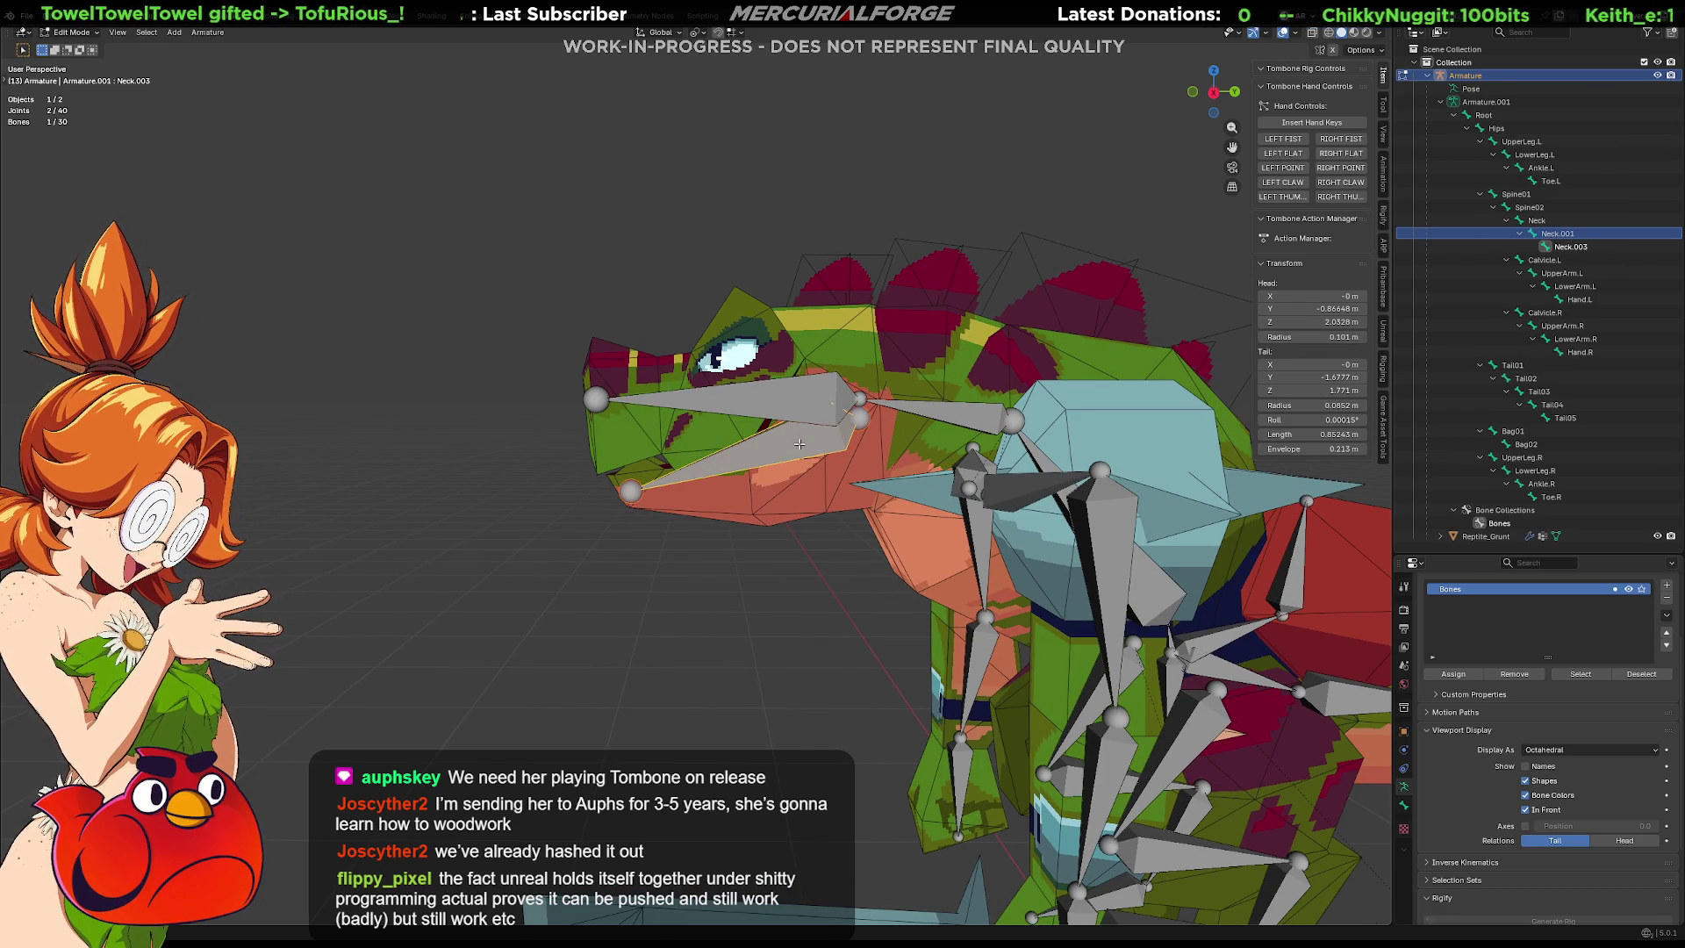
key("Tab")
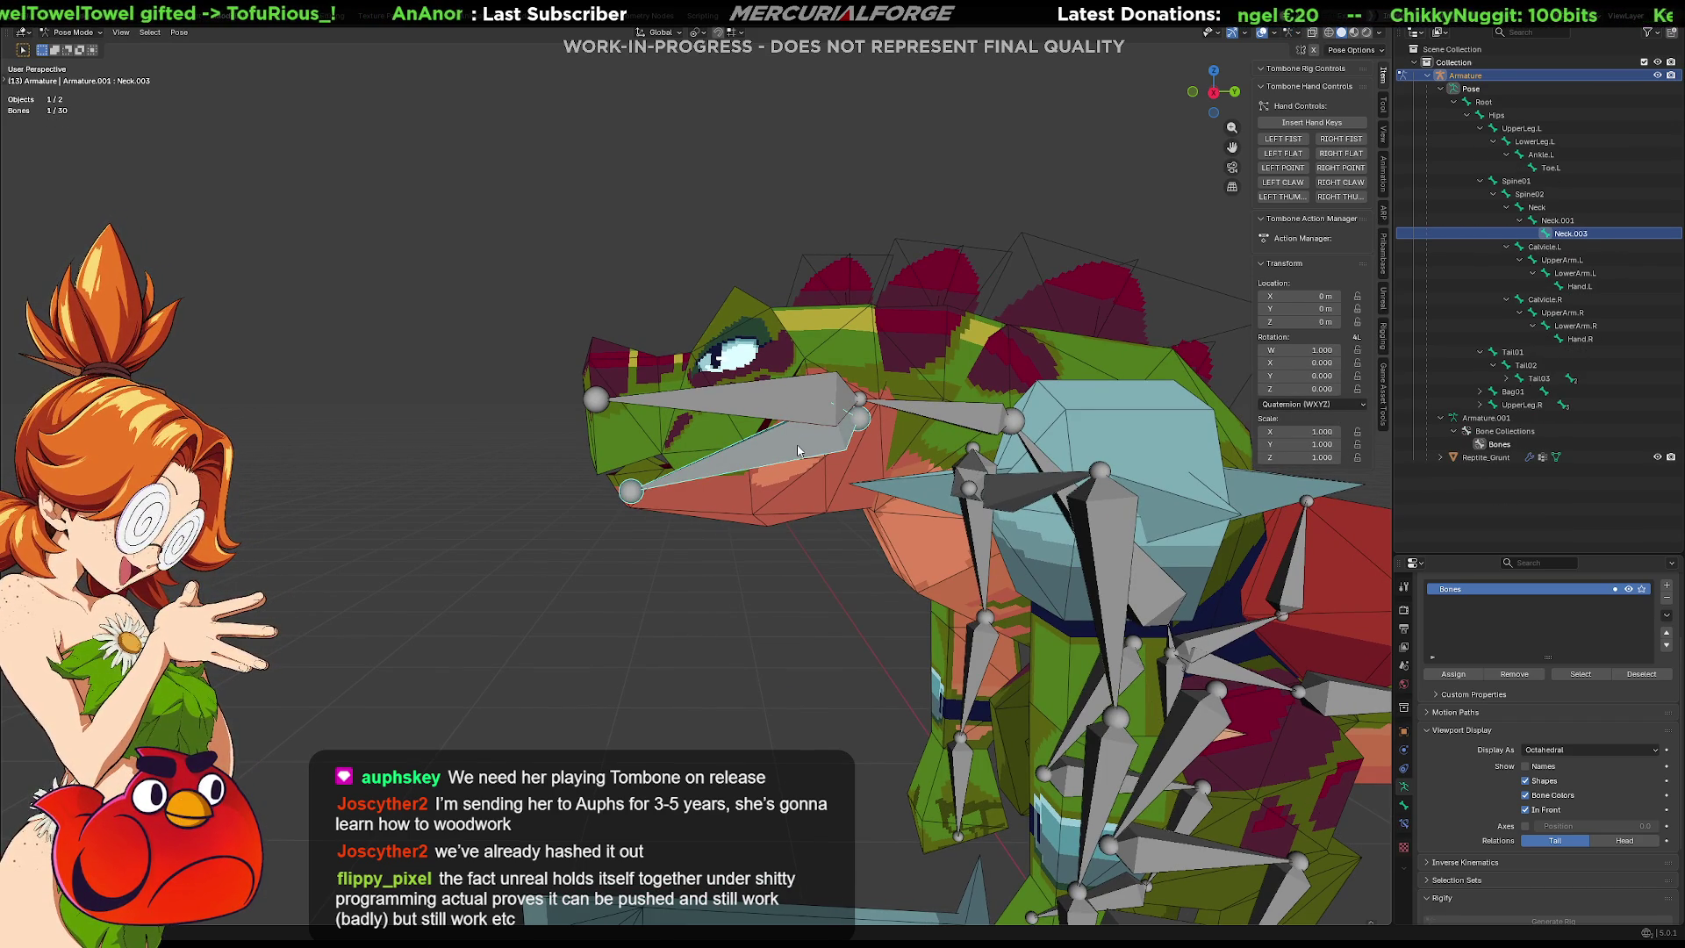
key("ctrl+Tab")
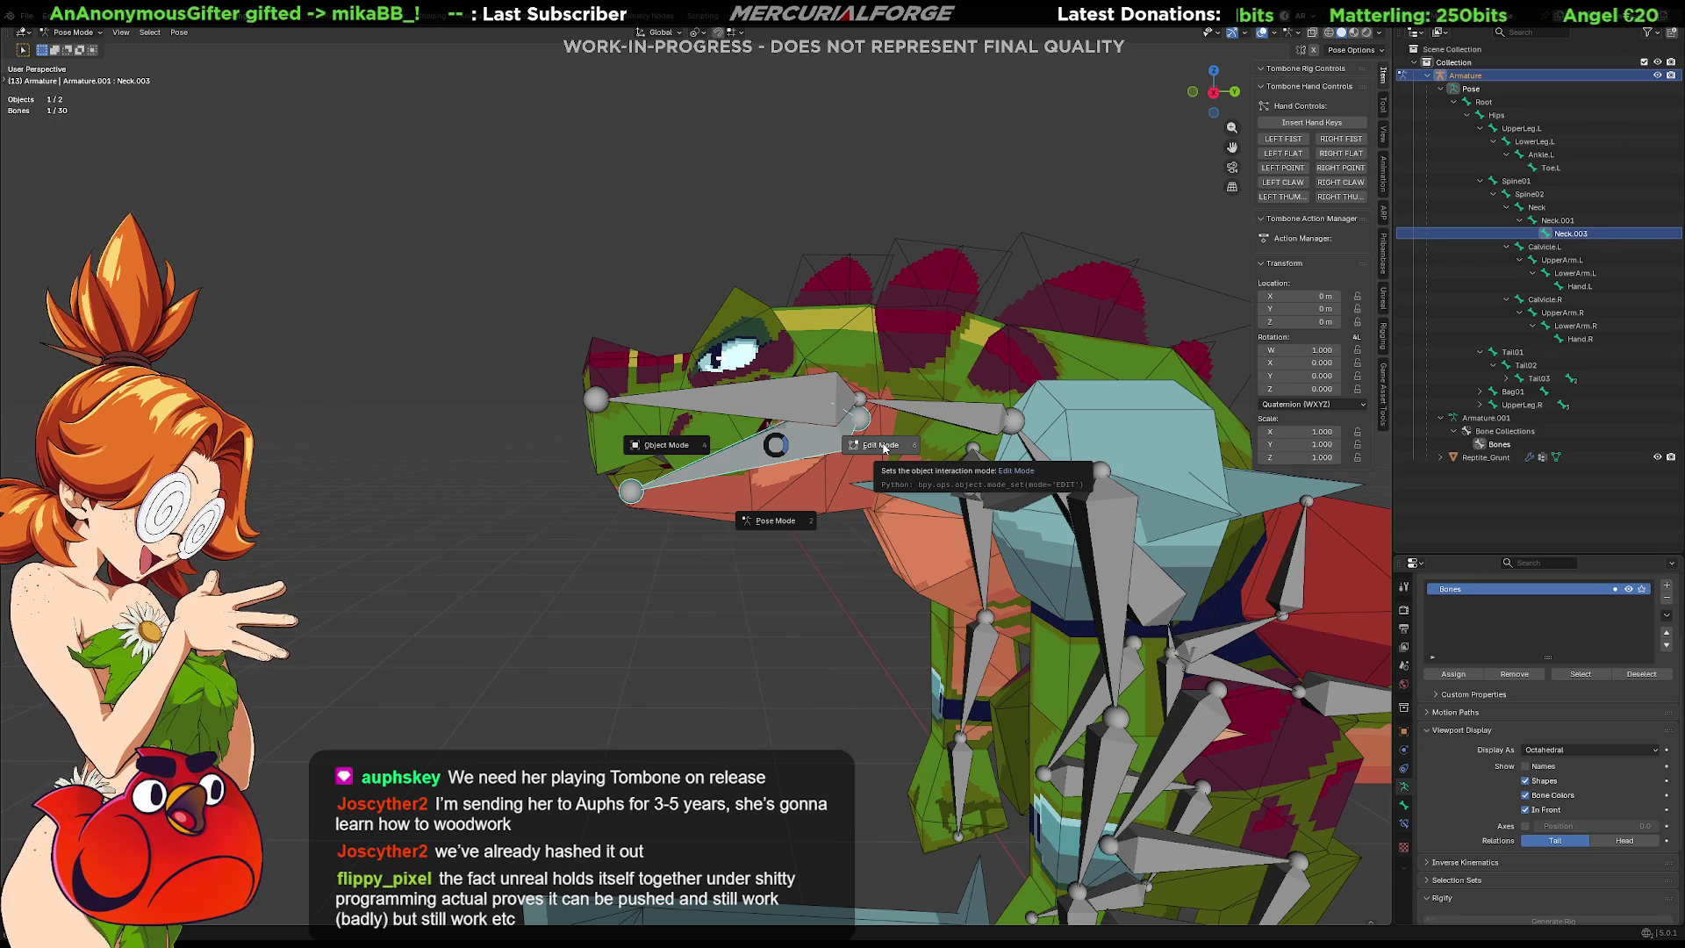
left_click(883, 448)
mouse_move(883, 447)
middle_mouse_down()
mouse_move(1128, 447)
mouse_move(791, 448)
middle_mouse_up()
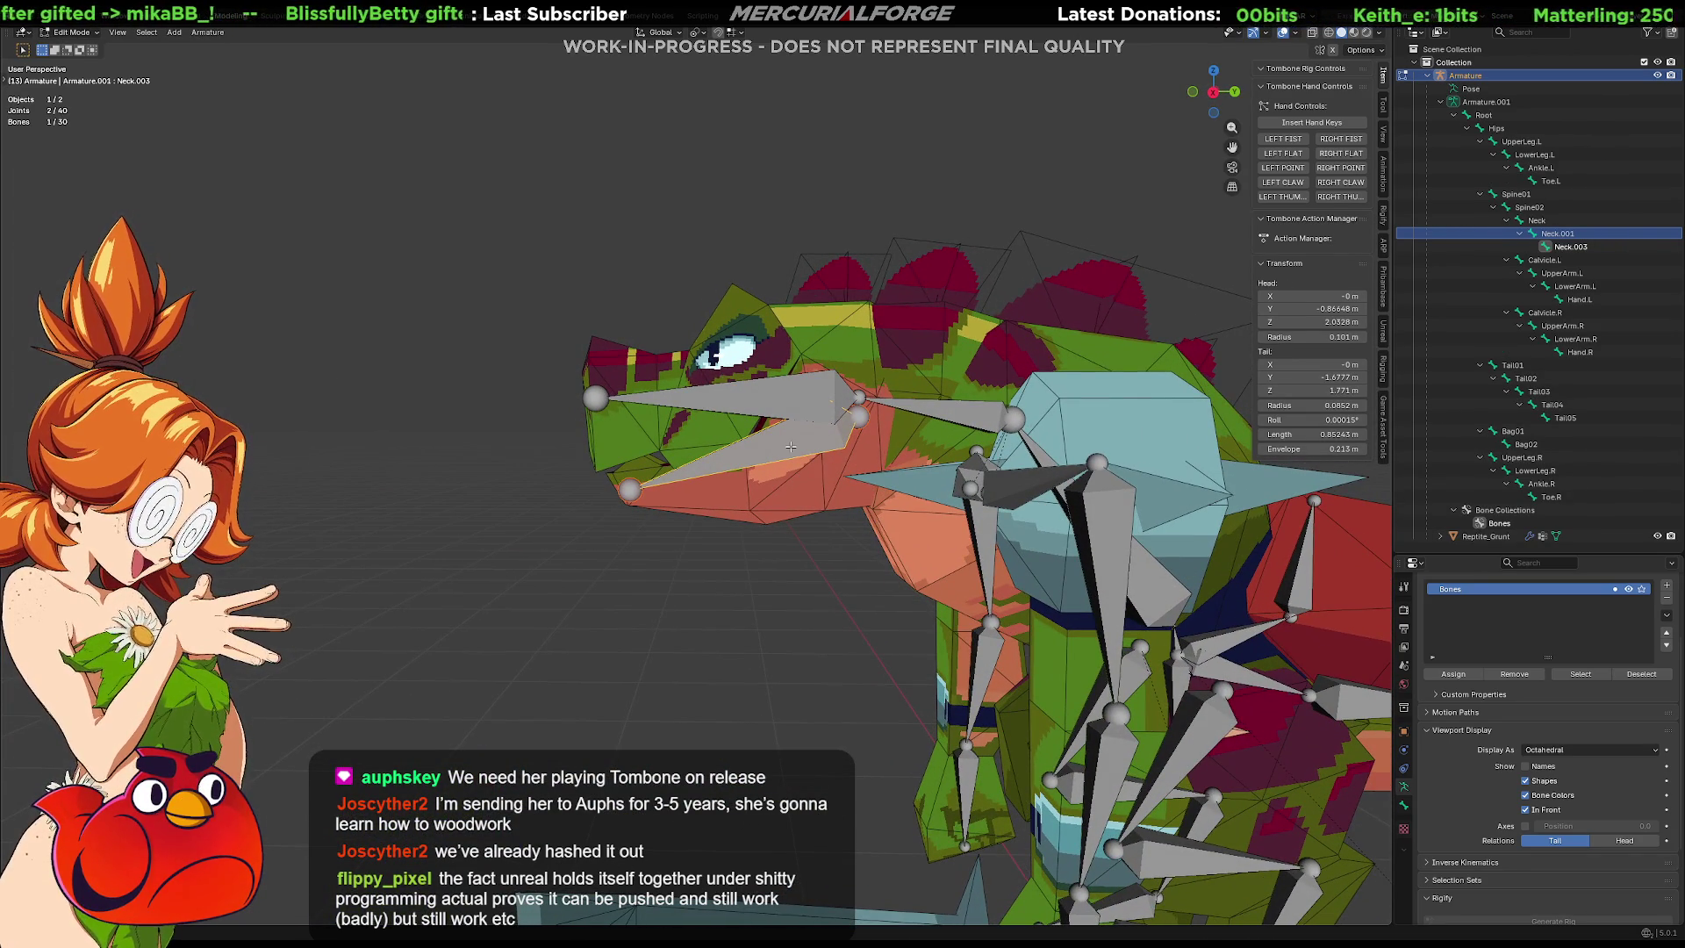
key("KP_3")
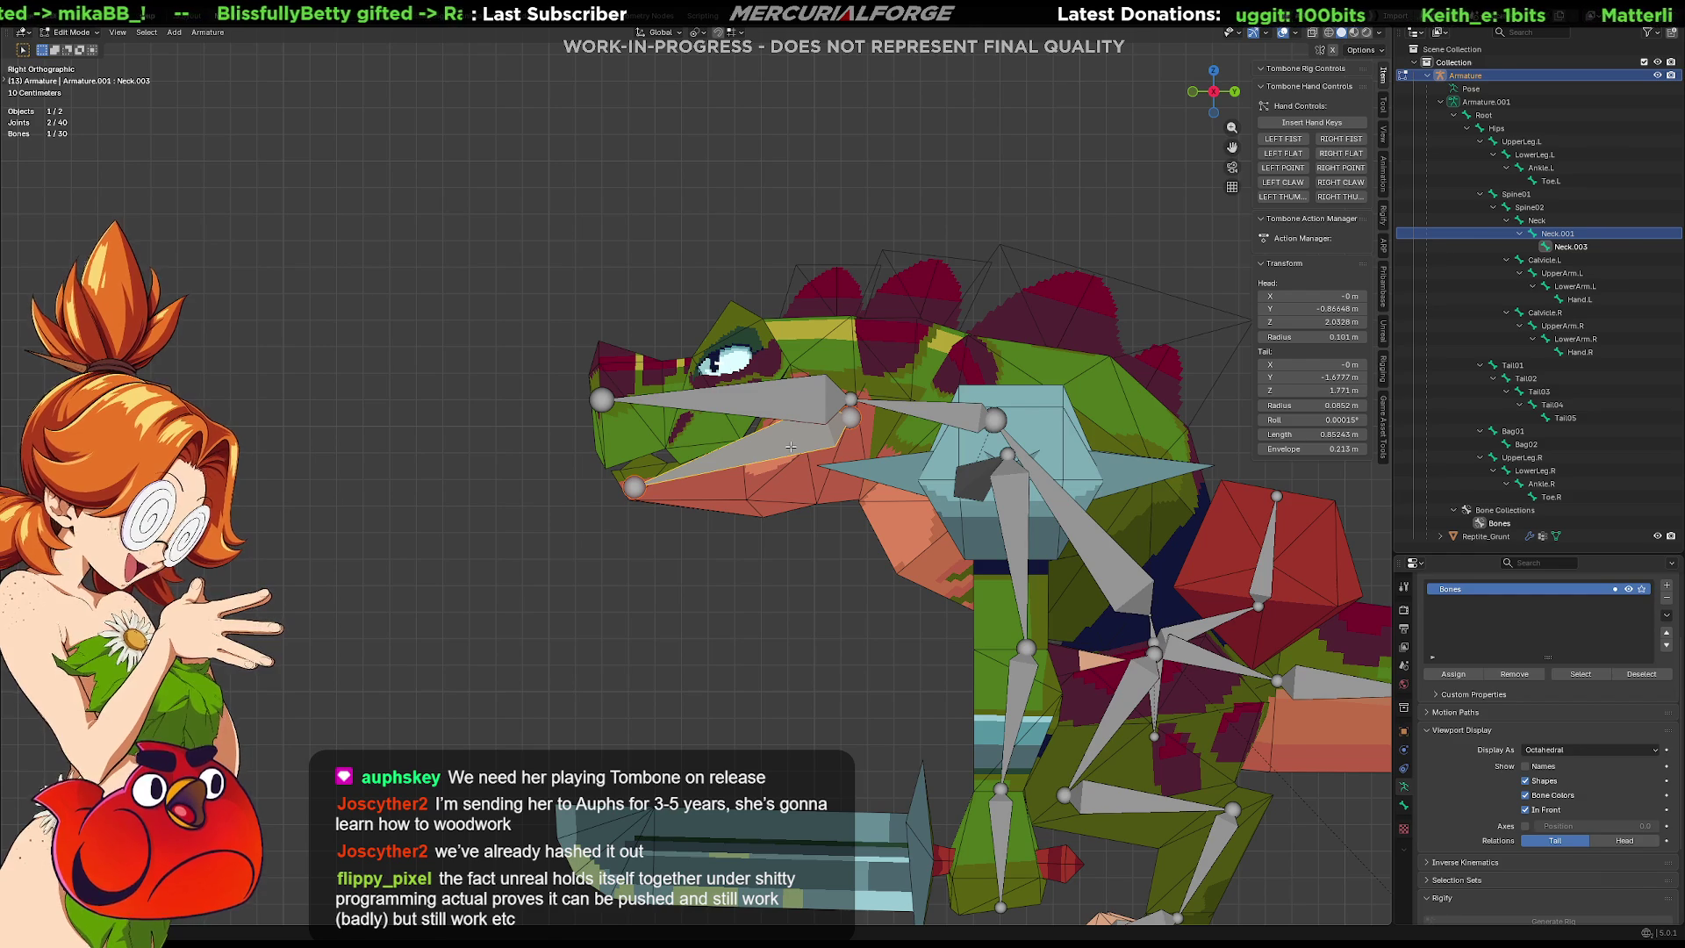
scroll(791, 446, "up", 4)
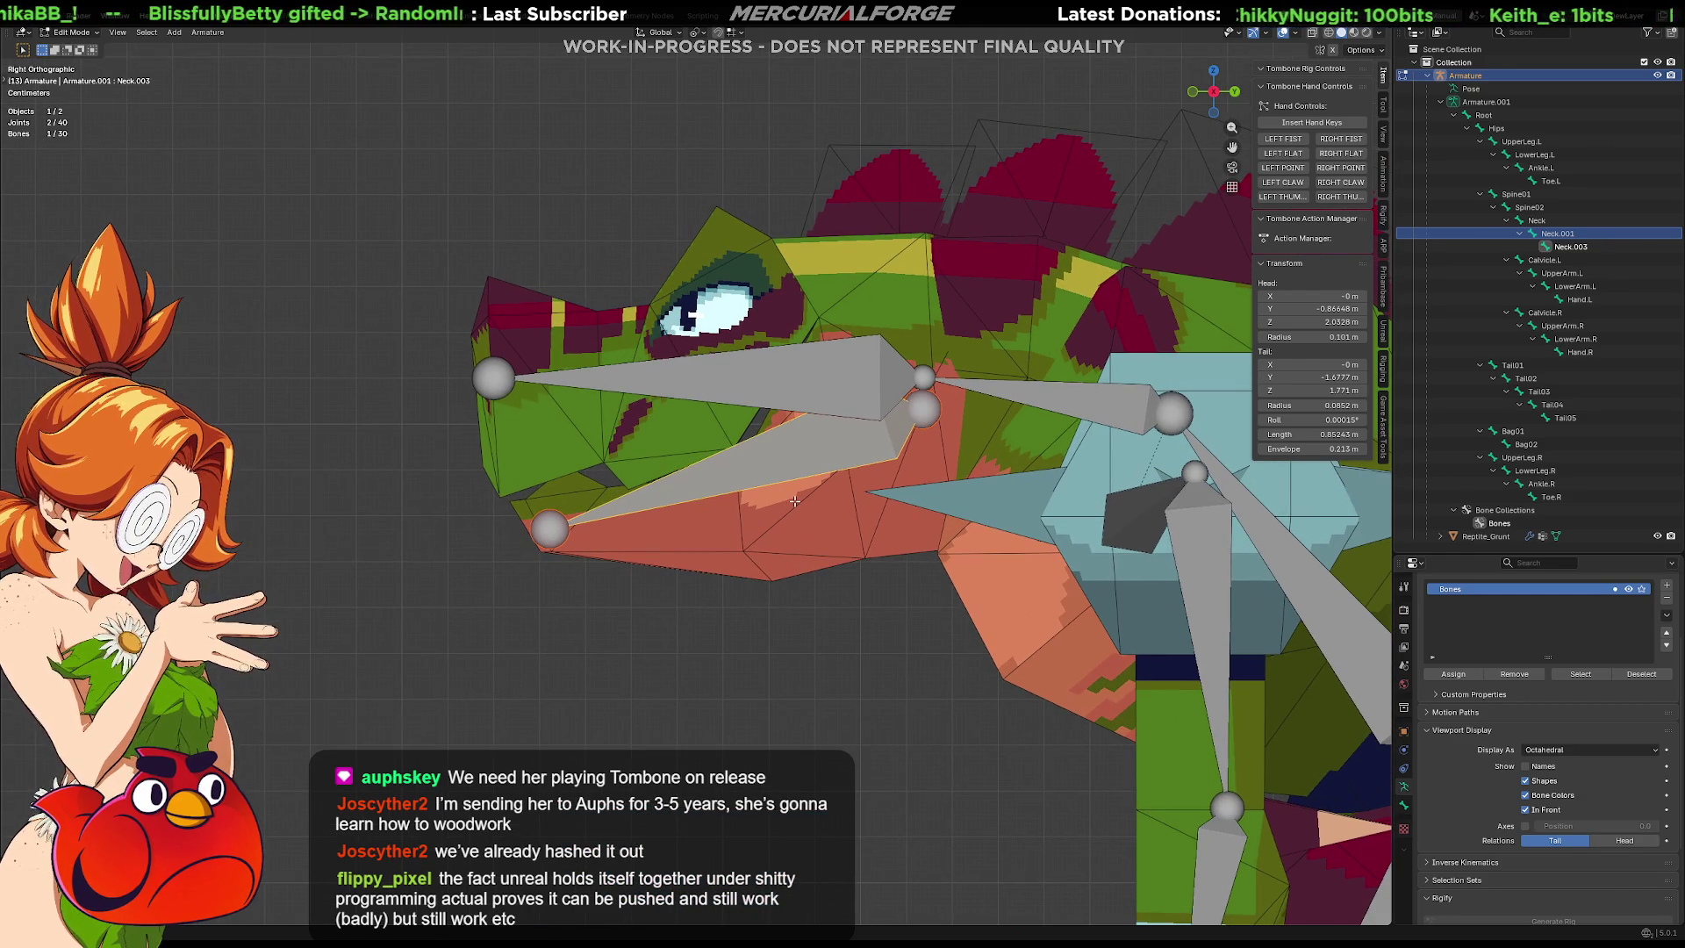
key("Tab")
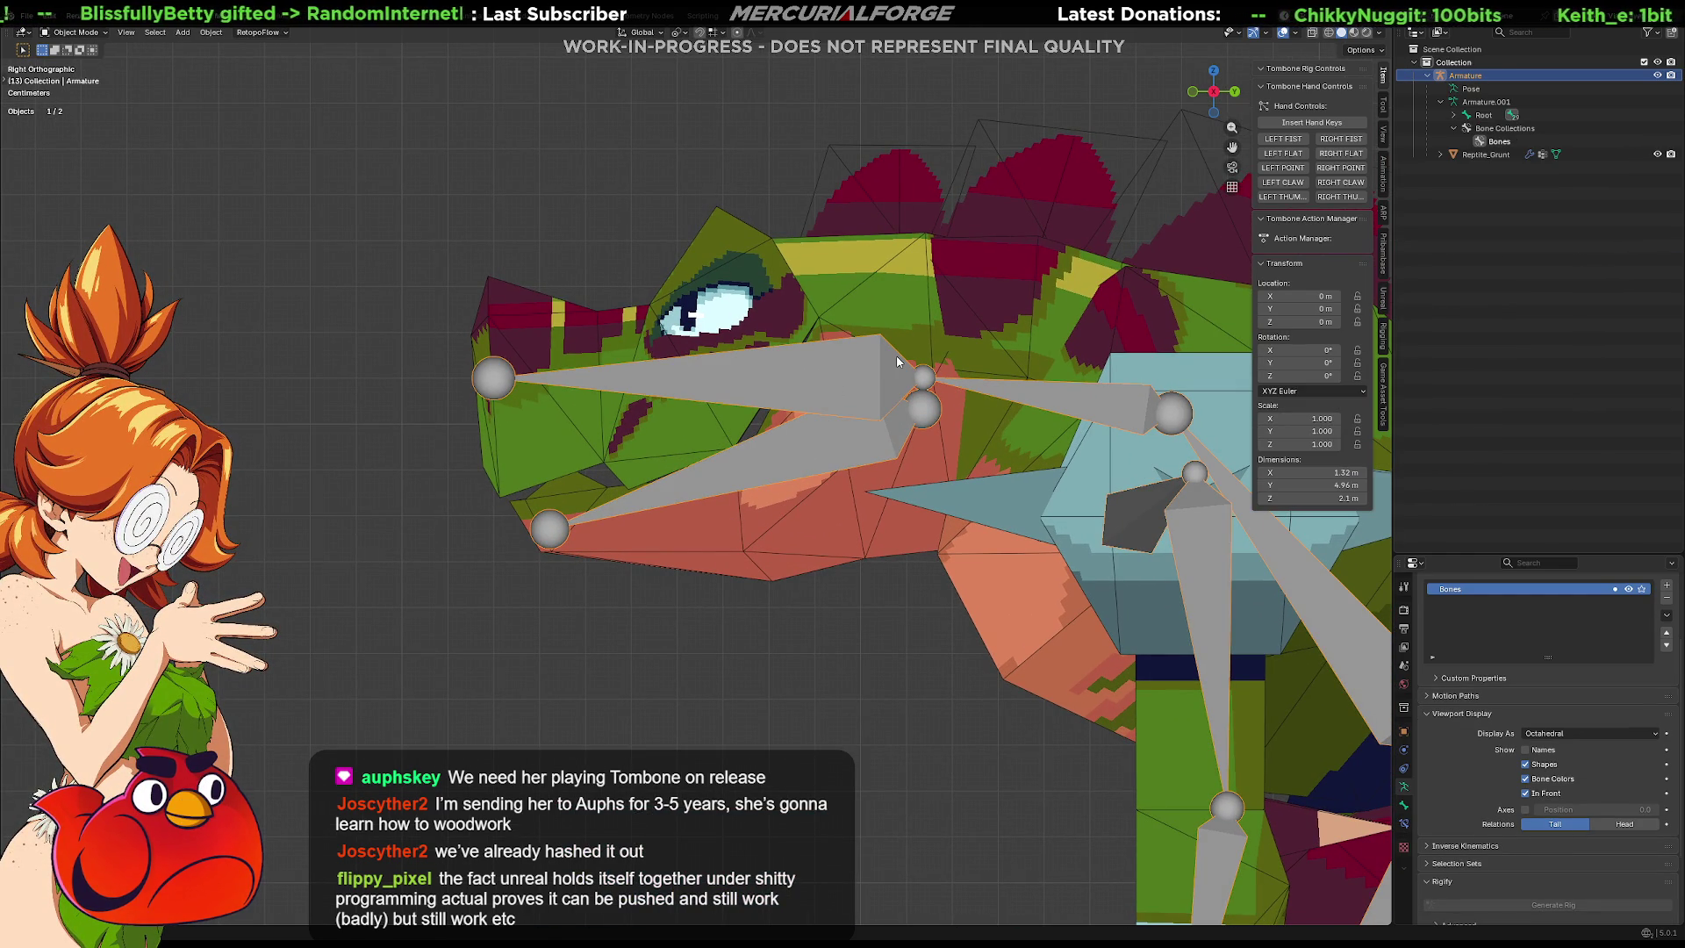
key("Tab")
key("Tab")
key("Tab")
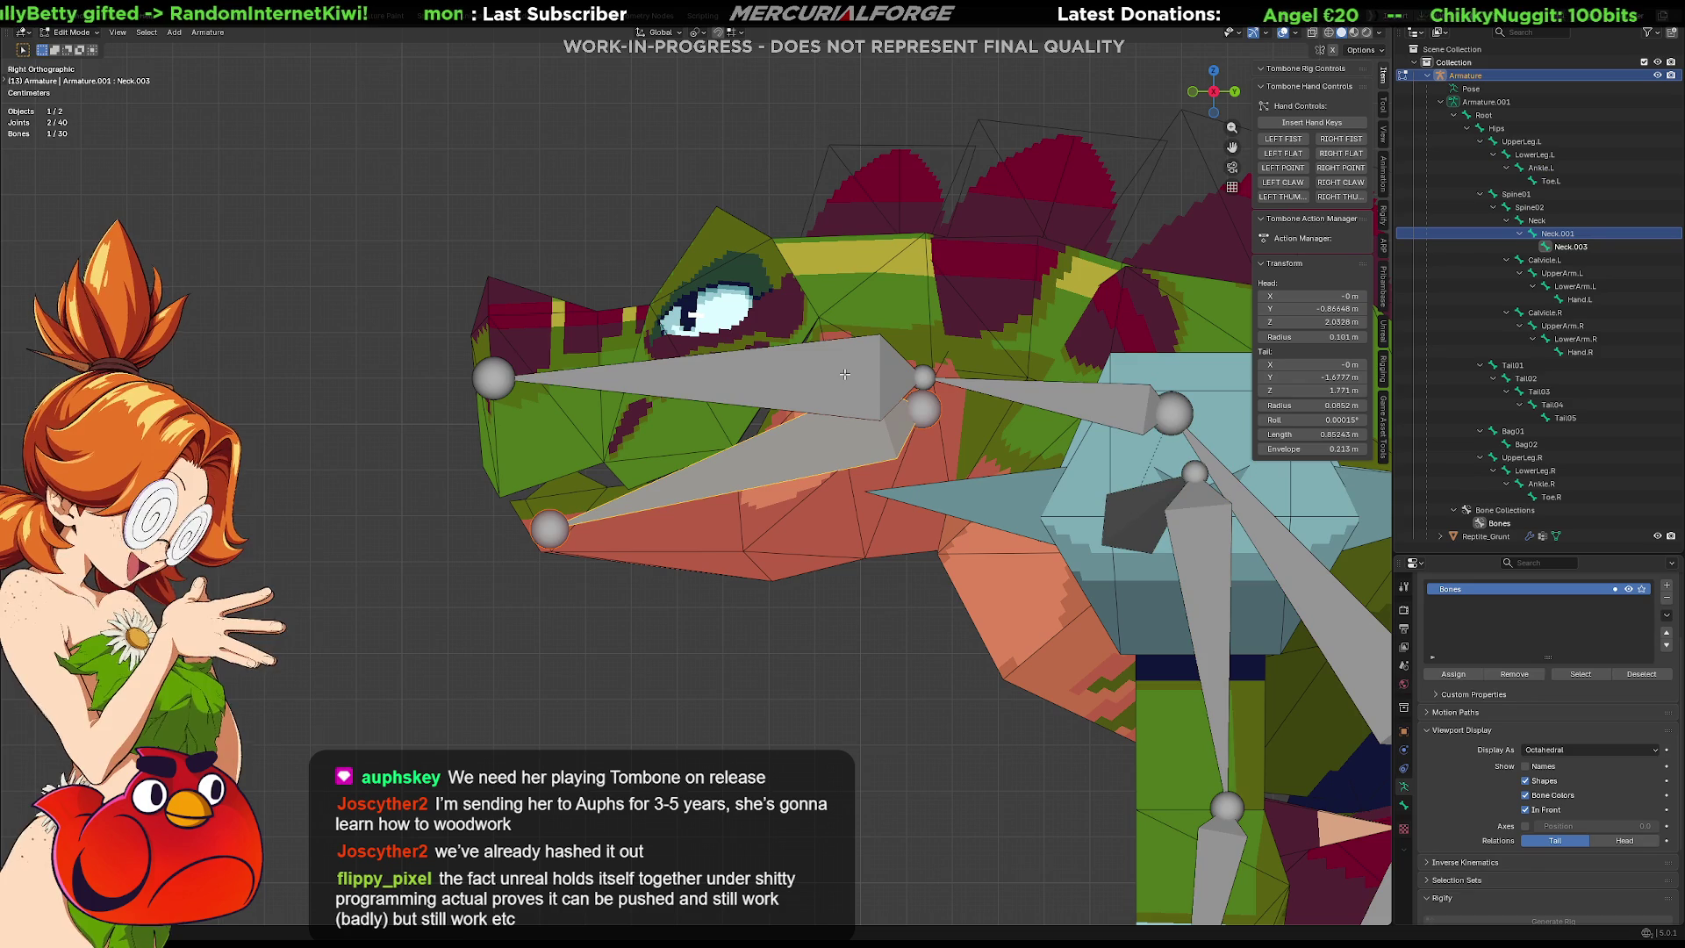
left_click(887, 379)
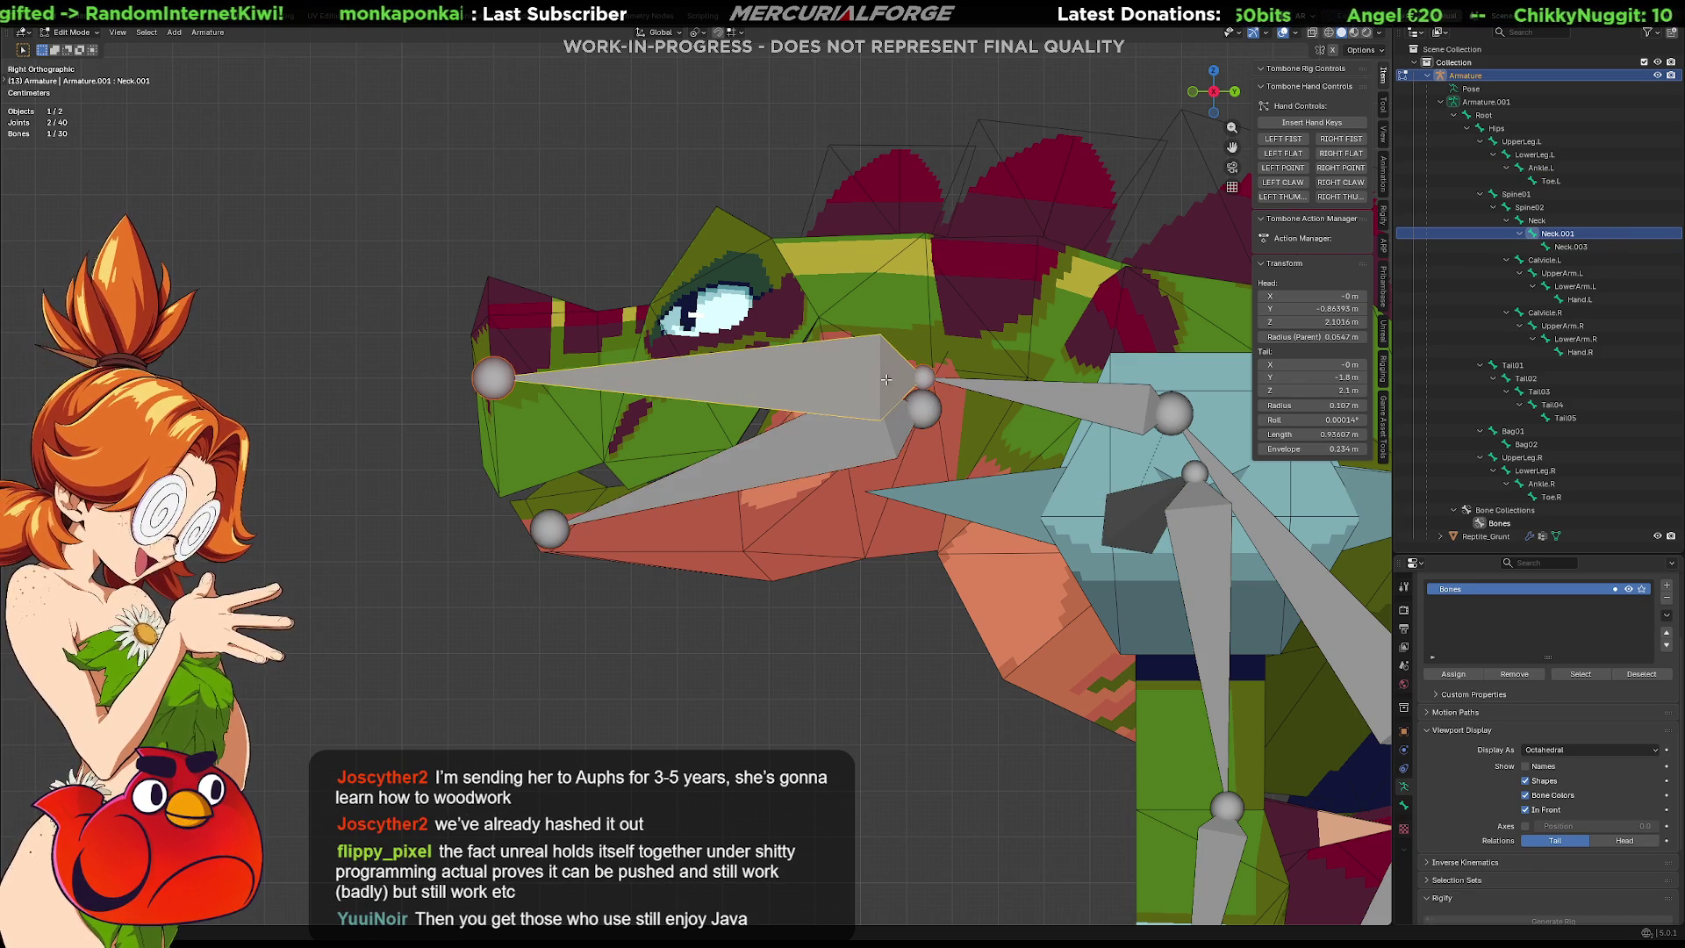
Rename bone Neck.003 to Jaw and Neck.001 to Head in the Outliner.
left_click(1571, 246)
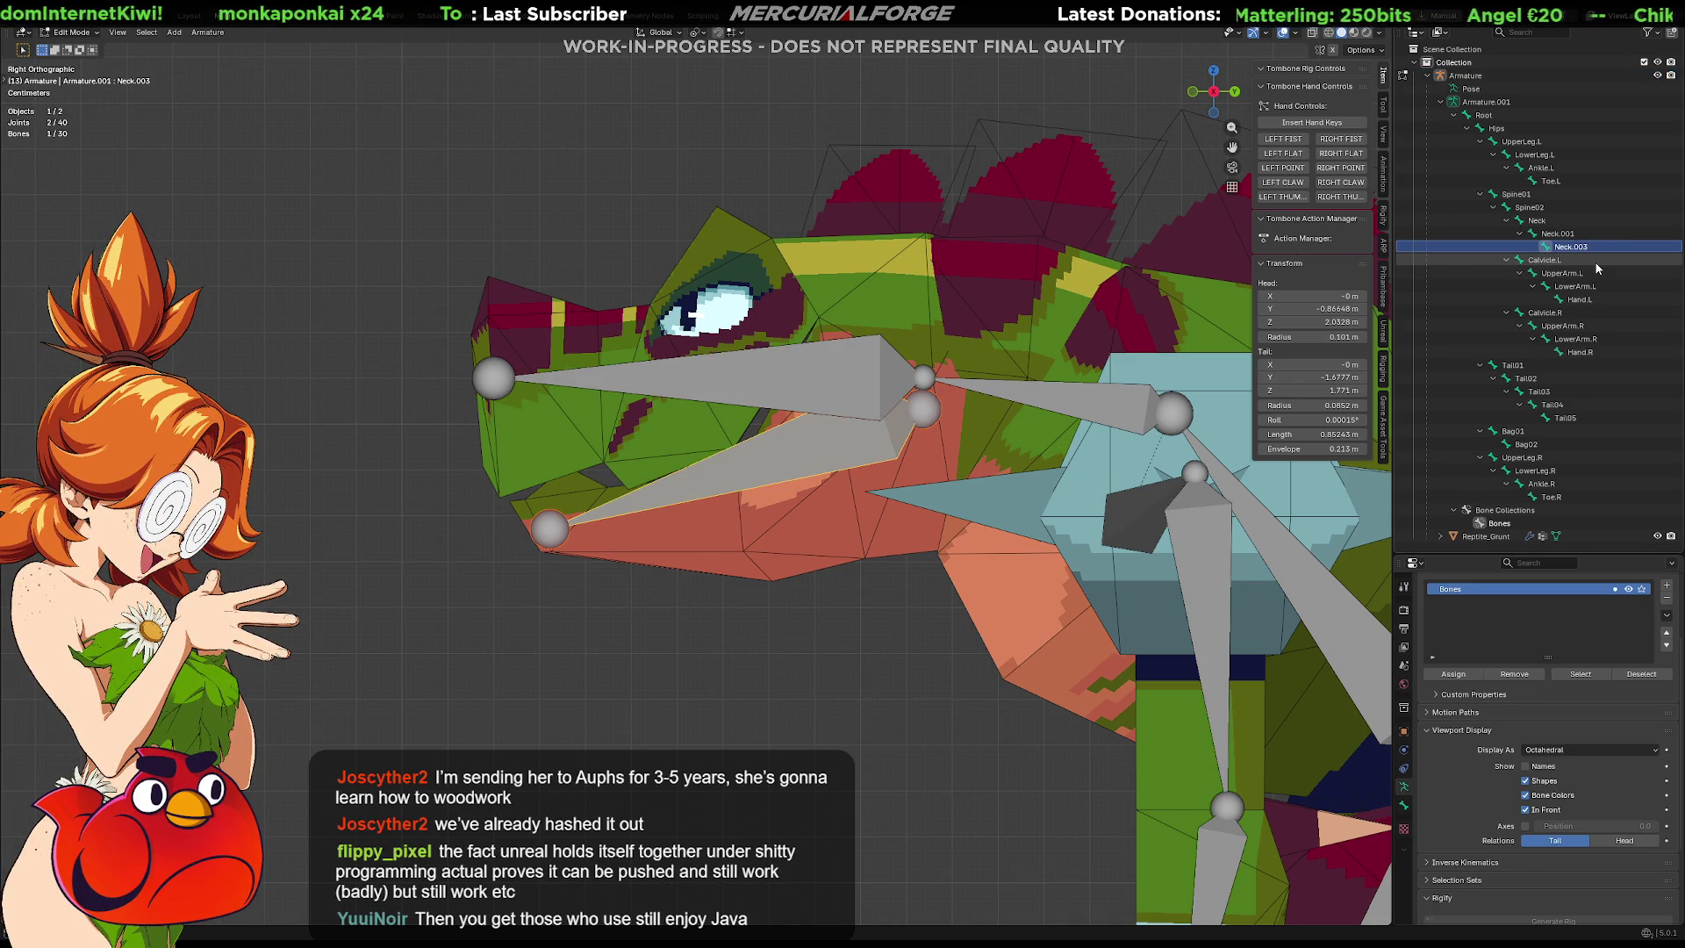
key("F2")
type("Jaw")
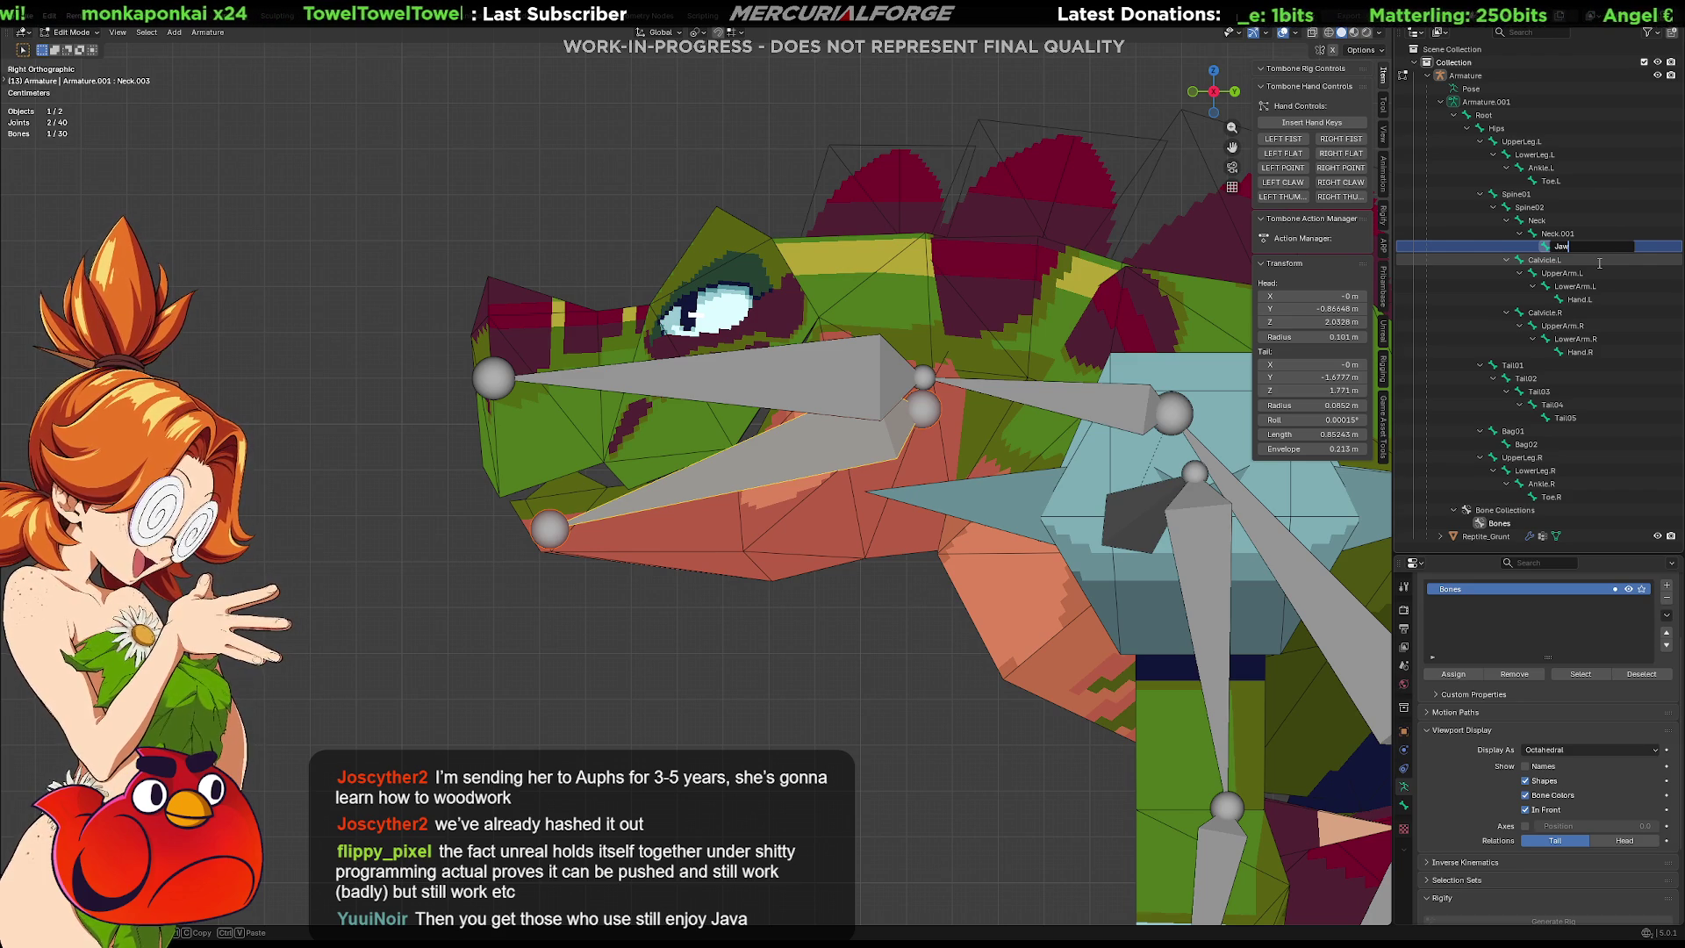
key("Return")
key("F2")
type("Head")
key("Return")
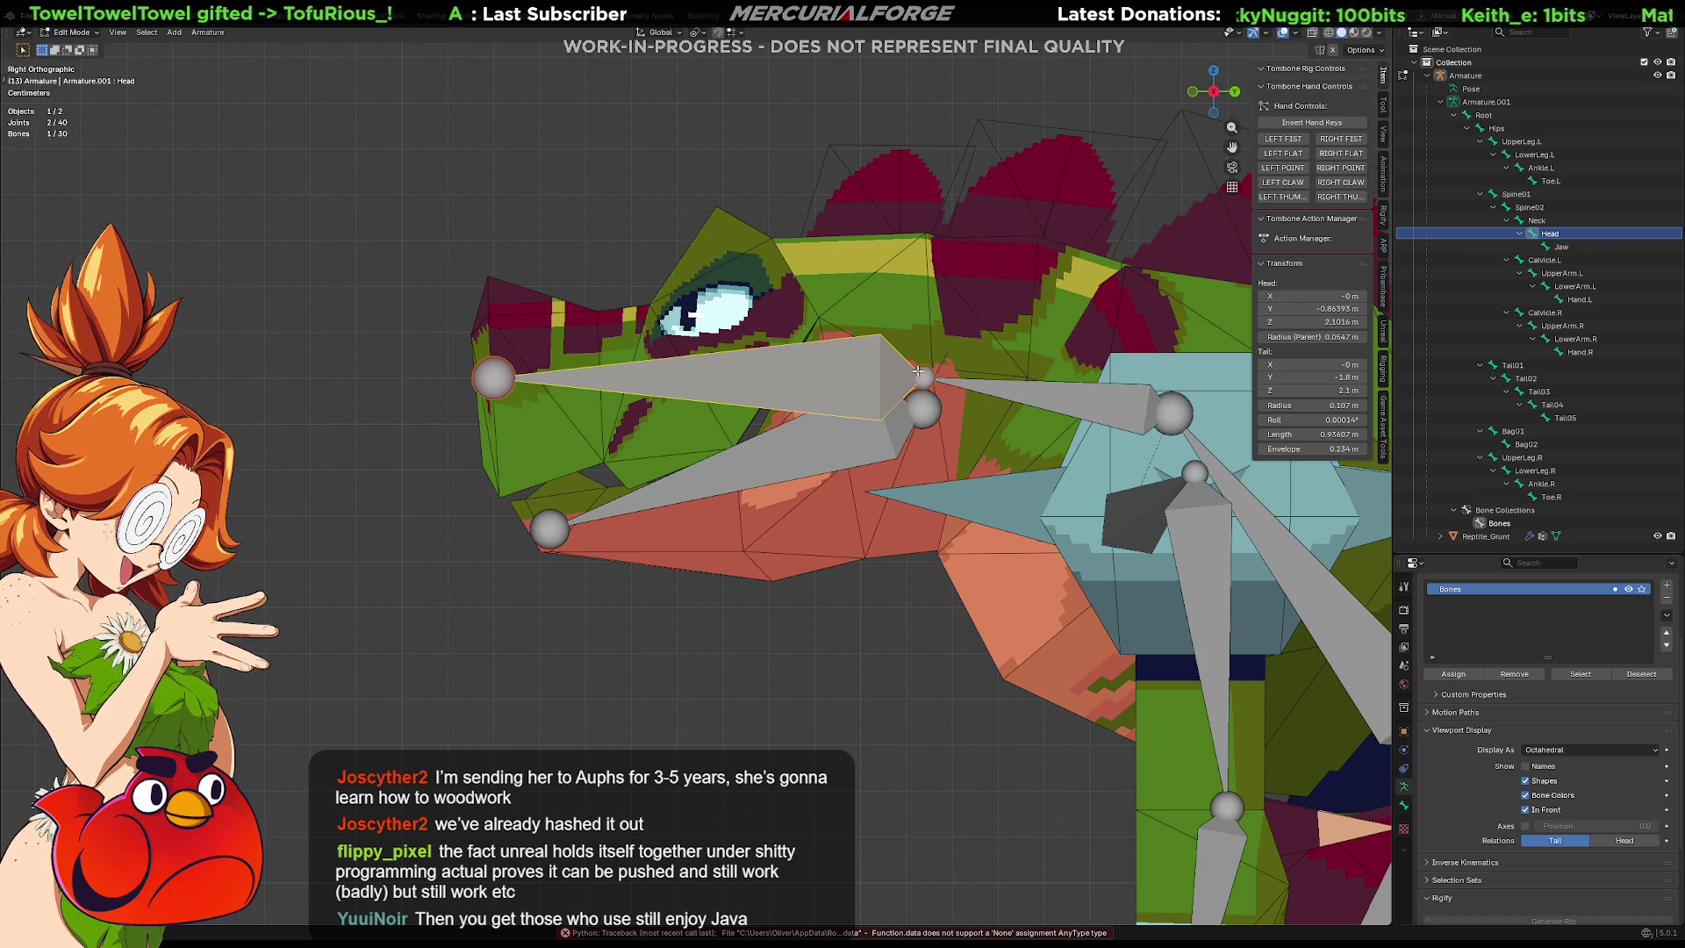
Switch the armature to Pose Mode and start a test rotation of the Jaw bone.
key("ctrl+Tab")
key("r")
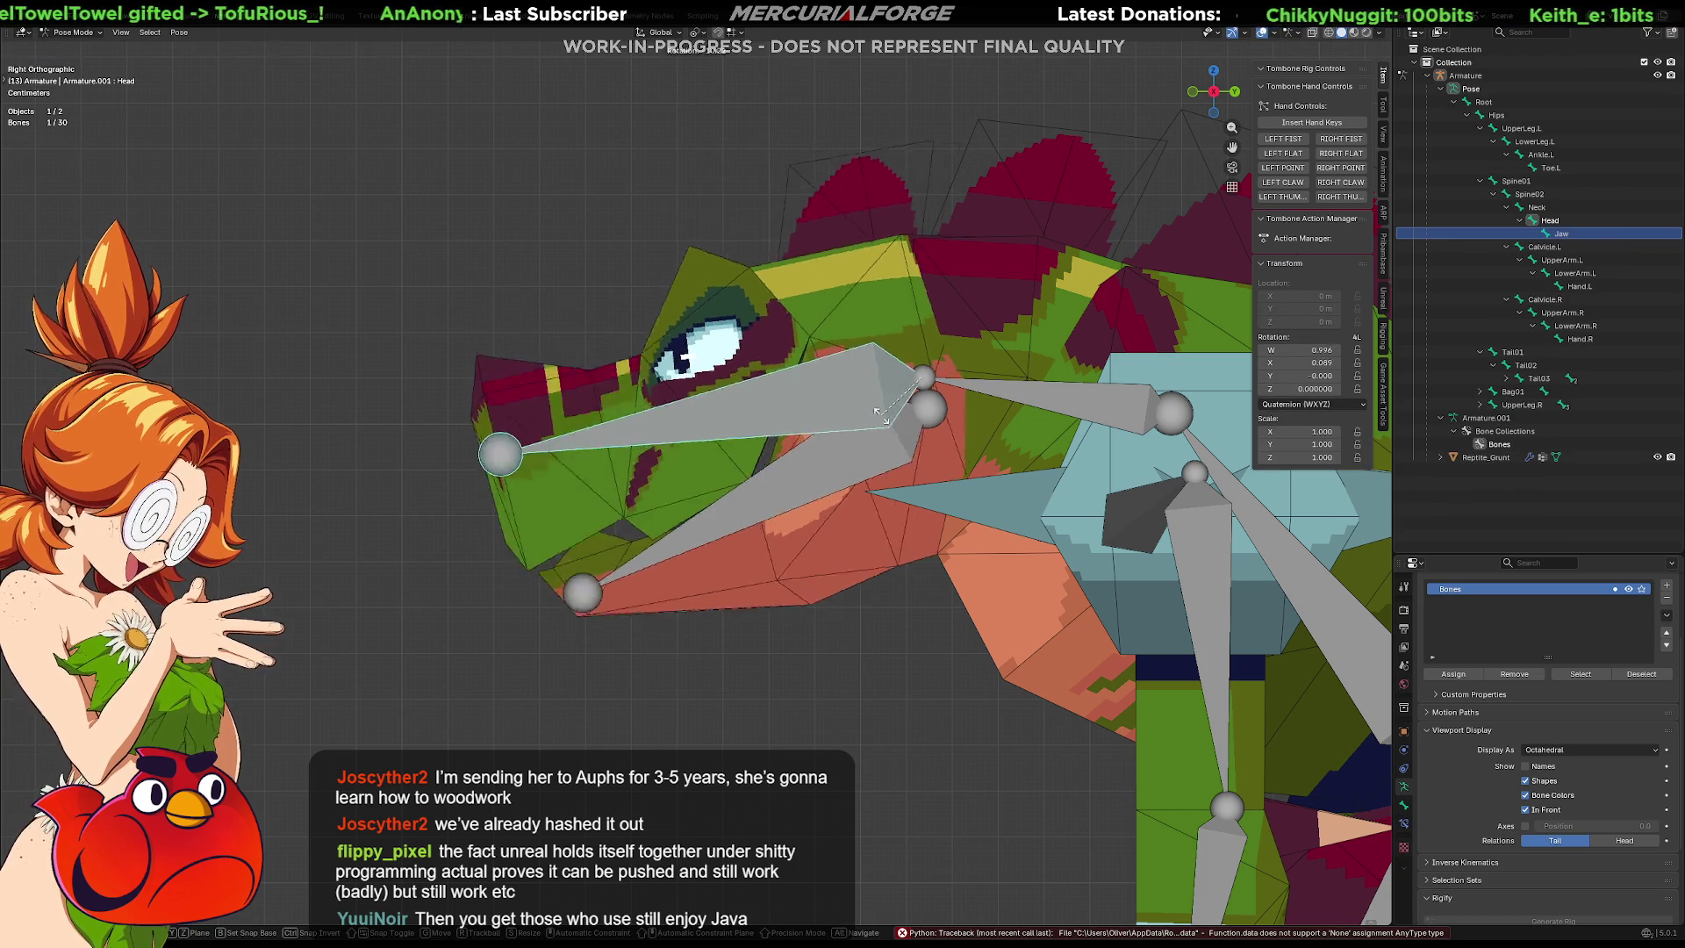
key("Escape")
left_click(798, 446)
key("r")
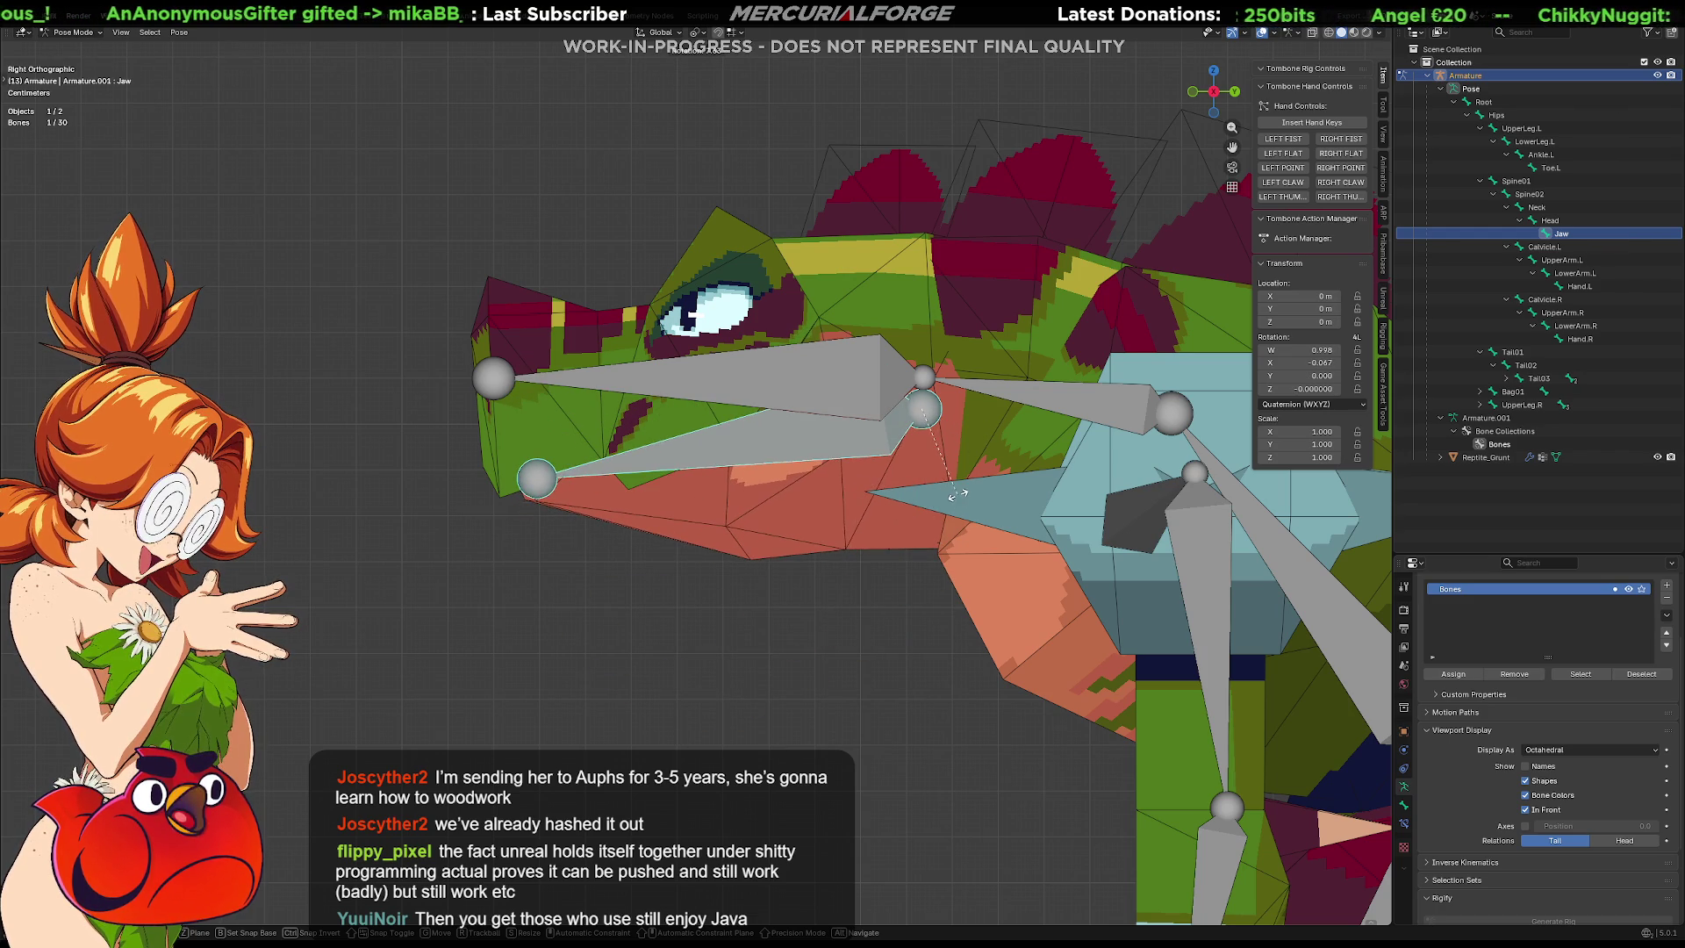
Confirm the first jaw rotation, clear it to rest, and stop drawing bones over the mesh.
left_click(957, 495)
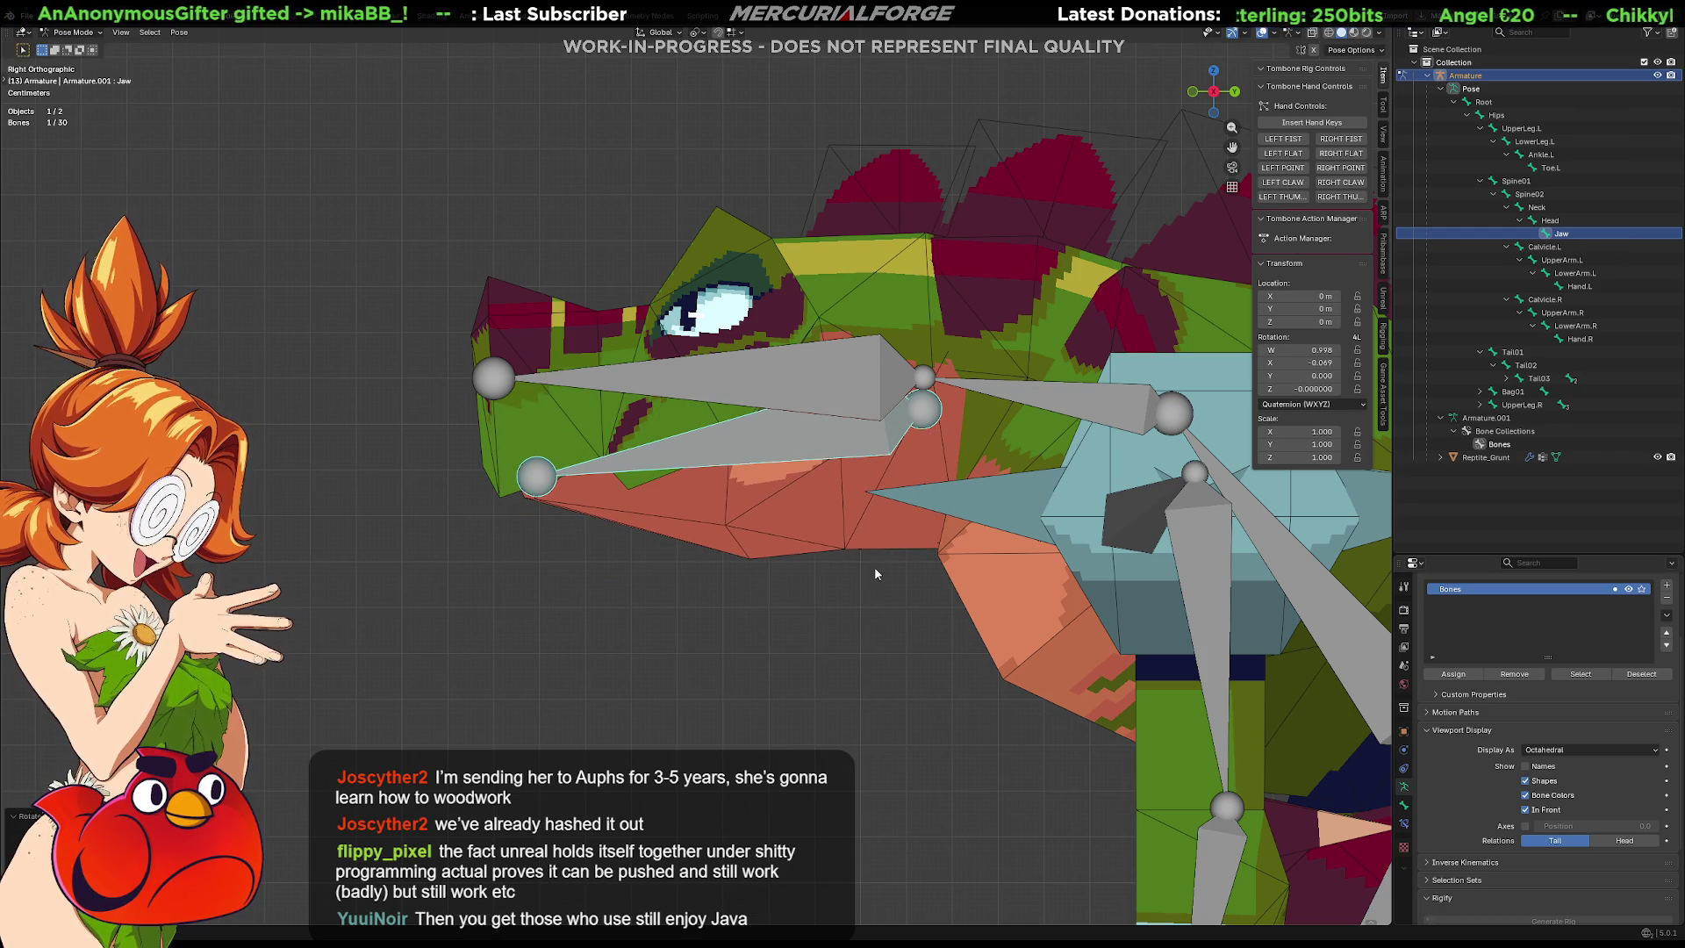
mouse_move(874, 566)
middle_mouse_down()
mouse_move(987, 585)
mouse_move(1121, 570)
mouse_move(1078, 562)
middle_mouse_up()
key("alt+r")
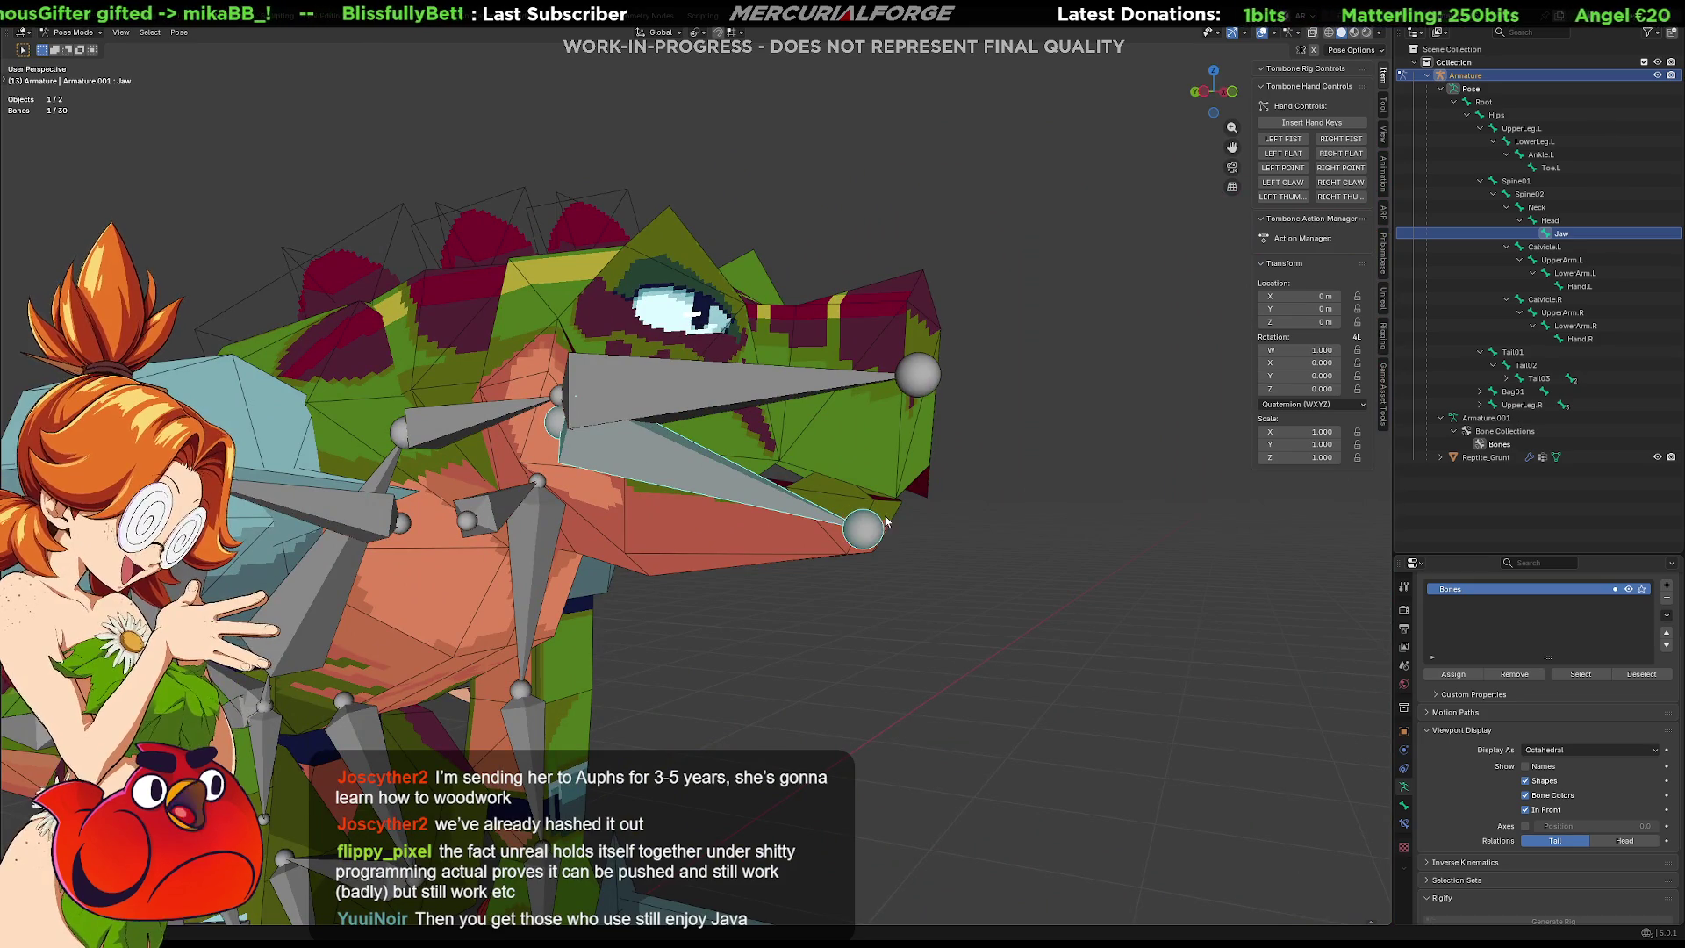
left_click(1534, 810)
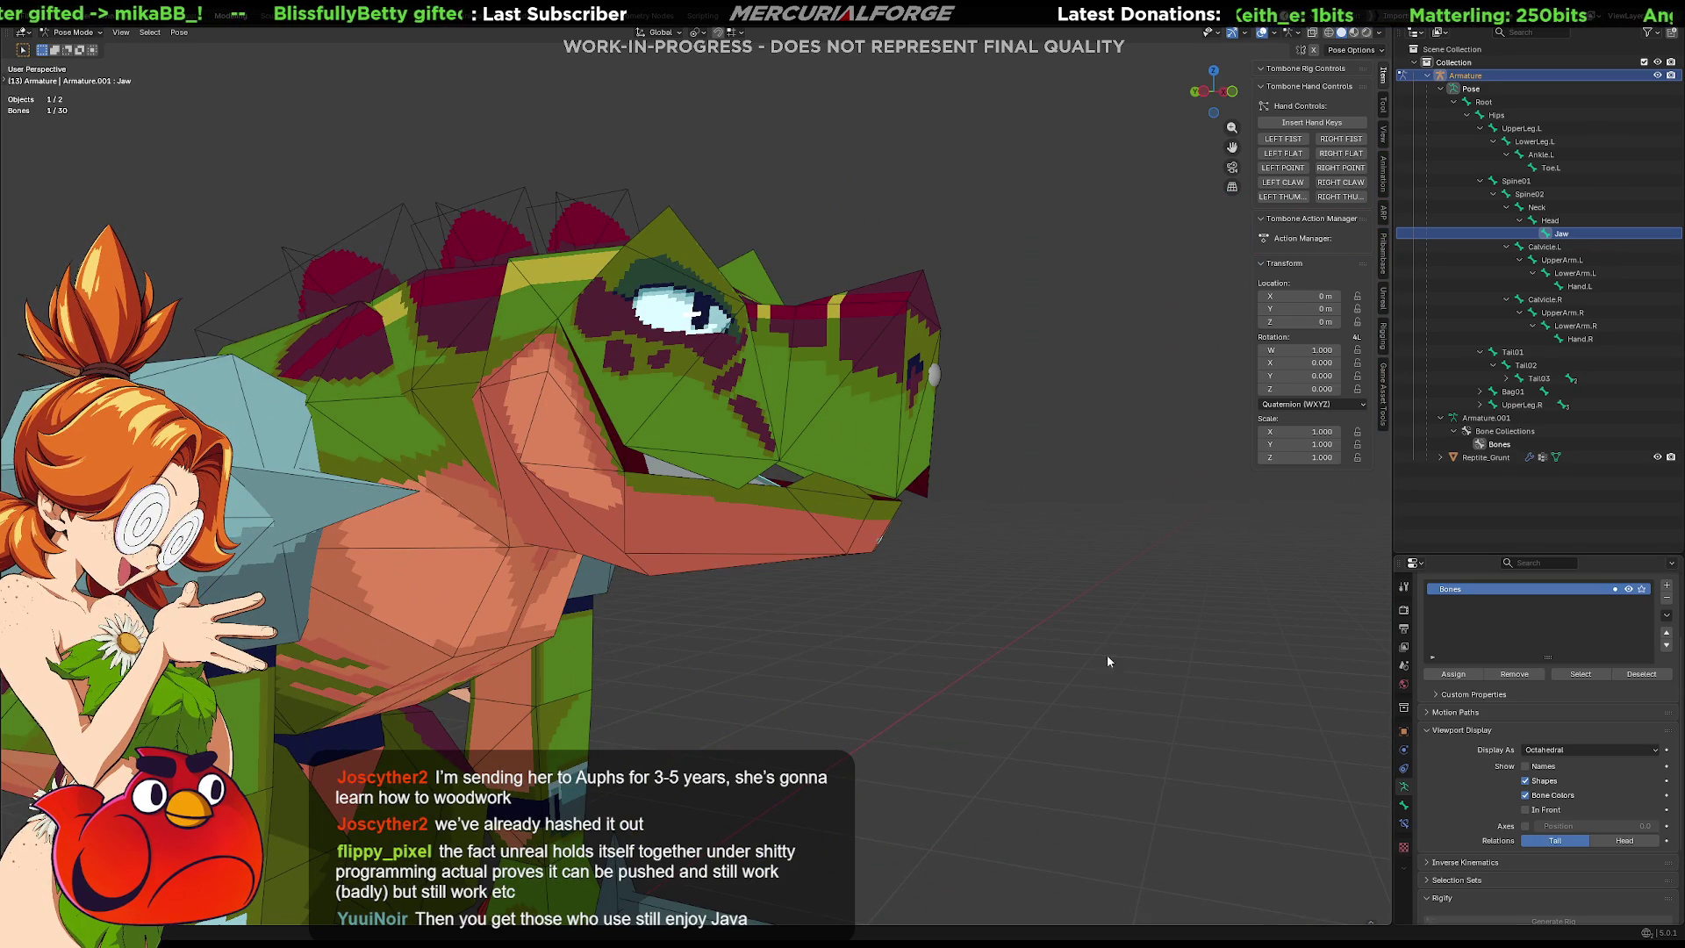
Rotate the Jaw bone about X to test mouth deformation, then clear it back to rest.
key("r")
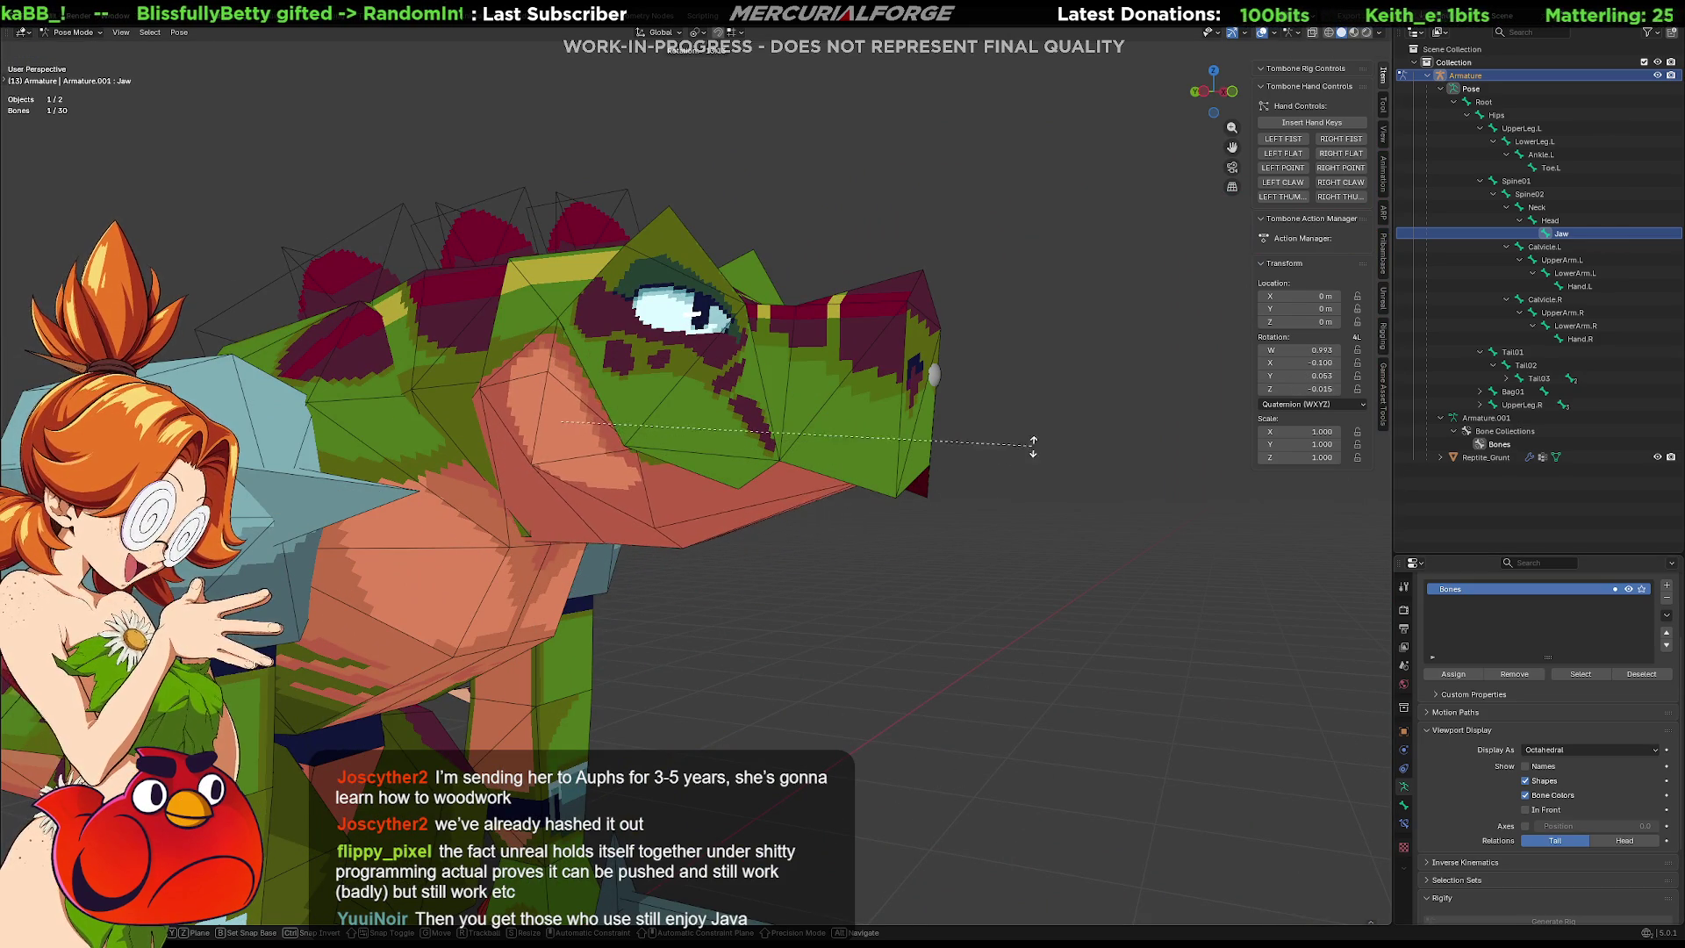
key("x")
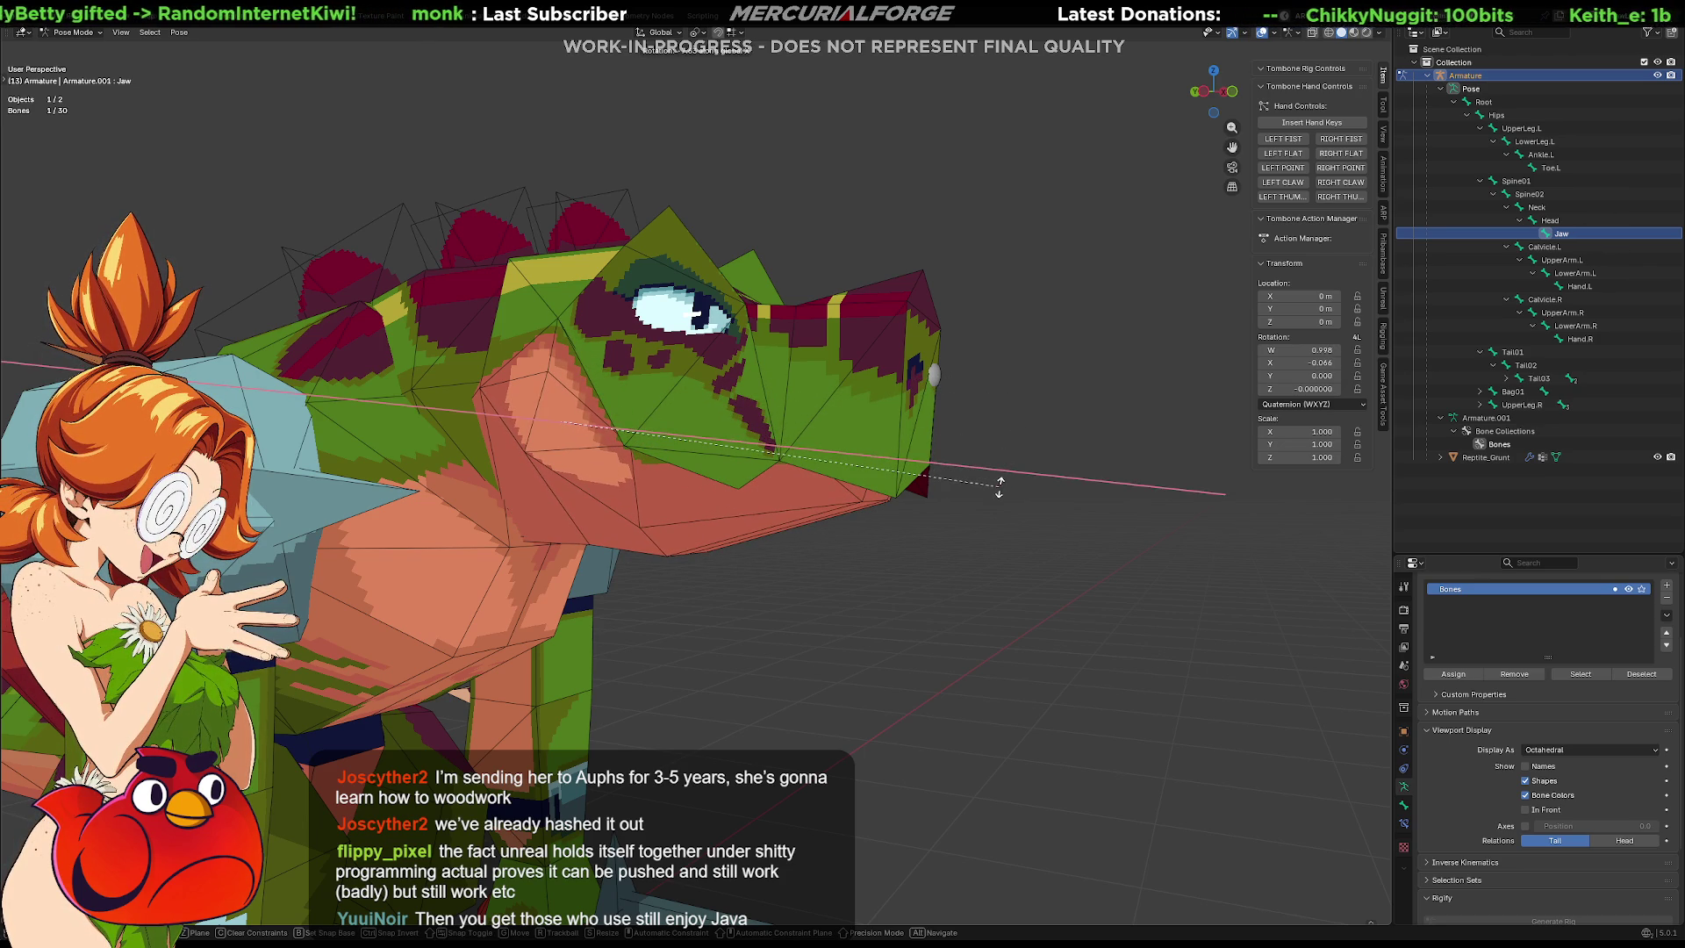
left_click(999, 487)
mouse_move(1097, 578)
middle_mouse_down()
mouse_move(1004, 598)
mouse_move(722, 572)
mouse_move(920, 563)
middle_mouse_up()
scroll(846, 586, "down", 7)
key("alt+r")
scroll(856, 557, "up", 5)
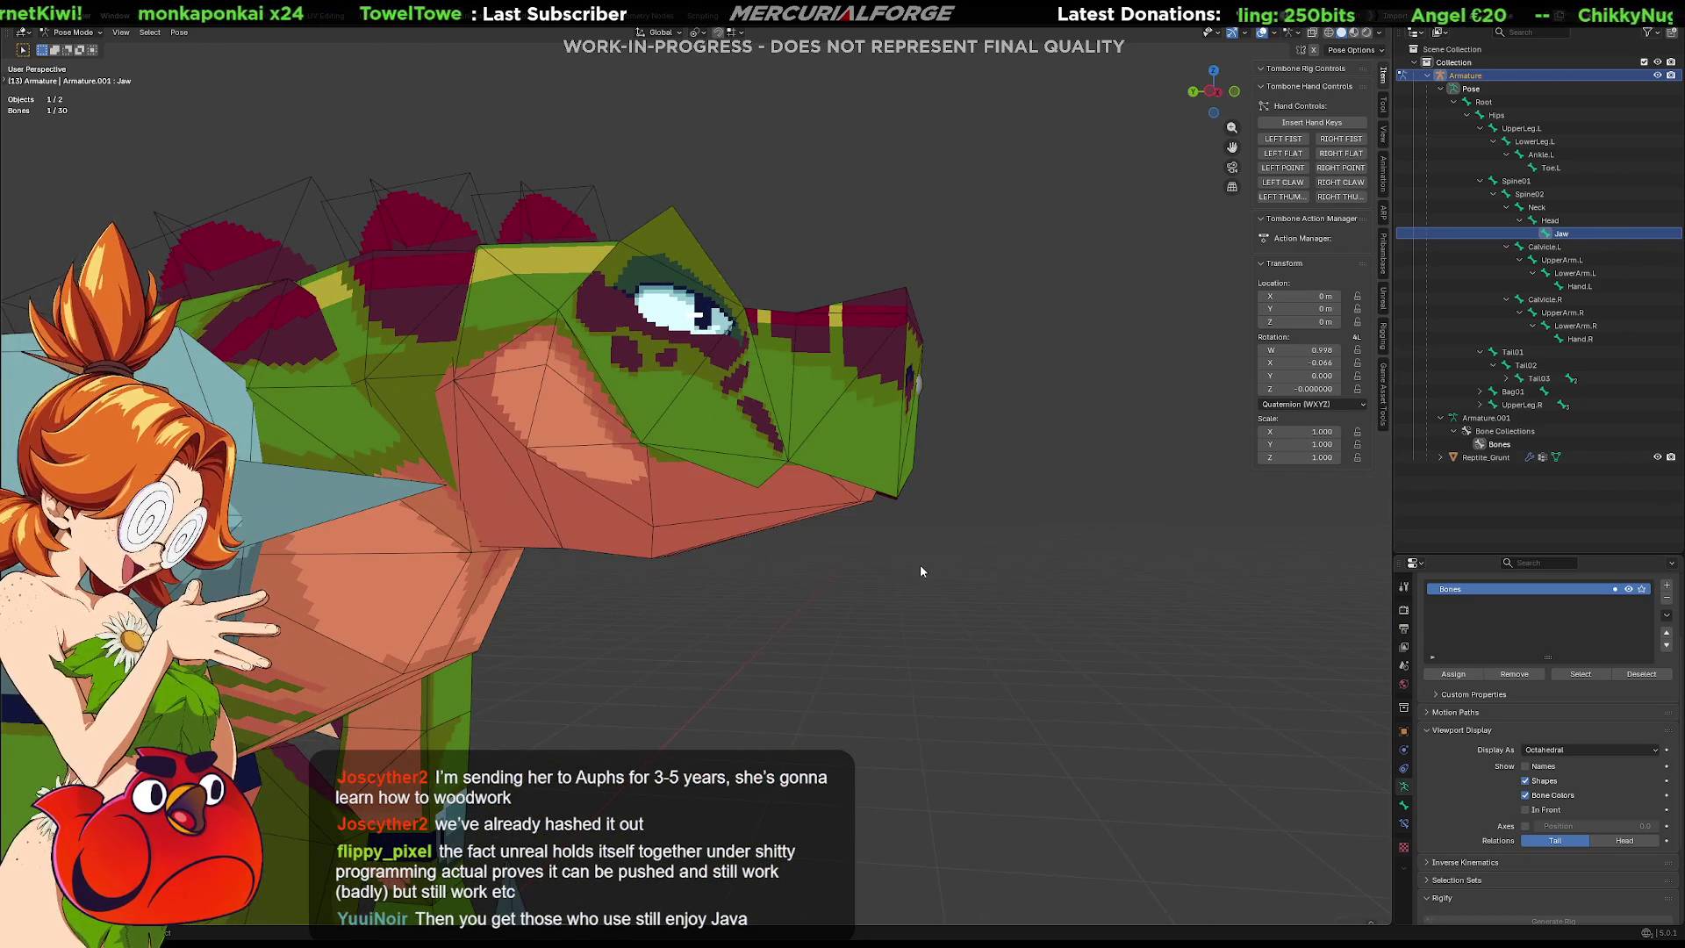
scroll(918, 566, "down", 6)
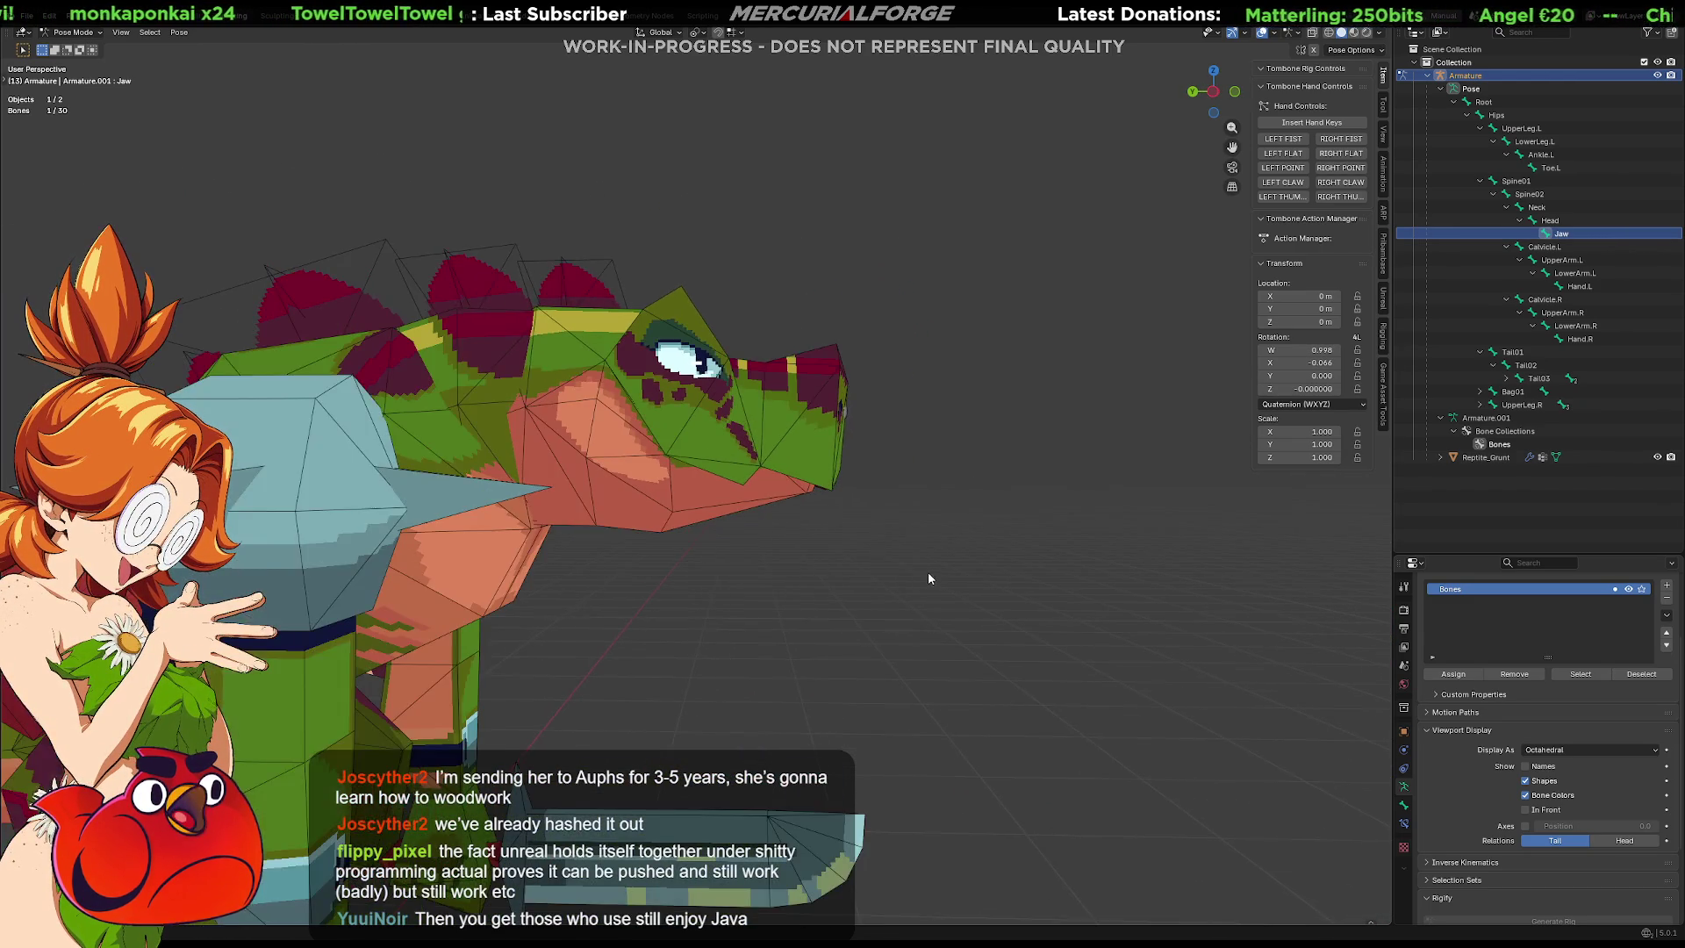
key("alt+r")
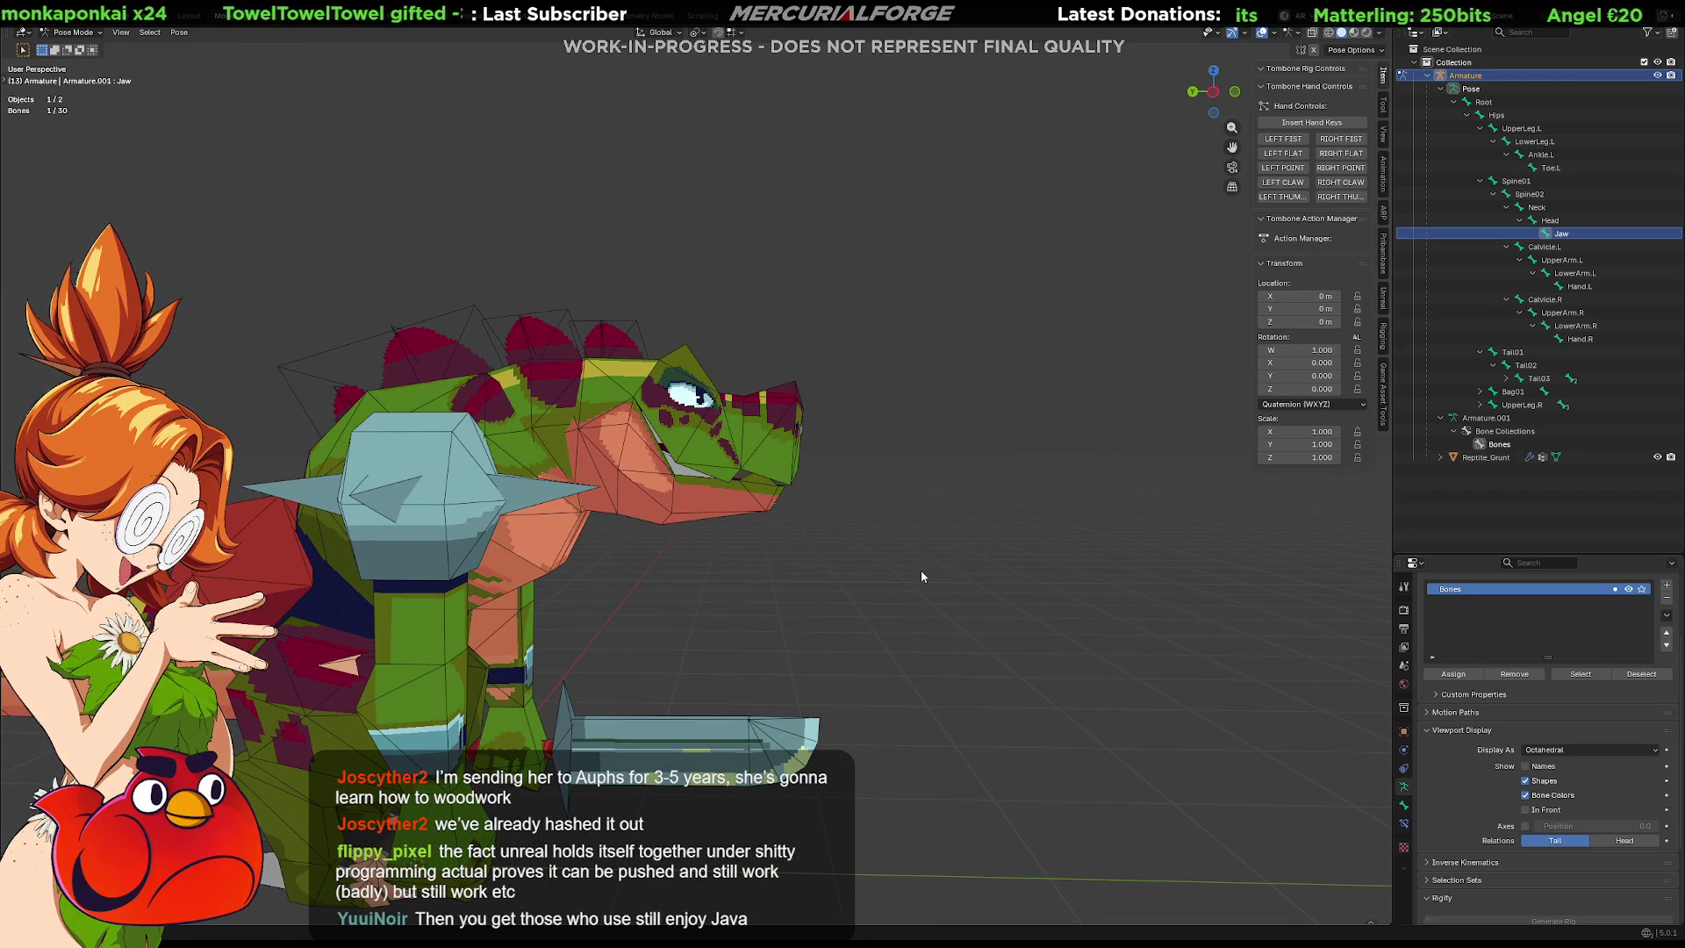
middle_click_drag(919, 576, 678, 571)
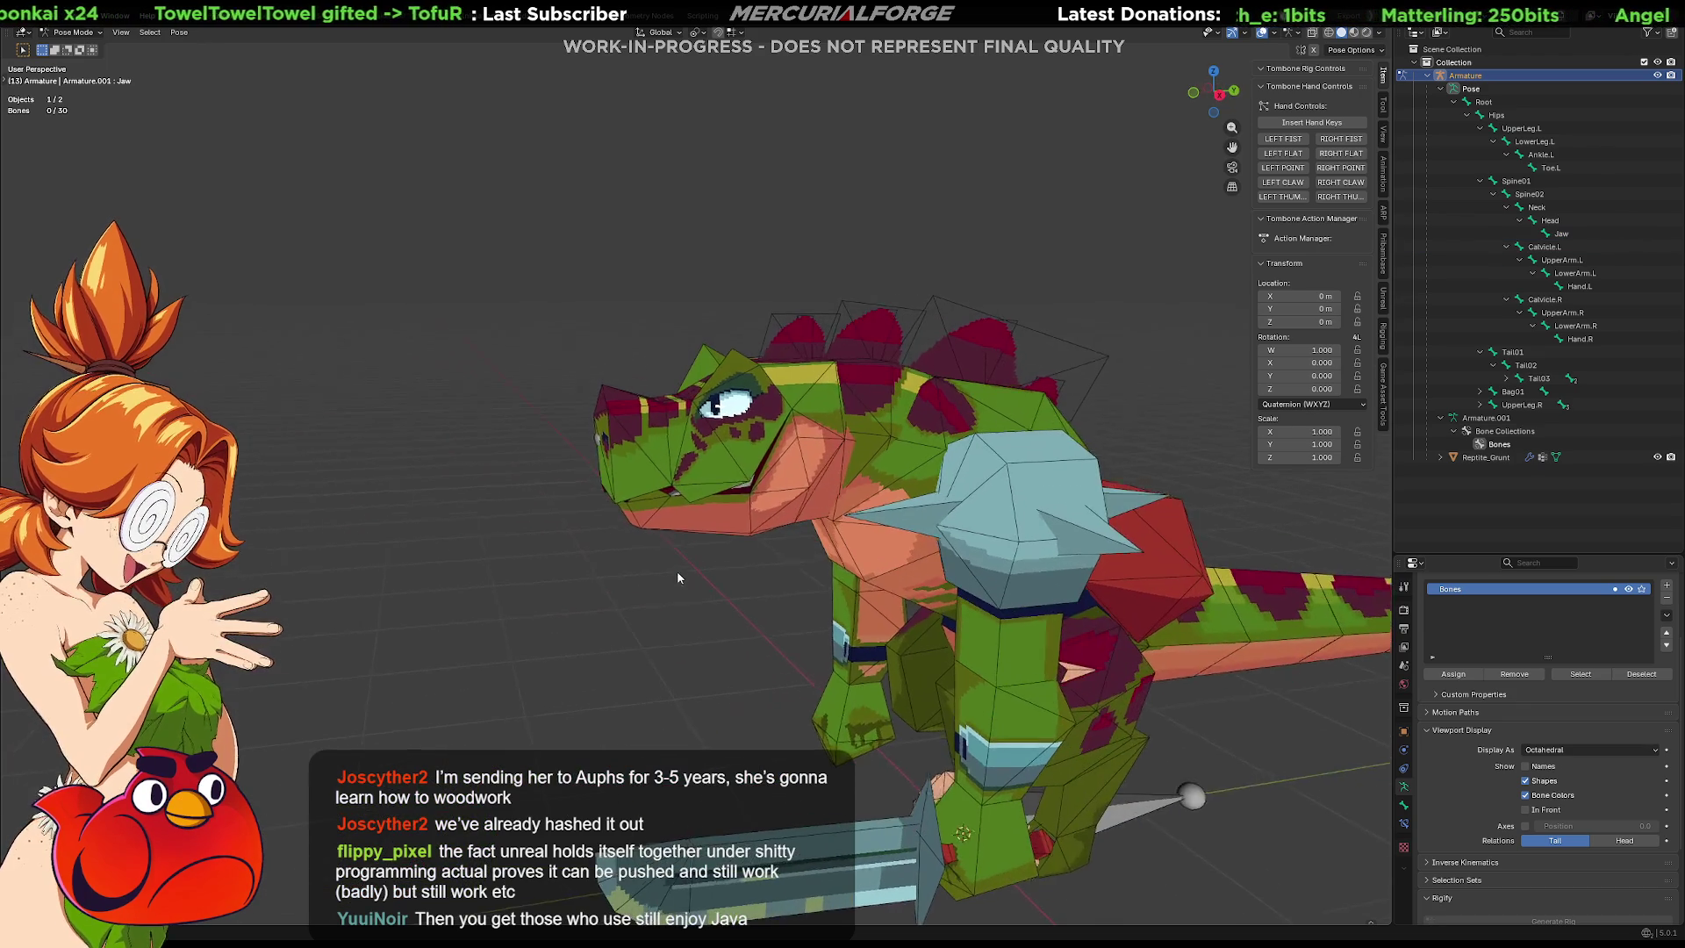
Toggle between Edit and Pose Mode and select the UpperArm.R bone to inspect it.
scroll(754, 570, "up", 3)
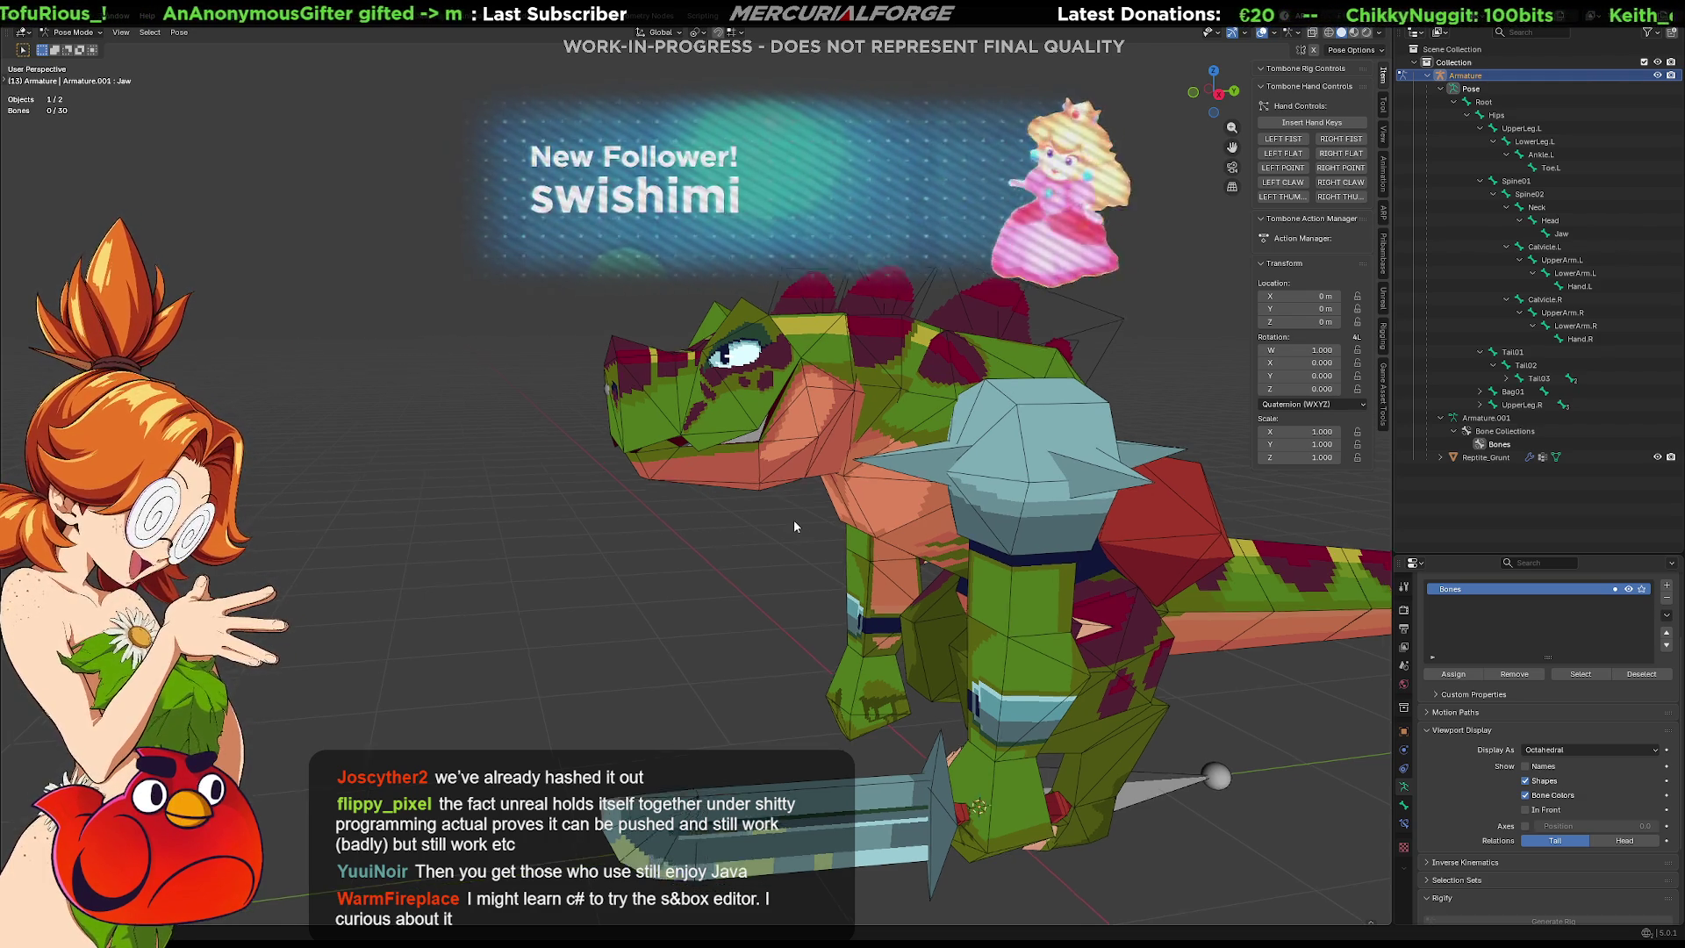
key("Tab")
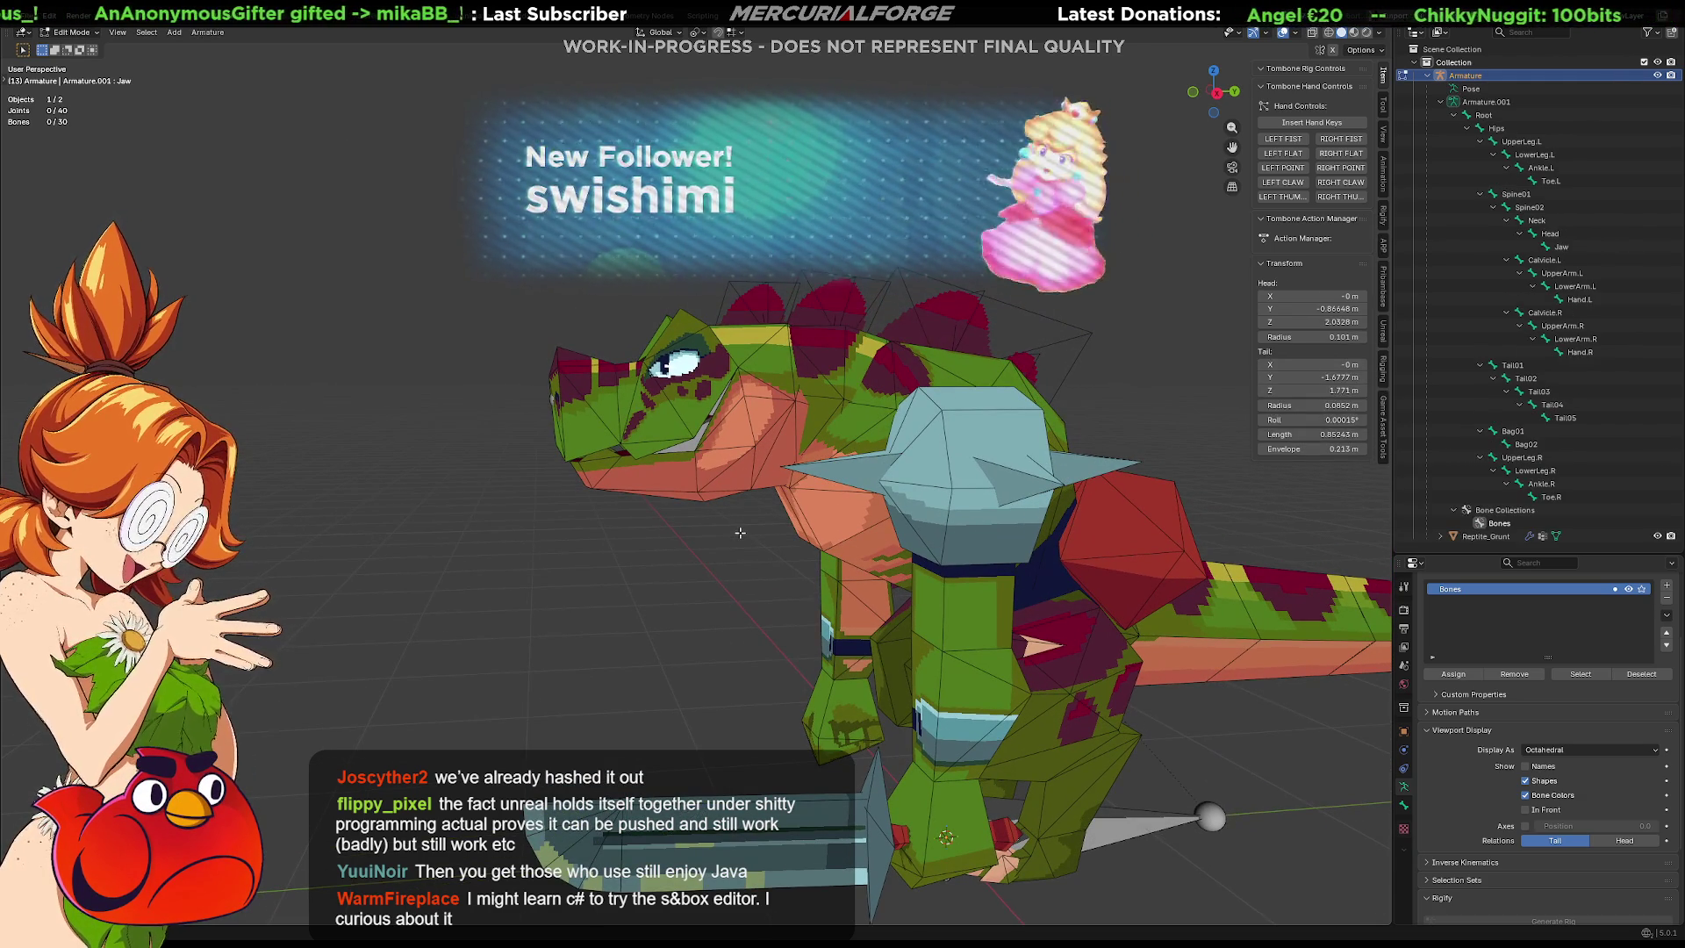
key("ctrl+Tab")
left_click(833, 461)
mouse_move(834, 461)
middle_mouse_down()
mouse_move(729, 498)
mouse_move(822, 472)
mouse_move(1094, 479)
mouse_move(730, 507)
mouse_move(686, 488)
mouse_move(837, 578)
mouse_move(776, 462)
mouse_move(903, 513)
mouse_move(927, 506)
mouse_move(860, 513)
mouse_move(880, 522)
middle_mouse_up()
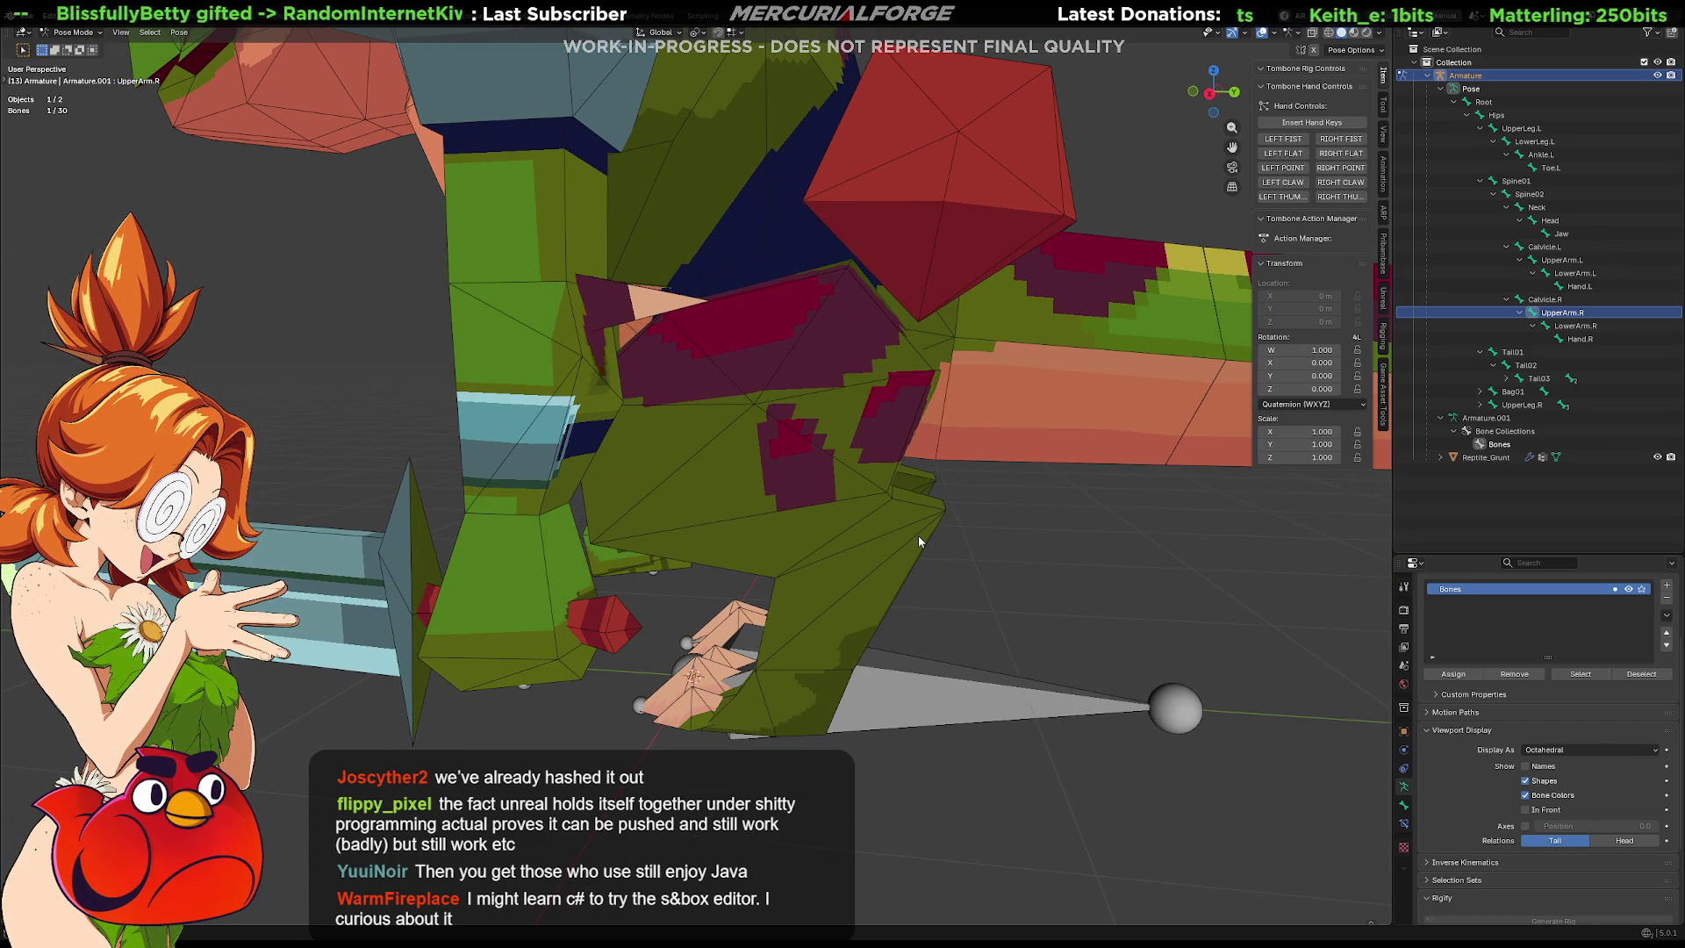
middle_click_drag(904, 524, 895, 518)
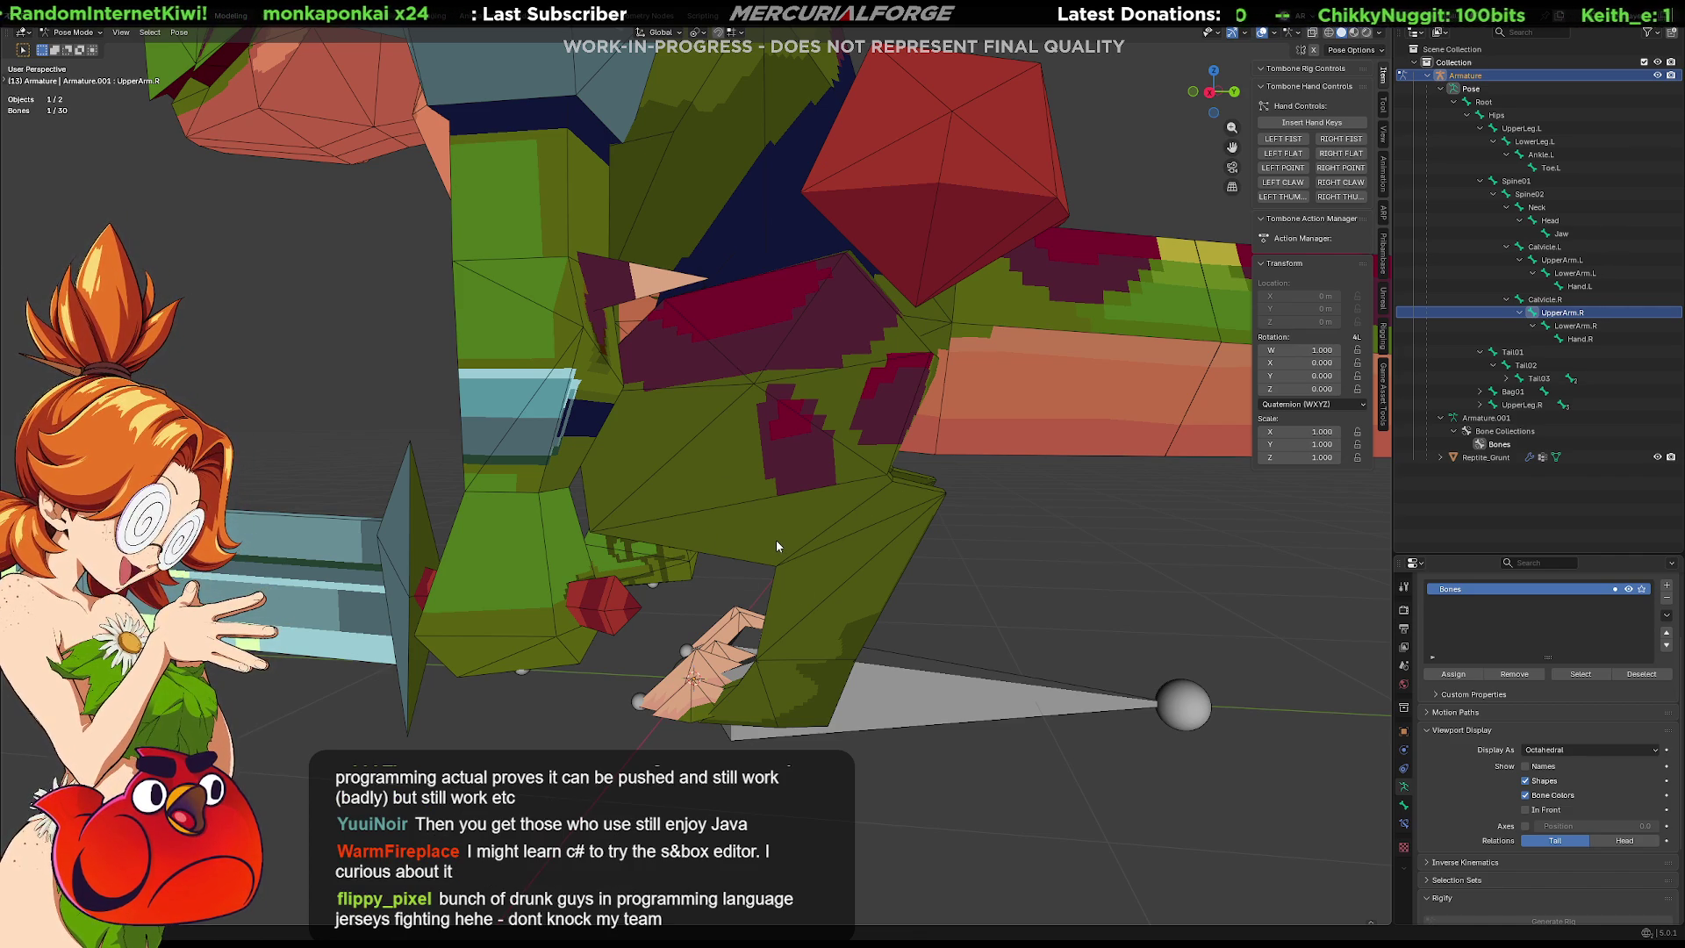
mouse_move(776, 539)
middle_mouse_down()
mouse_move(706, 529)
mouse_move(569, 550)
middle_mouse_up()
Select LowerArm.R and compare its rest and posed positions by toggling Edit and Pose Mode.
left_click(893, 325)
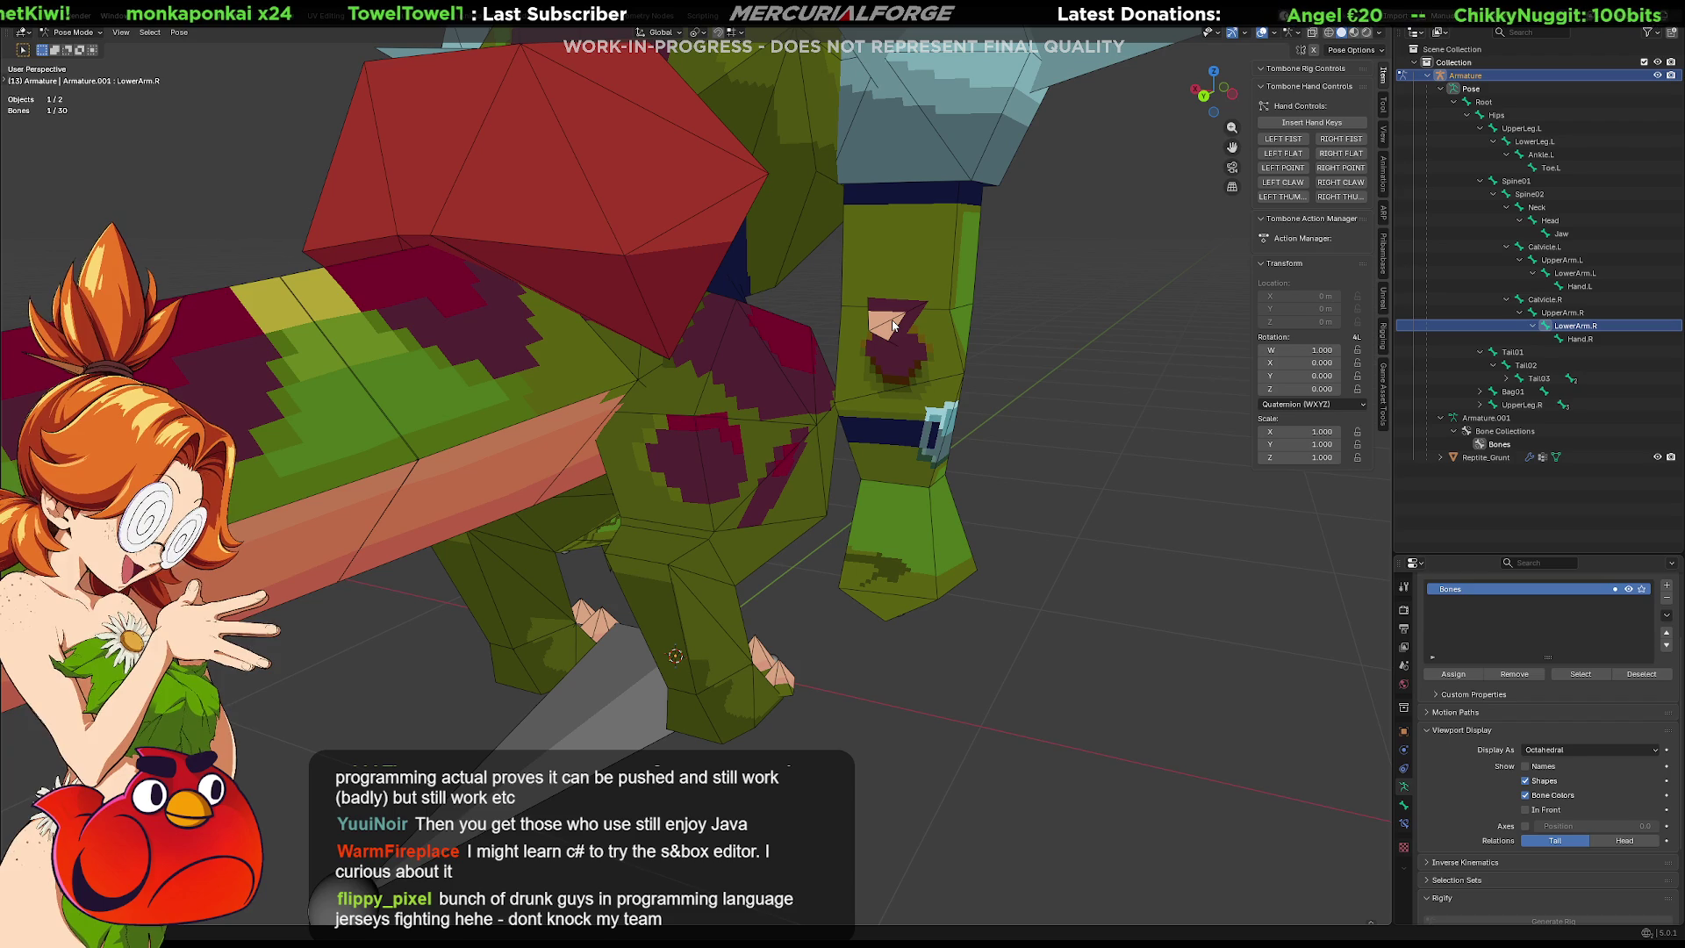
key("Tab")
key("Tab")
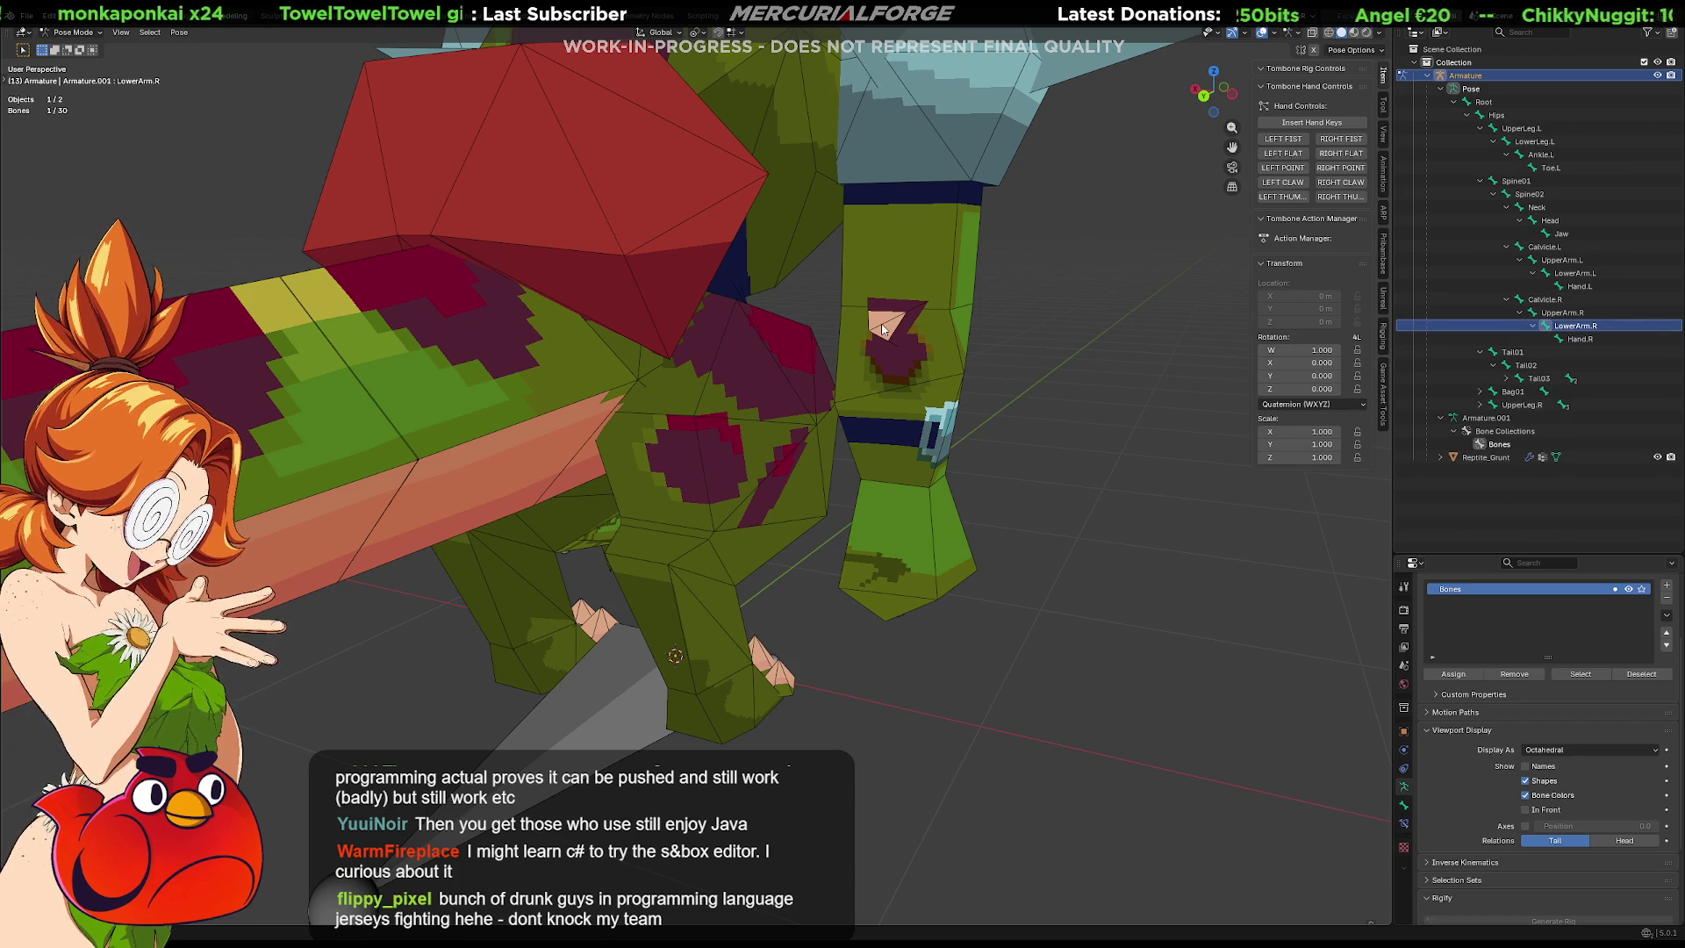
mouse_move(882, 329)
middle_mouse_down()
mouse_move(1072, 315)
mouse_move(669, 362)
mouse_move(627, 402)
middle_mouse_up()
key("Tab")
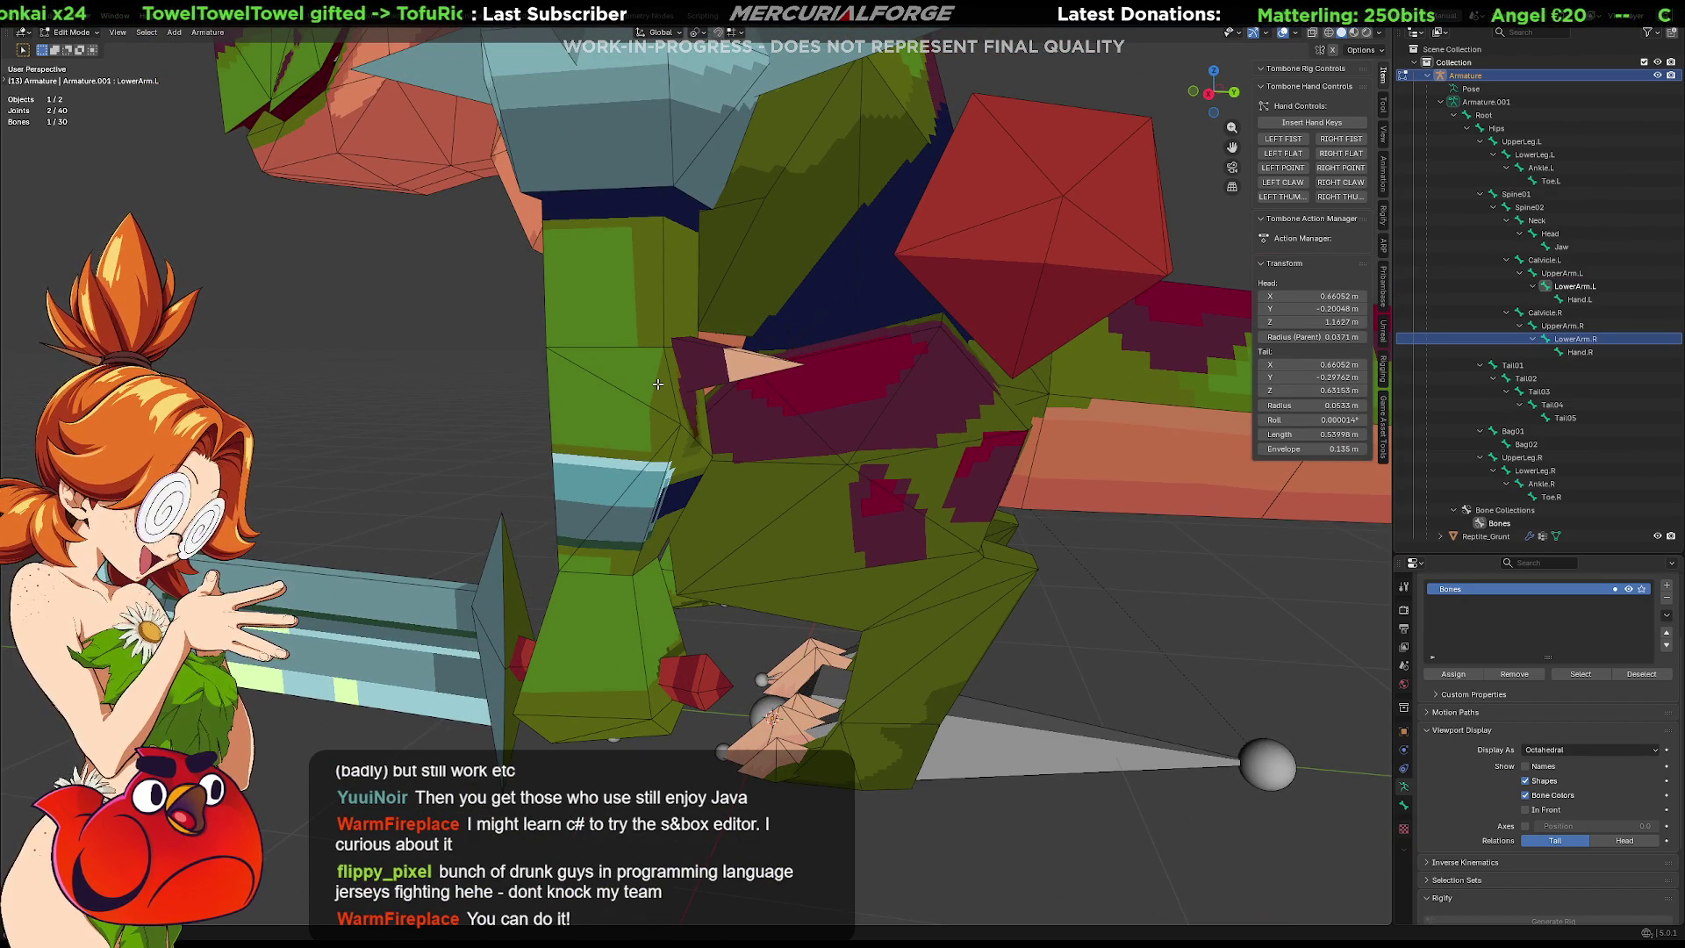
key("ctrl+Tab")
Put the Reptile_Grunt mesh into Edit Mode and try a Z move on some faces, then cancel.
left_click(612, 407)
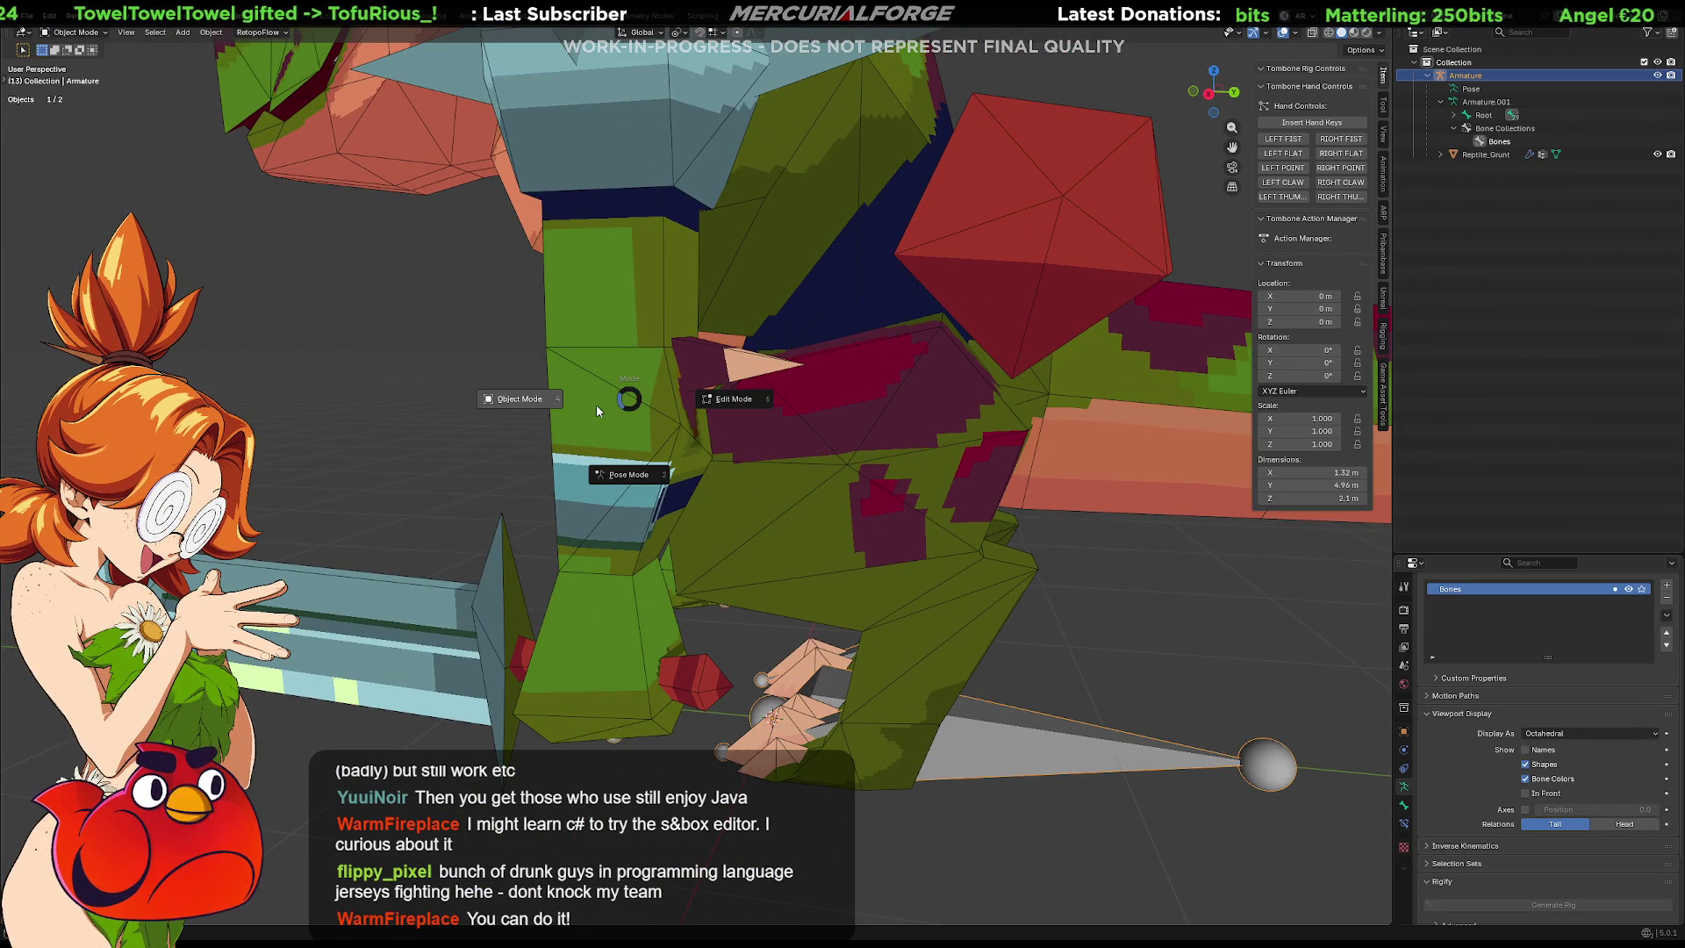
left_click(667, 414)
key("ctrl+Tab")
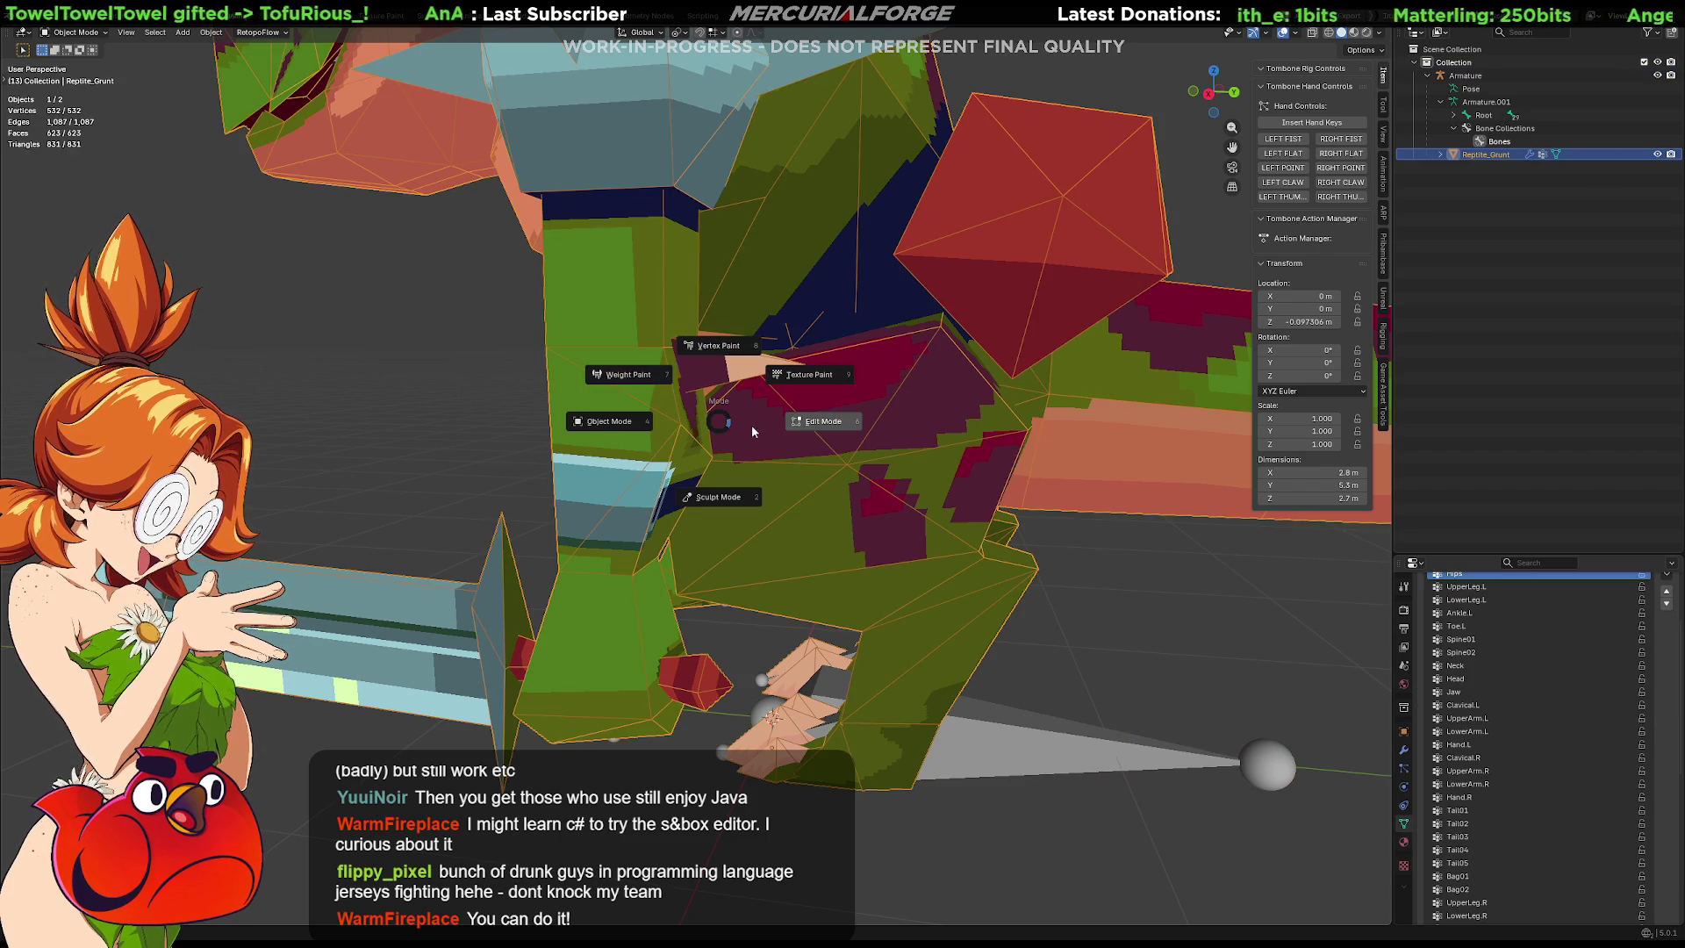
left_click(792, 427)
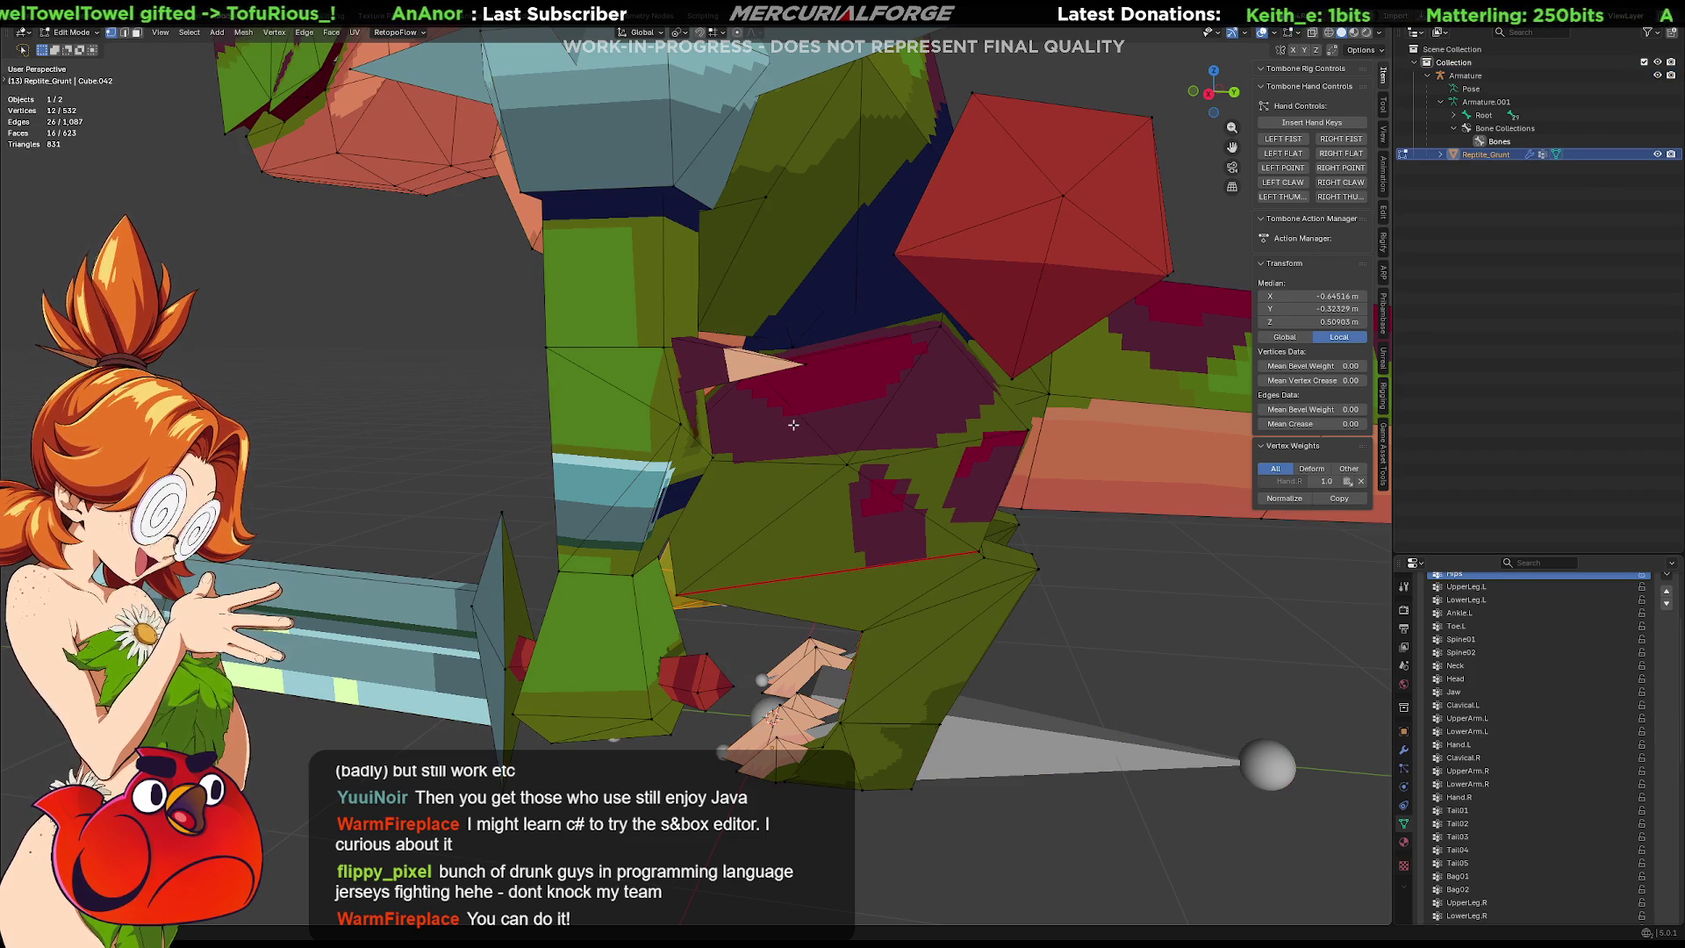
left_click(790, 348, "shift")
mouse_move(790, 348)
middle_mouse_down()
mouse_move(888, 373)
mouse_move(874, 386)
middle_mouse_up()
key("g")
key("z")
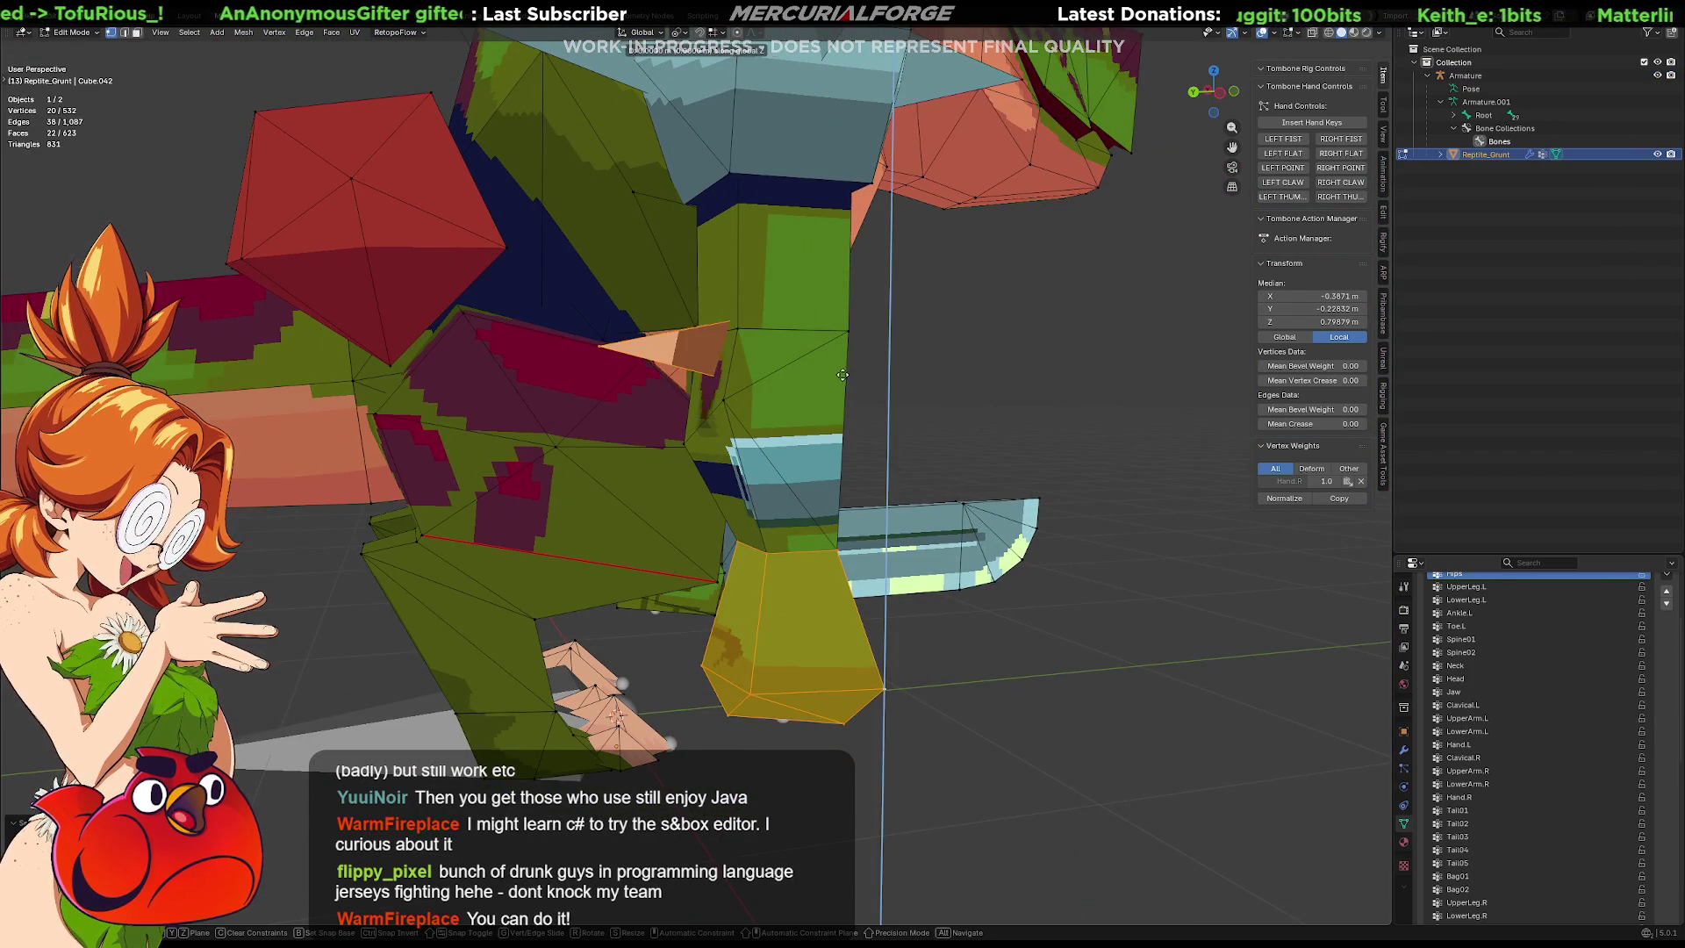
key("Escape")
Select a linked patch of faces and grow the selection to its neighbours.
left_click(852, 667)
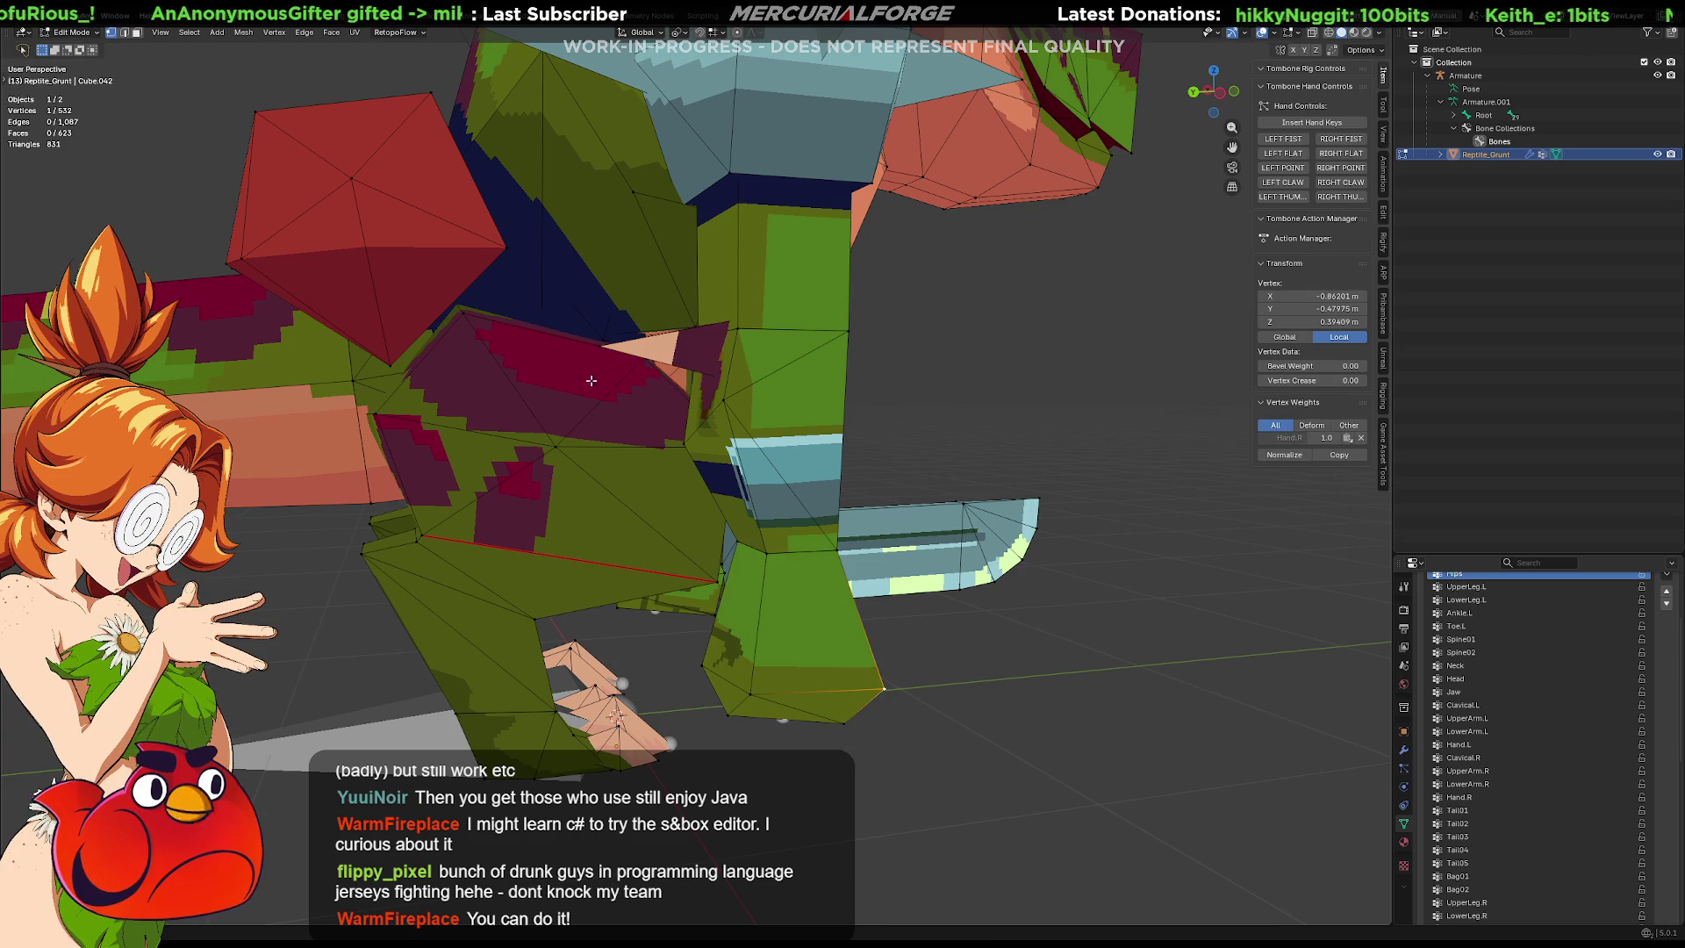
key("l")
left_click(605, 347)
key("l")
left_click(604, 345)
key("ctrl+KP_Add")
middle_click_drag(600, 345, 638, 323)
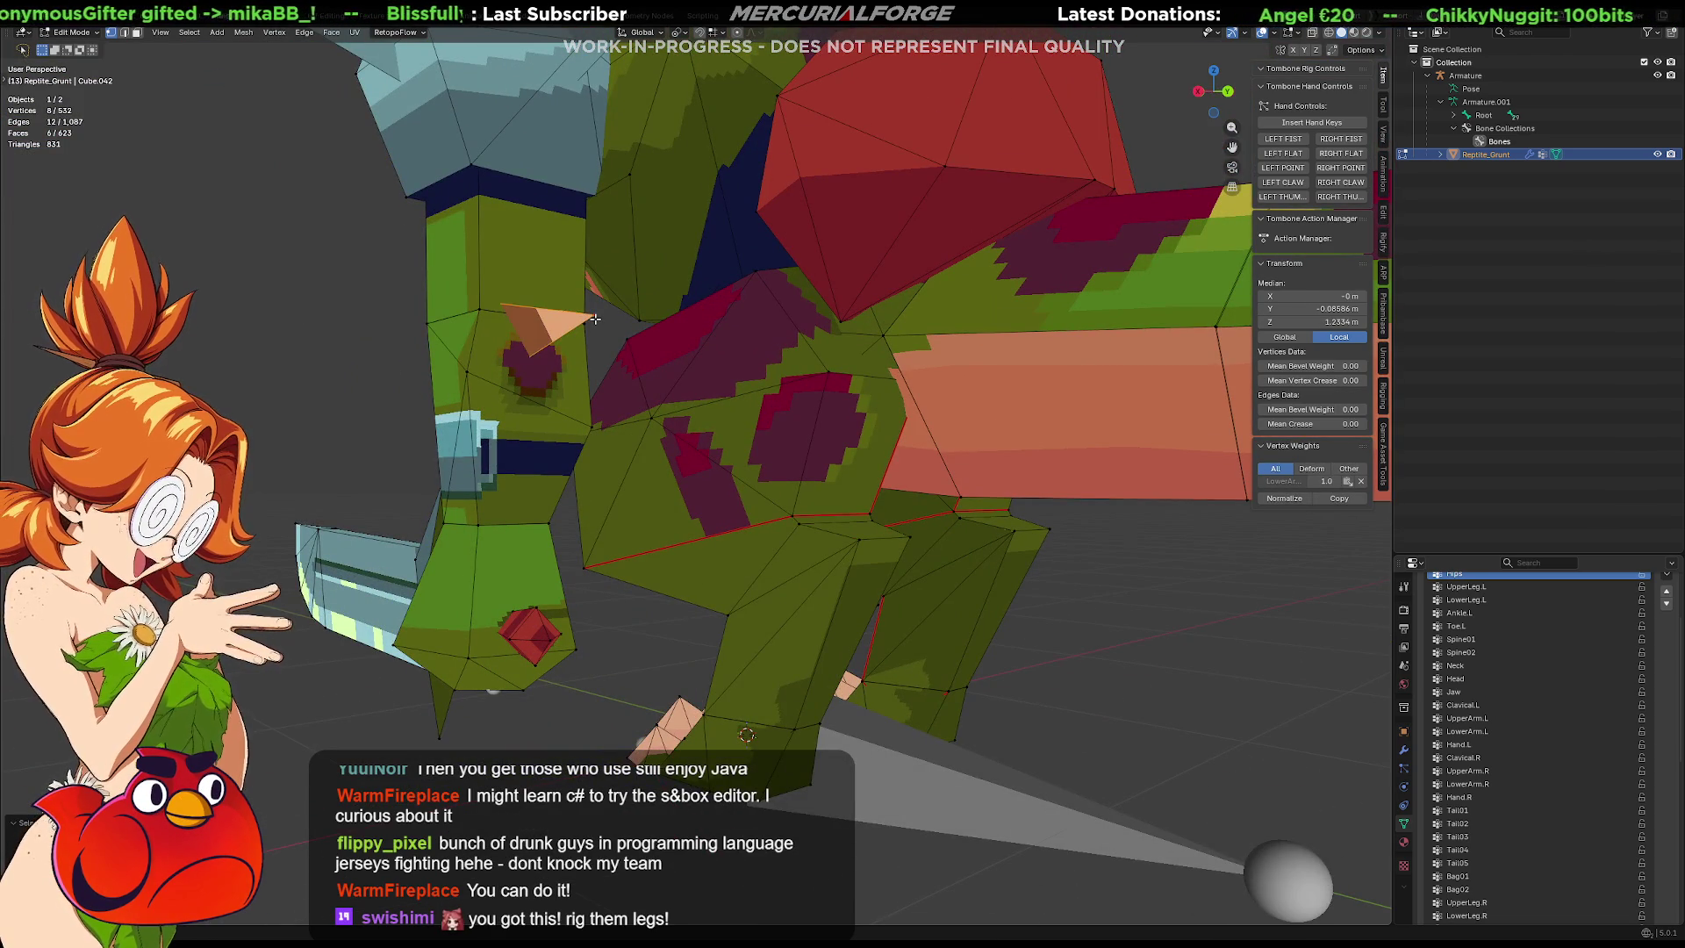
Lower the selected faces about 0.13 along Z, deselect all, and return to Object Mode.
key("g")
key("z")
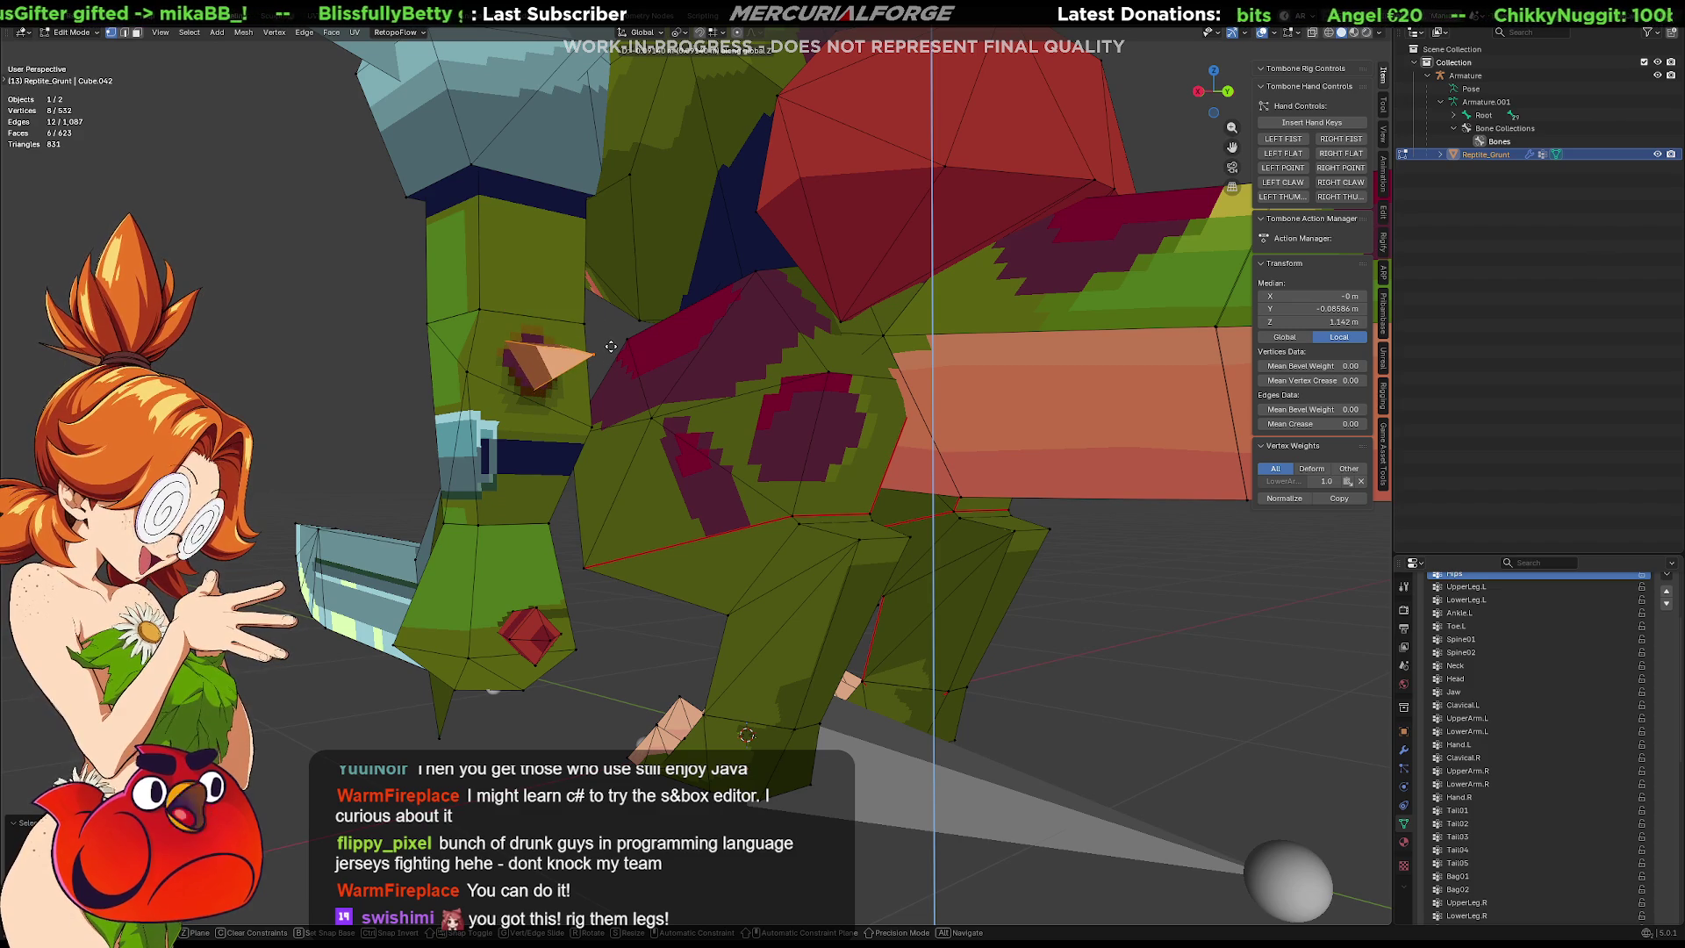
left_click(610, 348)
key("alt+a")
middle_click_drag(610, 348, 416, 359)
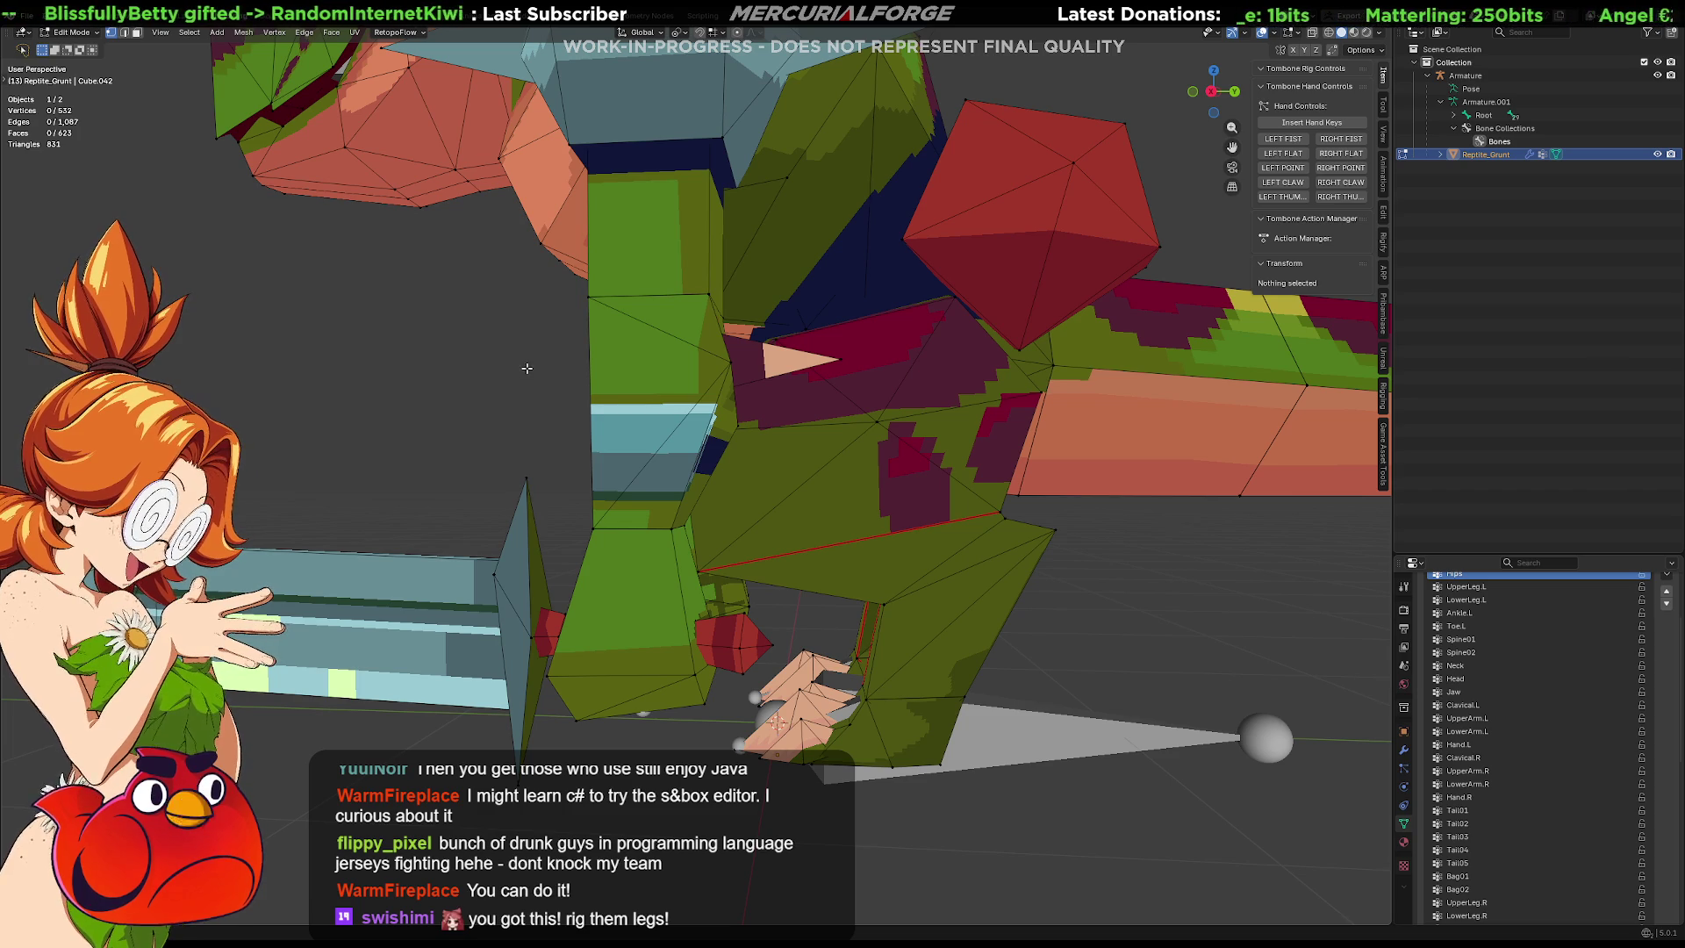
key("Tab")
mouse_move(548, 421)
middle_mouse_down()
mouse_move(640, 430)
mouse_move(648, 412)
mouse_move(685, 451)
mouse_move(736, 461)
mouse_move(737, 447)
mouse_move(833, 434)
mouse_move(964, 448)
mouse_move(744, 445)
mouse_move(735, 460)
mouse_move(815, 435)
mouse_move(787, 437)
middle_mouse_up()
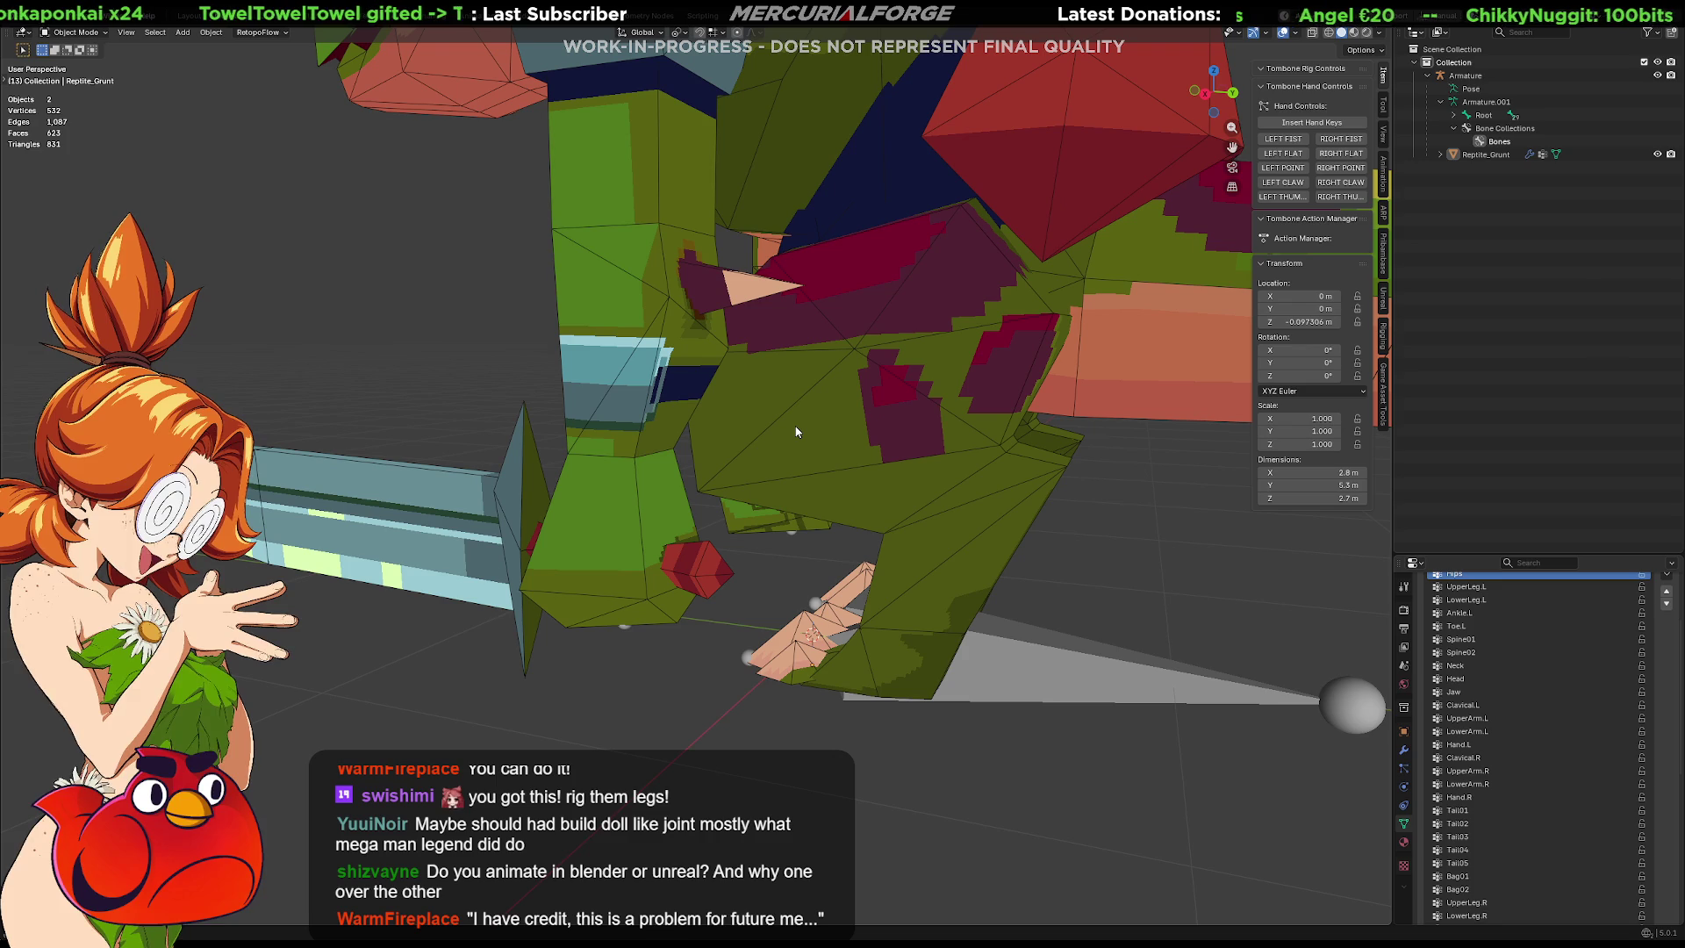
Select the Reptile_Grunt mesh, orbit around the legs, and switch it into Edit Mode.
middle_click_drag(797, 431, 776, 458)
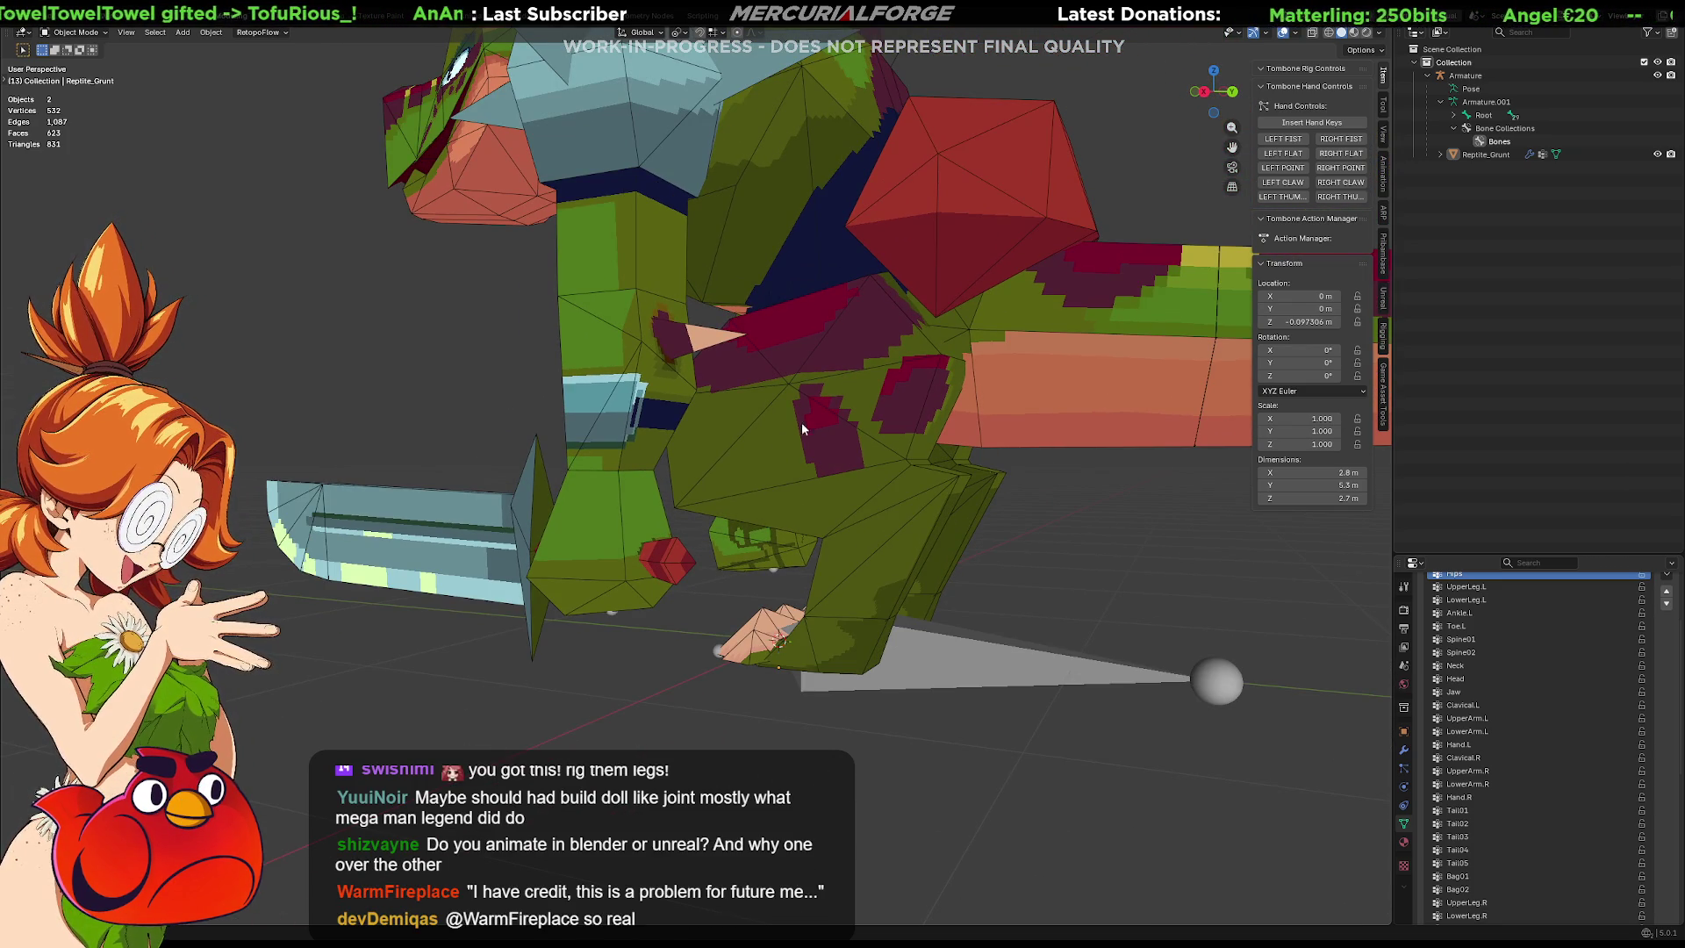
left_click(869, 464)
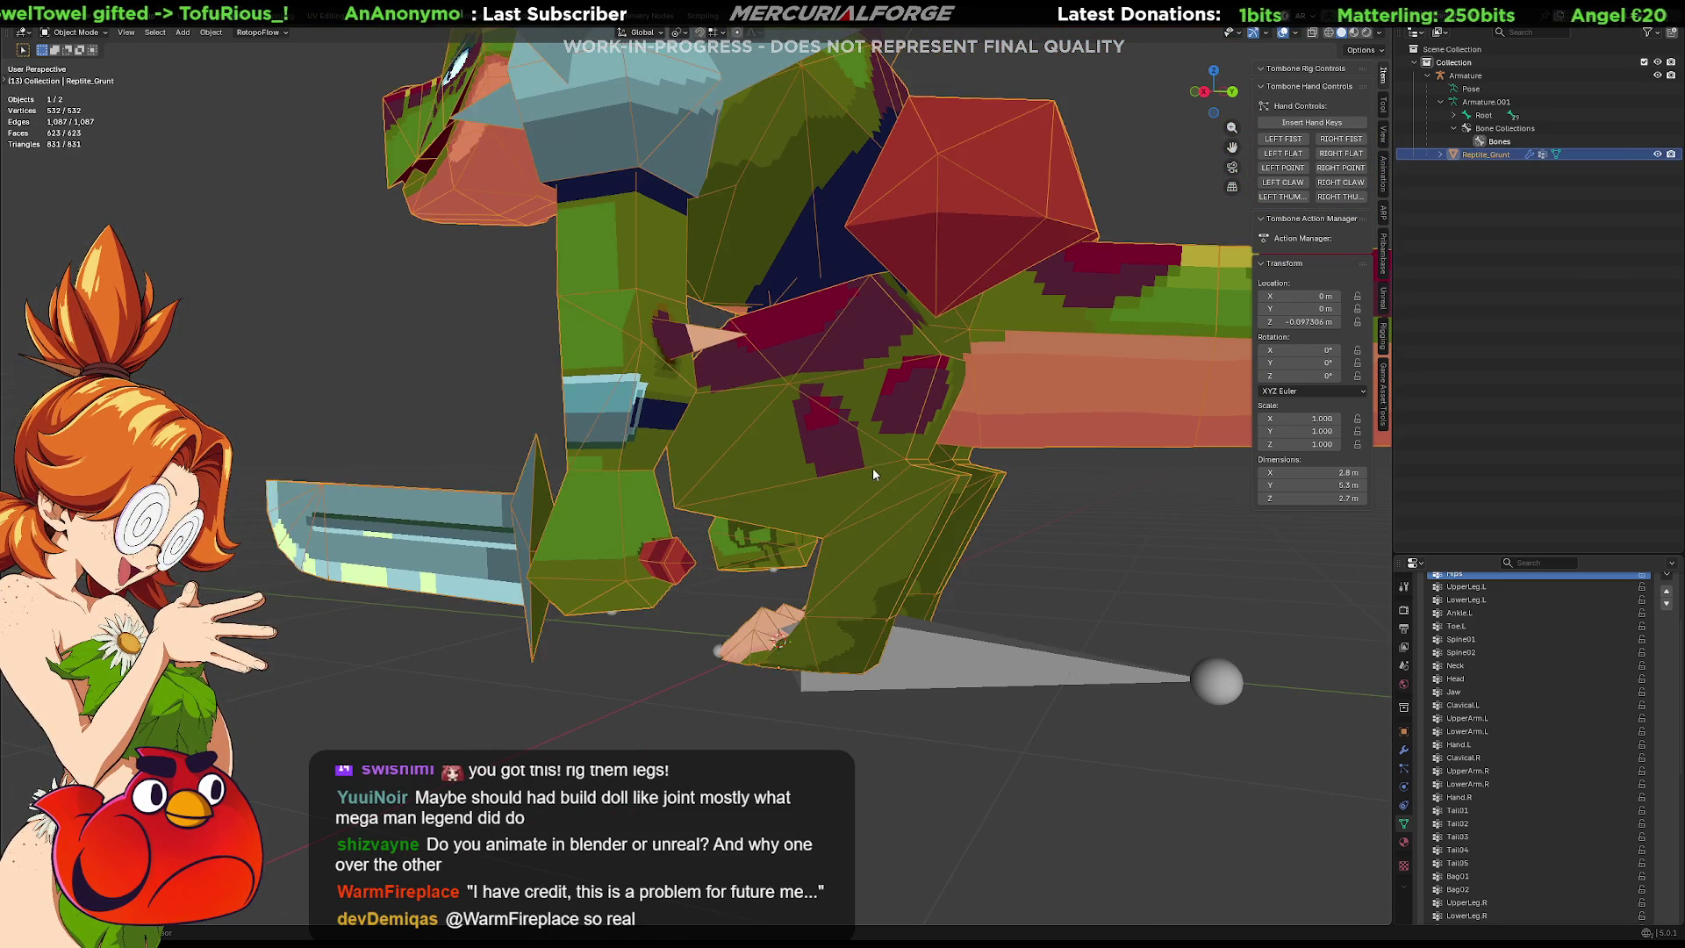
scroll(843, 464, "up", 10)
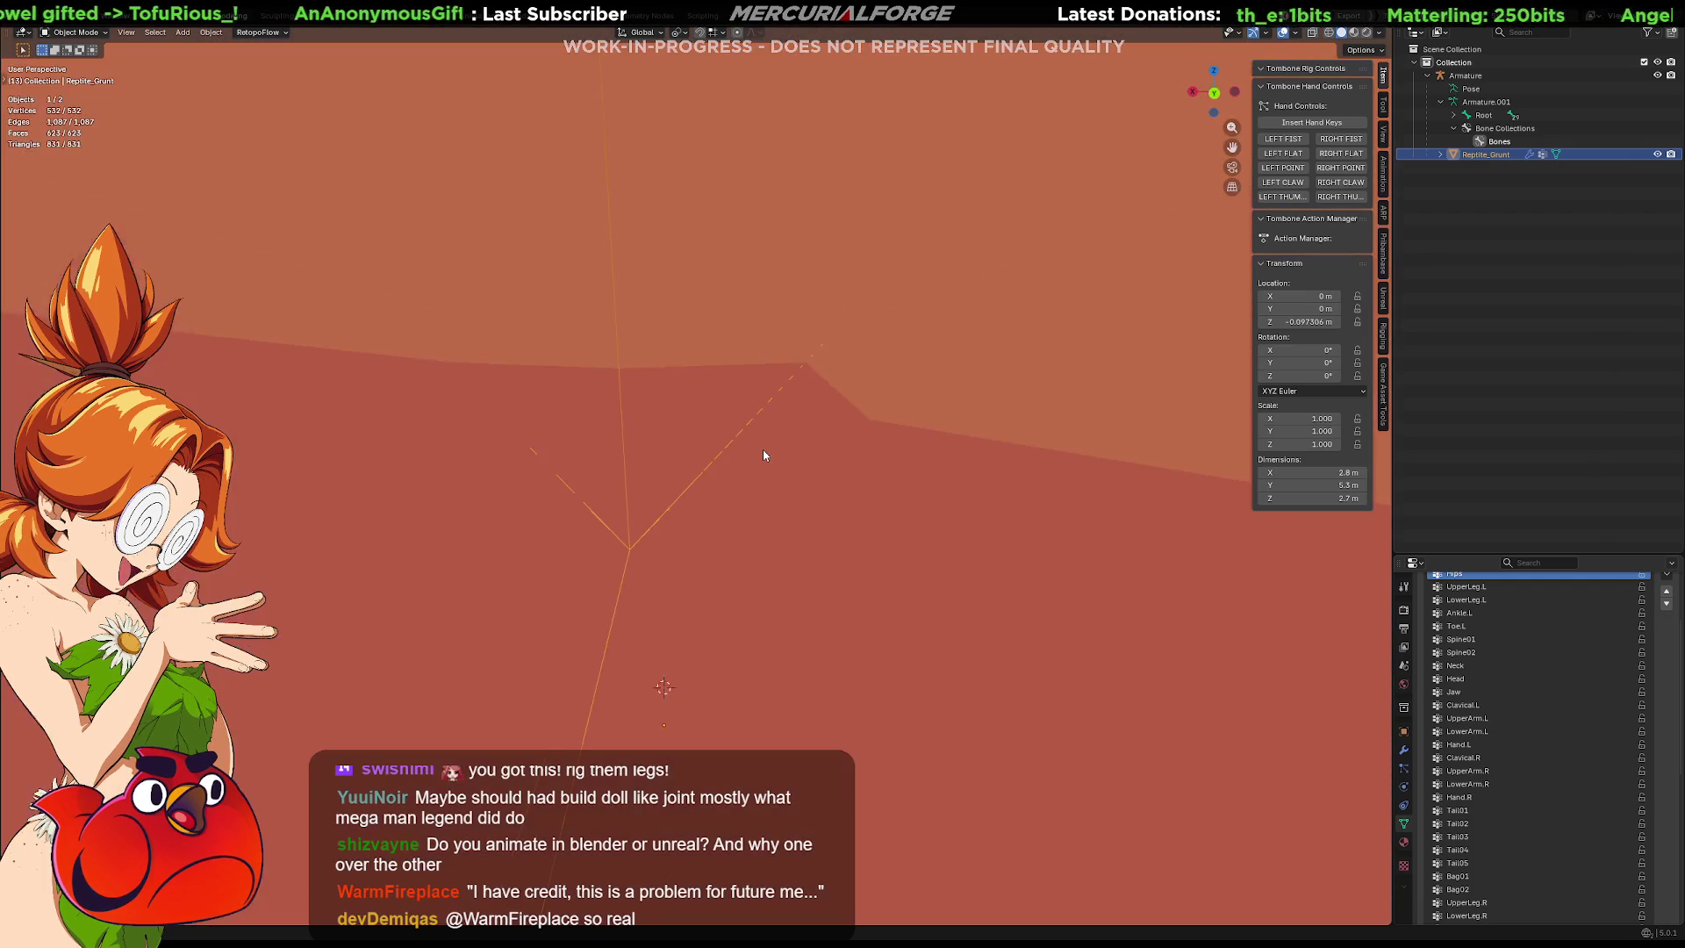
scroll(763, 455, "down", 8)
mouse_move(842, 444)
middle_mouse_down()
mouse_move(888, 439)
mouse_move(846, 497)
mouse_move(865, 454)
middle_mouse_up()
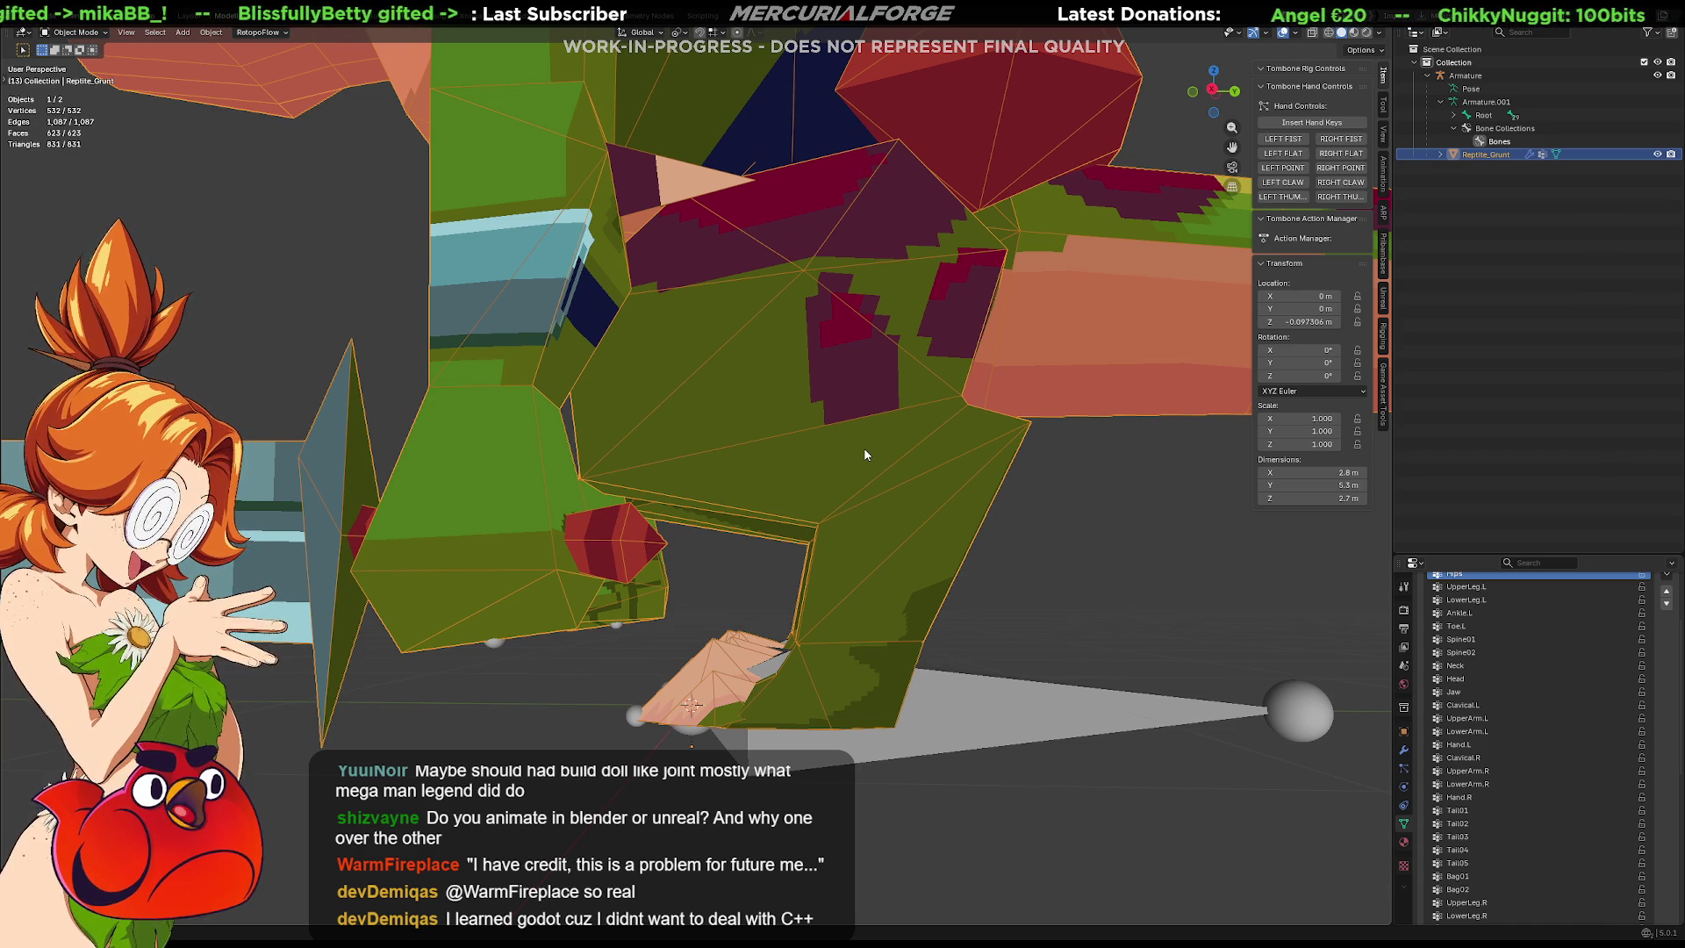
mouse_move(864, 448)
middle_mouse_down()
mouse_move(908, 555)
mouse_move(850, 524)
mouse_move(897, 518)
mouse_move(929, 481)
mouse_move(986, 514)
mouse_move(1085, 510)
mouse_move(875, 512)
mouse_move(798, 455)
mouse_move(783, 466)
mouse_move(835, 465)
mouse_move(818, 414)
mouse_move(789, 465)
mouse_move(763, 430)
middle_mouse_up()
key("Tab")
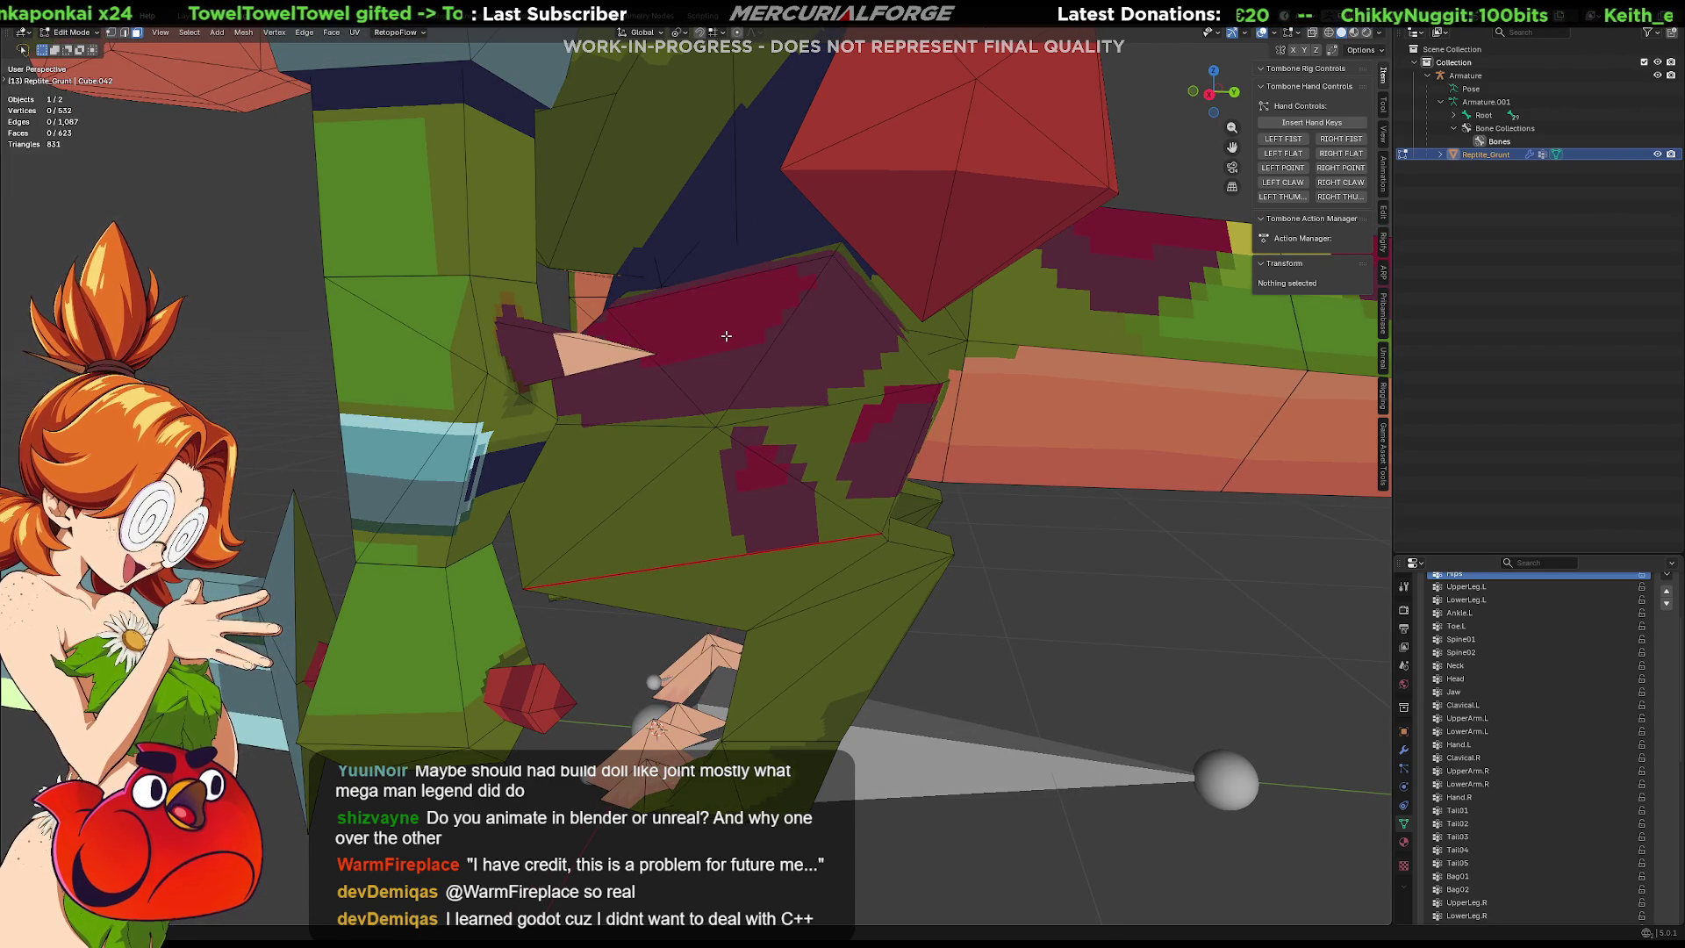
key("l")
key("alt+a")
key("l")
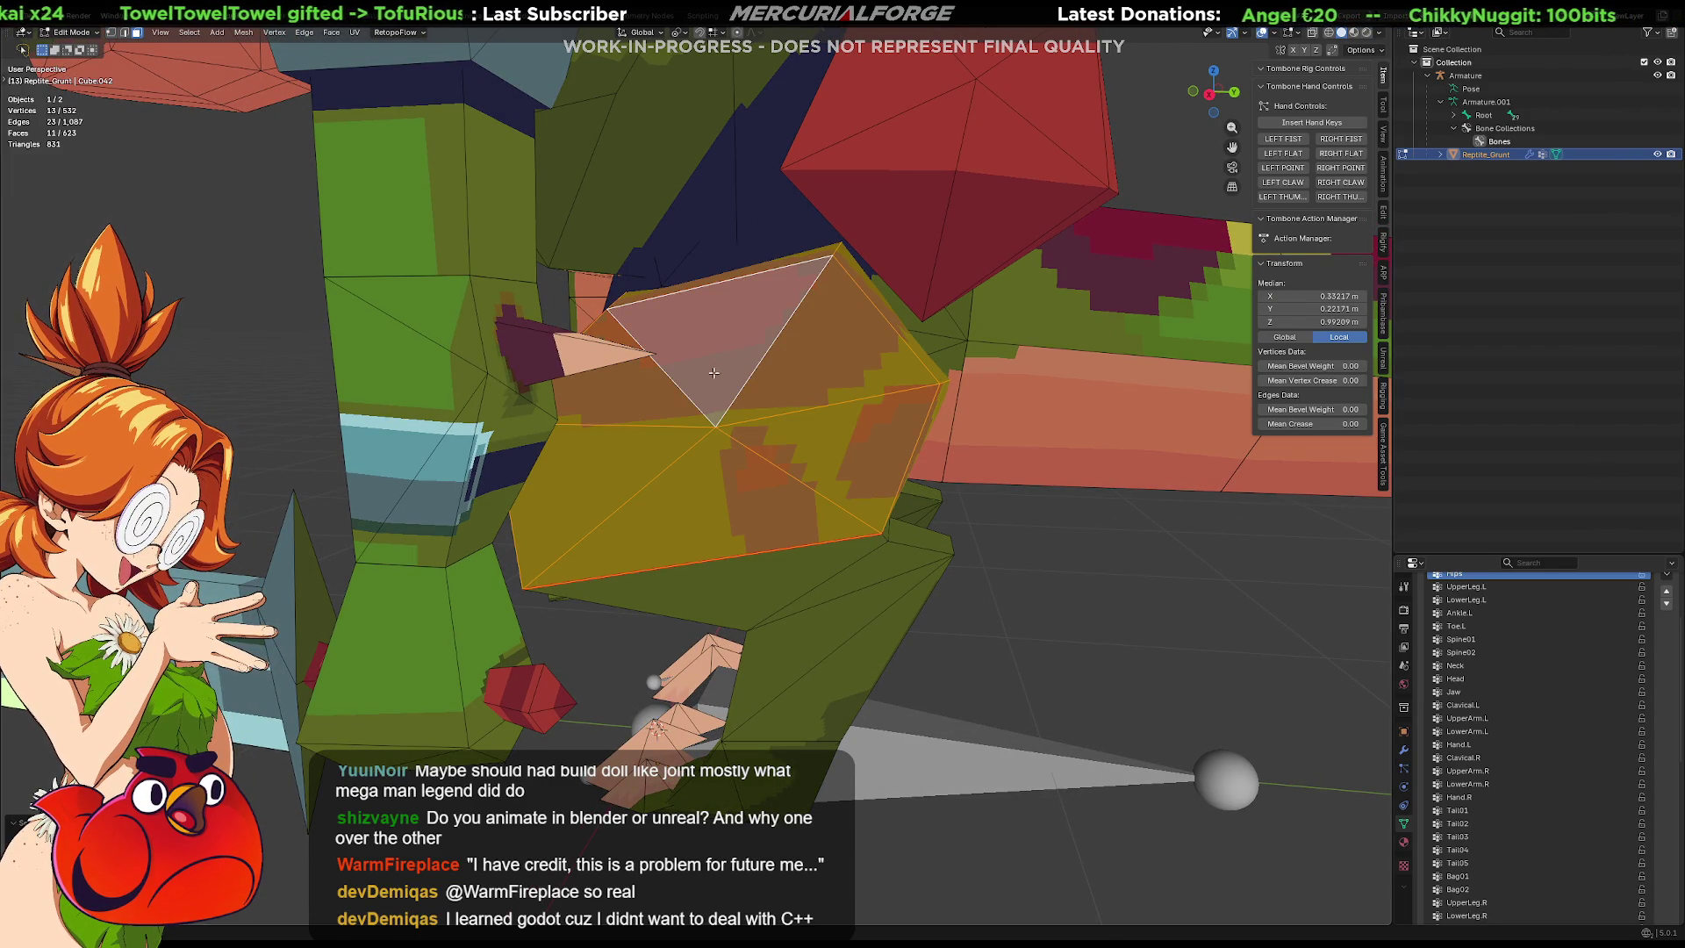
left_click(728, 362)
key("l")
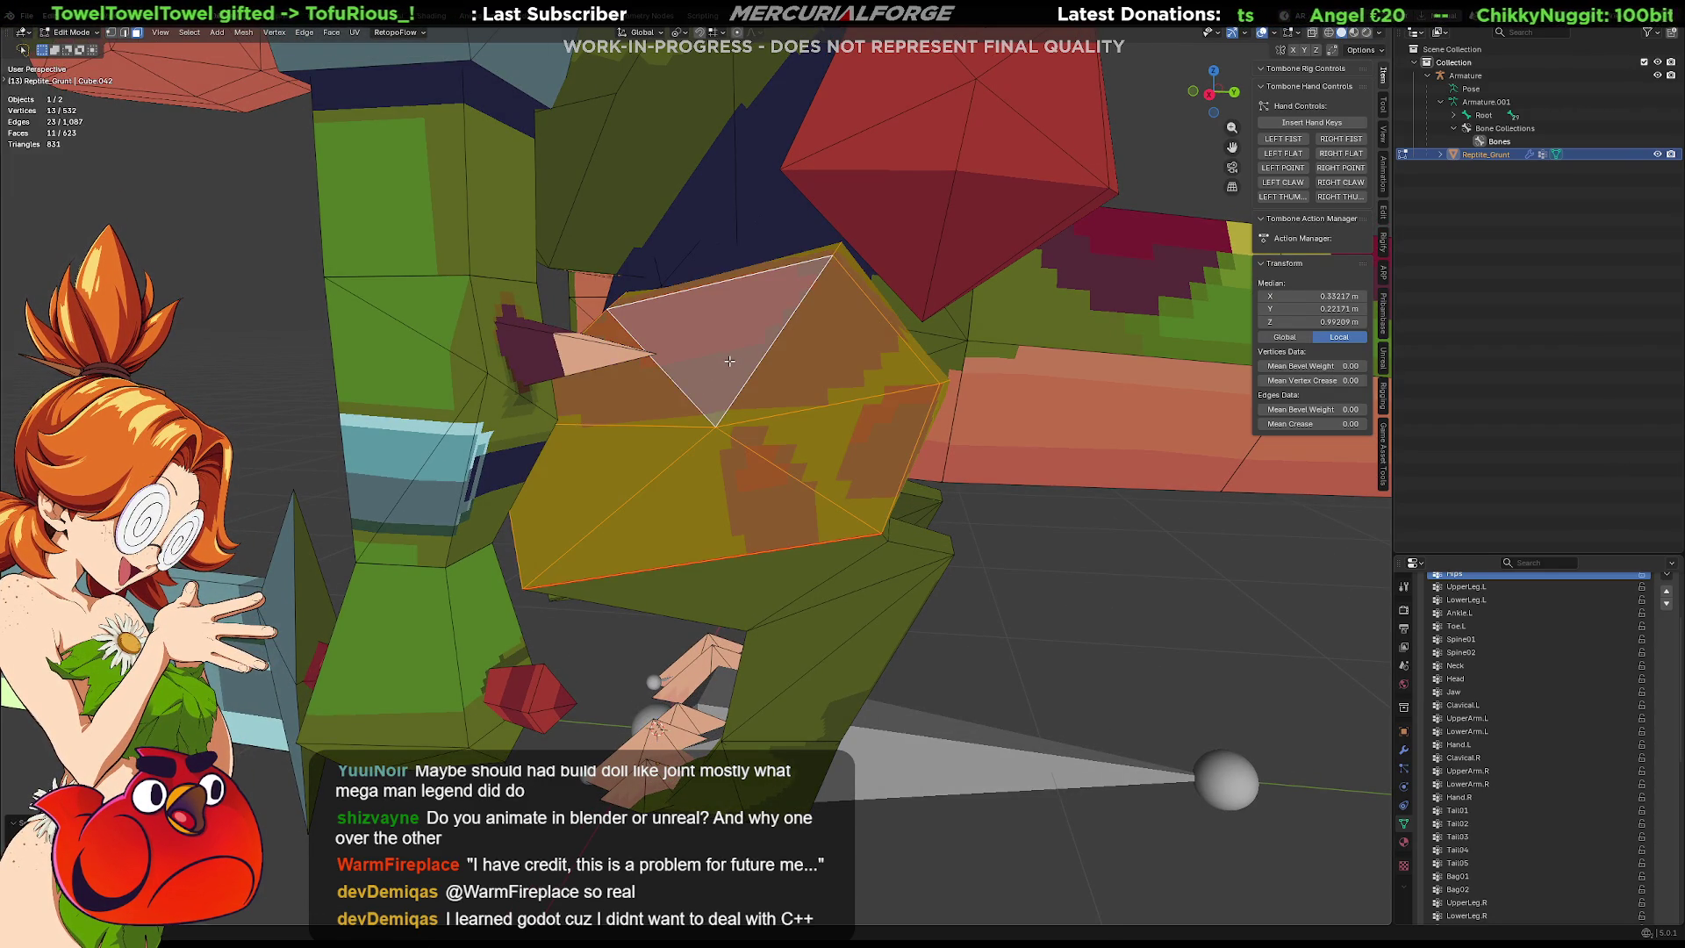
left_click(734, 362)
left_click(654, 392, "shift")
left_click(614, 474, "shift")
left_click(702, 517, "shift")
left_click(834, 369, "shift")
left_click(684, 309, "shift")
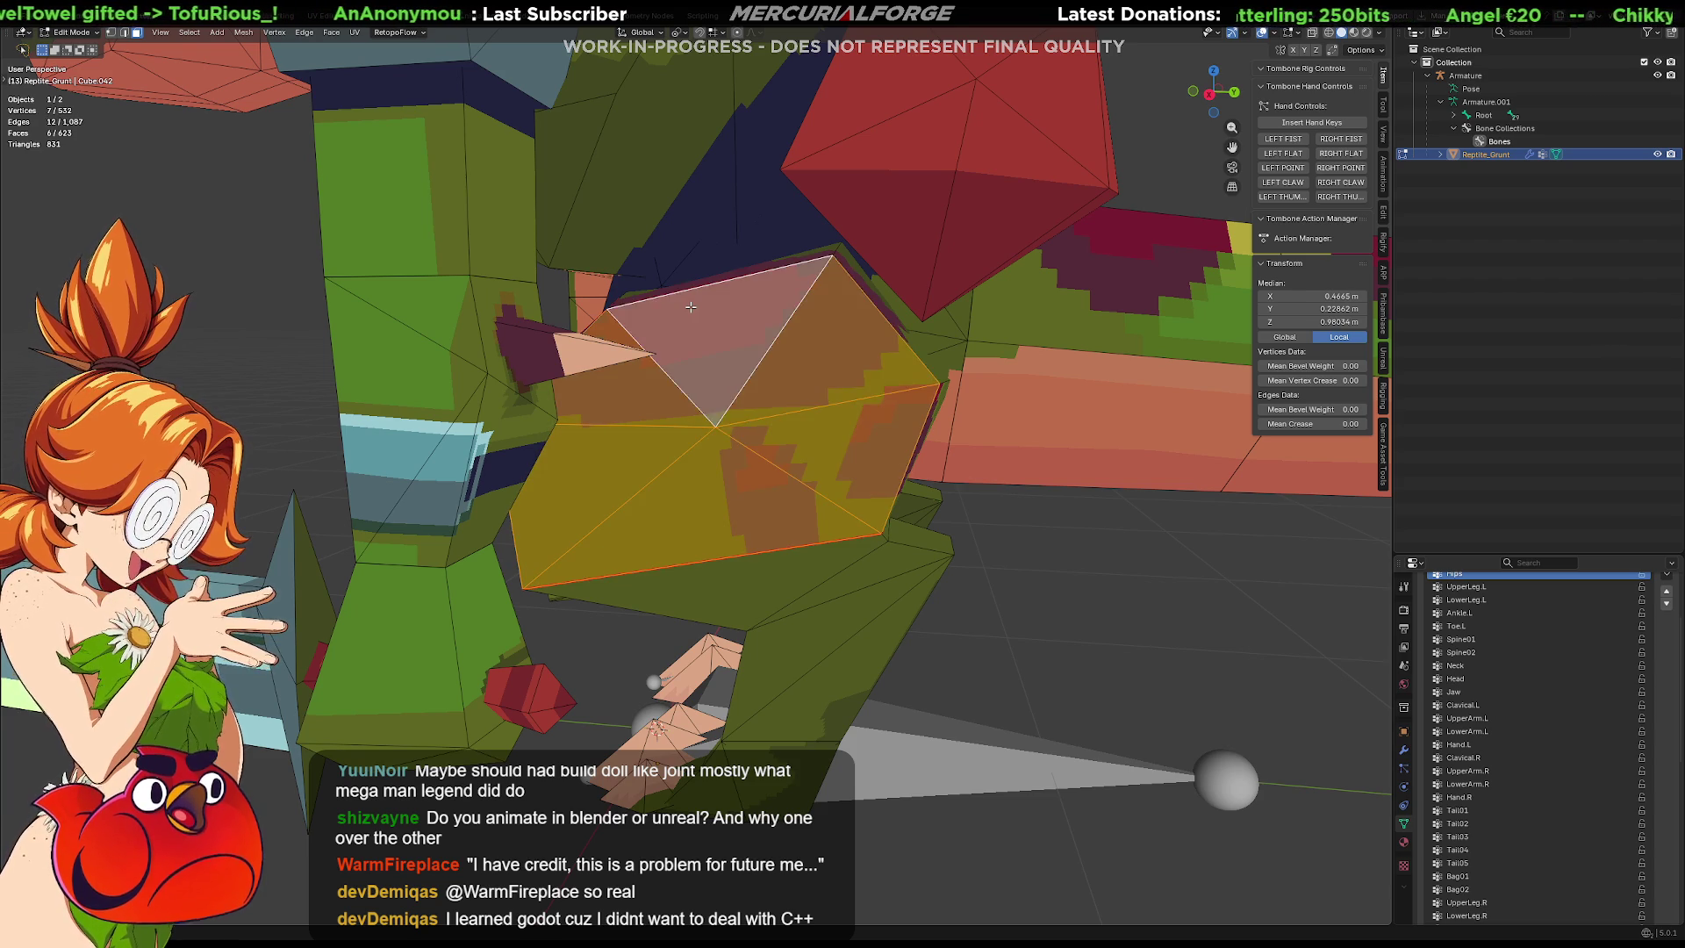
middle_click_drag(685, 309, 701, 337)
left_click(701, 337, "shift")
left_click(602, 360, "shift")
left_click(878, 348, "shift")
mouse_move(878, 347)
middle_mouse_down()
mouse_move(882, 397)
mouse_move(927, 400)
middle_mouse_up()
left_click(880, 378, "shift")
left_click(809, 430, "shift")
left_click(775, 396, "shift")
left_click(760, 382, "shift")
mouse_move(760, 382)
middle_mouse_down()
mouse_move(746, 493)
mouse_move(854, 519)
middle_mouse_up()
left_click(746, 493, "shift")
scroll(748, 505, "up", 5)
left_click(296, 256, "shift")
mouse_move(297, 255)
middle_mouse_down()
mouse_move(819, 422)
mouse_move(571, 496)
mouse_move(720, 415)
middle_mouse_up()
left_click(563, 500, "shift")
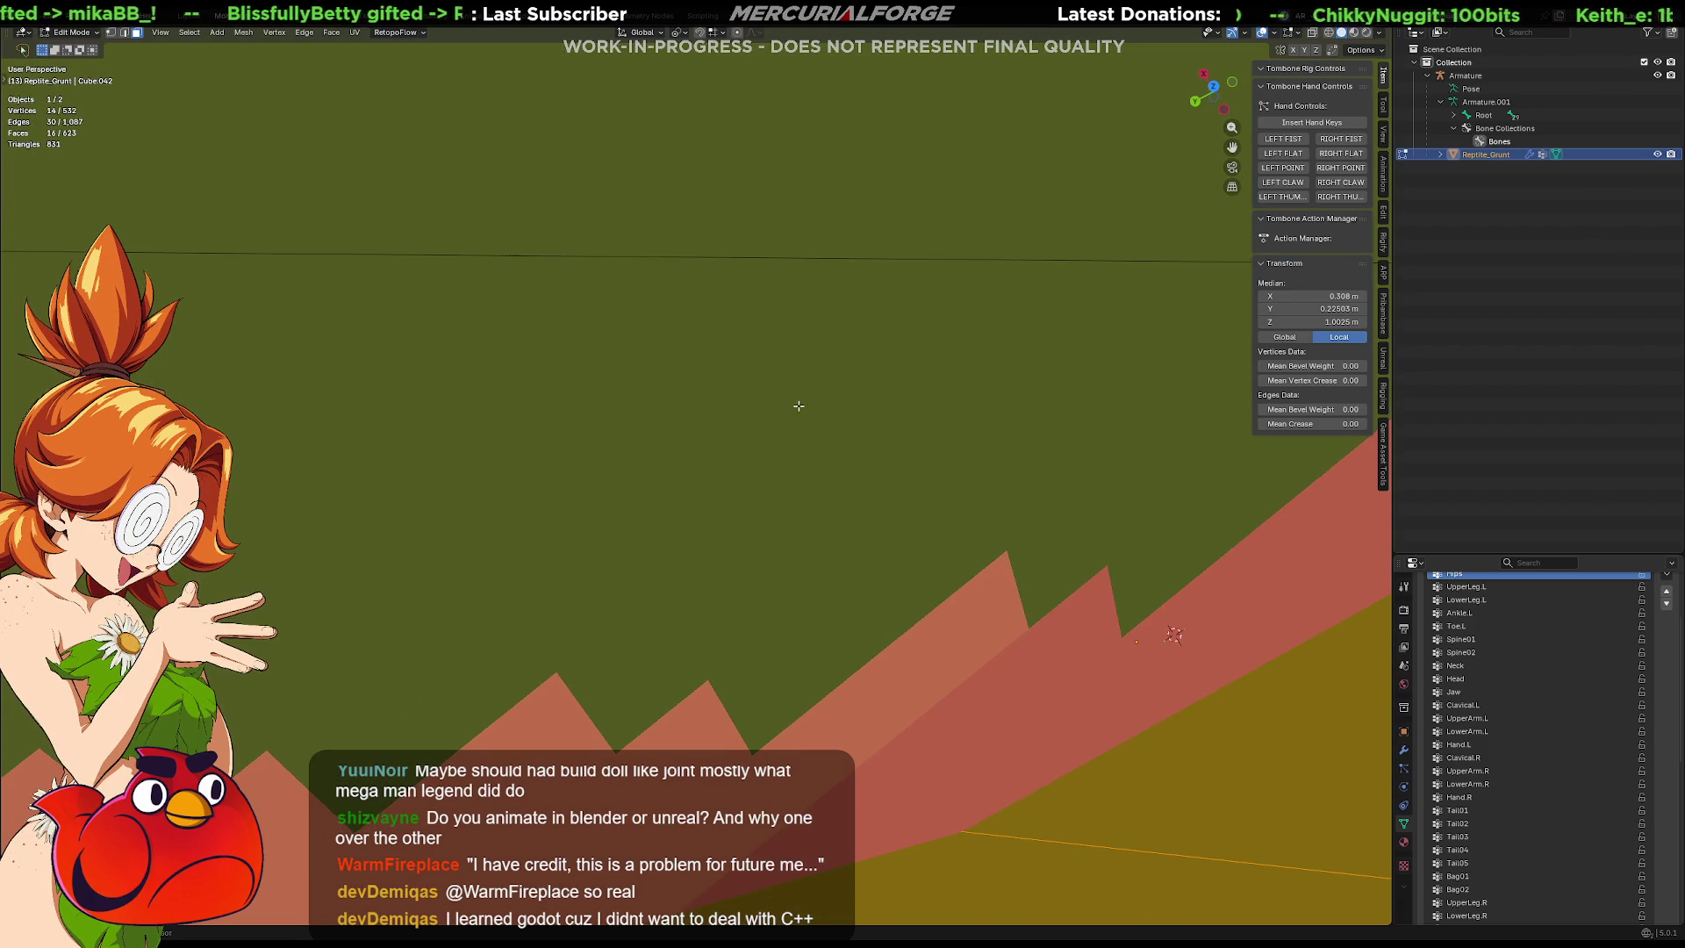
left_click(793, 403, "shift")
key("KP_Decimal")
mouse_move(814, 261)
middle_mouse_down()
mouse_move(996, 259)
mouse_move(790, 261)
middle_mouse_up()
middle_click_drag(730, 335, 831, 330, "shift")
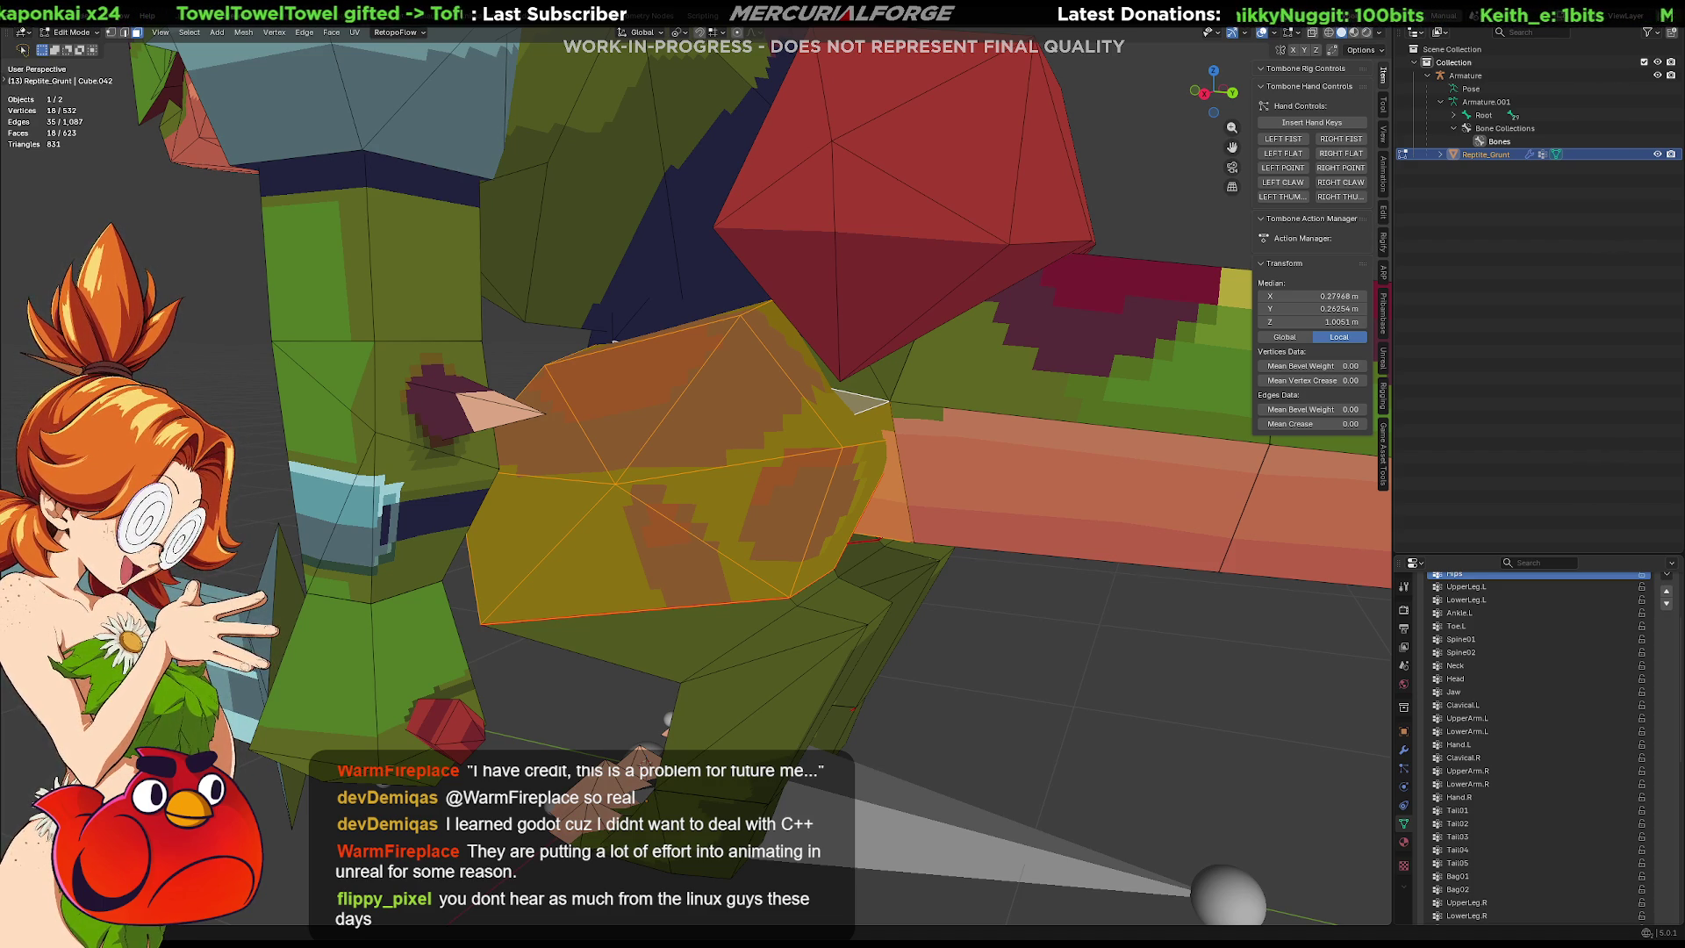
middle_click_drag(979, 579, 979, 579)
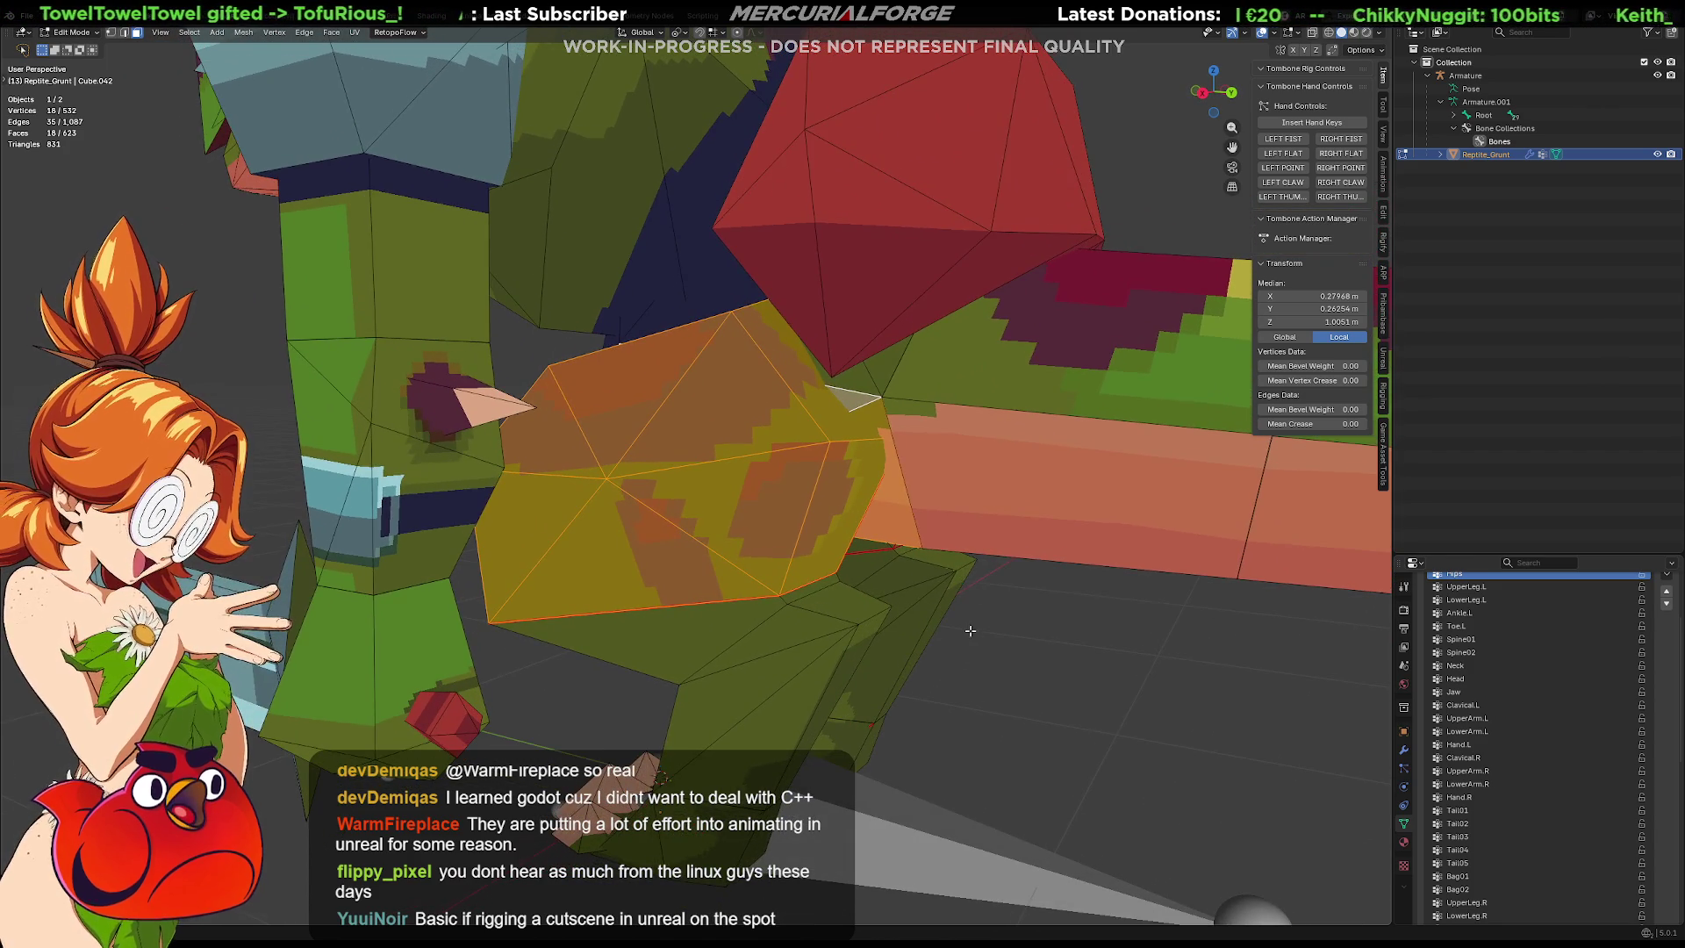
scroll(838, 480, "up", 3)
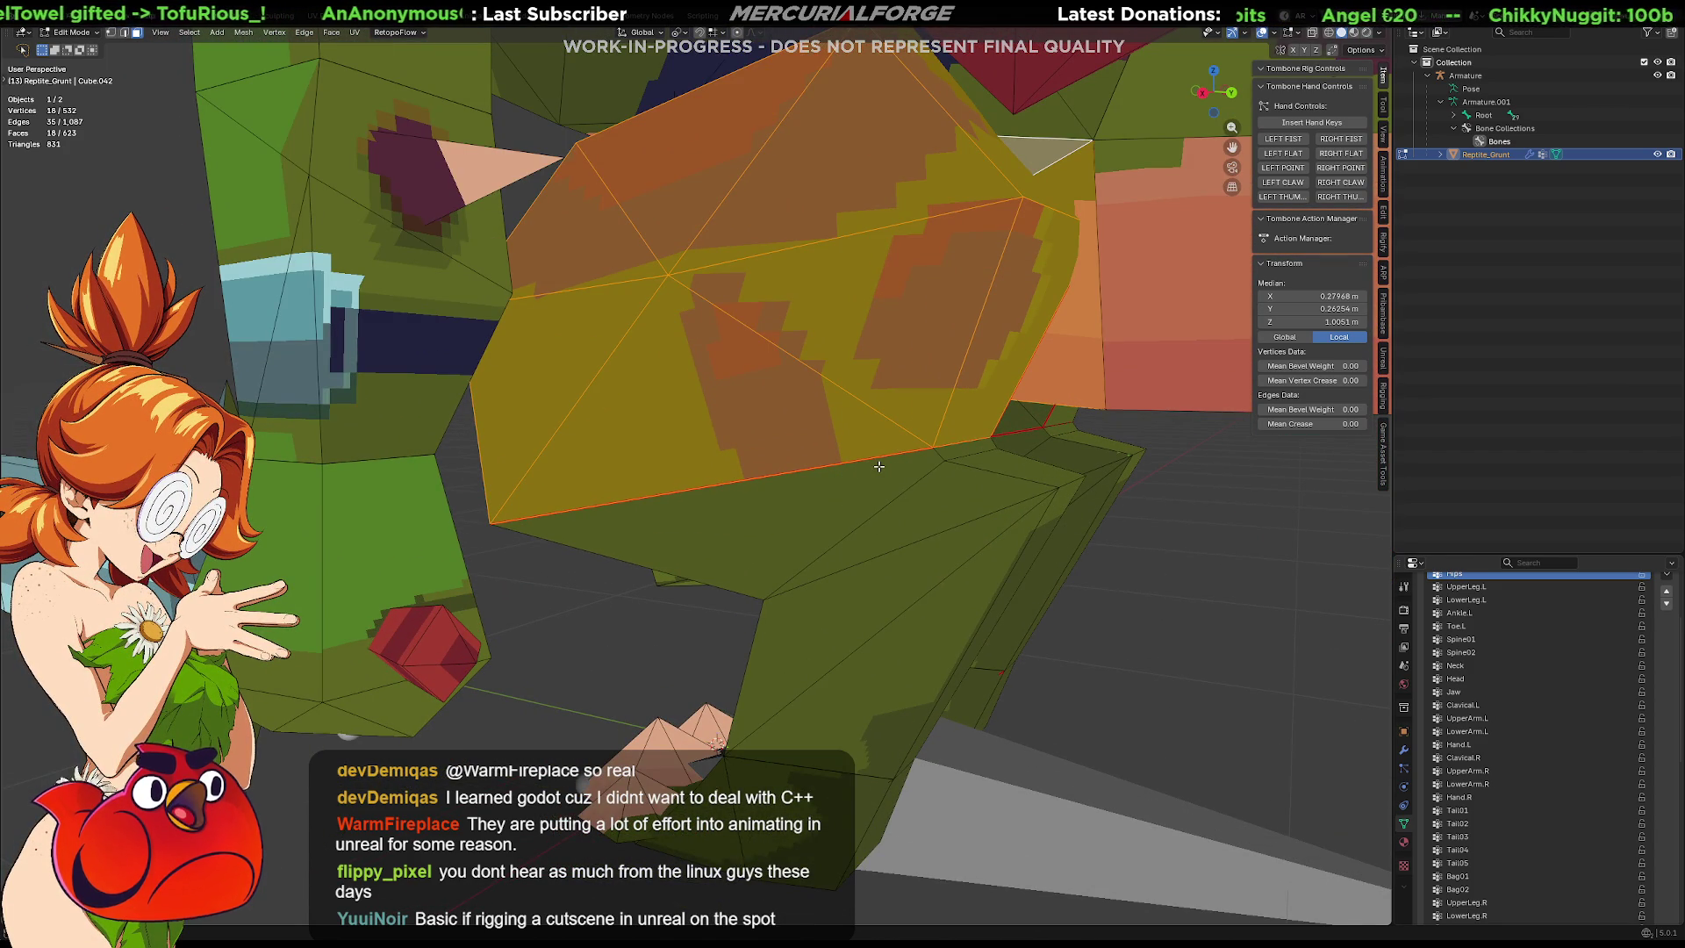
Orbit around the thigh faces, then drag the Properties border up to enlarge the Vertex Groups list.
mouse_move(878, 466)
middle_mouse_down()
mouse_move(913, 386)
mouse_move(877, 457)
mouse_move(932, 403)
mouse_move(901, 404)
middle_mouse_up()
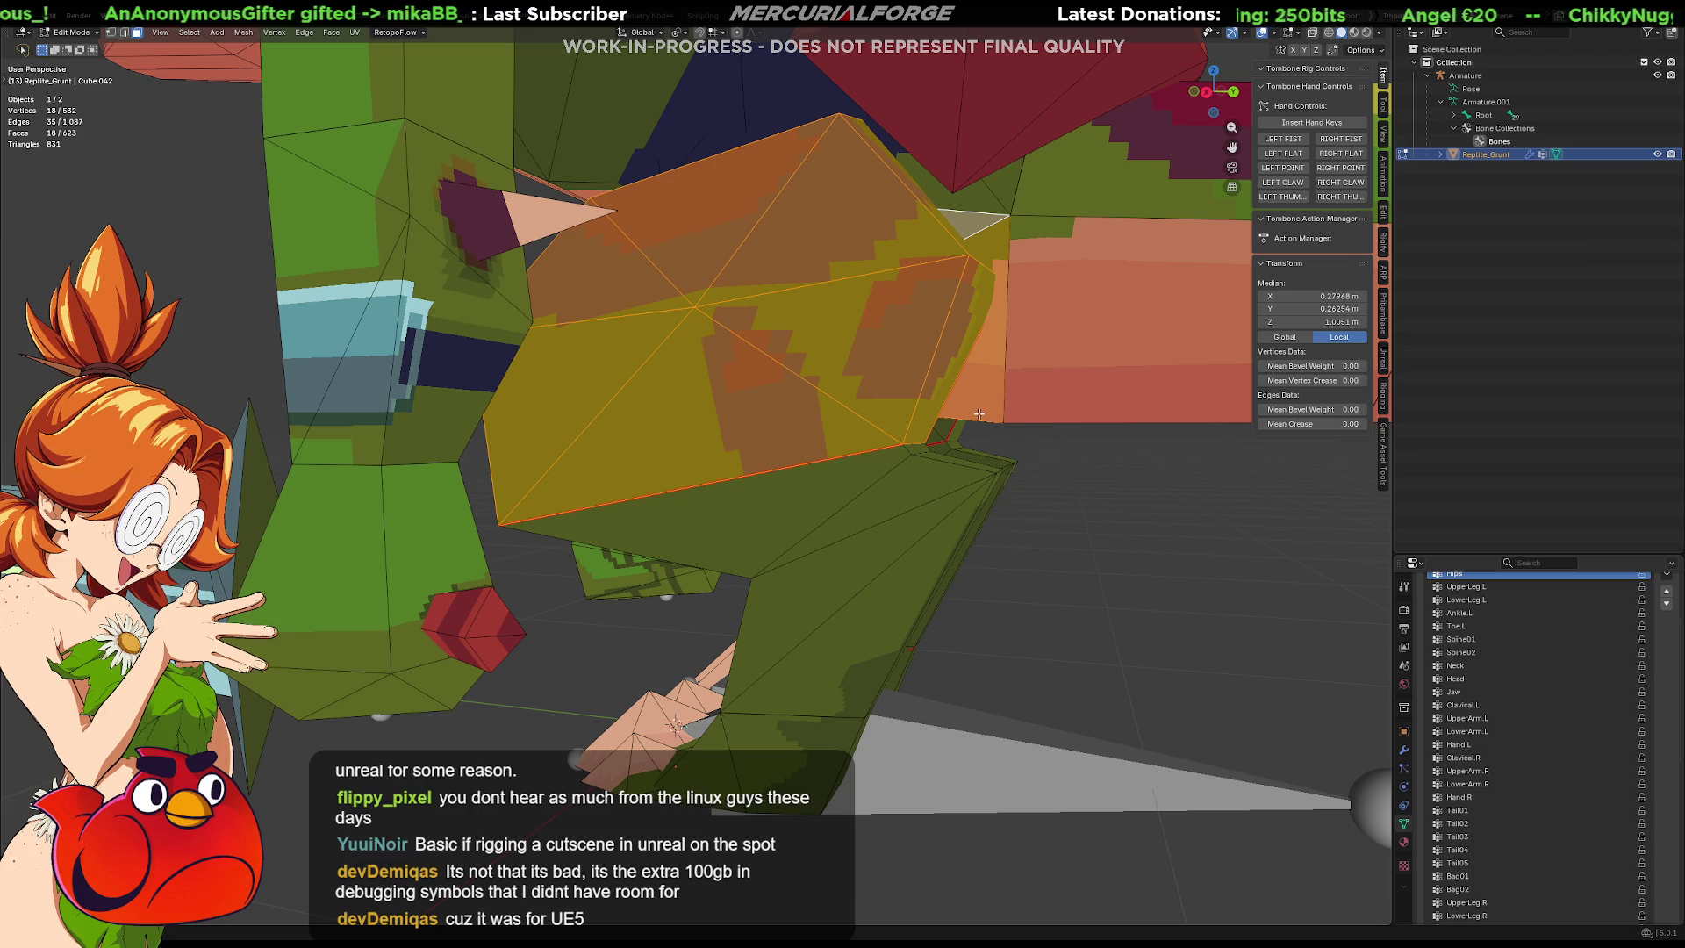
mouse_move(913, 429)
middle_mouse_down()
mouse_move(1002, 467)
mouse_move(695, 472)
mouse_move(845, 445)
mouse_move(641, 465)
mouse_move(702, 496)
mouse_move(743, 468)
middle_mouse_up()
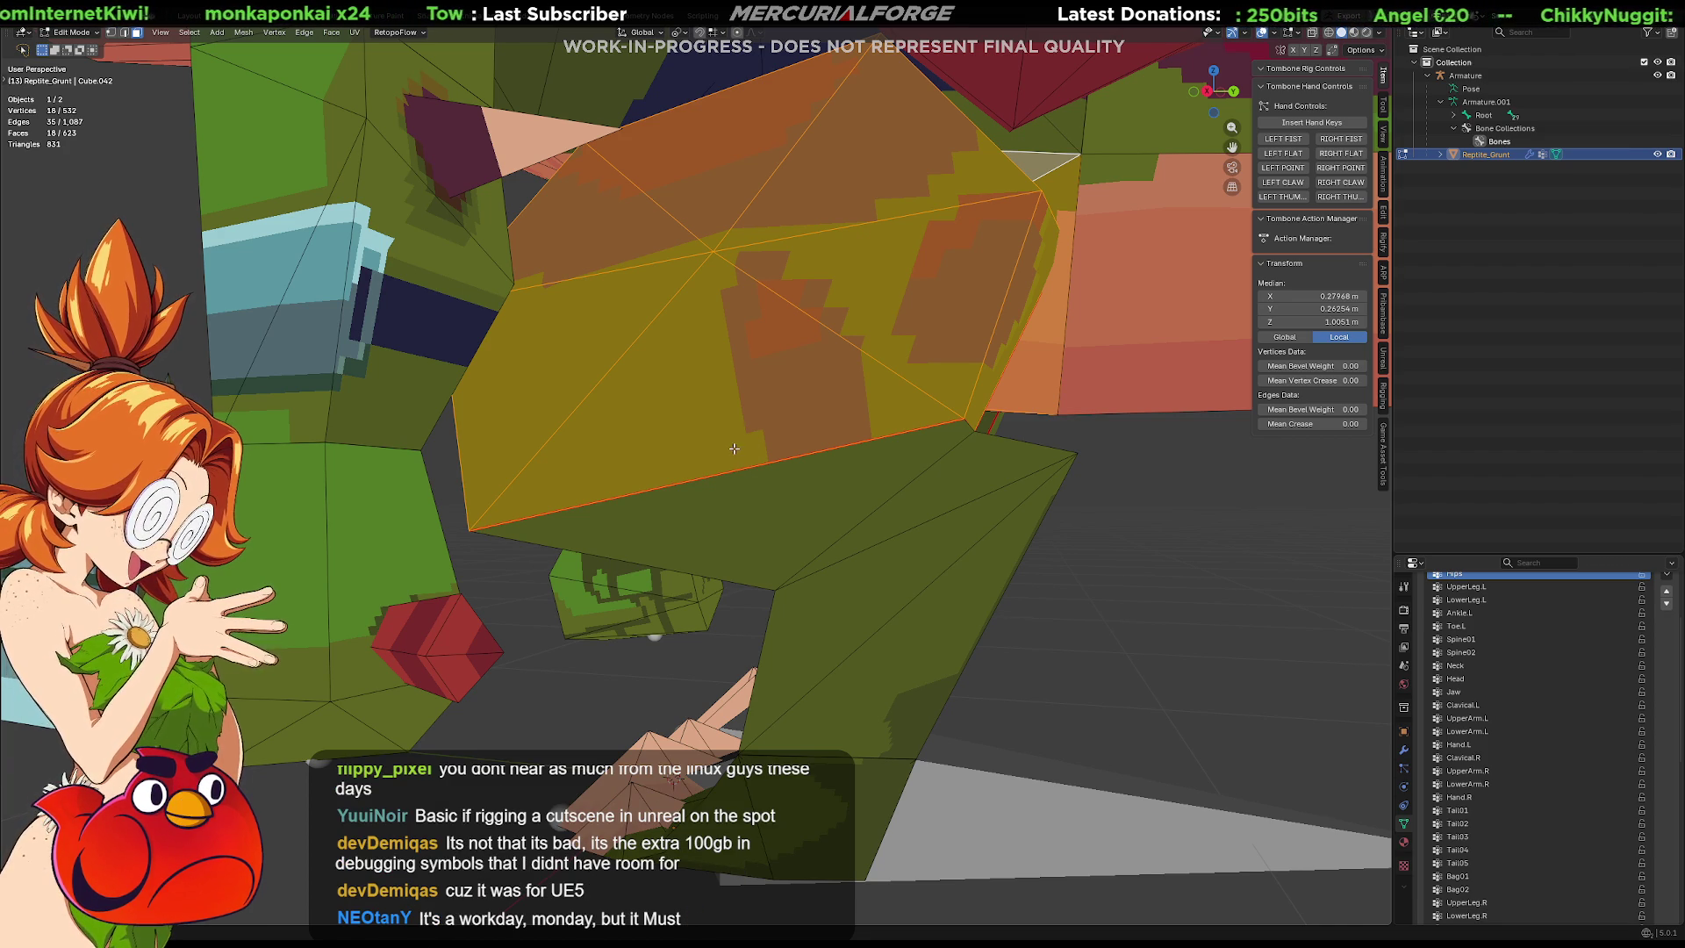
mouse_move(752, 449)
middle_mouse_down()
mouse_move(660, 509)
mouse_move(869, 451)
middle_mouse_up()
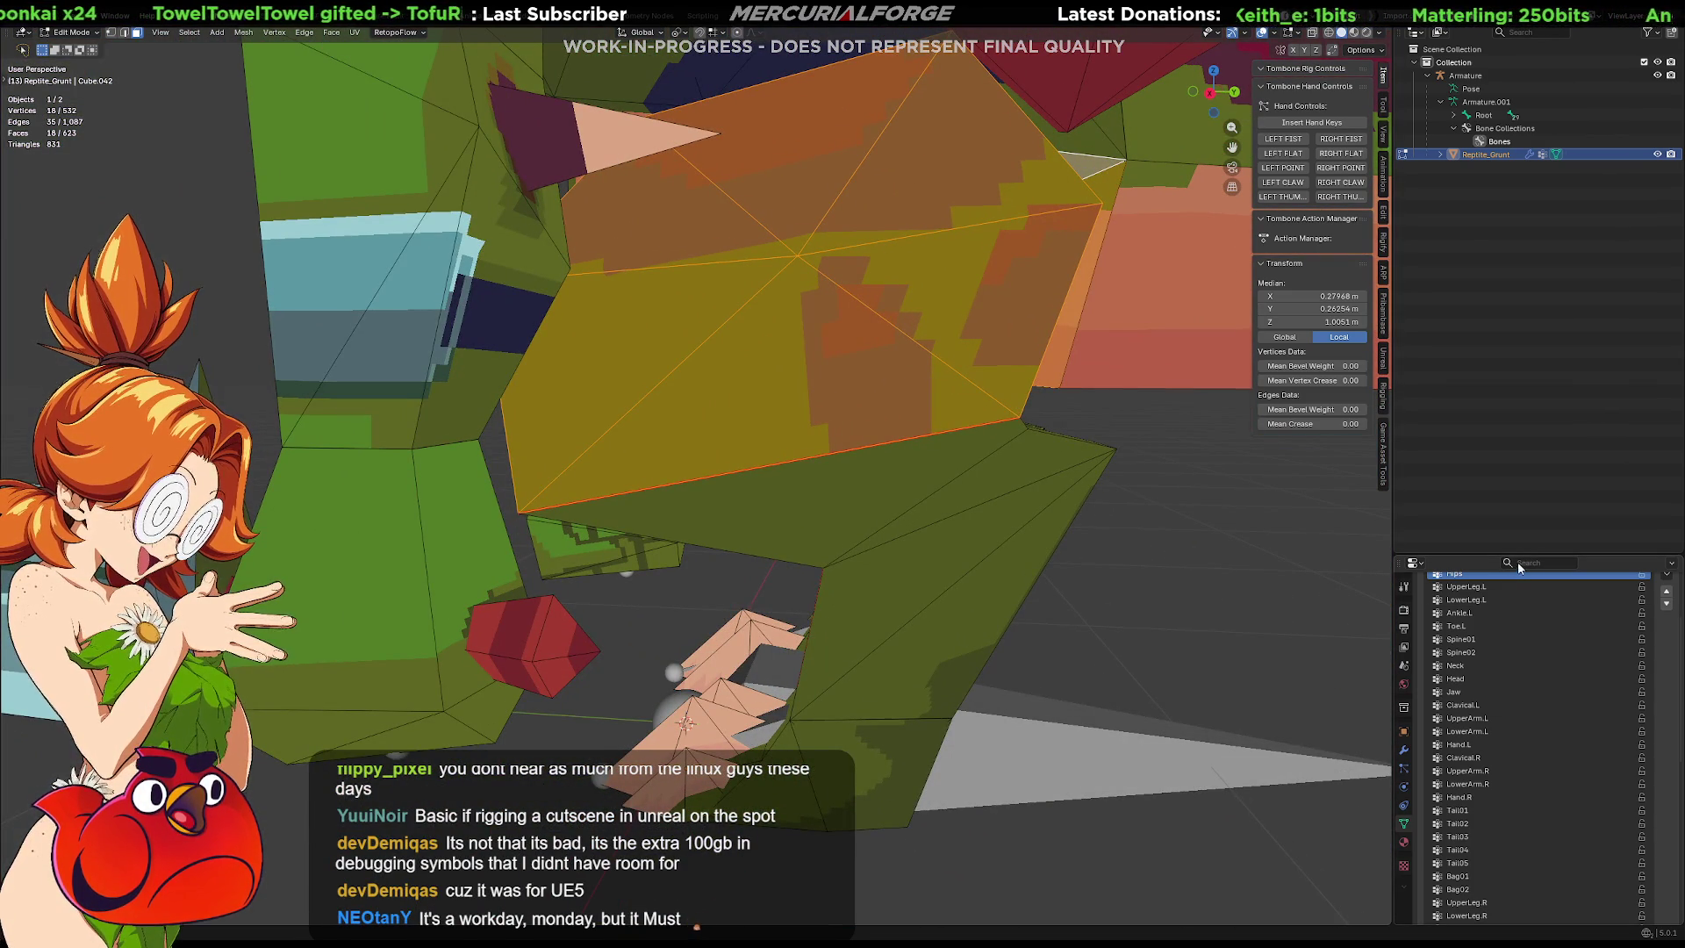
mouse_move(1533, 554)
left_mouse_down()
mouse_move(1523, 215)
mouse_move(1518, 253)
left_mouse_up()
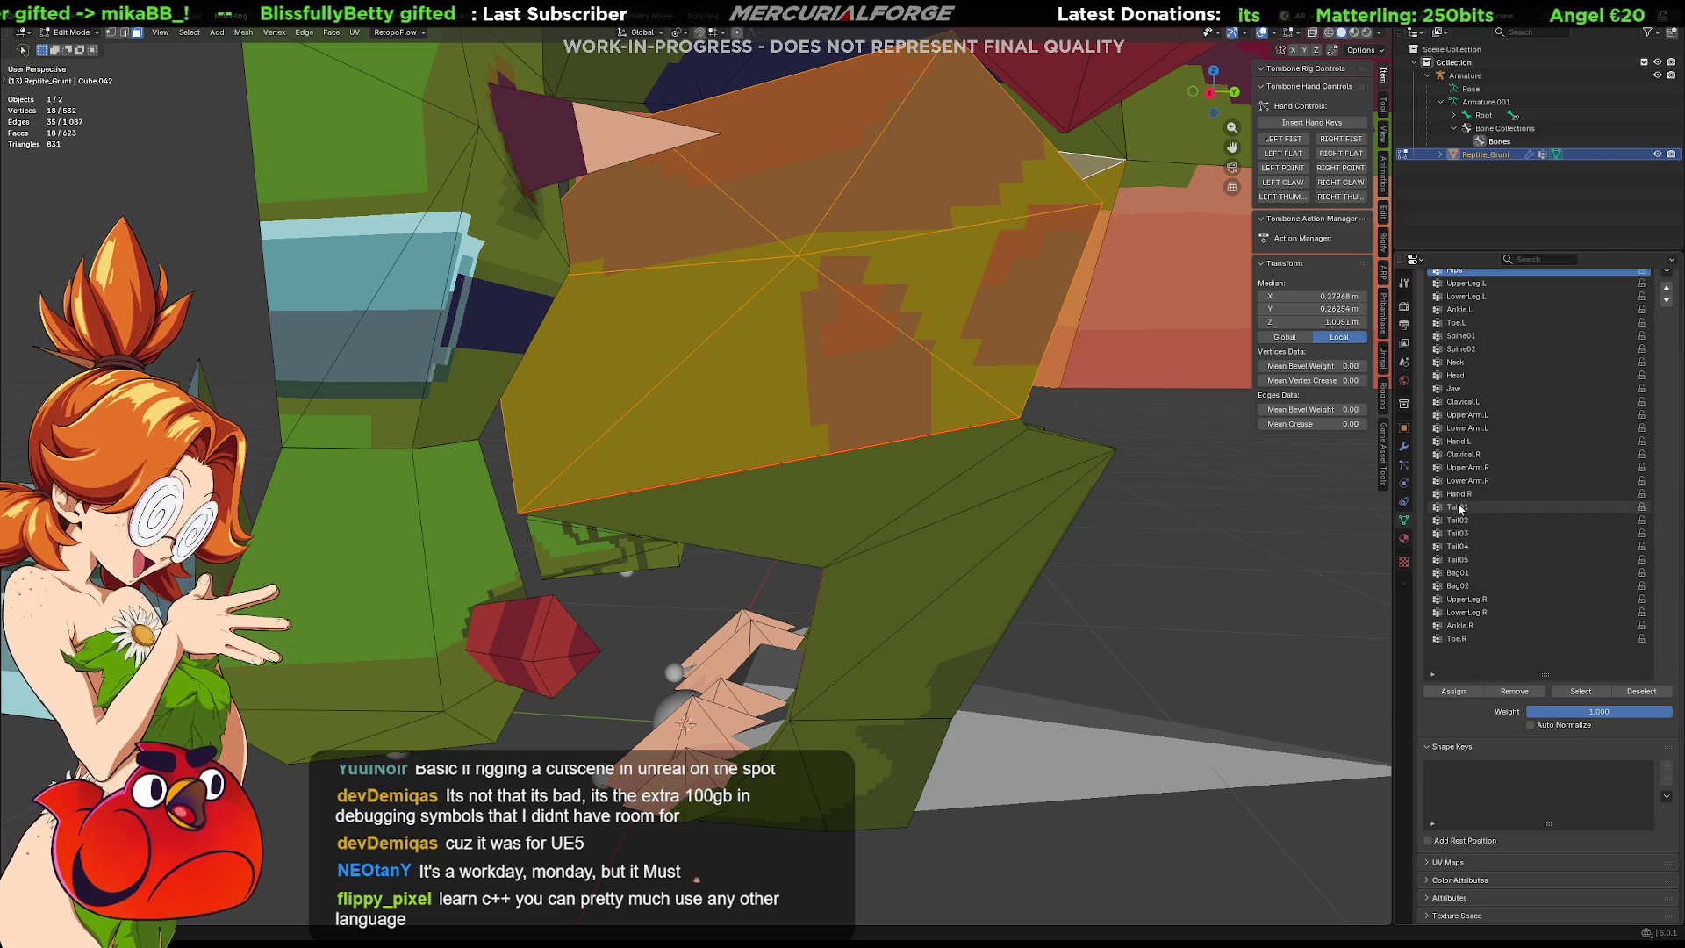
Assign the selected thigh faces to the UpperLeg.L vertex group.
left_click_drag(1475, 493, 1485, 455)
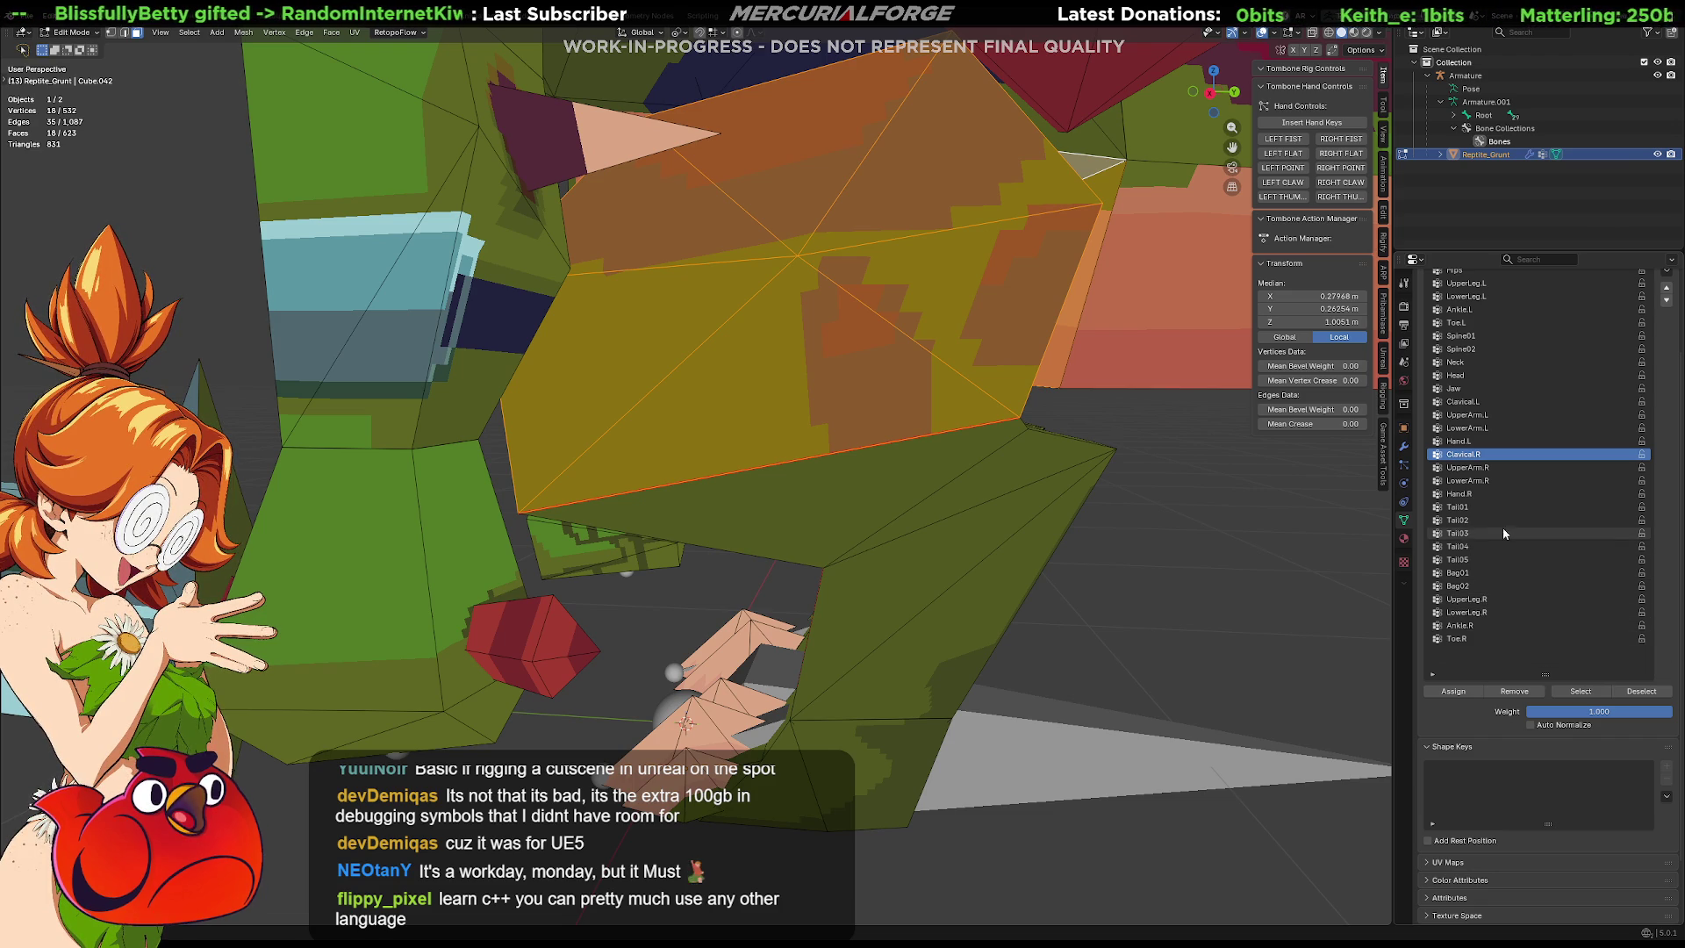
scroll(1492, 405, "up", 3)
left_click(1488, 389)
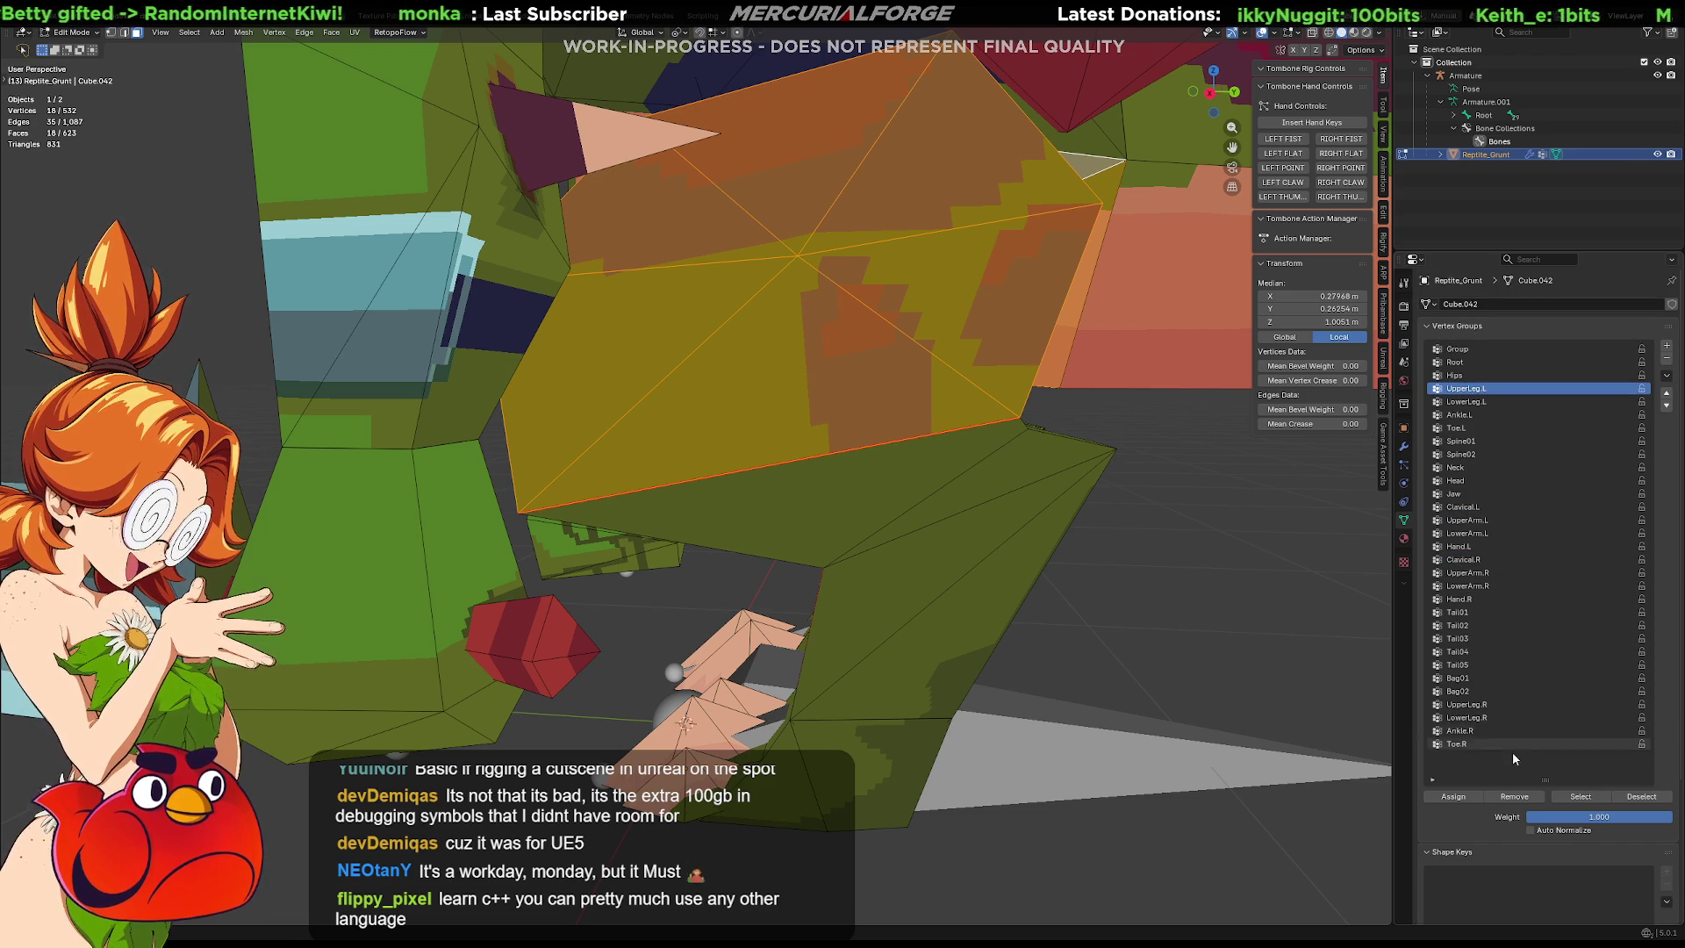
left_click(1453, 797)
In vertex select mode, select the lower-leg vertices, removing one wrongly picked vertex.
middle_click_drag(860, 491, 940, 484)
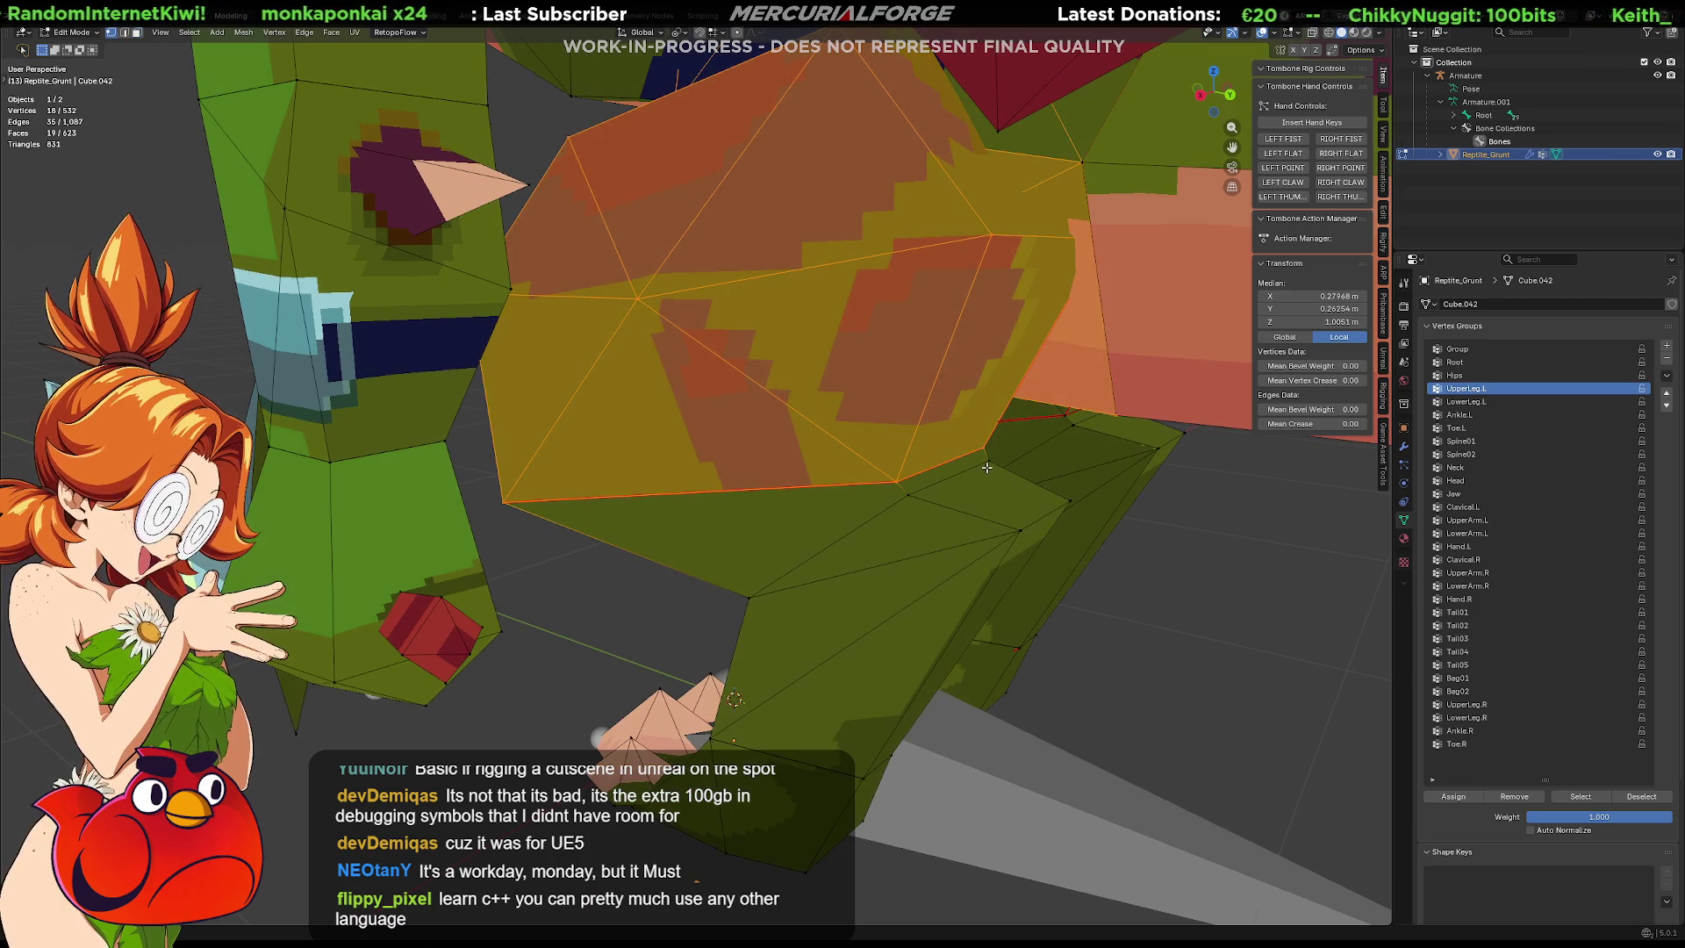
key("1")
left_click(987, 464)
left_click(909, 493, "shift")
left_click(753, 597, "shift")
mouse_move(699, 614)
middle_mouse_down()
mouse_move(866, 579)
mouse_move(830, 556)
middle_mouse_up()
left_click(665, 559, "shift")
mouse_move(643, 556)
middle_mouse_down()
mouse_move(841, 568)
mouse_move(564, 418)
mouse_move(629, 471)
mouse_move(671, 469)
middle_mouse_up()
left_click(565, 418, "shift")
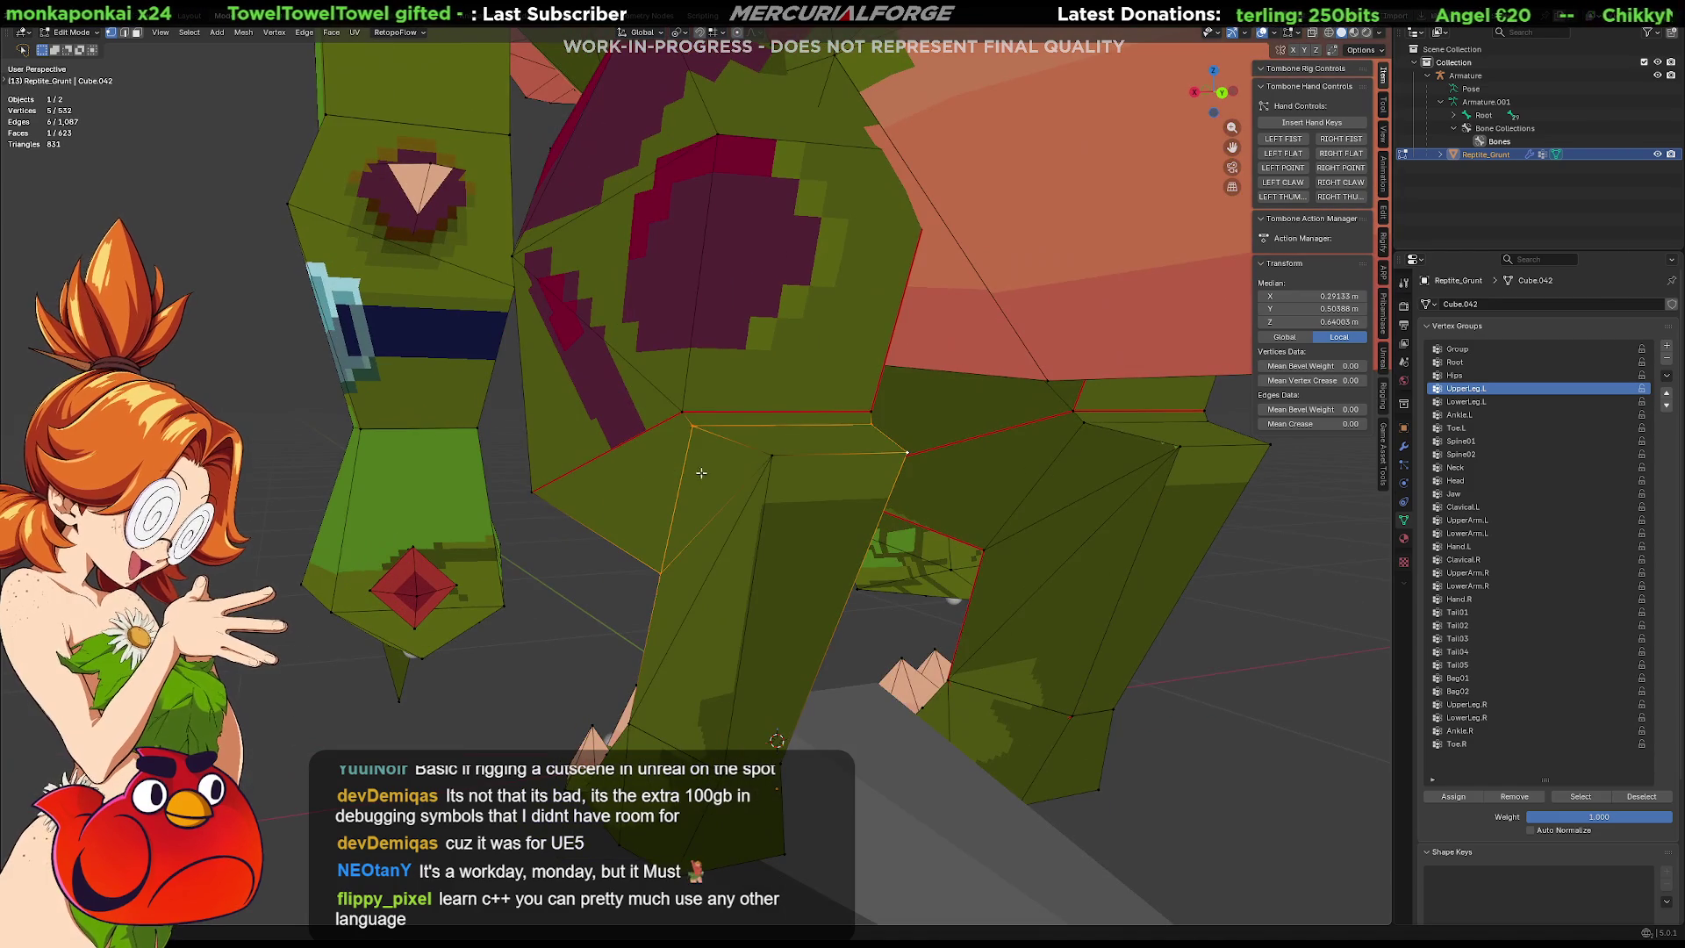
left_click(788, 463, "shift")
mouse_move(788, 463)
middle_mouse_down()
mouse_move(755, 471)
mouse_move(1009, 441)
mouse_move(281, 492)
mouse_move(634, 465)
mouse_move(844, 482)
mouse_move(756, 471)
middle_mouse_up()
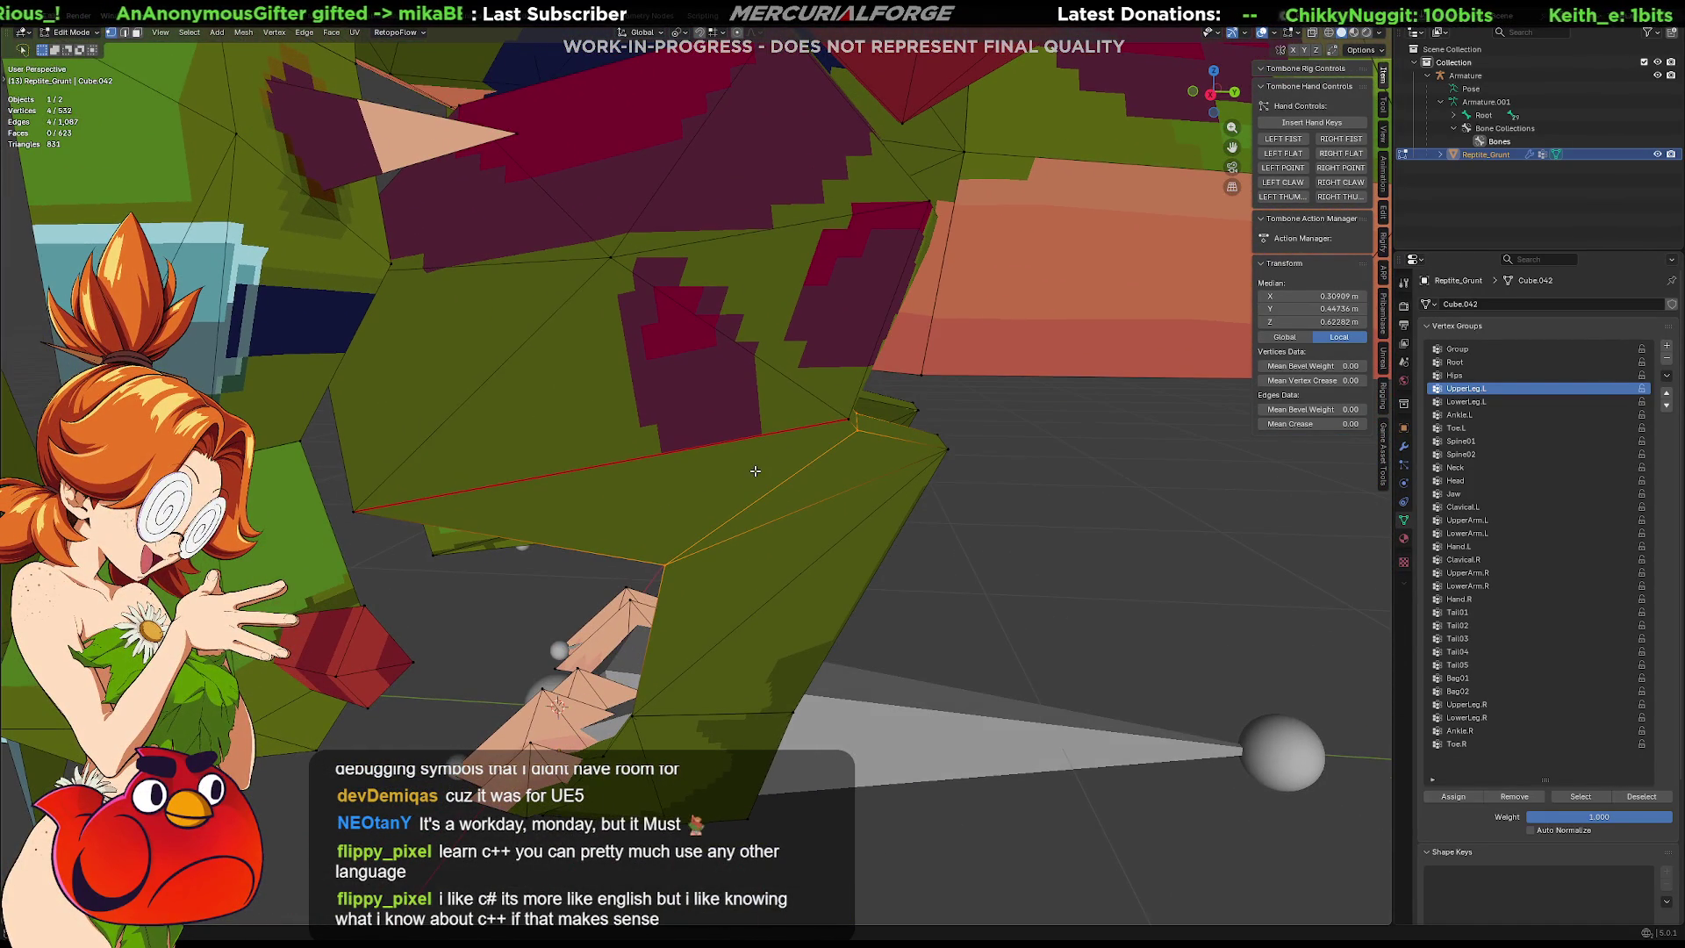
Assign the lower-leg vertices to LowerLeg.L, return to Object Mode and deselect.
left_click(1492, 401)
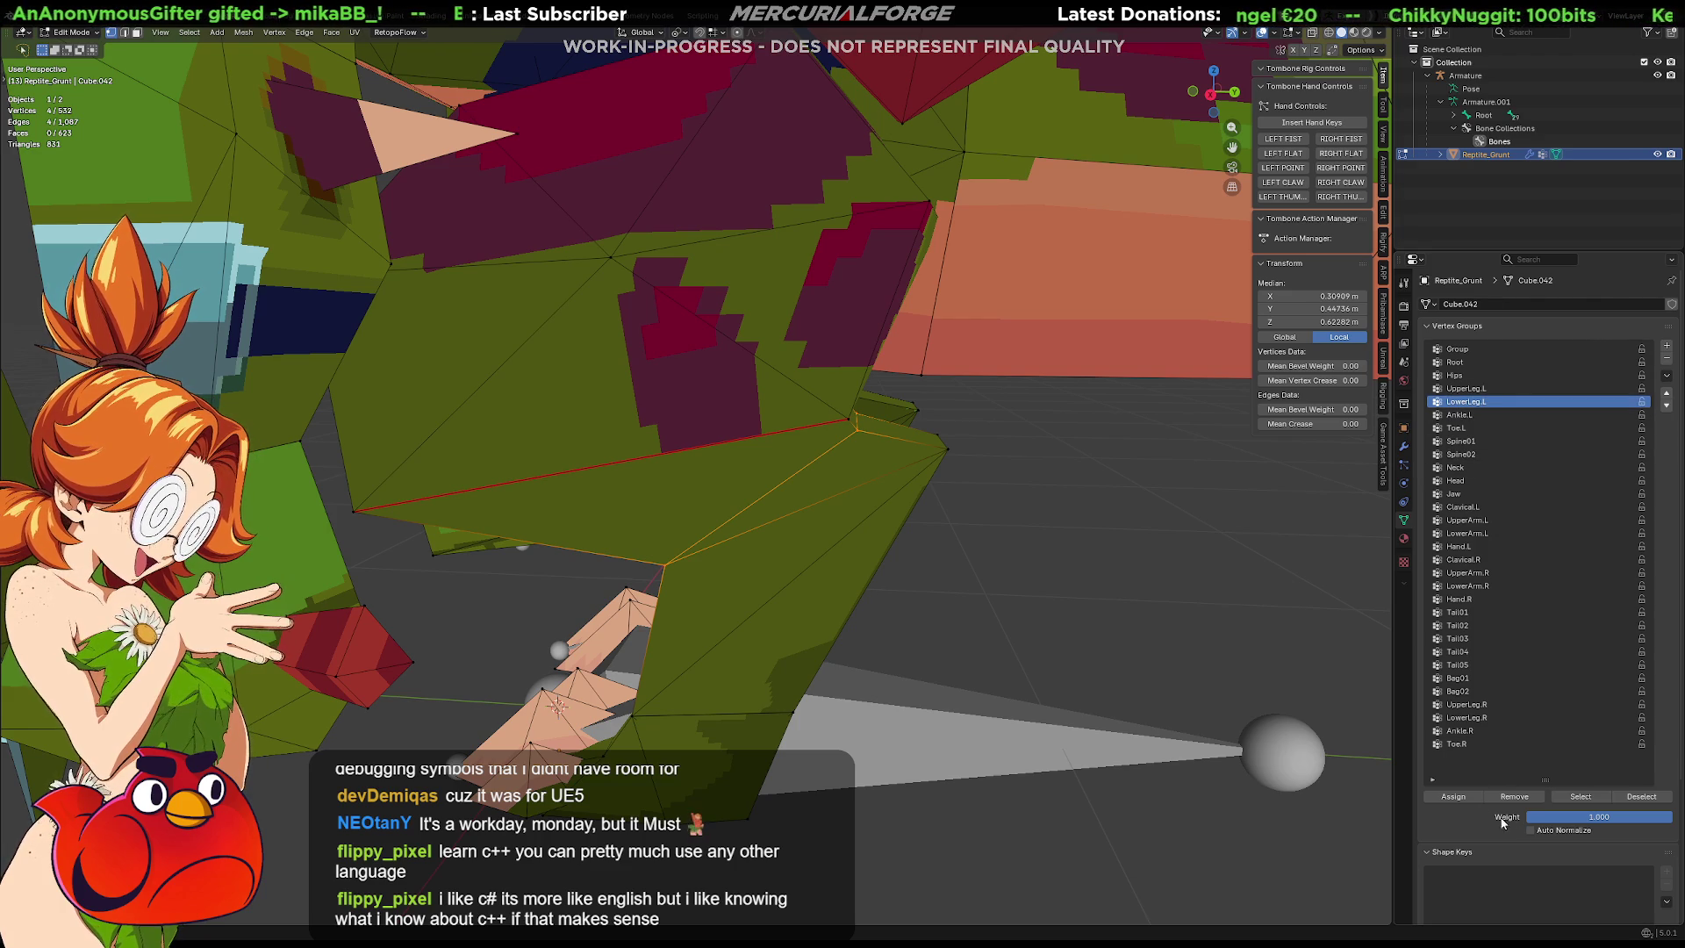
left_click(1453, 798)
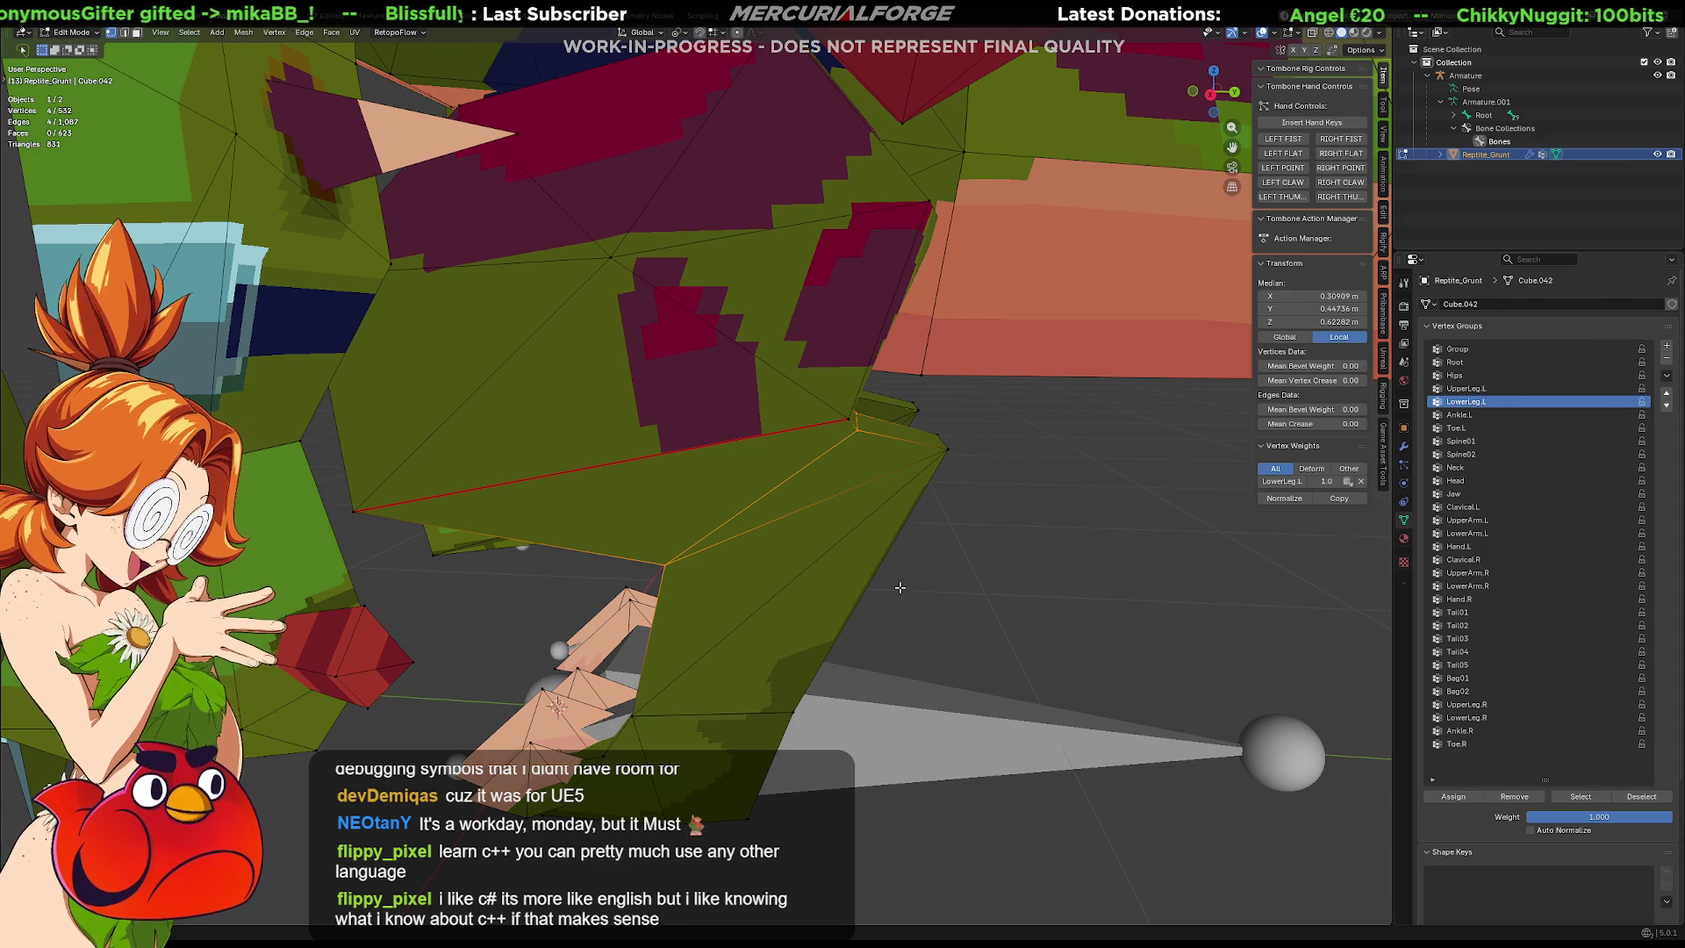
middle_click_drag(933, 478, 887, 518)
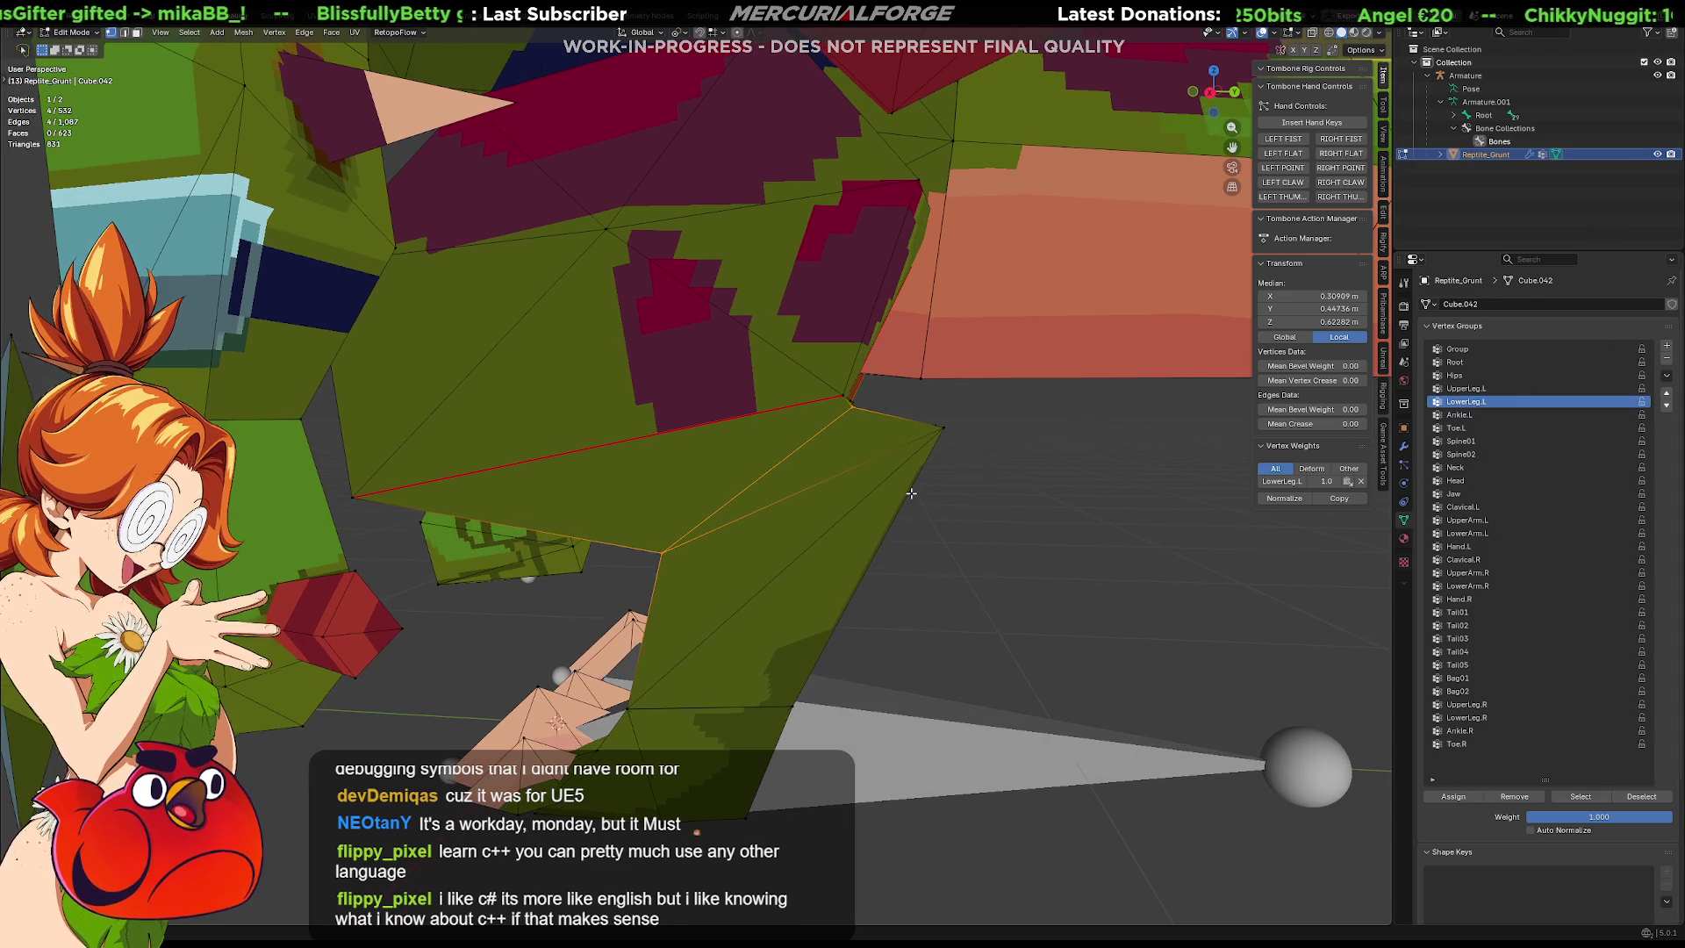
key("ctrl+Tab")
left_click(841, 514)
key("alt+a")
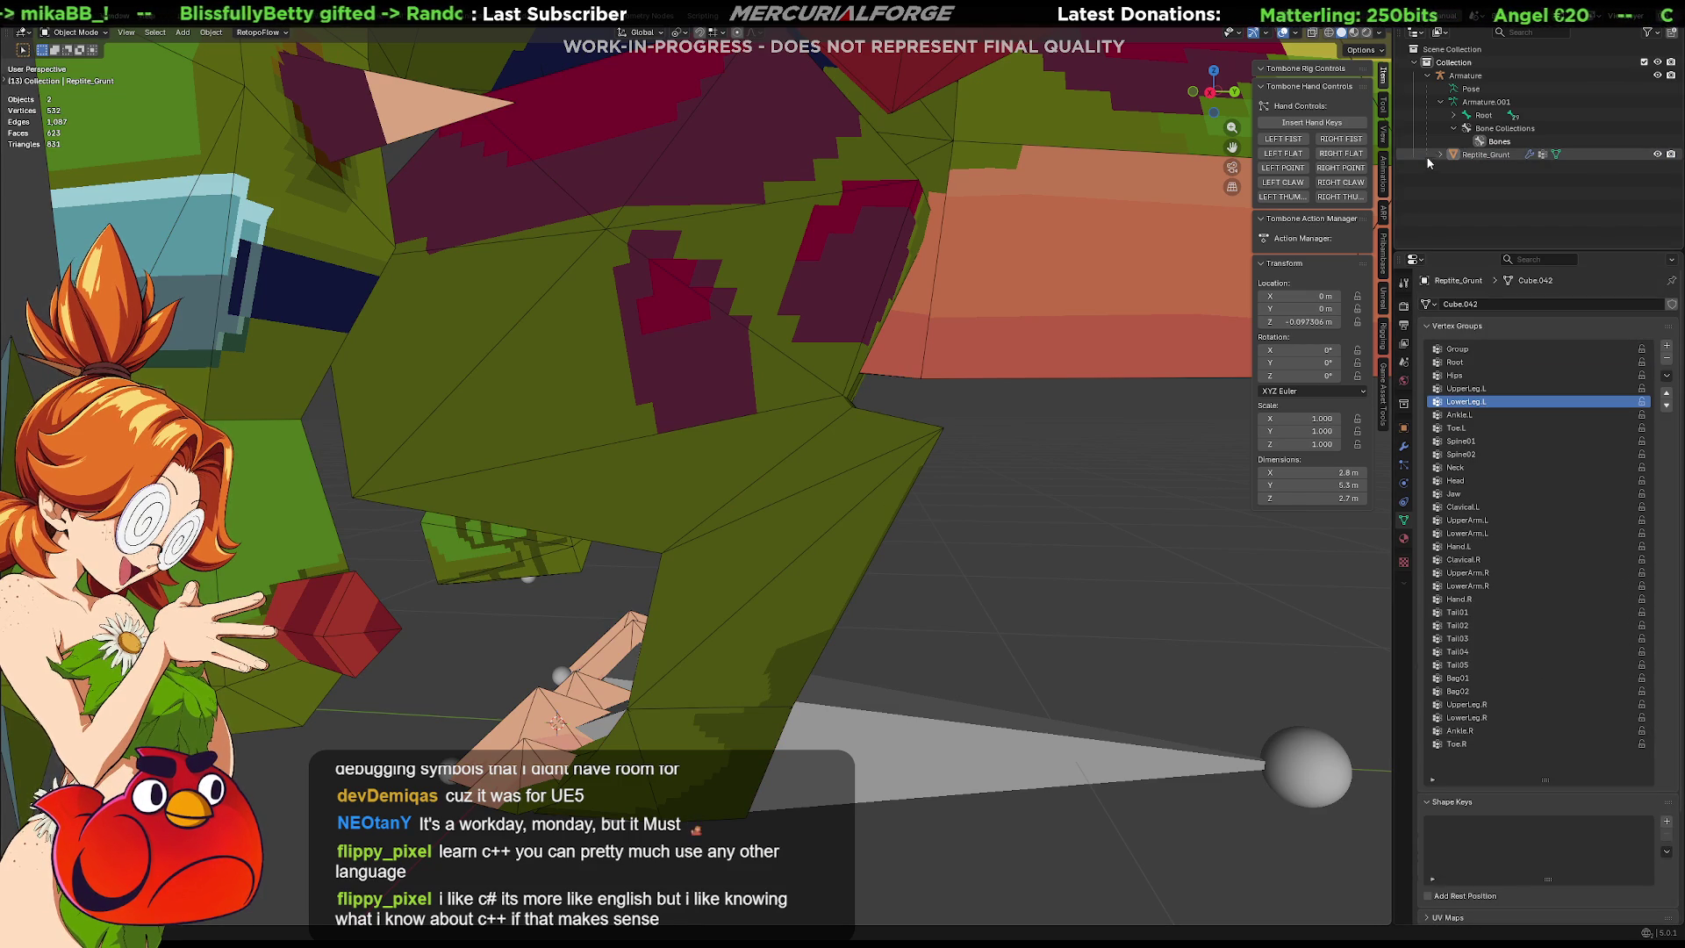
Select the Armature and enable In Front so its bones draw over the mesh.
left_click(1494, 78)
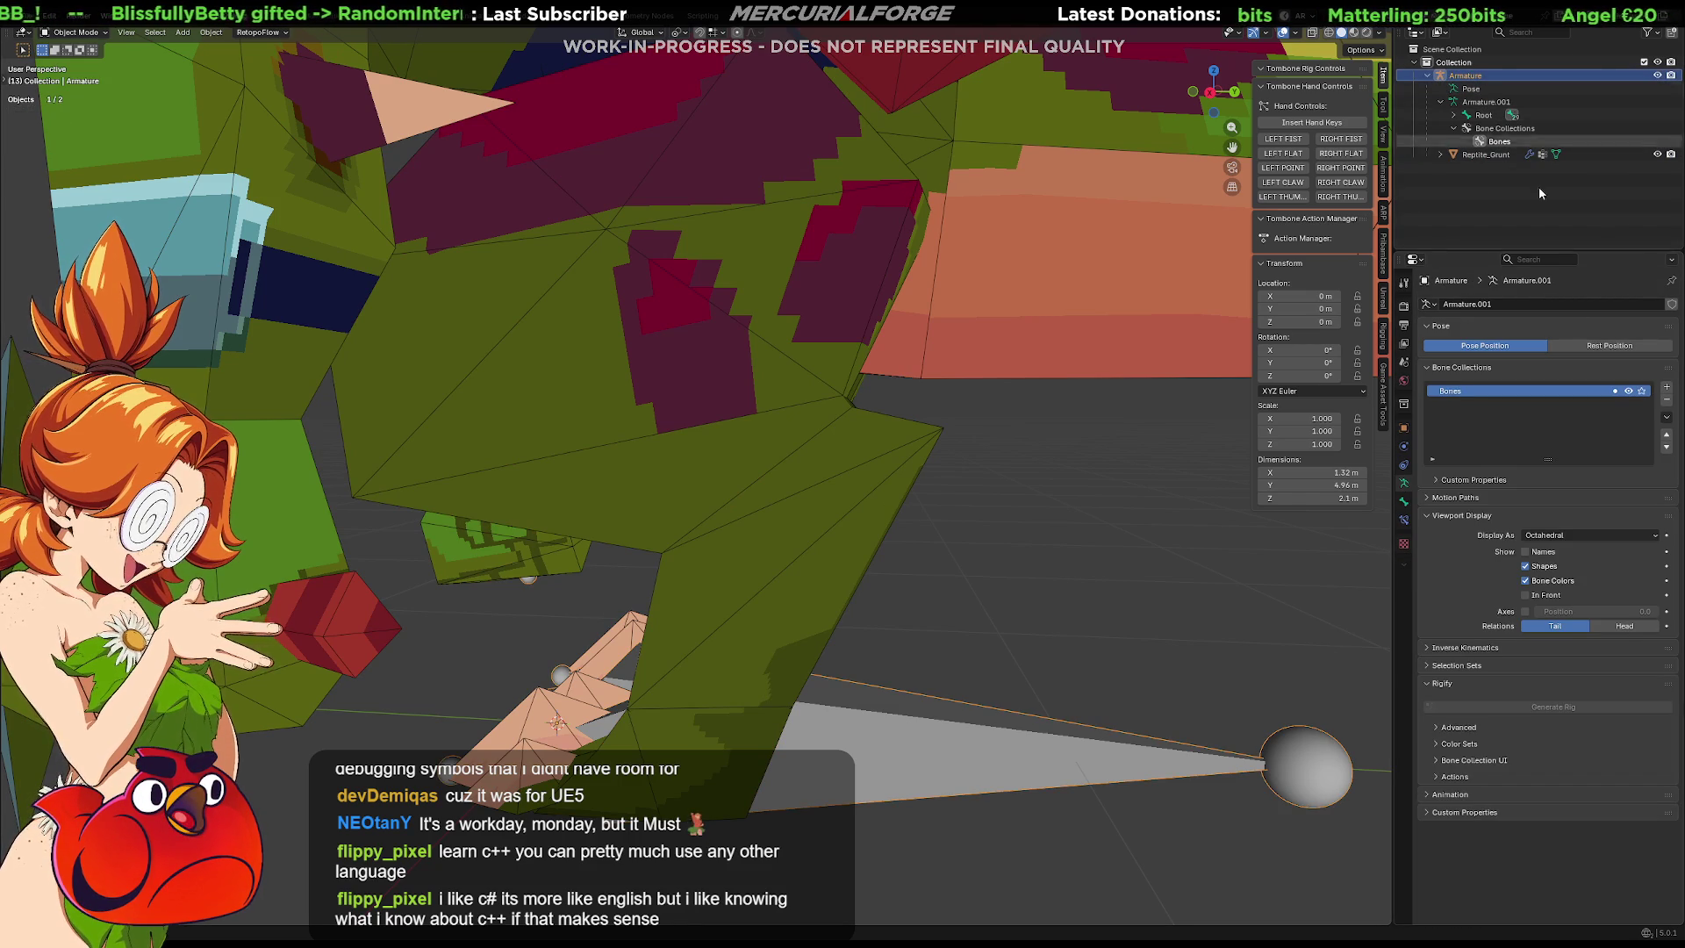
left_click(1538, 596)
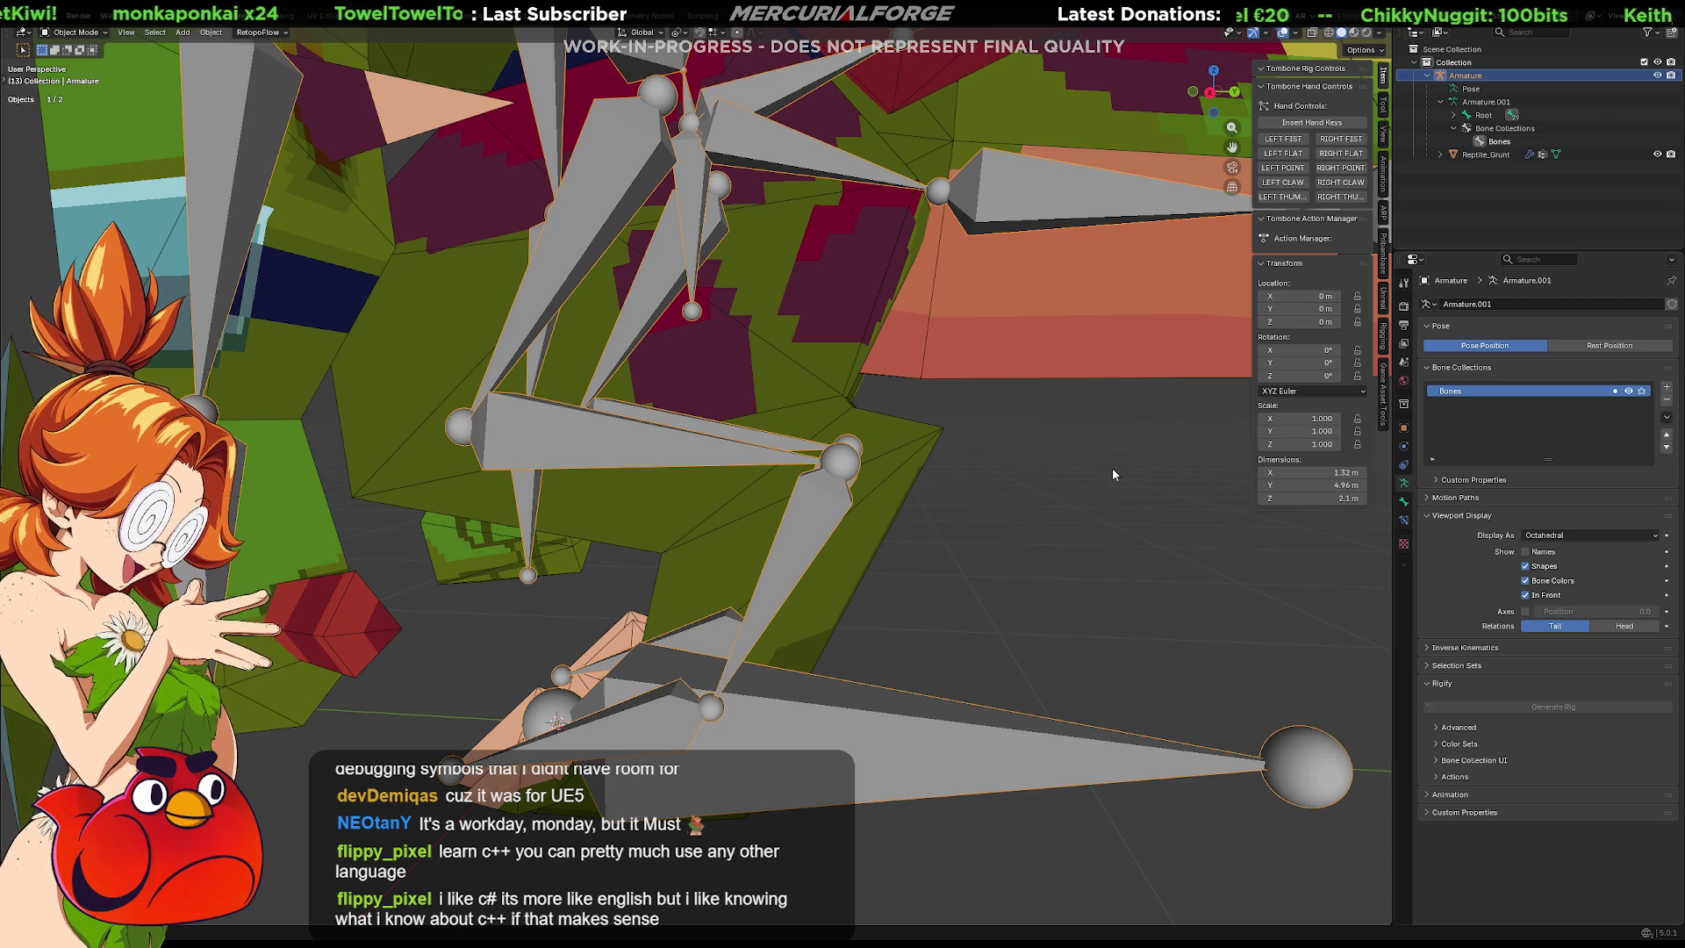
mouse_move(930, 486)
middle_mouse_down()
mouse_move(1033, 478)
mouse_move(1029, 463)
mouse_move(1032, 495)
mouse_move(1031, 478)
middle_mouse_up()
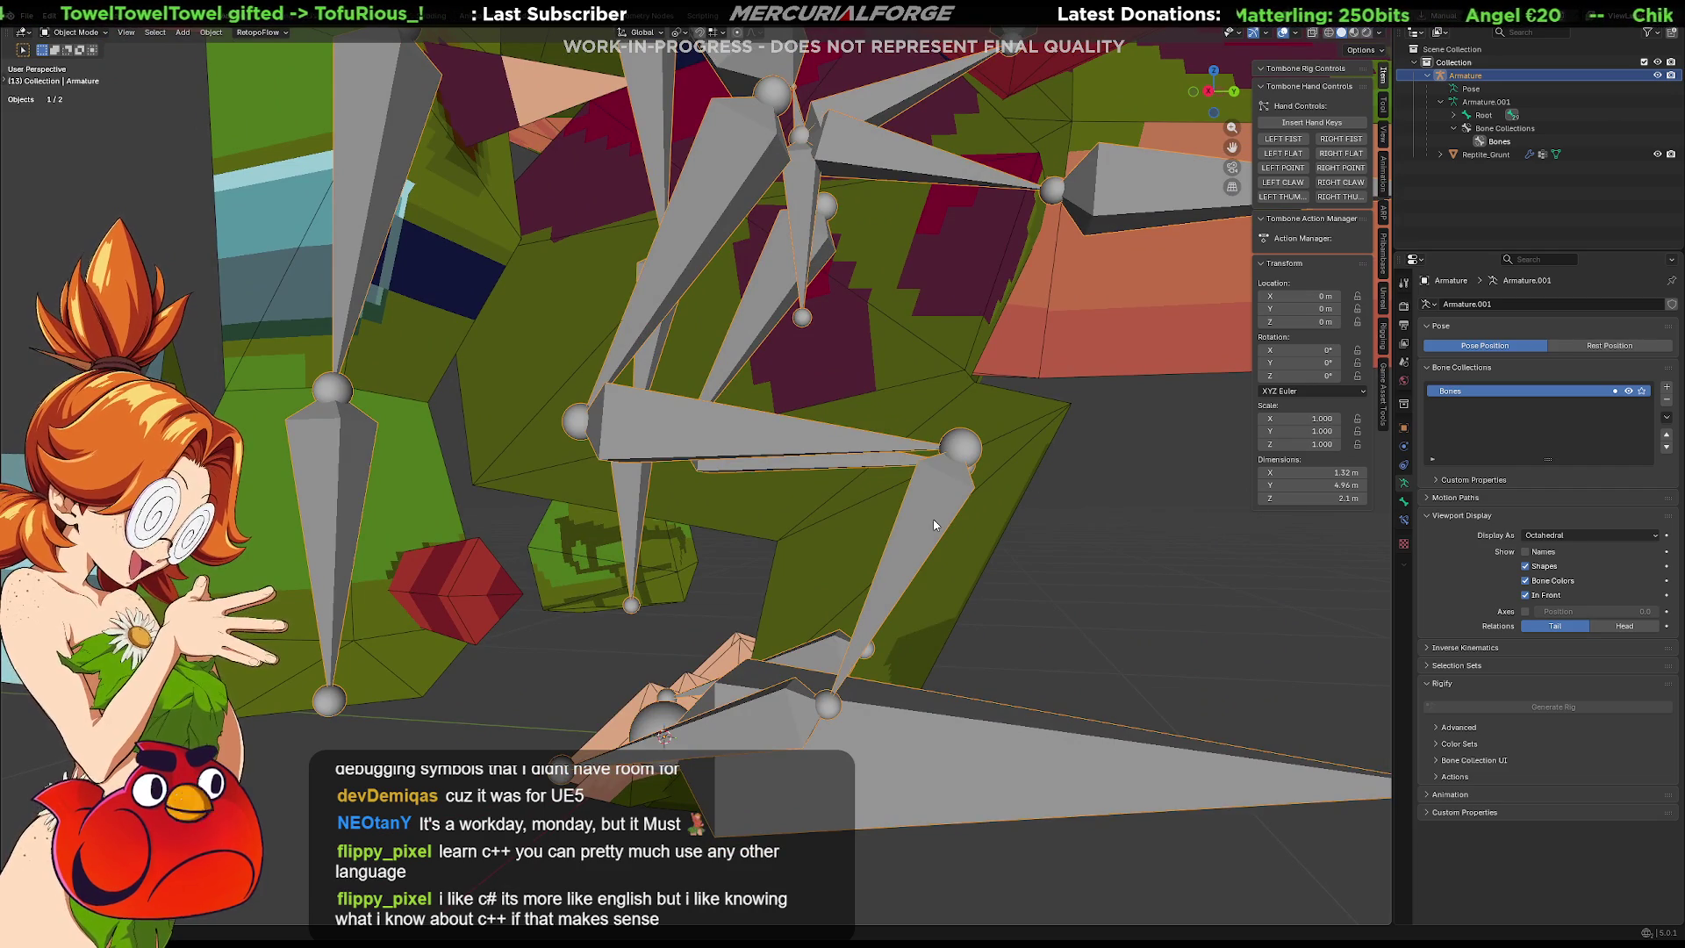
mouse_move(935, 525)
middle_mouse_down()
mouse_move(893, 518)
mouse_move(918, 525)
mouse_move(895, 576)
mouse_move(840, 590)
middle_mouse_up()
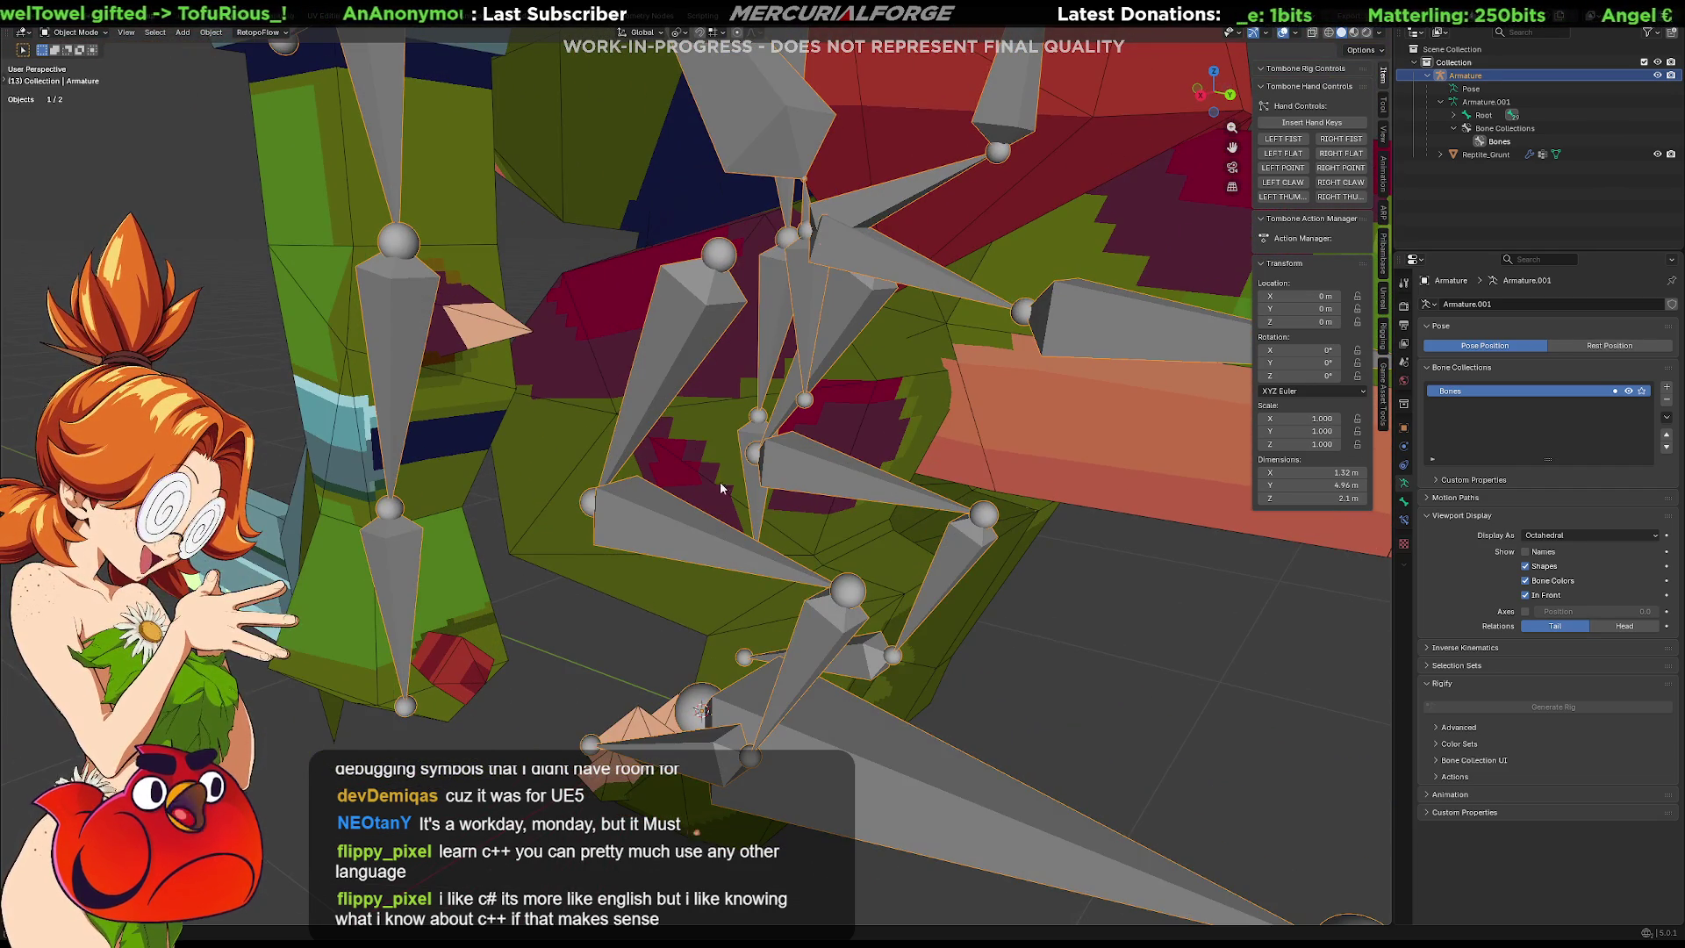
key("g")
key("Escape")
Select the UpperLeg.L bone and switch the armature to Pose Mode.
key("ctrl+Tab")
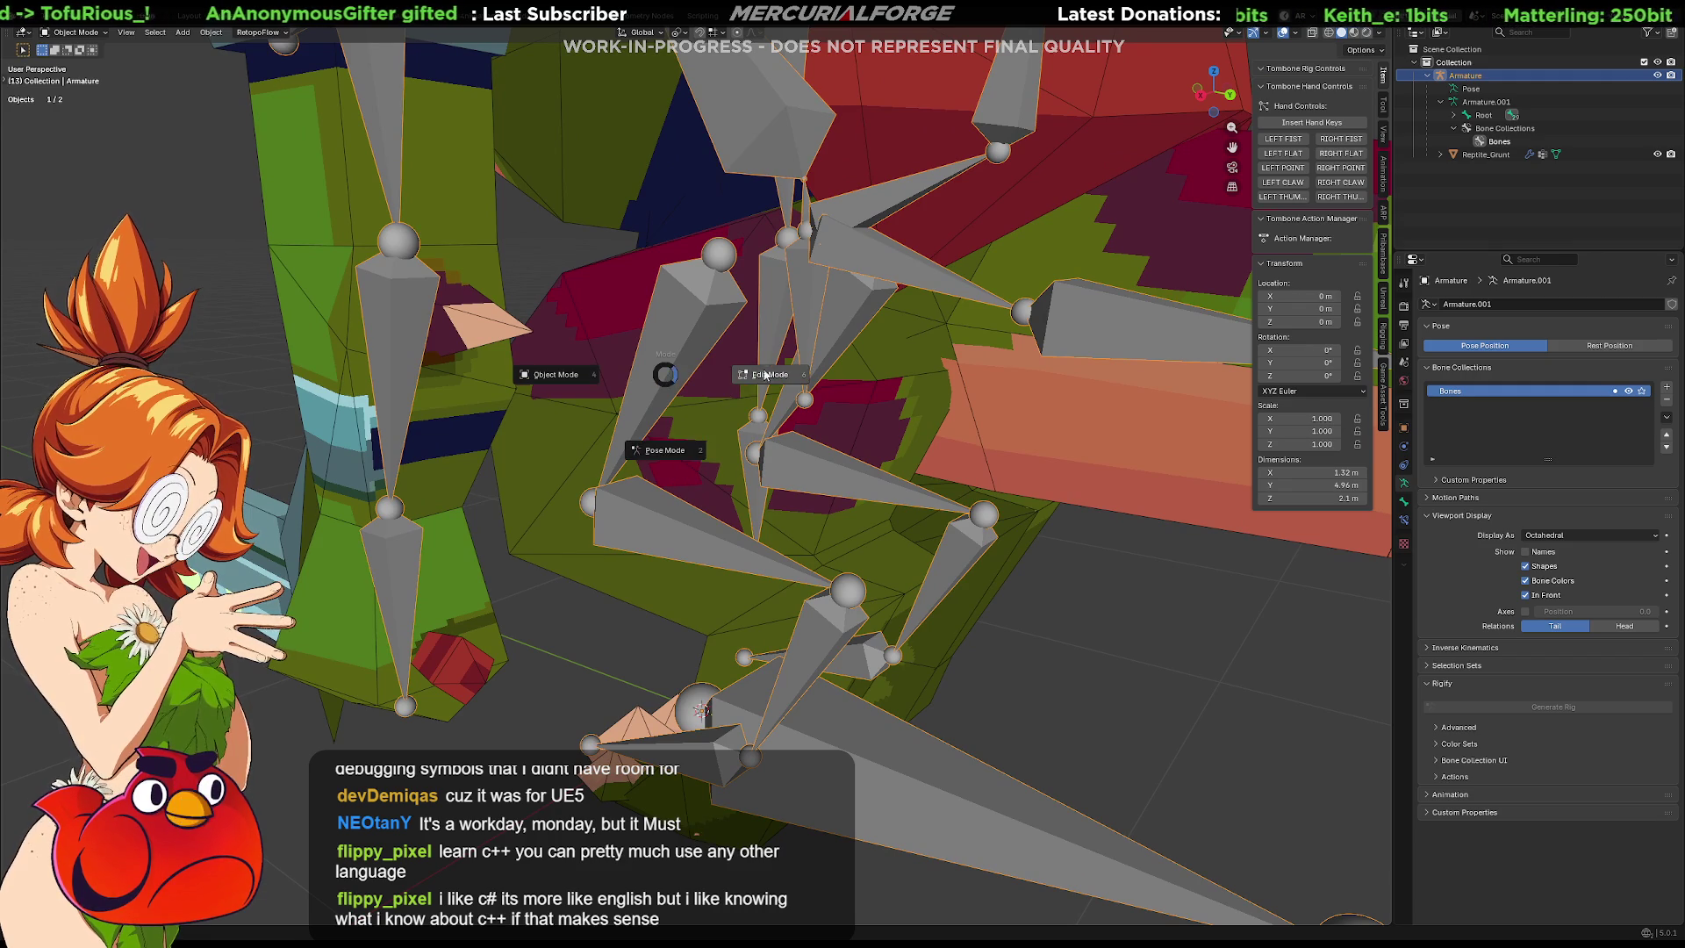
left_click(706, 360)
left_click(692, 350)
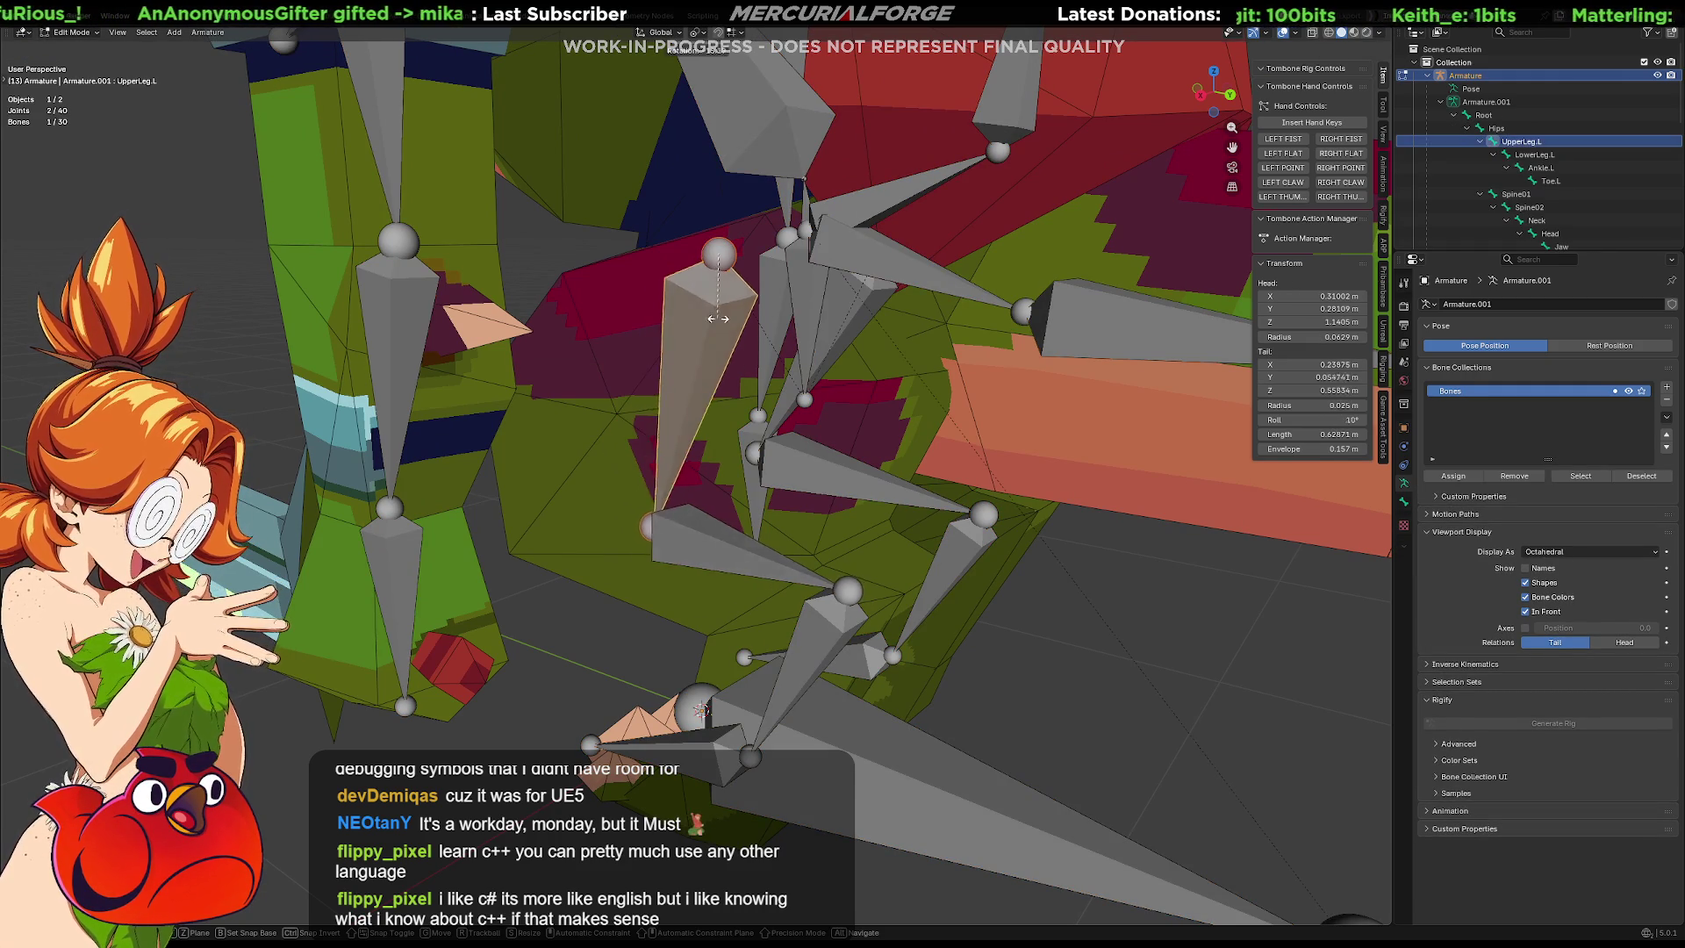
middle_click_drag(692, 350, 727, 384)
key("ctrl+Tab")
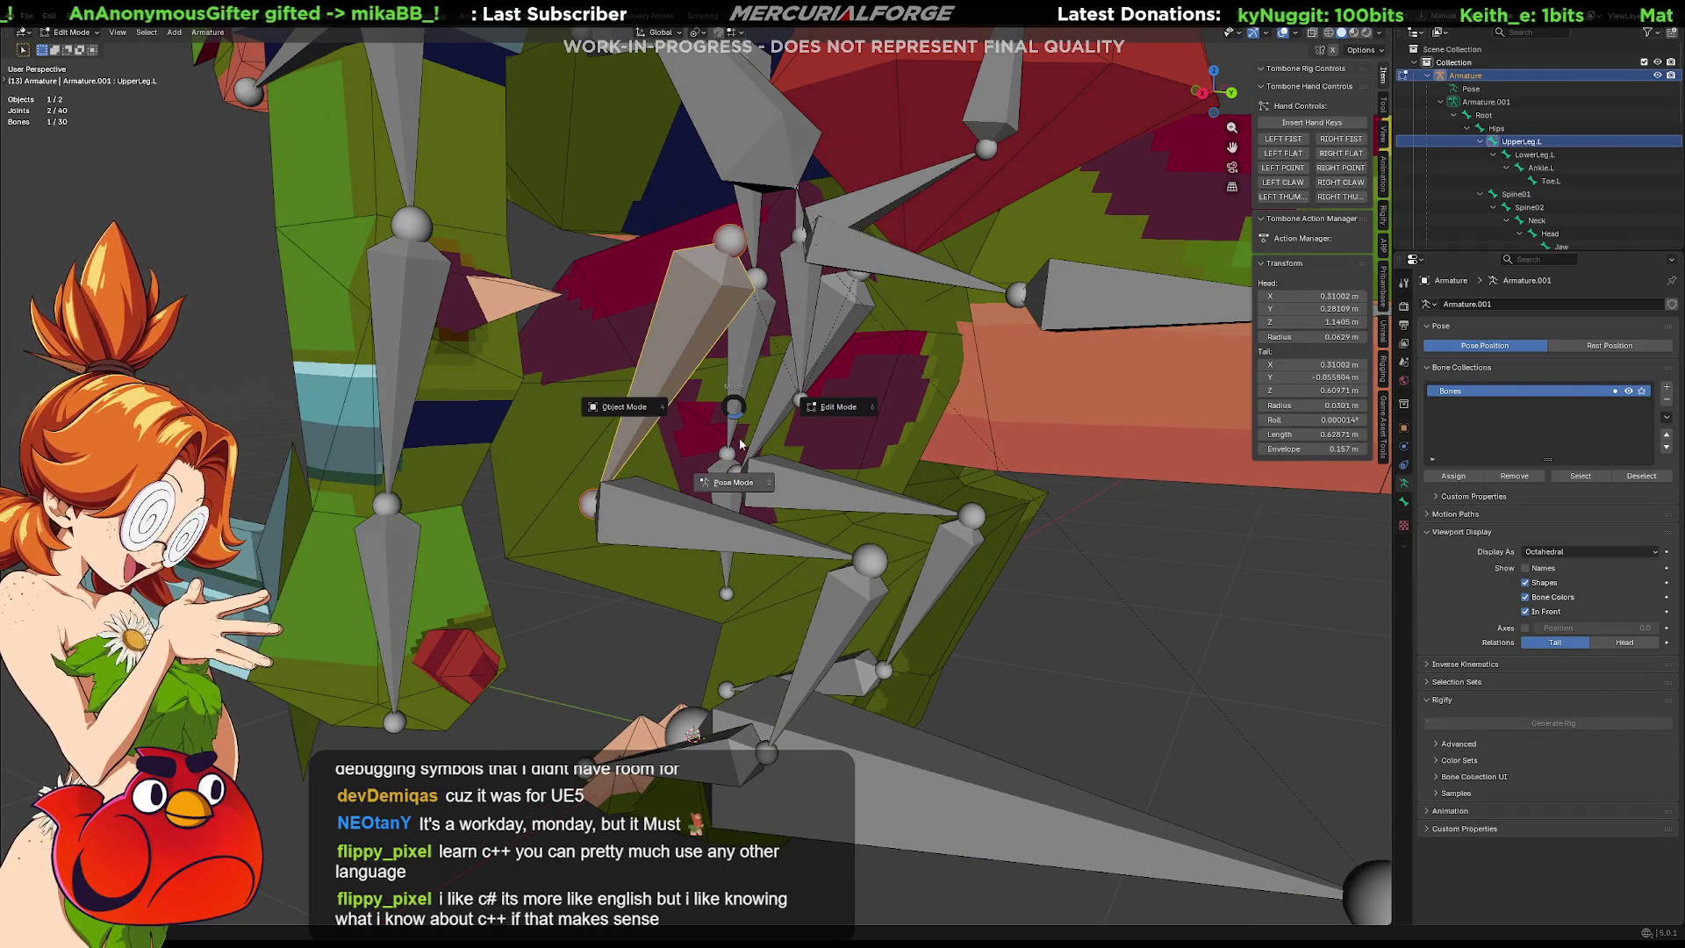
left_click(754, 491)
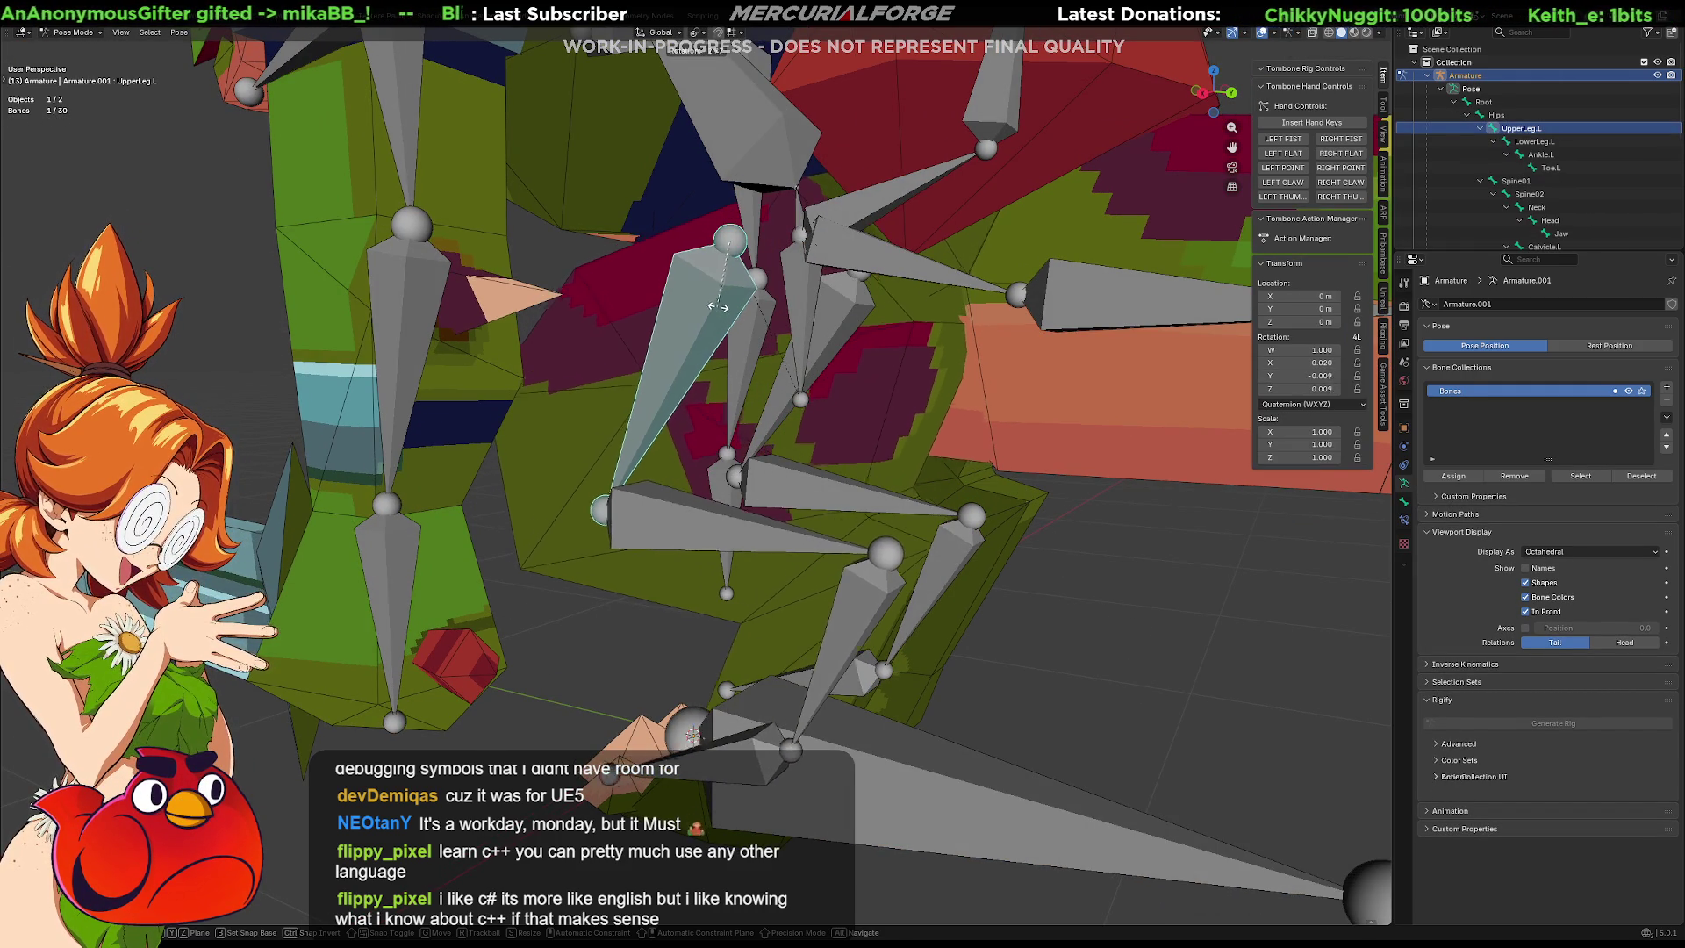
Test-rotate UpperLeg.L, clear it back to rest, and return the armature to Object Mode.
mouse_move(729, 361)
middle_mouse_down()
mouse_move(749, 404)
mouse_move(930, 378)
middle_mouse_up()
key("r")
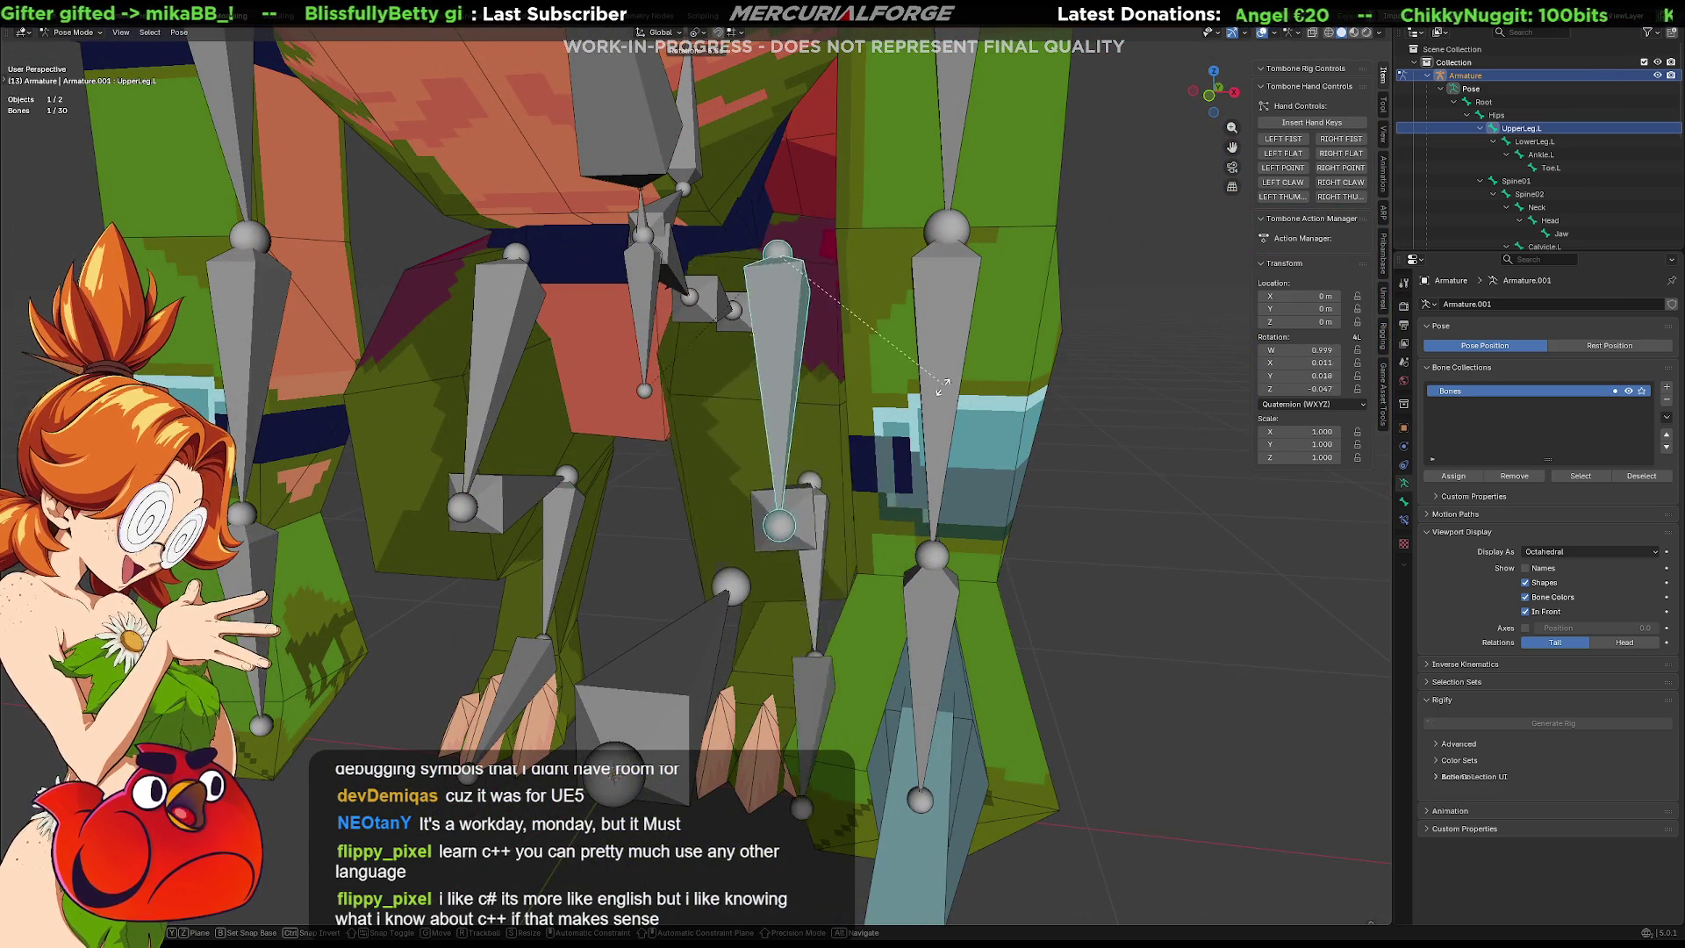
left_click(981, 351)
key("alt+r")
middle_click_drag(714, 397, 713, 456)
key("Tab")
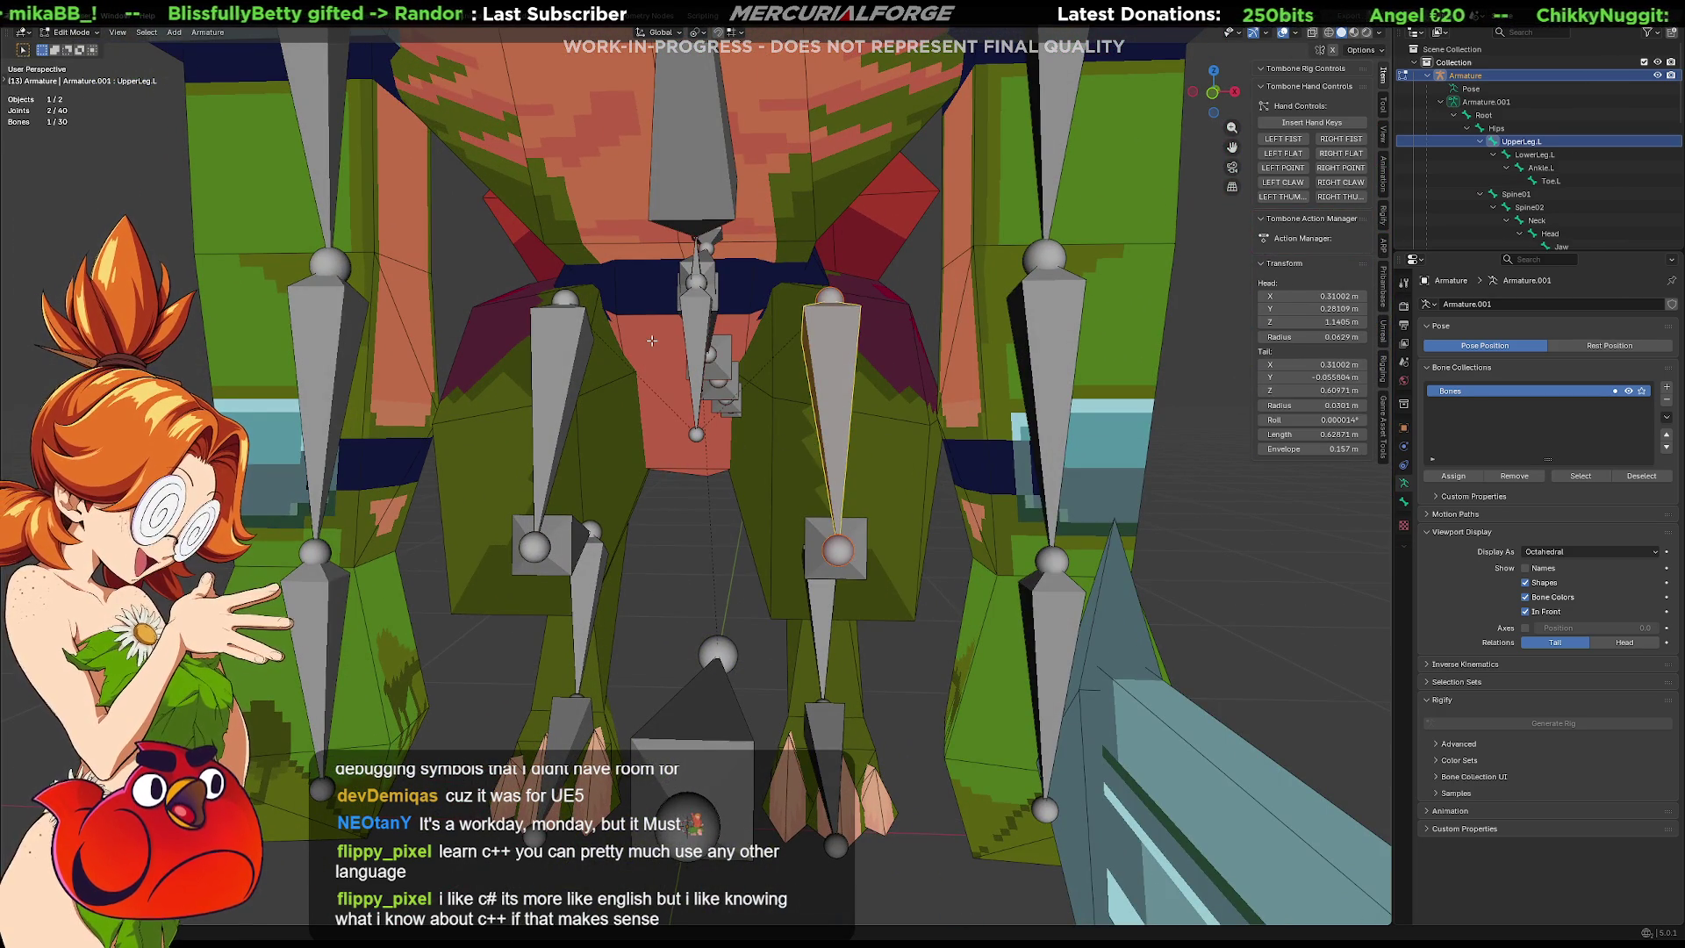
key("alt+a")
key("ctrl+Tab")
left_click(604, 327)
left_click(619, 317)
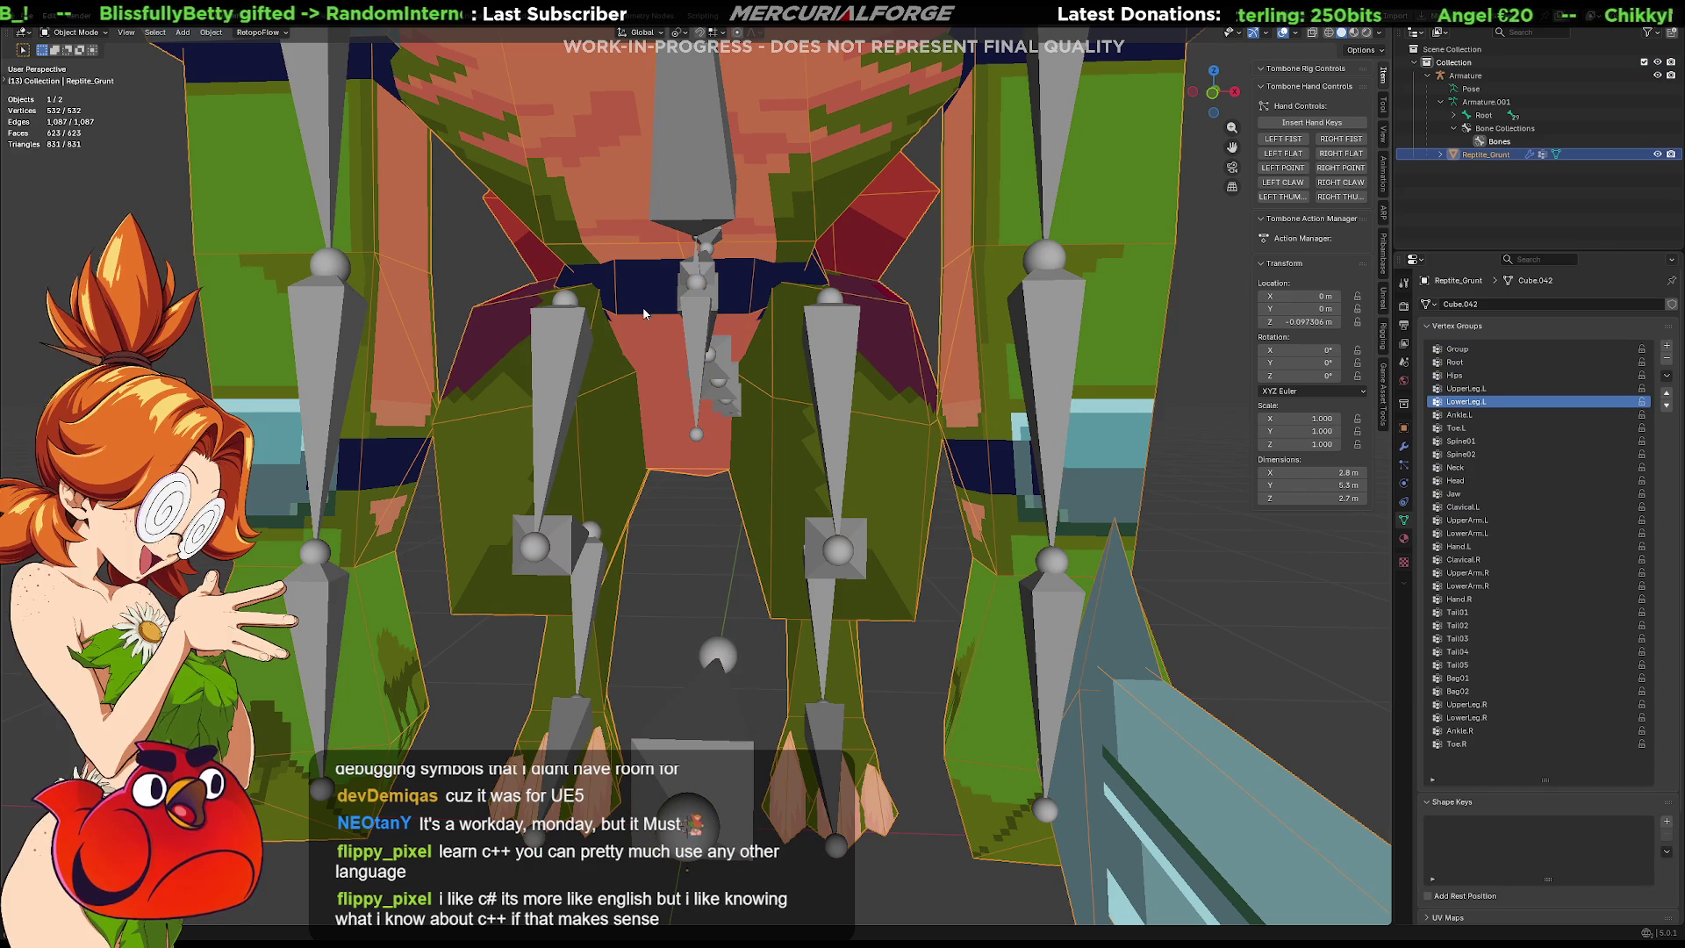
In Edit Mode, remove the linked pelvis piece from the LowerLeg.L vertex group.
key("ctrl+Tab")
left_click(639, 322)
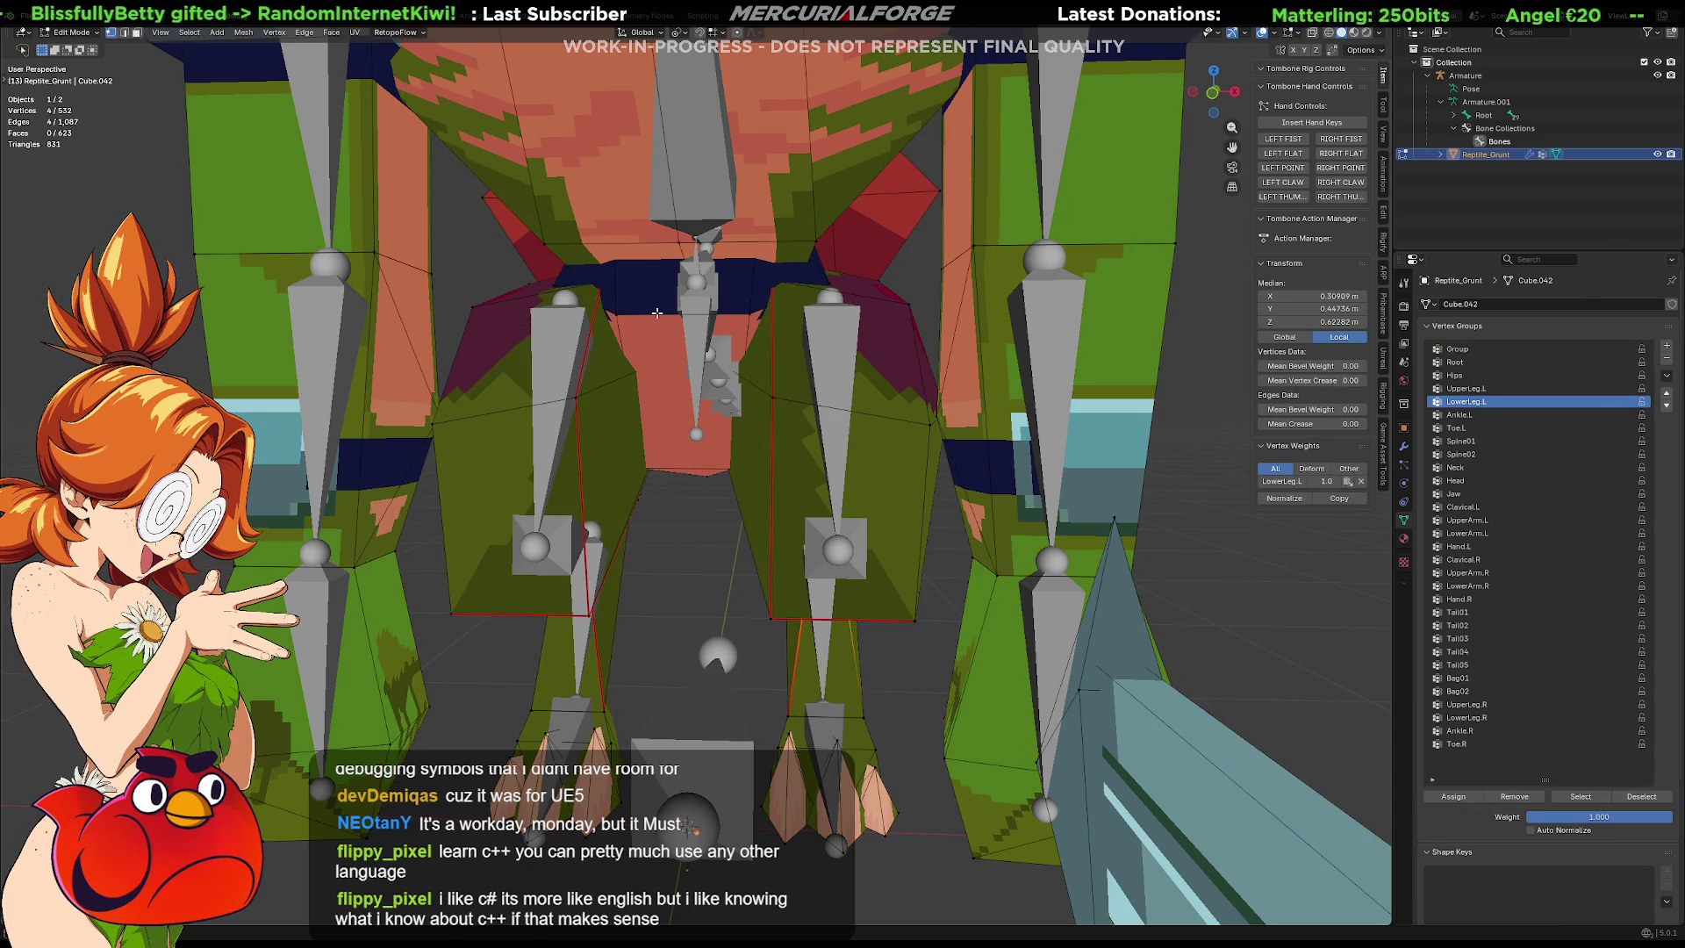
key("l")
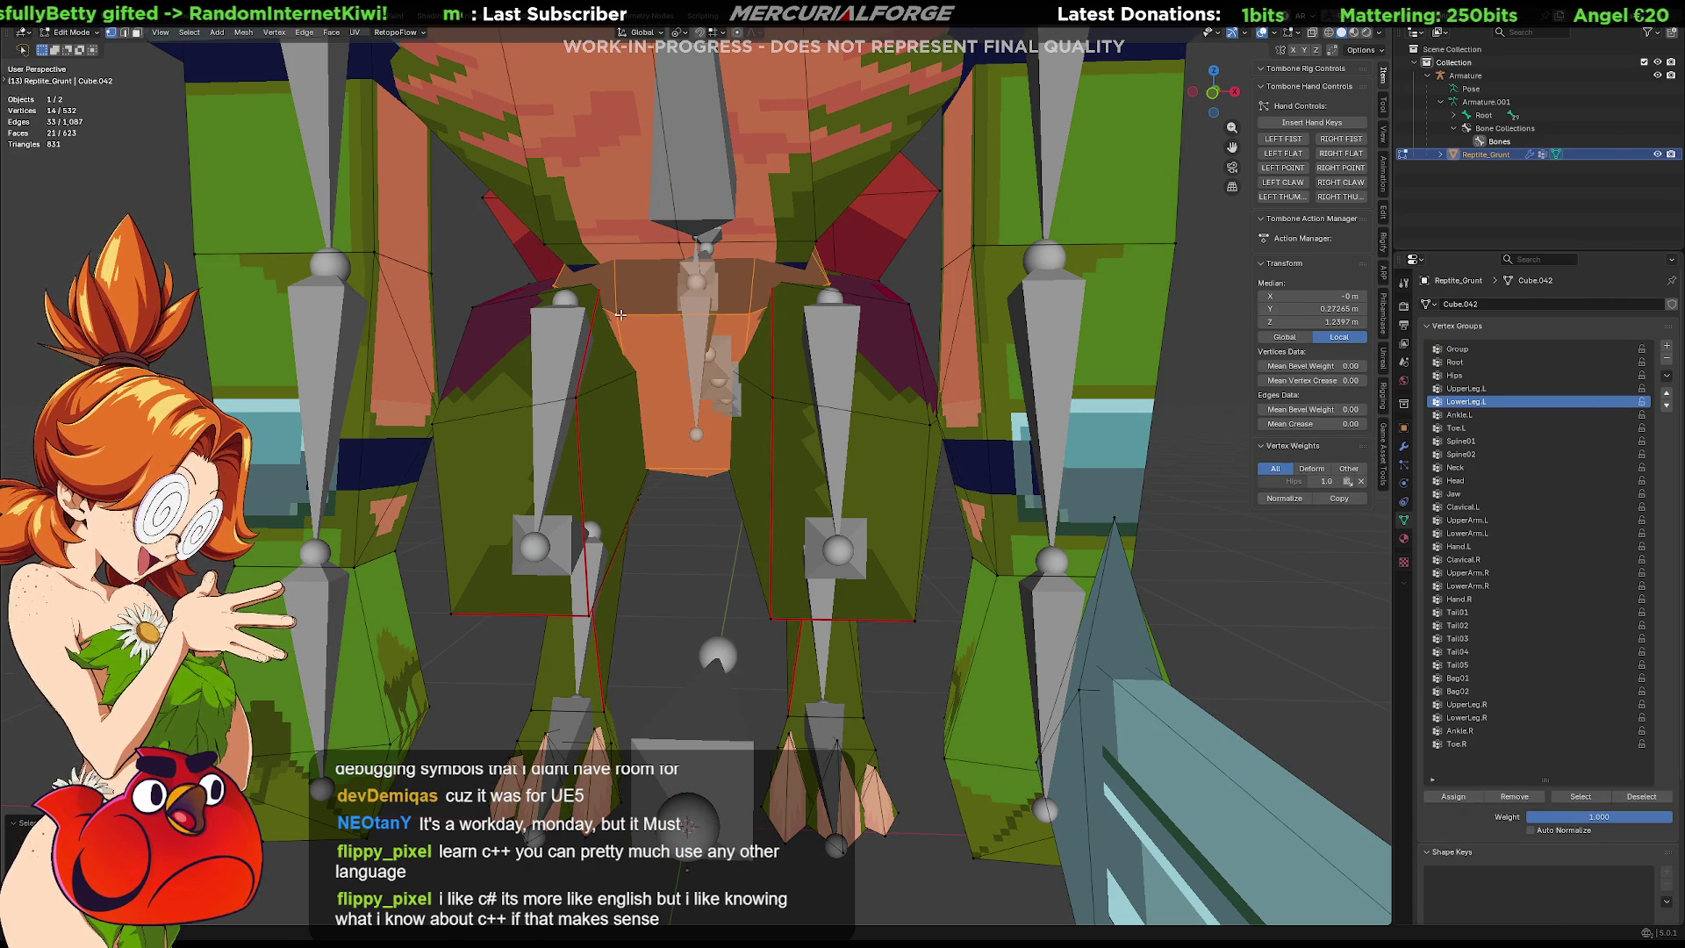
left_click(1512, 801)
key("Tab")
In Pose Mode, test-rotate the upper leg bone and reset it to rest.
mouse_move(801, 427)
middle_mouse_down()
mouse_move(686, 439)
mouse_move(766, 365)
middle_mouse_up()
left_click(766, 365)
key("ctrl+Tab")
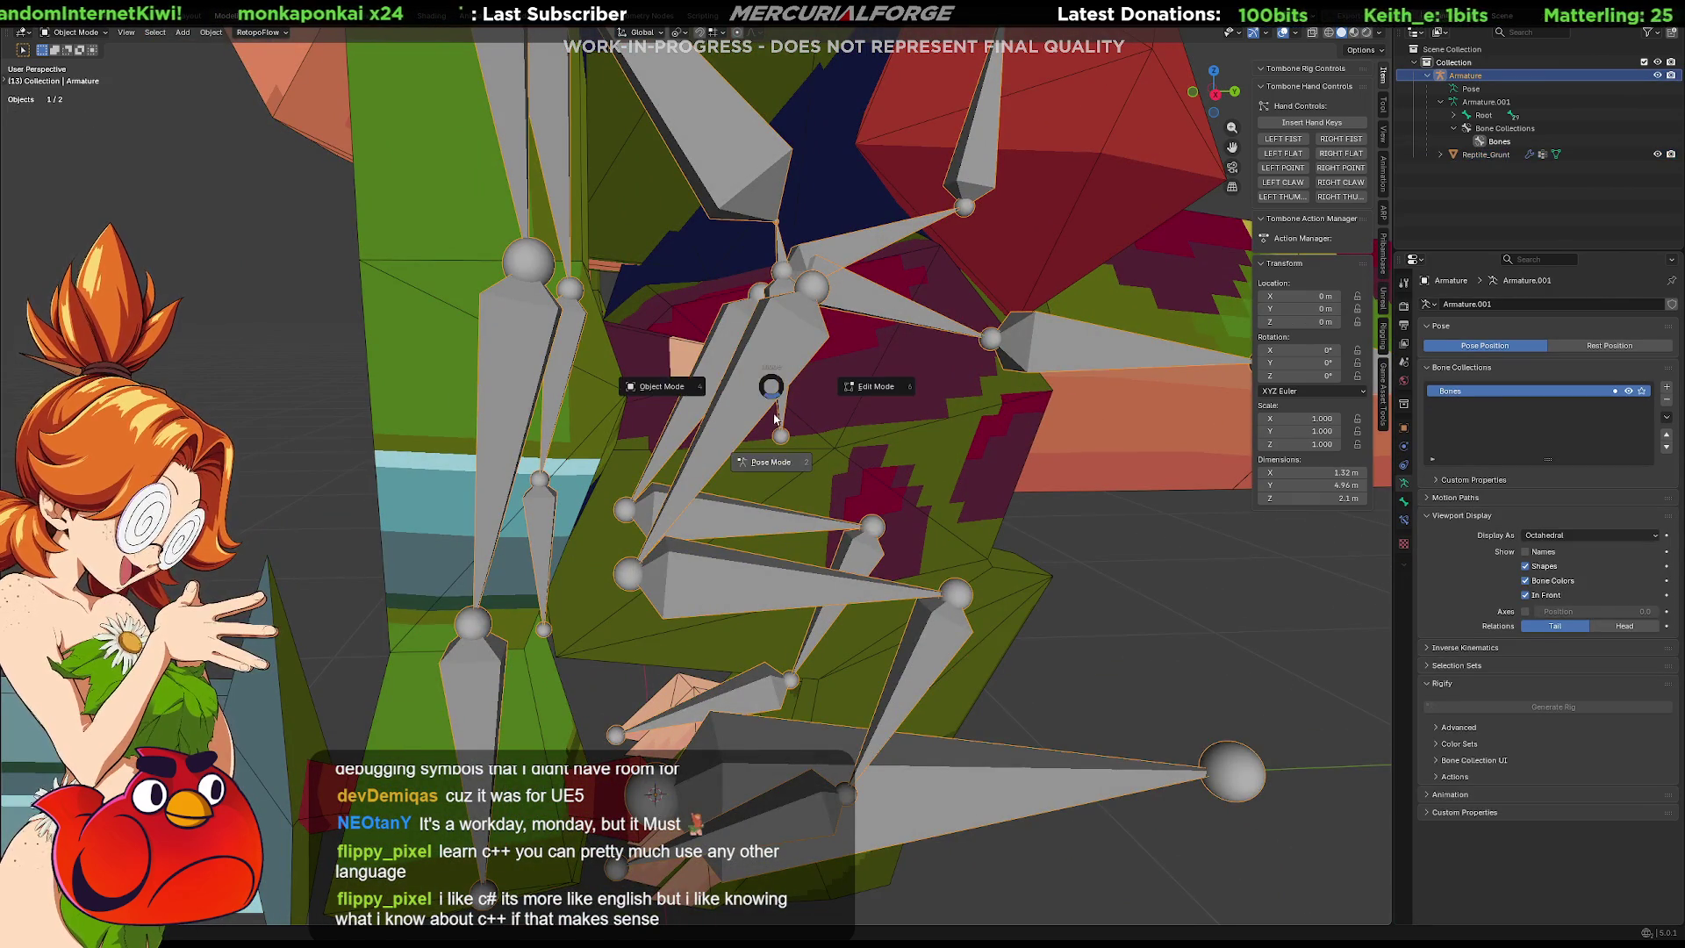
left_click(778, 386)
scroll(779, 386, "up", 1)
key("r")
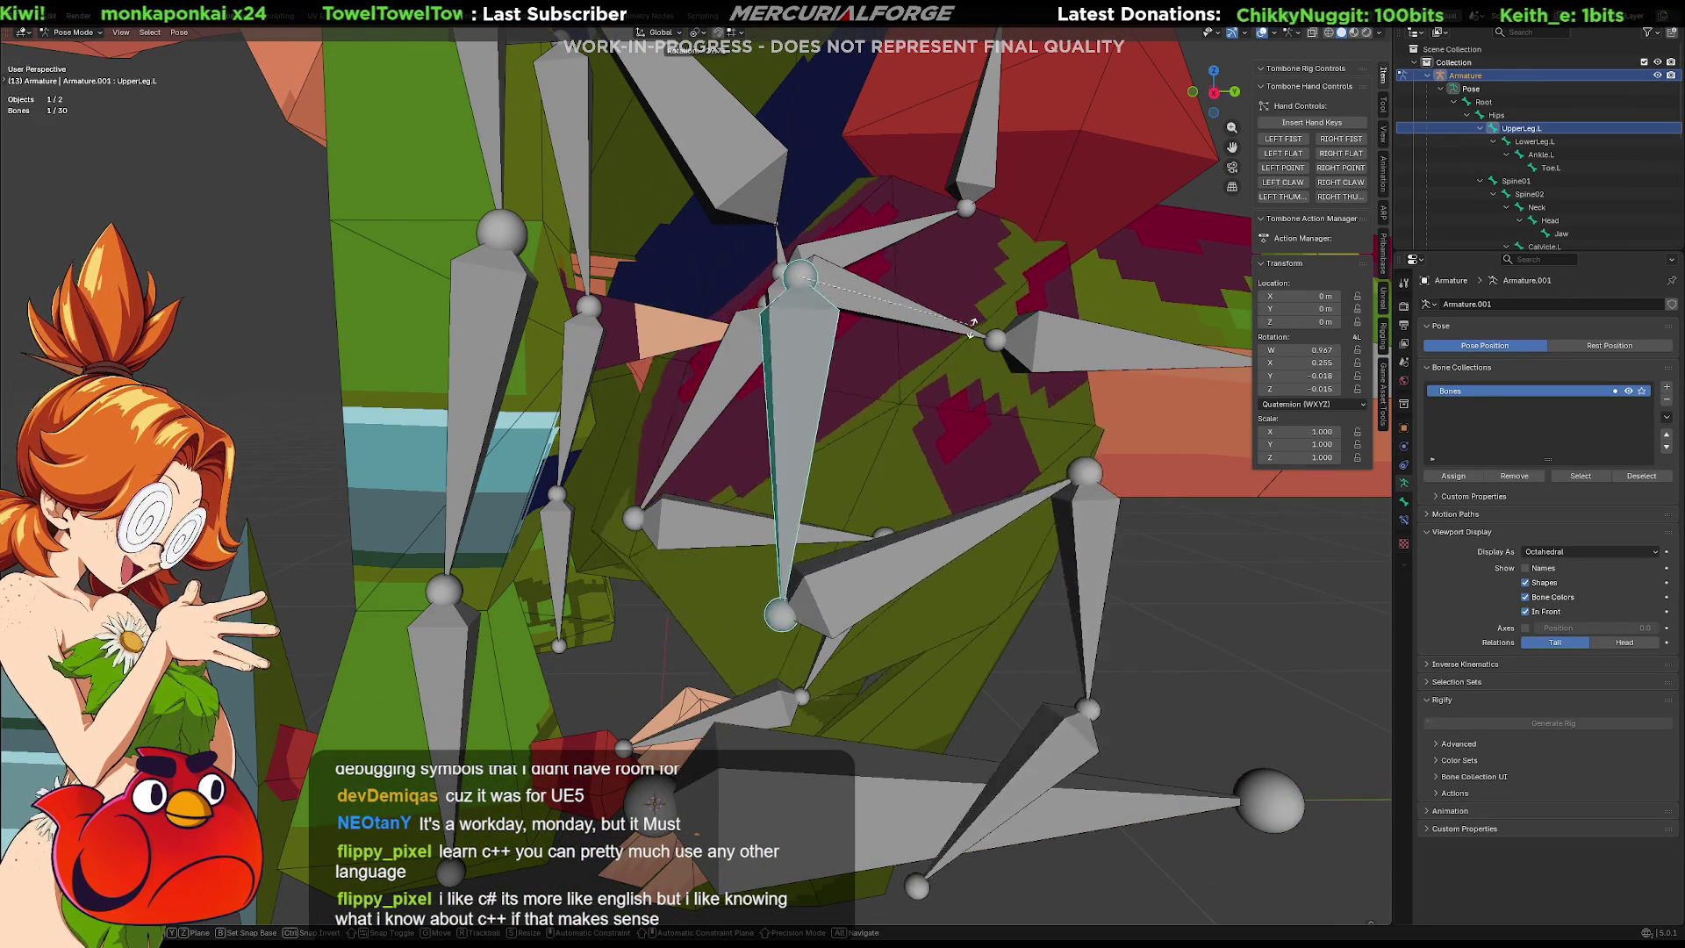
left_click(897, 387)
key("alt+r")
Test-rotate LowerLeg.L, cancel it, and make the Reptile_Grunt mesh active again.
mouse_move(952, 593)
middle_mouse_down("shift")
mouse_move(897, 434)
mouse_move(929, 411)
mouse_move(708, 471)
middle_mouse_up("shift")
left_click(734, 502)
key("r")
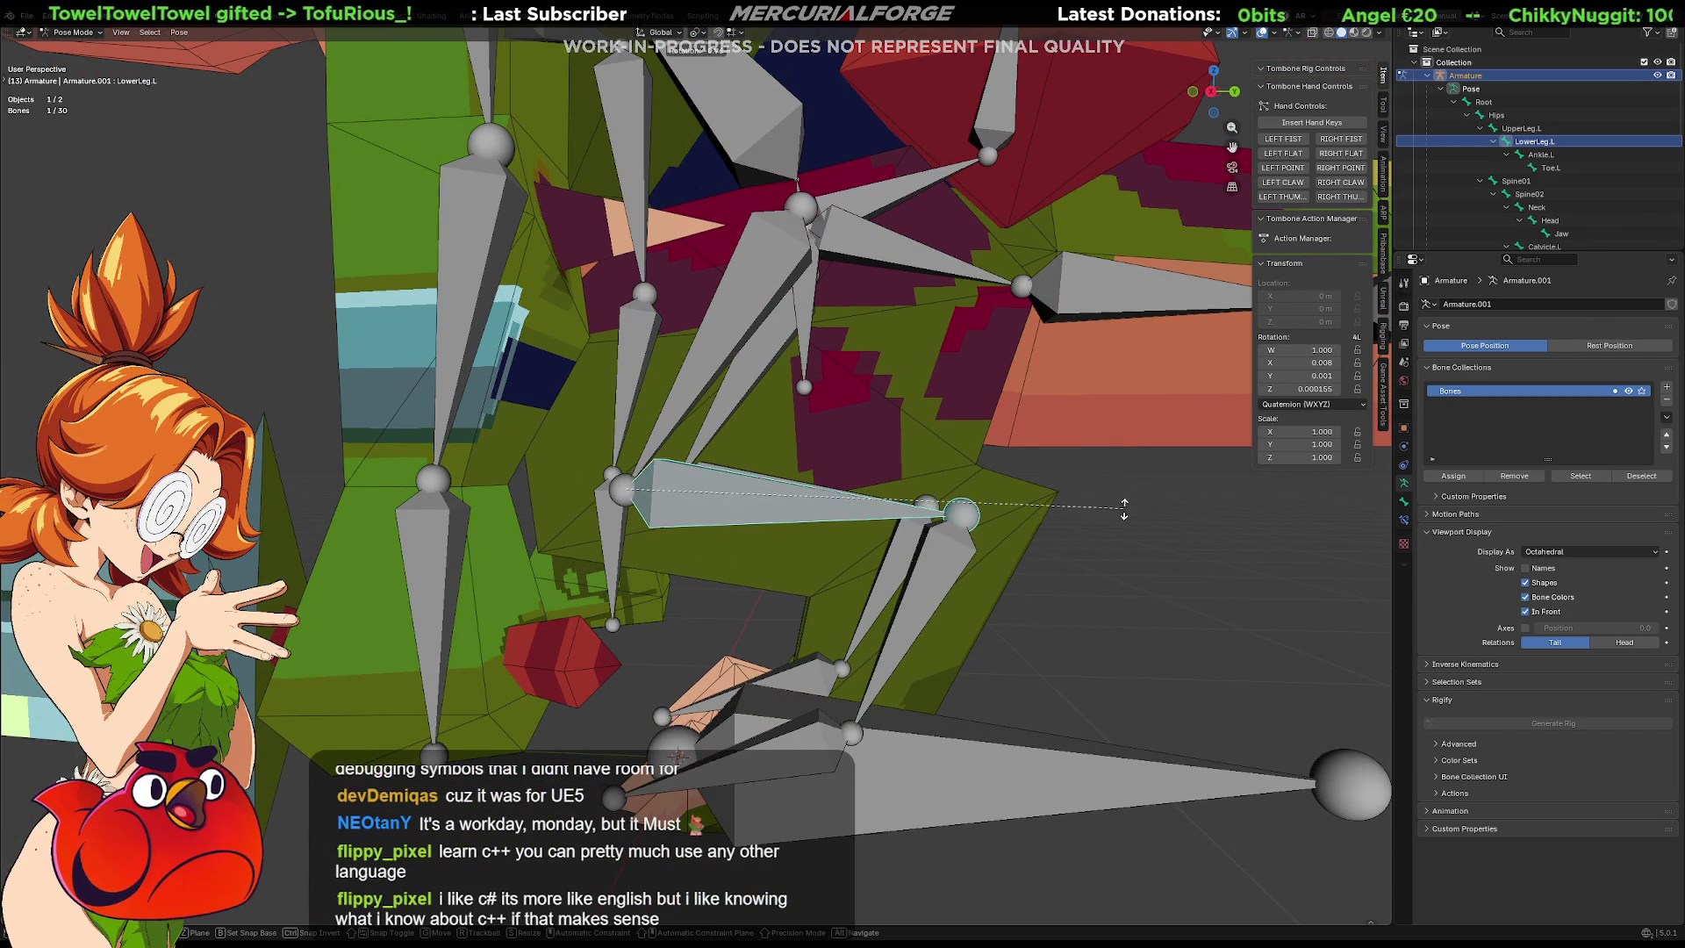
right_click(1111, 535)
mouse_move(1055, 593)
middle_mouse_down("shift")
mouse_move(1030, 506)
mouse_move(1069, 502)
mouse_move(1041, 507)
mouse_move(1007, 370)
middle_mouse_up("shift")
left_click(983, 482)
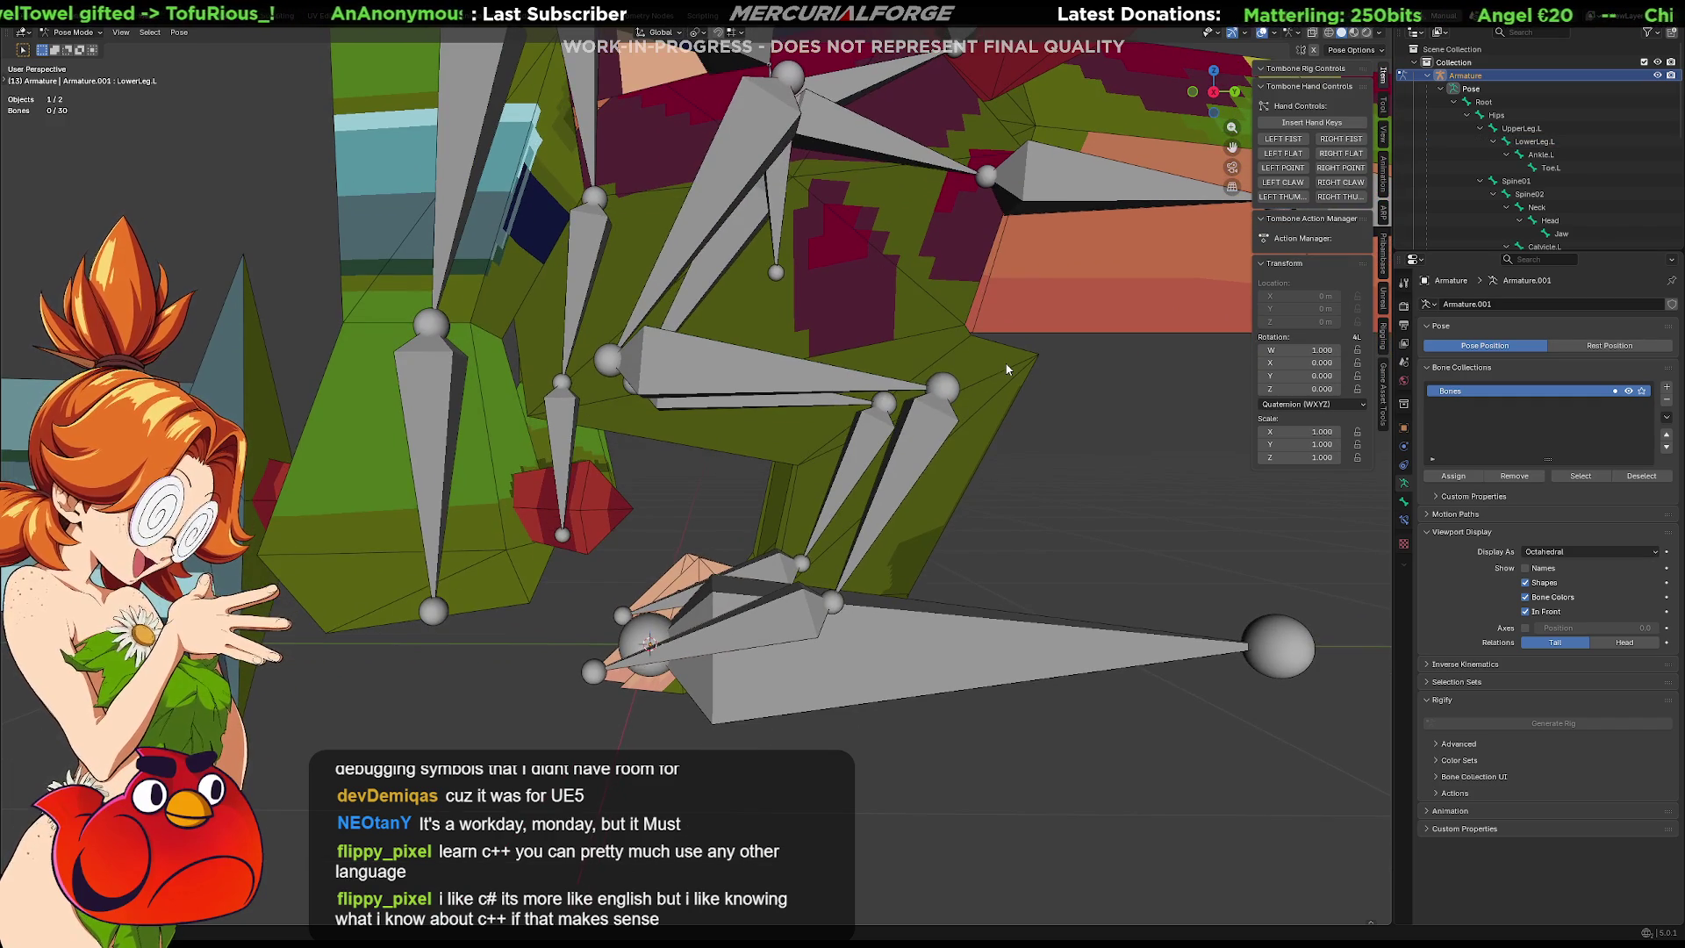
left_click(983, 380)
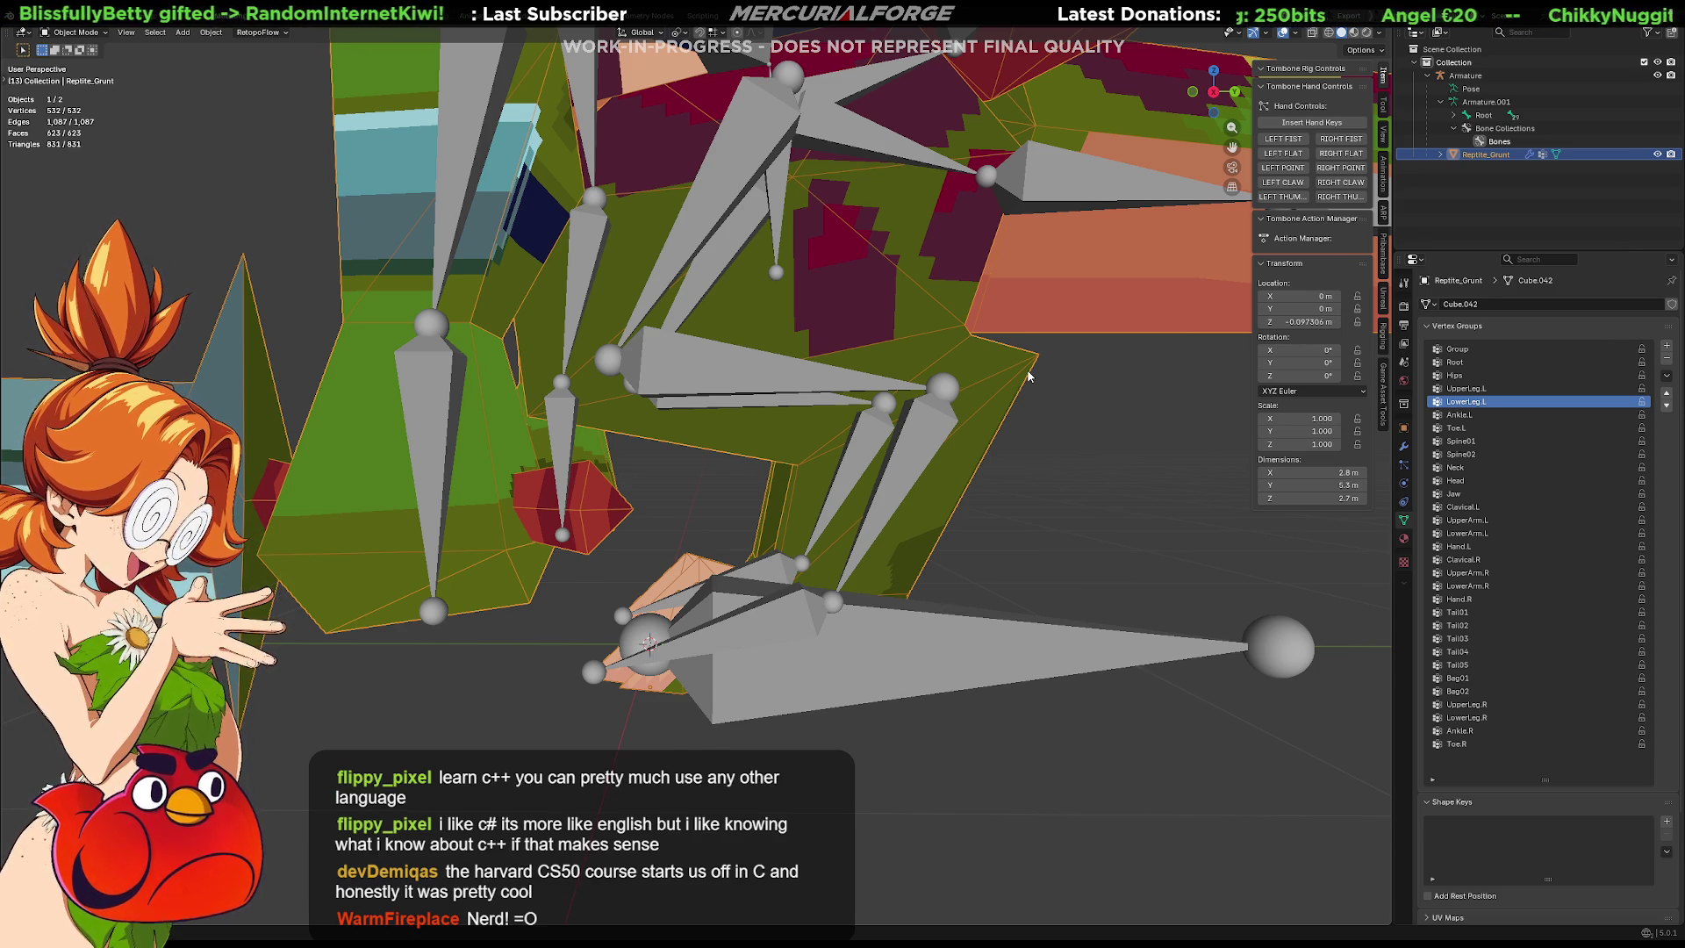
Orbit around the left leg and put the Reptile_Grunt mesh back into Edit Mode.
middle_click_drag(979, 456, 936, 464)
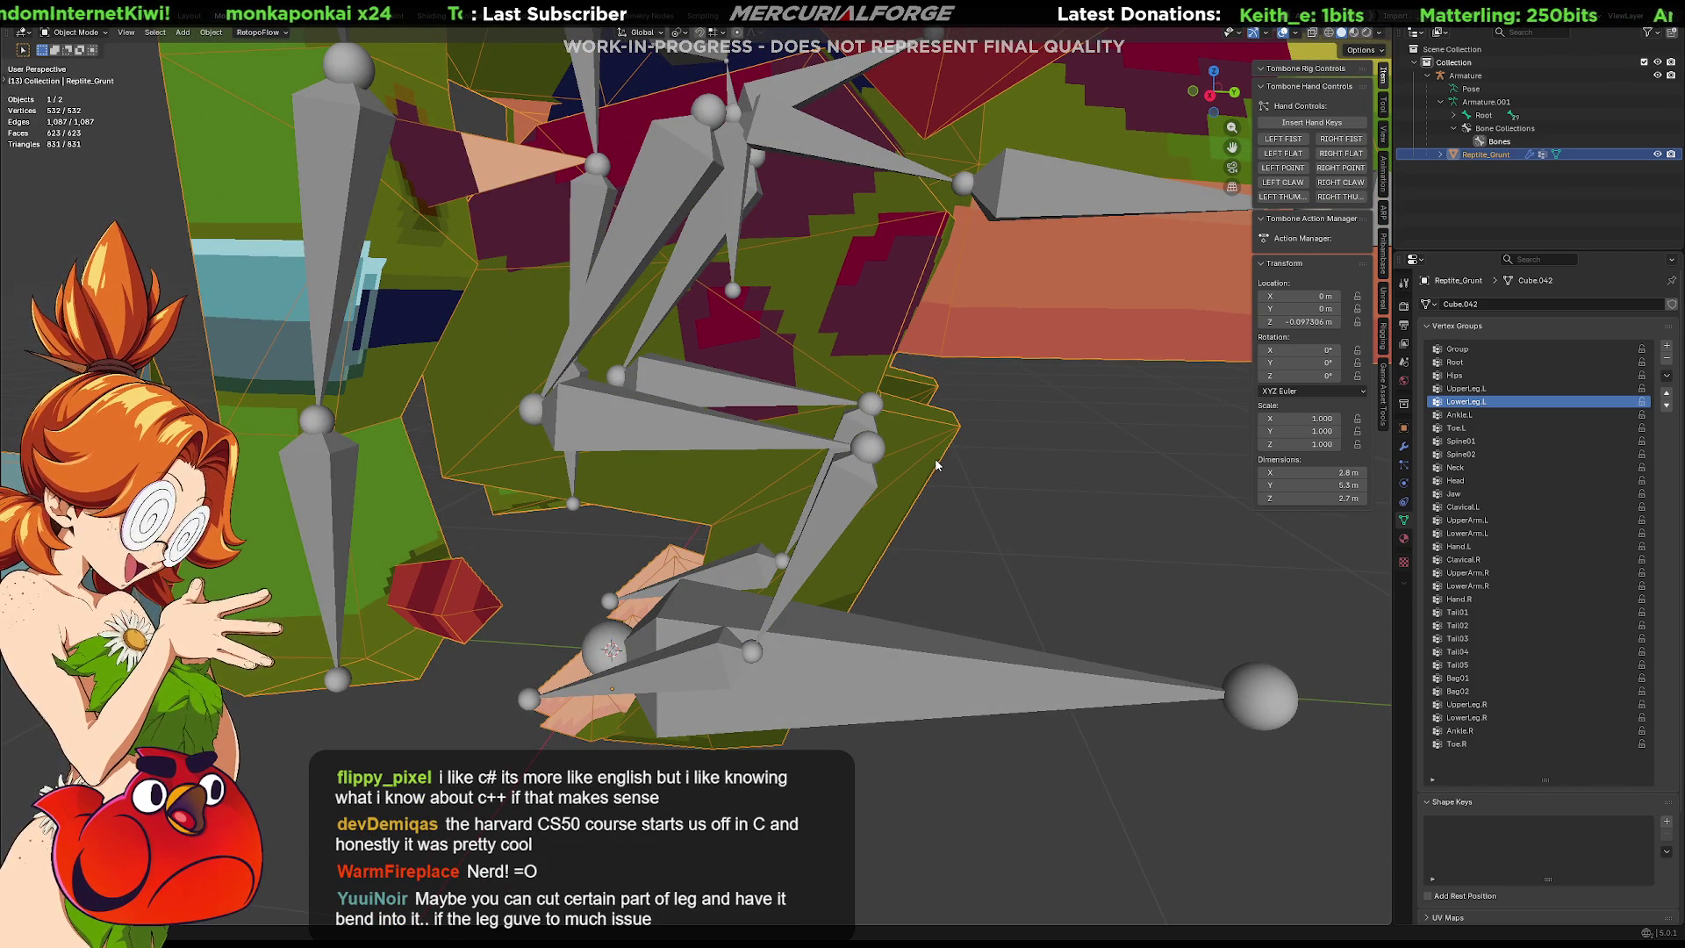
middle_click_drag(936, 464, 941, 445)
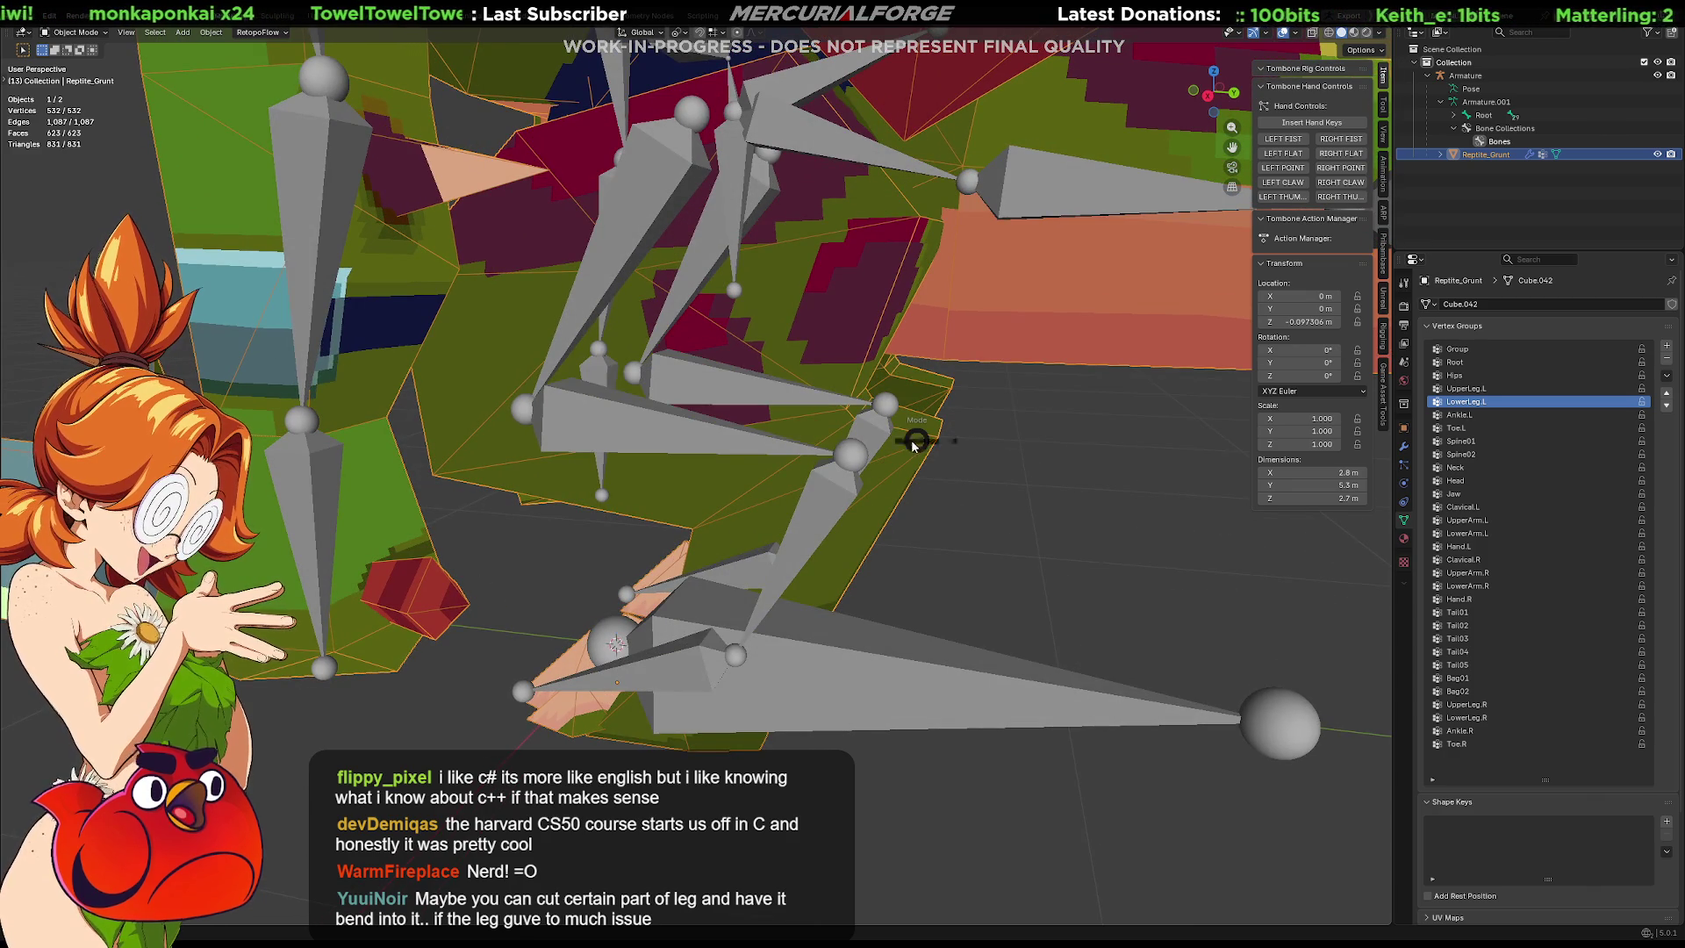
key("Tab")
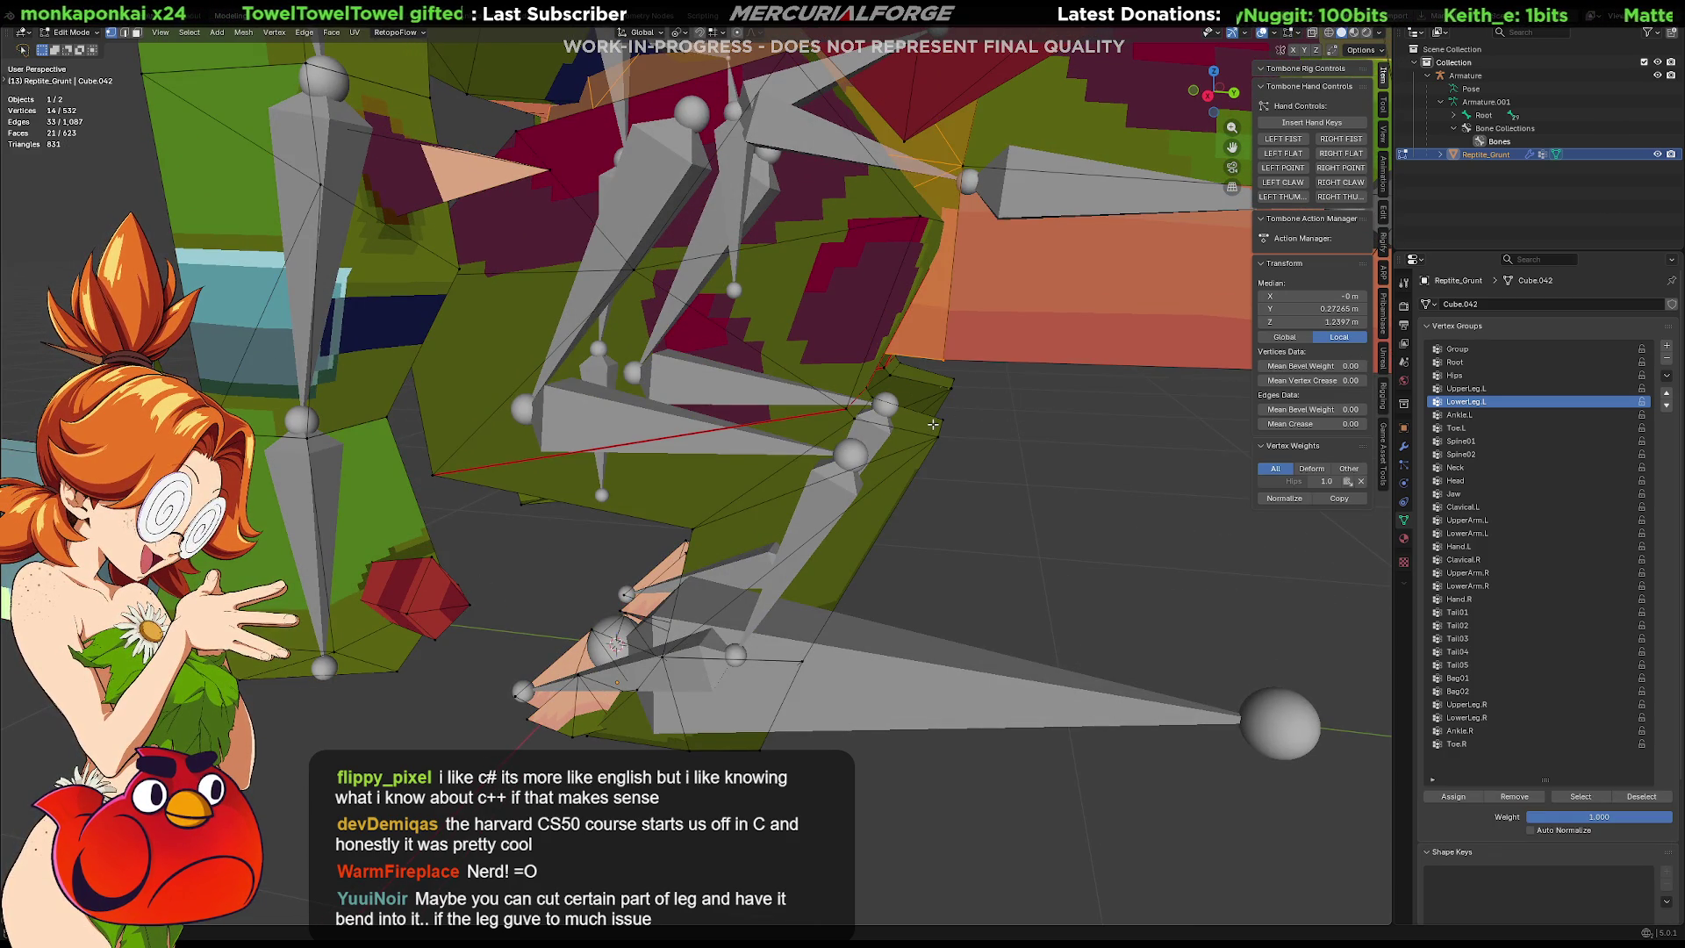
Grow the face selection up the left leg and view it in wireframe from the right side.
key("ctrl+KP_Add")
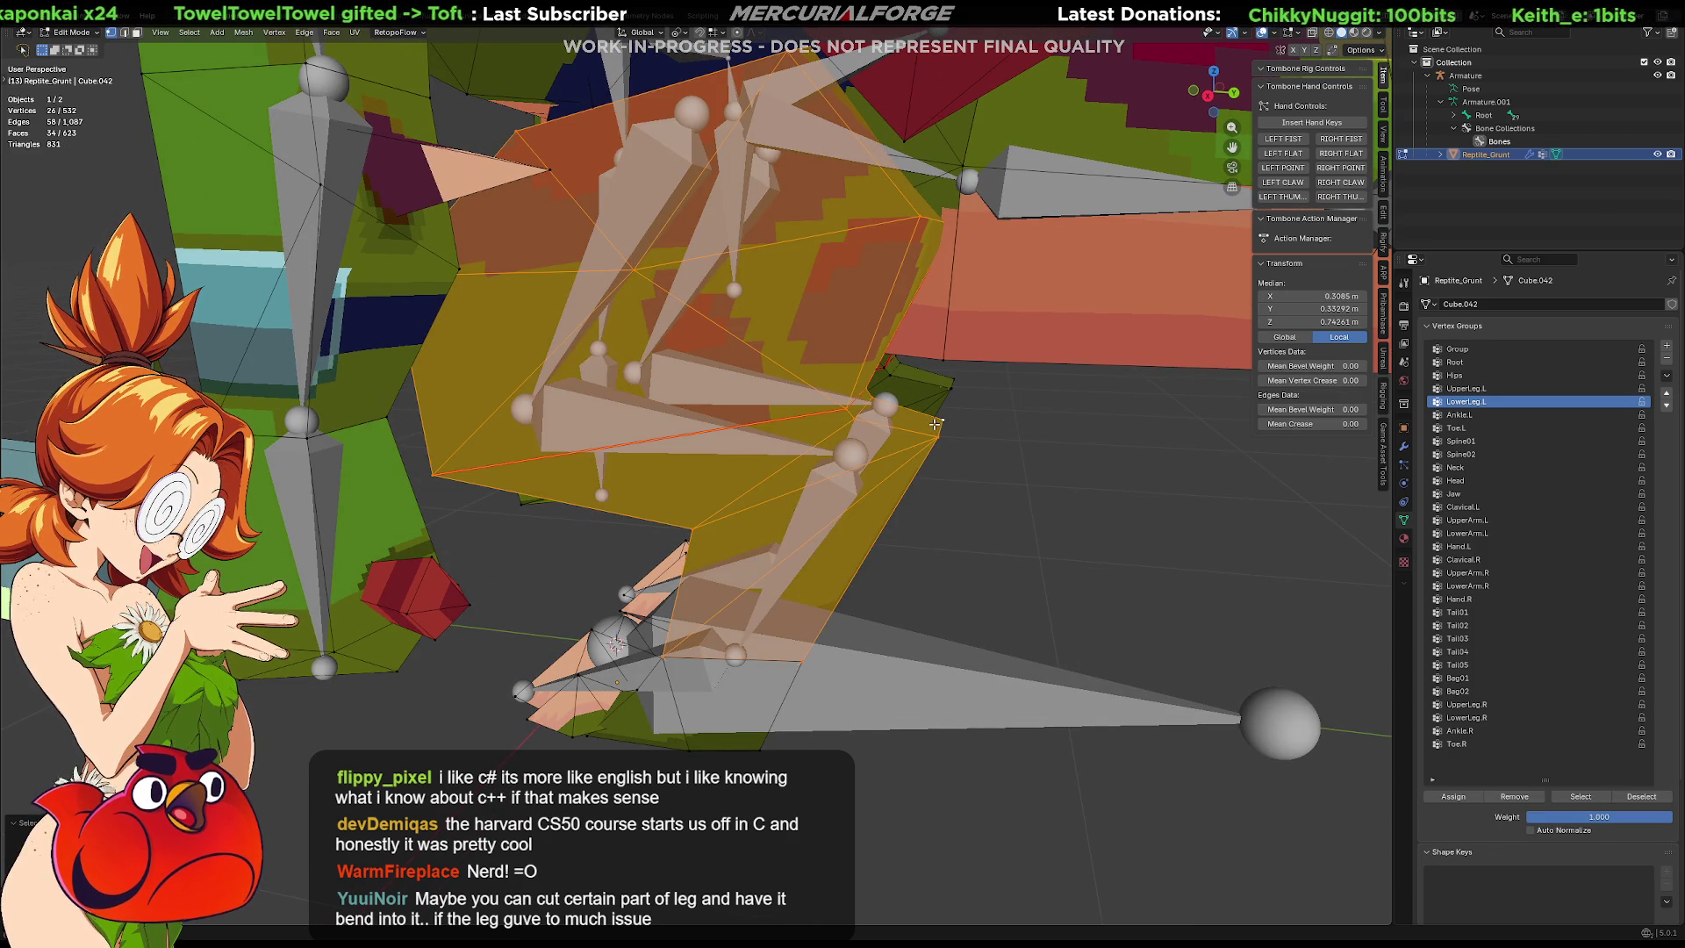
key("shift+z")
middle_click_drag(935, 424, 906, 378)
key("KP_3")
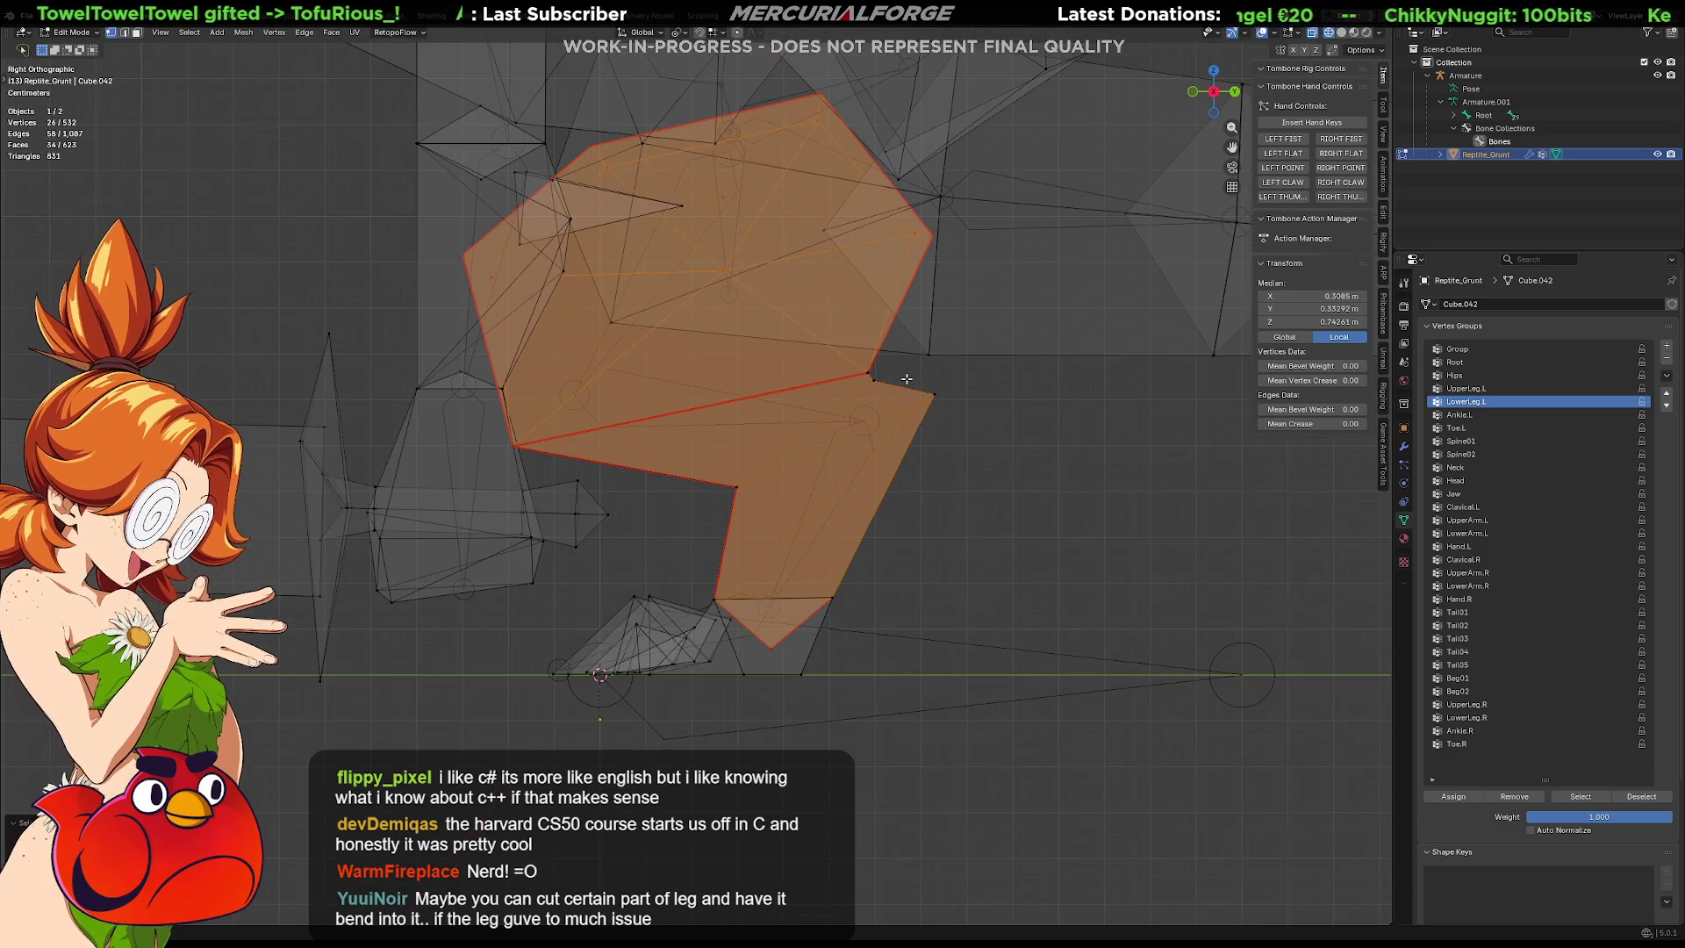
middle_click_drag(904, 353, 955, 452, "shift")
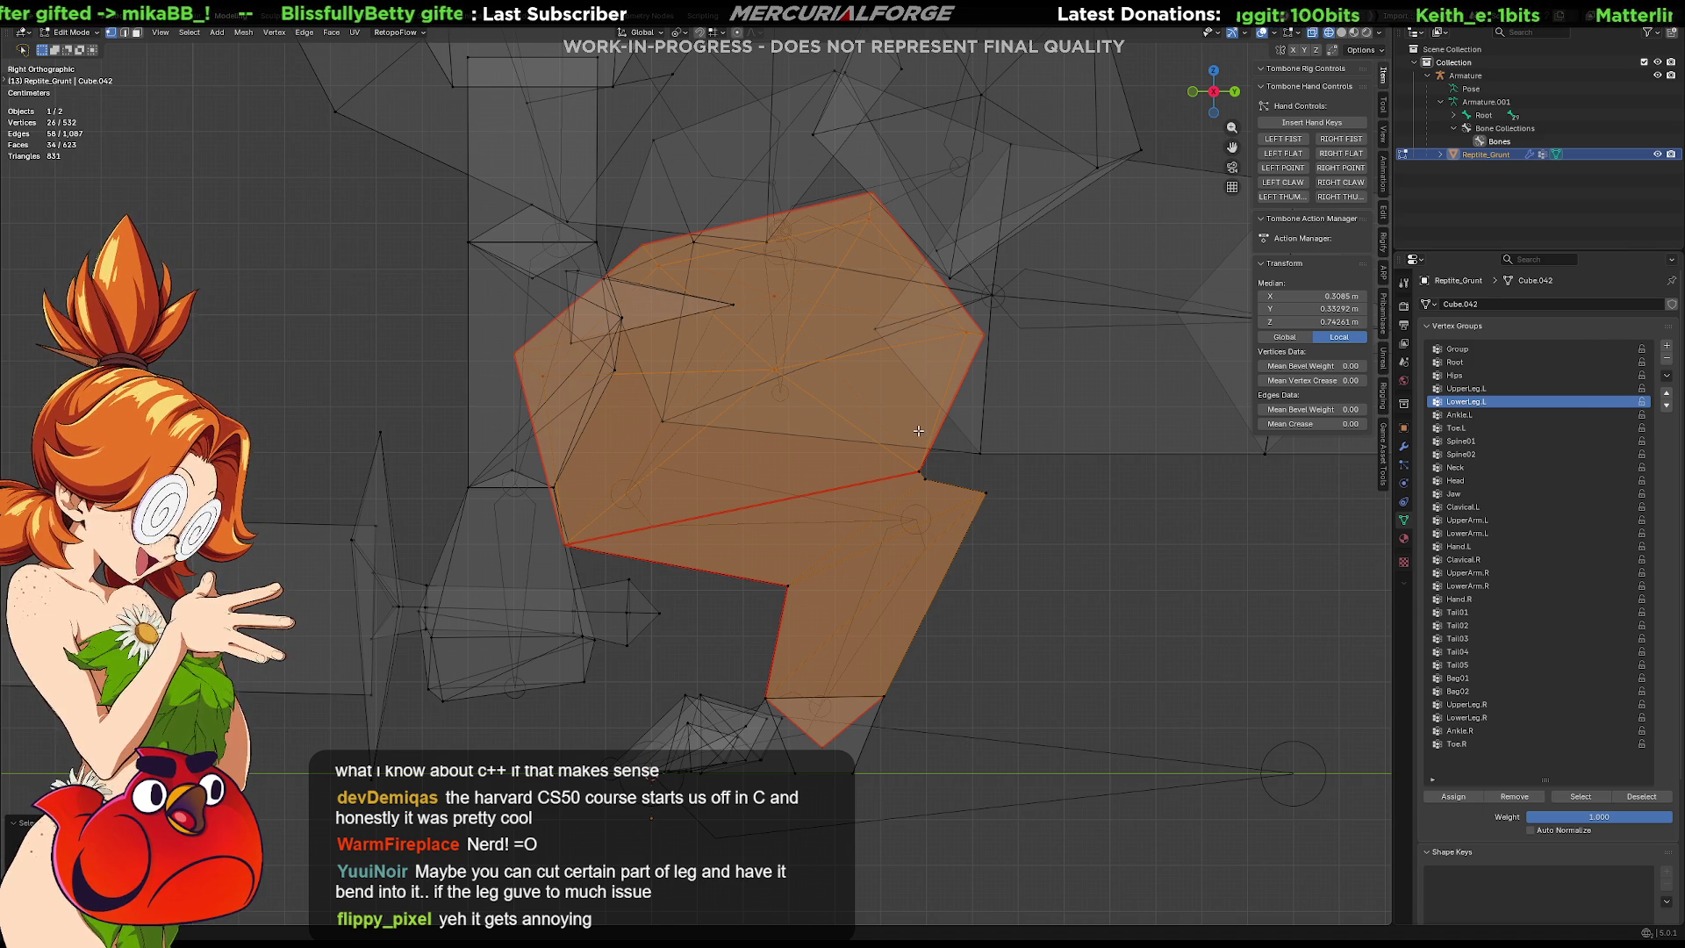
middle_click_drag(897, 461, 912, 479, "shift")
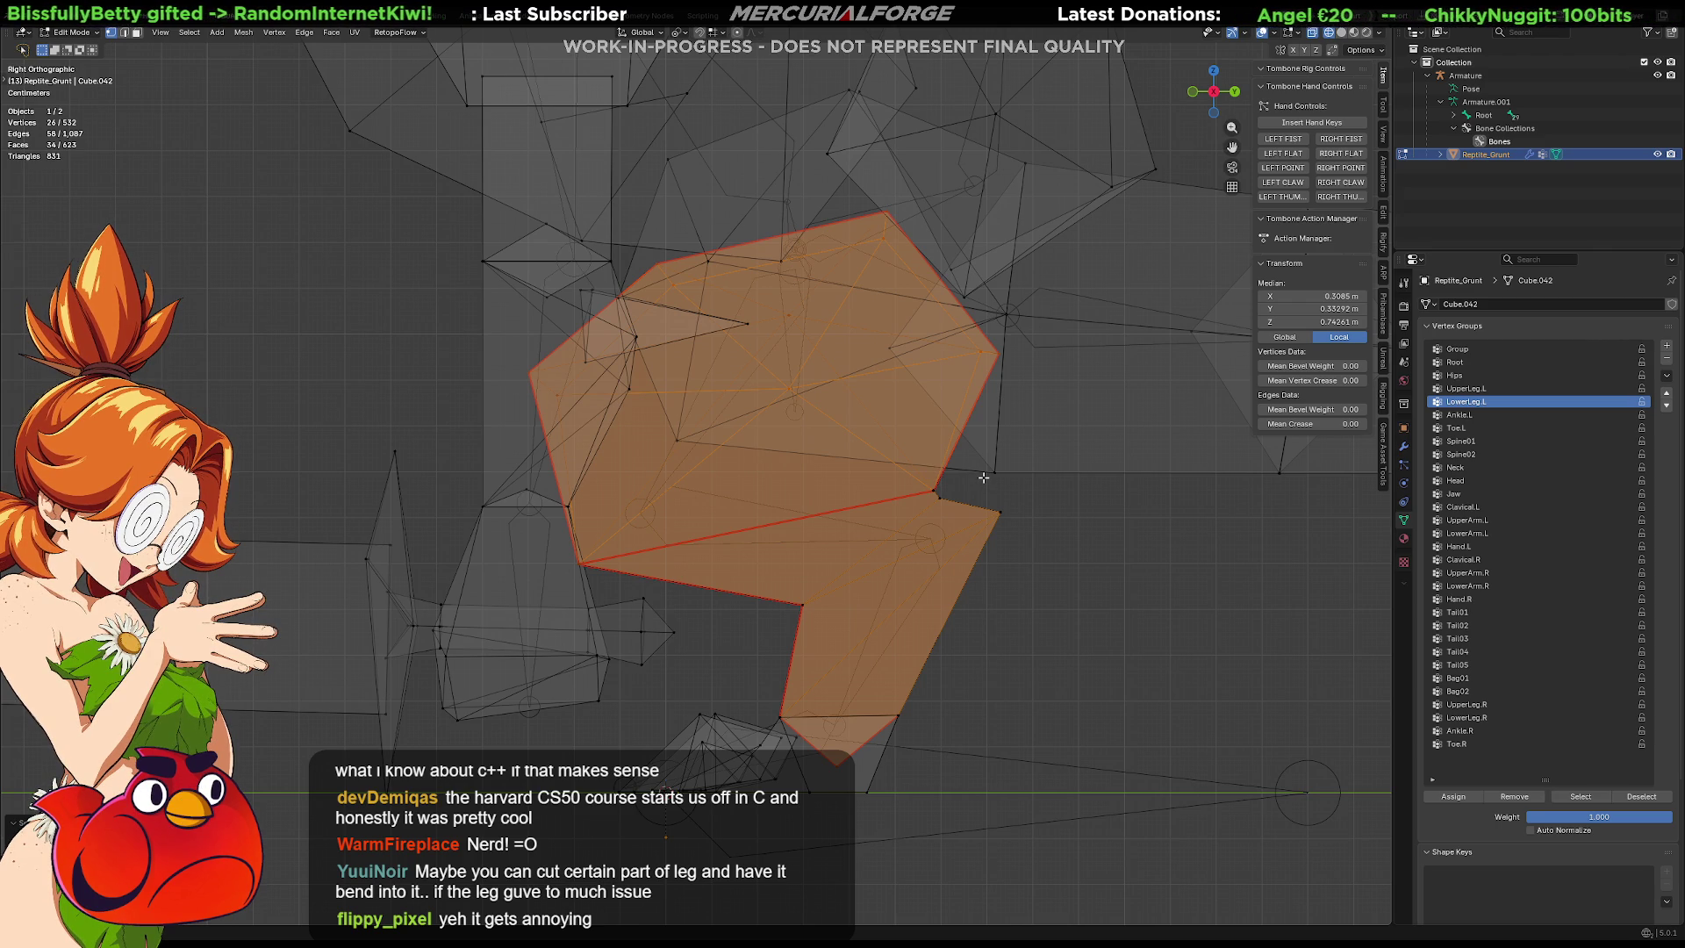
Lasso-deselect the upper leg faces, make Ankle.L the active vertex group, and return to Object Mode.
key("w")
key("w")
key("w")
mouse_move(977, 160)
left_mouse_down()
mouse_move(1086, 274)
mouse_move(996, 467)
mouse_move(778, 537)
mouse_move(940, 182)
mouse_move(983, 447)
mouse_move(562, 536)
mouse_move(491, 219)
mouse_move(1096, 331)
left_mouse_up()
key("ctrl+z")
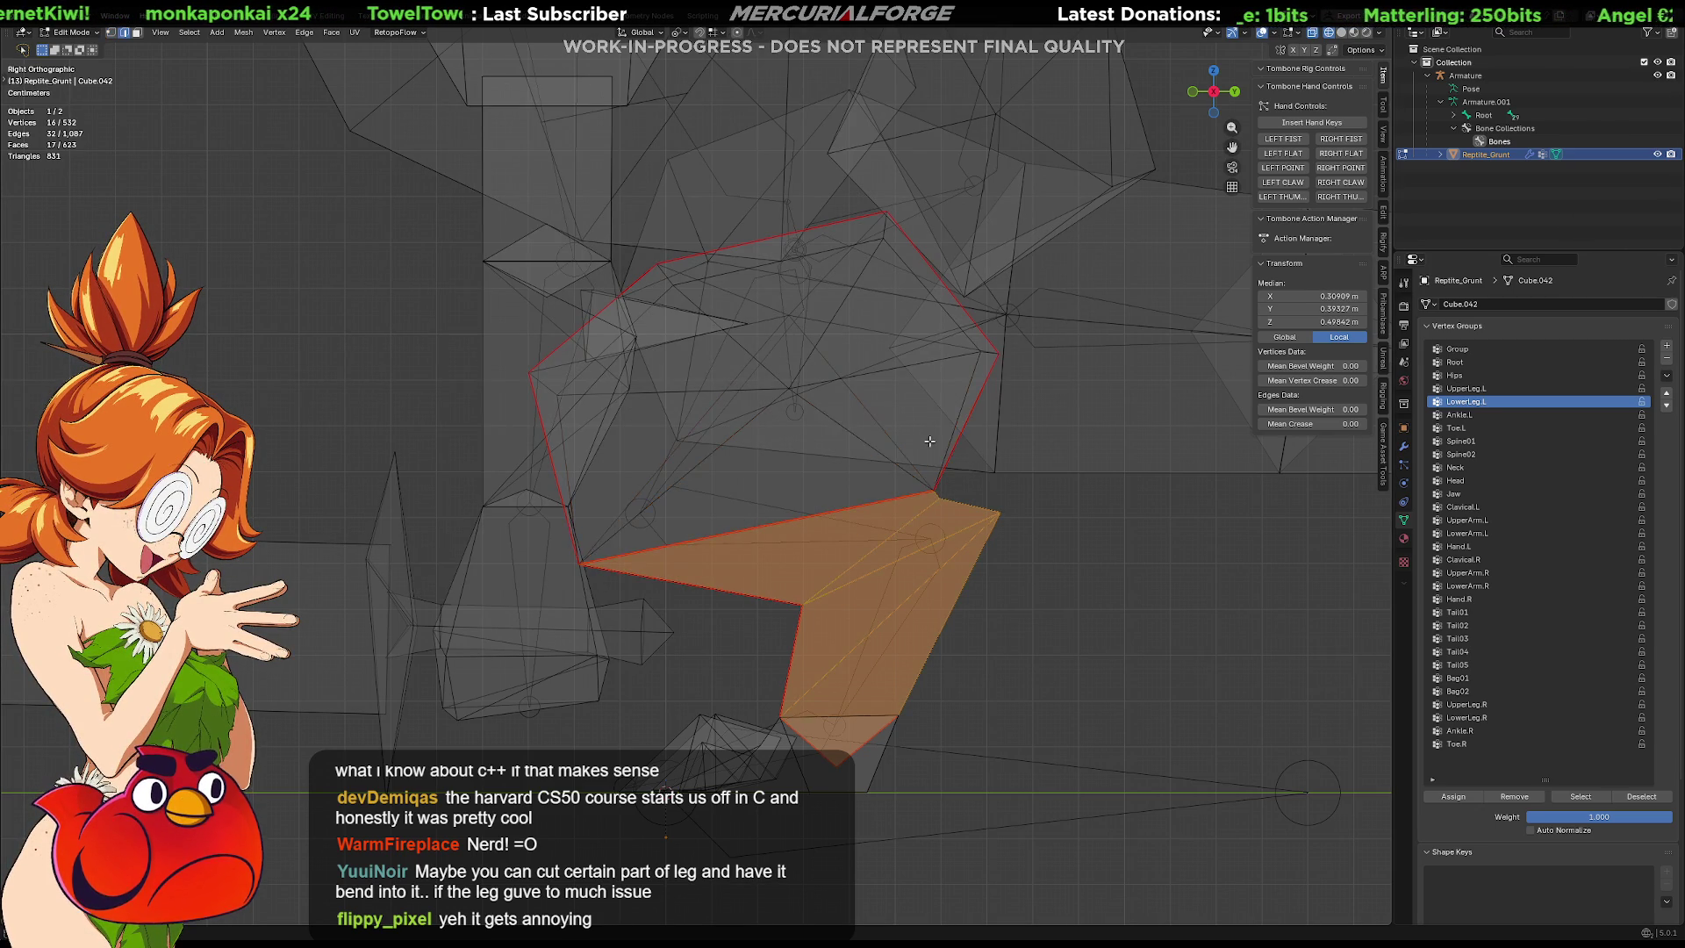
mouse_move(1011, 214)
left_mouse_down()
mouse_move(962, 479)
mouse_move(930, 502)
mouse_move(527, 566)
mouse_move(465, 105)
left_mouse_up()
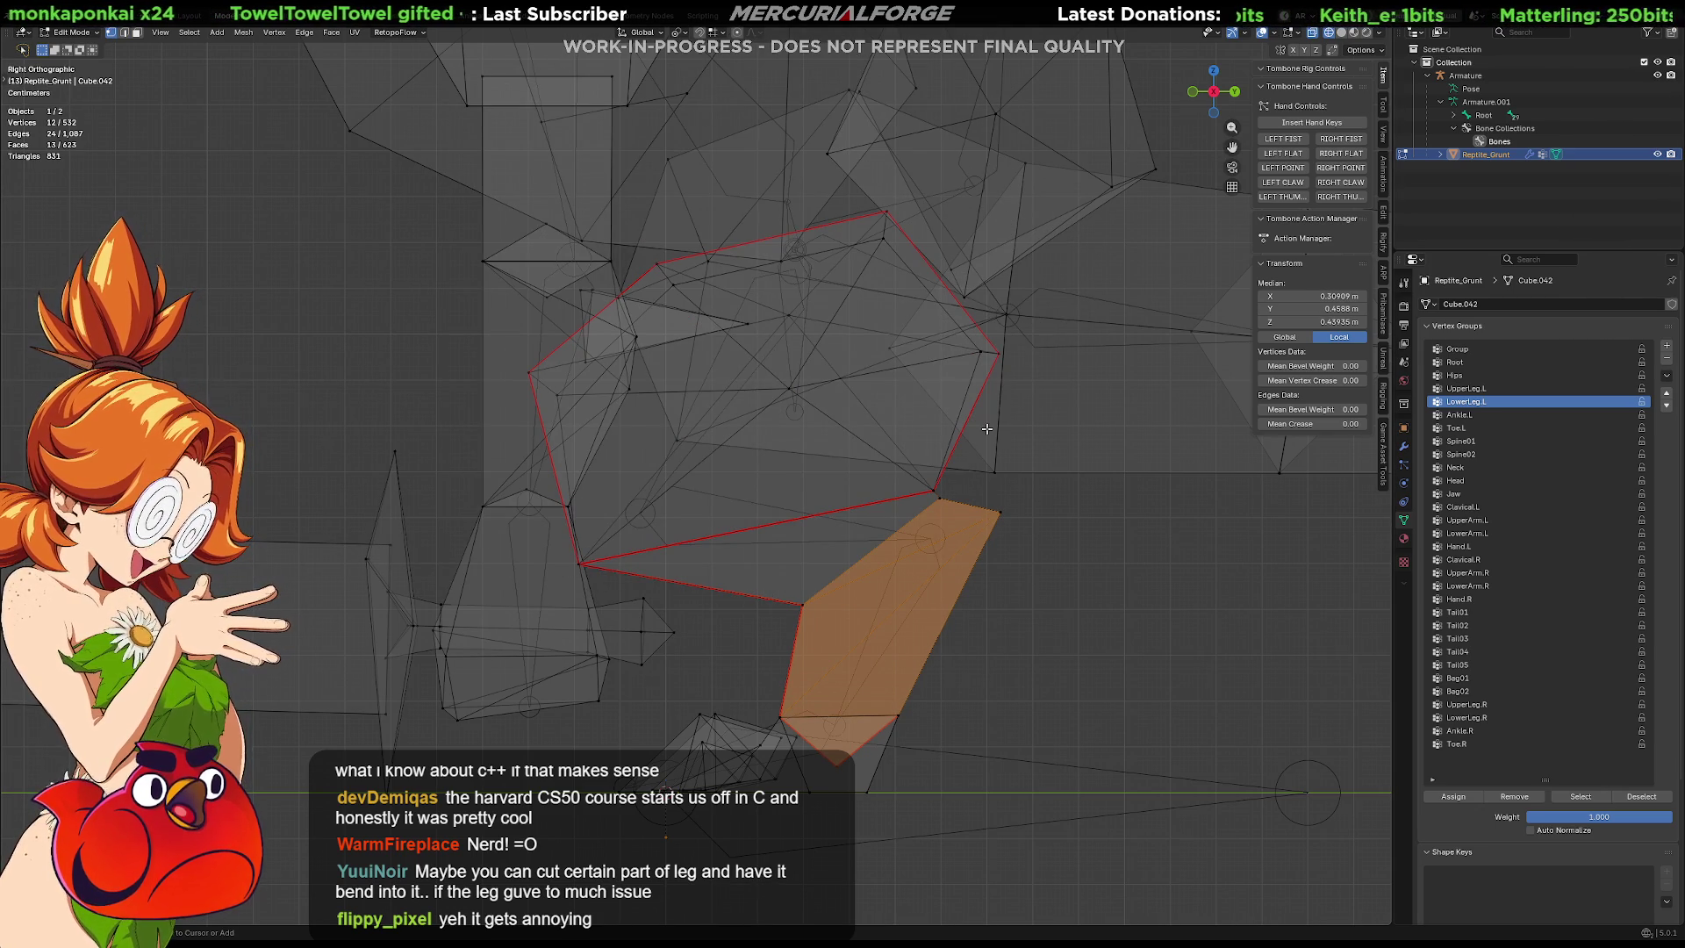
middle_click_drag(993, 459, 960, 389, "shift")
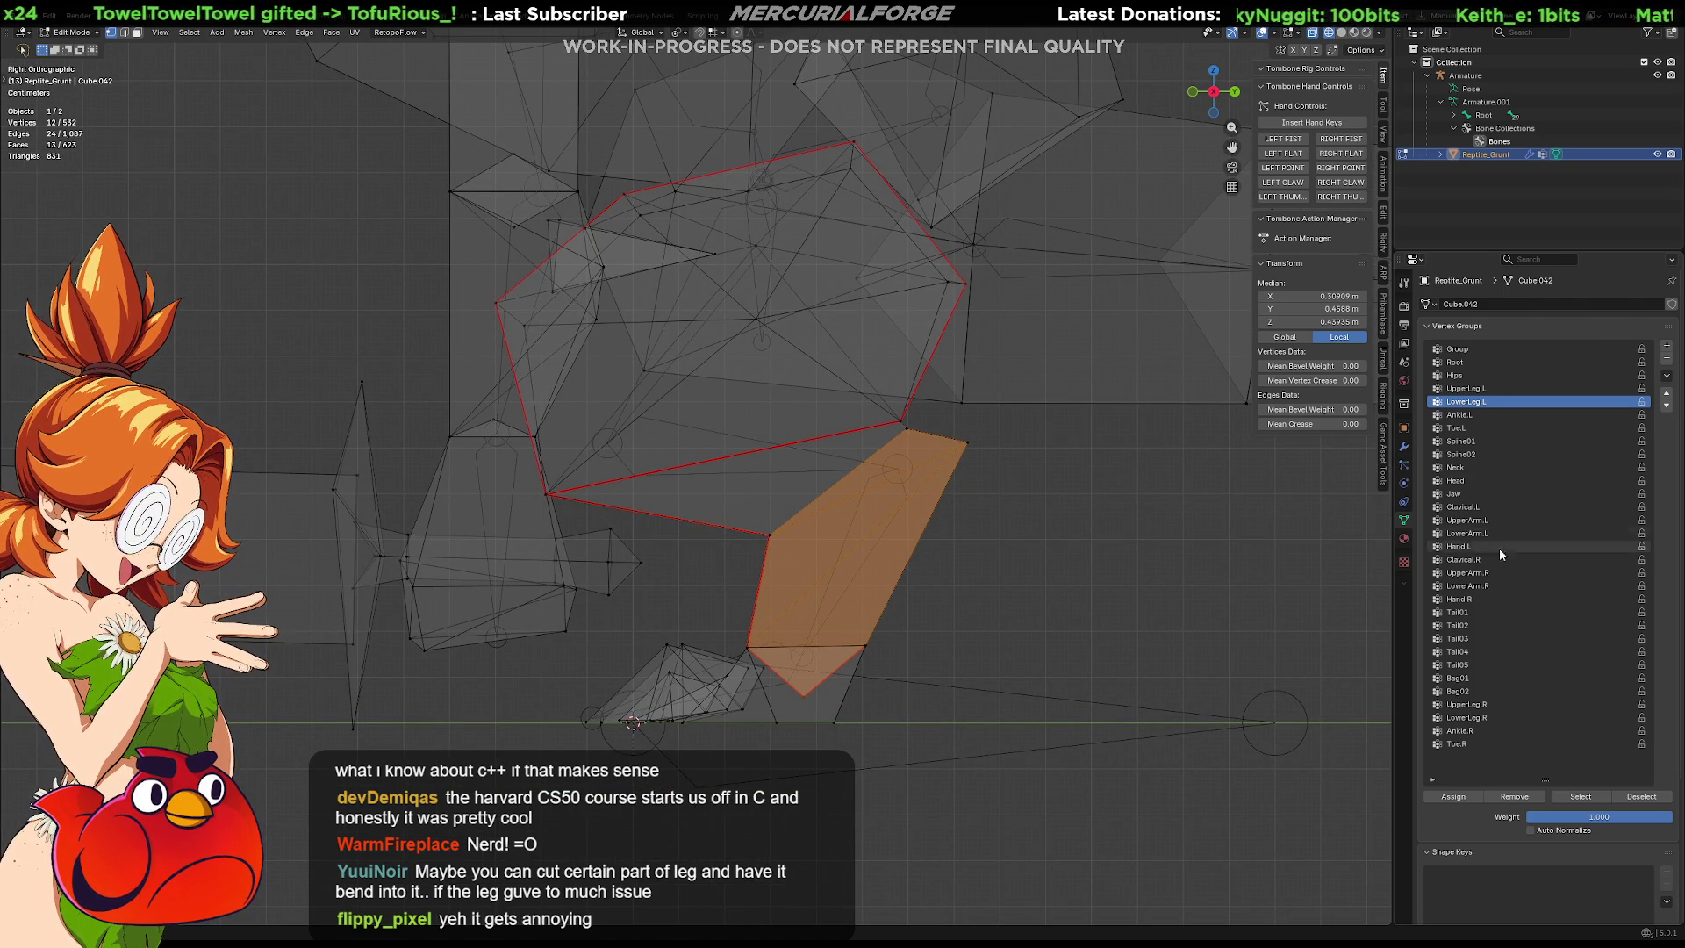
left_click(1482, 415)
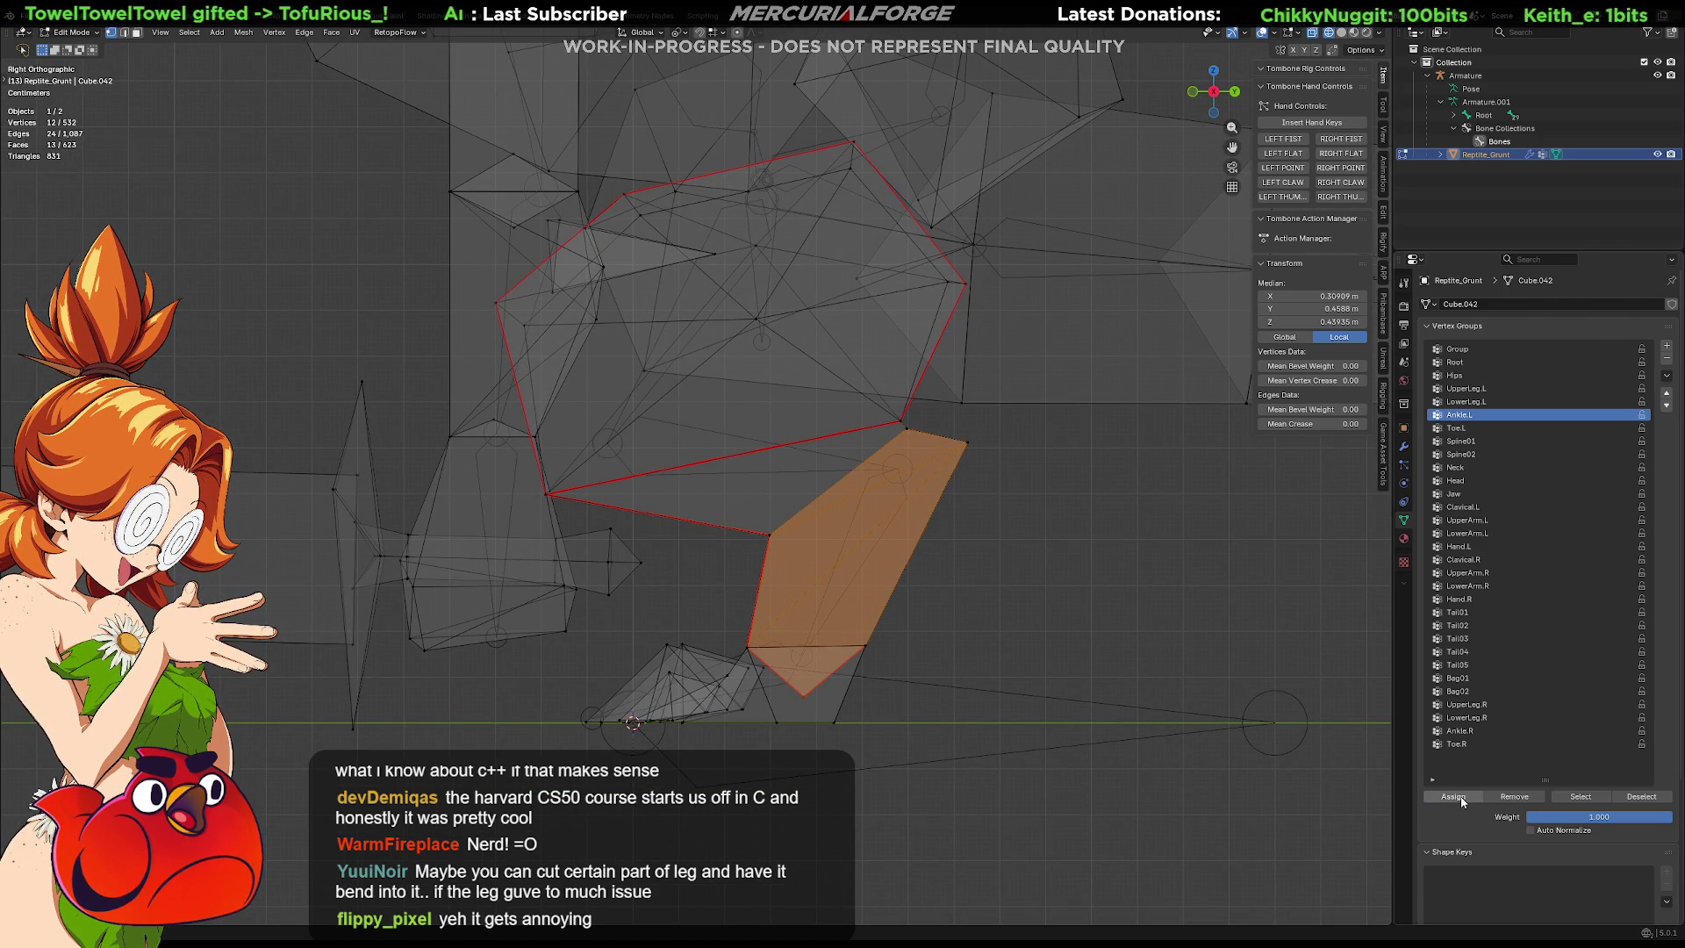
key("Tab")
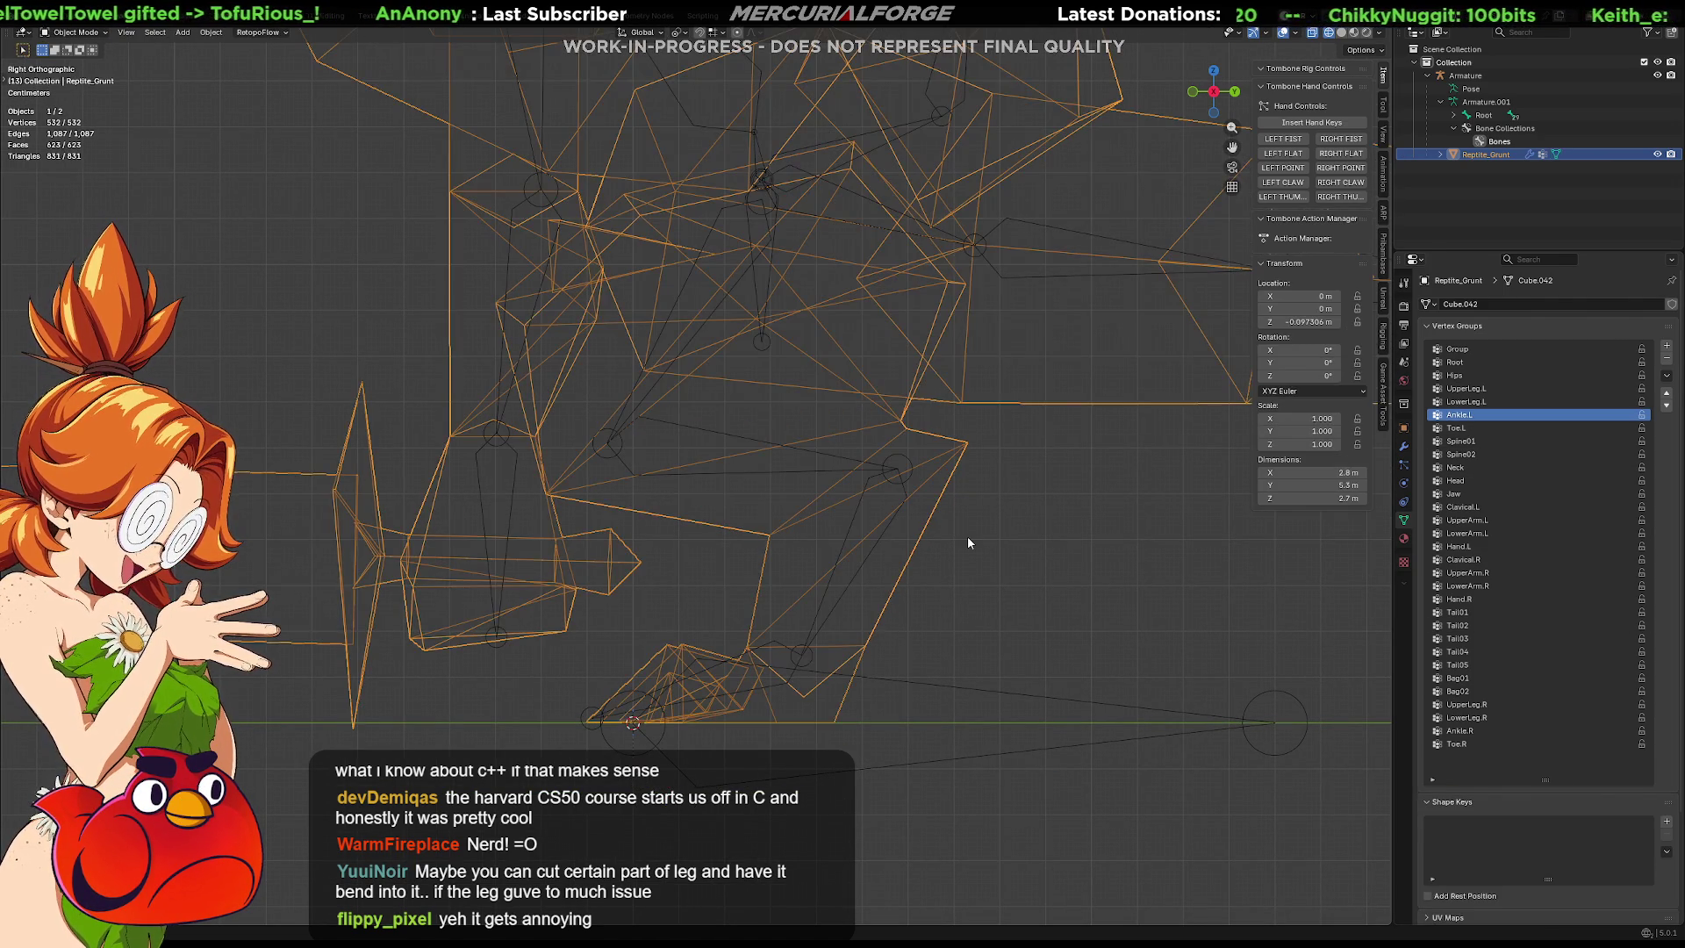
Select the armature, enter Pose Mode and test-rotate the UpperLeg.L bone.
key("alt+a")
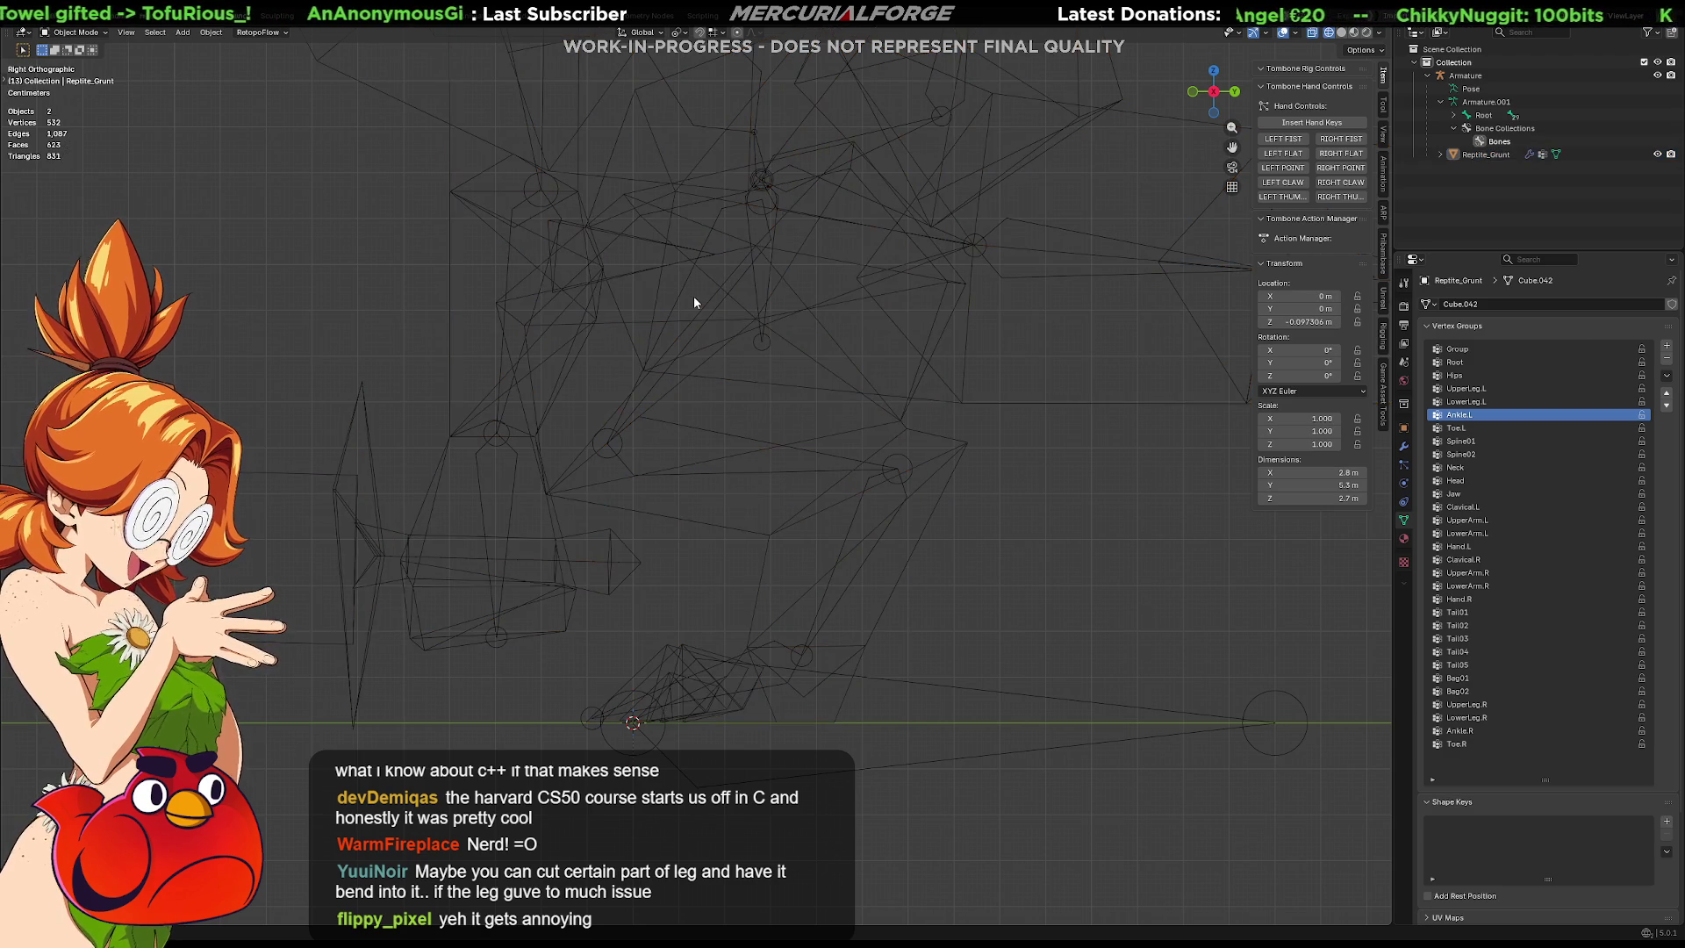
left_click(686, 278)
key("ctrl+Tab")
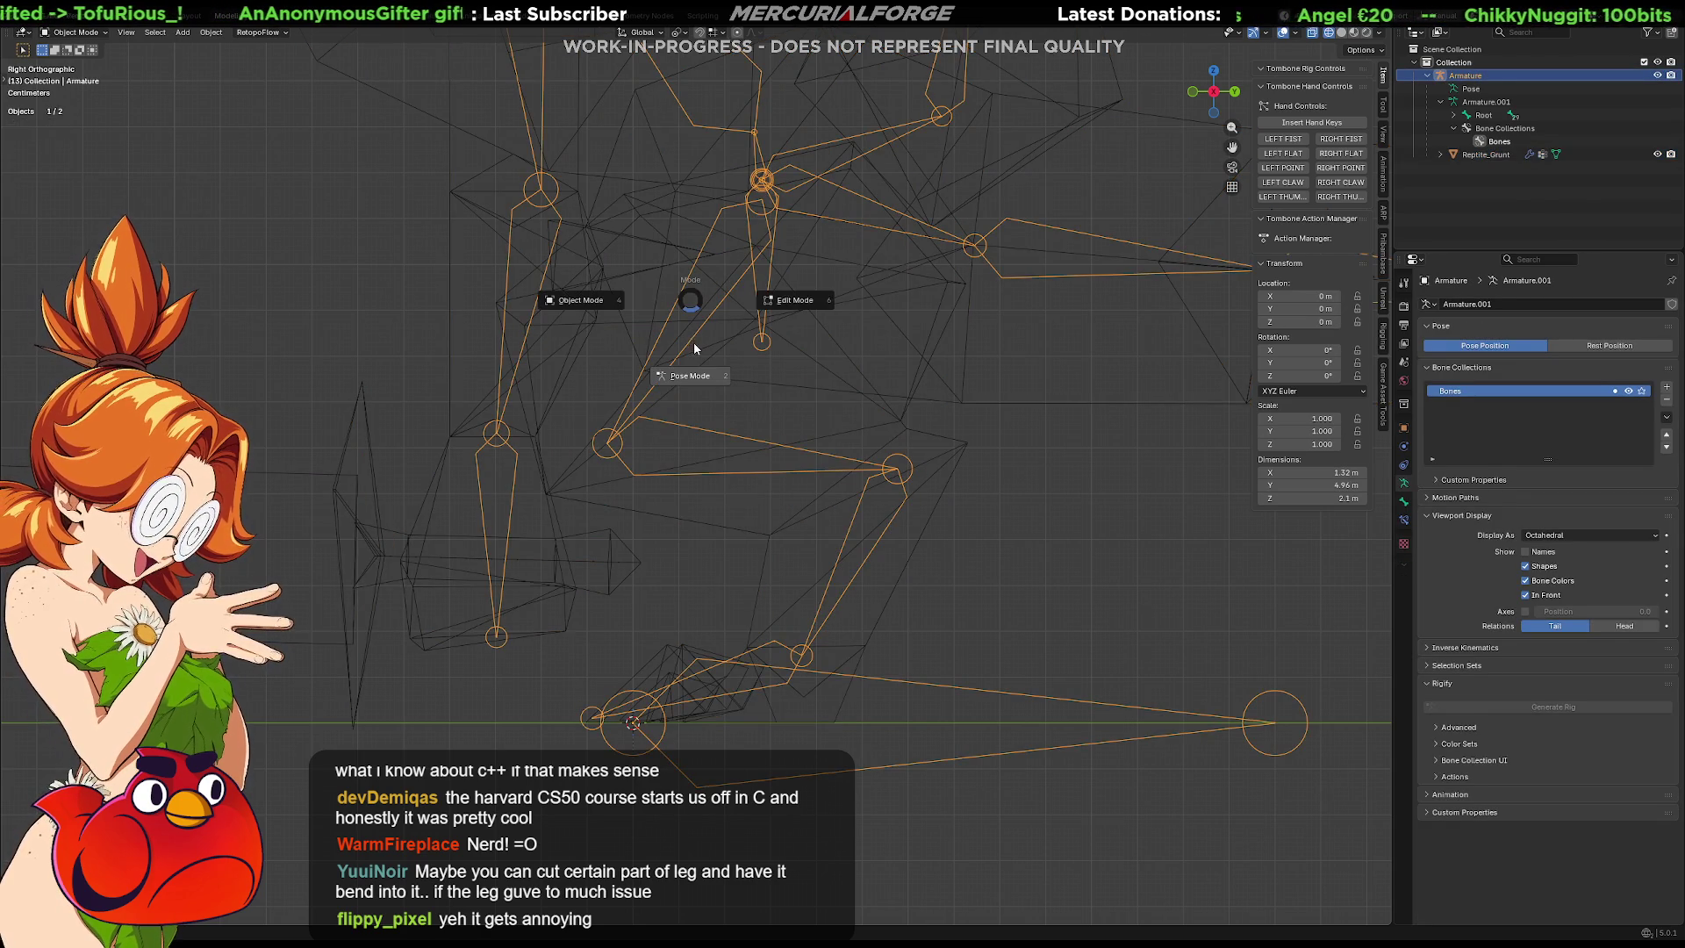
left_click(712, 257)
key("r")
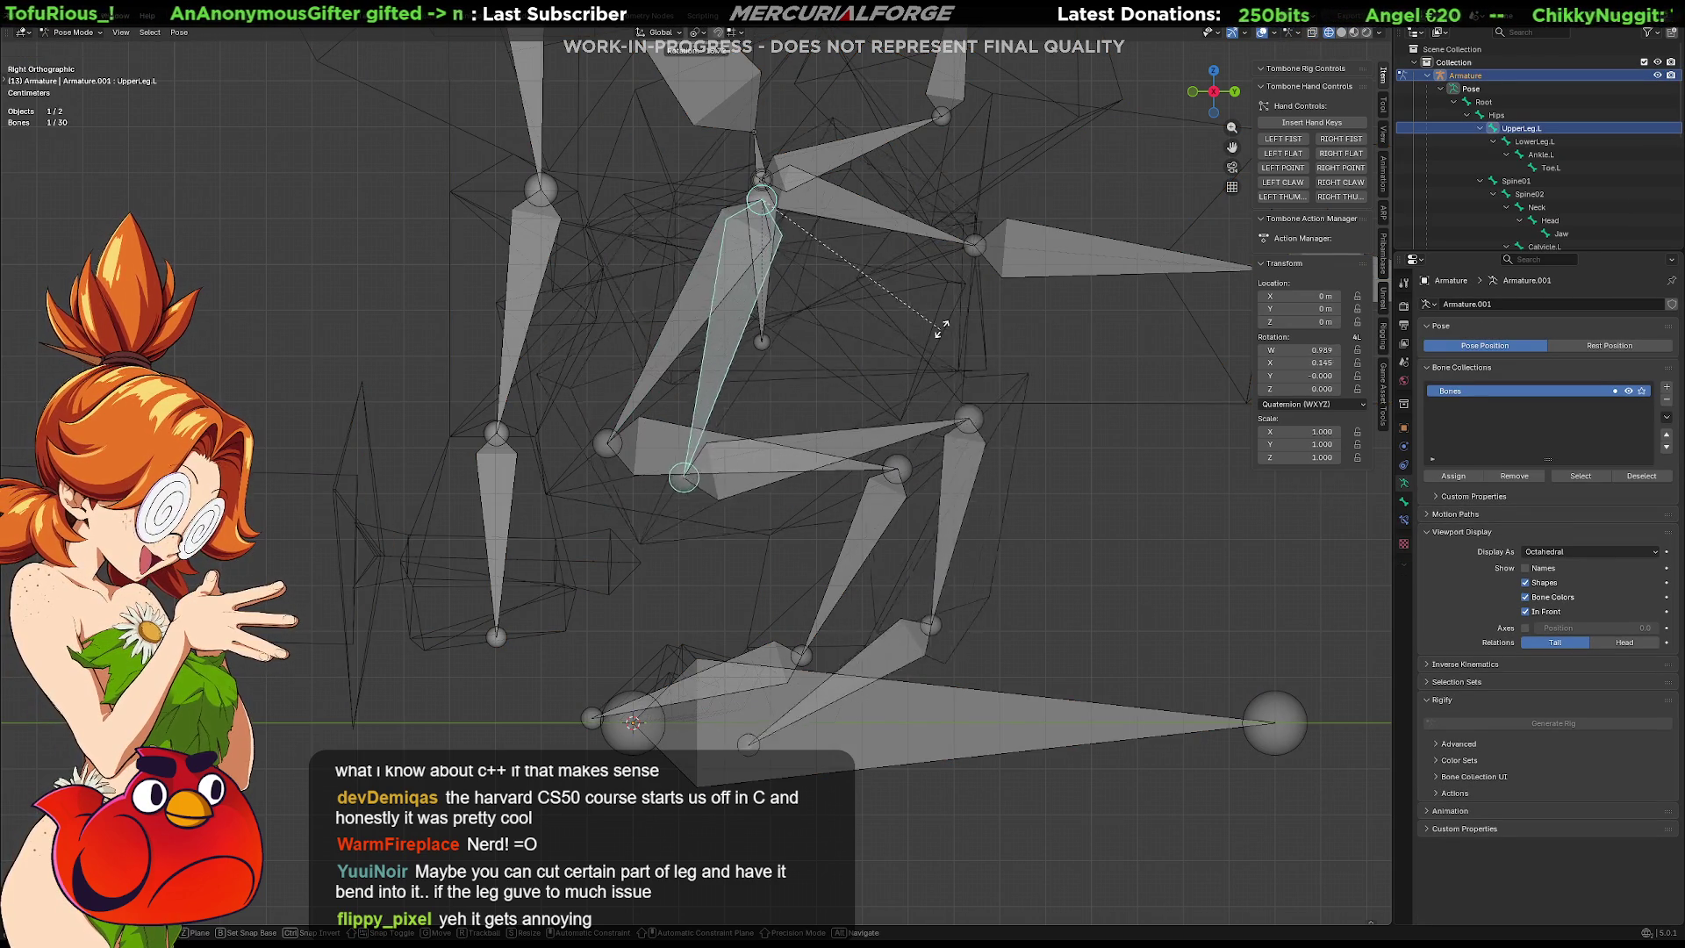
left_click(917, 392)
Test-rotate LowerLeg.L, cancel an Ankle.L rotation, then clear LowerLeg.L back to rest rotation.
left_click(702, 526)
key("r")
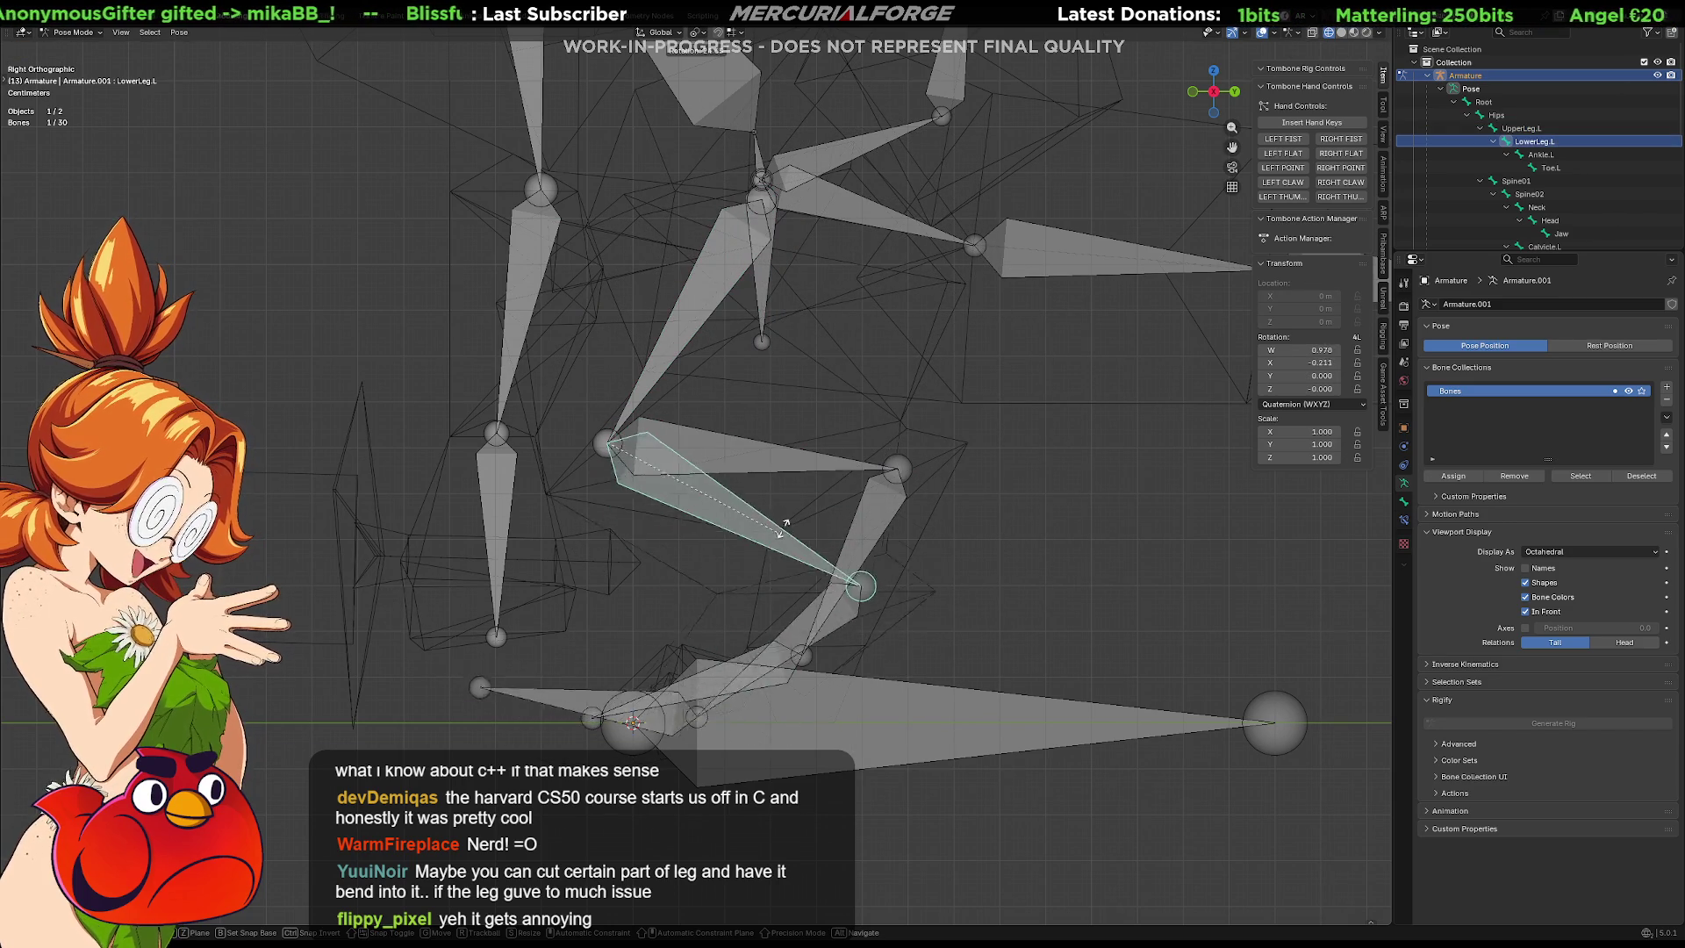
left_click(826, 379)
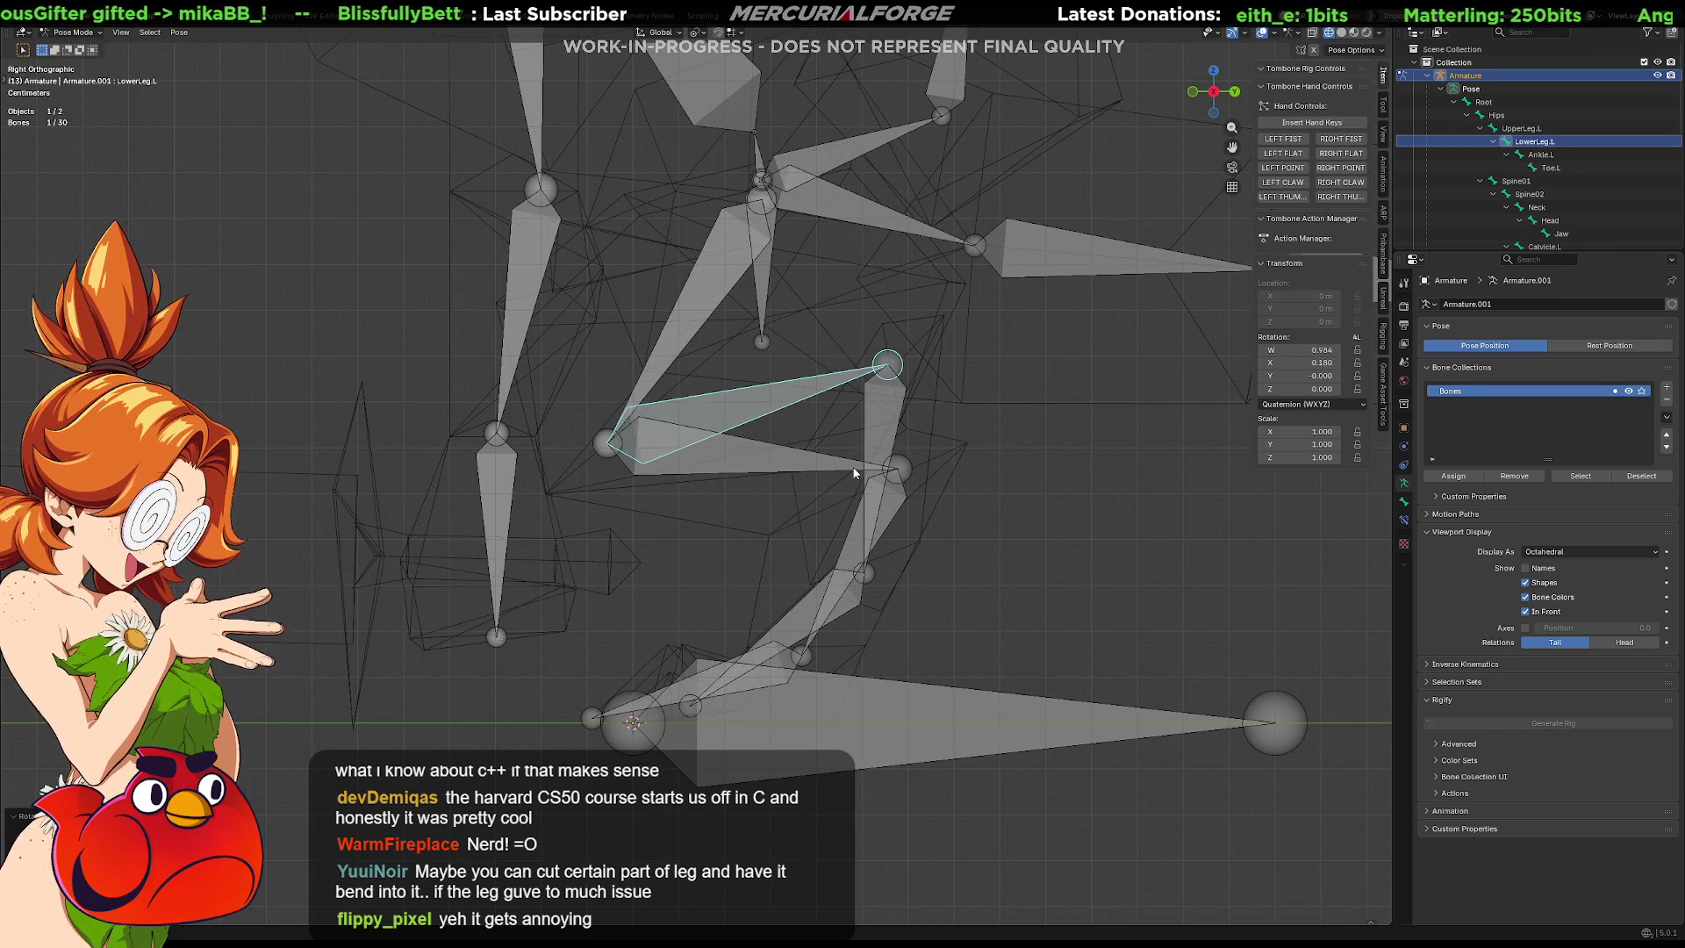
left_click(874, 430)
key("r")
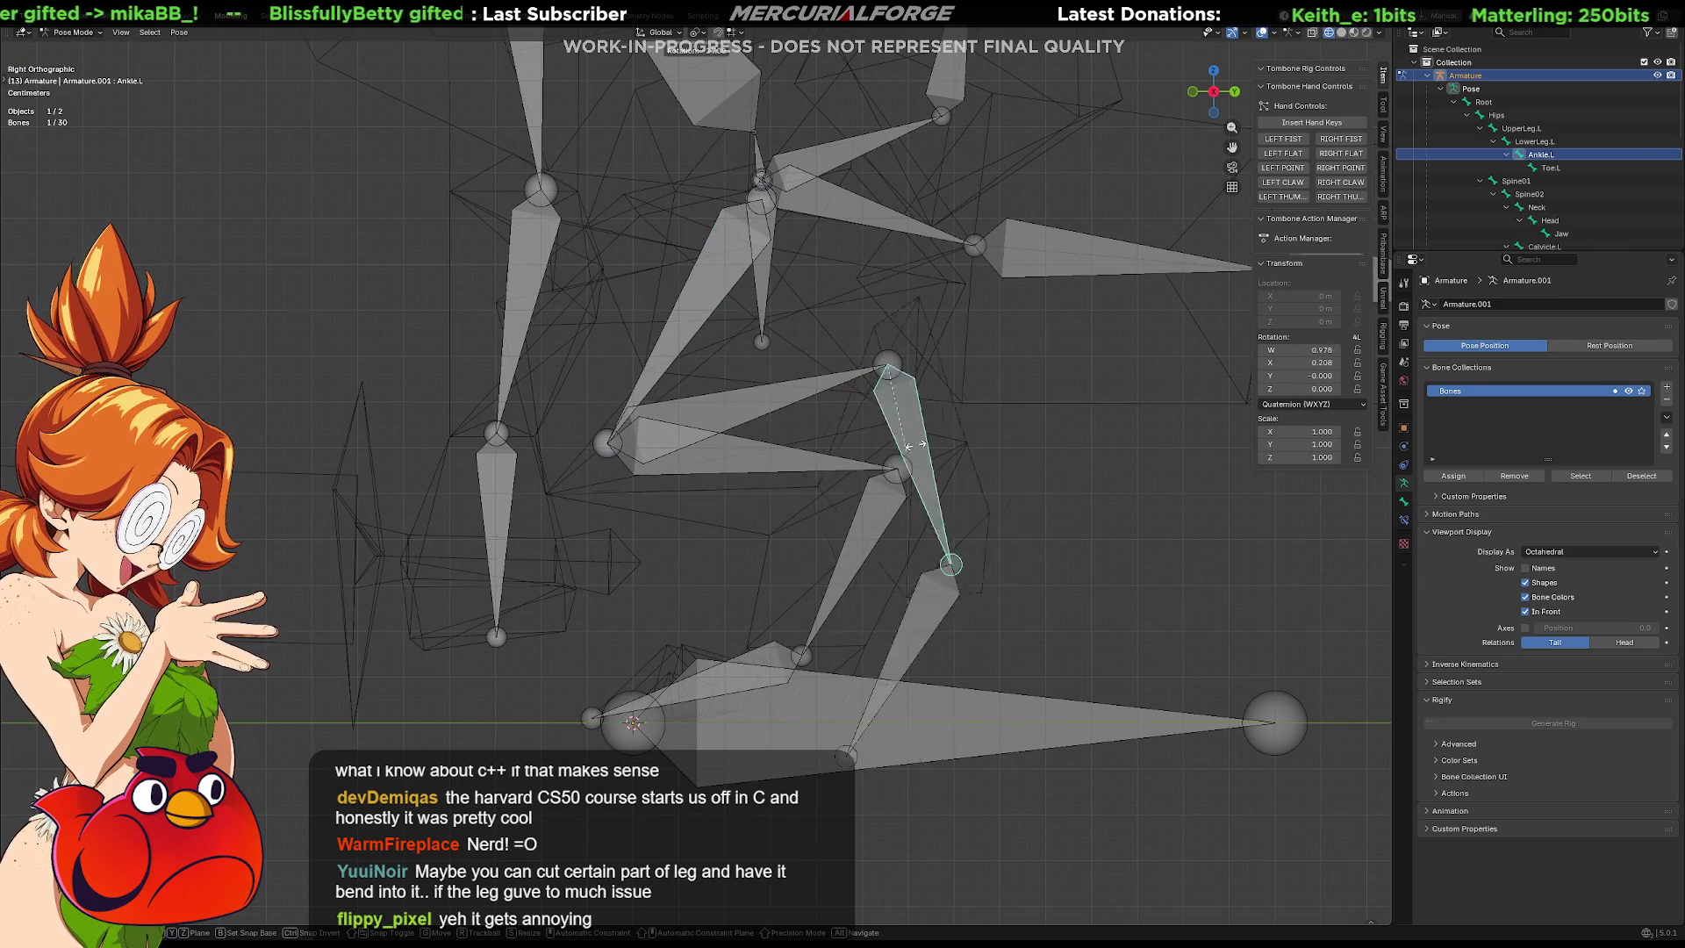
key("Escape")
left_click(886, 464)
key("alt+r")
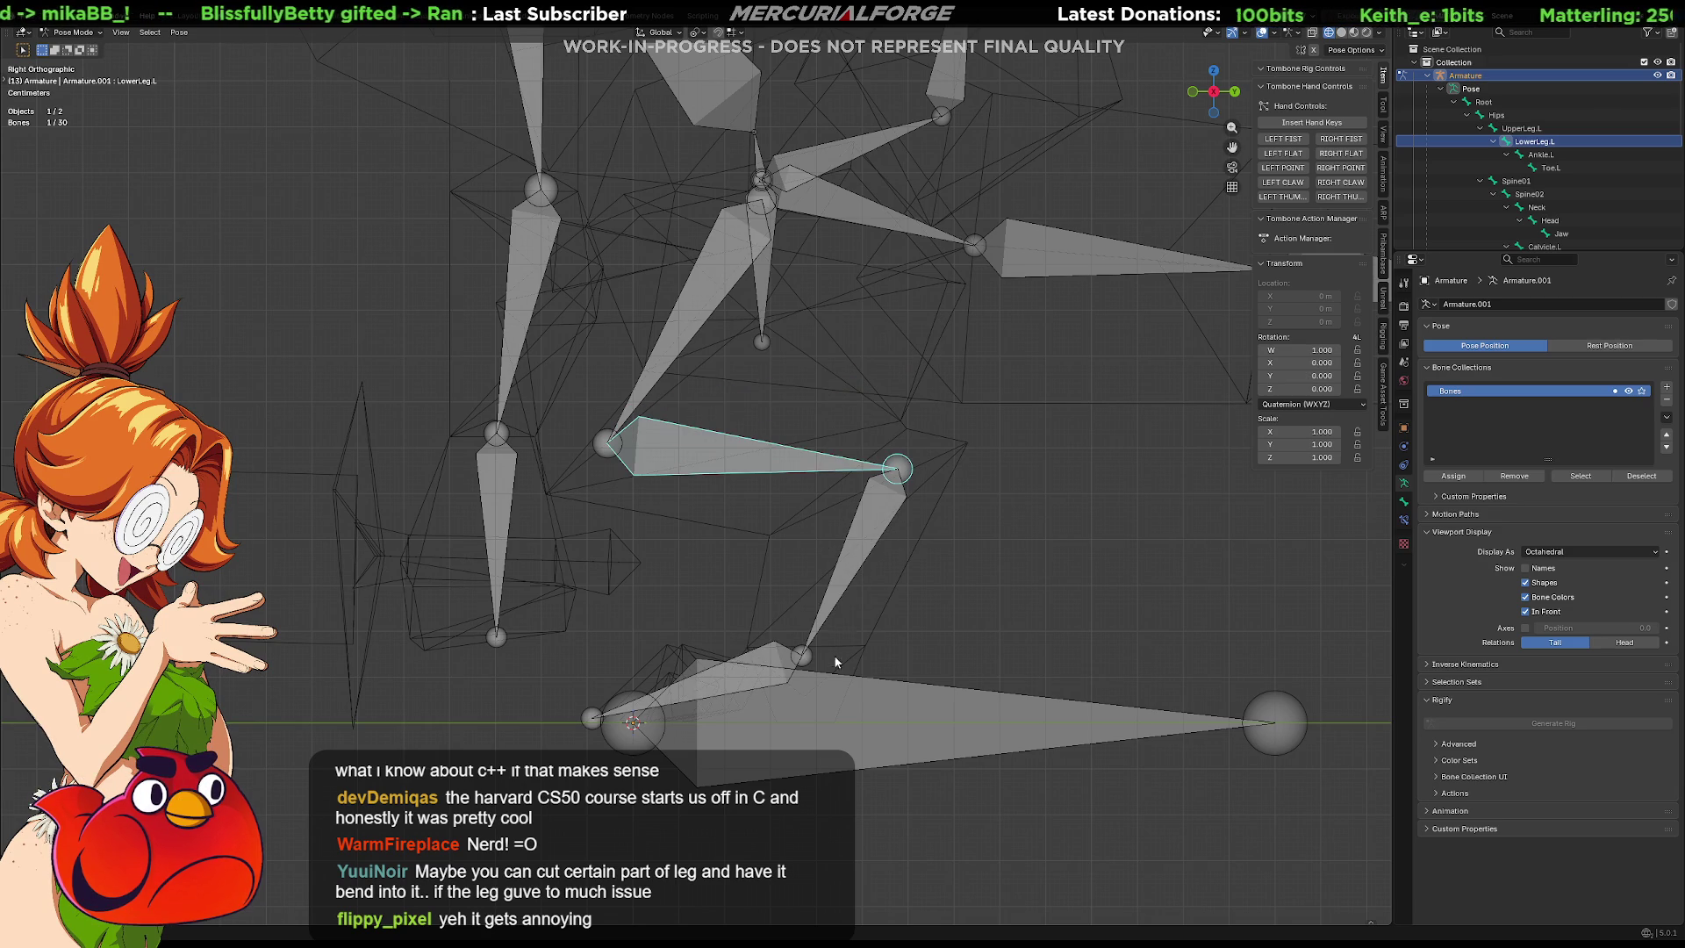
Deselect all bones, return the armature to Object Mode, and put the reptile mesh into Edit Mode.
left_click(854, 656)
key("alt+a")
key("ctrl+Tab")
left_click(672, 665)
left_click(845, 652)
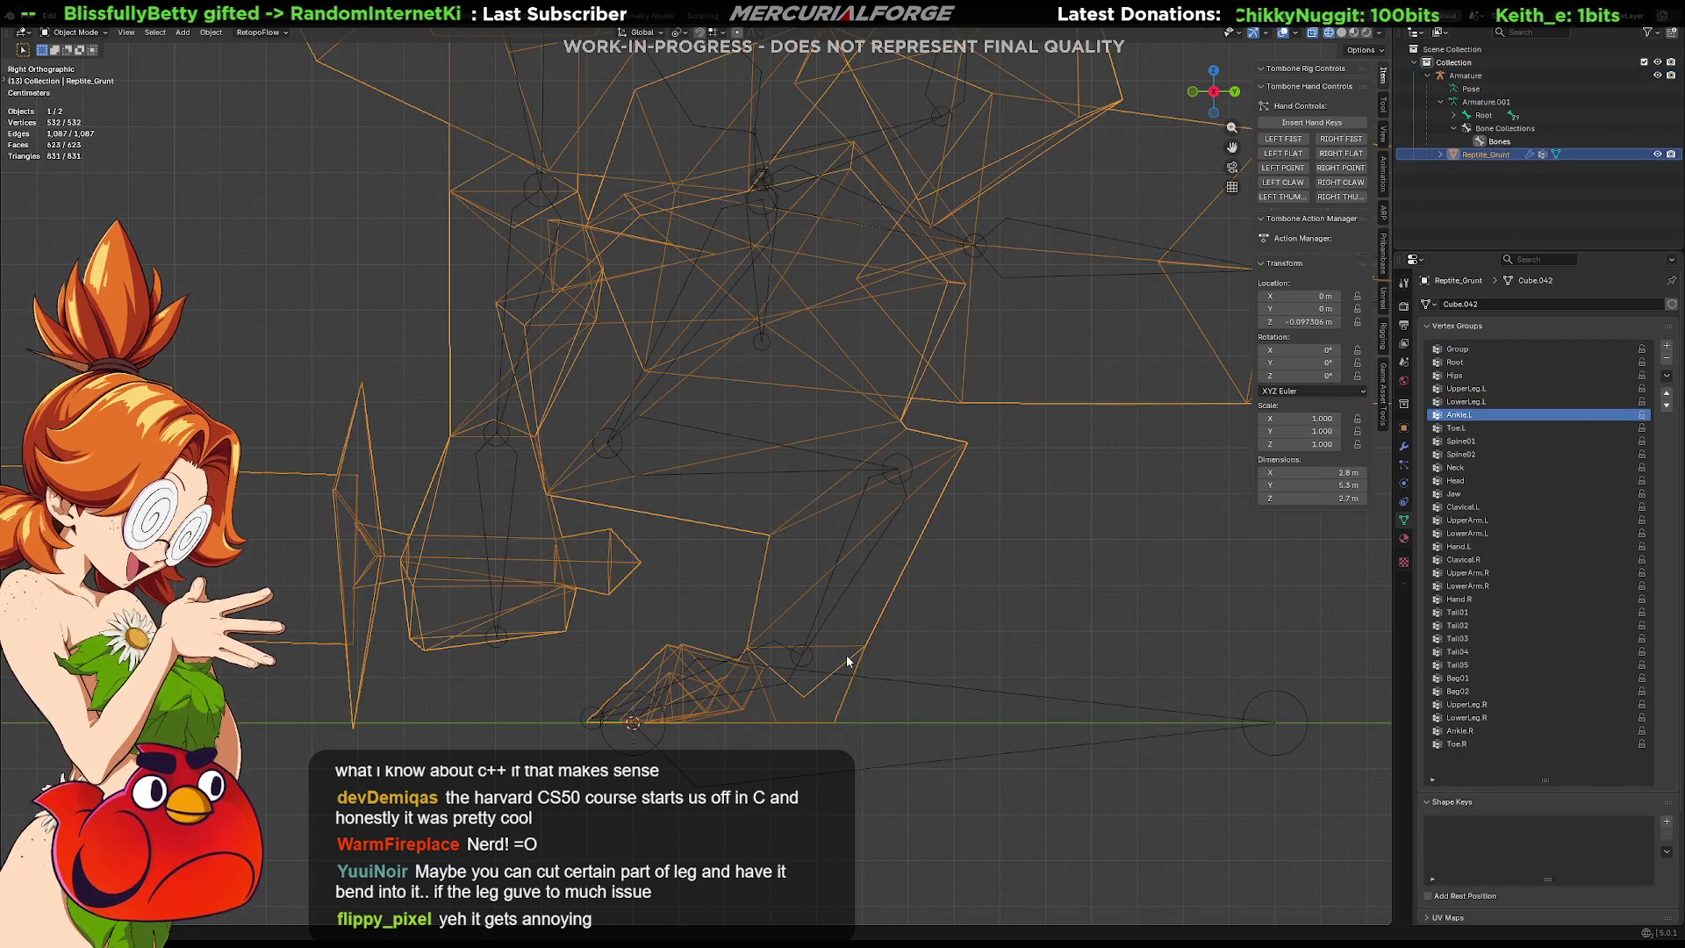
key("ctrl+Tab")
left_click(860, 668)
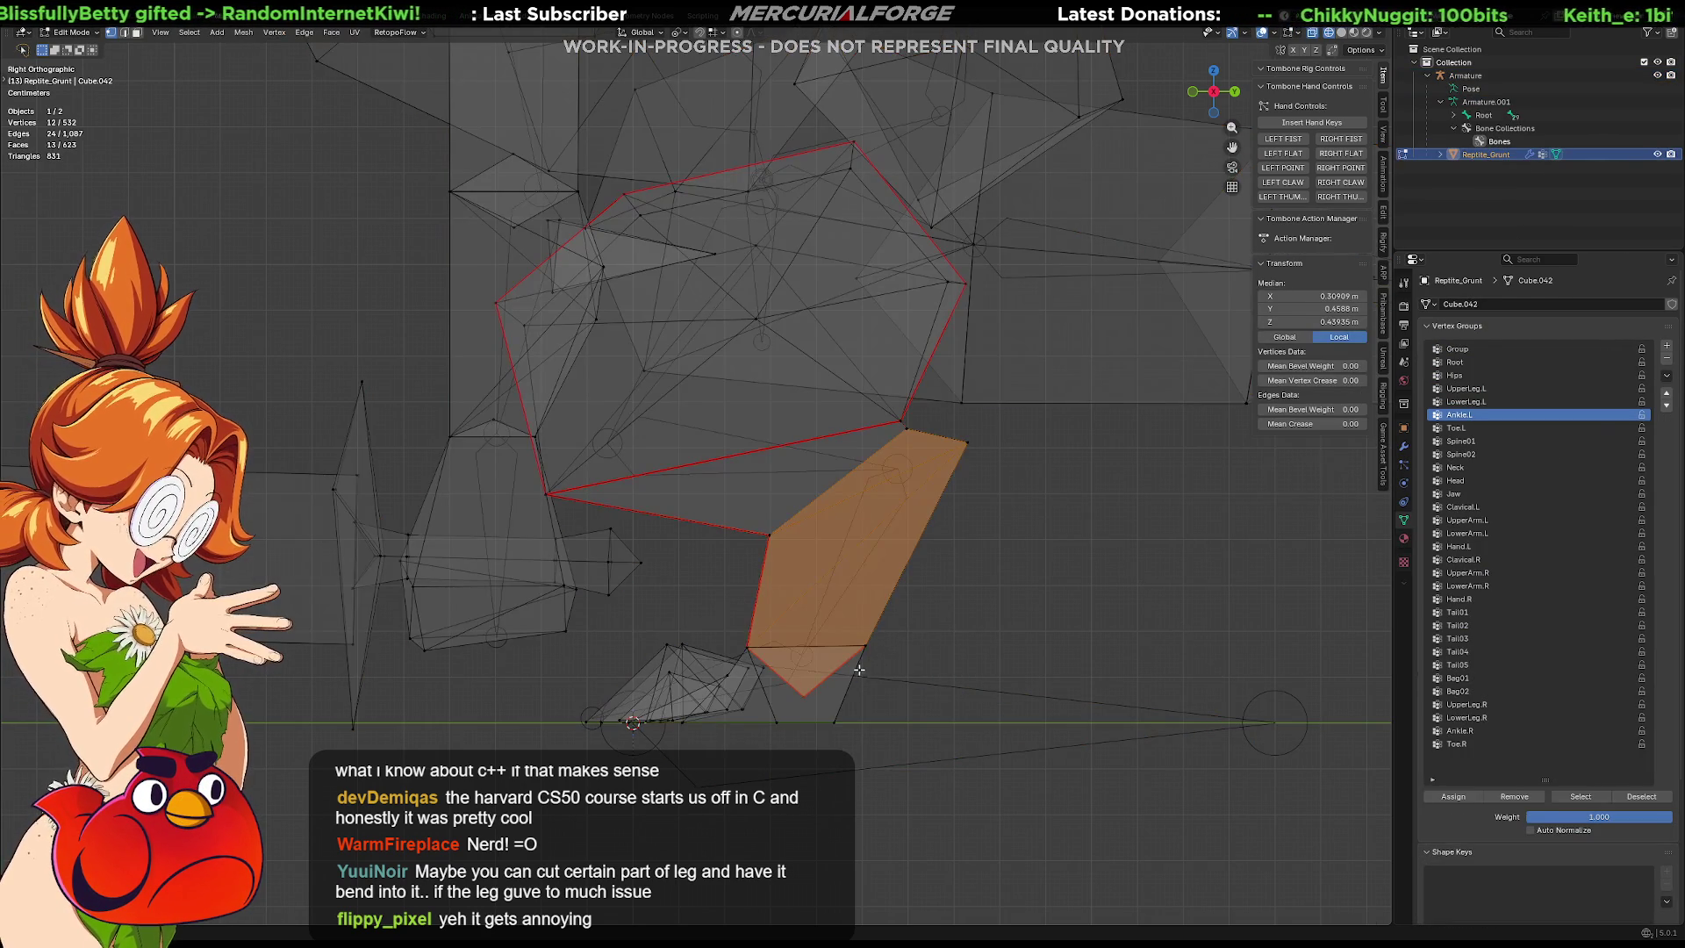
Check the foot by growing a selection from one foot vertex, then clear it.
left_click(859, 669)
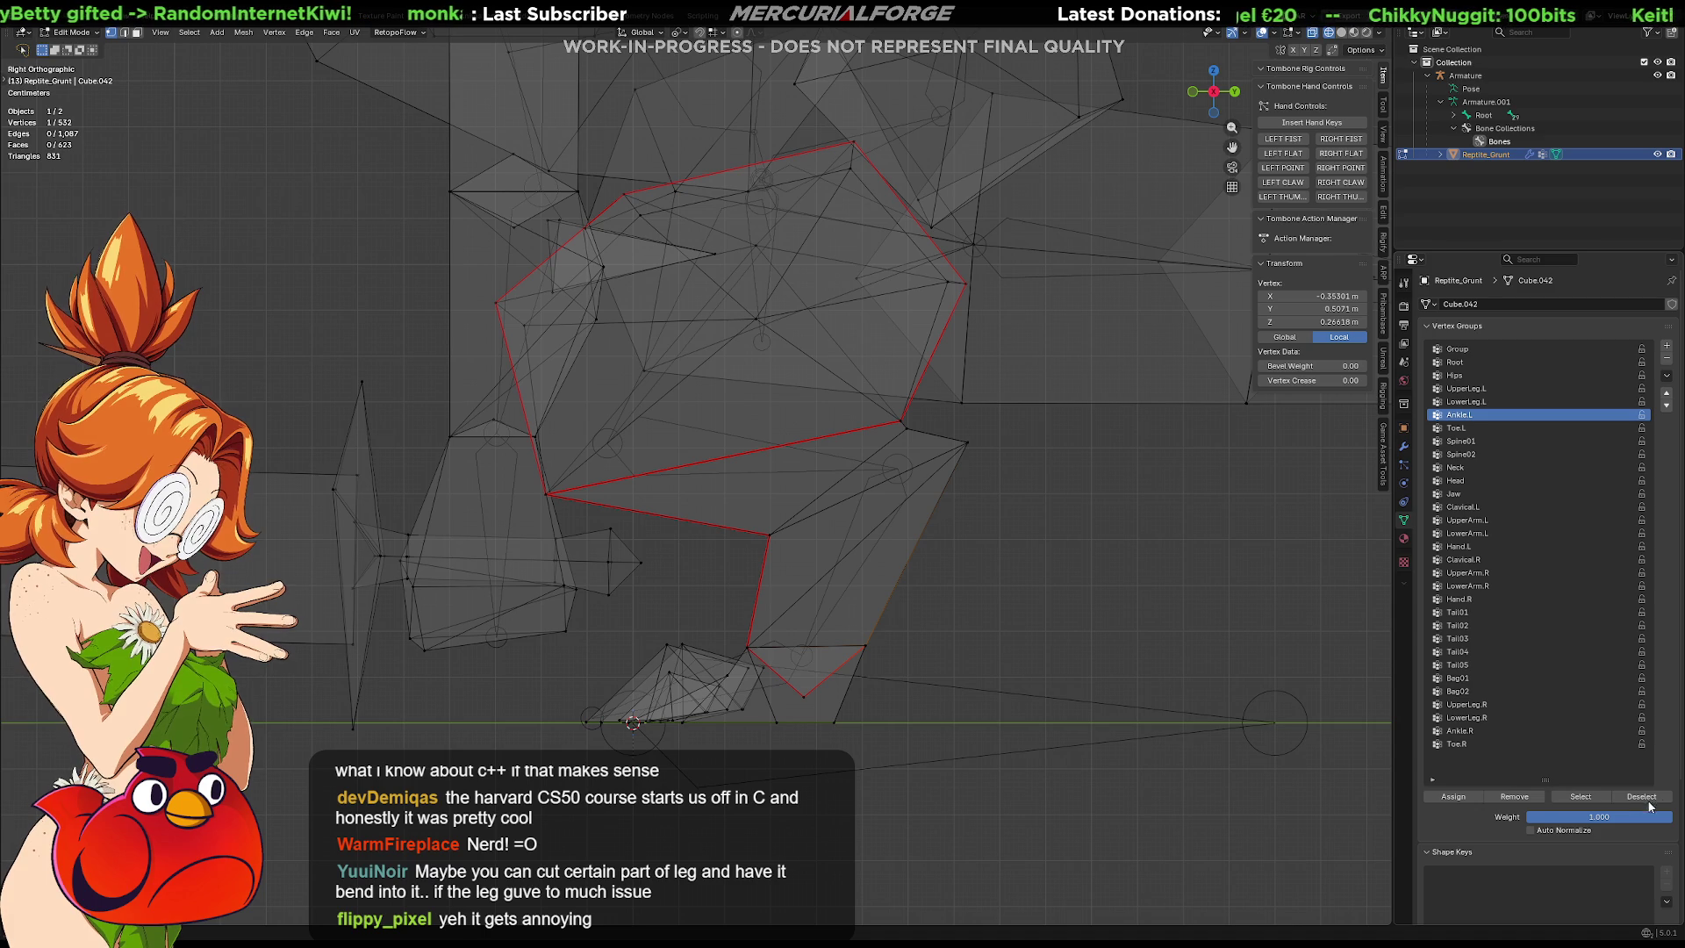
left_click(685, 659)
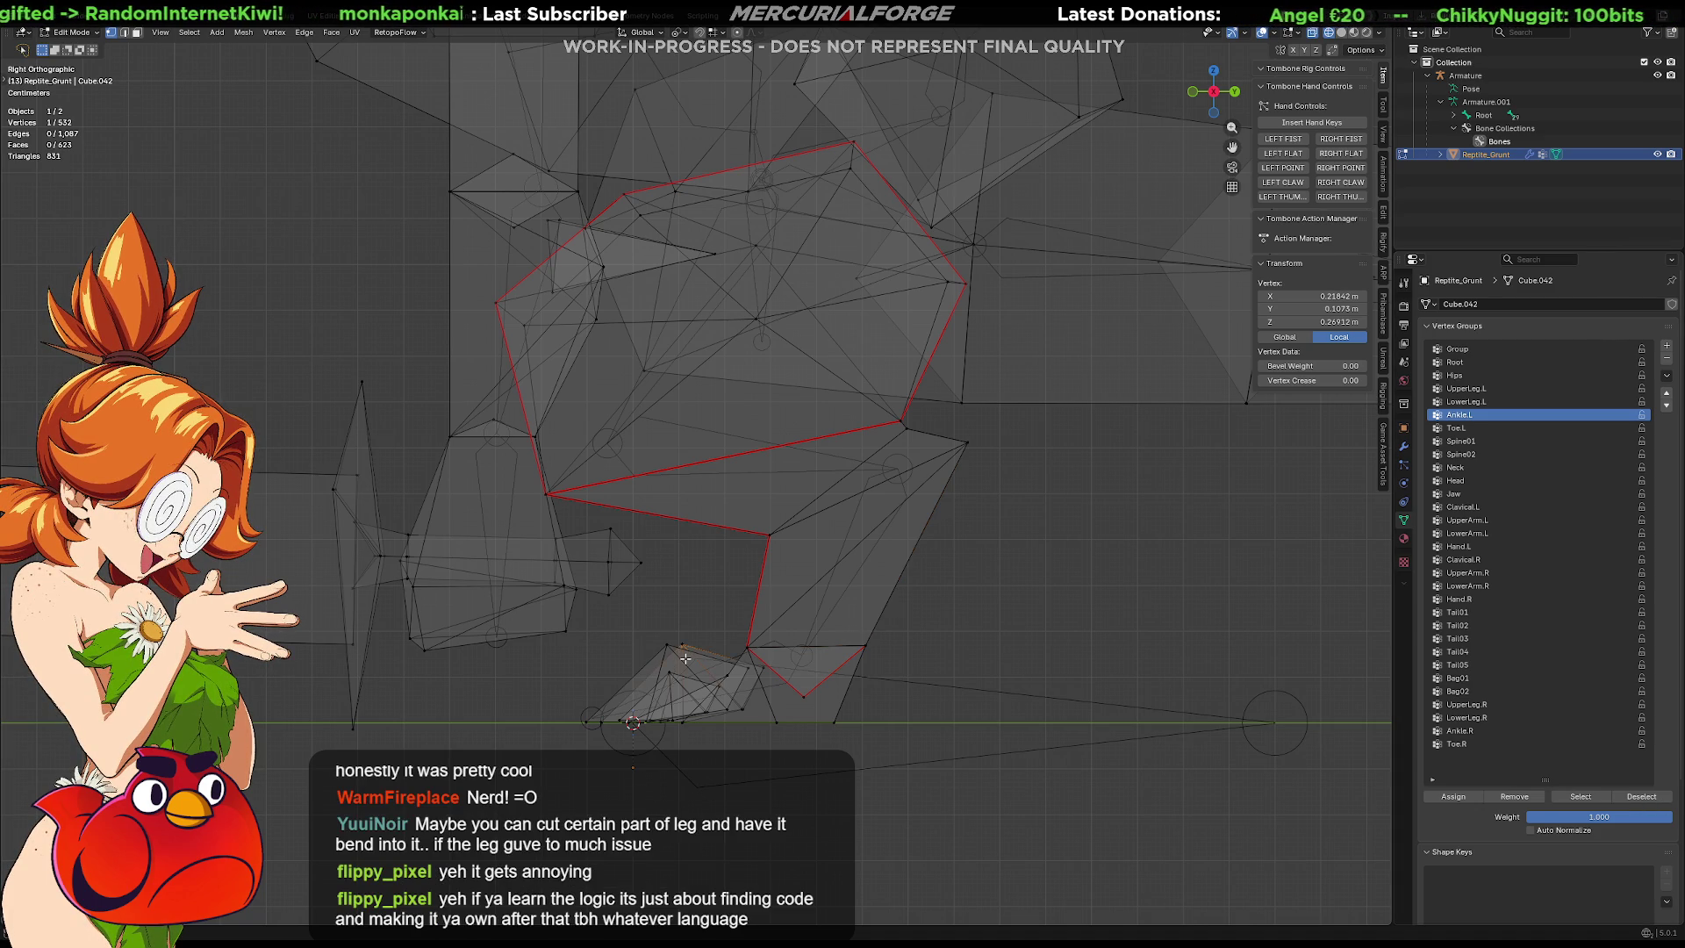
key("ctrl+KP_Add")
key("ctrl+KP_Add")
key("ctrl+KP_Add")
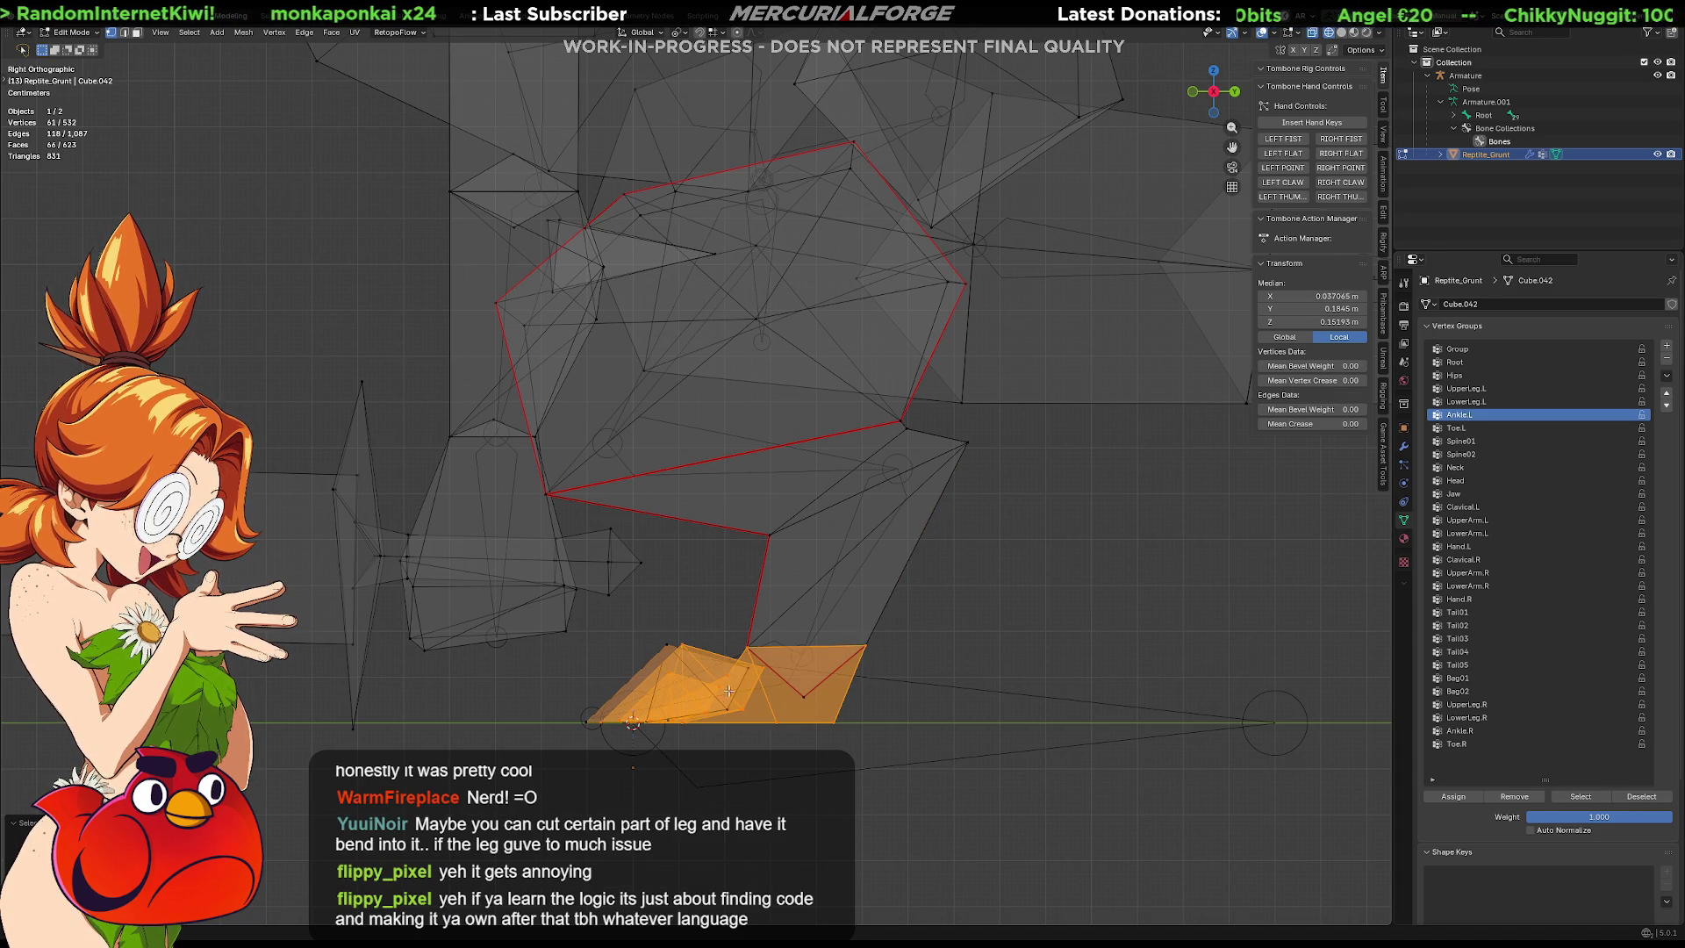
key("ctrl+KP_Add")
left_click(931, 642)
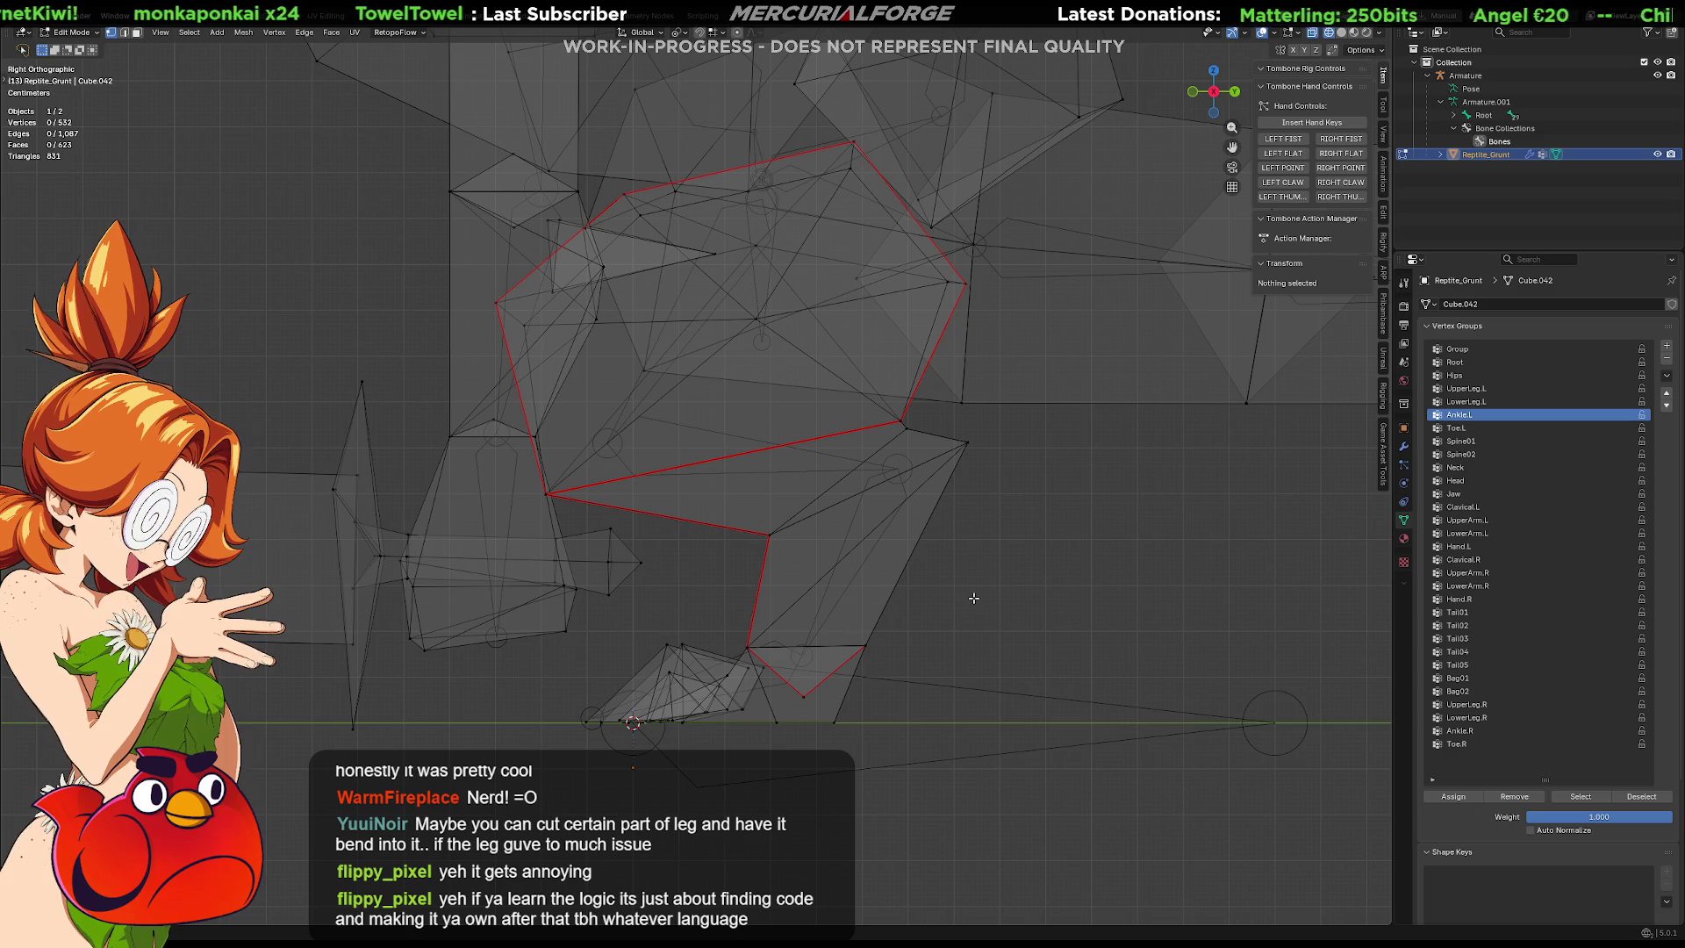
key("KP_4")
mouse_move(971, 601)
middle_mouse_down()
mouse_move(997, 595)
mouse_move(966, 620)
mouse_move(954, 544)
mouse_move(948, 569)
middle_mouse_up()
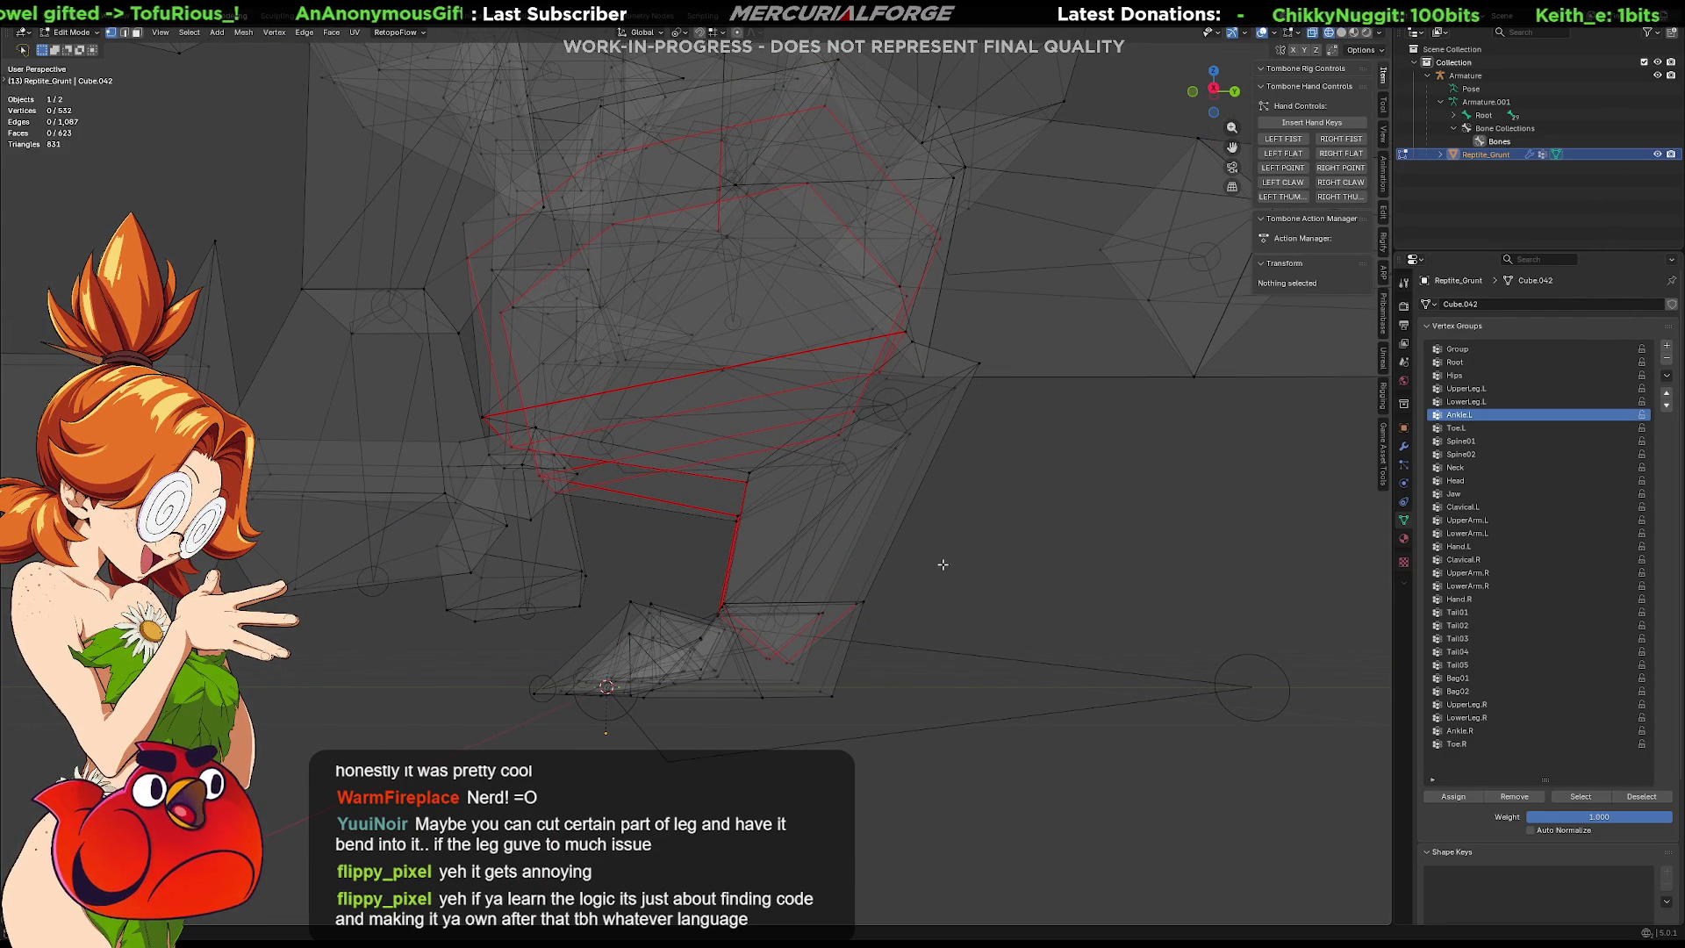
In solid shading, select the left foot's linked toe faces and assign them to Toe.L.
key("shift+z")
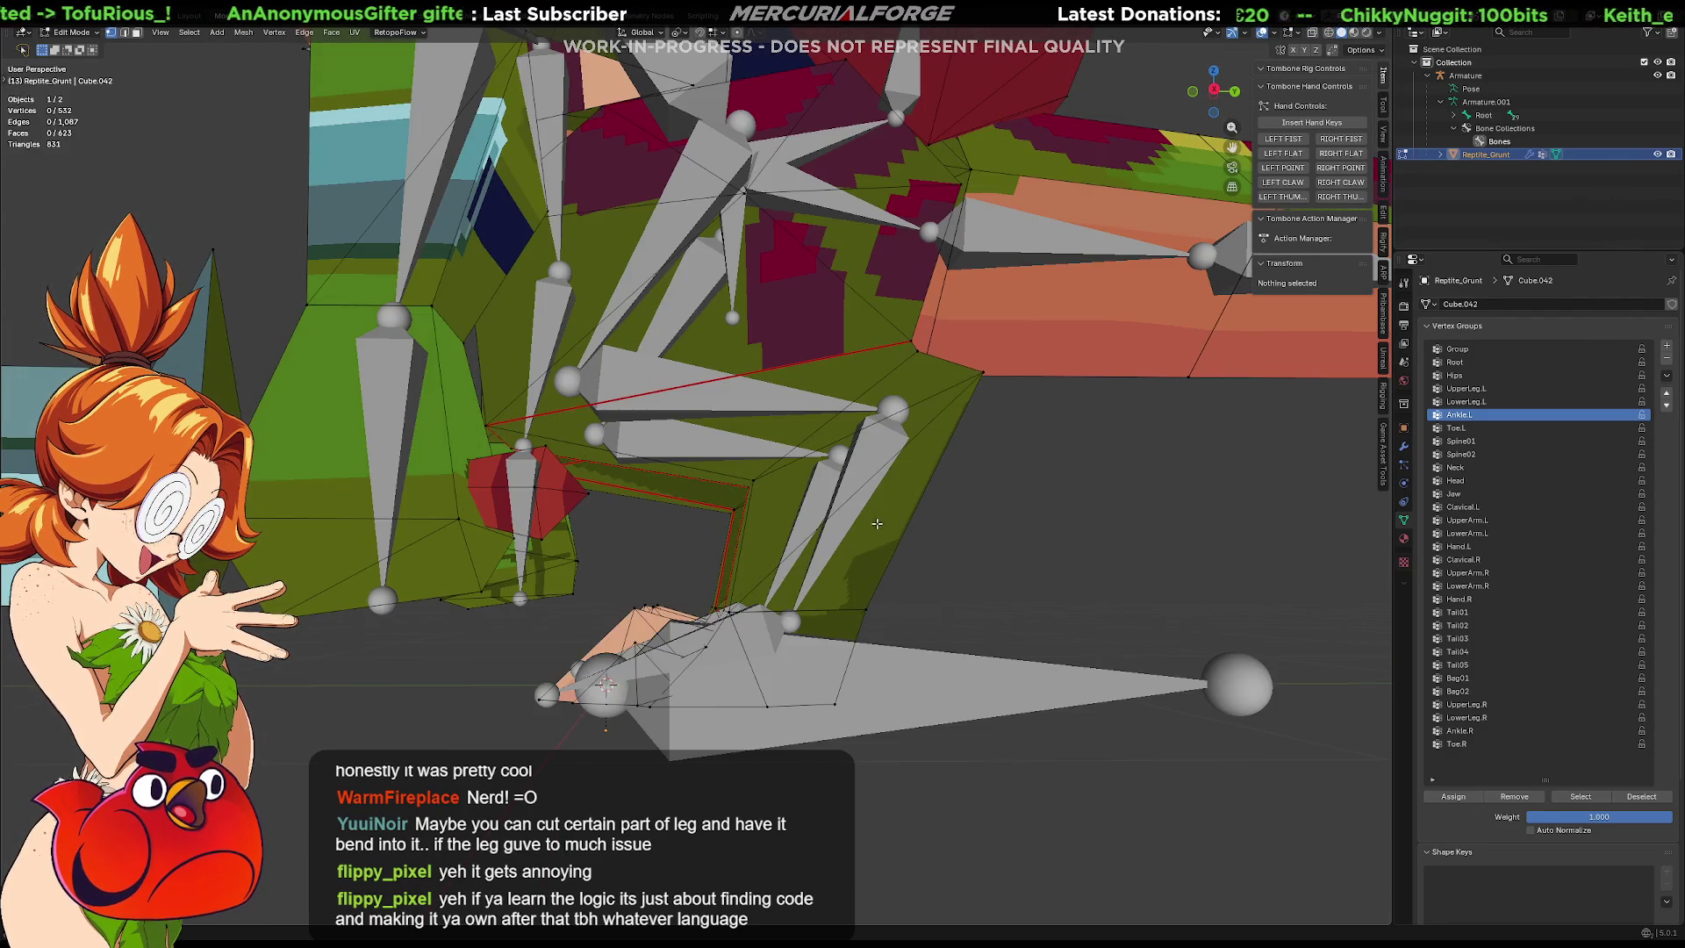
middle_click_drag(874, 525, 871, 531)
middle_click_drag(957, 510, 1360, 685)
scroll(1495, 744, "down", 4)
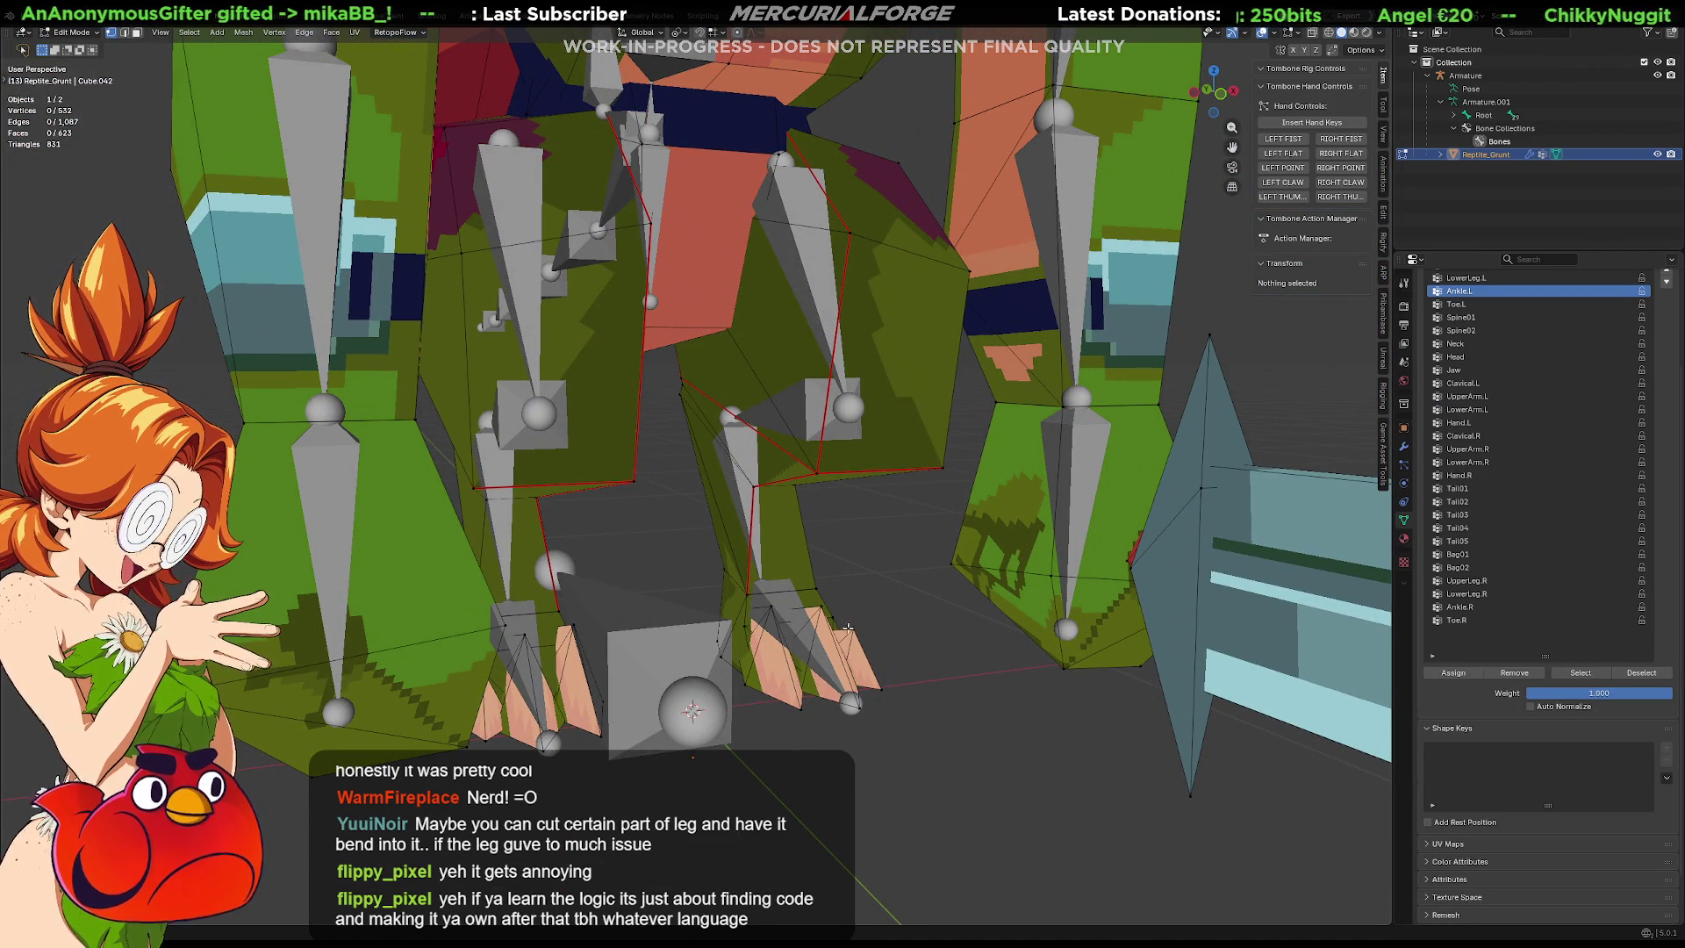
key("l")
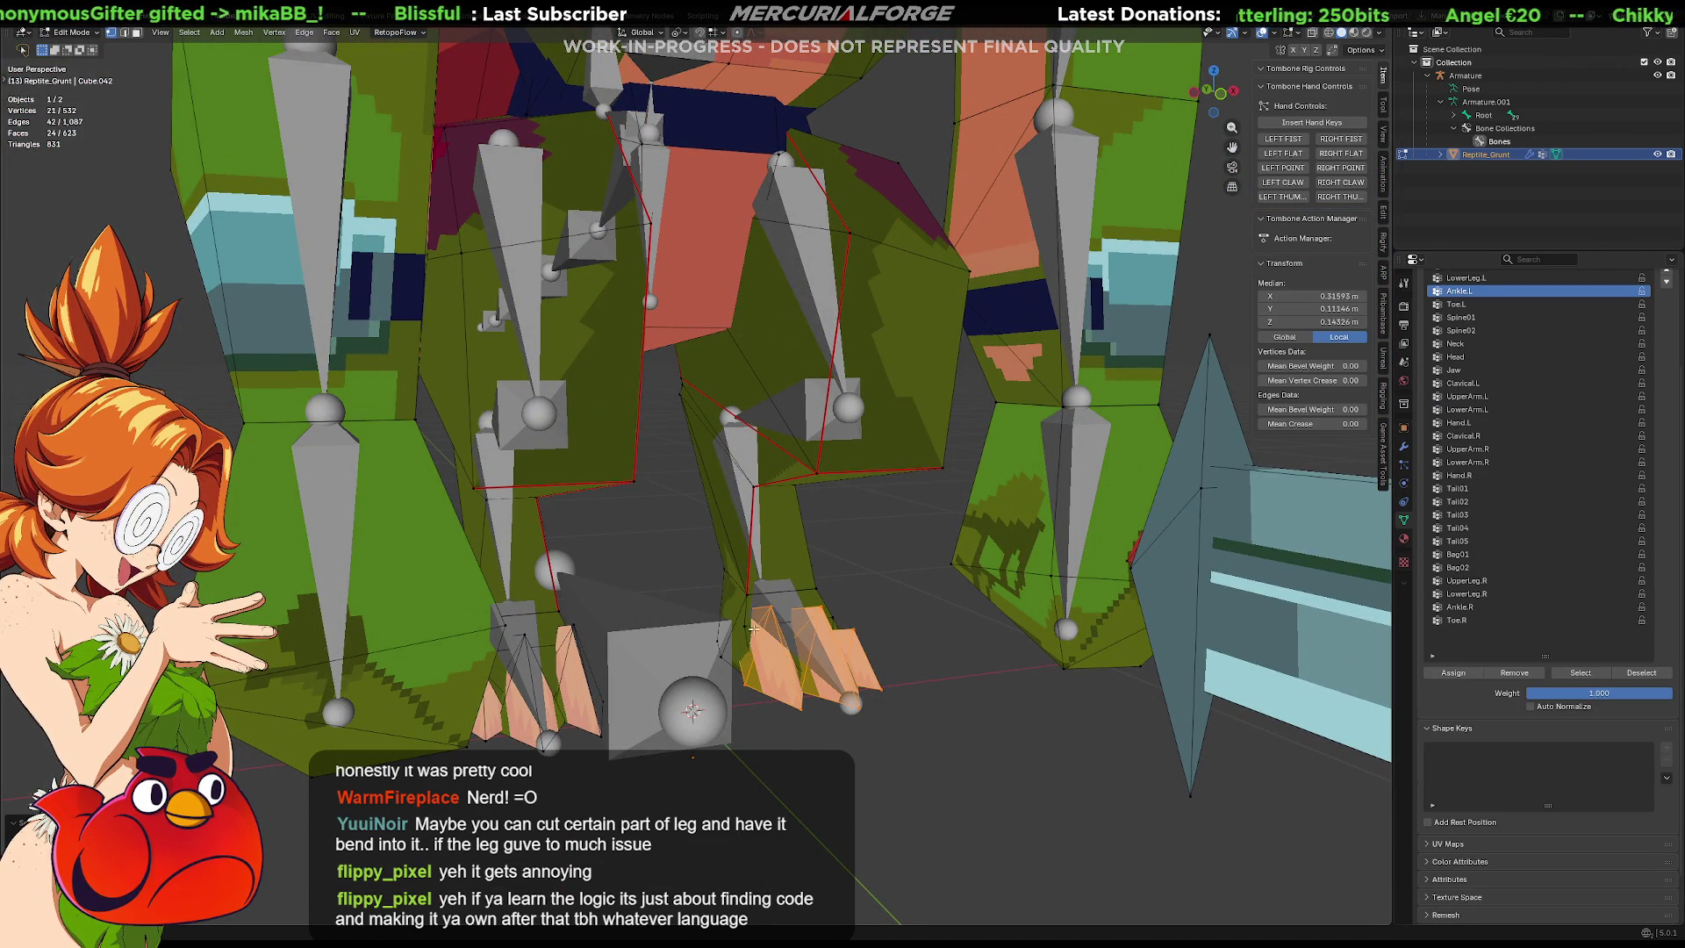
key("l")
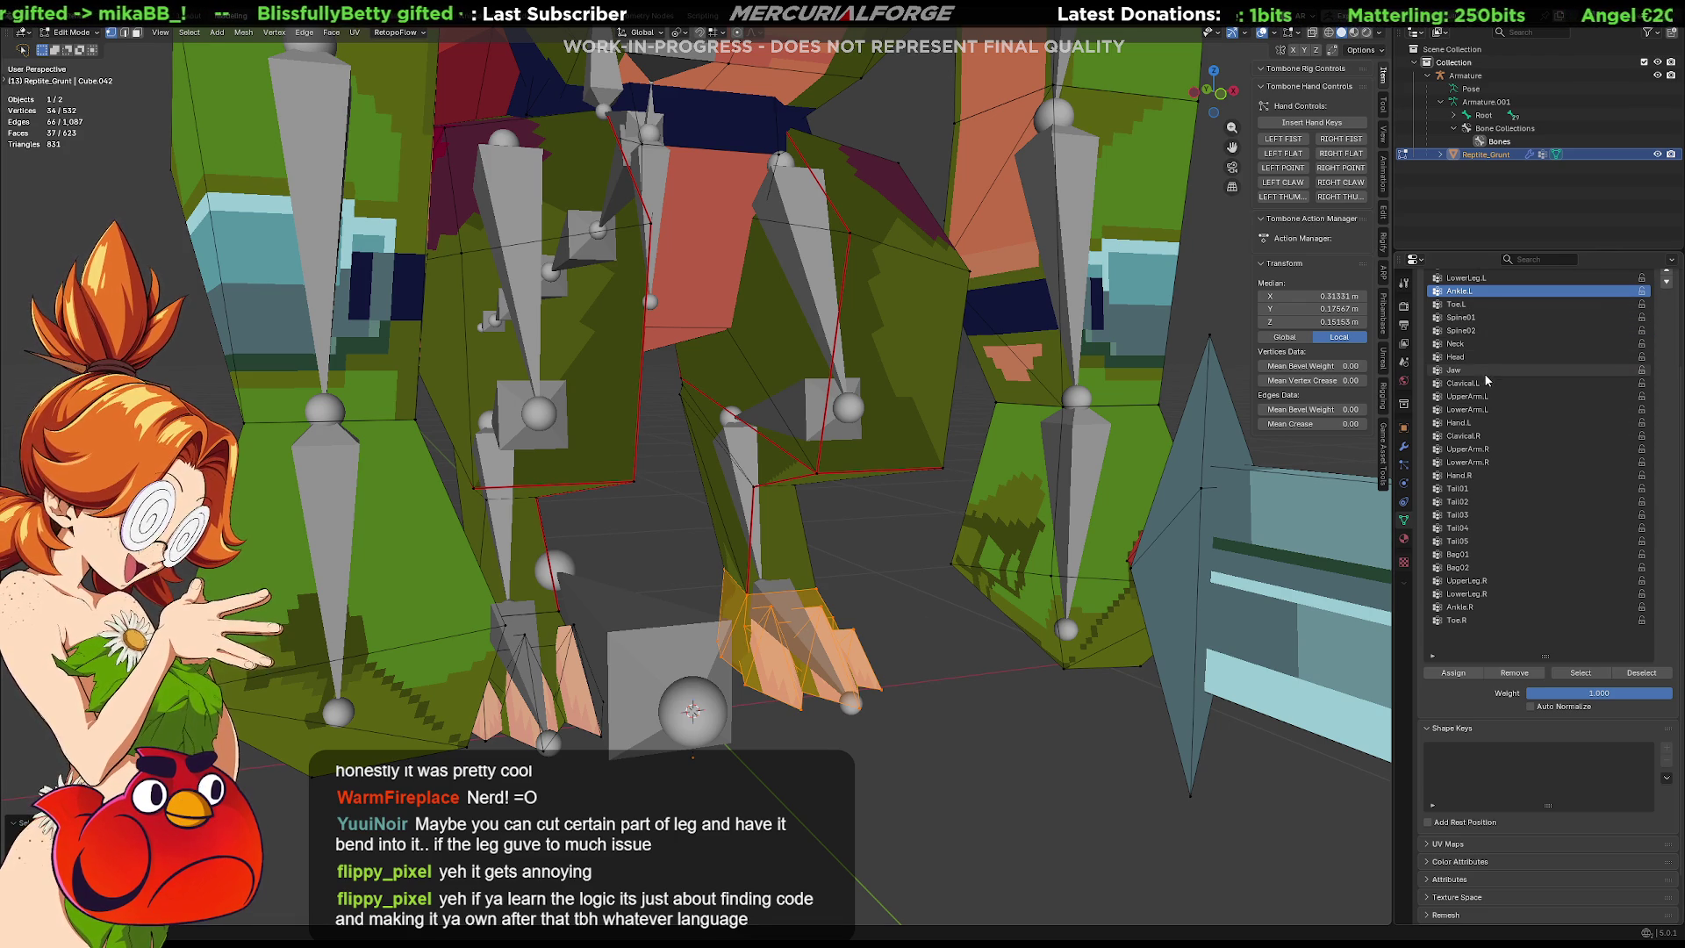
scroll(1446, 392, "up", 3)
left_click(1446, 384)
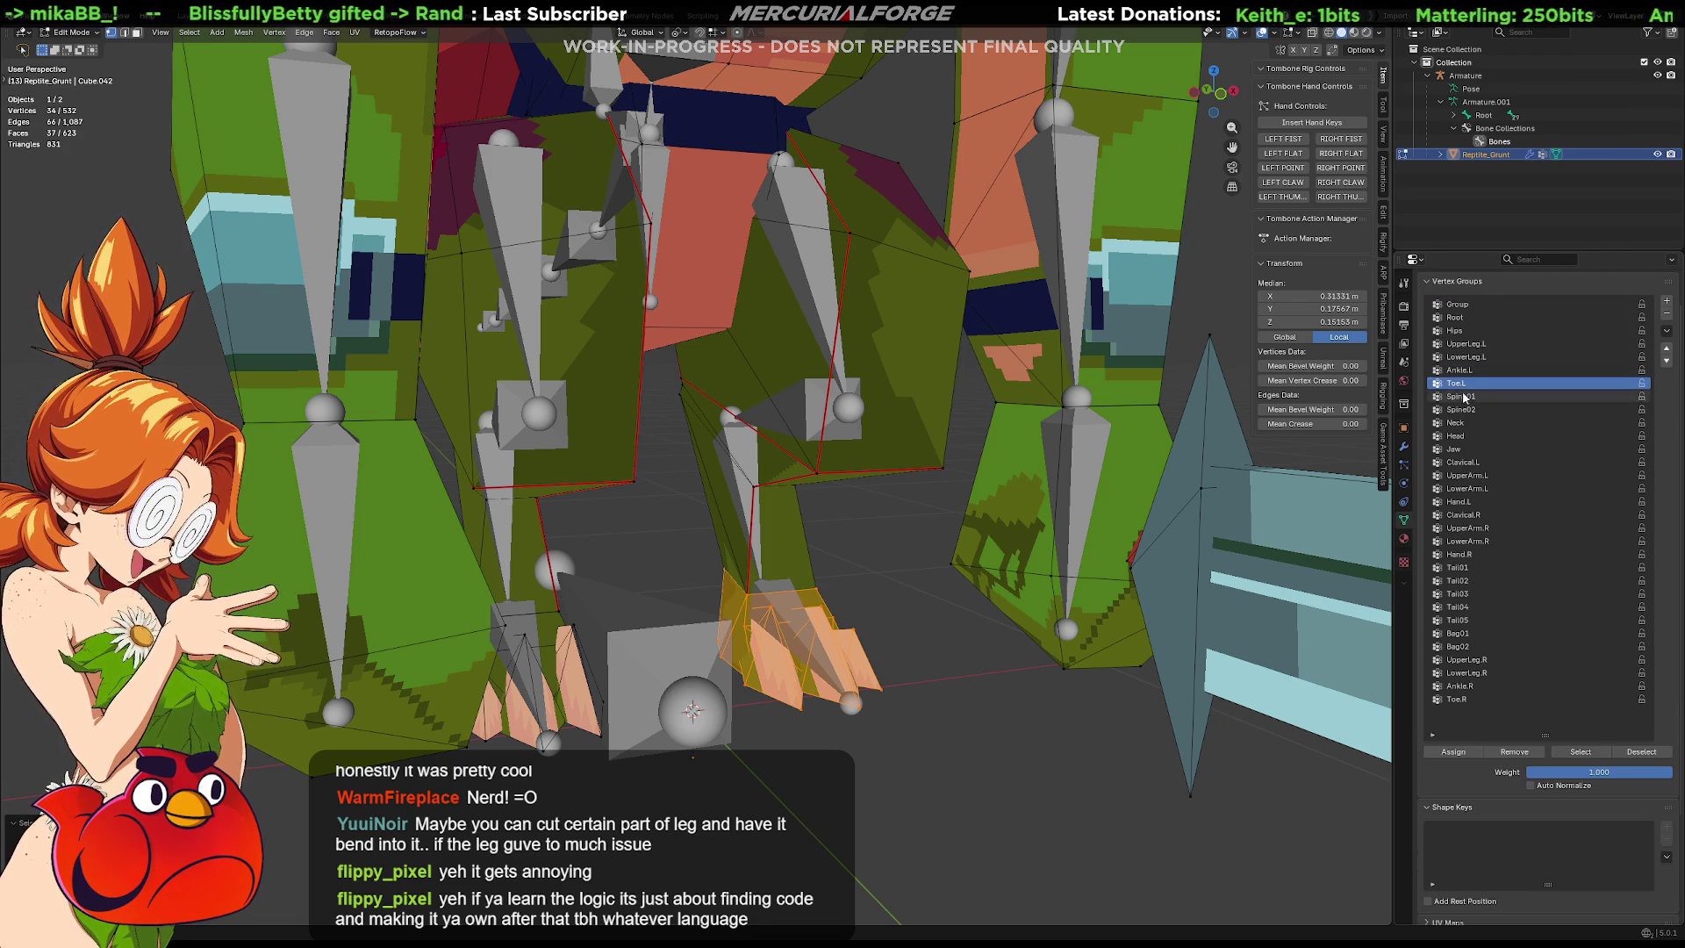
left_click(1453, 753)
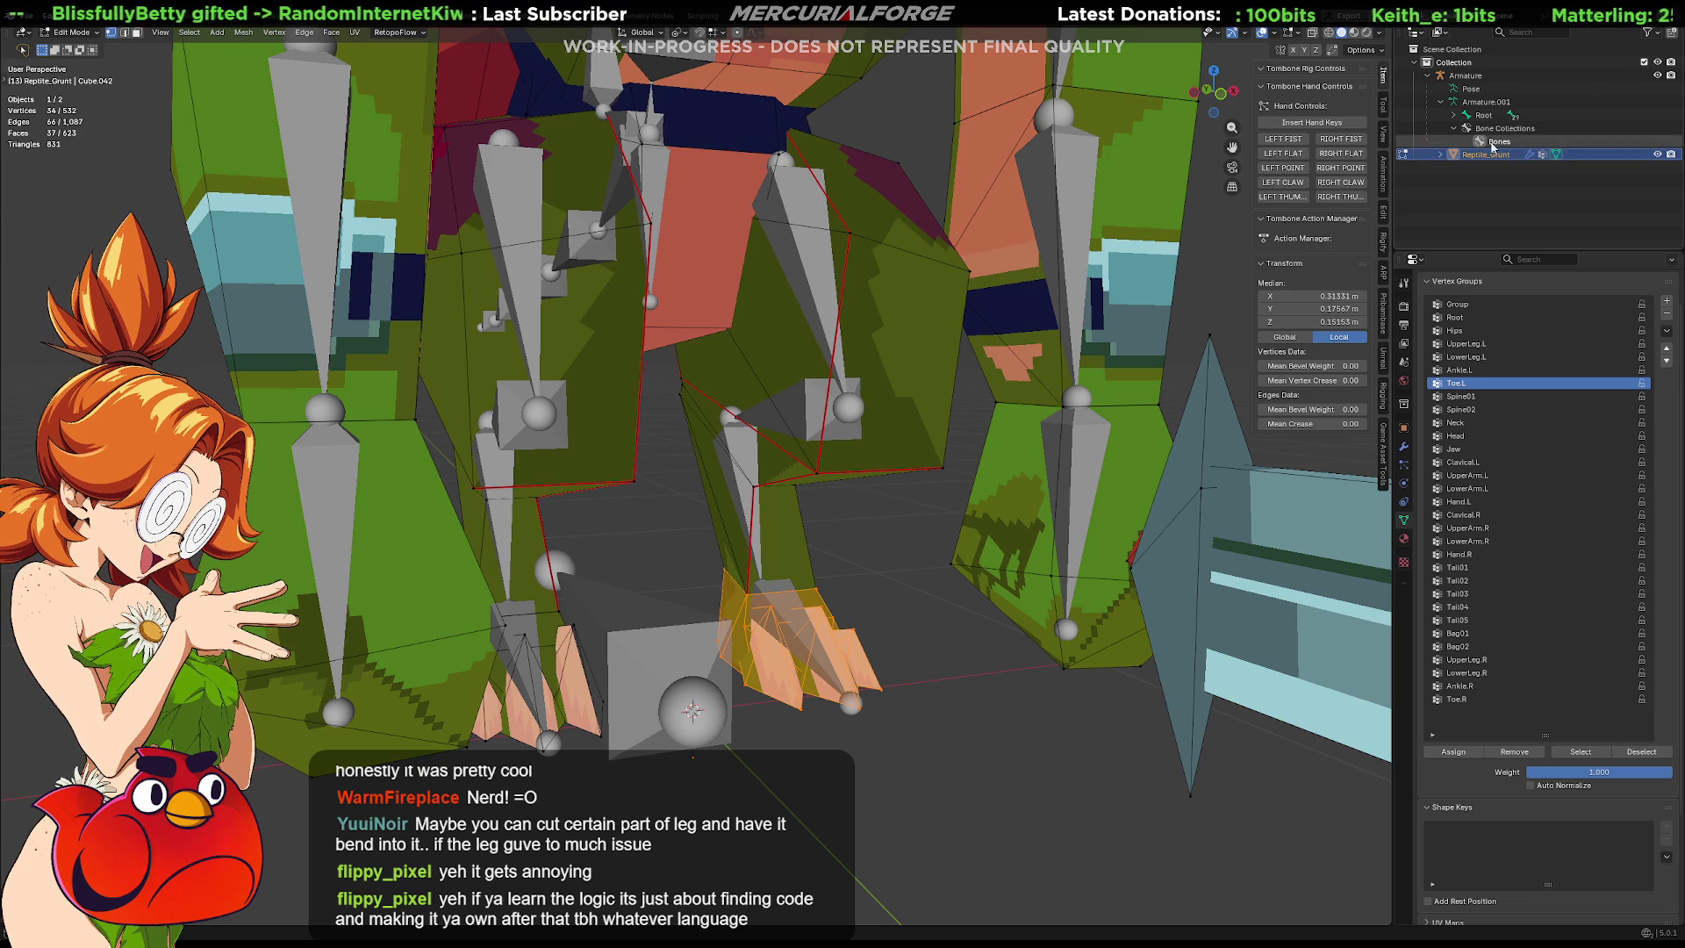
key("F2")
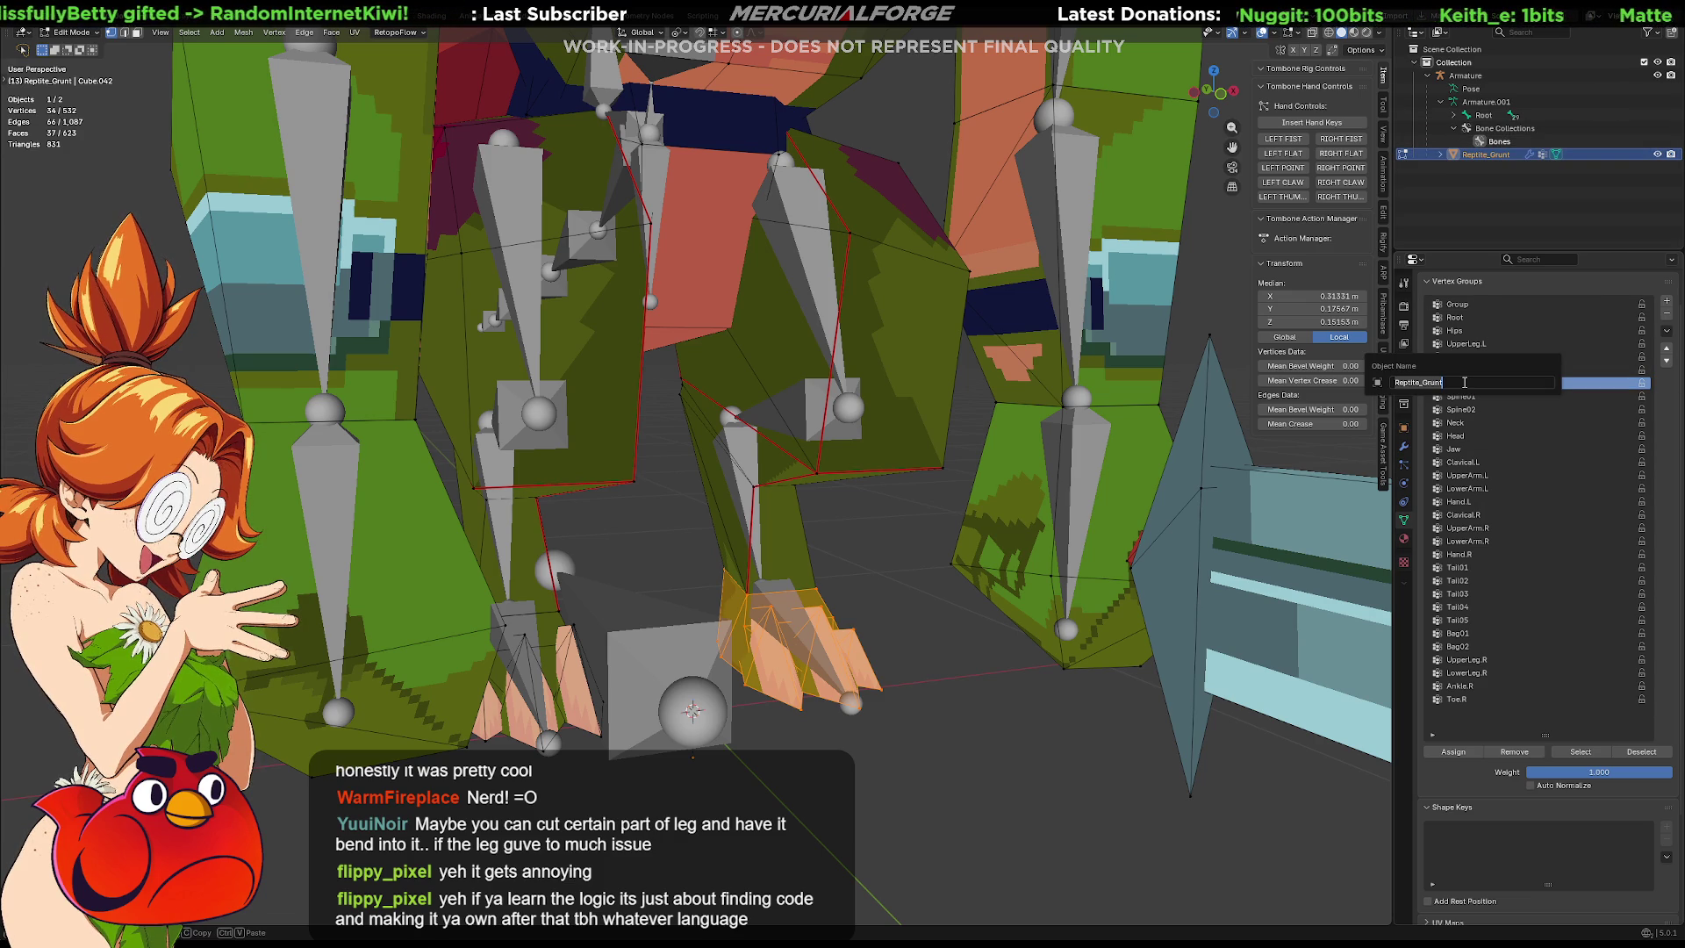
Clear the foot face selection and expand the armature's bone hierarchy in the Outliner.
key("Escape")
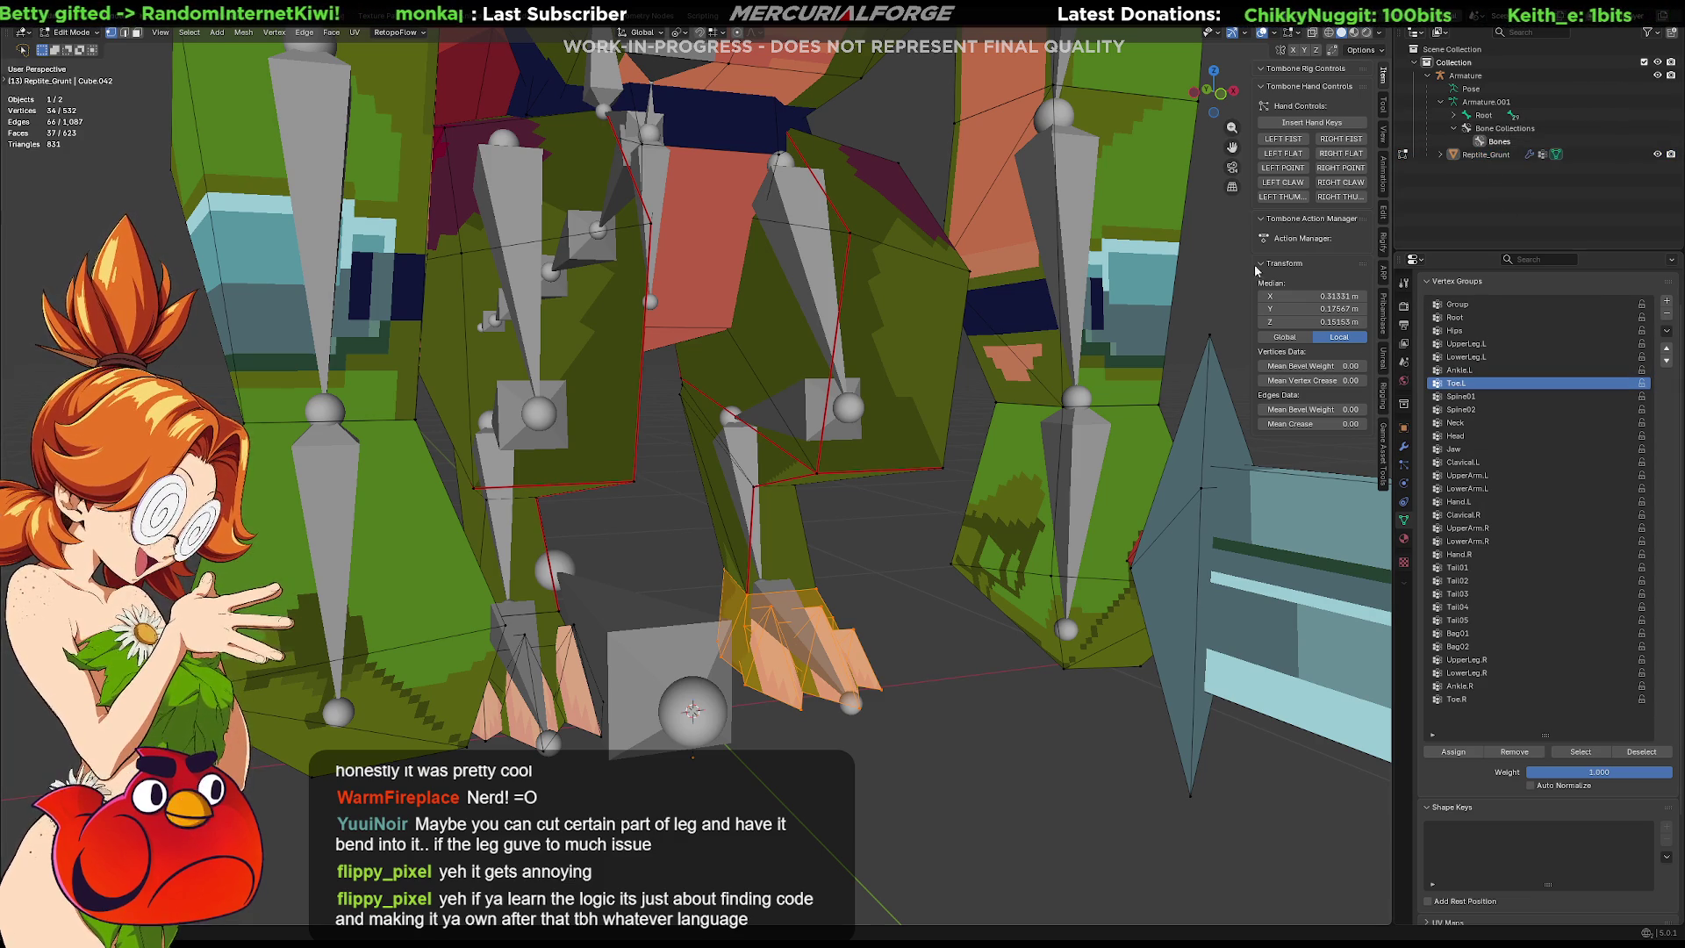
left_click(822, 532)
left_click(1443, 103)
left_click(1444, 102)
left_click(1454, 117)
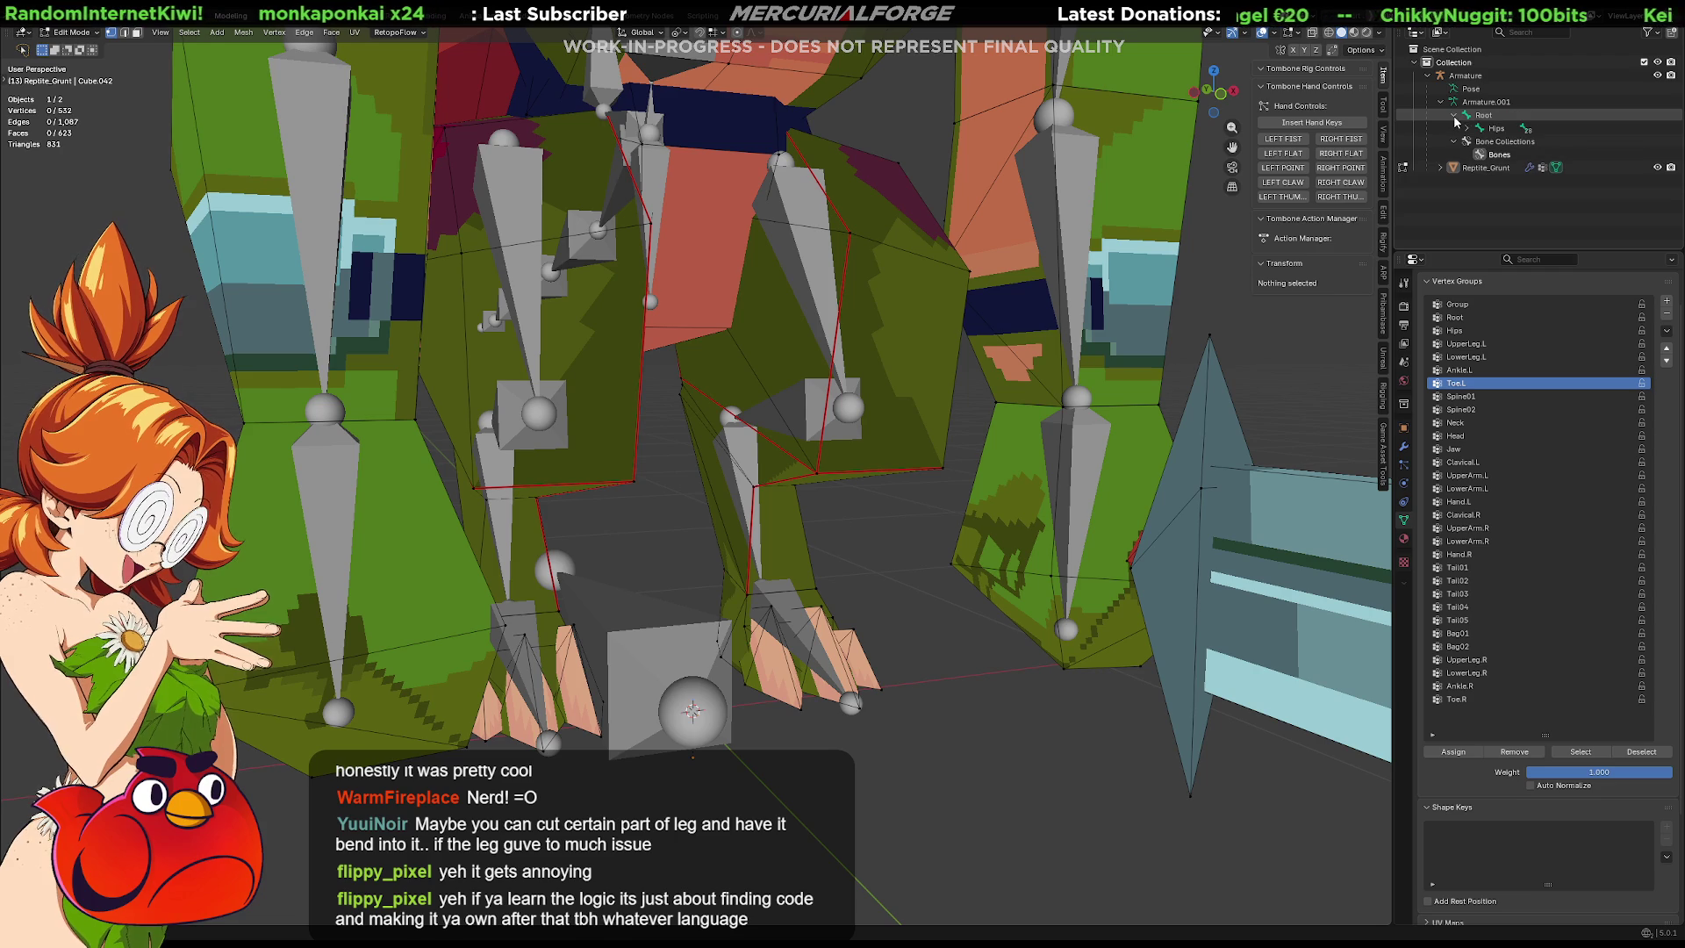
left_click(1467, 128)
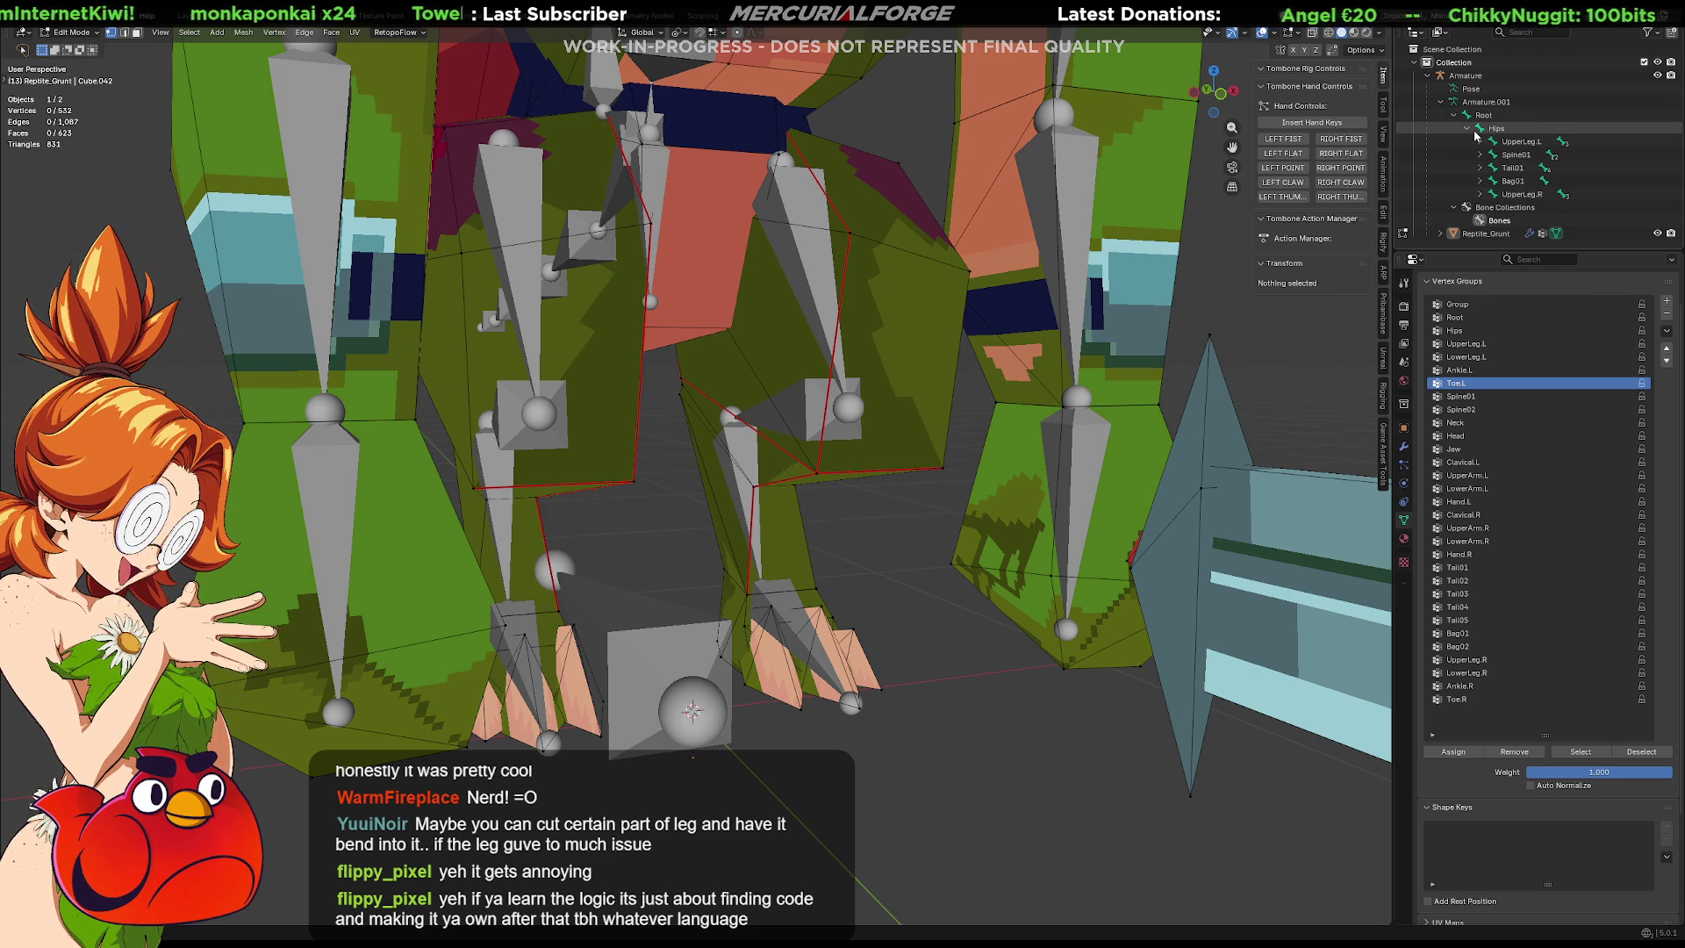
left_click(1468, 129, "shift")
scroll(1489, 141, "down", 2)
scroll(1489, 139, "up", 1)
Rename bones Toe.L and Toe.R to Foot.L and Foot.R, then return to Object Mode.
double_click(1552, 138)
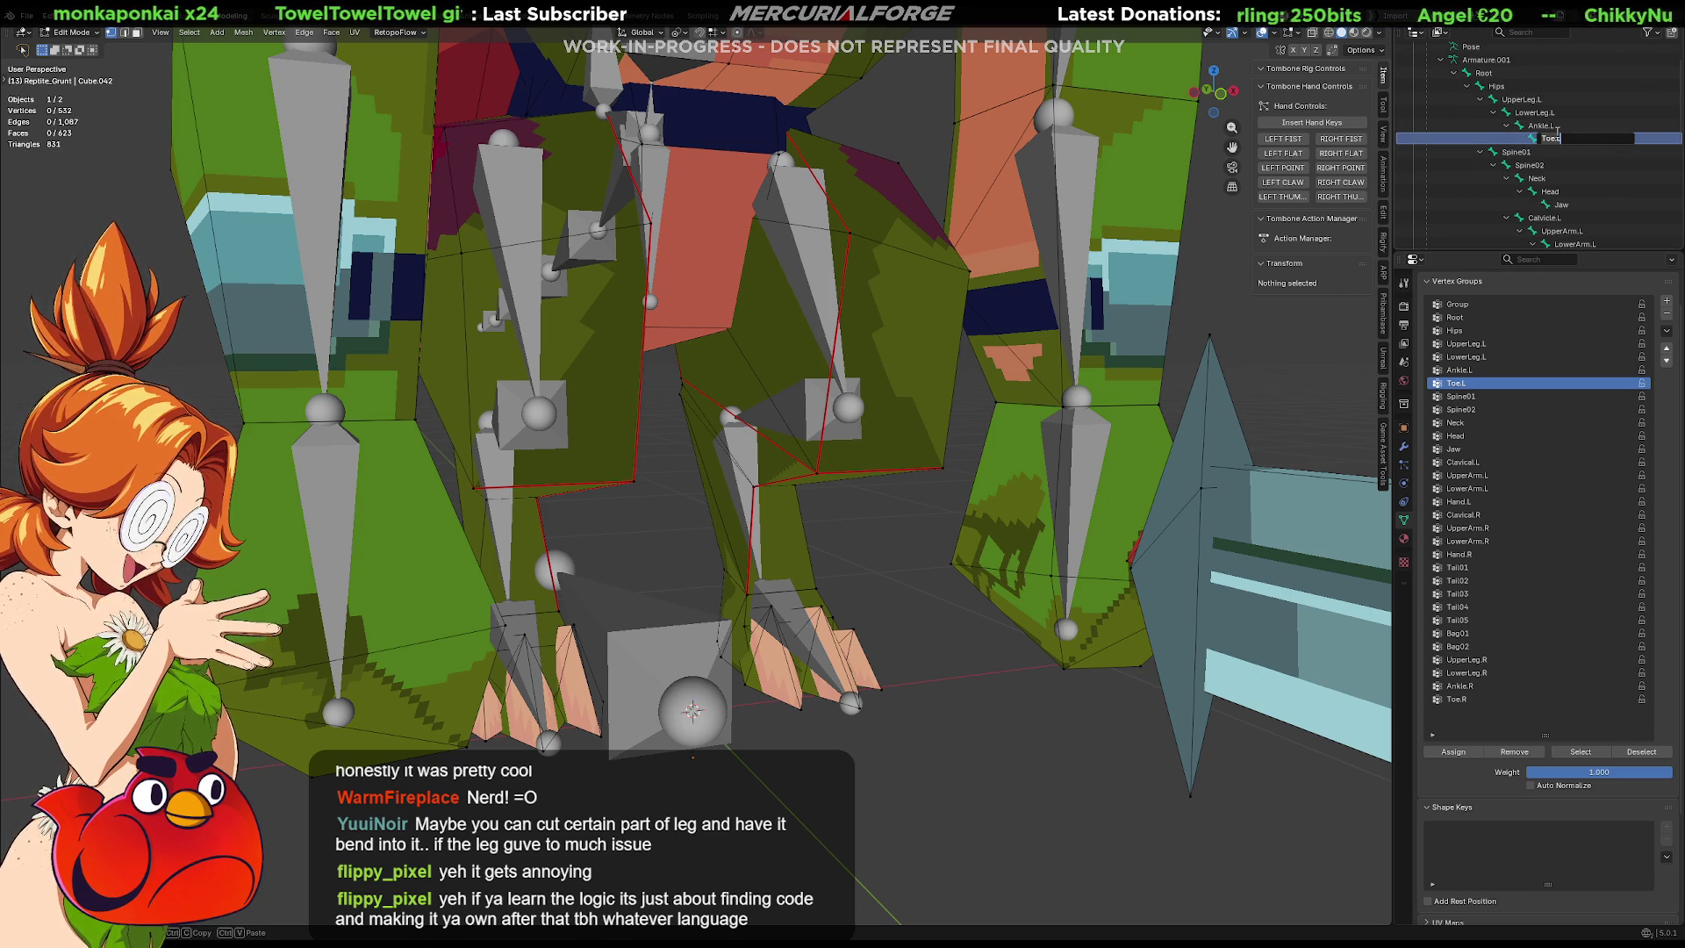
key("End")
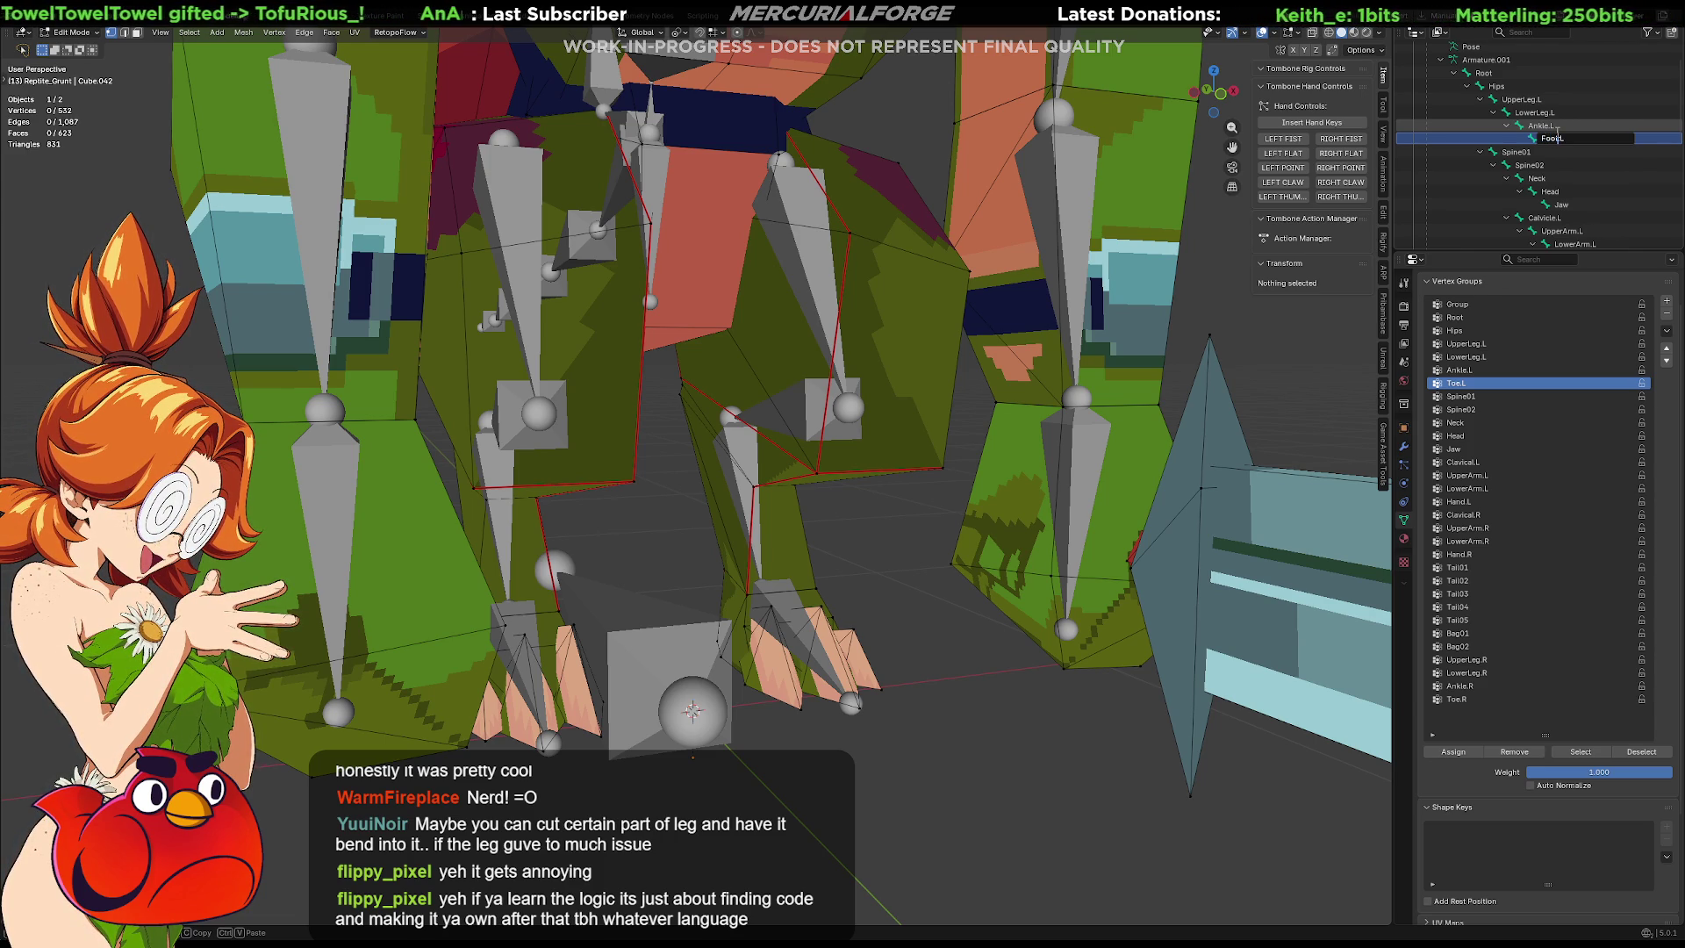
key("Return")
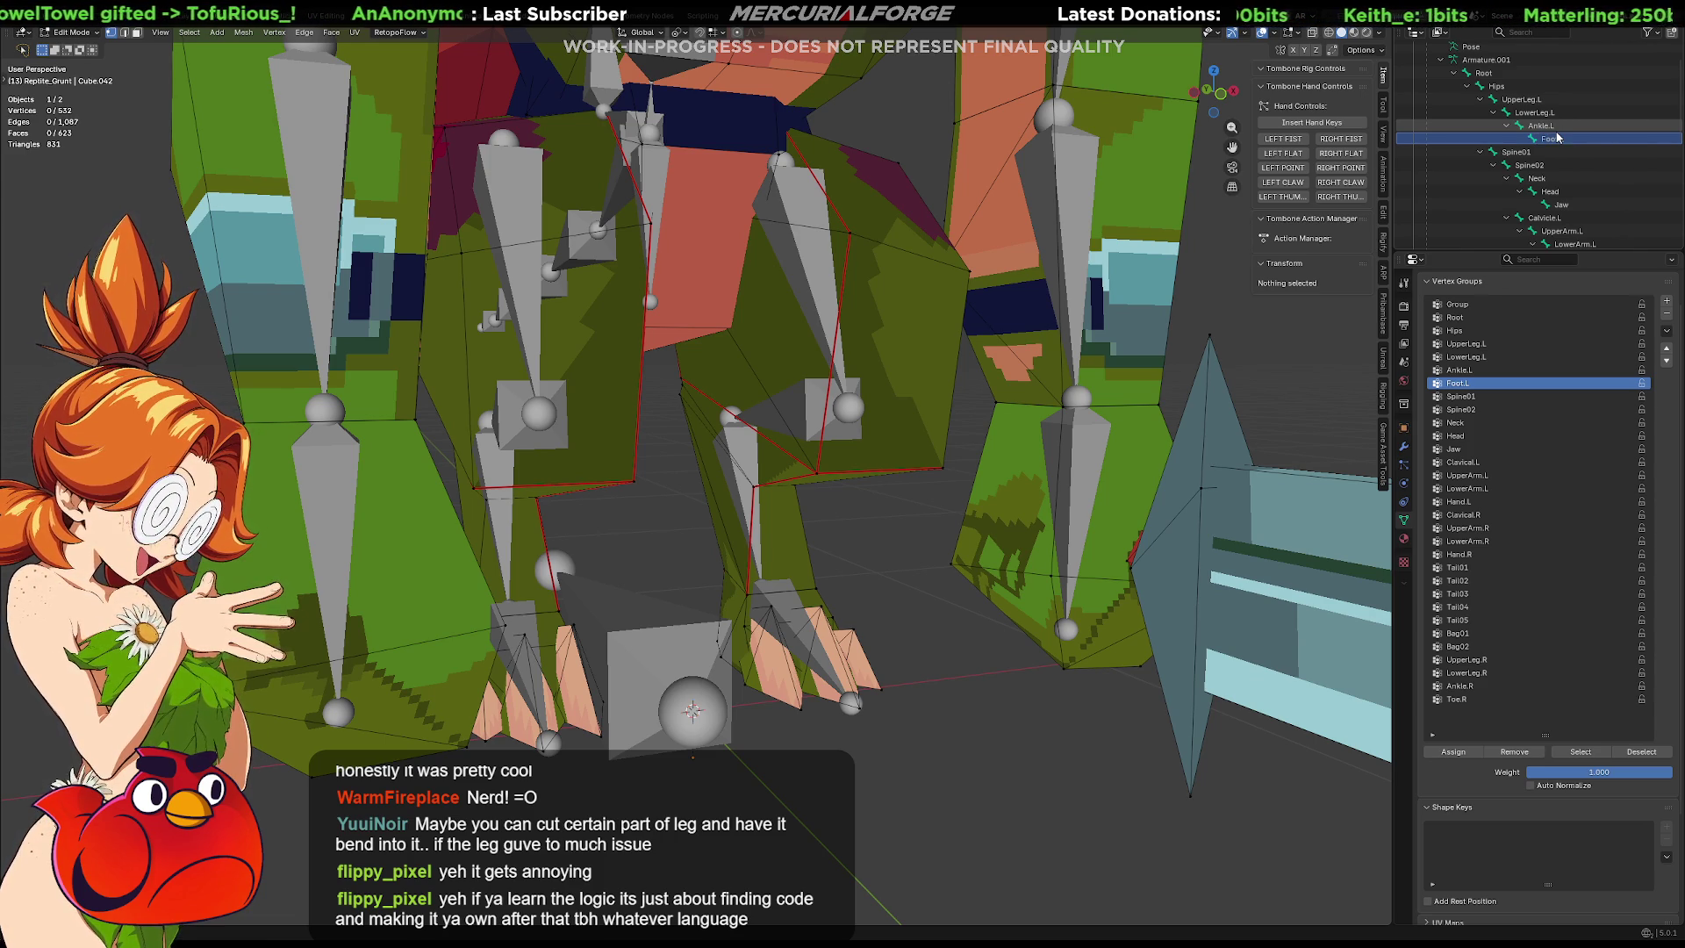
scroll(1588, 182, "down", 2)
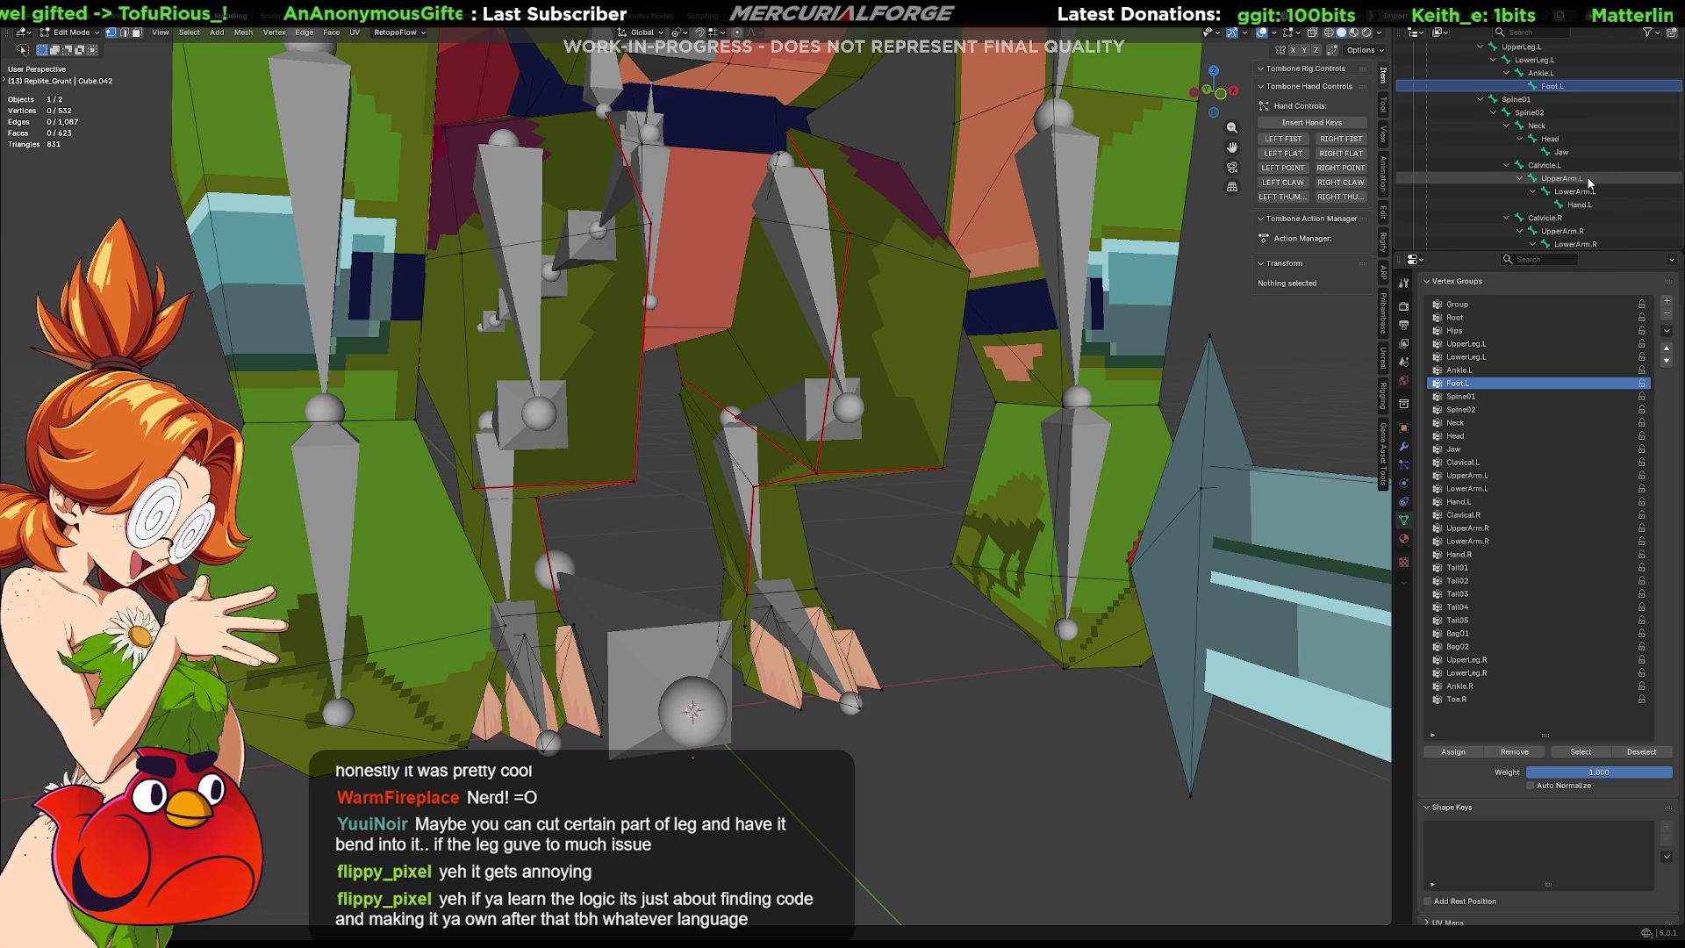
scroll(1589, 181, "down", 8)
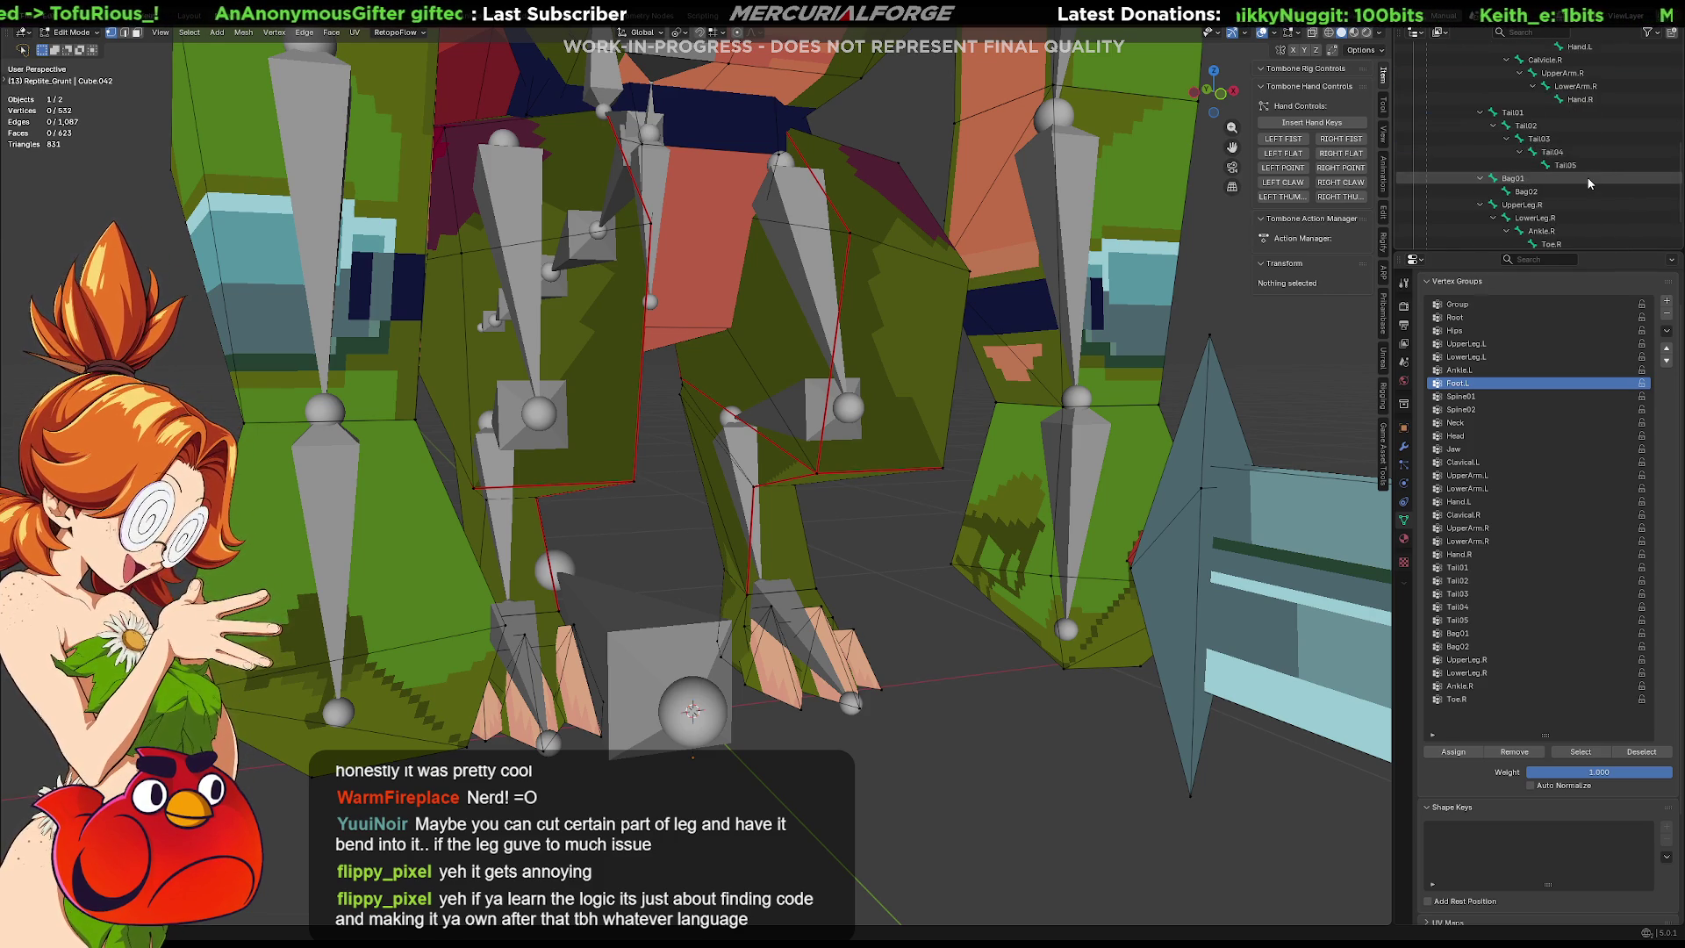
left_click(1578, 199)
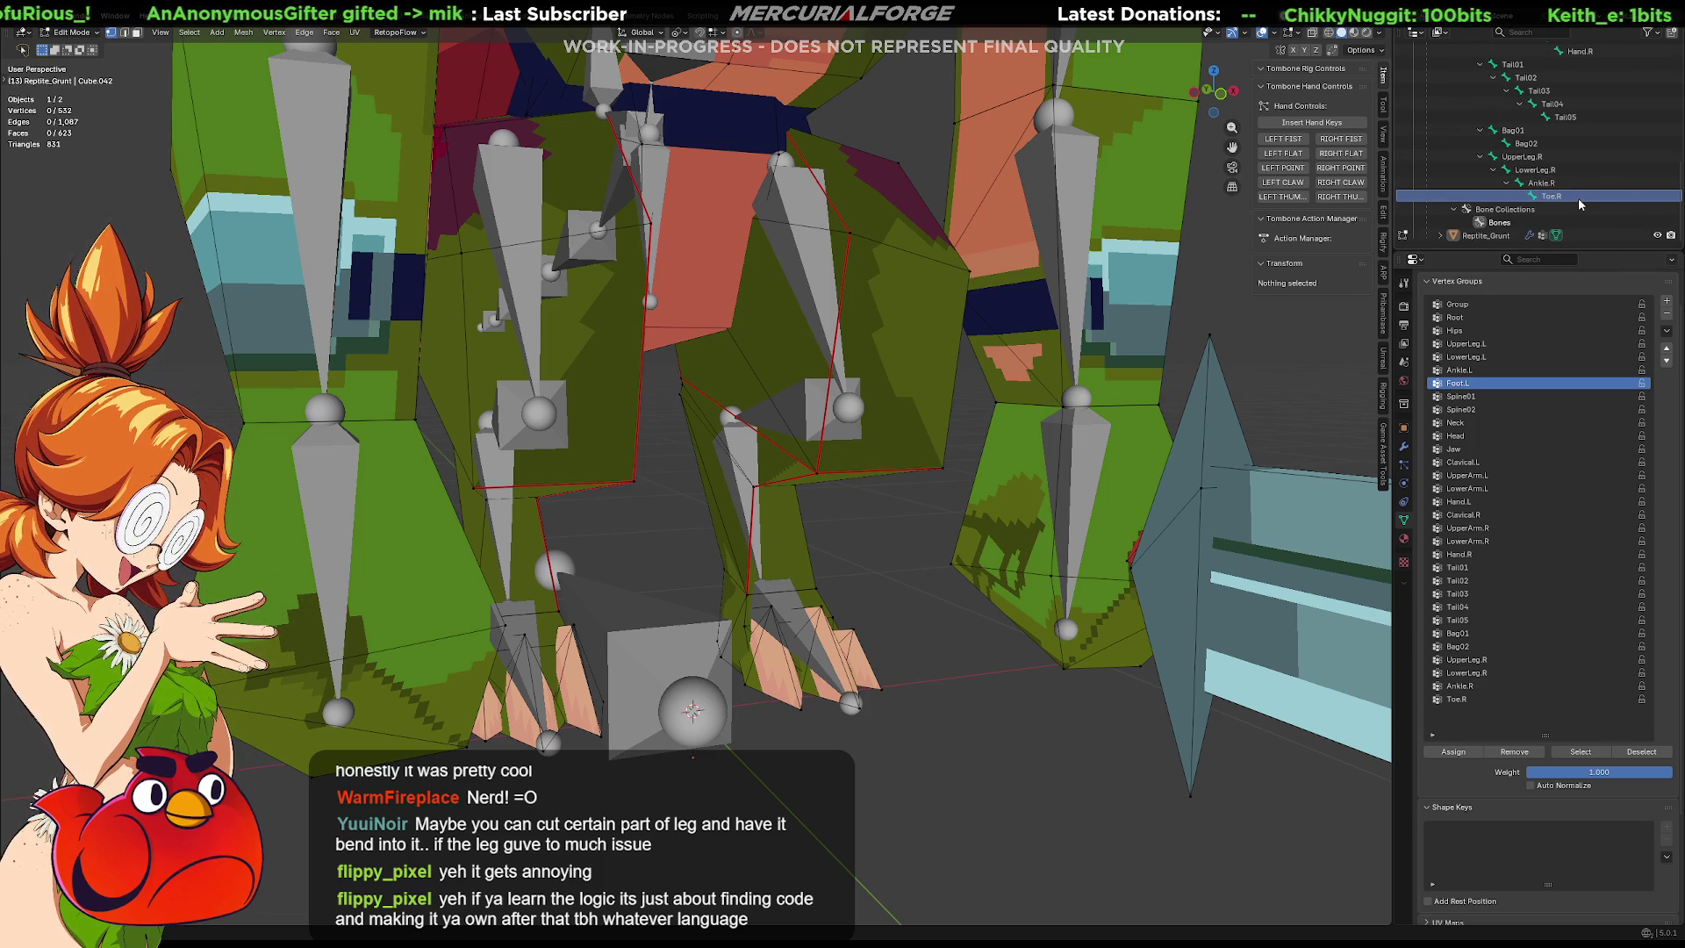
double_click(1580, 198)
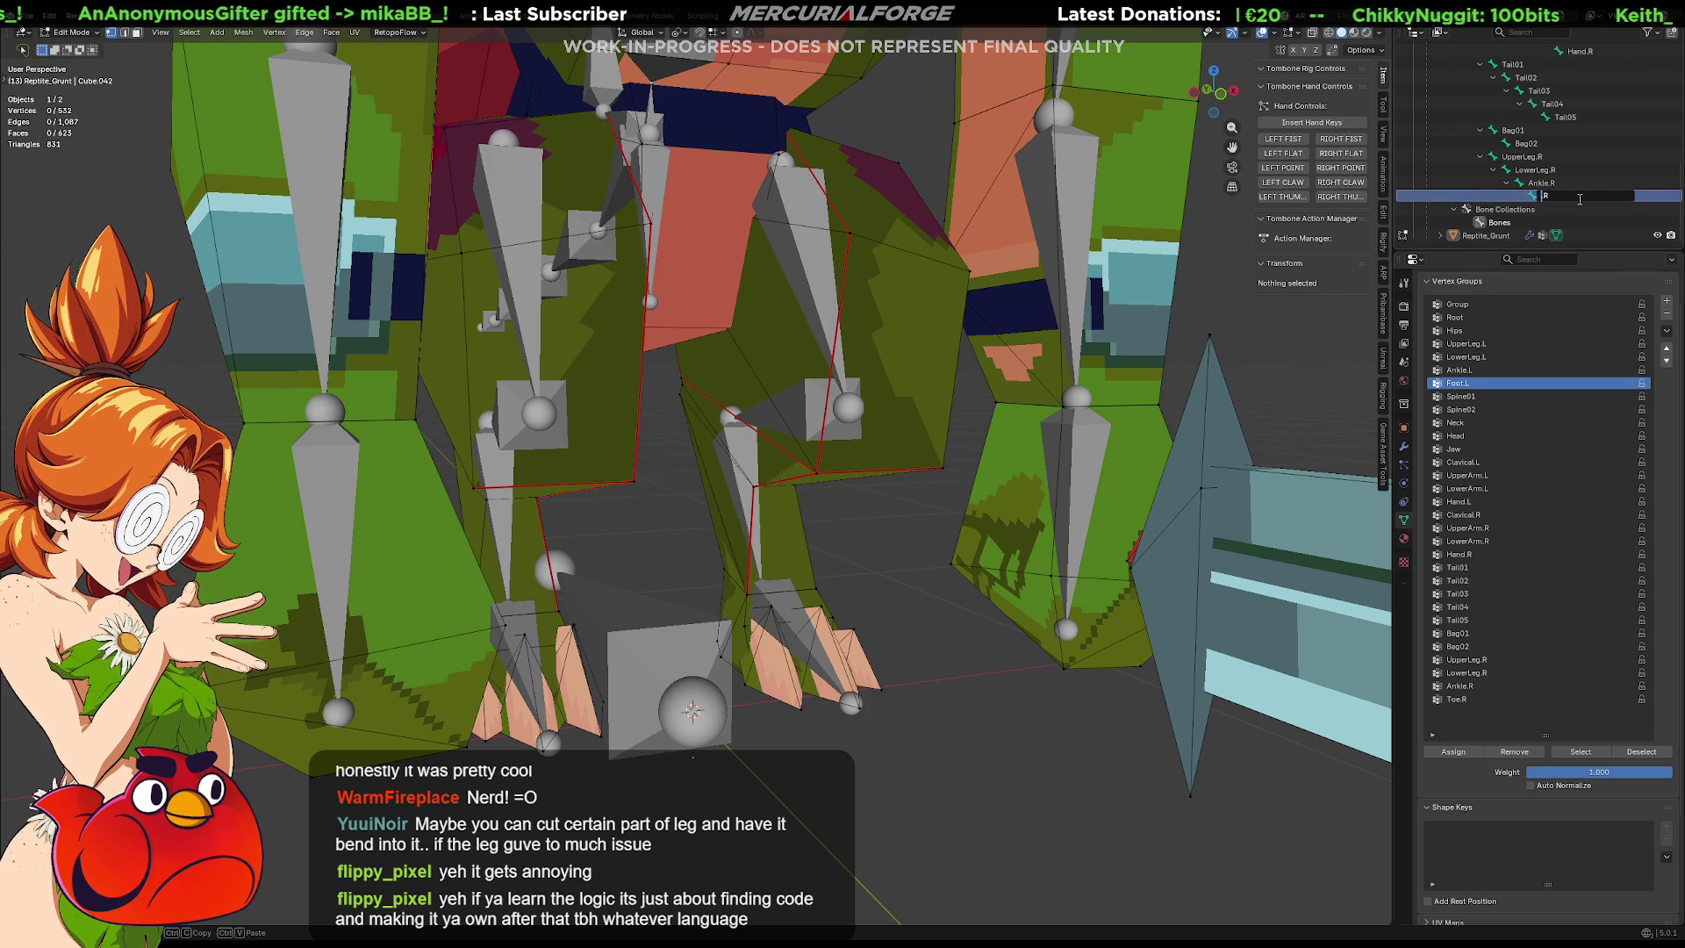
type("Foot")
key("Return")
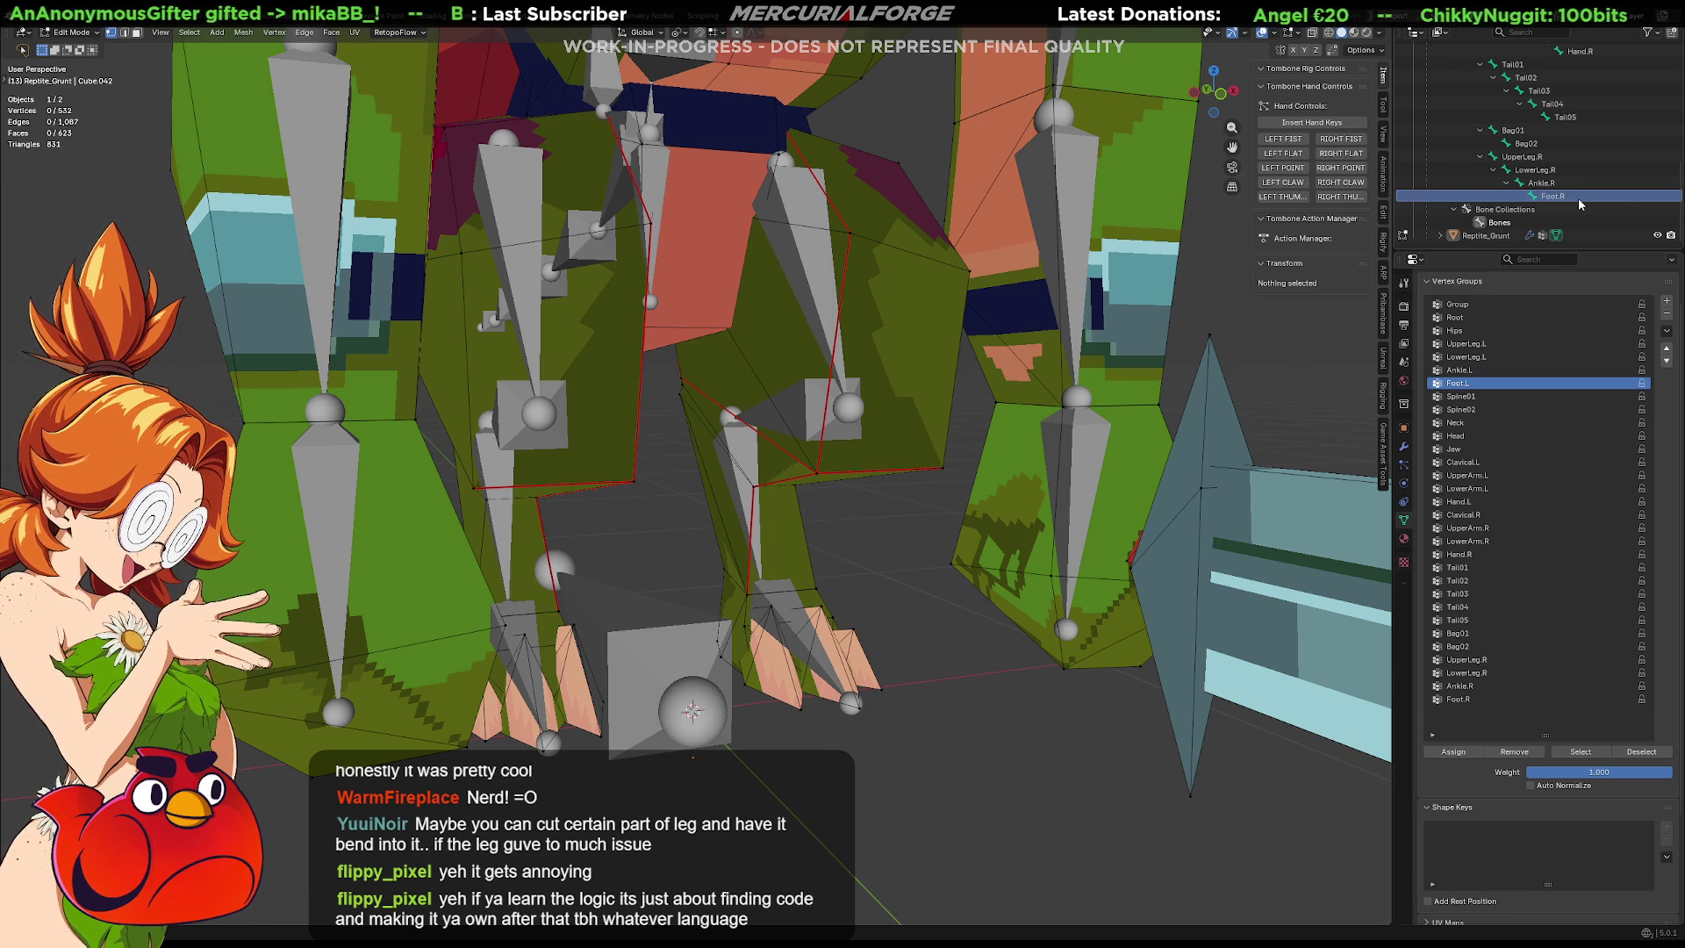
key("Tab")
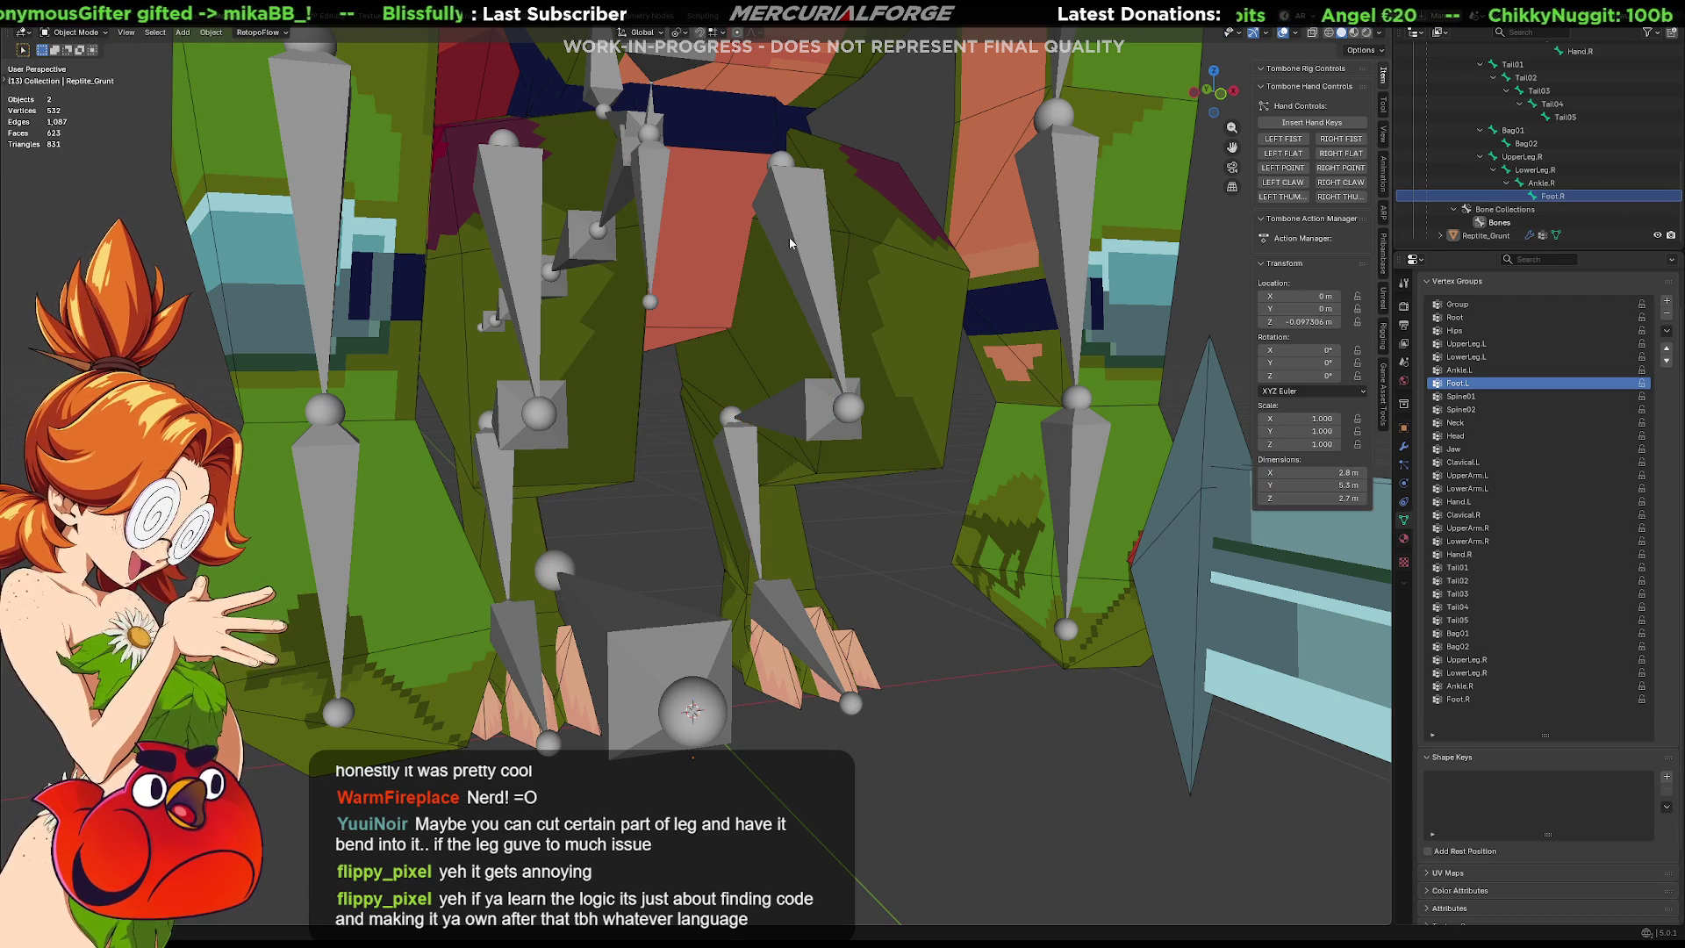
Put the armature in Pose Mode and toggle the overlay Wireframe off and back on.
left_click(798, 257)
mouse_move(799, 257)
middle_mouse_down()
mouse_move(672, 267)
mouse_move(1278, 44)
middle_mouse_up()
left_click(1301, 34)
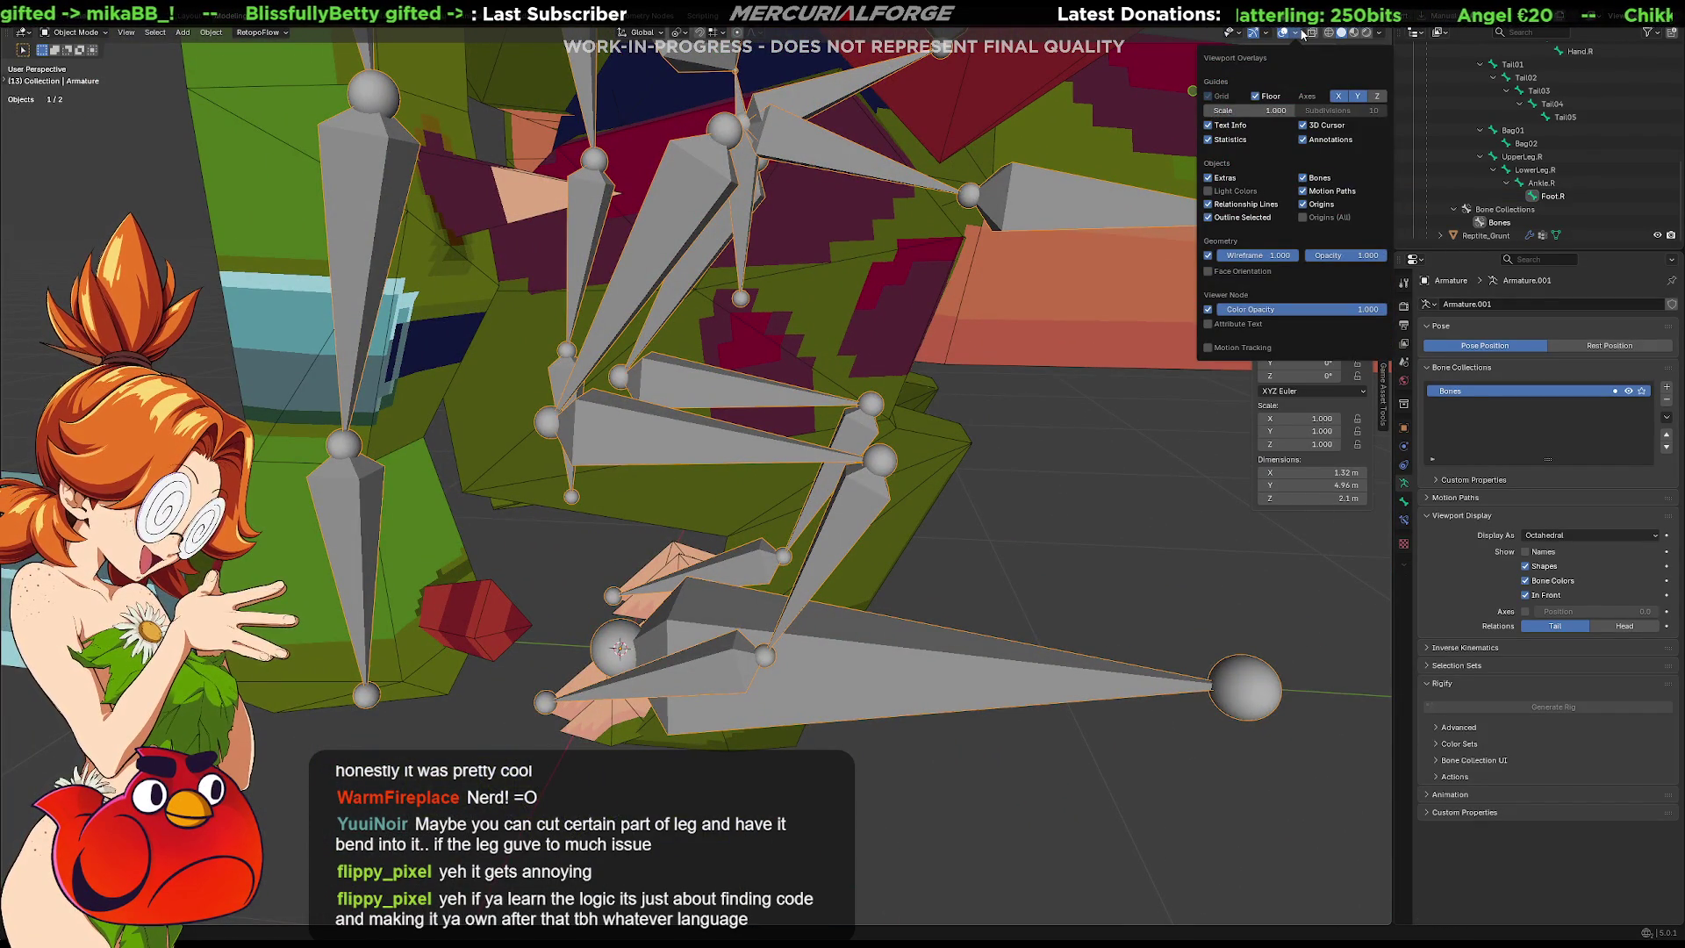
key("ctrl+Tab")
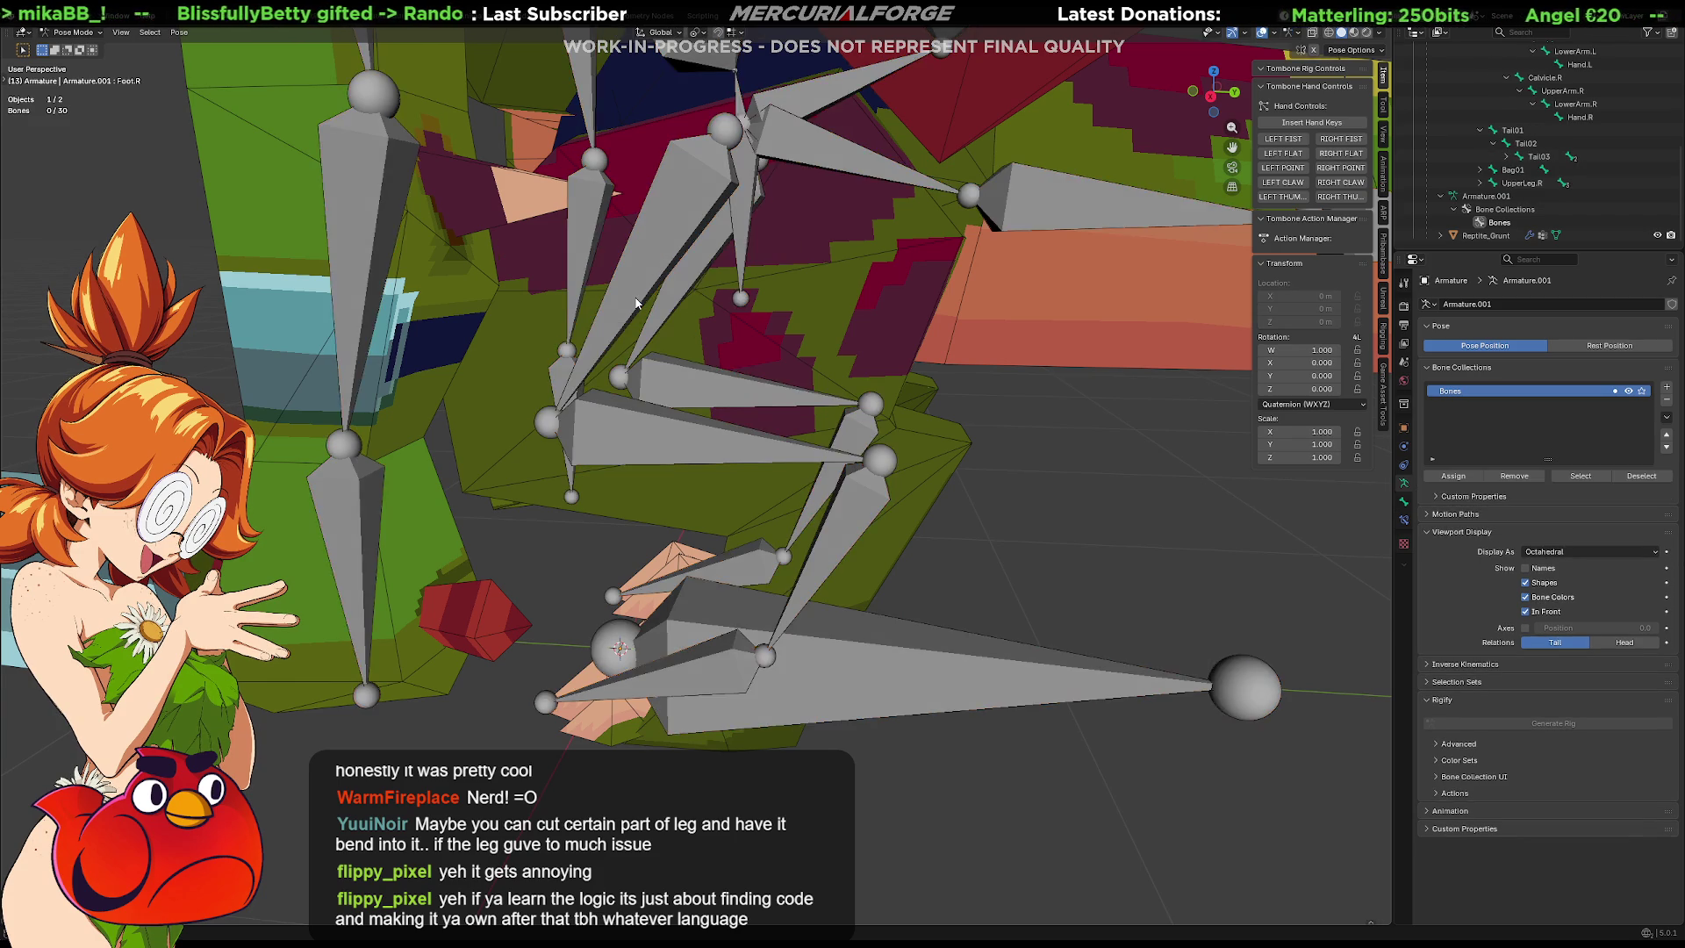
middle_click_drag(720, 290, 845, 260)
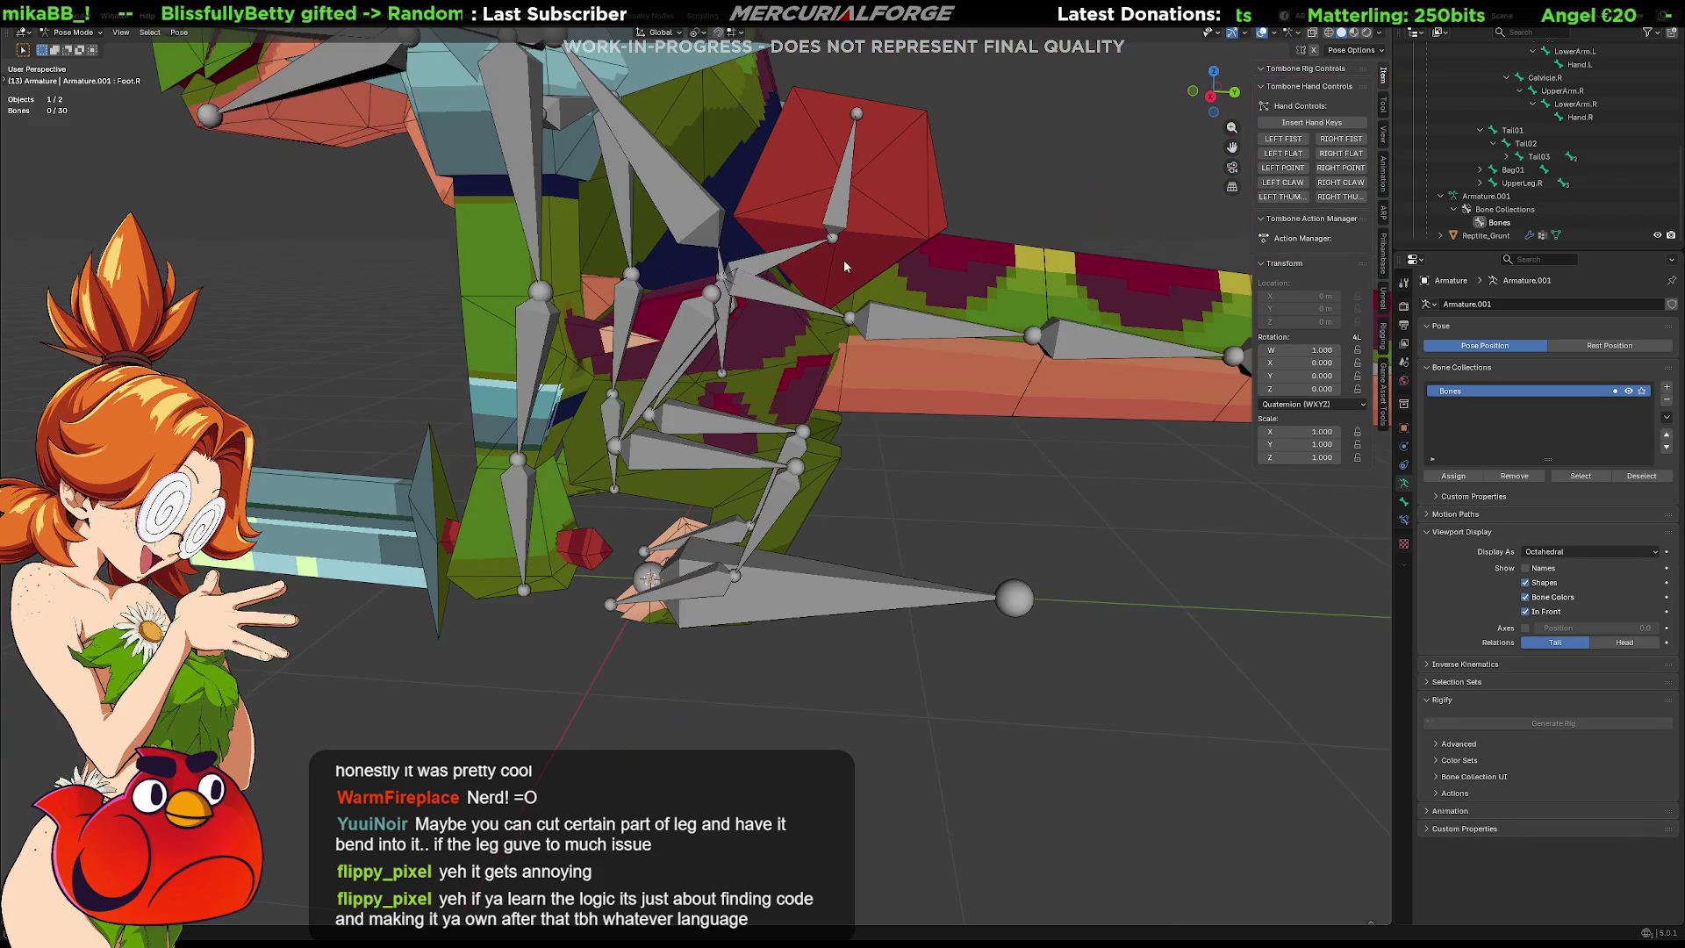
left_click(1278, 35)
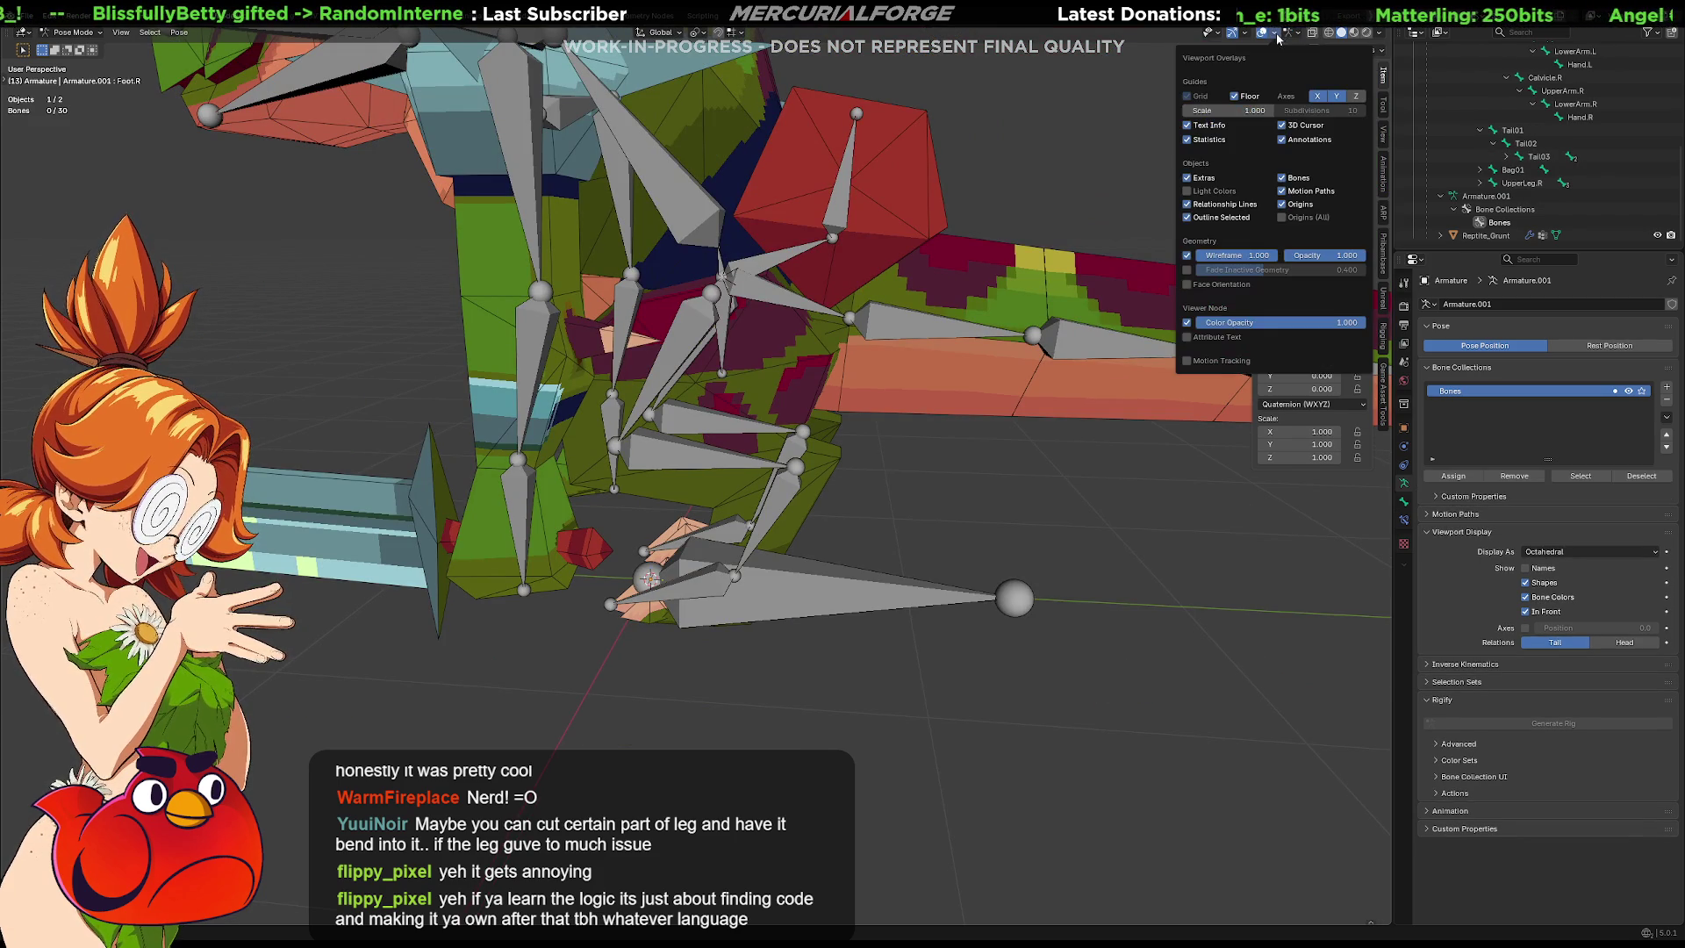
left_click(1185, 256)
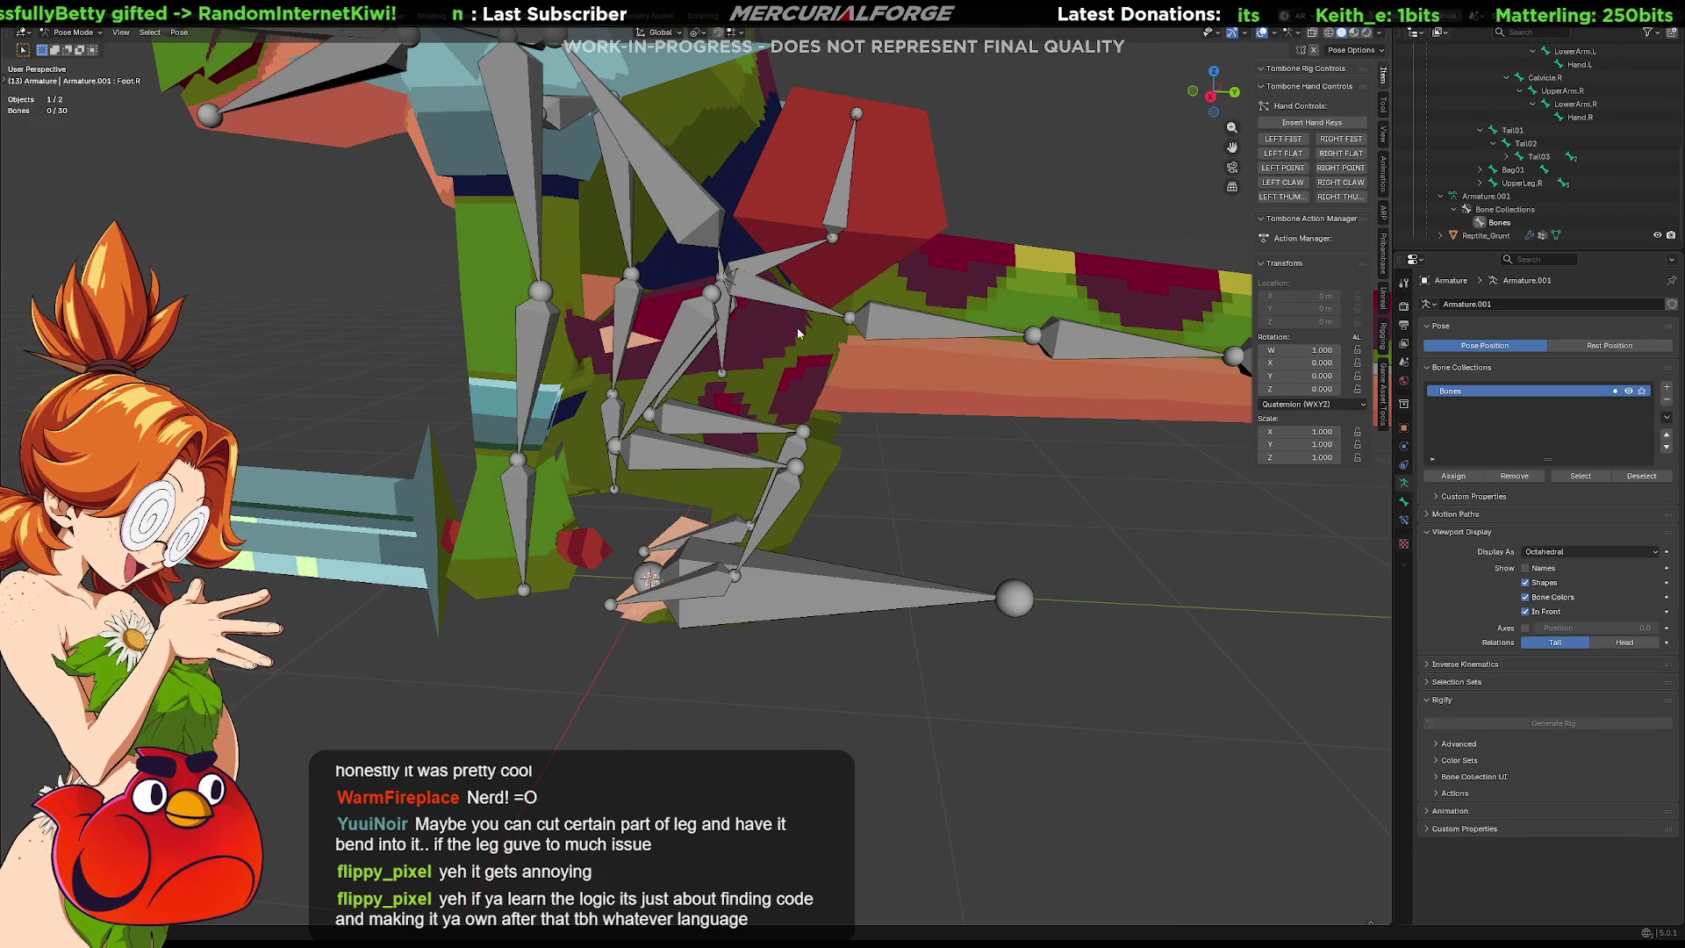
left_click(1273, 35)
left_click(1187, 256)
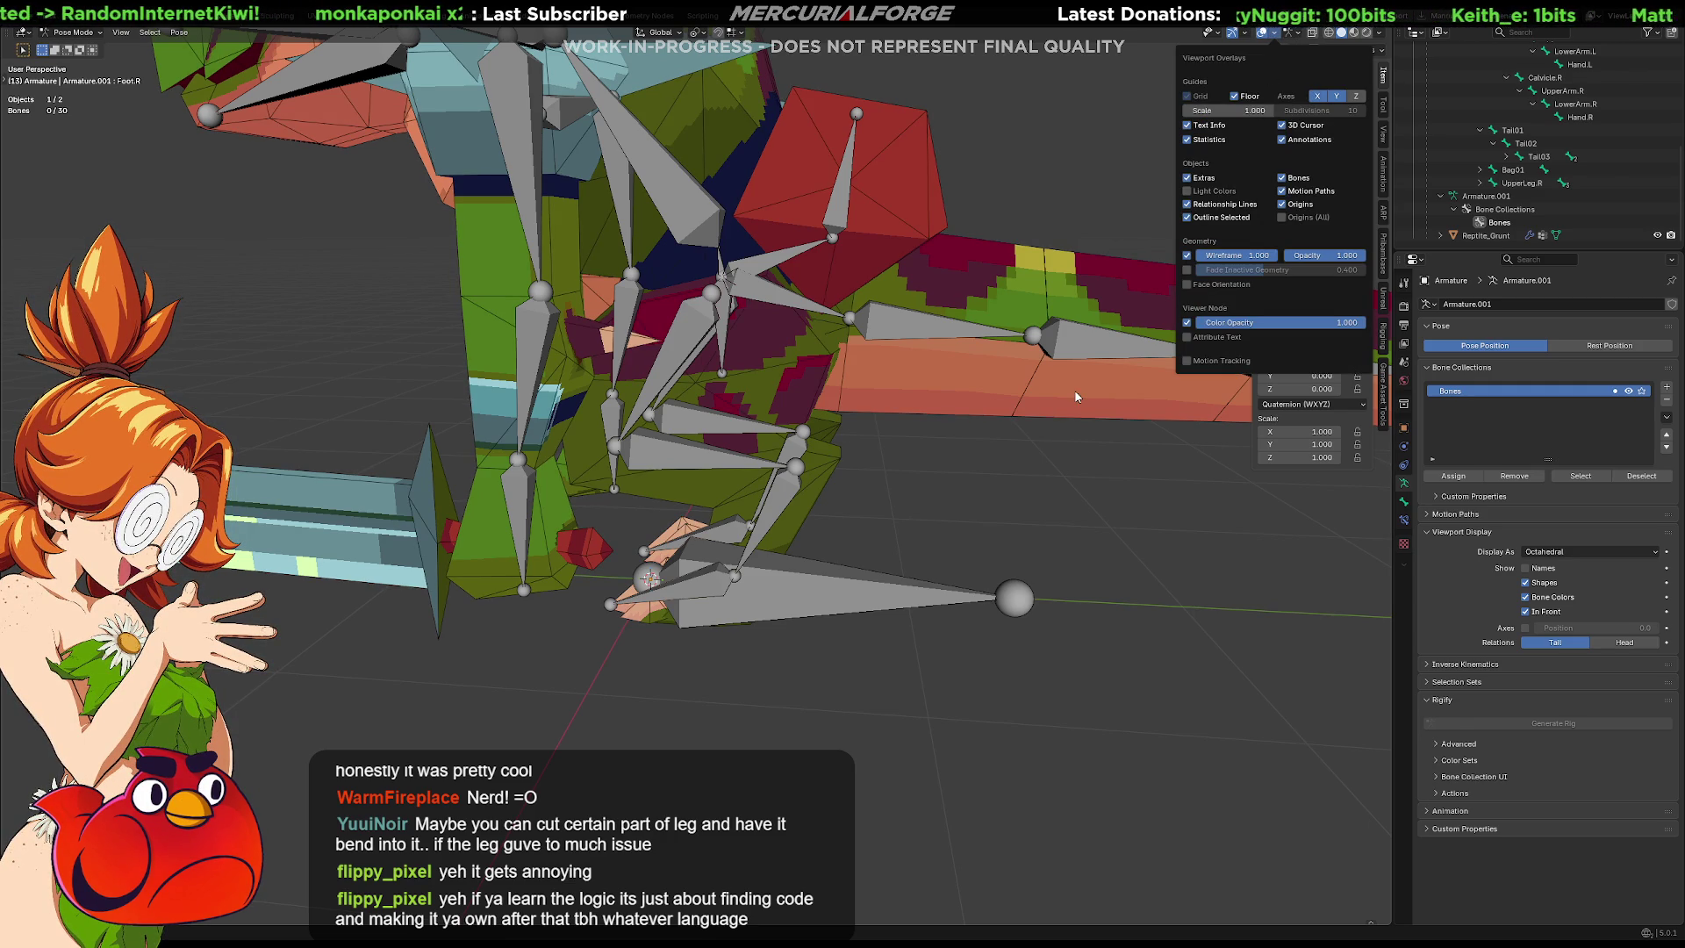
mouse_move(942, 519)
middle_mouse_down()
mouse_move(987, 520)
mouse_move(930, 541)
mouse_move(959, 524)
middle_mouse_up()
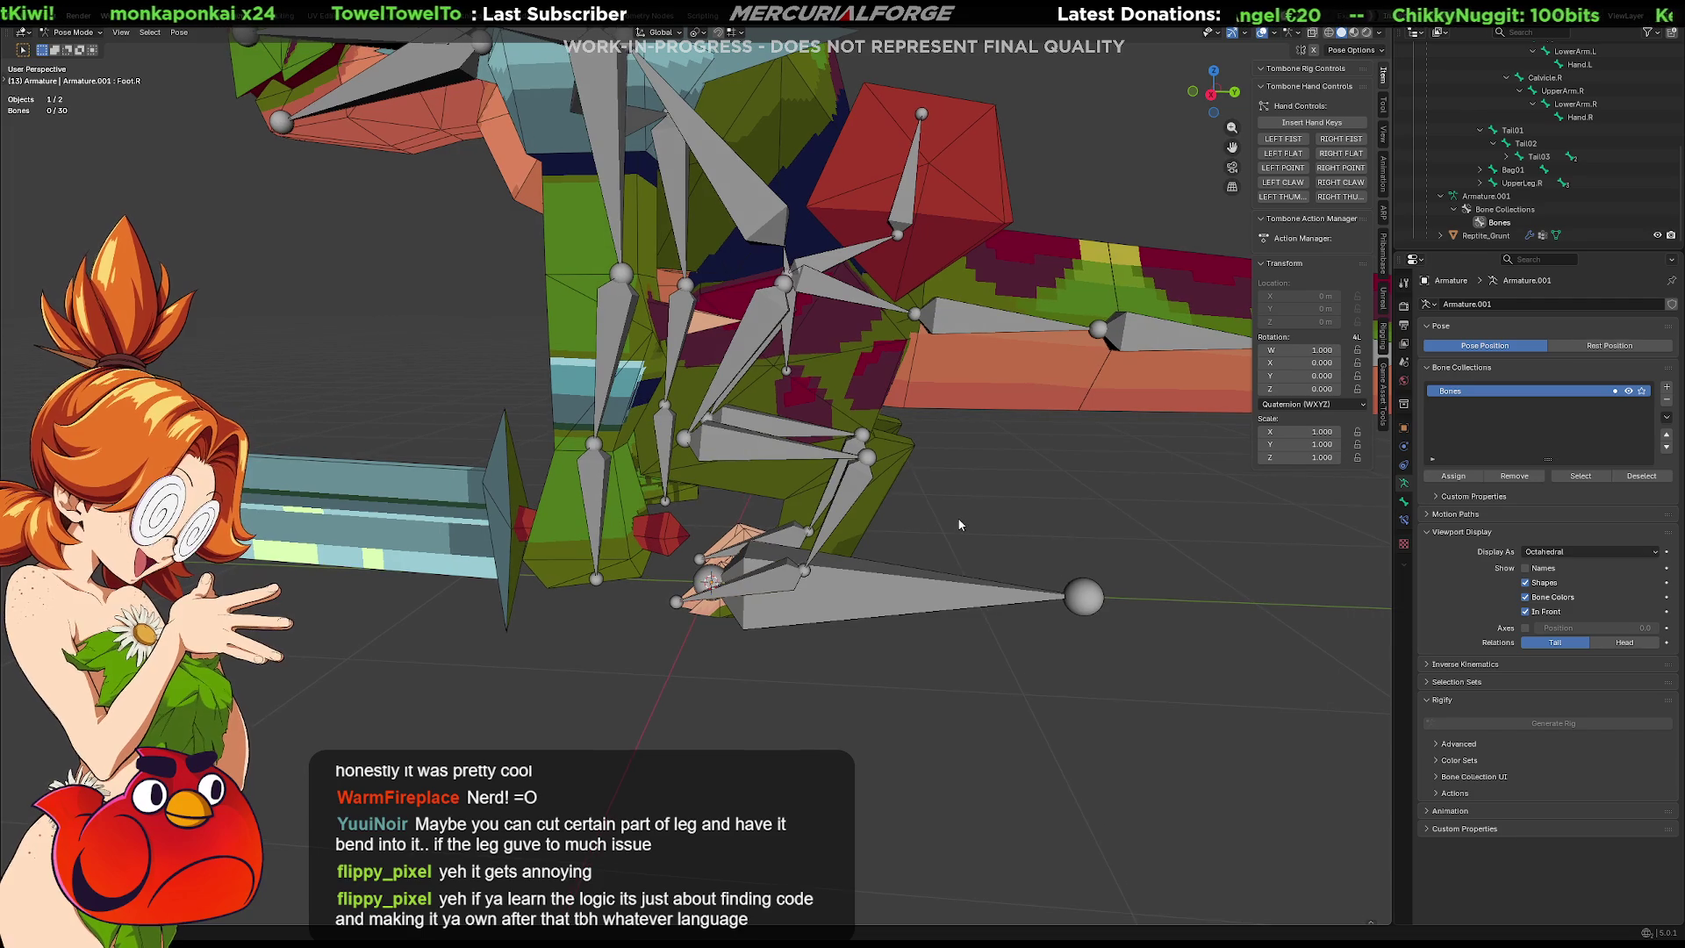
Test-rotate the UpperLeg.L, LowerLeg.L and Ankle.L bones around the X axis.
left_click(772, 329)
key("r")
key("x")
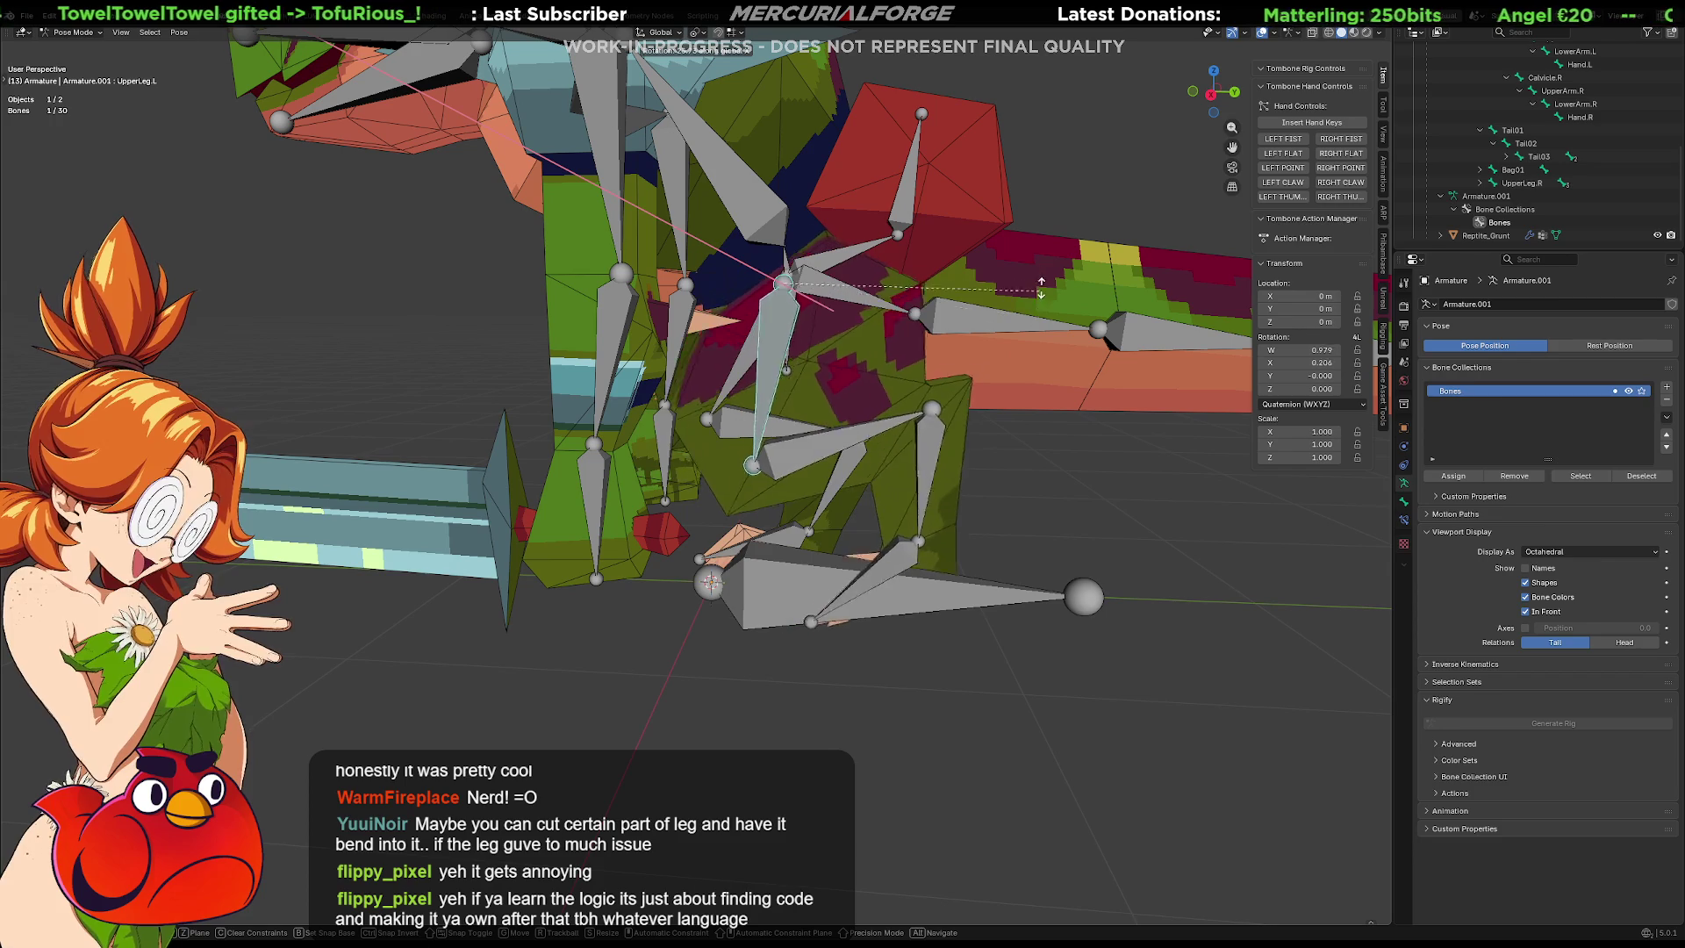
left_click(967, 375)
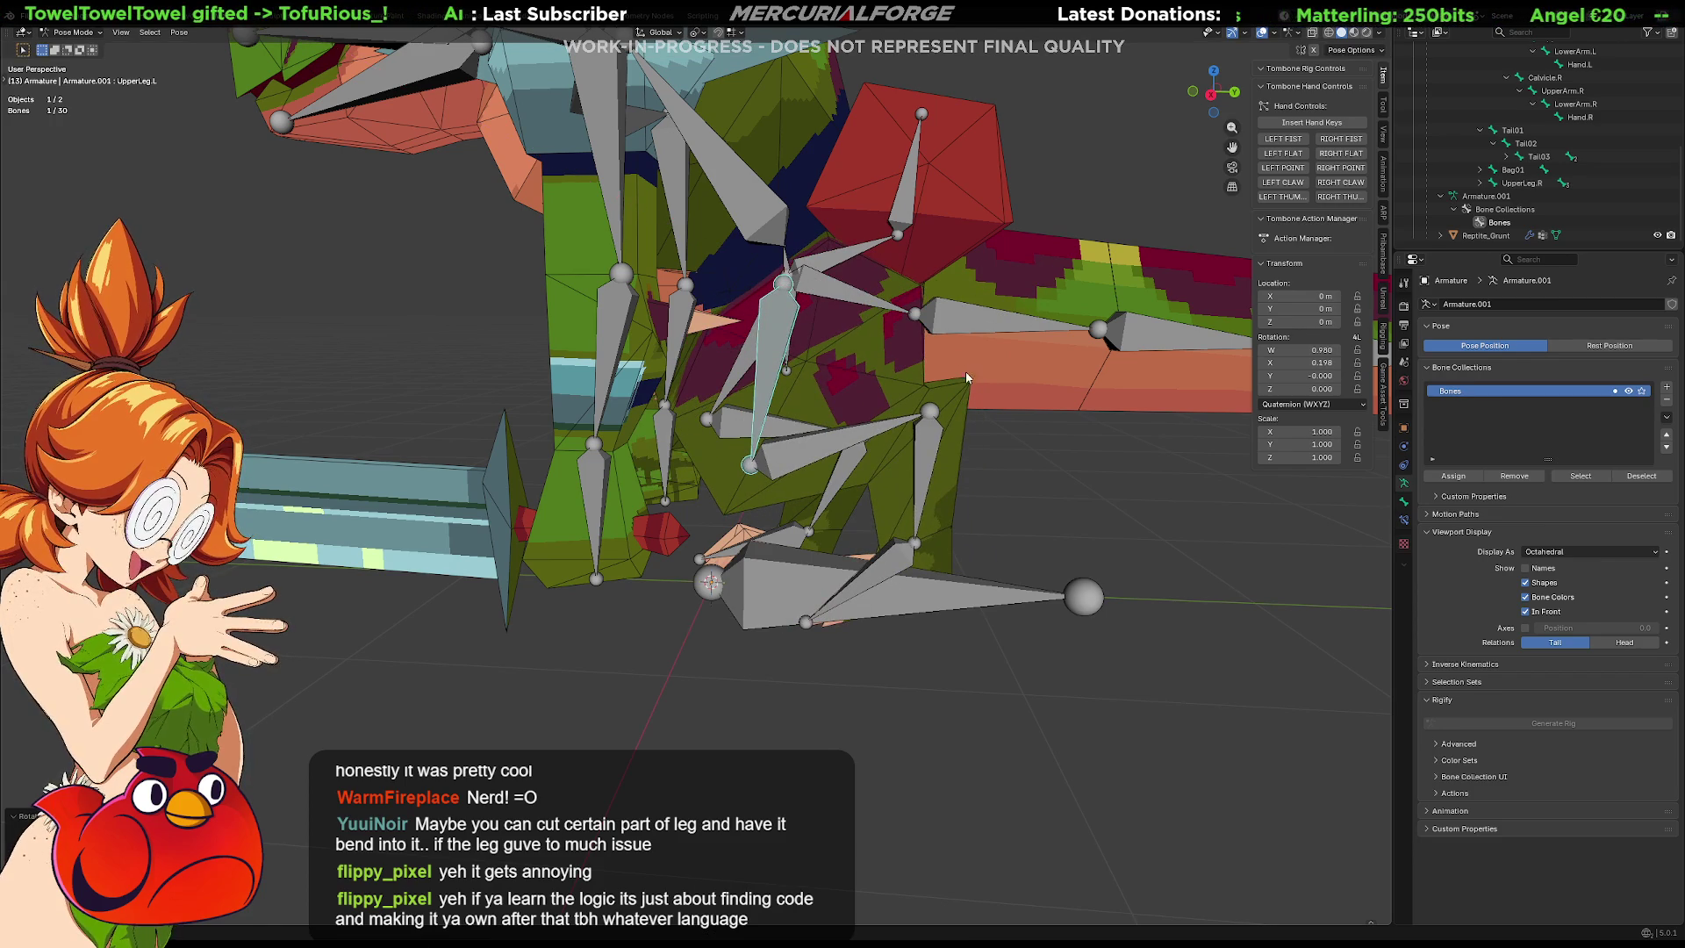
left_click(853, 449)
key("r")
key("x")
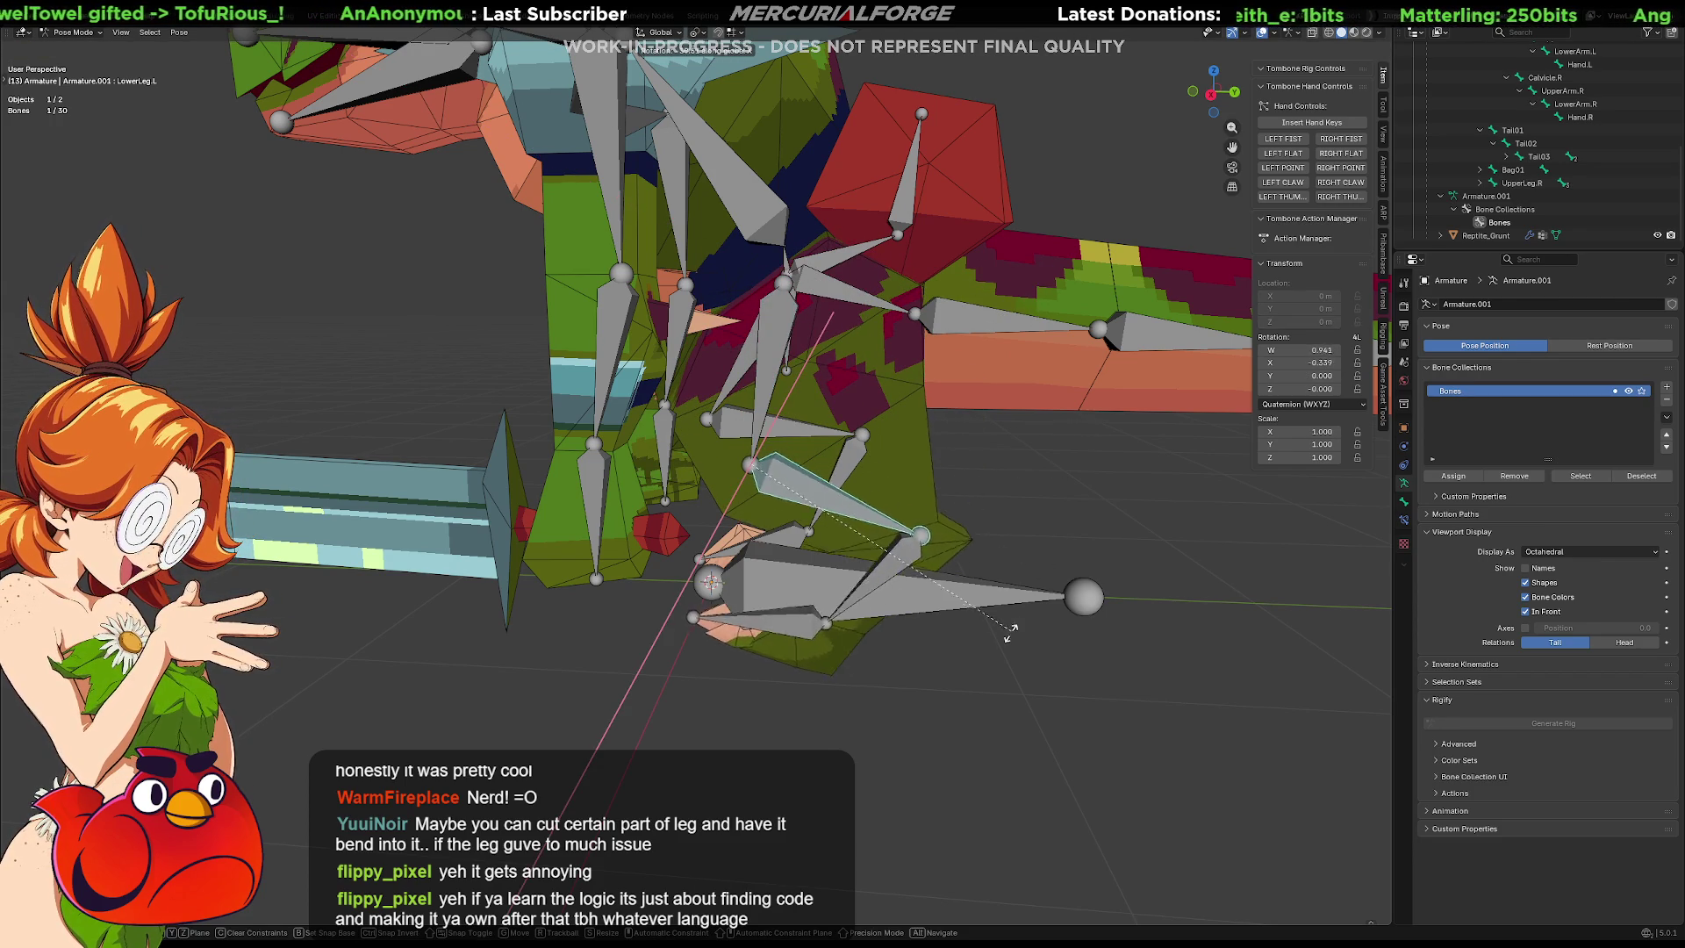
left_click(930, 628)
left_click(855, 614)
key("r")
key("x")
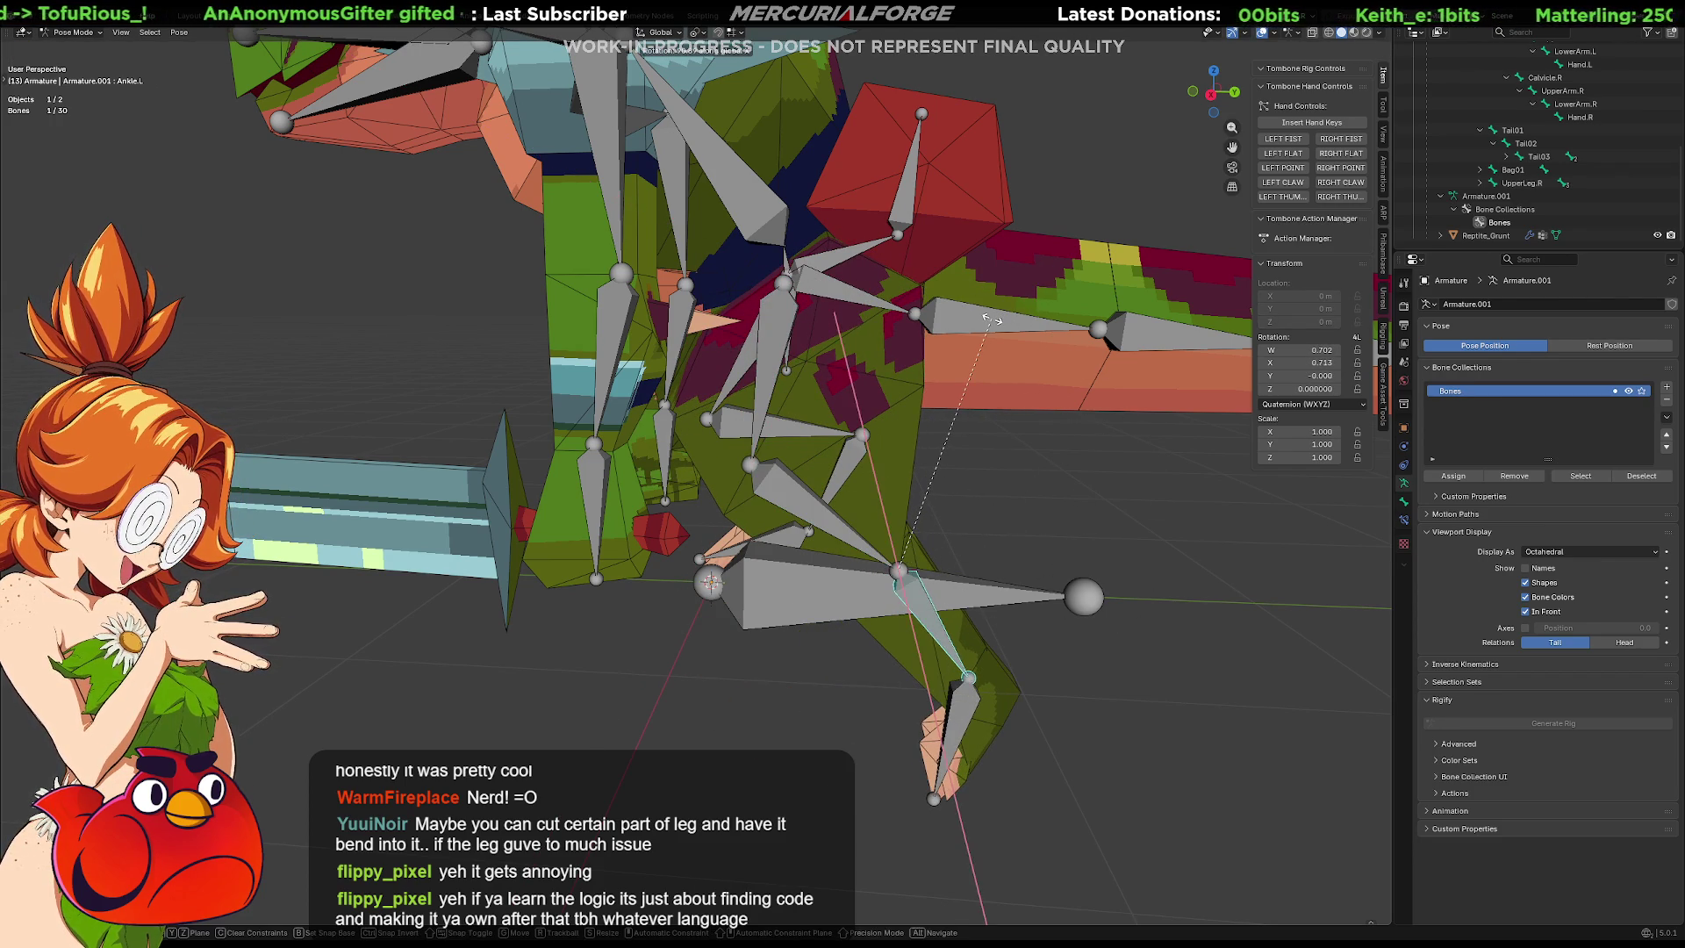
left_click(992, 340)
mouse_move(992, 340)
middle_mouse_down()
mouse_move(843, 643)
mouse_move(803, 632)
mouse_move(788, 619)
mouse_move(1087, 605)
mouse_move(1072, 639)
mouse_move(1097, 697)
mouse_move(1088, 602)
mouse_move(1055, 591)
mouse_move(988, 654)
mouse_move(1067, 610)
mouse_move(1140, 598)
mouse_move(1513, 684)
middle_mouse_up()
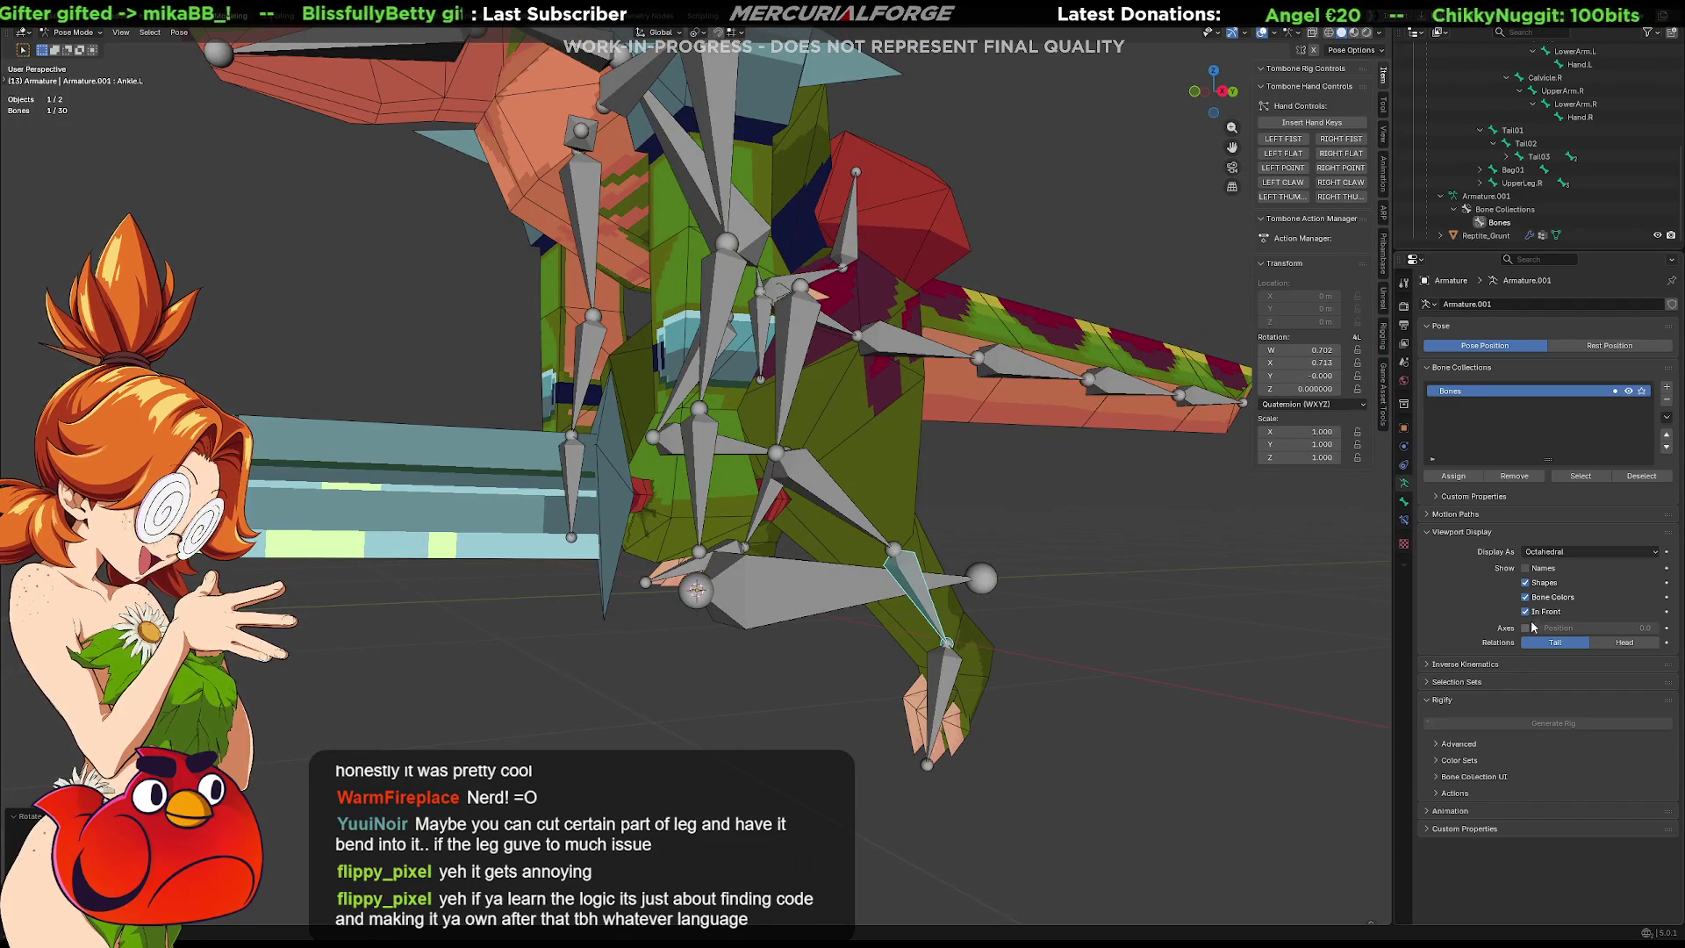
Turn off In Front, bend the lower and upper leg again, then undo the pose.
left_click(1534, 614)
mouse_move(1171, 596)
middle_mouse_down()
mouse_move(1064, 597)
mouse_move(1111, 604)
middle_mouse_up()
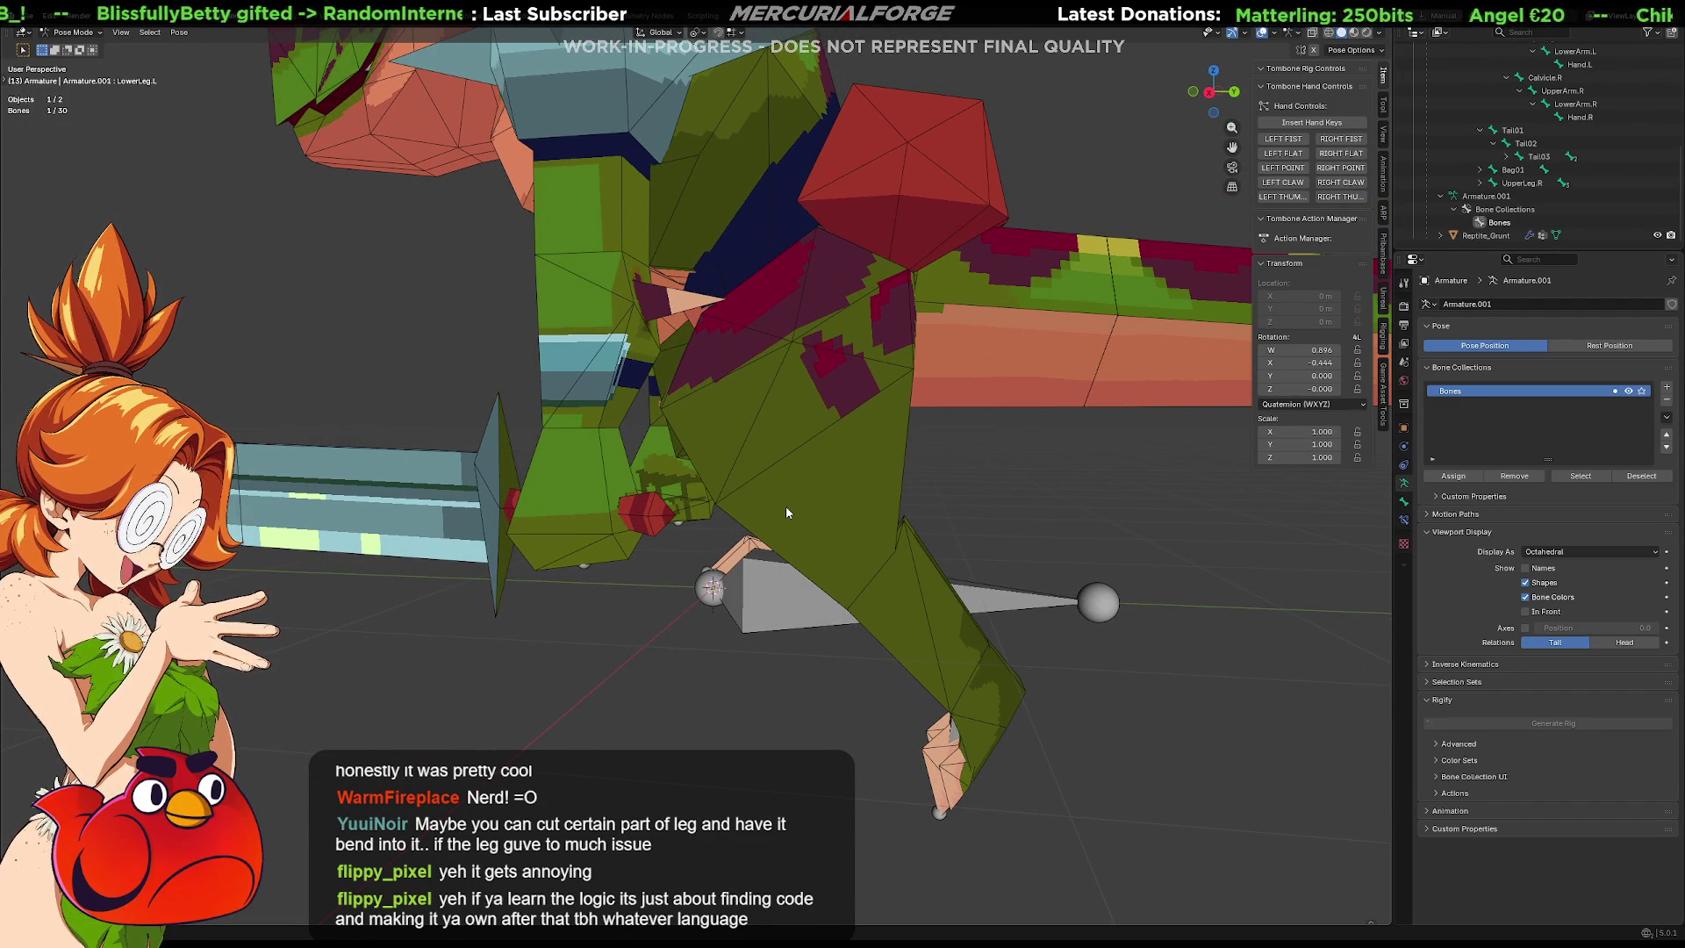
key("r")
key("x")
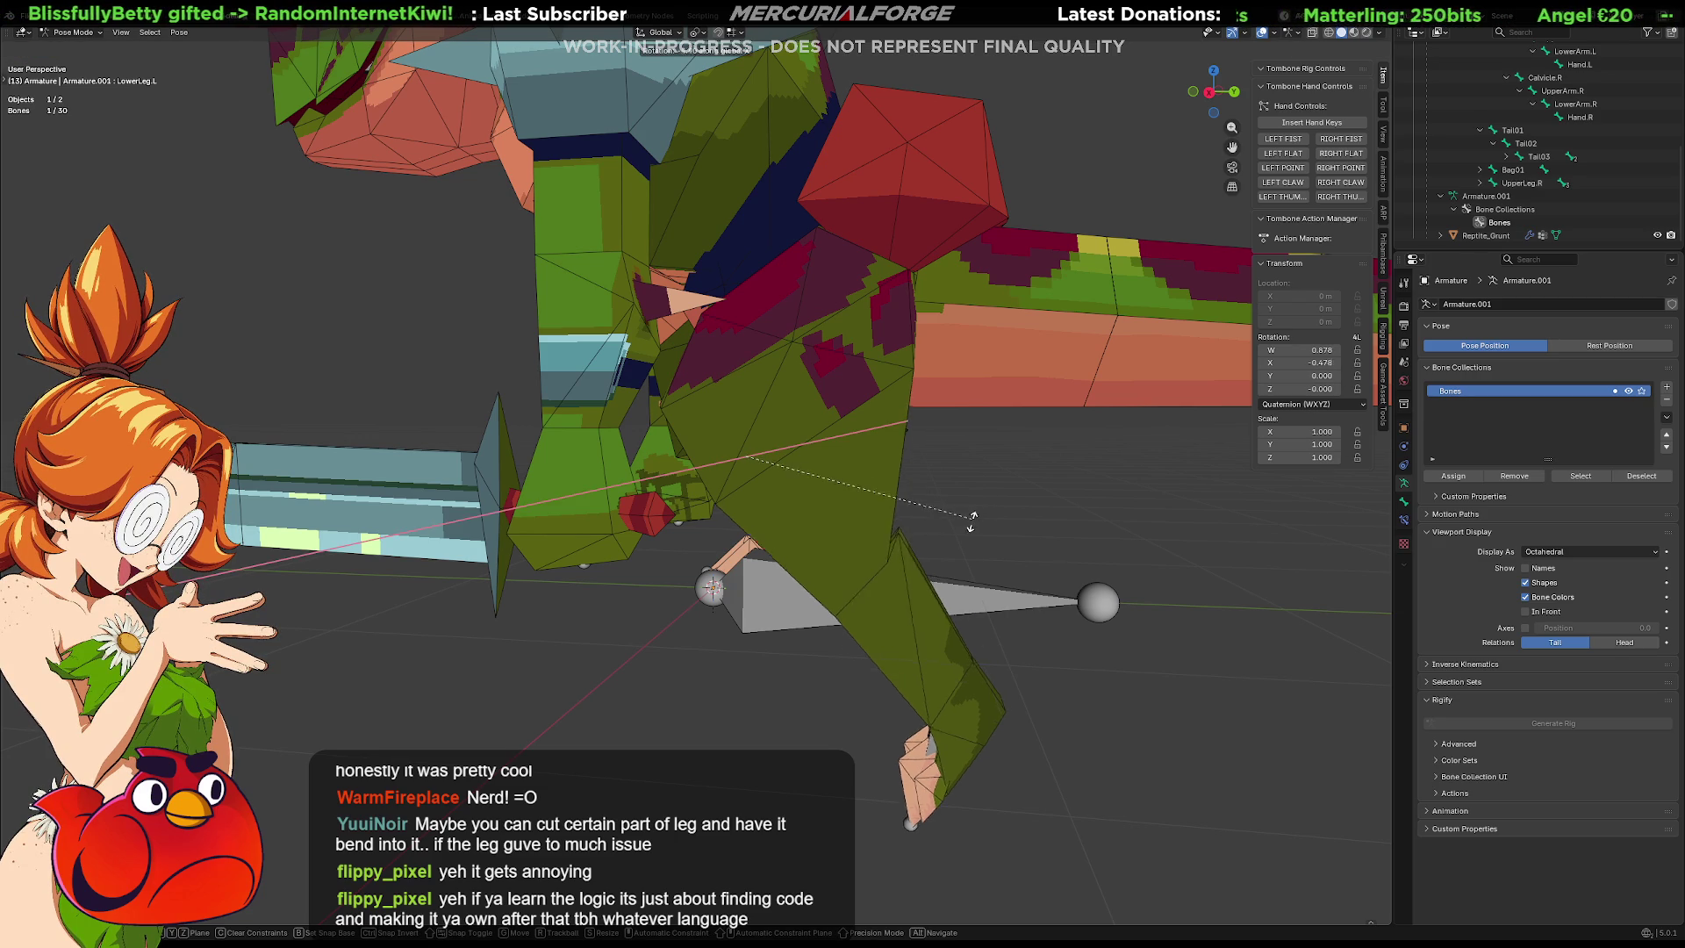
left_click(874, 602)
mouse_move(872, 597)
middle_mouse_down()
mouse_move(720, 562)
mouse_move(861, 542)
mouse_move(854, 512)
mouse_move(887, 643)
mouse_move(909, 641)
mouse_move(876, 634)
middle_mouse_up()
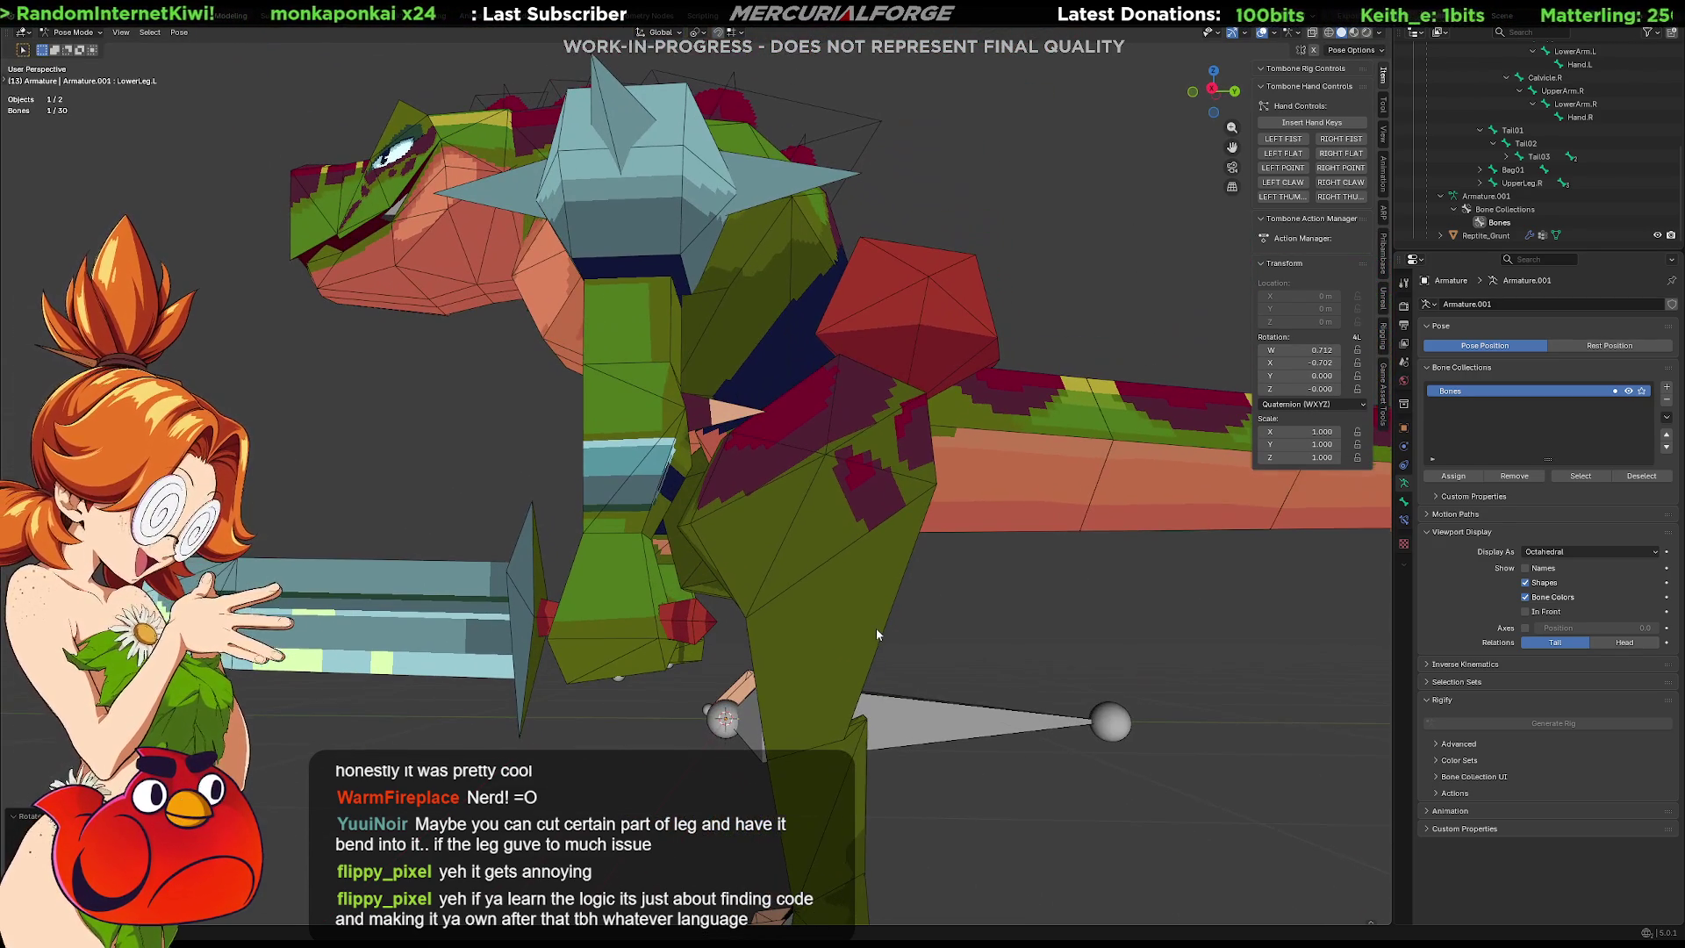
left_click(784, 503)
key("r")
key("x")
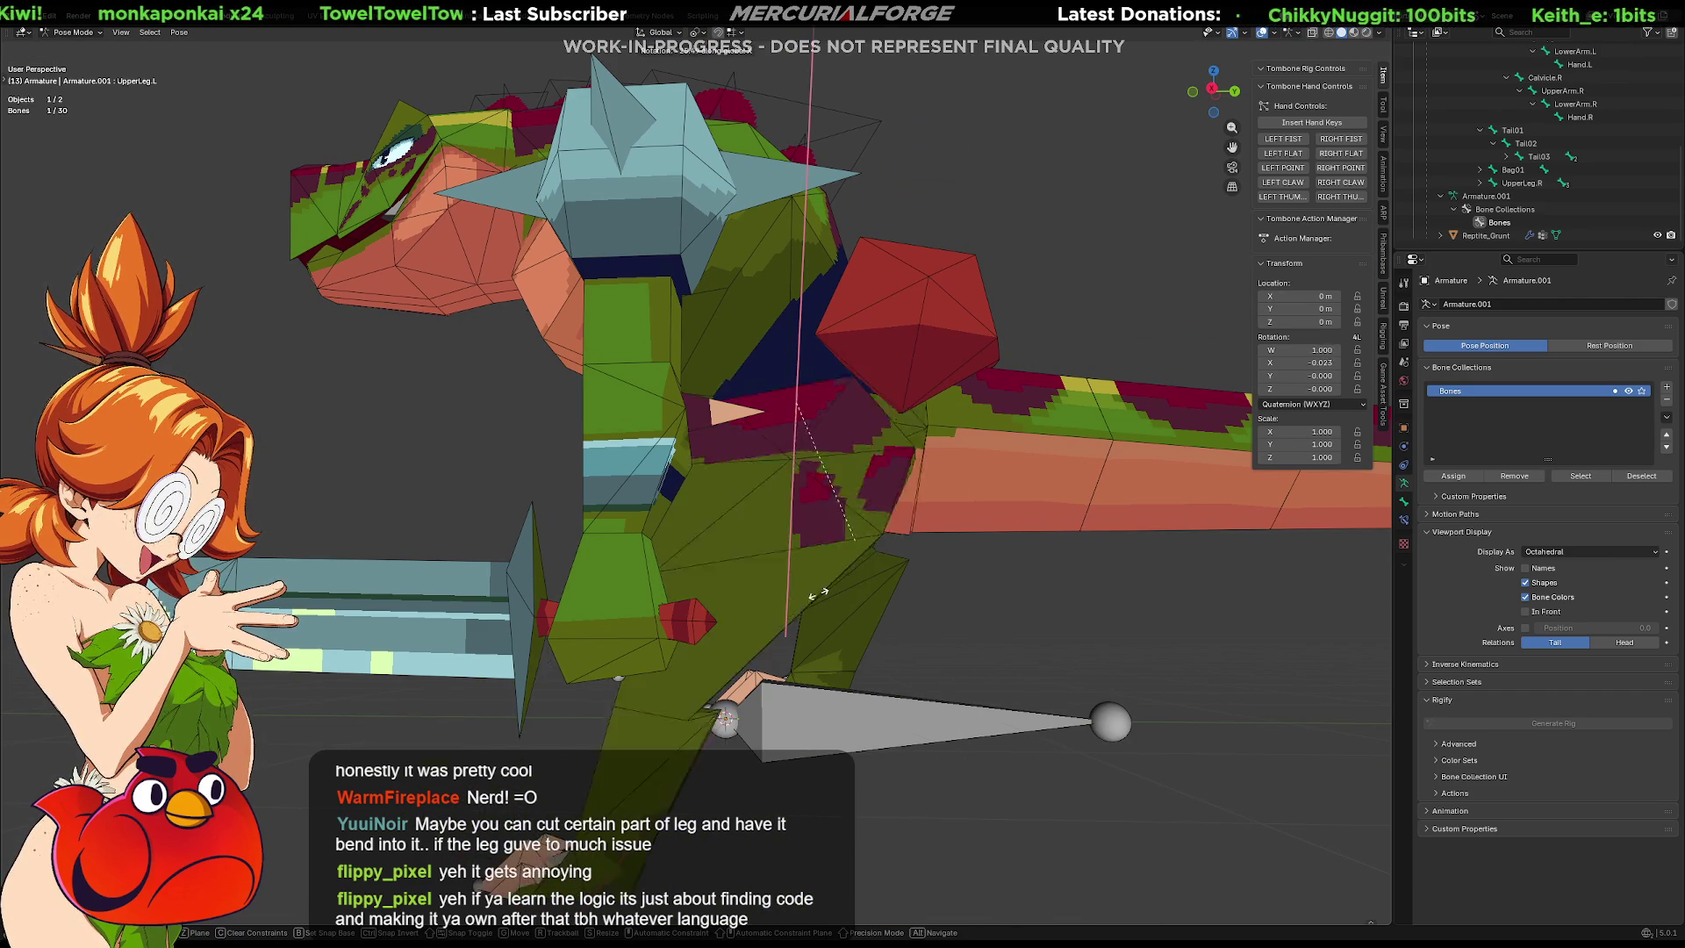
left_click(860, 605)
left_click(865, 618)
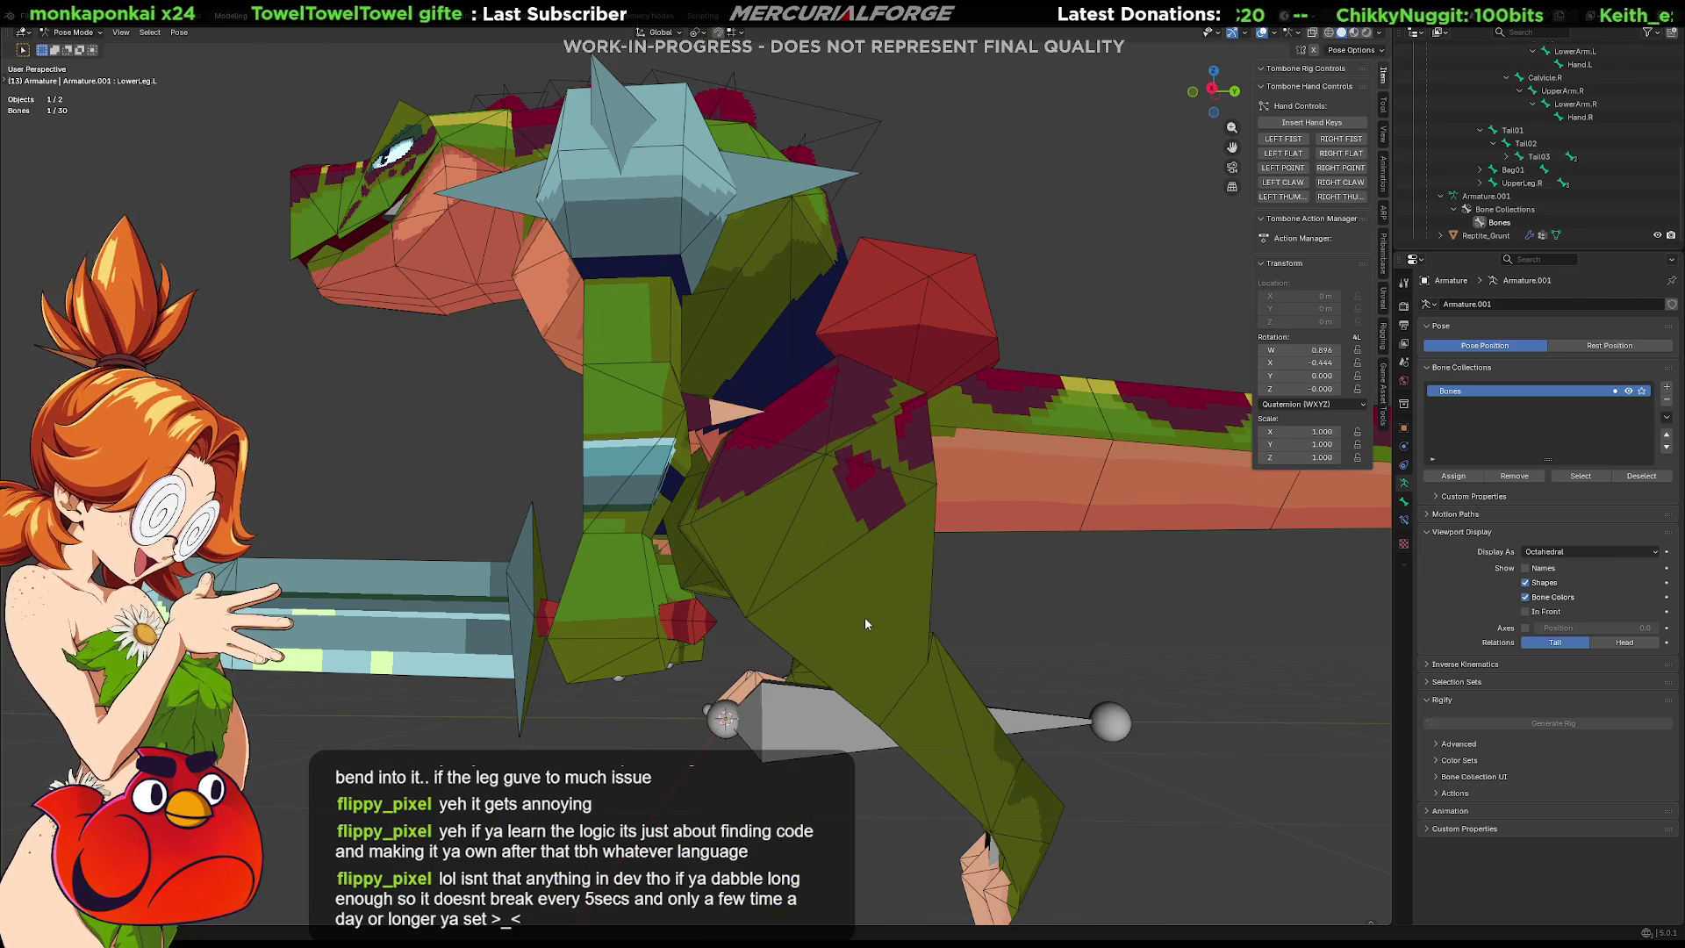
key("ctrl+z")
key("ctrl+z")
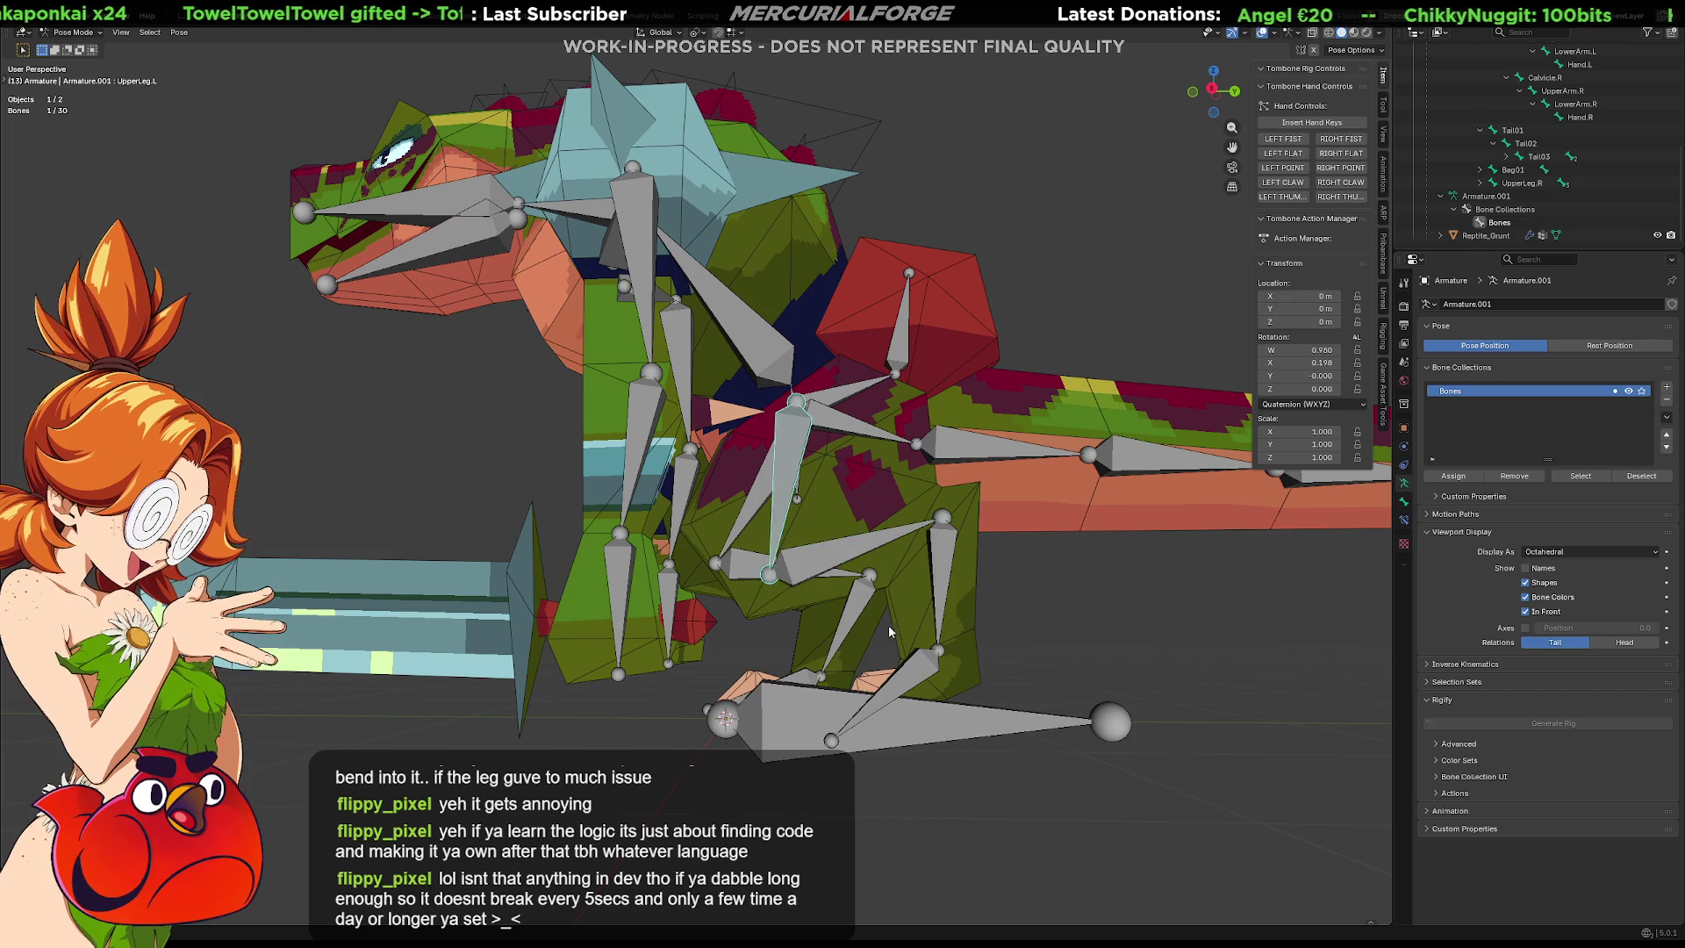
Deselect all bones, inspect the armature from several sides, and pick the right upper leg bone.
left_click(1047, 647)
scroll(1041, 636, "up", 4)
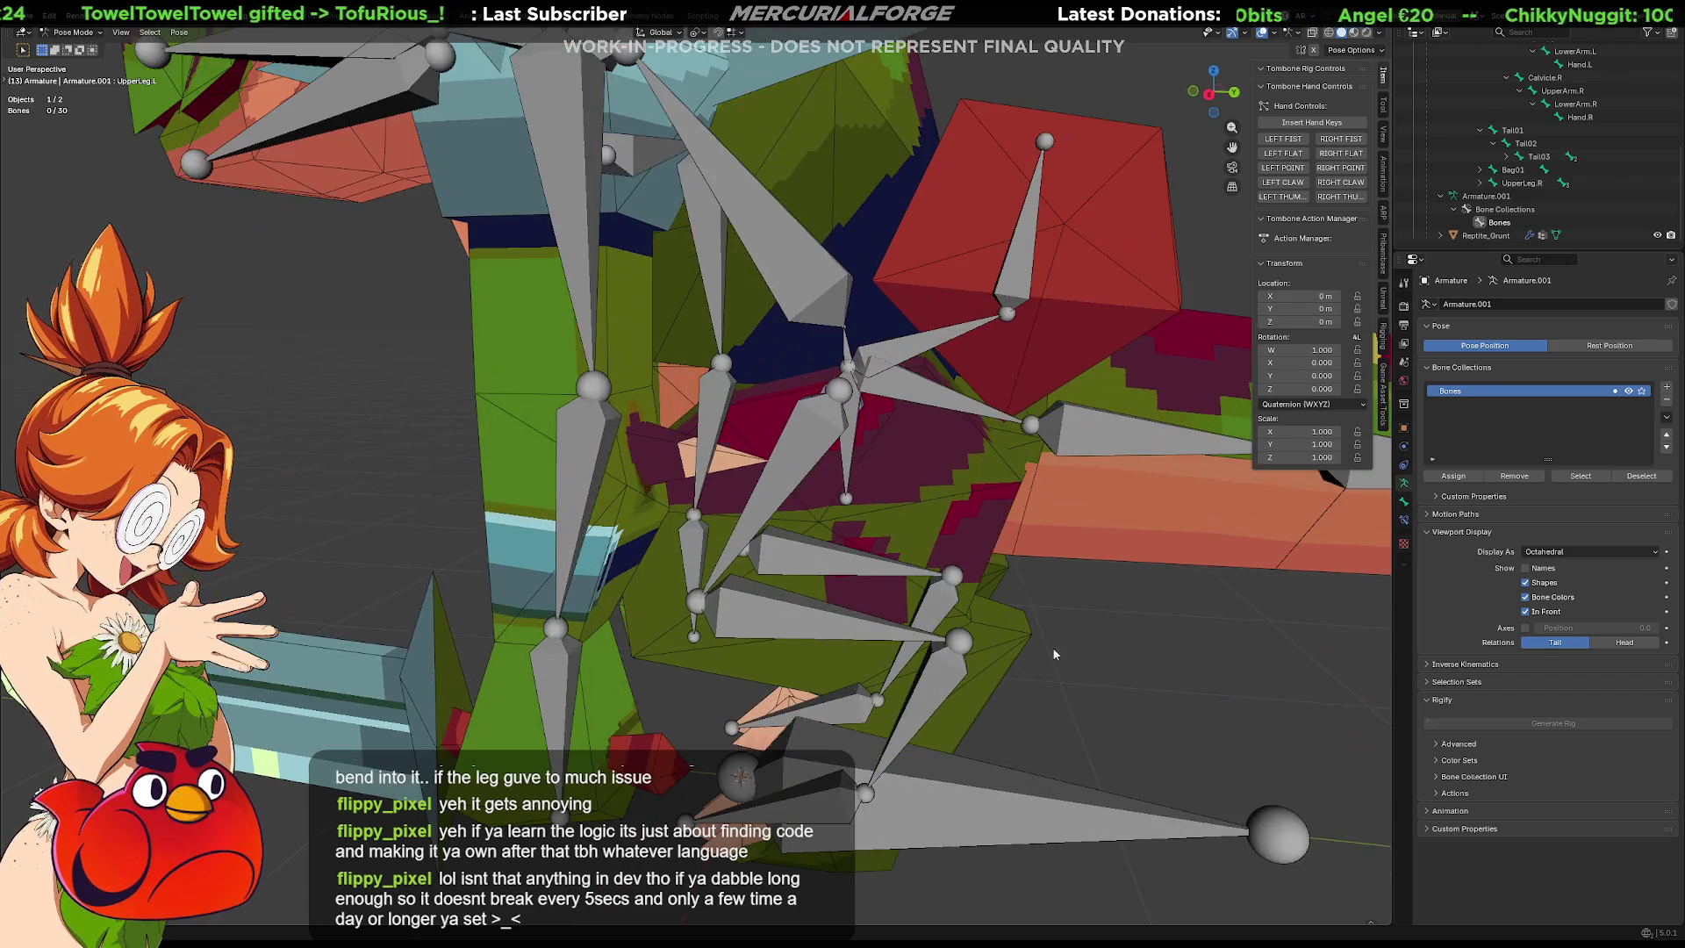
mouse_move(1052, 646)
middle_mouse_down()
mouse_move(998, 694)
mouse_move(986, 645)
mouse_move(1161, 636)
mouse_move(979, 665)
middle_mouse_up()
mouse_move(952, 602)
middle_mouse_down()
mouse_move(998, 631)
mouse_move(1061, 534)
mouse_move(1018, 551)
middle_mouse_up()
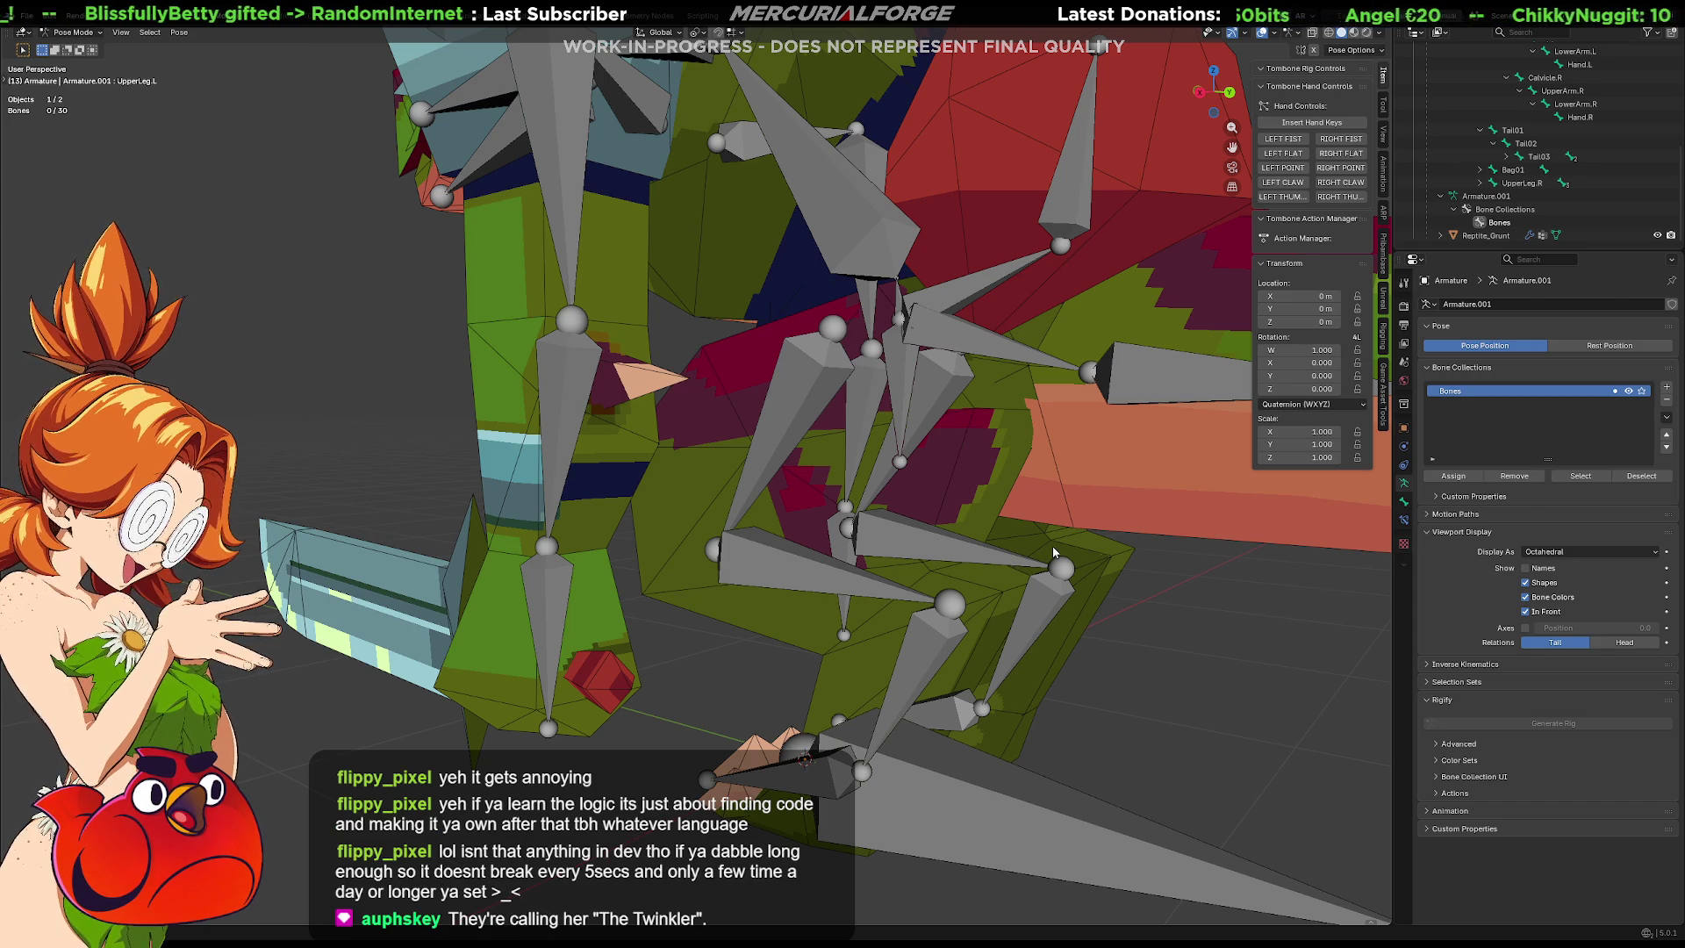
mouse_move(1053, 551)
middle_mouse_down()
mouse_move(990, 634)
mouse_move(984, 673)
mouse_move(1022, 618)
mouse_move(922, 707)
mouse_move(971, 582)
mouse_move(964, 601)
middle_mouse_up()
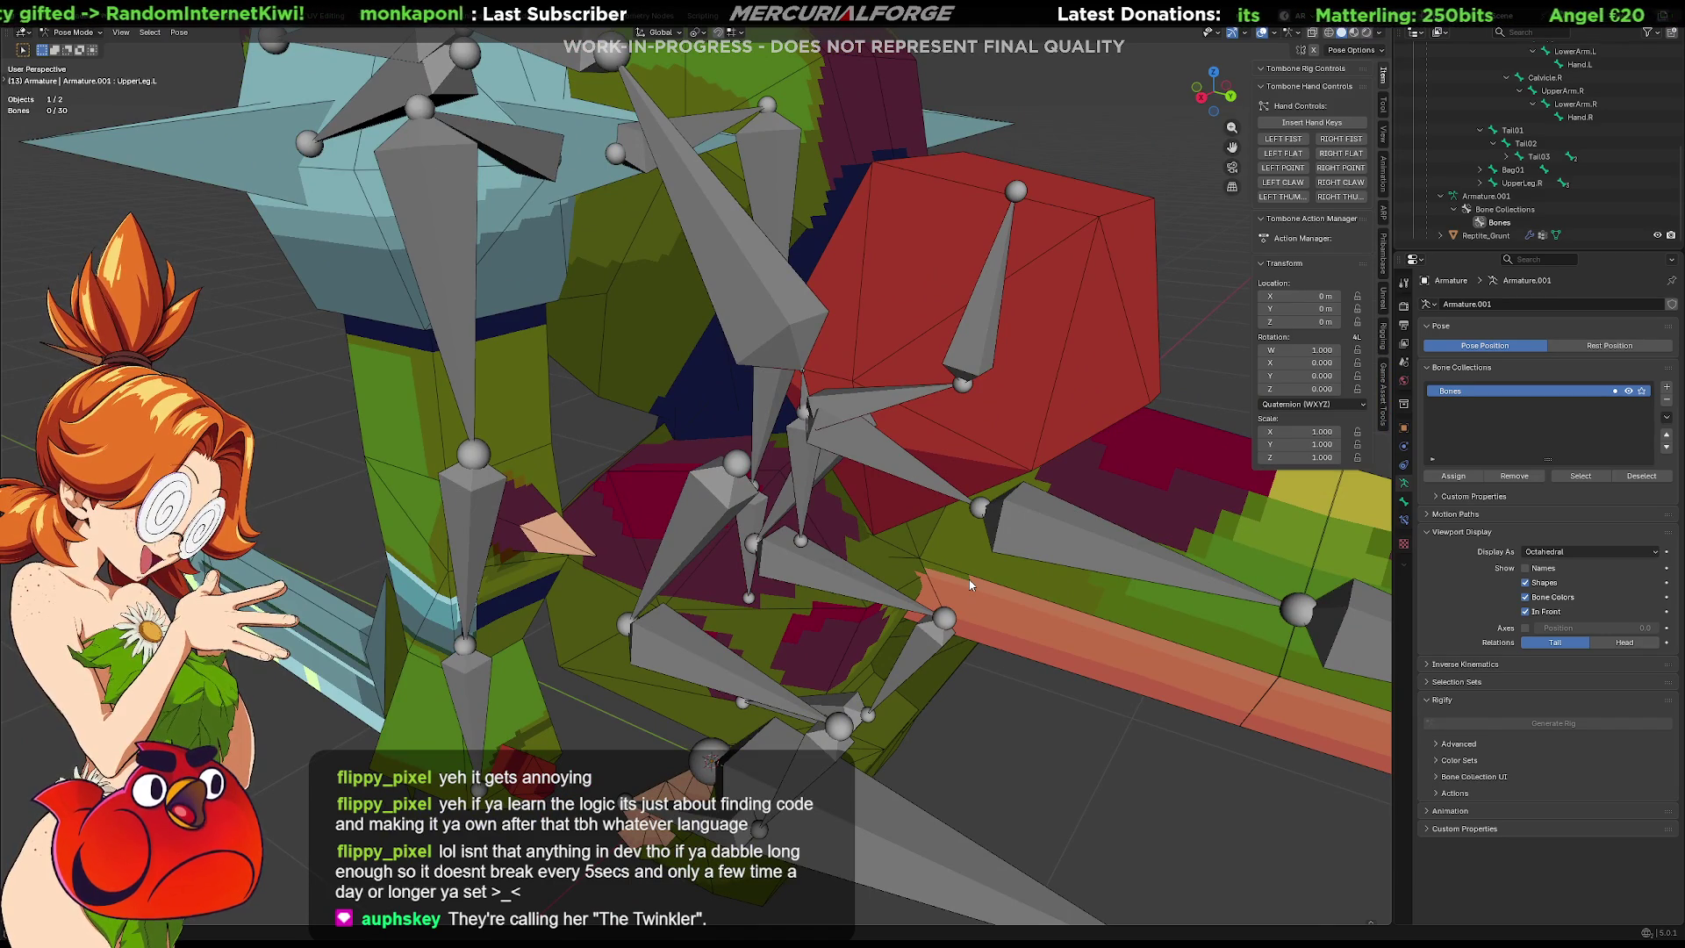
middle_click_drag(972, 596, 951, 548)
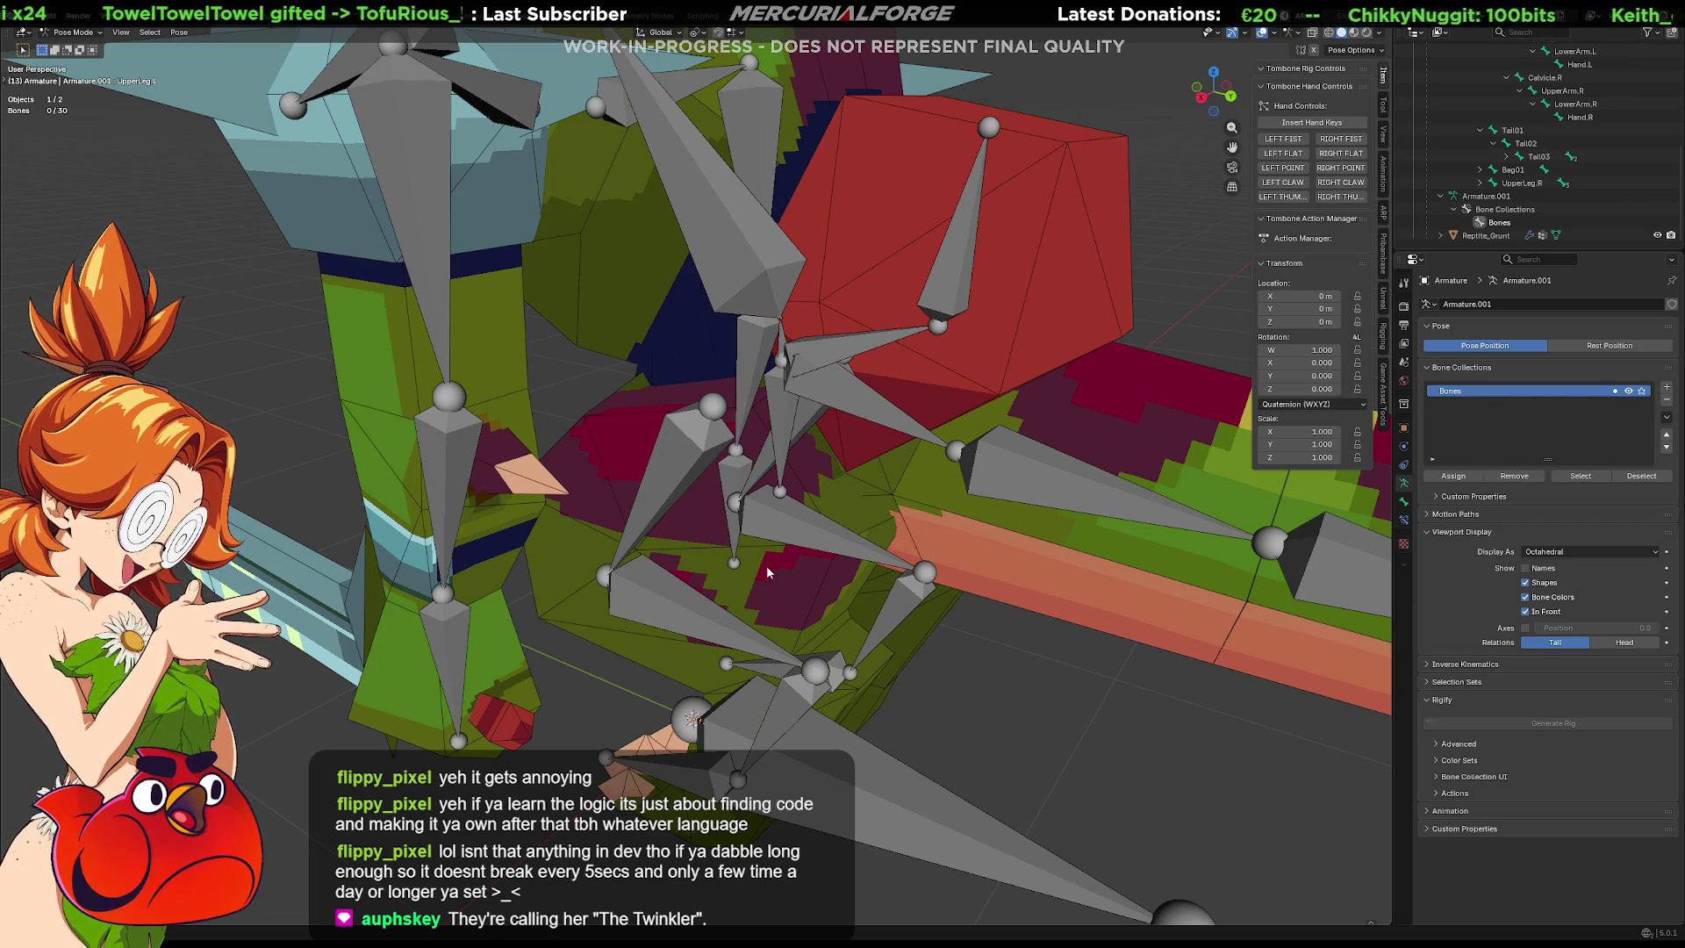
mouse_move(721, 638)
middle_mouse_down()
mouse_move(881, 614)
mouse_move(832, 624)
mouse_move(746, 560)
mouse_move(900, 584)
mouse_move(867, 540)
mouse_move(851, 555)
middle_mouse_up()
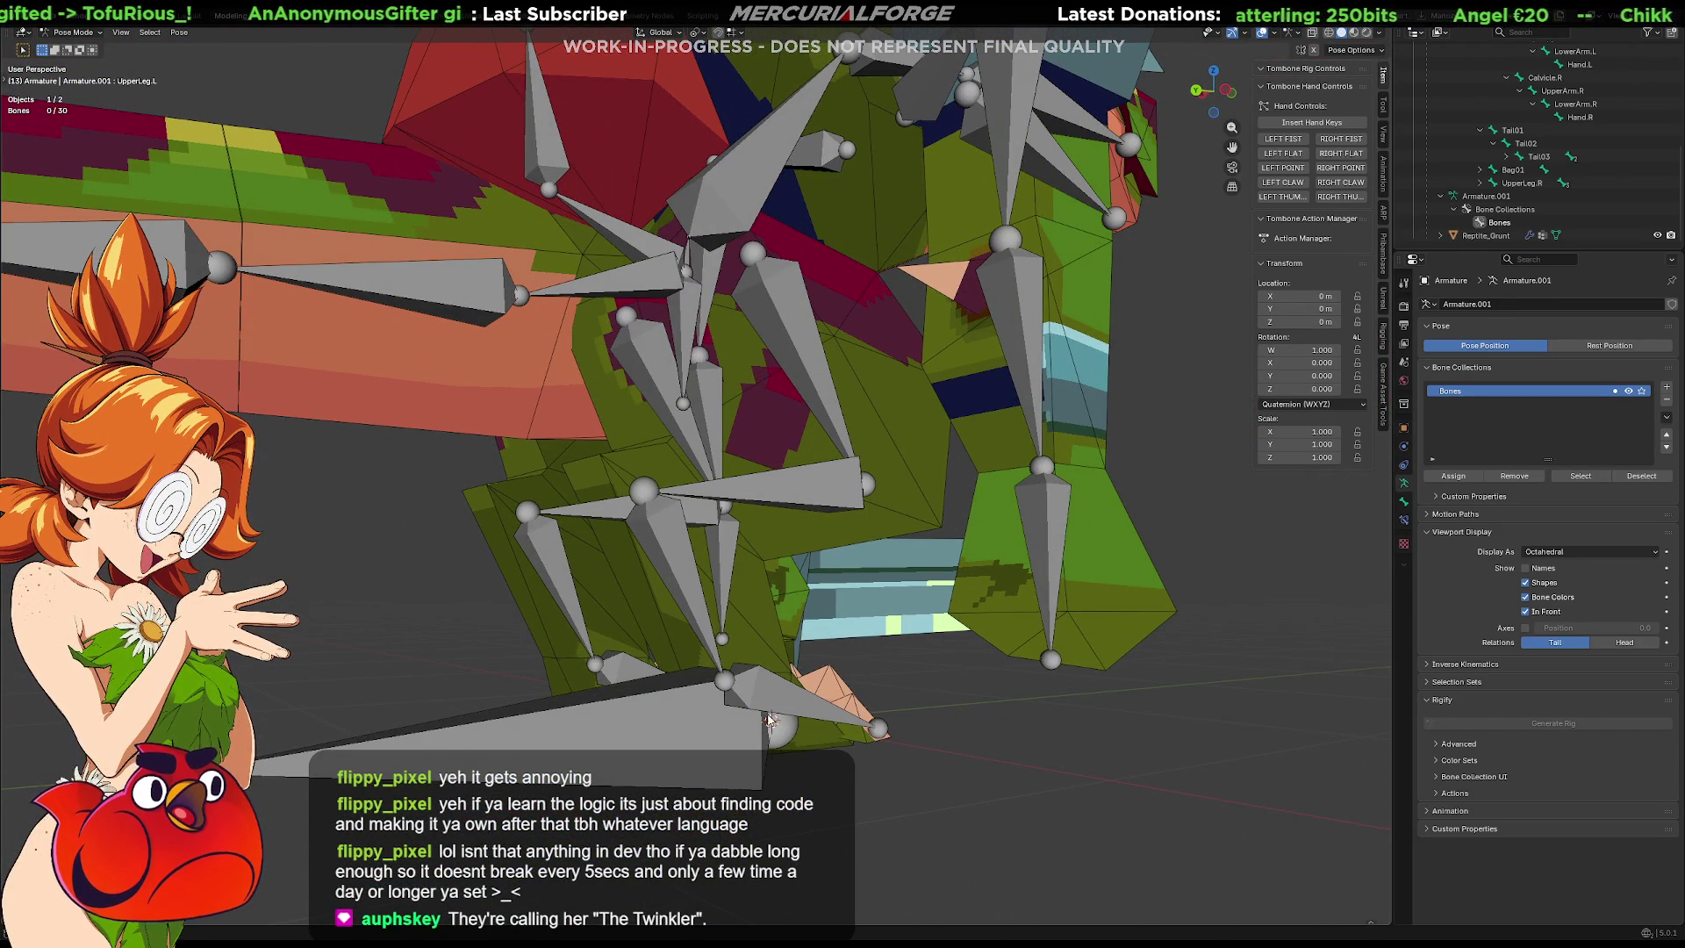
left_click(792, 328)
left_click(906, 394)
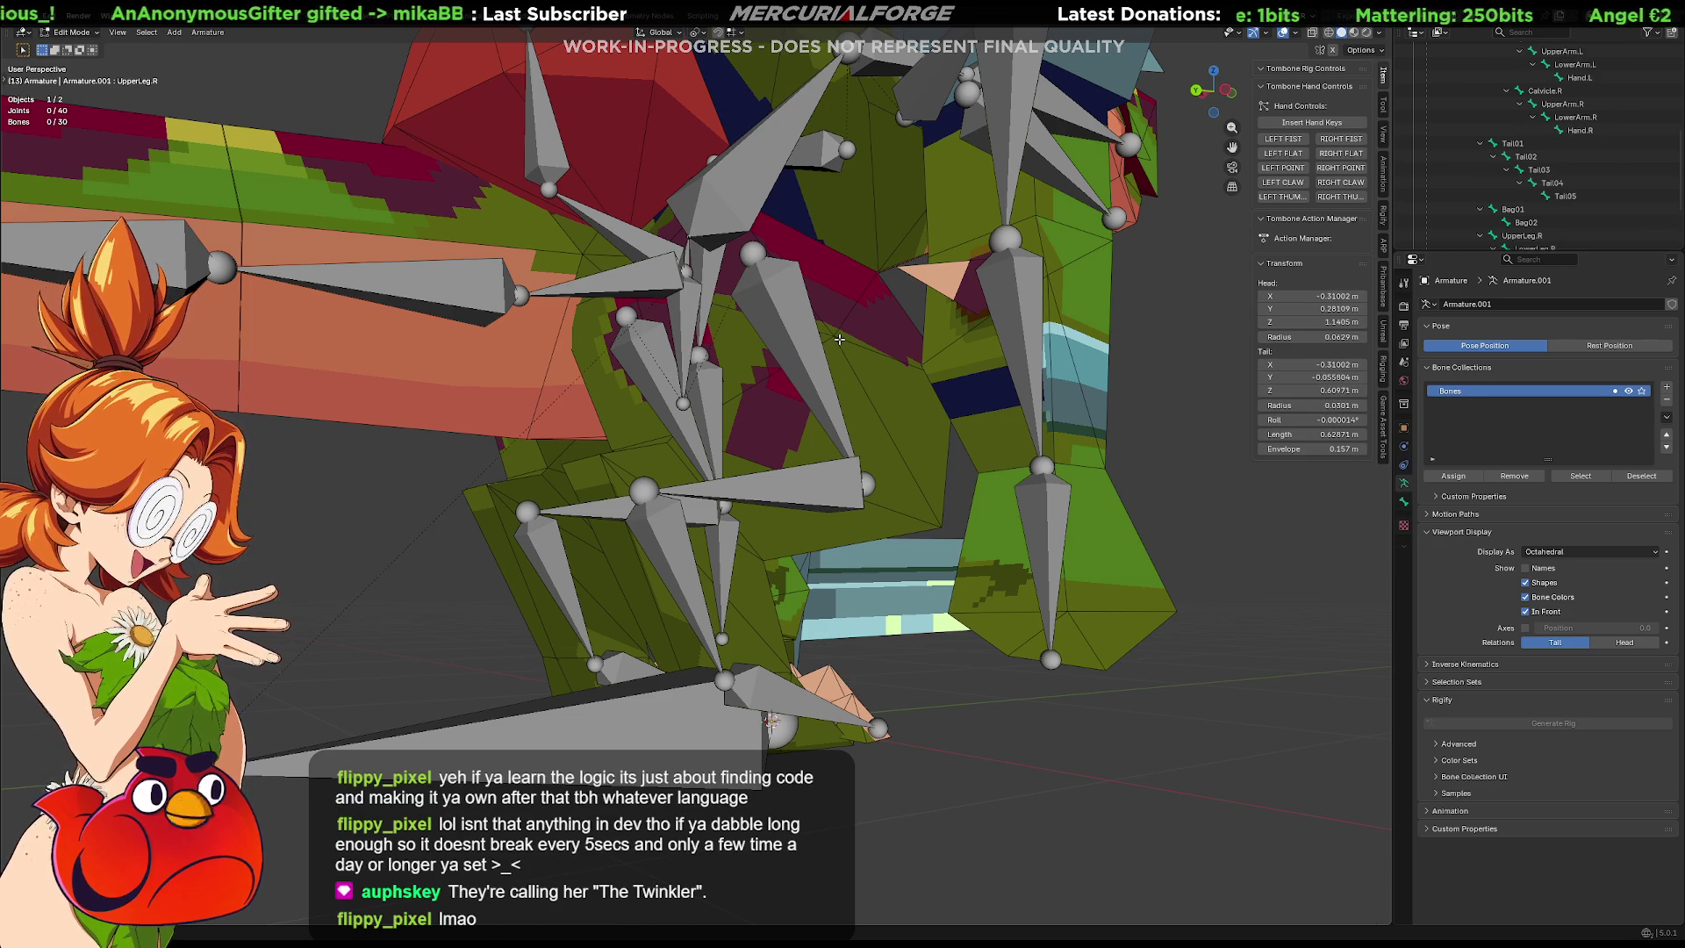
Return the armature to Pose Mode and put the reptile mesh into Edit Mode.
key("Tab")
middle_click_drag(825, 368, 881, 388)
key("Tab")
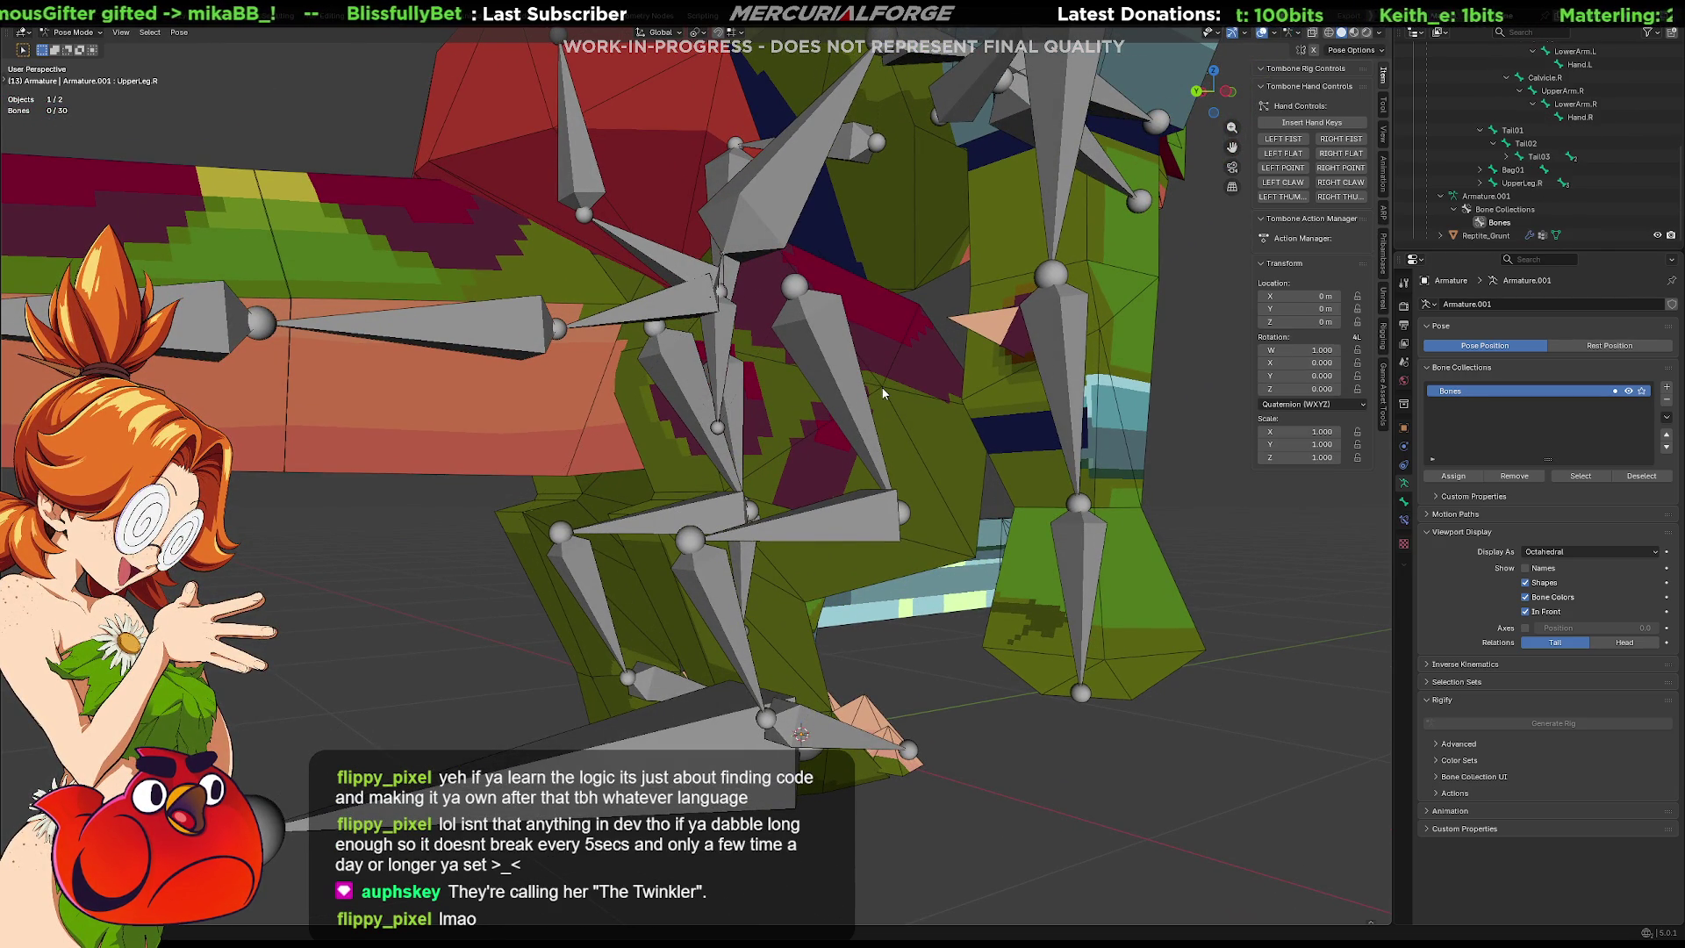
left_click(888, 380)
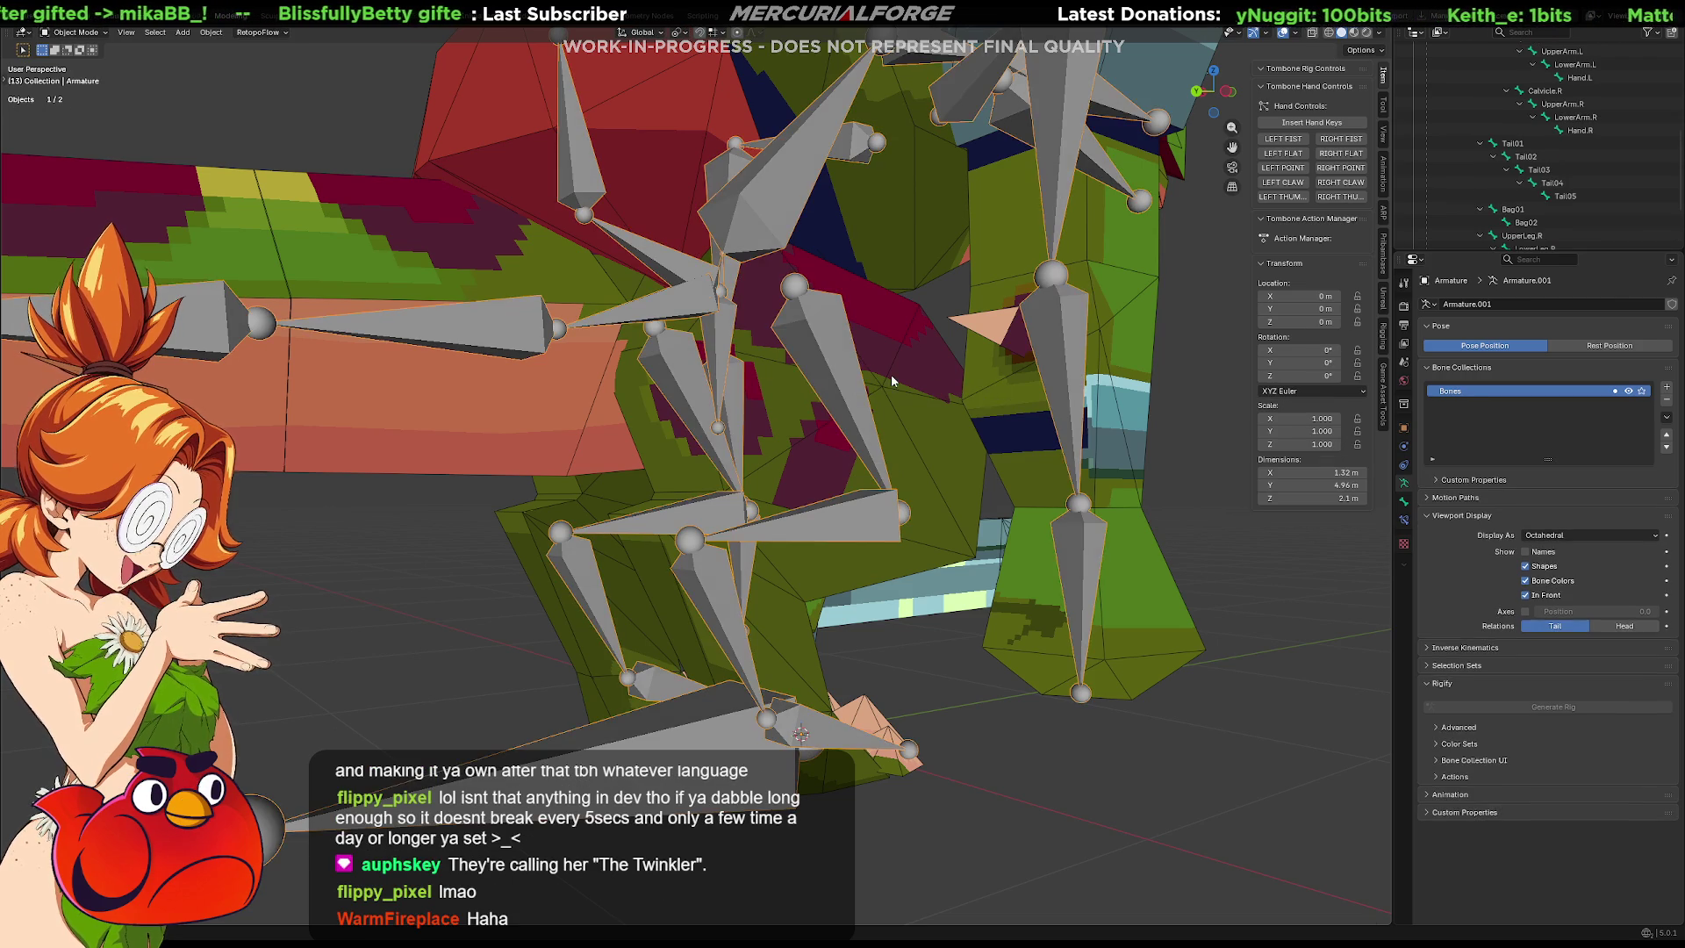
key("ctrl+Tab")
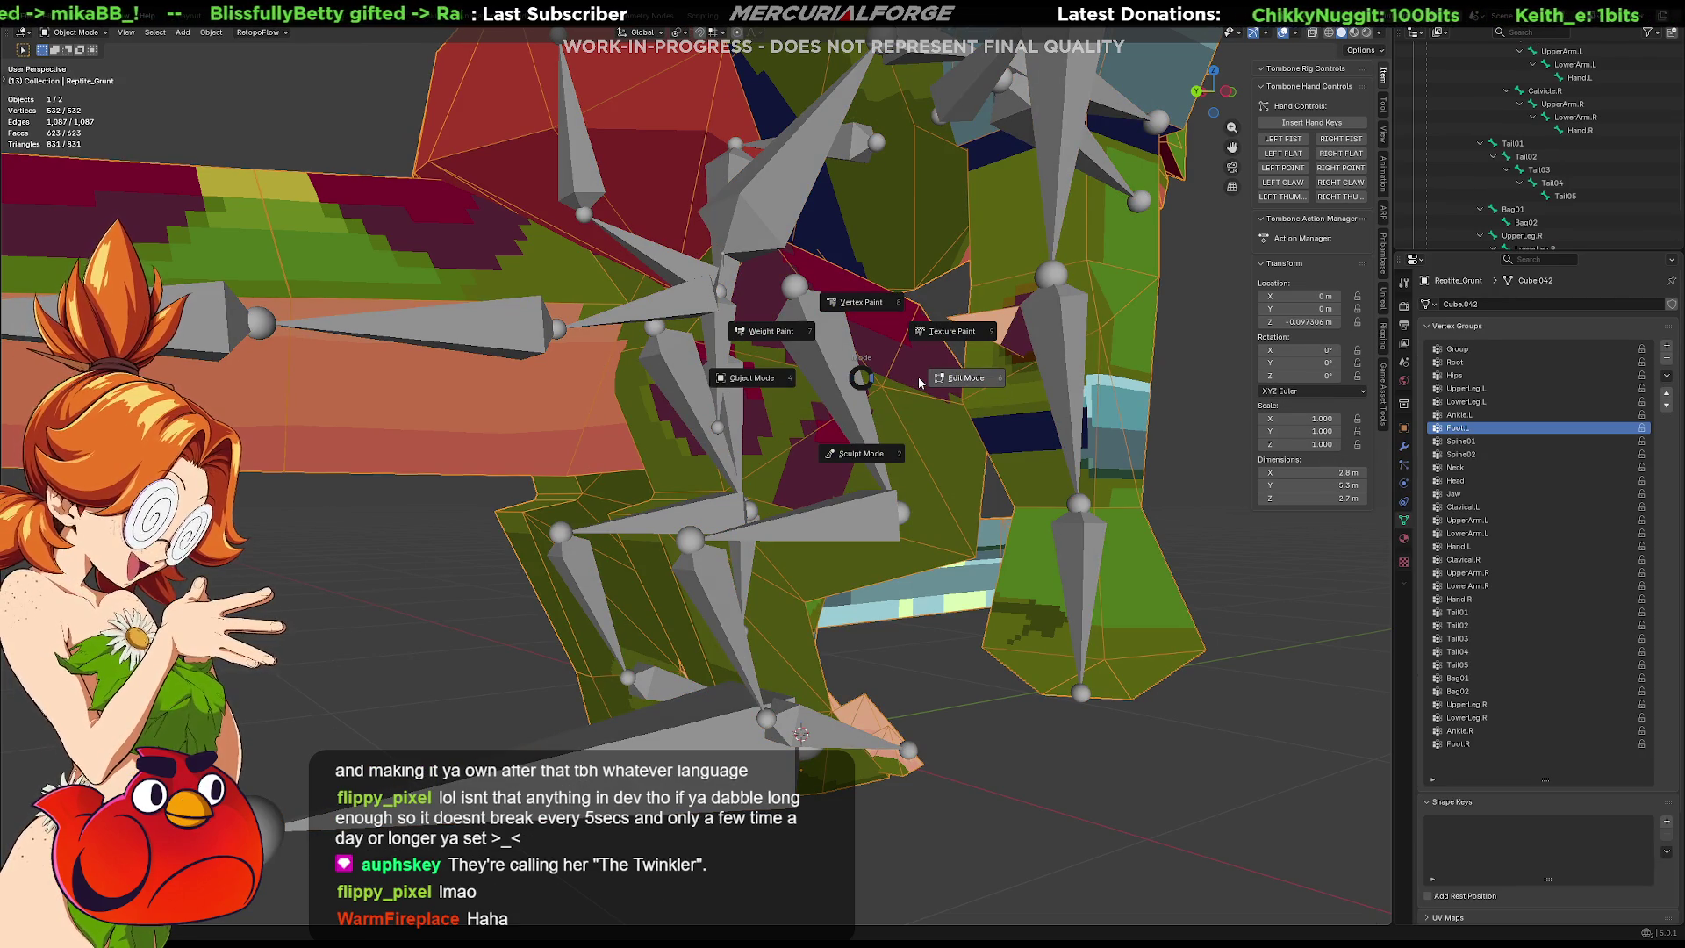
left_click(918, 377)
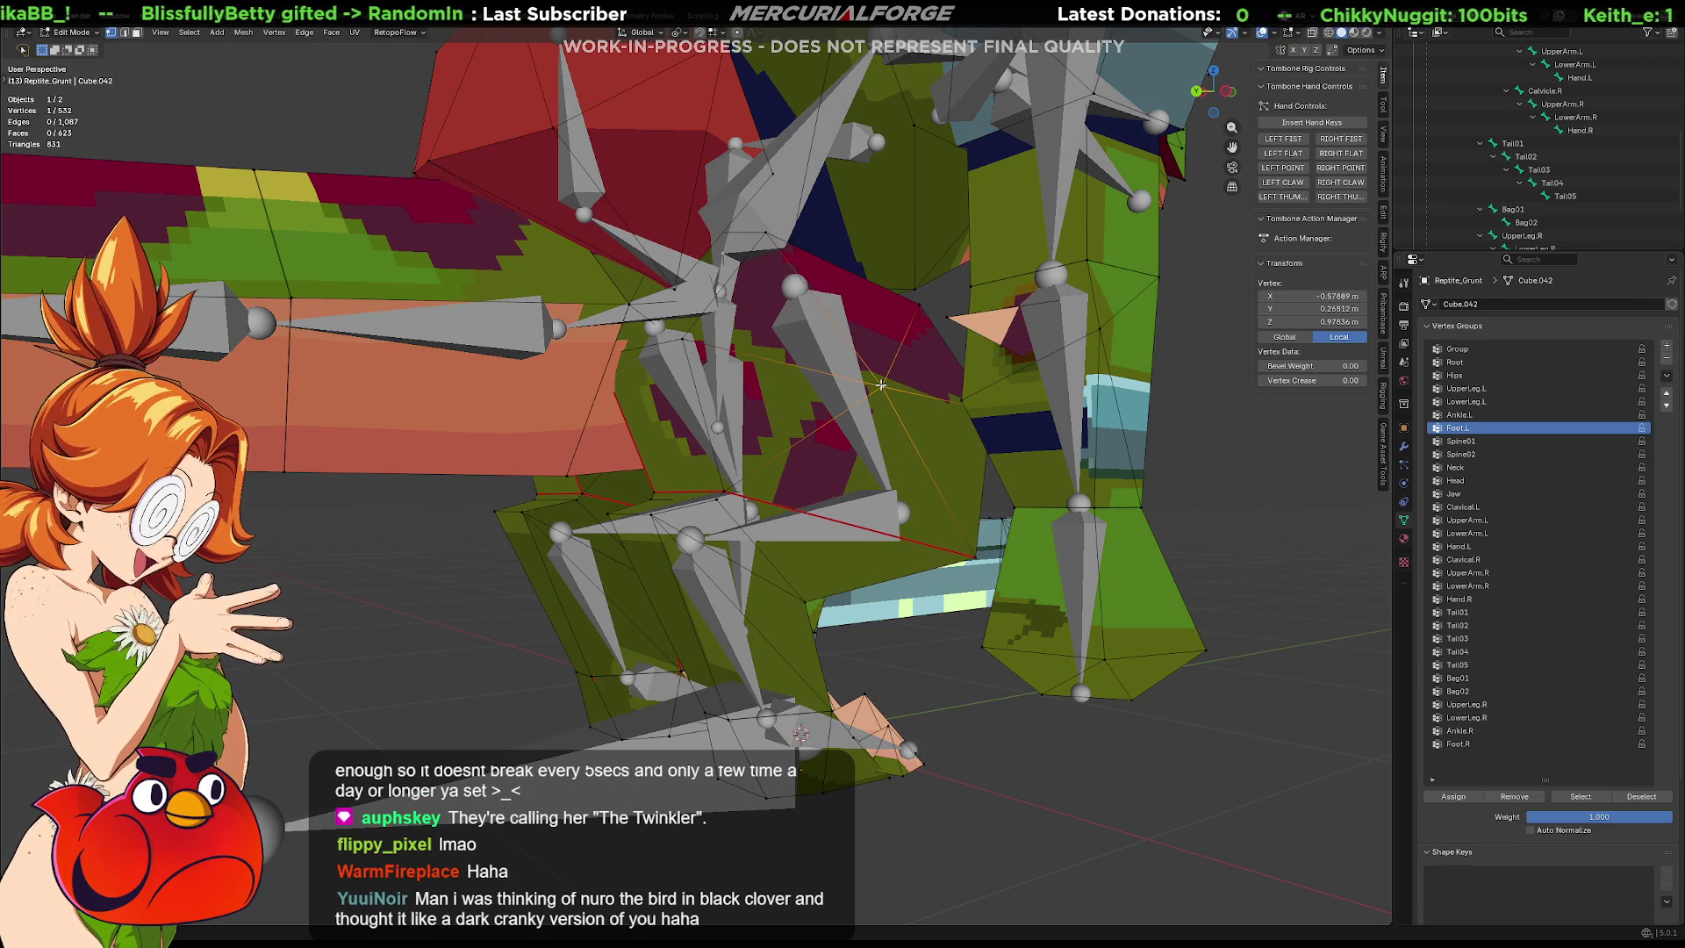
Select the right thigh's outer and front faces.
left_click(918, 305, "shift")
left_click(682, 338, "shift")
left_click(768, 234, "shift")
left_click(963, 399, "shift")
left_click(903, 433, "shift")
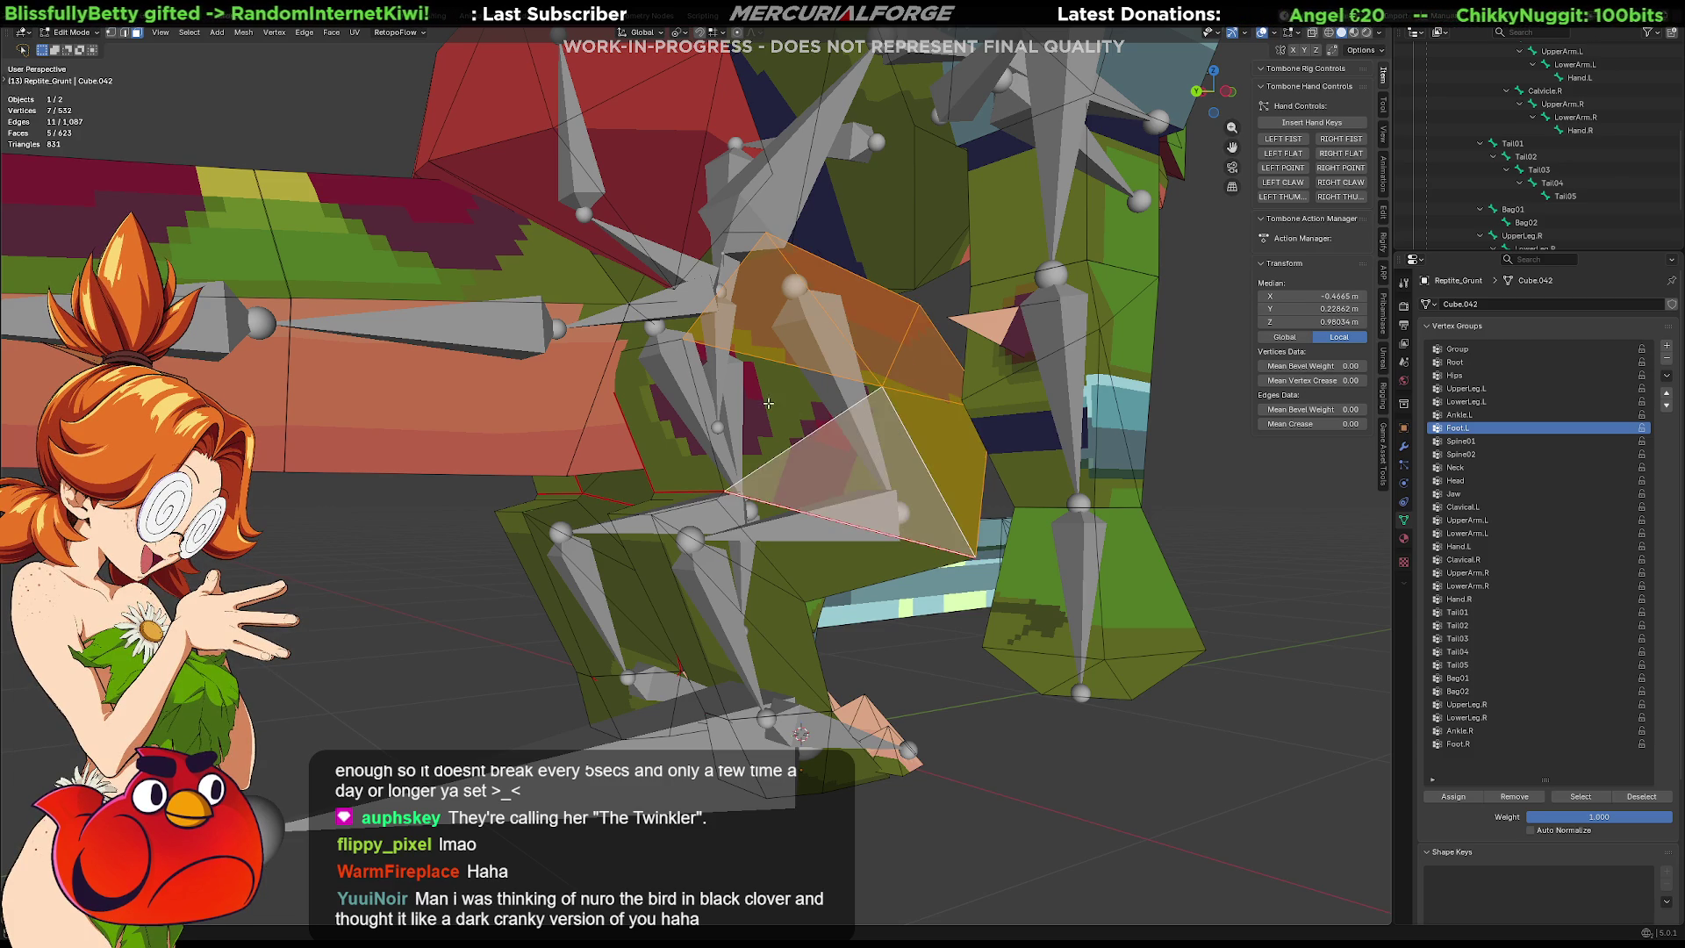
left_click(816, 457, "shift")
left_click(676, 421, "shift")
mouse_move(709, 340)
middle_mouse_down()
mouse_move(683, 367)
mouse_move(772, 404)
middle_mouse_up()
left_click(633, 368, "shift")
left_click(630, 272, "shift")
Add the triangle and hidden inner thigh faces, then make UpperLeg.R the active vertex group.
scroll(813, 431, "up", 4)
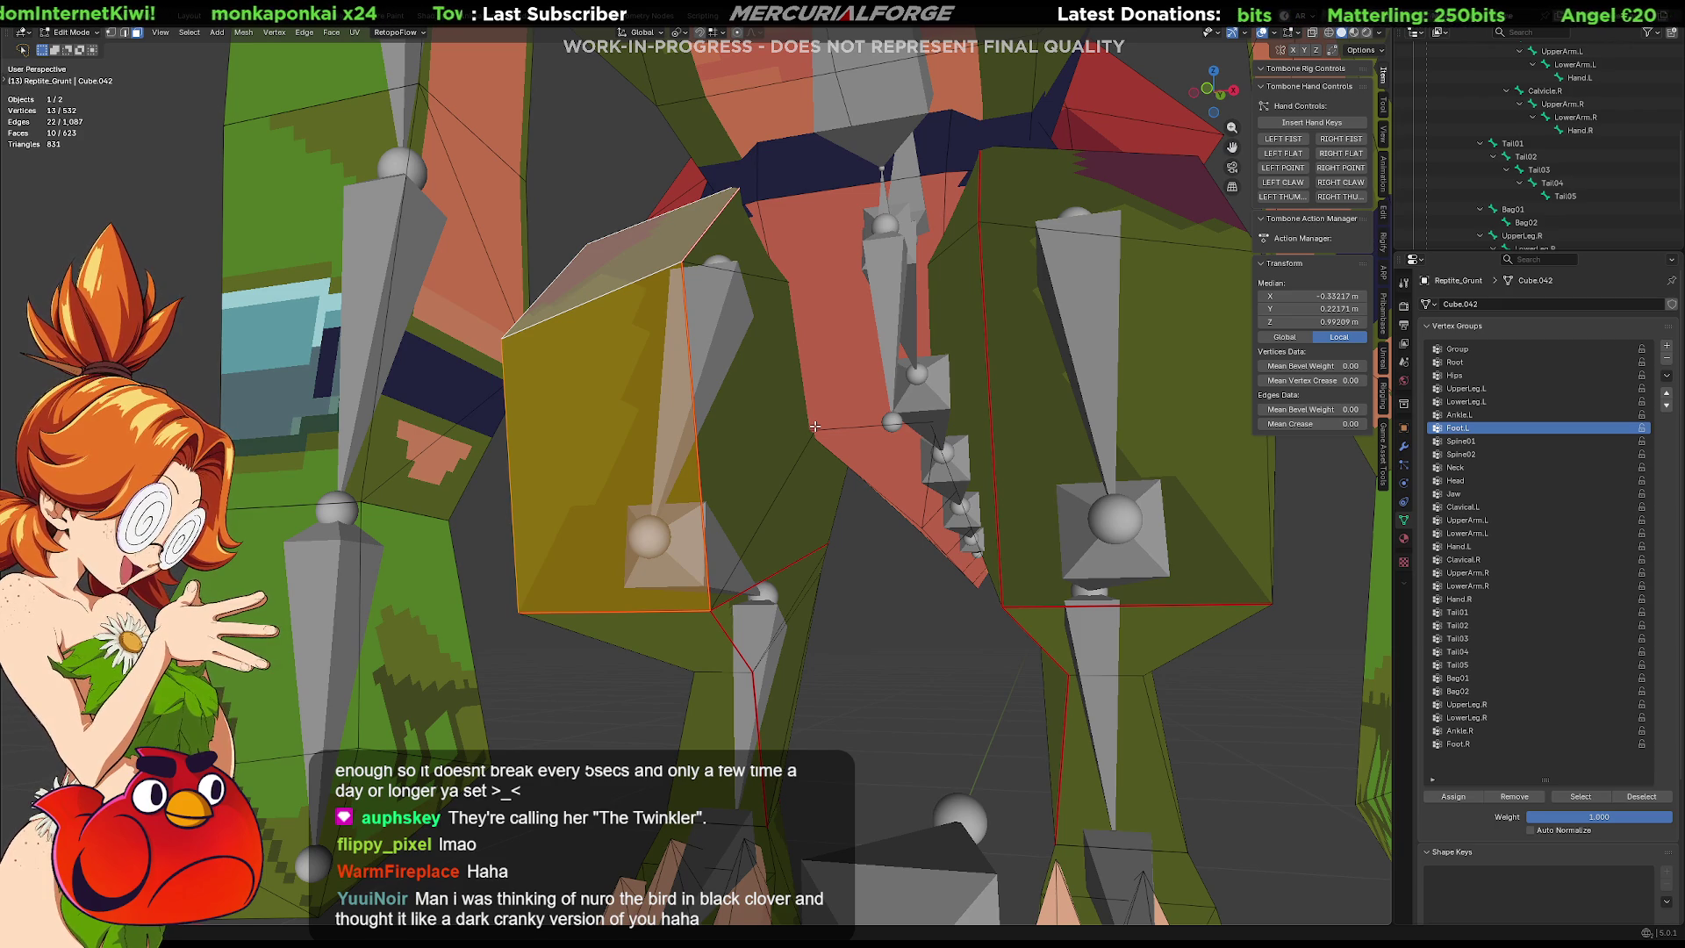
mouse_move(820, 447)
middle_mouse_down()
mouse_move(805, 465)
mouse_move(939, 460)
mouse_move(776, 285)
middle_mouse_up()
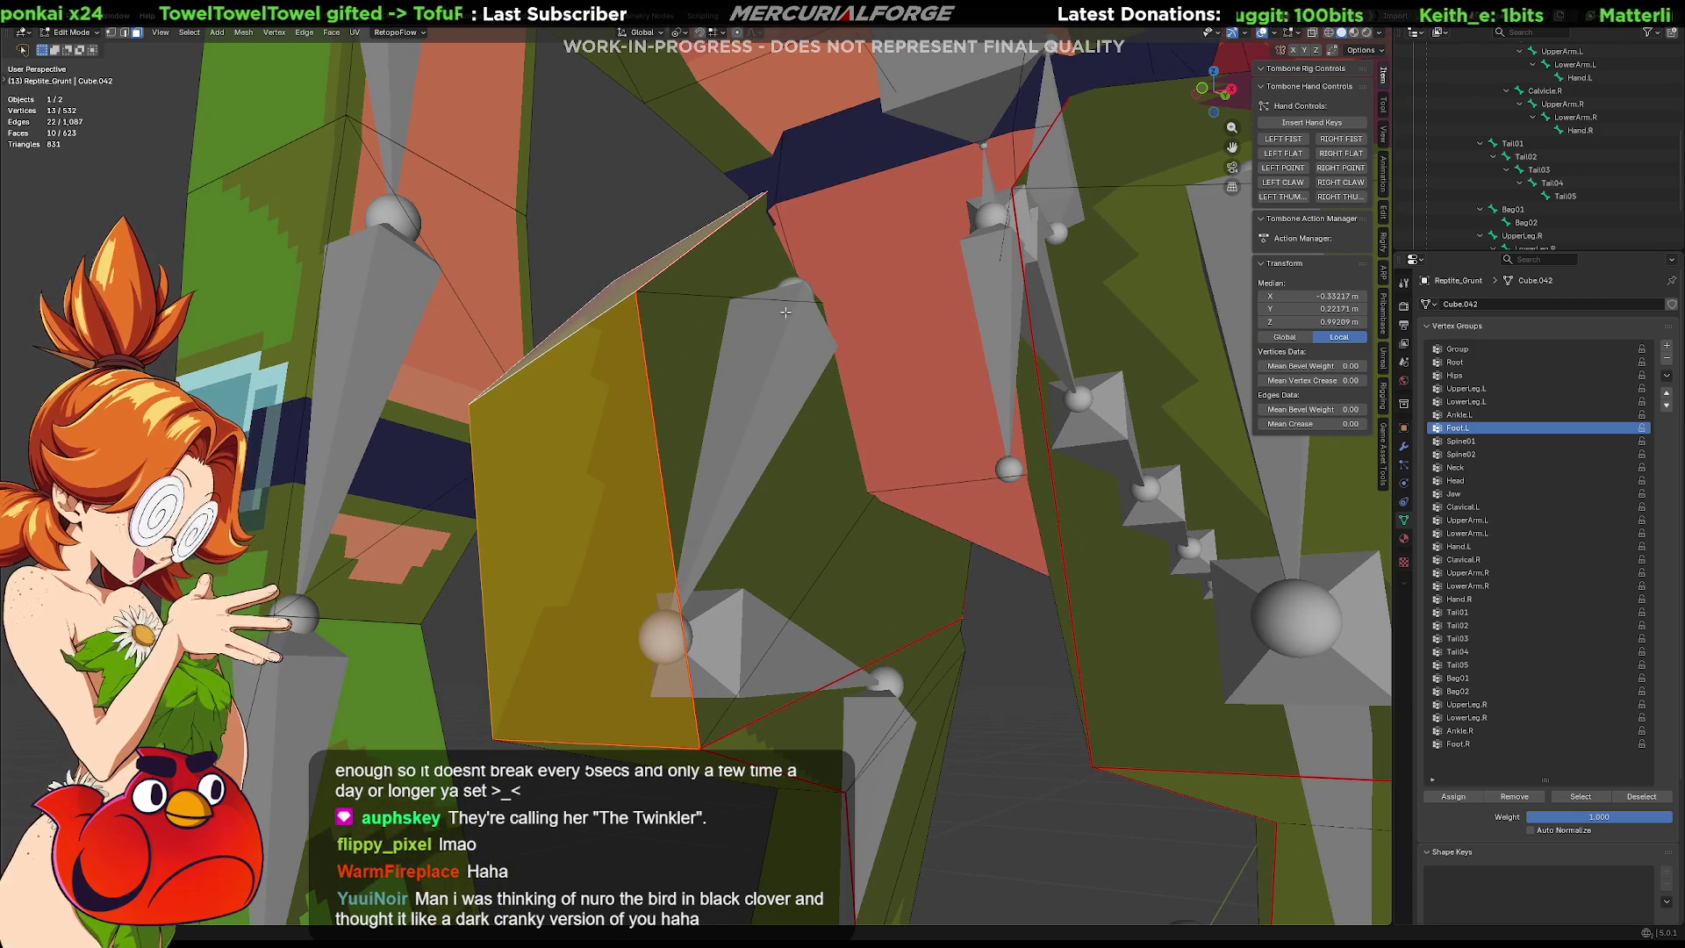
left_click(768, 274, "shift")
left_click(773, 316, "shift")
left_click(886, 595, "shift")
middle_click_drag(885, 595, 813, 530)
scroll(812, 530, "down", 3)
left_click(740, 470, "shift")
scroll(739, 470, "up", 5)
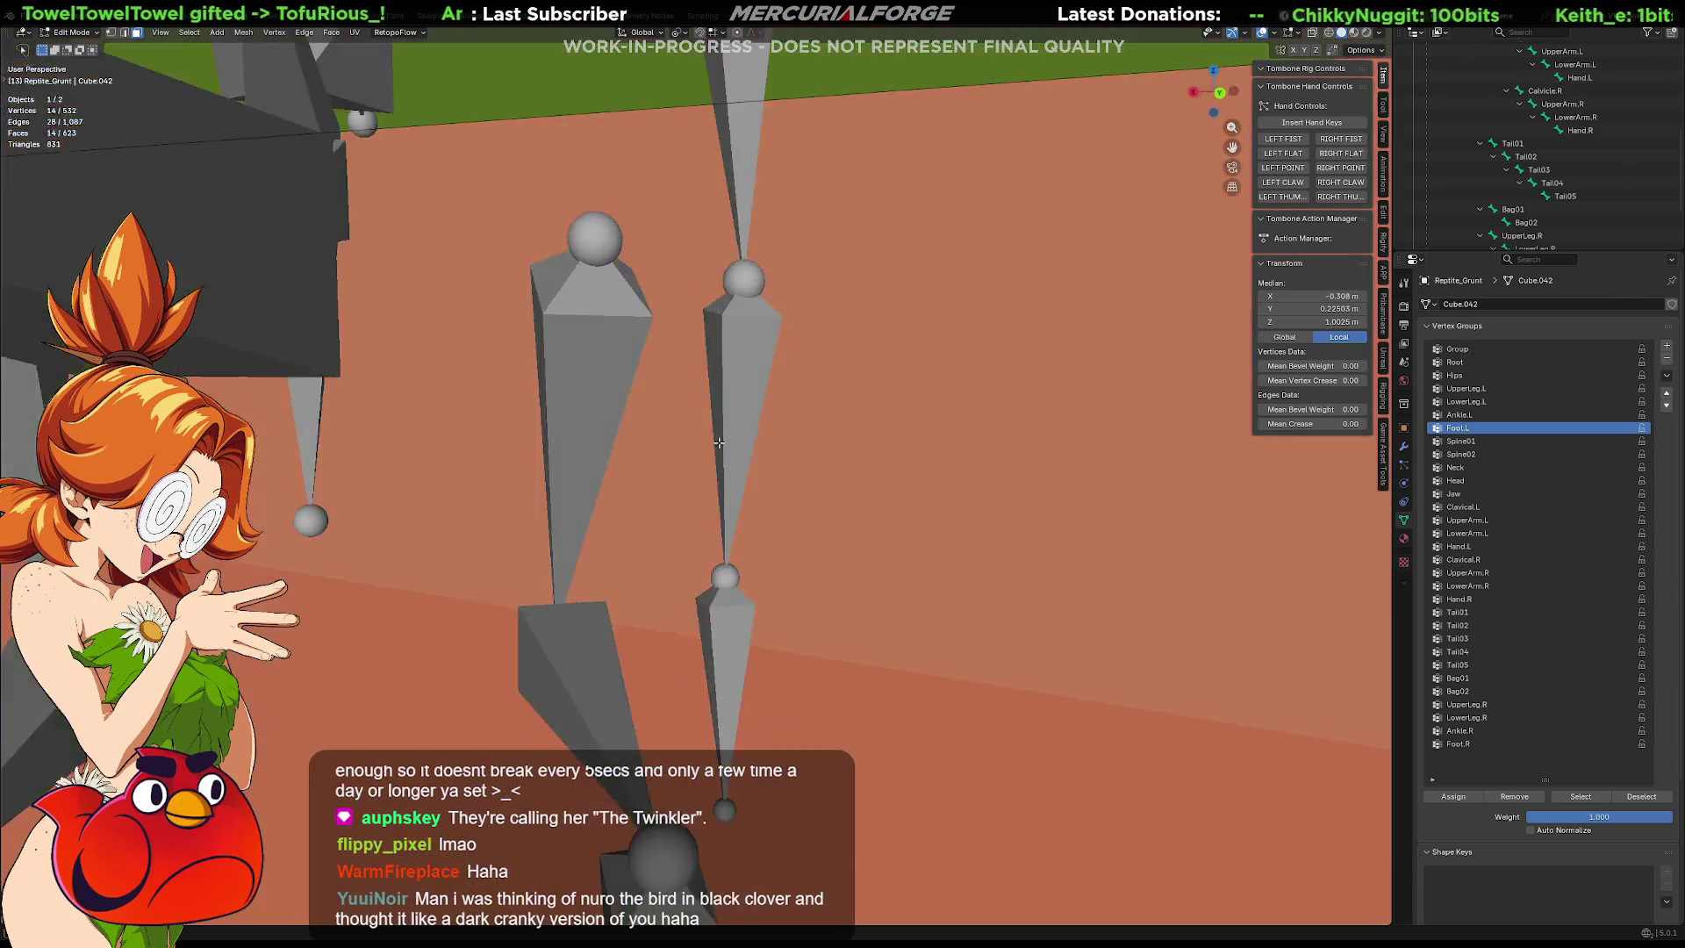
scroll(740, 469, "down", 3)
scroll(740, 469, "up", 6)
mouse_move(740, 469)
middle_mouse_down()
mouse_move(736, 593)
mouse_move(567, 378)
middle_mouse_up()
scroll(748, 519, "down", 3)
mouse_move(486, 150)
middle_mouse_down()
mouse_move(524, 324)
mouse_move(475, 306)
mouse_move(538, 330)
middle_mouse_up()
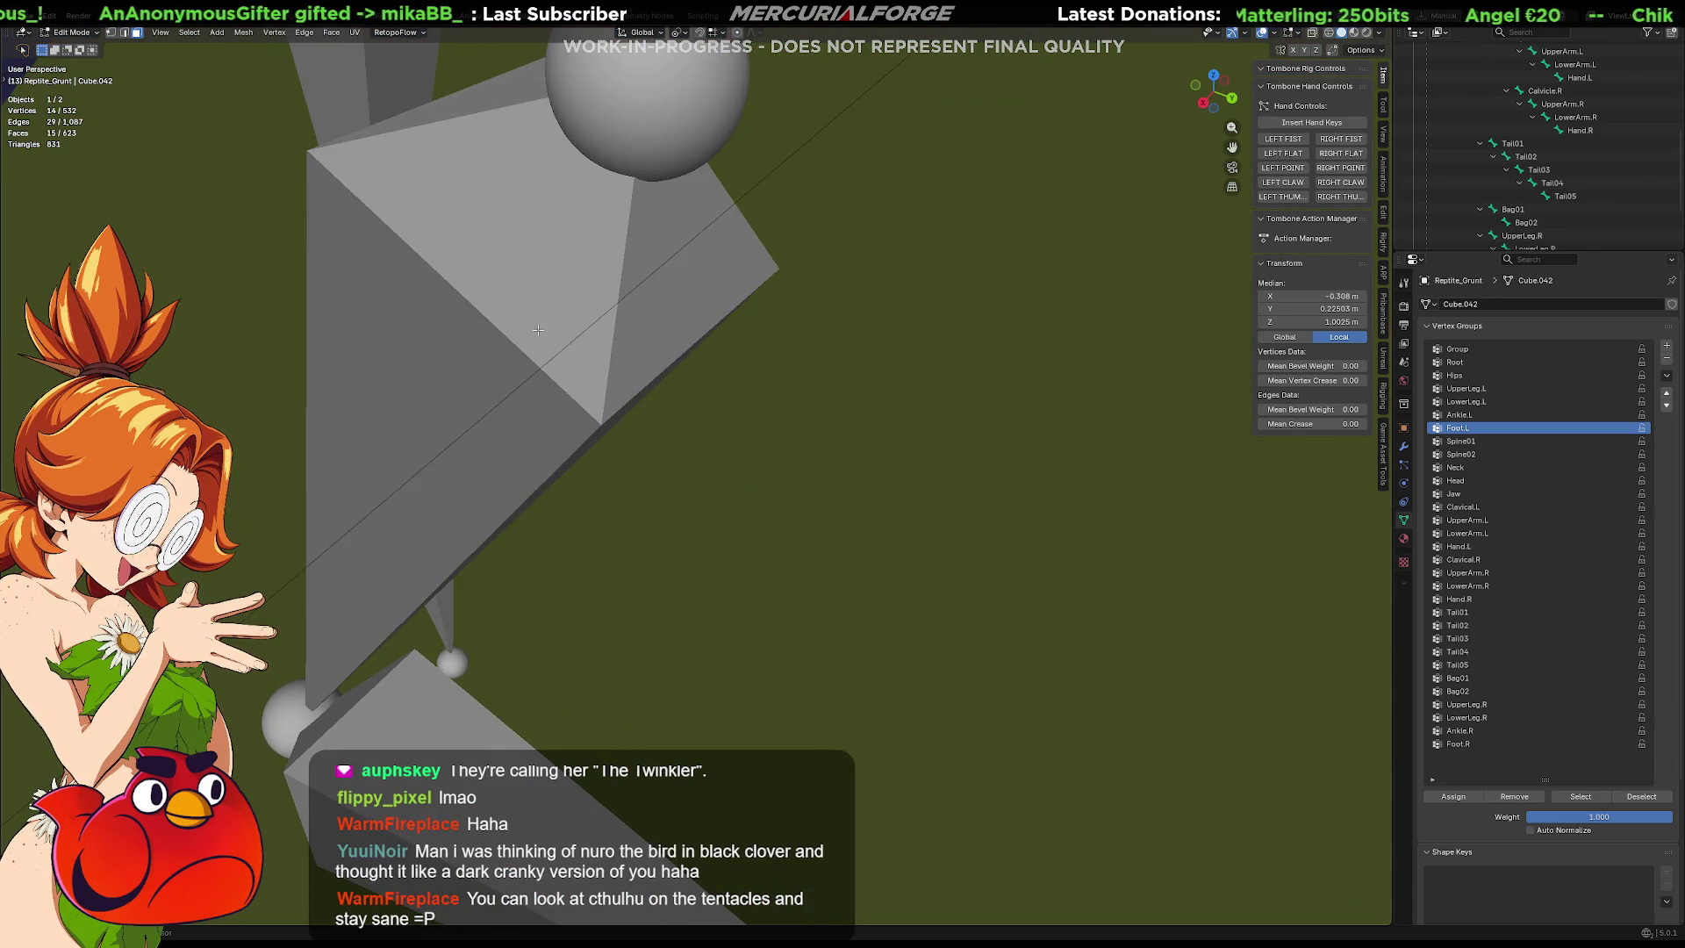
mouse_move(565, 571)
middle_mouse_down()
mouse_move(647, 508)
mouse_move(634, 525)
mouse_move(610, 487)
mouse_move(667, 478)
mouse_move(1096, 474)
mouse_move(1383, 530)
mouse_move(859, 566)
mouse_move(857, 536)
middle_mouse_up()
scroll(635, 525, "down", 8)
scroll(600, 476, "down", 5)
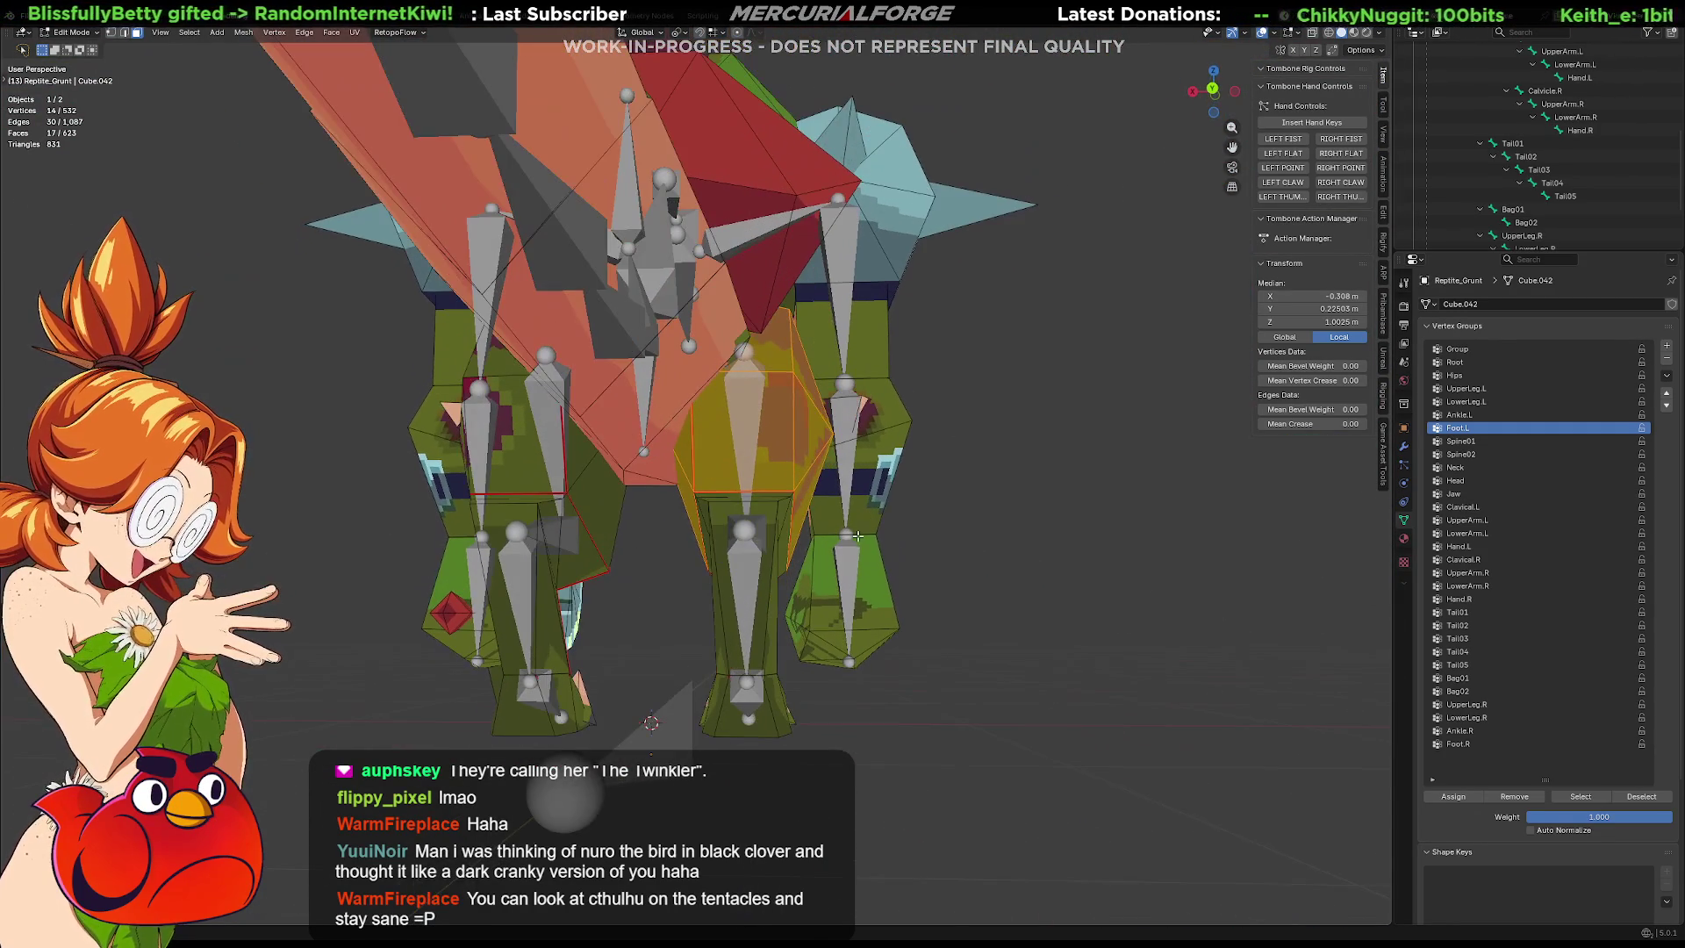
left_click(1486, 708)
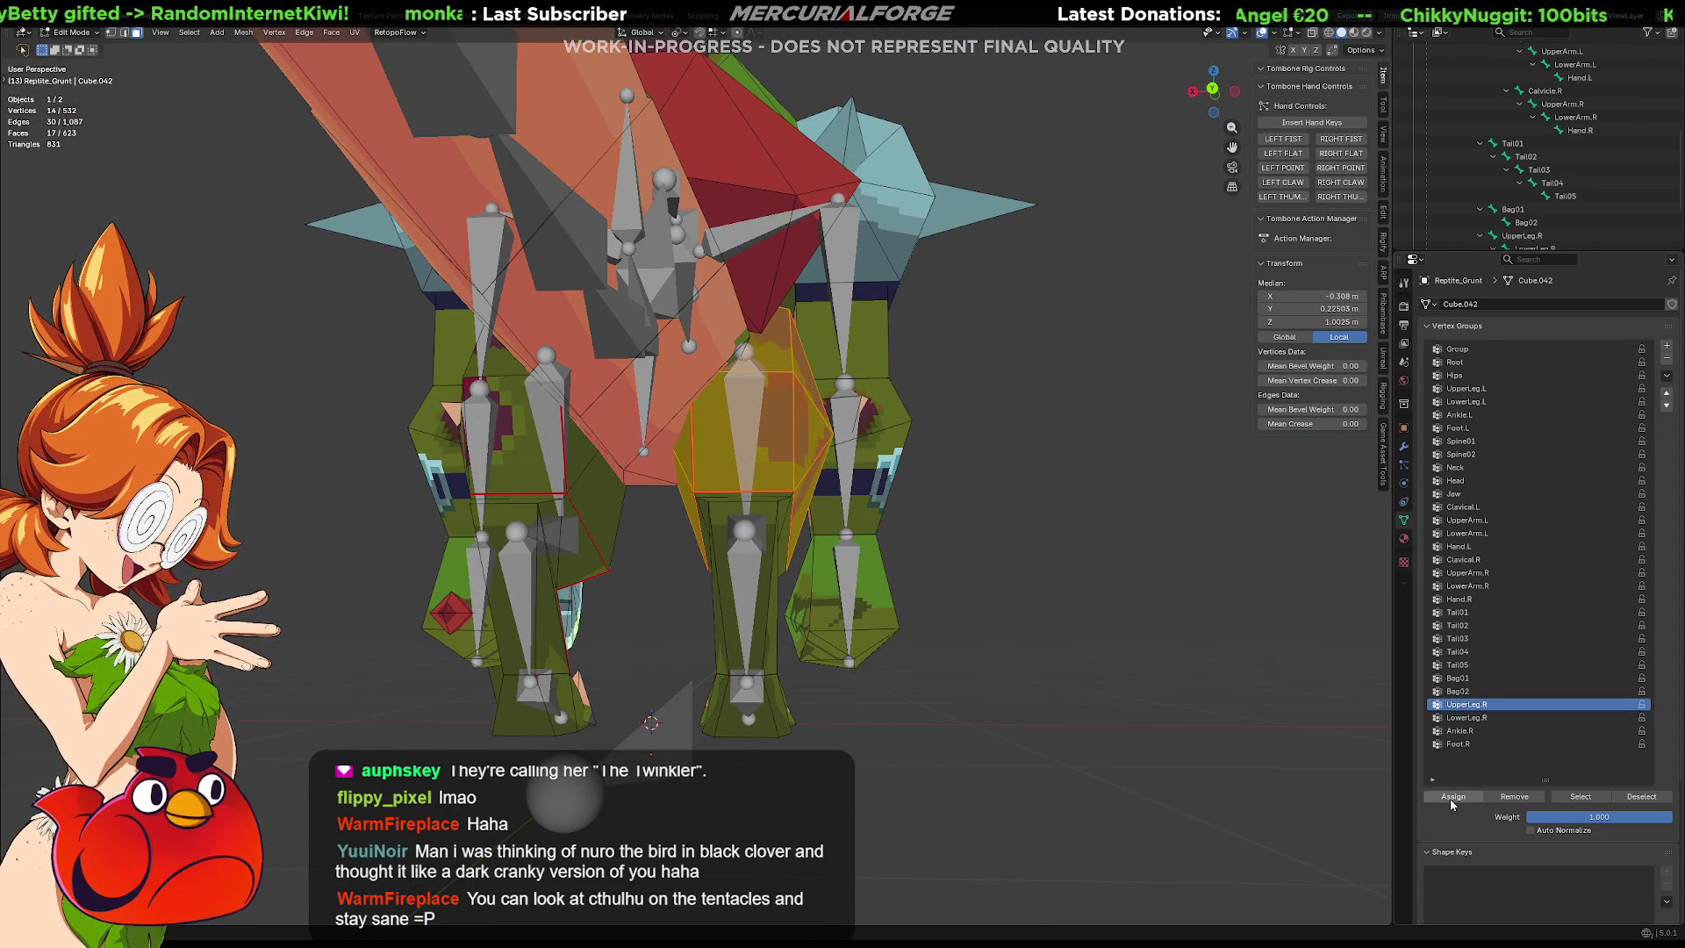
key("Tab")
Select the next connected mesh piece with Ctrl+L select linked in Edit Mode.
middle_click_drag(597, 469, 696, 442)
left_click(682, 445)
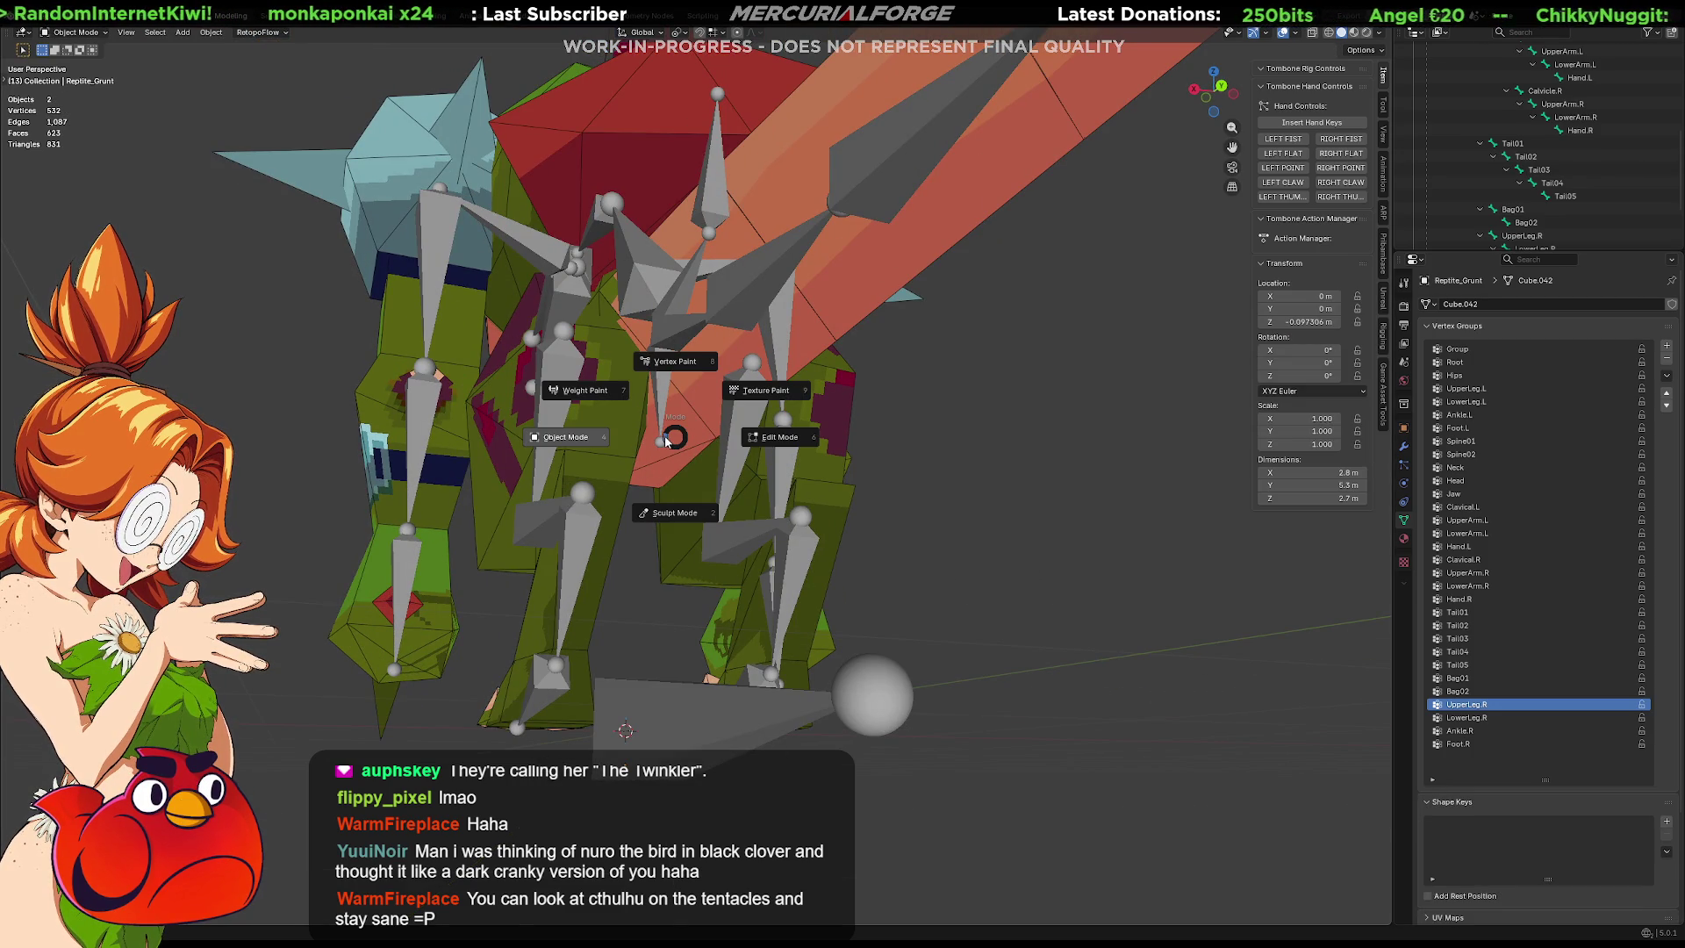
key("Tab")
left_click(679, 445)
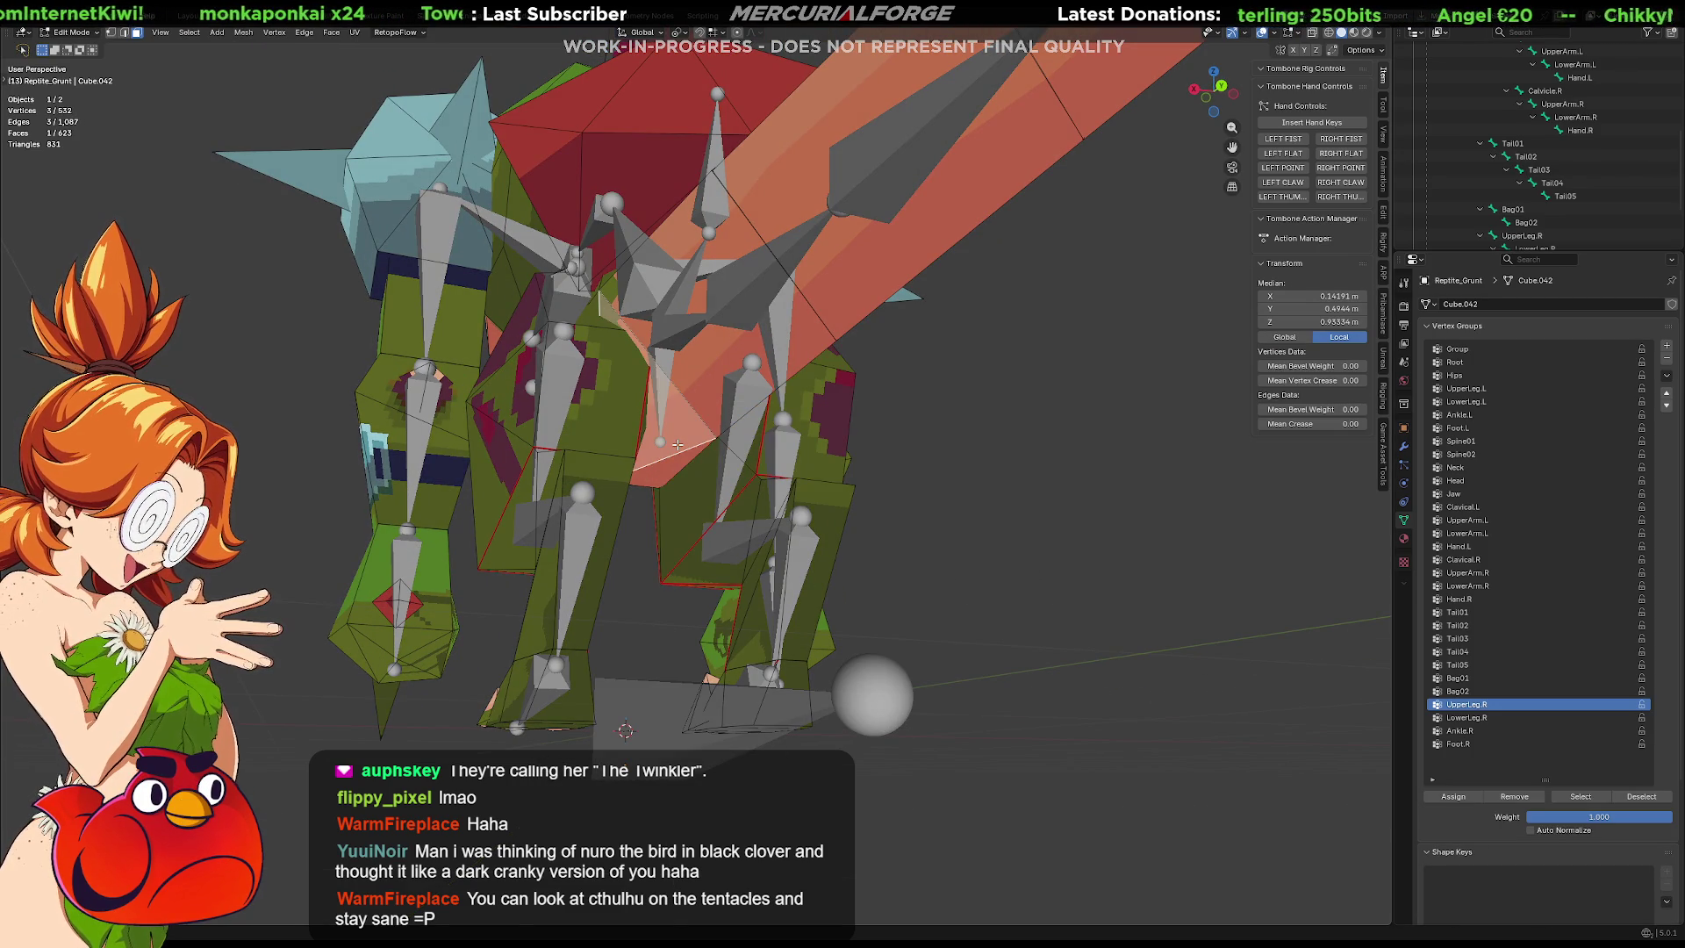
key("ctrl+l")
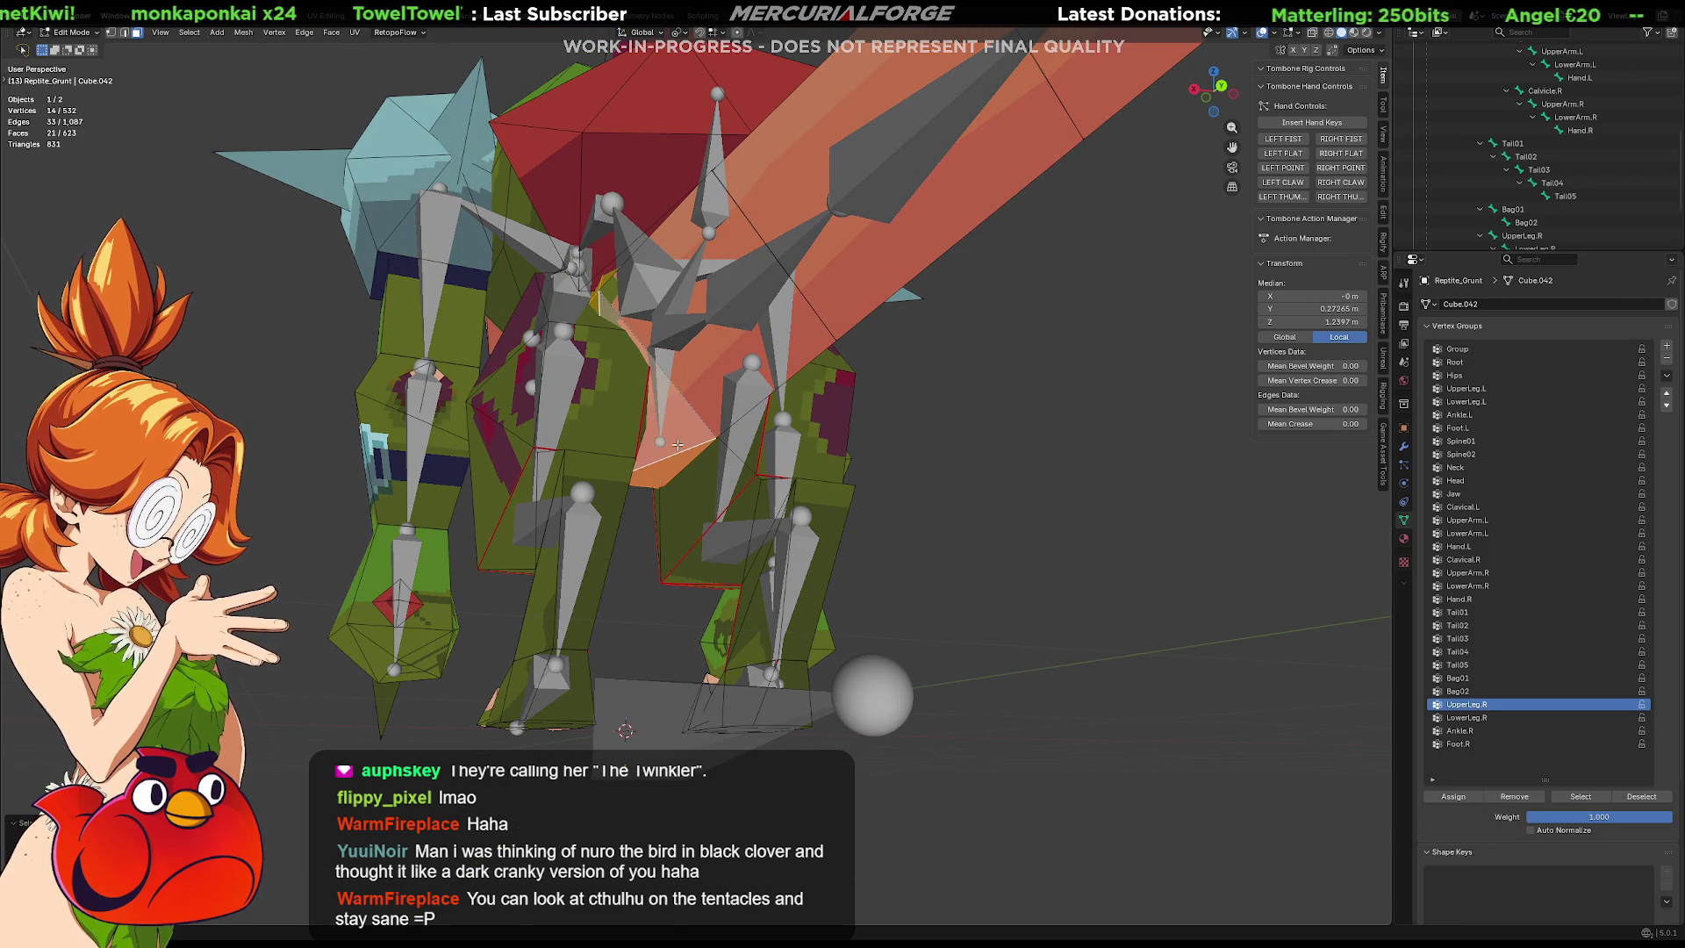
key("Tab")
key("Tab")
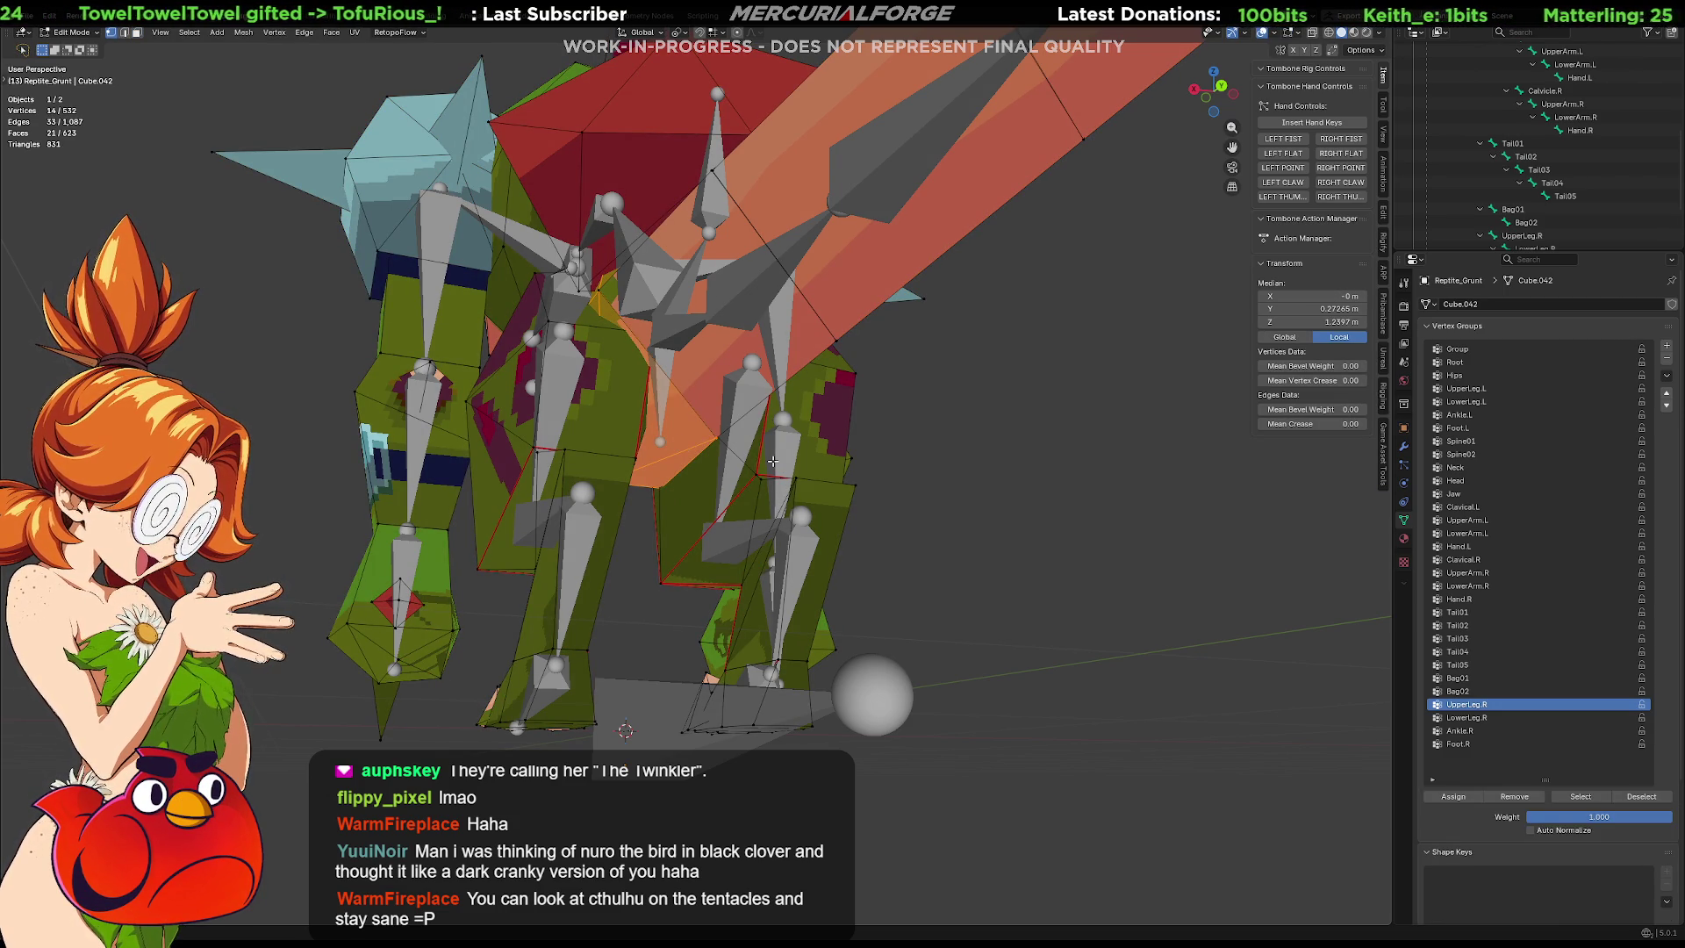
Switch the reptile mesh into Weight Paint mode to show the vertex group weights.
middle_click_drag(641, 448, 1299, 492)
mouse_move(693, 438)
middle_mouse_down()
mouse_move(781, 440)
mouse_move(677, 483)
mouse_move(726, 421)
middle_mouse_up()
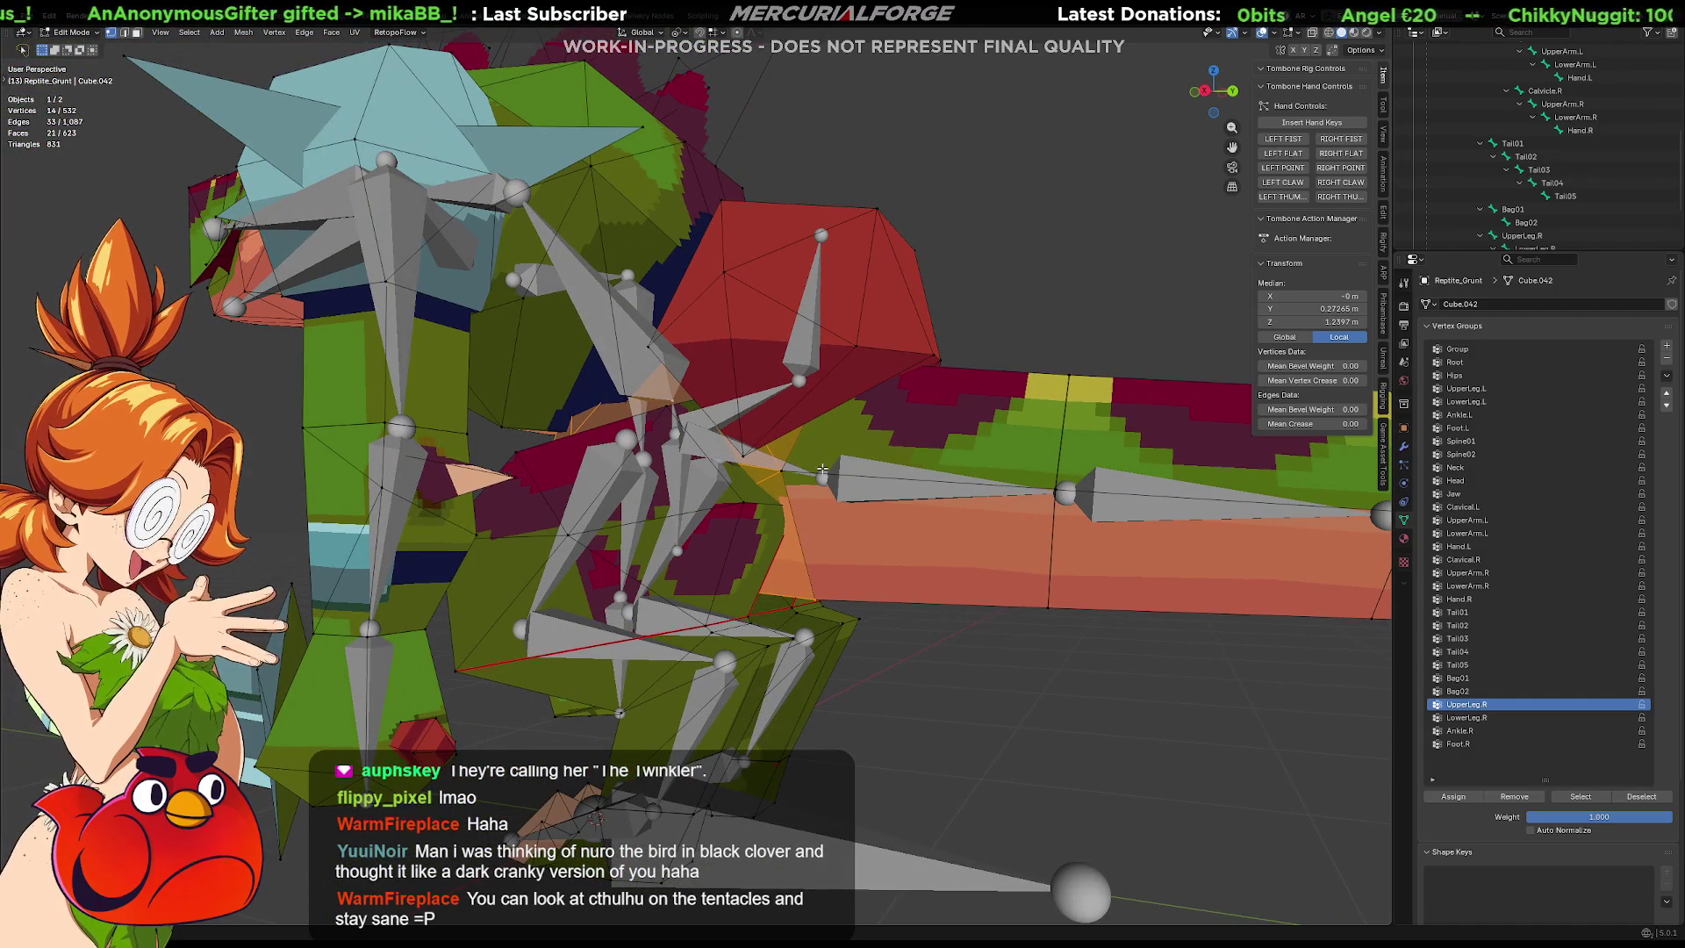
middle_click_drag(822, 469, 825, 437)
key("Tab")
key("Tab")
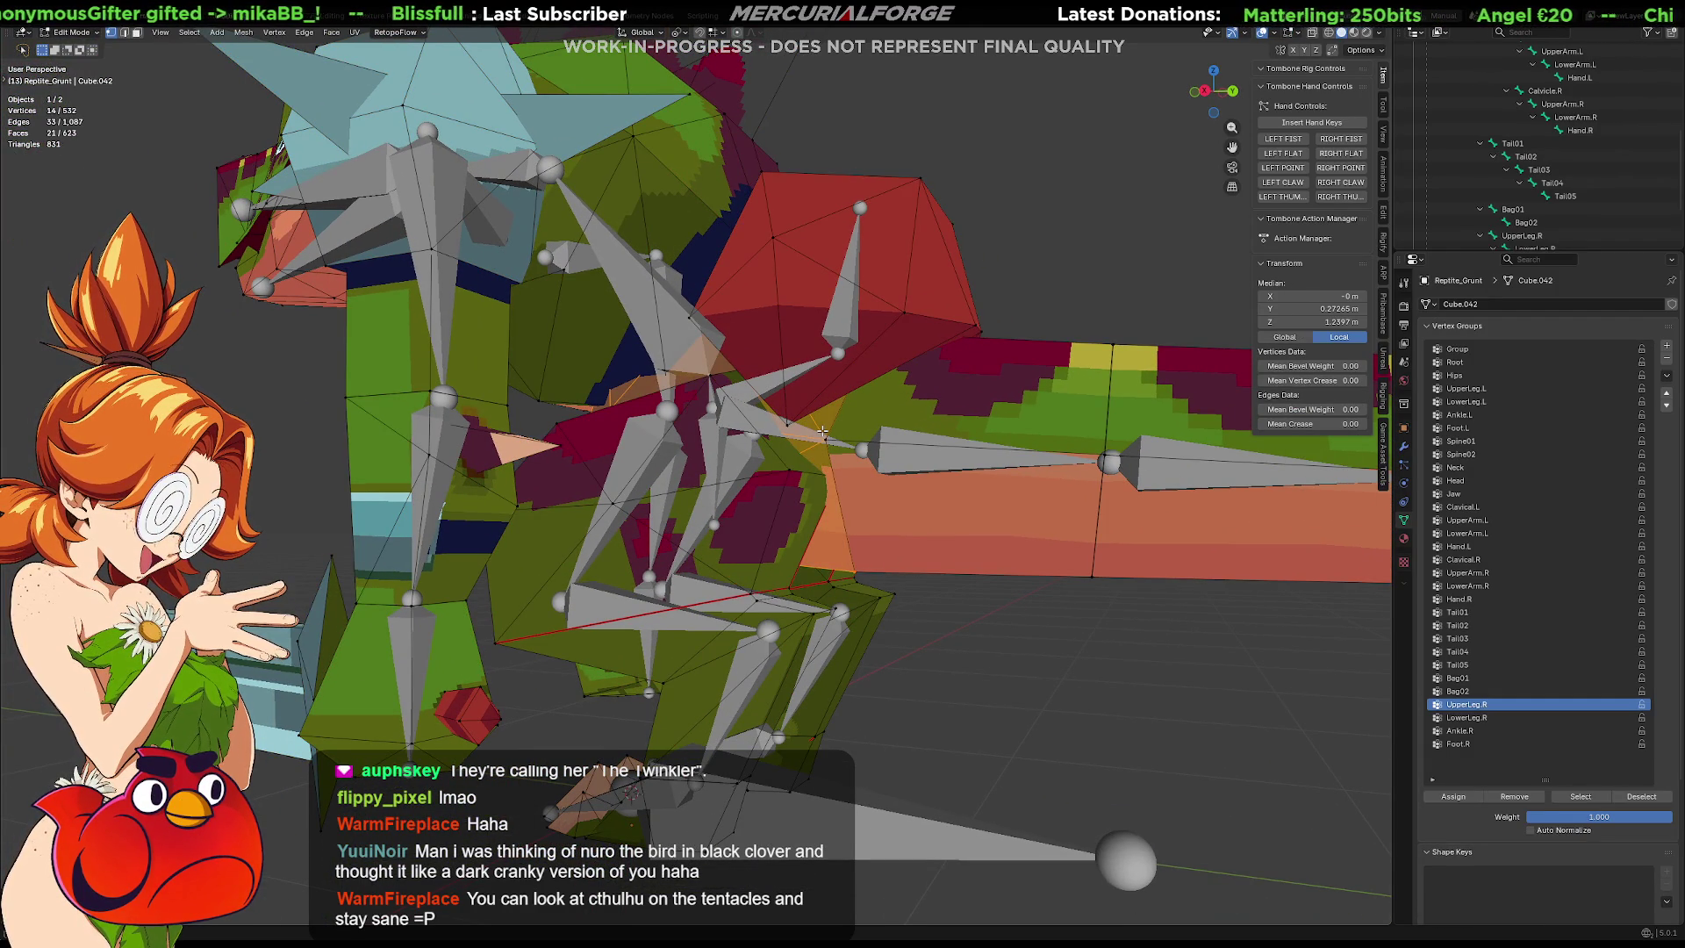
key("ctrl+Tab")
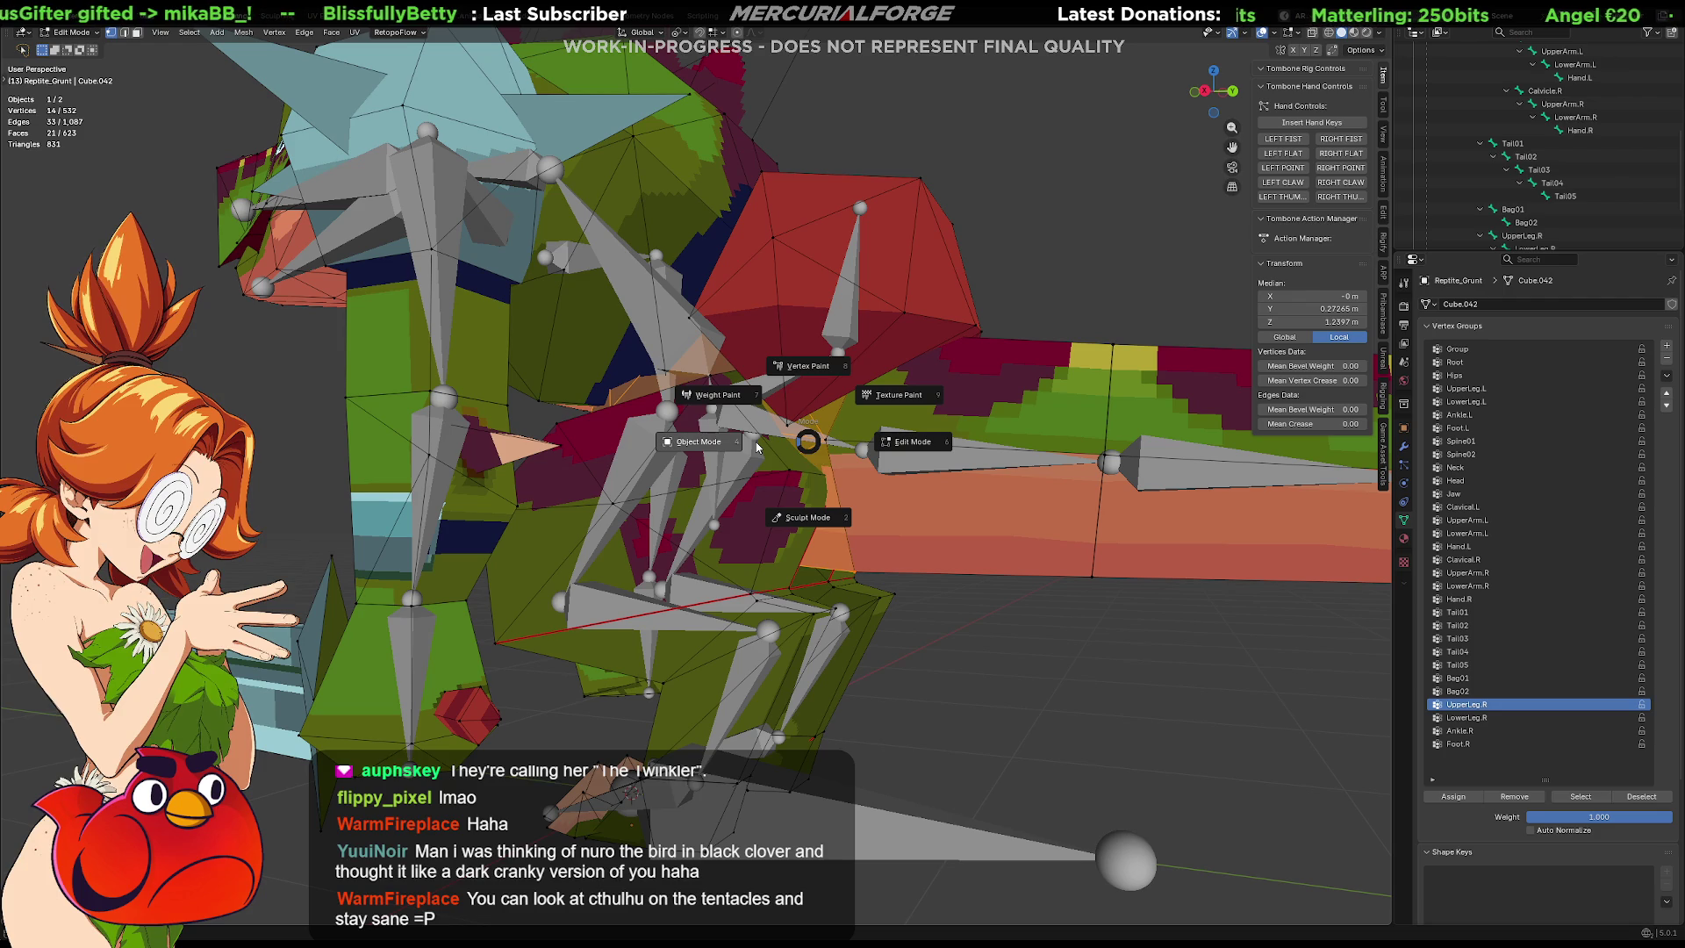
left_click(745, 406)
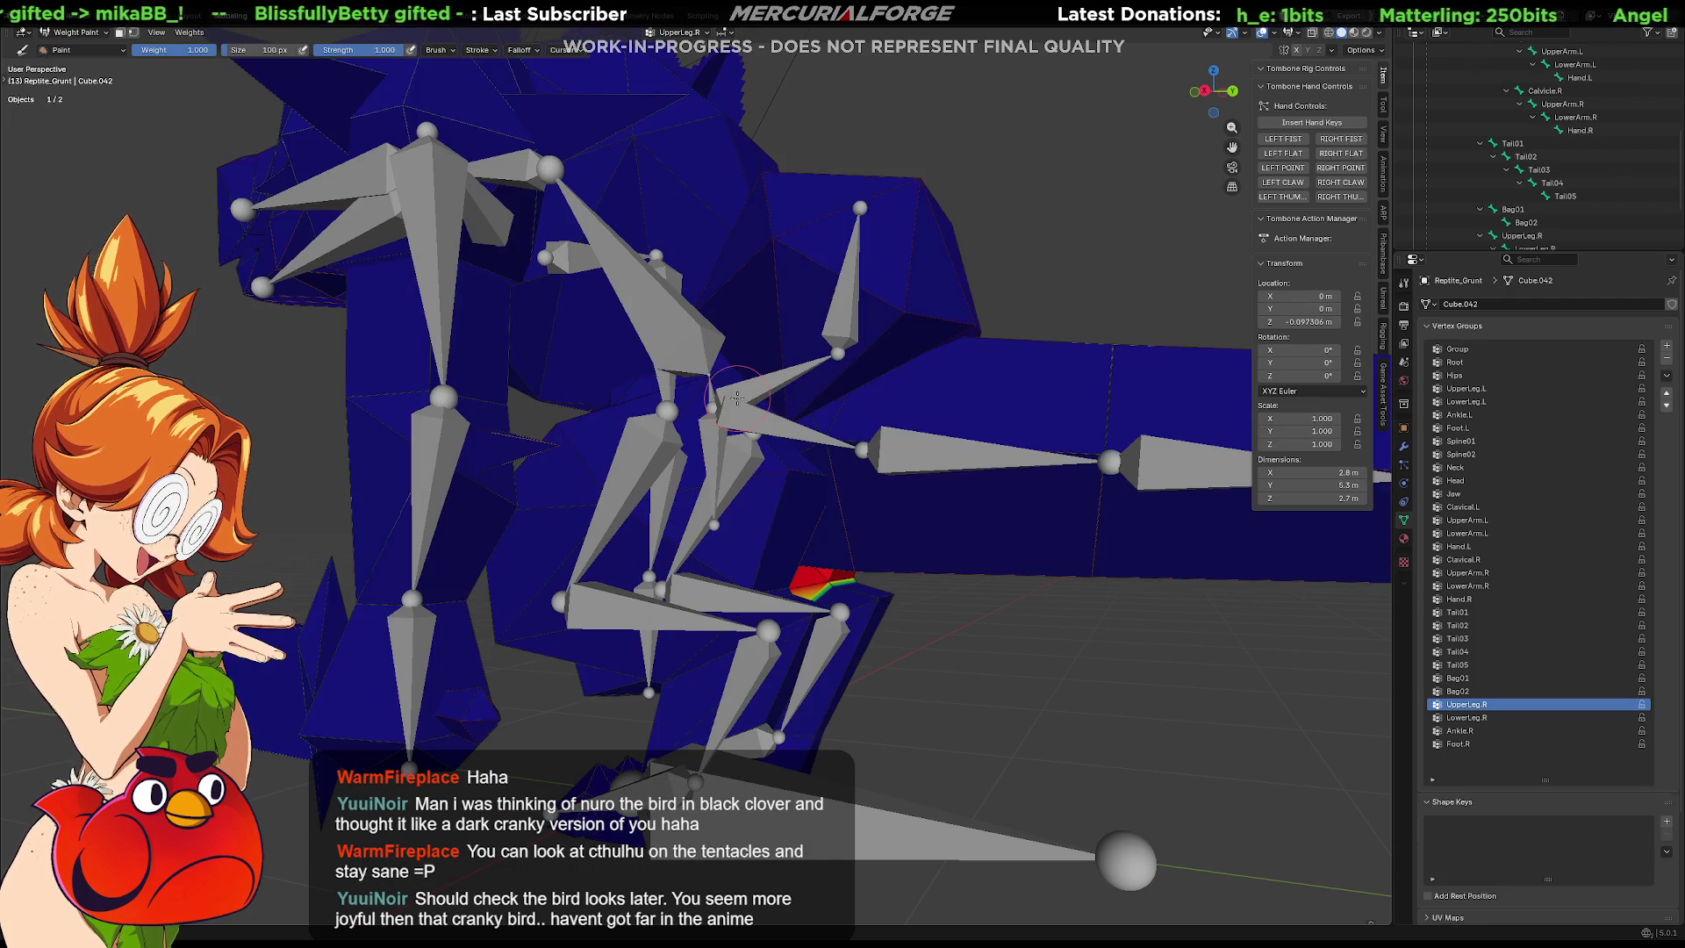
middle_click_drag(1034, 482, 1215, 601)
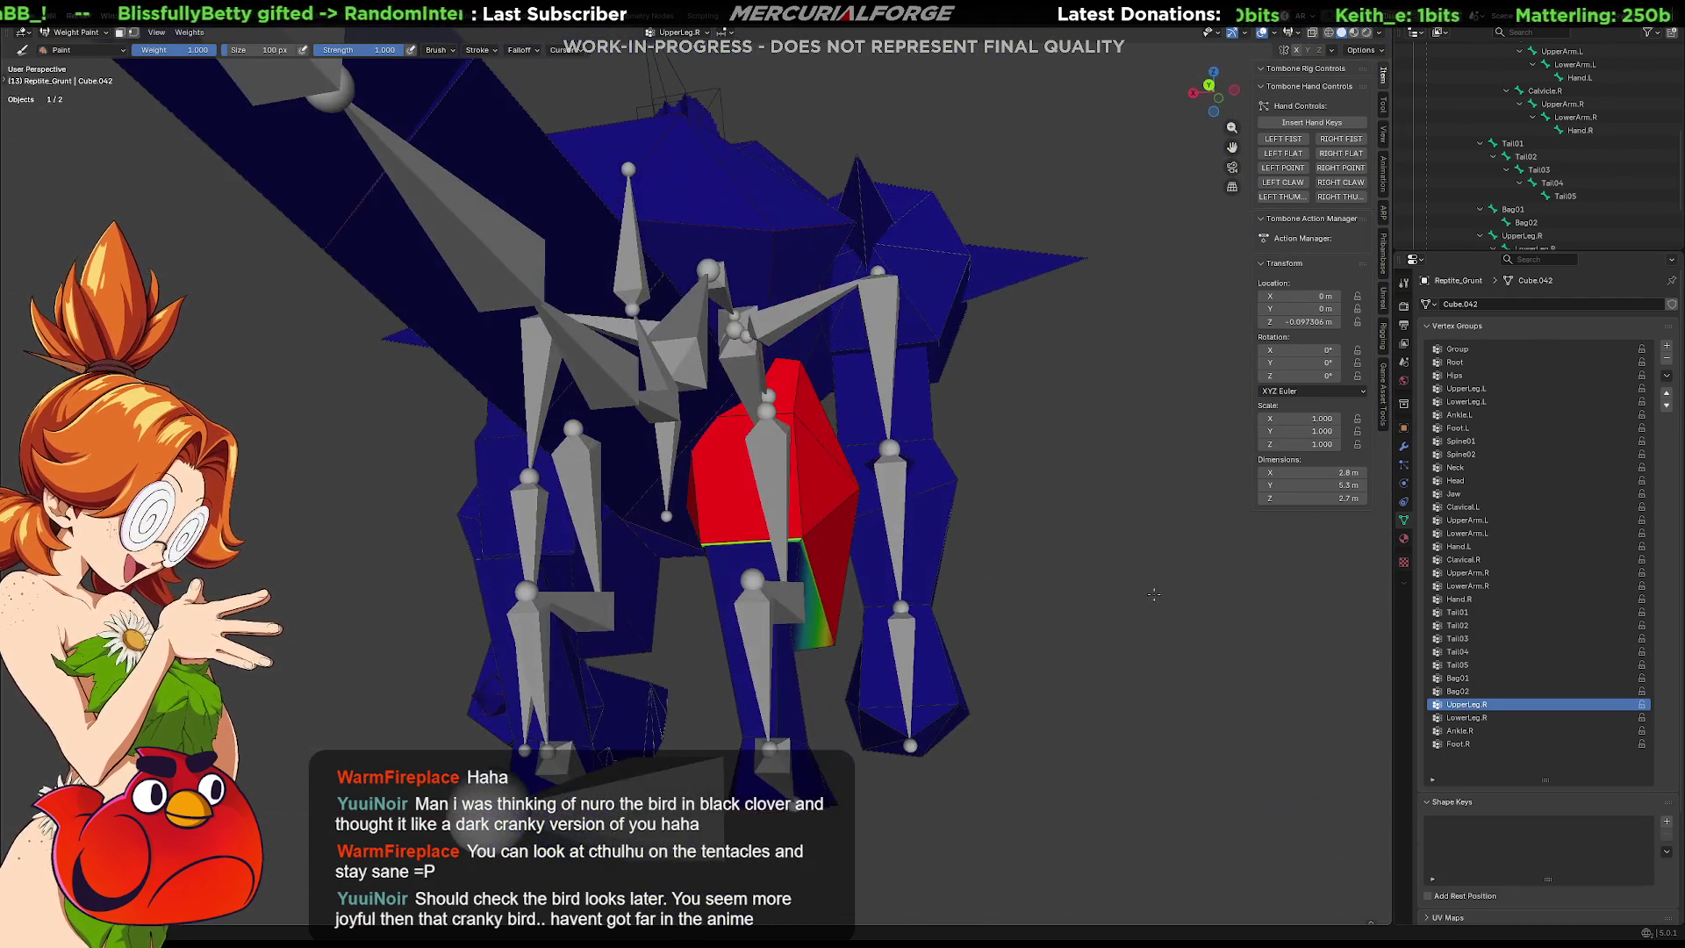
scroll(1491, 717, "down", 2, "ctrl")
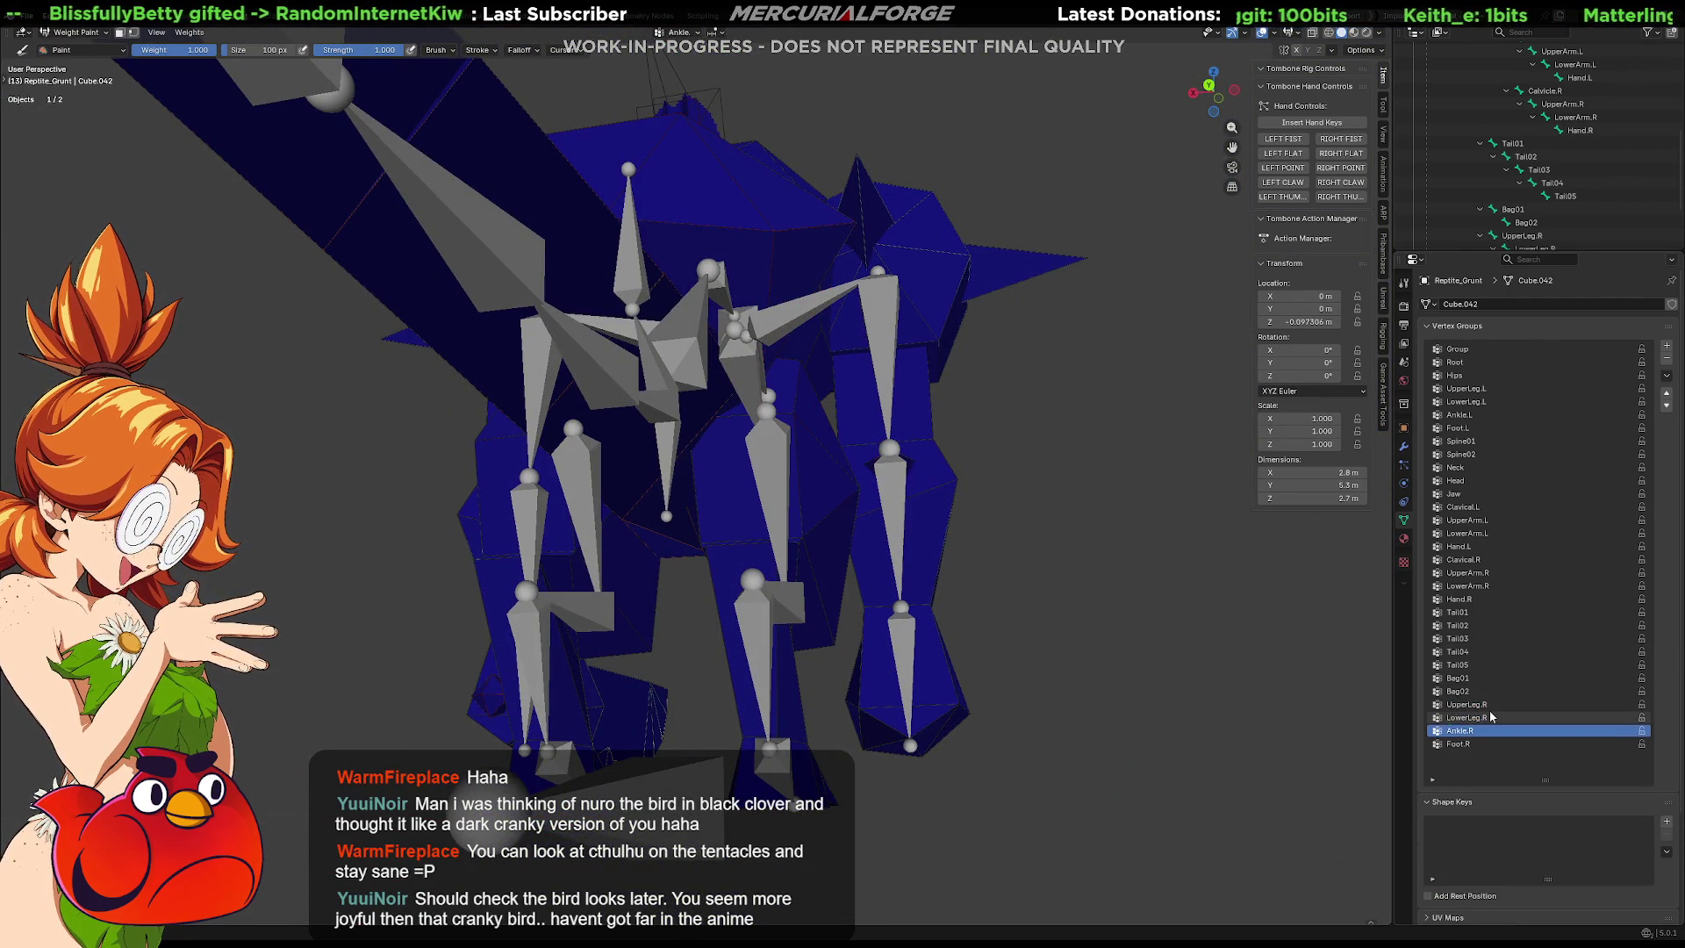
scroll(1491, 717, "up", 6, "ctrl")
scroll(1491, 717, "up", 12, "ctrl")
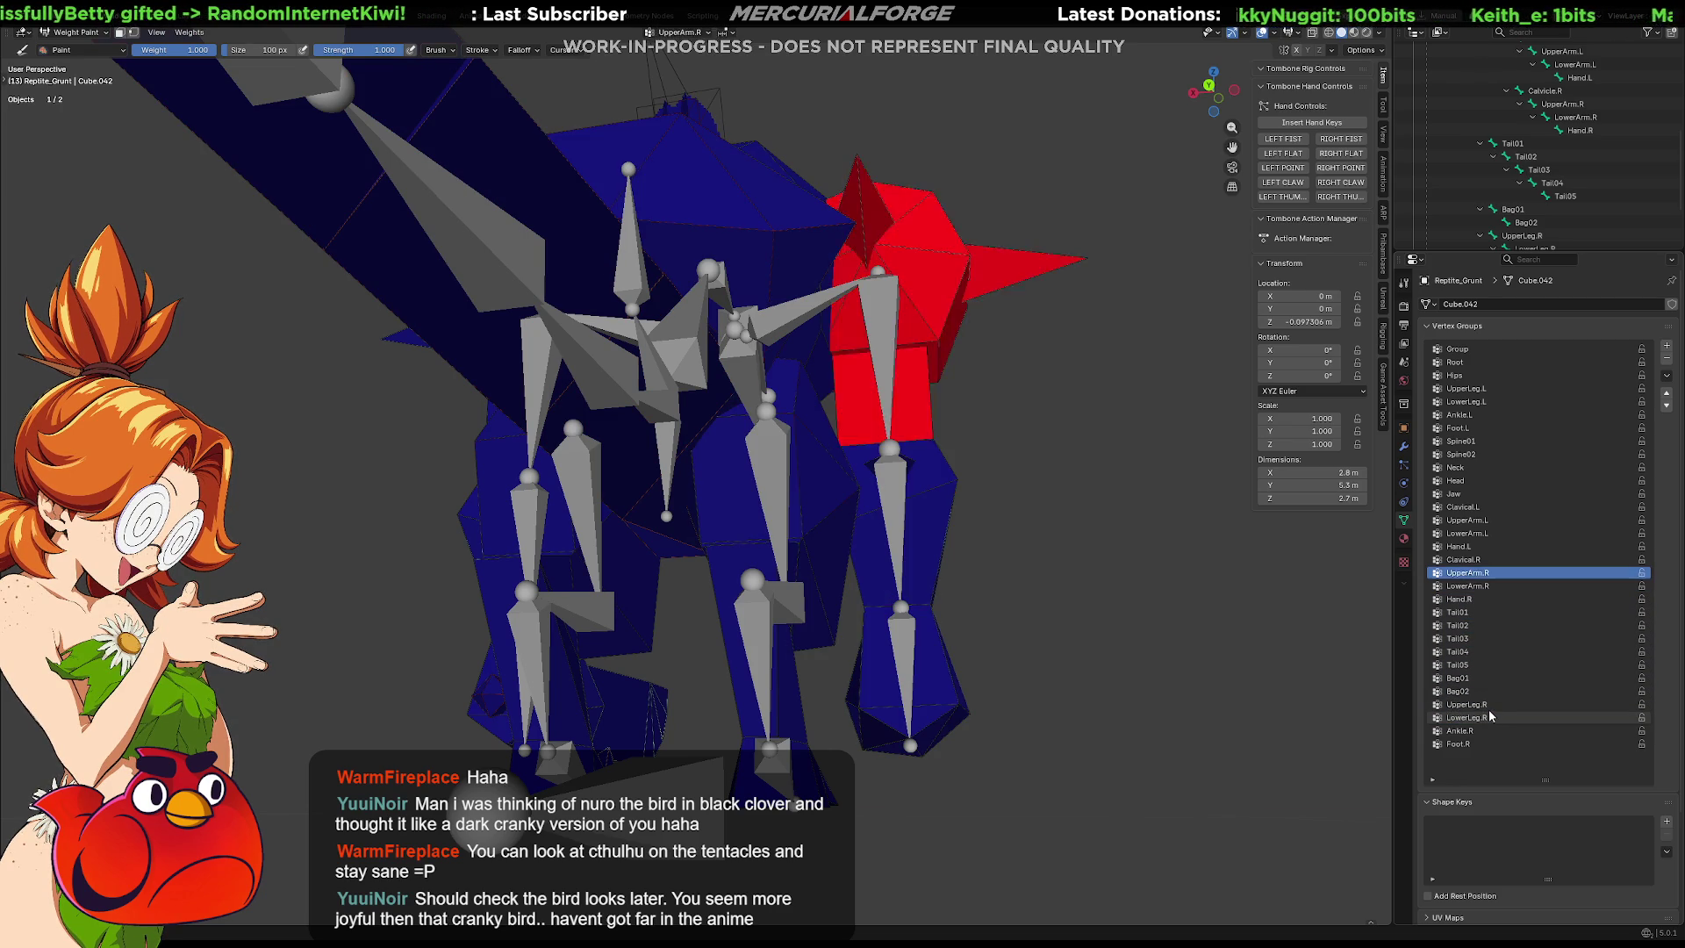
scroll(1528, 683, "up", 8, "ctrl")
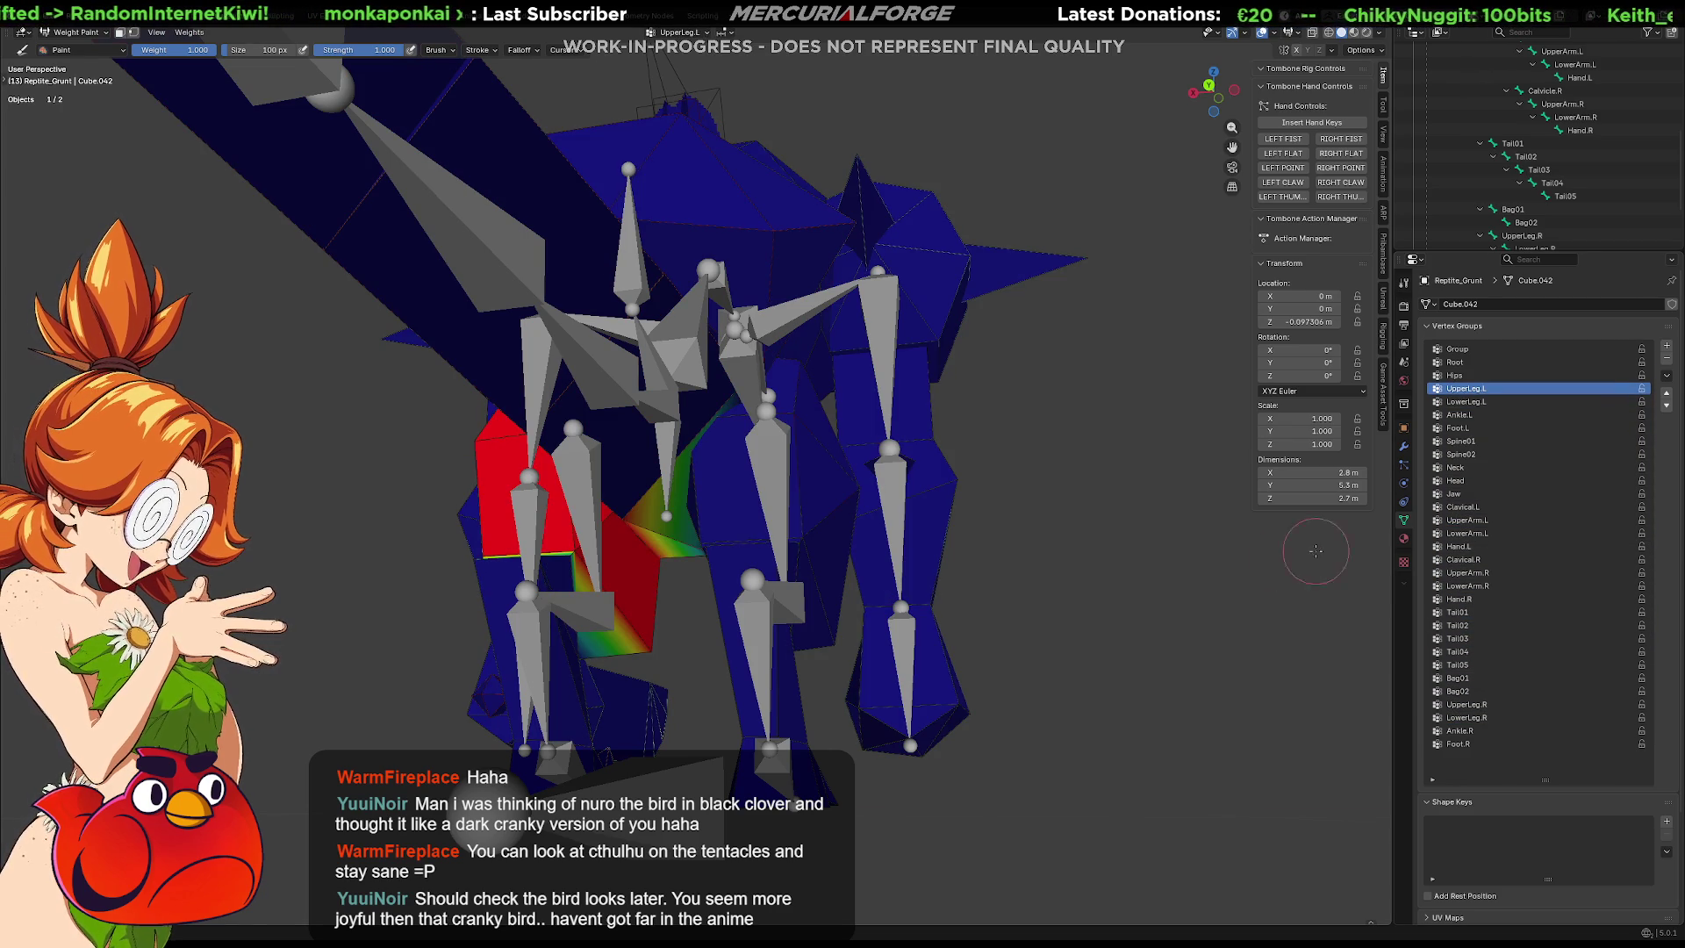
key("ctrl+Tab")
left_click(1044, 587)
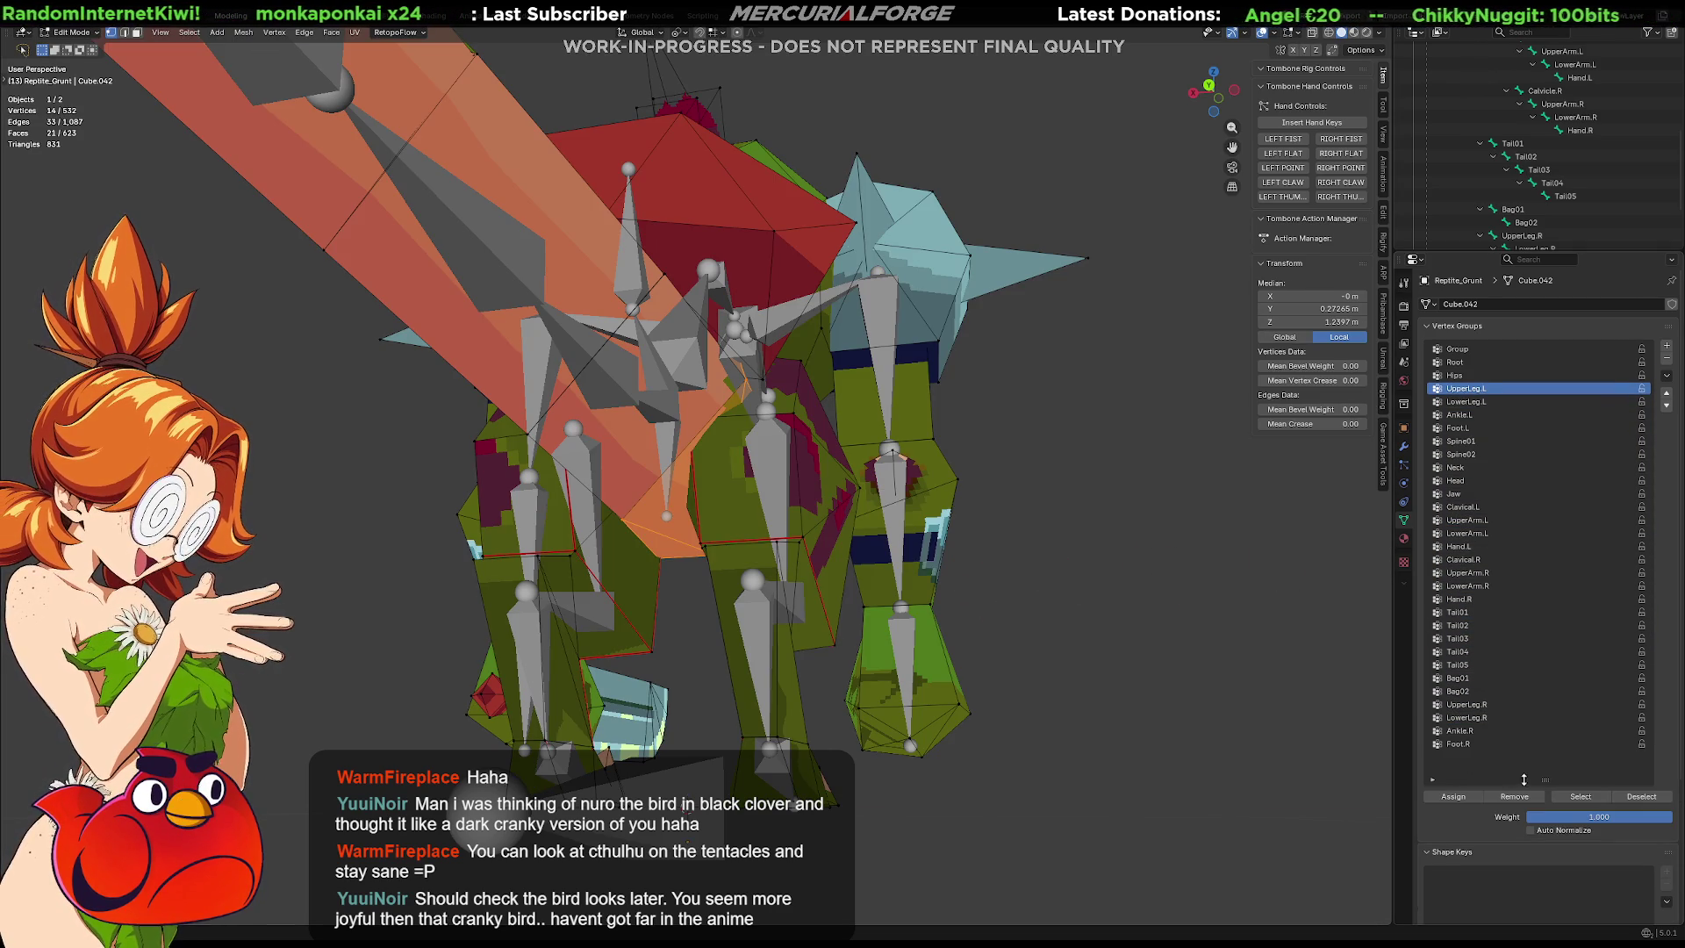
key("ctrl+Tab")
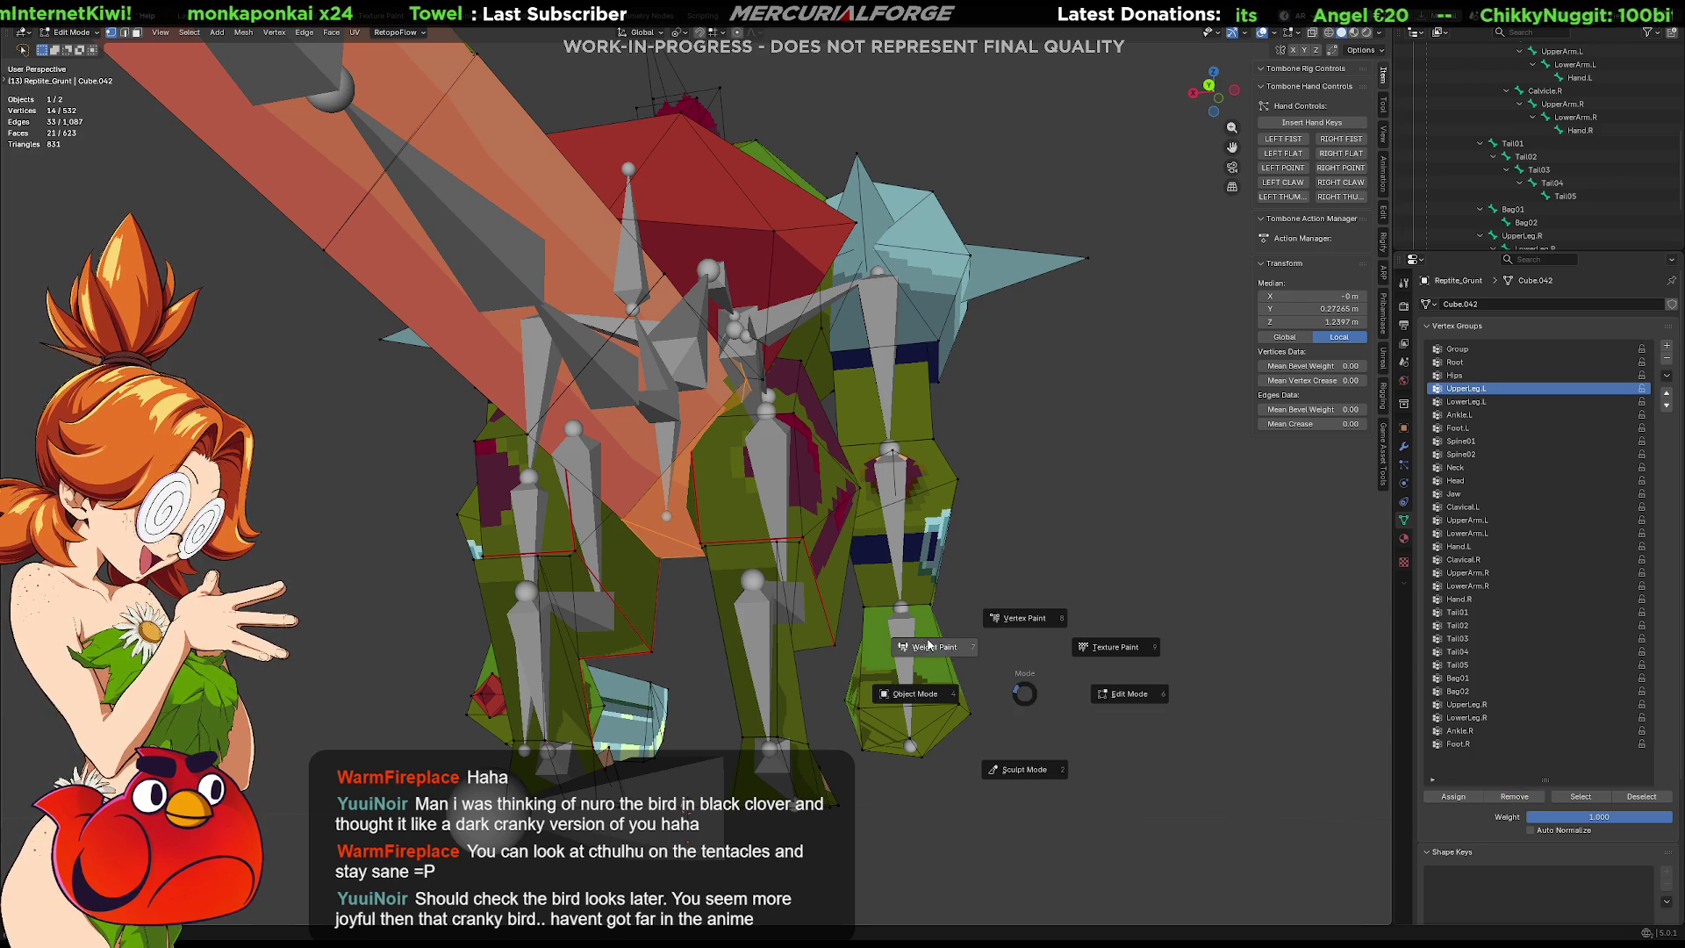
left_click(935, 649)
left_click(1505, 375)
scroll(1507, 384, "up", 2, "ctrl")
scroll(1507, 384, "down", 2, "ctrl")
scroll(1507, 384, "up", 1, "ctrl")
scroll(1507, 385, "down", 5, "ctrl")
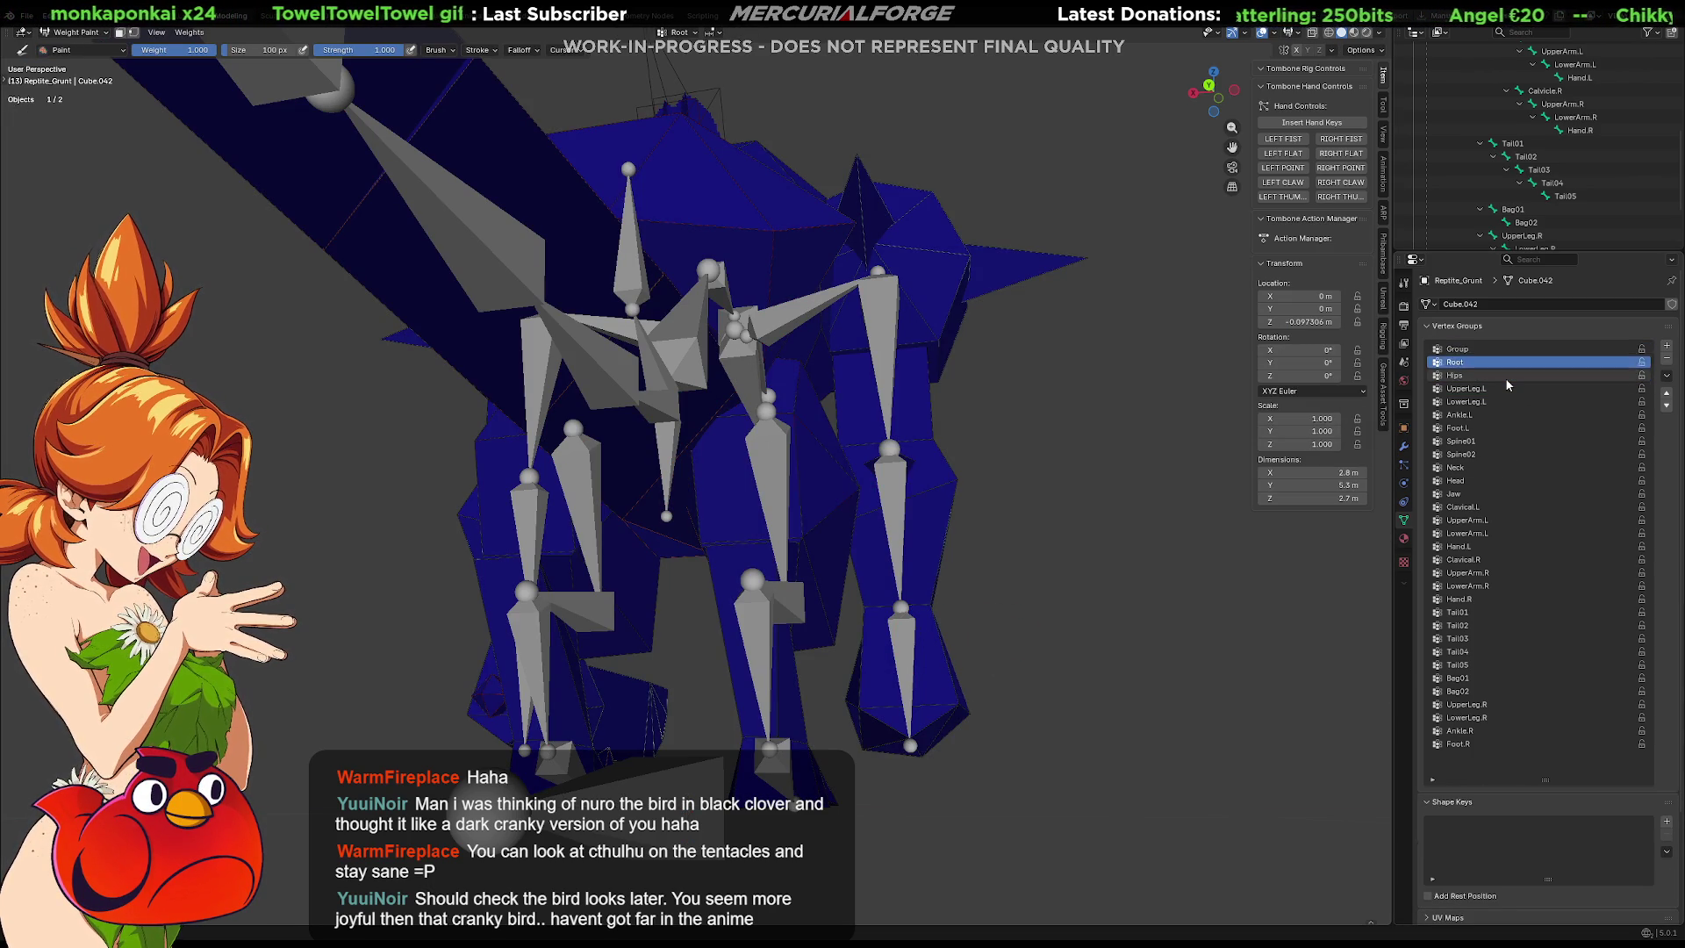
scroll(1505, 384, "up", 2, "ctrl")
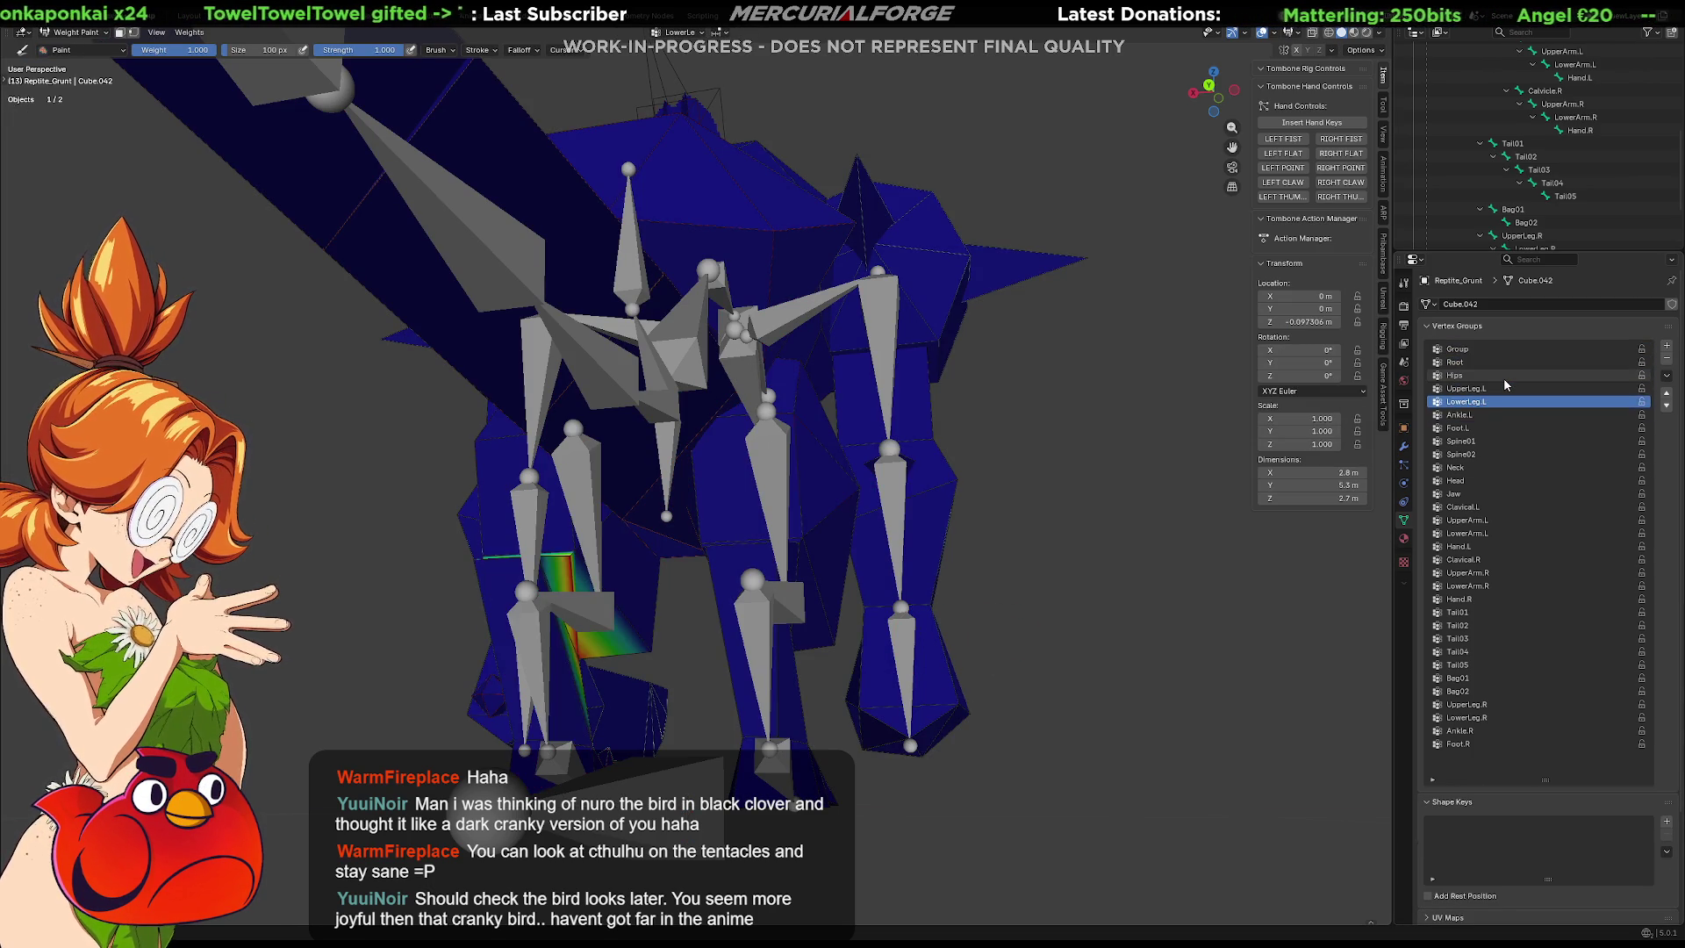
scroll(1505, 385, "down", 1, "ctrl")
scroll(1505, 384, "up", 1, "ctrl")
scroll(1505, 385, "down", 6, "ctrl")
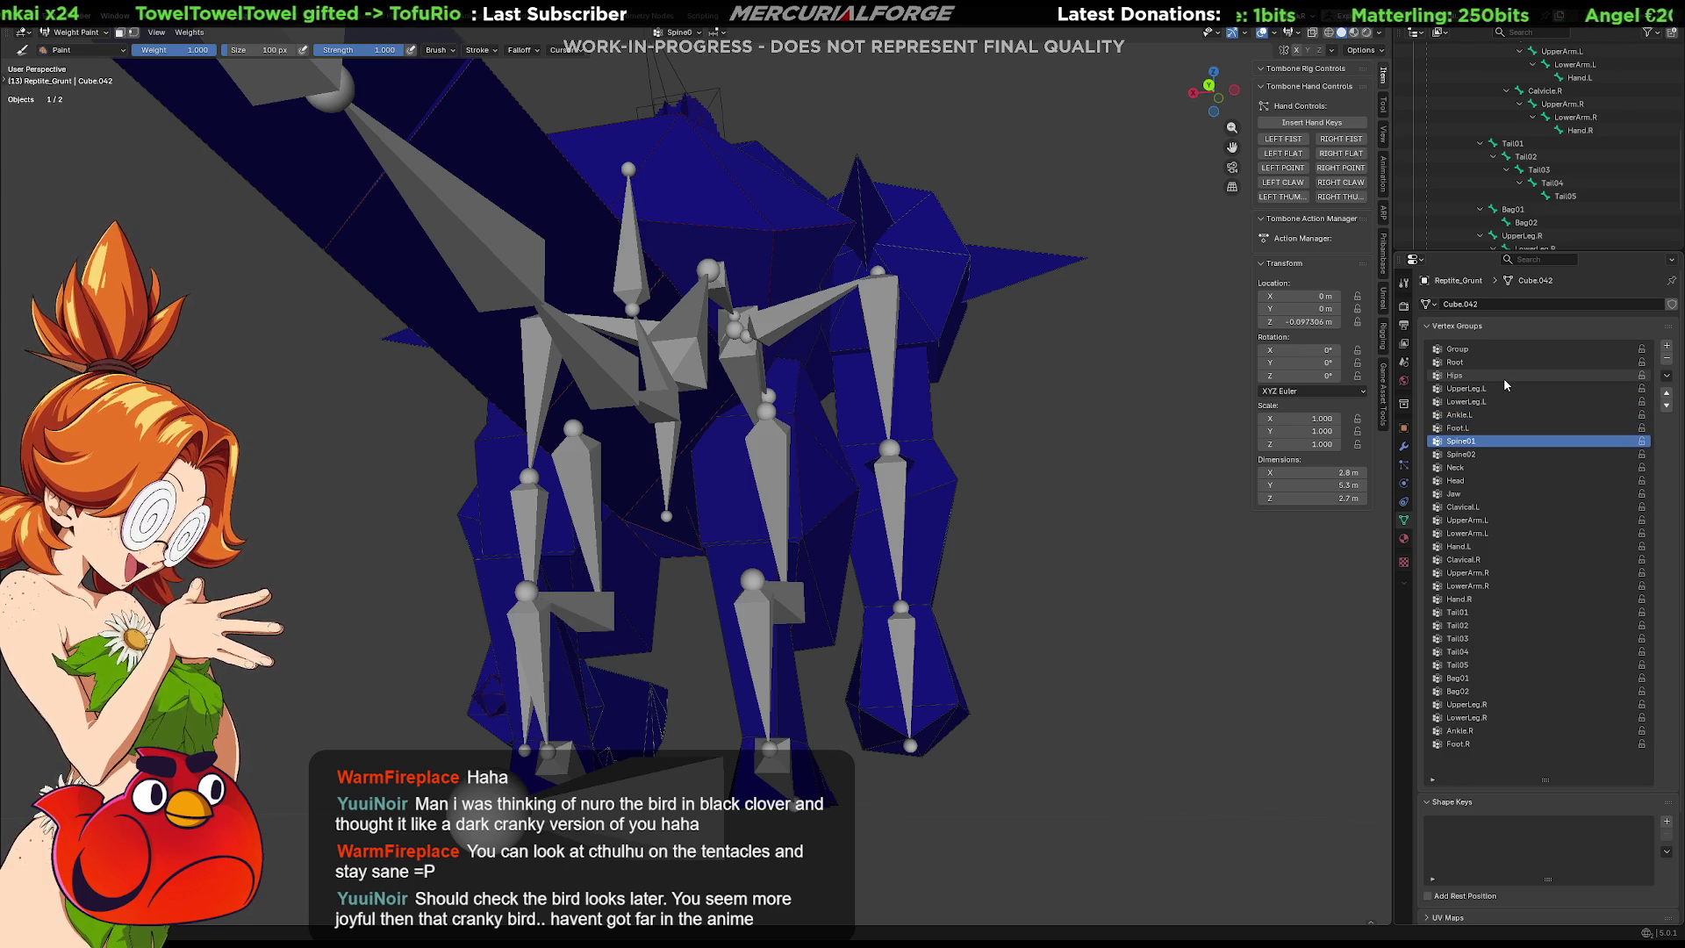
scroll(1505, 384, "down", 12, "ctrl")
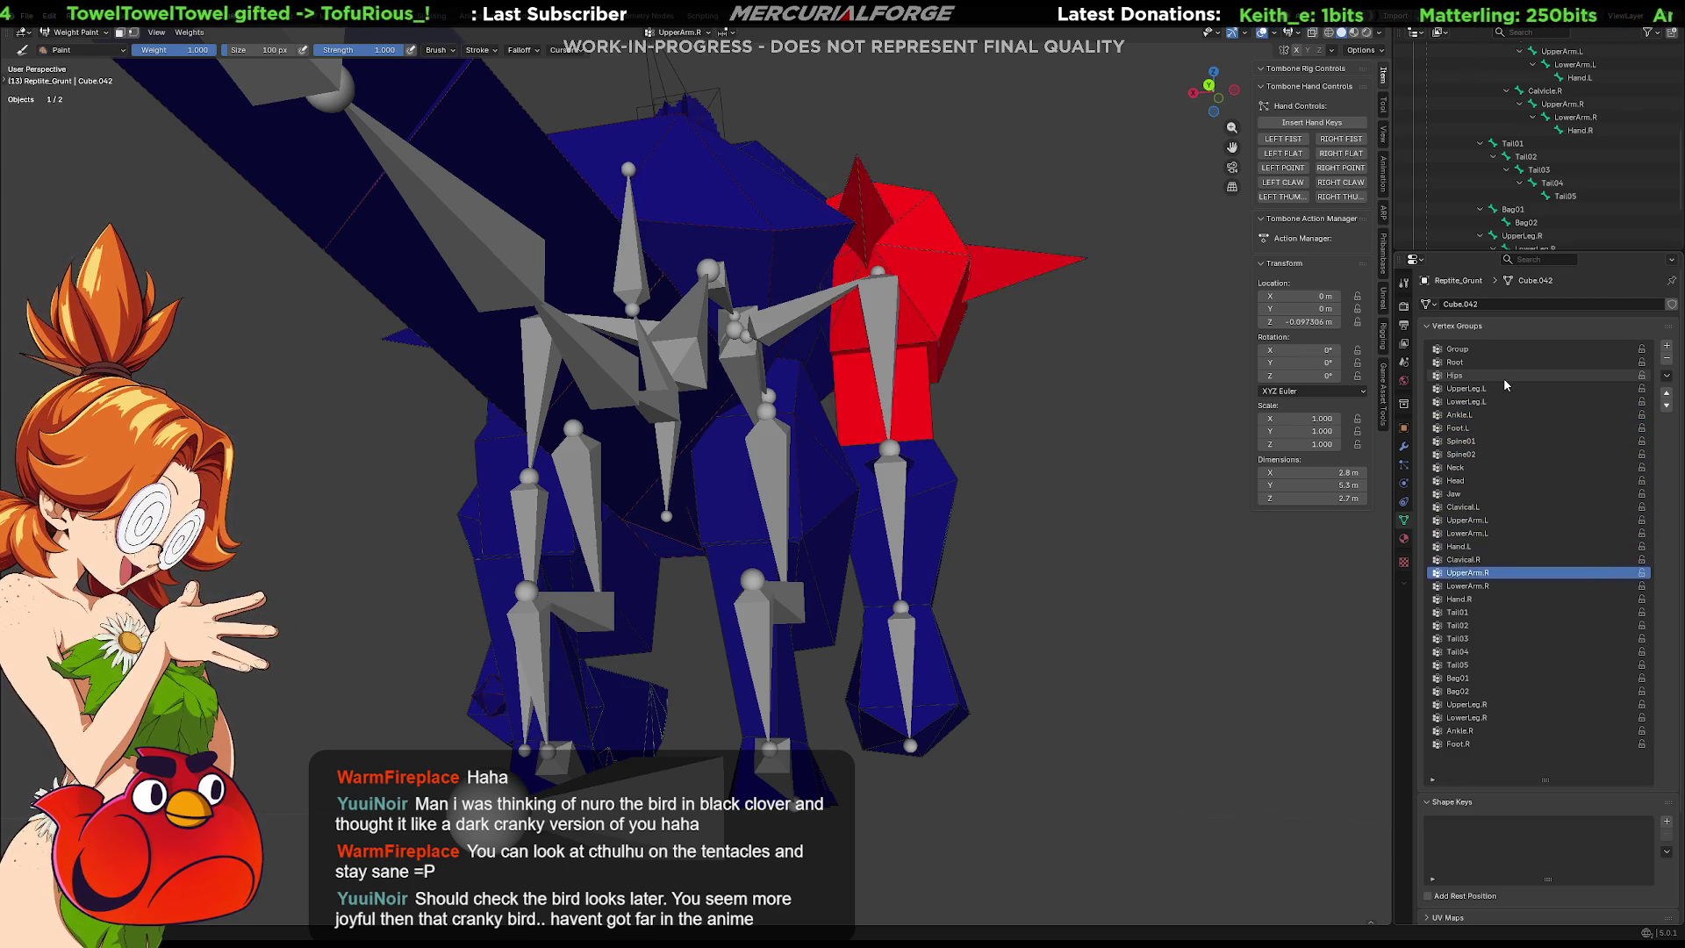
scroll(1505, 384, "down", 7, "ctrl")
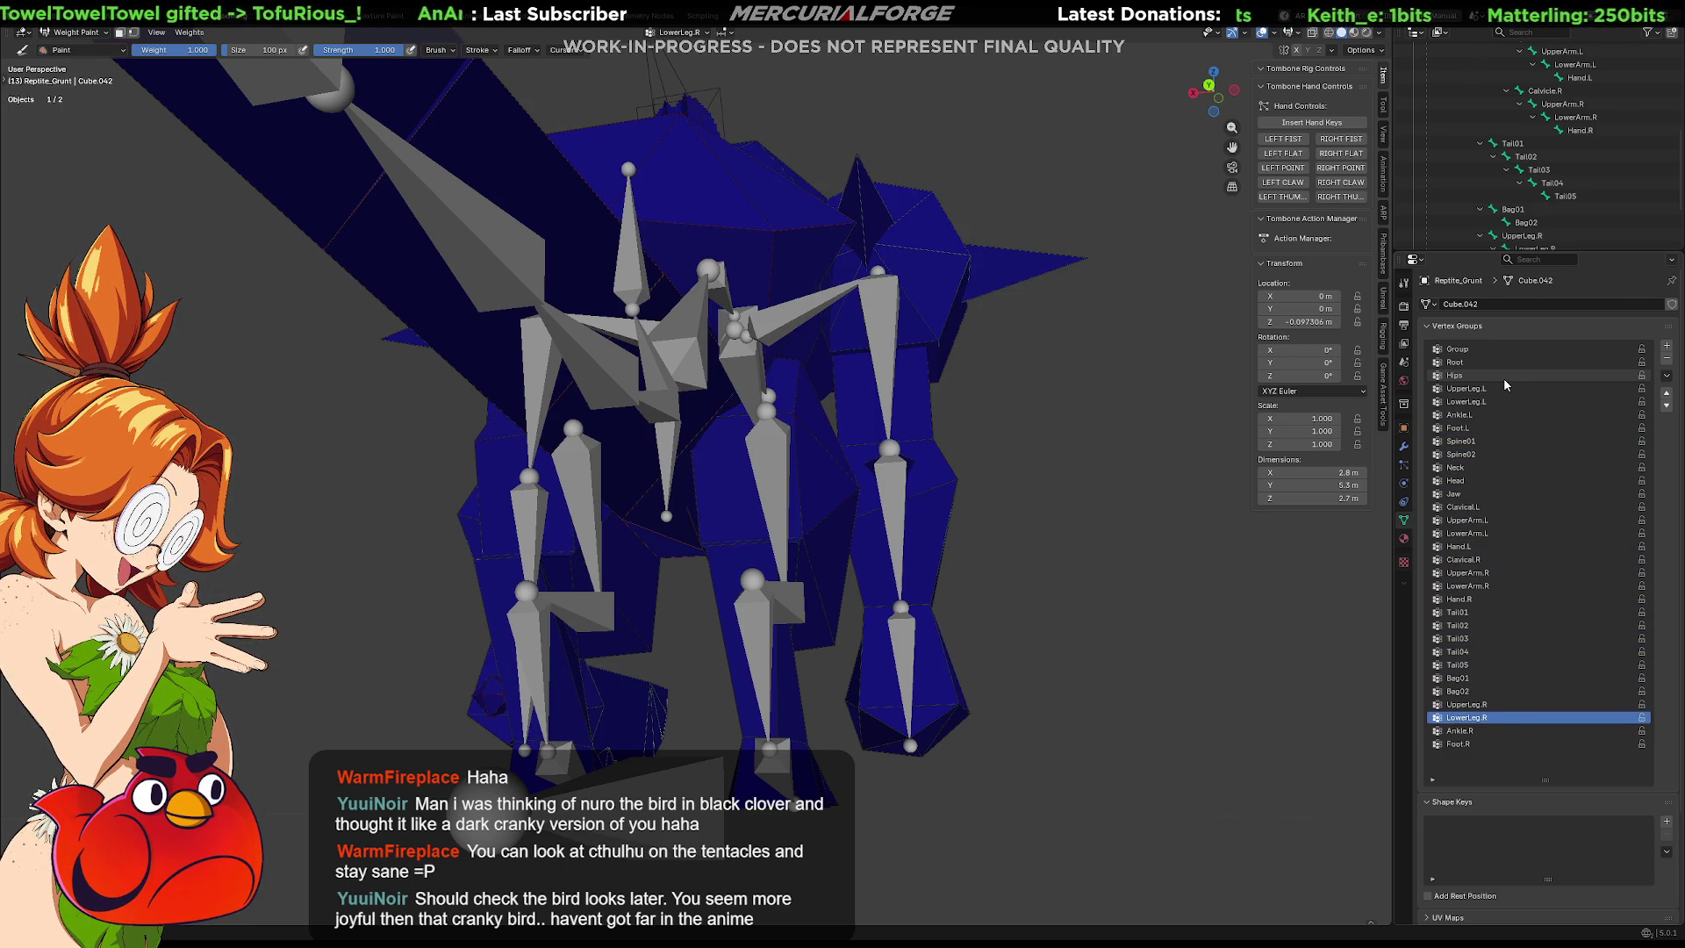
scroll(1505, 384, "up", 4, "ctrl")
scroll(1505, 385, "down", 3, "ctrl")
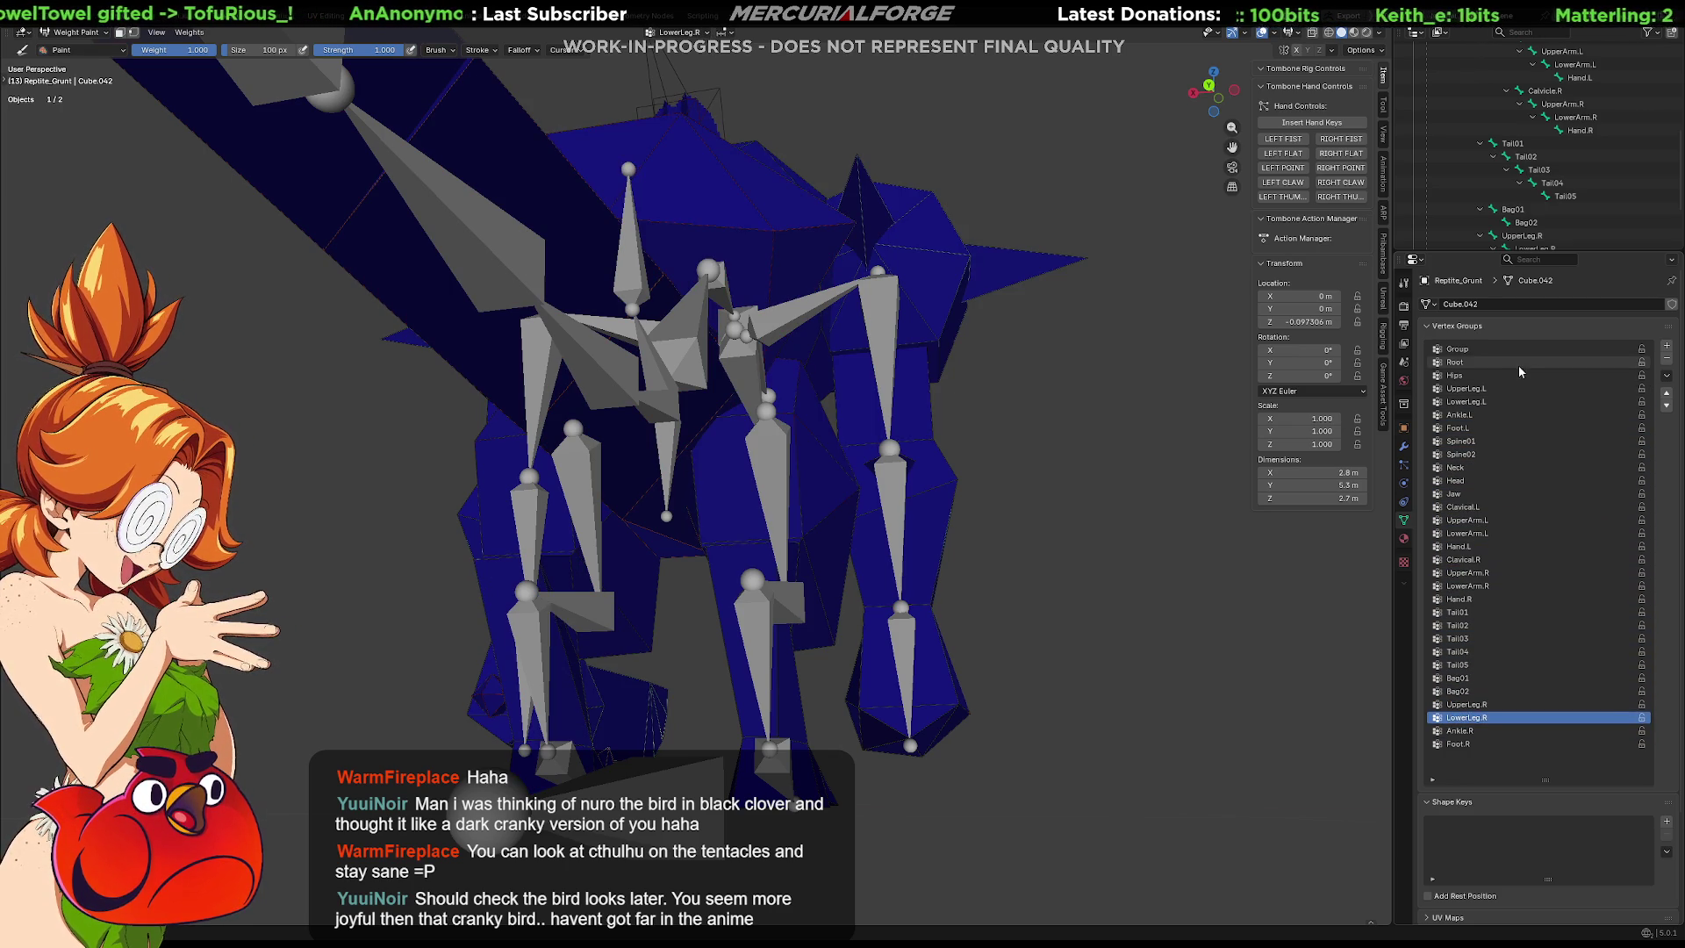
key("ctrl+Tab")
left_click(1180, 638)
Assign three more right lower-leg edges to the LowerLeg.R vertex group.
mouse_move(877, 640)
middle_mouse_down()
mouse_move(661, 649)
mouse_move(790, 592)
middle_mouse_up()
scroll(661, 649, "up", 2)
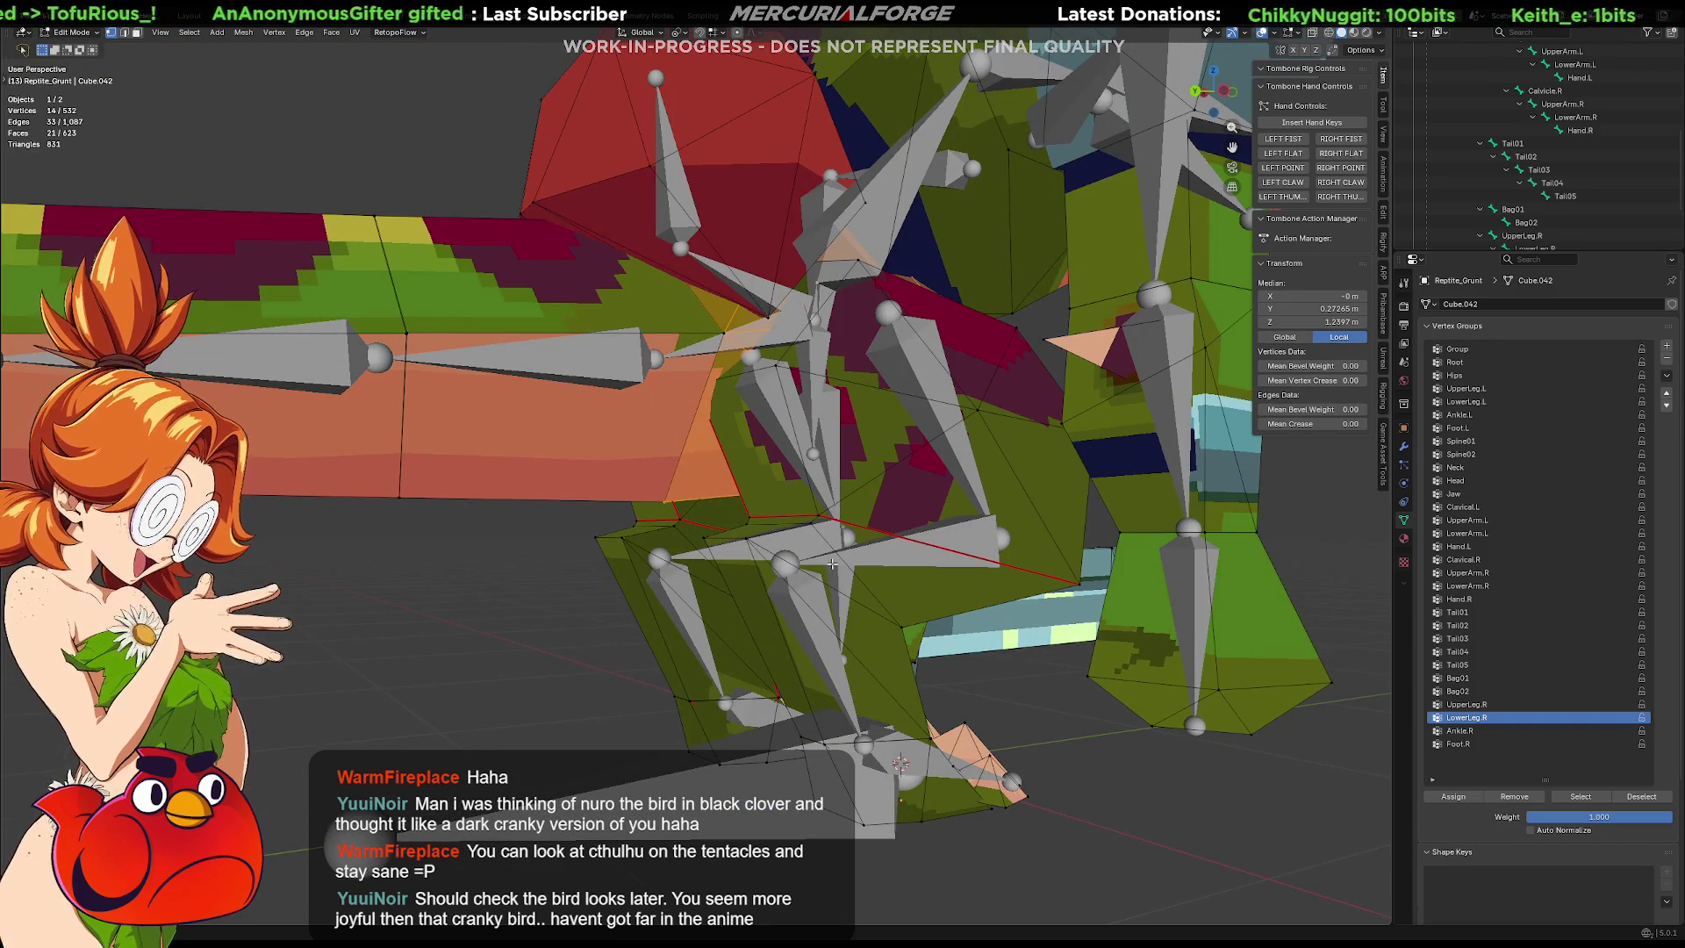
left_click(771, 530)
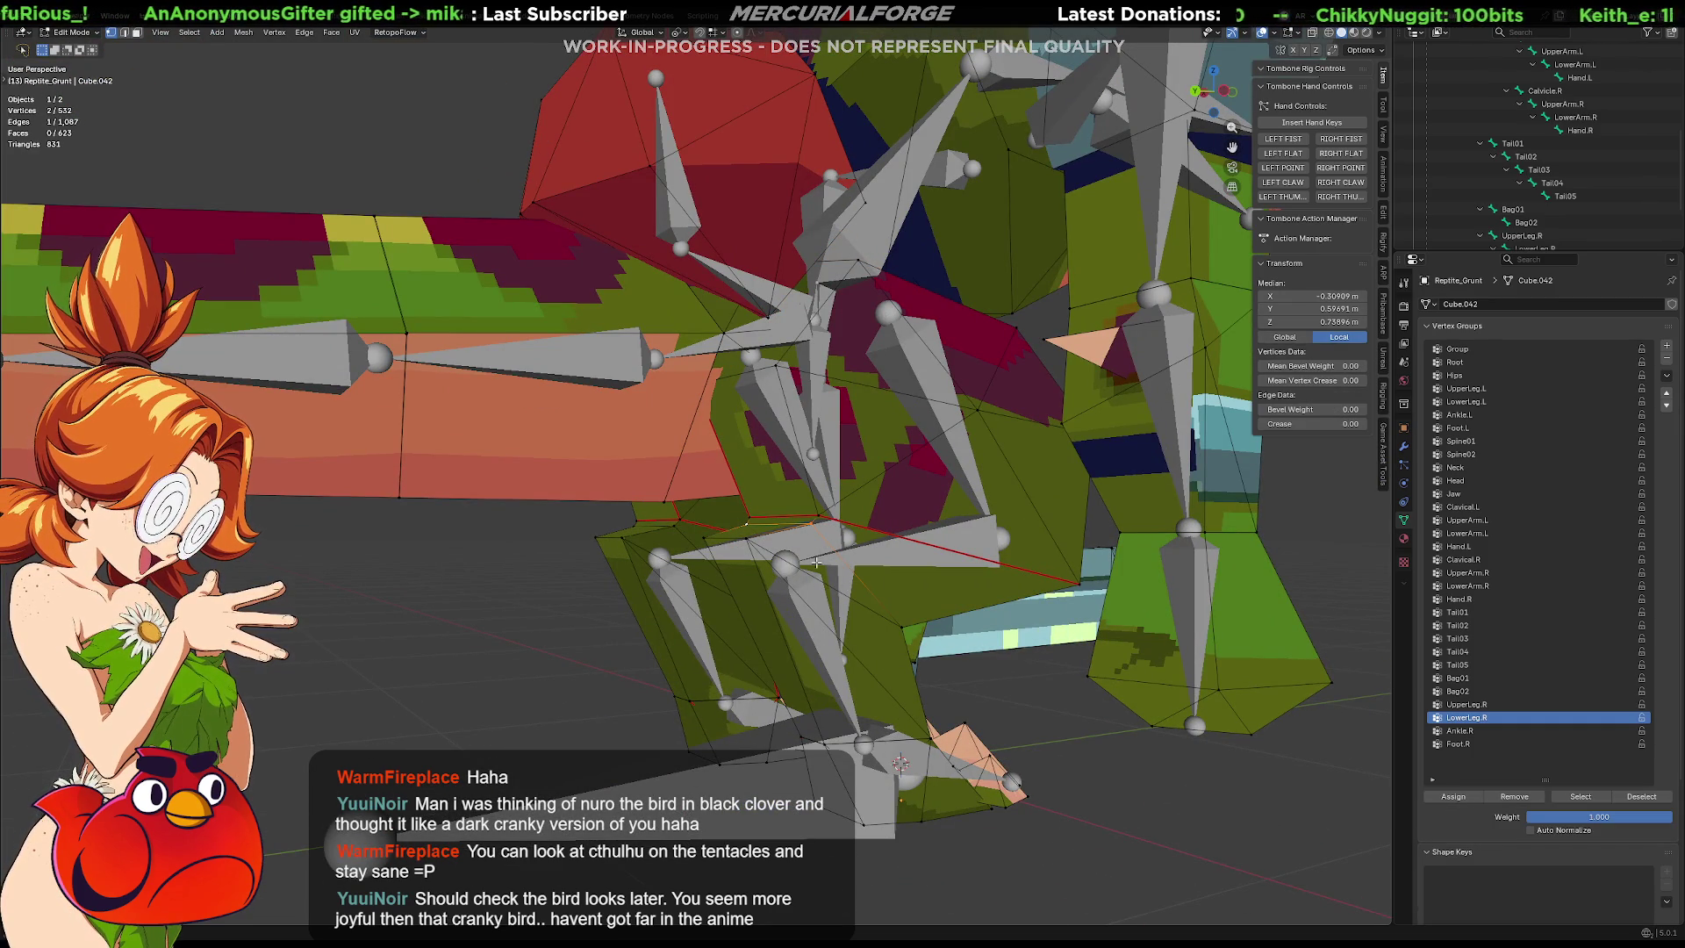
left_click(905, 621, "shift")
middle_click_drag(906, 620, 806, 621)
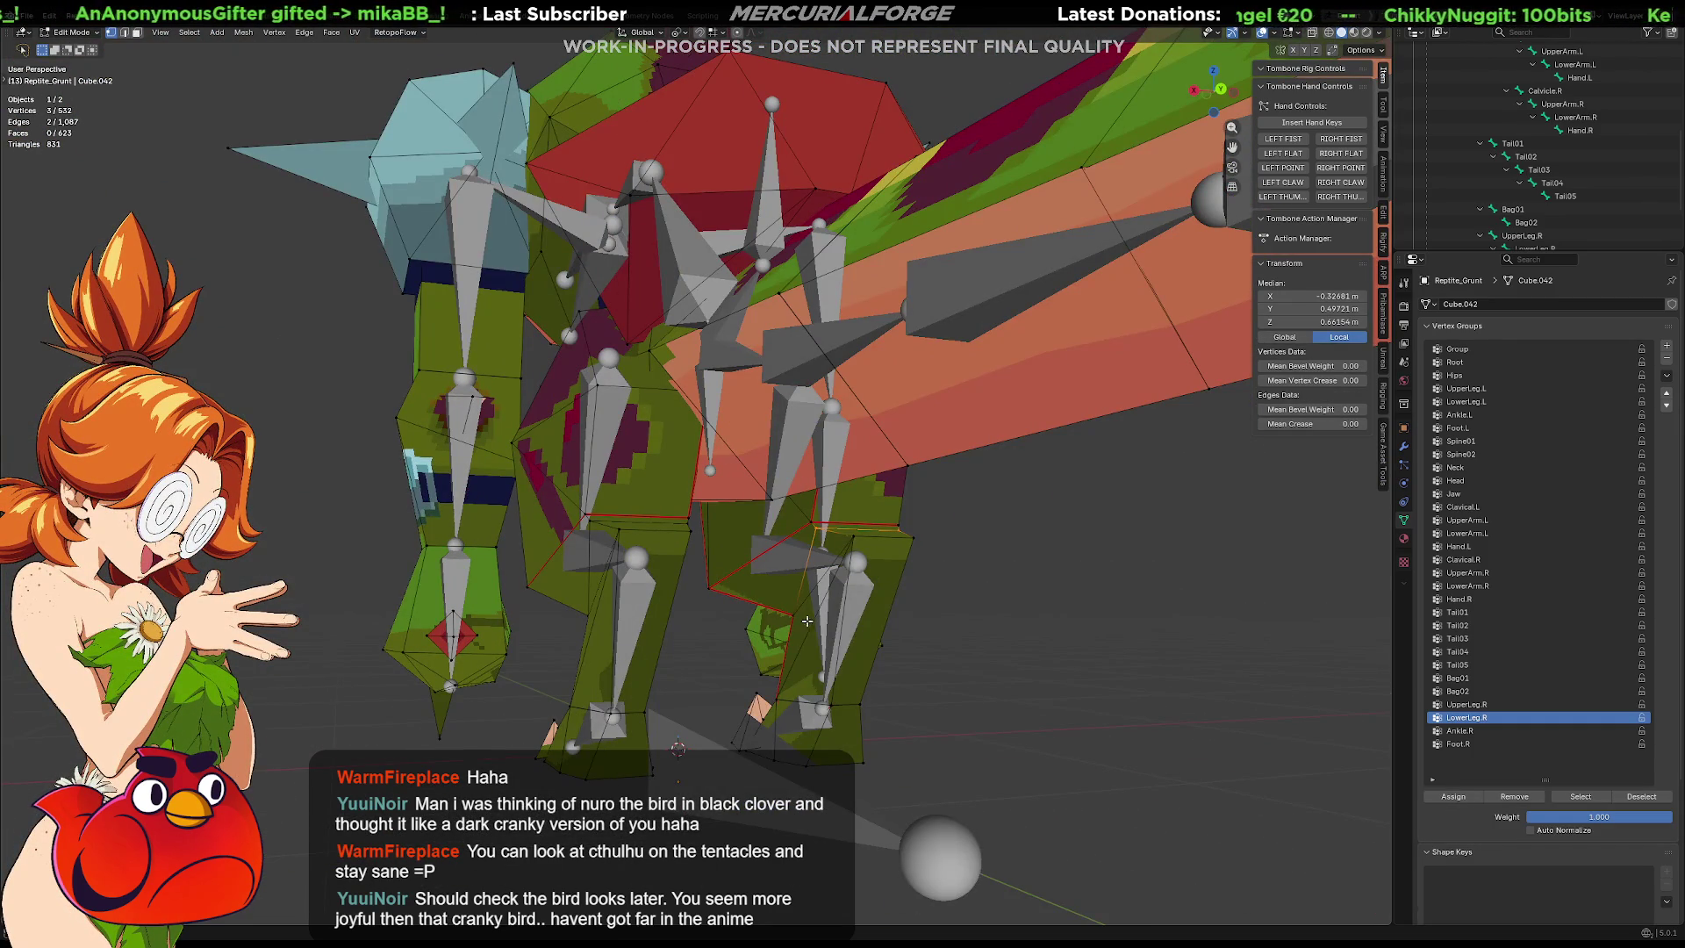
left_click(798, 614, "shift")
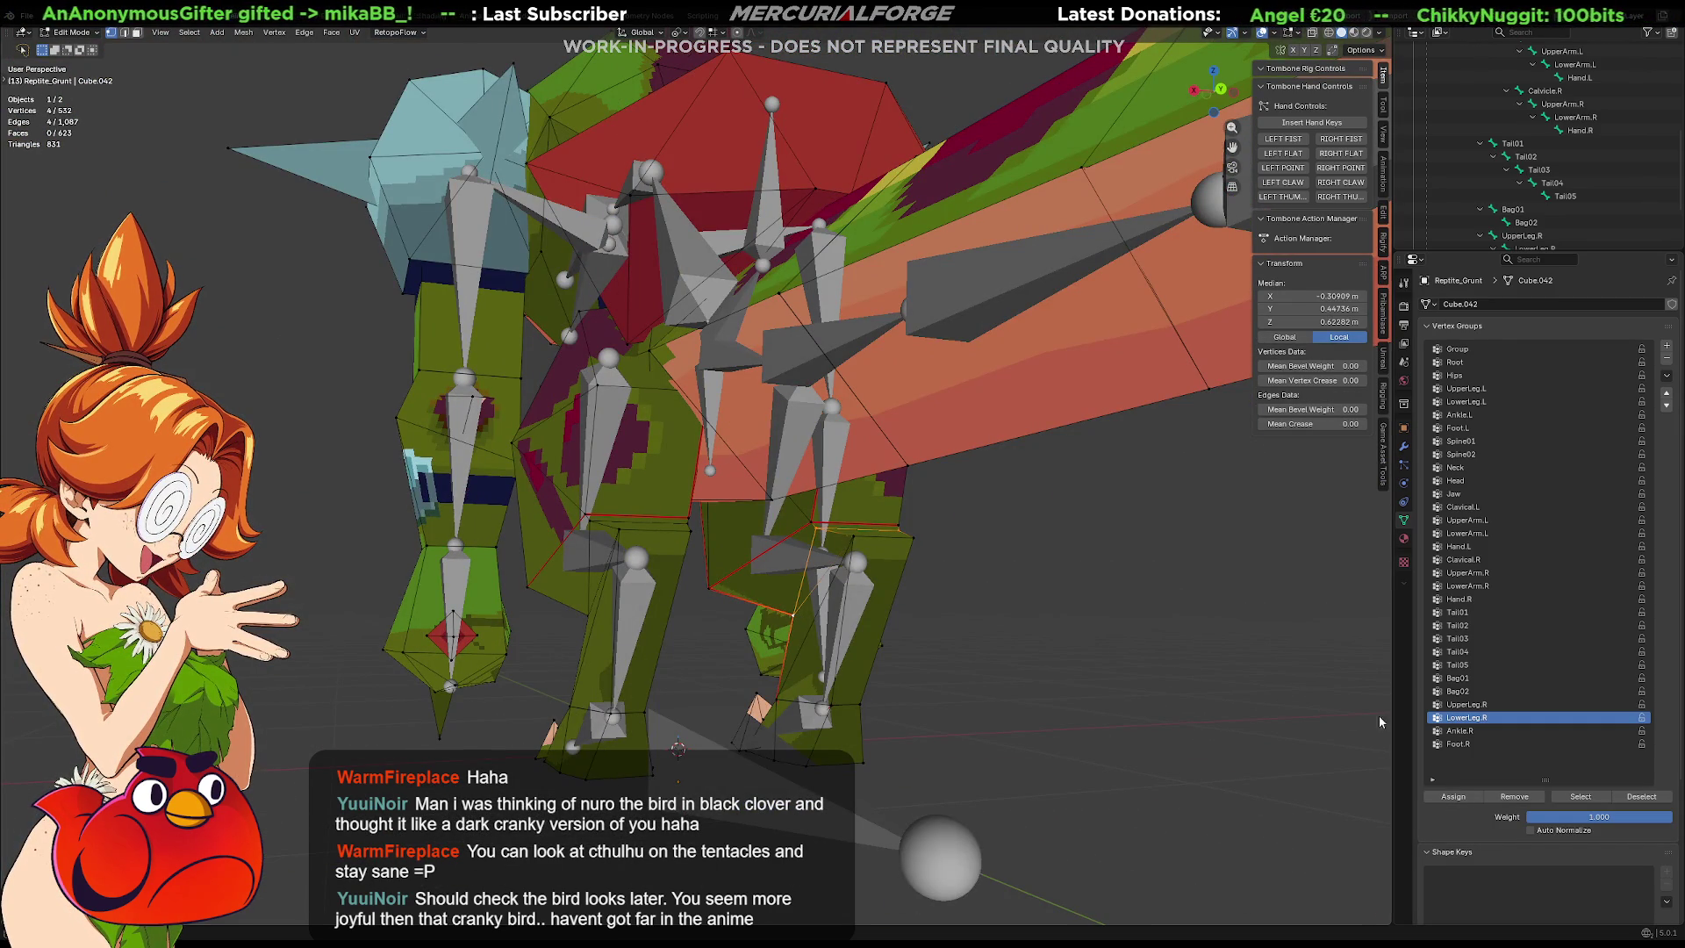
left_click(1453, 797)
Isolate the lower-leg section in a wireframe right view and make Ankle.R the active group.
key("alt+a")
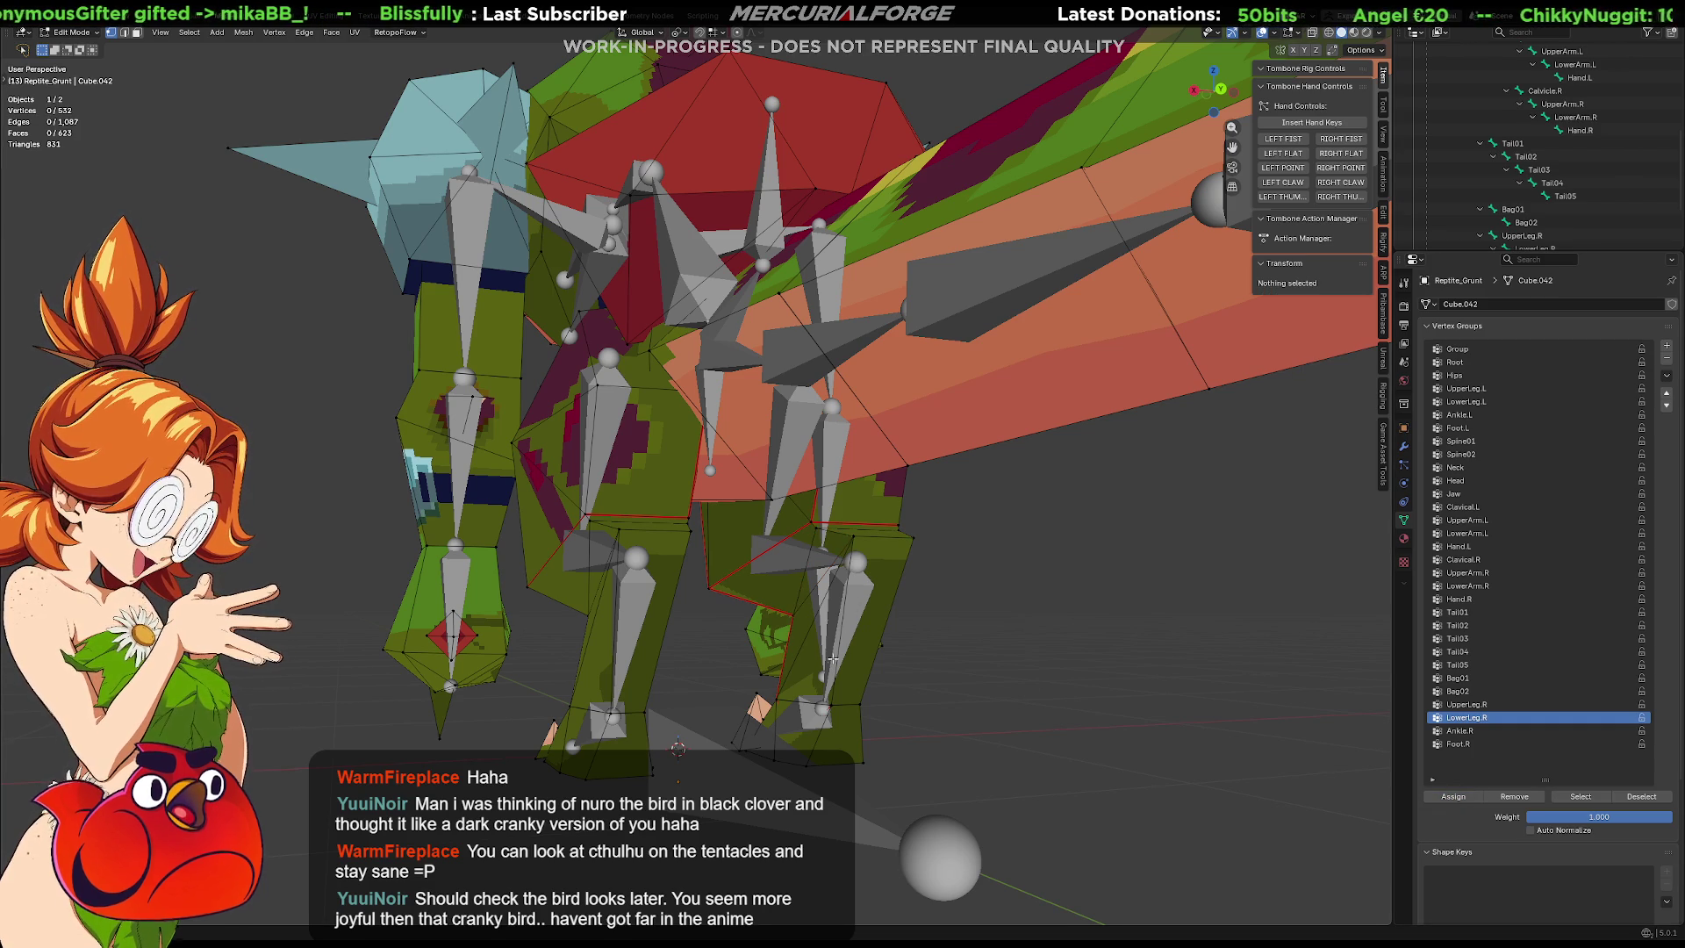
key("l")
key("l")
mouse_move(891, 566)
middle_mouse_down()
mouse_move(992, 586)
mouse_move(849, 544)
middle_mouse_up()
key("shift+z")
key("KP_3")
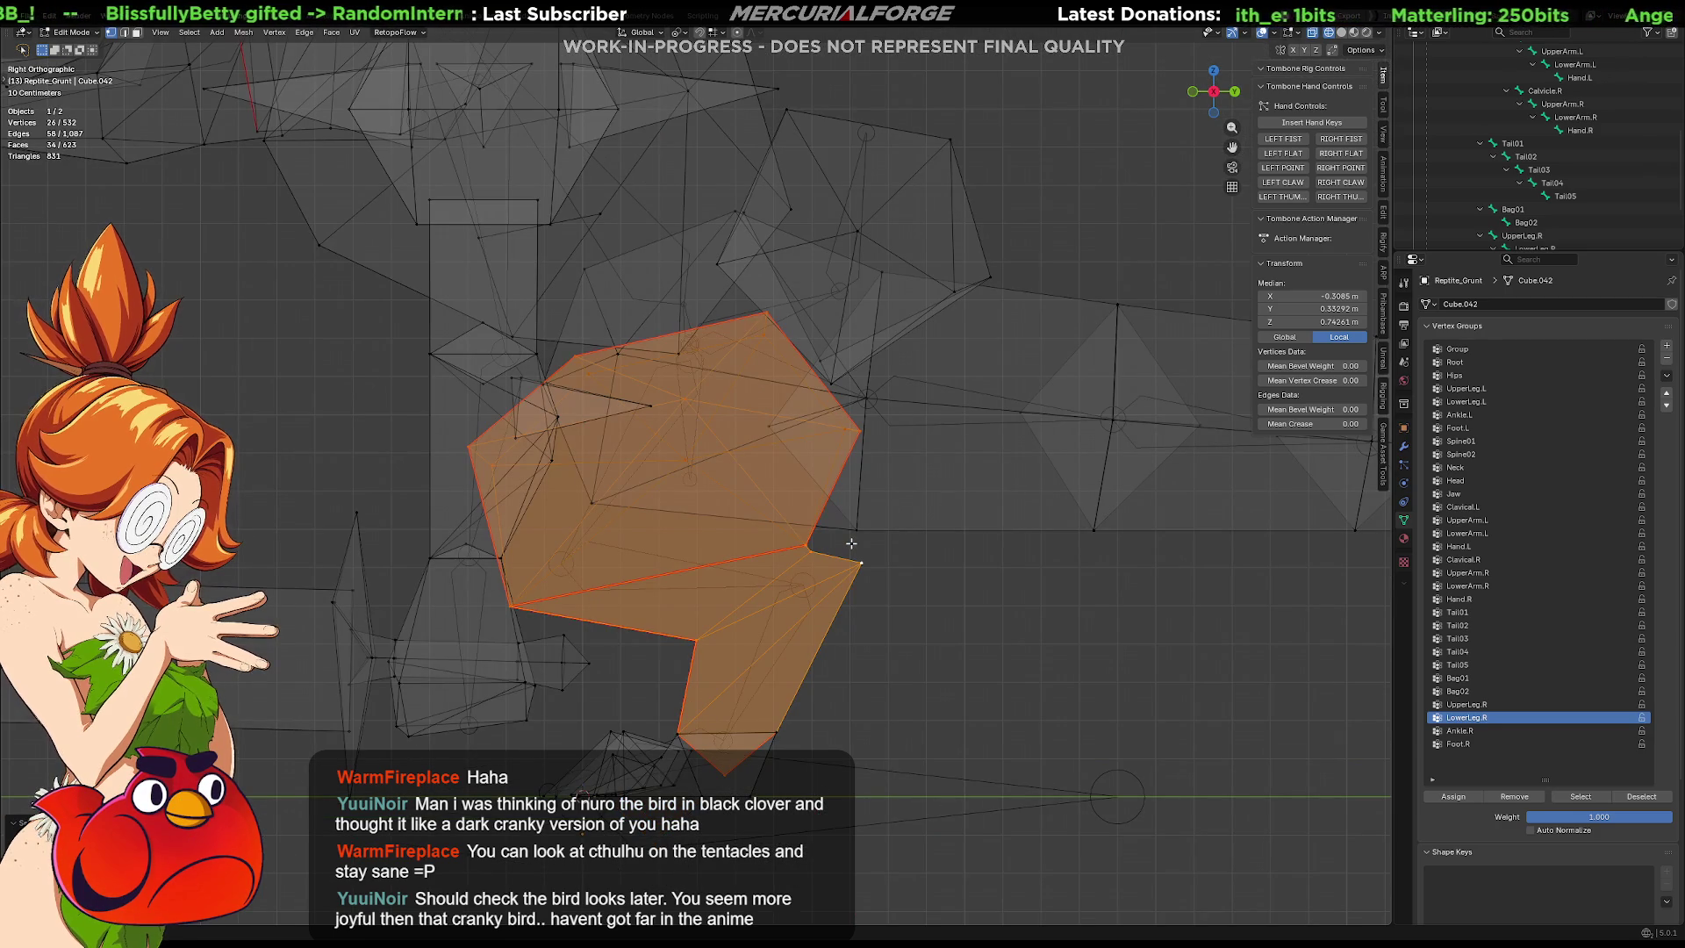
mouse_move(876, 358)
left_mouse_down()
mouse_move(847, 531)
mouse_move(535, 641)
left_mouse_up()
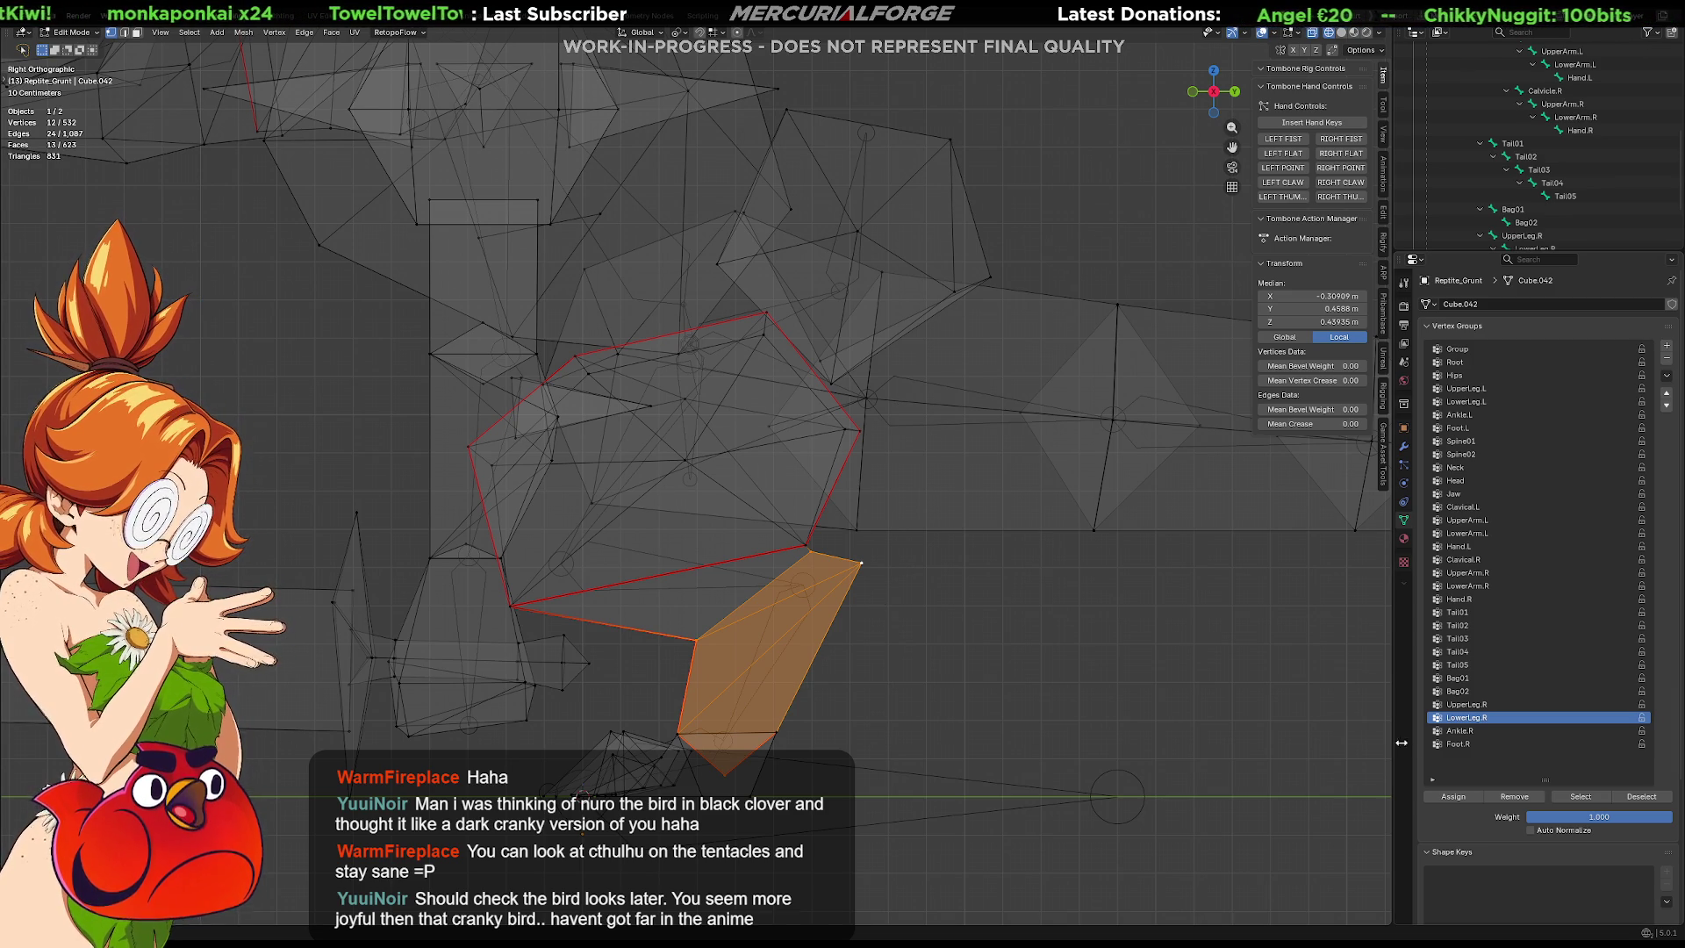
left_click(1460, 731)
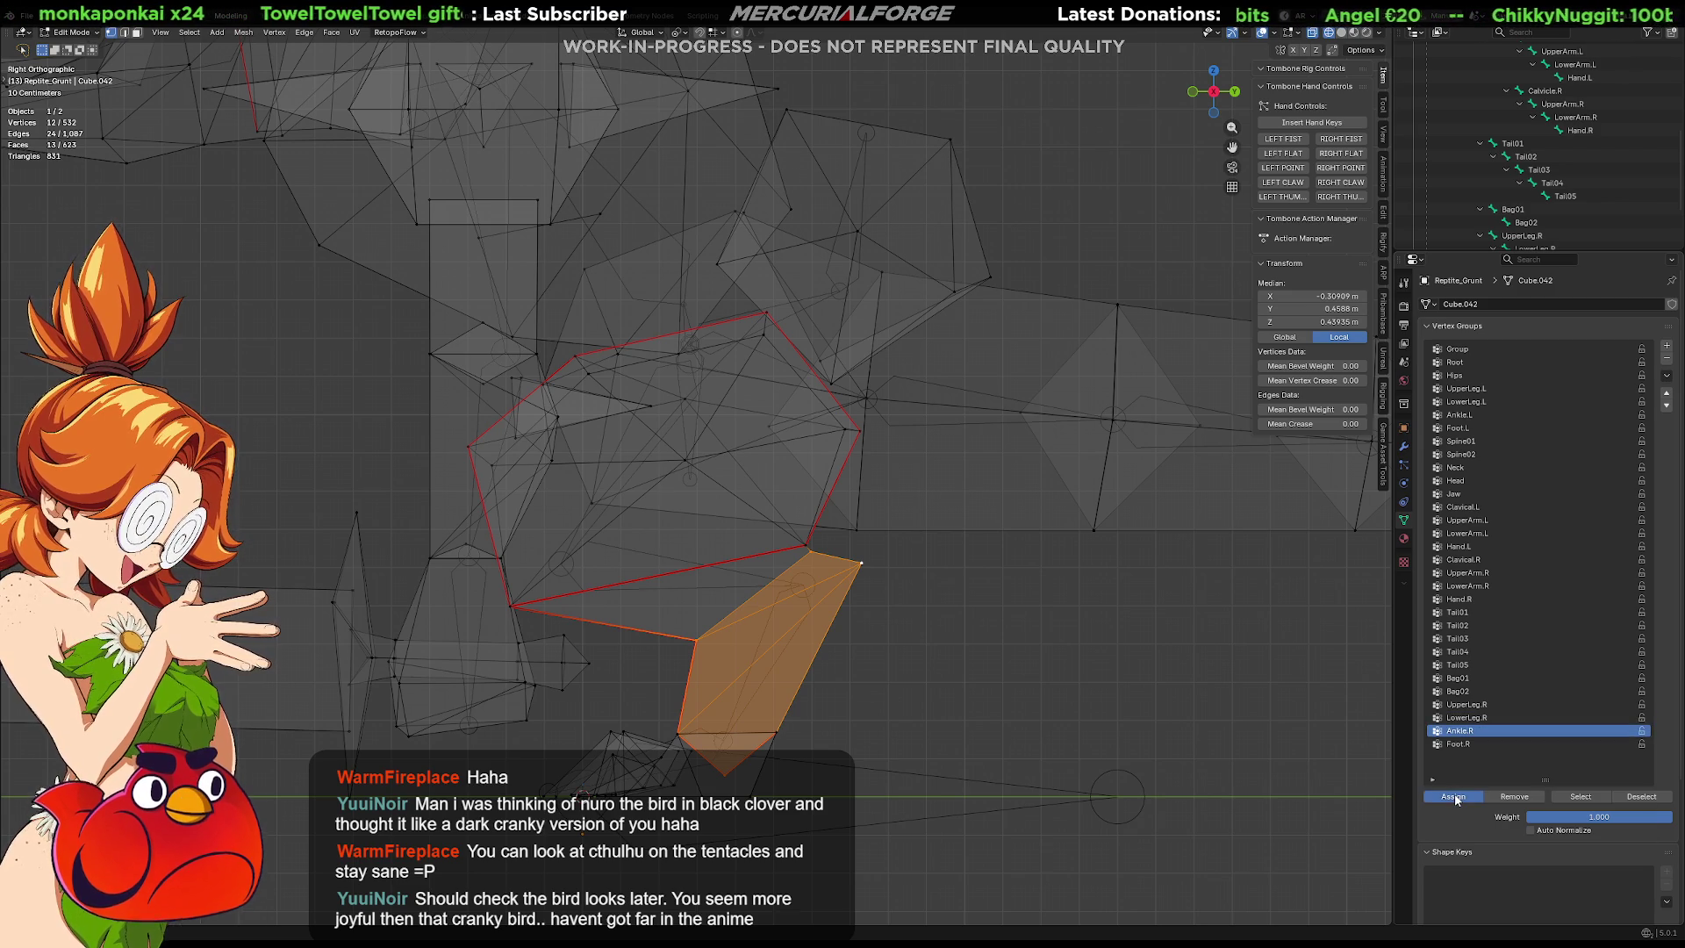
Assign the selected lower right-leg faces to Ankle.R at weight 1.0.
left_click(1454, 797)
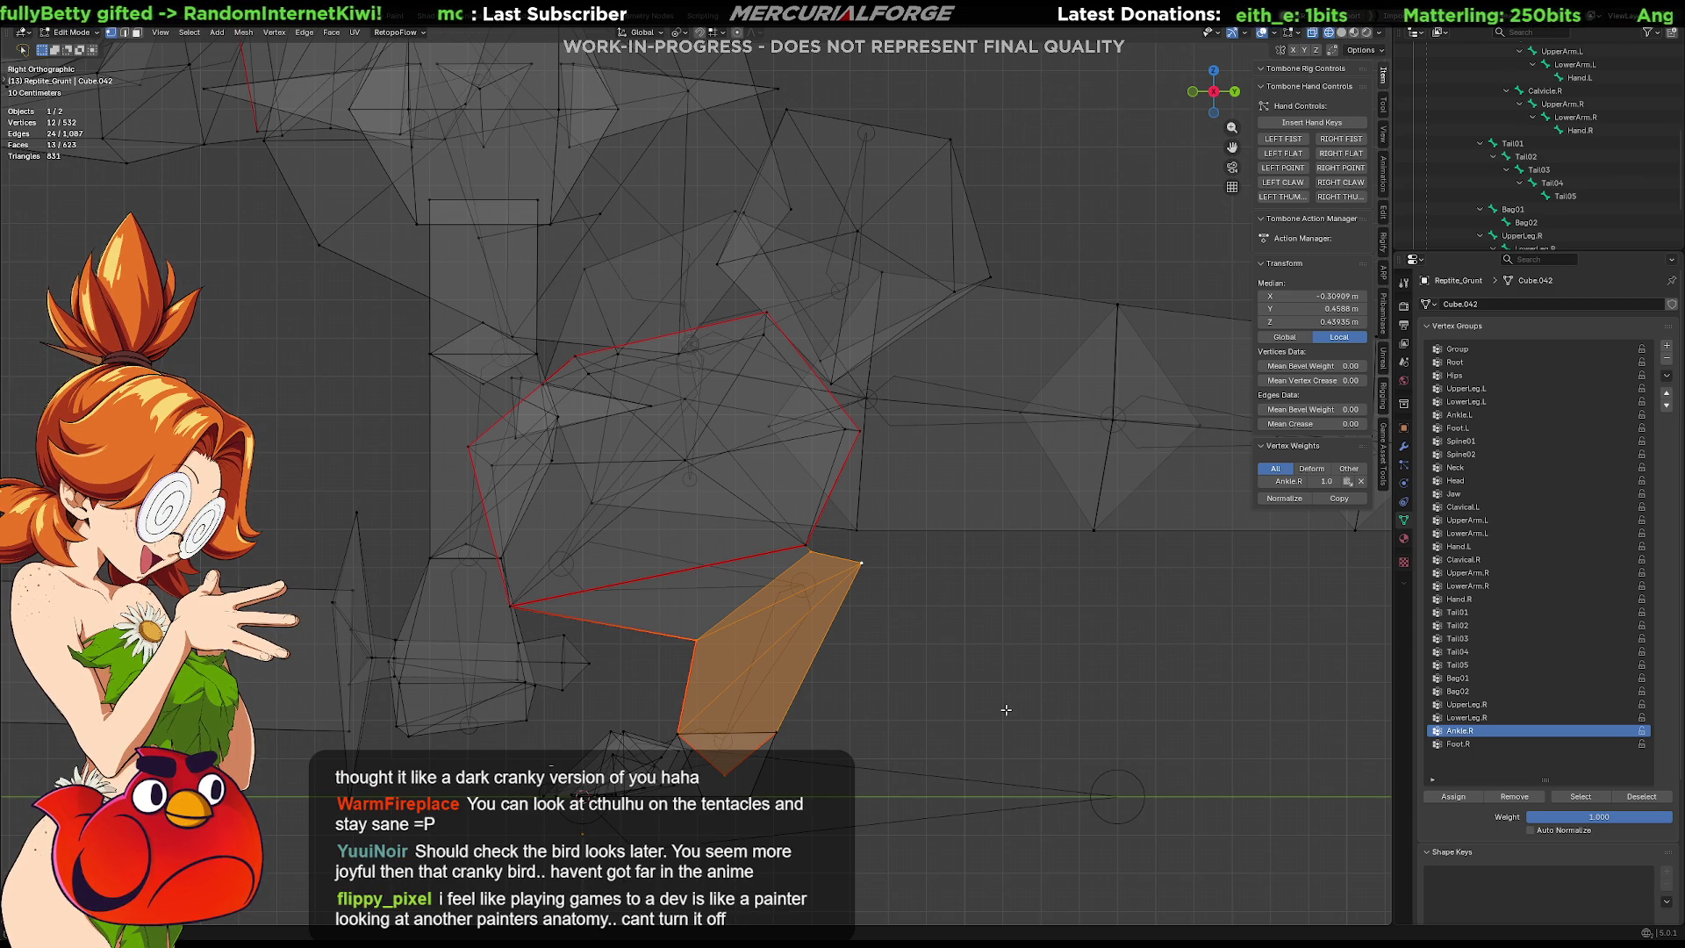
key("KP_5")
mouse_move(822, 673)
middle_mouse_down()
mouse_move(890, 753)
mouse_move(749, 683)
middle_mouse_up()
Select the linked right foot geometry, assign it to Foot.R, and return to Object Mode.
left_click(667, 718)
key("l")
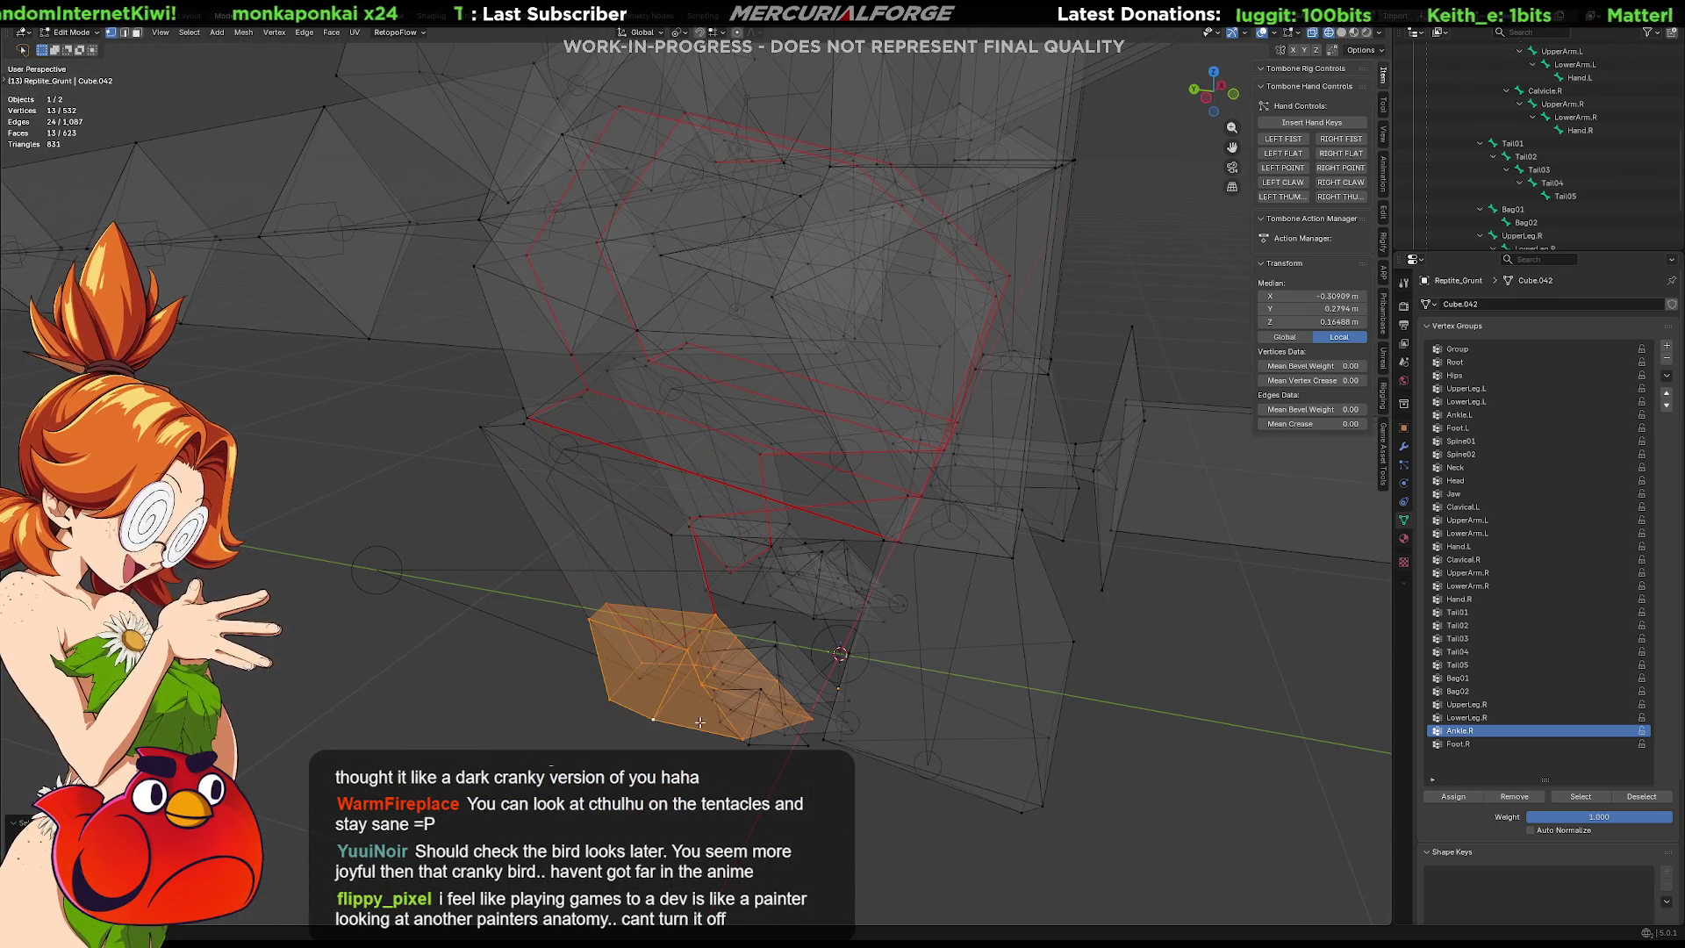
key("l")
key("l")
key("l")
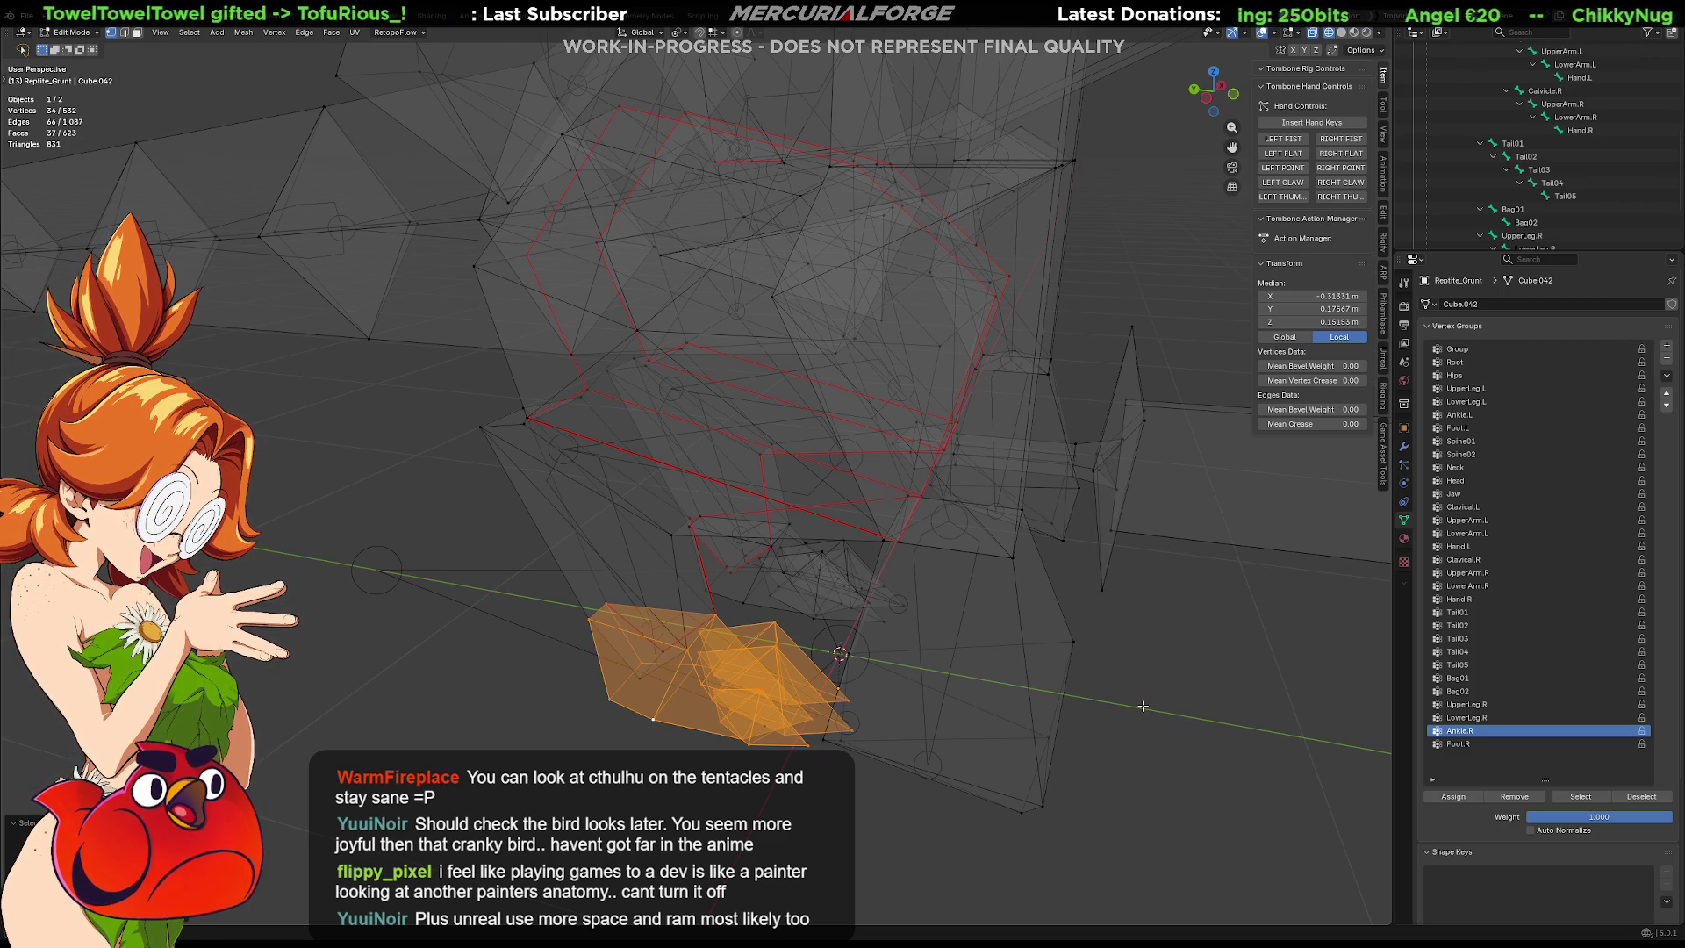
left_click(1545, 743)
left_click(1449, 798)
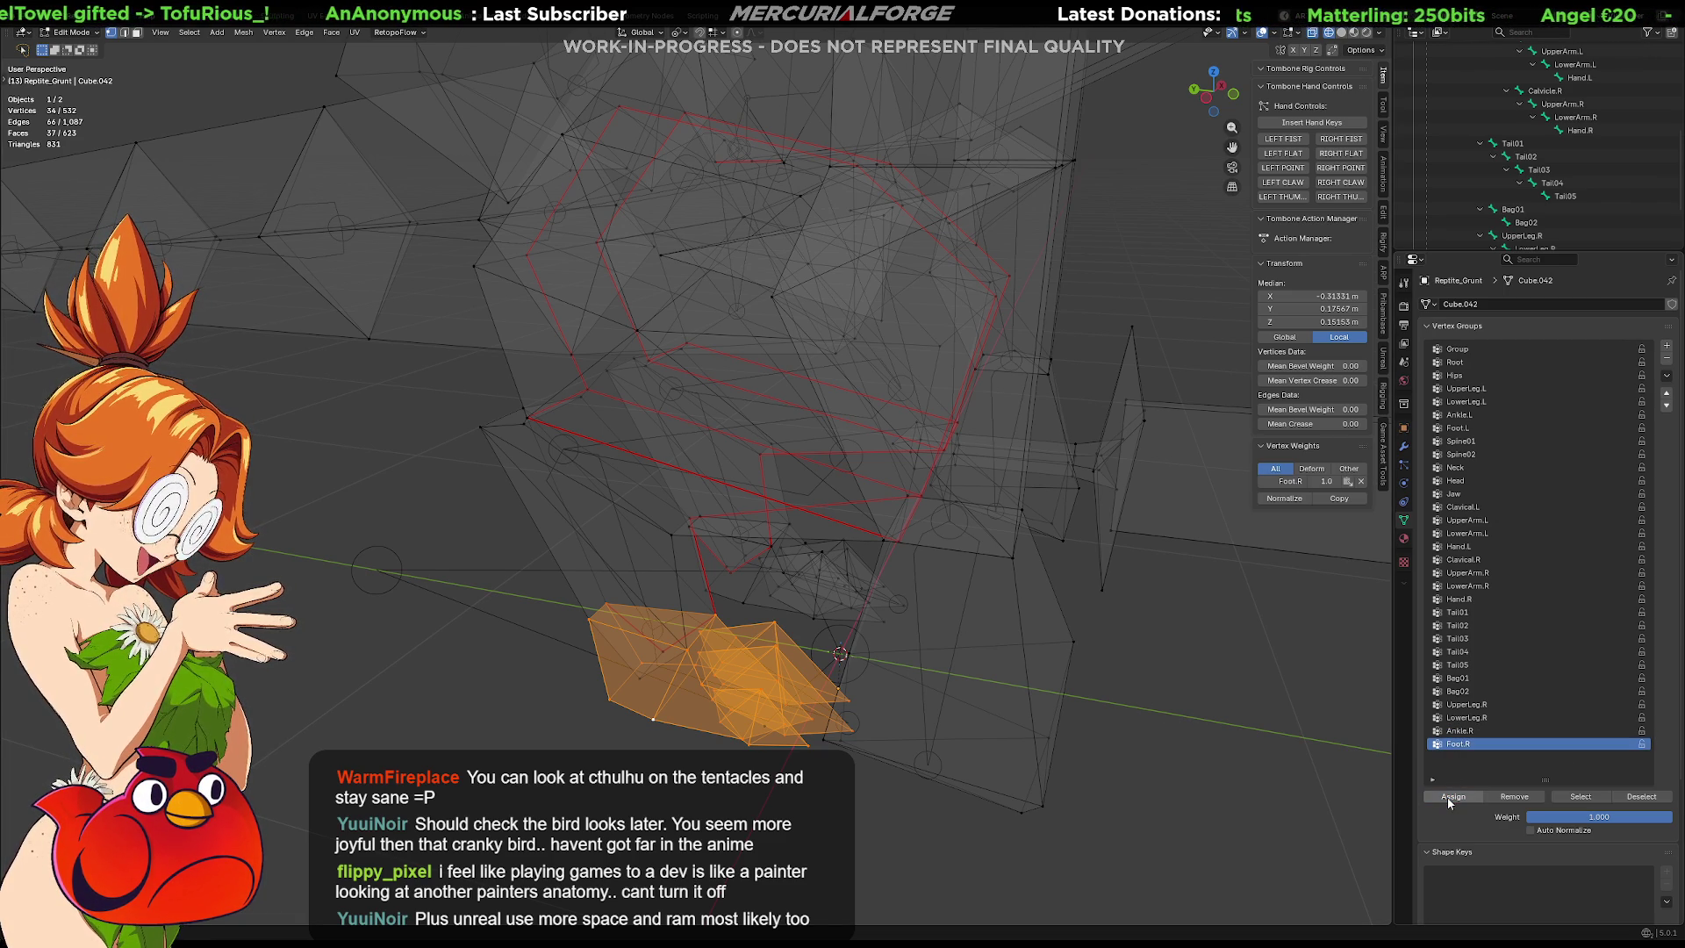
key("Tab")
left_click(1154, 732)
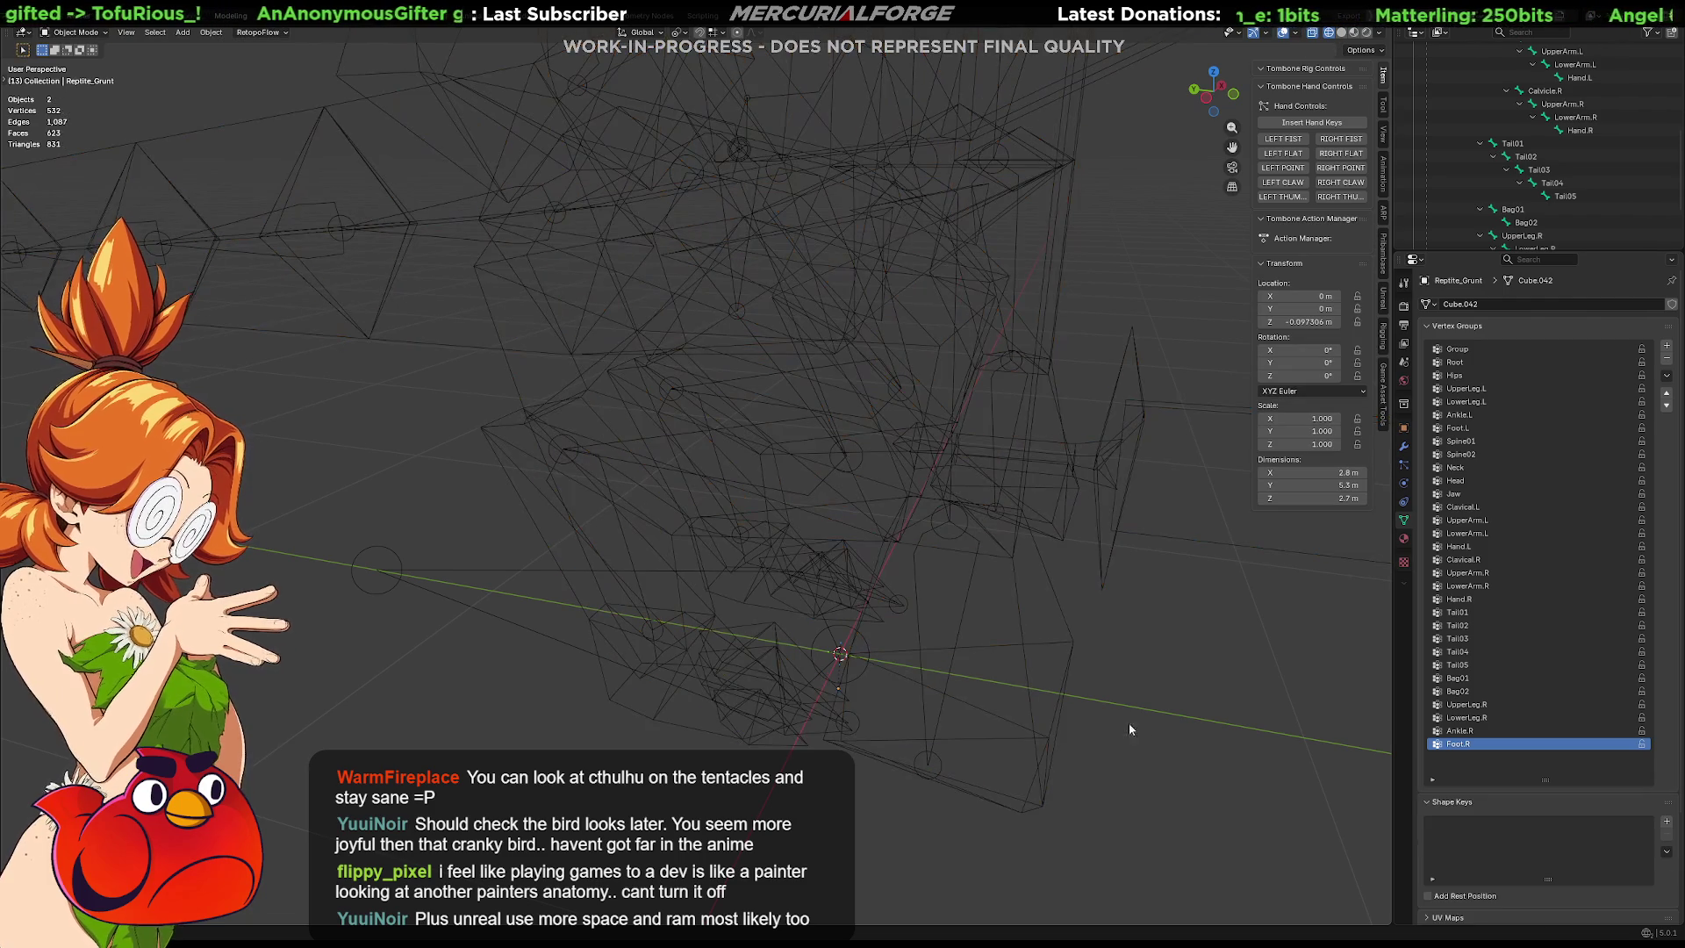
Put the armature into Pose Mode and view the rig from its left side.
left_click(604, 540)
key("ctrl+Tab")
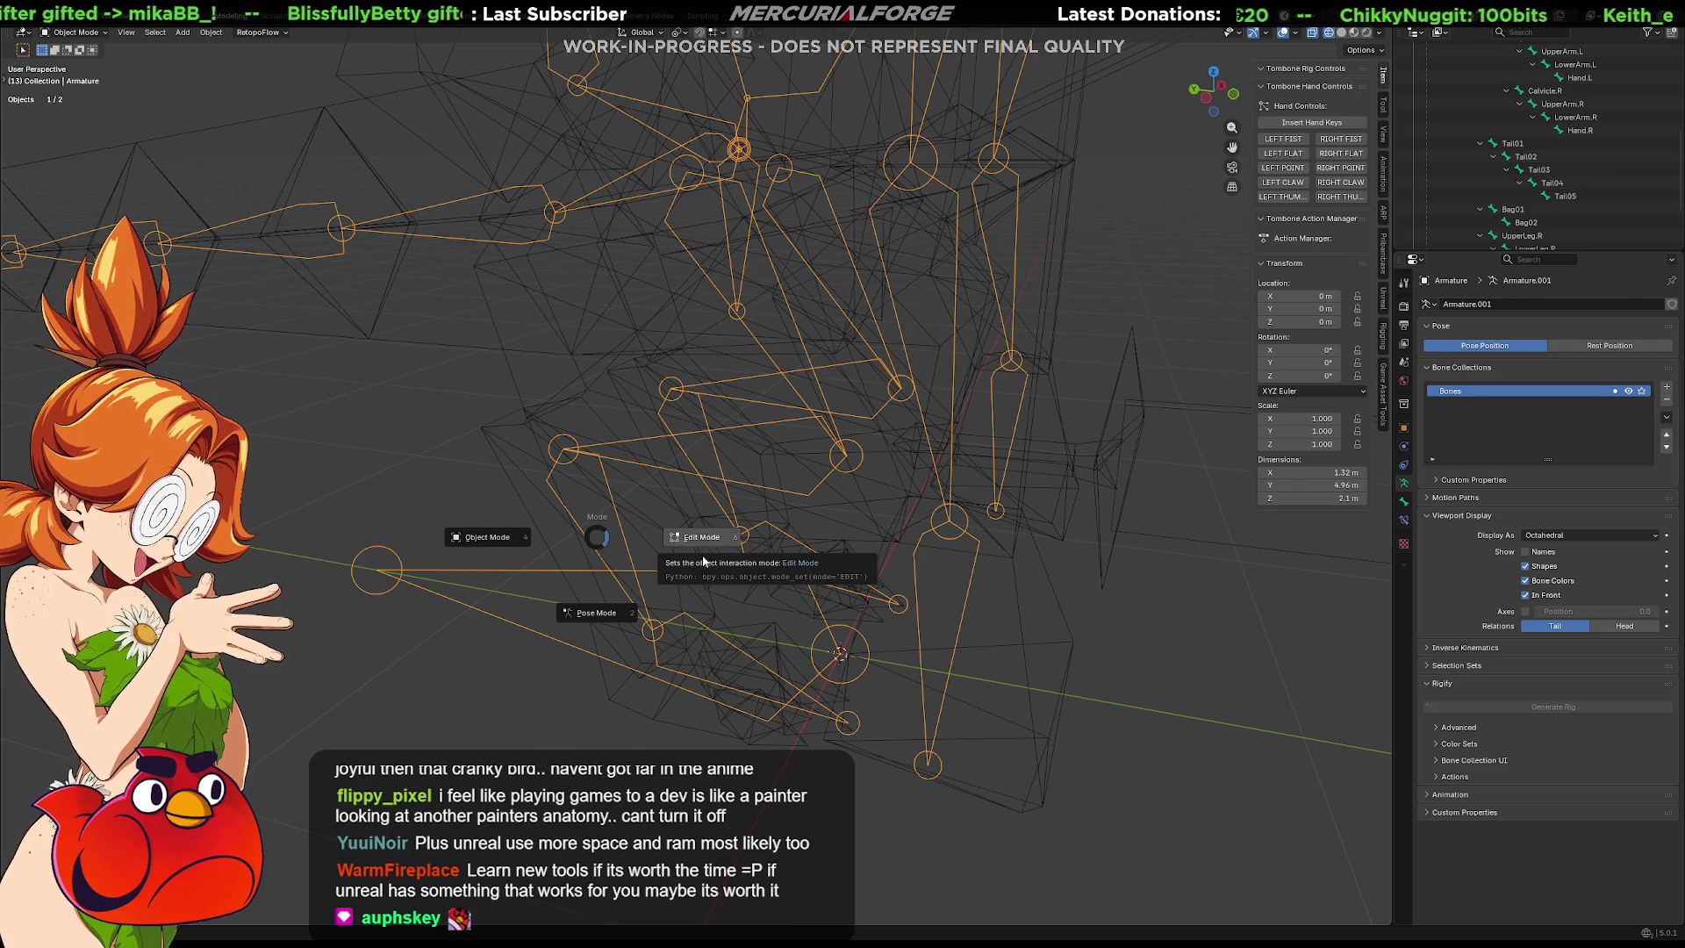
left_click(611, 620)
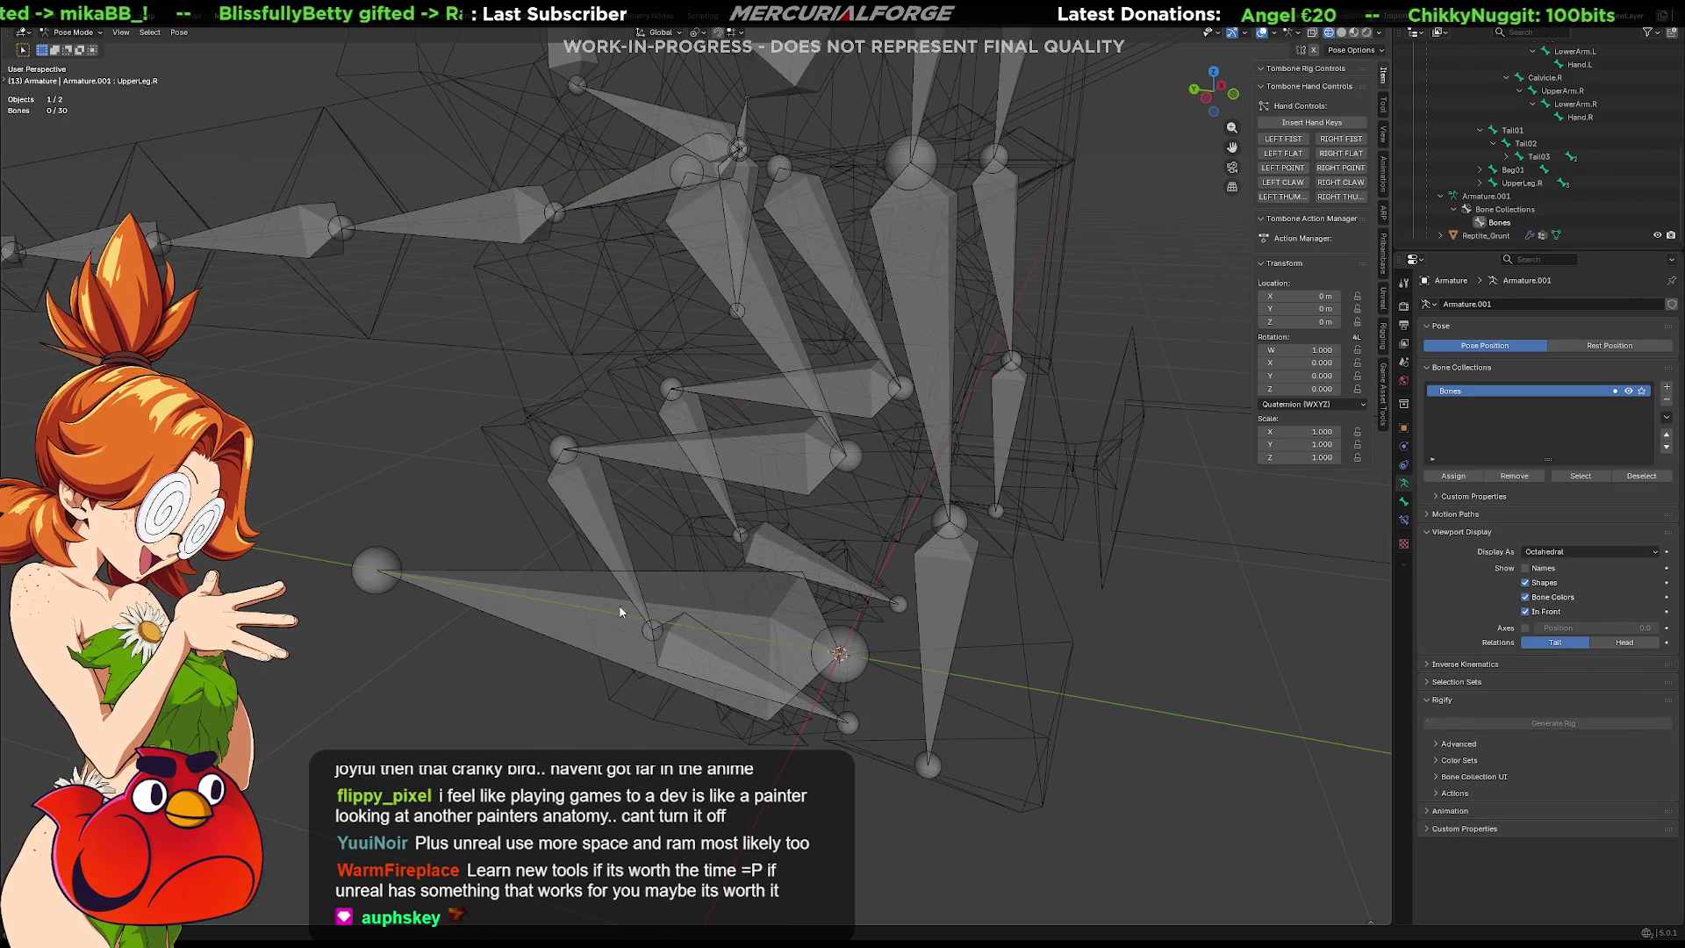
key("KP_3")
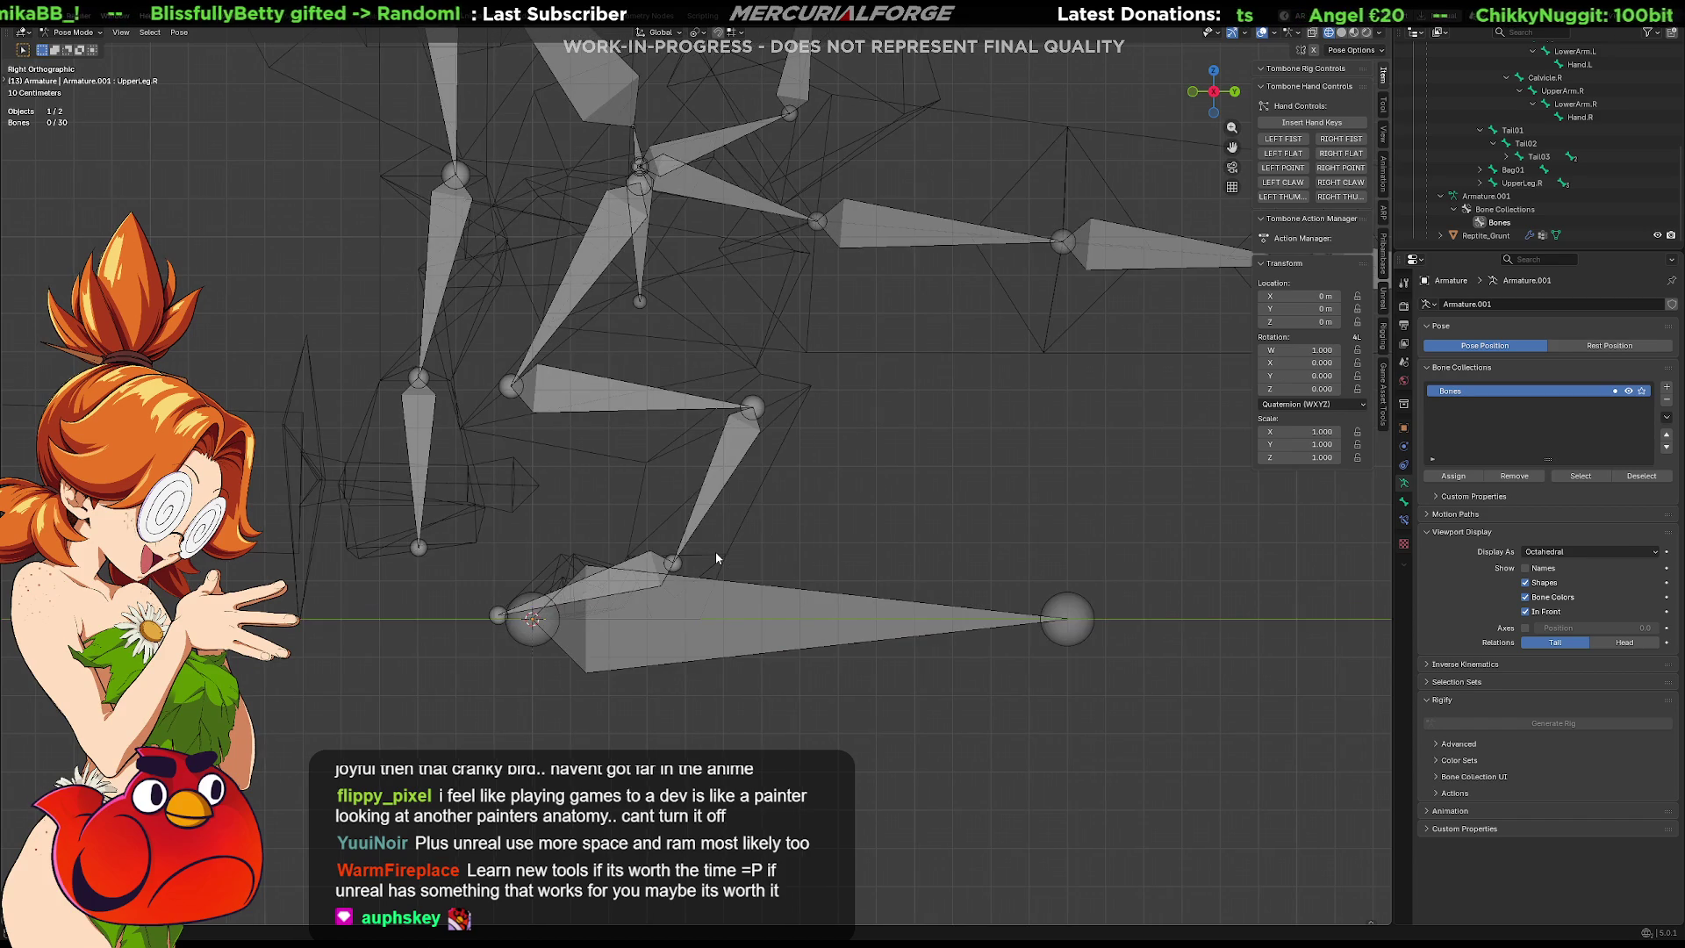
middle_click_drag(716, 559, 826, 631, "shift")
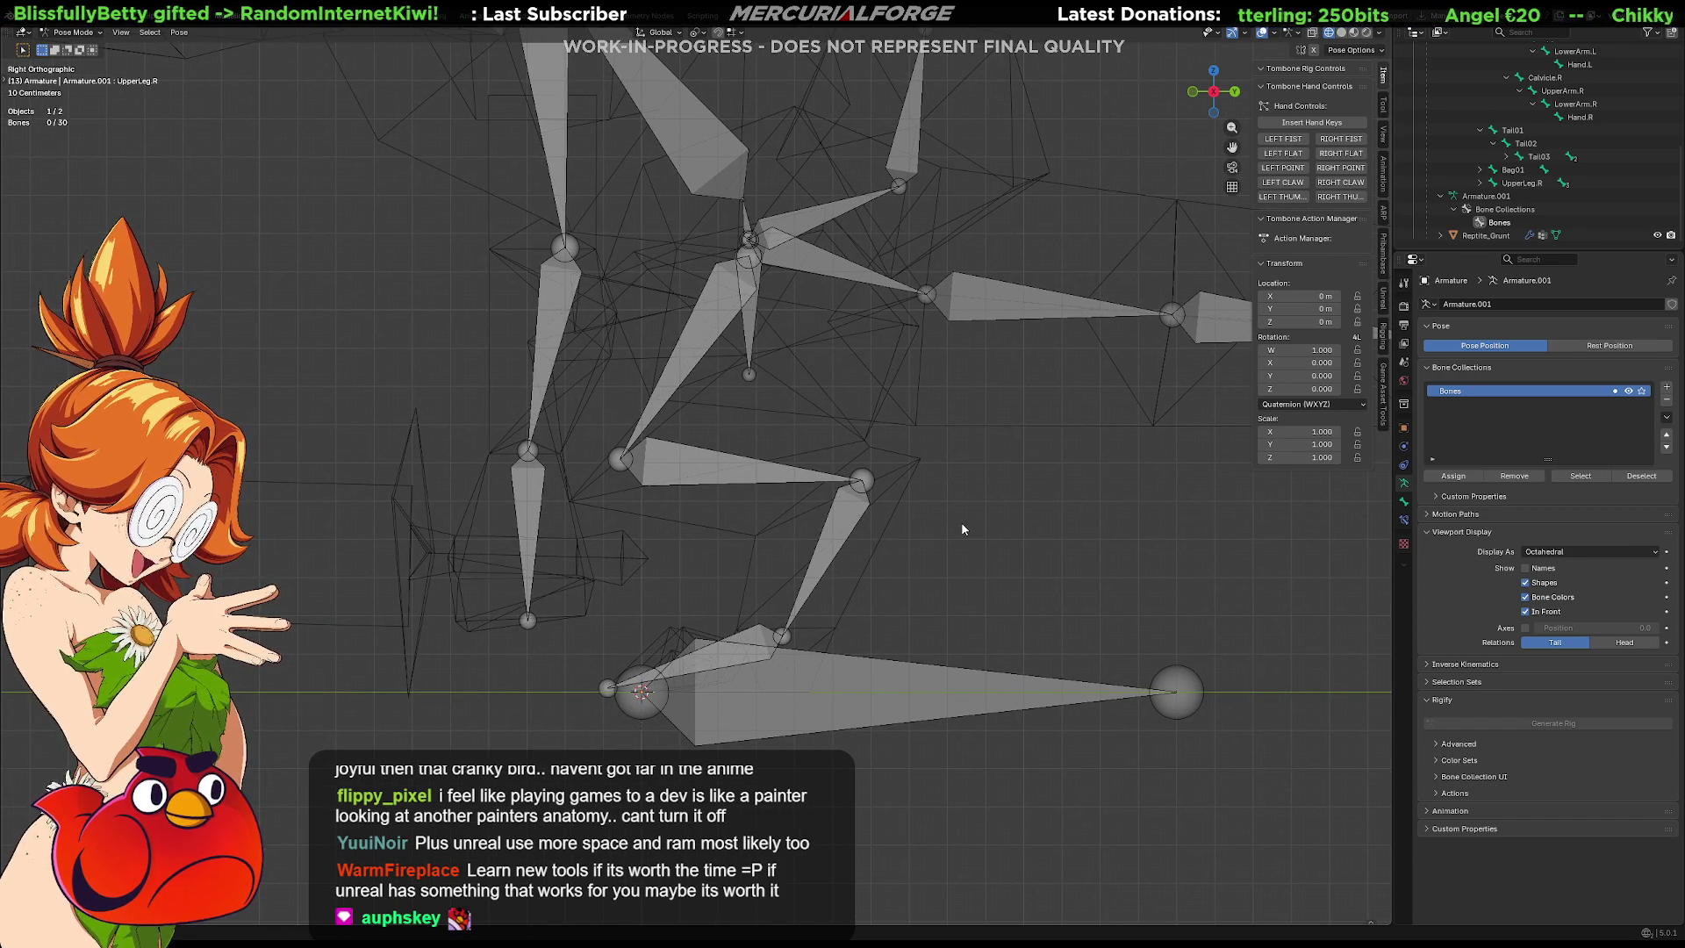
key("ctrl+KP_3")
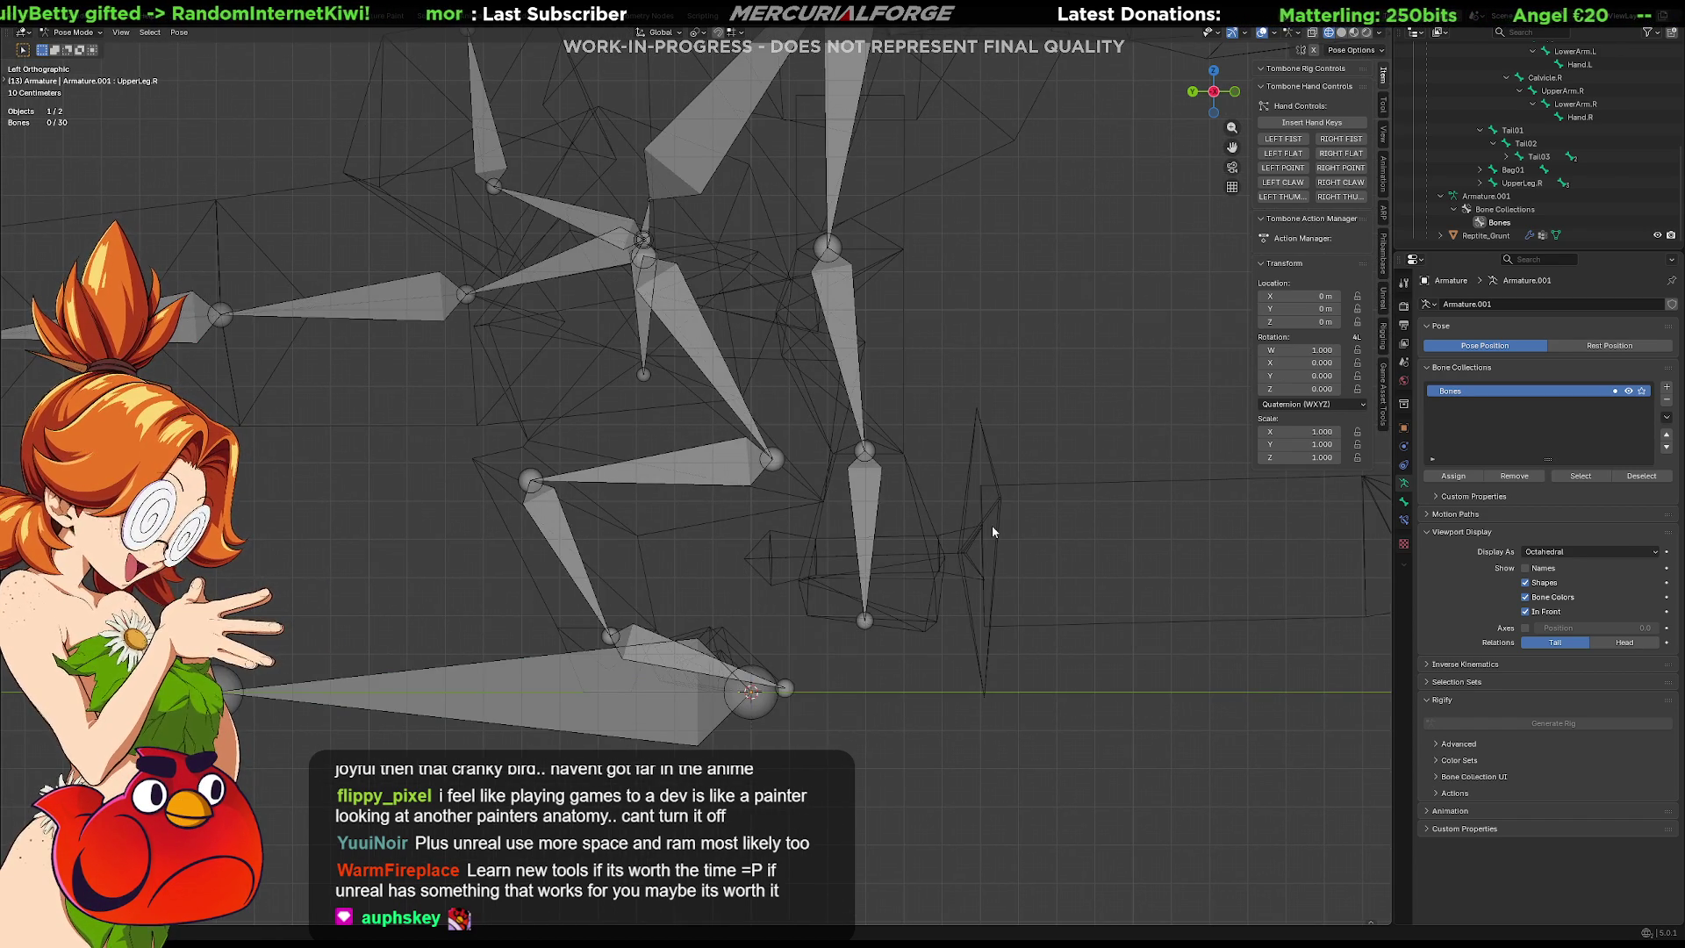
Test-rotate the left shin and LowerLeg.L bones, then undo them back to rest.
left_click(575, 562)
middle_click_drag(637, 551, 687, 556, "shift")
left_click(593, 516)
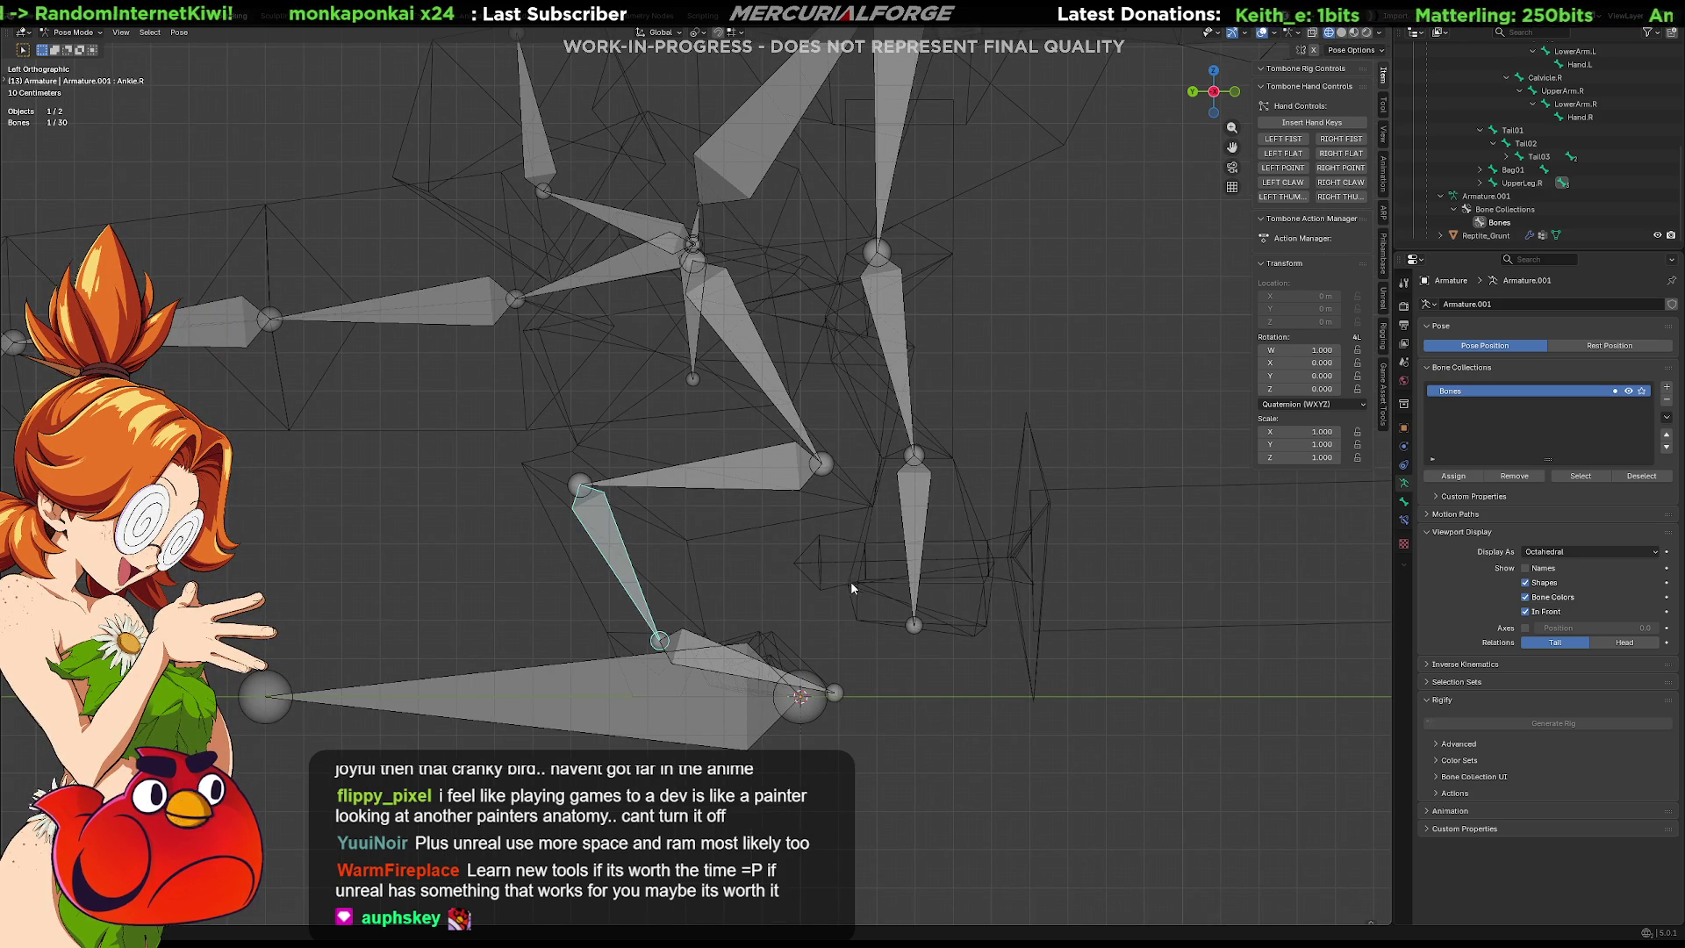
key("r")
left_click(713, 541)
left_click(756, 468)
key("r")
key("Escape")
key("ctrl+z")
key("ctrl+z")
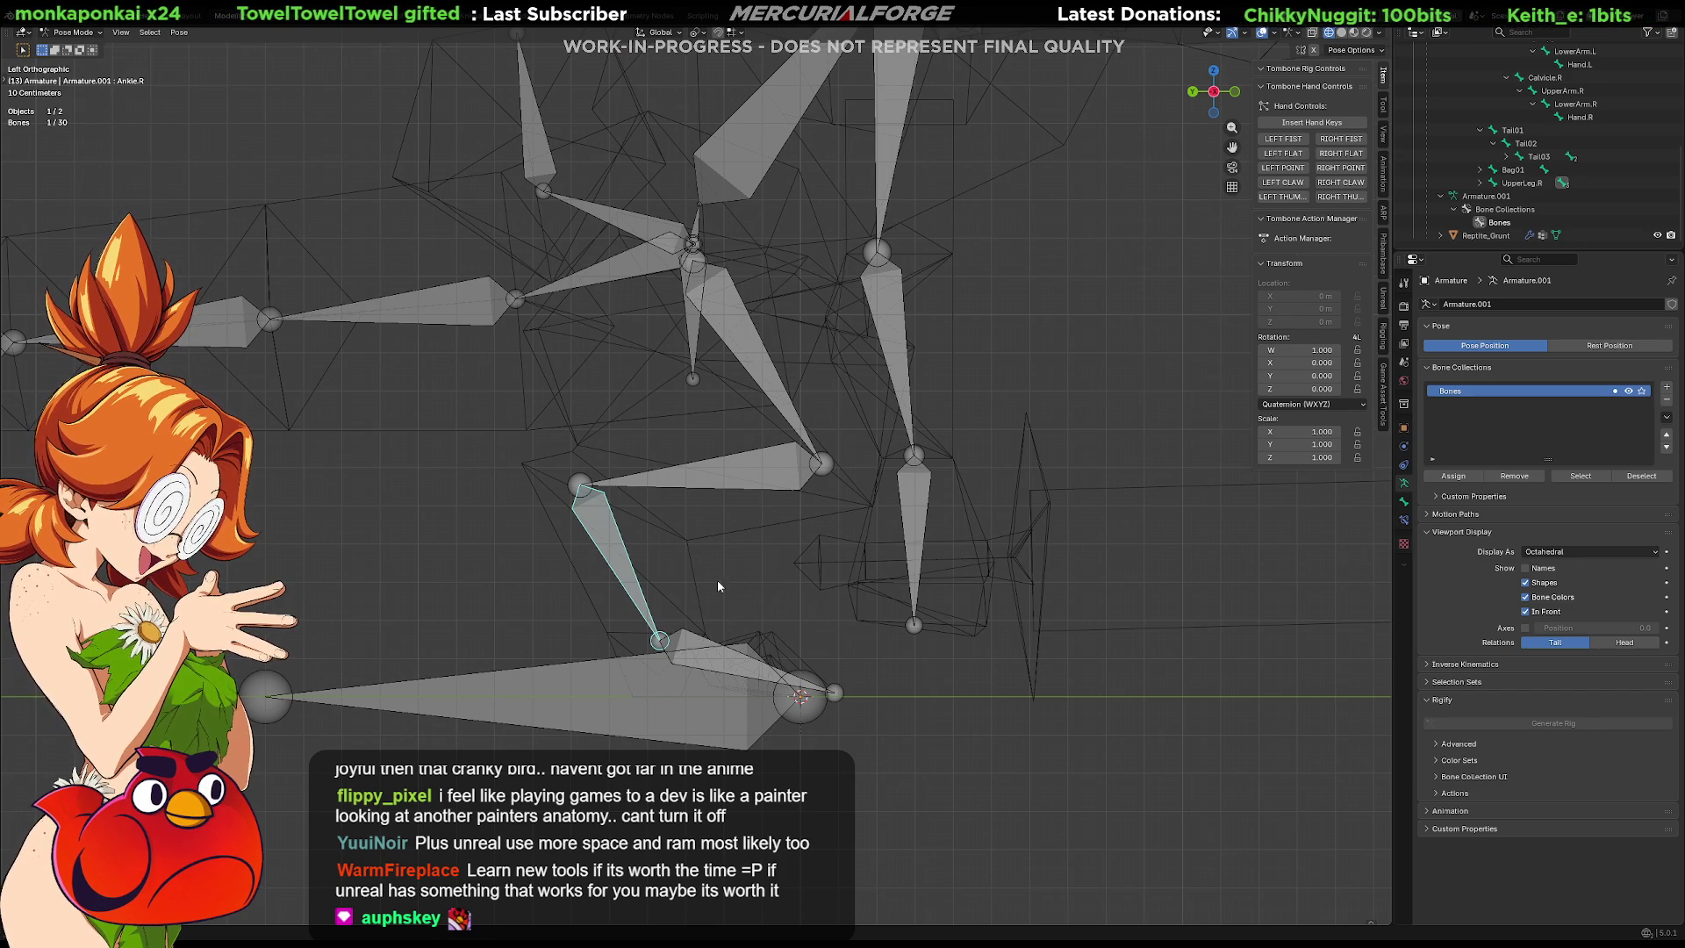
middle_click_drag(735, 591, 720, 604)
Test-rotate the Ankle.R bone and bend LowerLeg.R further down.
key("r")
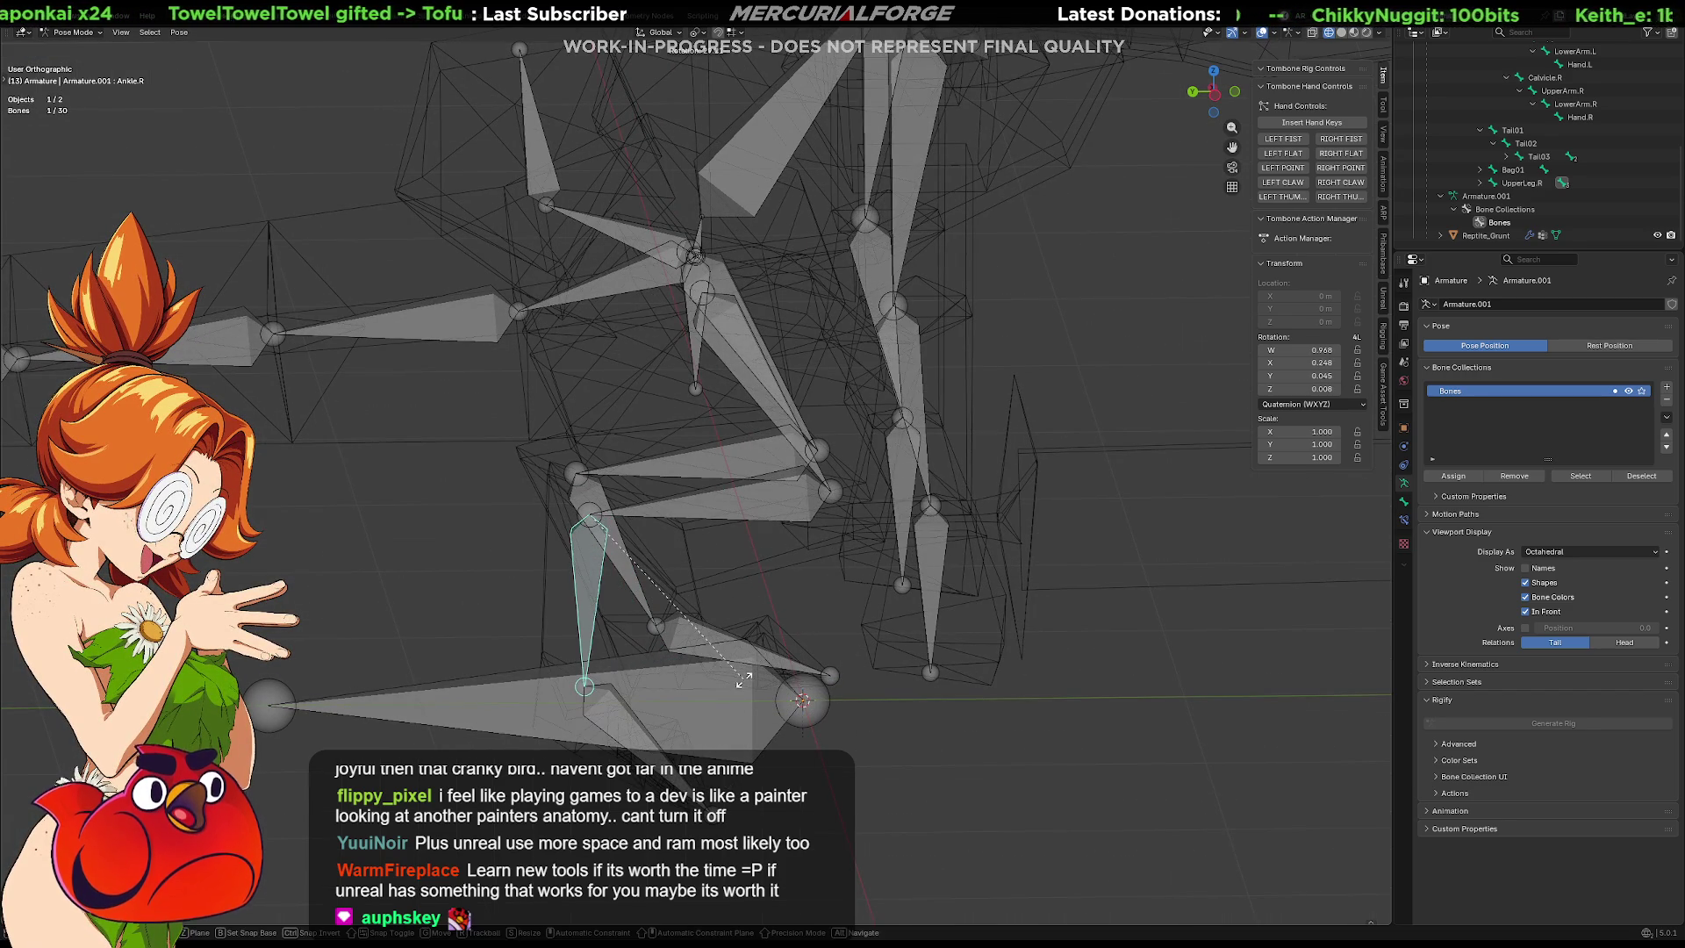
key("Escape")
left_click(793, 497)
key("r")
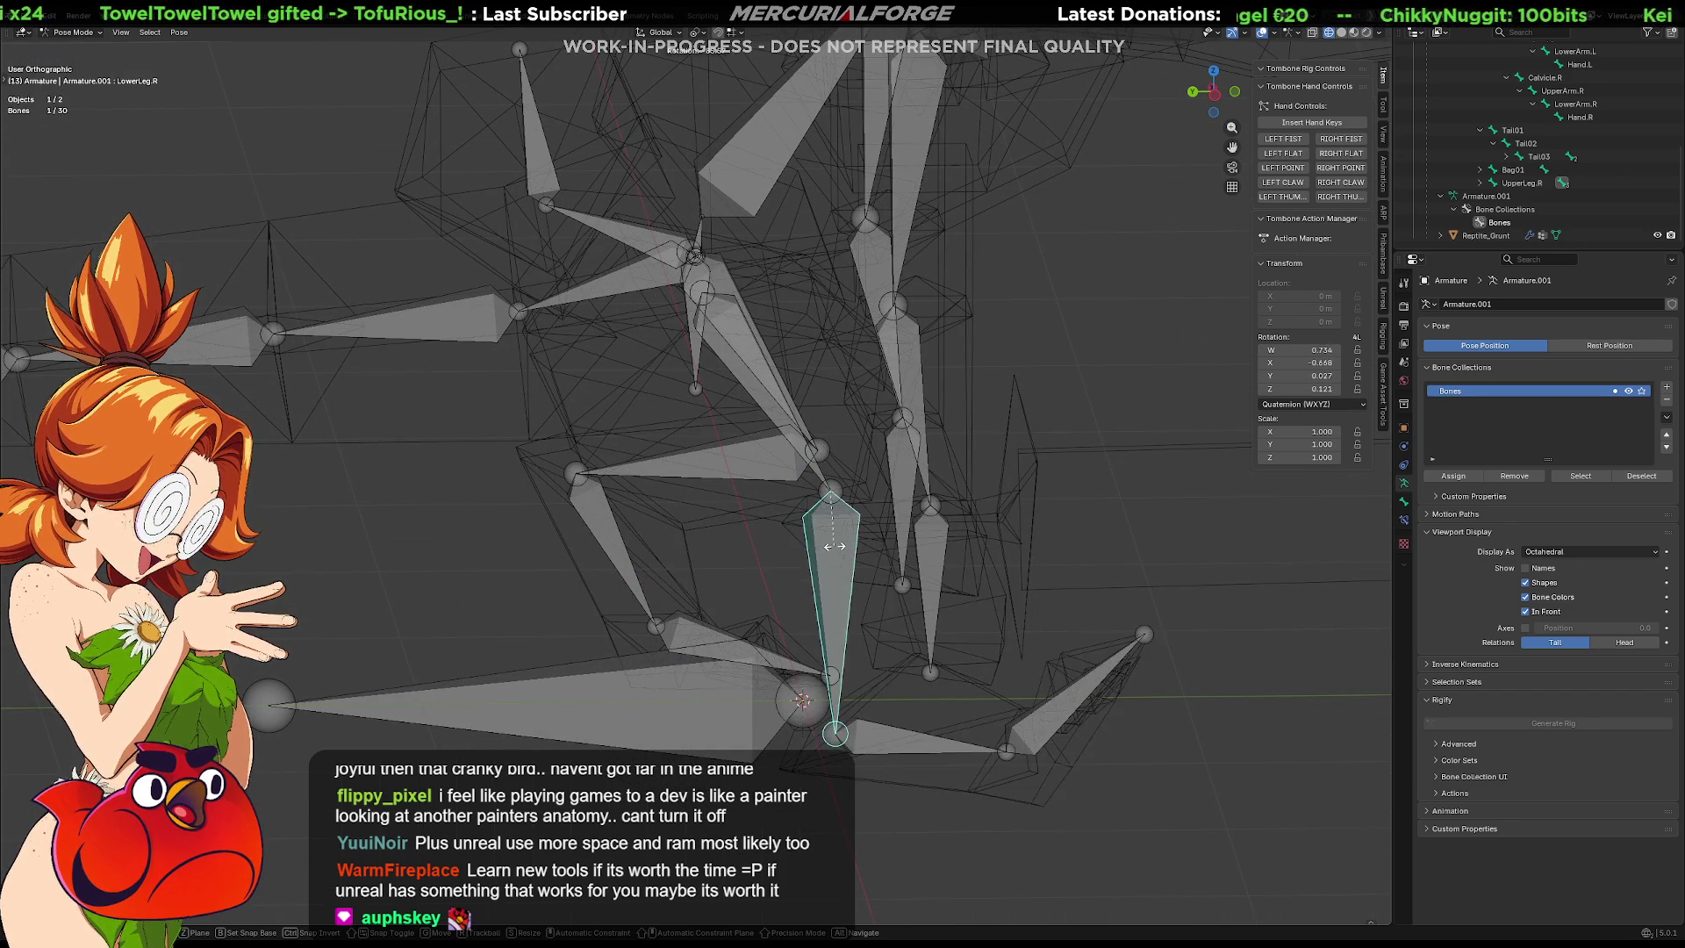
left_click(803, 402)
Test-rotate UpperLeg.R at the hip, then step the selection down the left leg.
mouse_move(747, 375)
middle_mouse_down()
mouse_move(772, 356)
mouse_move(818, 390)
middle_mouse_up()
left_click(819, 386)
left_click(822, 377)
key("r")
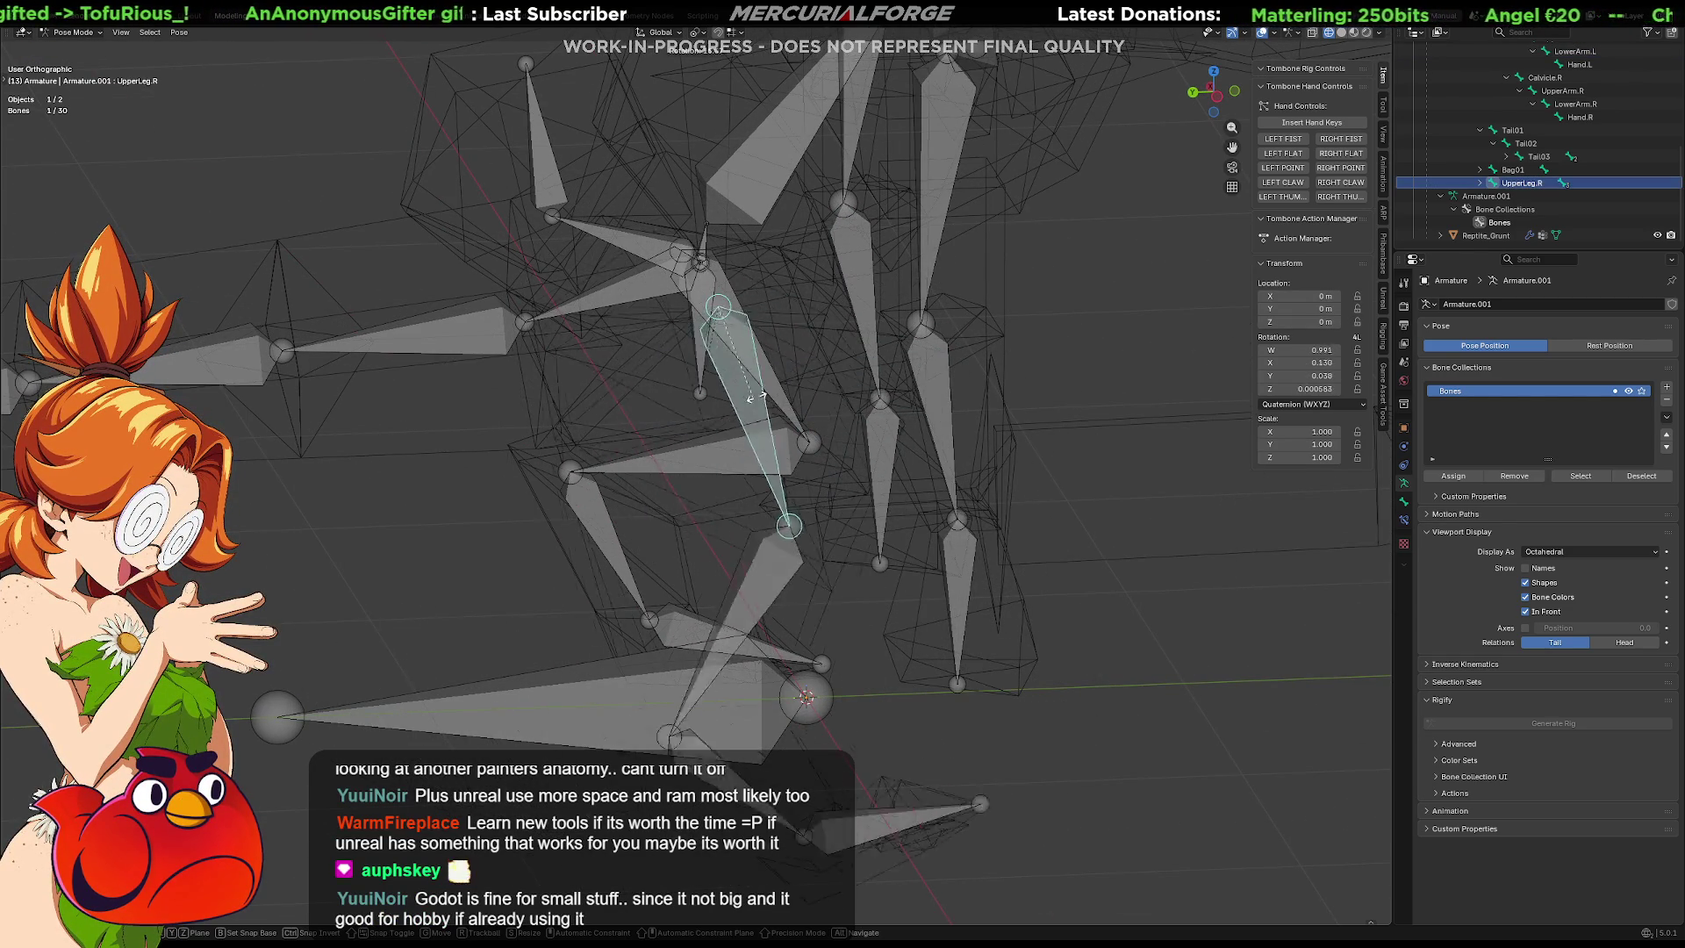
left_click(647, 375)
left_click(648, 375)
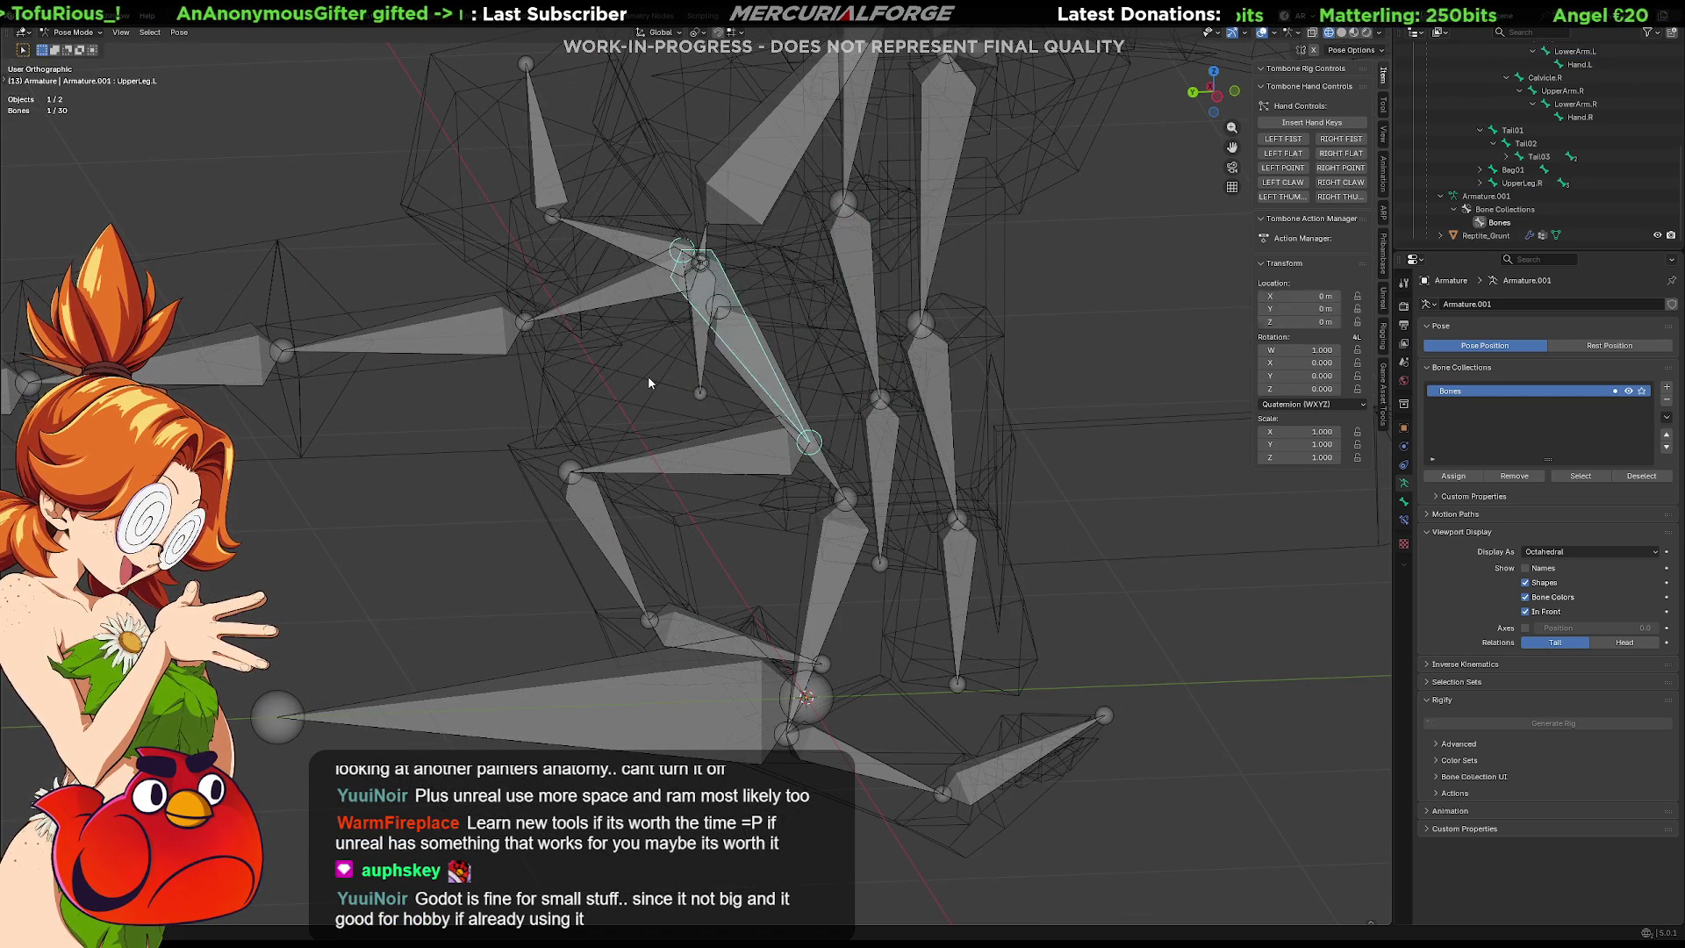
key("bracketright")
key("bracketright")
Rotate the Foot.L bone and switch the mesh to solid shading.
middle_click_drag(730, 445, 718, 429)
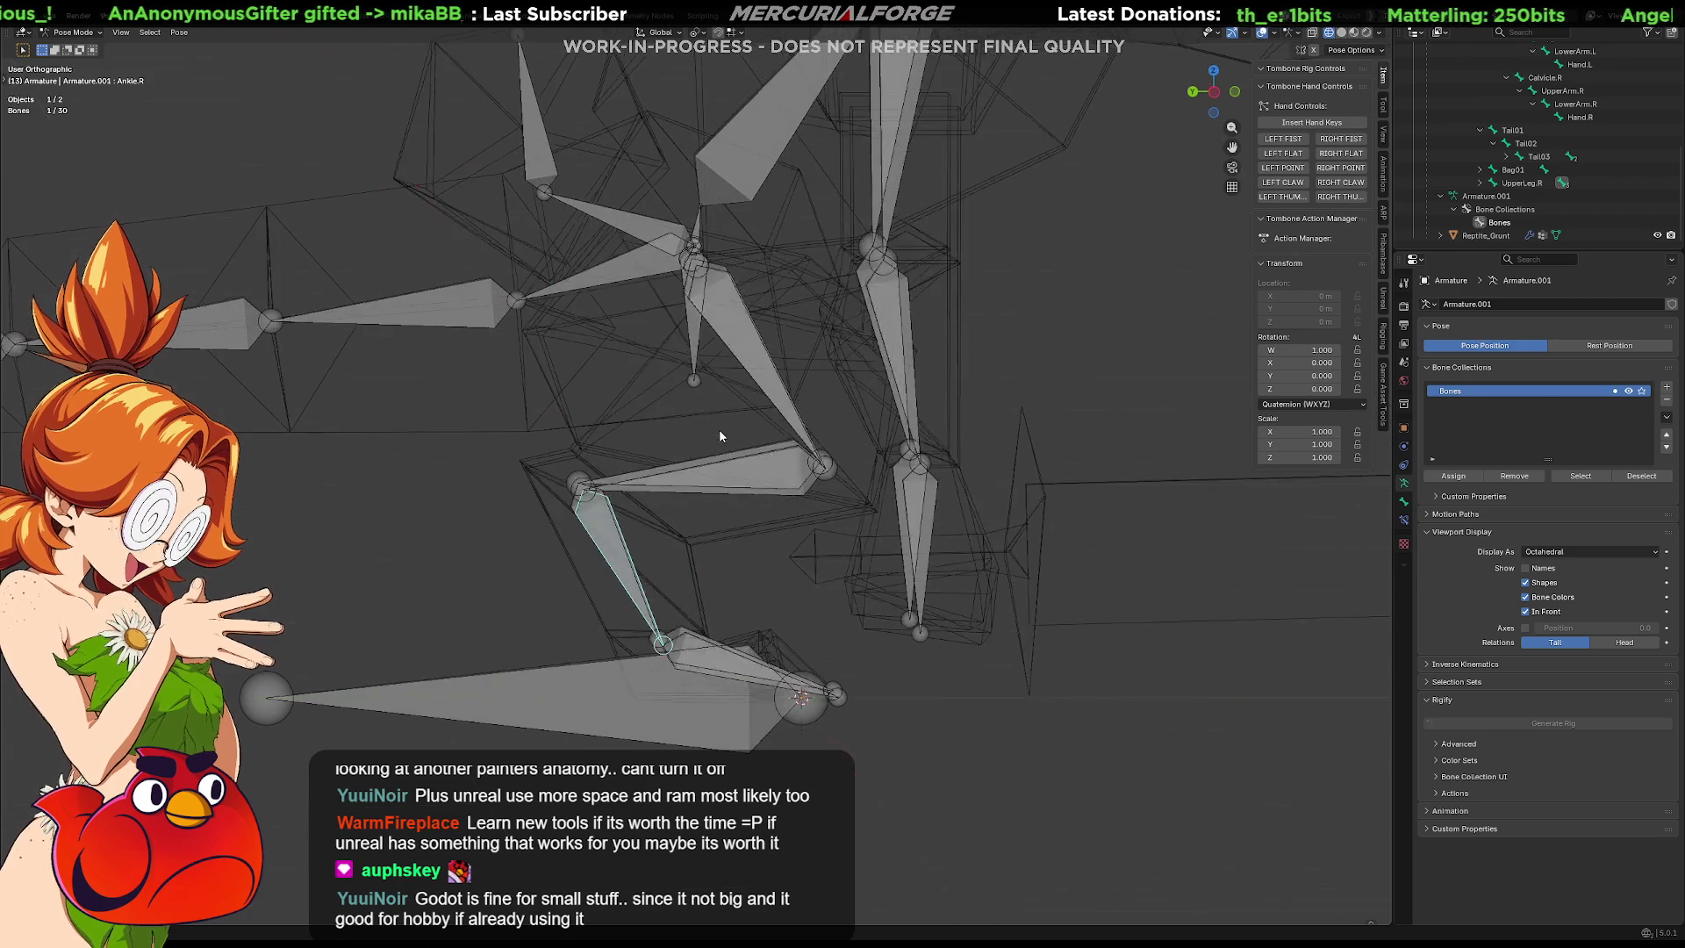
left_click(724, 658)
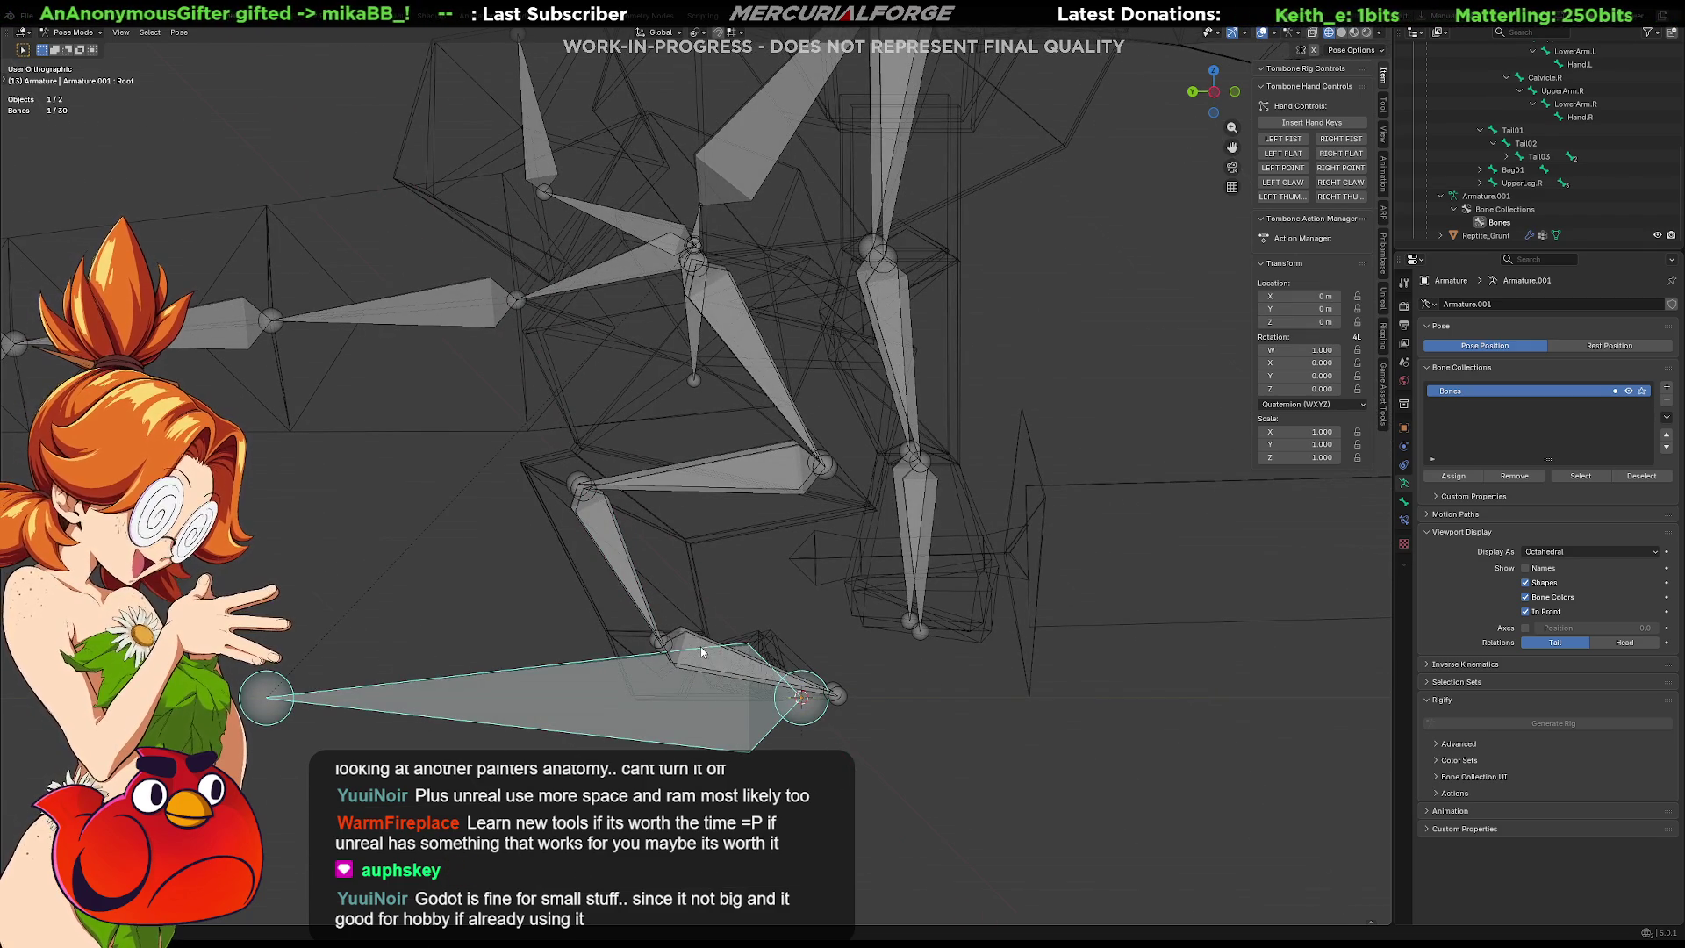
left_click(700, 649)
key("r")
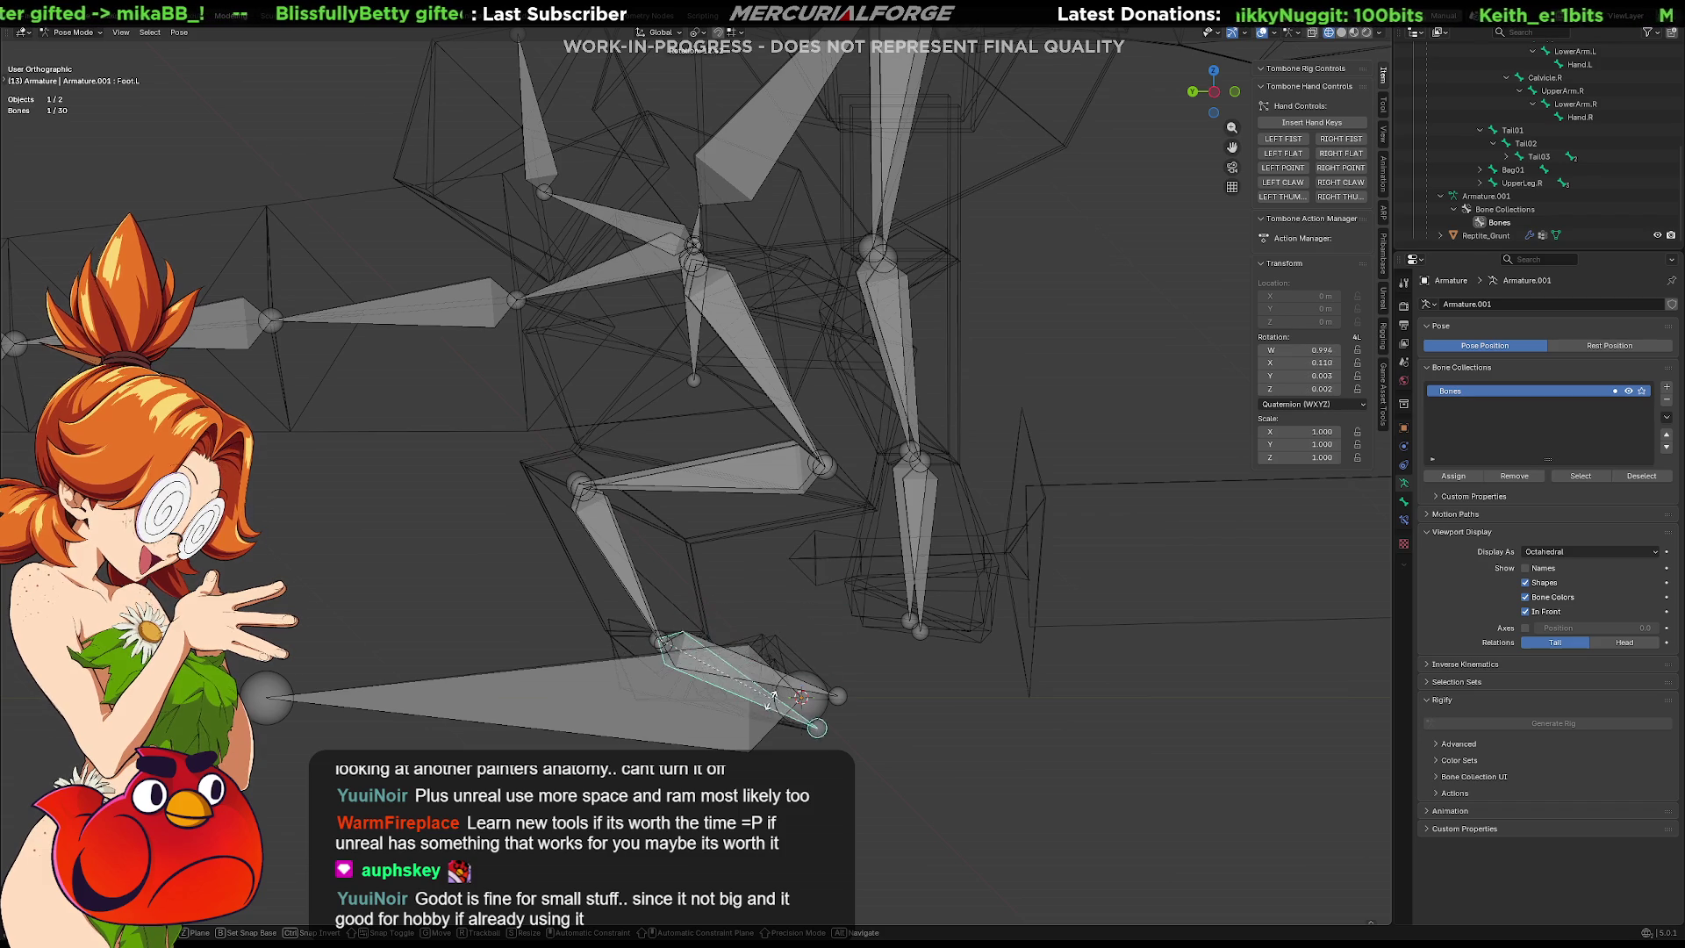
left_click(788, 676)
key("shift+z")
middle_click_drag(787, 676, 1211, 696)
left_click(1404, 501)
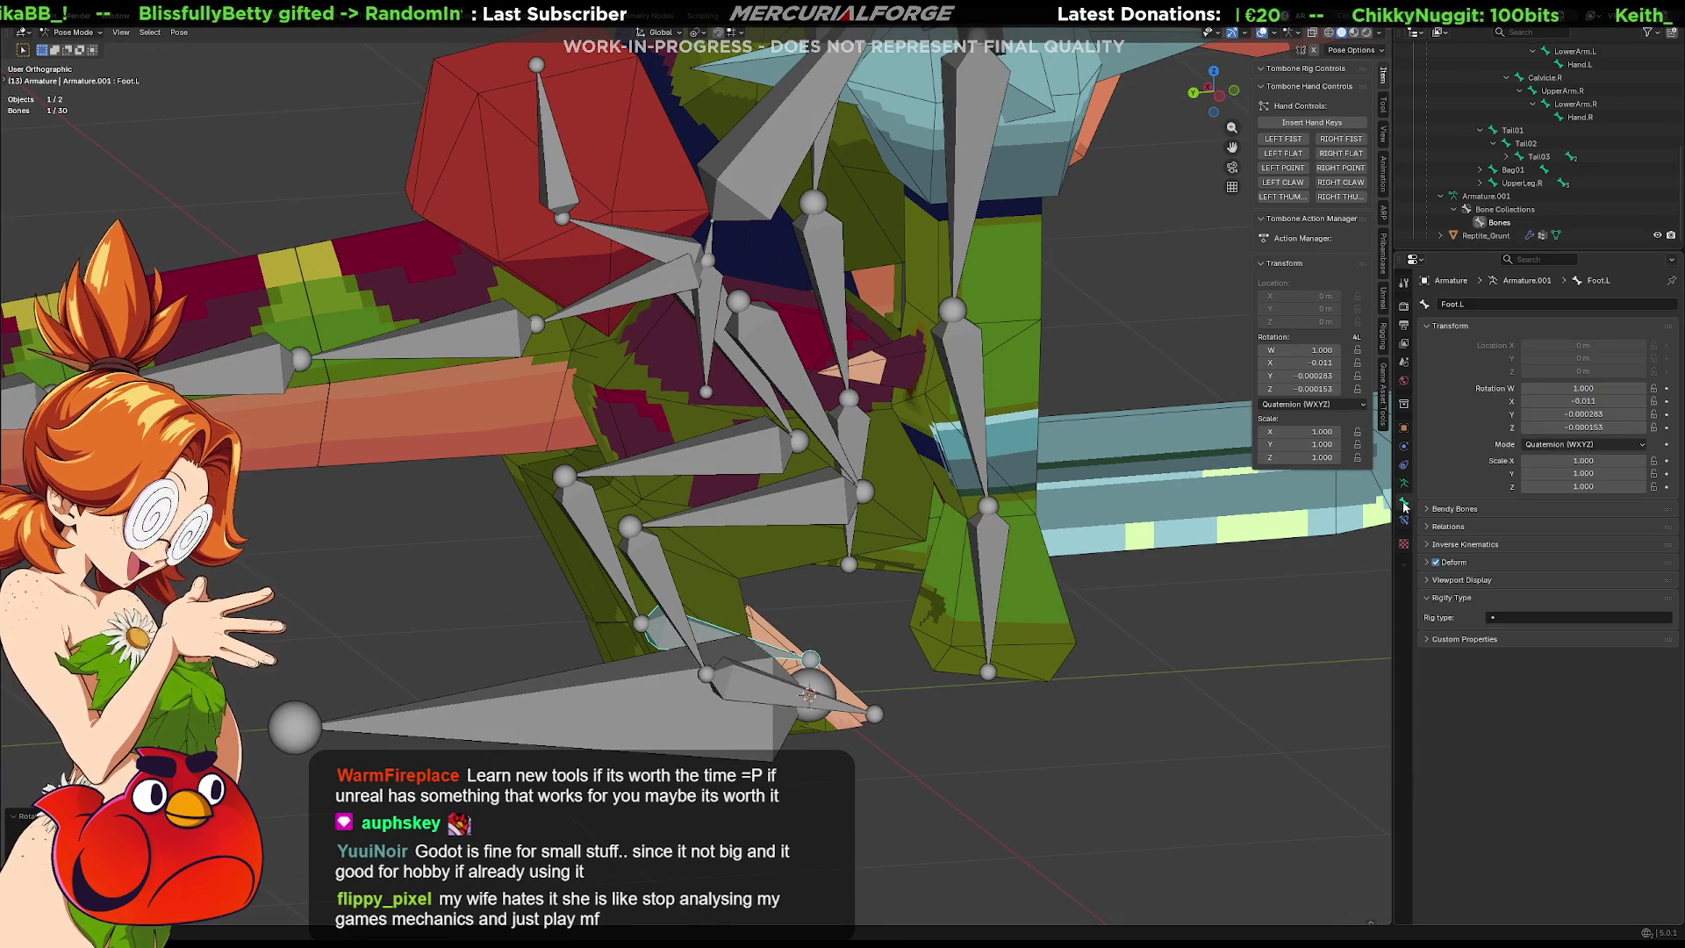
Toggle the armature through Edit Mode, select the Root bone, and switch to Object Mode.
key("Tab")
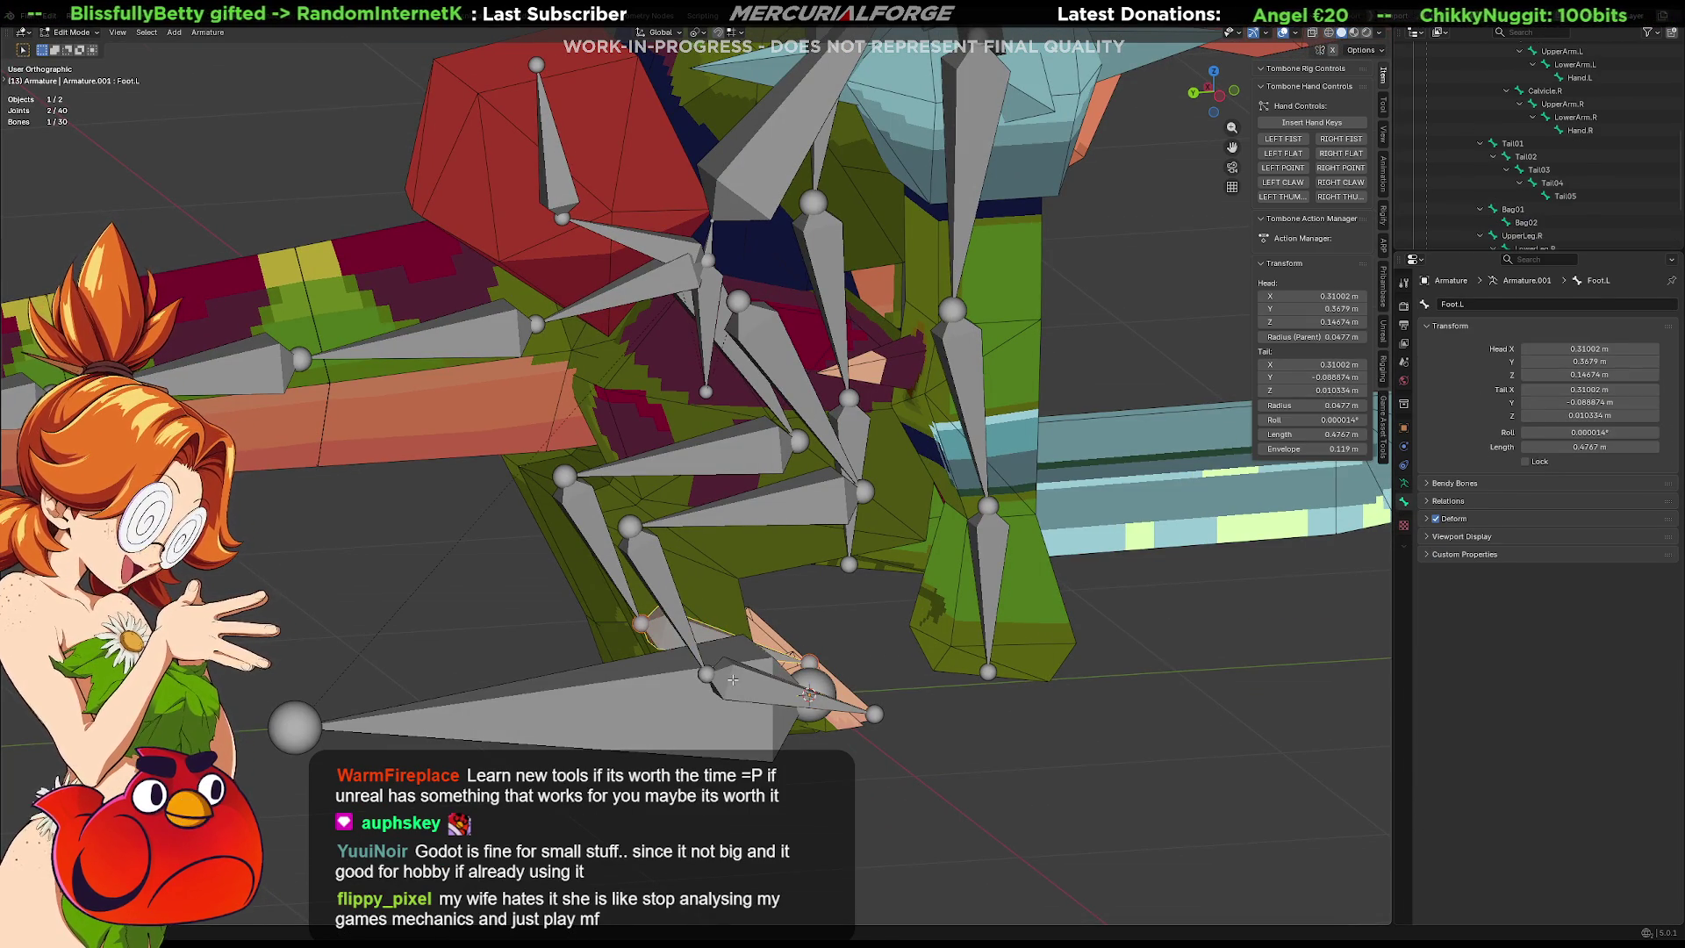
left_click(745, 701)
middle_click_drag(745, 701, 756, 635, "shift")
key("Tab")
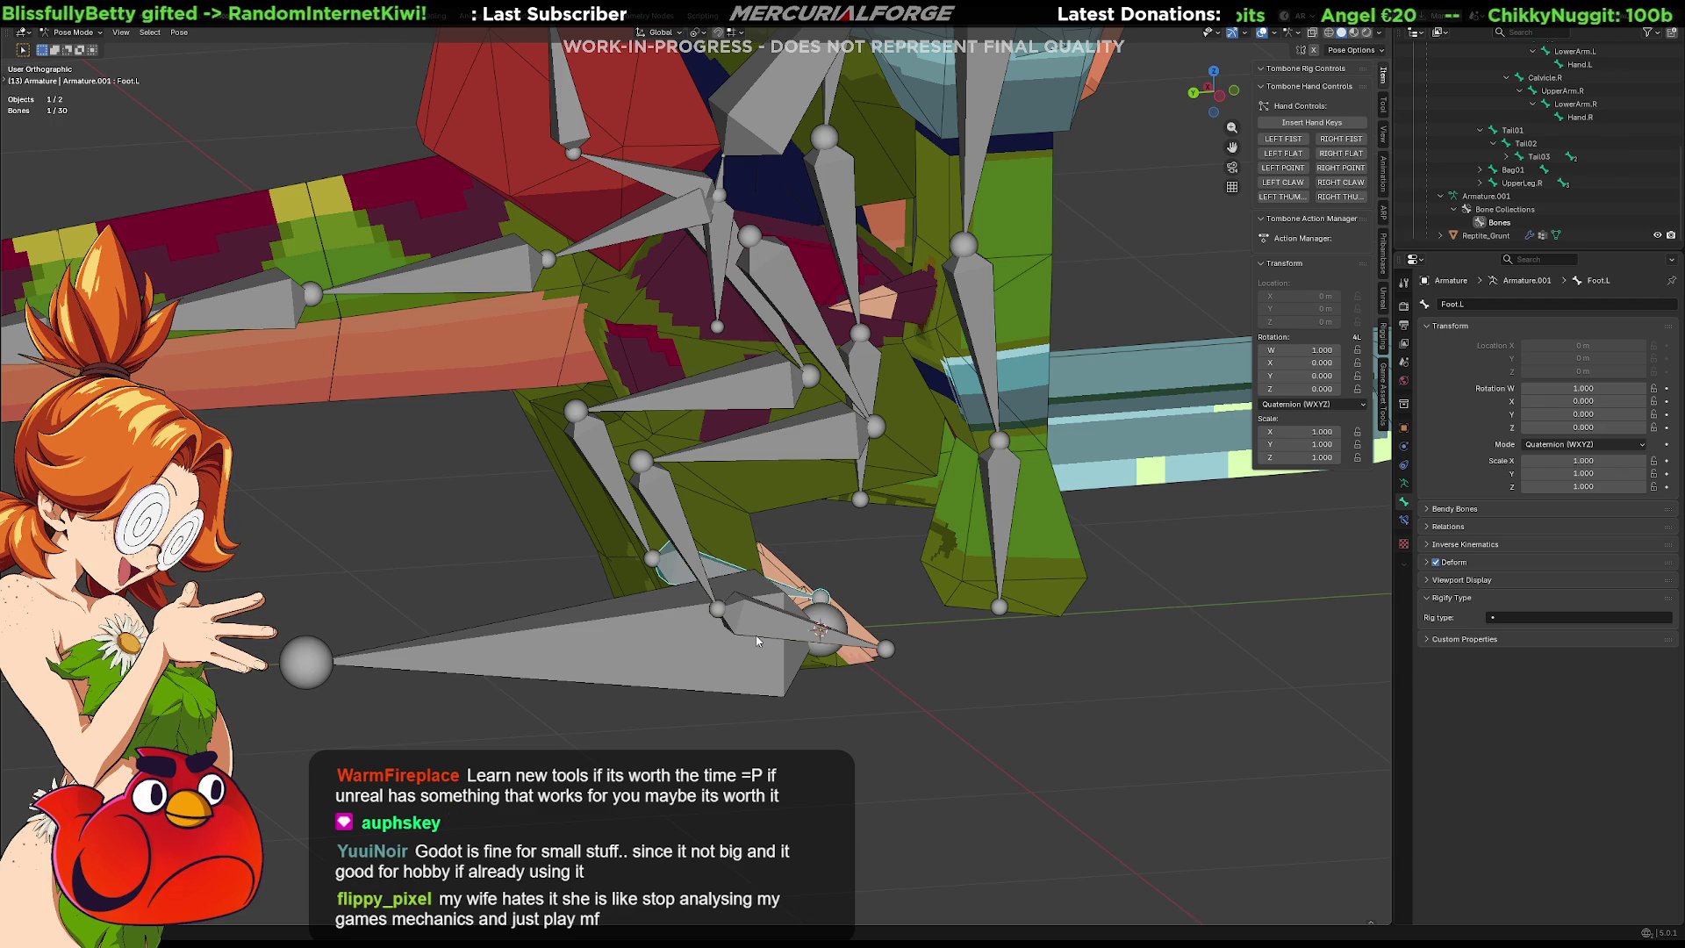
left_click(702, 597)
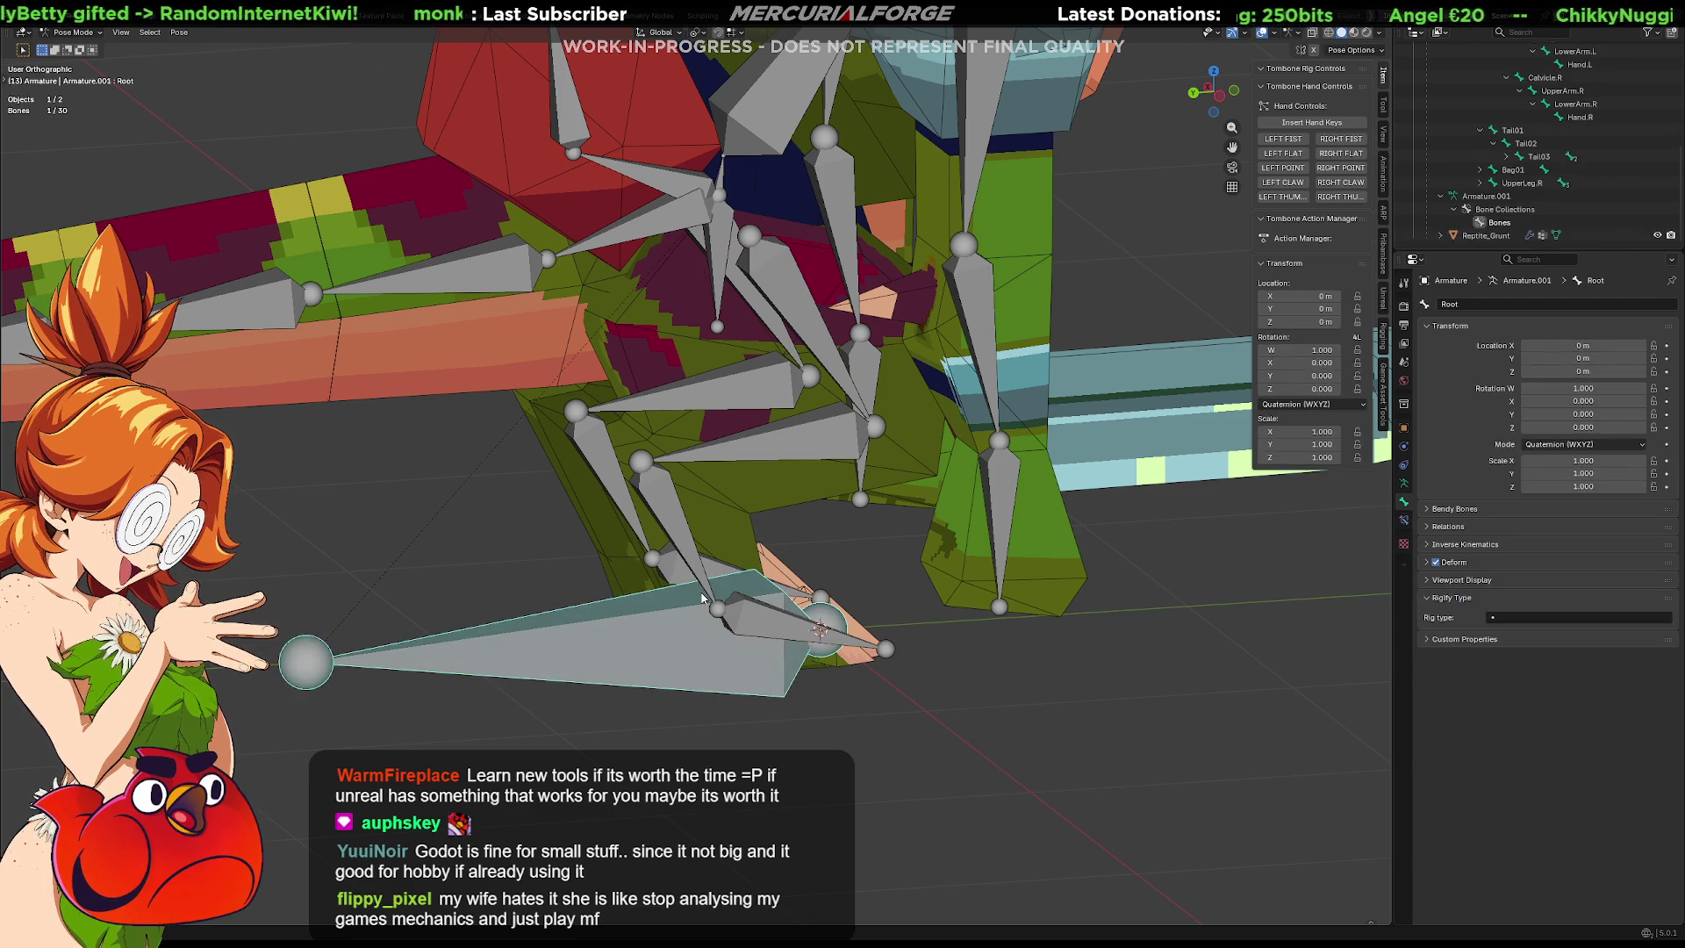
key("ctrl+Tab")
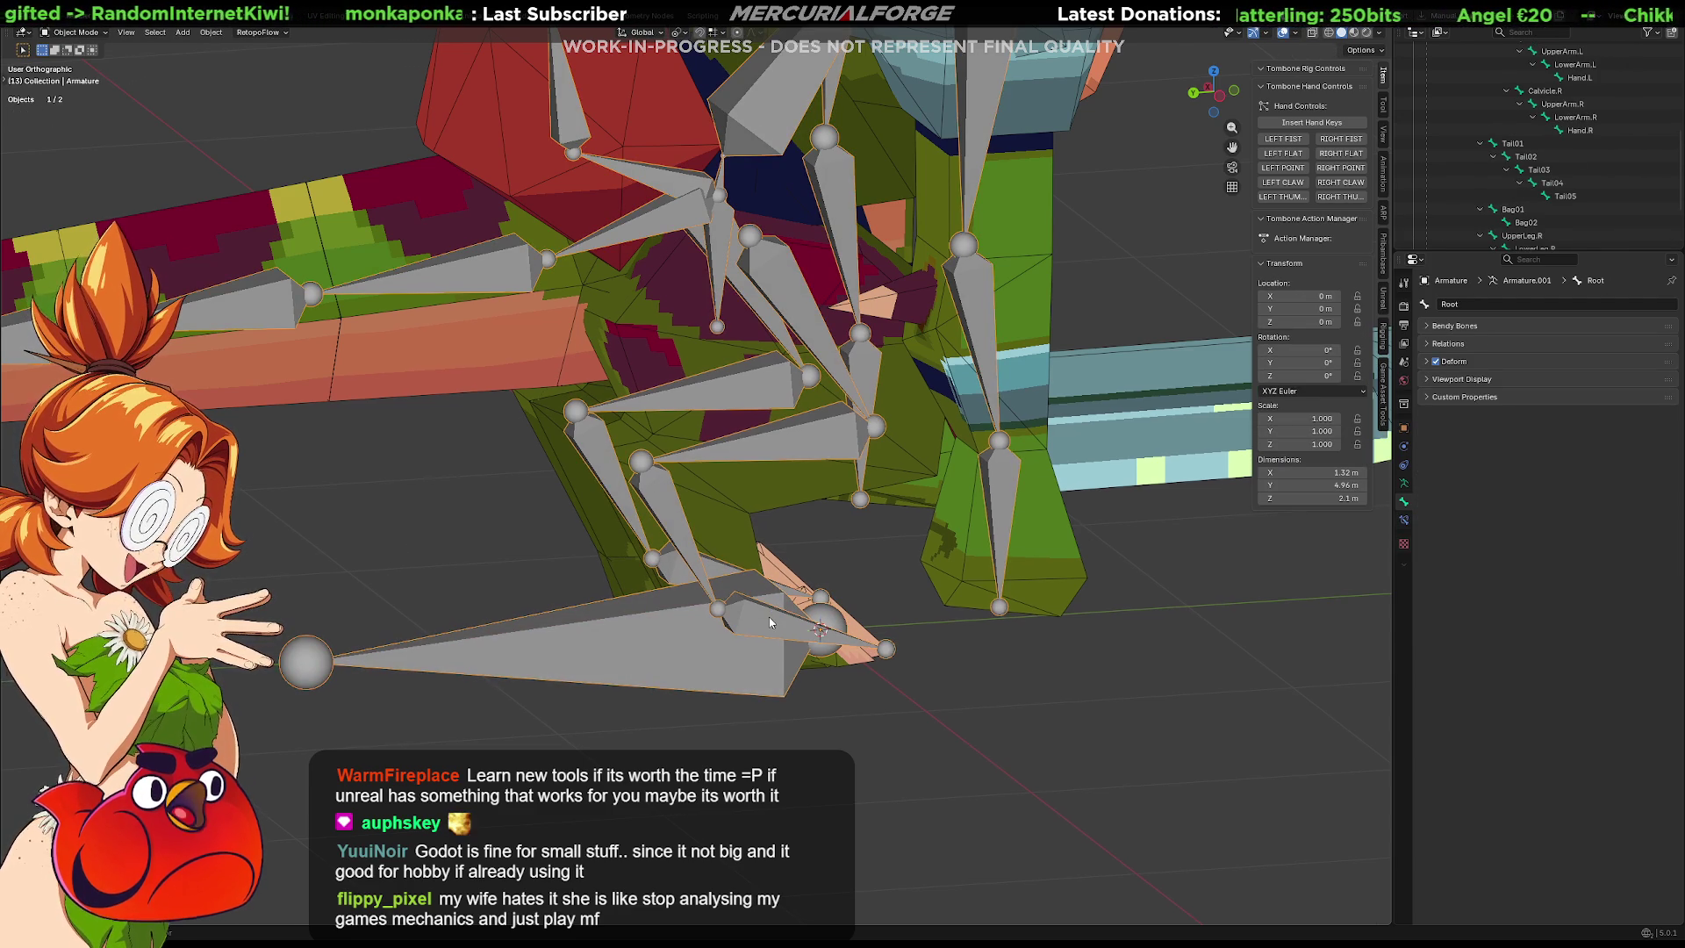
middle_click_drag(771, 607, 802, 608, "shift")
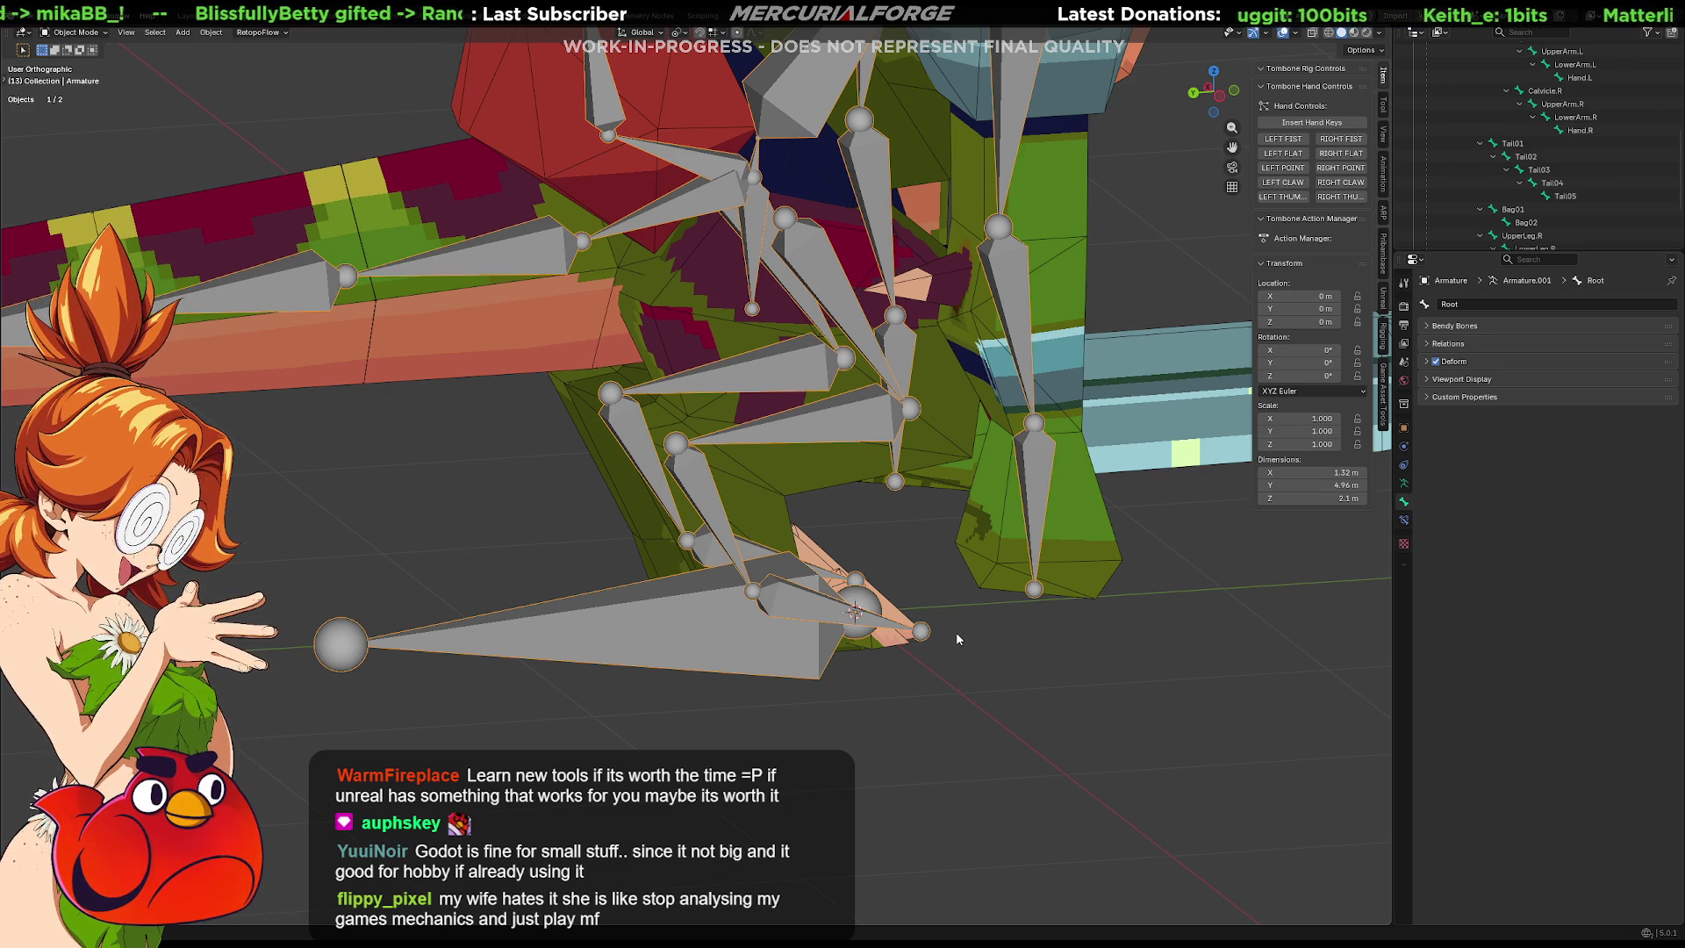
left_click(900, 698)
Frame the whole model and save Grunt.blend.
key("Home")
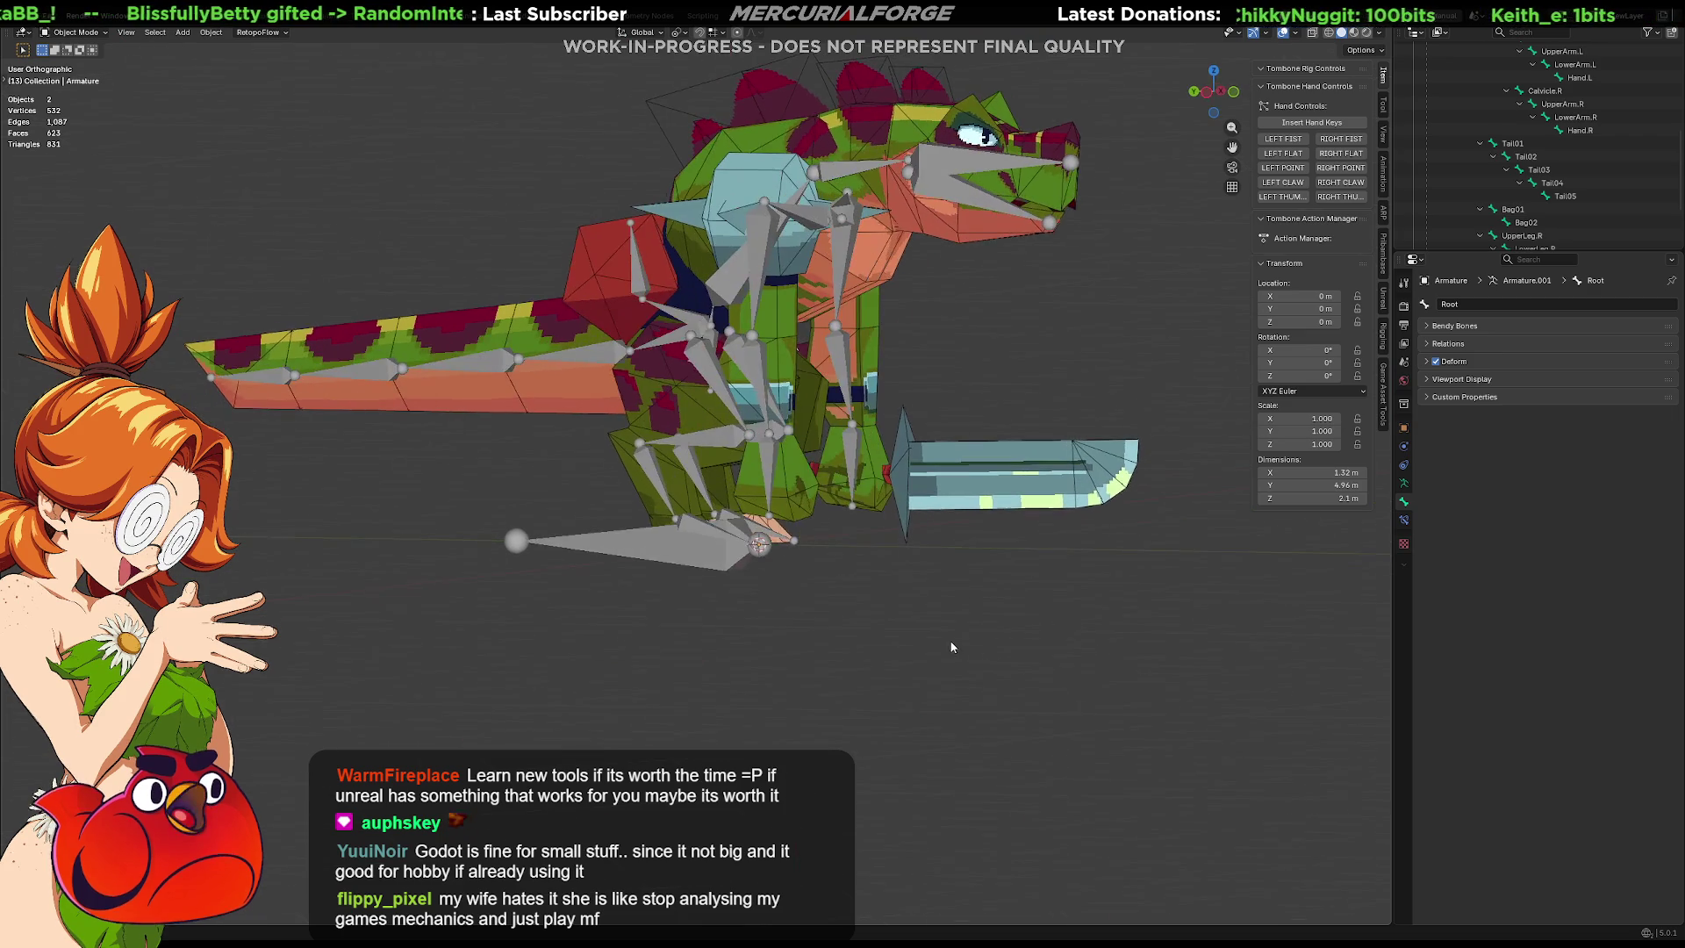
middle_click_drag(951, 647, 990, 736, "shift")
key("ctrl+s")
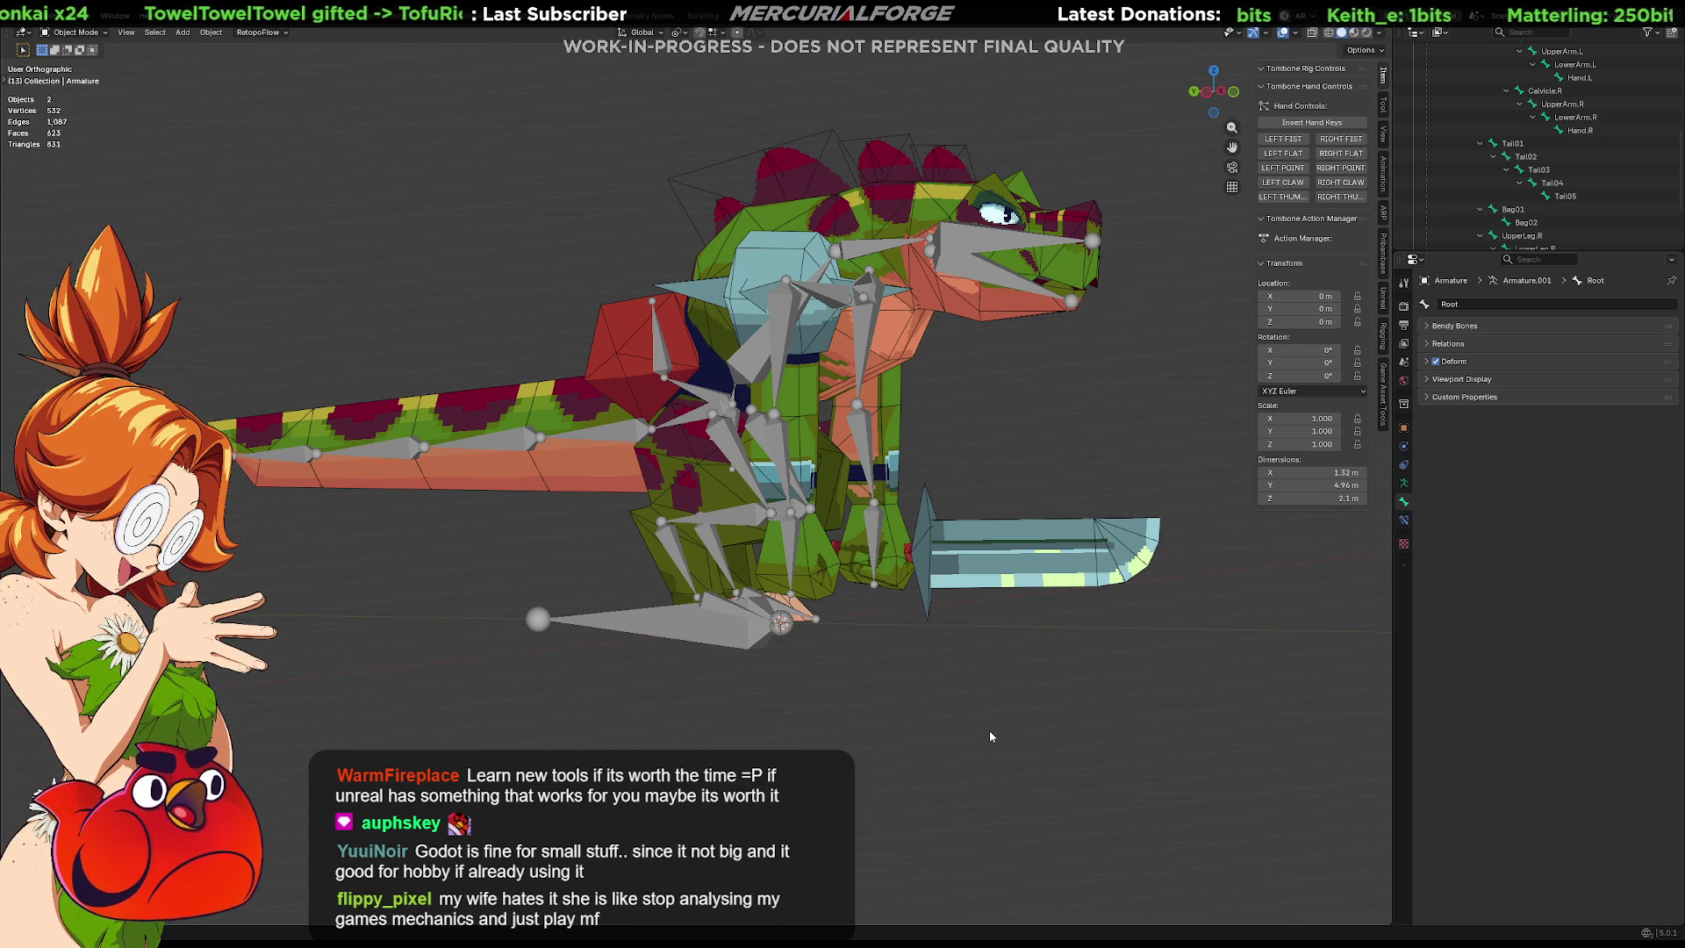
Isolate the Reptile_Grunt mesh in local view, hiding the armature.
mouse_move(881, 595)
middle_mouse_down()
mouse_move(936, 593)
mouse_move(736, 578)
mouse_move(831, 551)
mouse_move(897, 558)
mouse_move(797, 564)
mouse_move(945, 573)
middle_mouse_up()
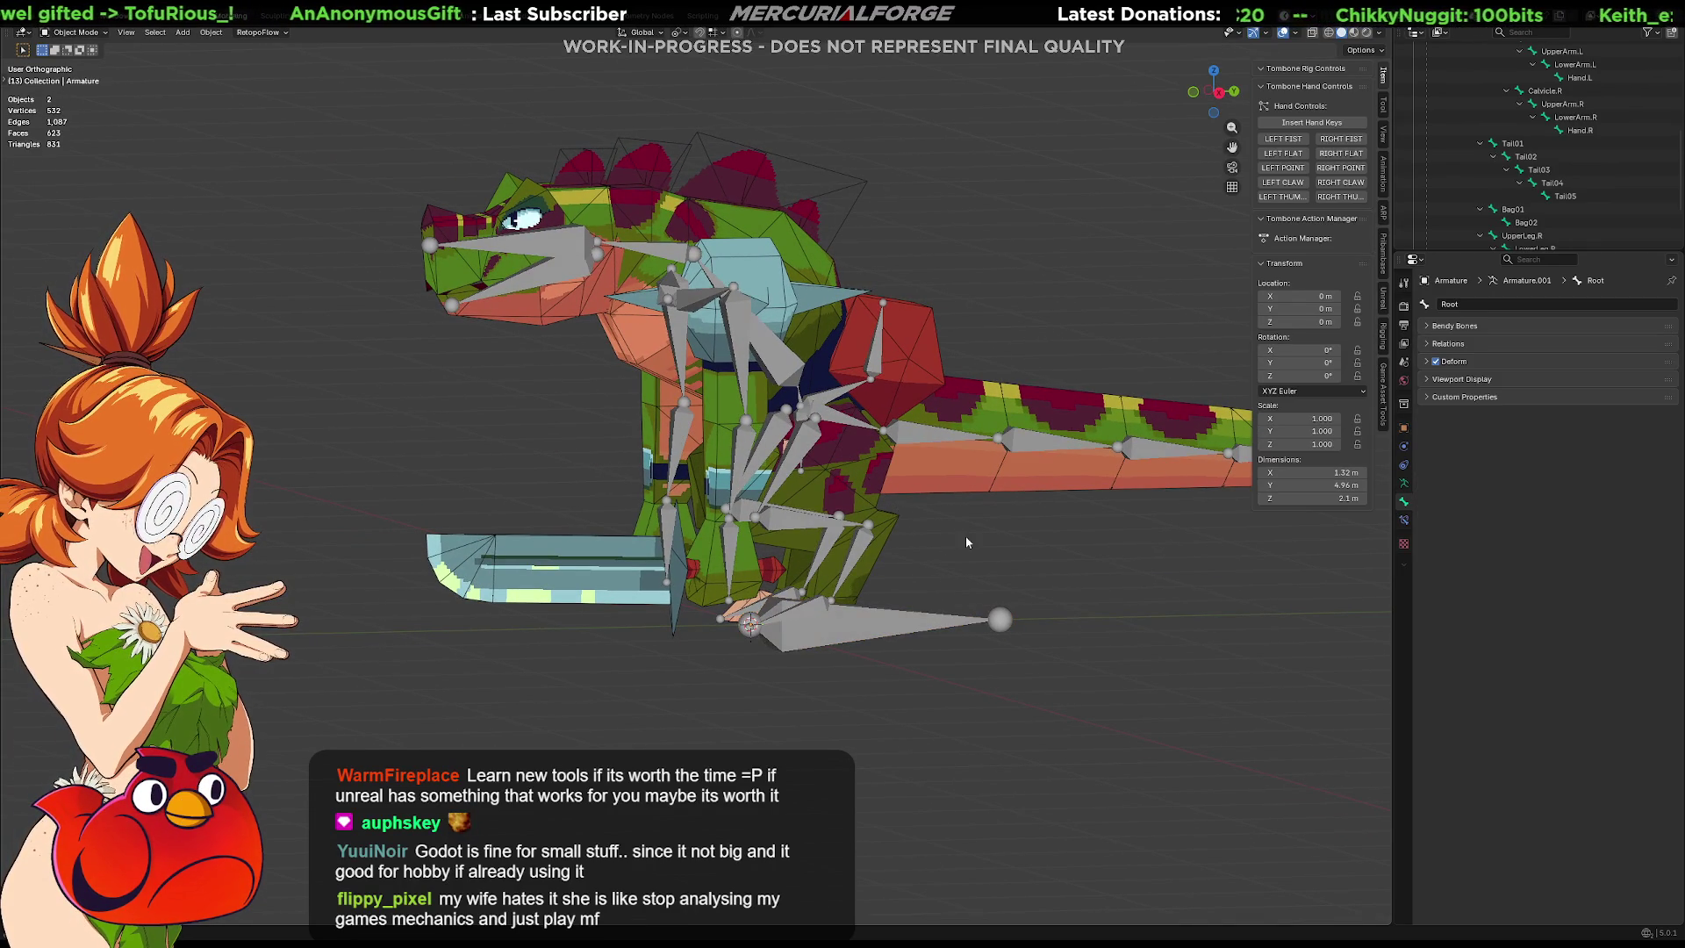
mouse_move(1013, 555)
middle_mouse_down()
mouse_move(923, 549)
mouse_move(990, 542)
mouse_move(997, 583)
mouse_move(972, 618)
middle_mouse_up()
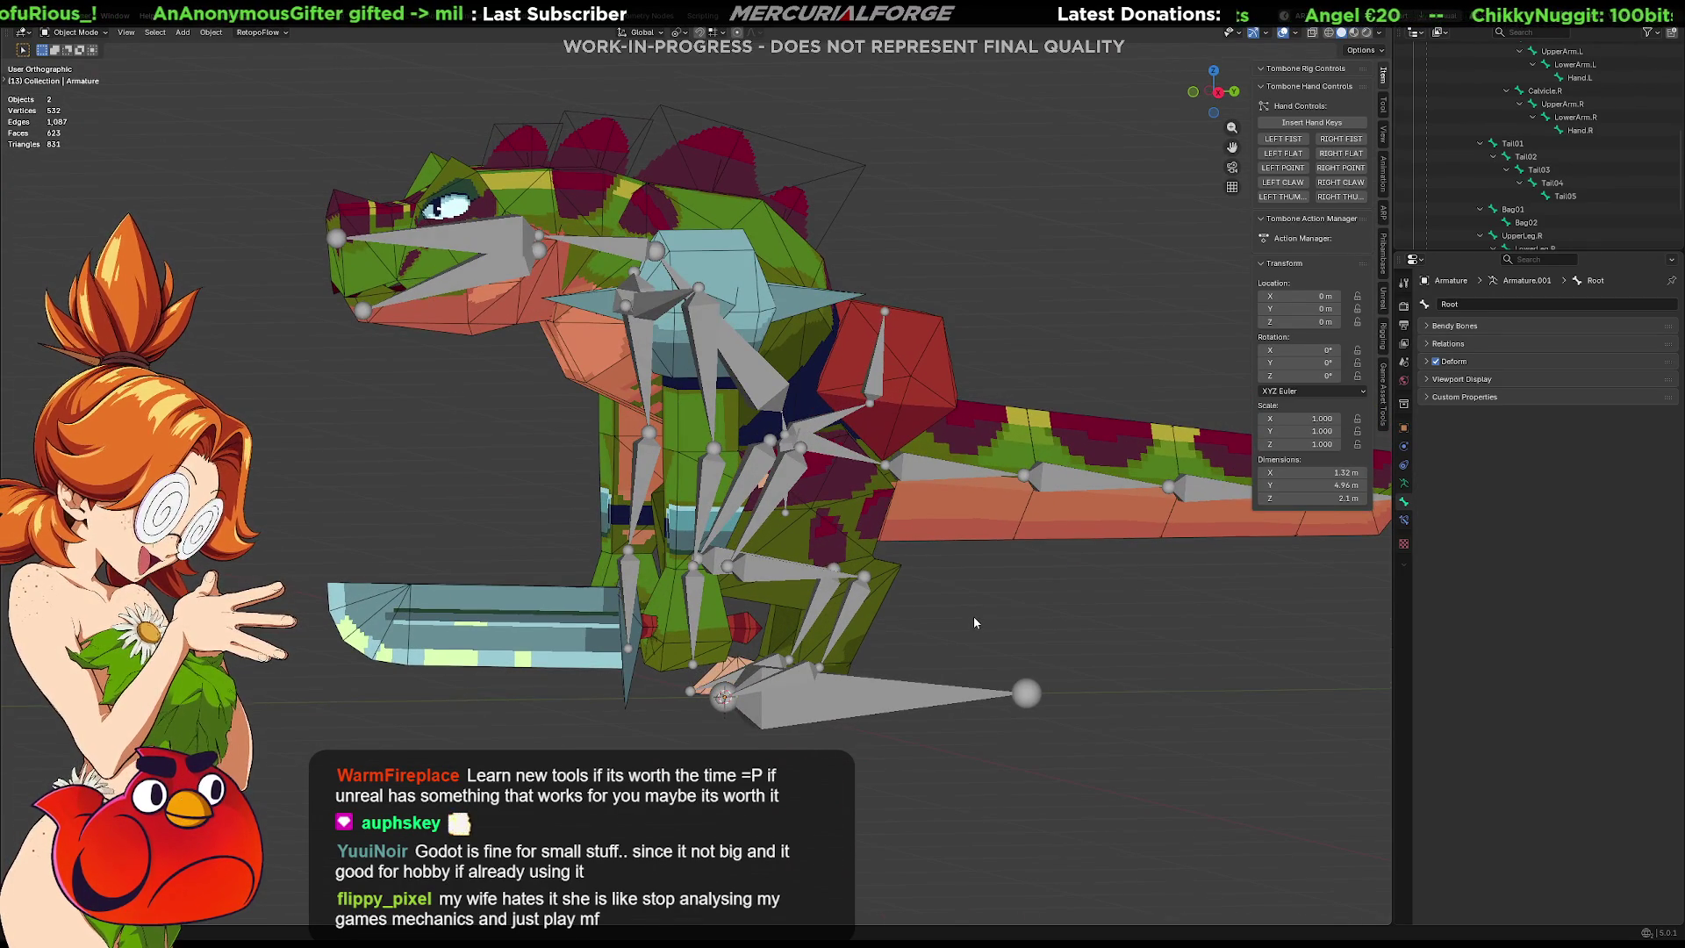
scroll(973, 616, "down", 1)
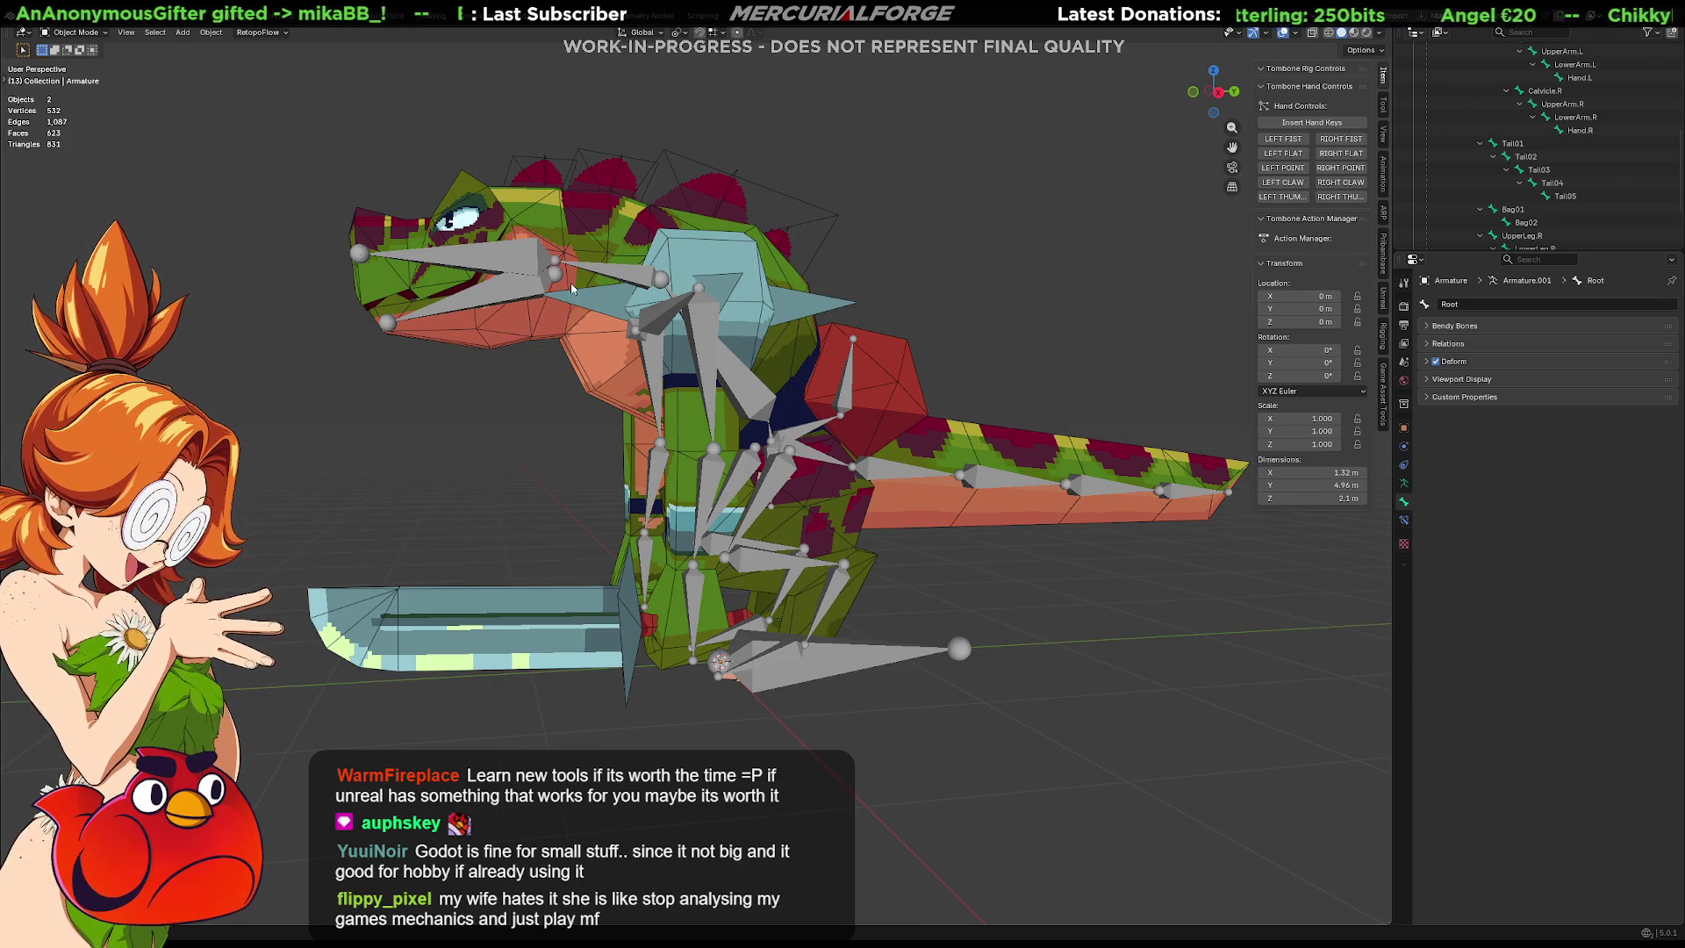
left_click(573, 225)
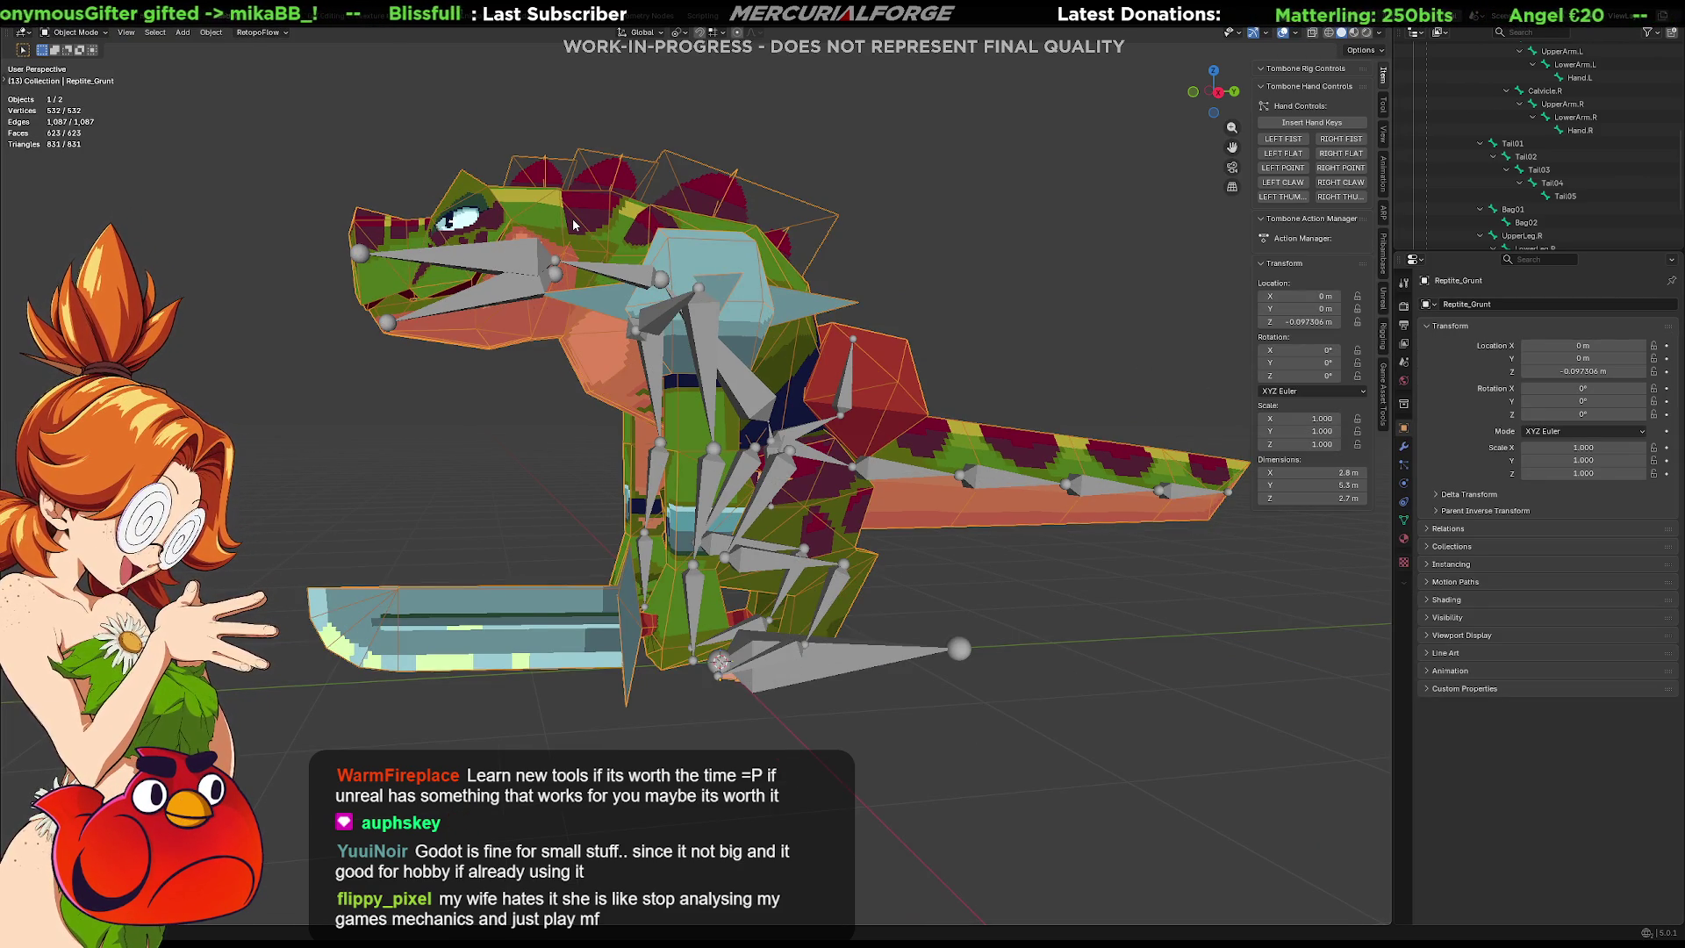
key("KP_Divide")
left_click(671, 255)
scroll(671, 255, "up", 5)
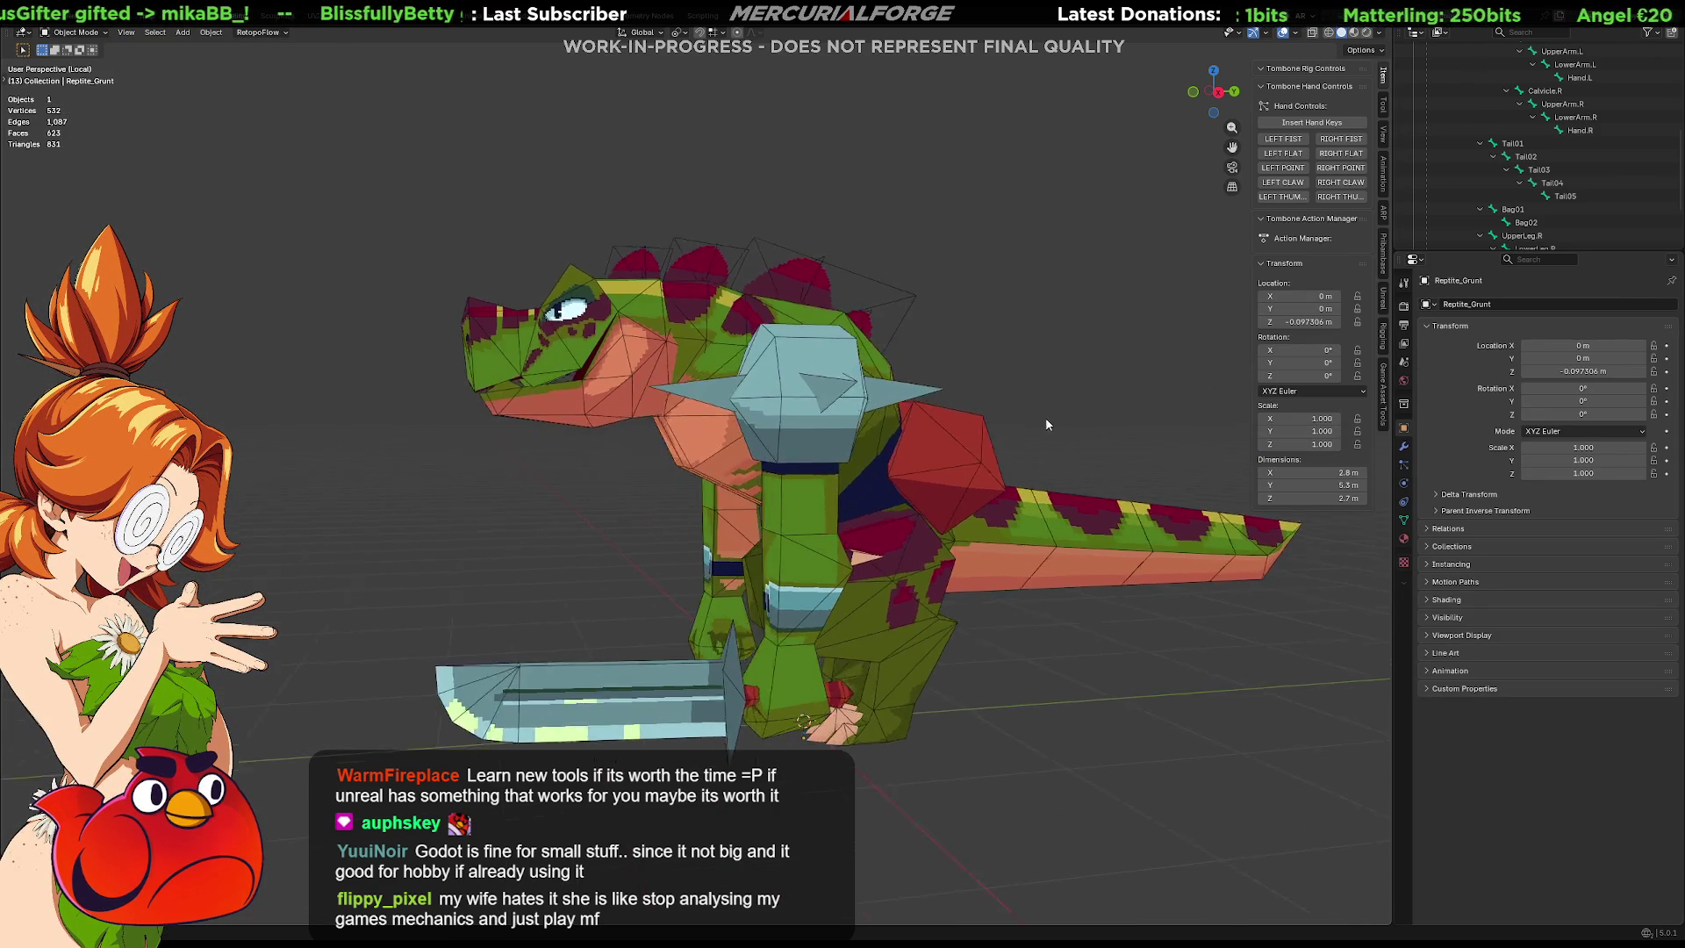
mouse_move(1103, 428)
middle_mouse_down("shift")
mouse_move(1155, 451)
mouse_move(1029, 429)
middle_mouse_up("shift")
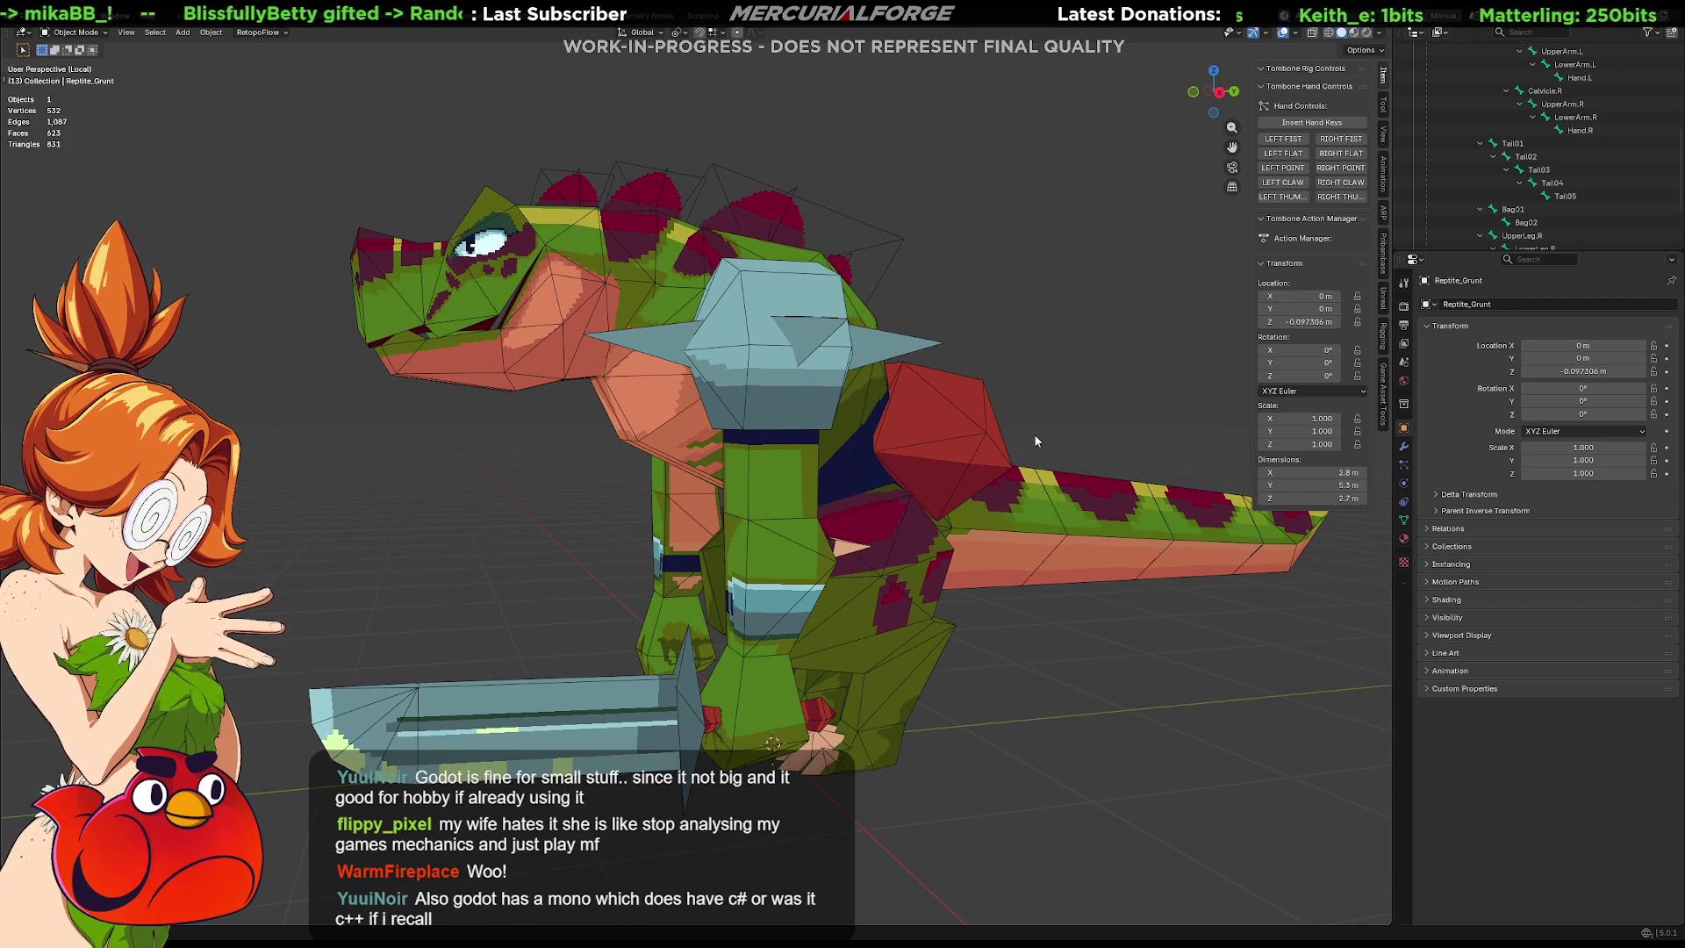
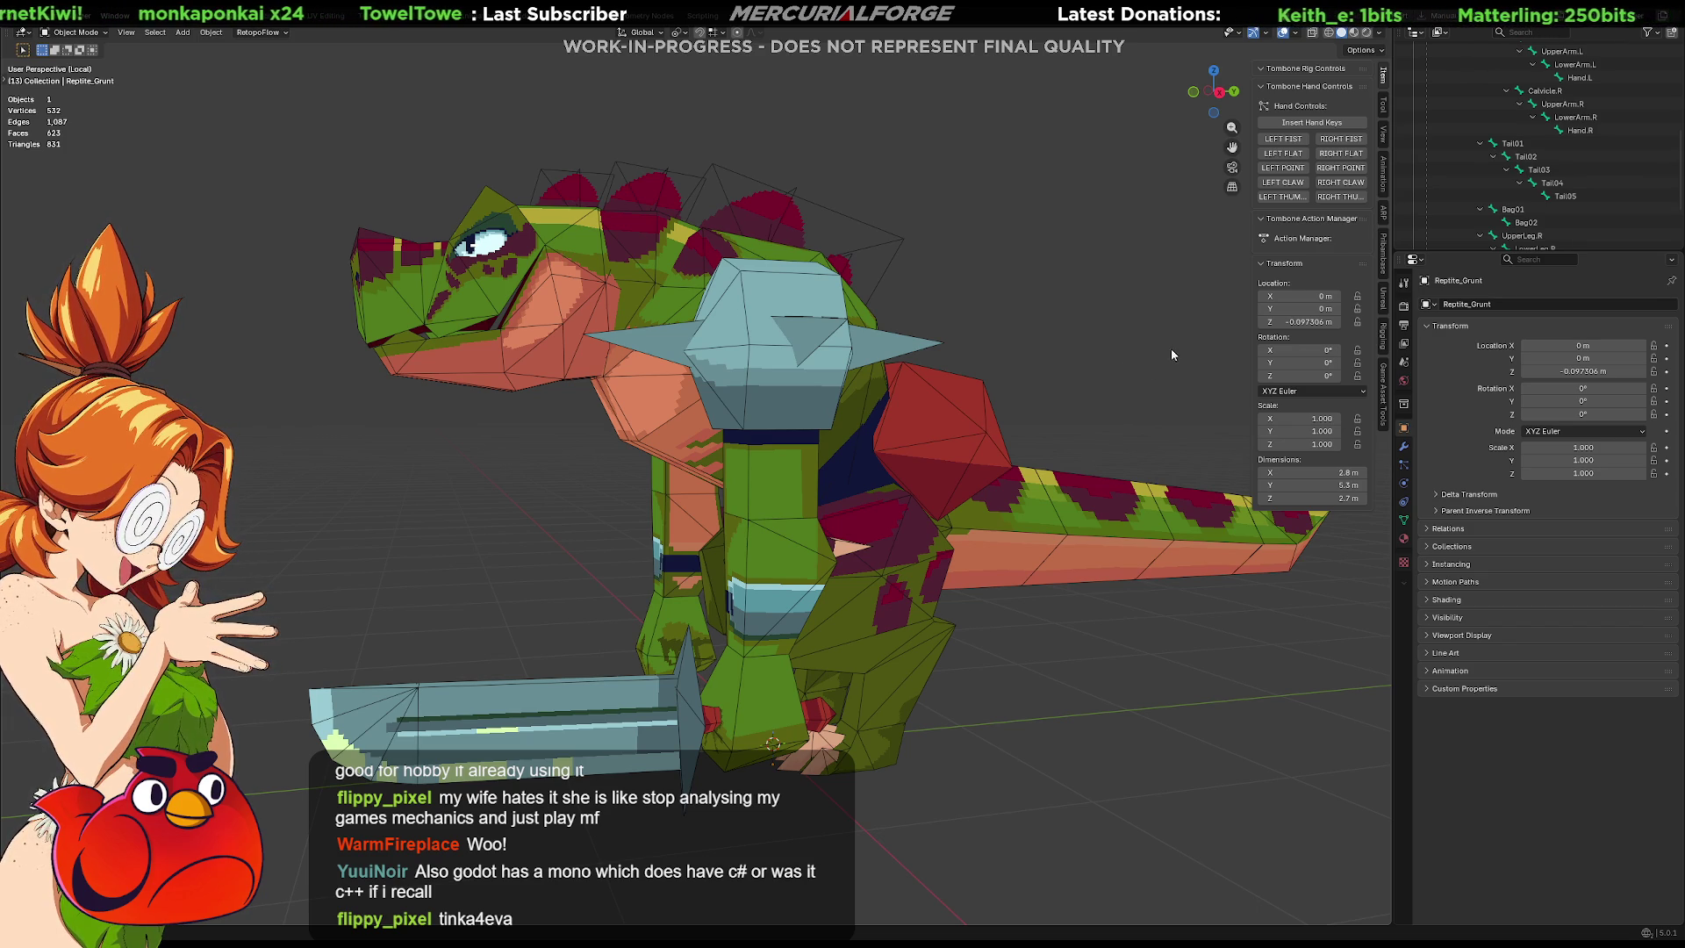
Switch to the Unreal Editor and frame the imported reptile grunt in the Dev_Gym level.
key("alt+Tab")
mouse_move(826, 629)
right_mouse_down()
mouse_move(807, 628)
mouse_move(826, 628)
right_mouse_up()
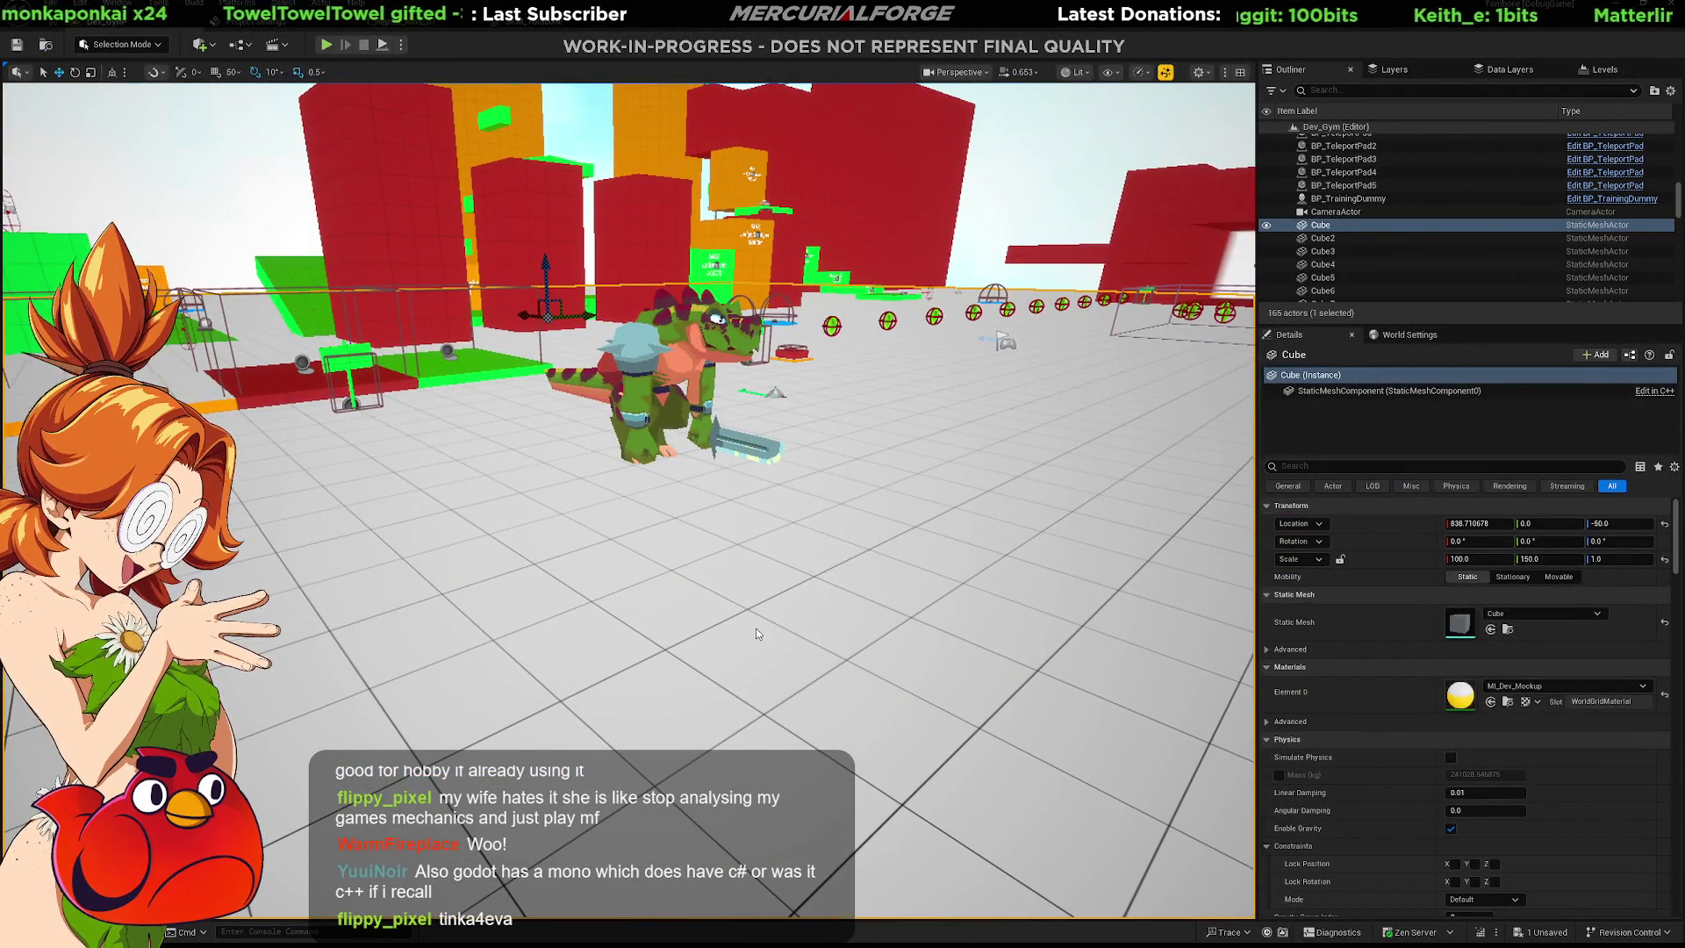
Start a Play-In-Editor session and run and jump the caveman around the reptile.
key("alt+p")
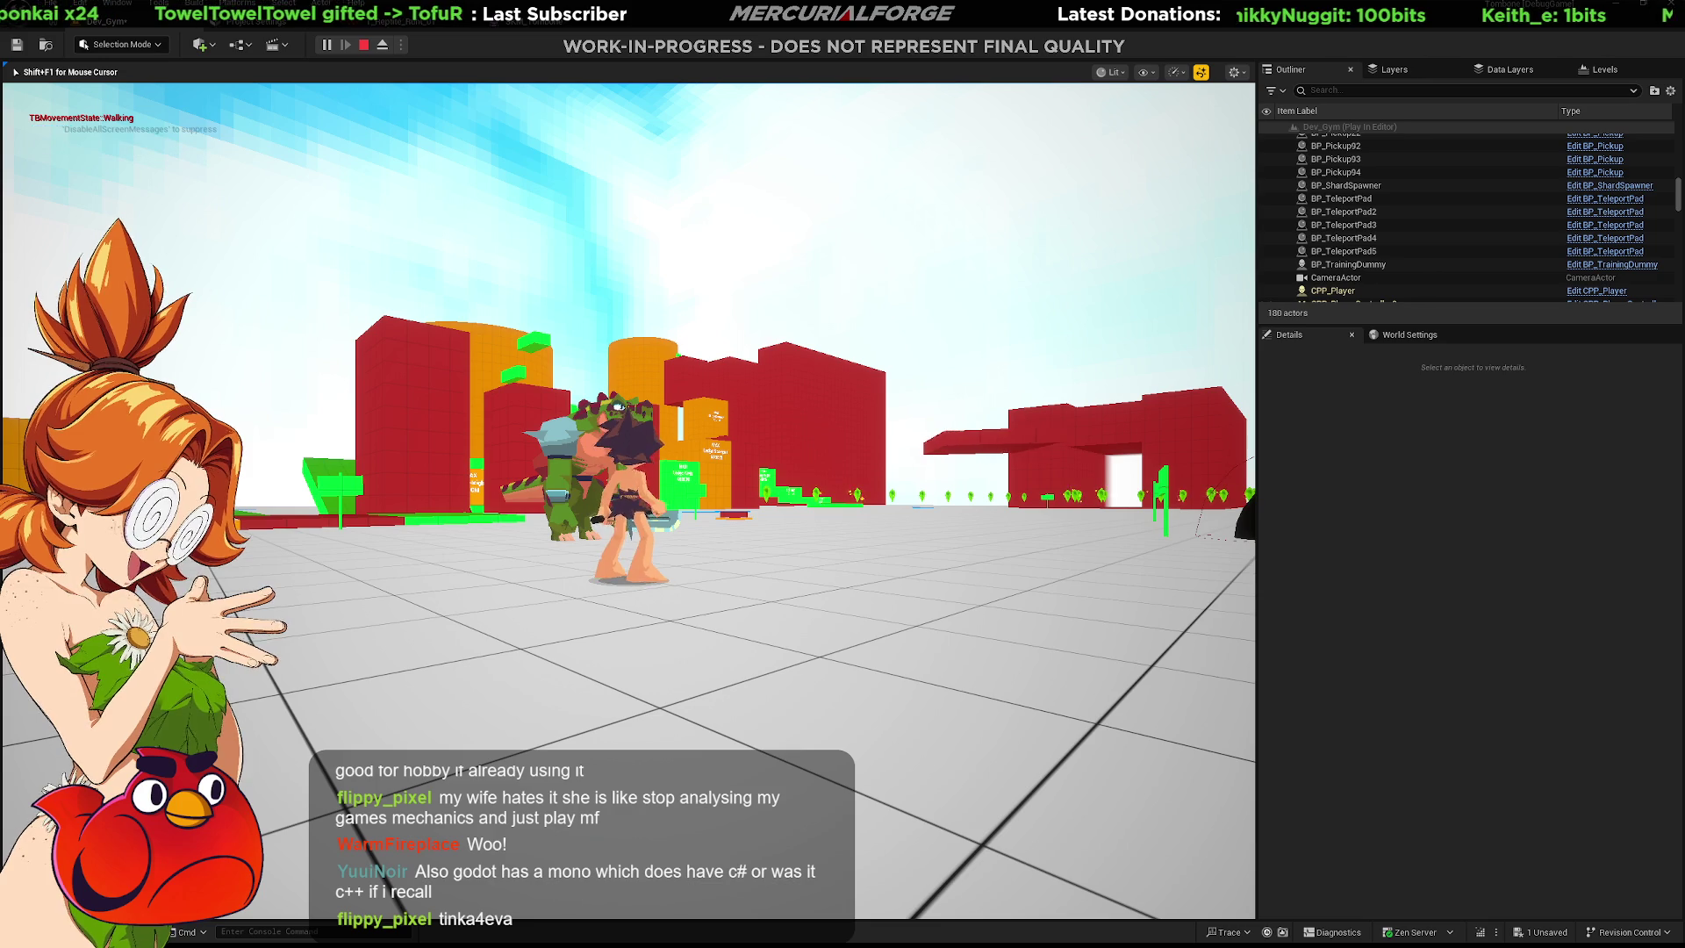
key("w")
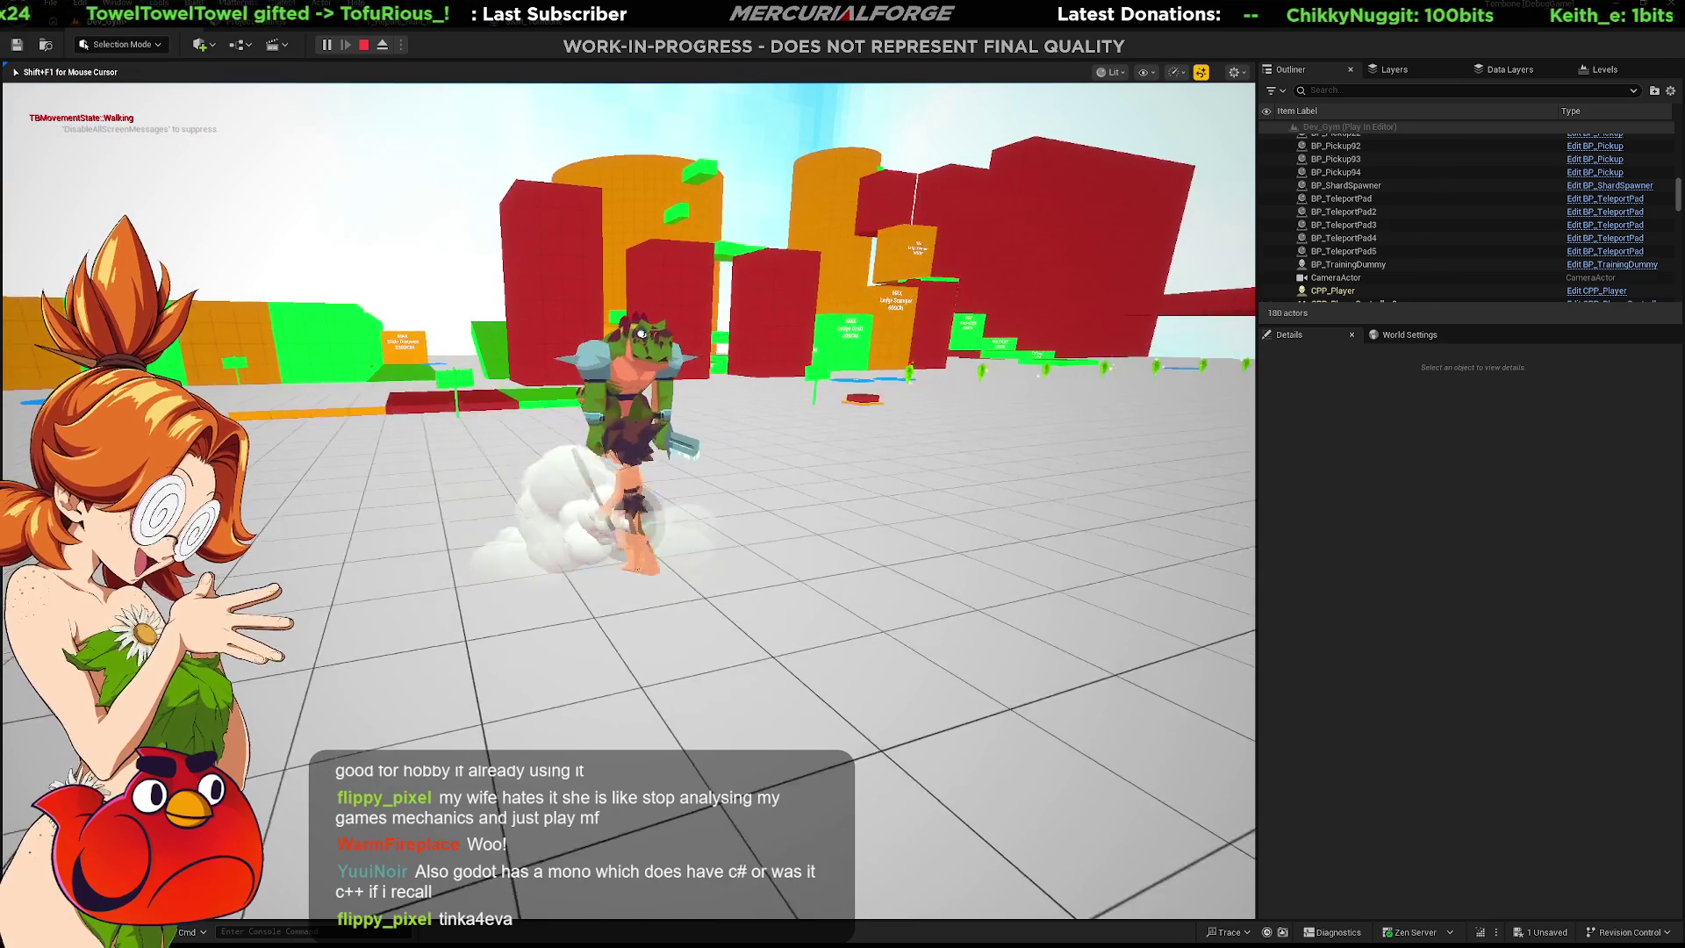
key("space")
key("w")
key("w")
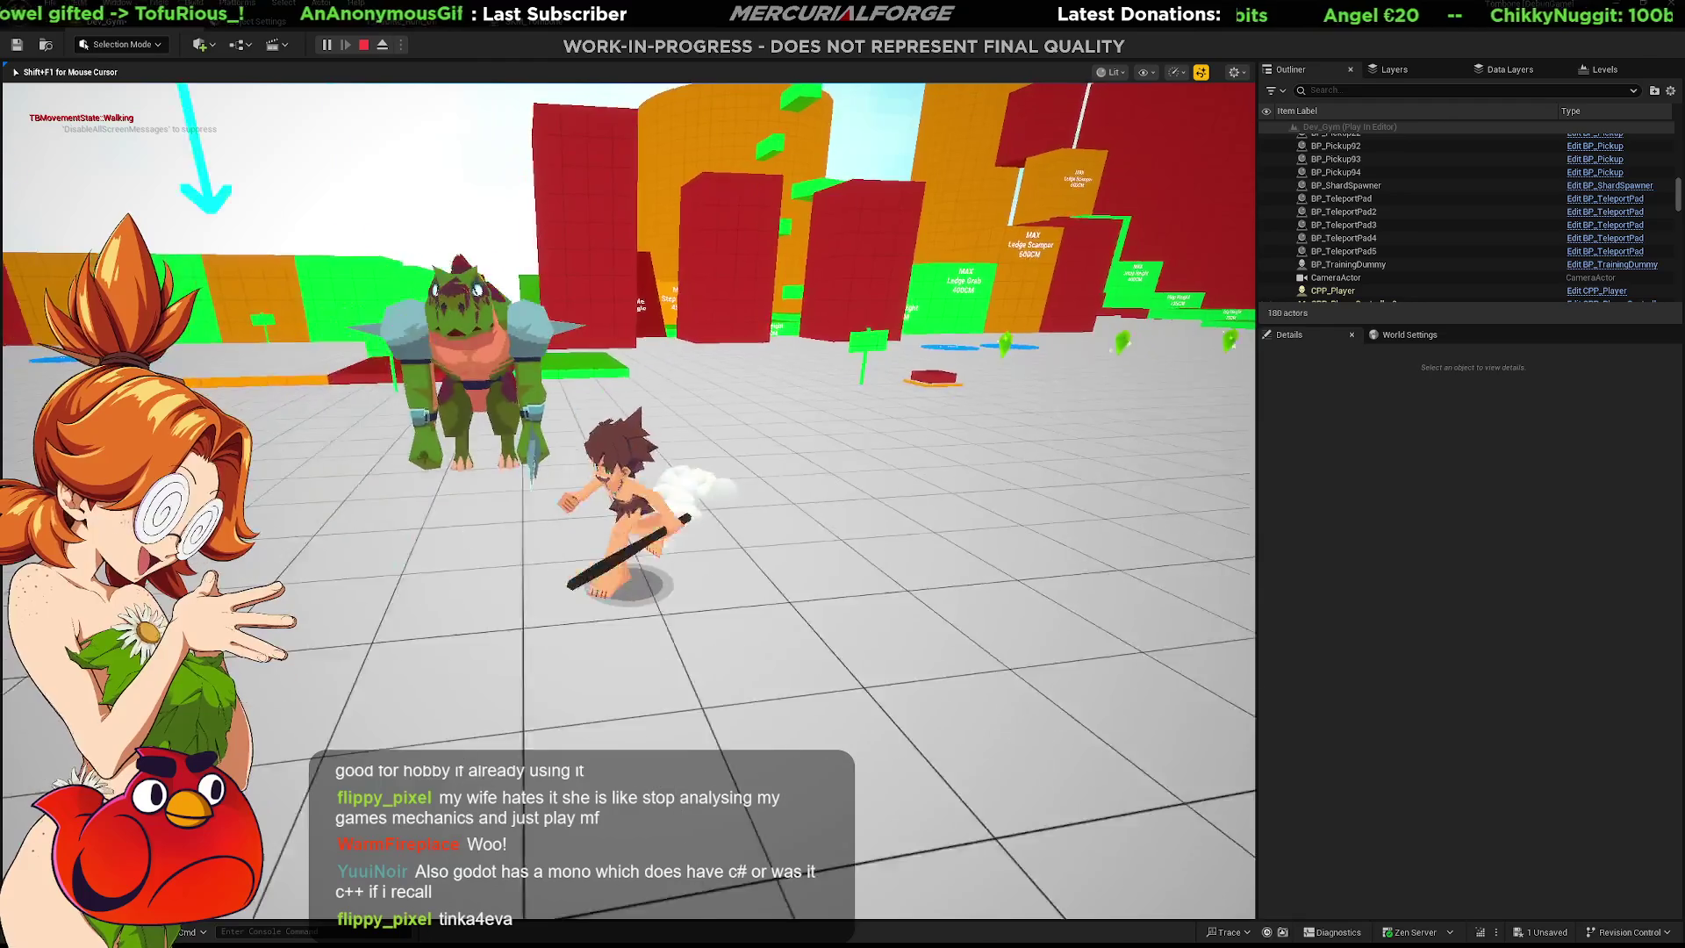
key("space")
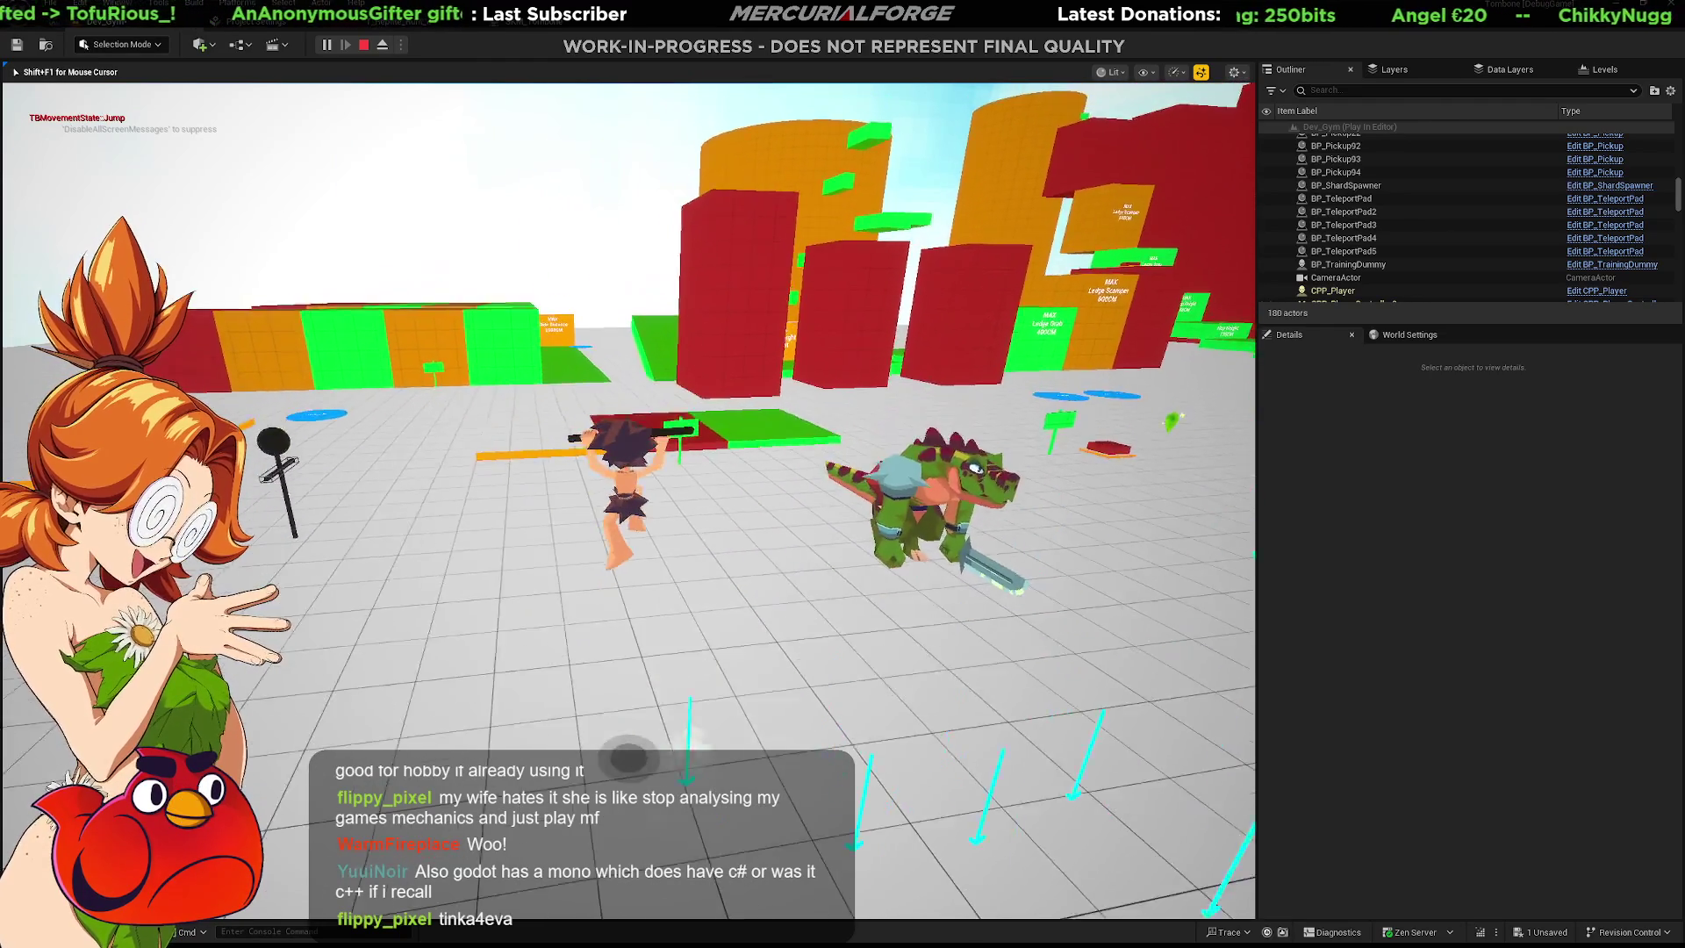
key("w")
key("s")
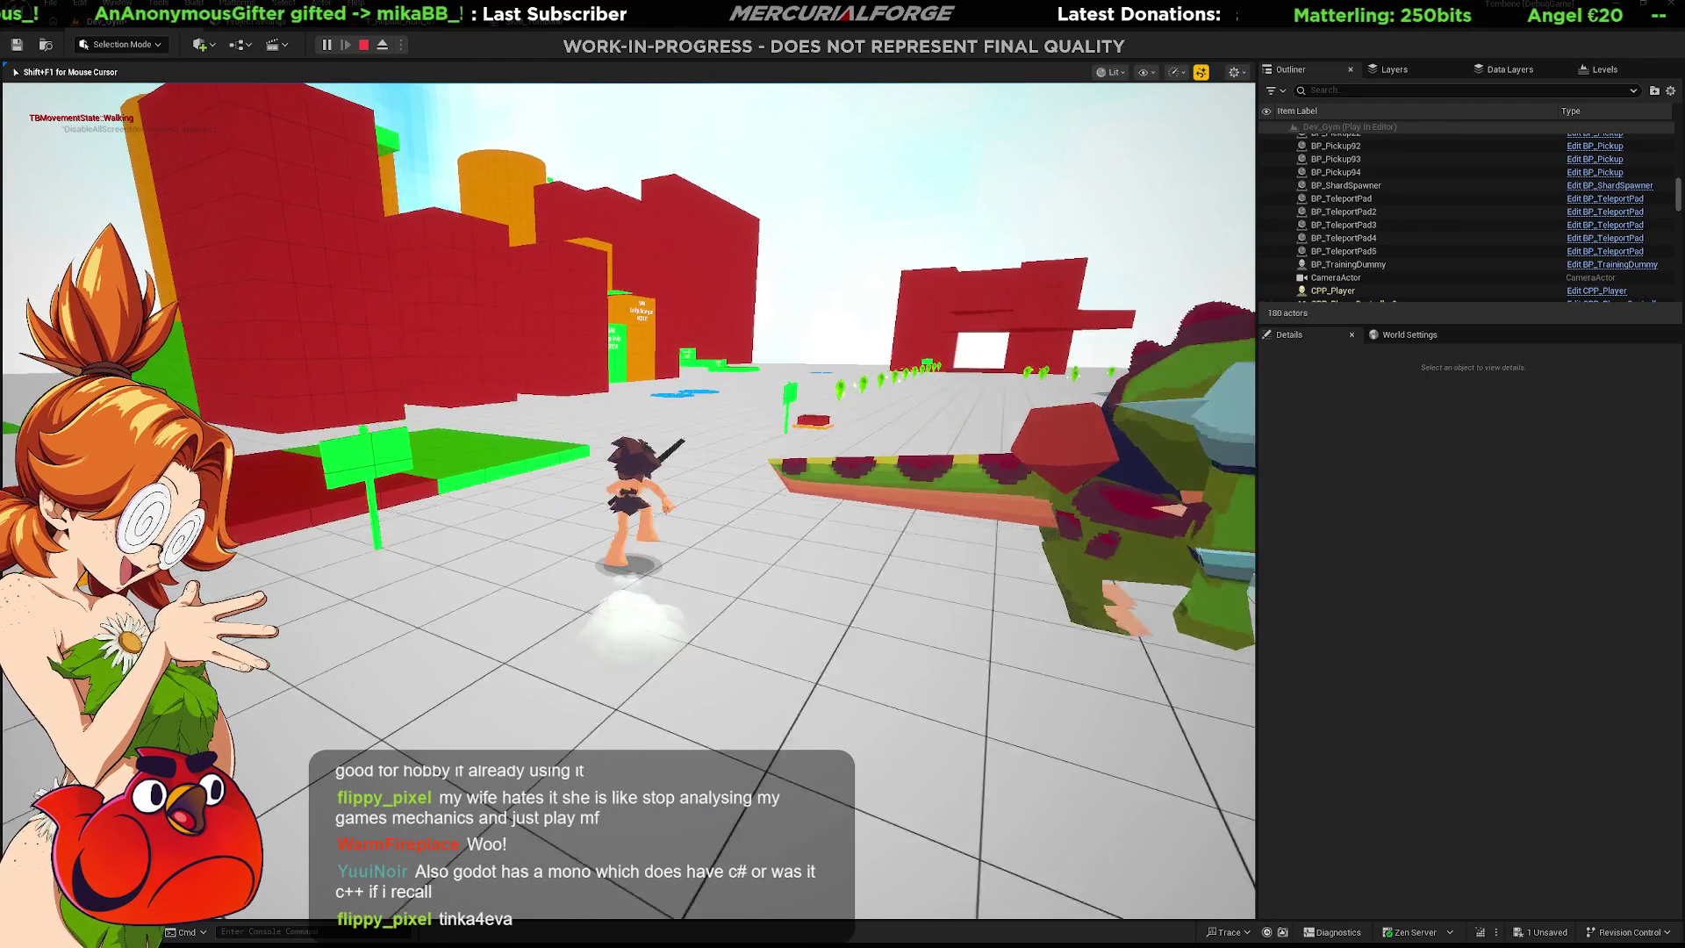
Run to the Ledge Scamper wall, climb it and double-jump to grab the orange ledge.
key("w")
key("w")
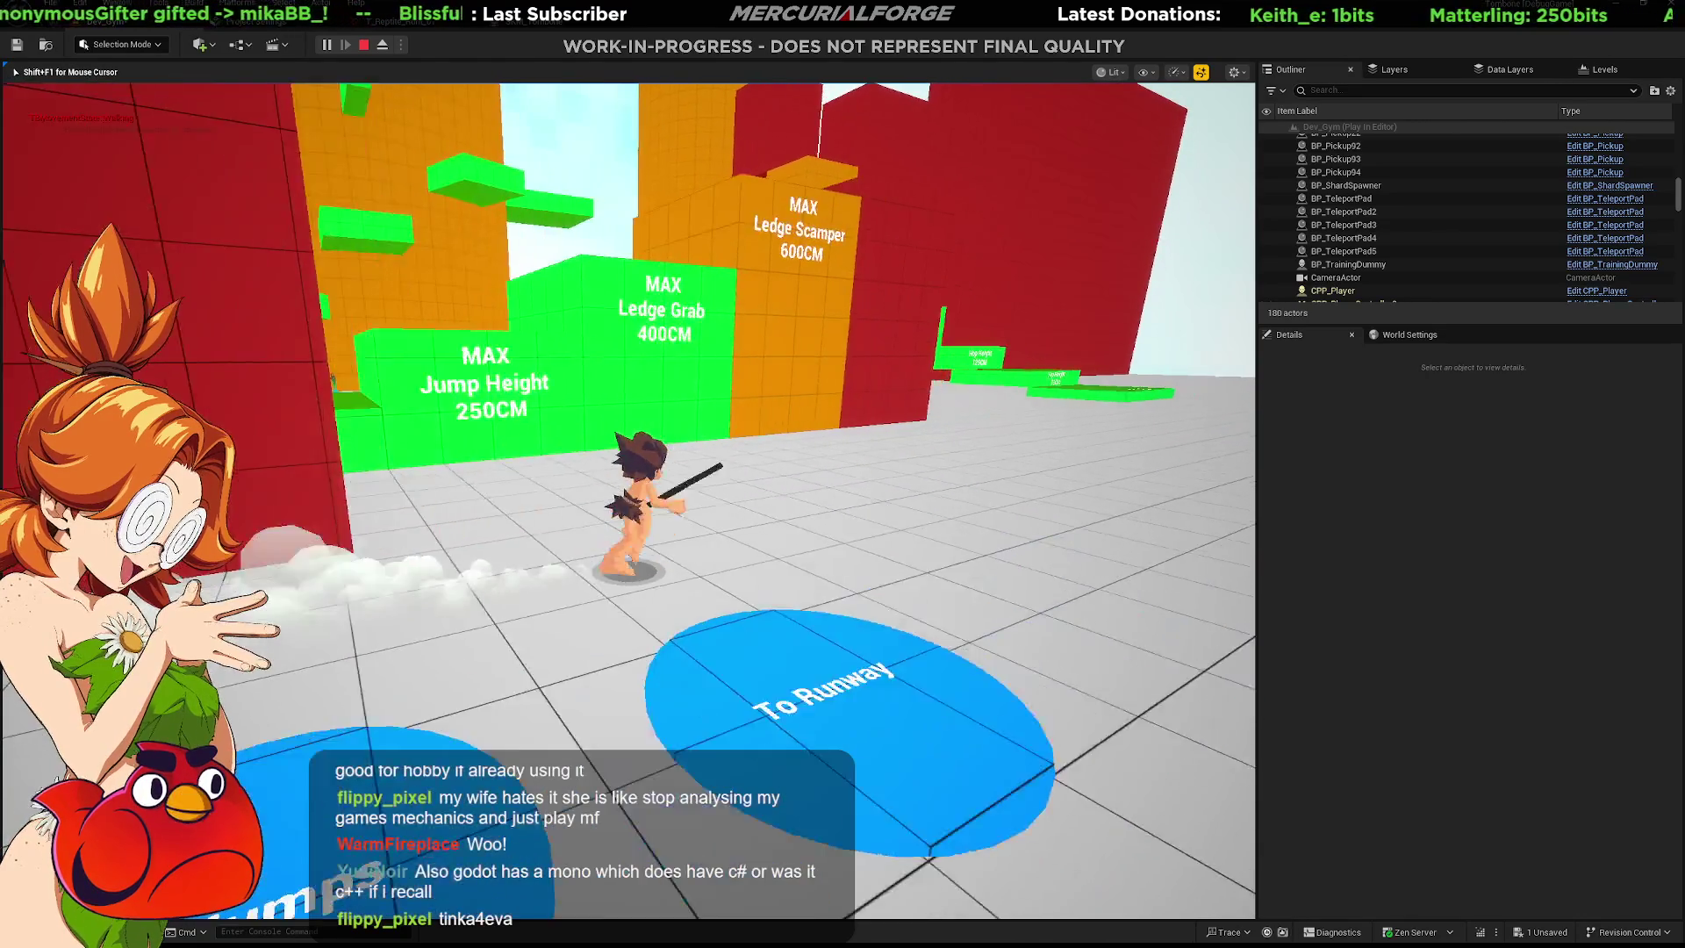
key("space")
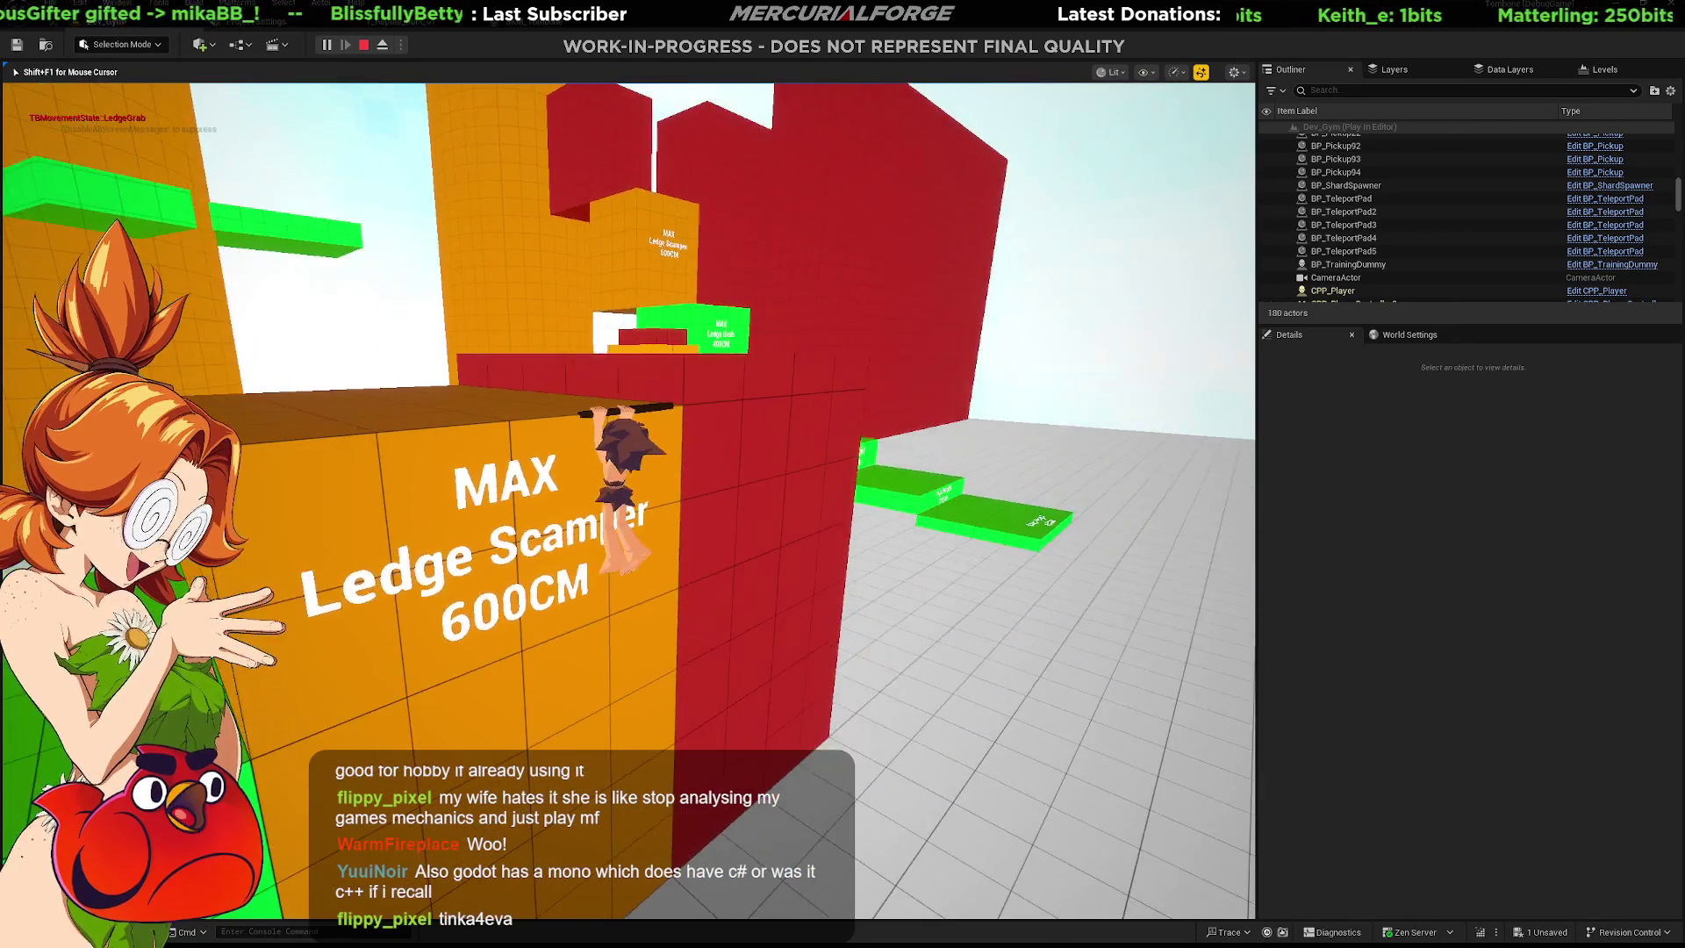
key("space")
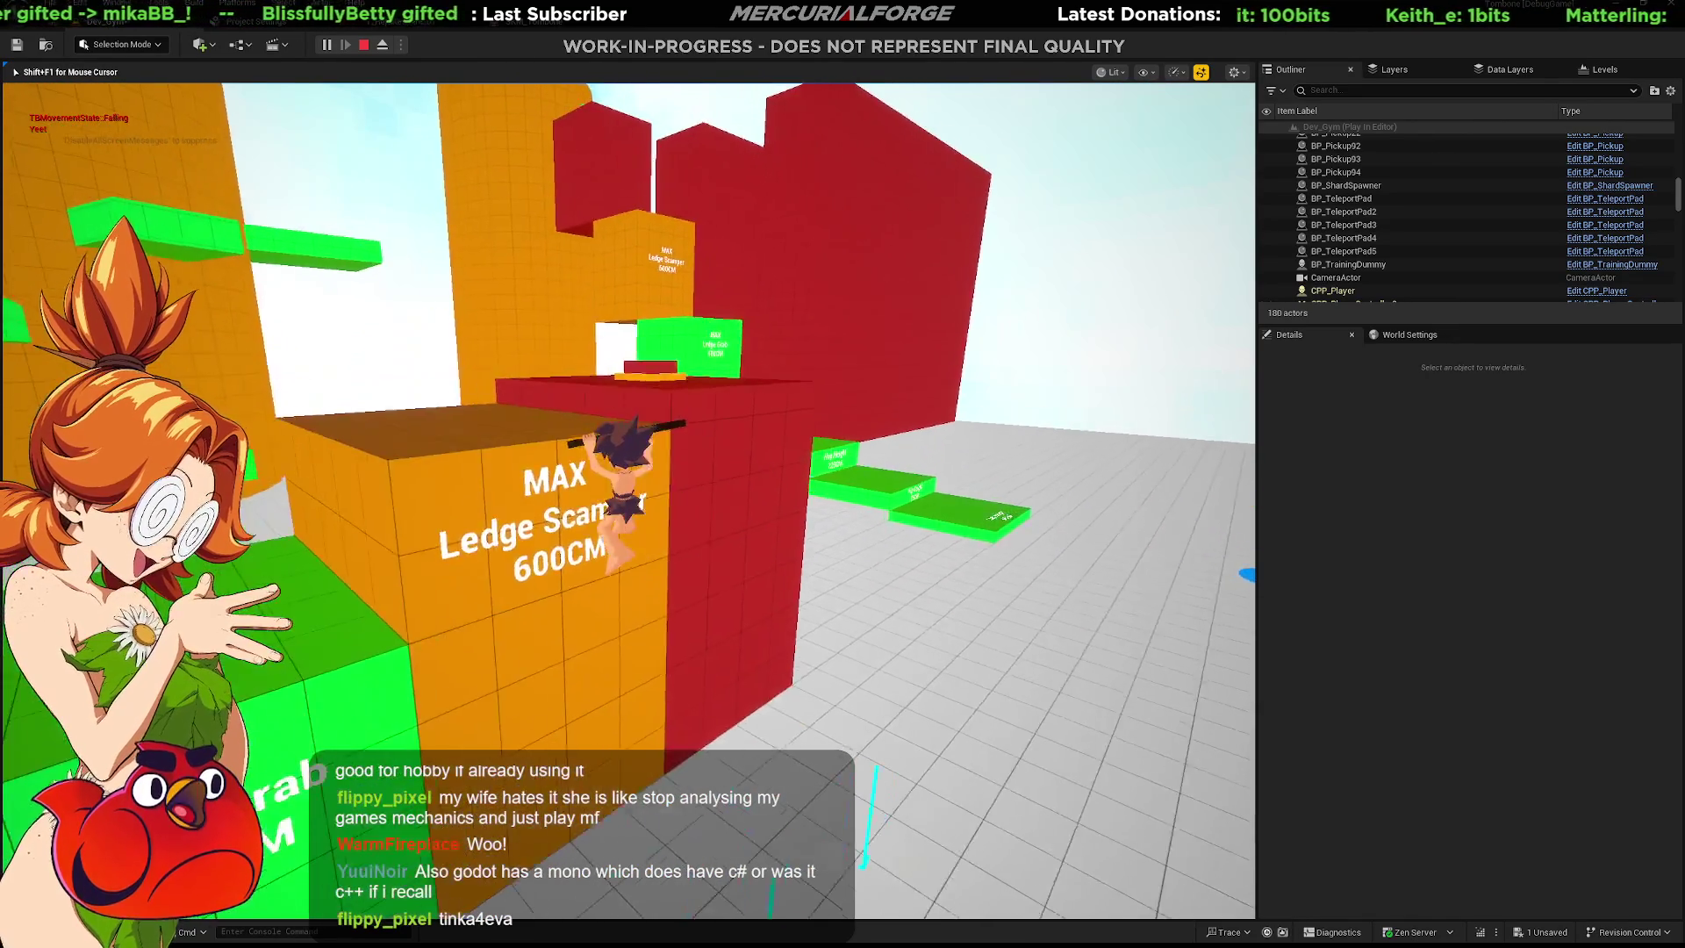
key("space")
key("space")
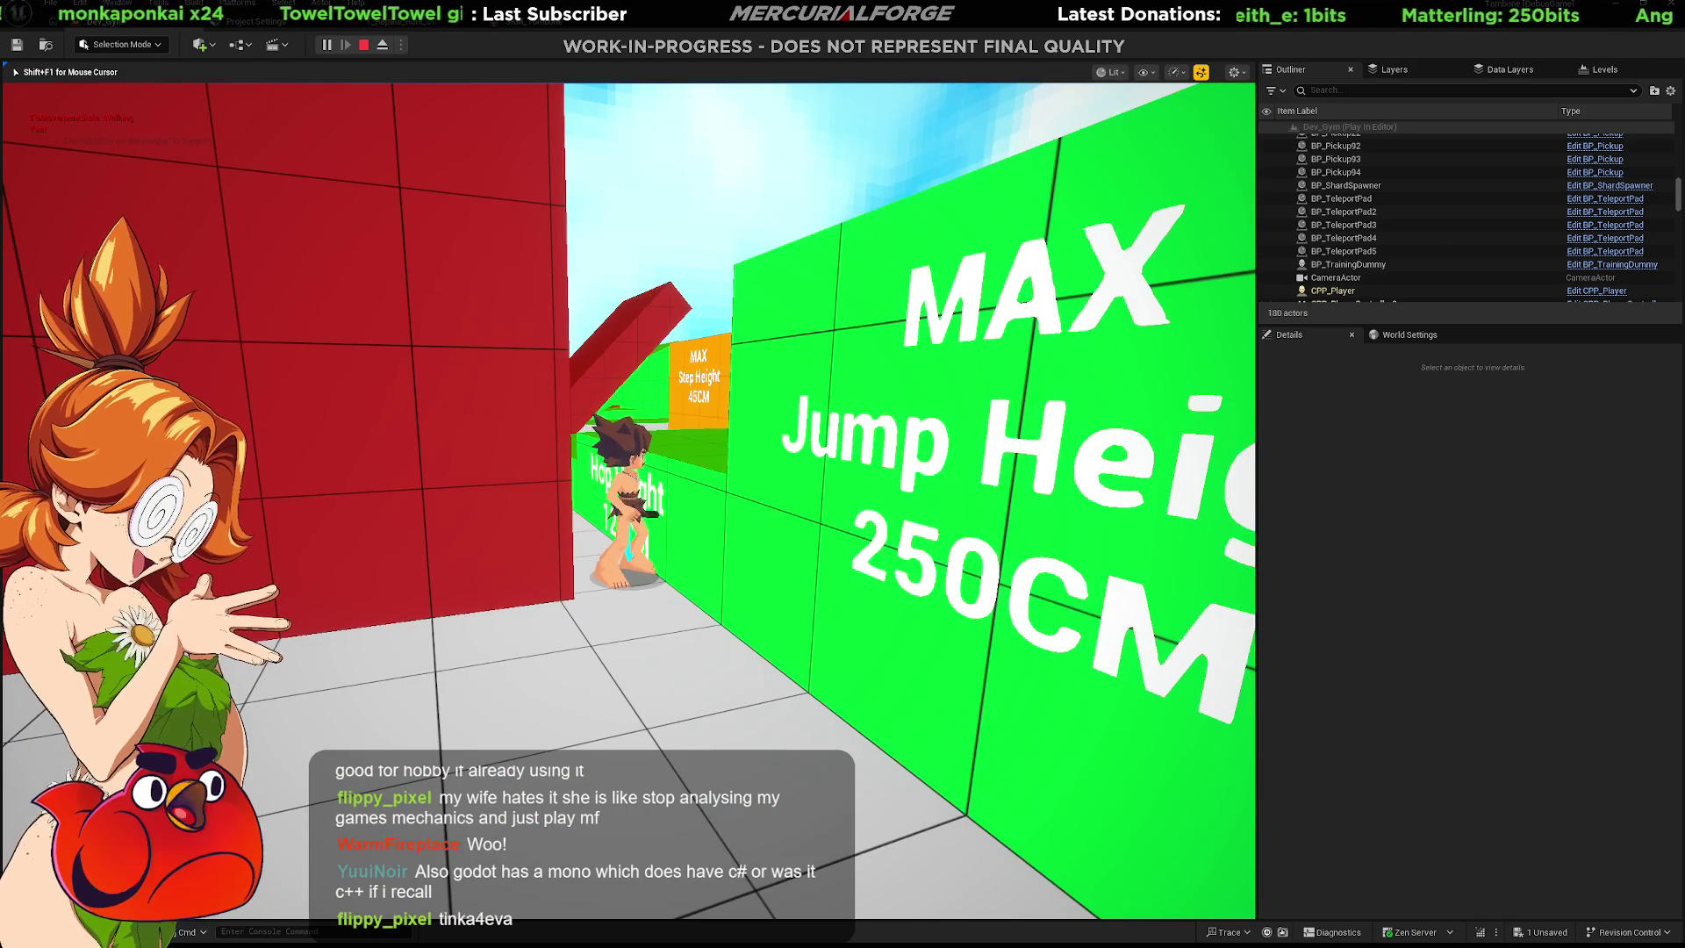
Jump onto the green platform, then hang from and climb onto the Jump Height wall.
key("space")
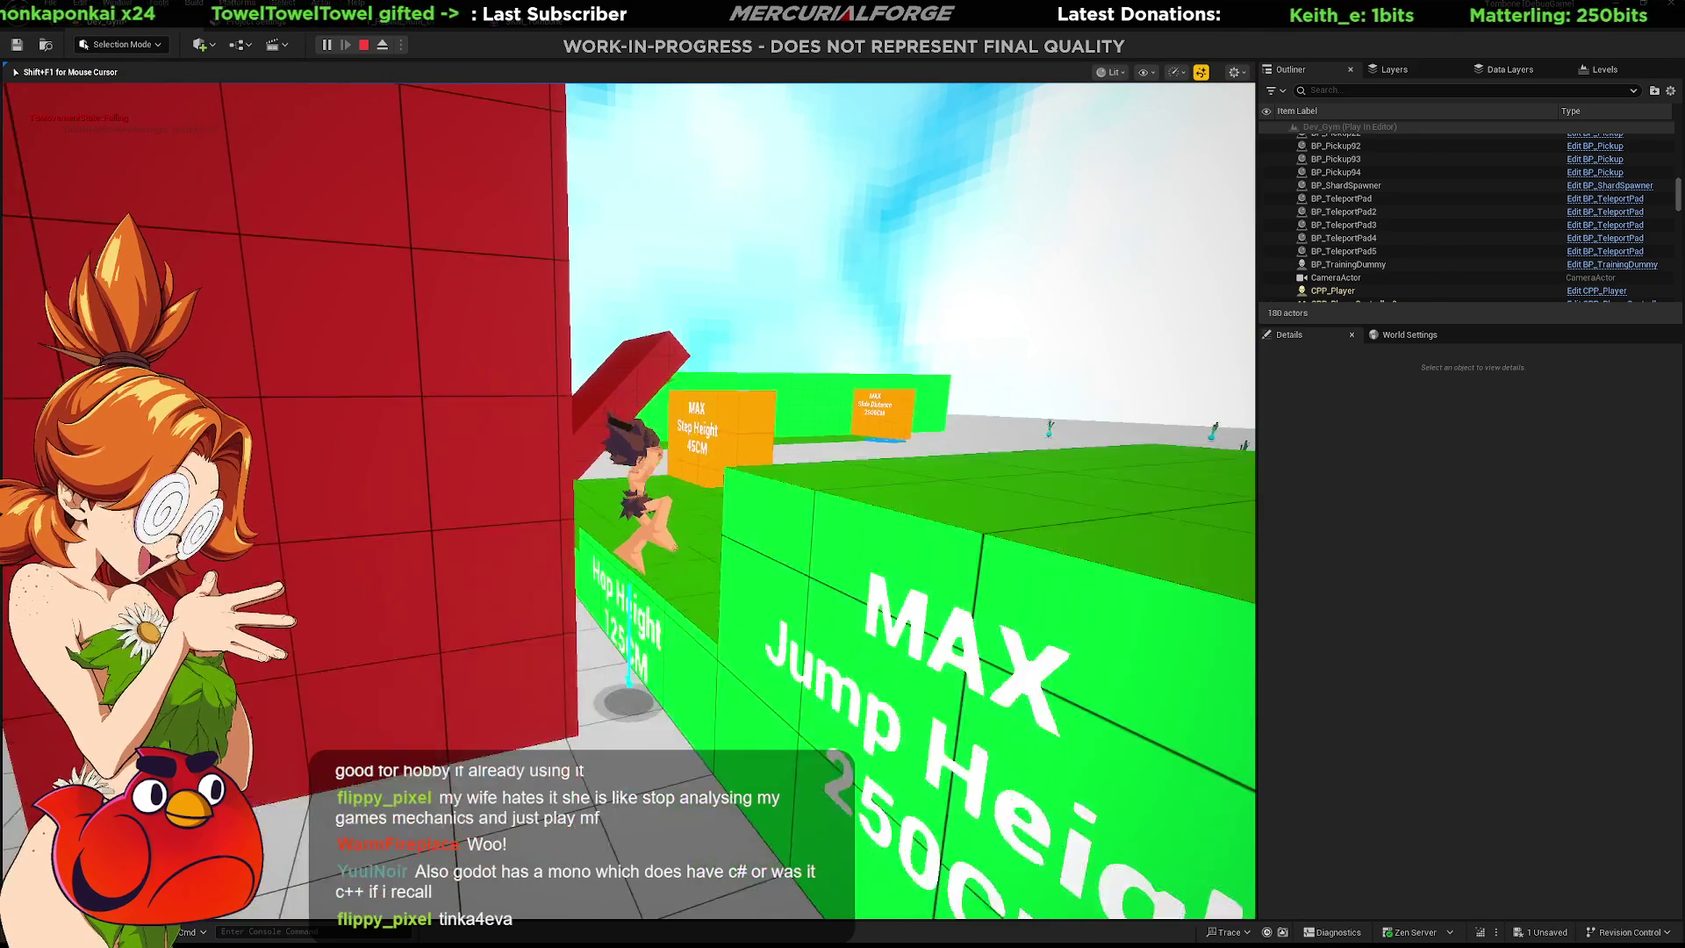
key("space")
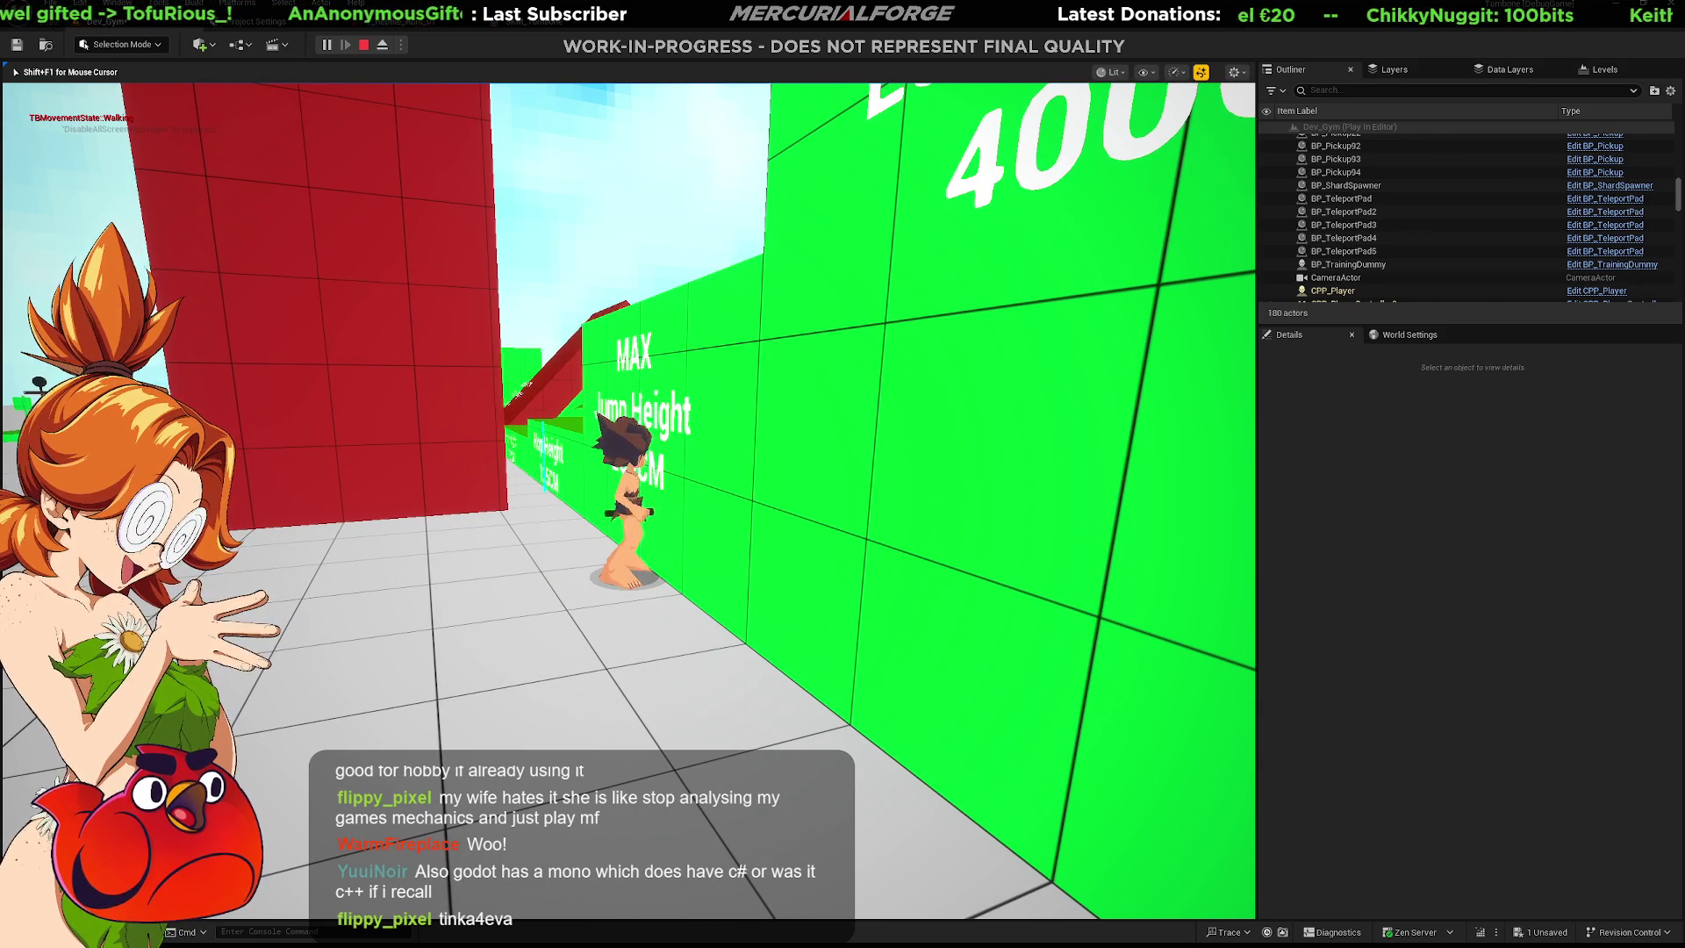
key("space")
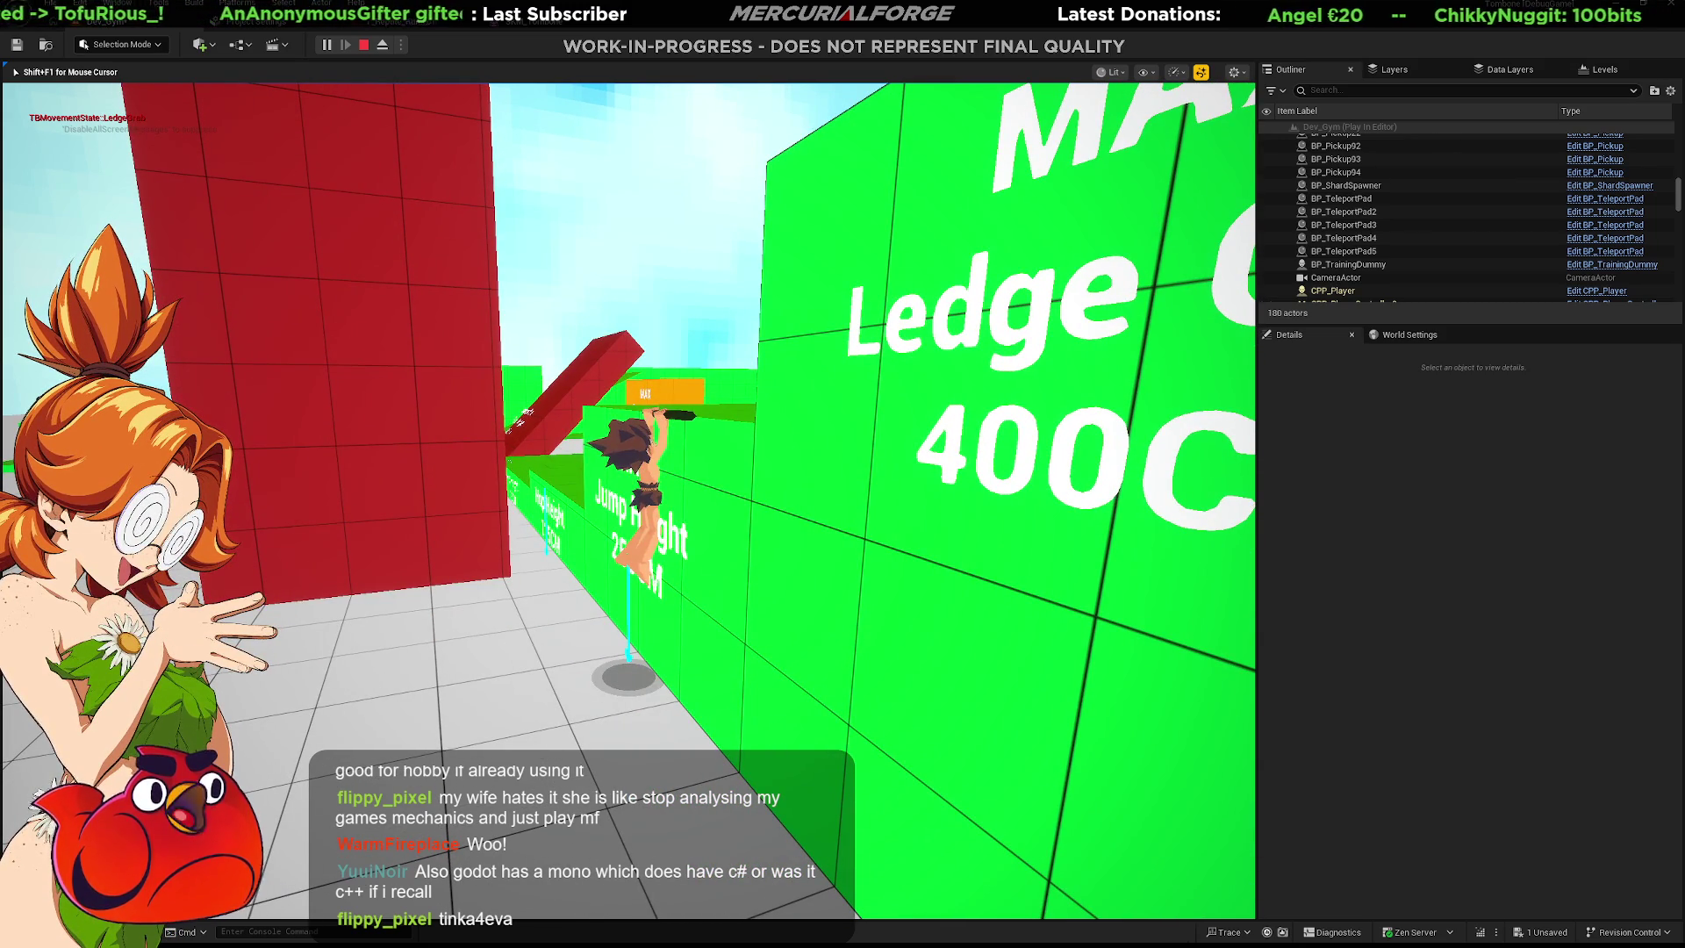
key("s")
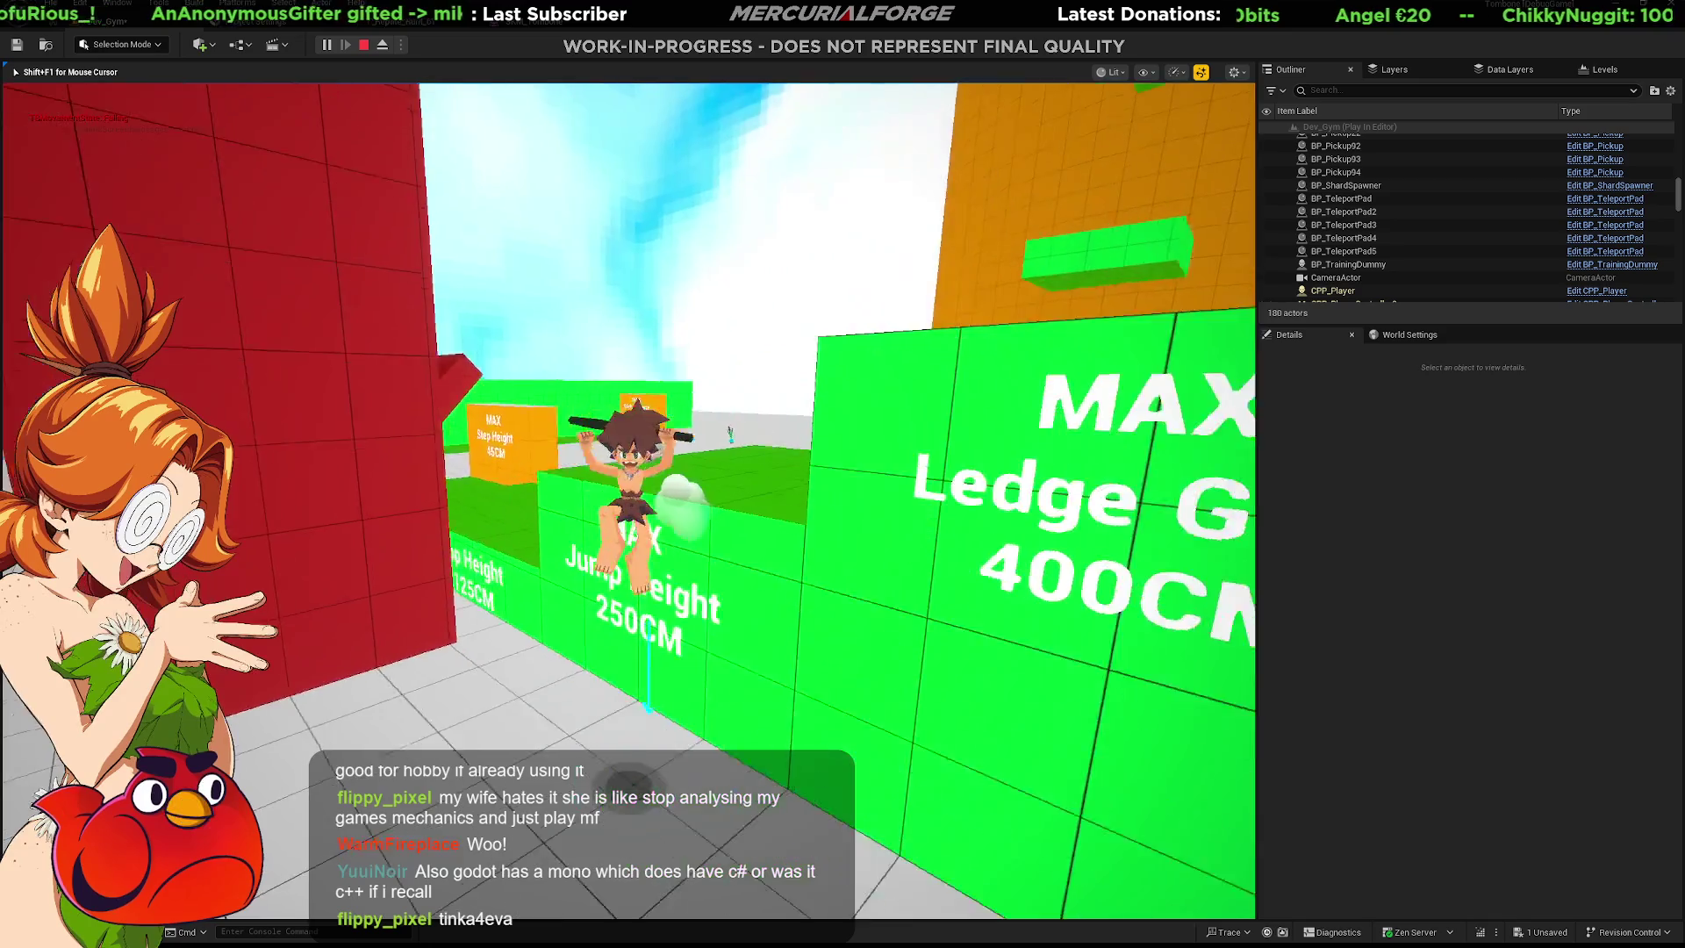
key("space")
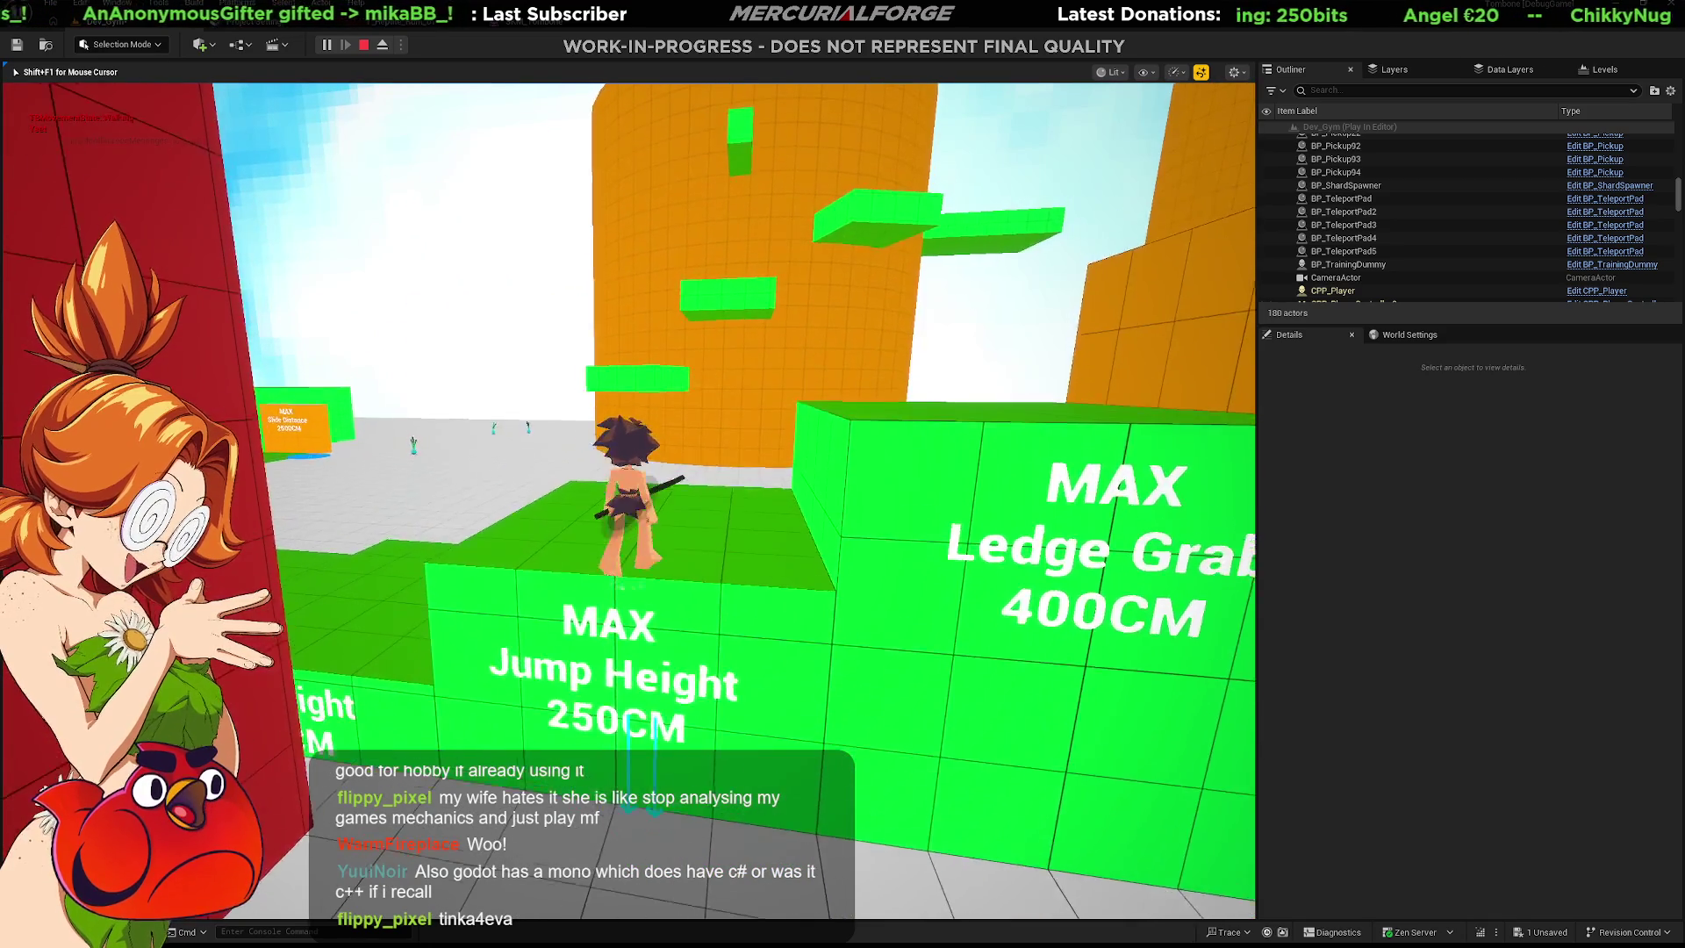
key("s")
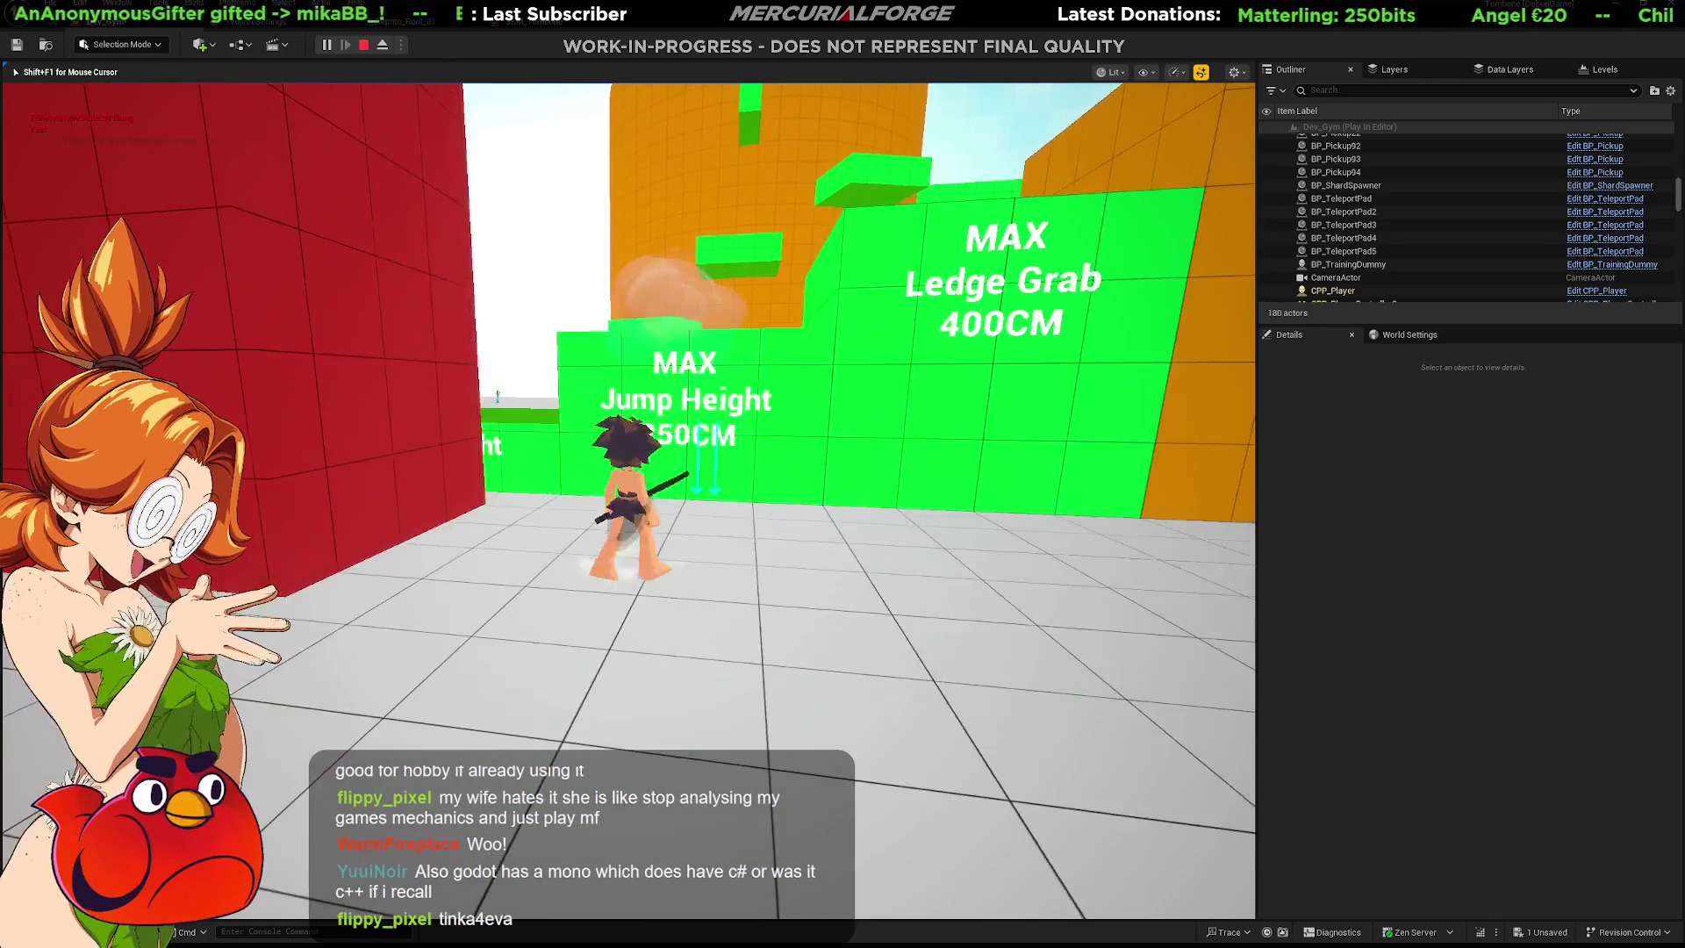
key("space")
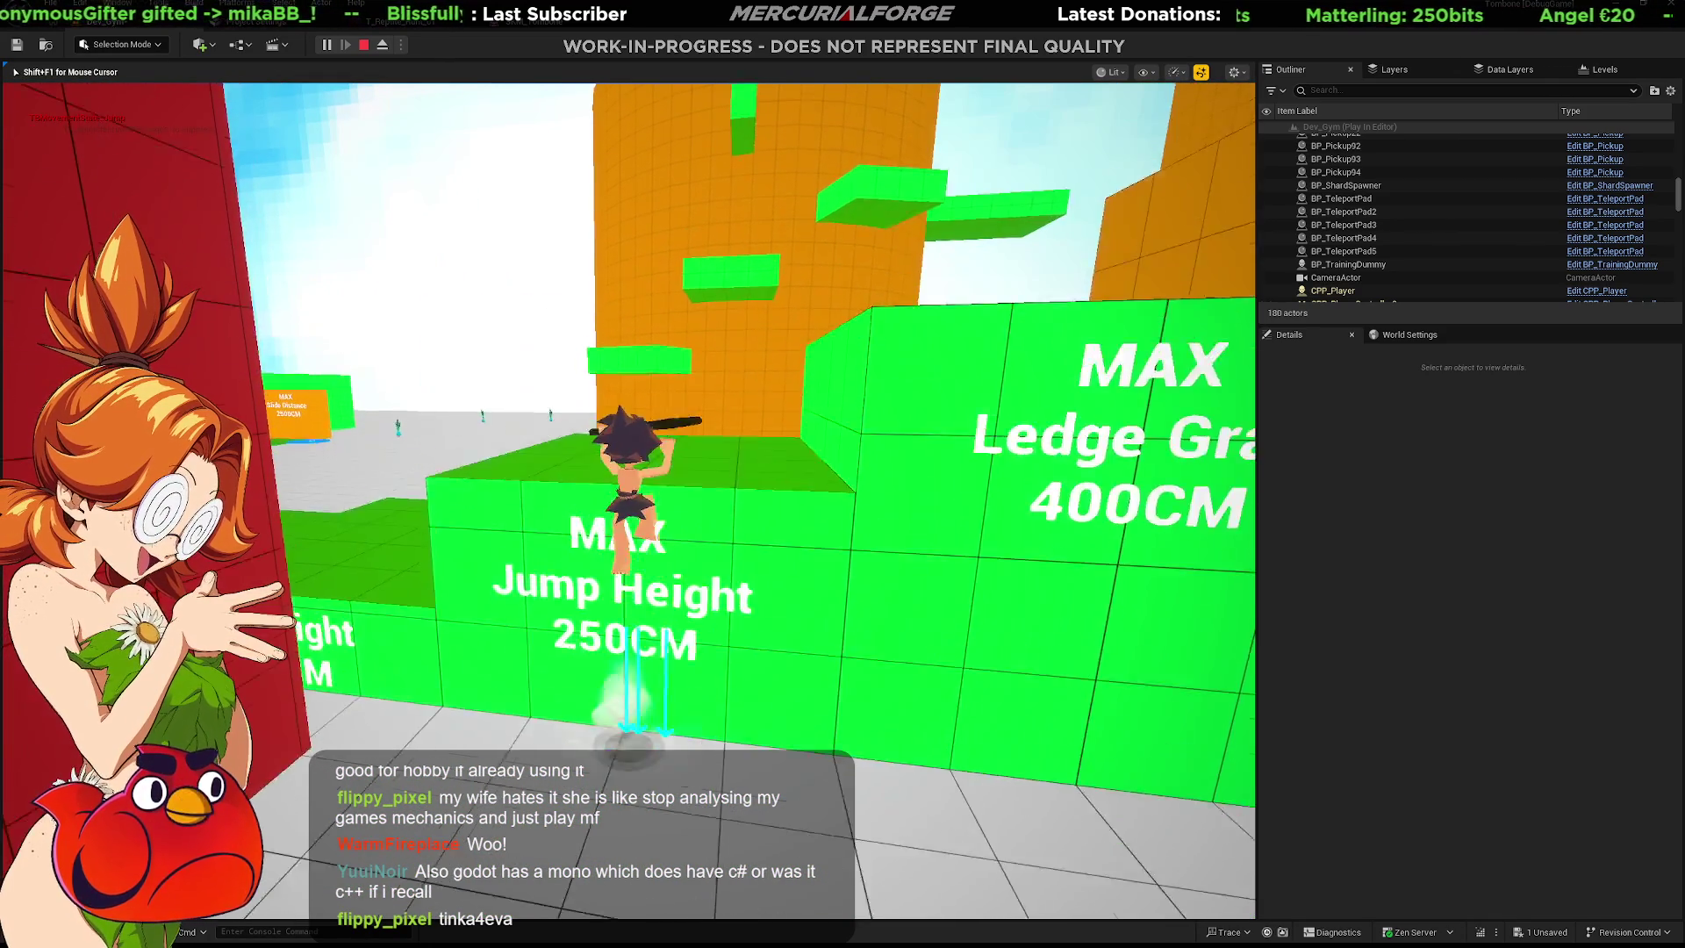
key("w")
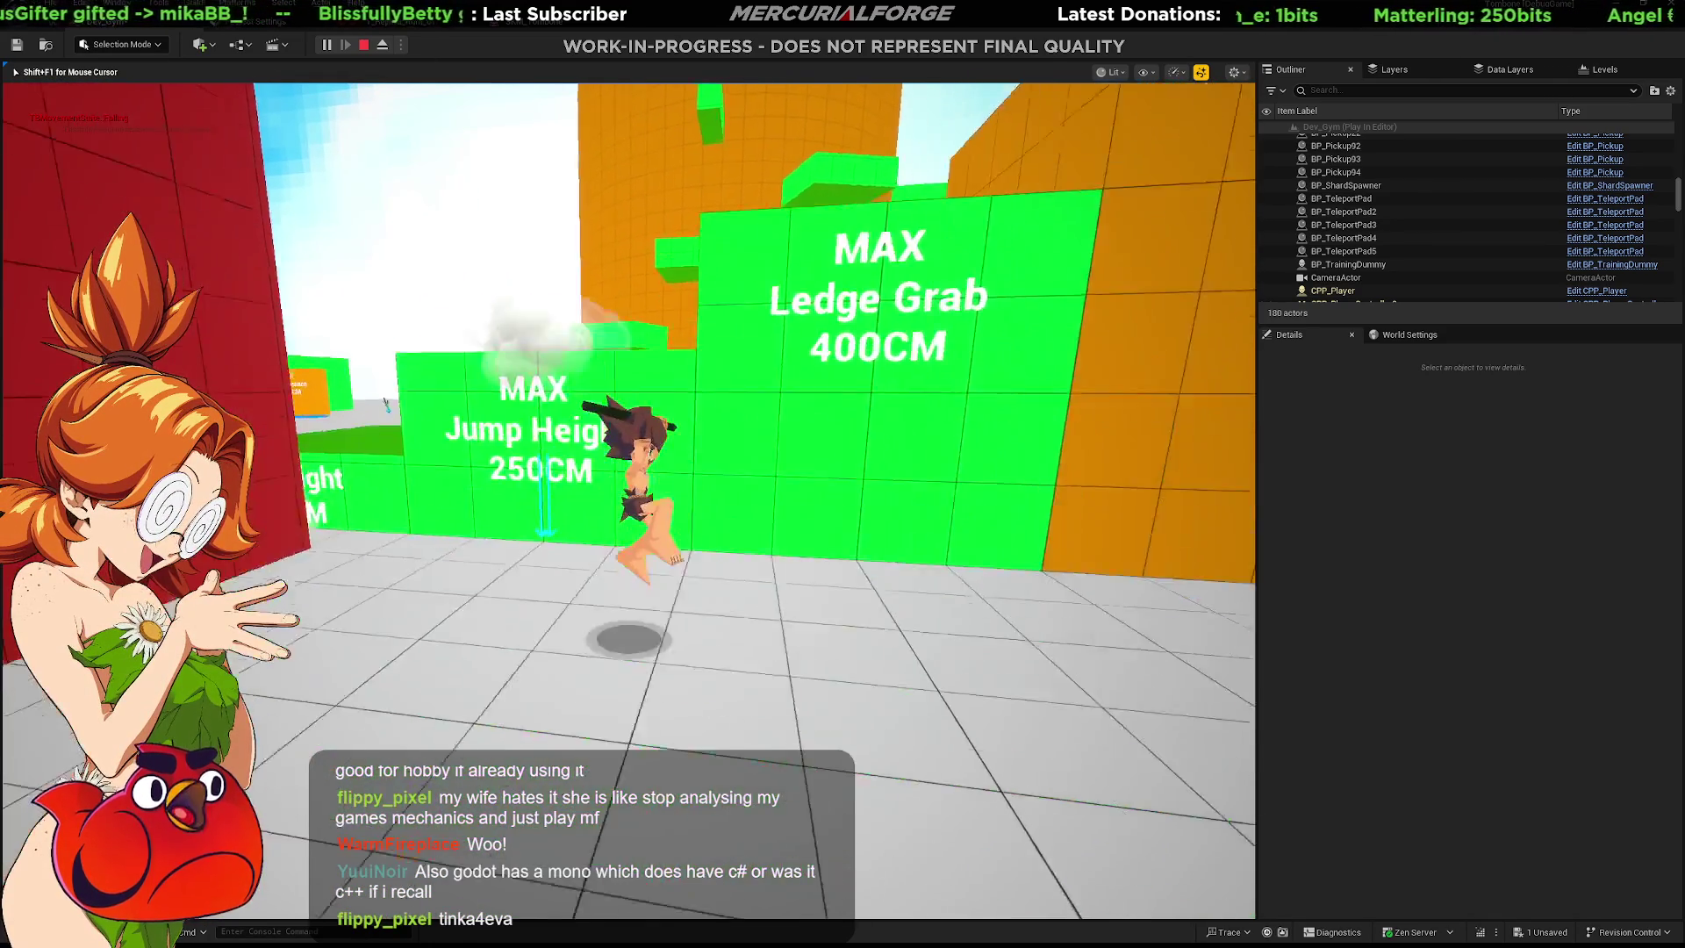
Repeatedly hang from the Jump Height ledge, climb onto the wall top and drop back down.
key("d")
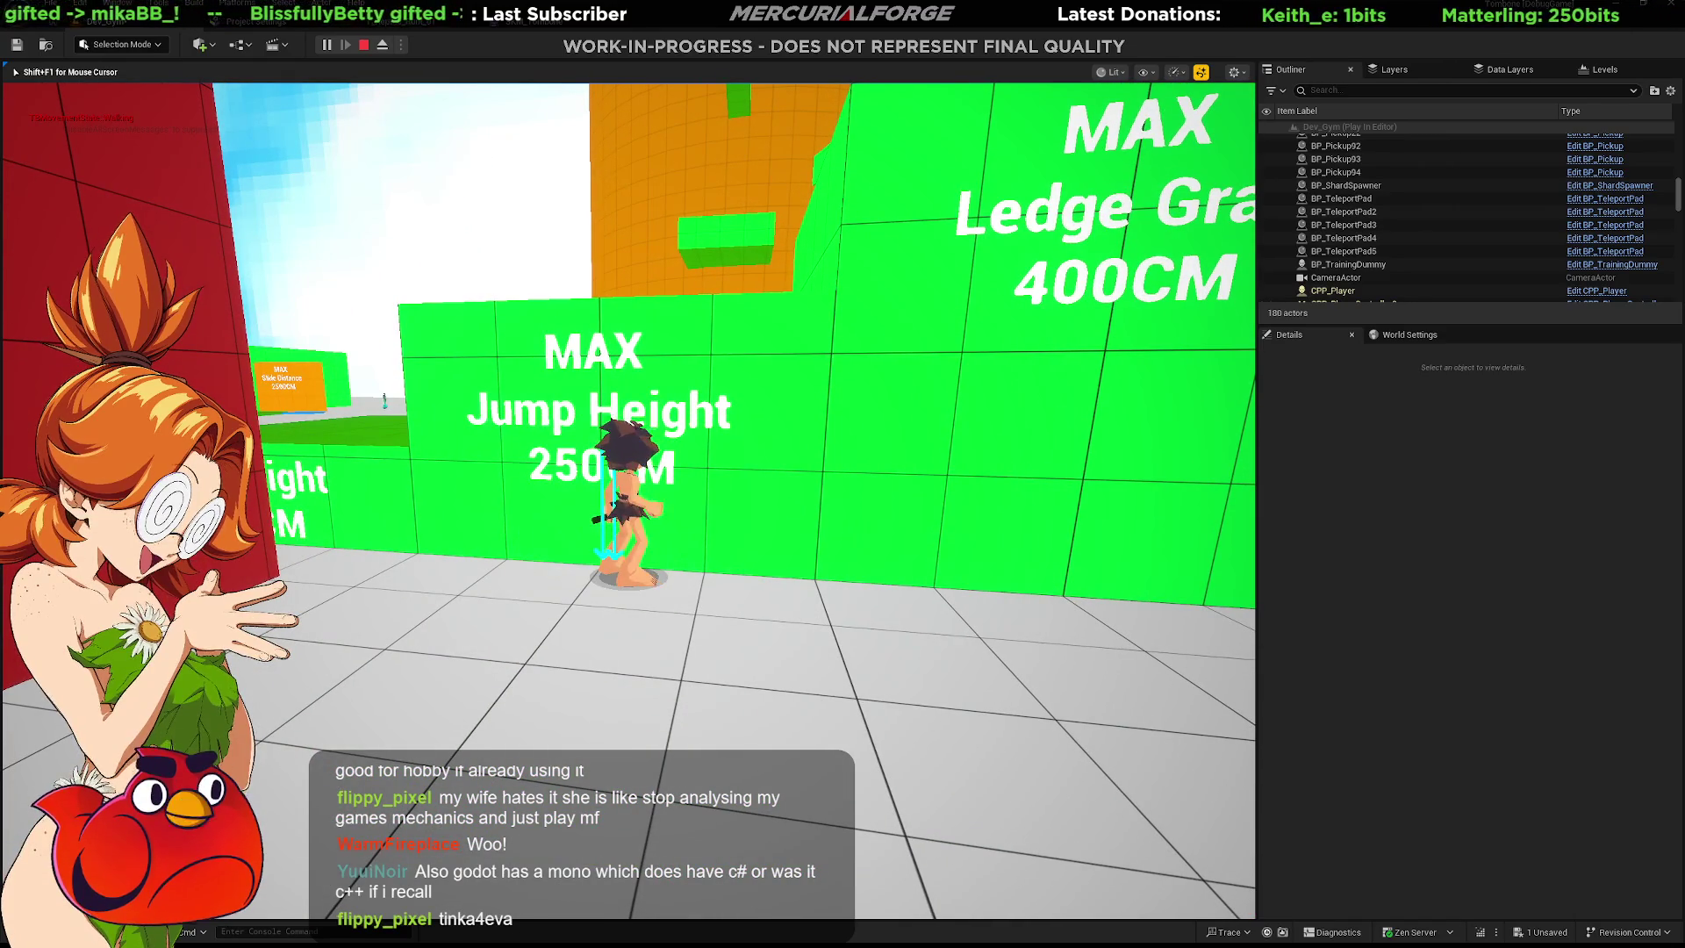
key("space")
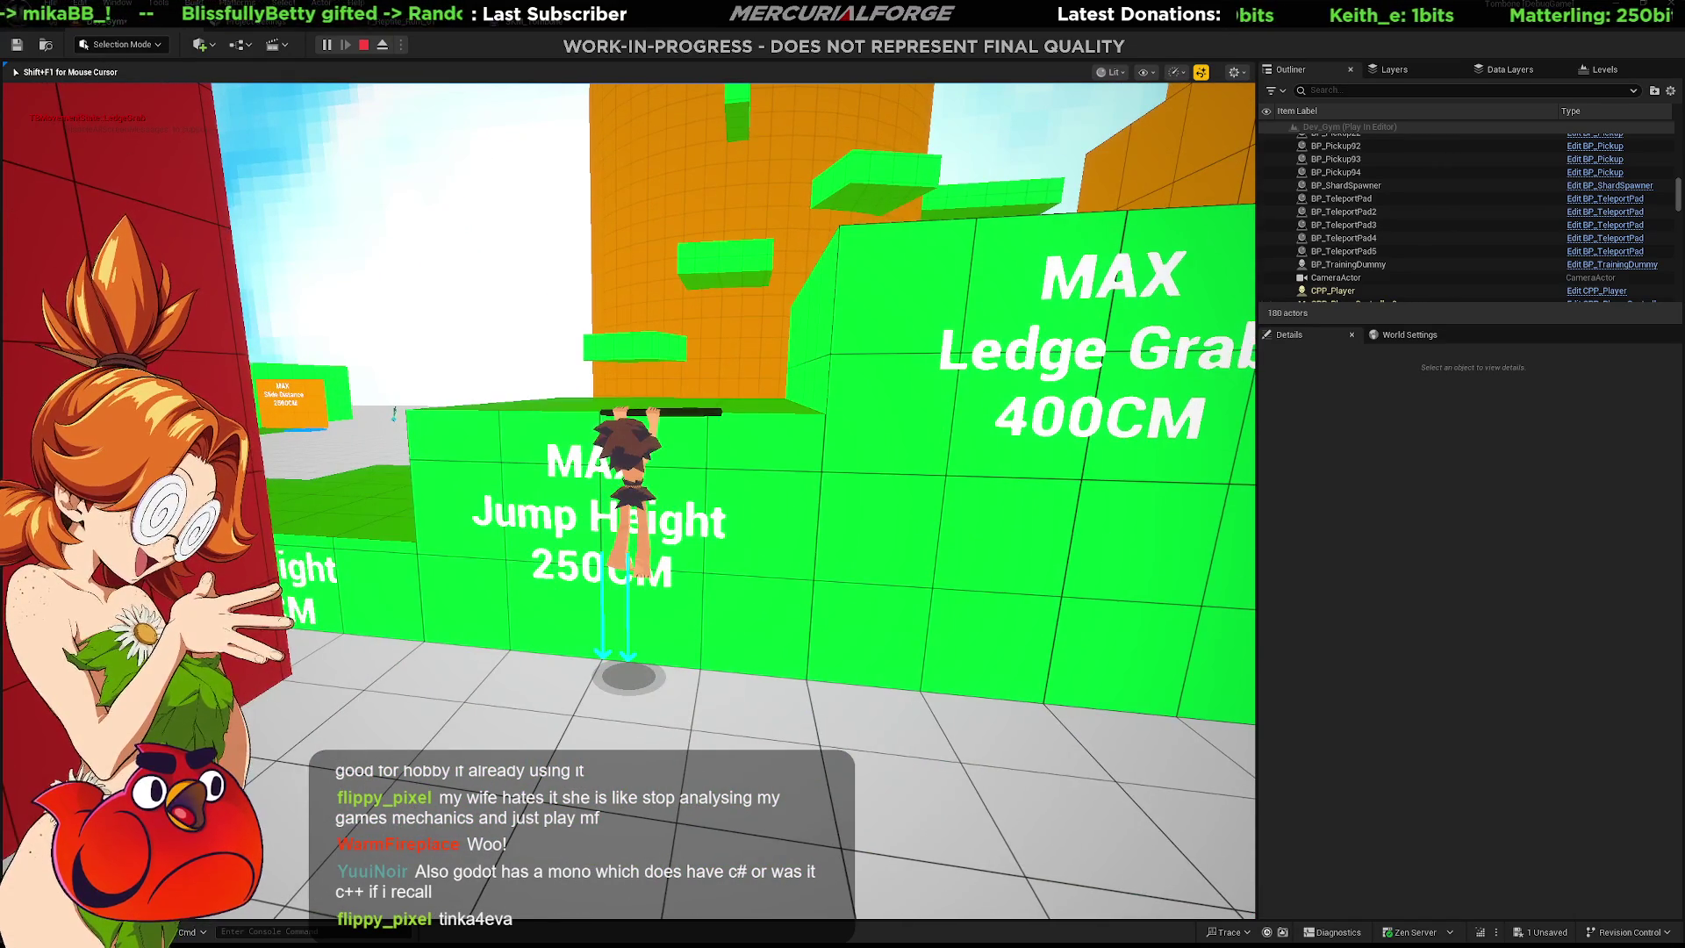
key("s")
key("w")
key("space")
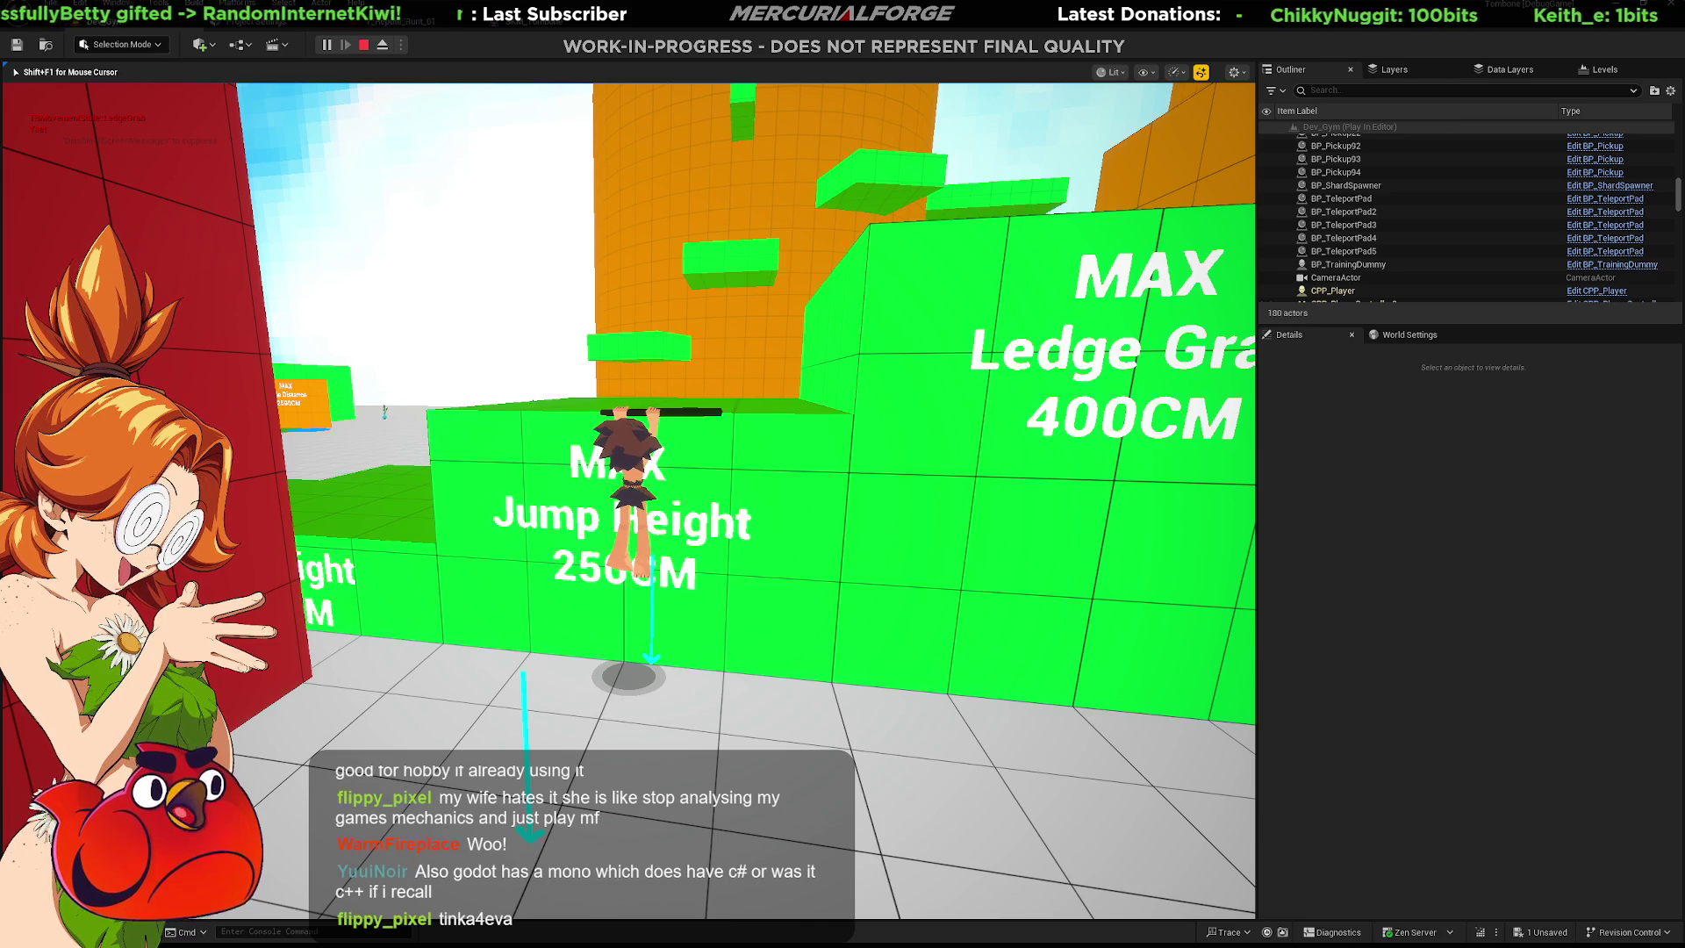
key("s")
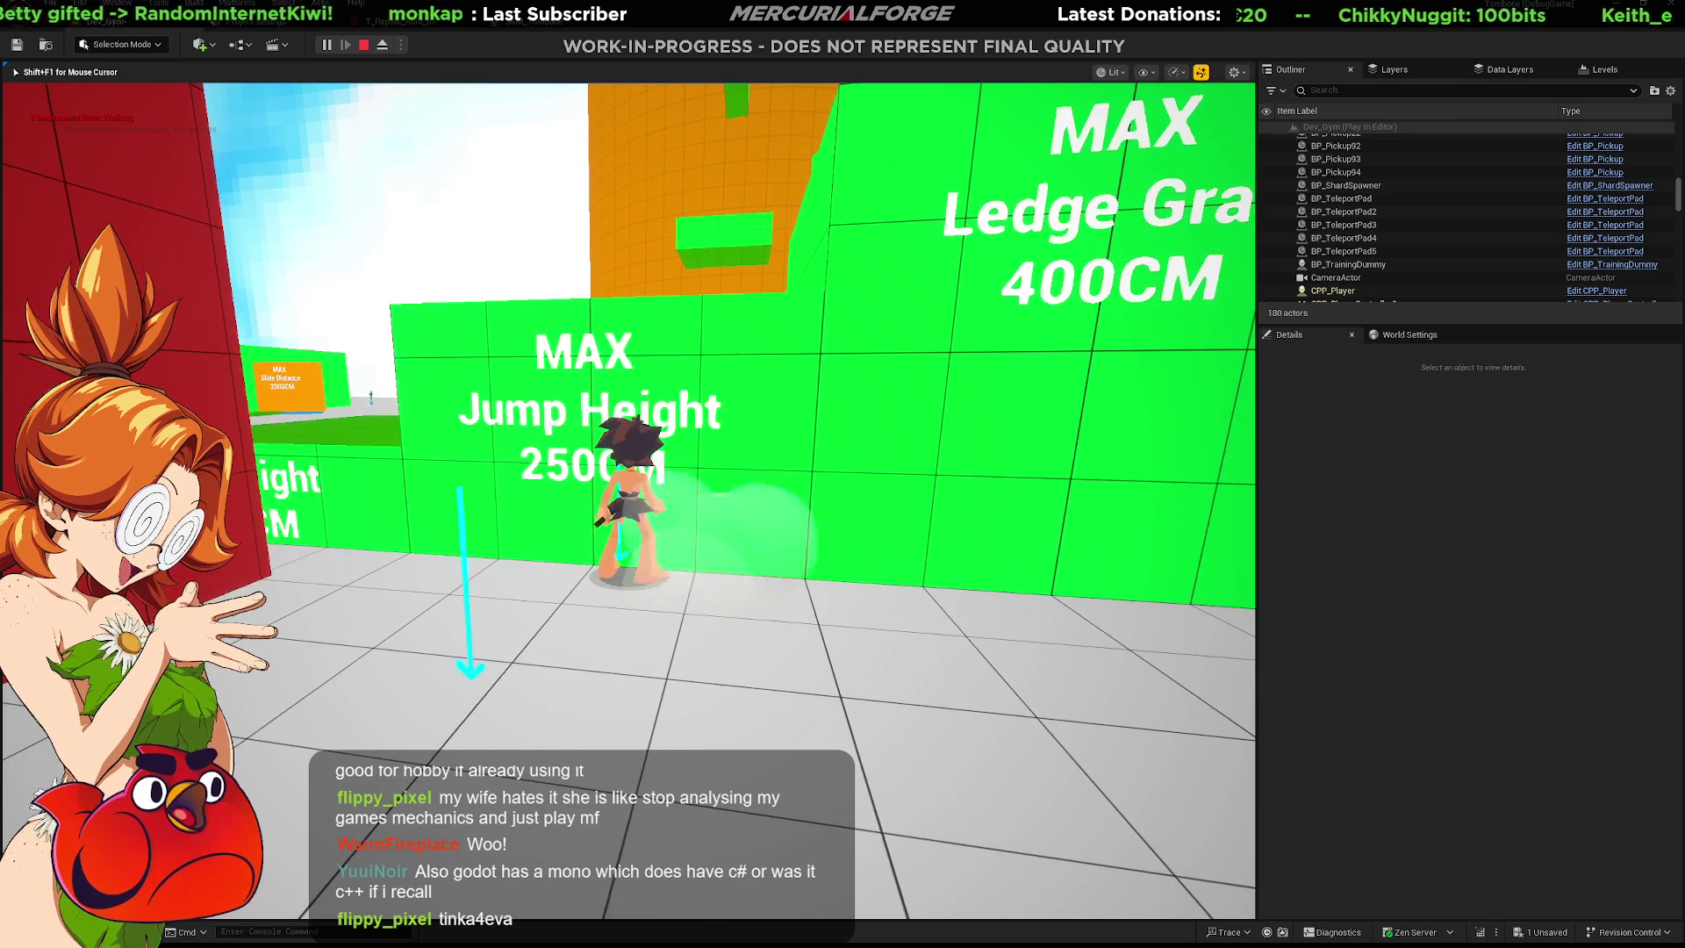
key("space")
key("s")
key("space")
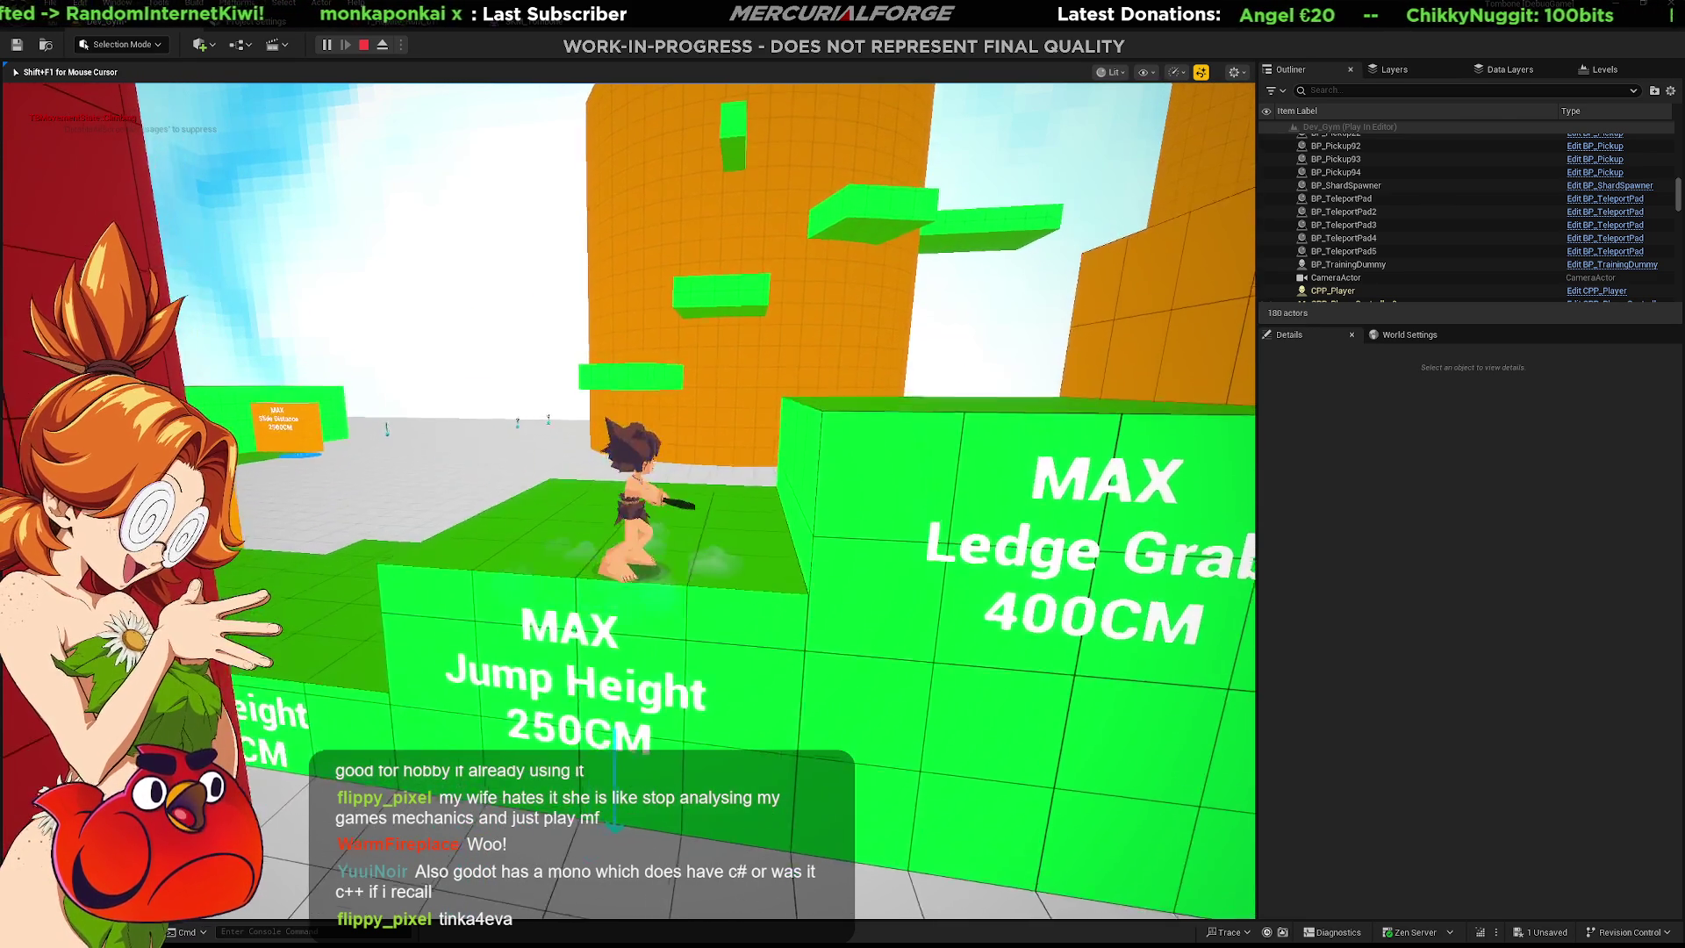
key("s")
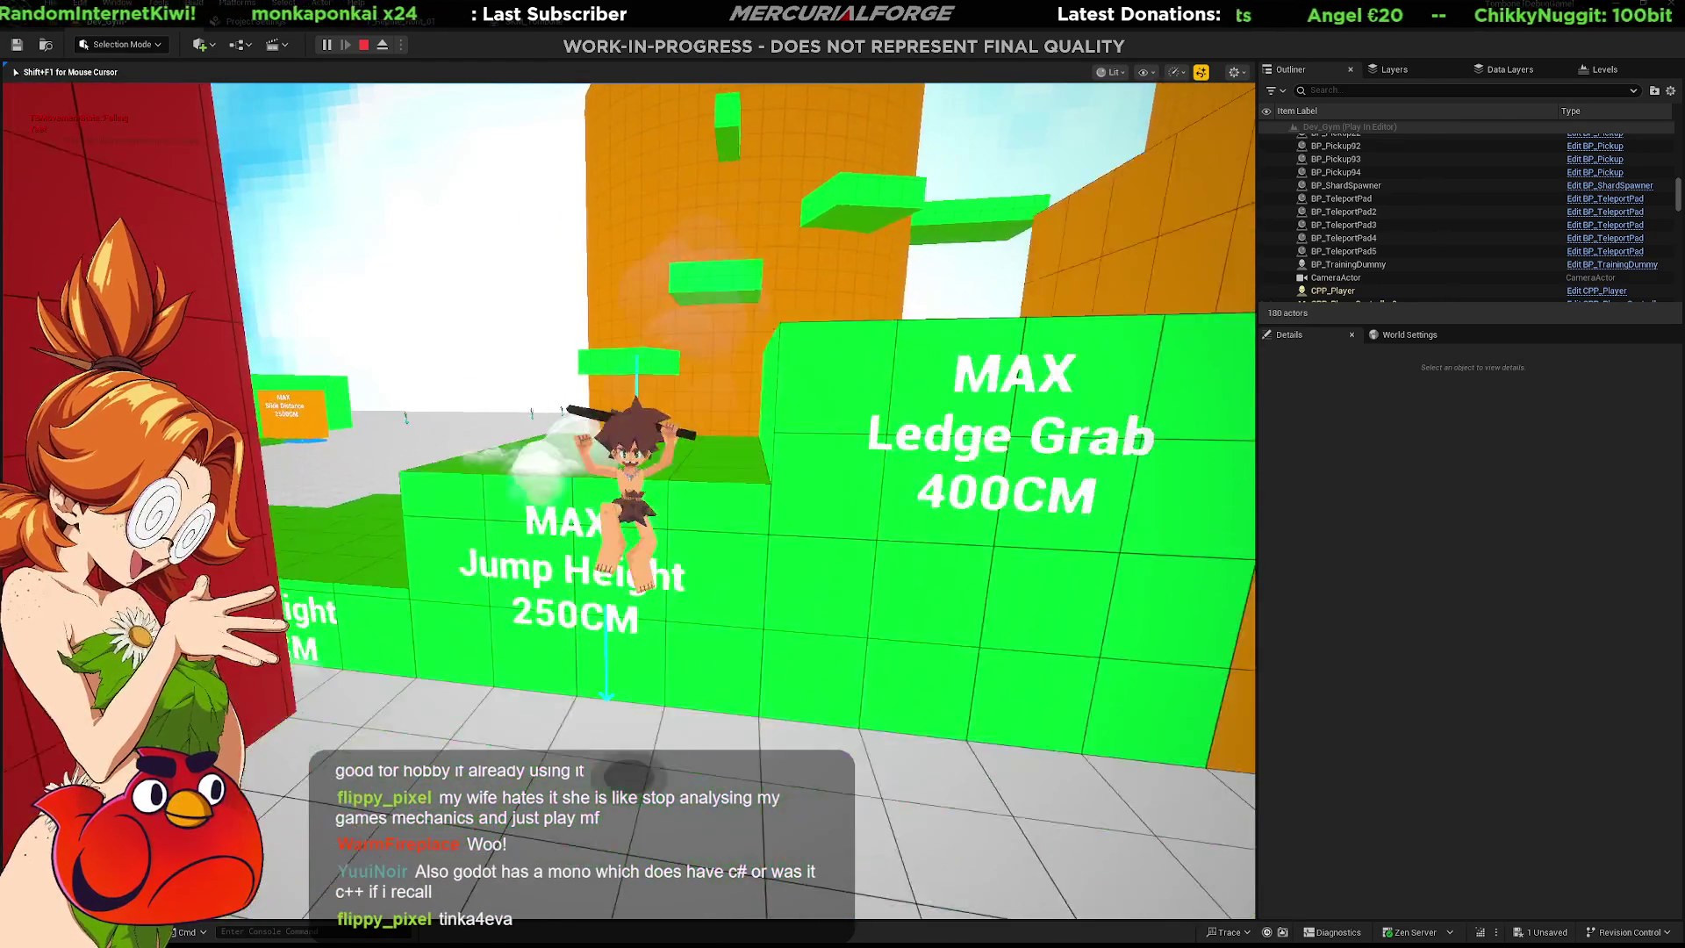
key("space")
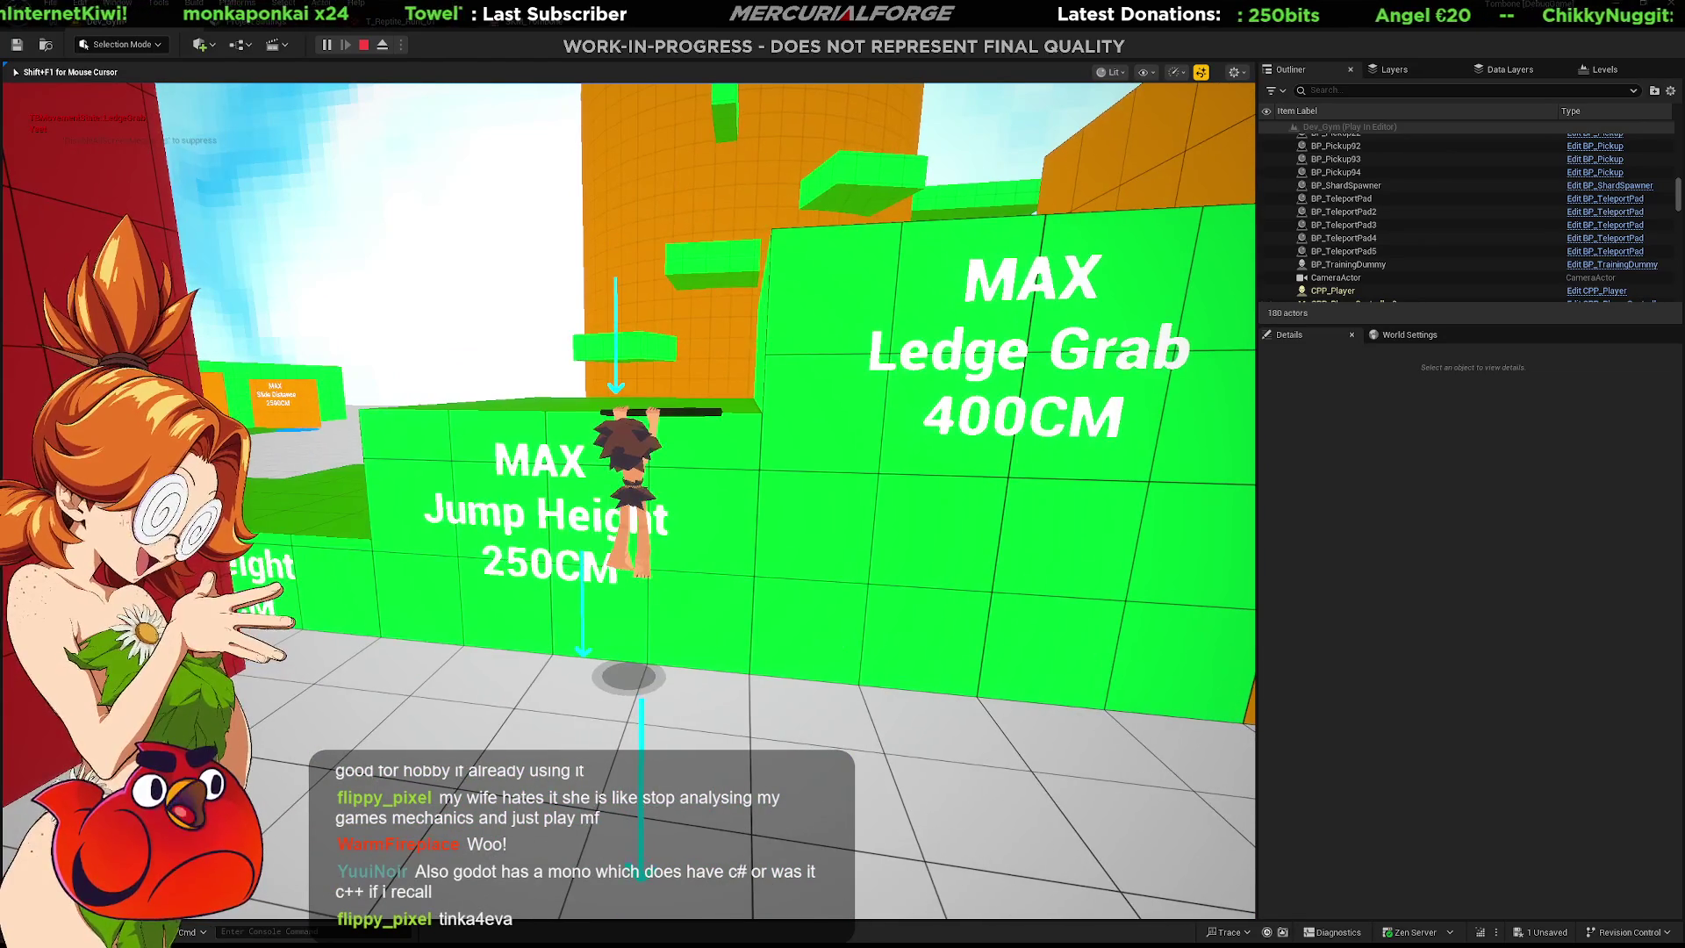
key("s")
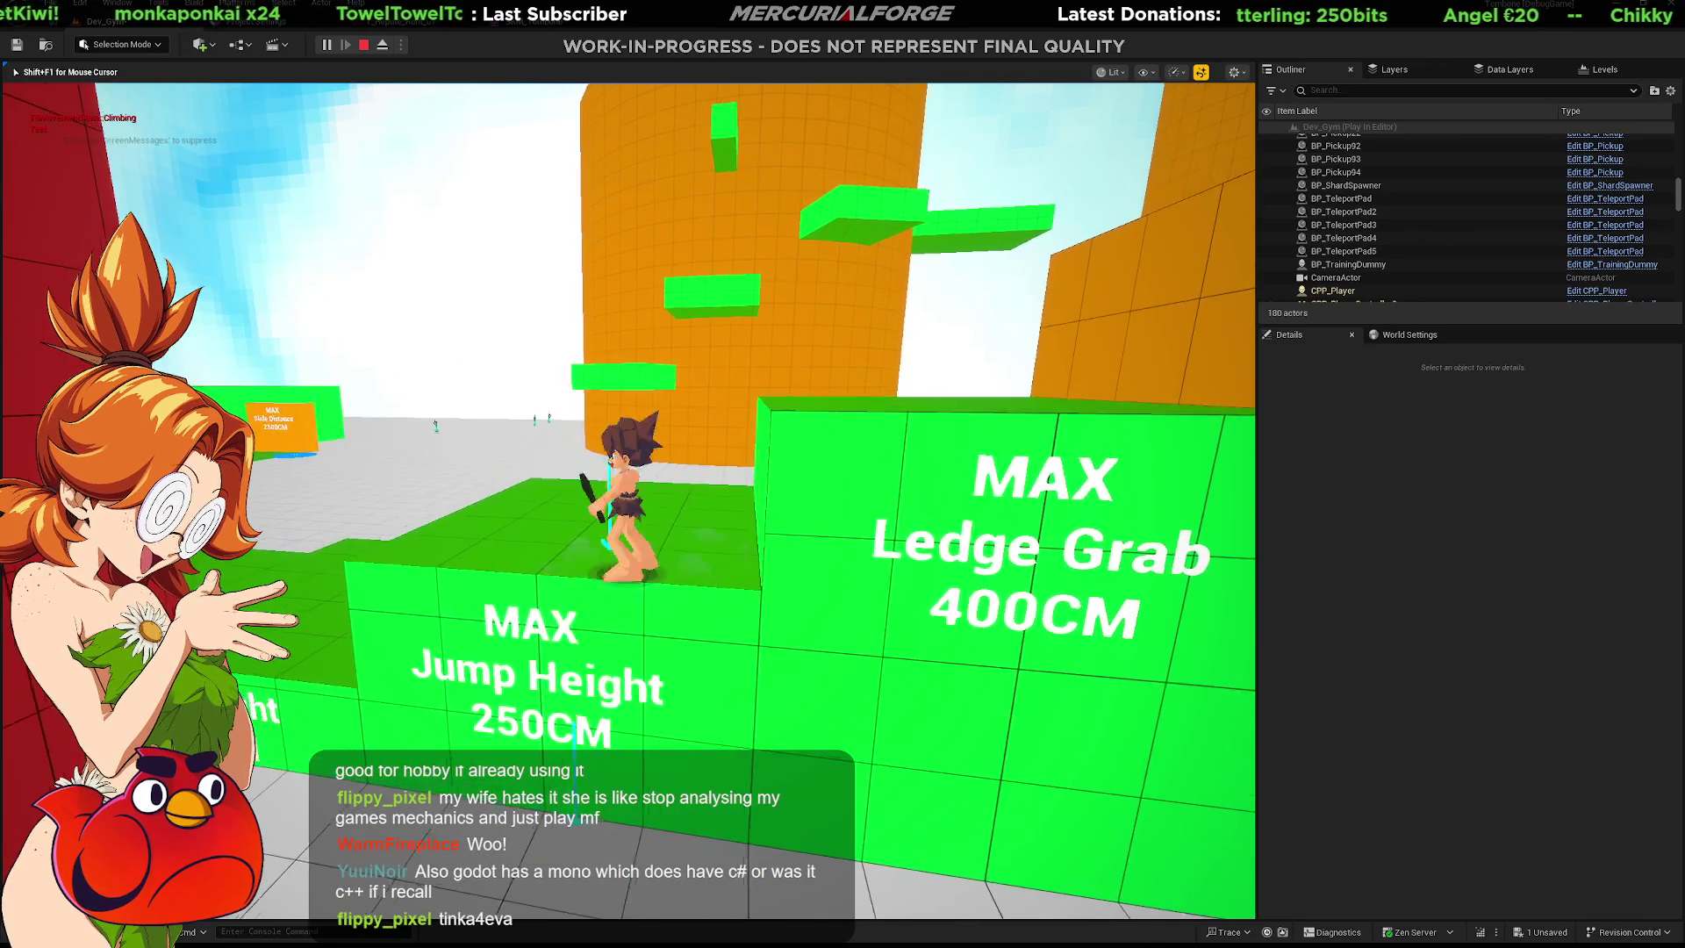
Grab and climb the Jump Height ledge once more, then free the mouse and switch to Rider.
key("space")
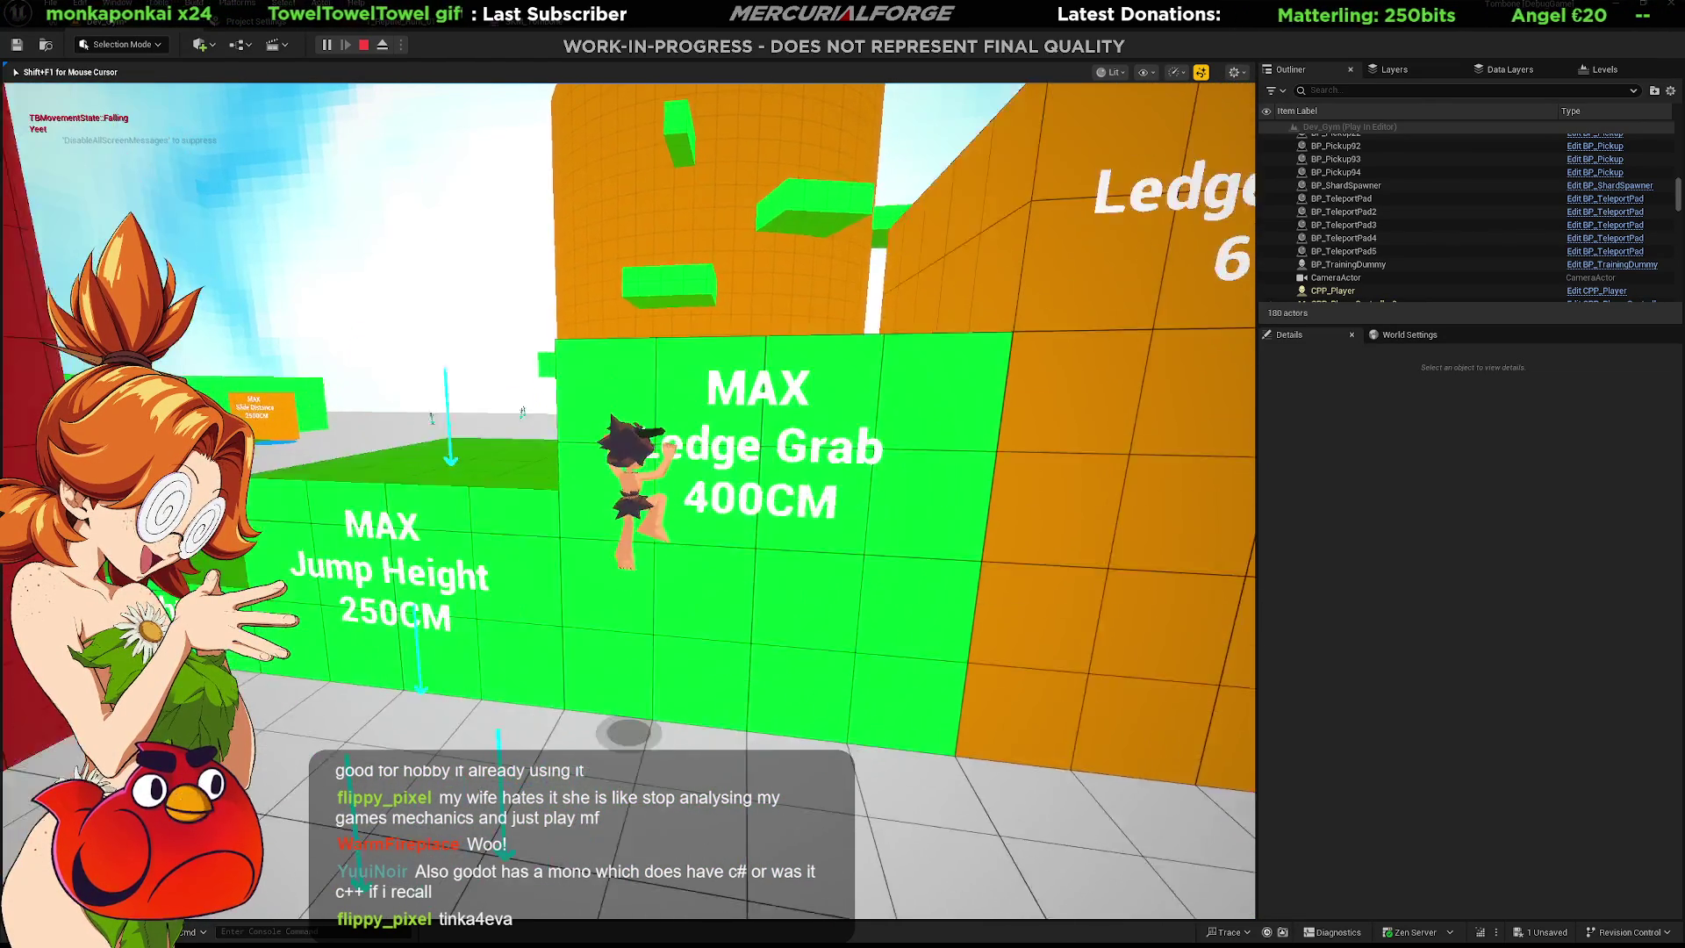
key("space")
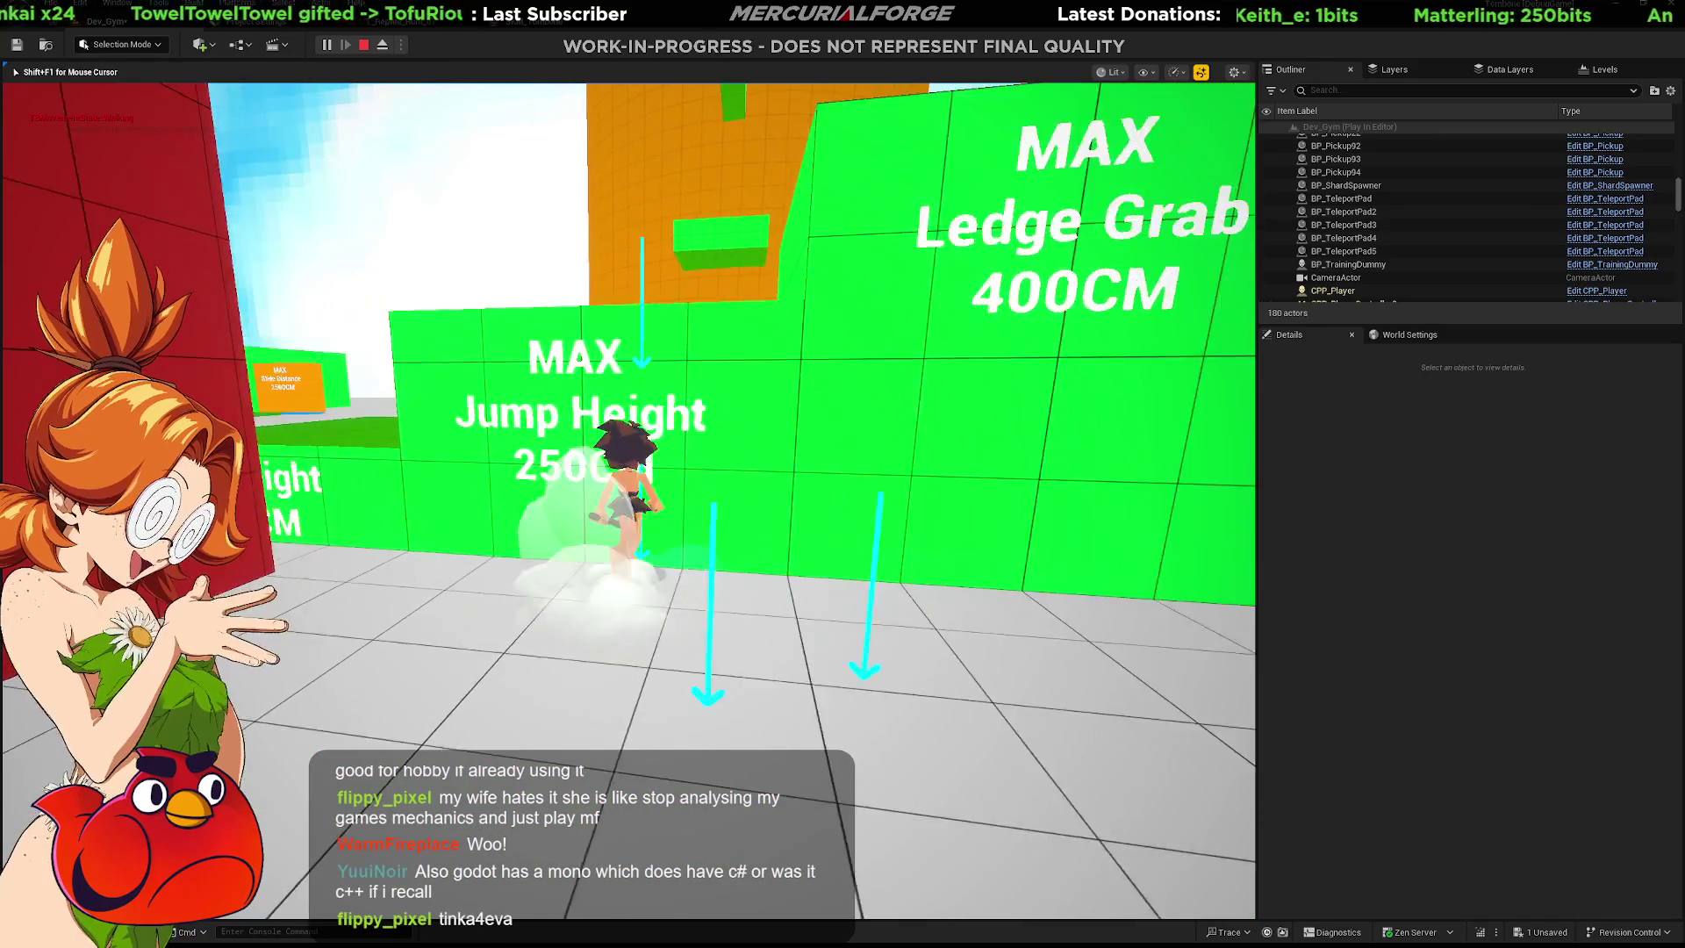
key("space")
key("w")
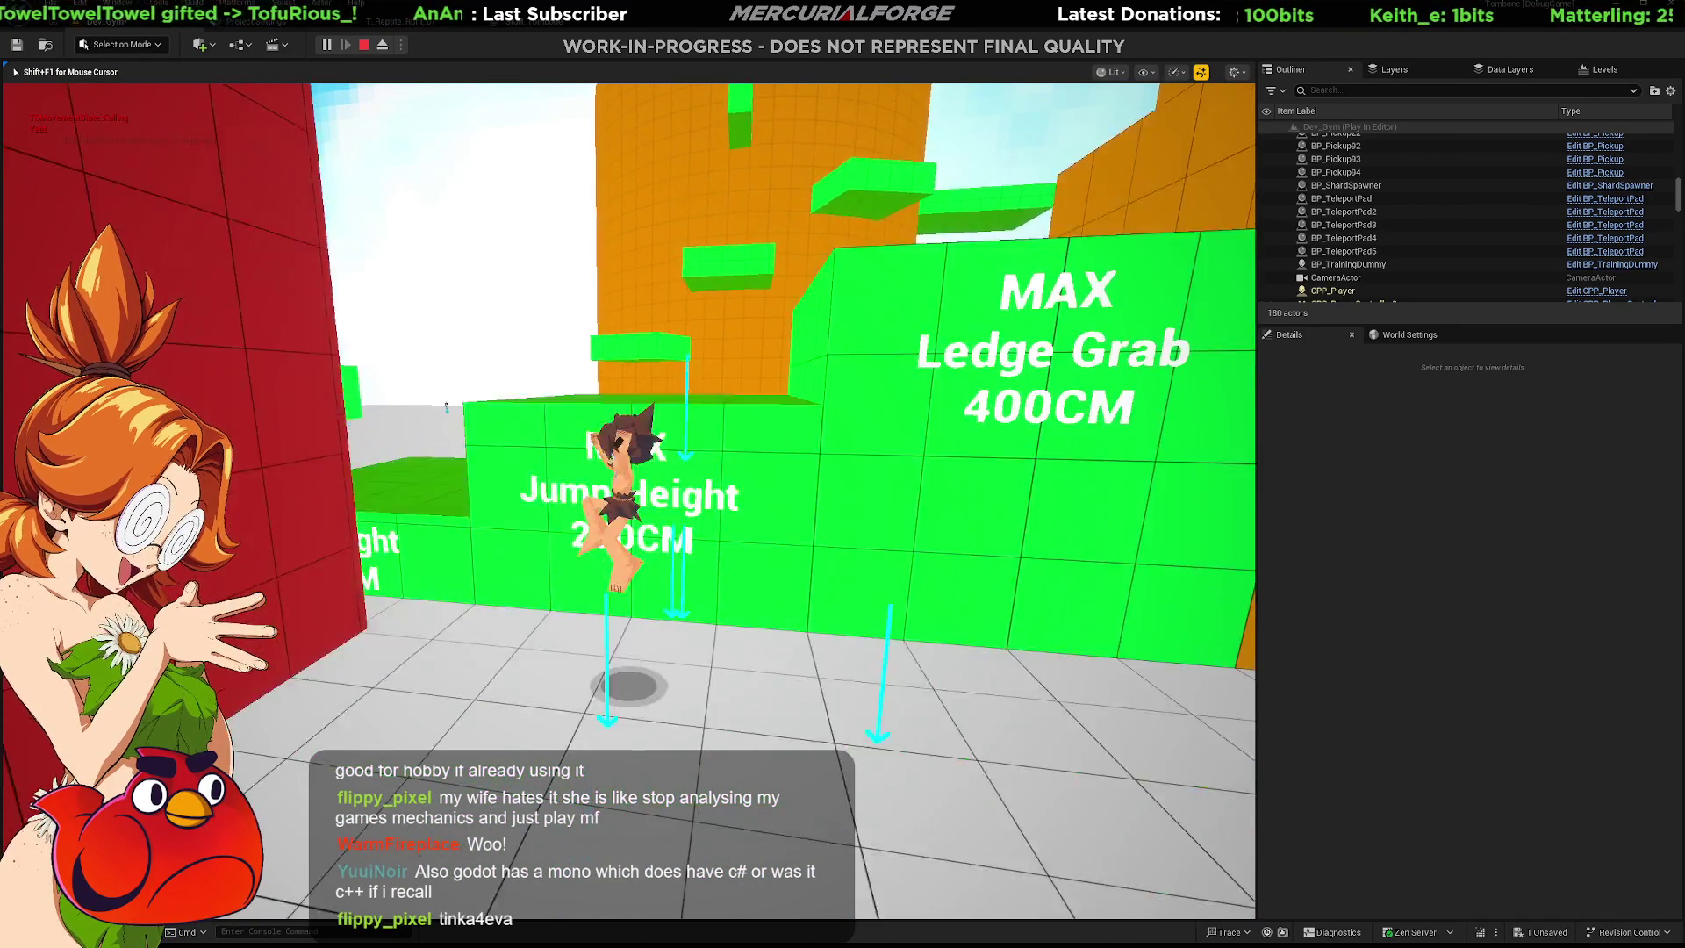
key("space")
key("s")
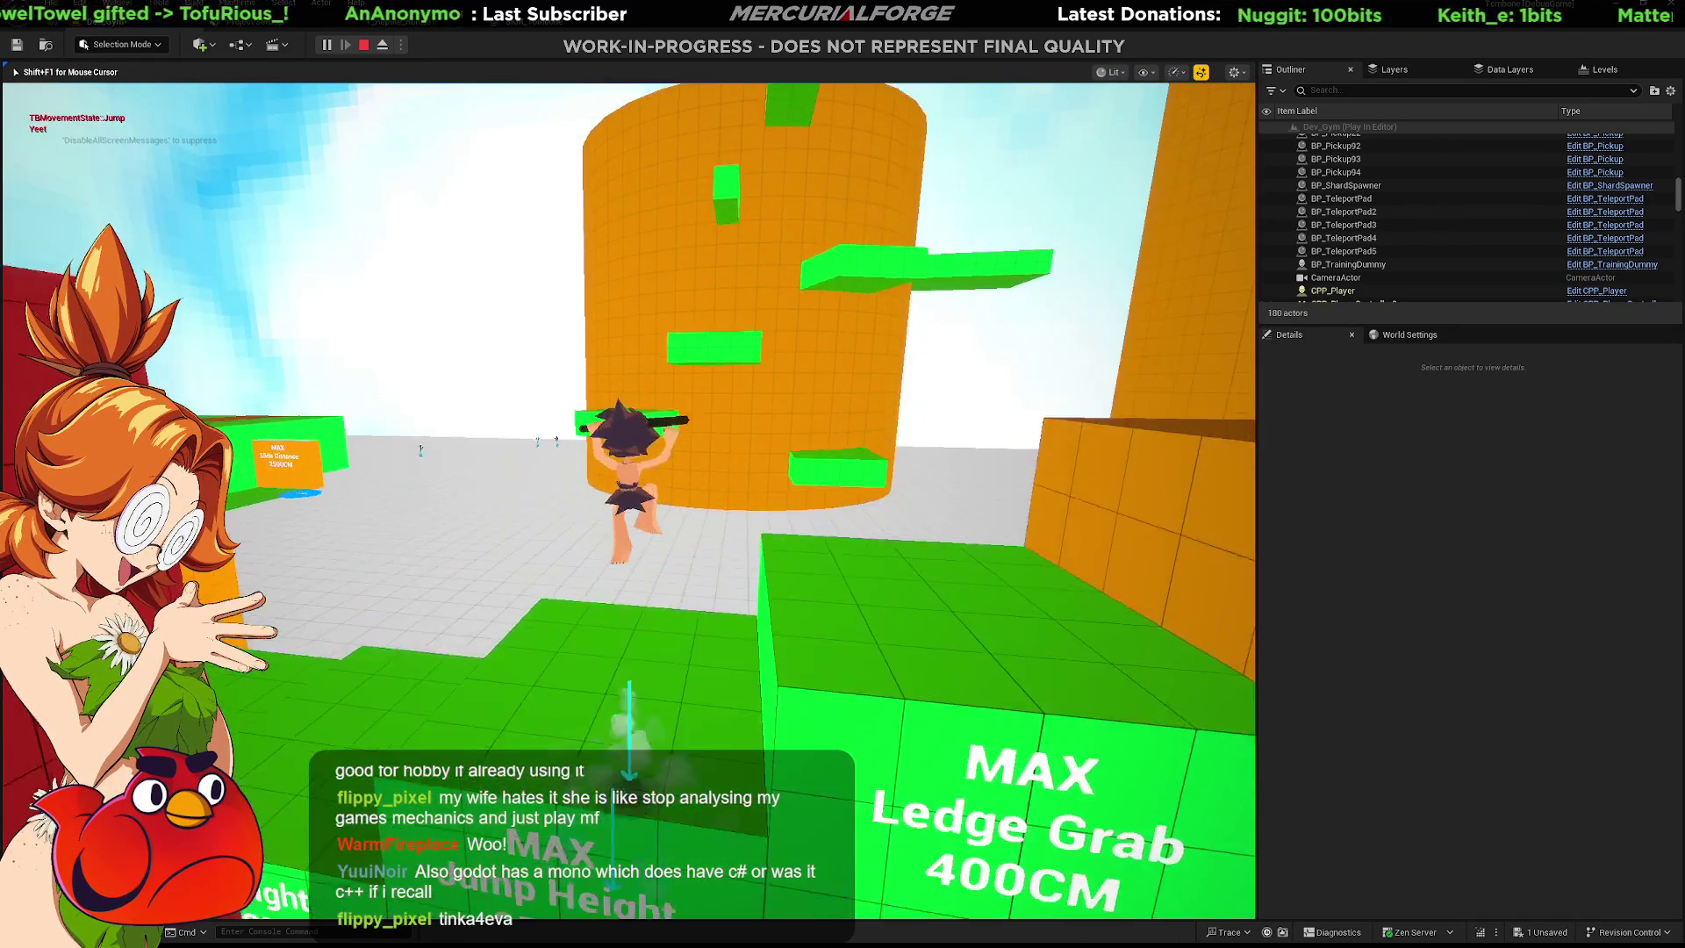
key("shift+F1")
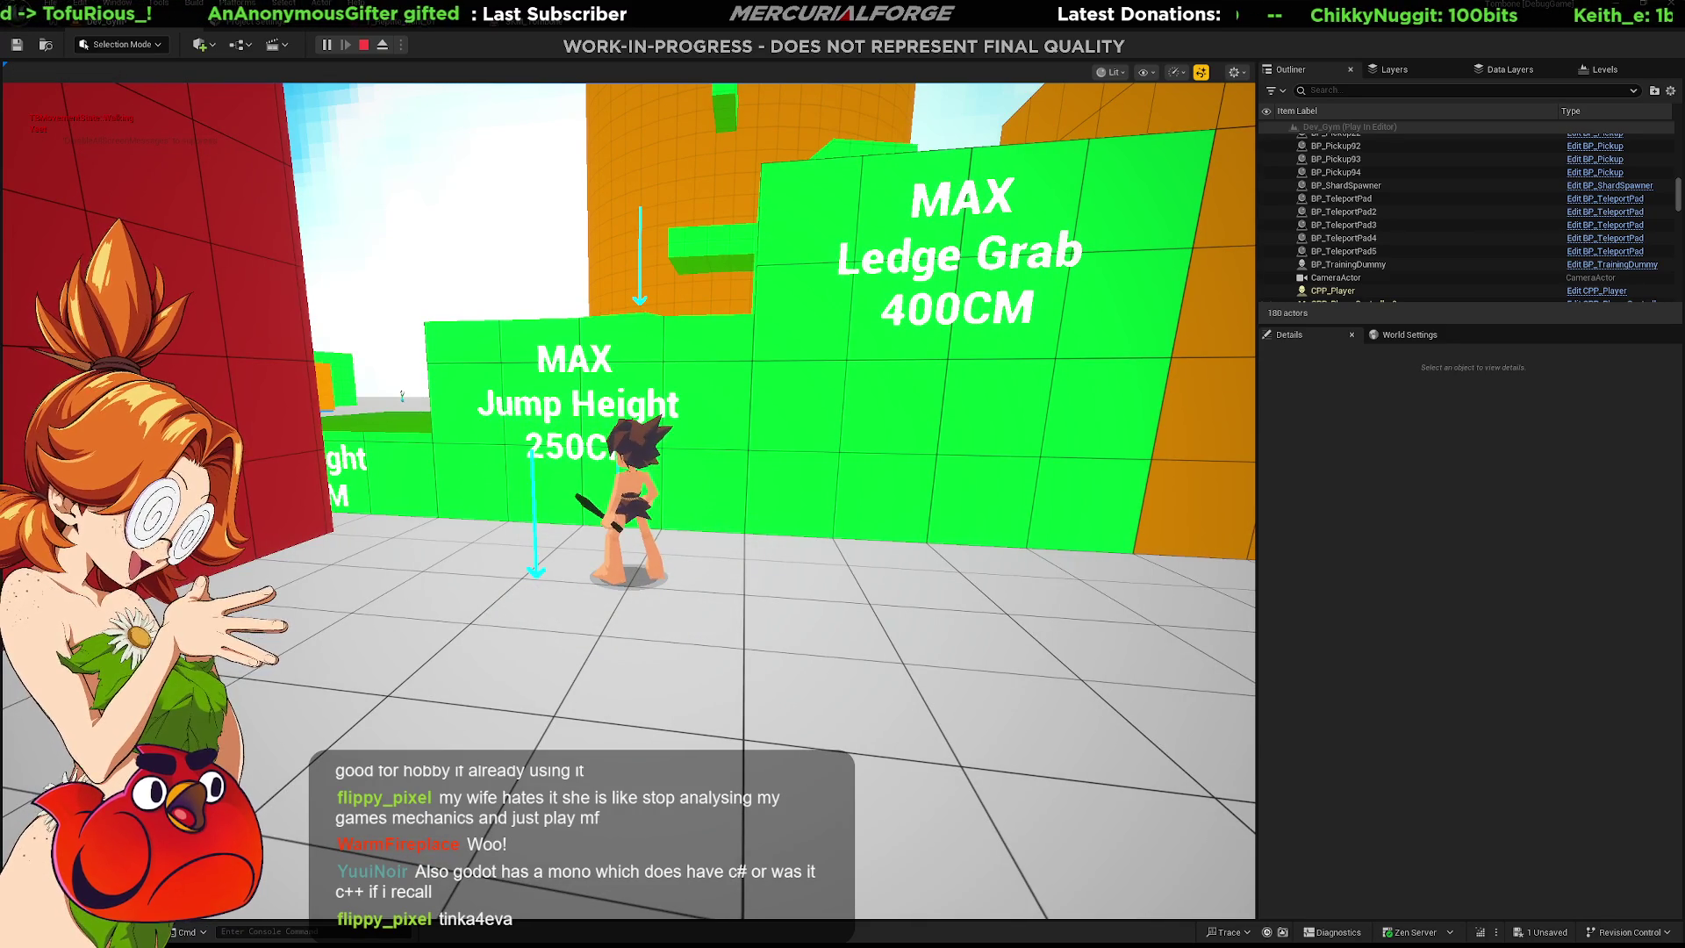
key("alt+Tab")
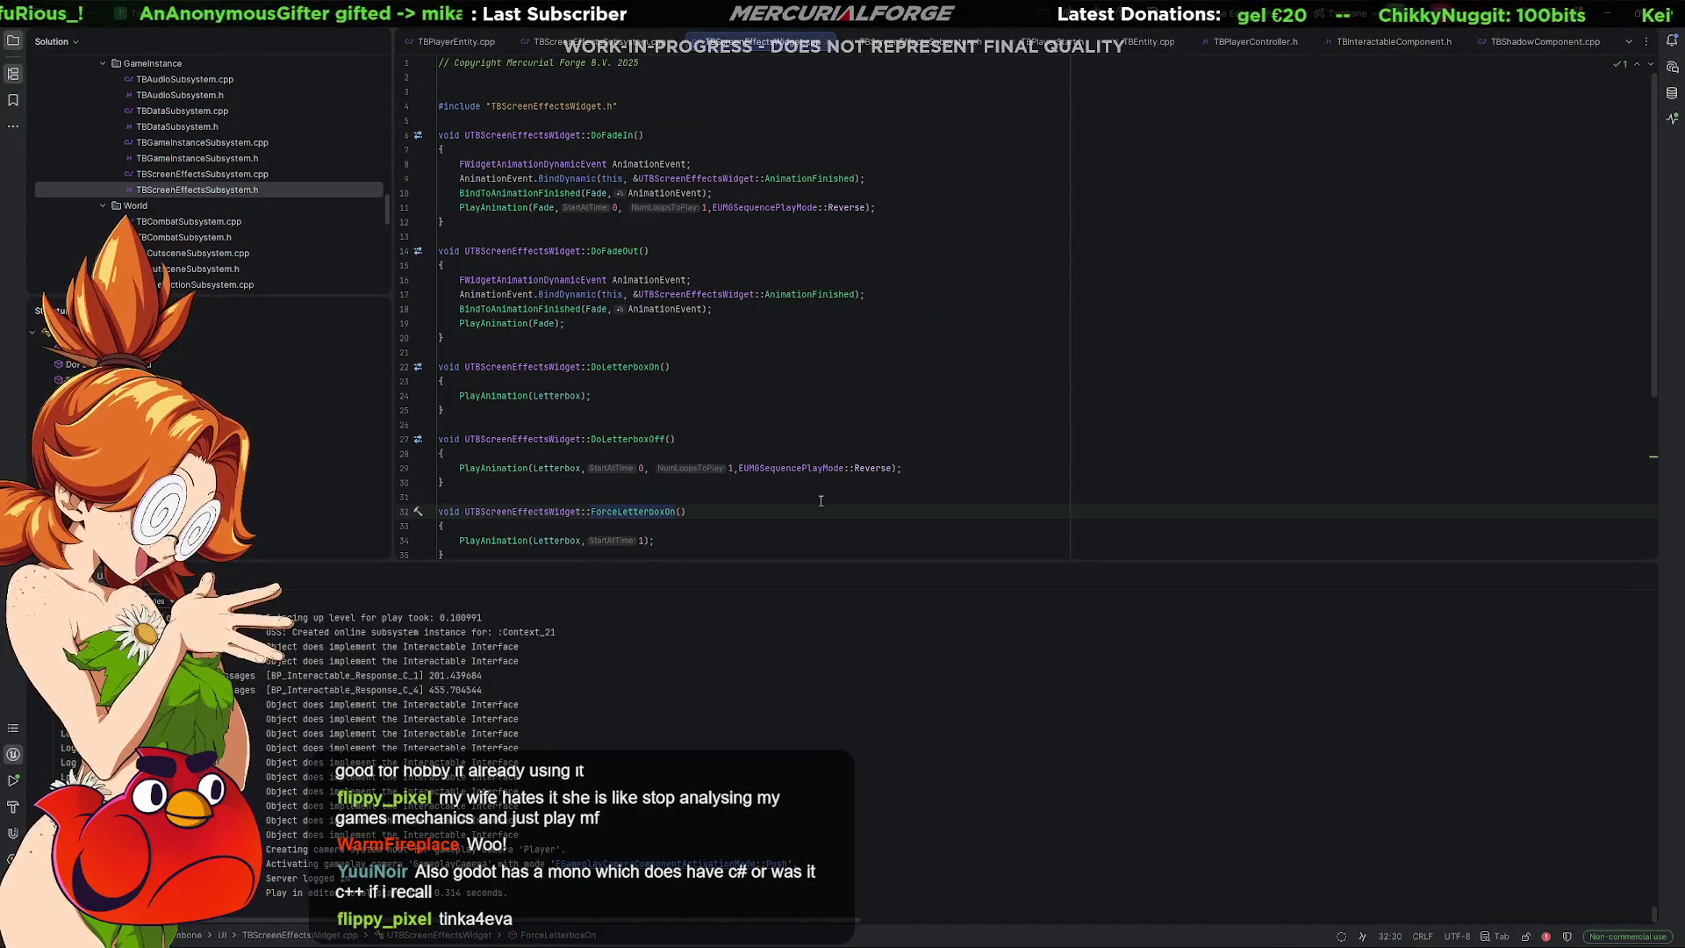
Hide the Run tool window's log output to enlarge the code view.
left_click(1643, 576)
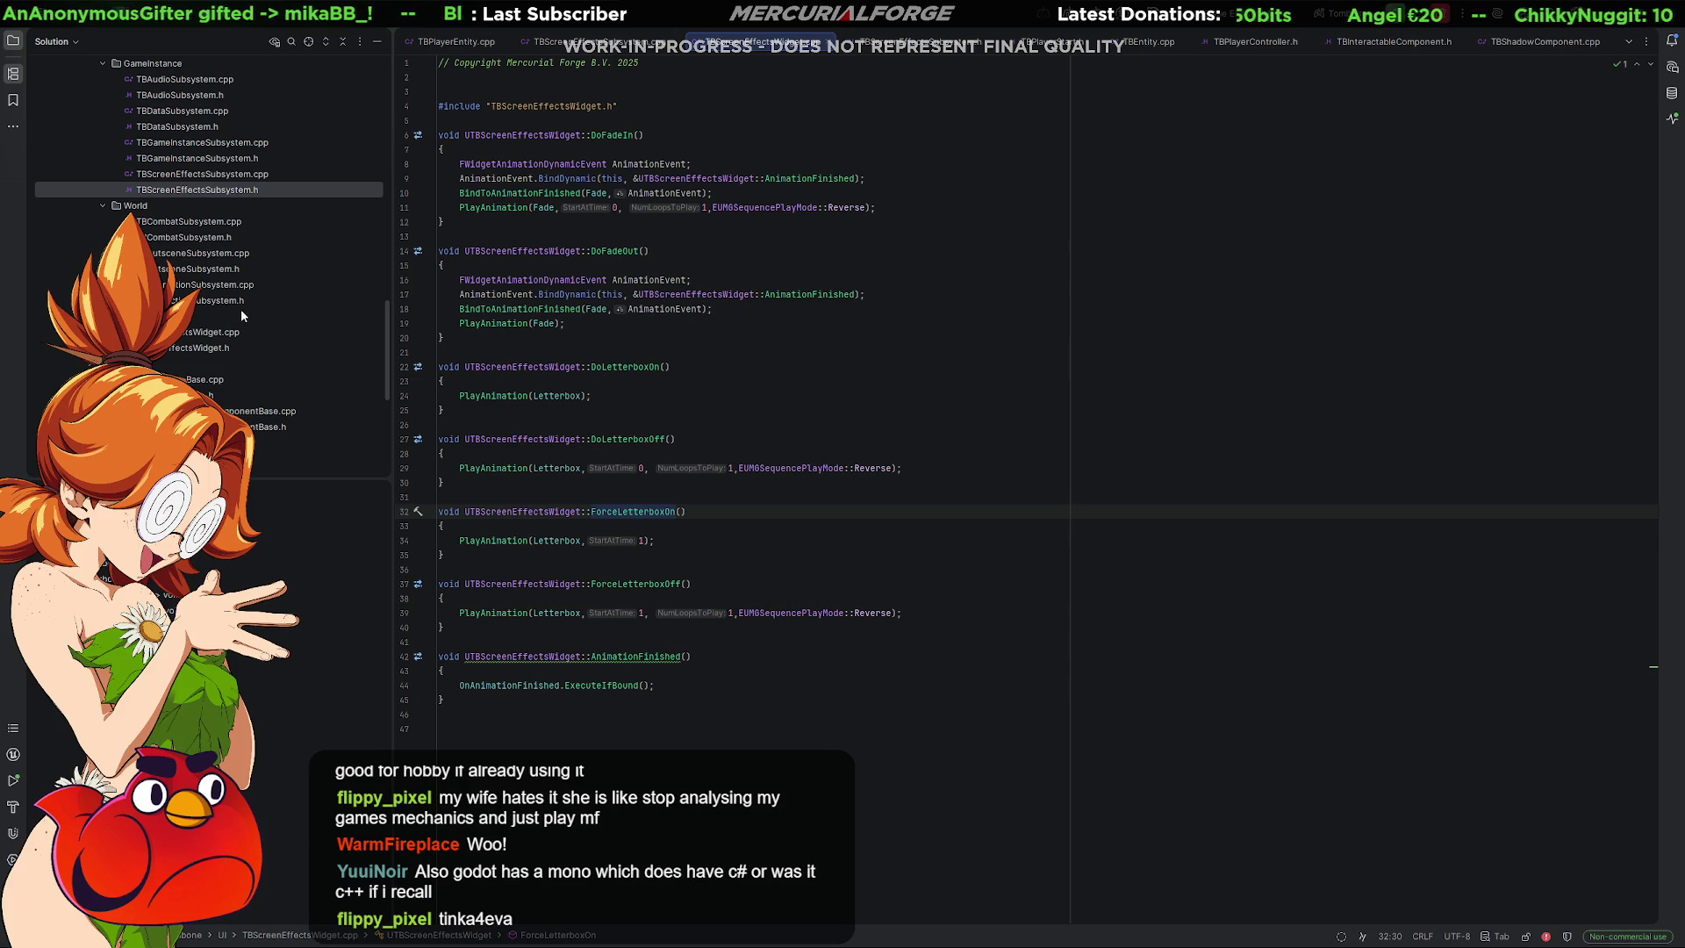
scroll(246, 310, "down", 5)
scroll(235, 321, "up", 15)
scroll(235, 321, "down", 10)
scroll(233, 324, "down", 1)
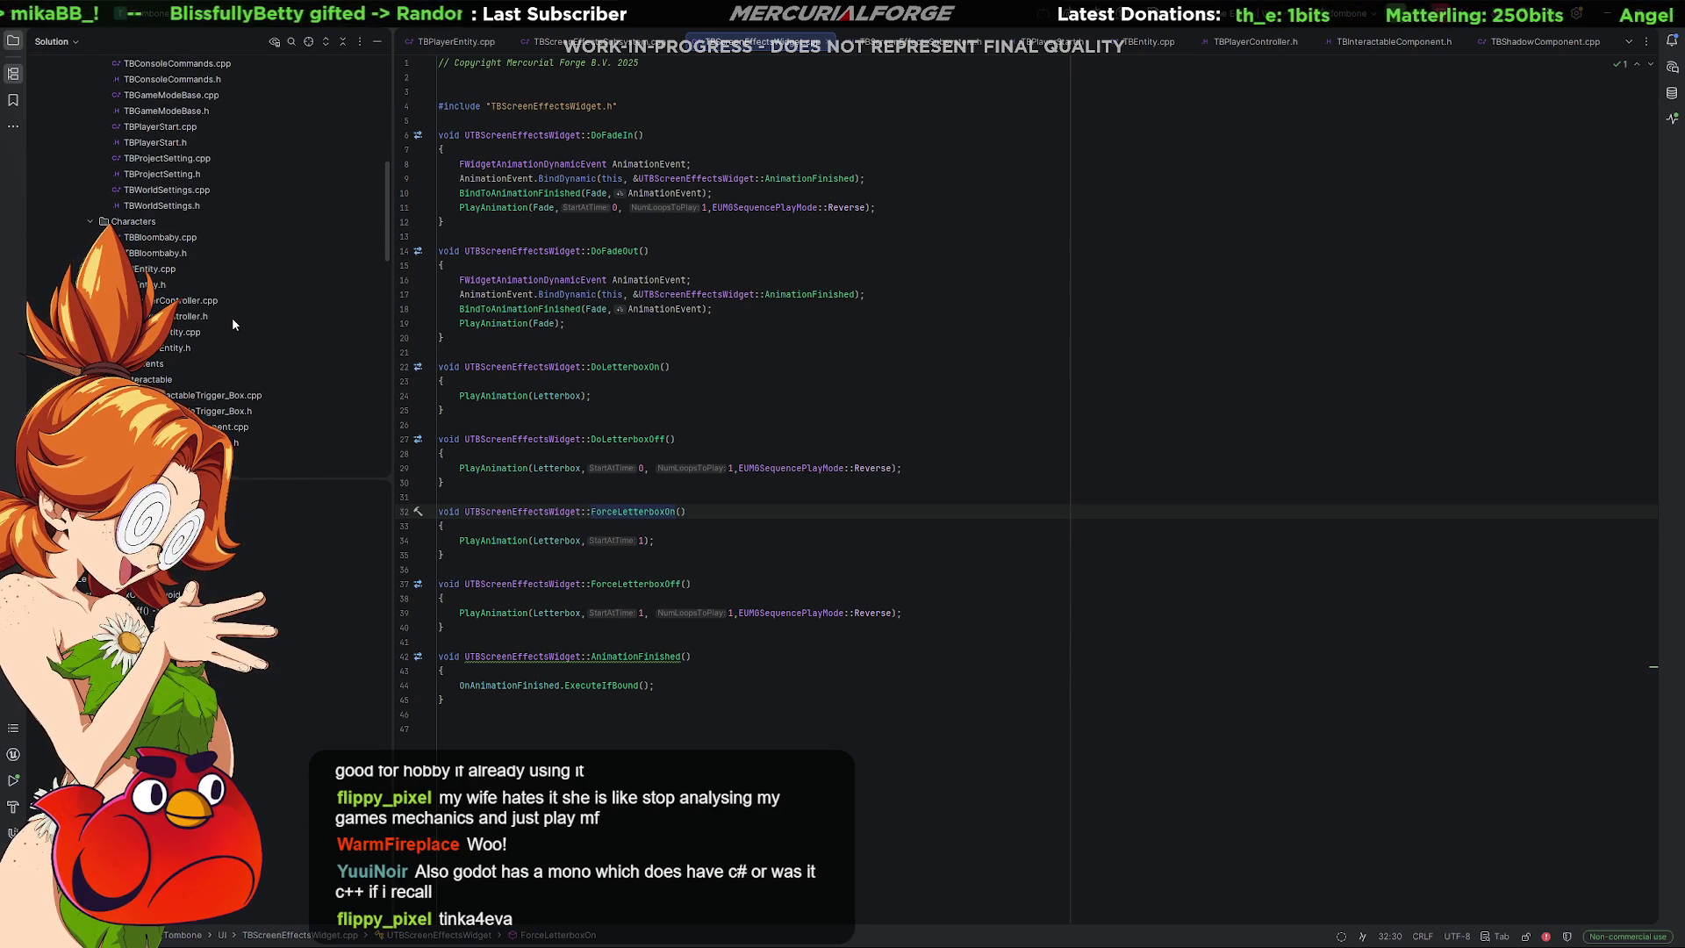
Open TBPlayerController.cpp from the Solution tree and browse to its OnPossess bindings.
double_click(184, 301)
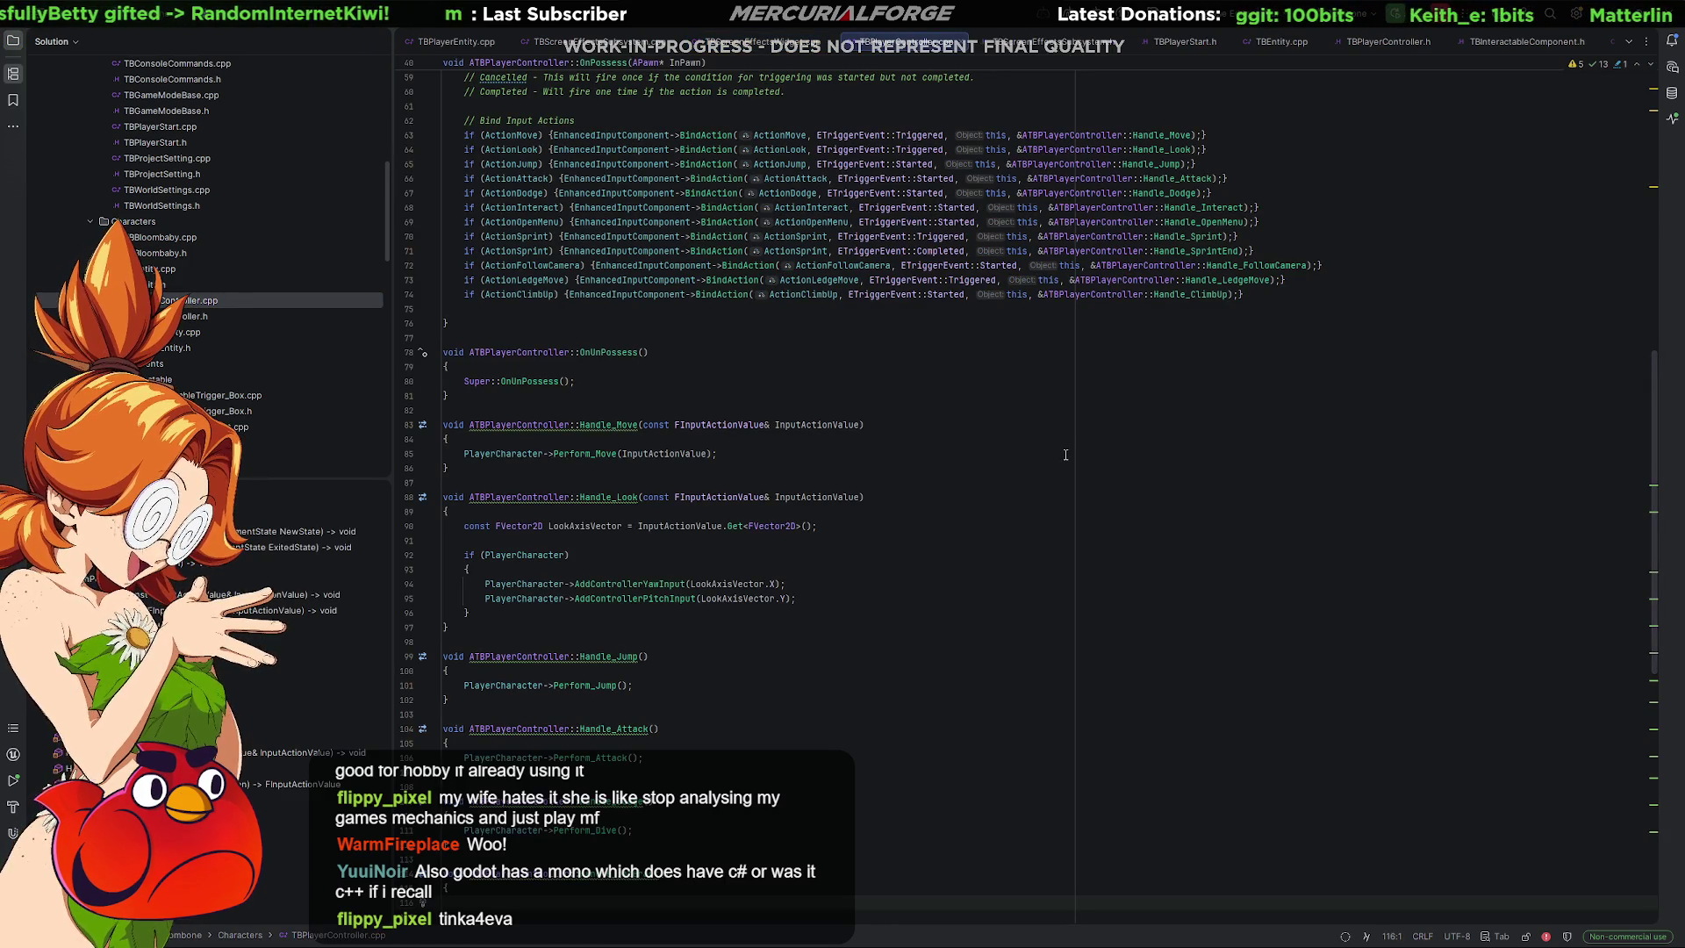
scroll(1065, 454, "down", 6)
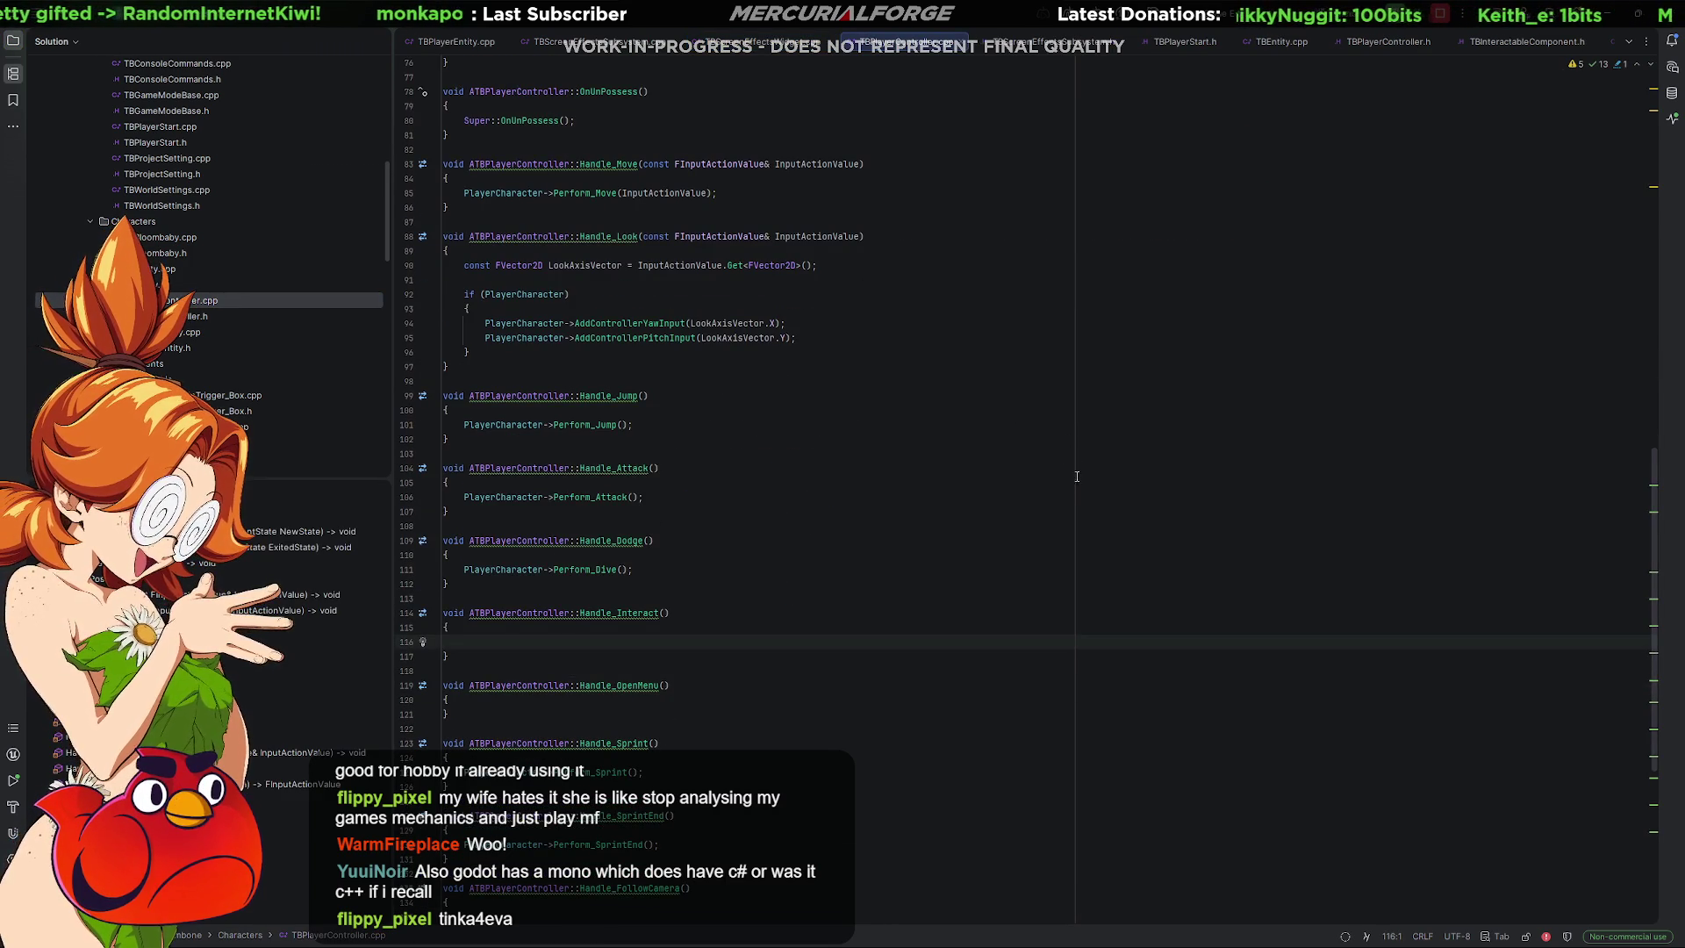
scroll(1065, 455, "up", 15)
scroll(984, 545, "up", 5)
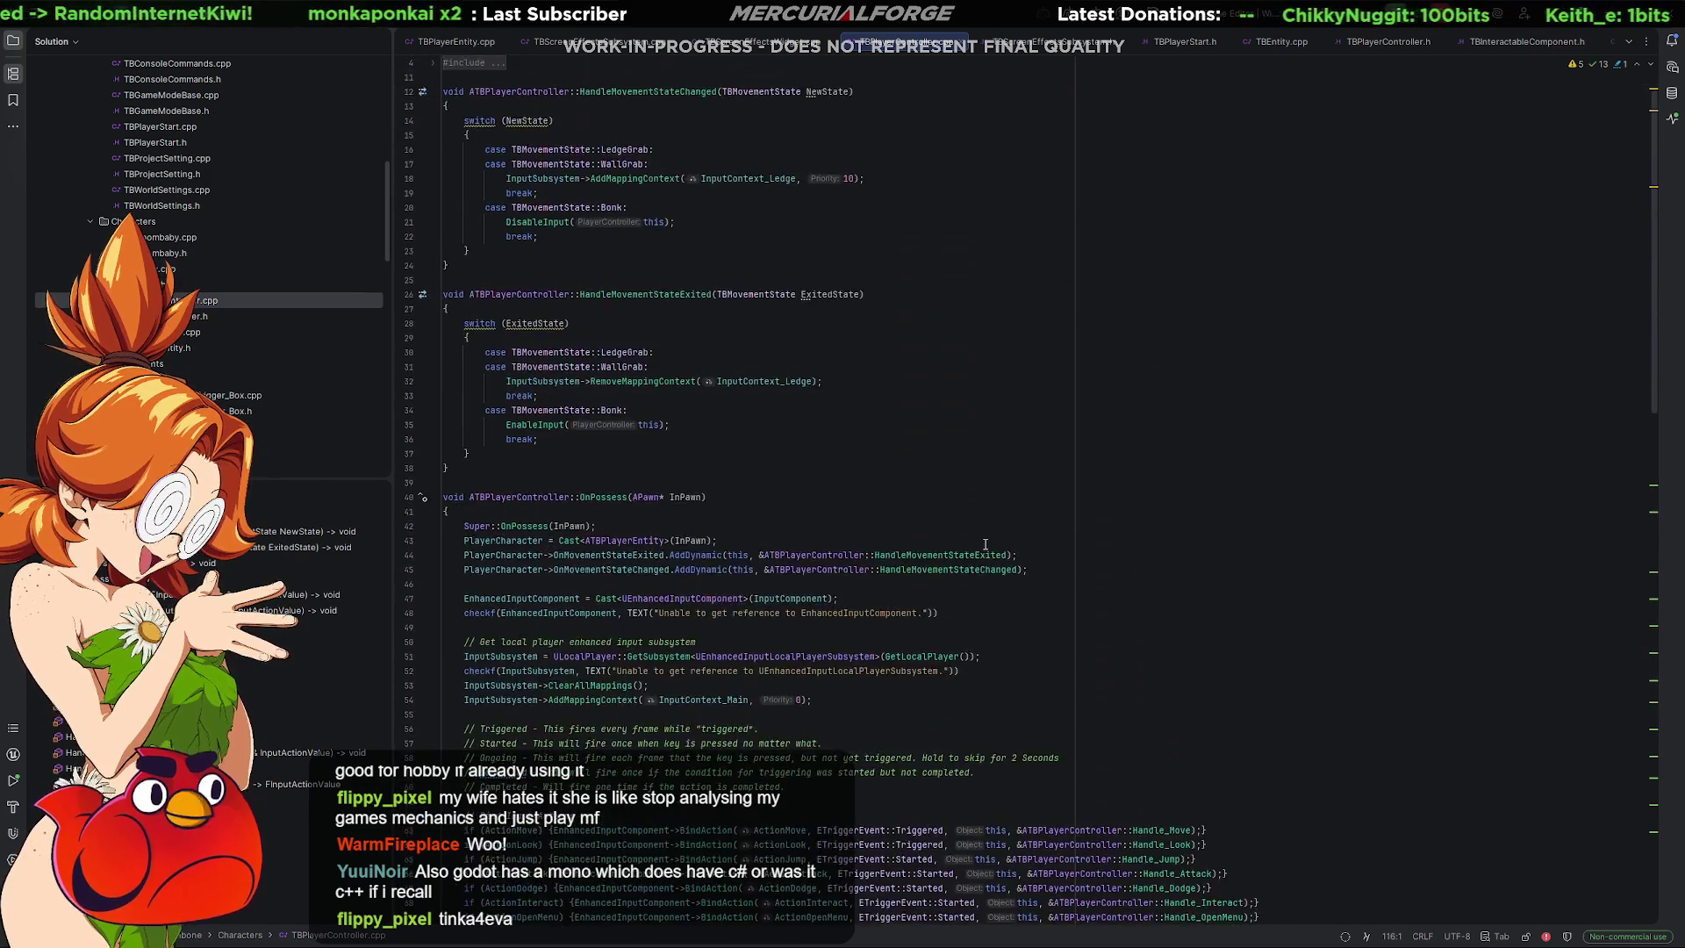
scroll(864, 544, "down", 20)
scroll(864, 545, "down", 8)
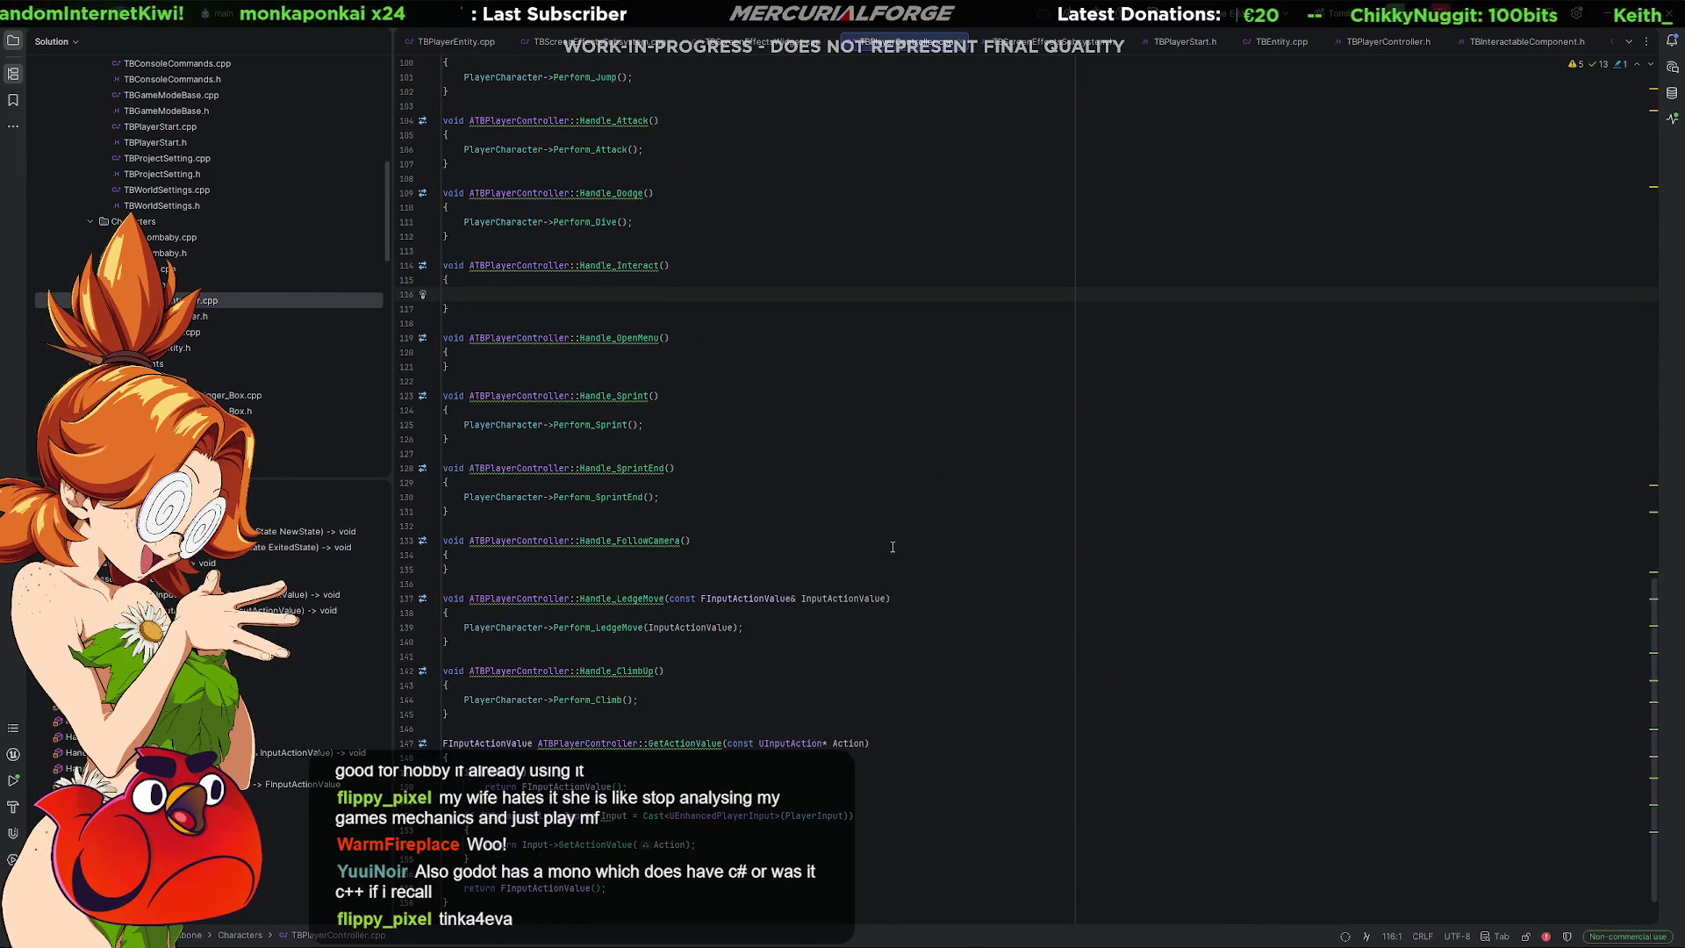
scroll(891, 544, "up", 20)
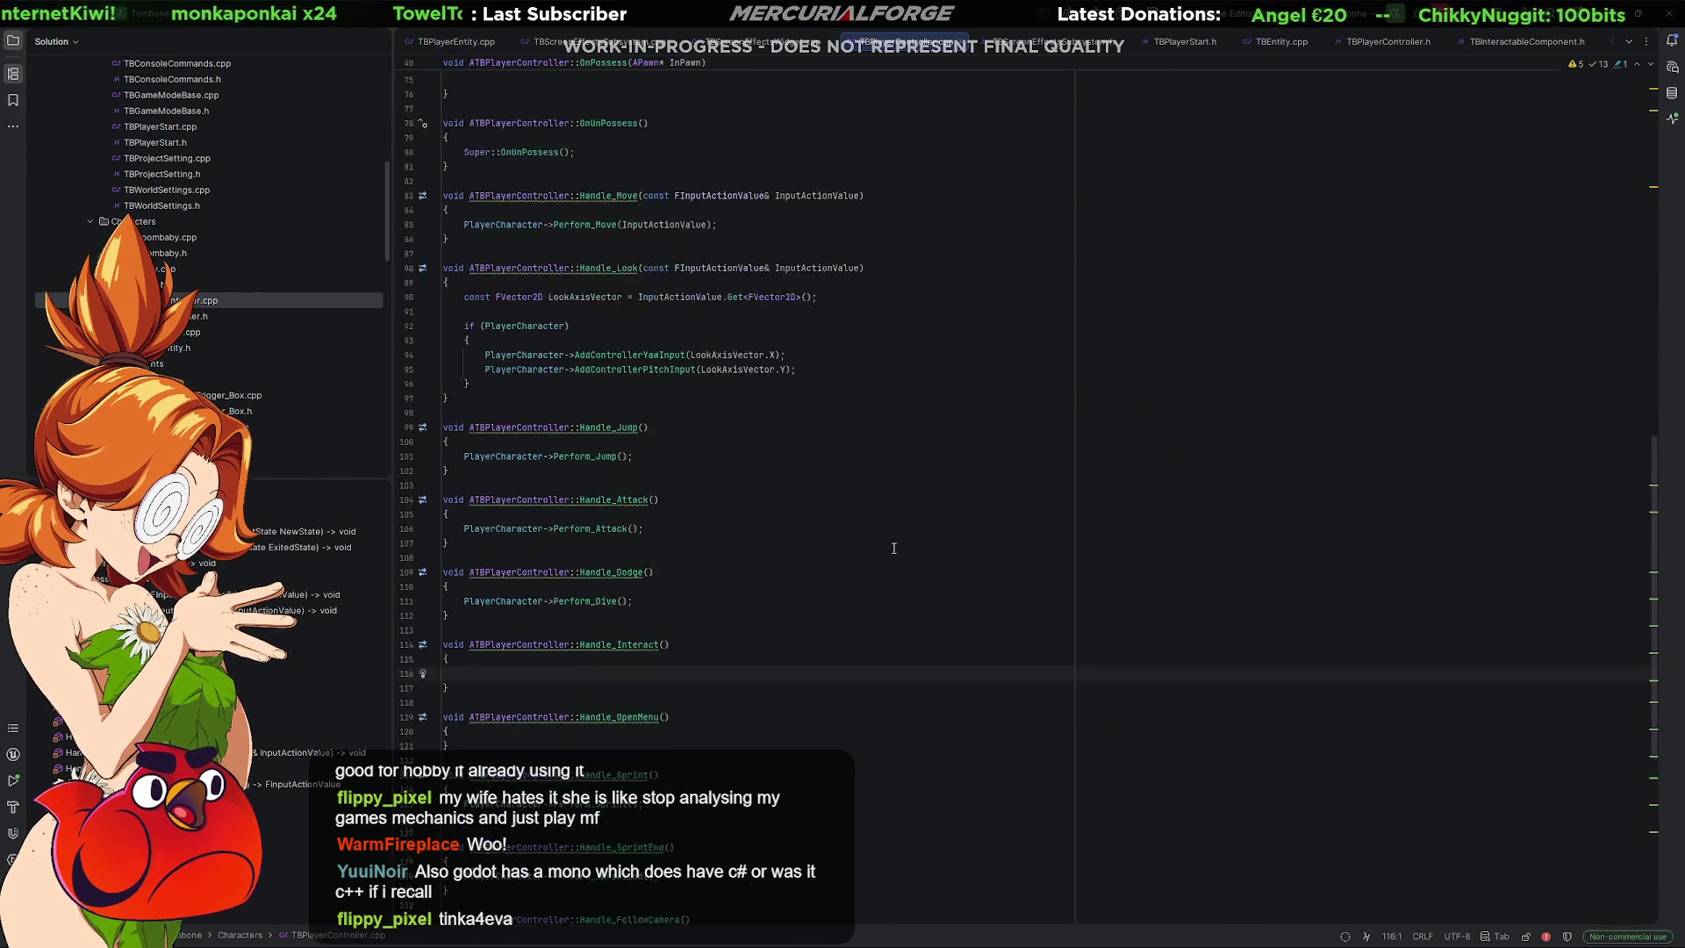
Select the input action bindings on lines 63–74, then return to the Unreal Editor.
mouse_move(1337, 507)
left_mouse_down()
mouse_move(965, 479)
mouse_move(465, 338)
left_mouse_up()
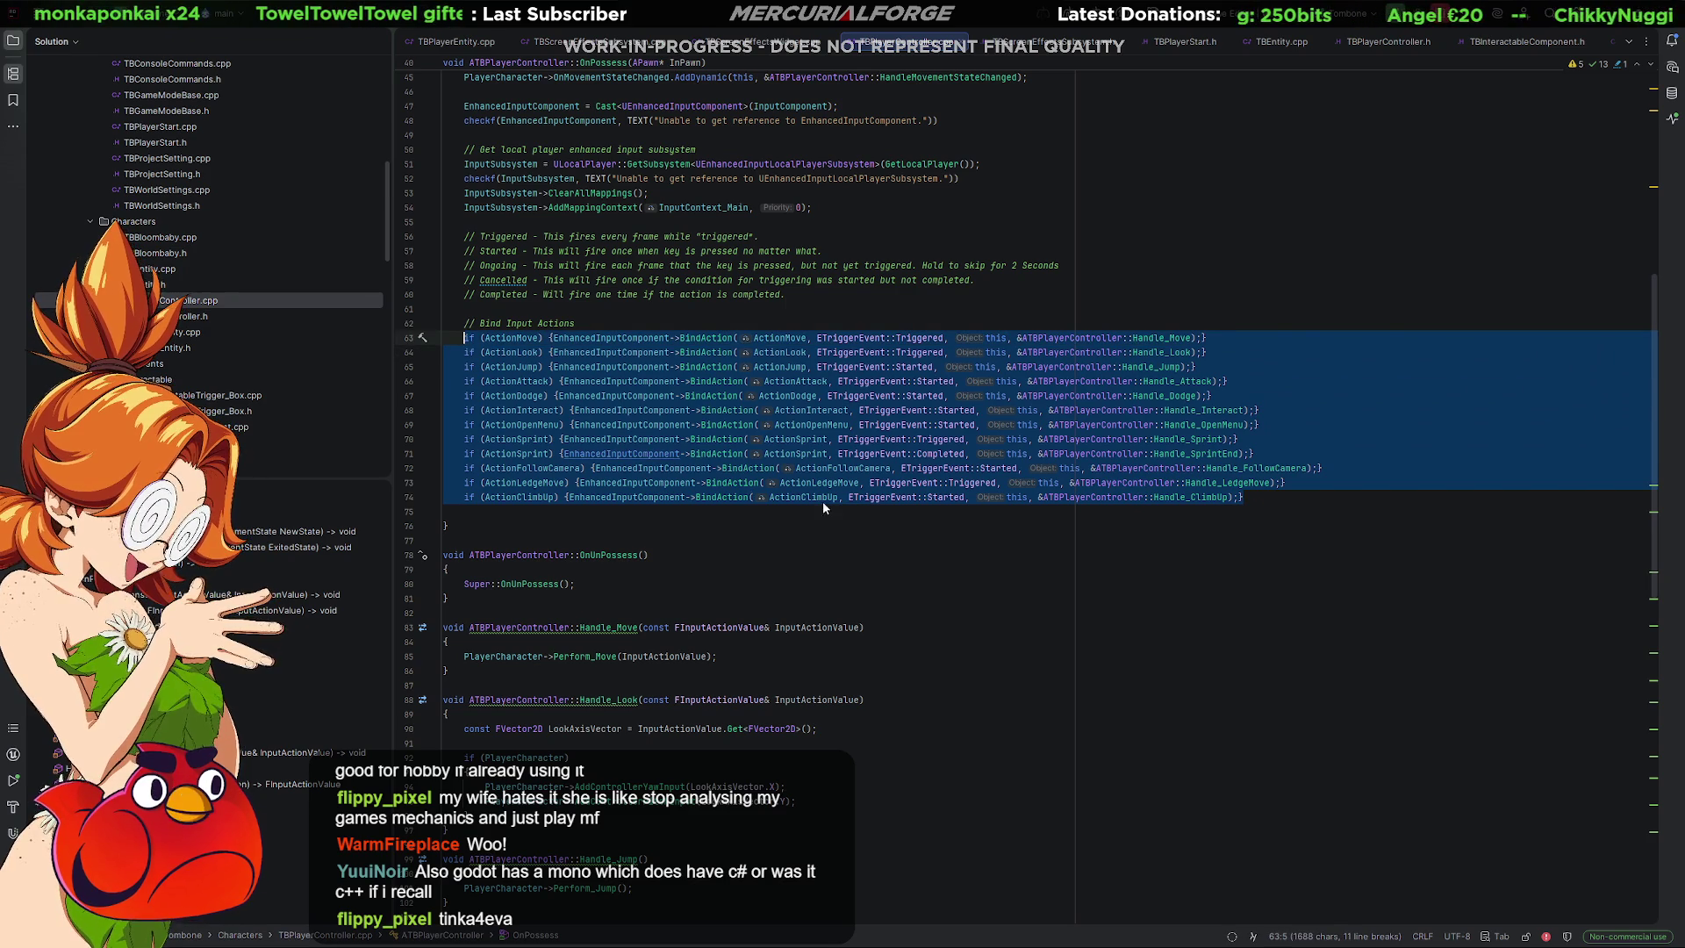
scroll(814, 508, "up", 4, "ctrl")
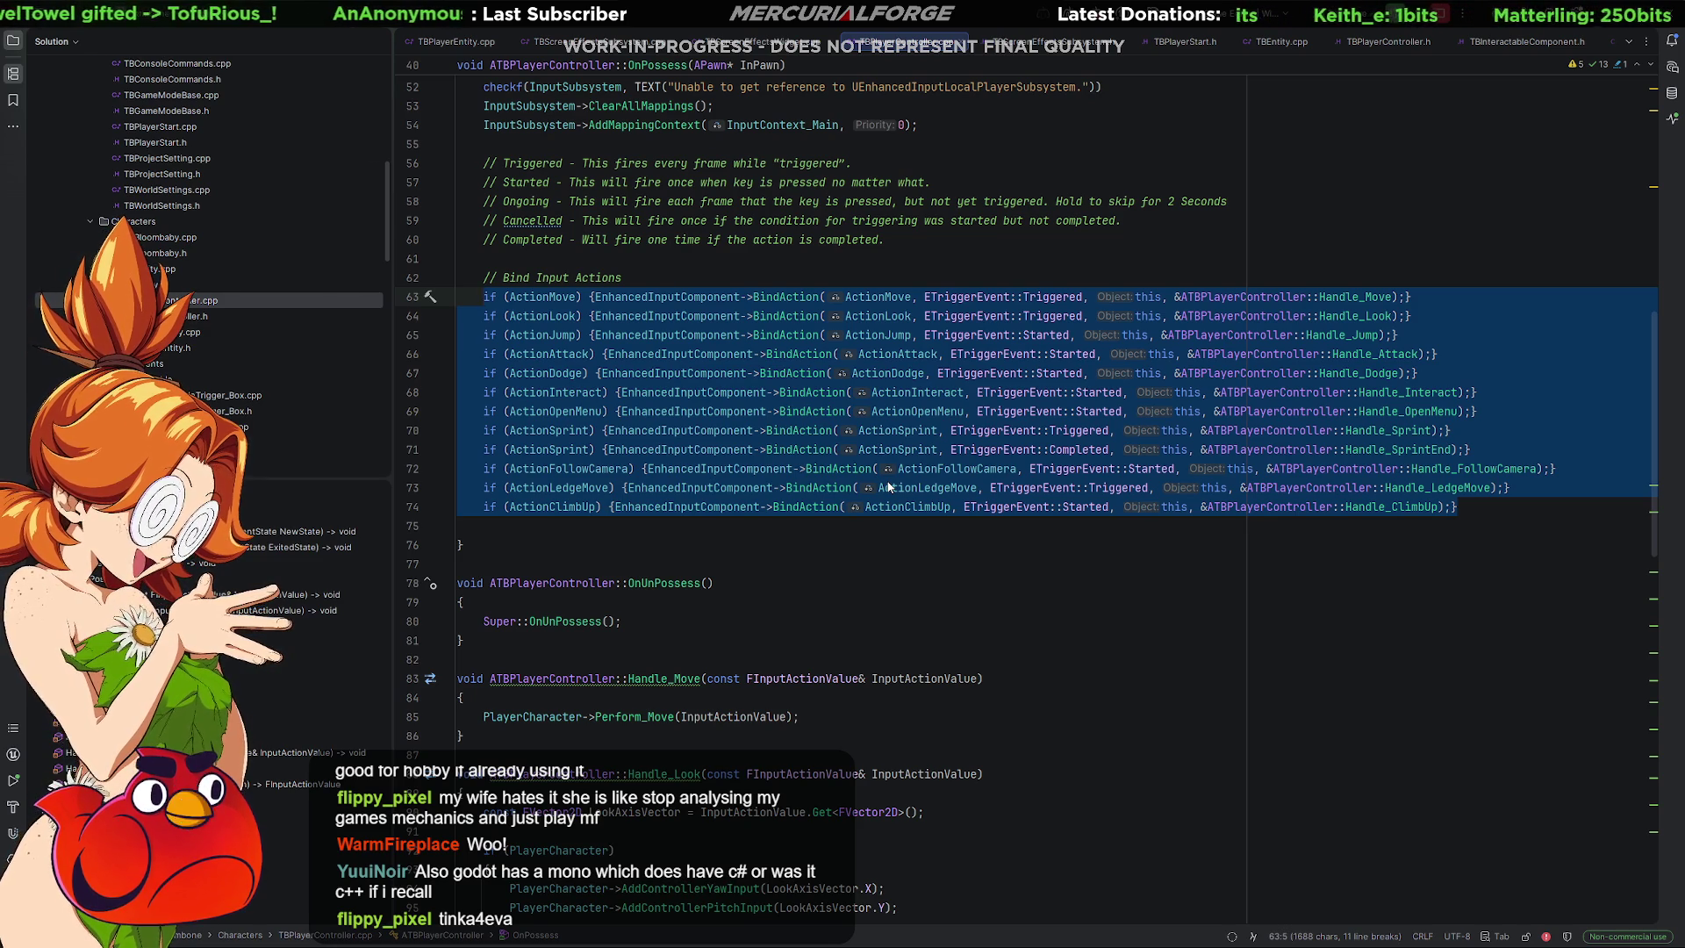
key("alt+Tab")
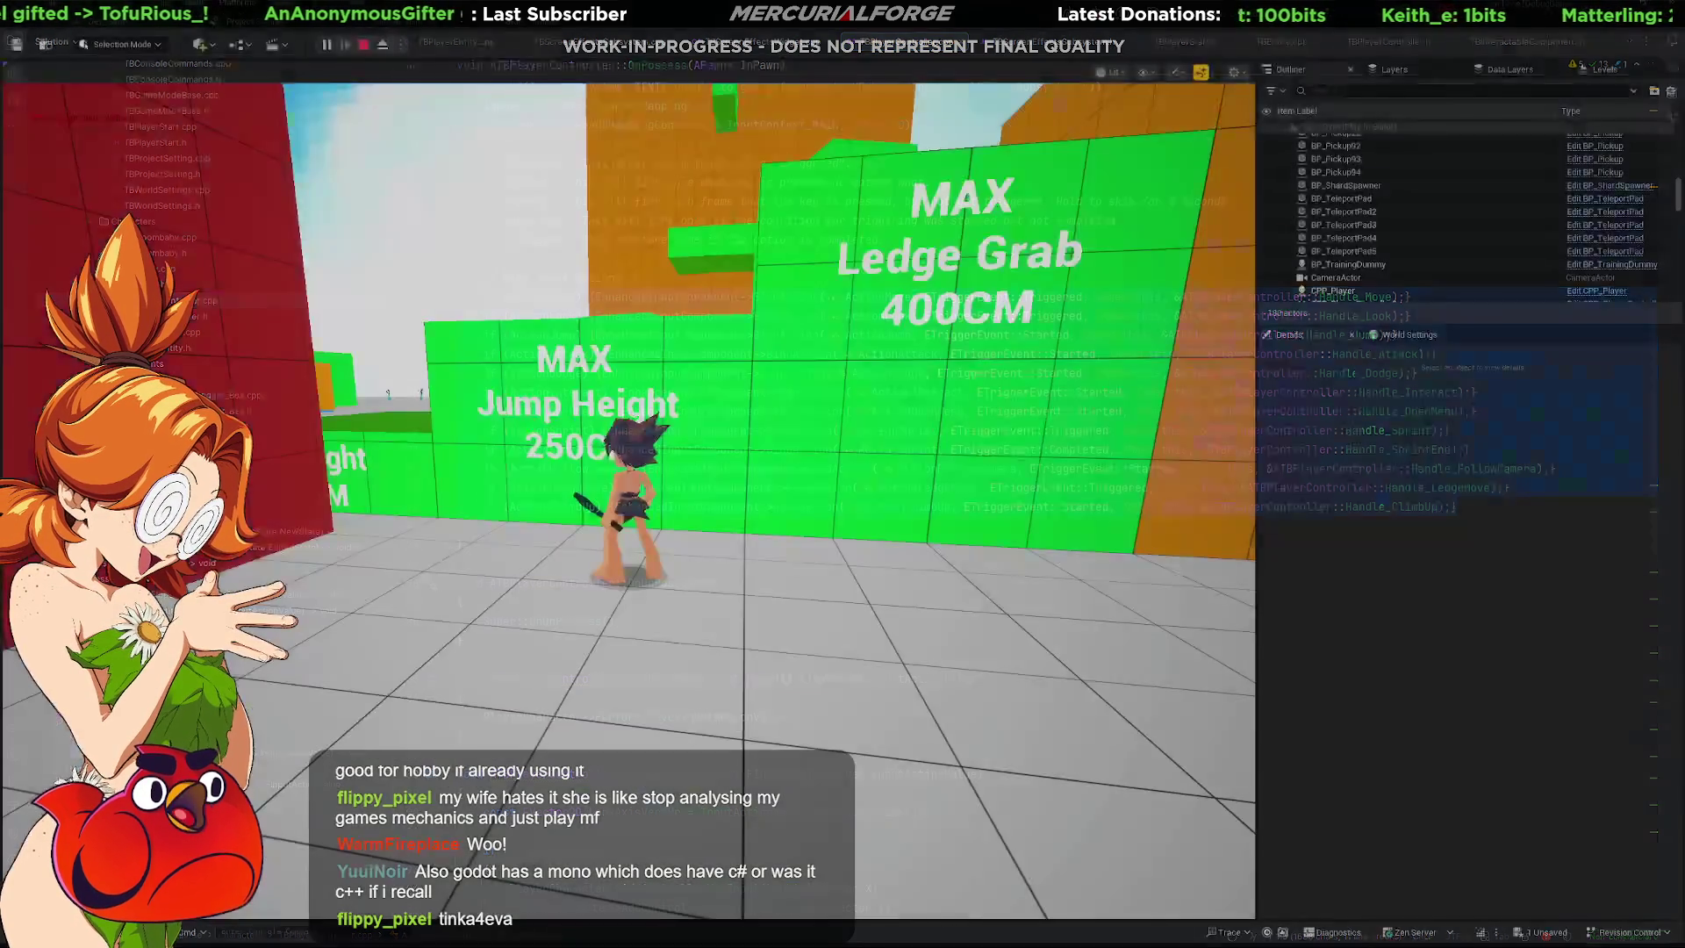
Open the IA_Jump input action from Content > Base > Input in the Content Drawer.
key("ctrl+space")
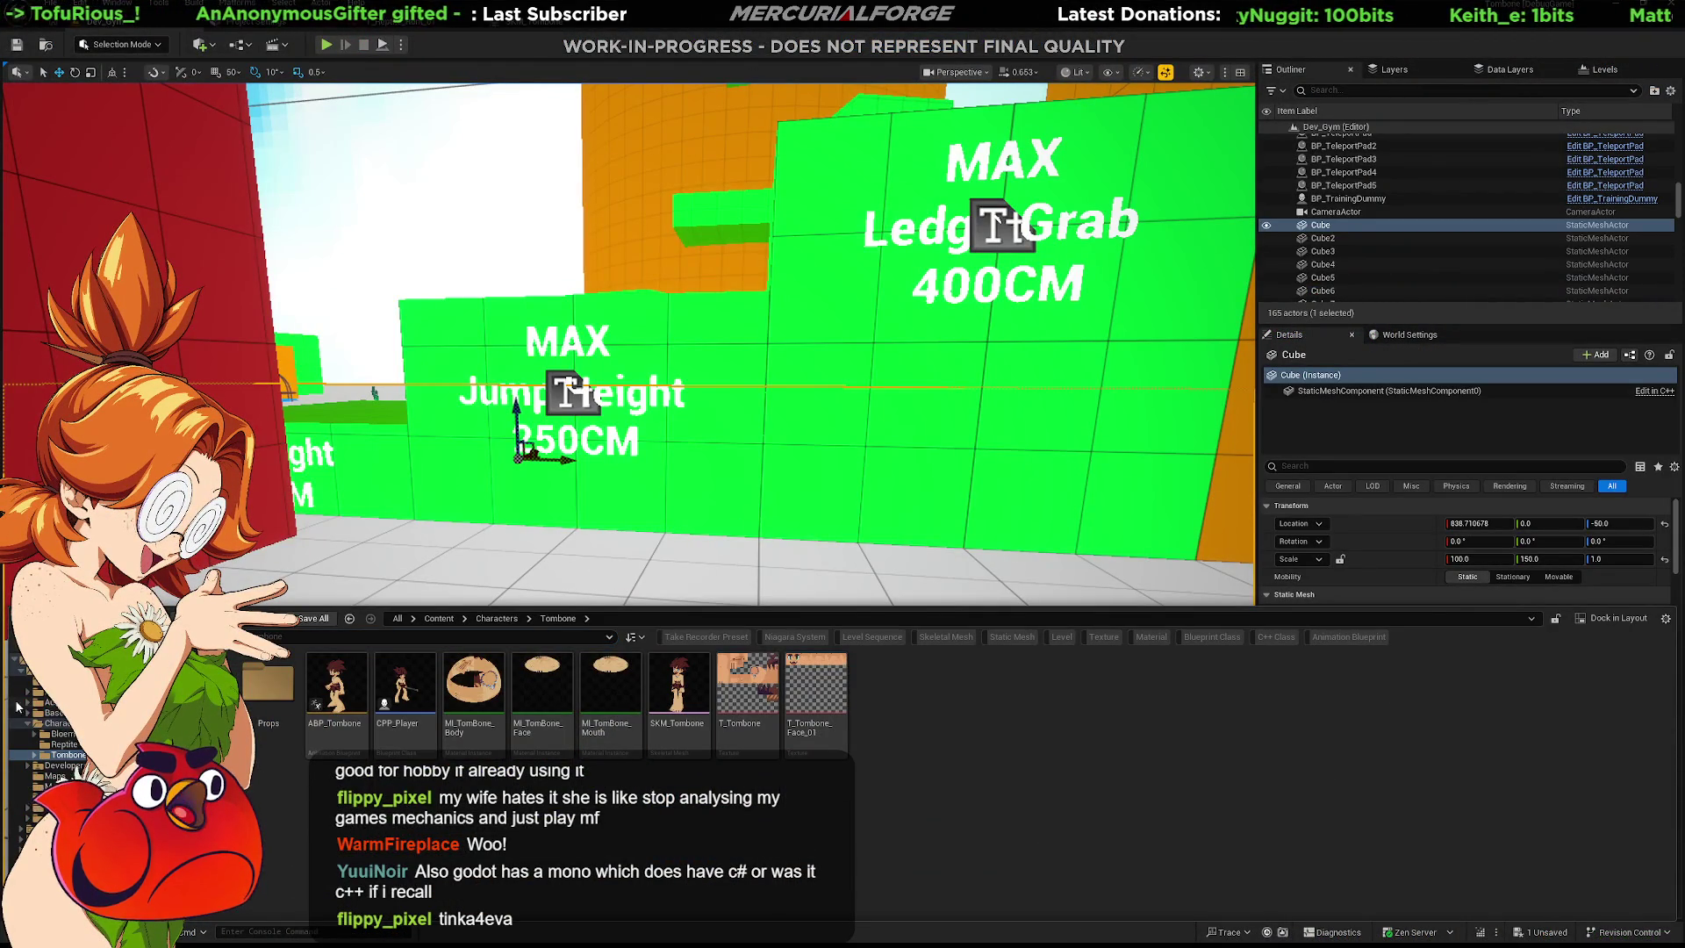
left_click(48, 712)
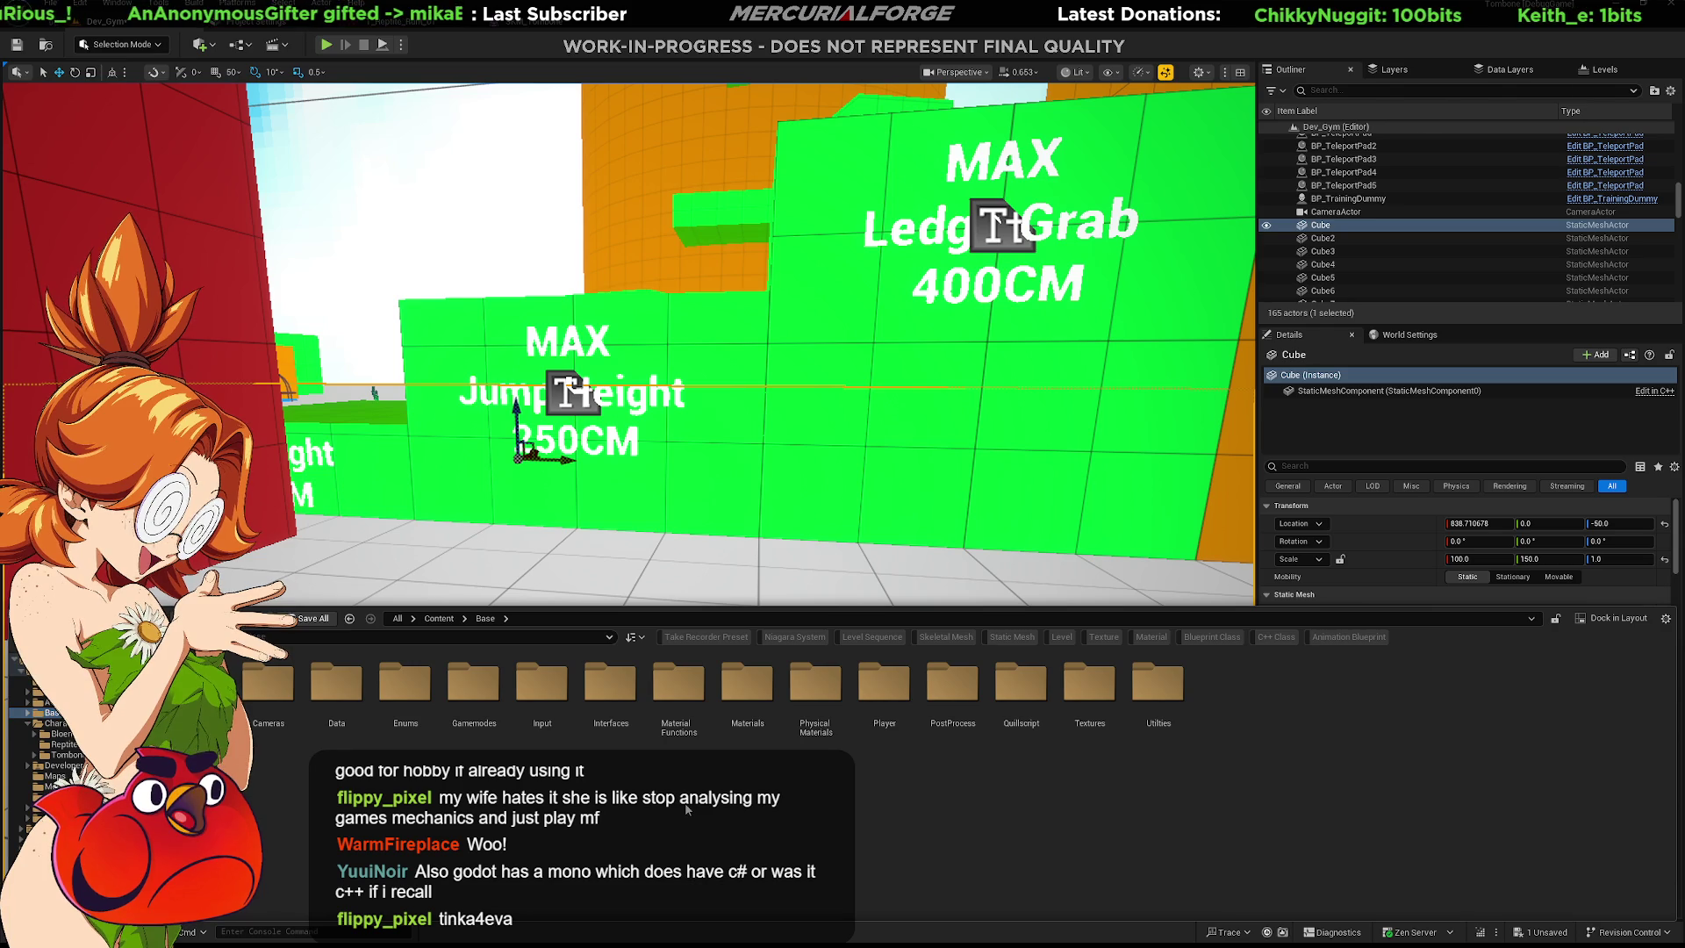
left_click(551, 684)
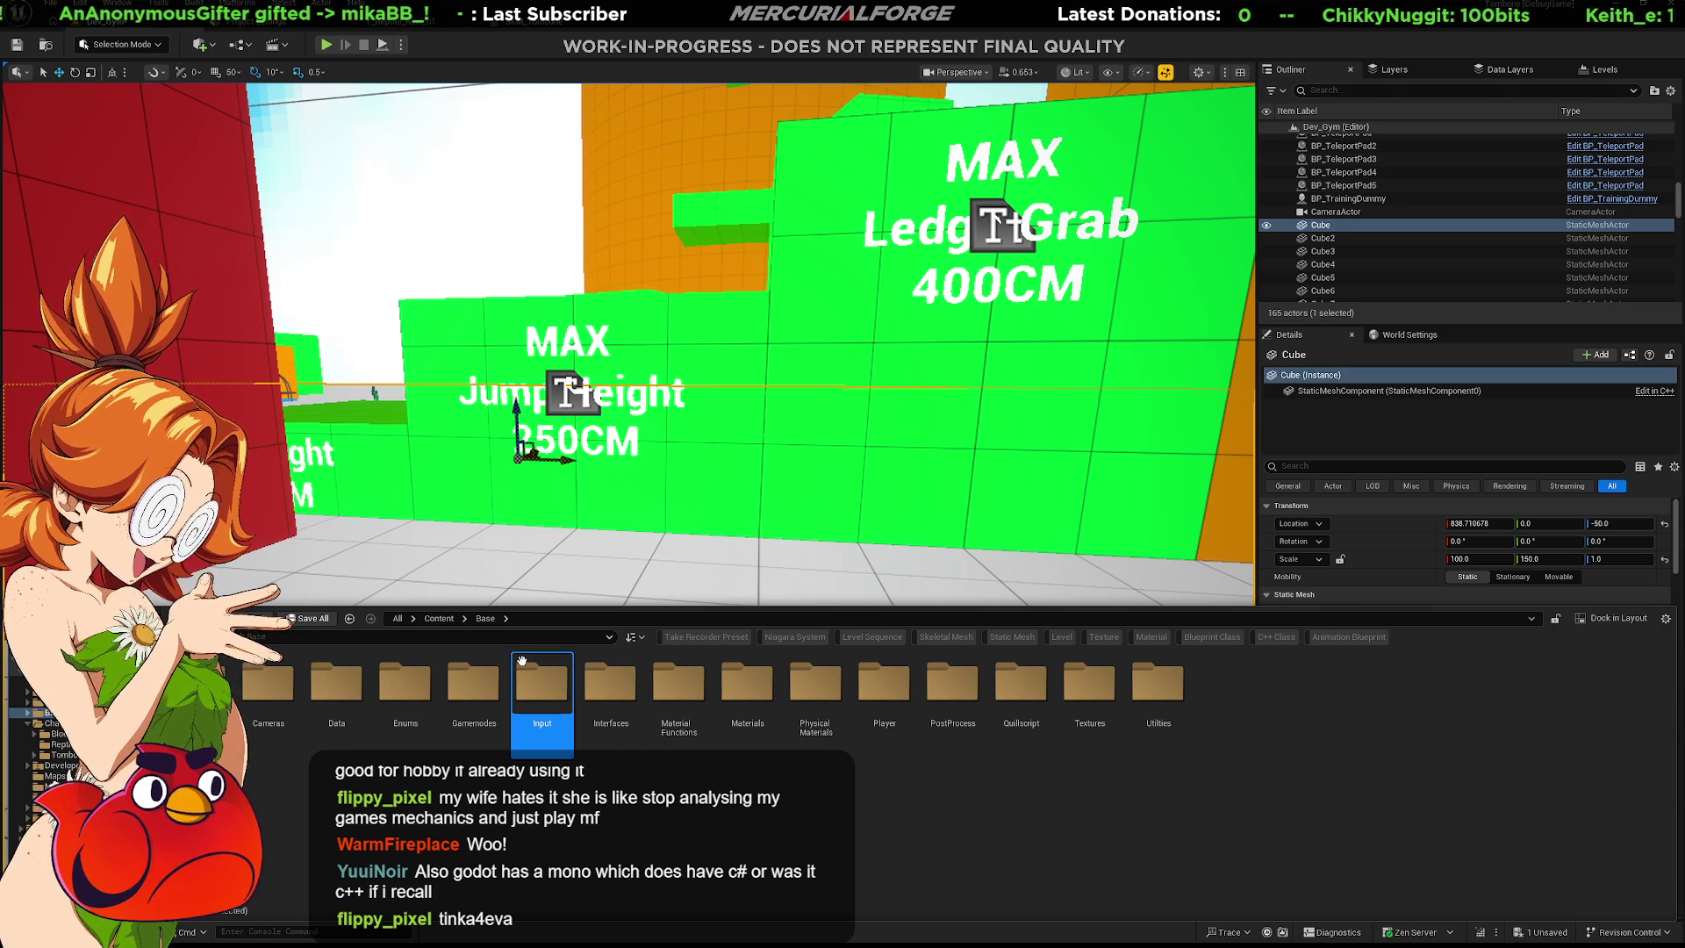
double_click(525, 678)
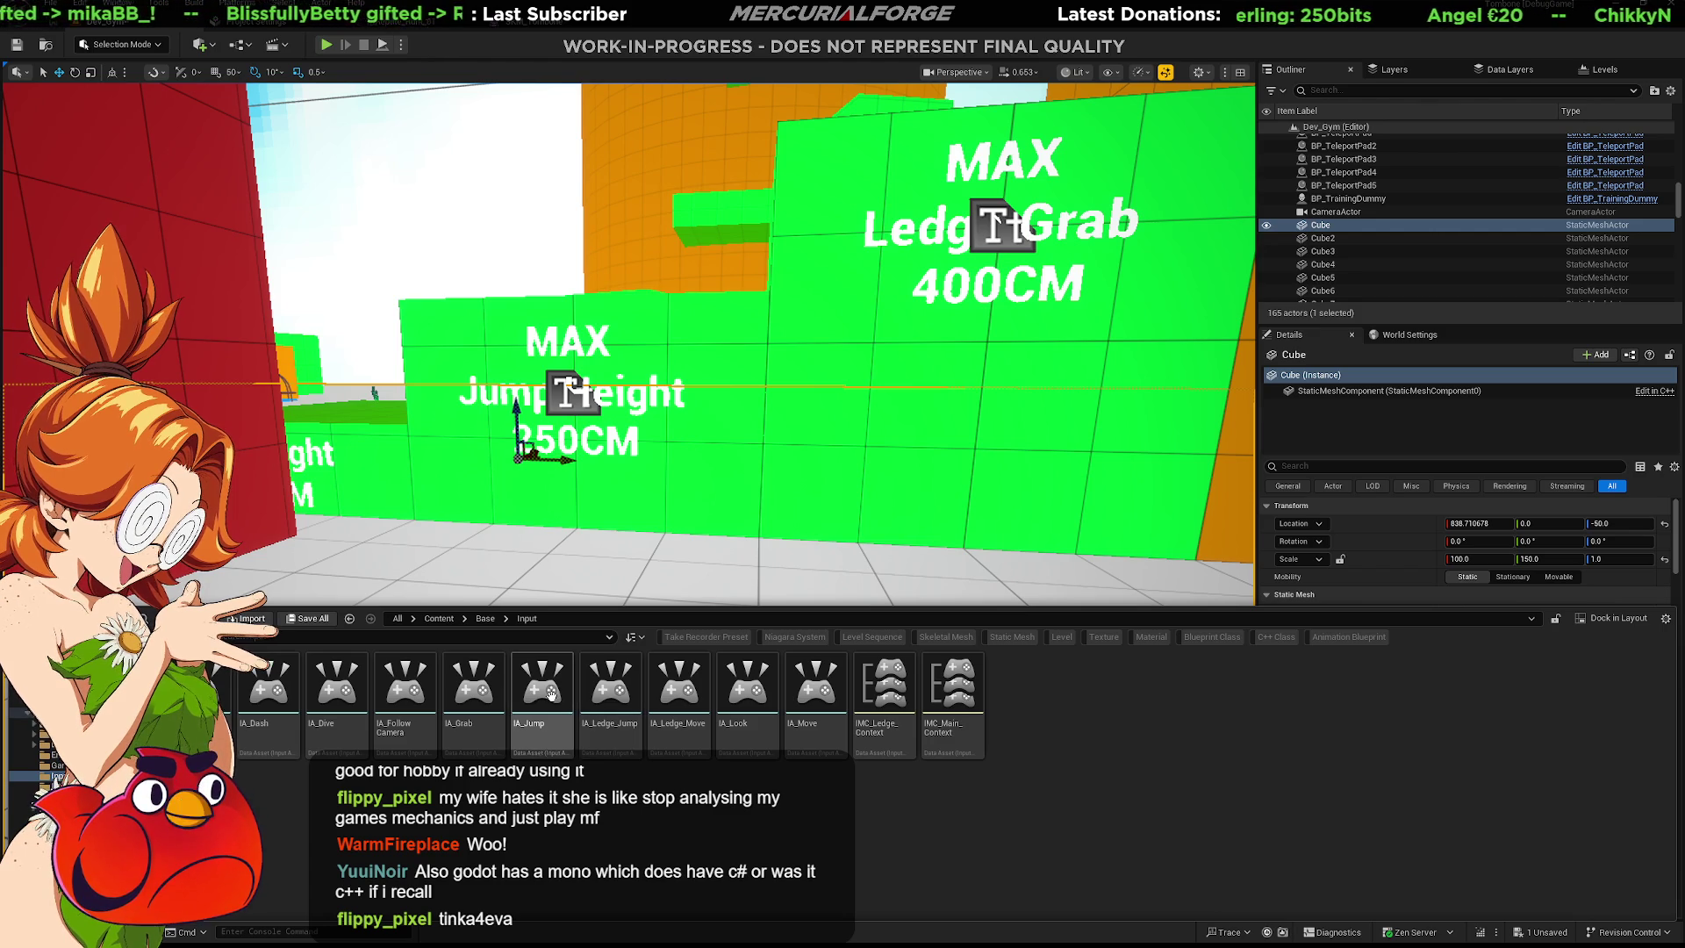
left_click(546, 693)
double_click(546, 694)
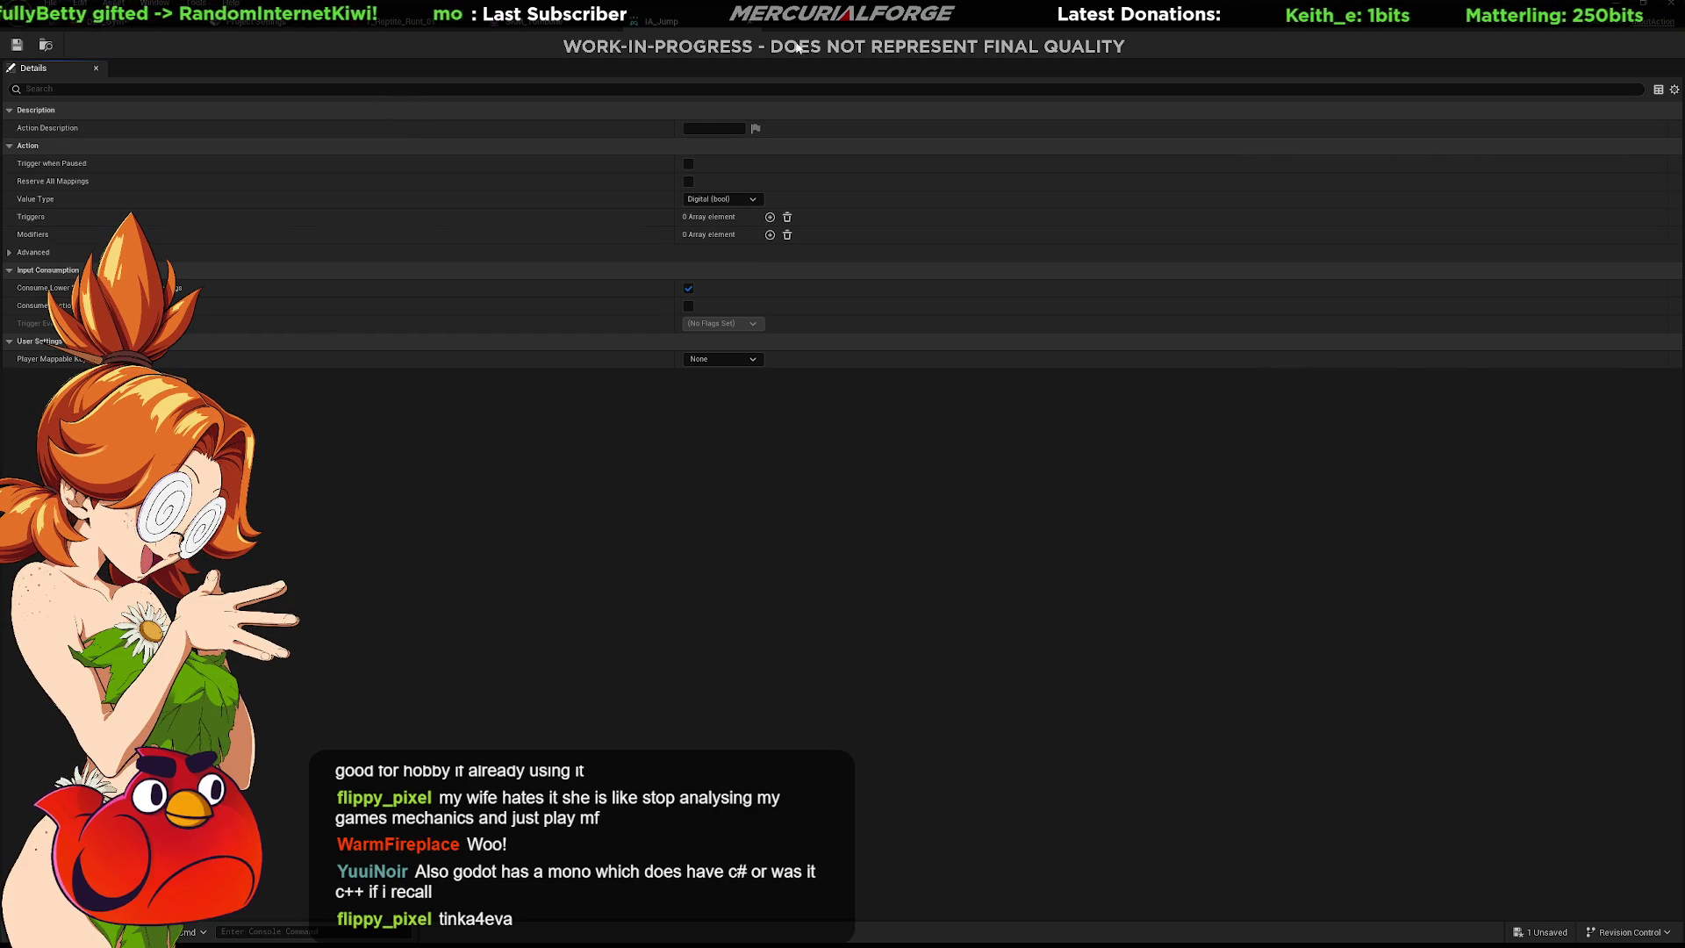
Leave the IA_Jump and skeleton editor tabs for the level editor and reopen the Input folder assets.
left_click(751, 29)
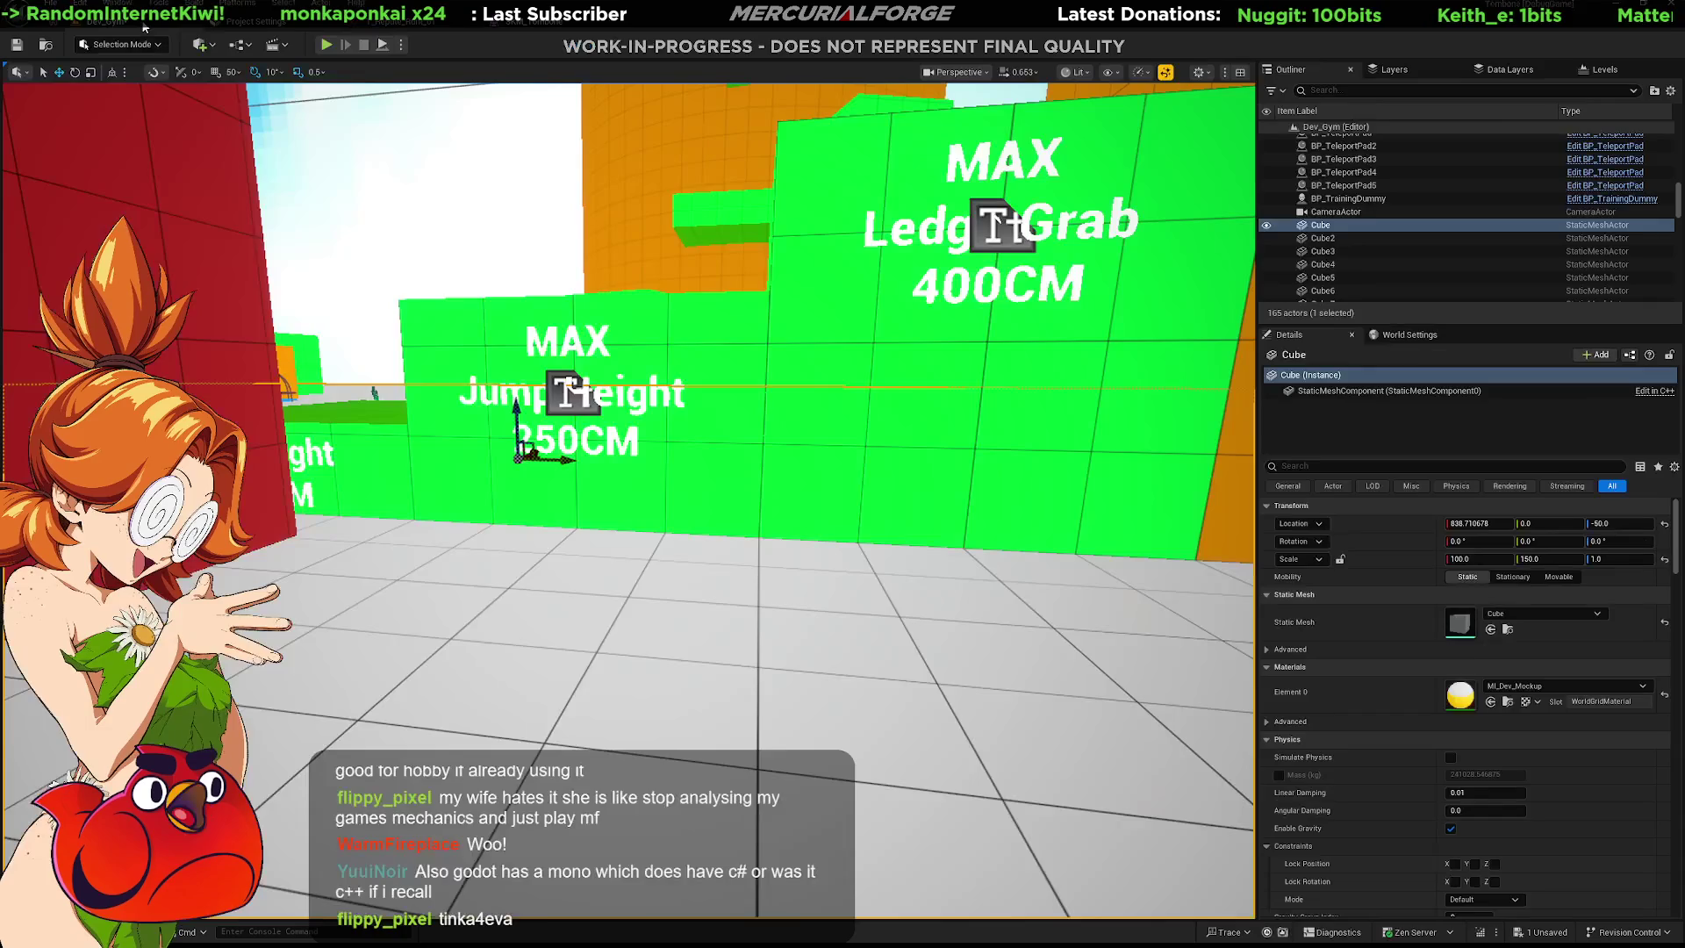
left_click(136, 22)
key("ctrl+space")
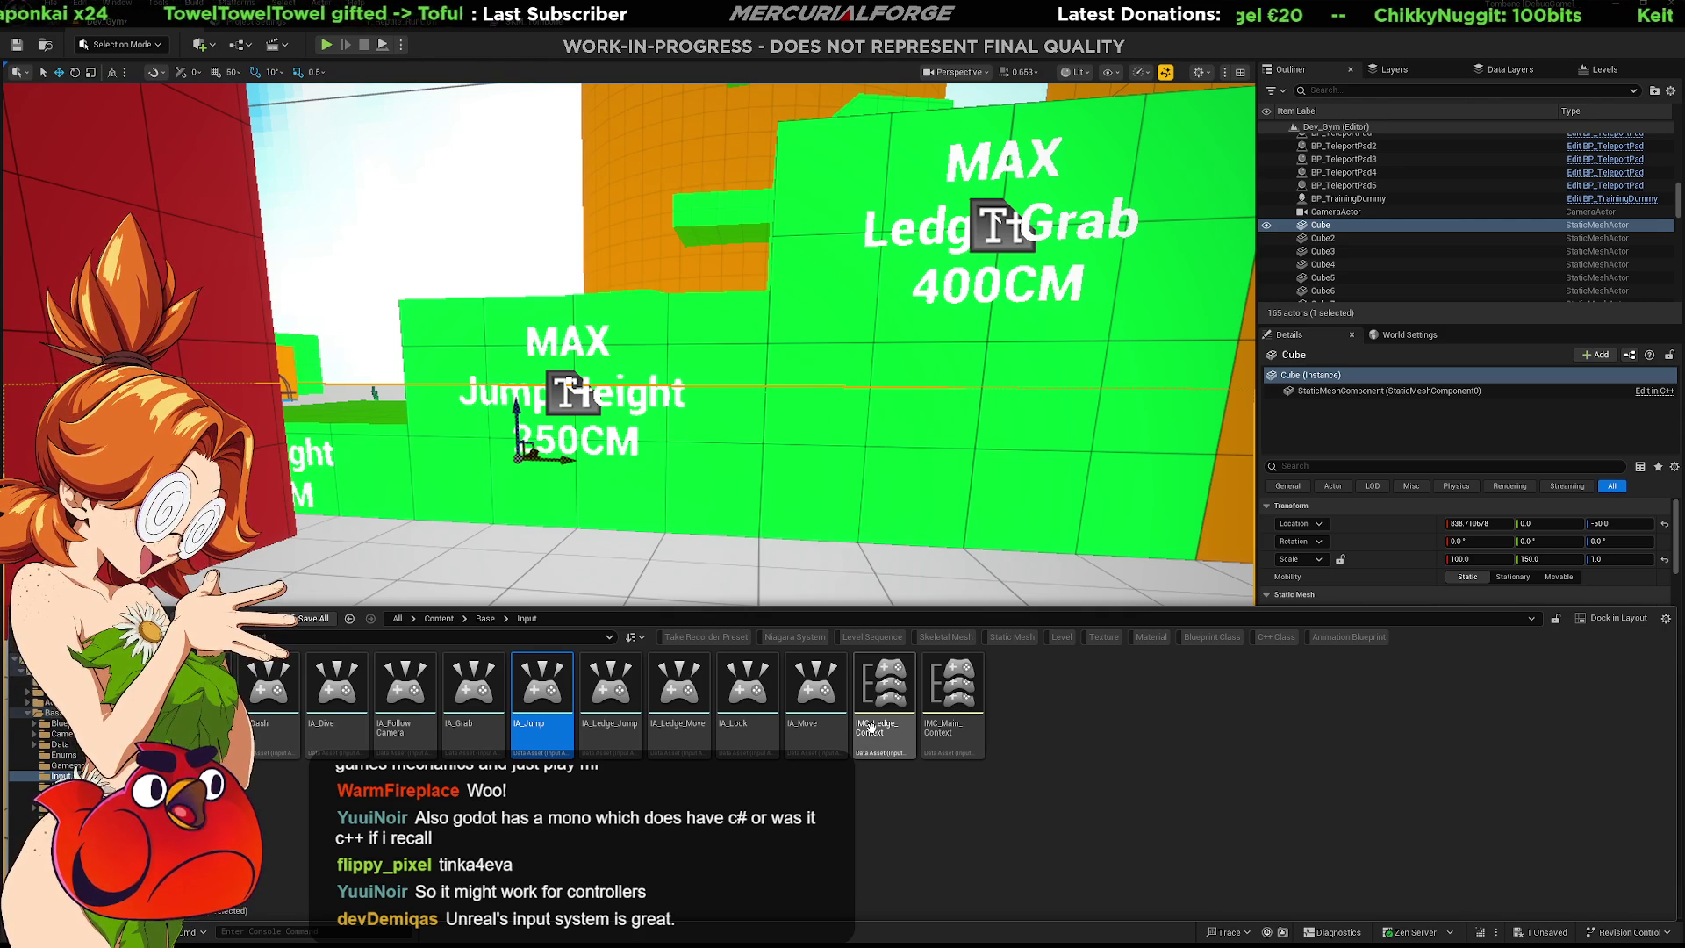
In Rider, clear the selection and select ActionJump on line 65, then pick IMC_Ledge_Context in Unreal.
key("alt+Tab")
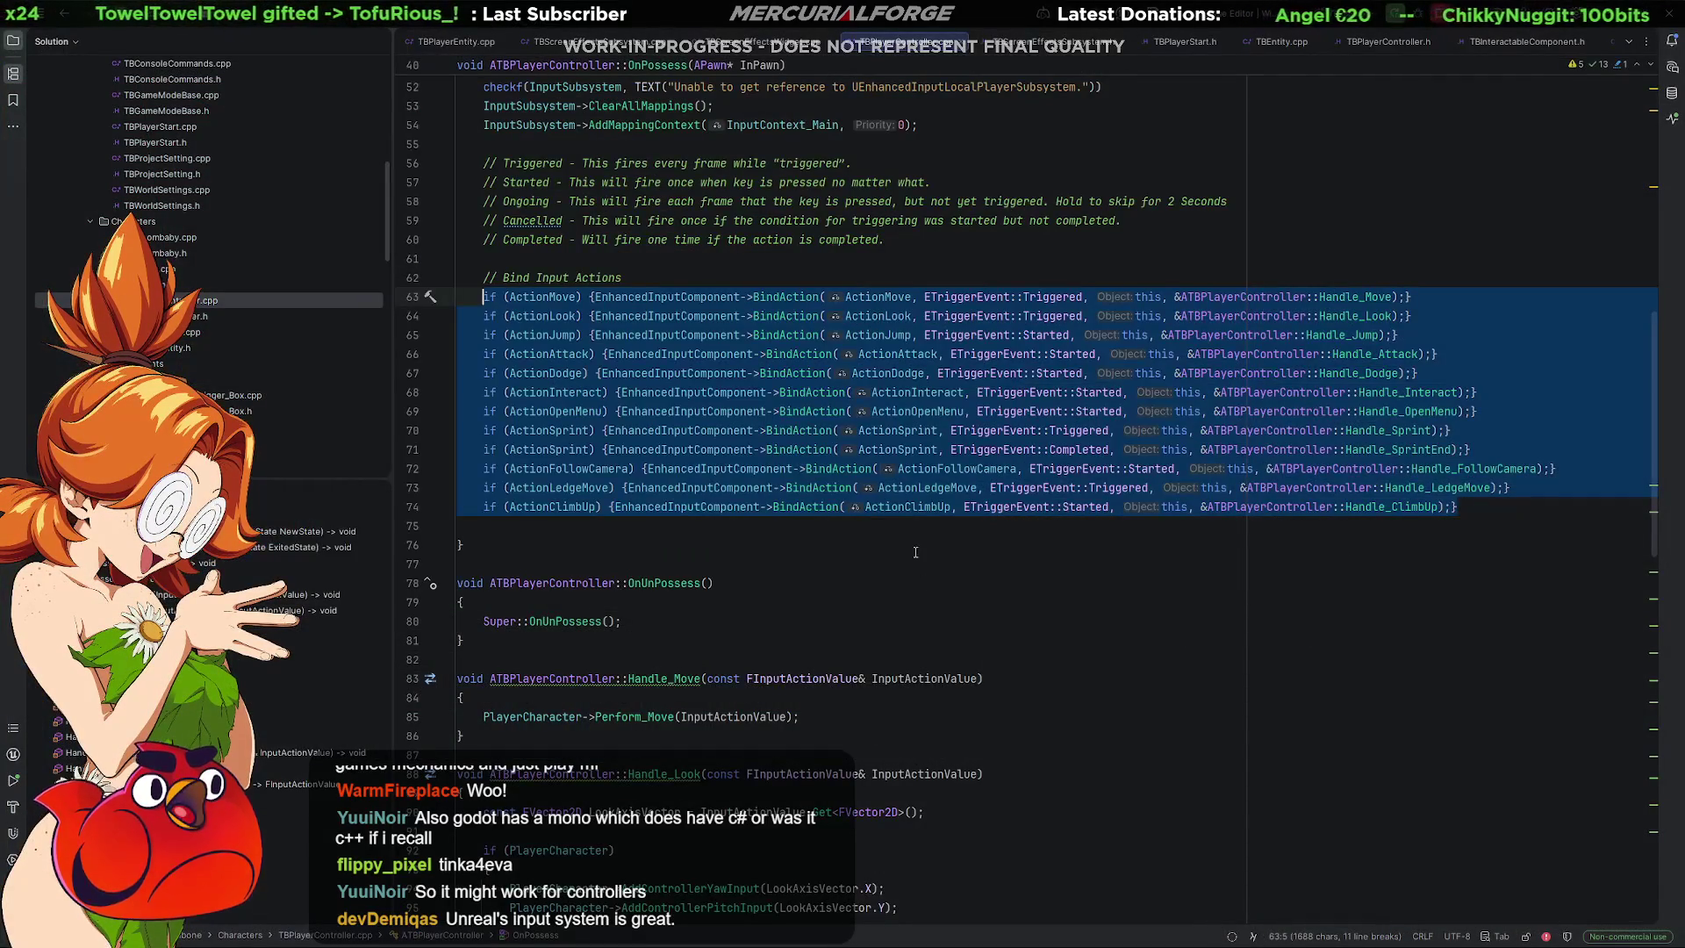
left_click(955, 517)
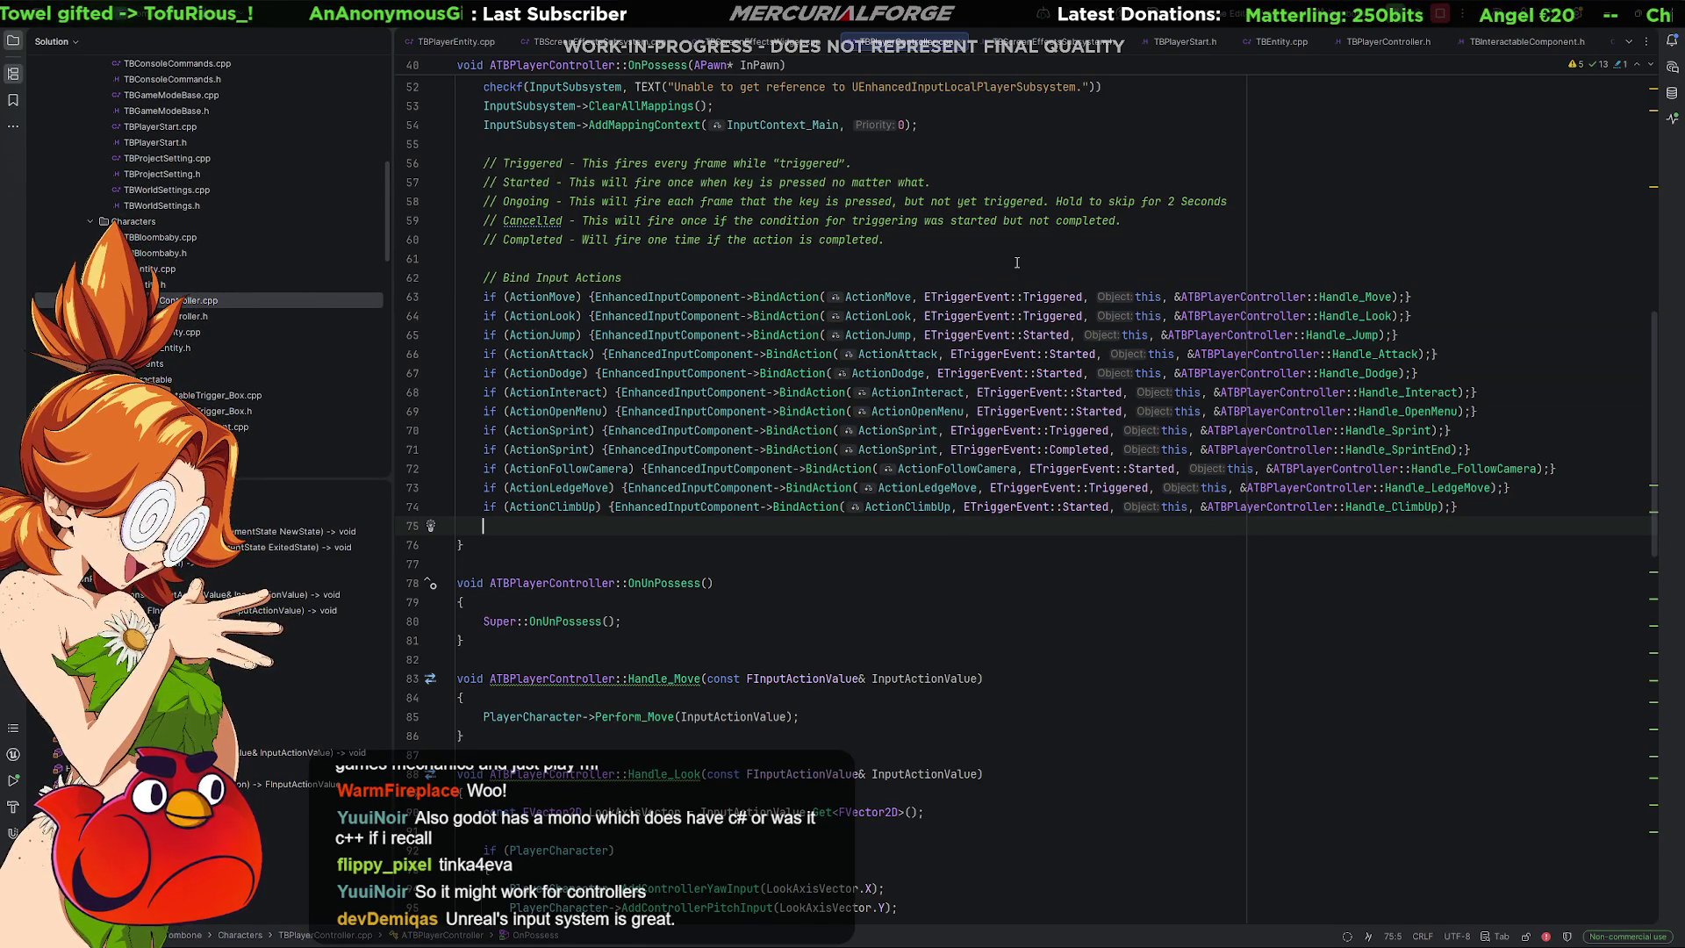
double_click(888, 339)
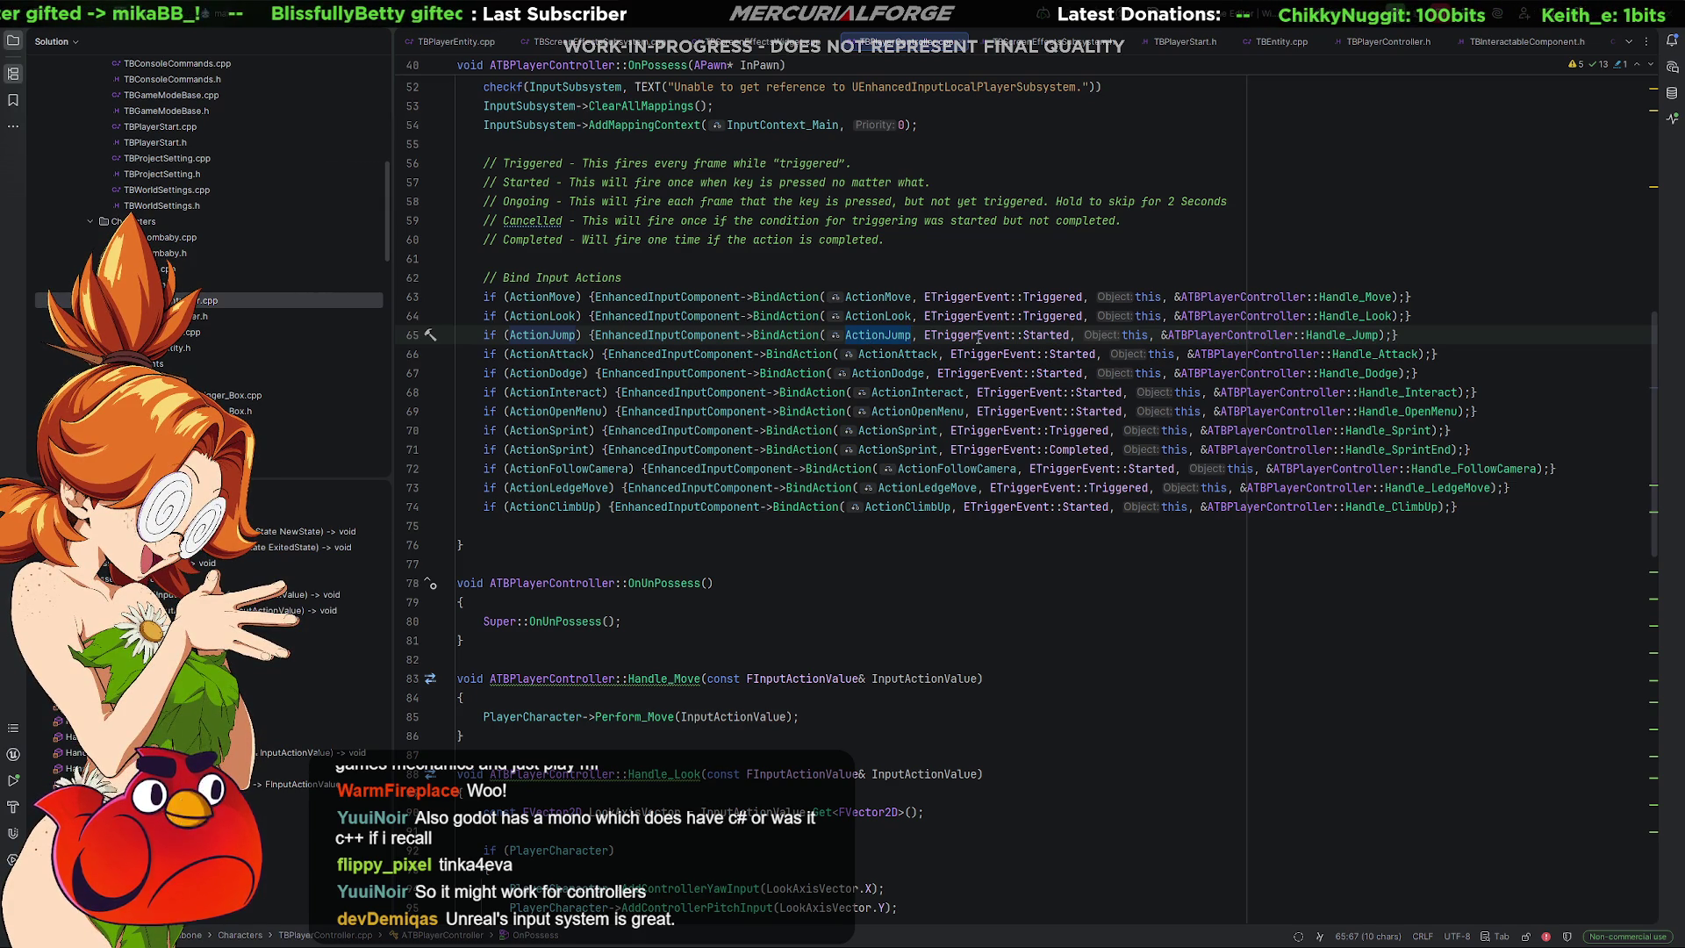
key("alt+Tab")
left_click(895, 695)
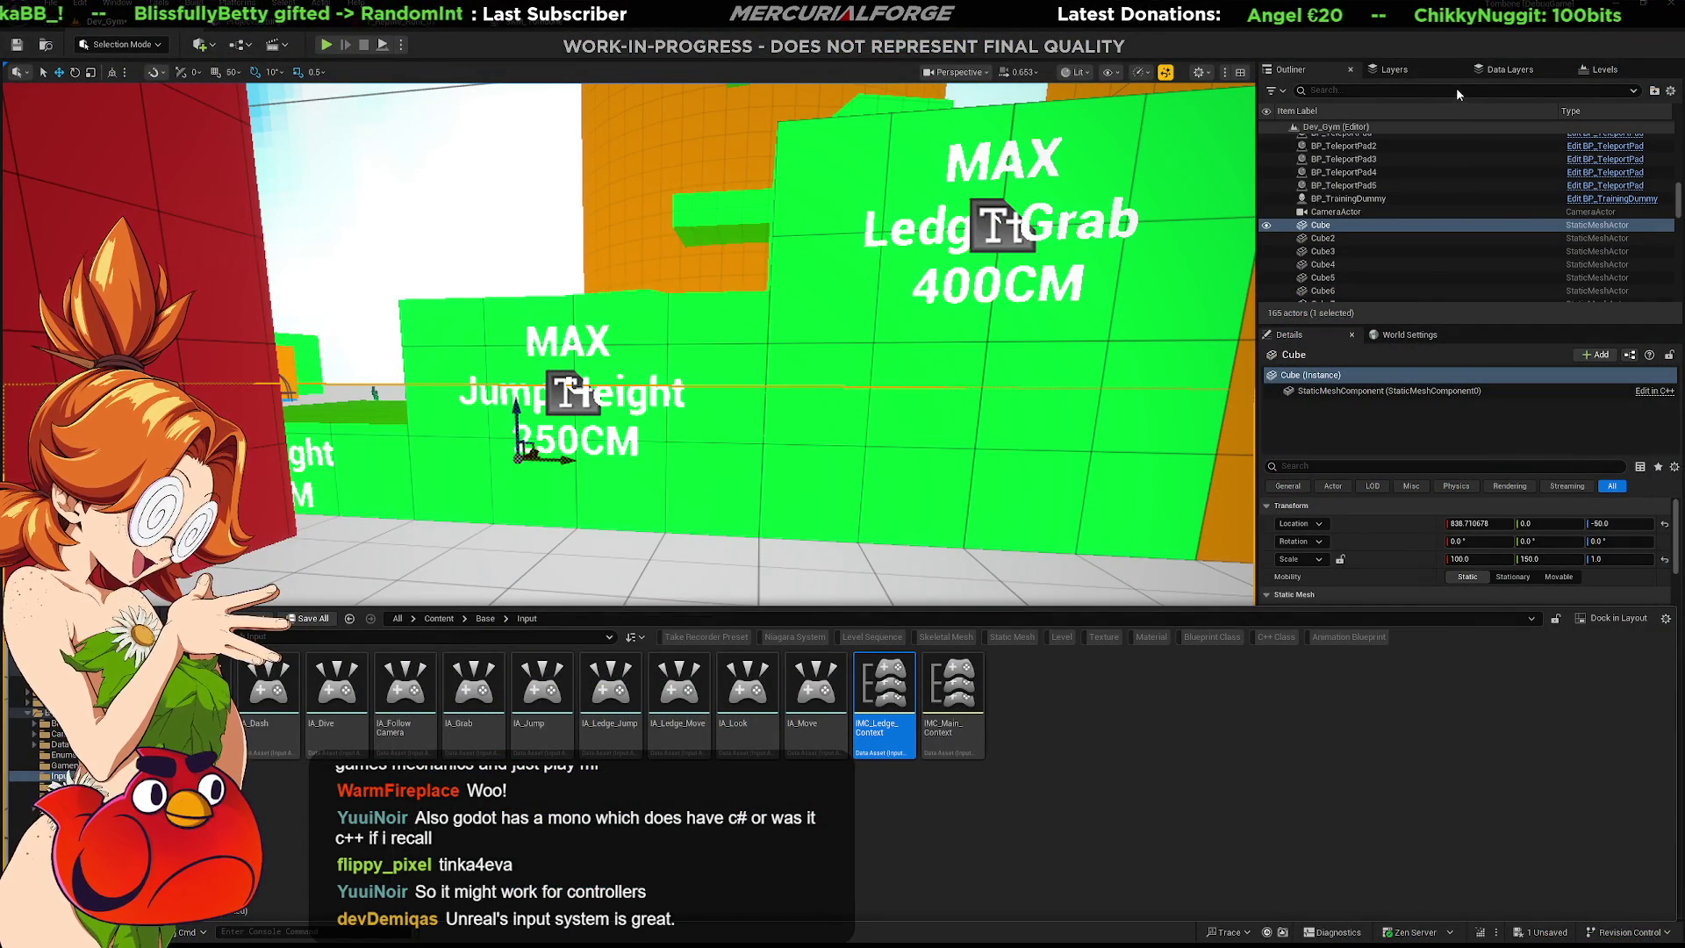
Inspect IA_Jump's Gamepad Face Button Bottom mapping in IMC_Main_Context, then select the jump binding in Rider.
double_click(955, 694)
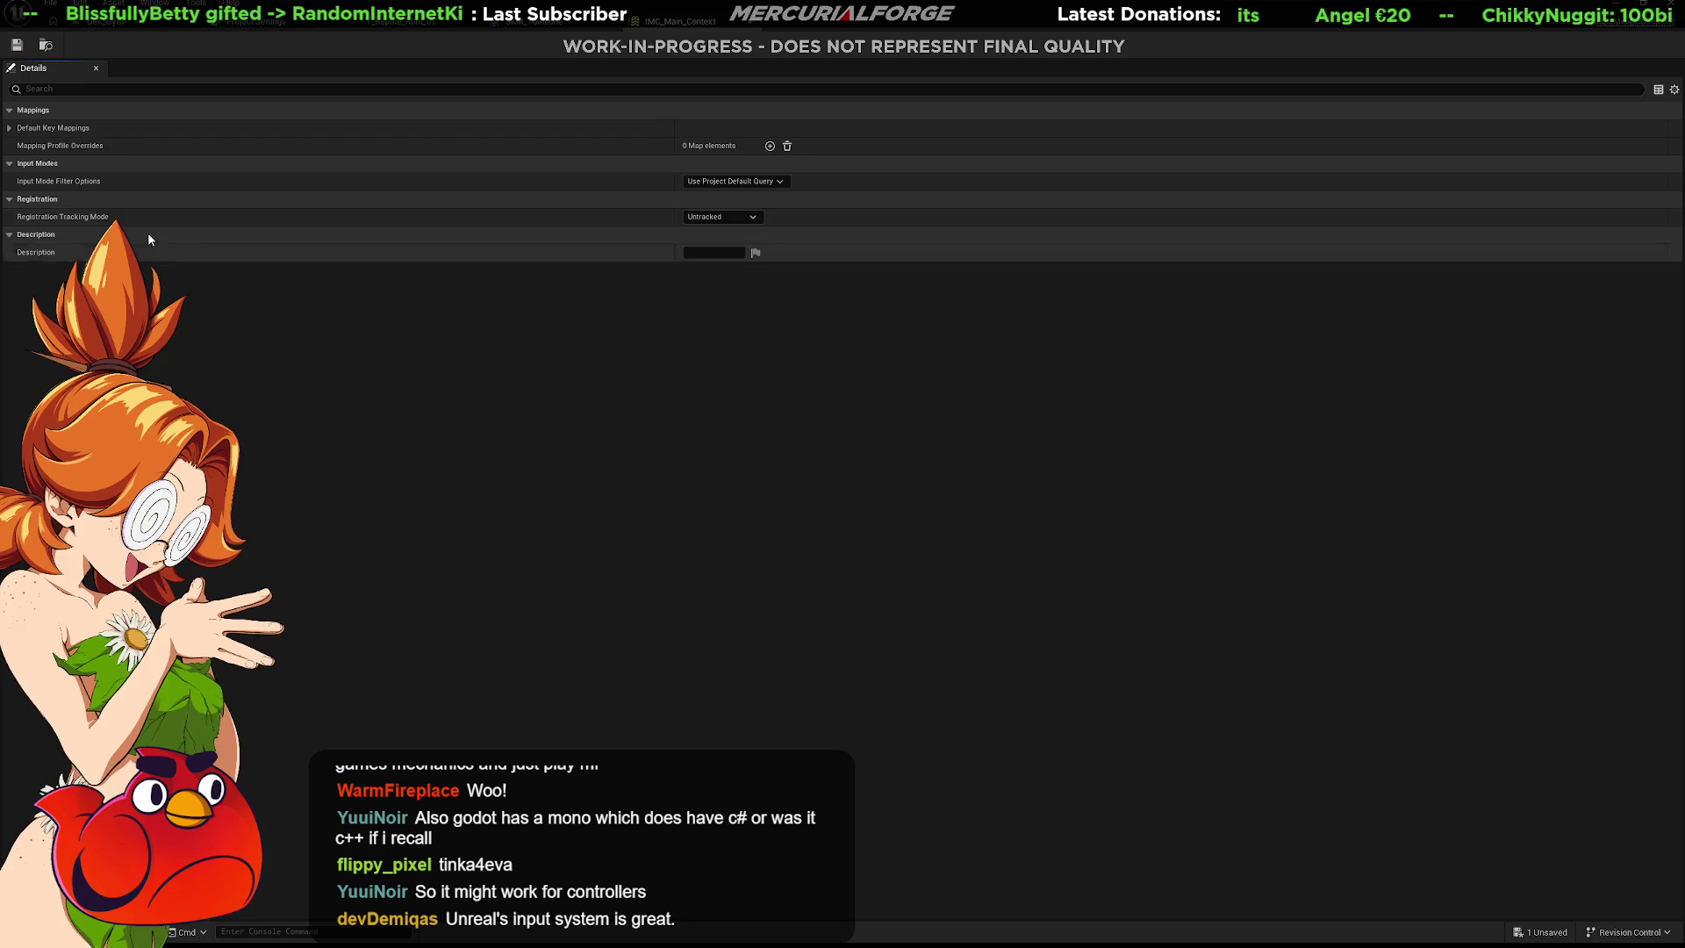
left_click(12, 130)
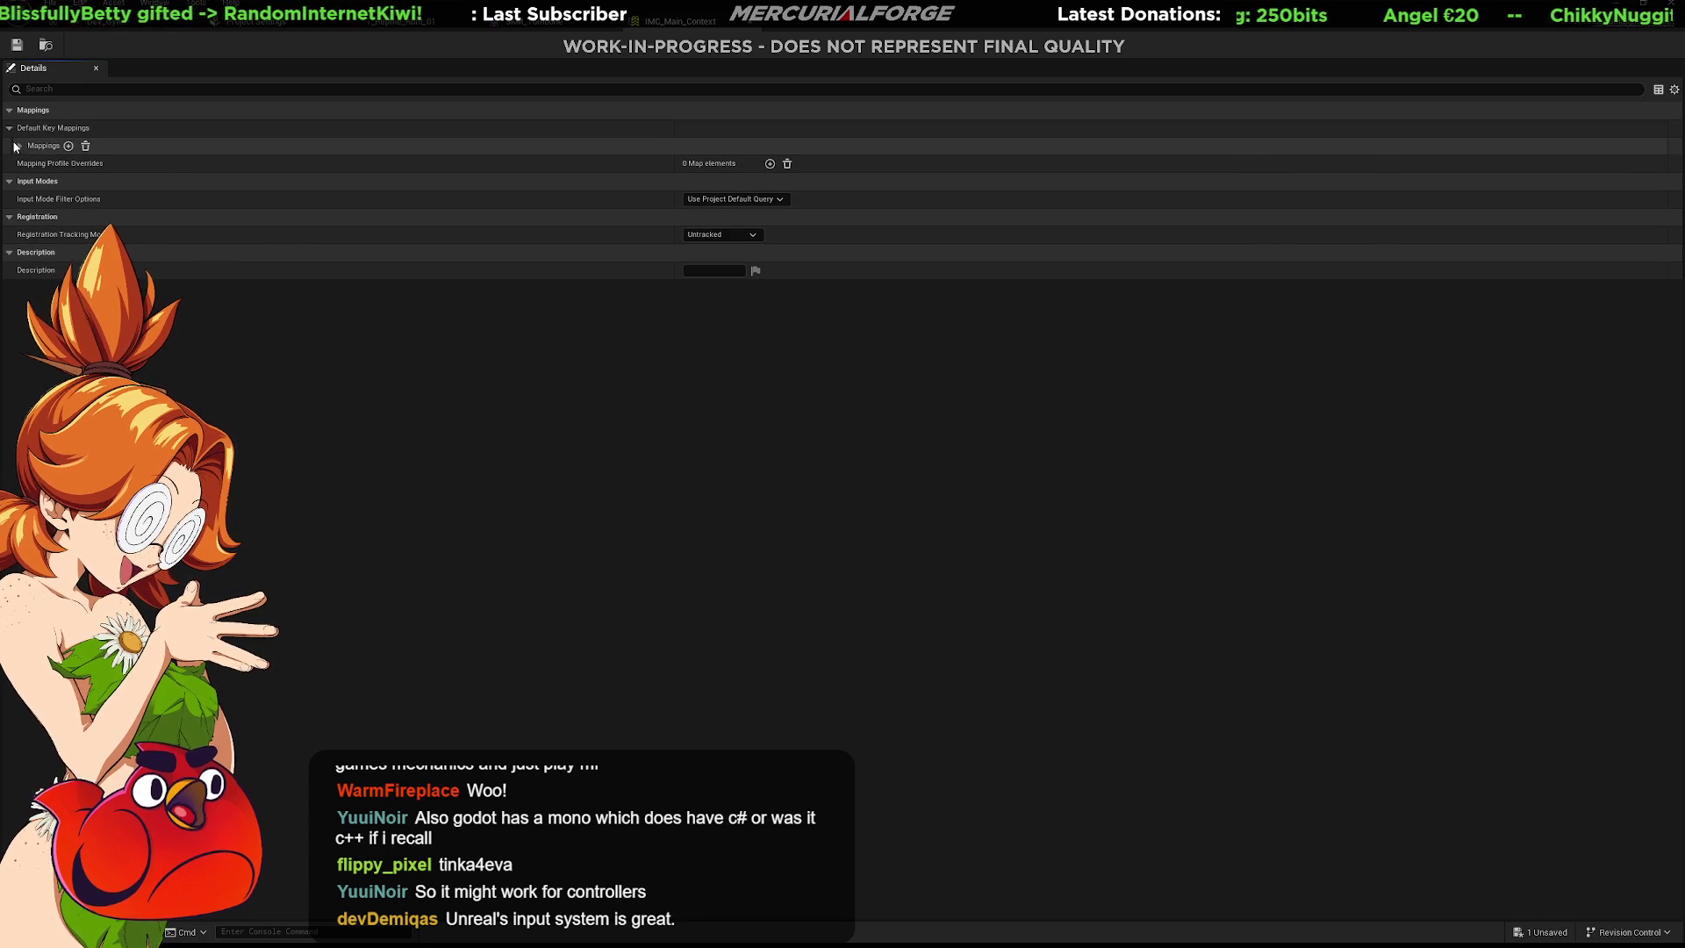
left_click(20, 146)
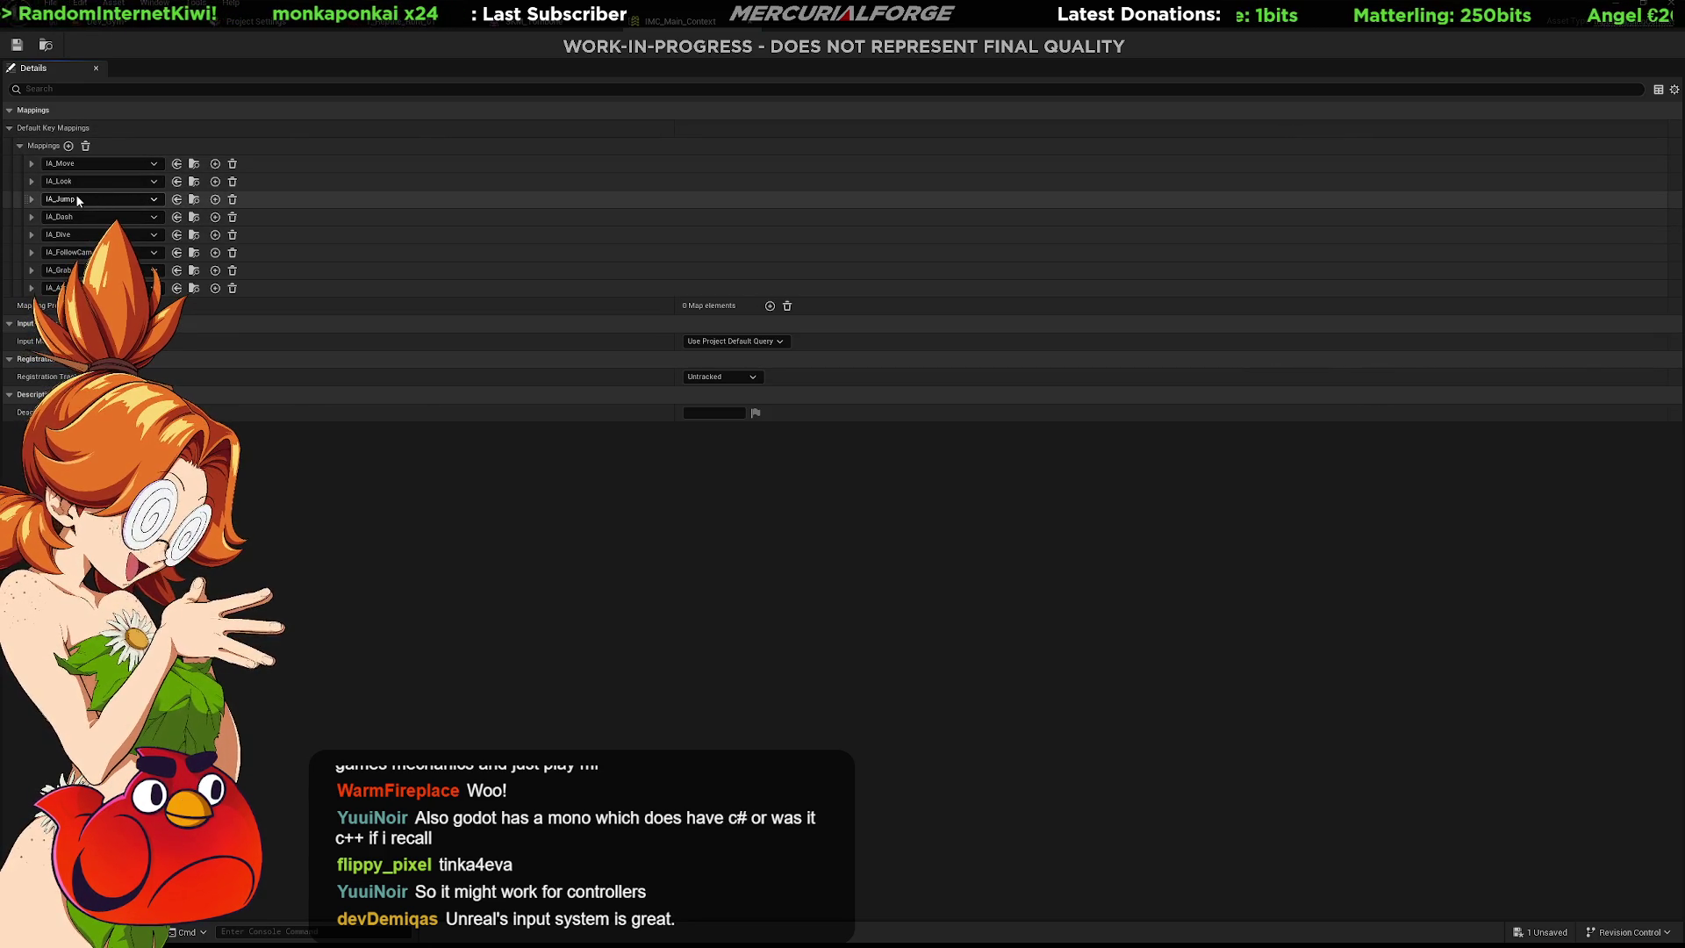
left_click(31, 200)
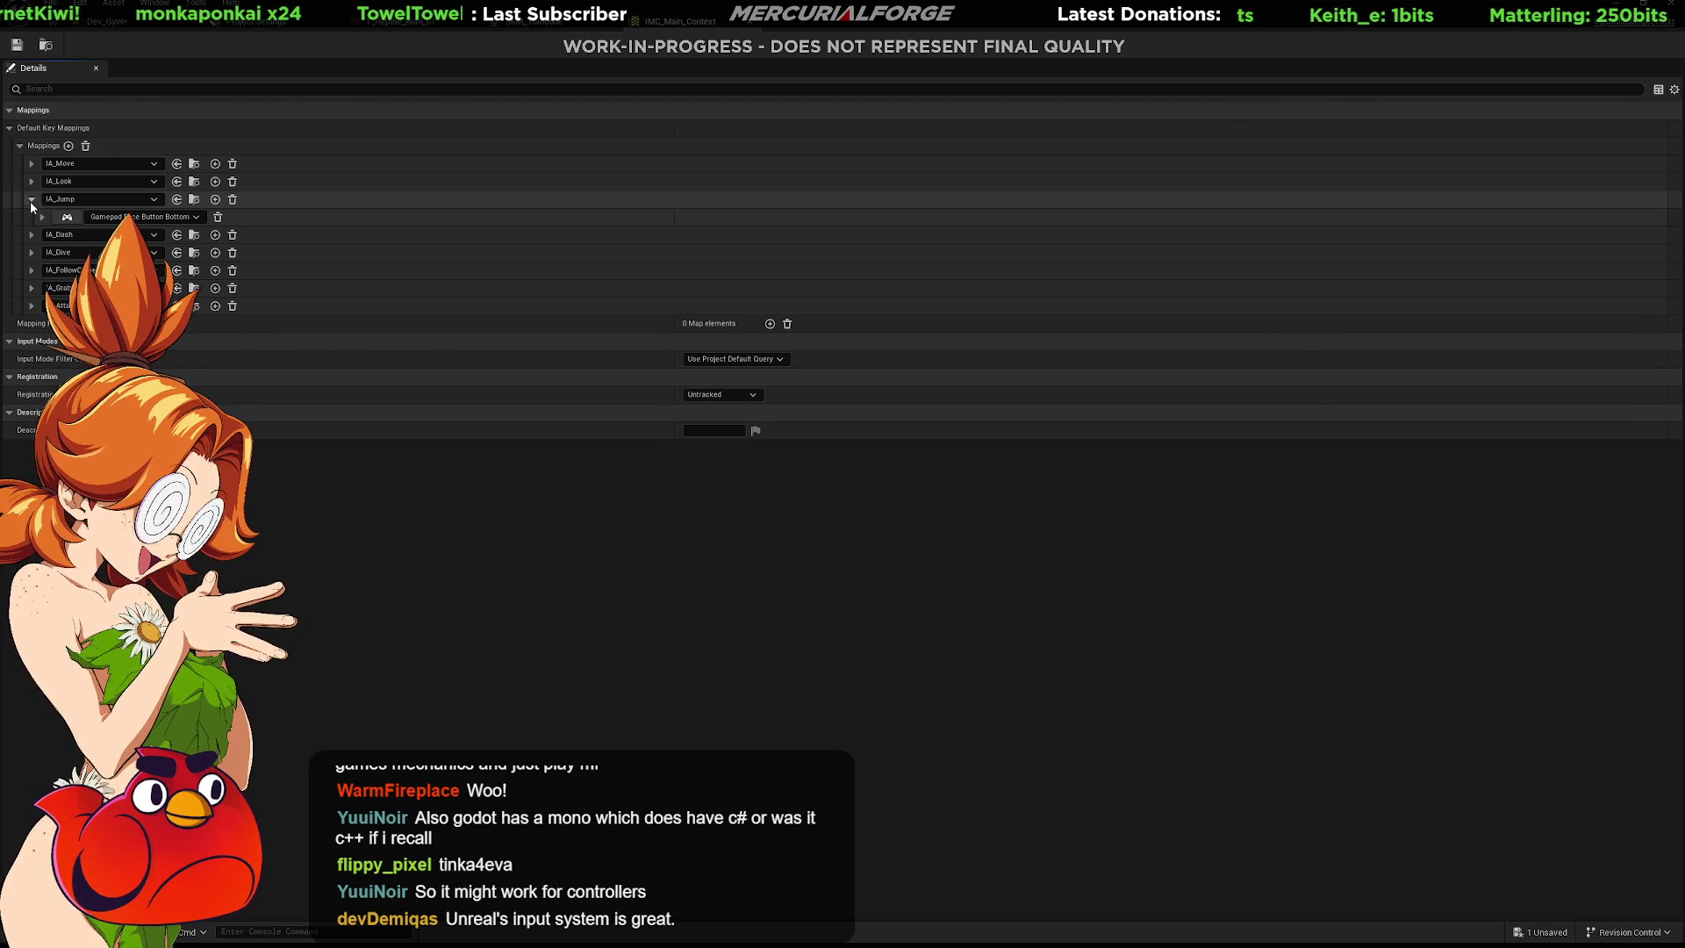
left_click(42, 217)
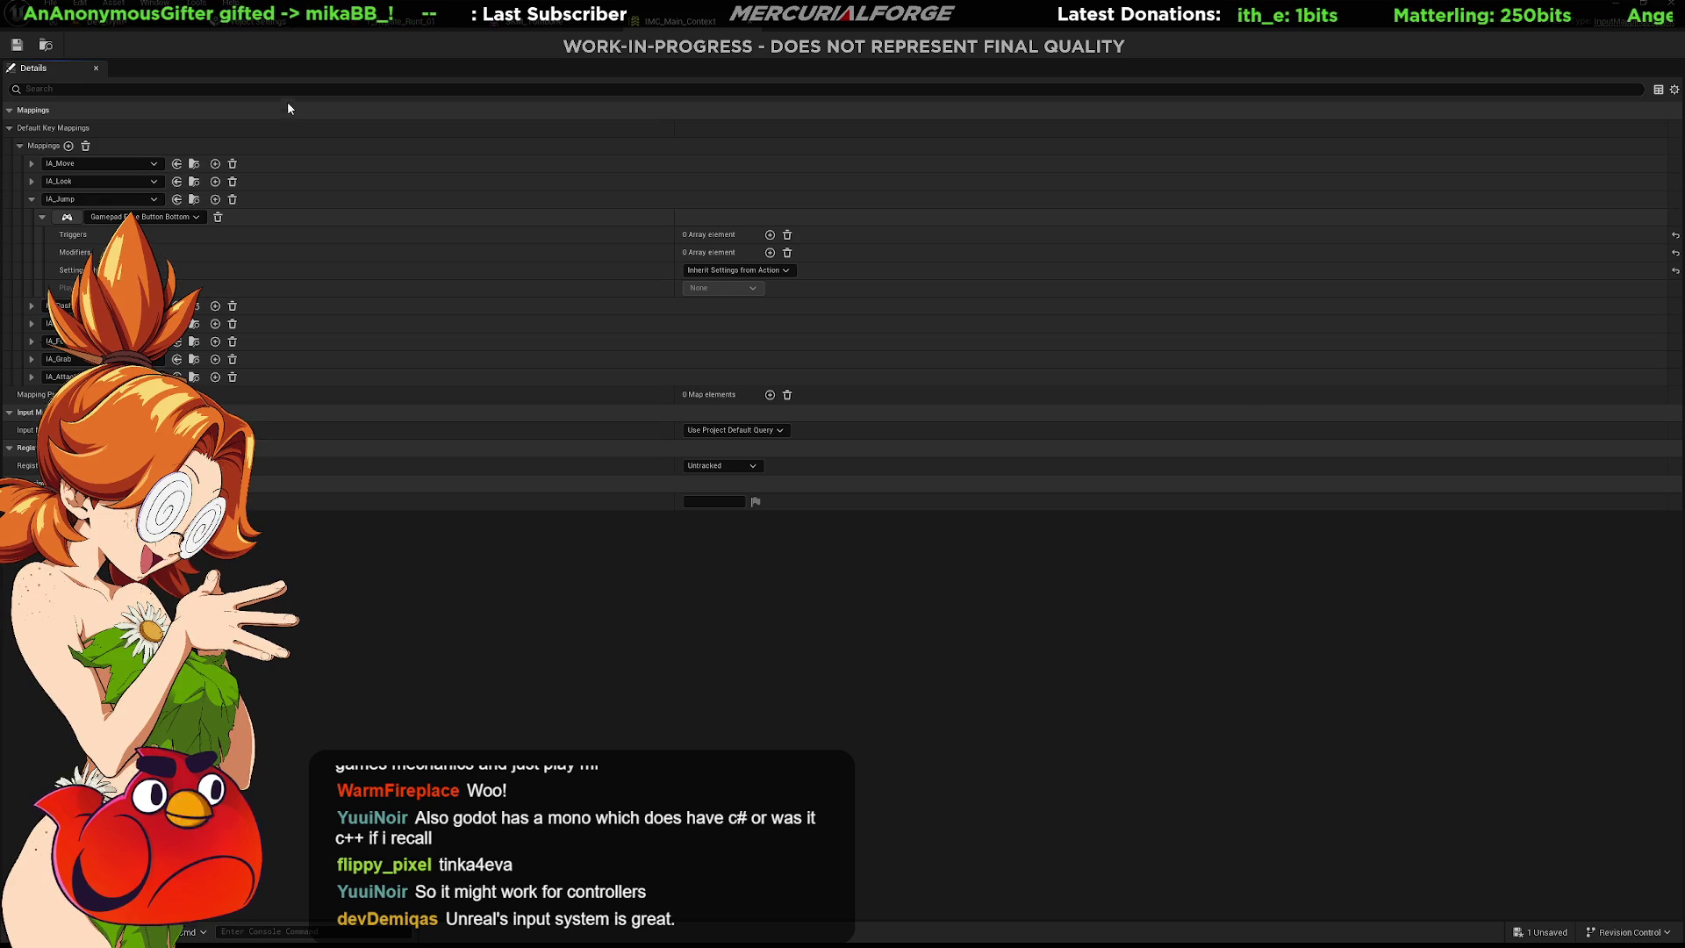
key("alt+Tab")
key("ctrl+w")
key("ctrl+w")
key("ctrl+w")
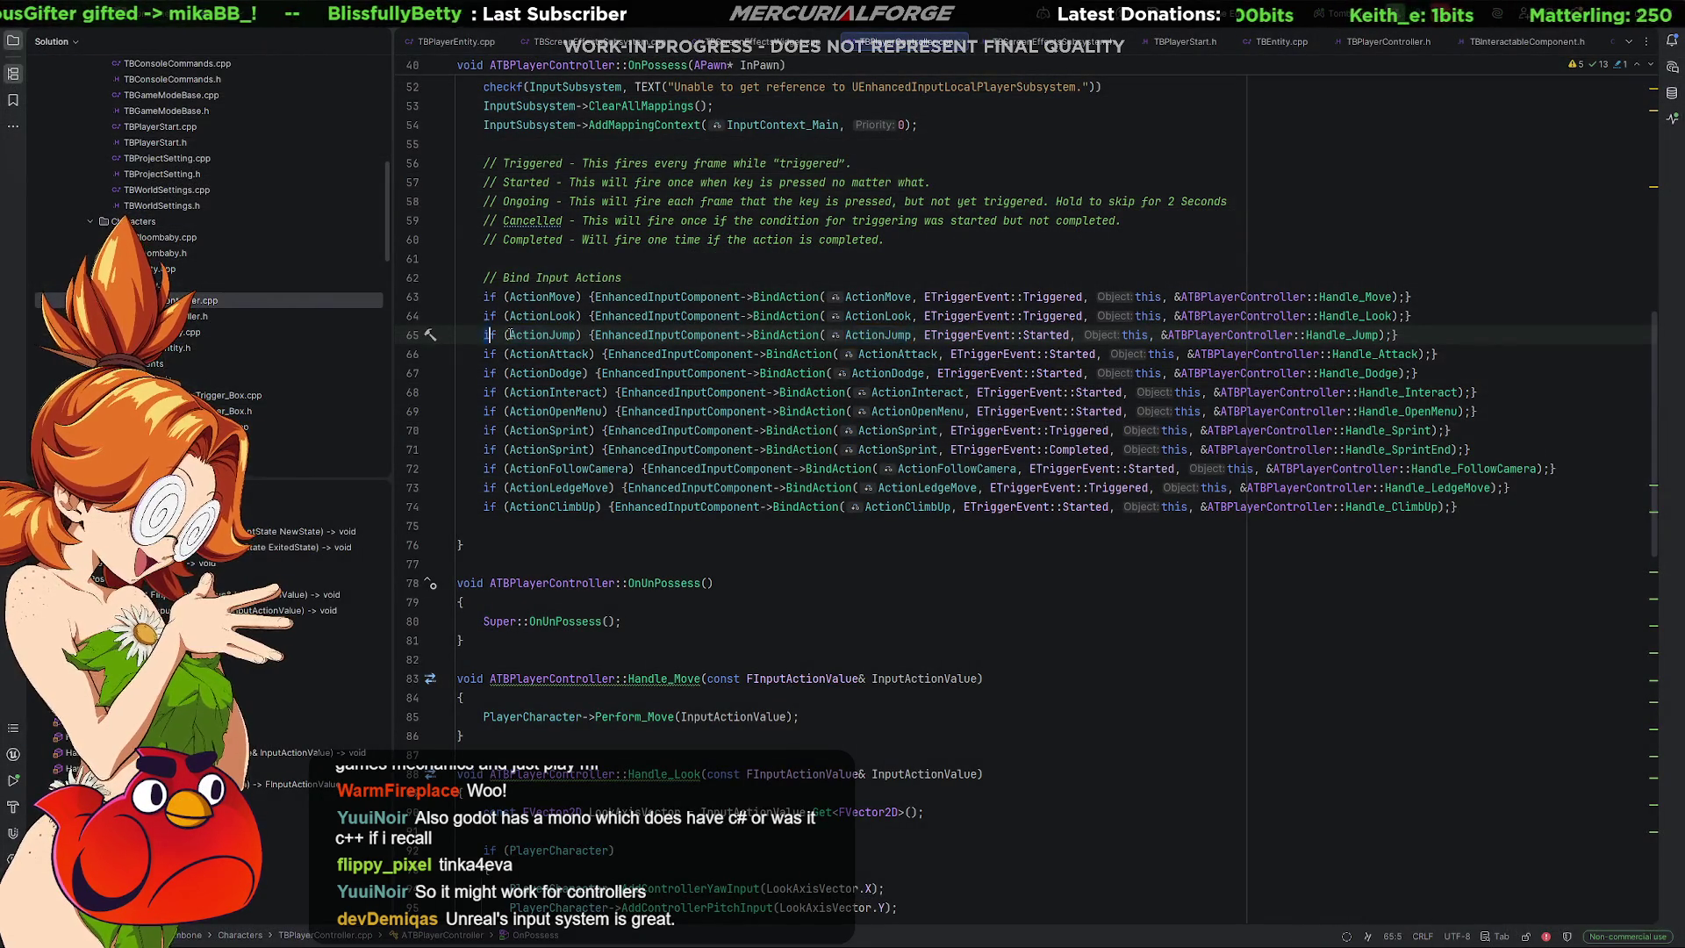
Select Handle_Jump in line 65's BindAction call and go to its definition.
double_click(554, 335)
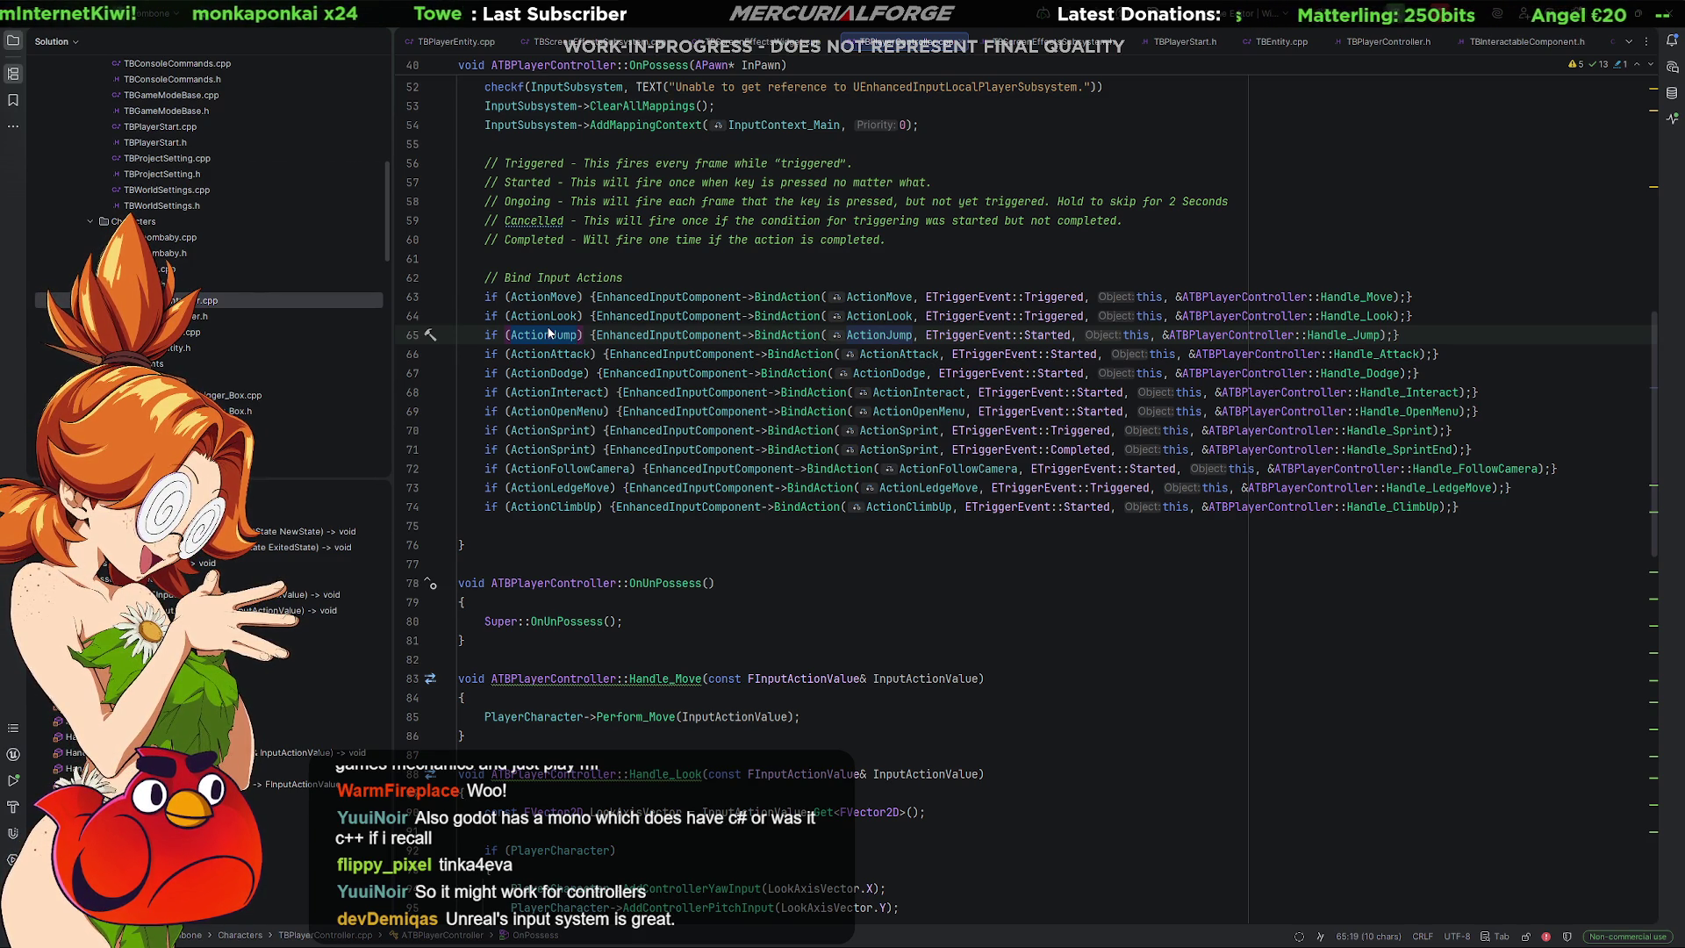
left_click(757, 334)
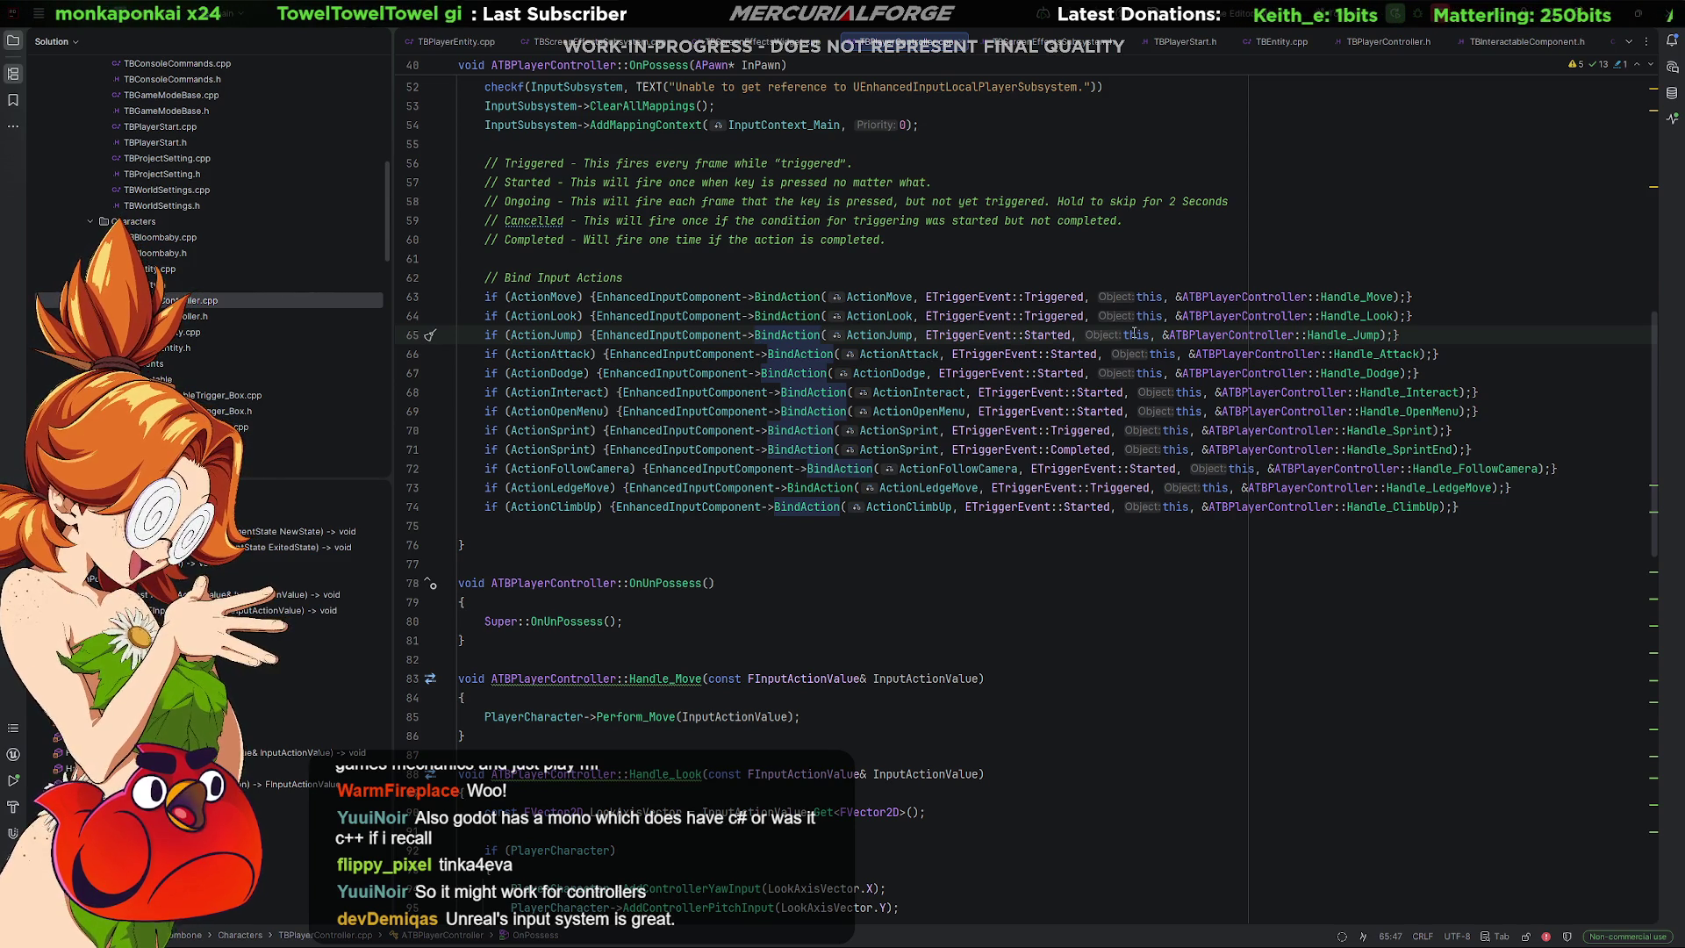
left_click_drag(1220, 338, 1374, 343)
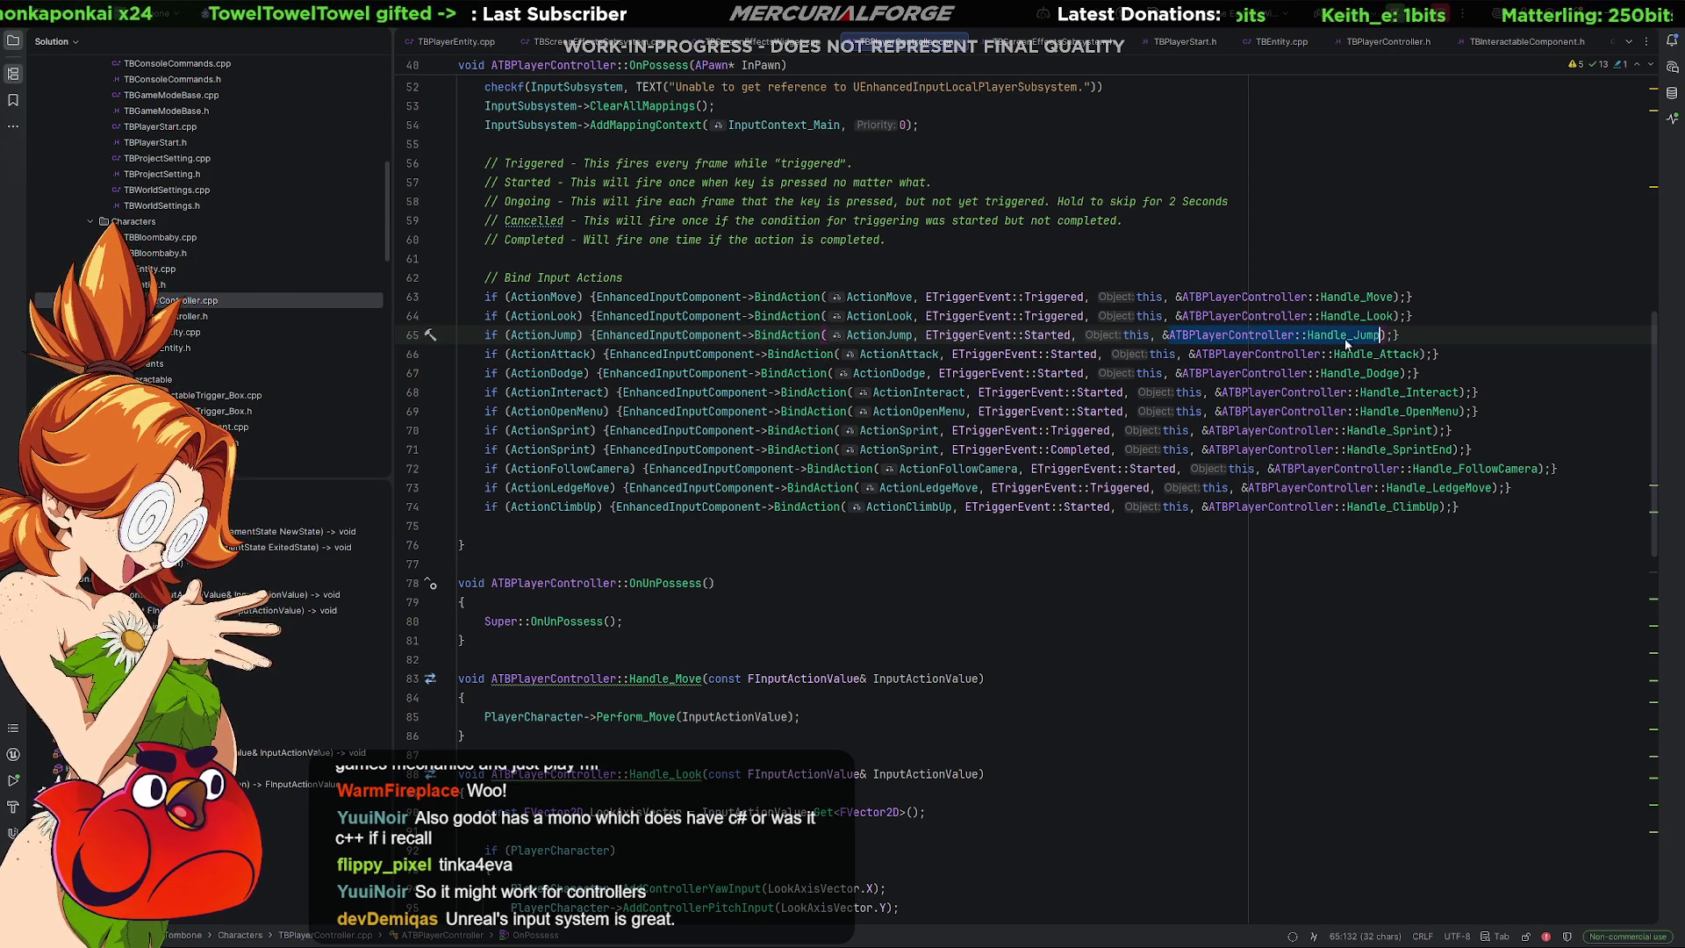
double_click(1314, 340)
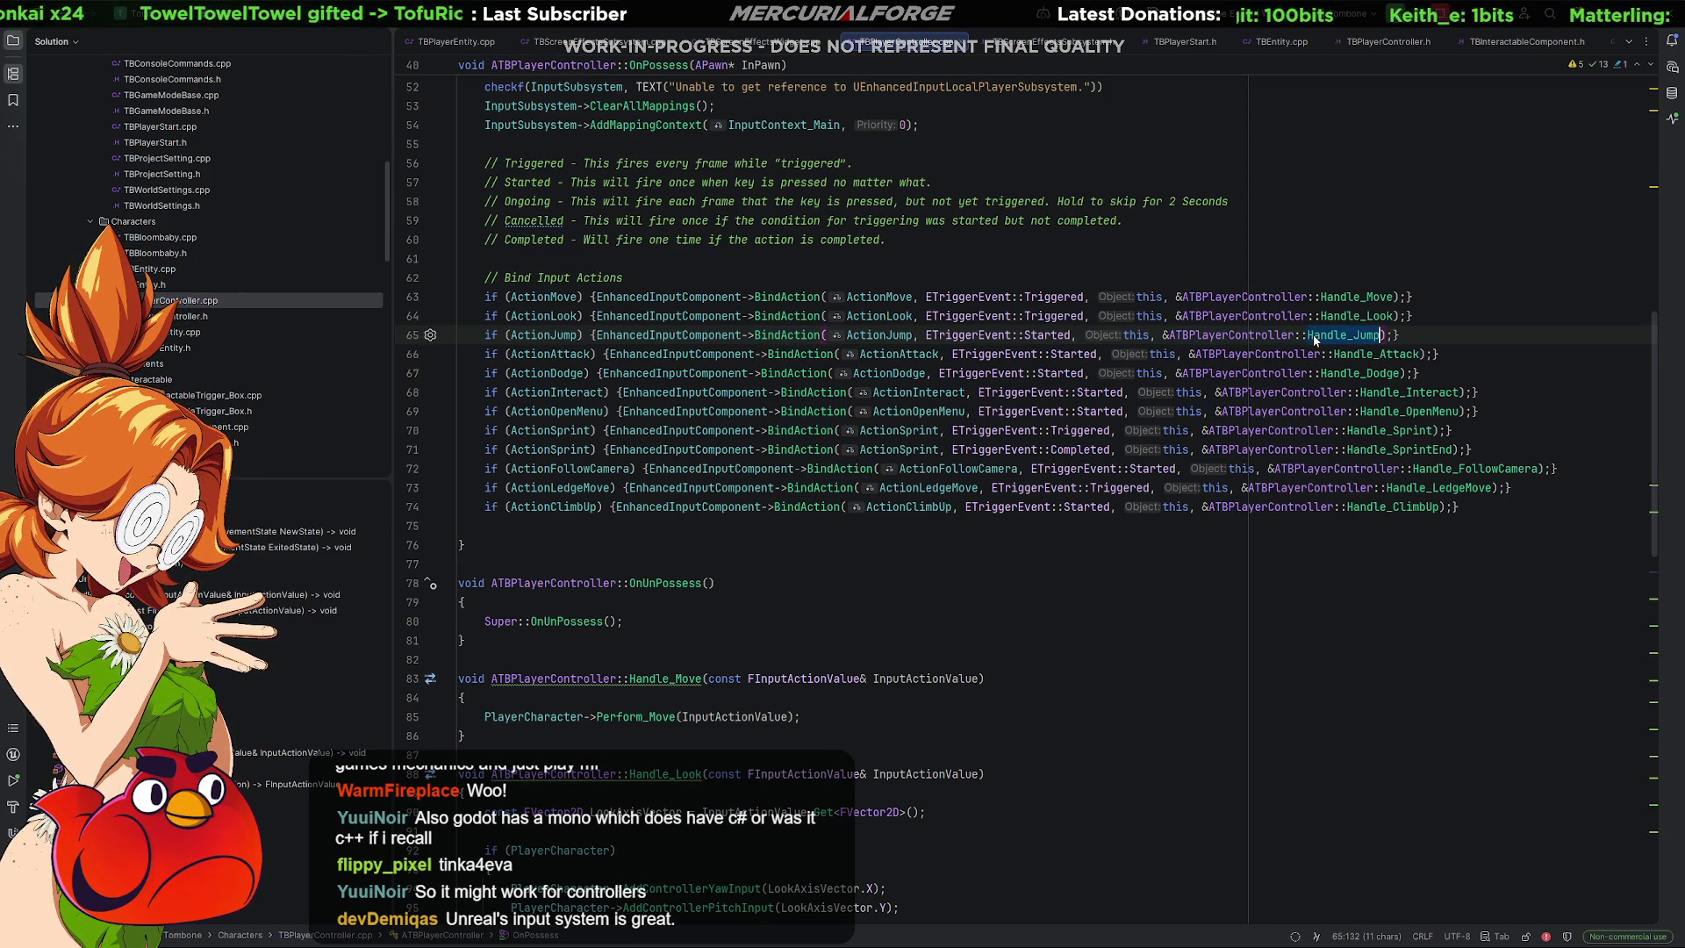
left_click(1339, 338, "ctrl")
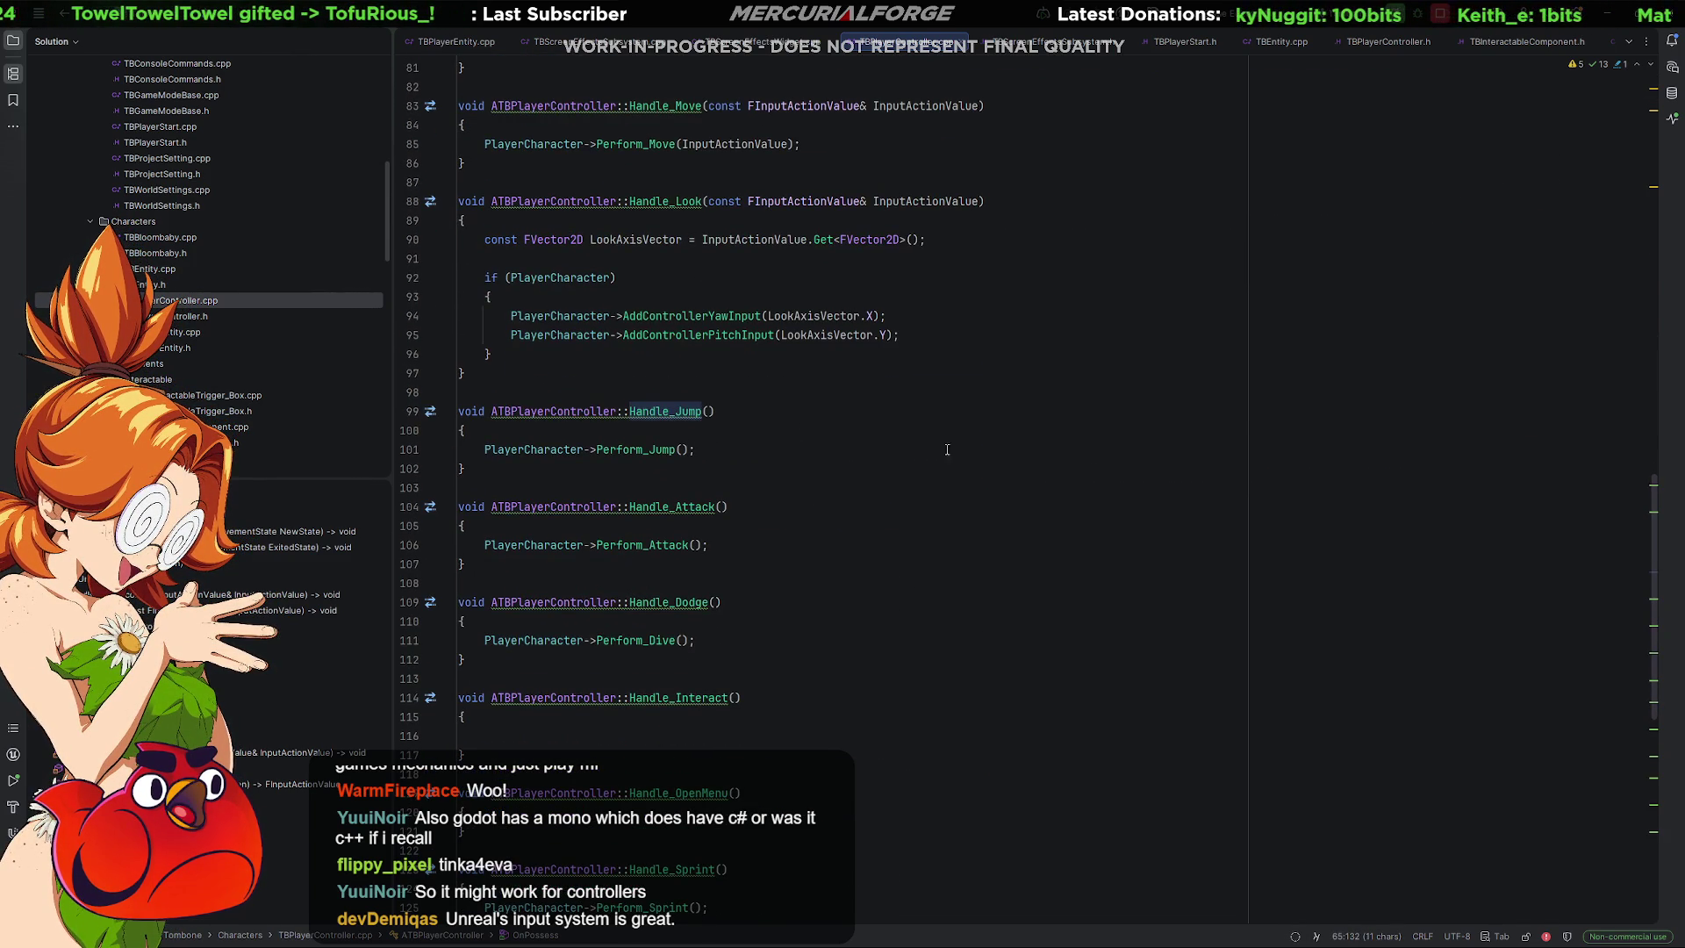
Enlarge the editor font and select the Handle_Jump signature on line 99.
scroll(803, 476, "up", 5, "ctrl")
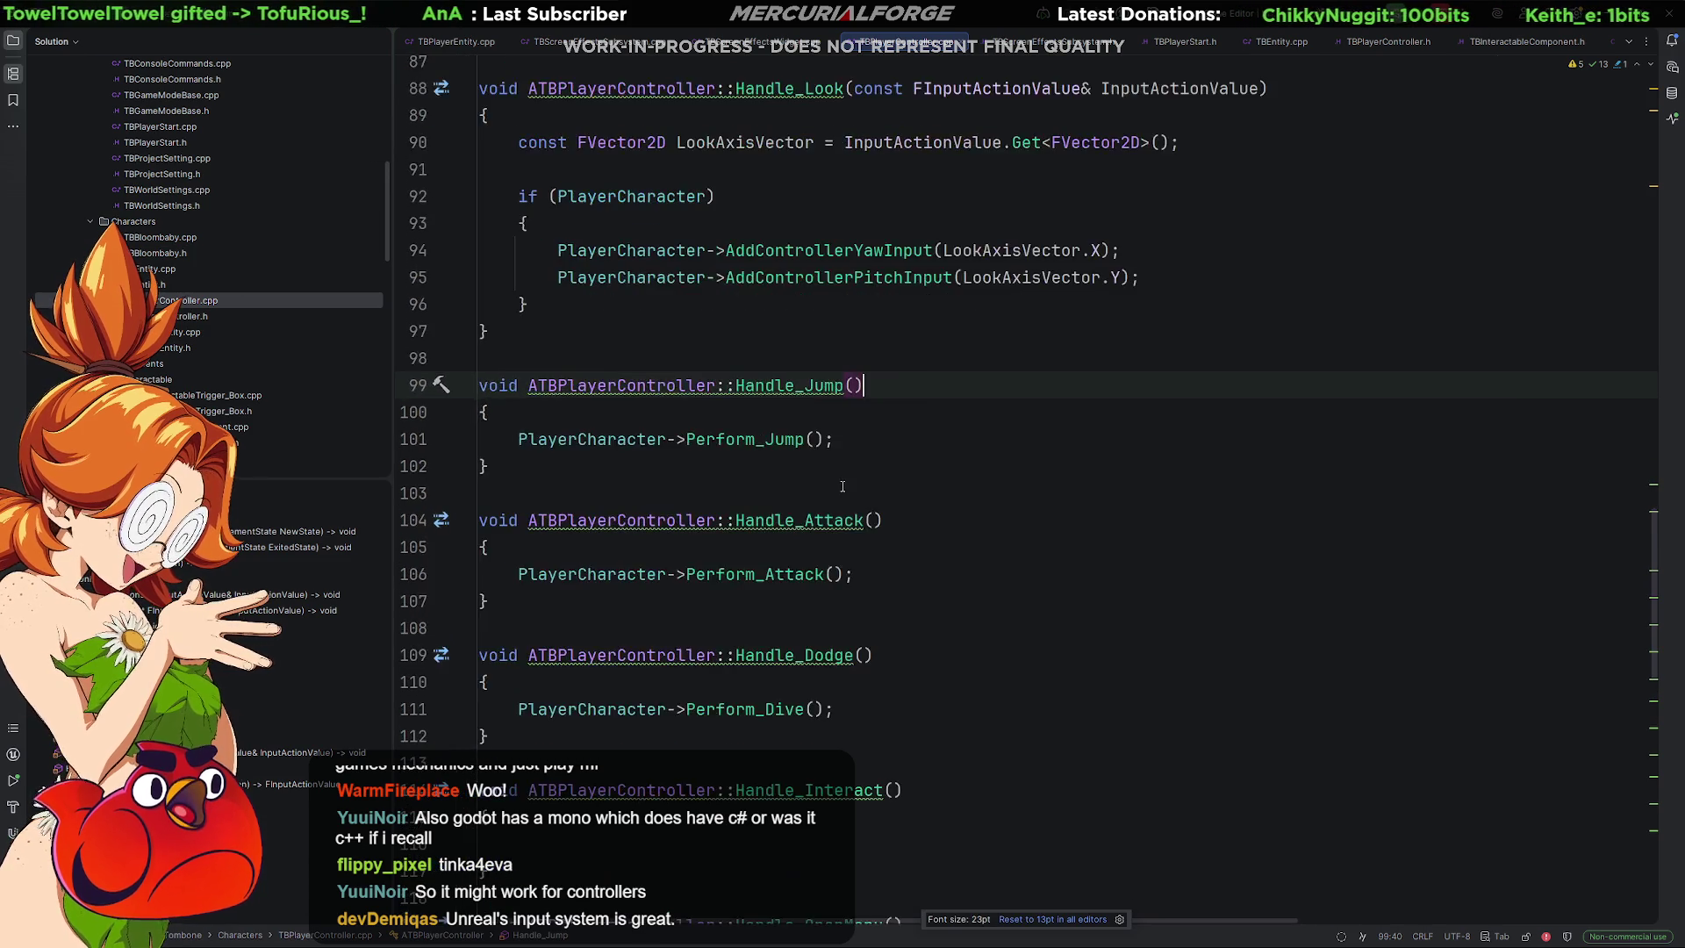
left_click(1056, 369)
left_click_drag(1076, 350, 579, 348)
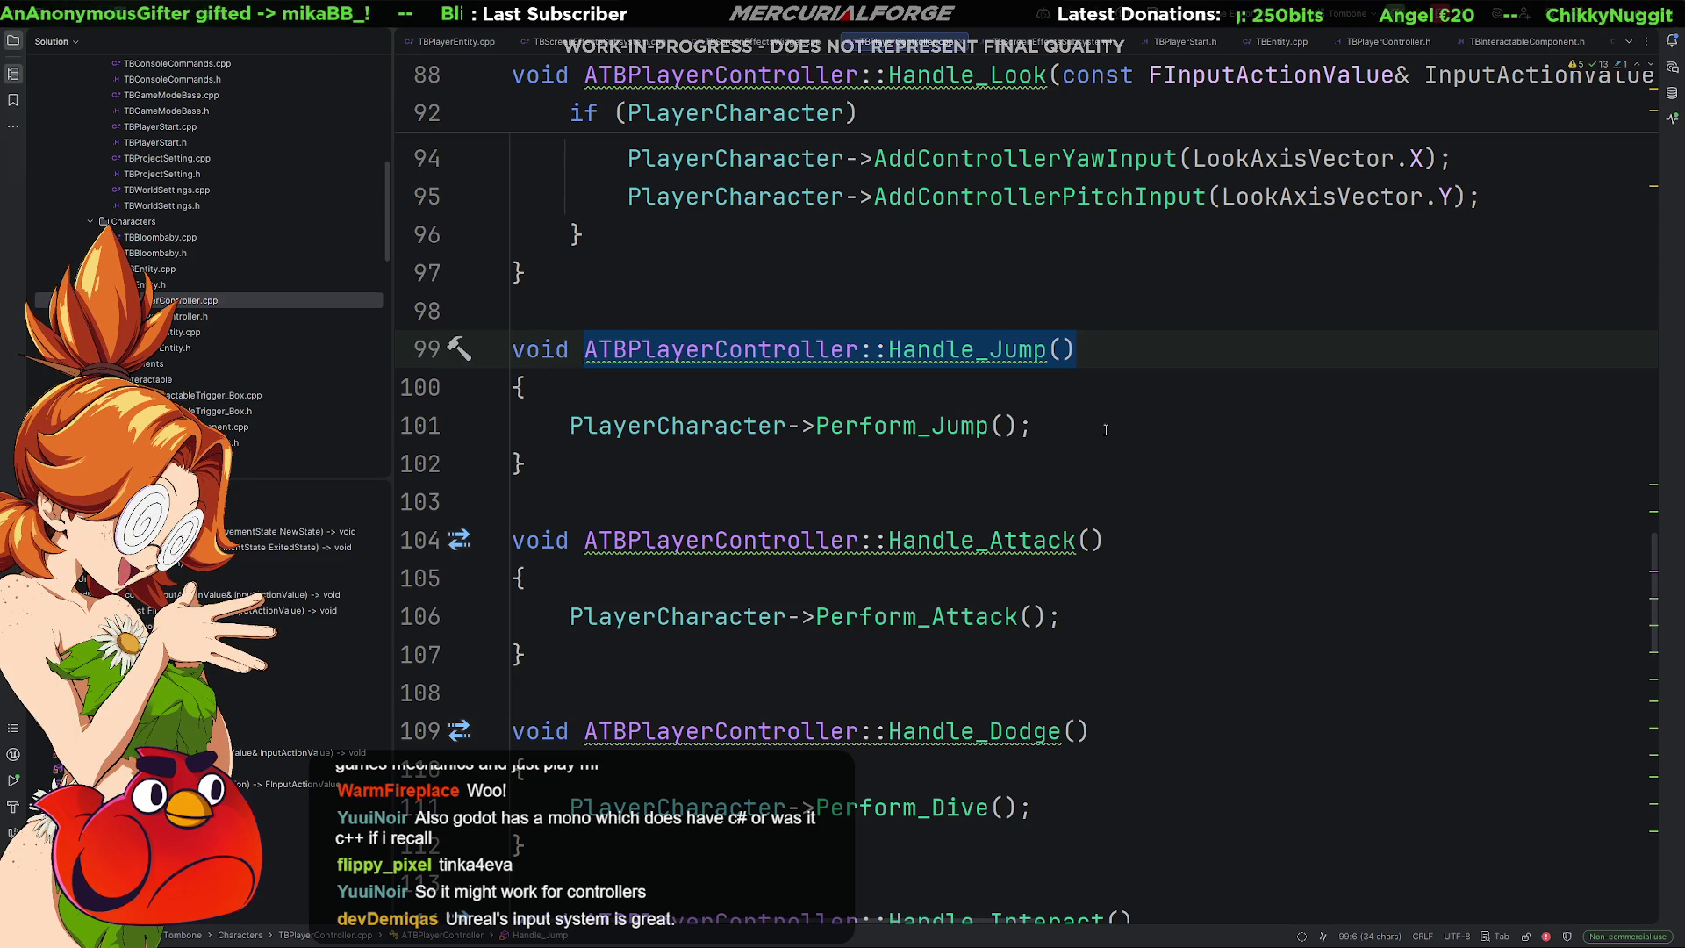
left_click_drag(1156, 351, 584, 349)
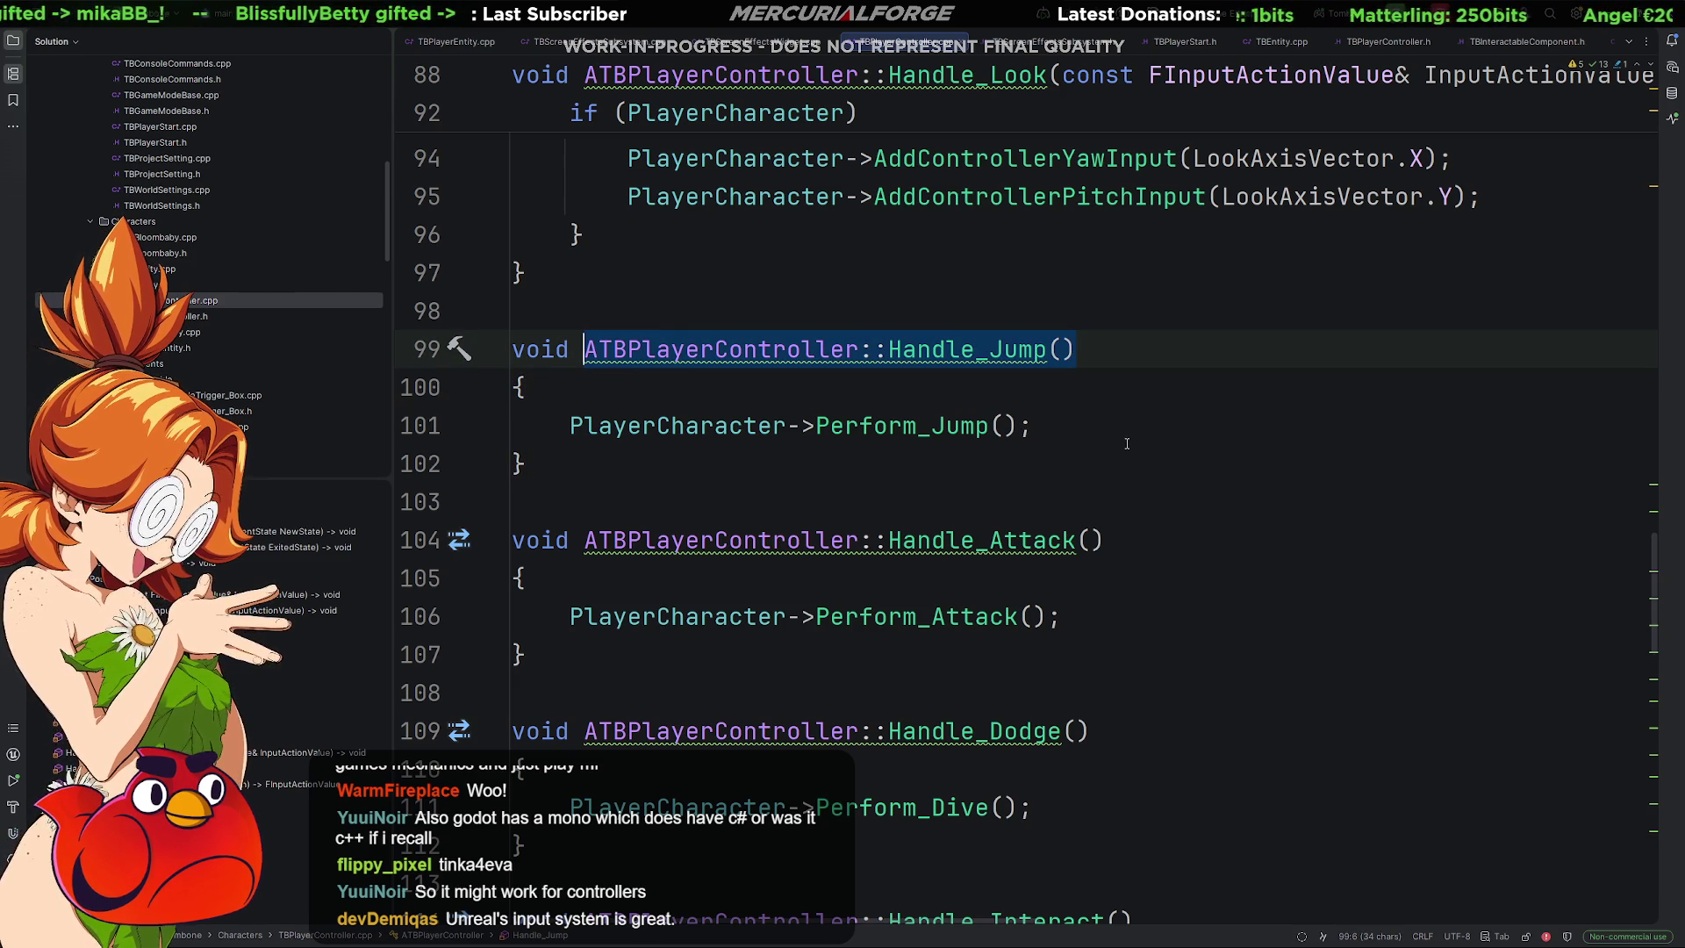
left_click_drag(1126, 431, 568, 428)
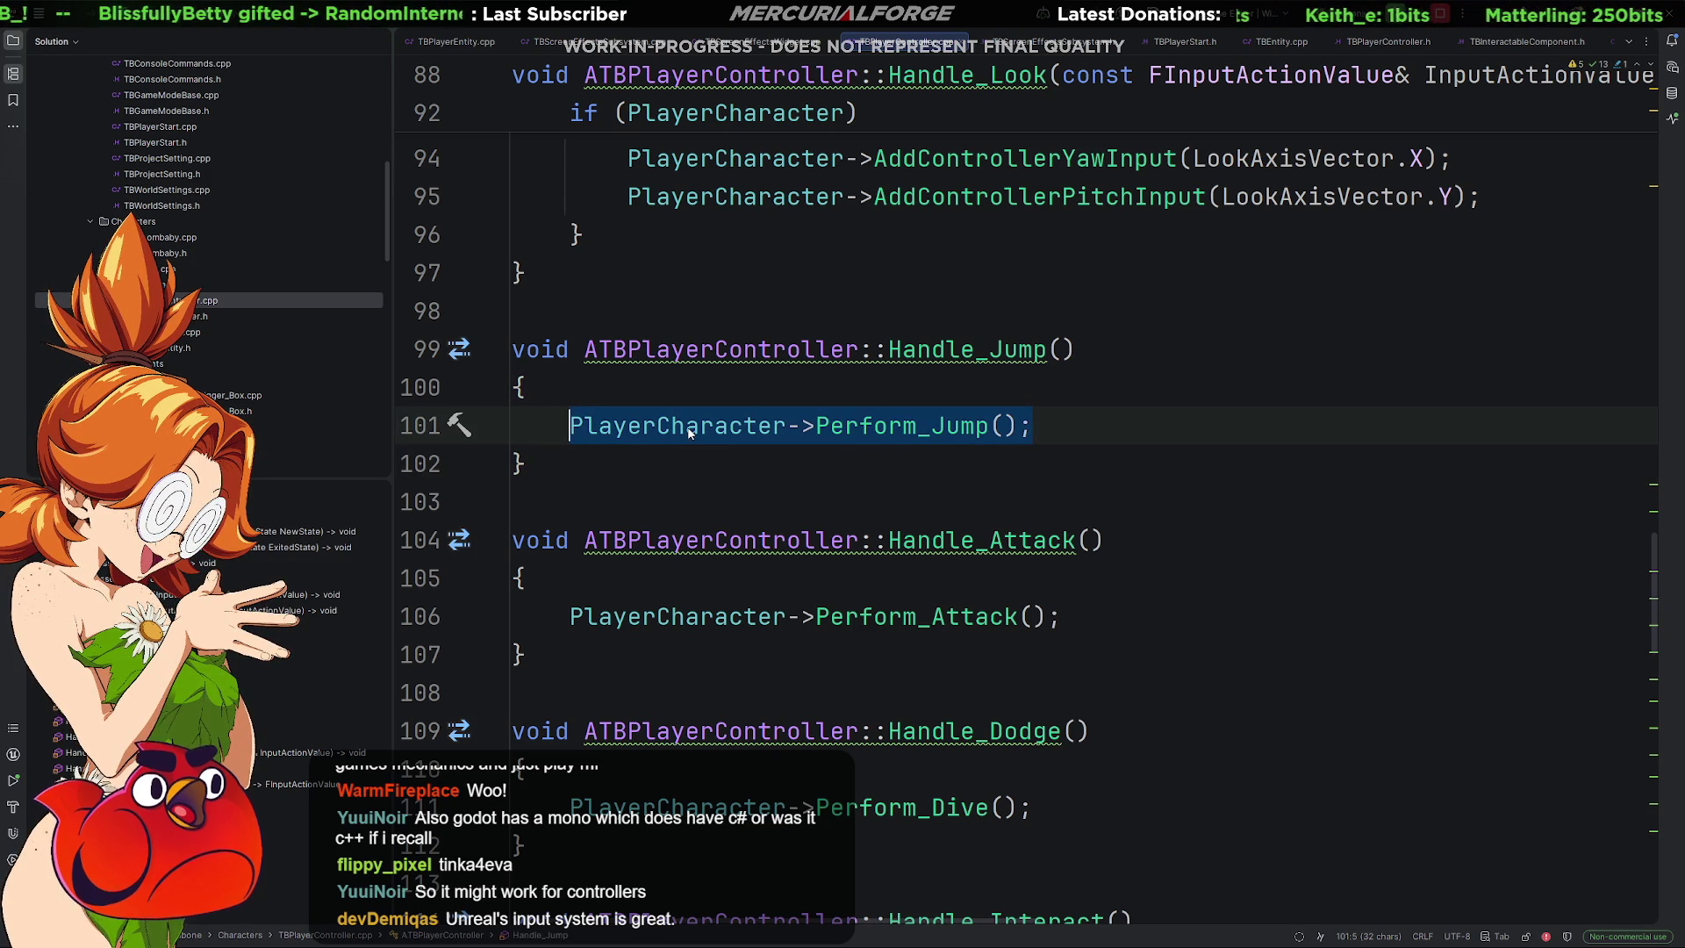
left_click(643, 427)
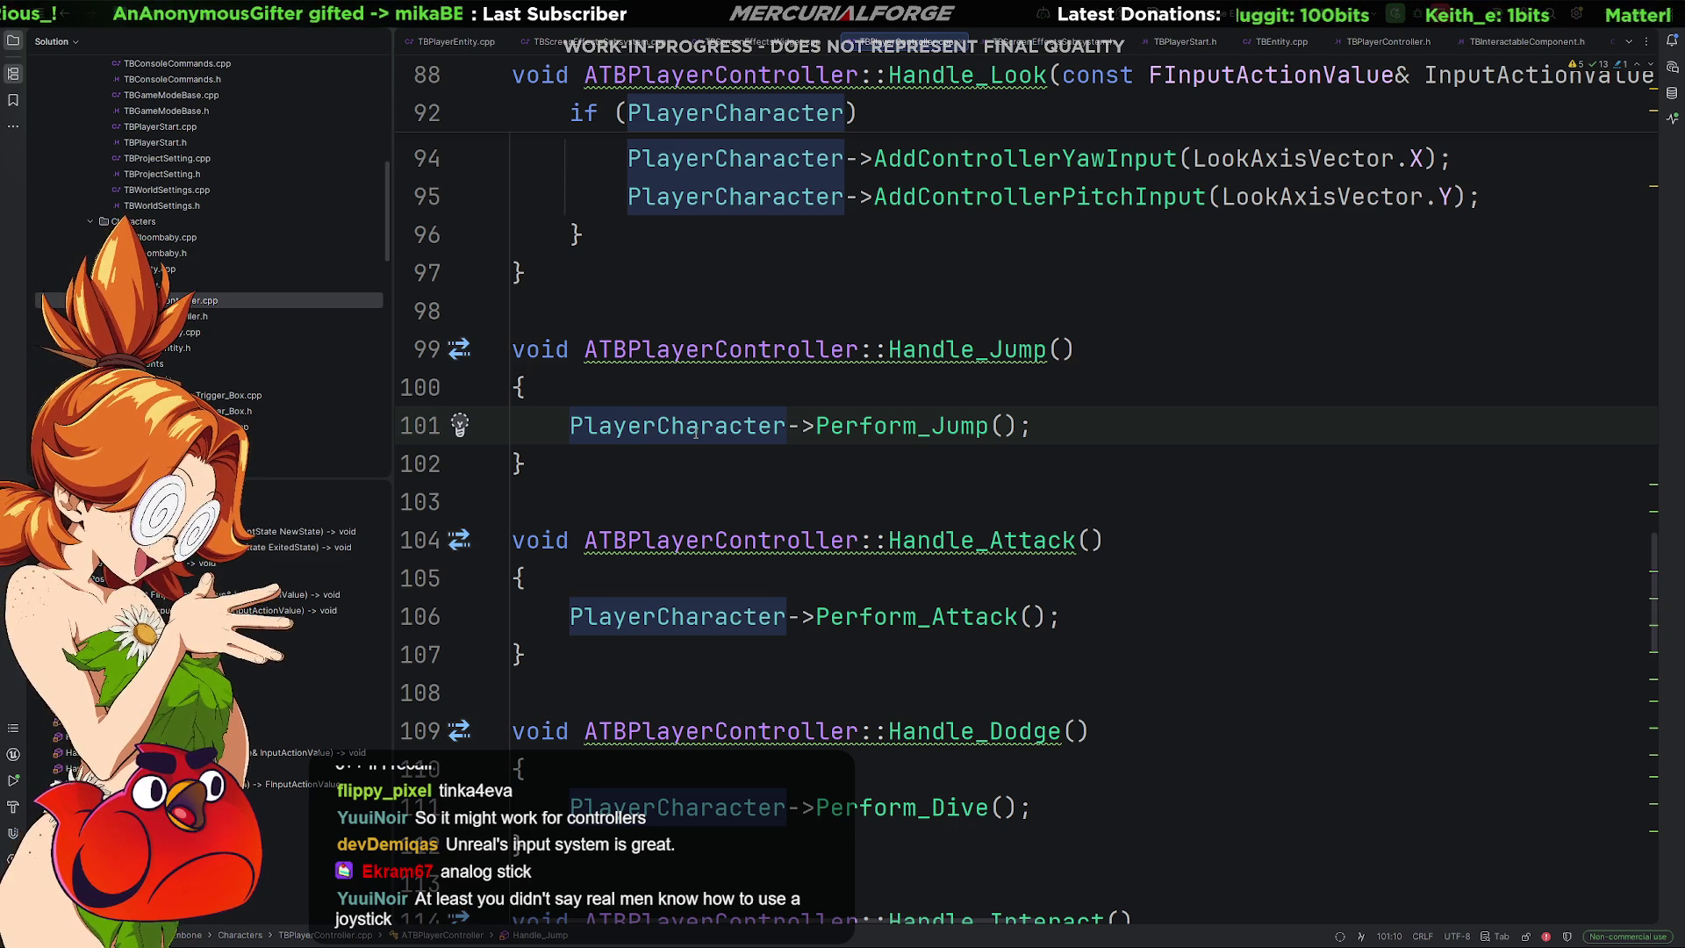
left_click(1105, 437)
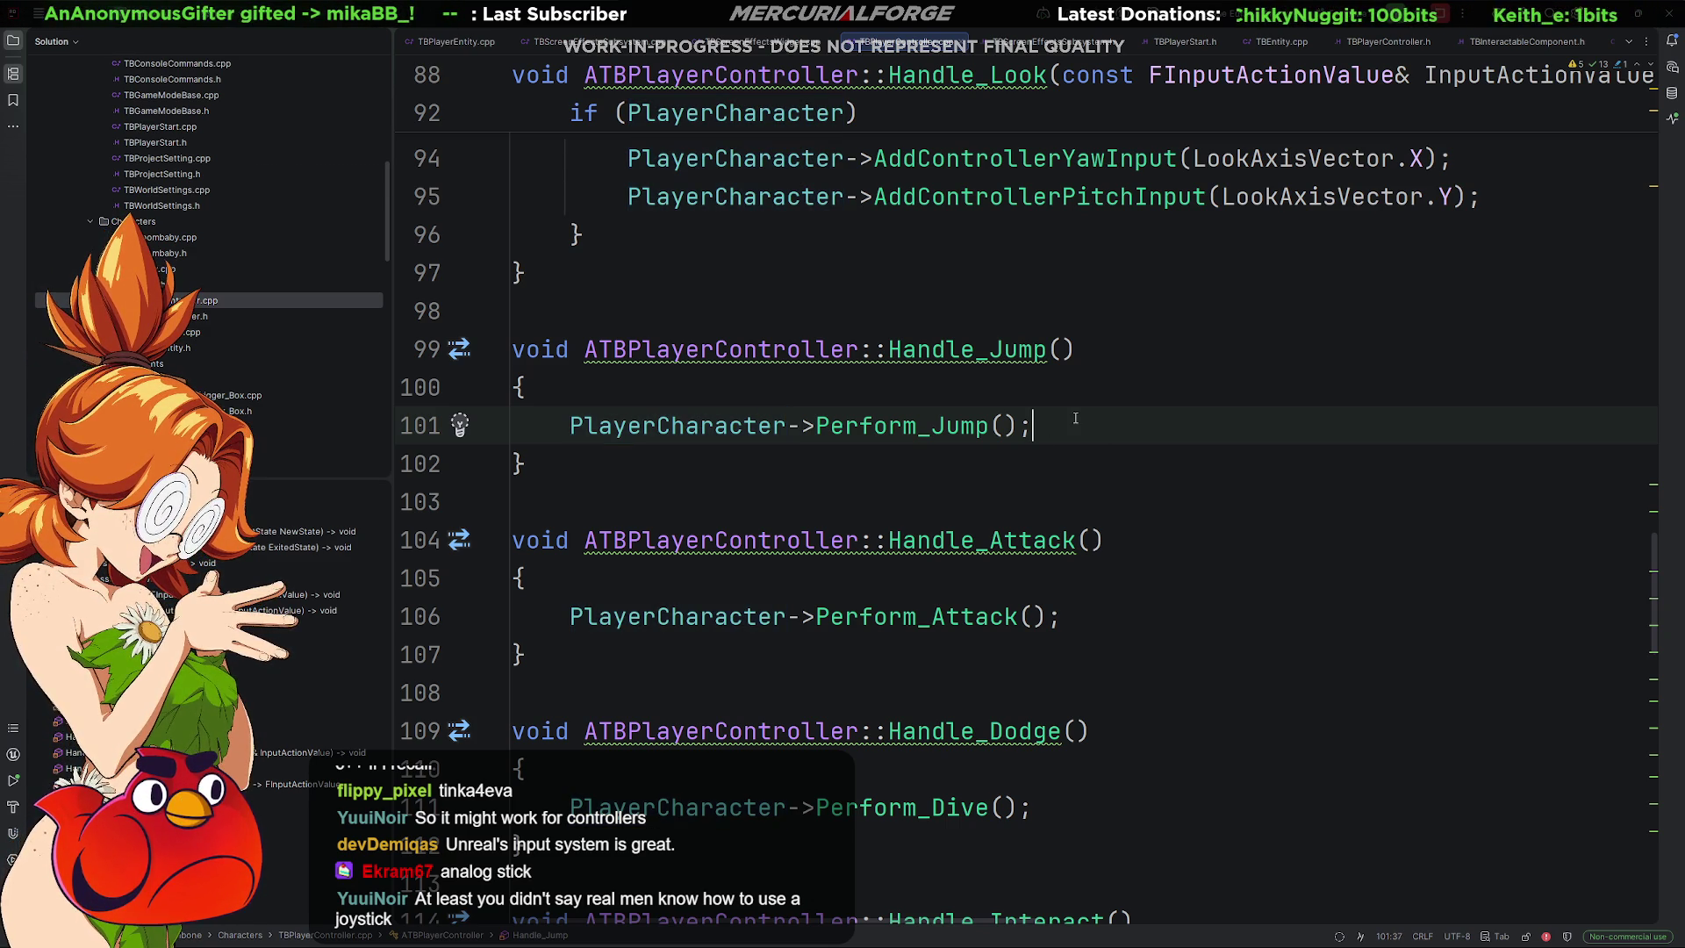
double_click(178, 339)
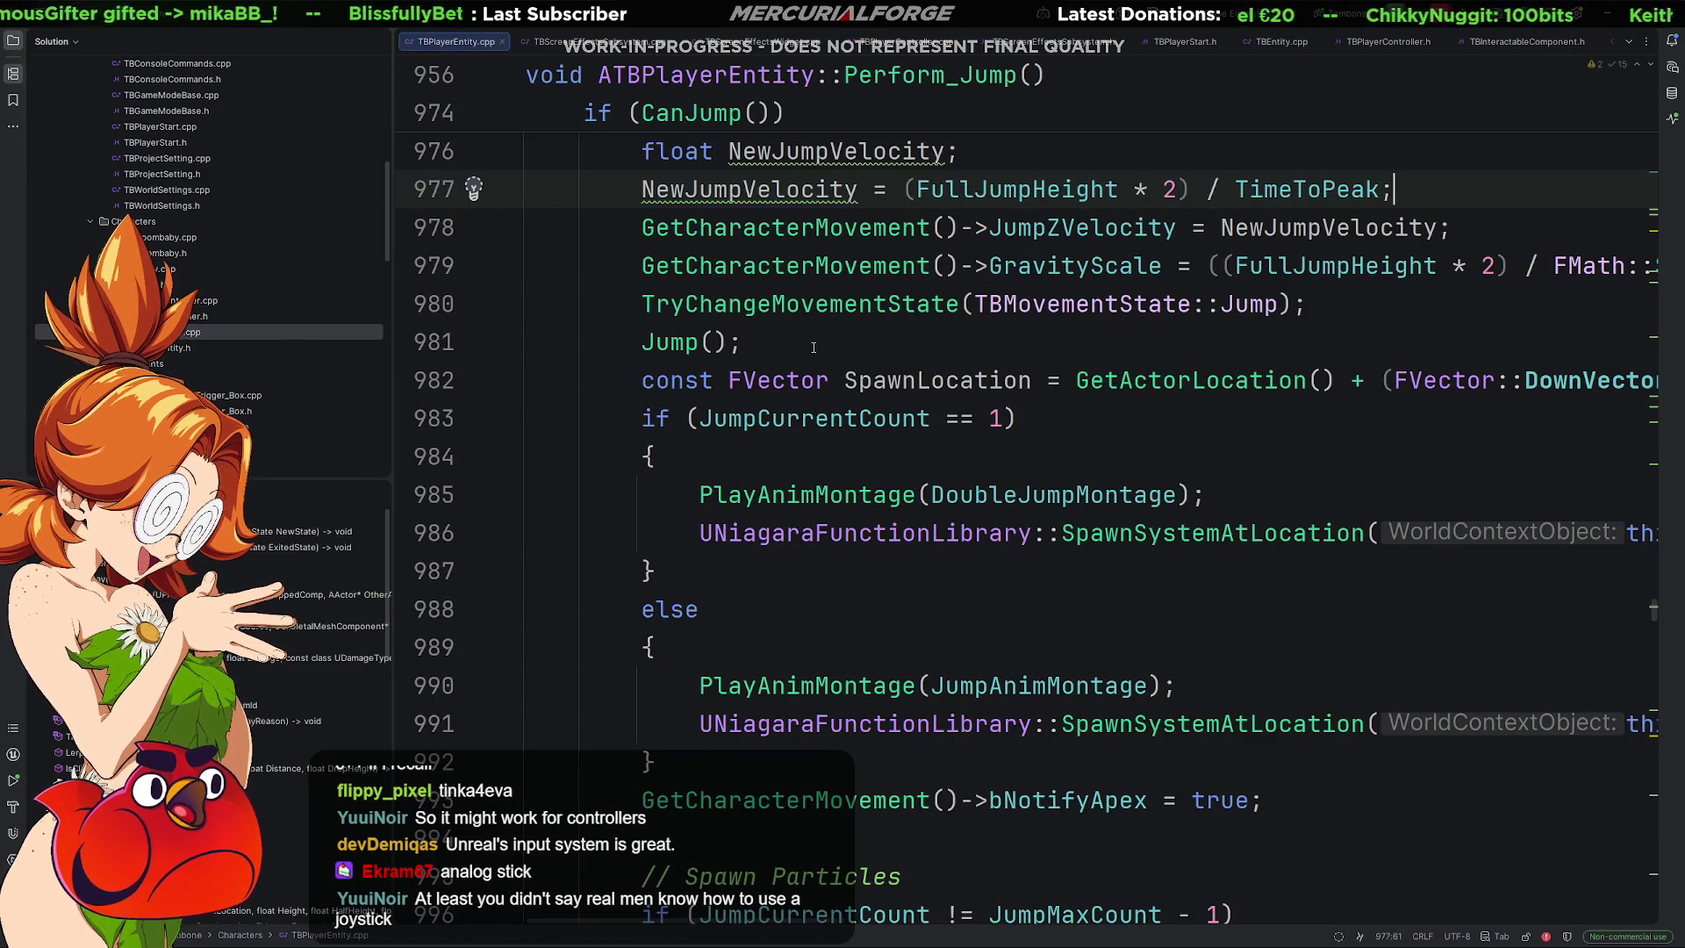
Select the whole Perform_Jump signature in TBPlayerEntity.cpp.
scroll(973, 338, "down", 4, "ctrl")
scroll(973, 338, "down", 10, "ctrl")
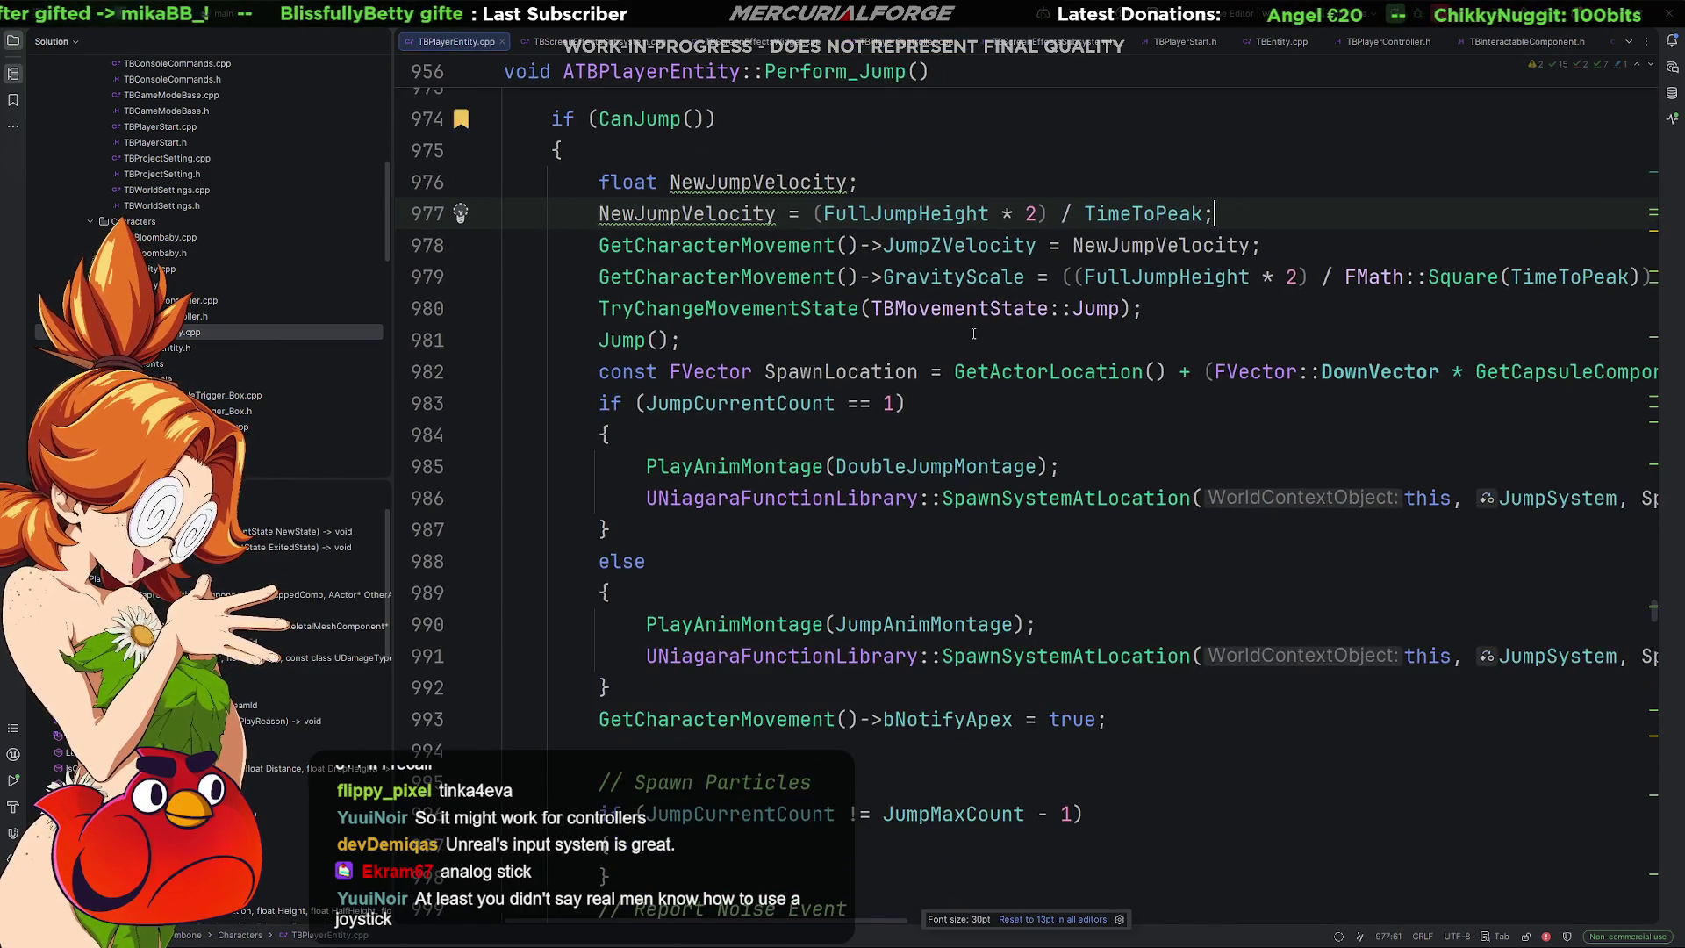
scroll(973, 333, "down", 5, "ctrl")
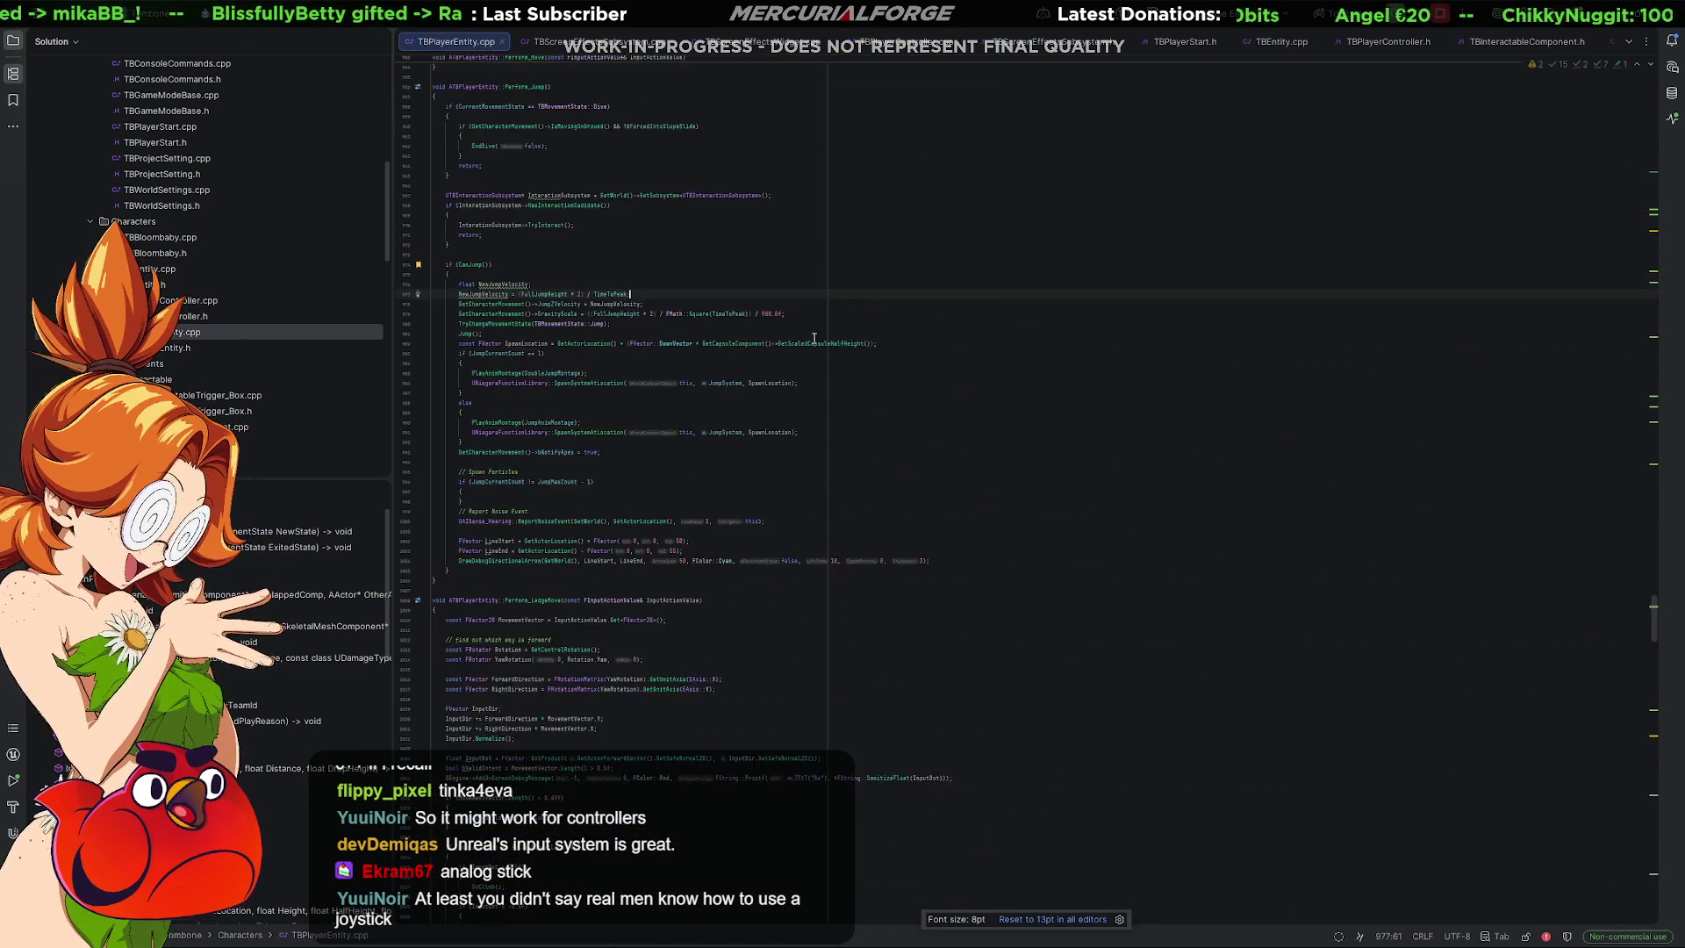
scroll(799, 347, "up", 7, "ctrl")
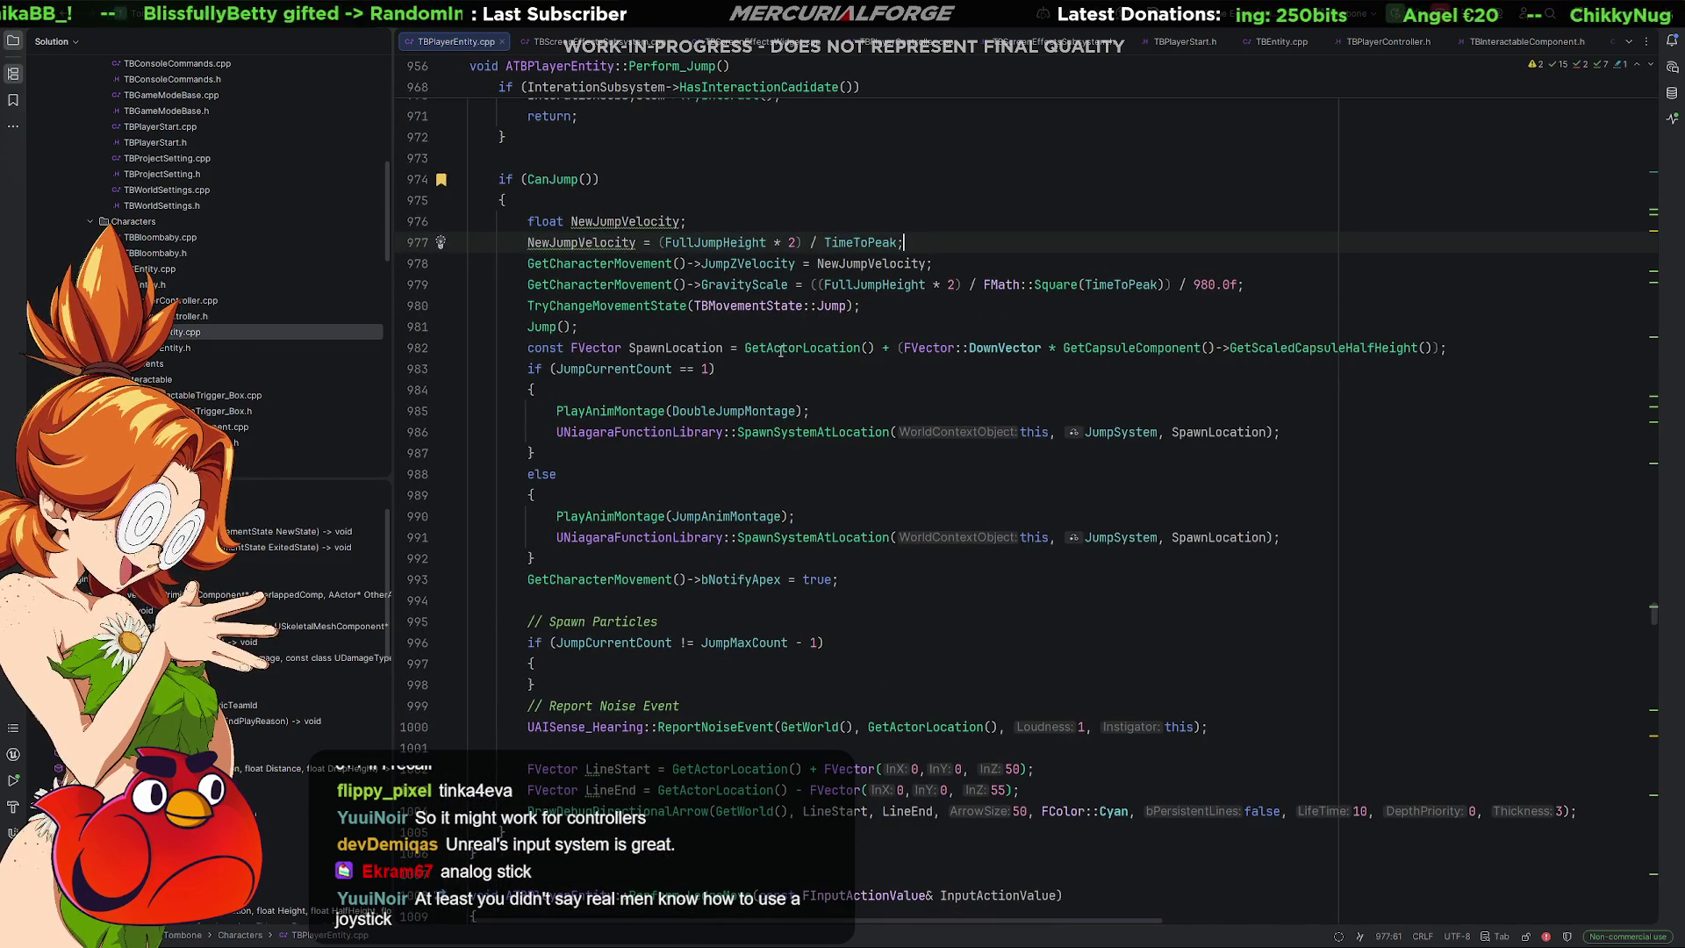
scroll(794, 345, "up", 9)
left_click(749, 374)
key("ctrl+Left")
key("ctrl+Left")
key("ctrl+Left")
left_click_drag(775, 376, 462, 371)
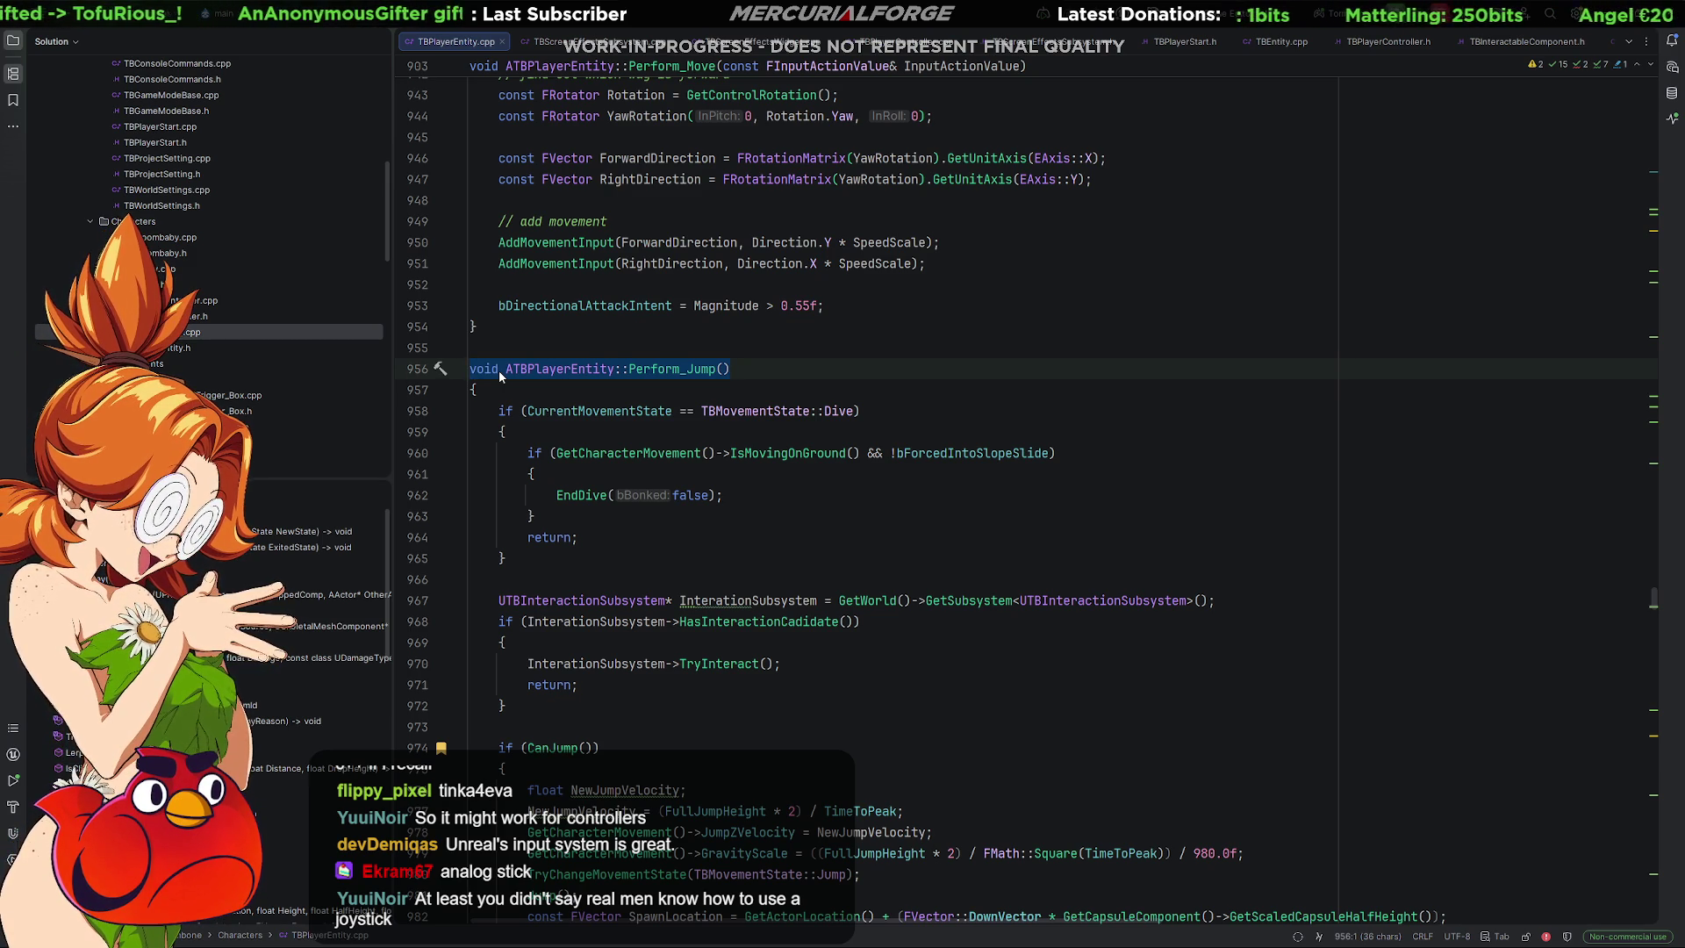
Highlight the dive-ending block at the top of Perform_Jump, leaving the caret after EndDive.
scroll(492, 375, "down", 1)
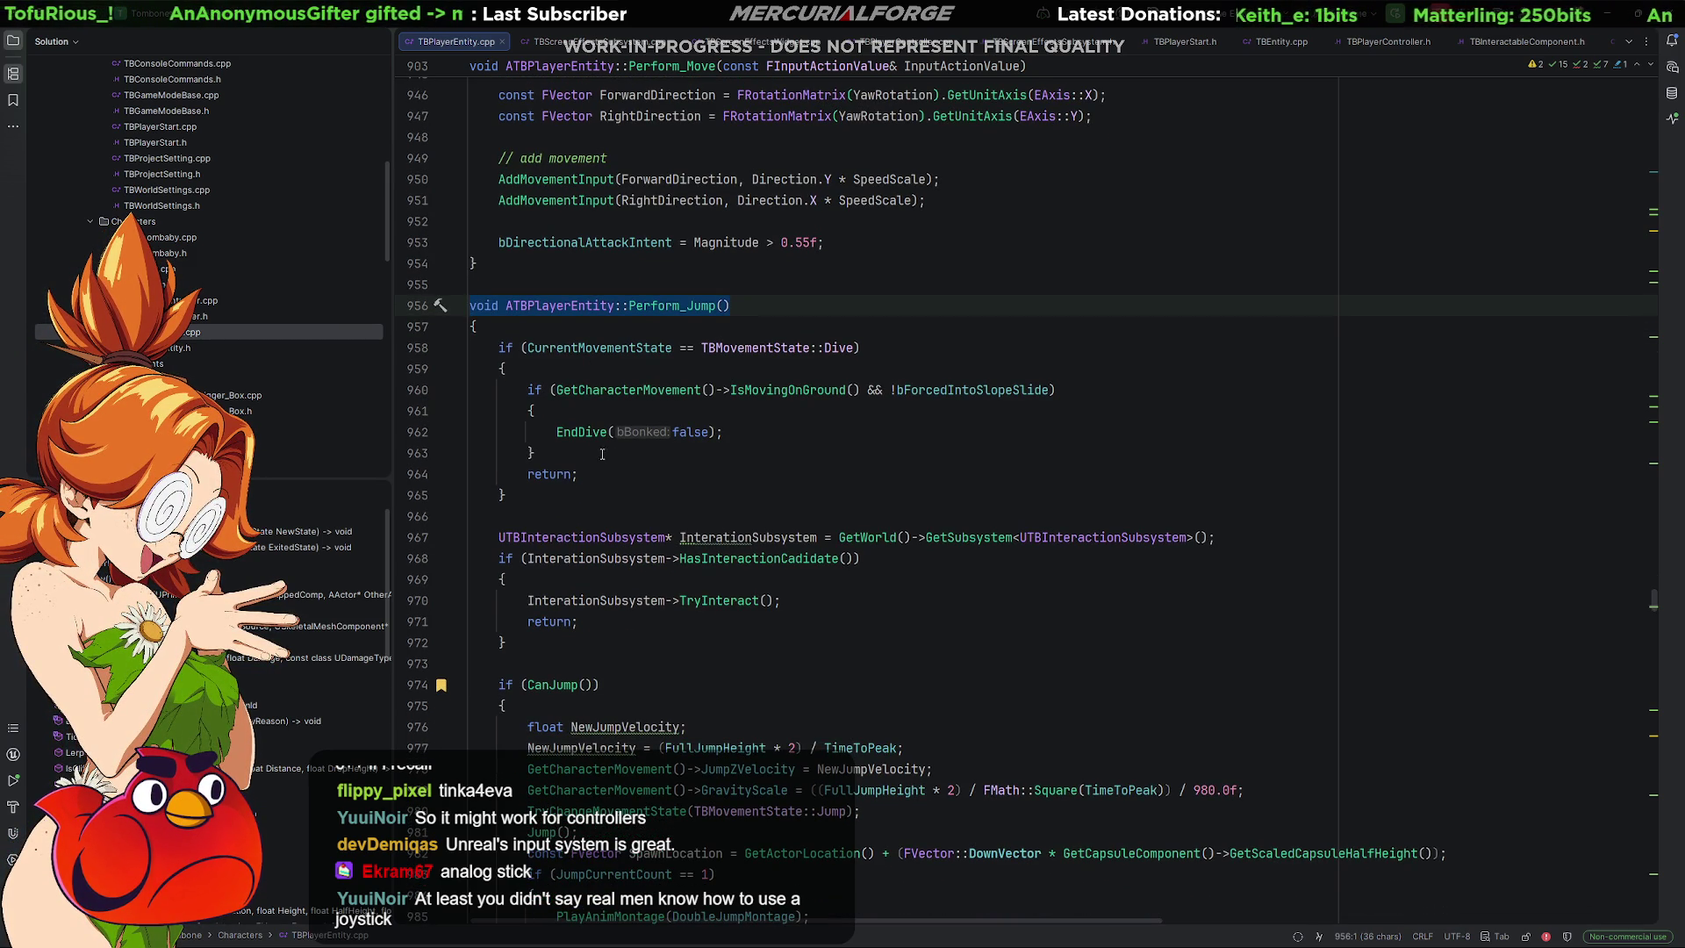
scroll(629, 425, "down", 1)
mouse_move(499, 284)
left_mouse_down()
mouse_move(659, 335)
mouse_move(856, 433)
left_mouse_up()
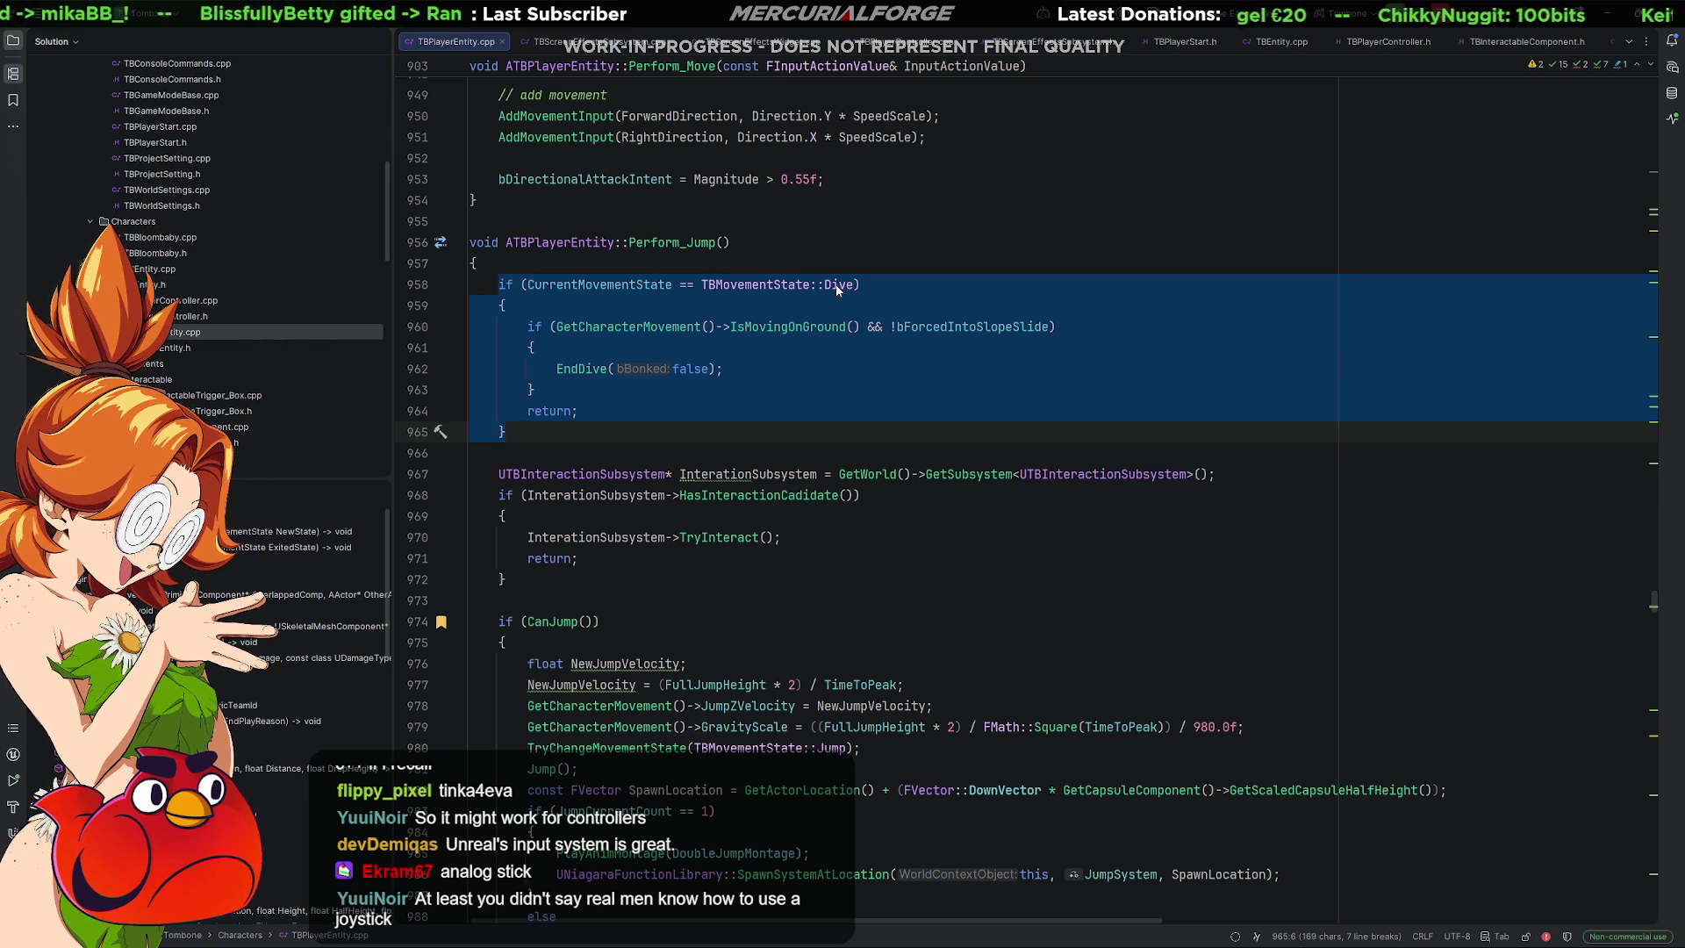
left_click(732, 376)
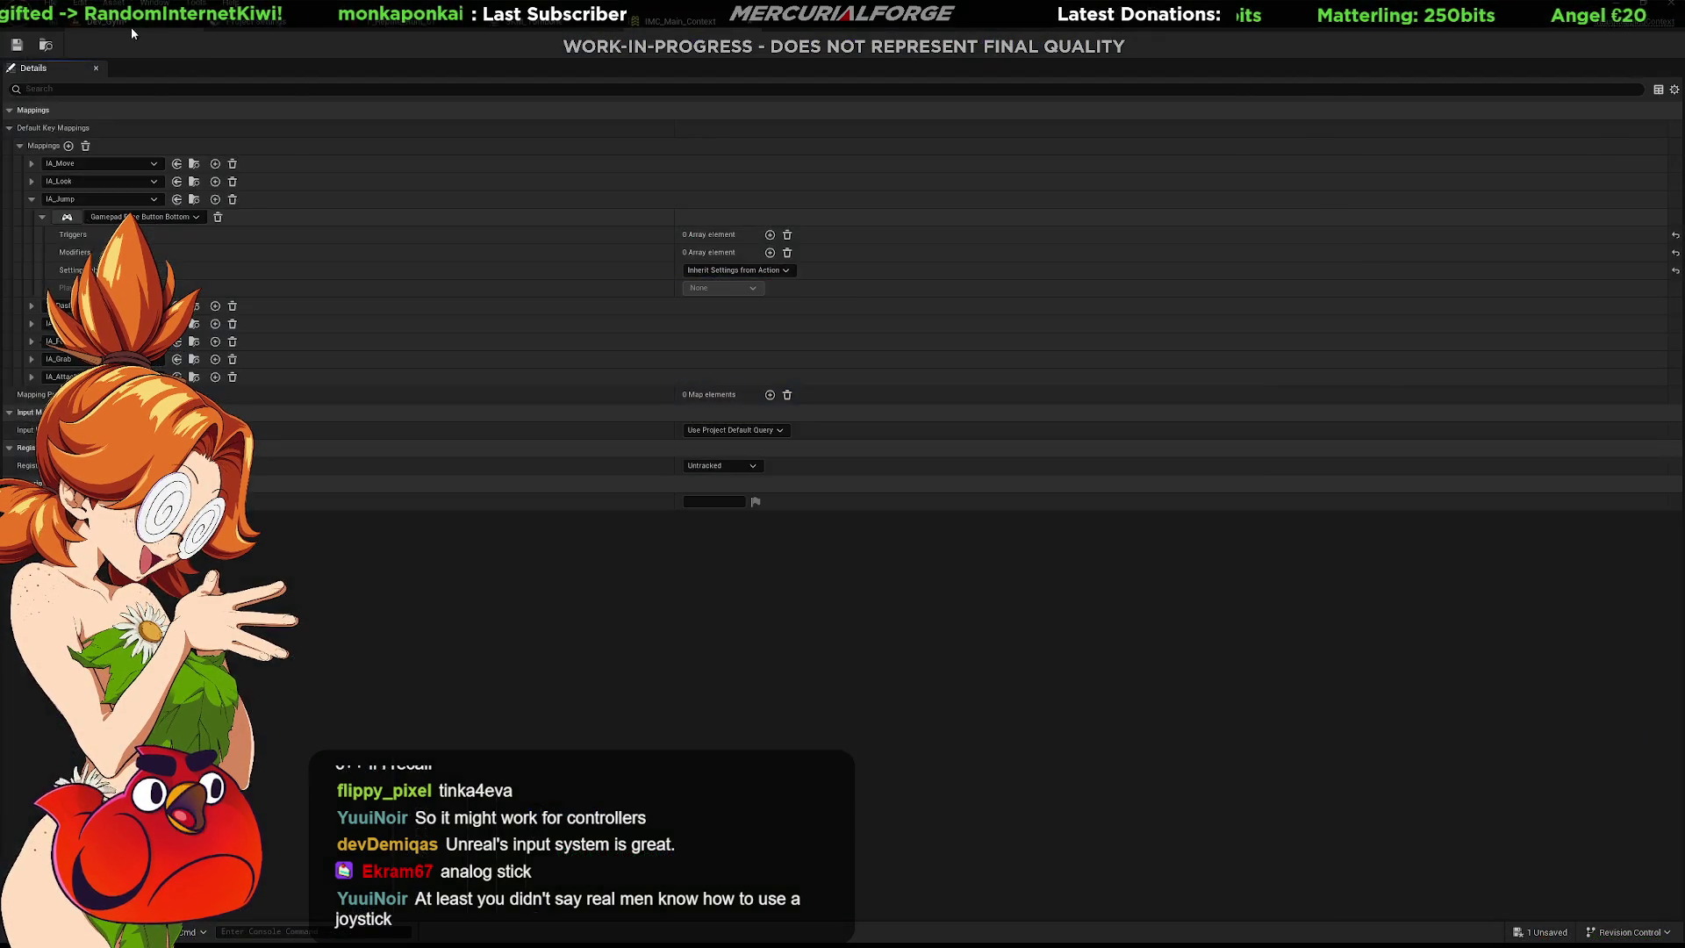
Playtest the caveman in the test level, jumping twice and diving twice, then return to Rider.
key("alt+p")
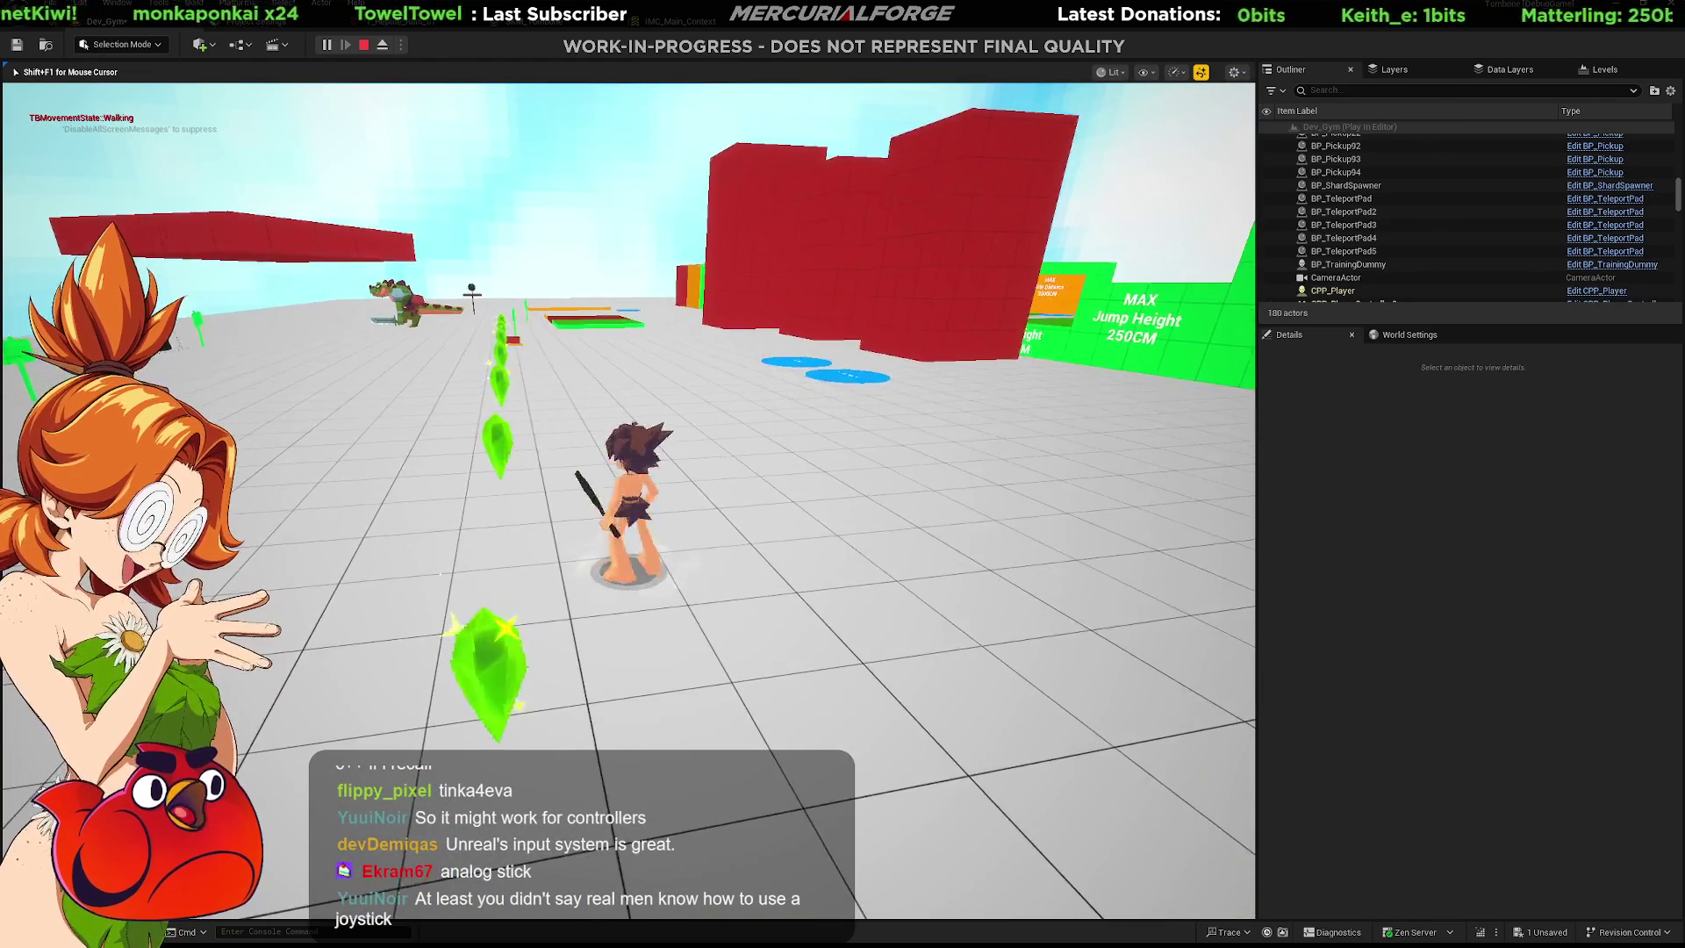
key("space")
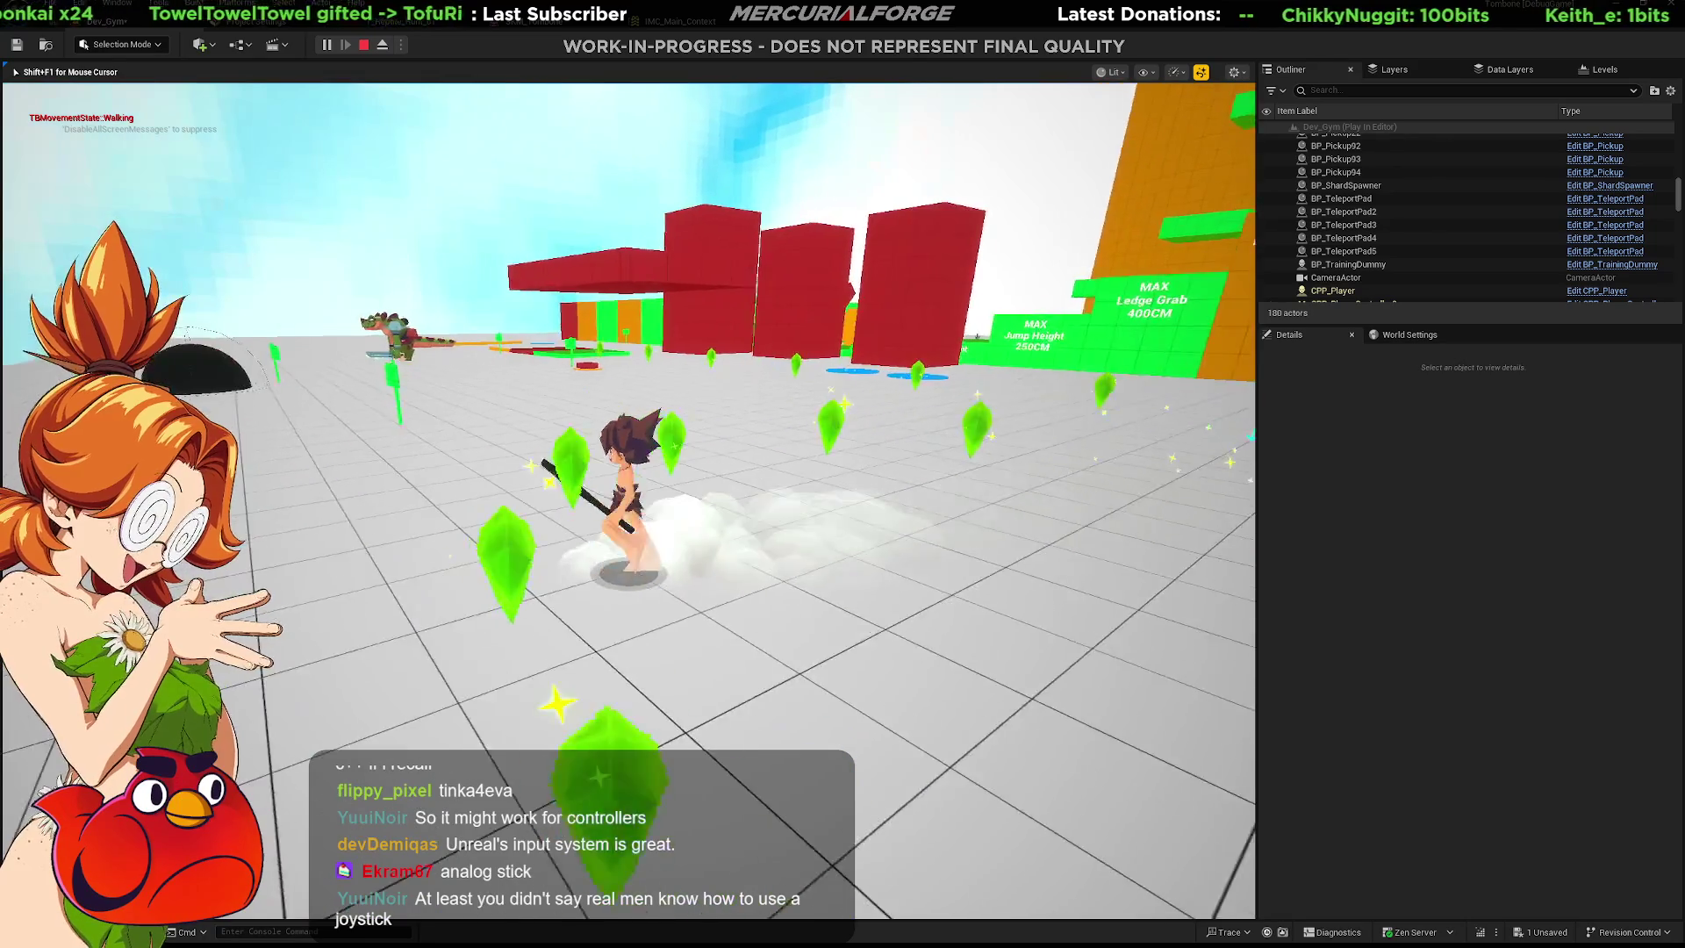
key("space")
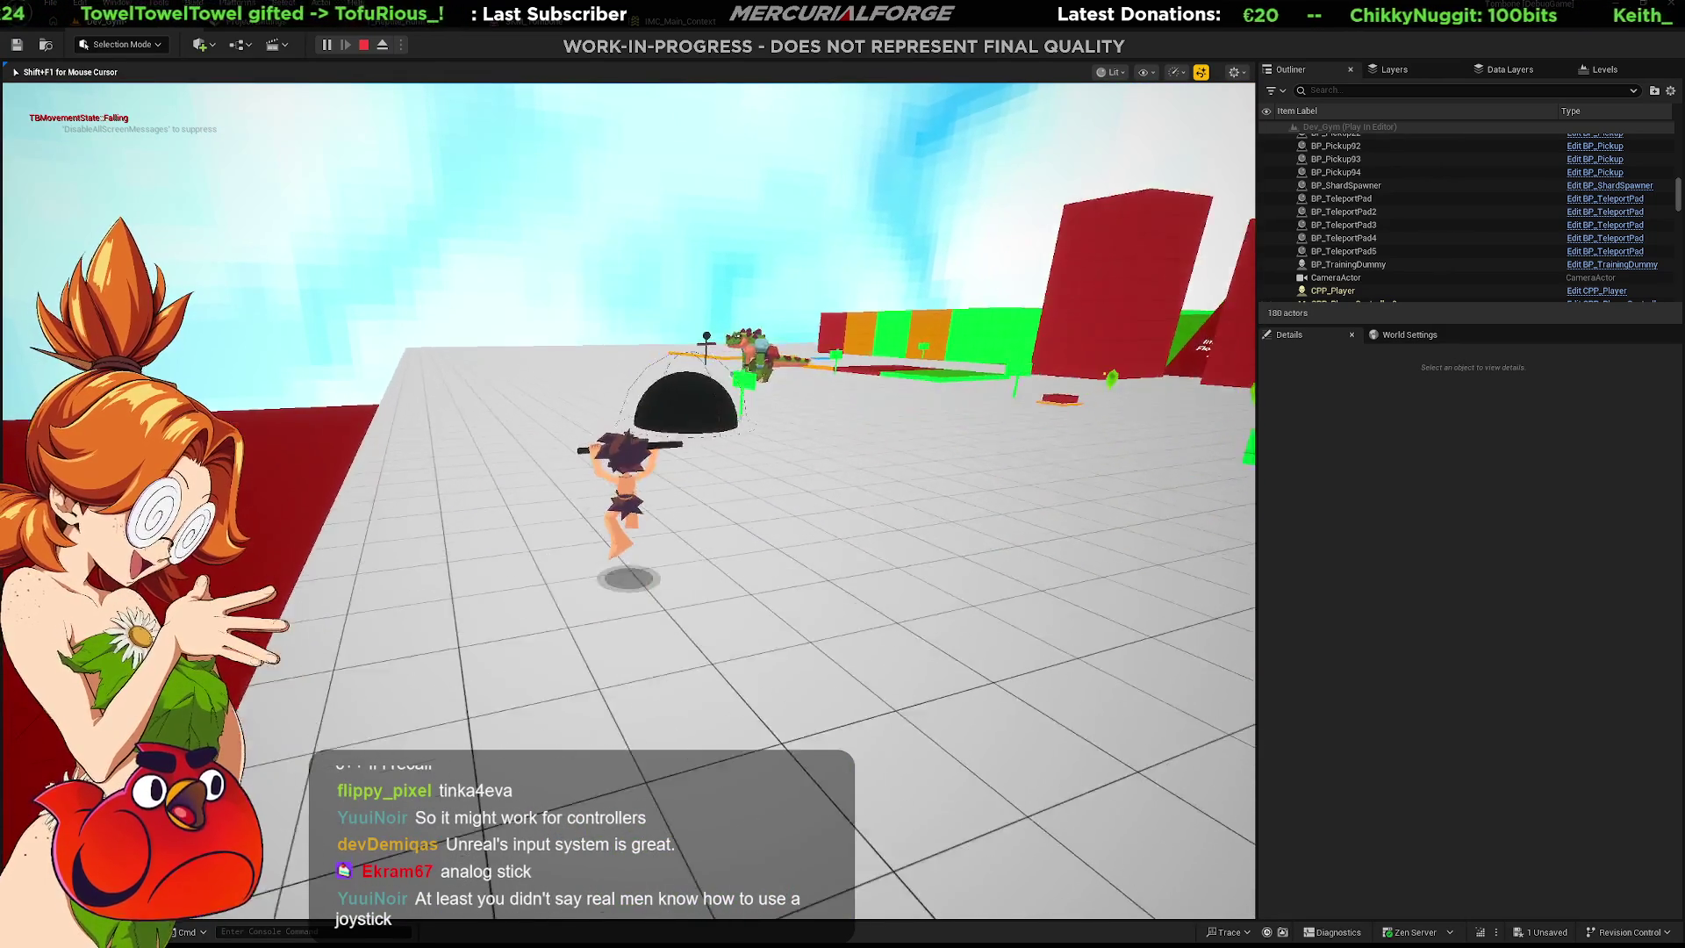
key("ctrl")
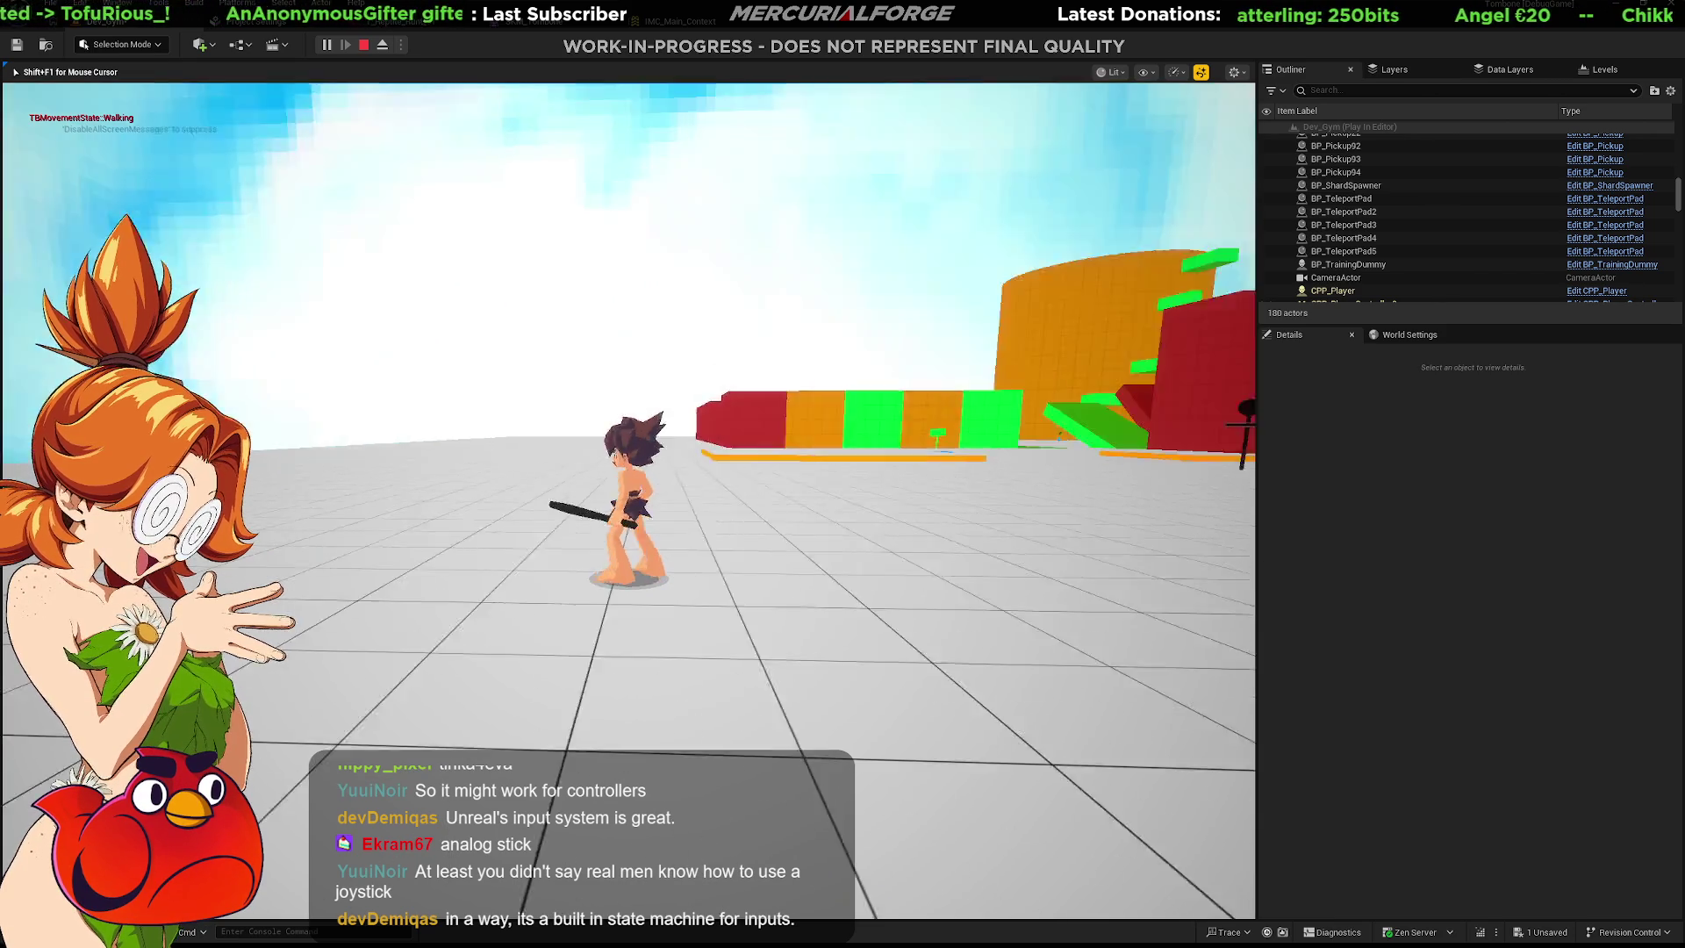
key("ctrl")
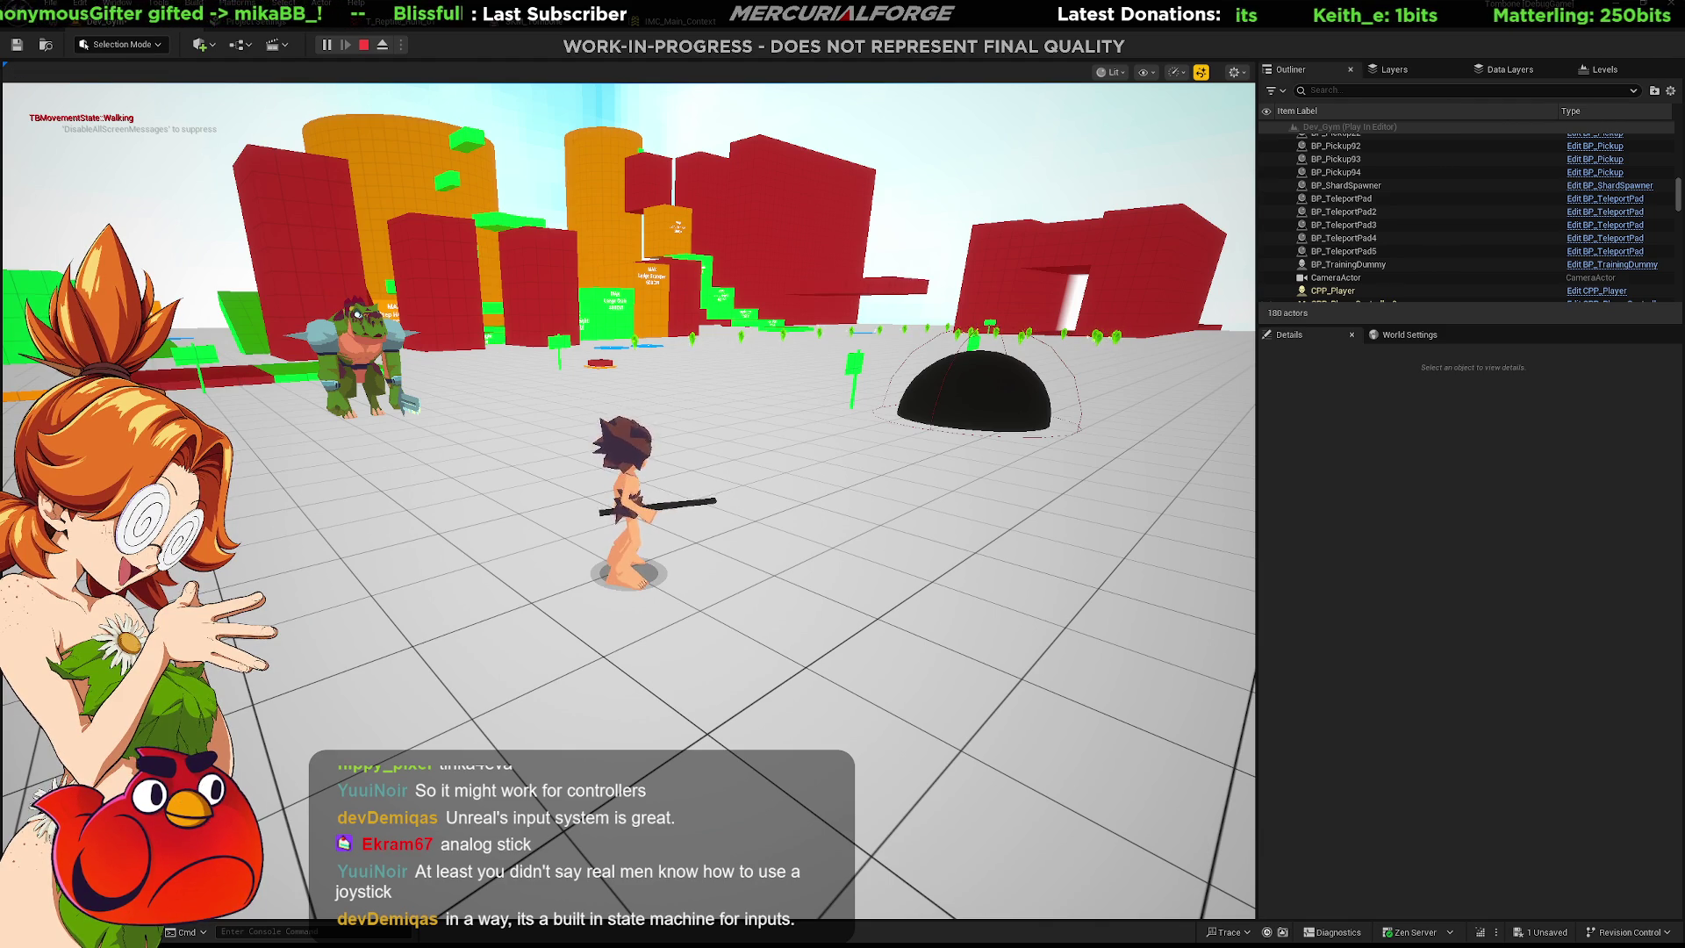
key("alt+Tab")
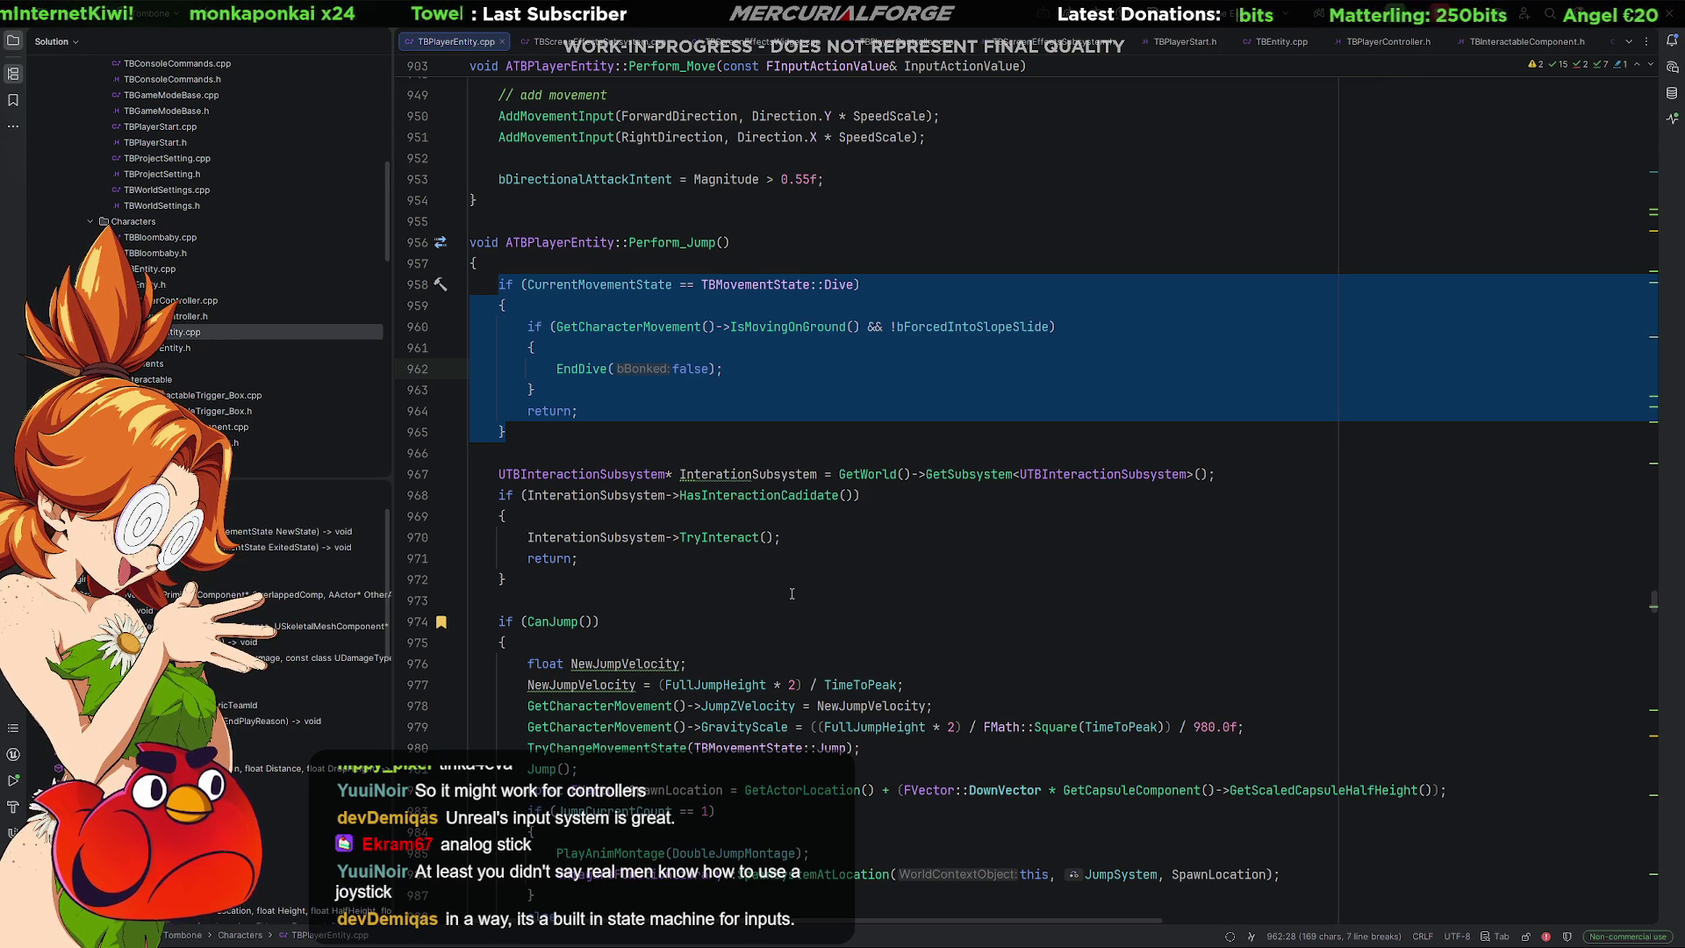
scroll(860, 305, "down", 2)
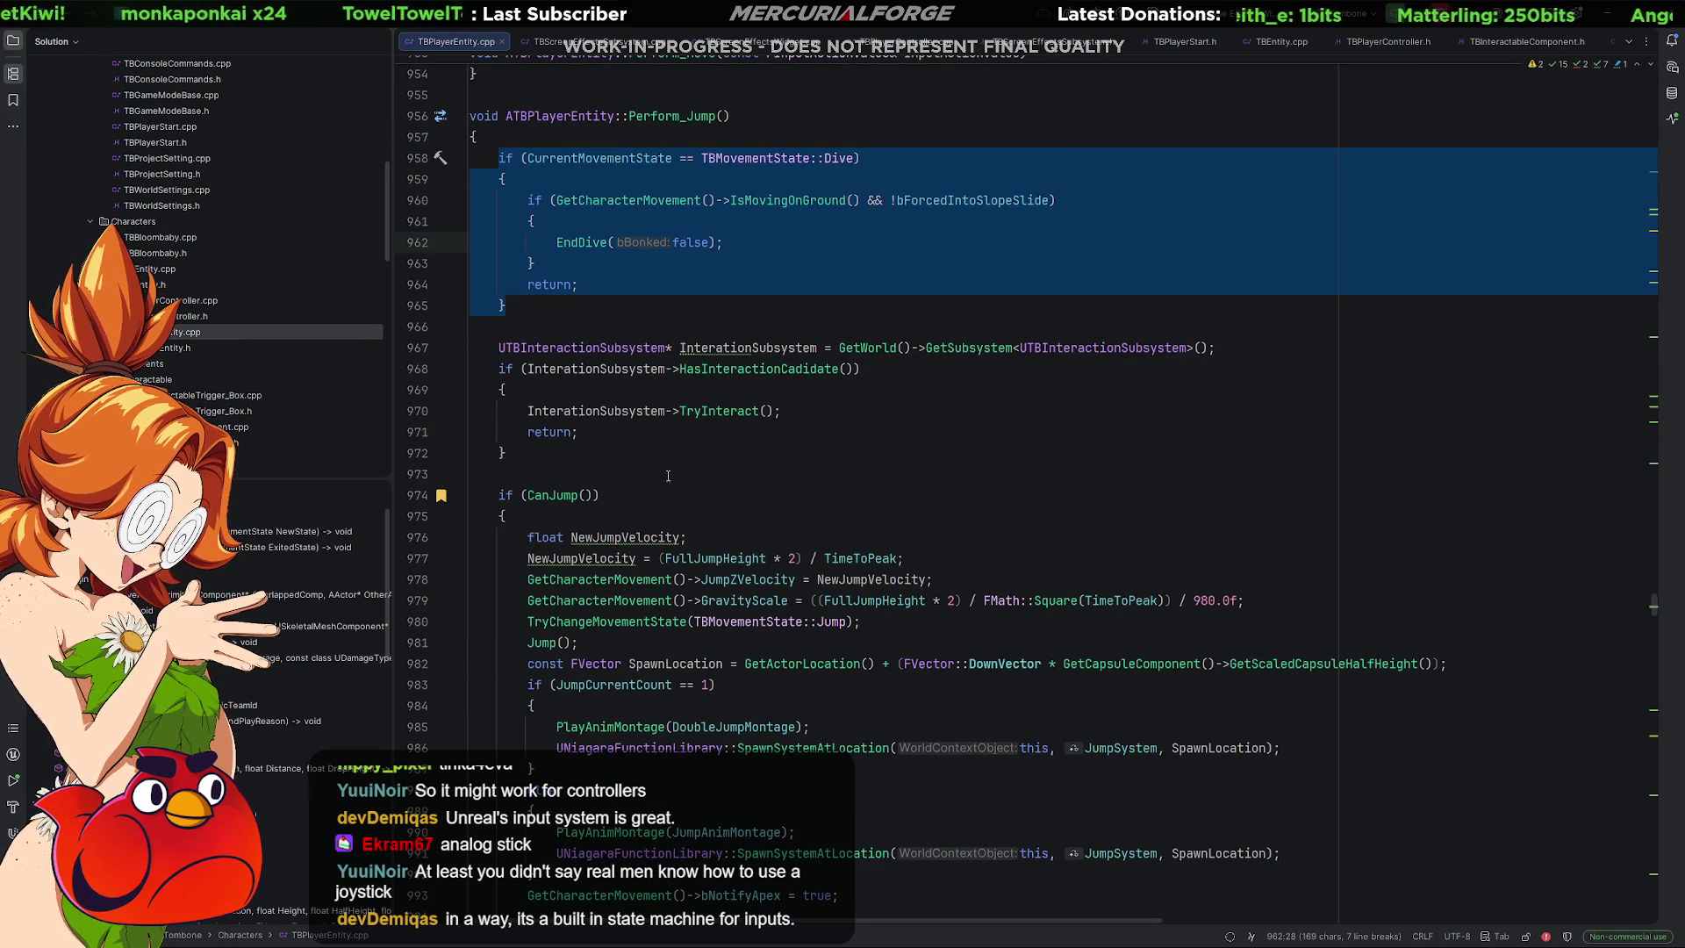
mouse_move(545, 463)
left_mouse_down()
mouse_move(518, 453)
mouse_move(498, 347)
left_mouse_up()
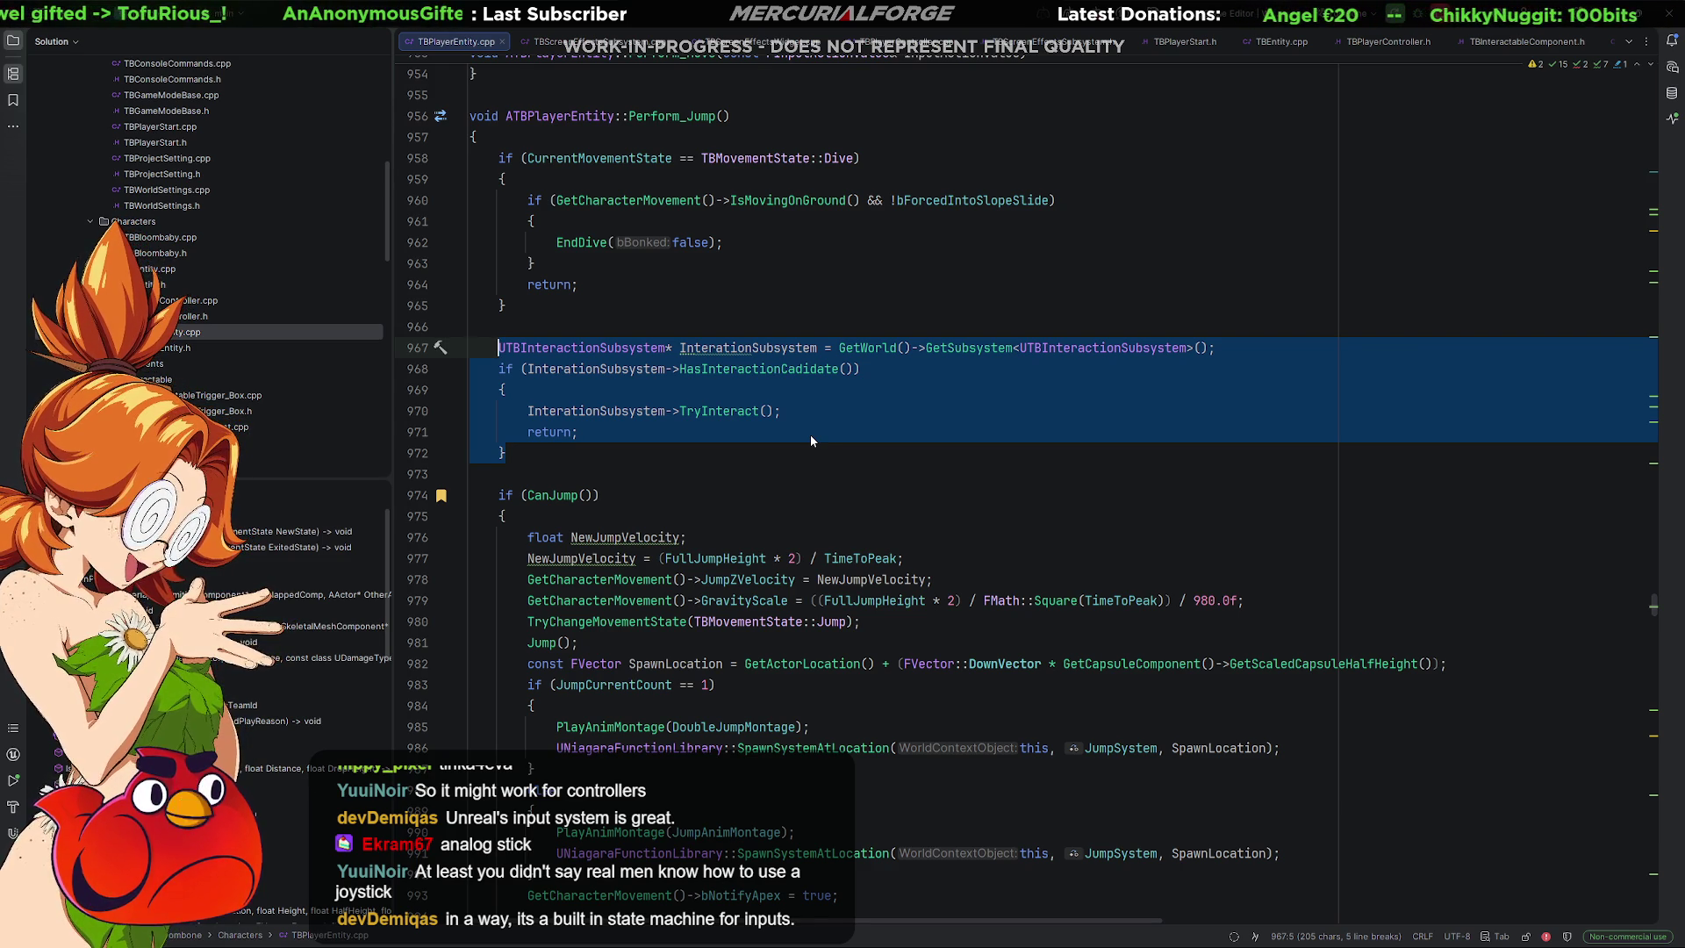
scroll(809, 434, "down", 5)
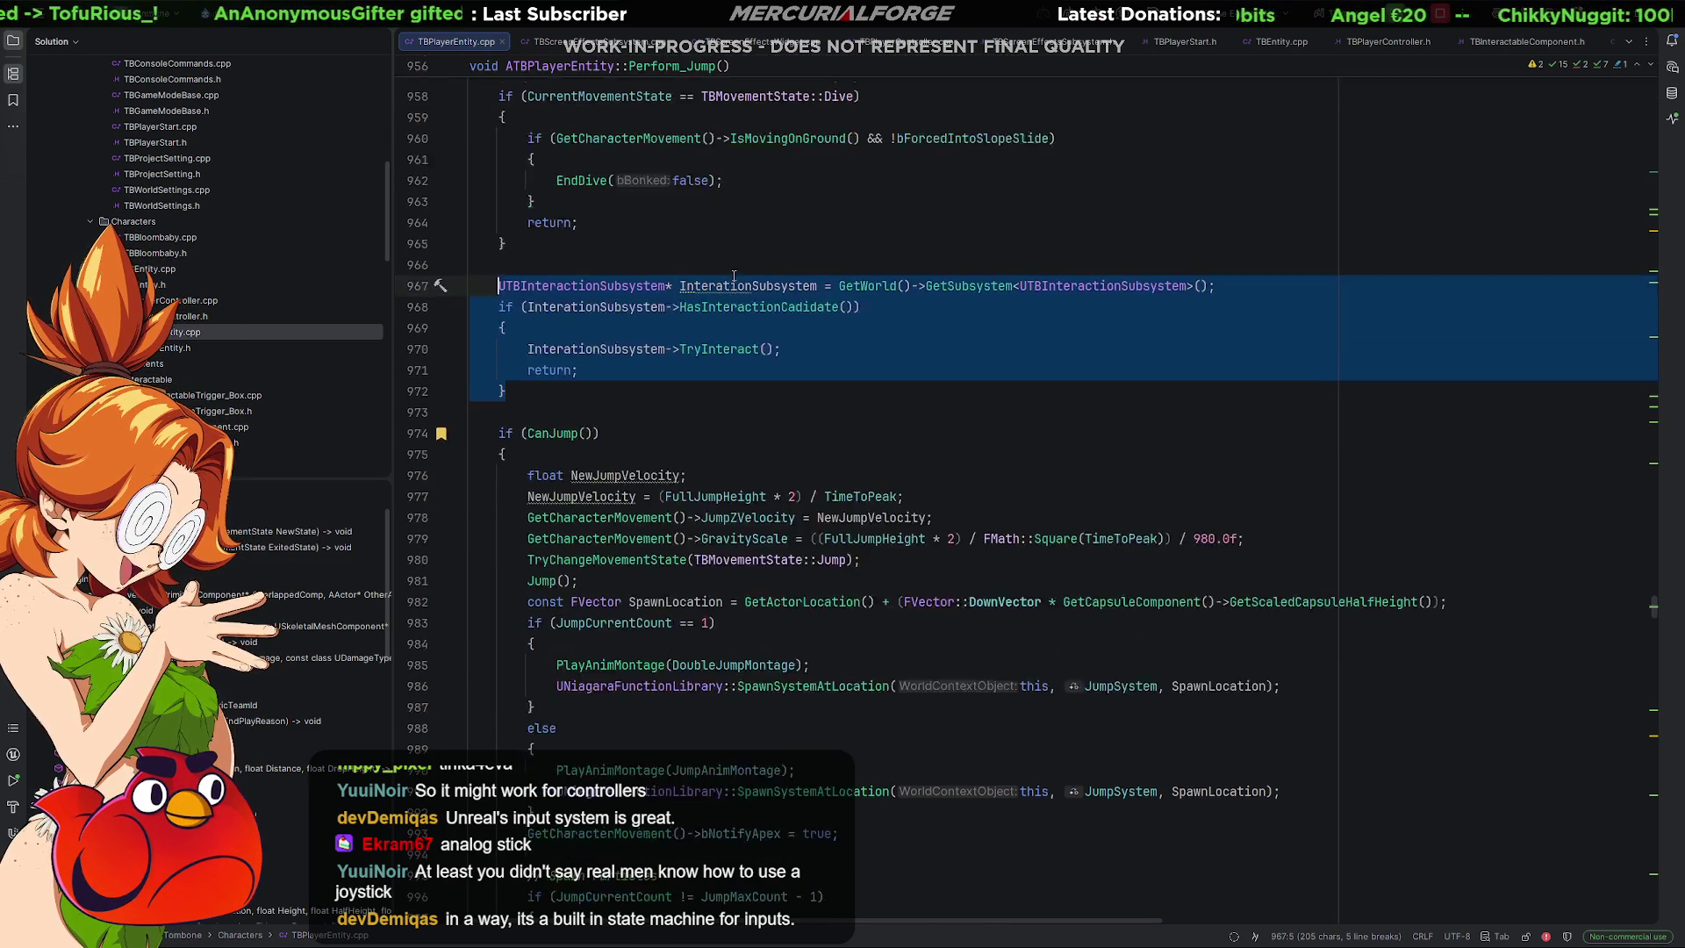
mouse_move(500, 179)
left_mouse_down()
mouse_move(632, 247)
mouse_move(845, 838)
left_mouse_up()
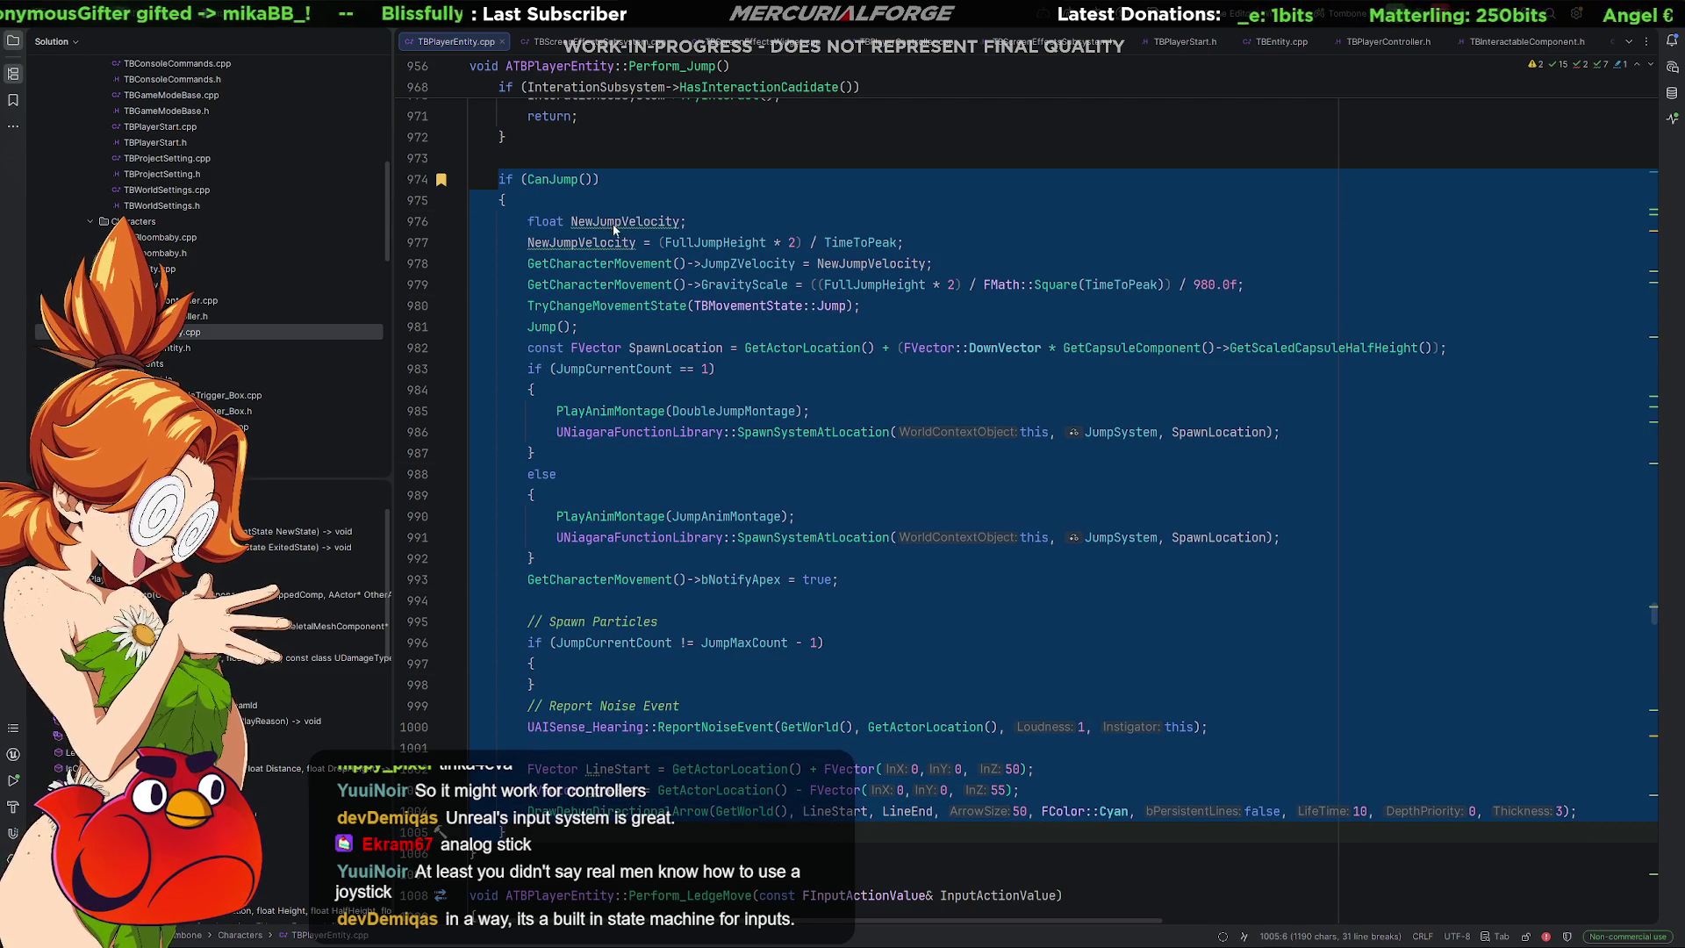
left_click(578, 186)
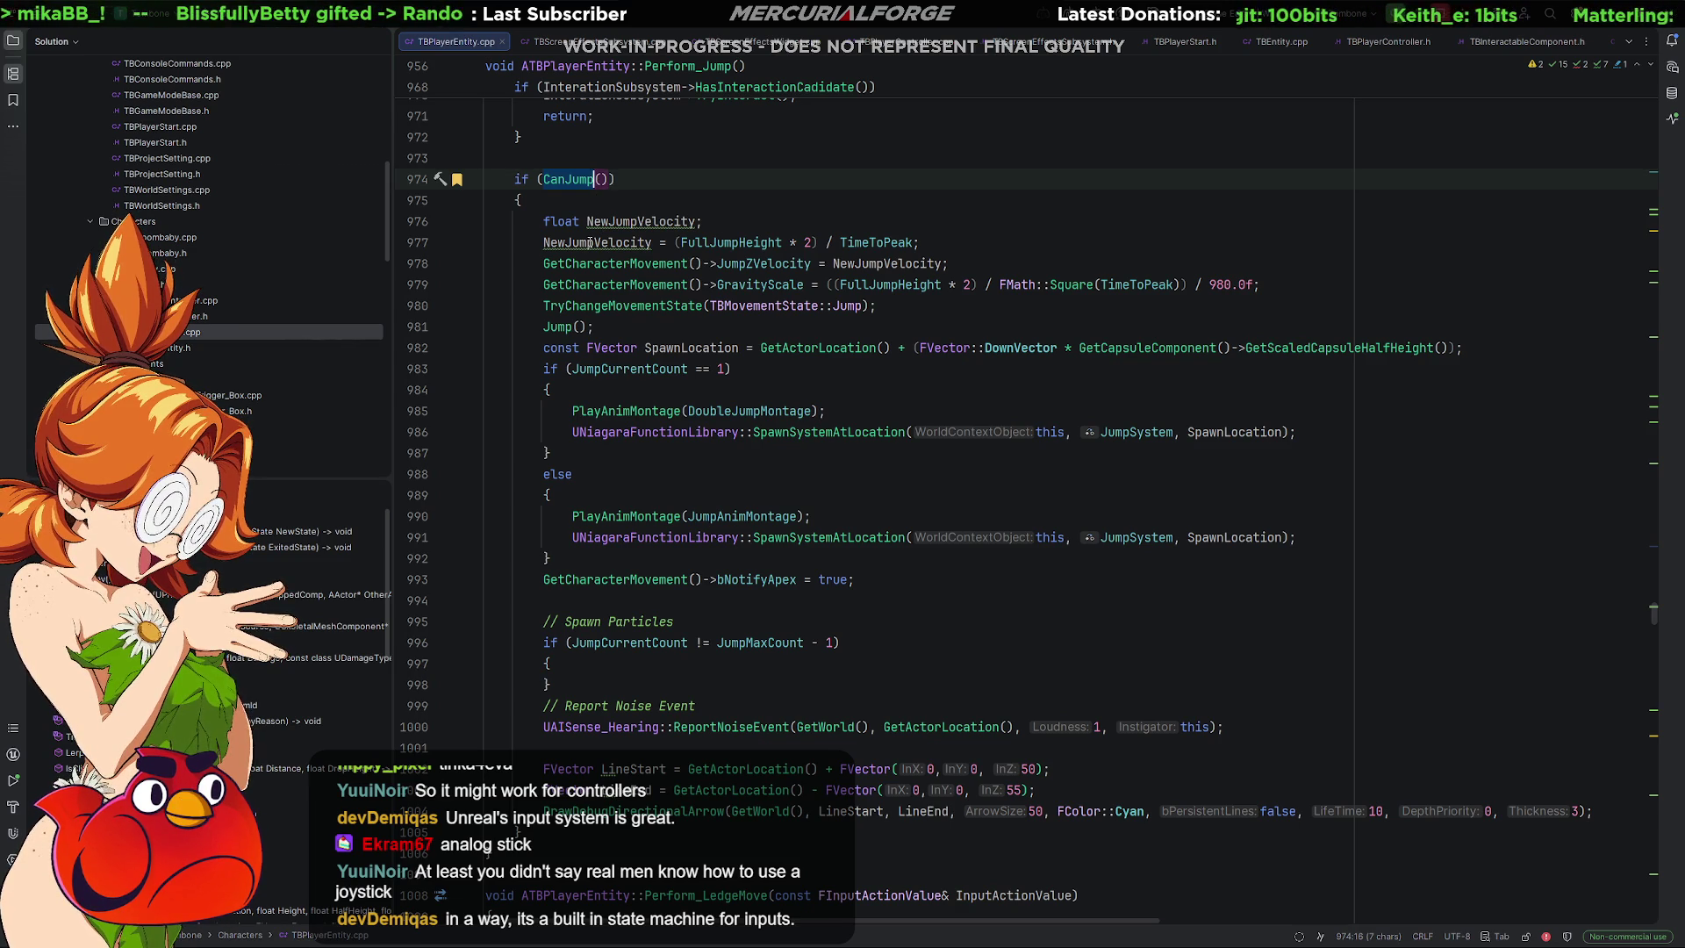
mouse_move(543, 223)
left_mouse_down()
mouse_move(851, 244)
mouse_move(1032, 348)
left_mouse_up()
left_click(769, 373)
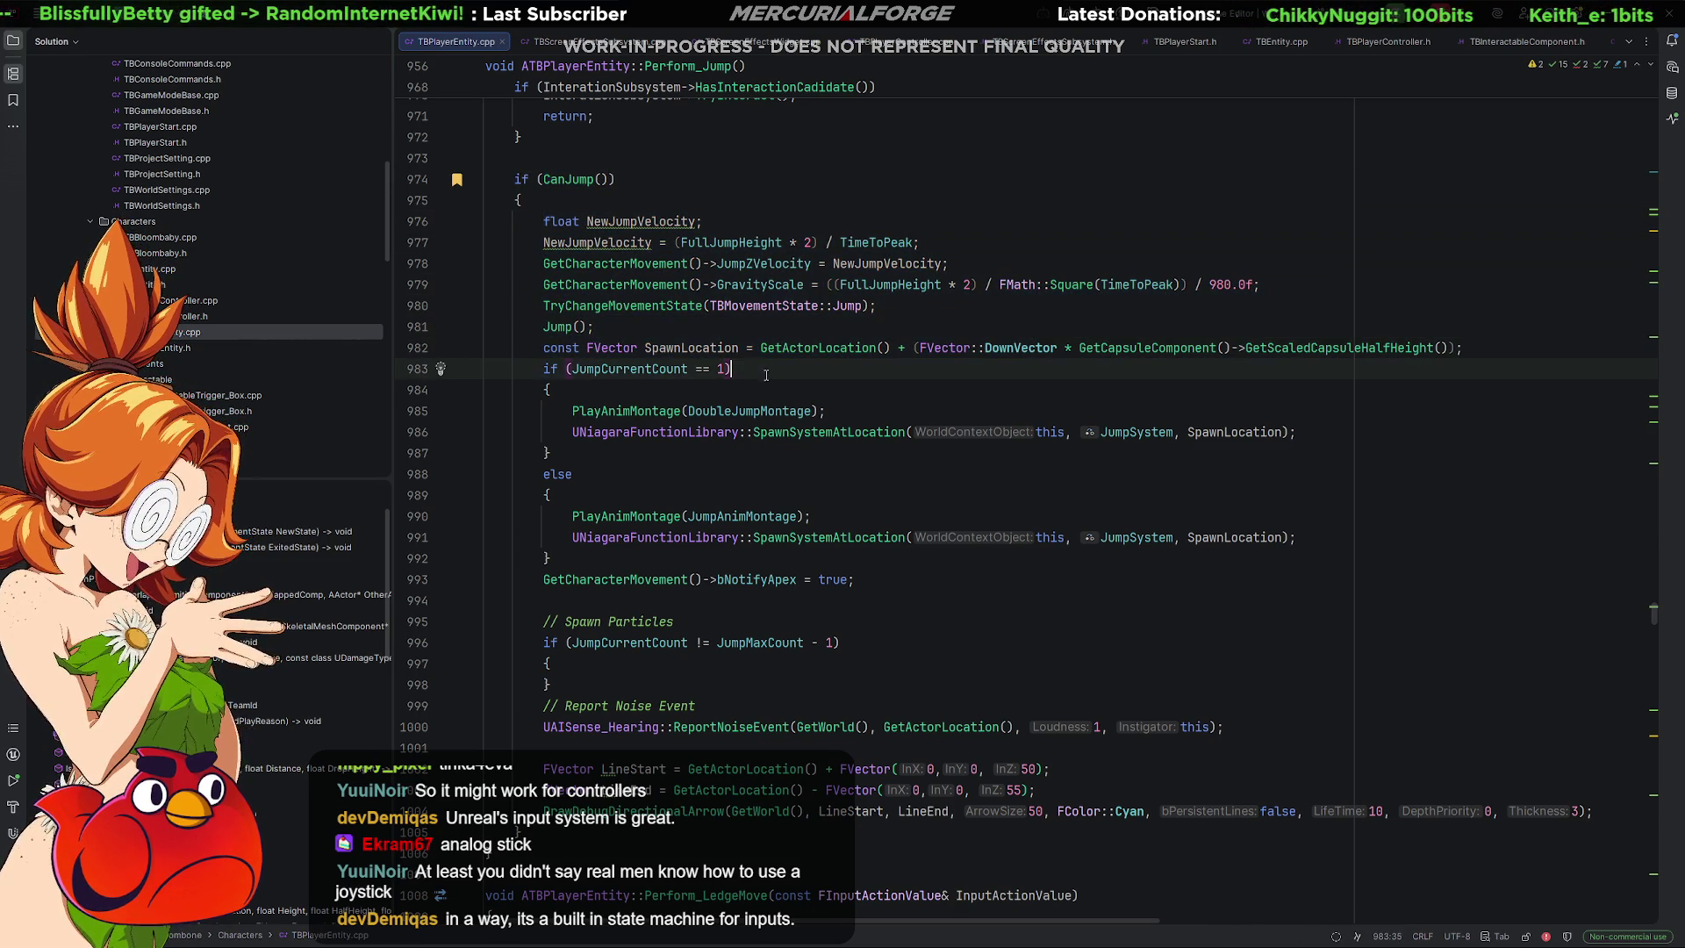
mouse_move(488, 368)
left_mouse_down()
mouse_move(527, 431)
mouse_move(1381, 450)
left_mouse_up()
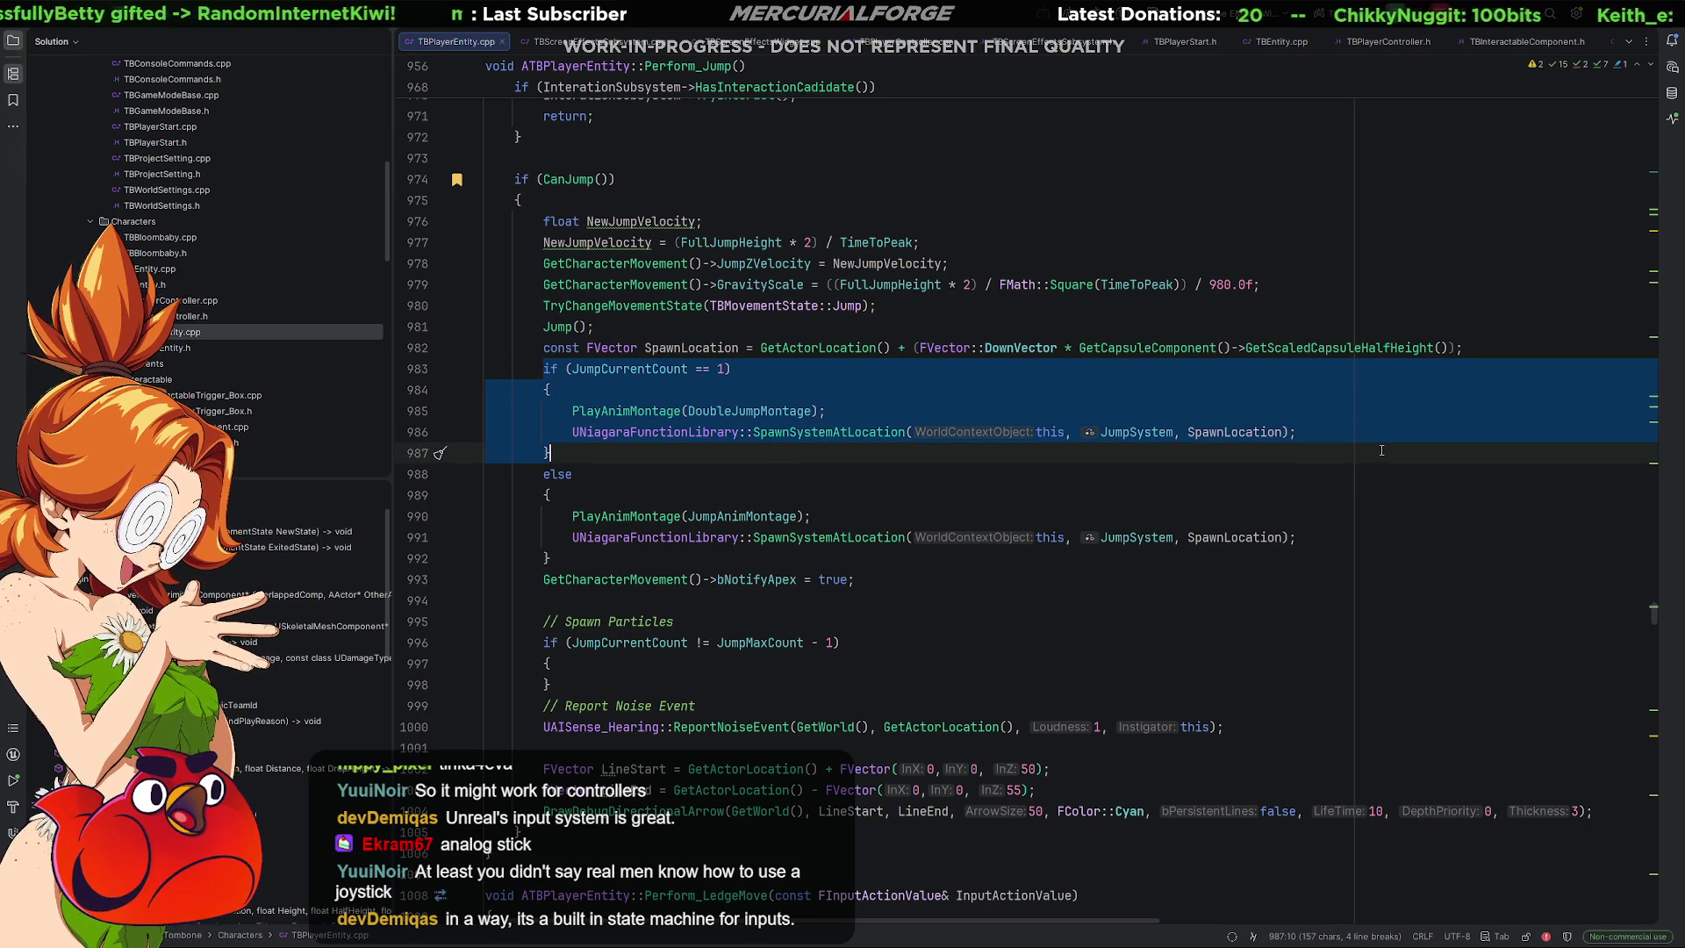
left_click(488, 474)
left_click_drag(488, 474, 1331, 535)
mouse_move(538, 621)
left_mouse_down()
mouse_move(941, 676)
mouse_move(956, 703)
mouse_move(1262, 727)
left_mouse_up()
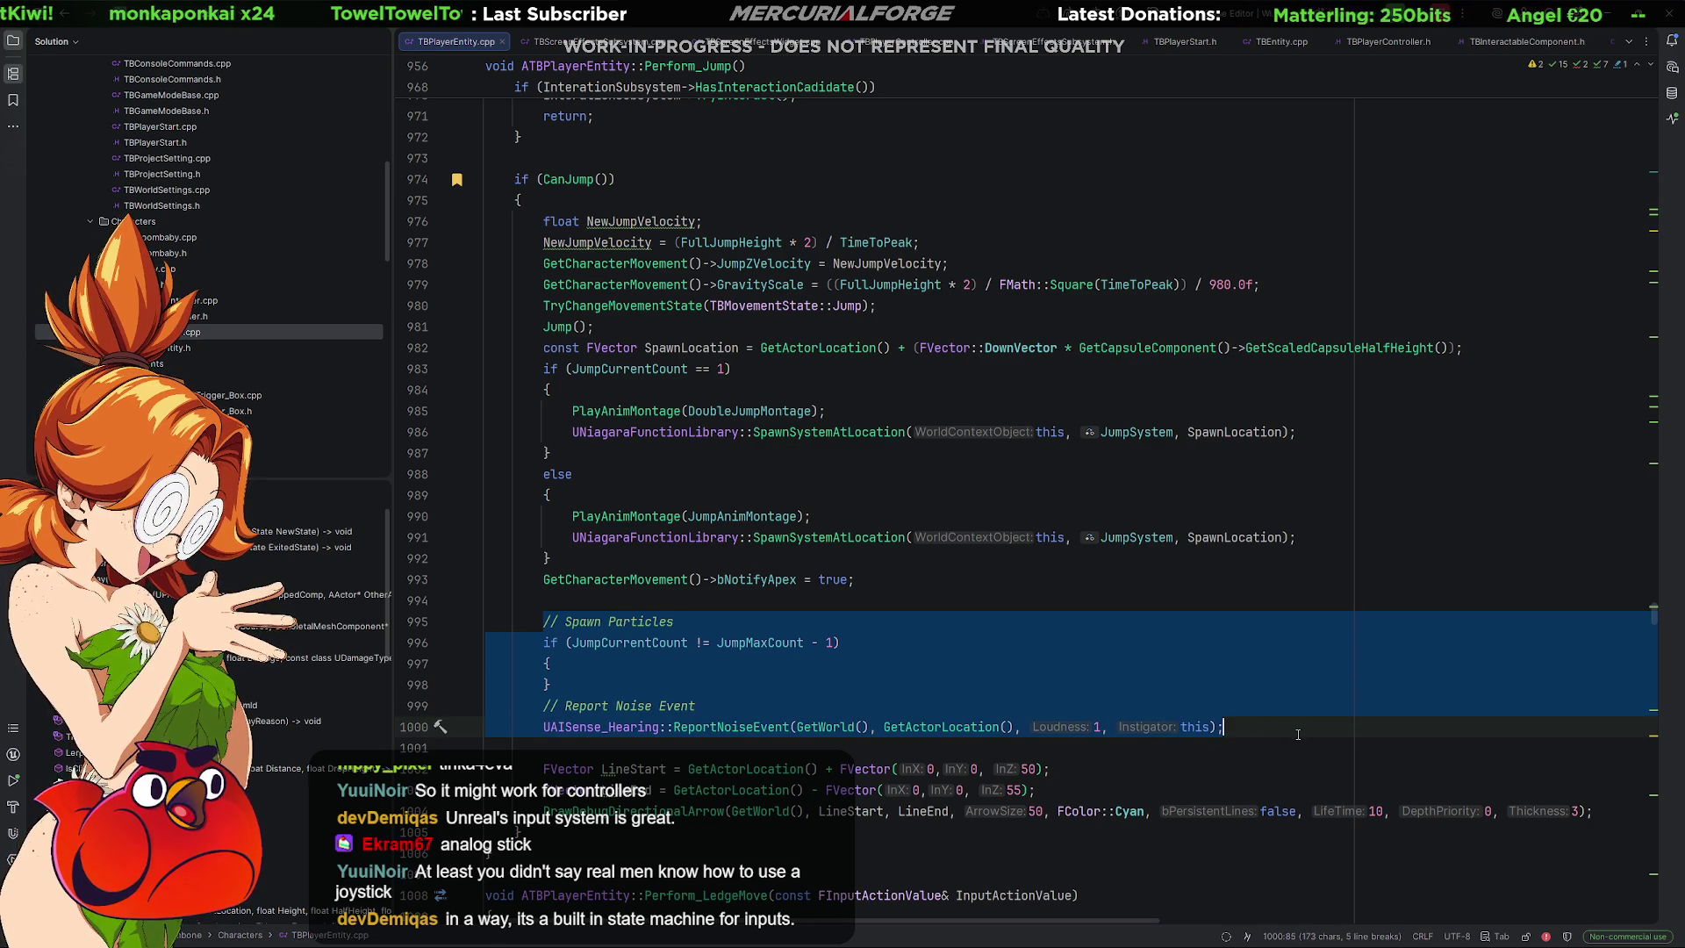
scroll(1296, 735, "down", 1)
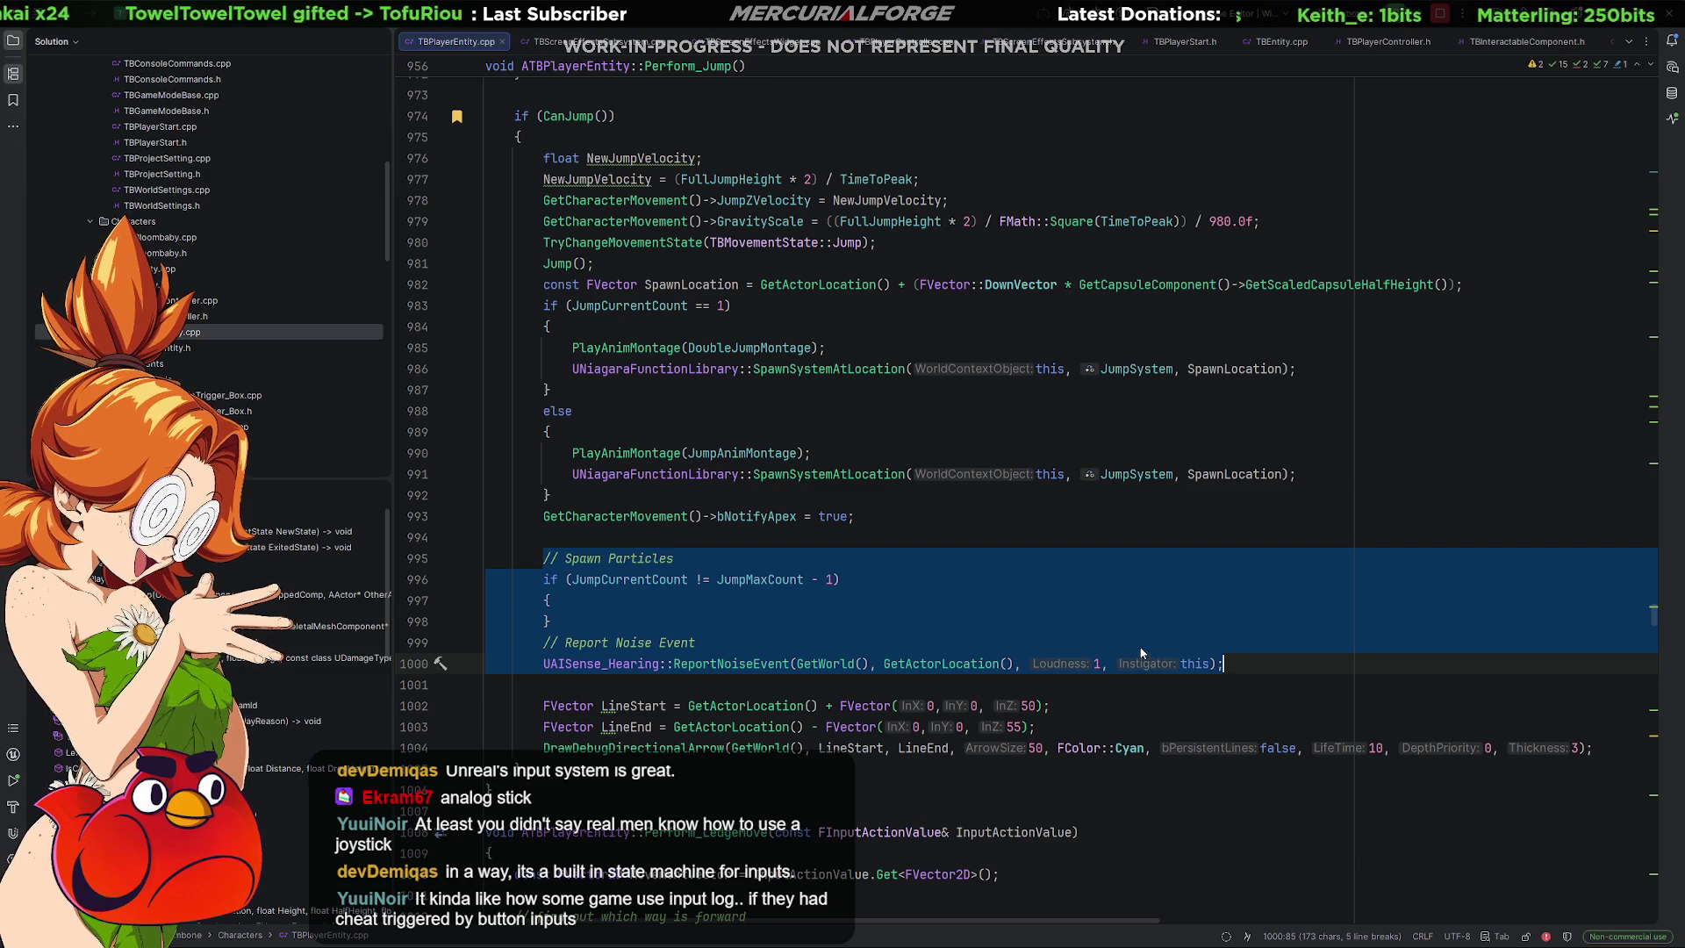
scroll(1104, 638, "down", 1)
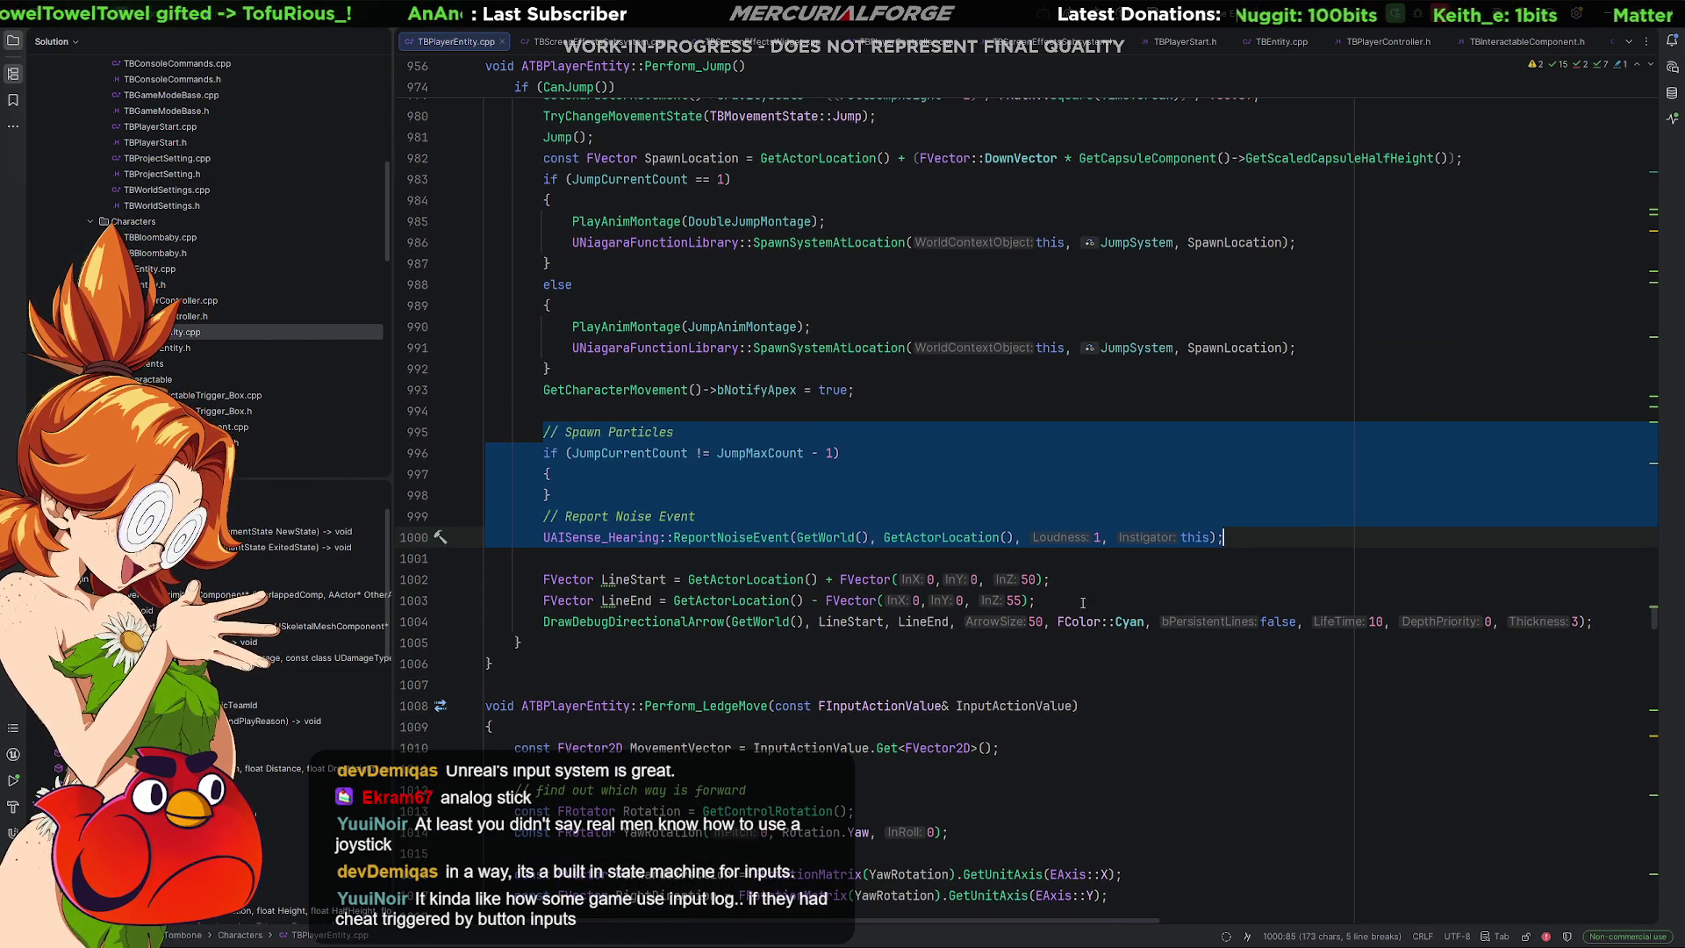
scroll(885, 492, "down", 6)
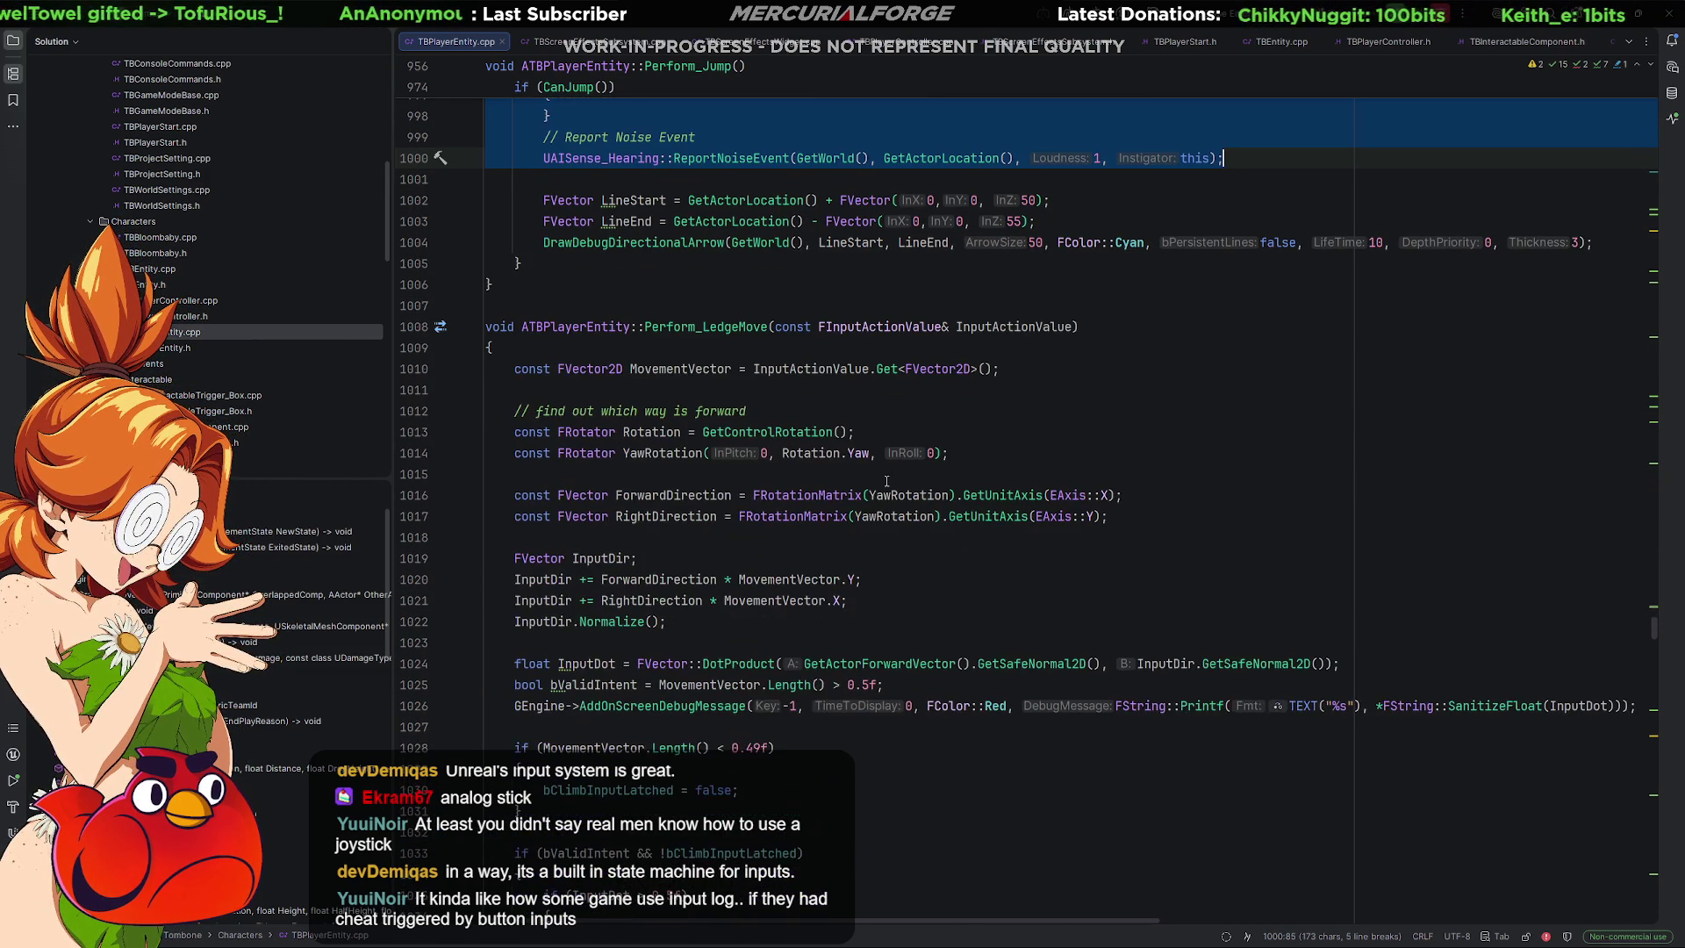
scroll(351, 614, "down", 8)
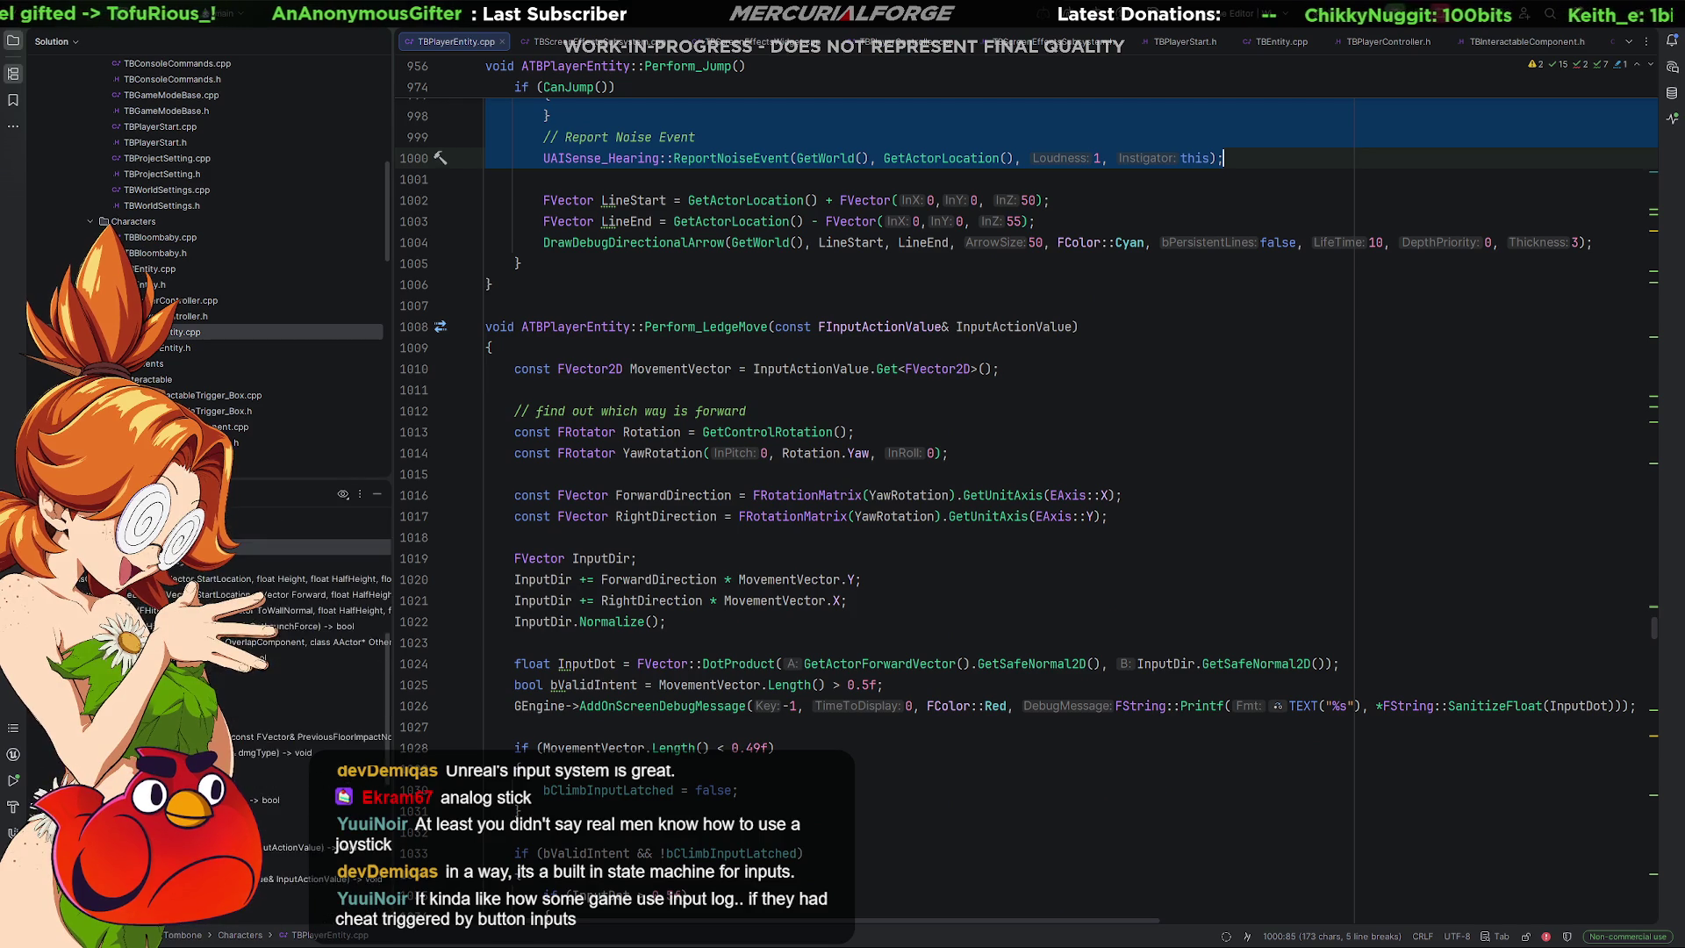
left_click(351, 612)
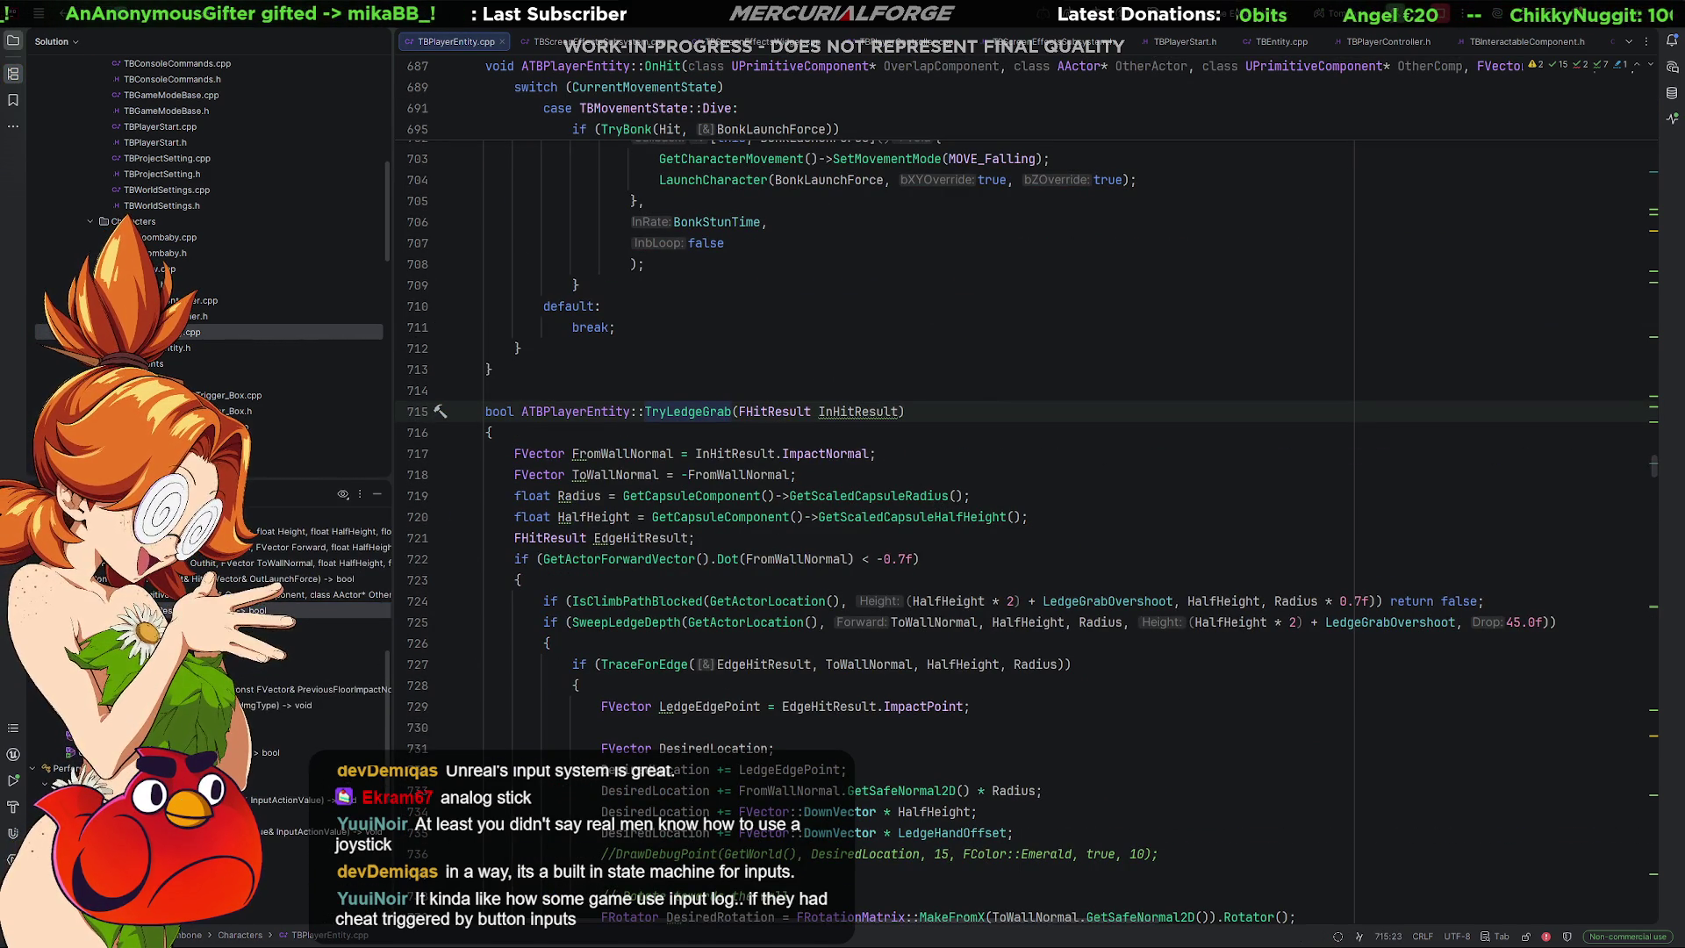
Jump to the OnHit function through the file's structure outline.
left_click(351, 610)
left_click(351, 594)
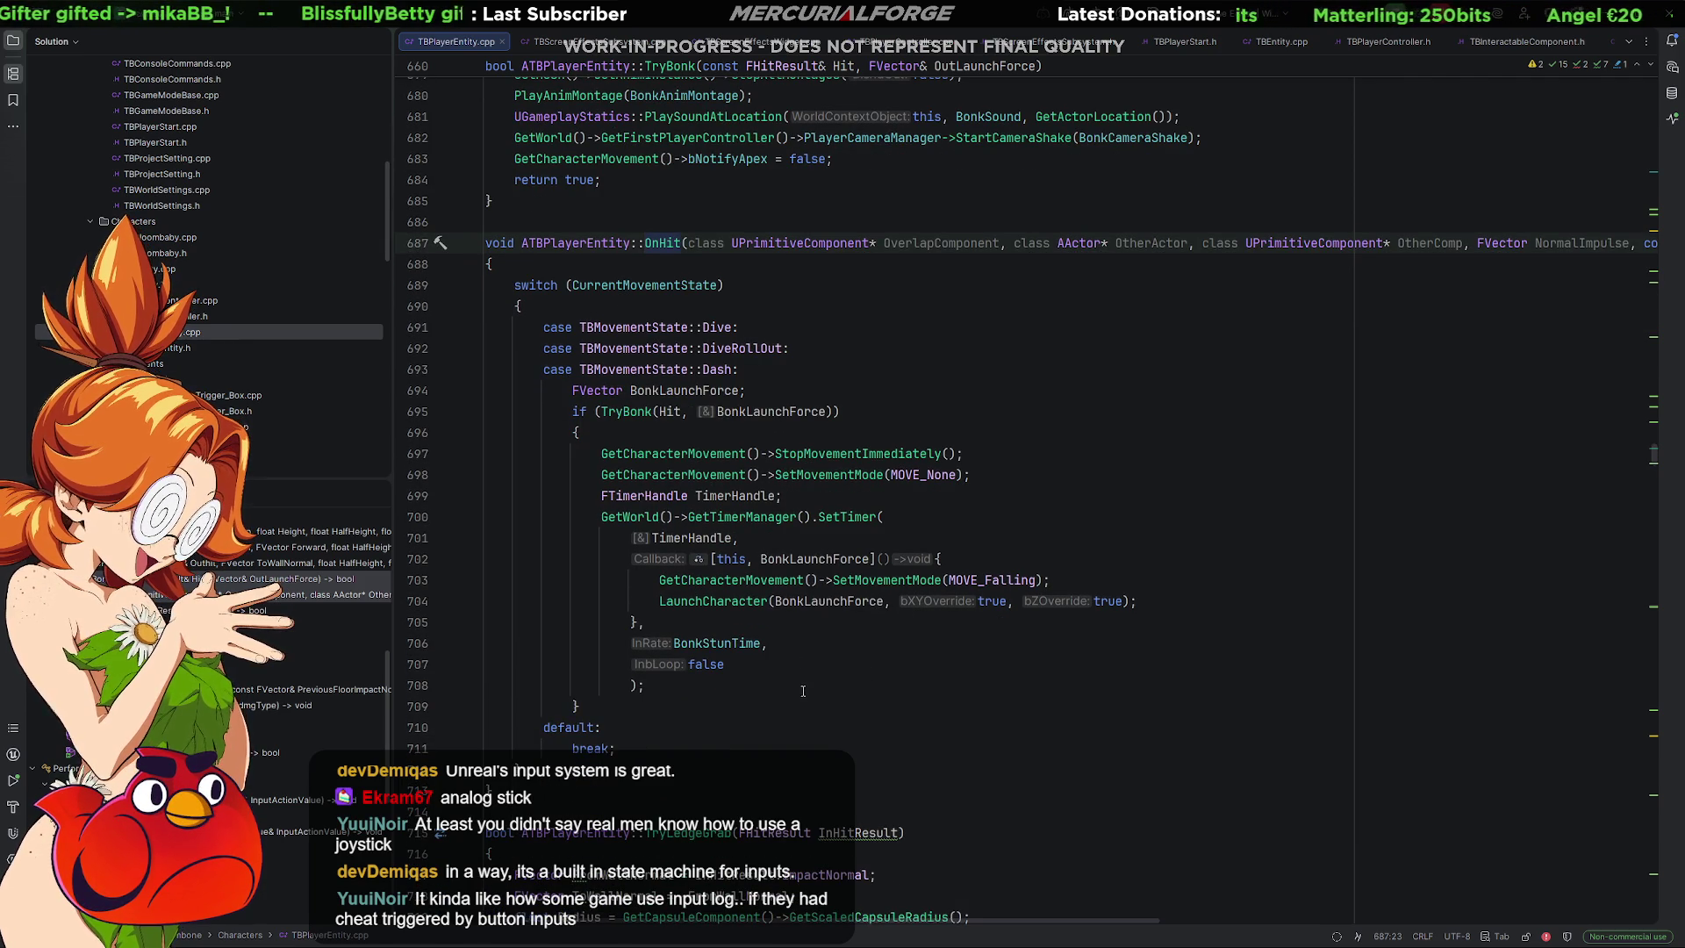
scroll(803, 682, "down", 2)
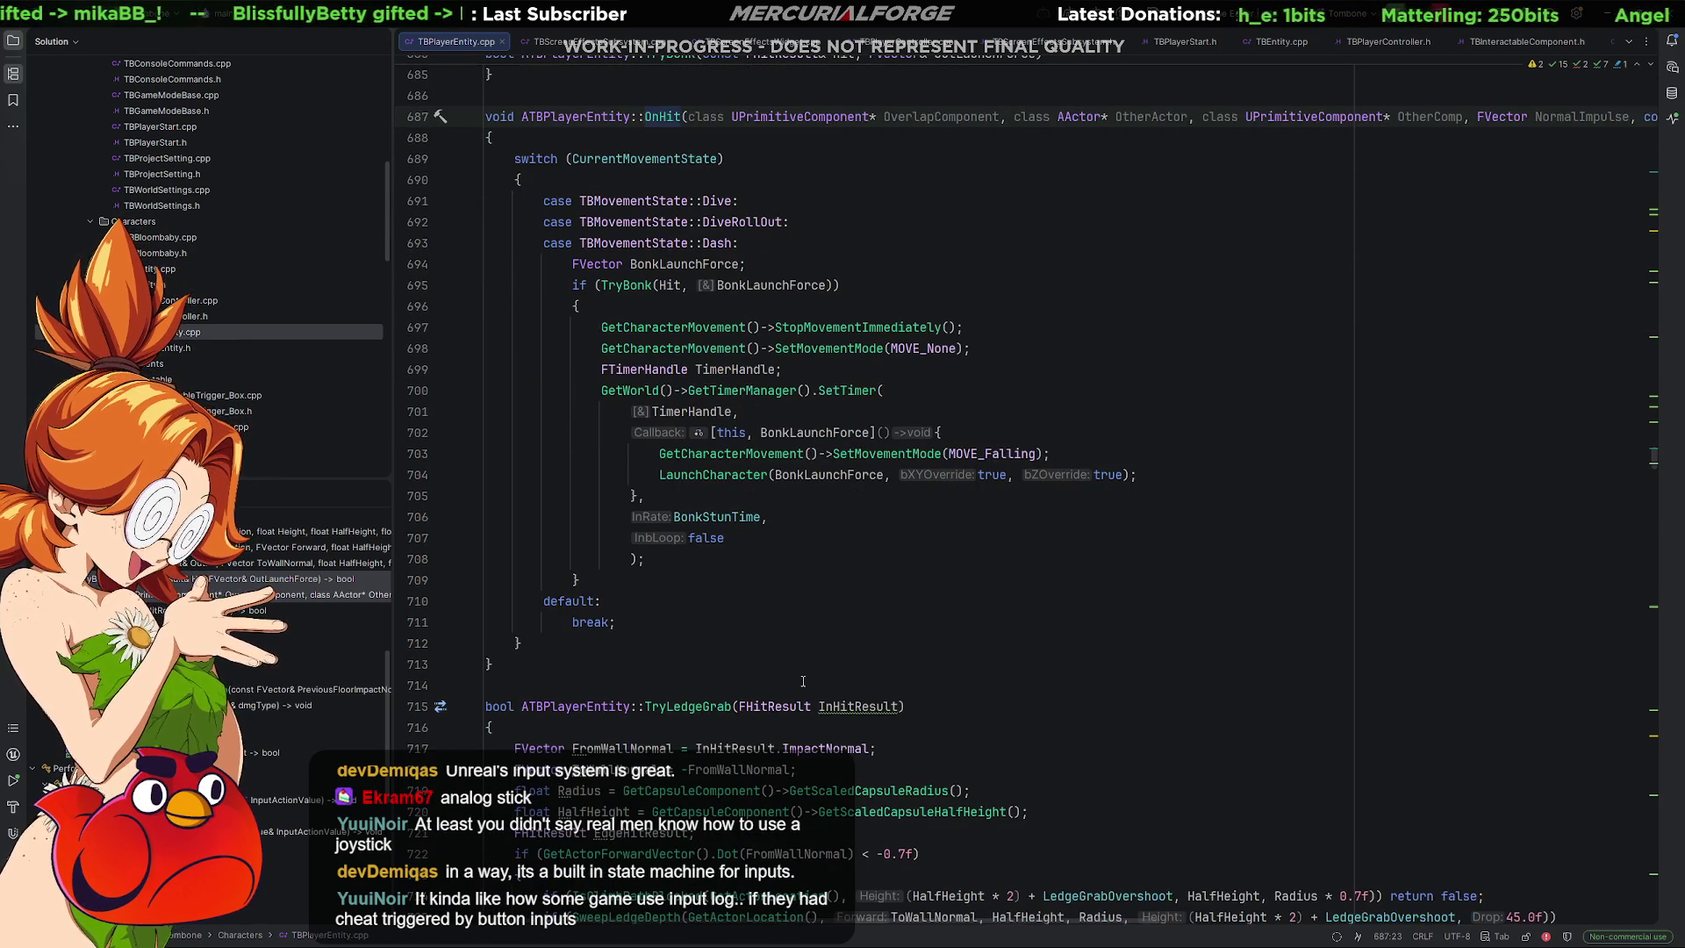
scroll(803, 682, "down", 1)
Select the TryLedgeGrab name, reveal its body, and select the IsClimbPathBlocked call.
double_click(709, 645)
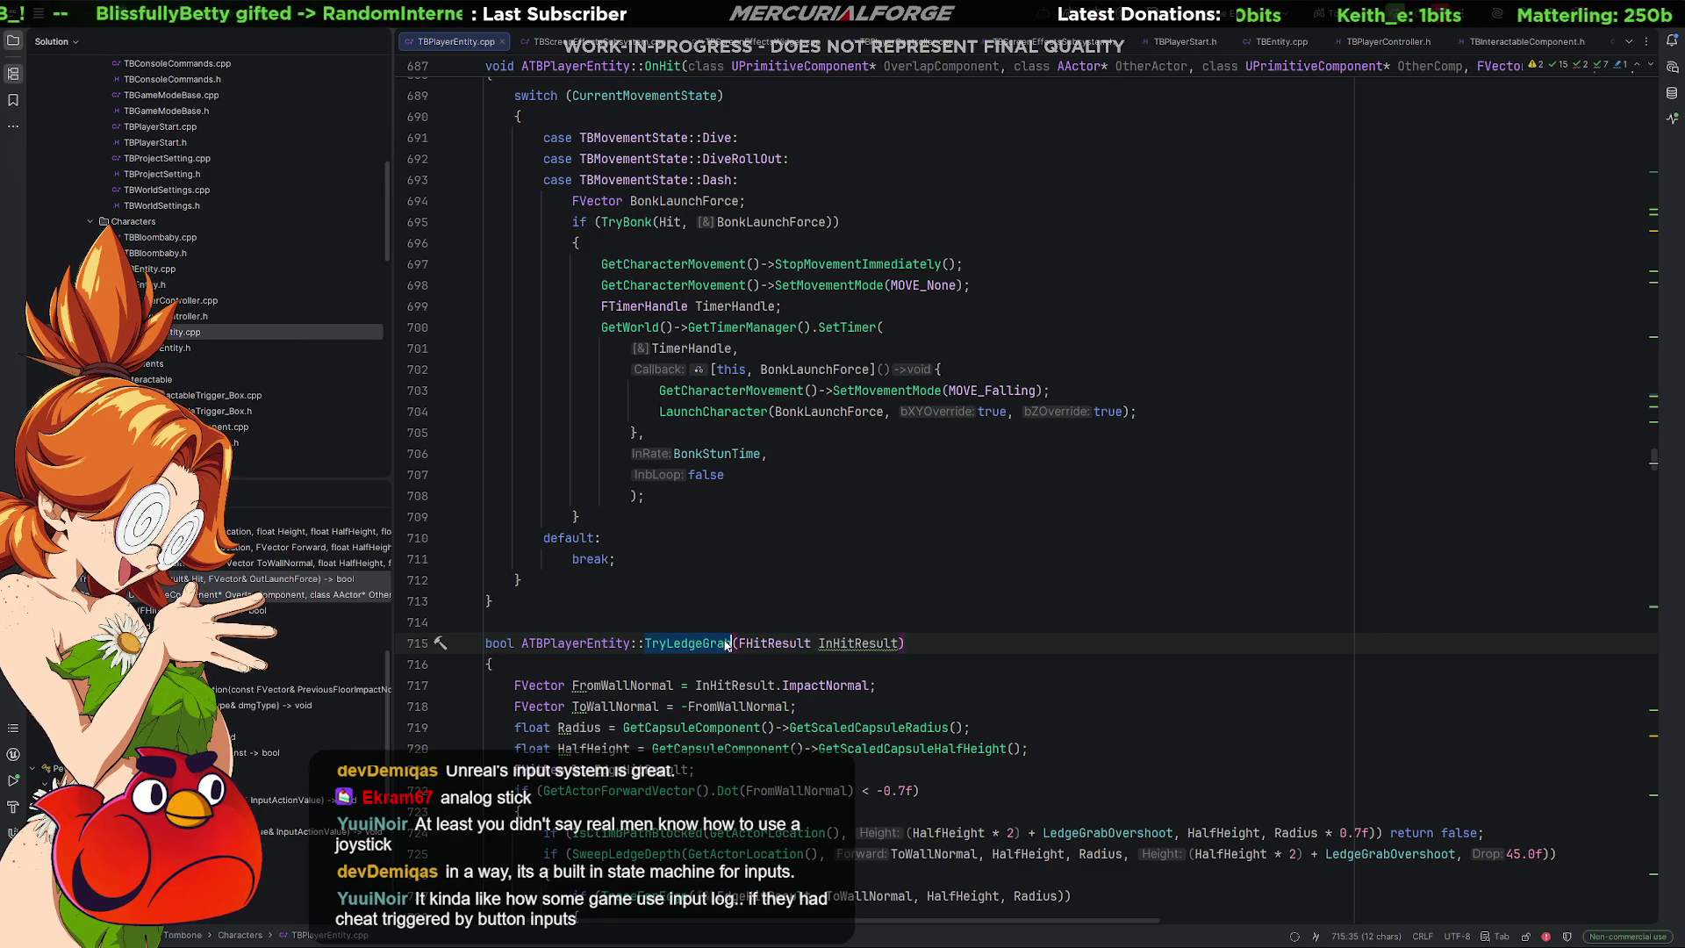
left_click(706, 643)
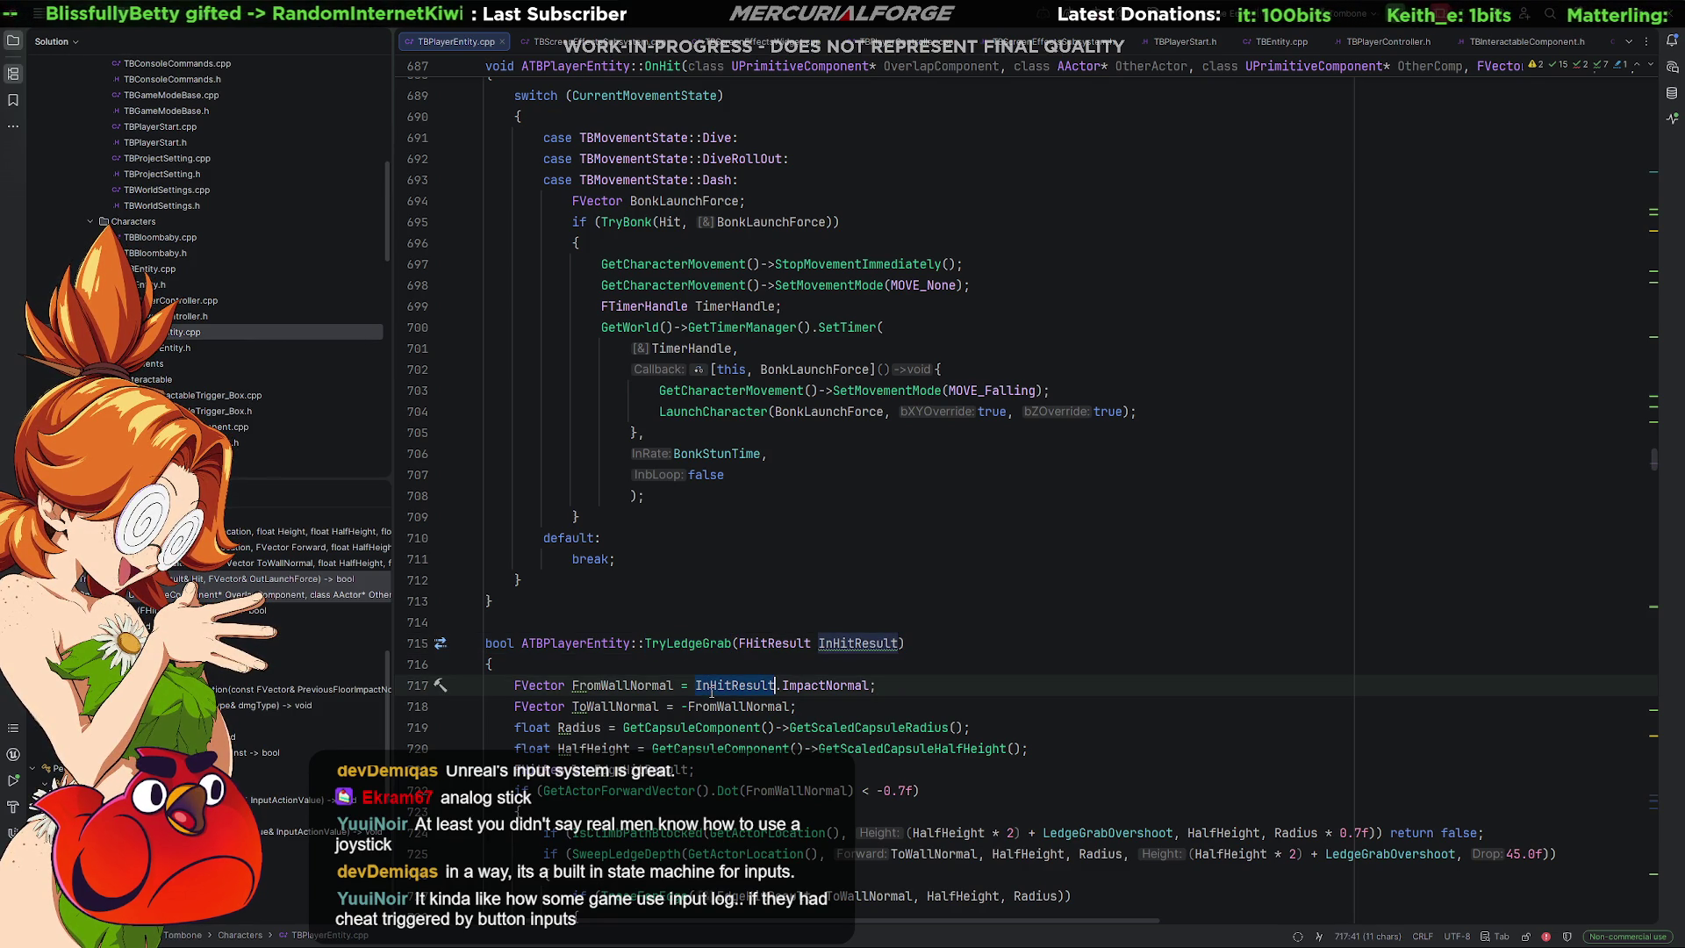
double_click(705, 643)
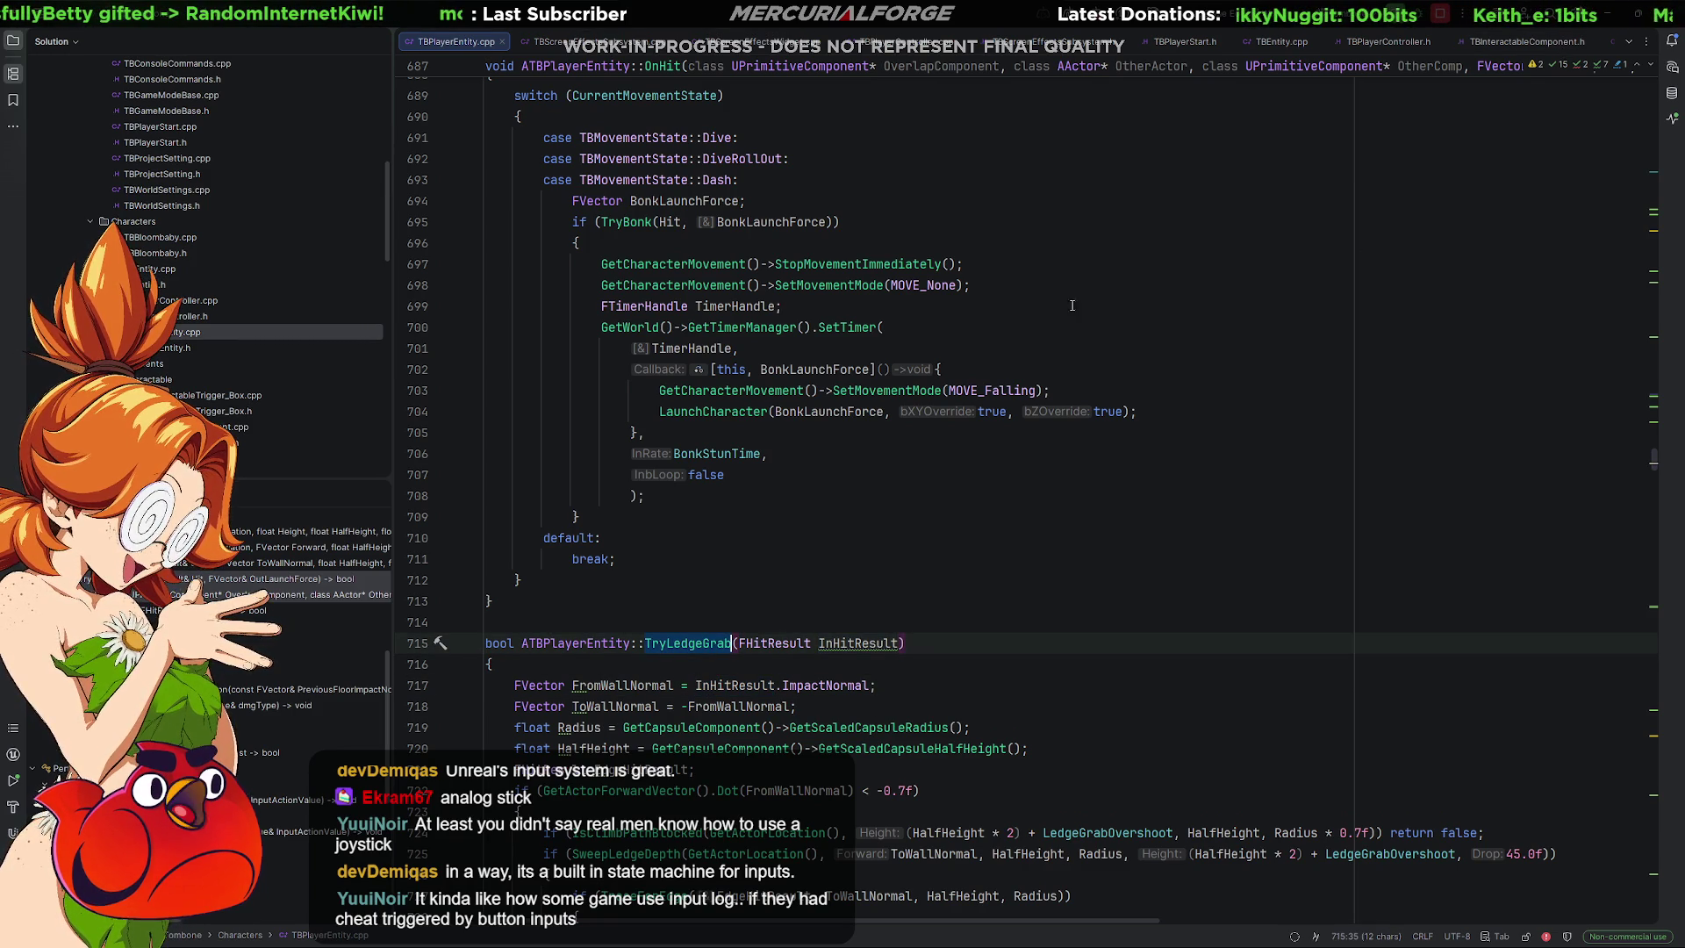
scroll(724, 722, "down", 7)
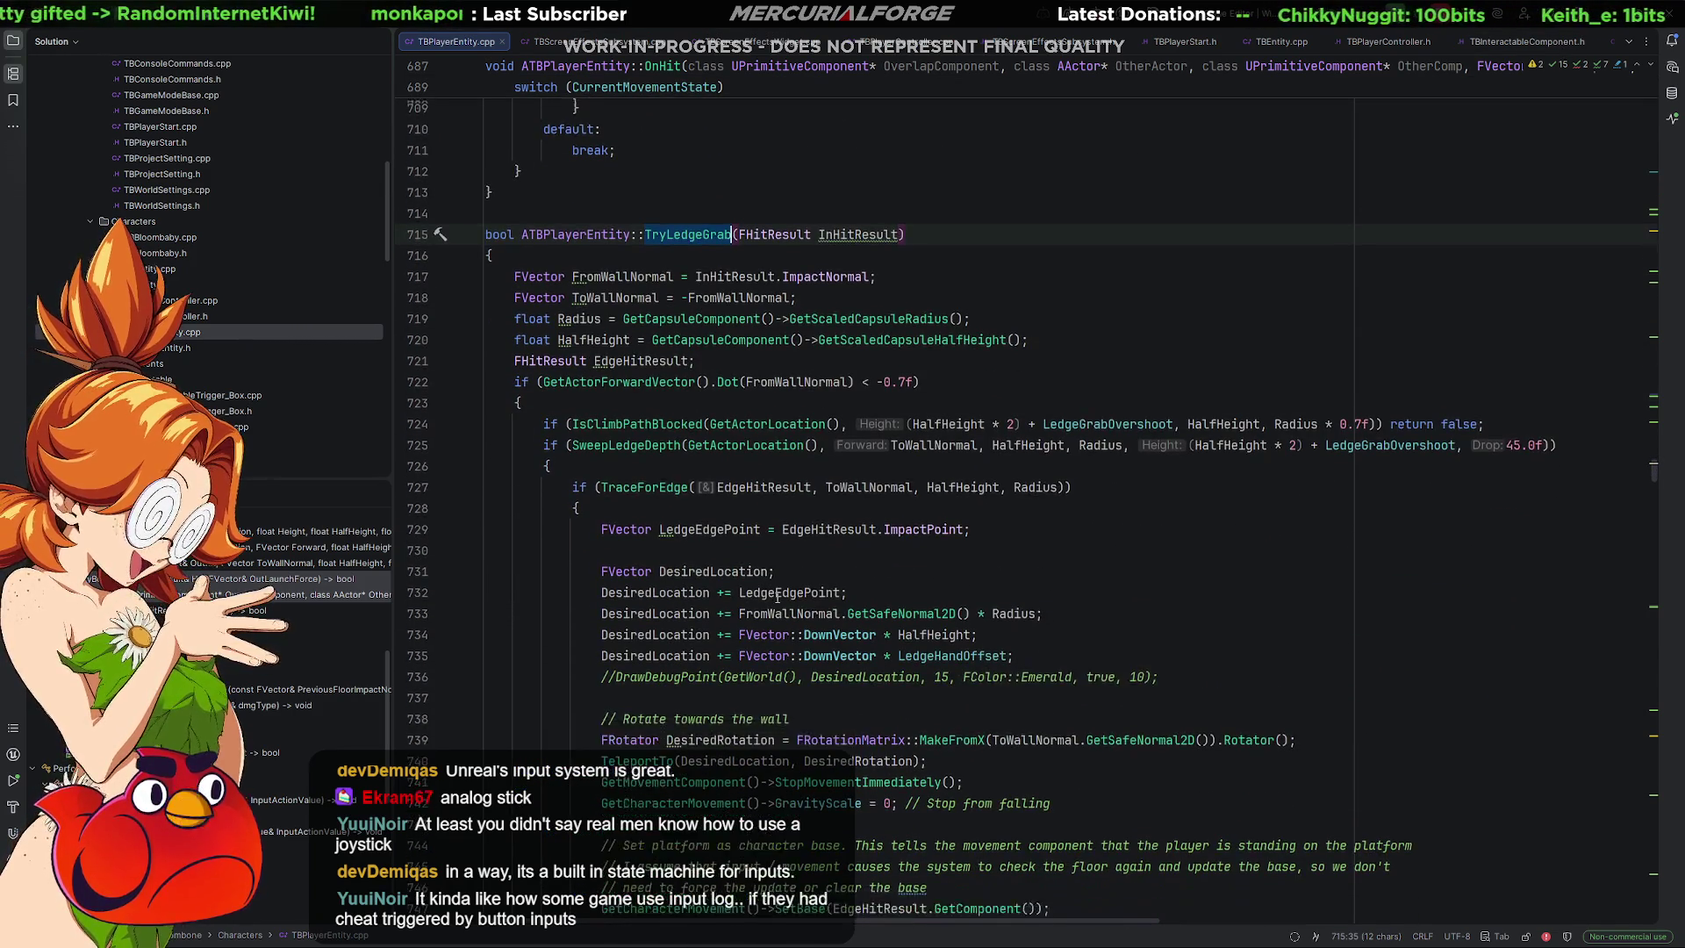
scroll(777, 597, "down", 2)
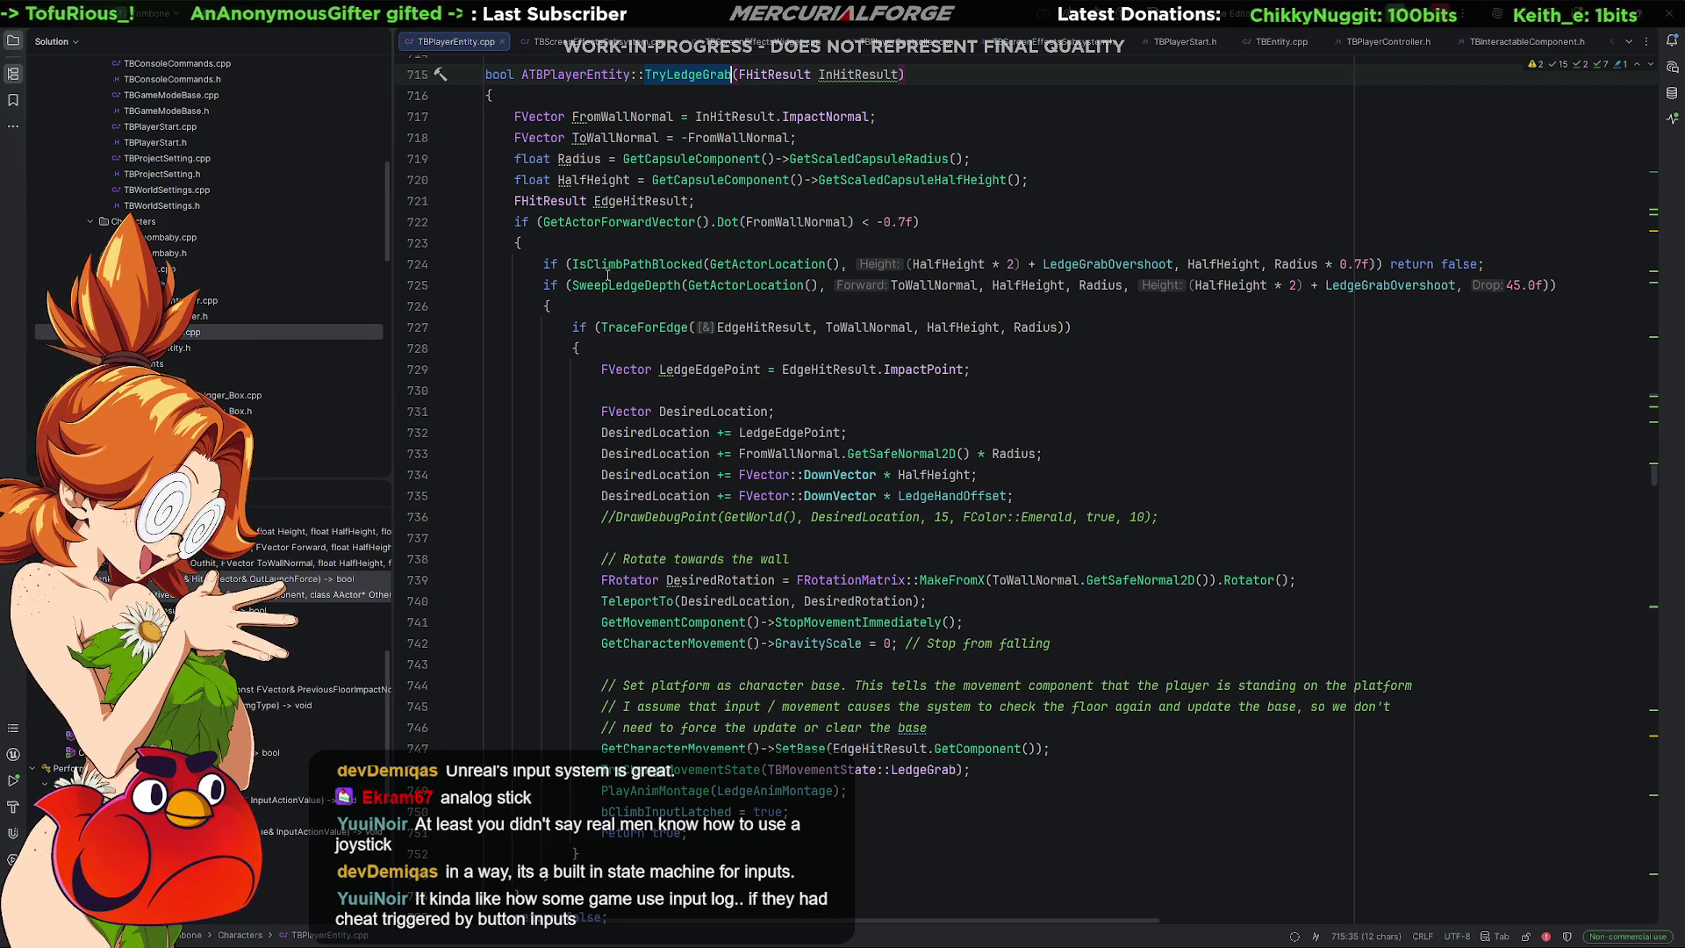
double_click(636, 264)
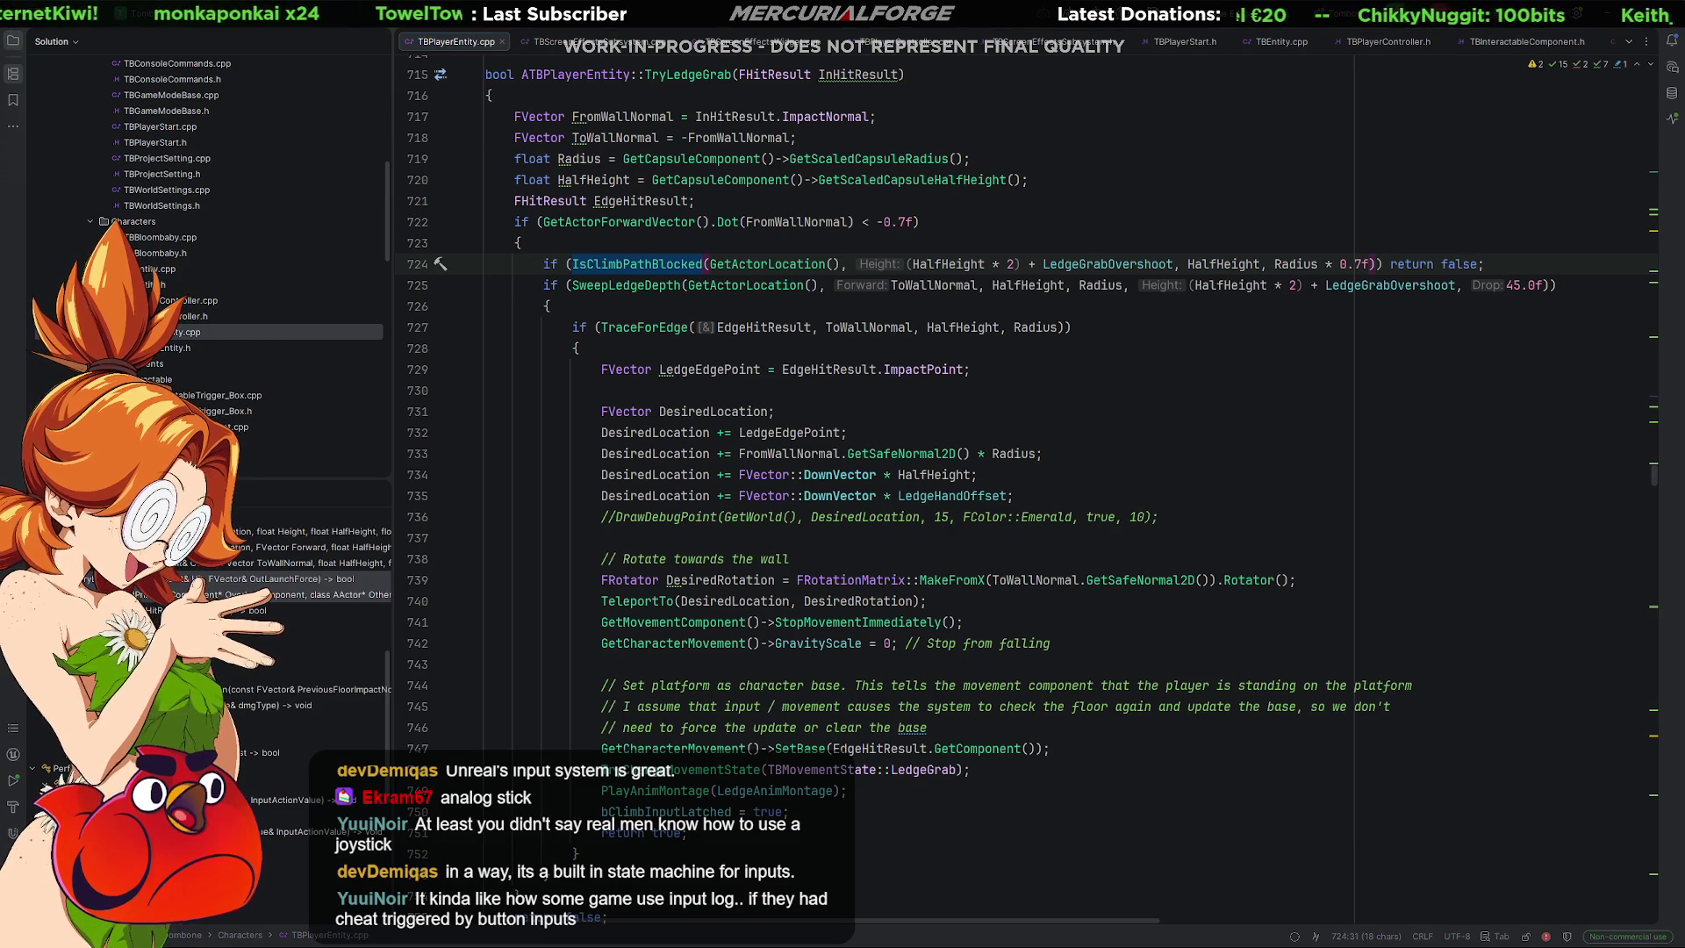
Select the SweepLedgeDepth and TraceForEdge calls inside TryLedgeGrab.
double_click(611, 279)
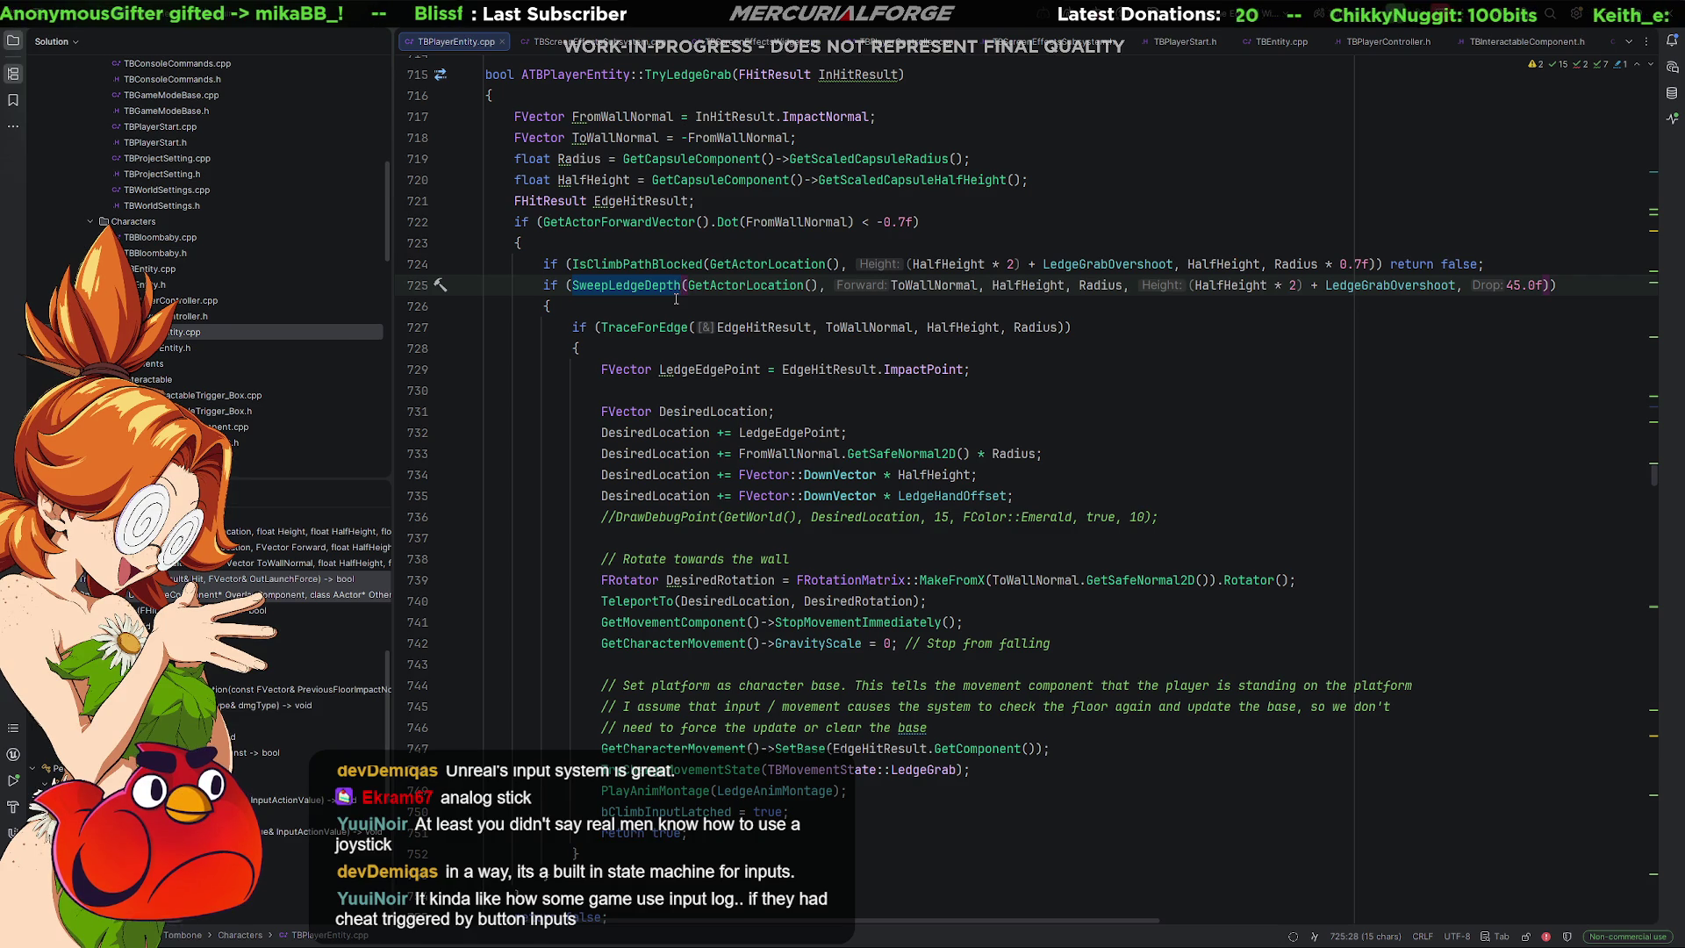
double_click(645, 327)
scroll(690, 351, "down", 1)
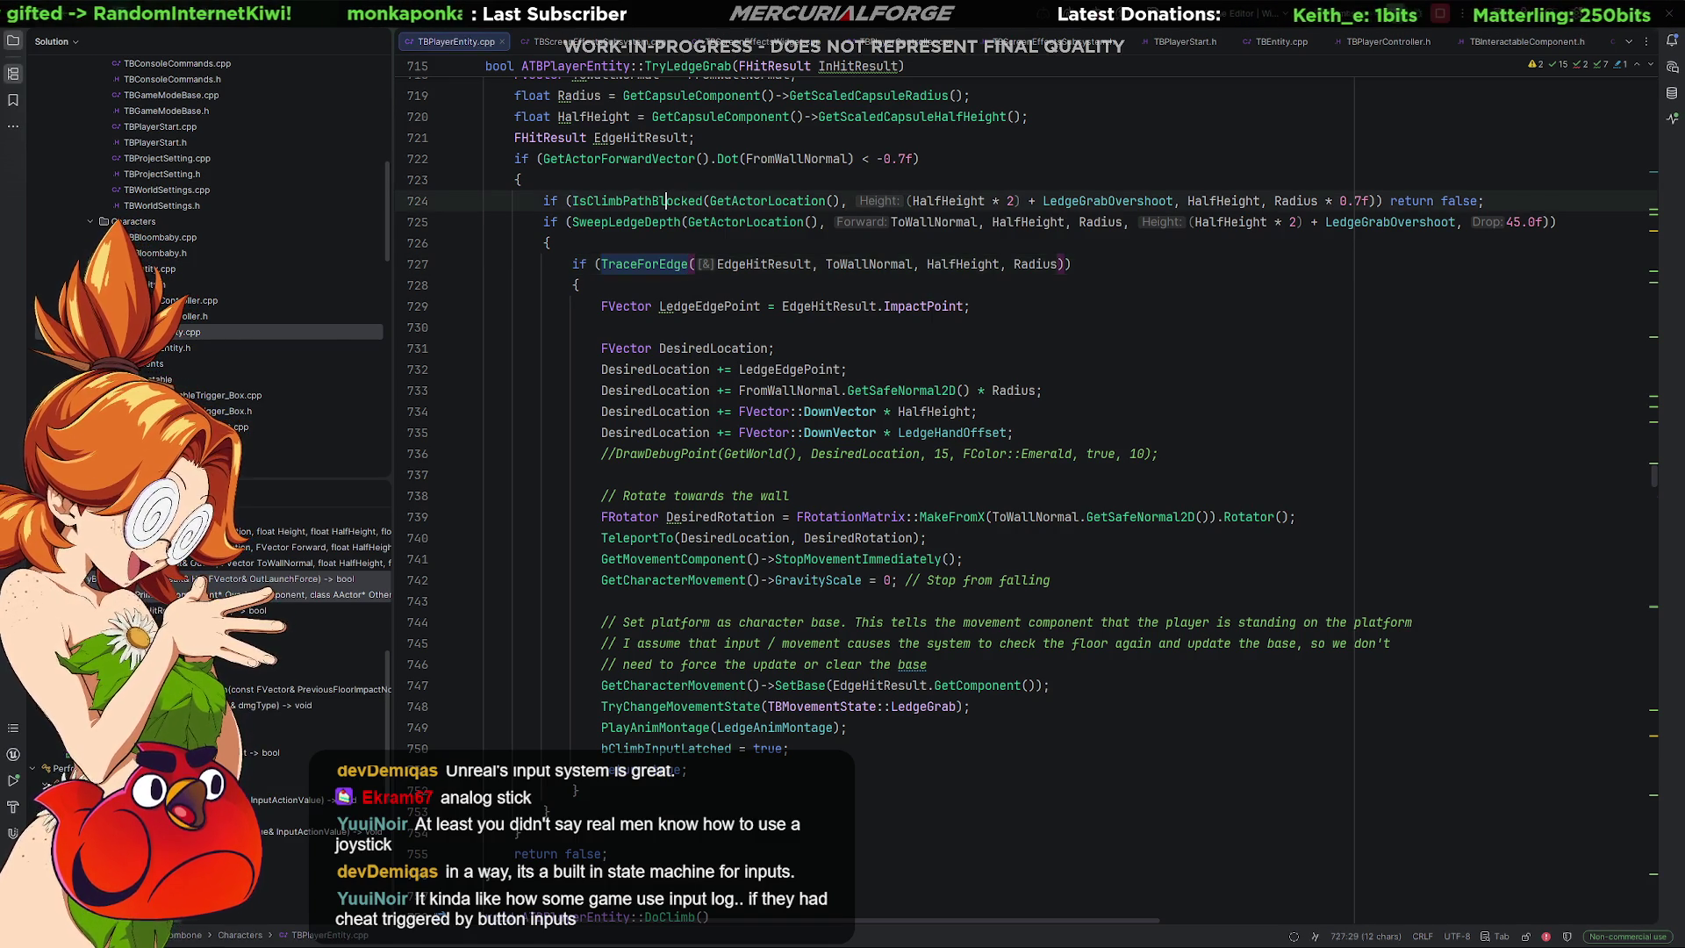
Go to the IsClimbPathBlocked definition at line 592 and select the whole function.
left_click(676, 202, "ctrl")
scroll(678, 217, "down", 3)
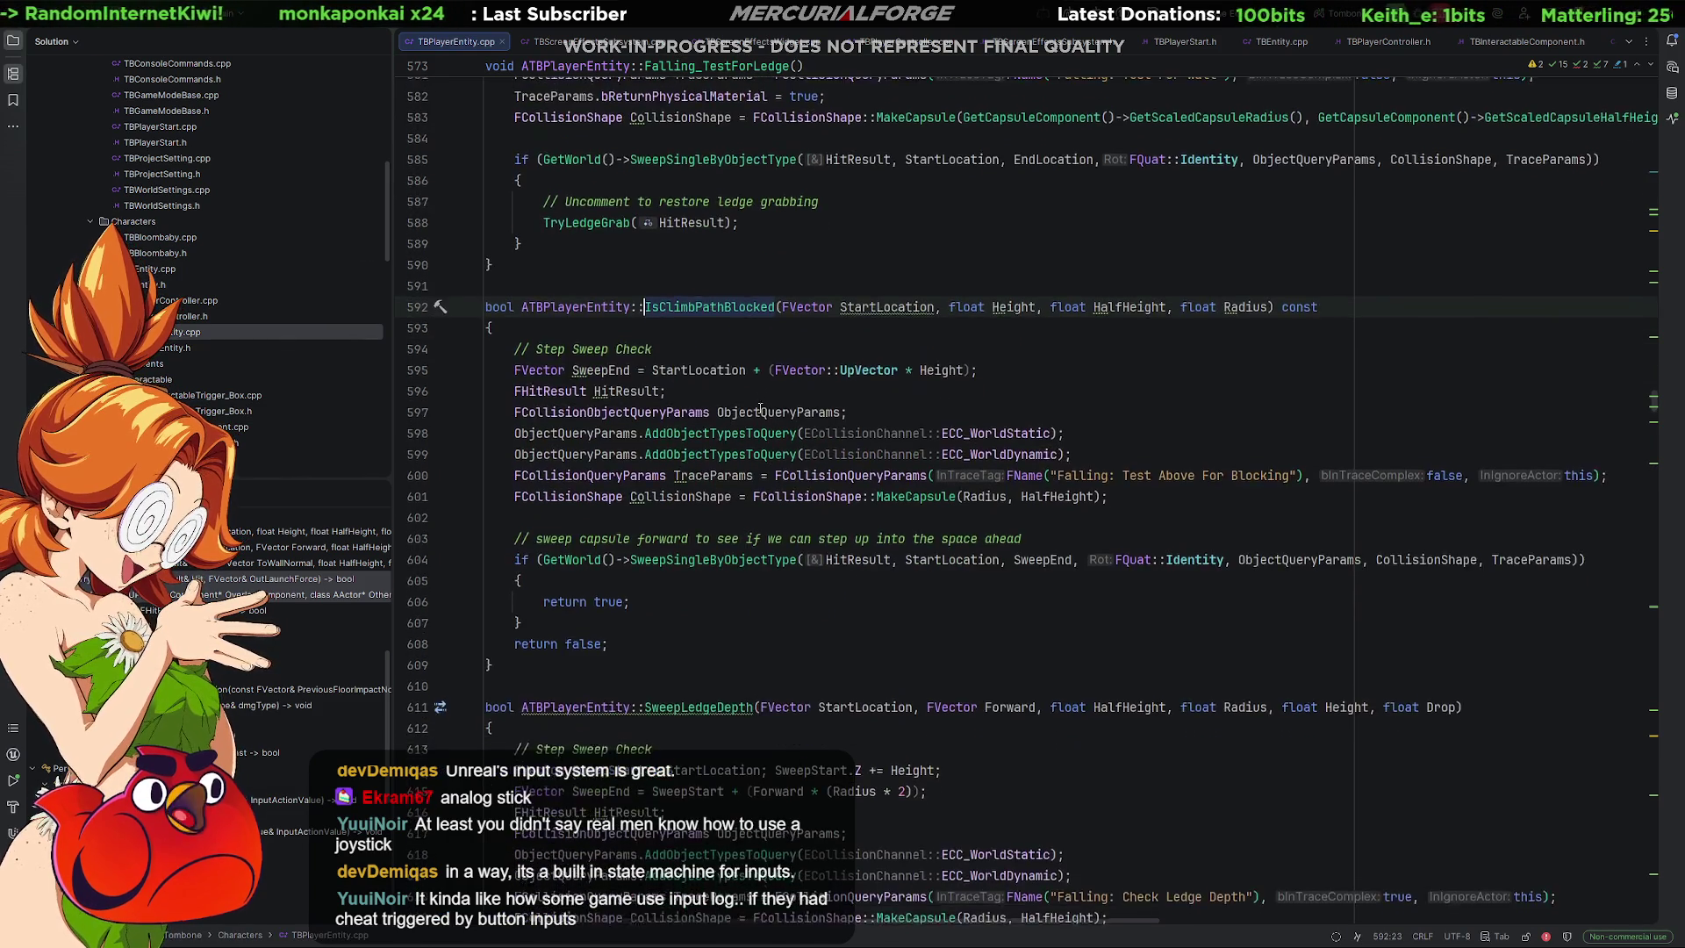
left_click(649, 537)
mouse_move(650, 532)
left_mouse_down()
mouse_move(479, 219)
mouse_move(484, 181)
left_mouse_up()
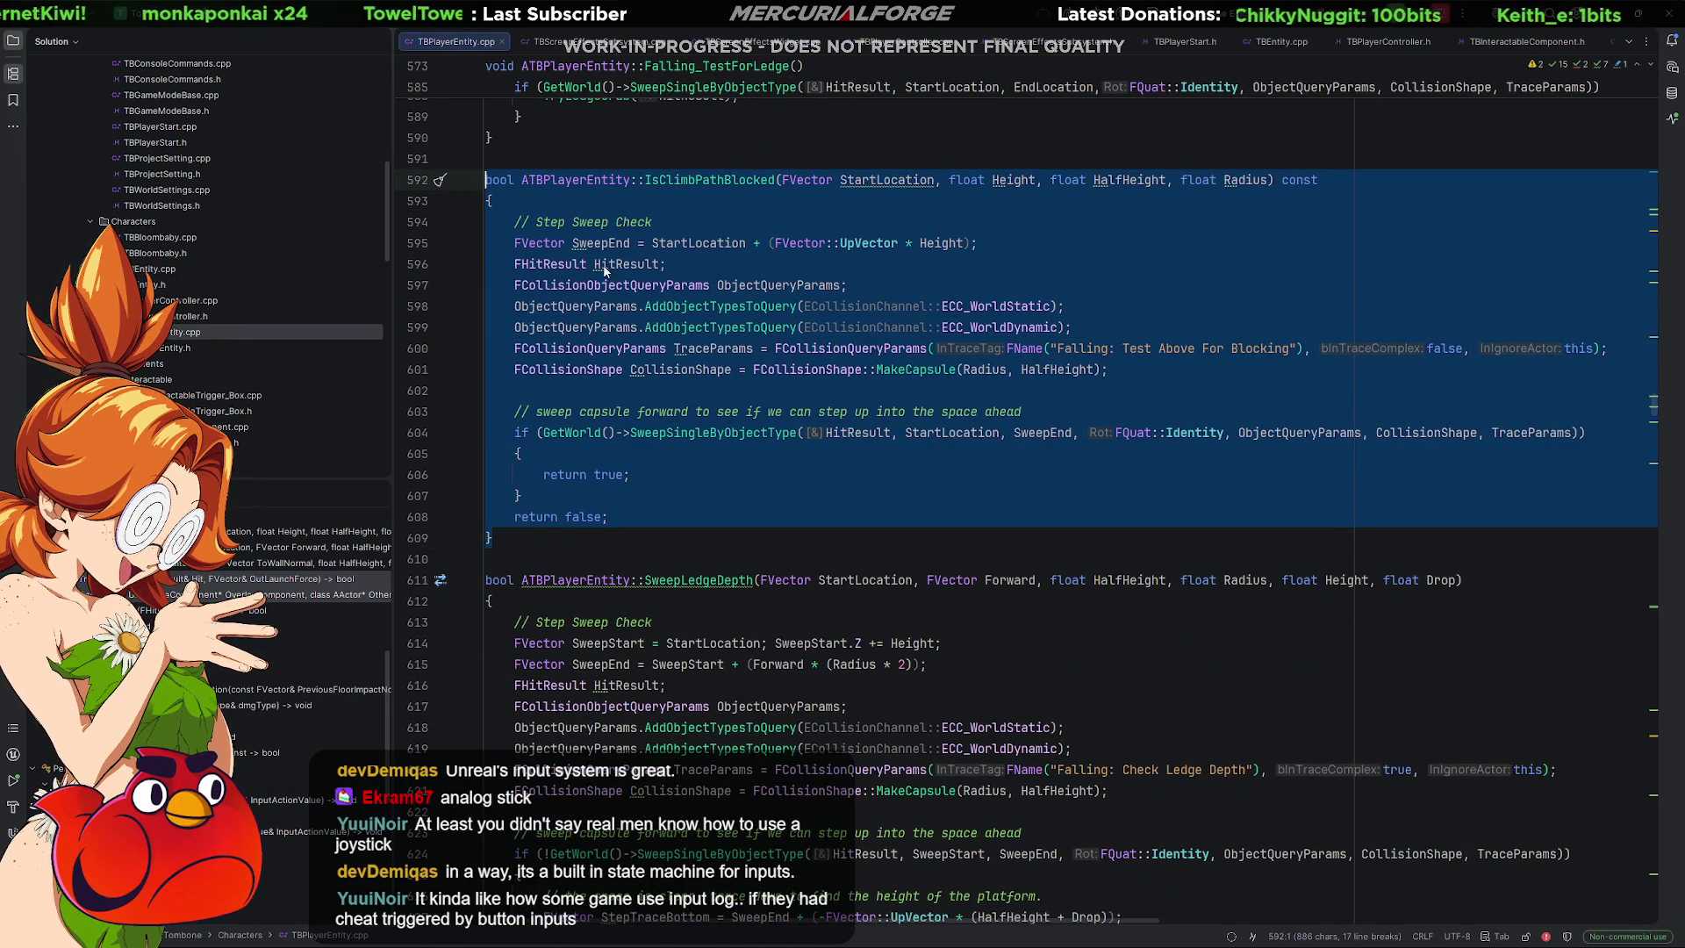